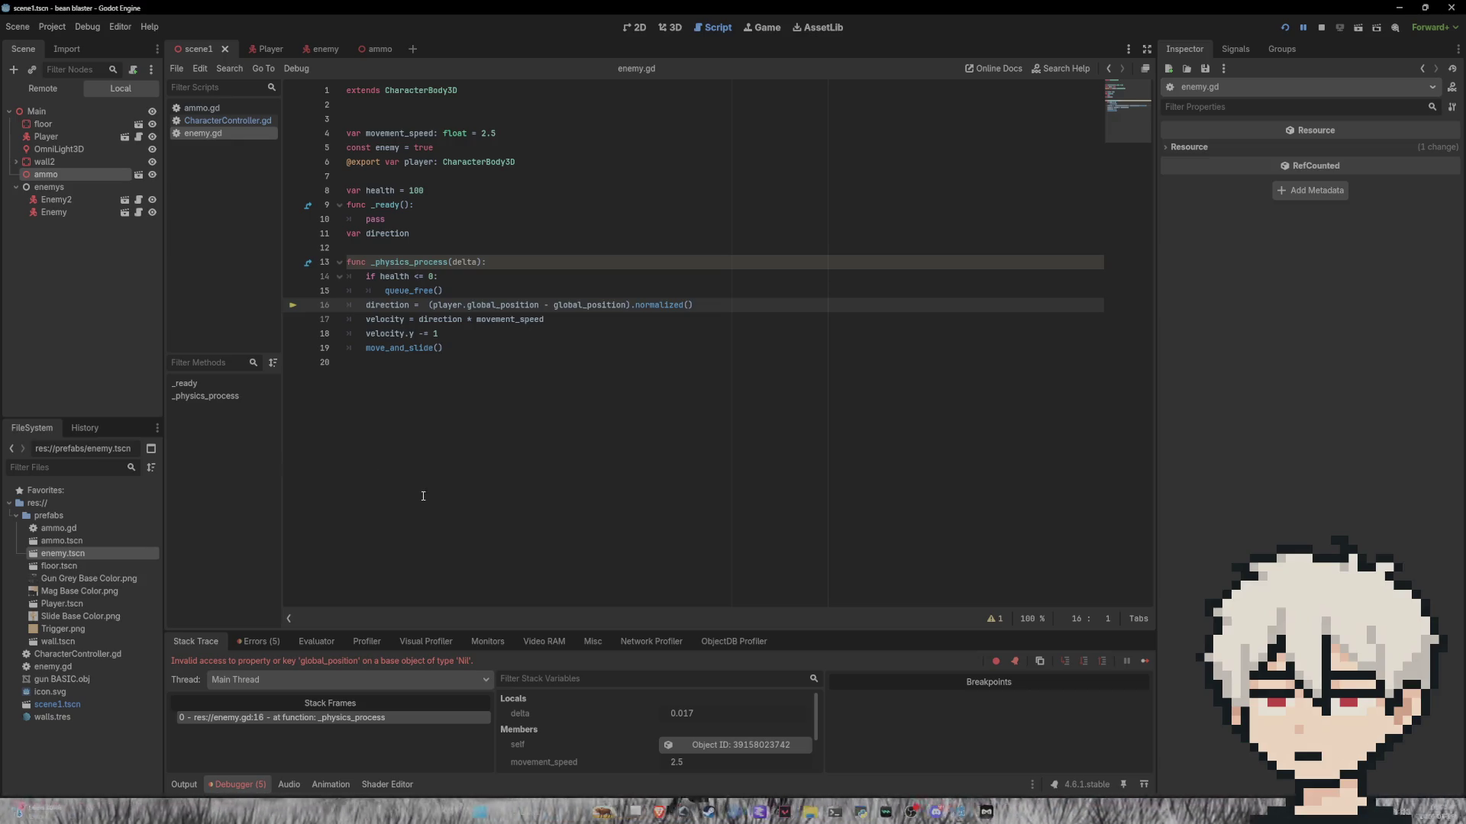
Step: Close the bean blaster (DEBUG) game window and return to the scene1 level in 3D
left_click(267, 48)
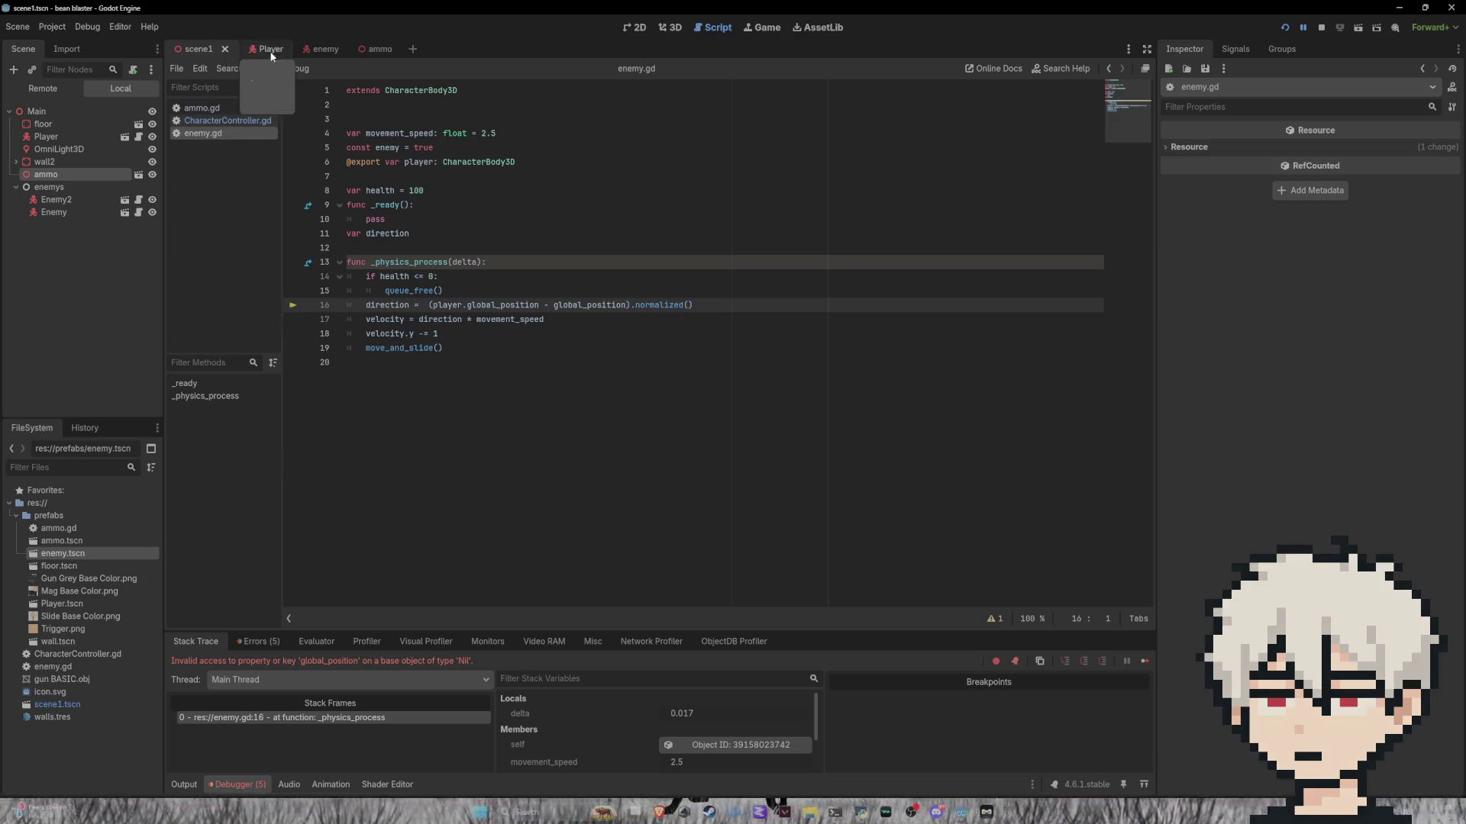
left_click(661, 29)
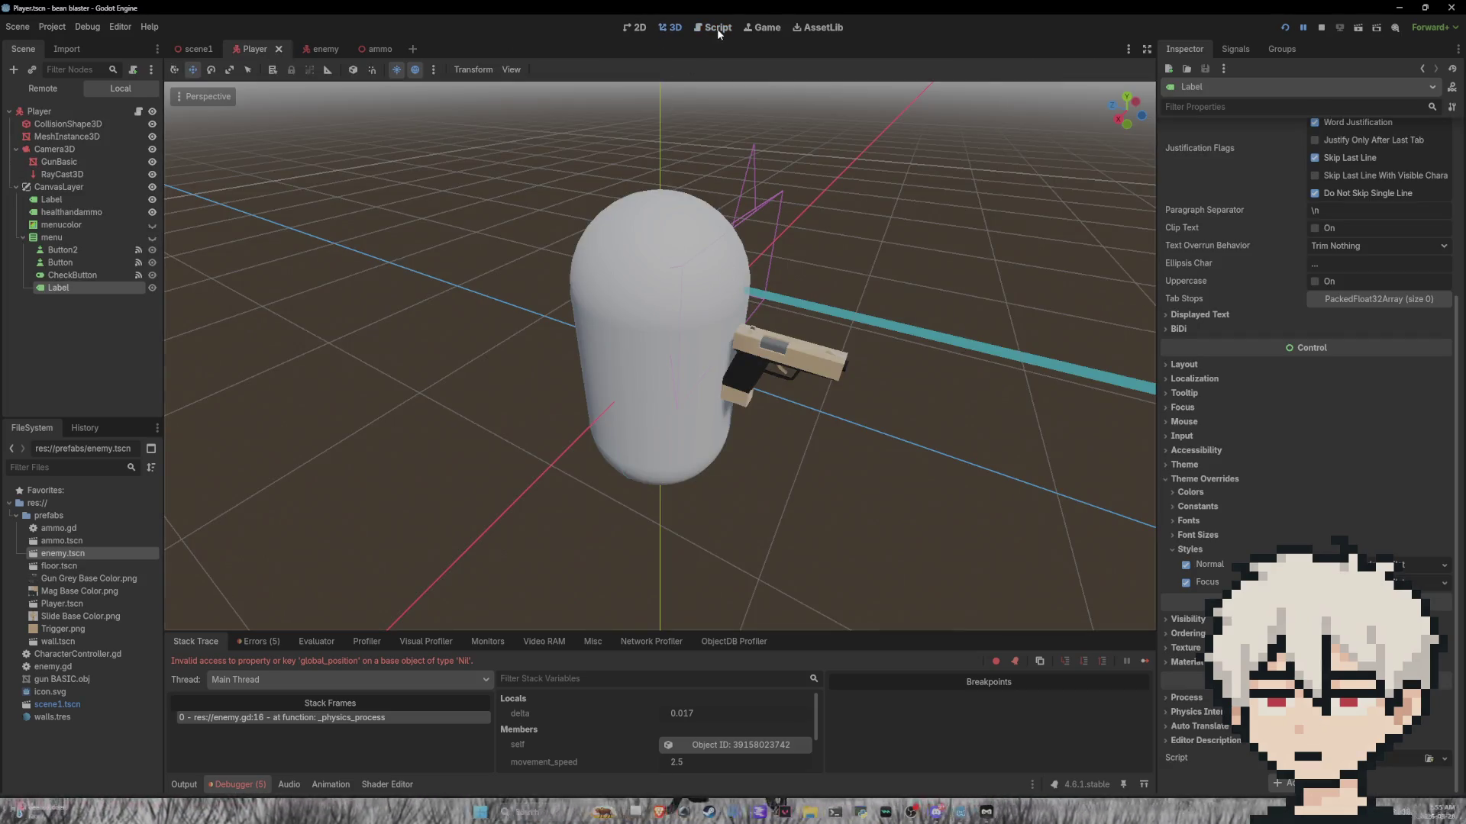
left_click(716, 29)
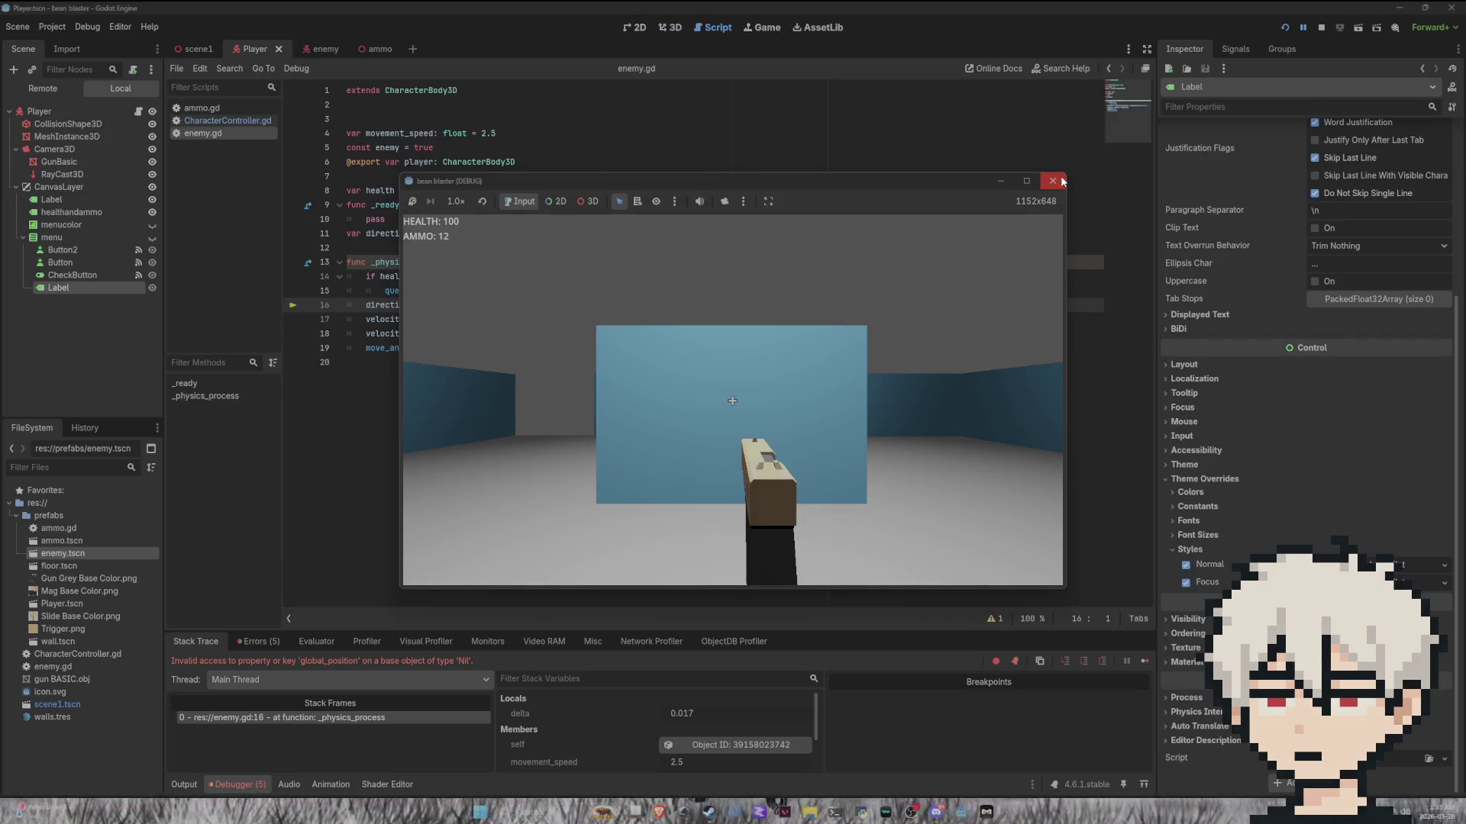
left_click(1053, 181)
left_click(670, 27)
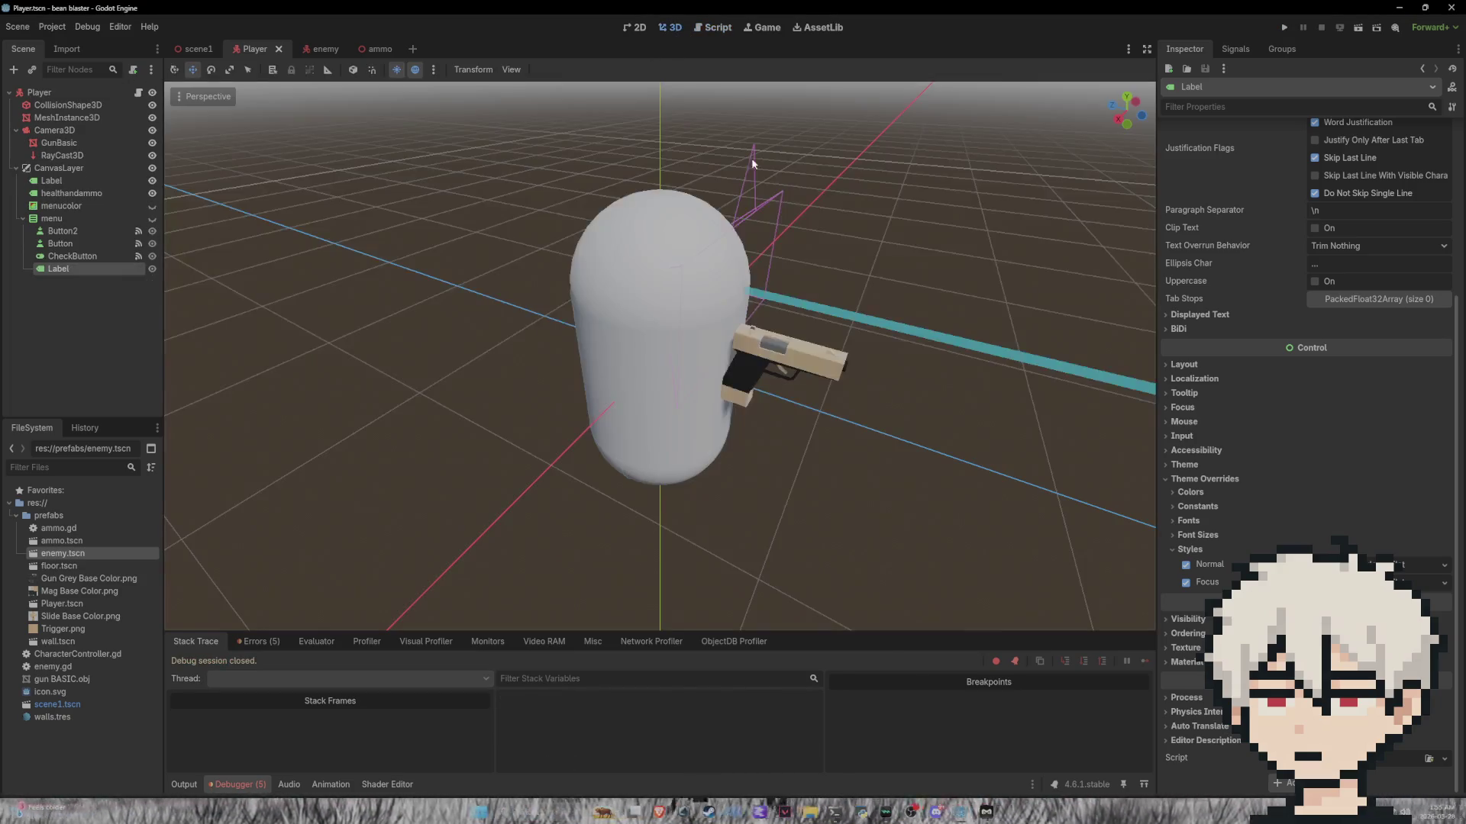
left_click(198, 48)
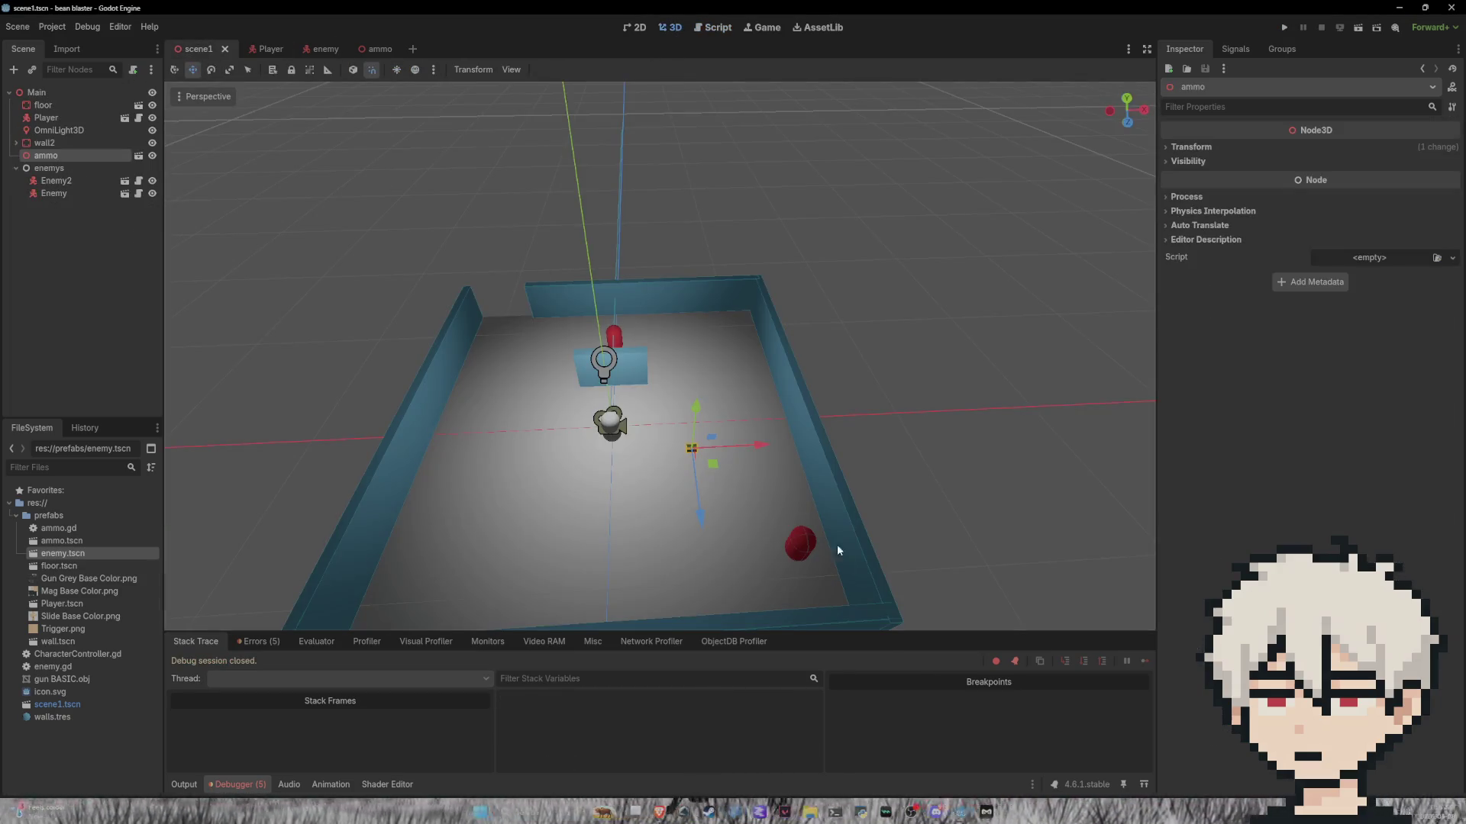
Step: Select Enemy2, dismiss its Player node picker, and open enemy.gd at the end of line 6
left_click(800, 544)
left_click(1355, 148)
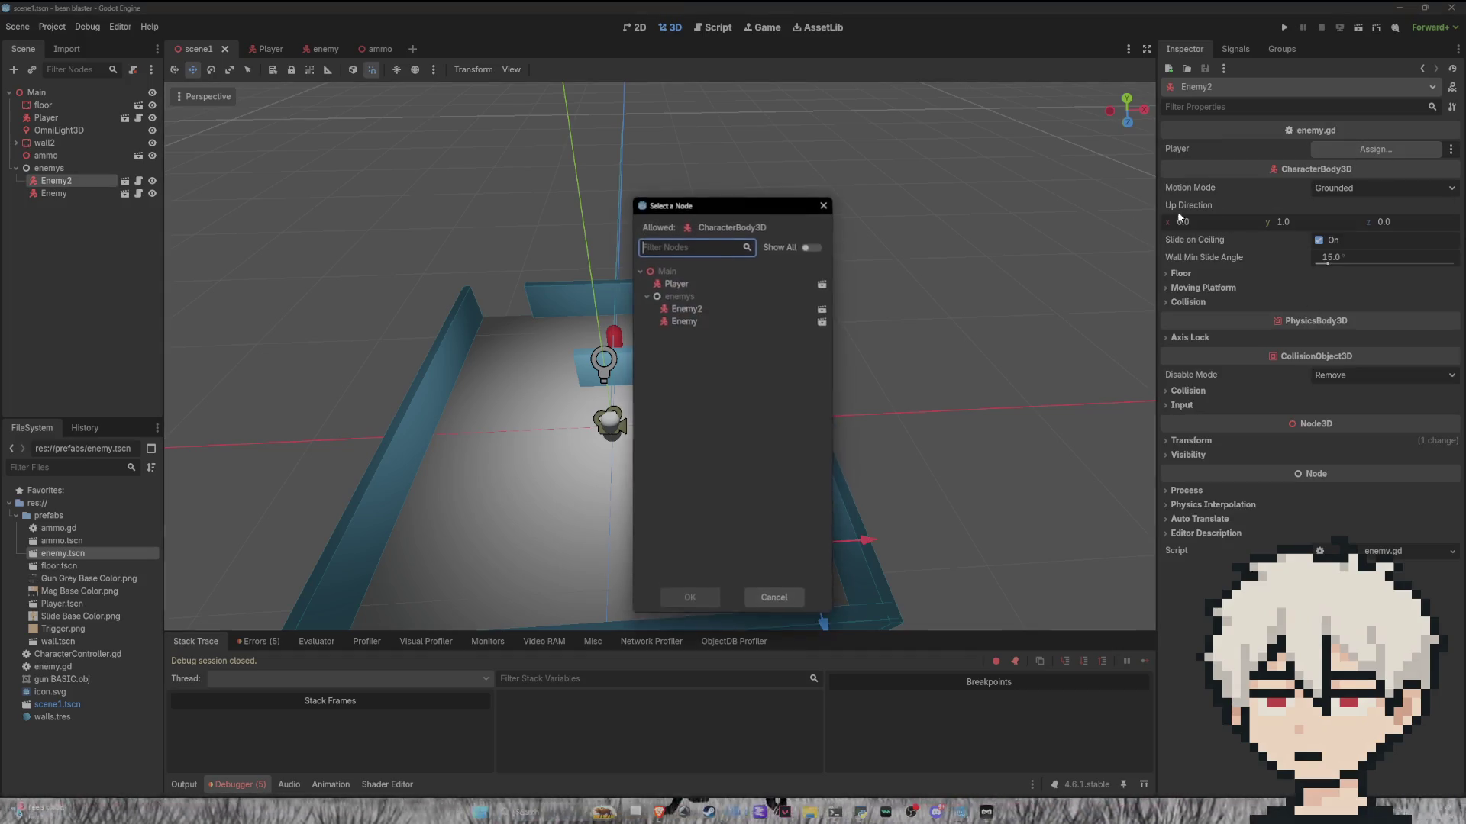
key("Escape")
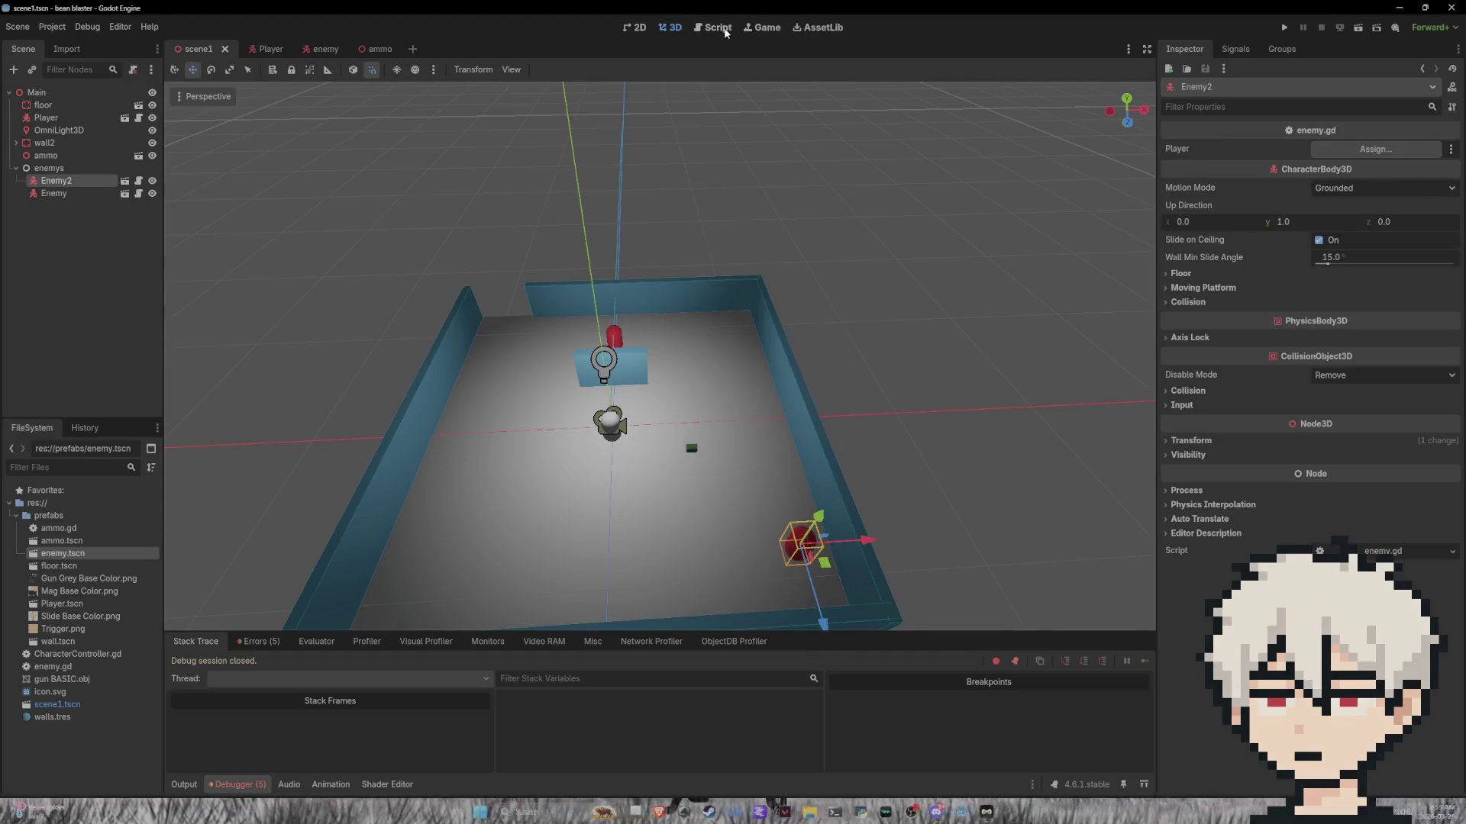
left_click(714, 27)
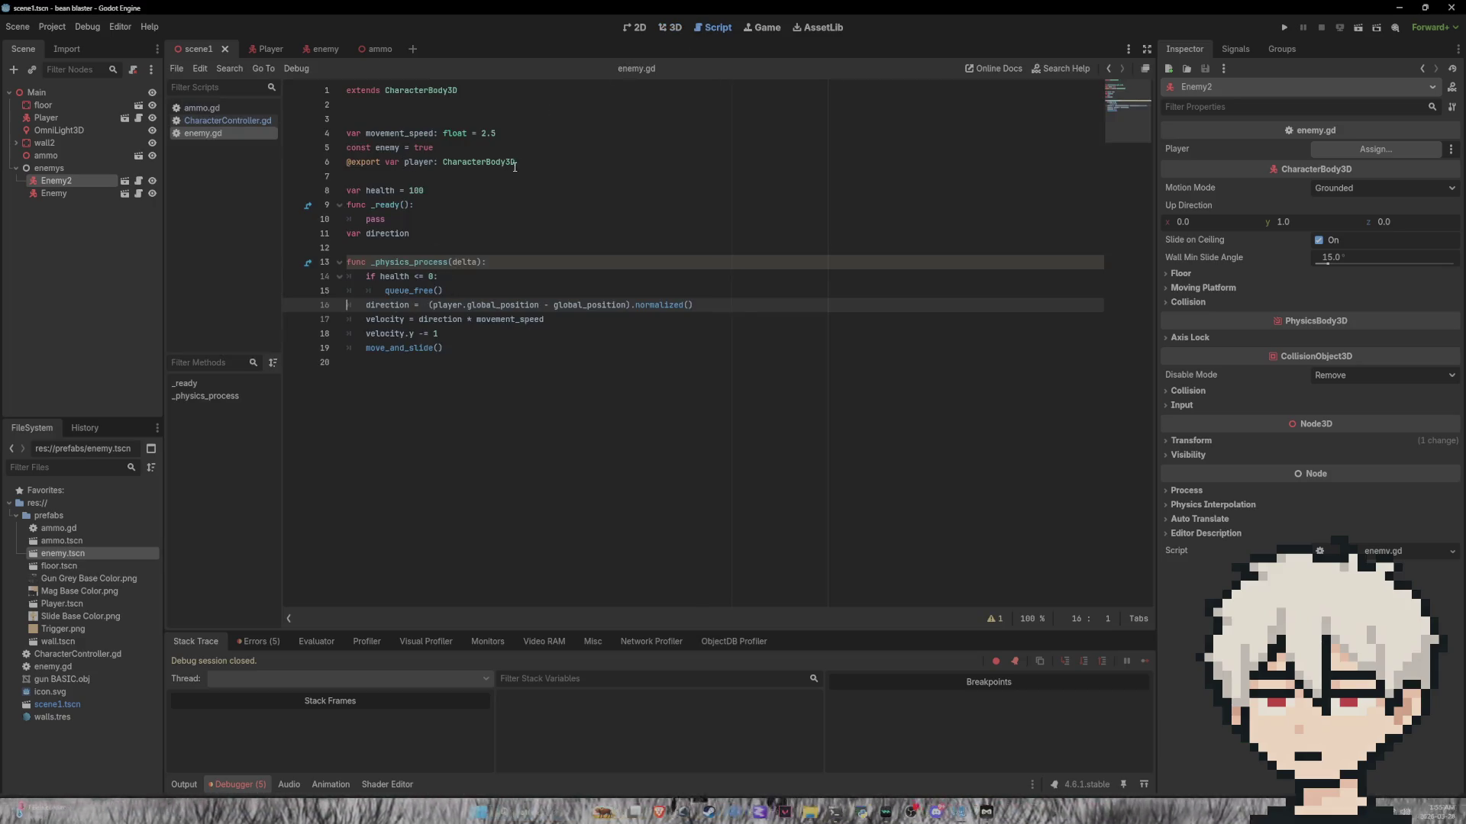
mouse_move(520, 161)
left_mouse_down()
mouse_move(451, 161)
mouse_move(525, 162)
left_mouse_up()
type("=")
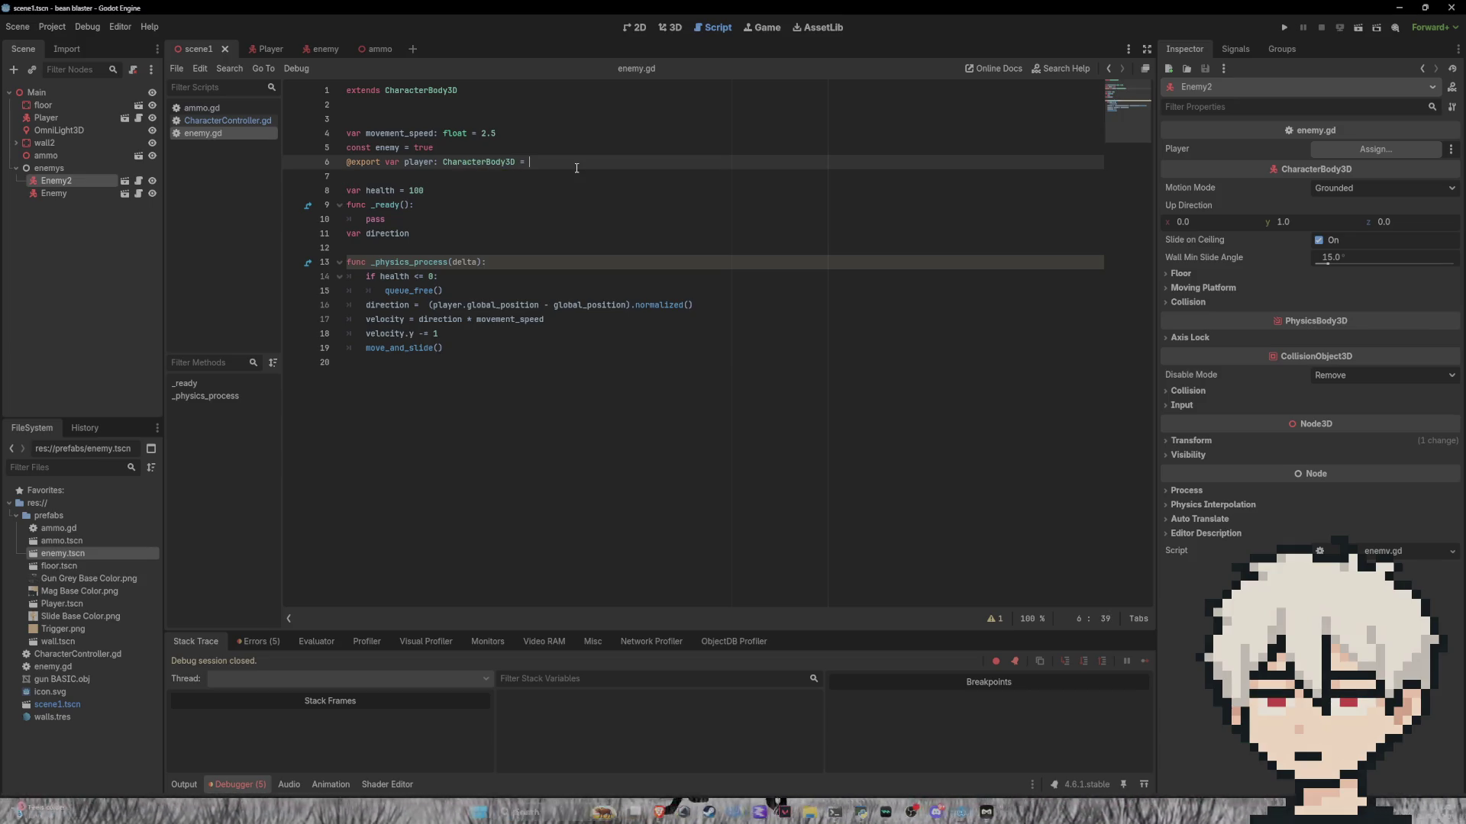
type("$")
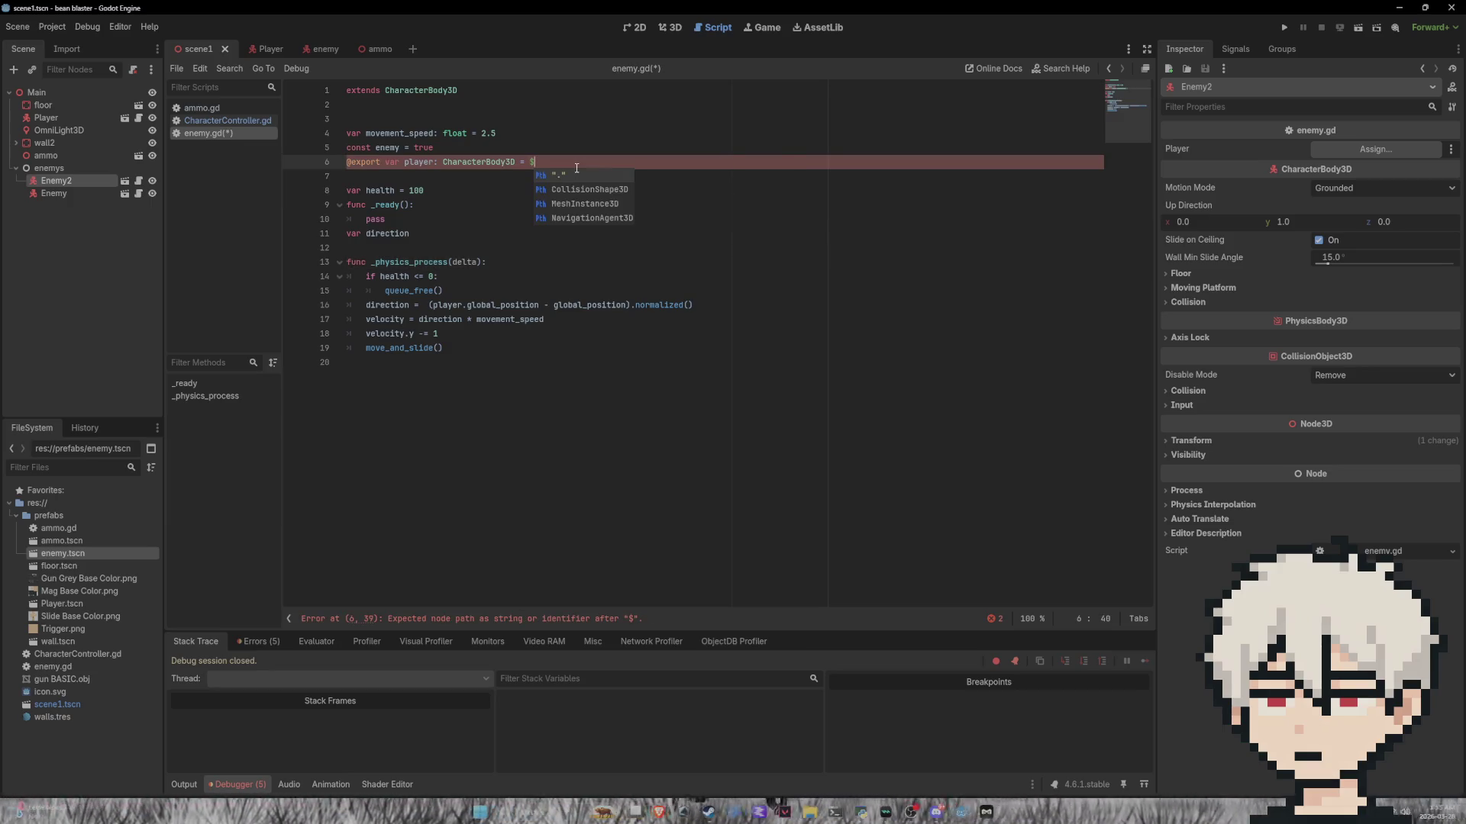
type("Pla")
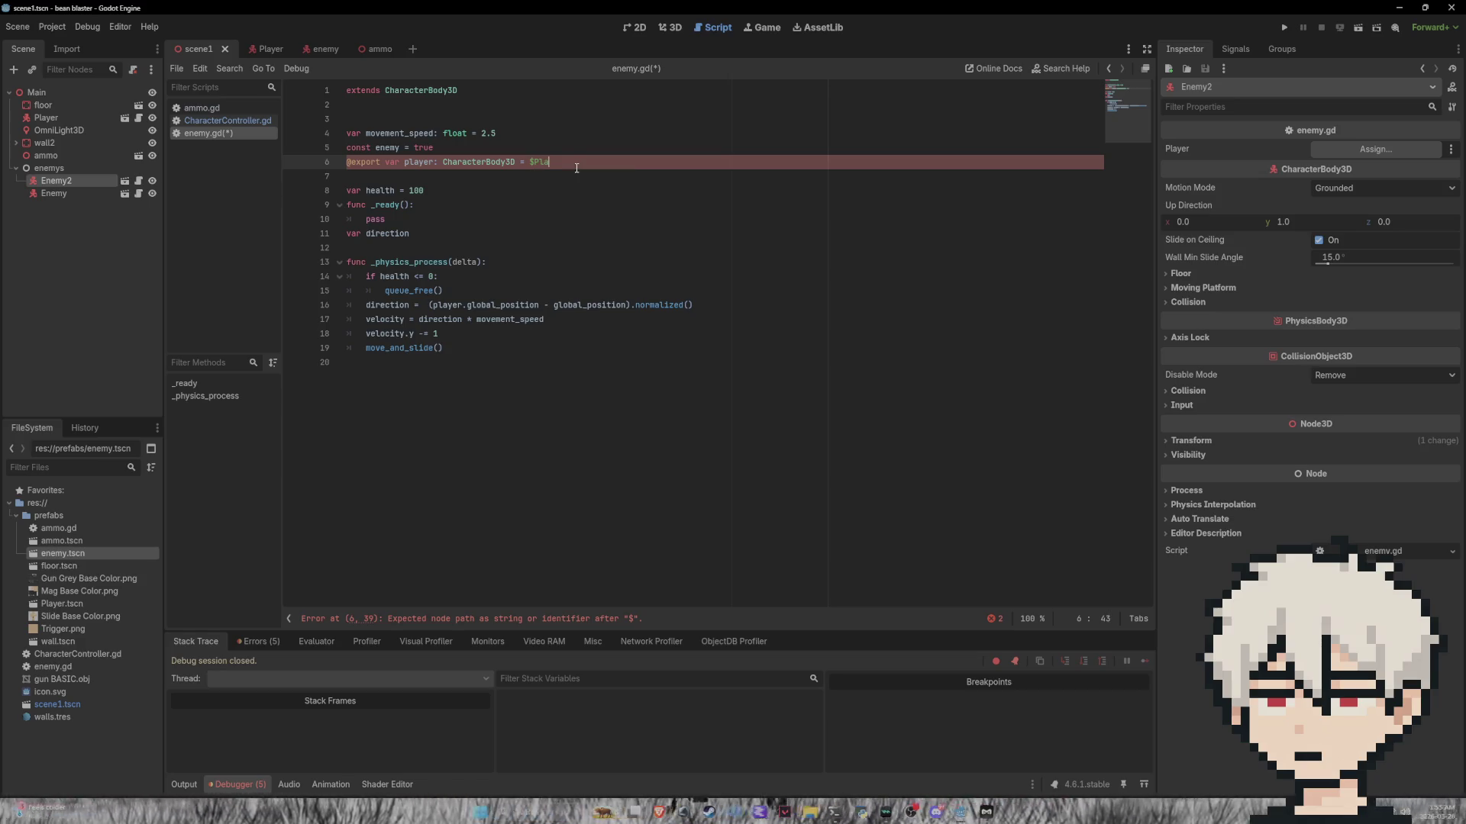
type("yer")
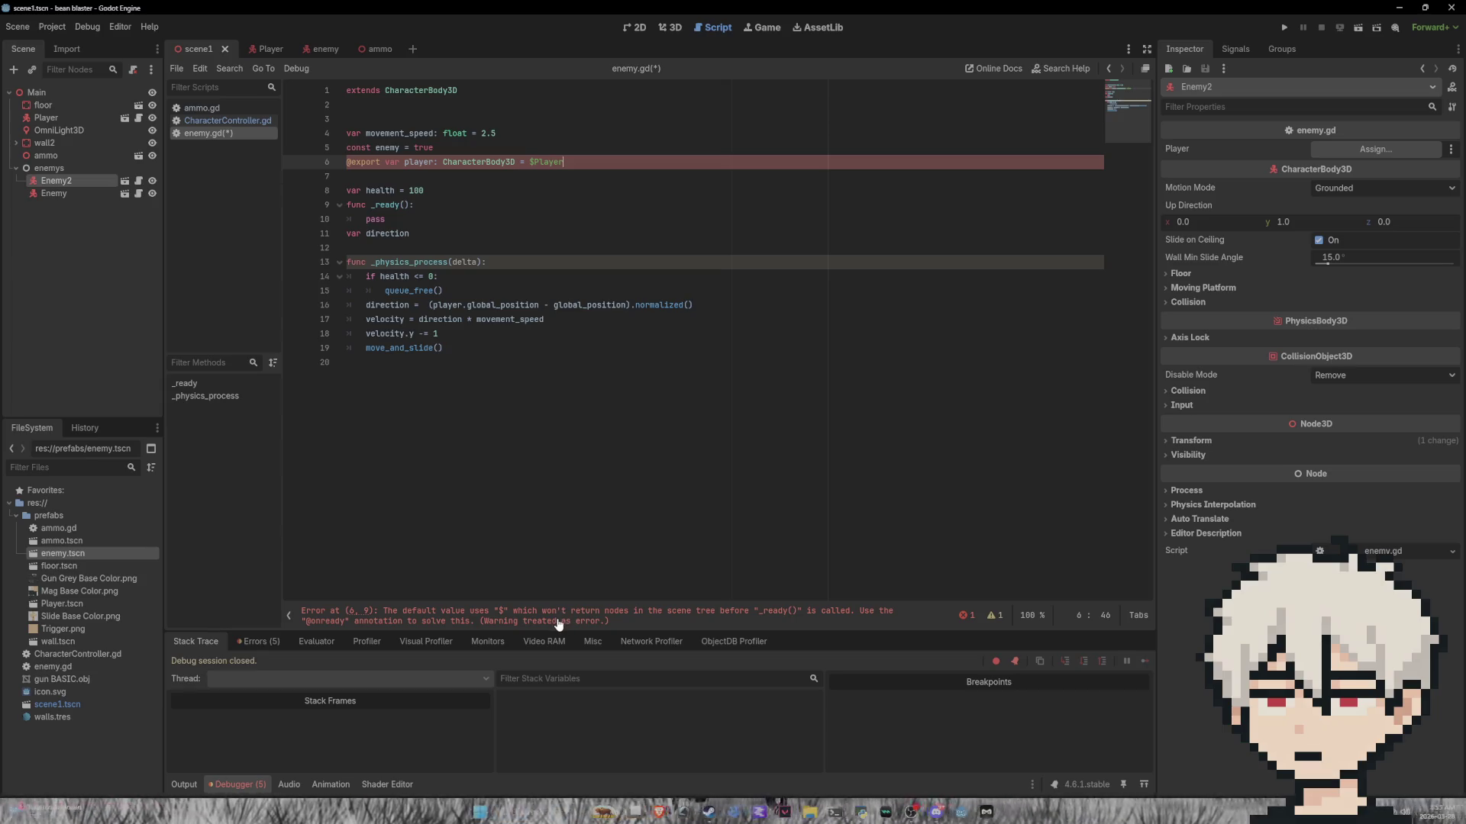
key("BackSpace")
key("BackSpace")
key("BackSpace")
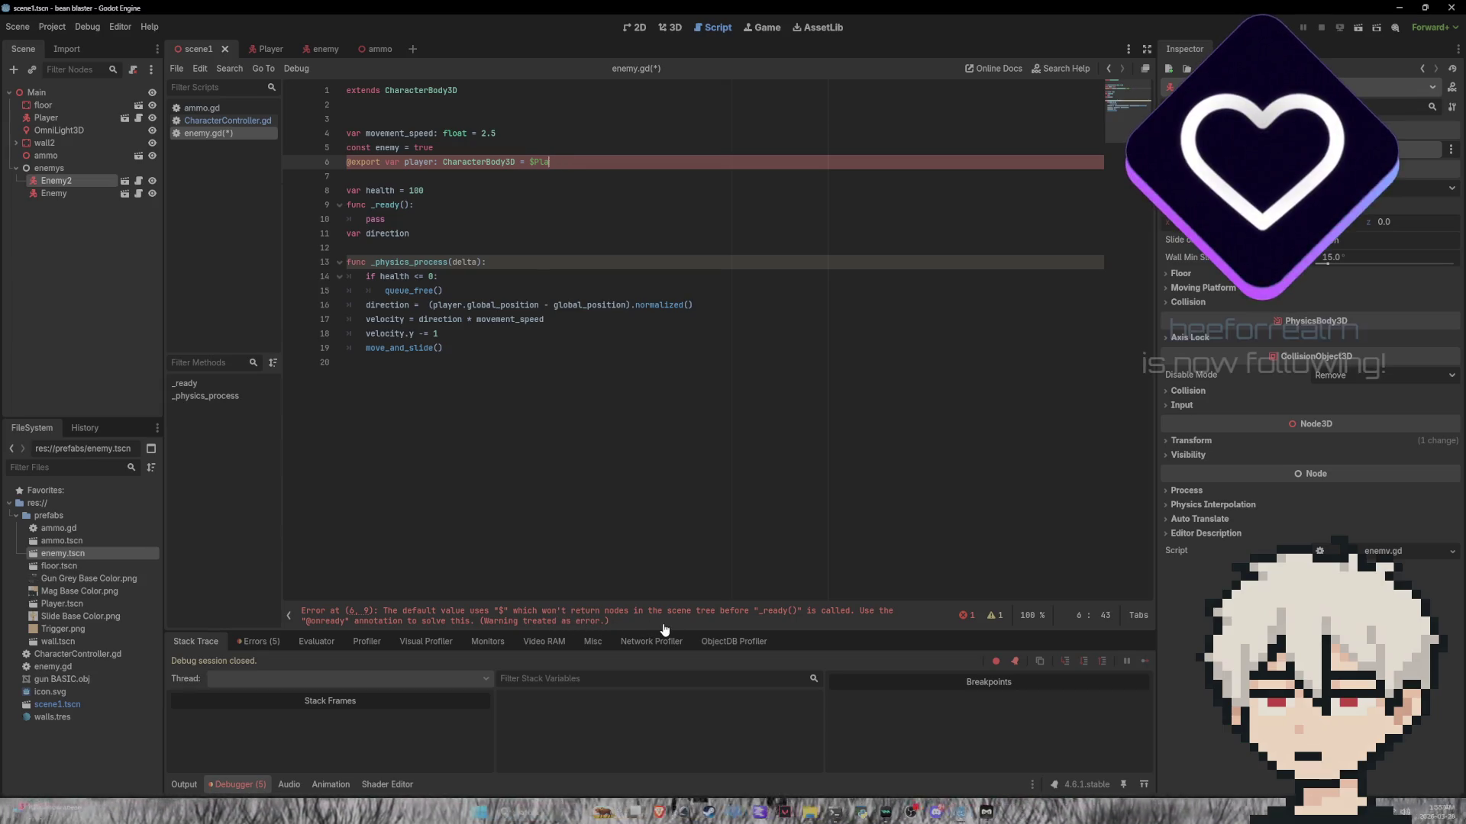
key("BackSpace")
key("BackSpace")
key("BackSpace")
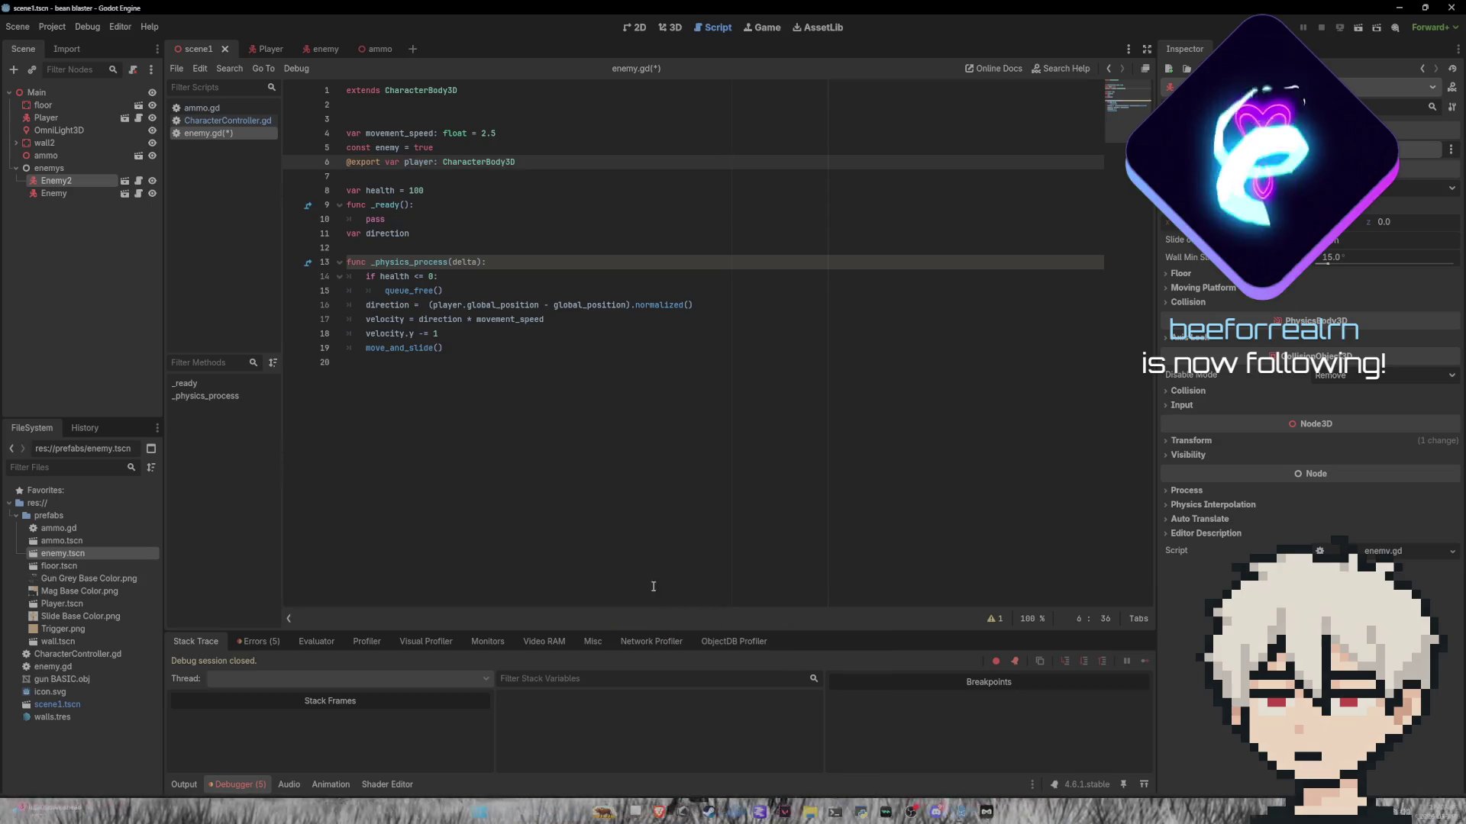
left_click(378, 162)
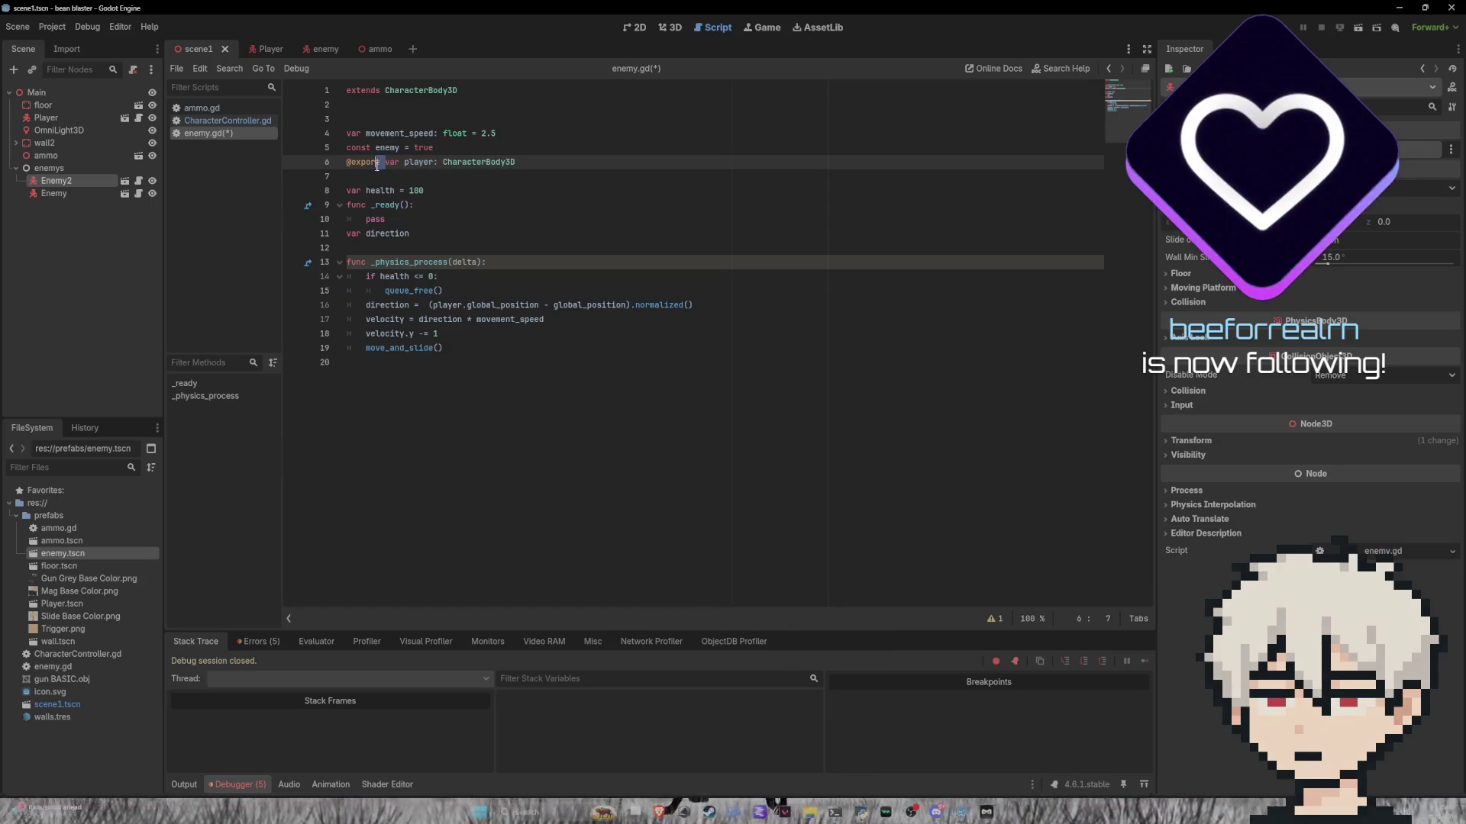
key("BackSpace")
key("BackSpace")
key("BackSpace")
key("Delete")
left_click_drag(477, 162, 395, 163)
key("BackSpace")
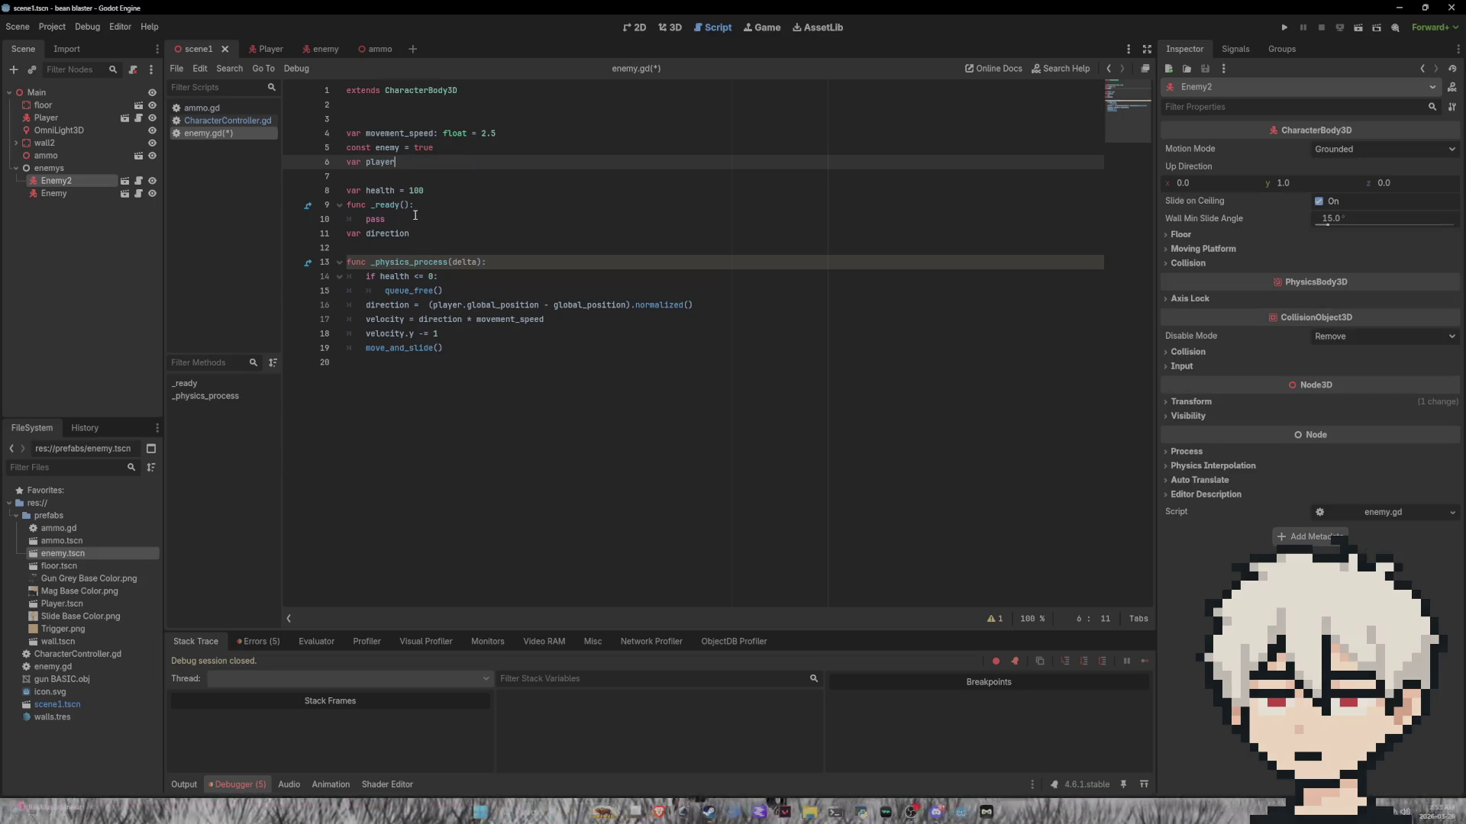
Step: Replace pass in _ready with 'player = $Player', save enemy.gd, and run the game from the 3D view
left_click(449, 218)
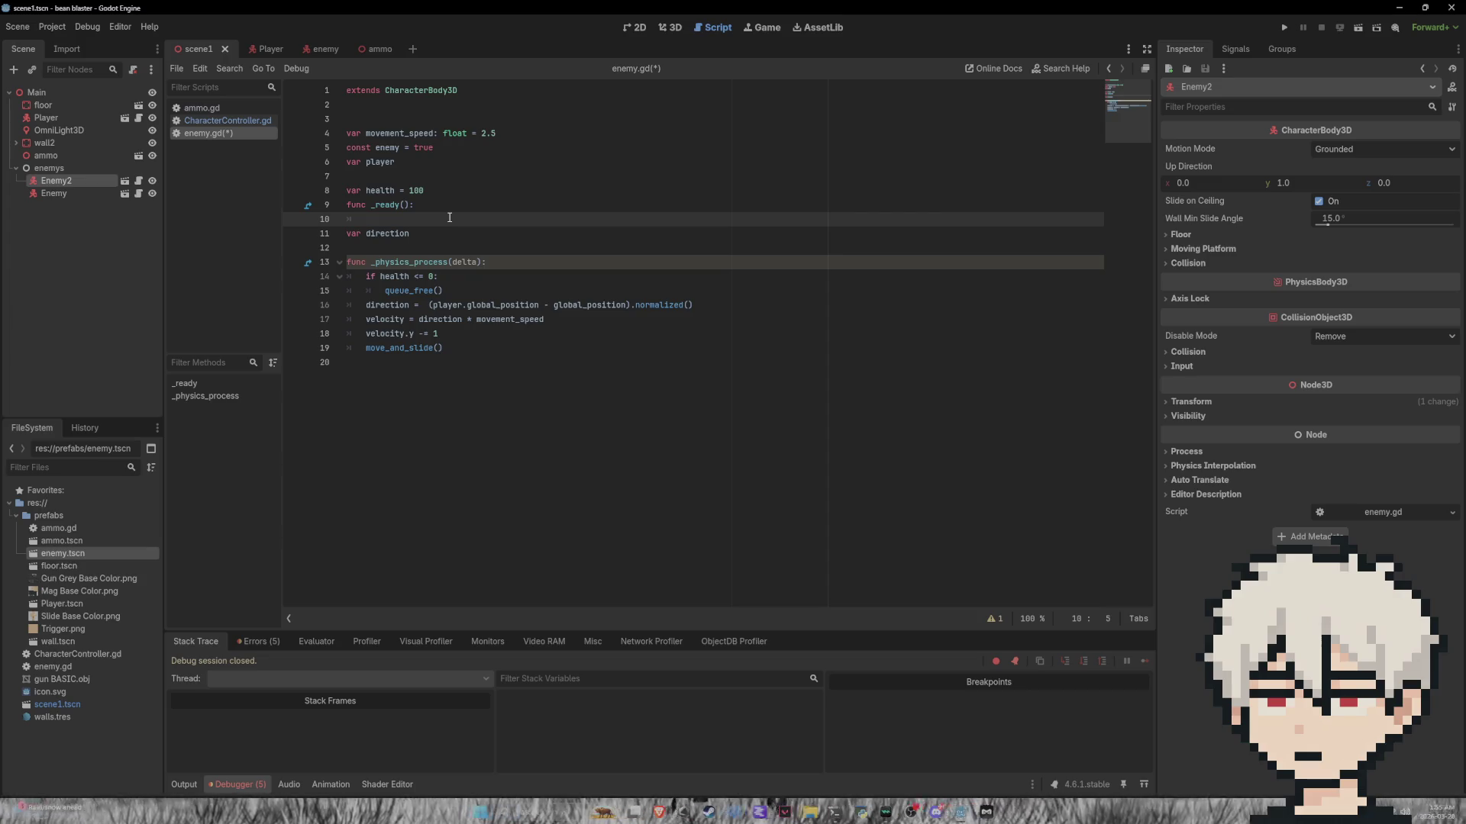
type("player= ")
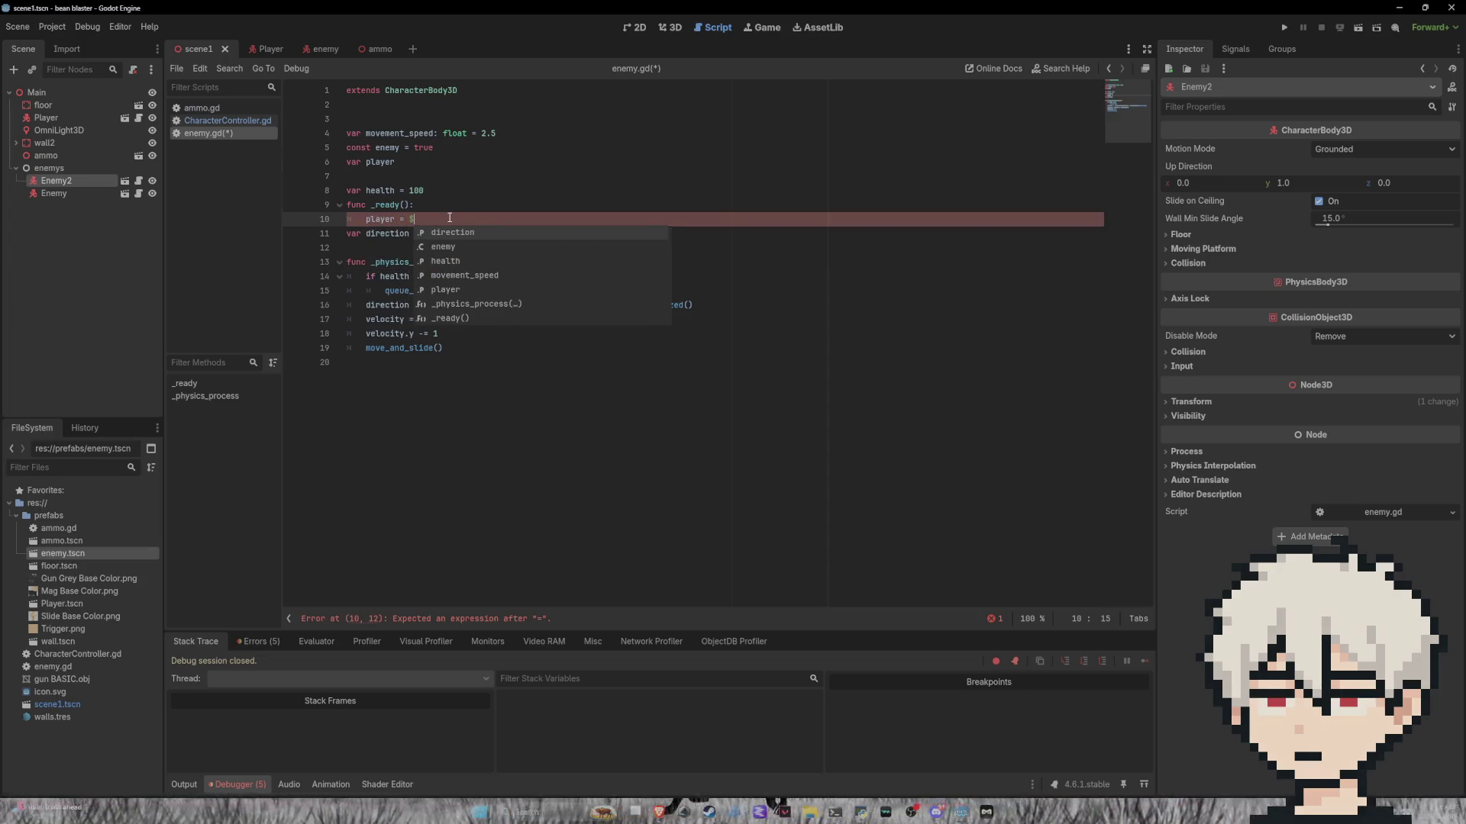
type("$")
type("Player")
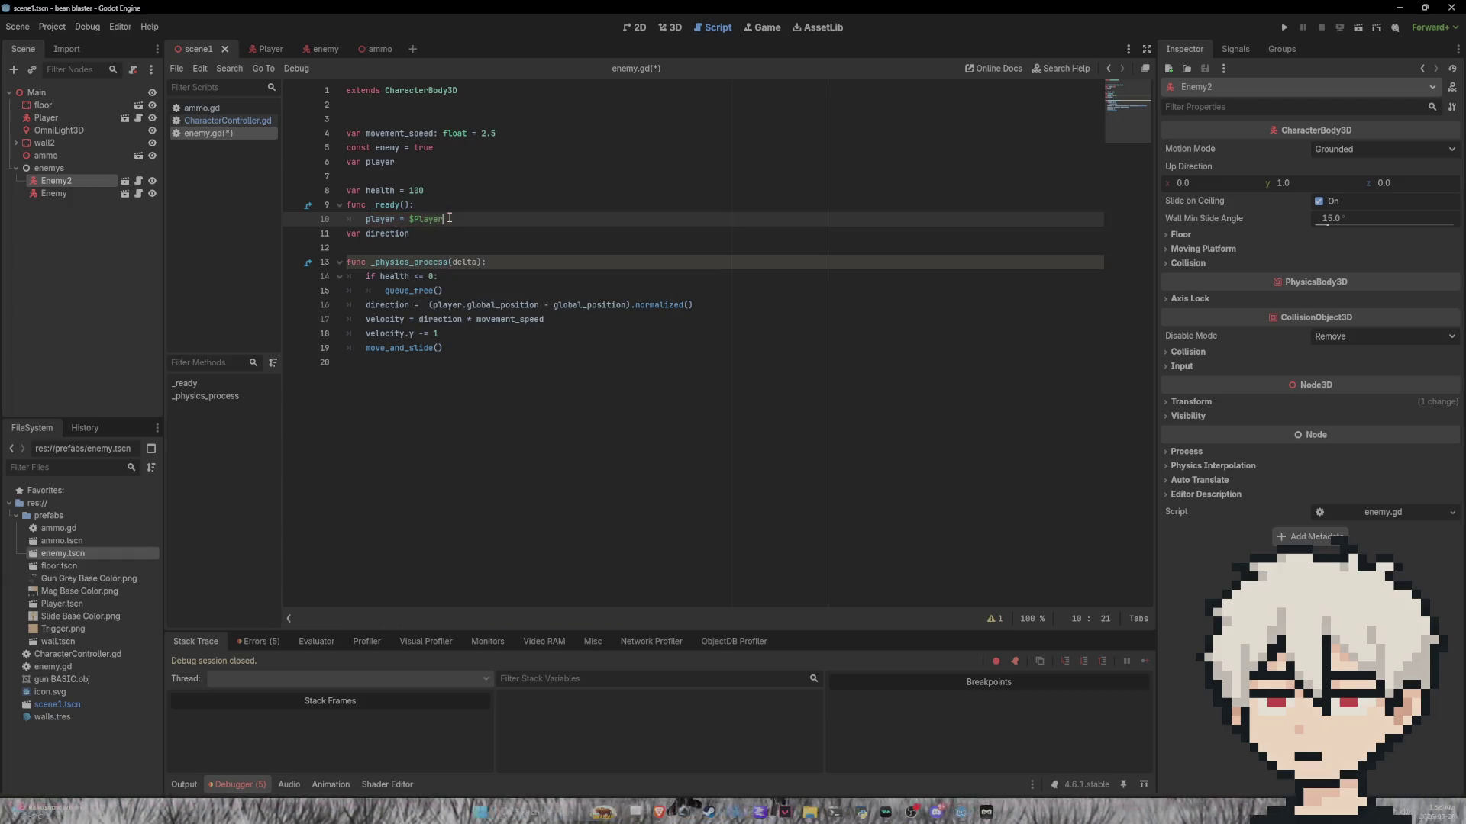
key("ctrl+s")
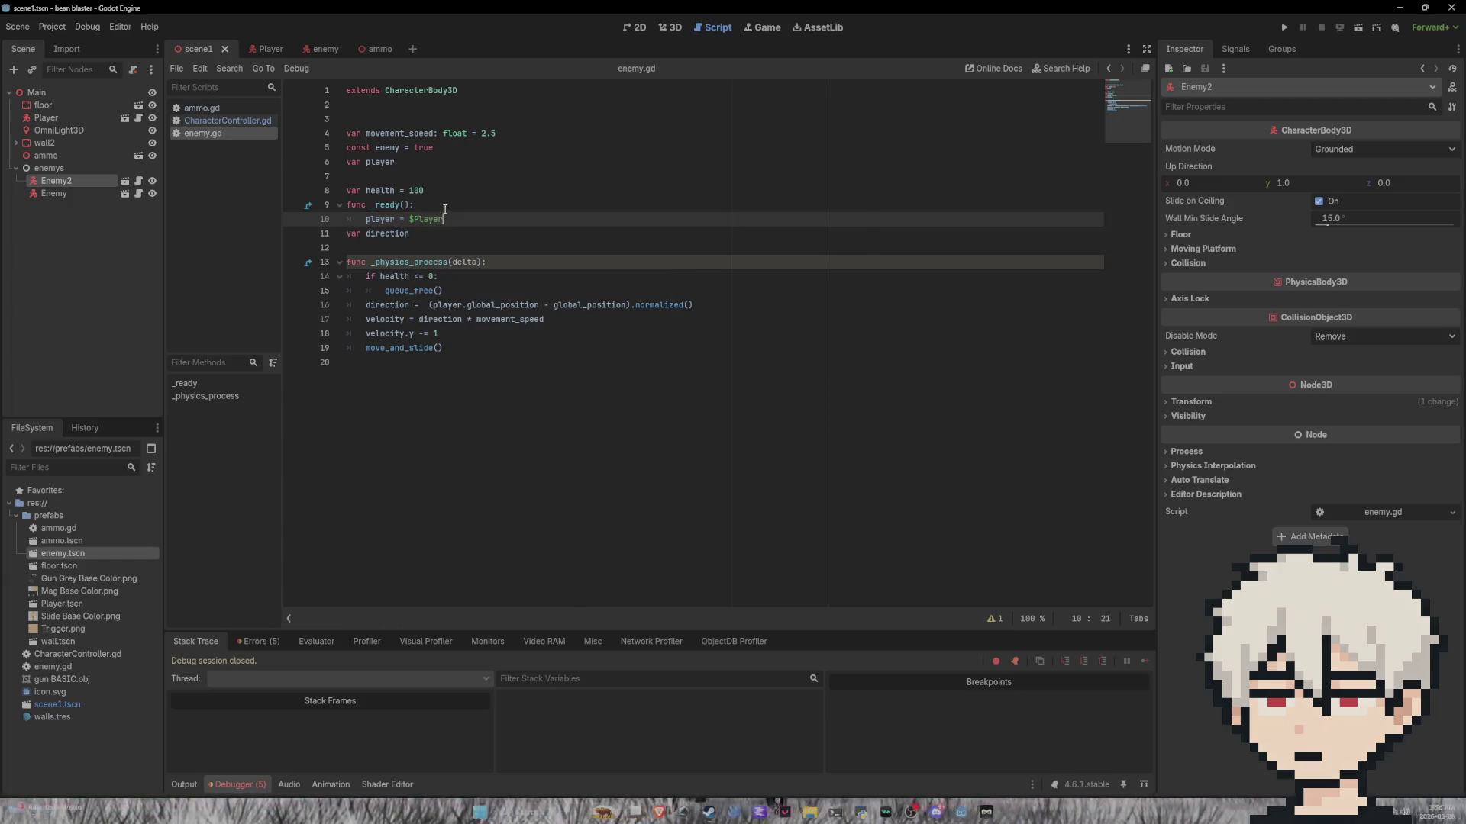
left_click(672, 27)
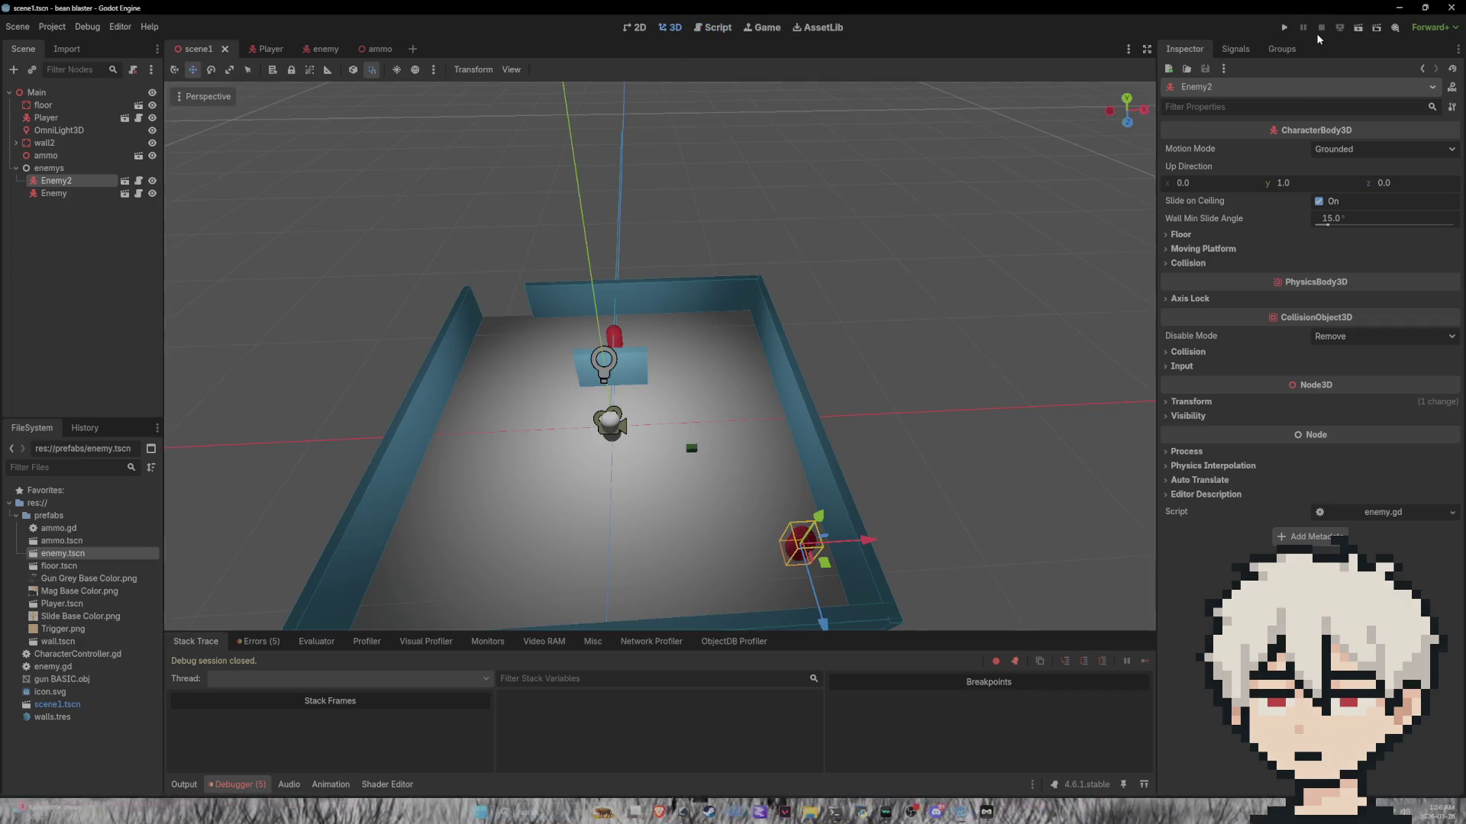
left_click(1285, 27)
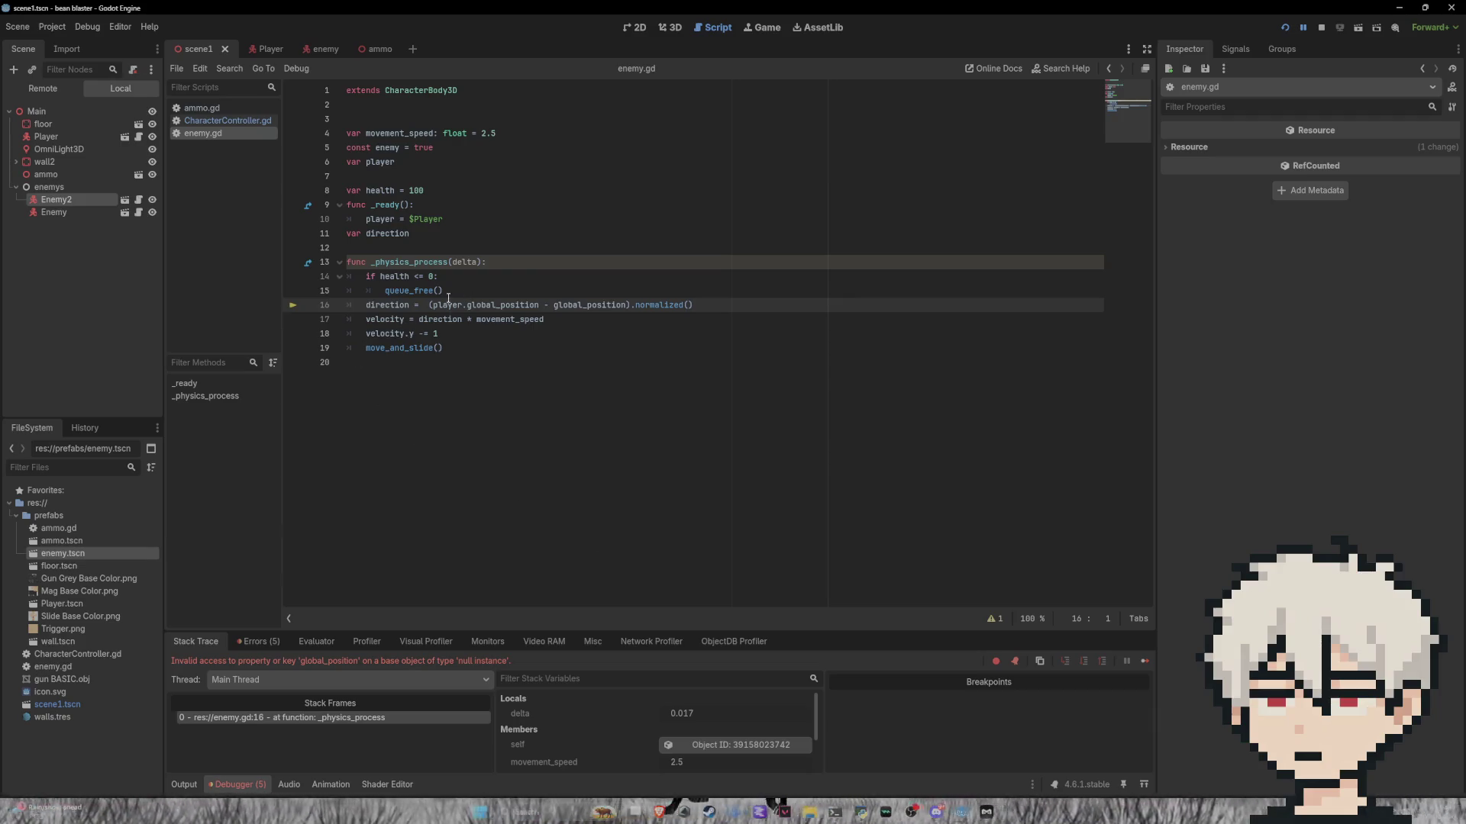
left_click(453, 220)
key("ctrl+z")
key("ctrl+z")
key("ctrl+z")
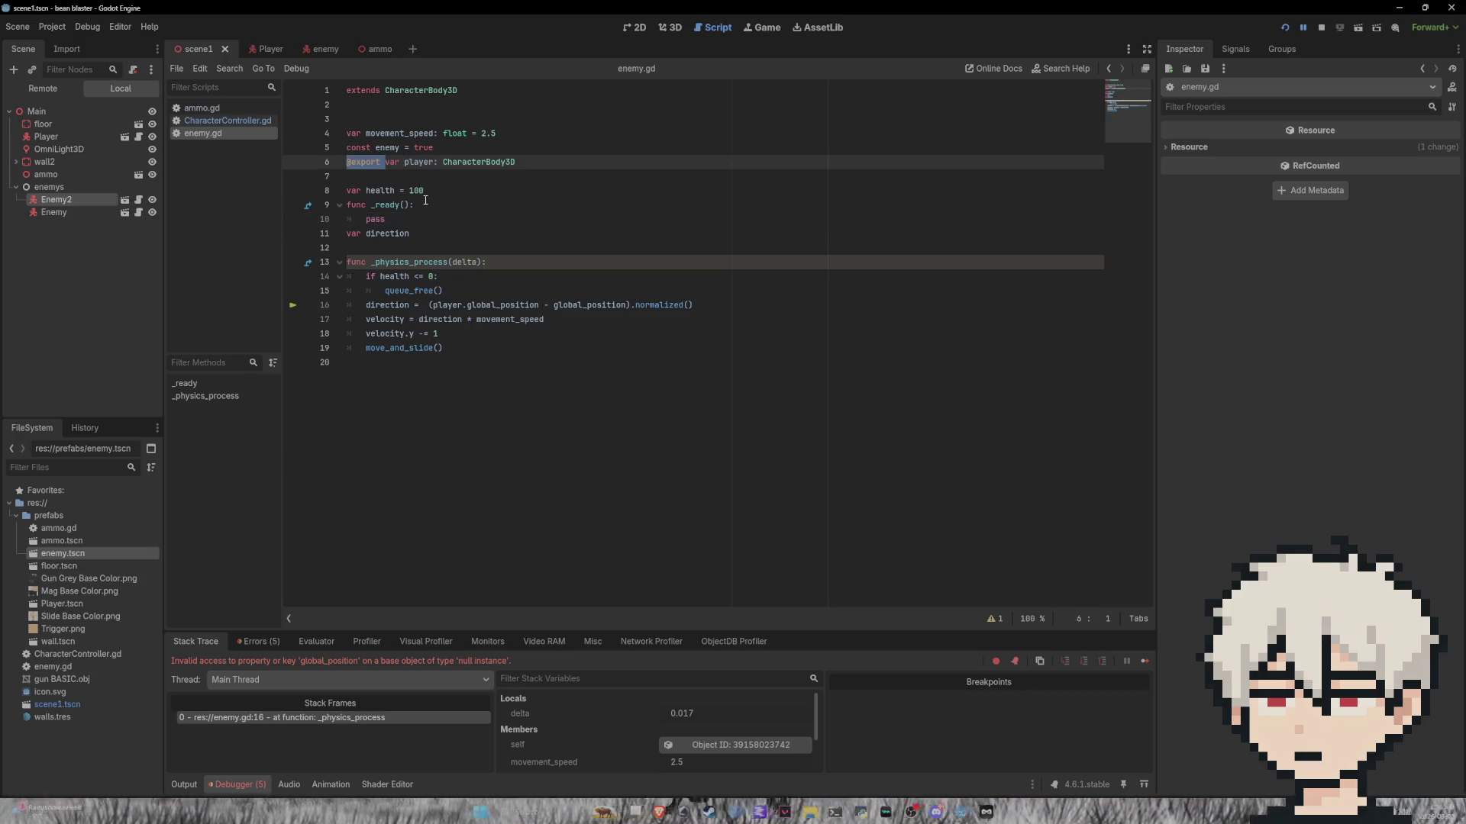
left_click(670, 28)
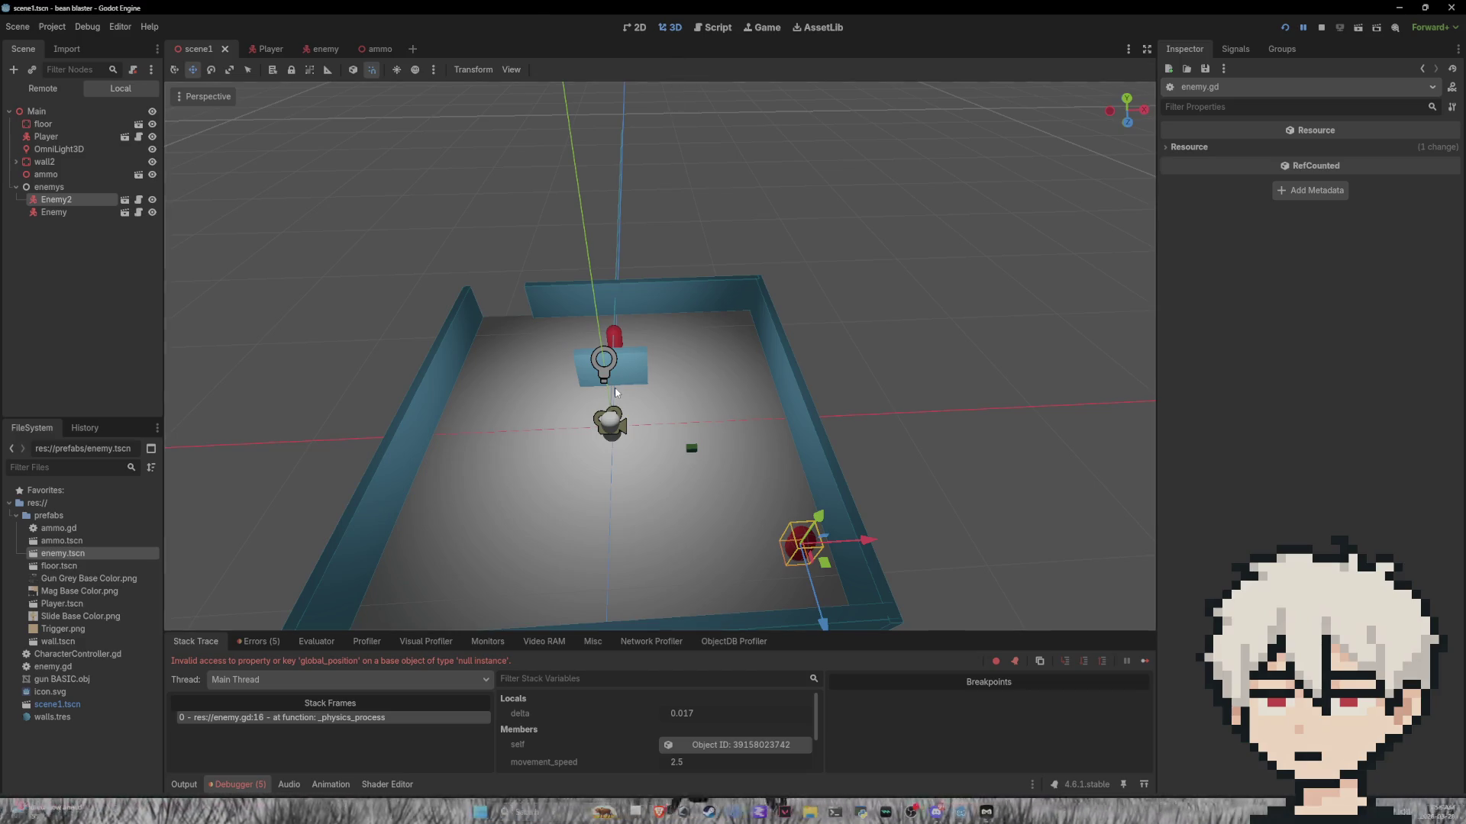
scroll(785, 405, "down", 3)
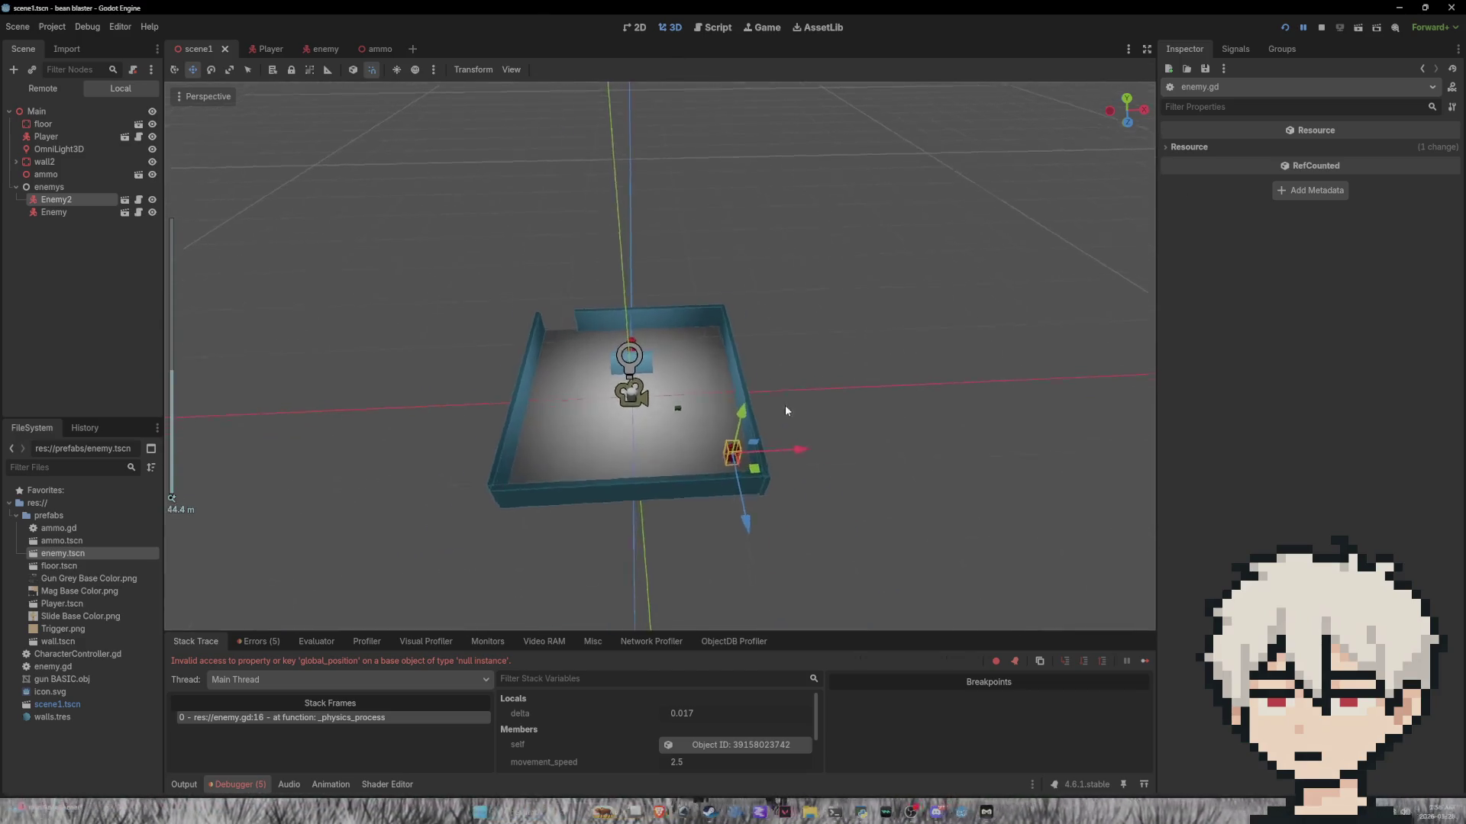
scroll(785, 406, "up", 4)
left_click(73, 213)
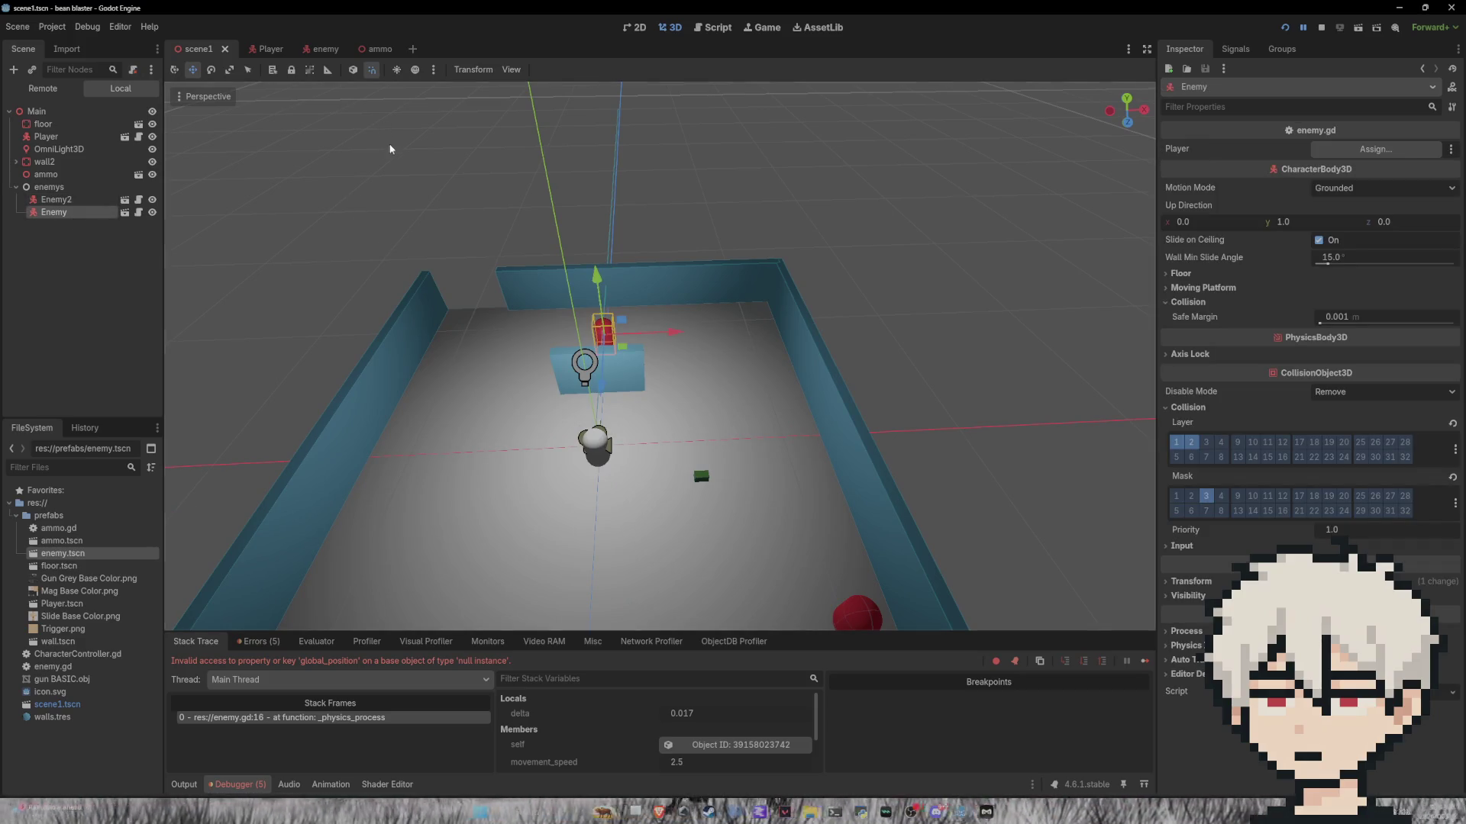
Step: Assign the Player node as Enemy's player target
left_click(1378, 150)
left_click(678, 285)
left_click(689, 599)
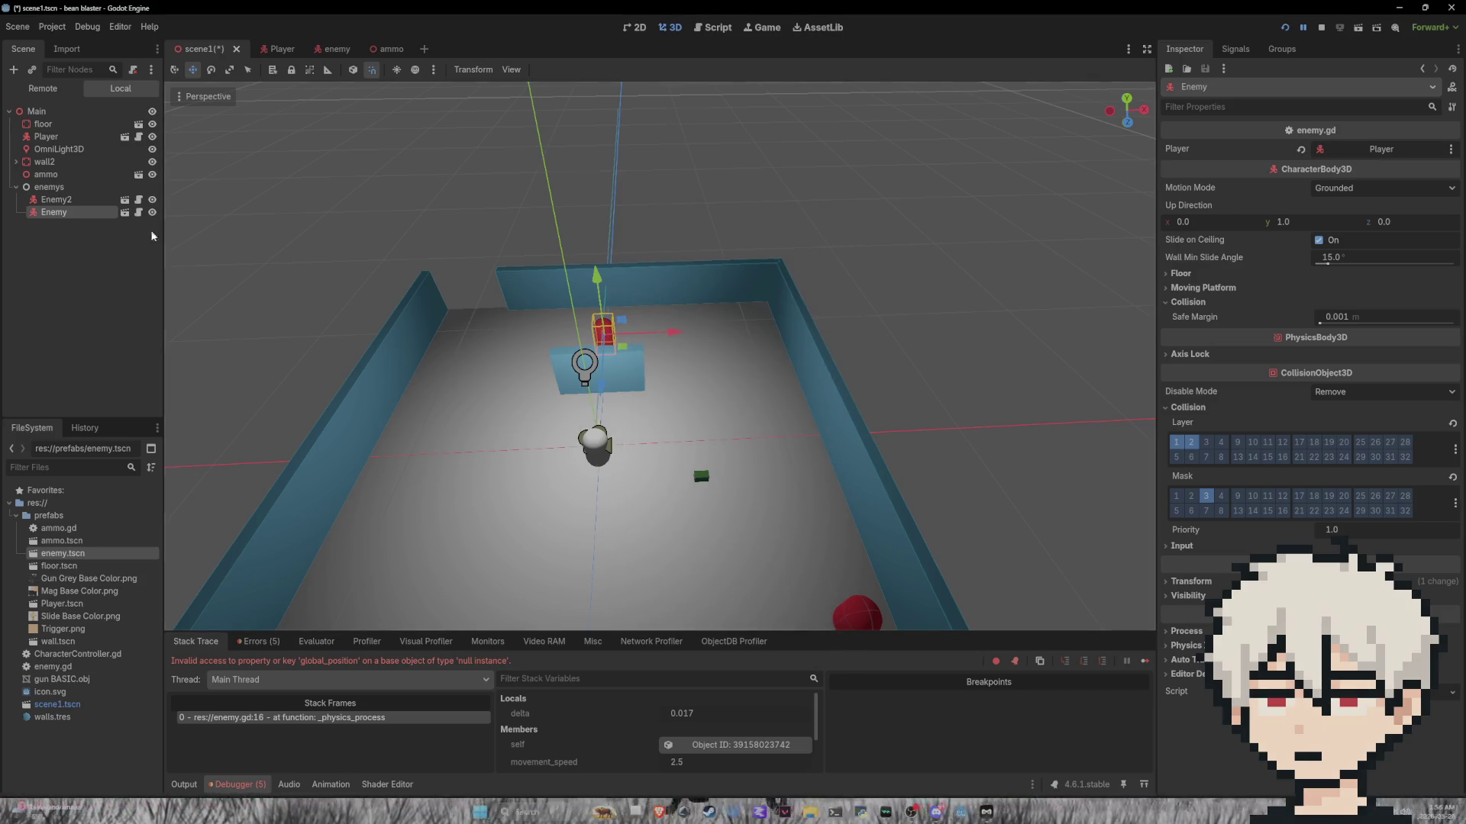
Step: Assign Player as Enemy2's target as well, then stop and relaunch the game
left_click(86, 201)
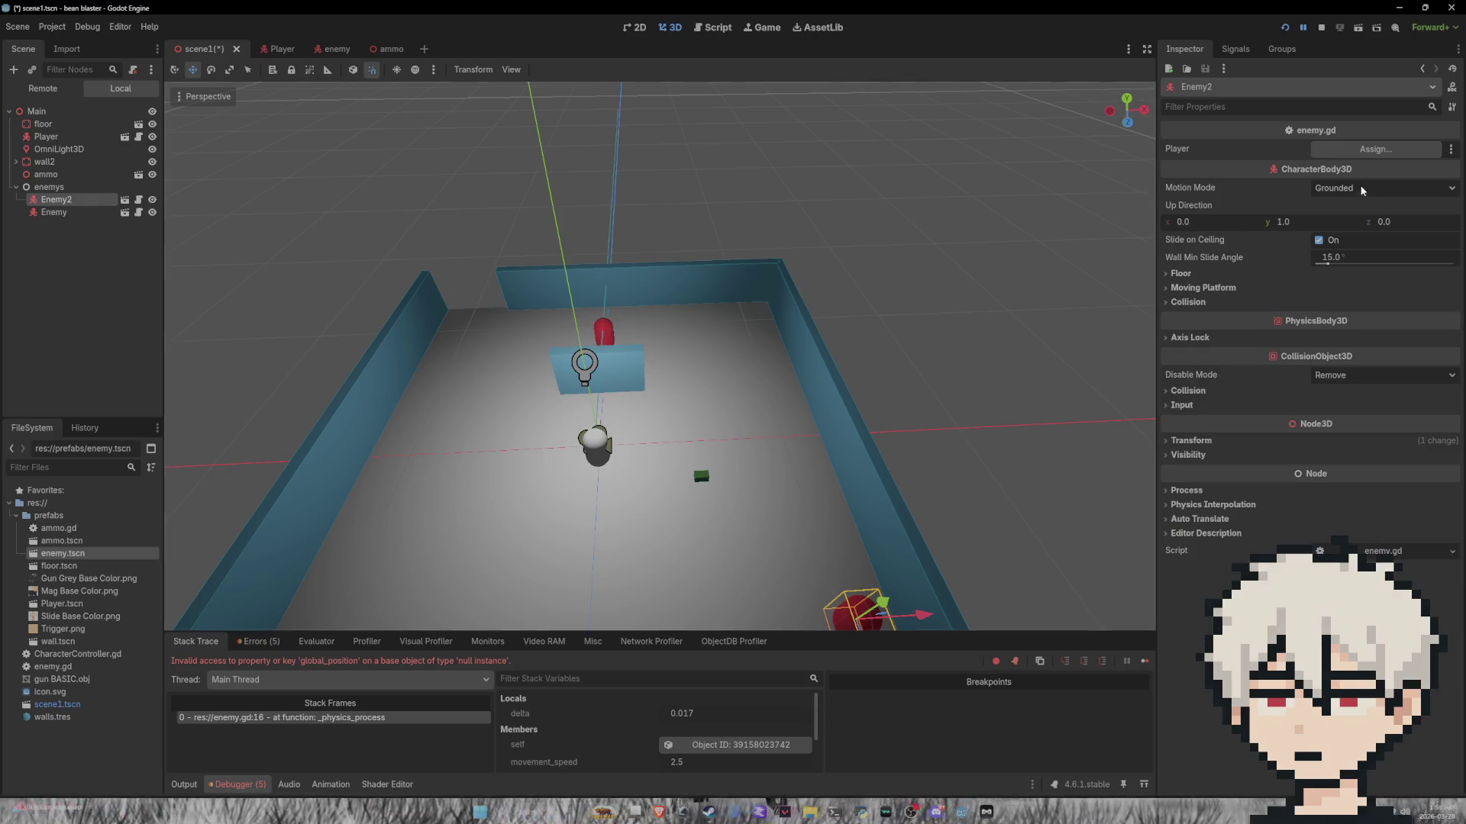
left_click(1376, 151)
left_click(673, 285)
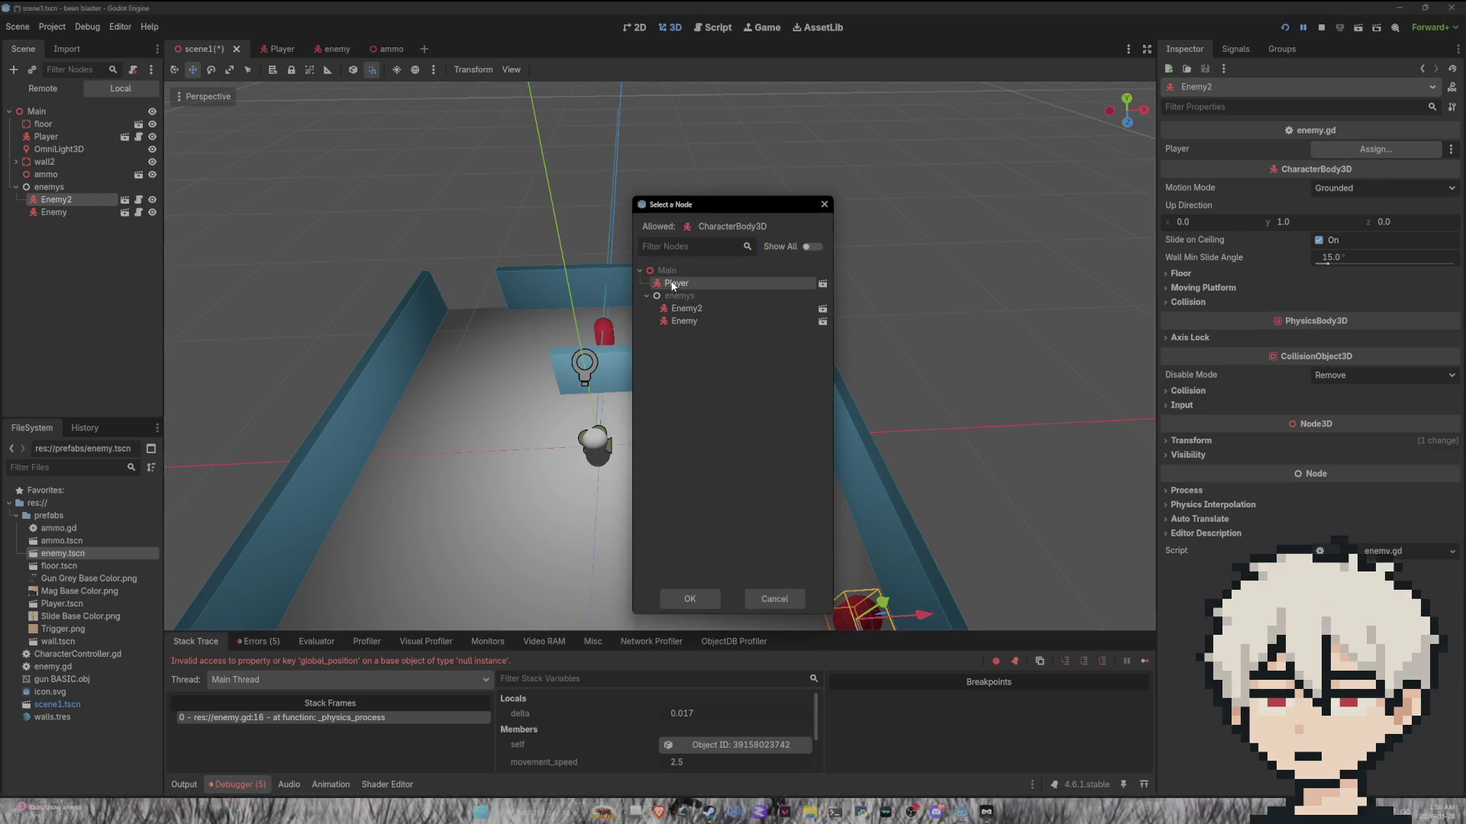
left_click(690, 600)
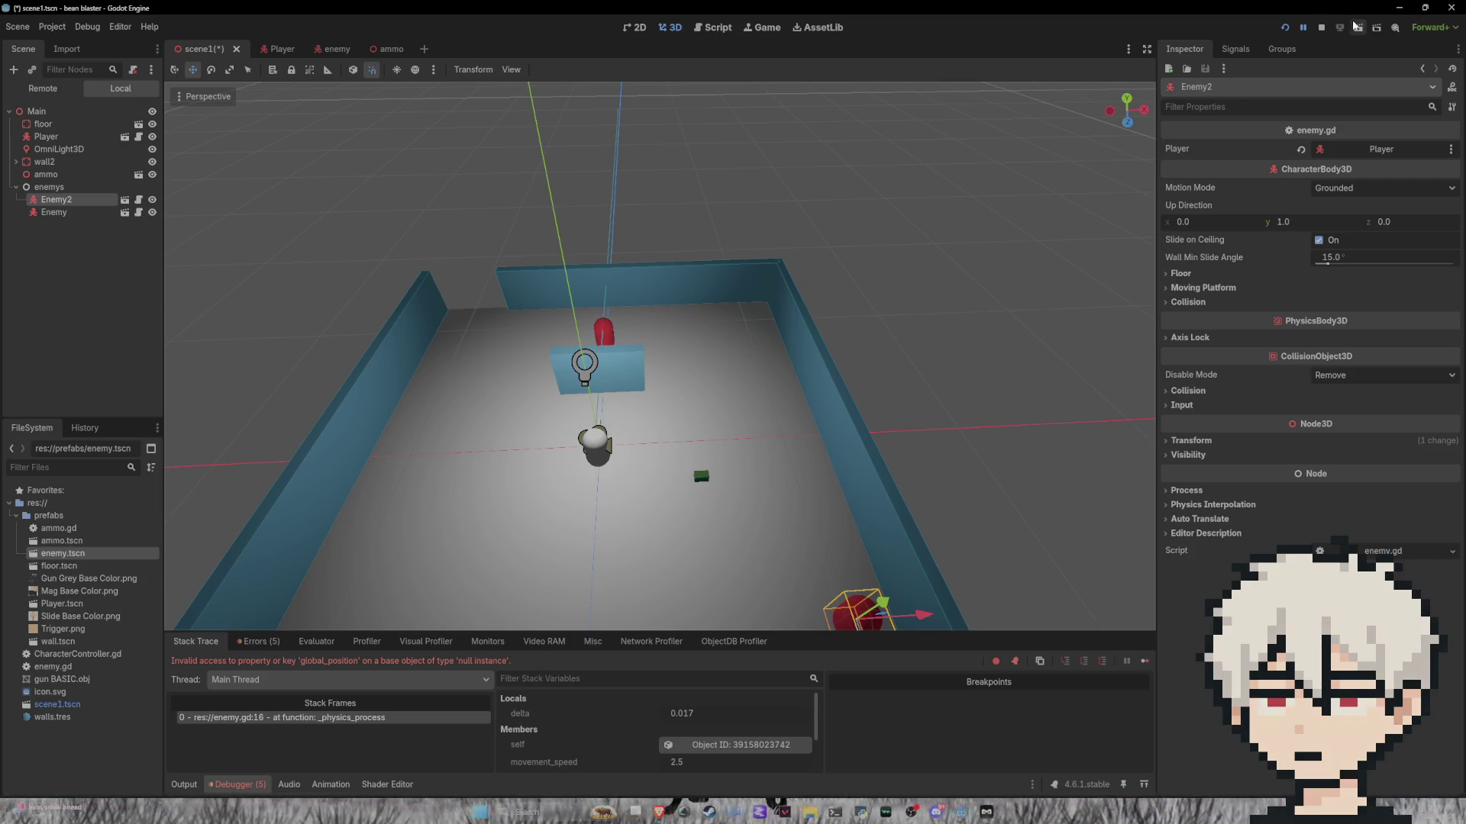
left_click(1321, 27)
left_click(1284, 28)
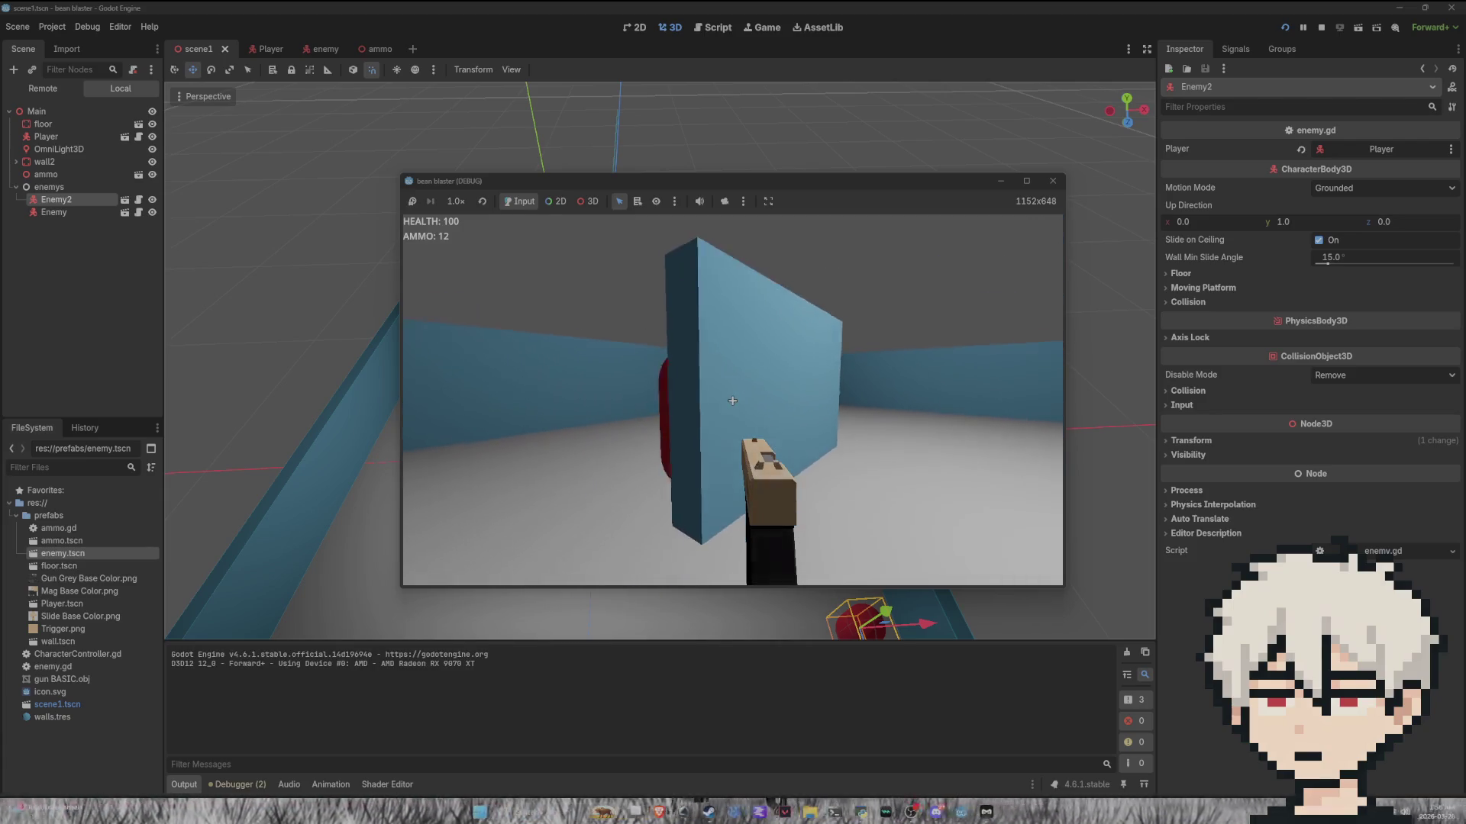
Step: Move around the corridor firing at the red enemy until ammo hits 0, then stop with F8
left_click(732, 400)
left_click(732, 400)
left_click(732, 401)
left_click(732, 401)
left_click(732, 401)
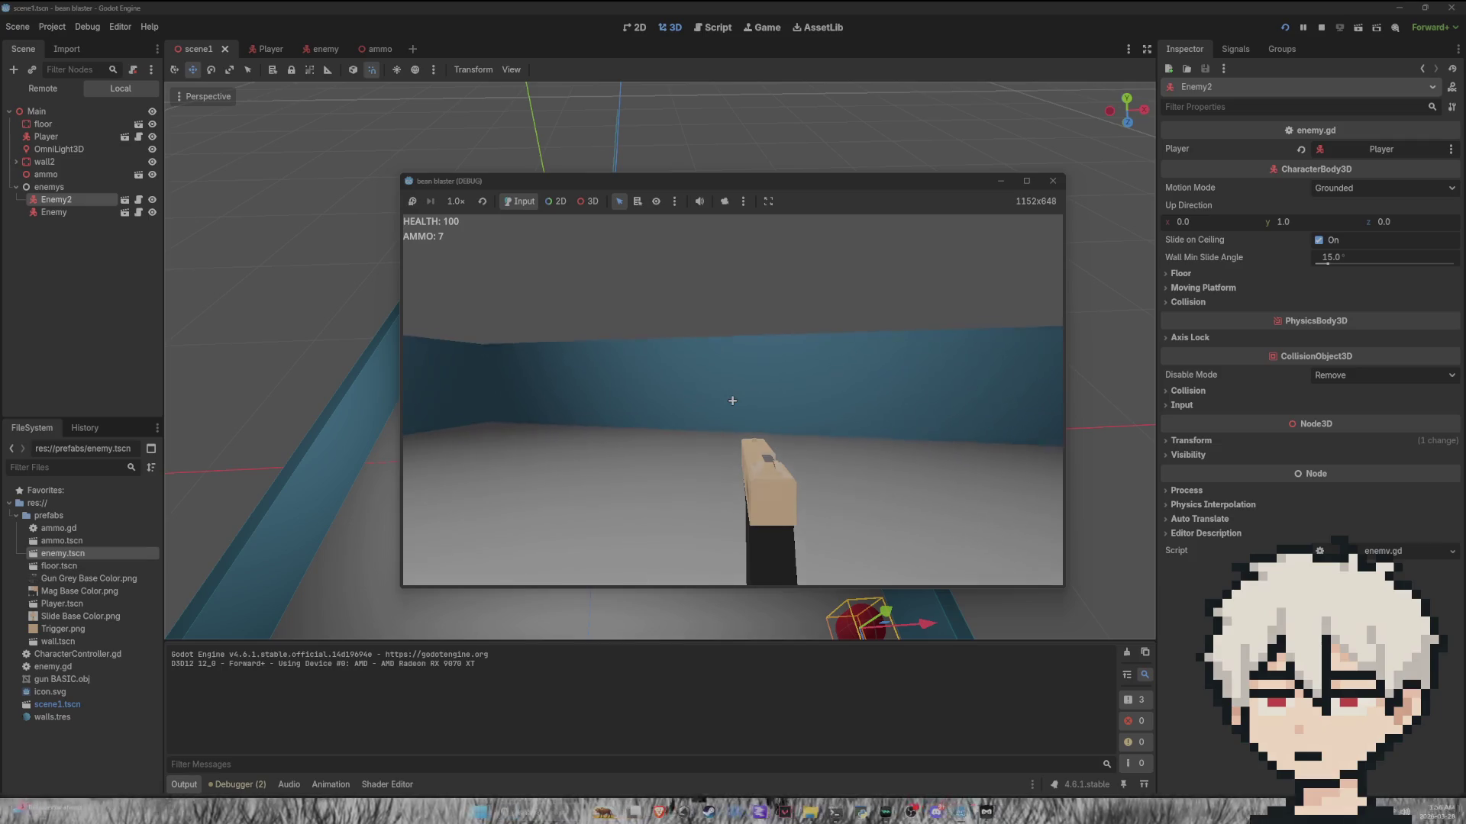
key("w")
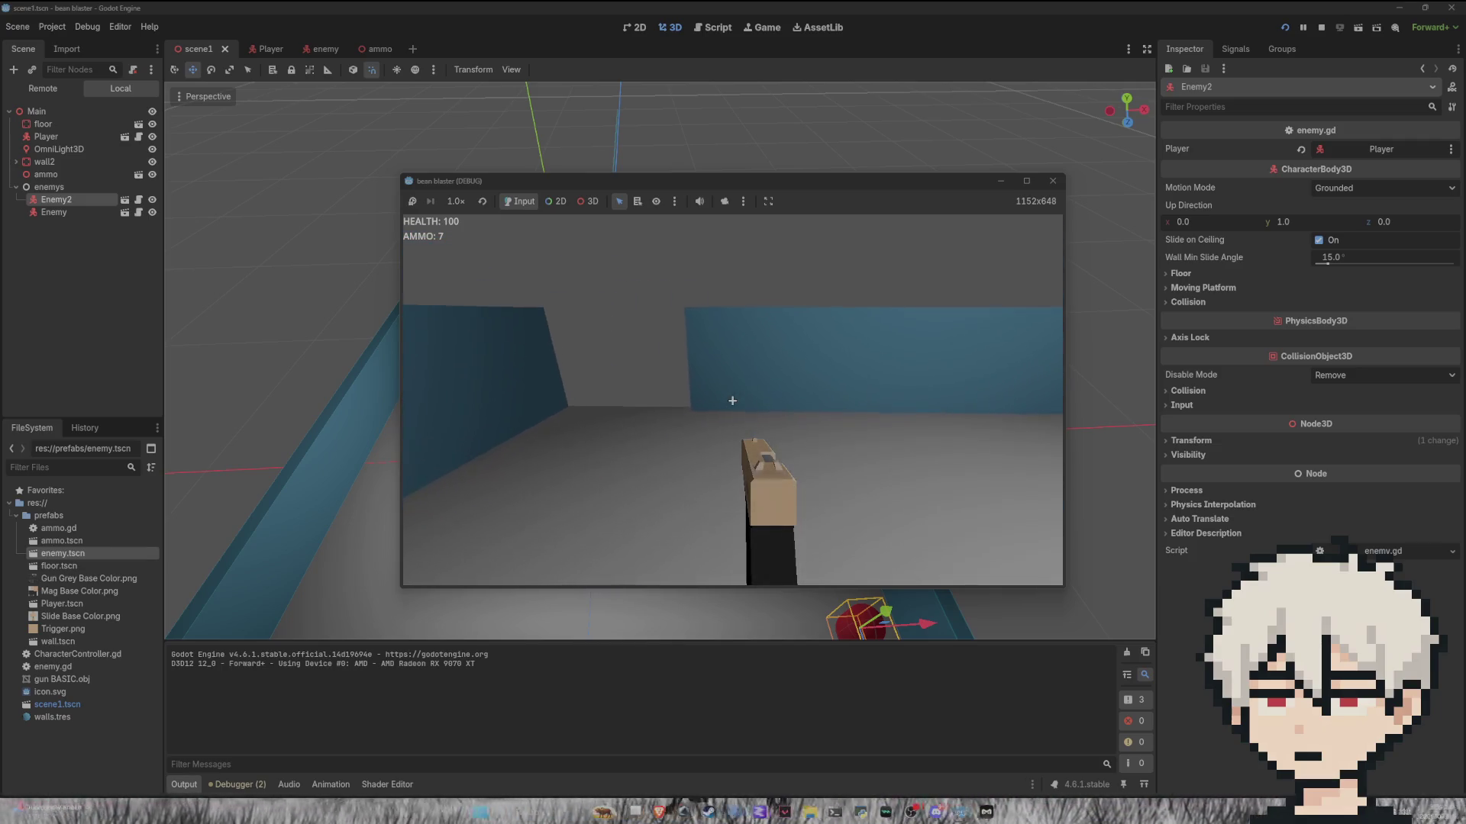
key("w")
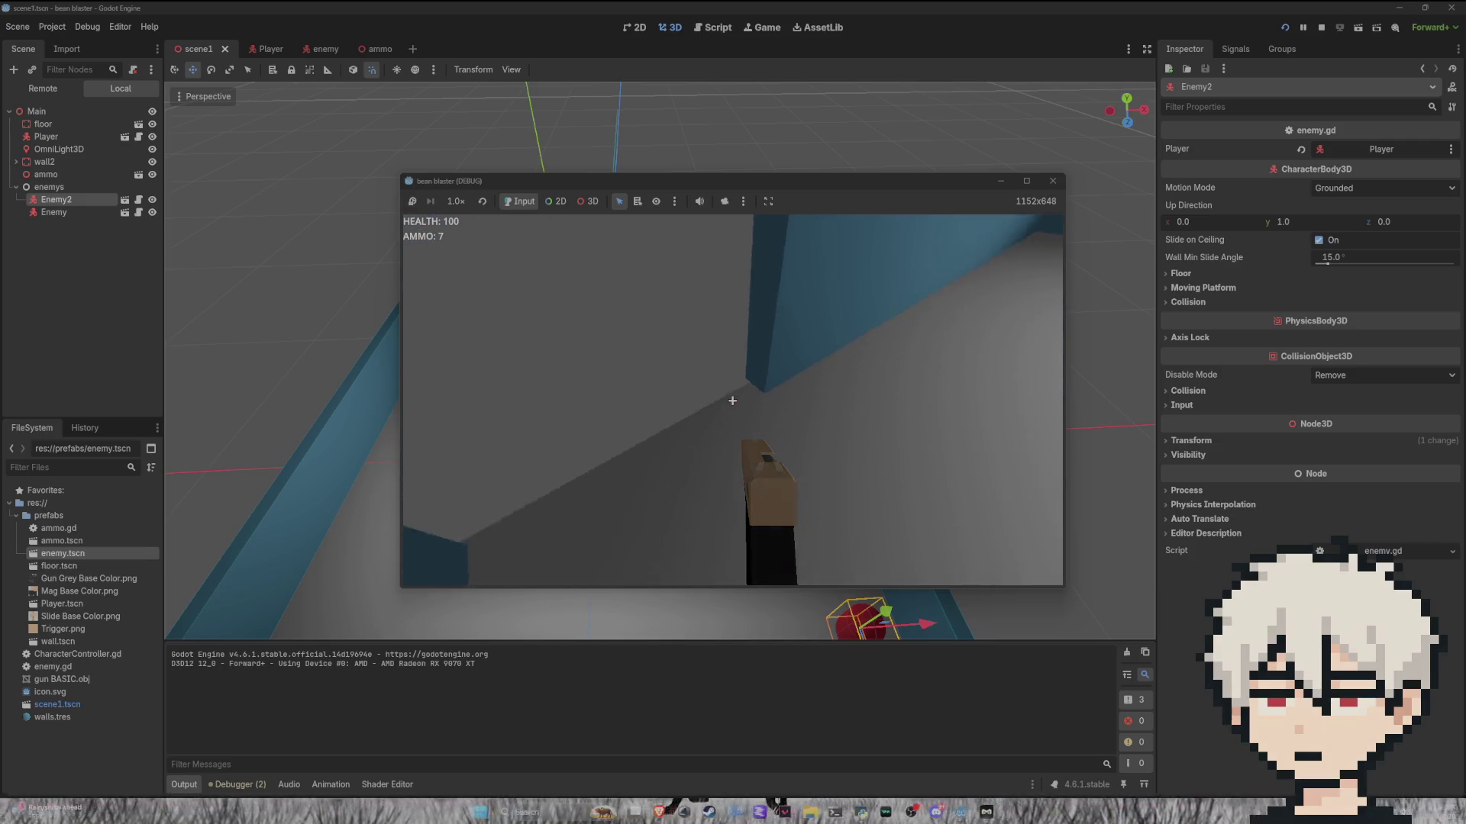
left_click(732, 400)
key("s")
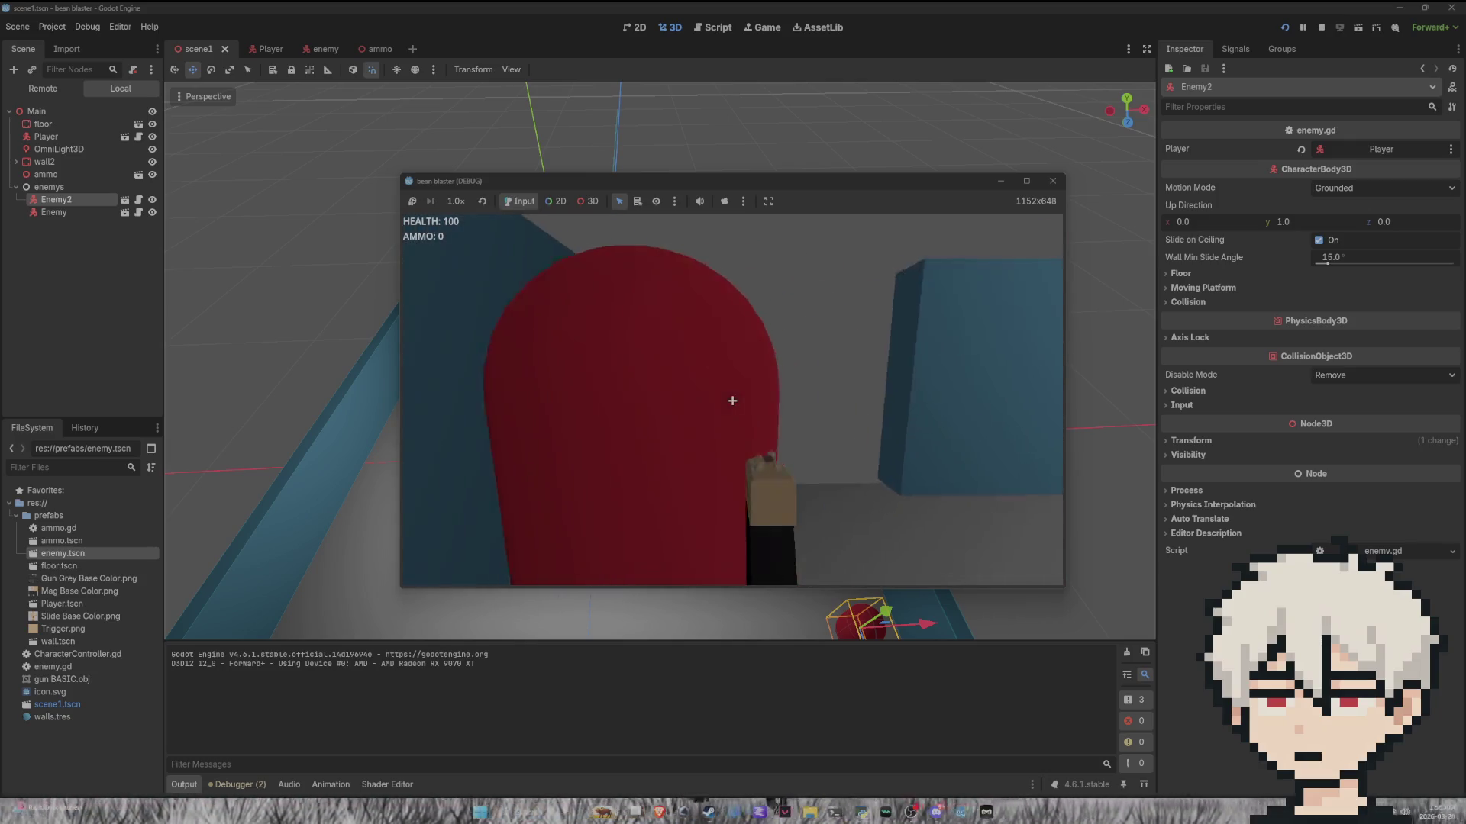
key("w")
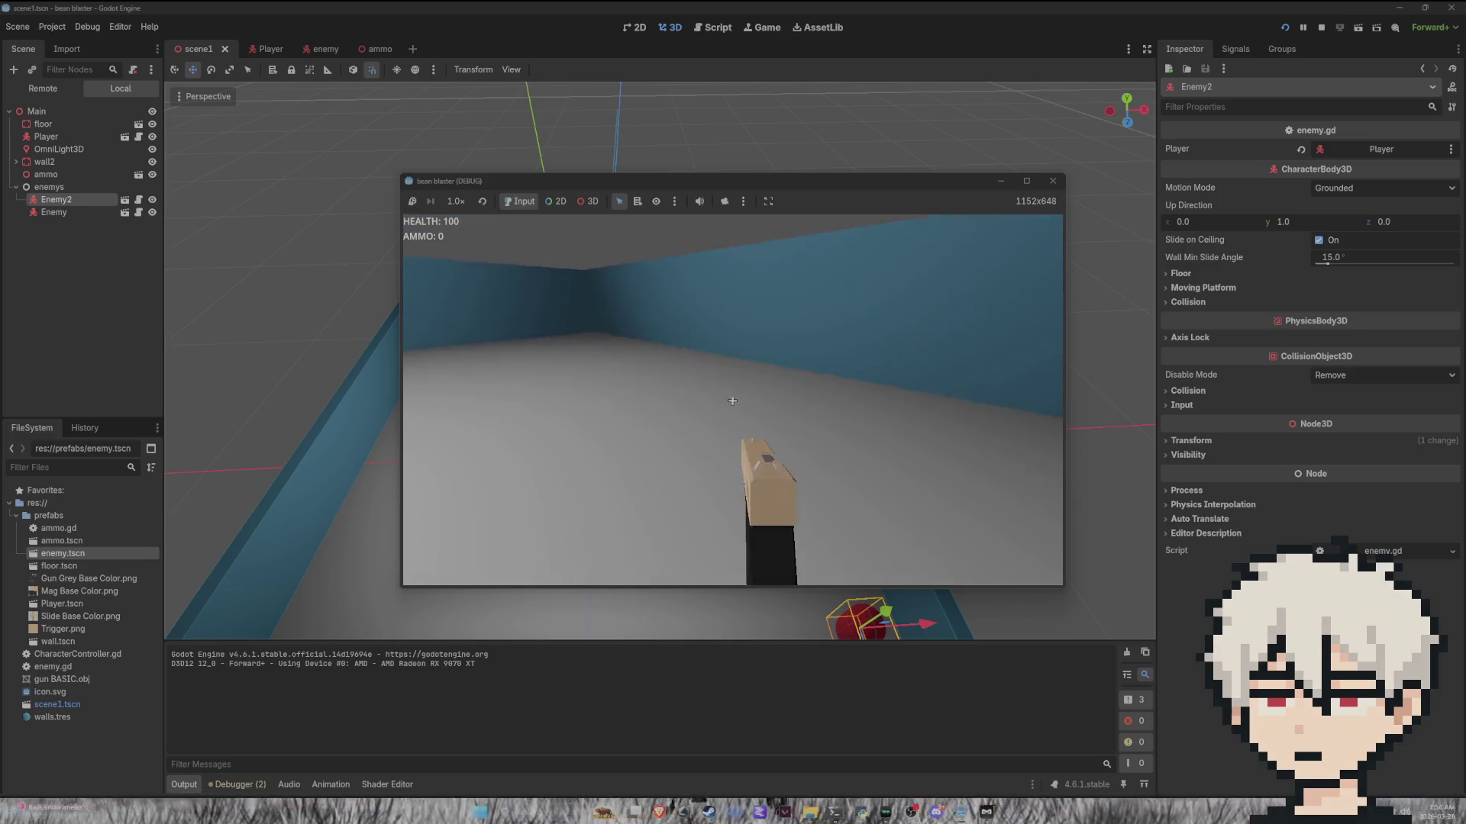
key("d")
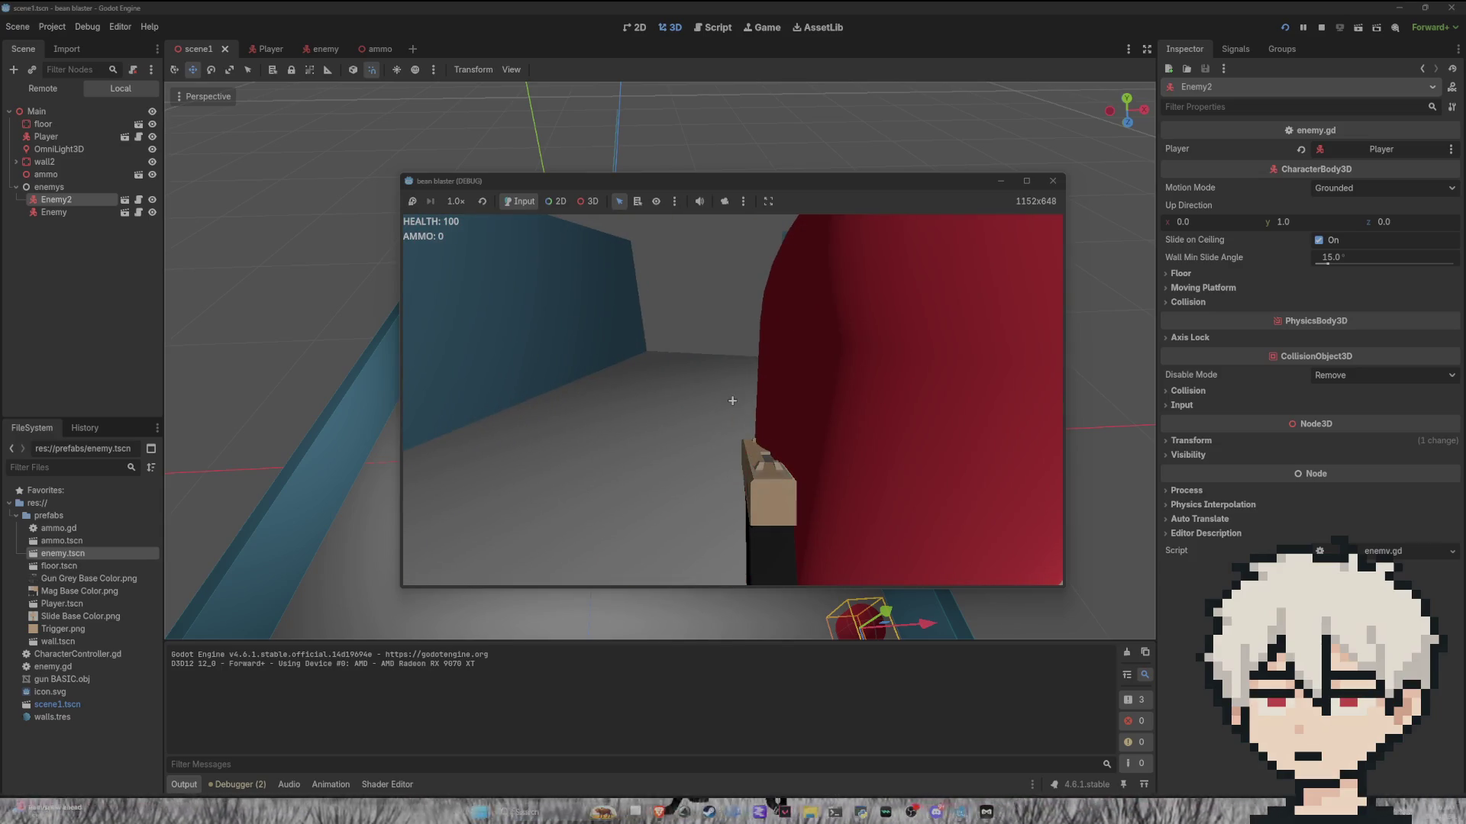
key("w")
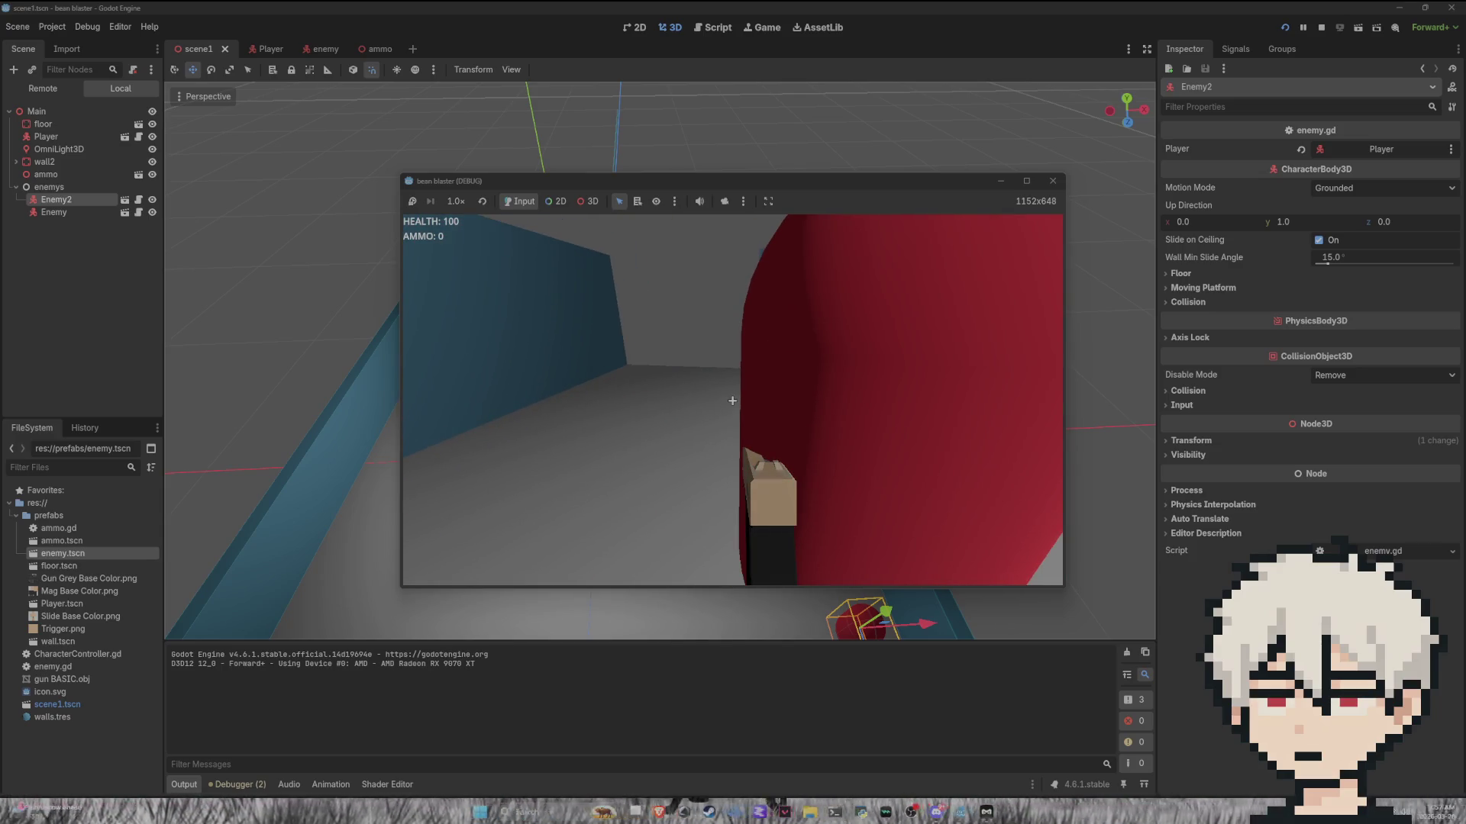
key("a")
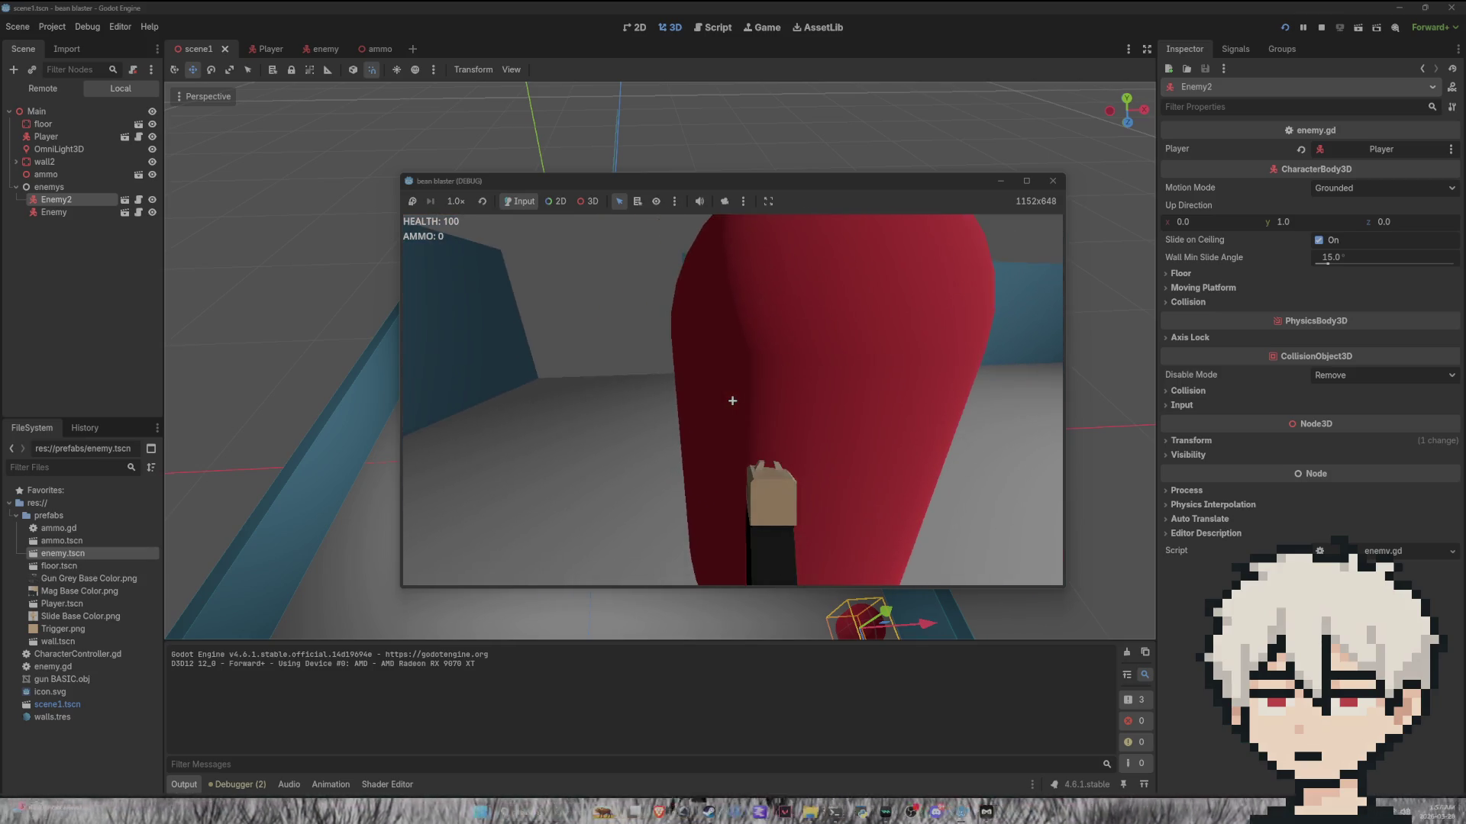
key("F8")
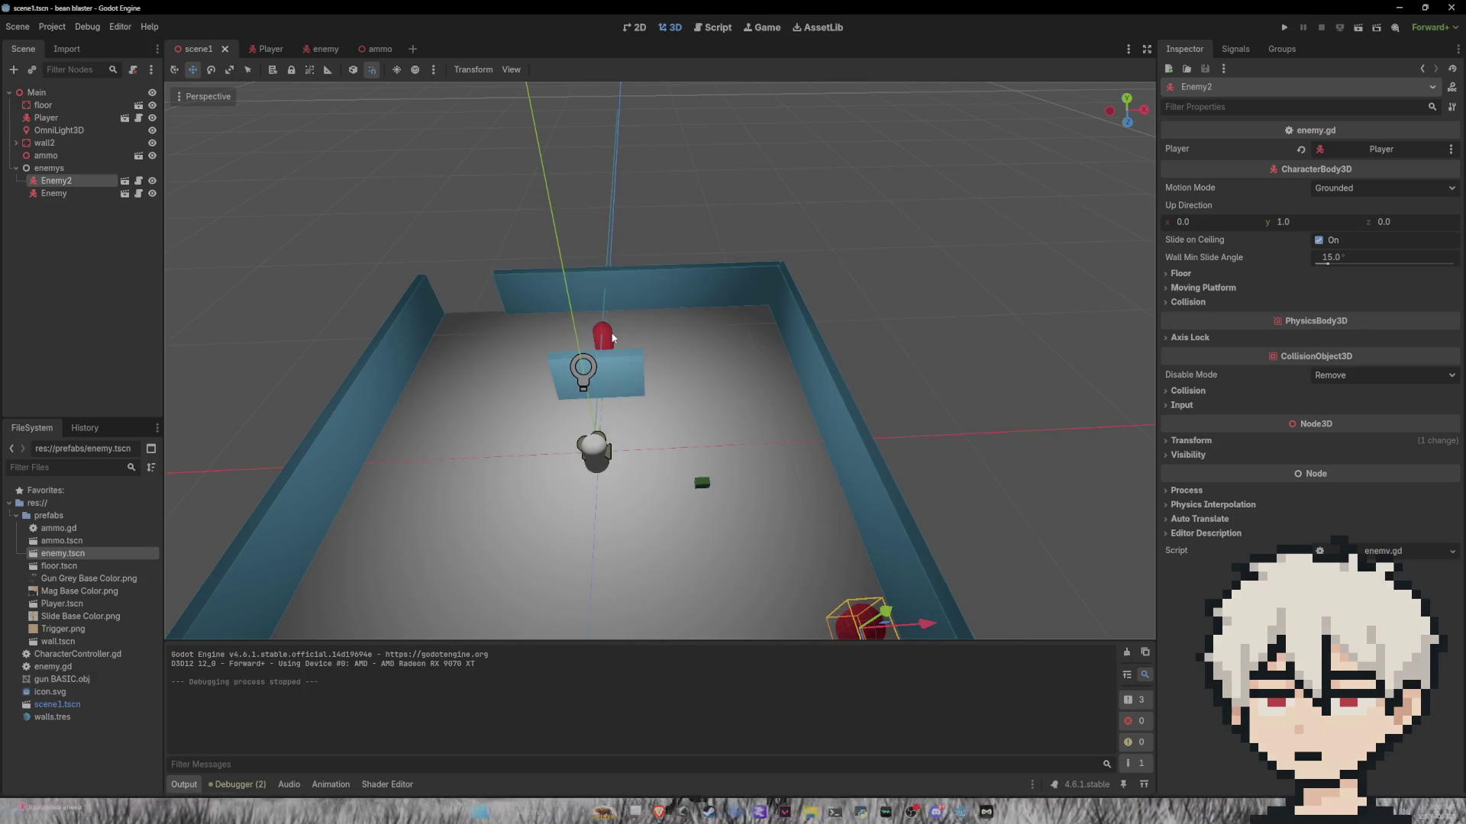
Step: In enemy.tscn, change the Collision Mask from bit 1 to bit 3 and save the scene
left_click(613, 336)
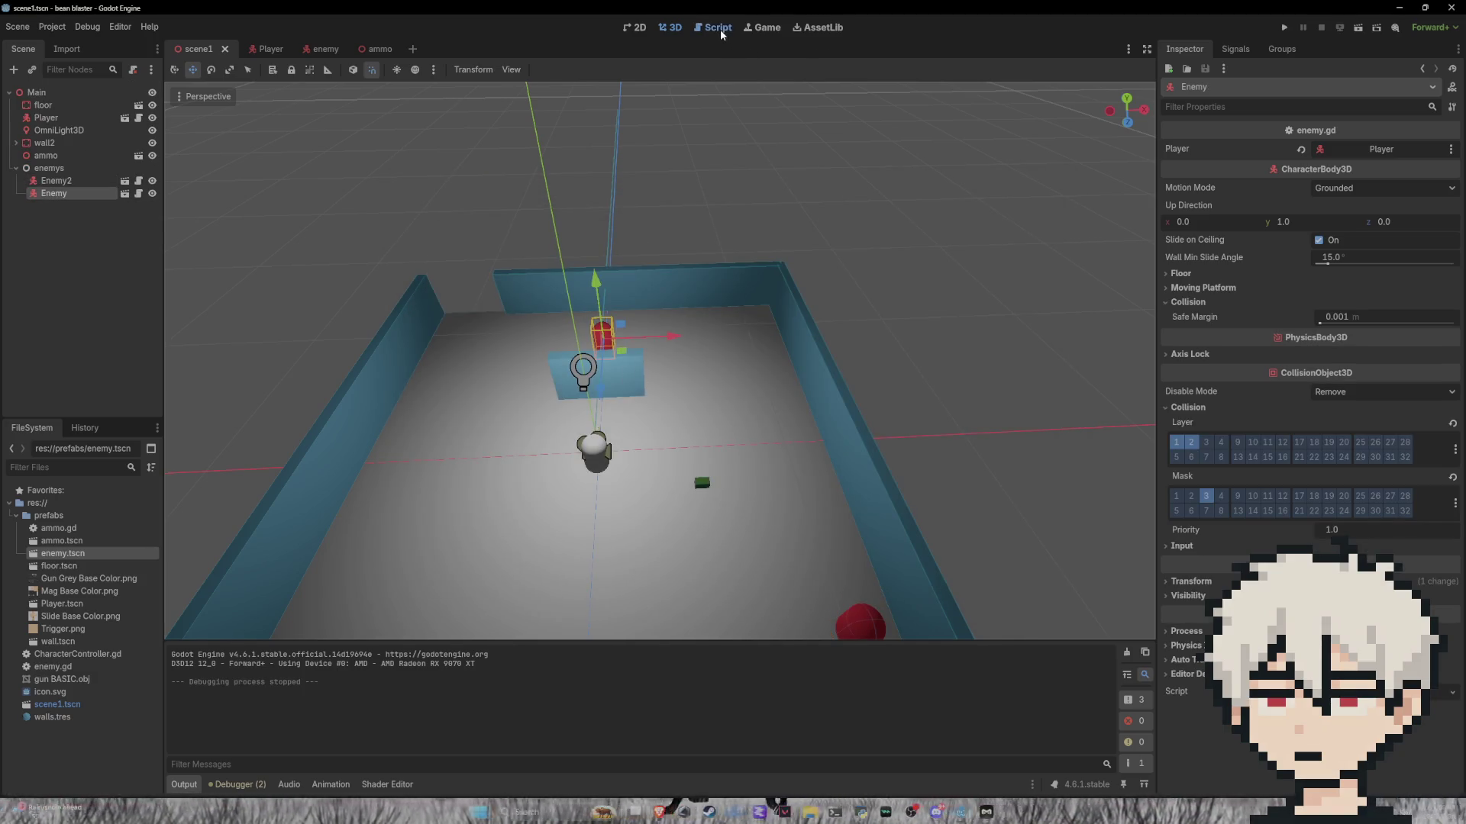
left_click(717, 27)
left_click(317, 48)
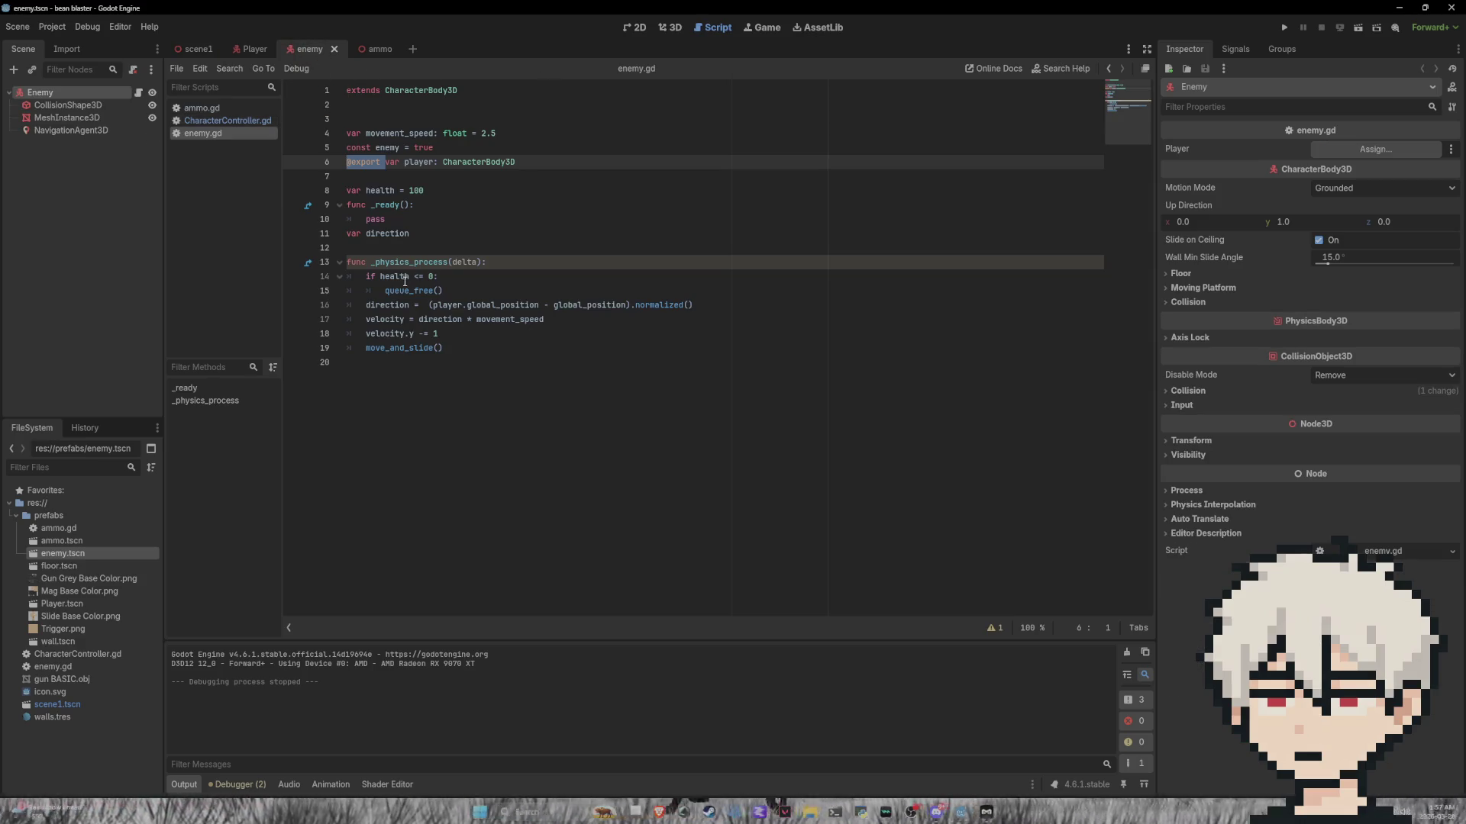
left_click(671, 28)
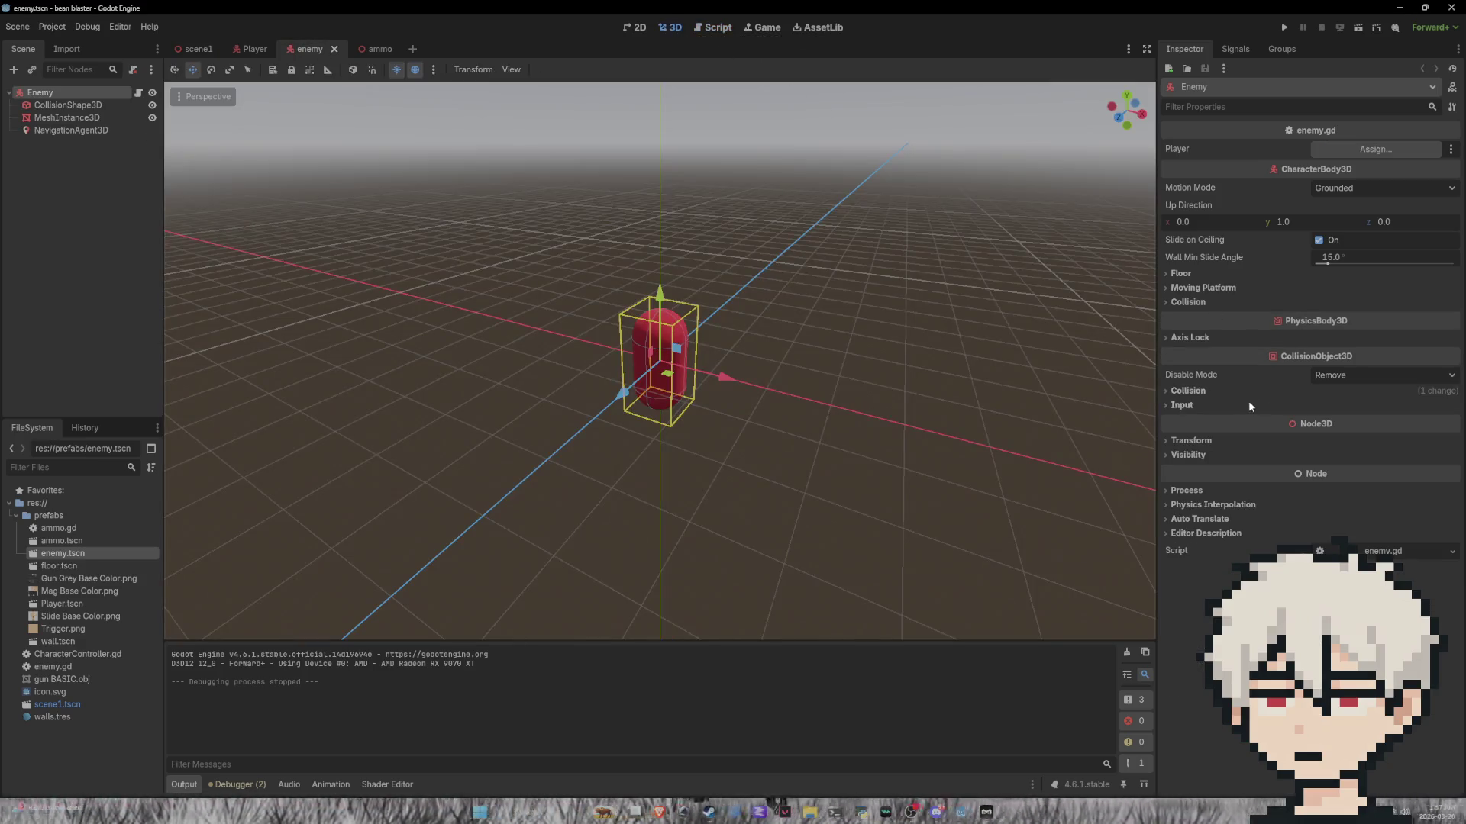
left_click(1176, 392)
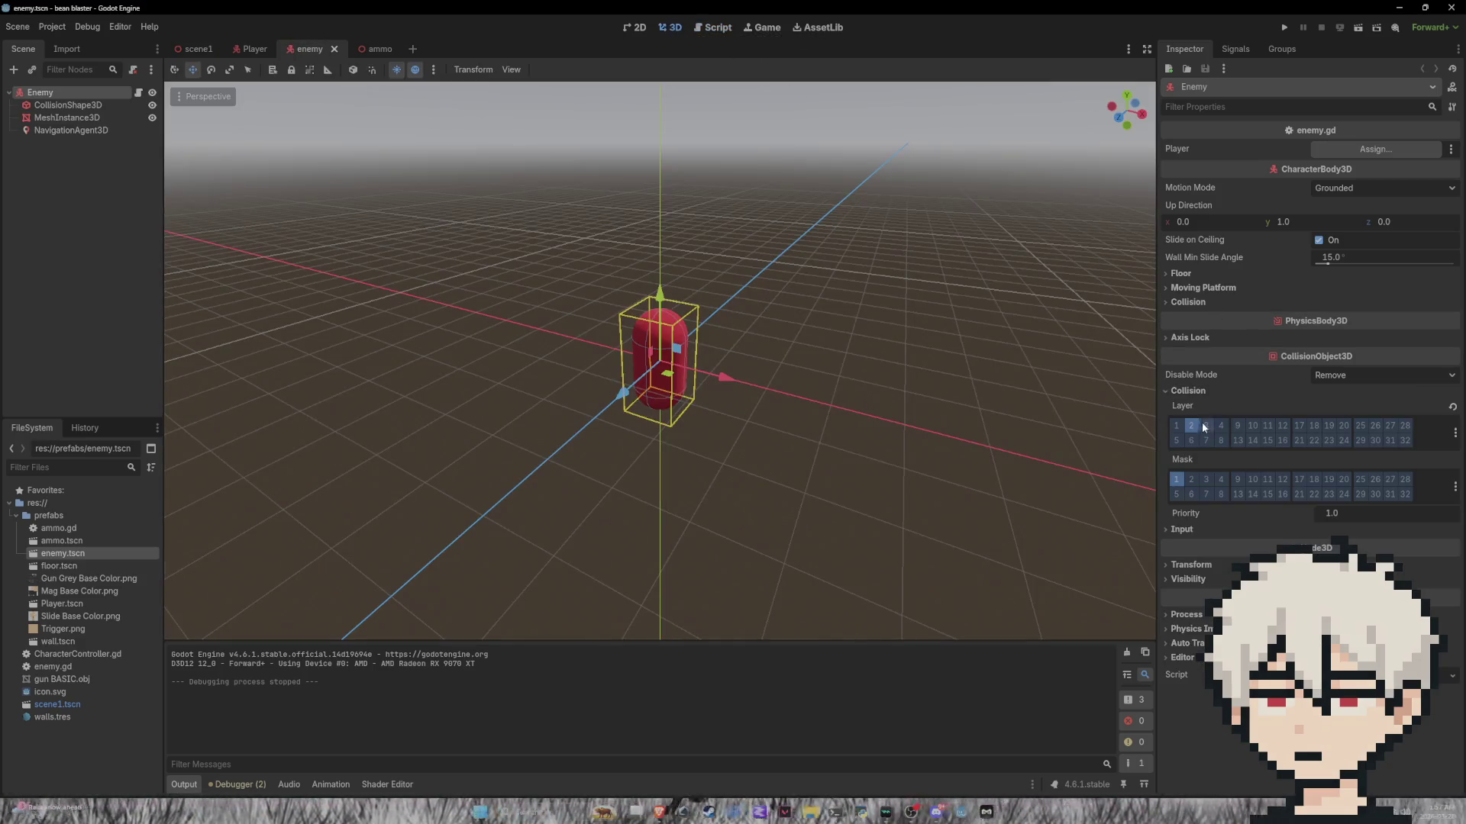
left_click(1176, 481)
left_click(1204, 481)
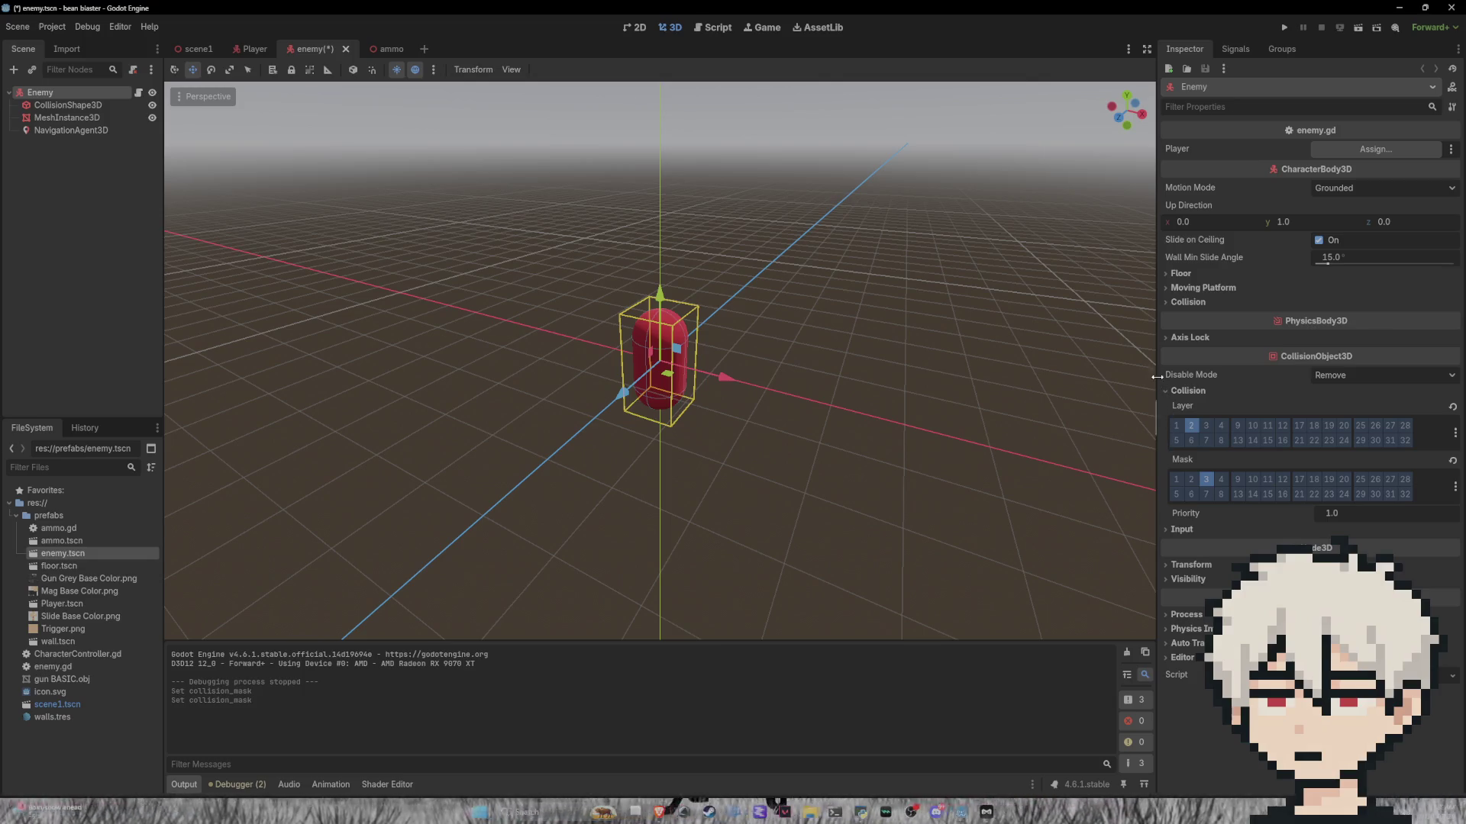
key("ctrl+s")
Step: In scene1, take Enemy off collision layer 1, check Enemy2, save, and launch the game
left_click(635, 29)
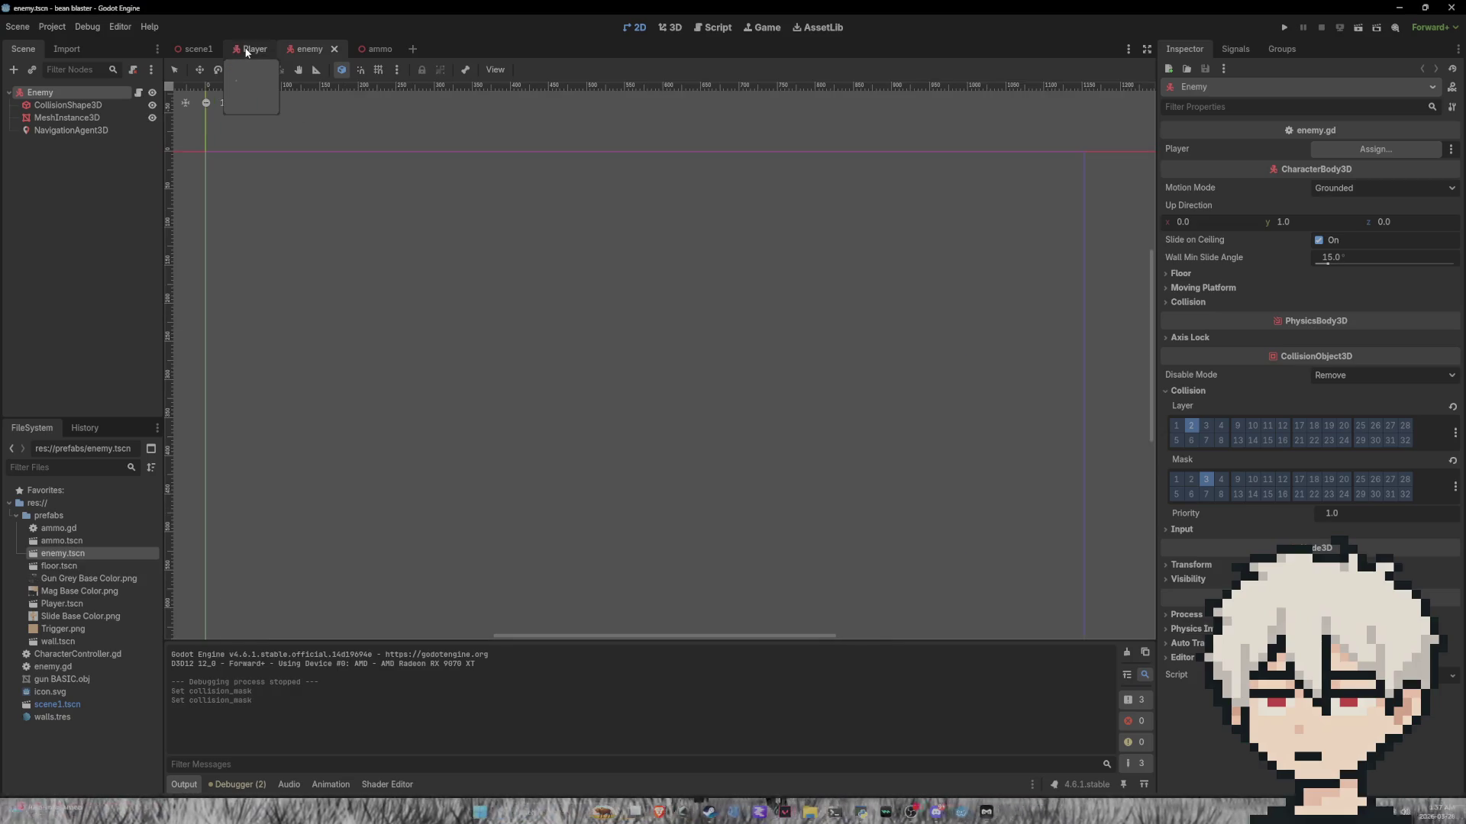
left_click(197, 50)
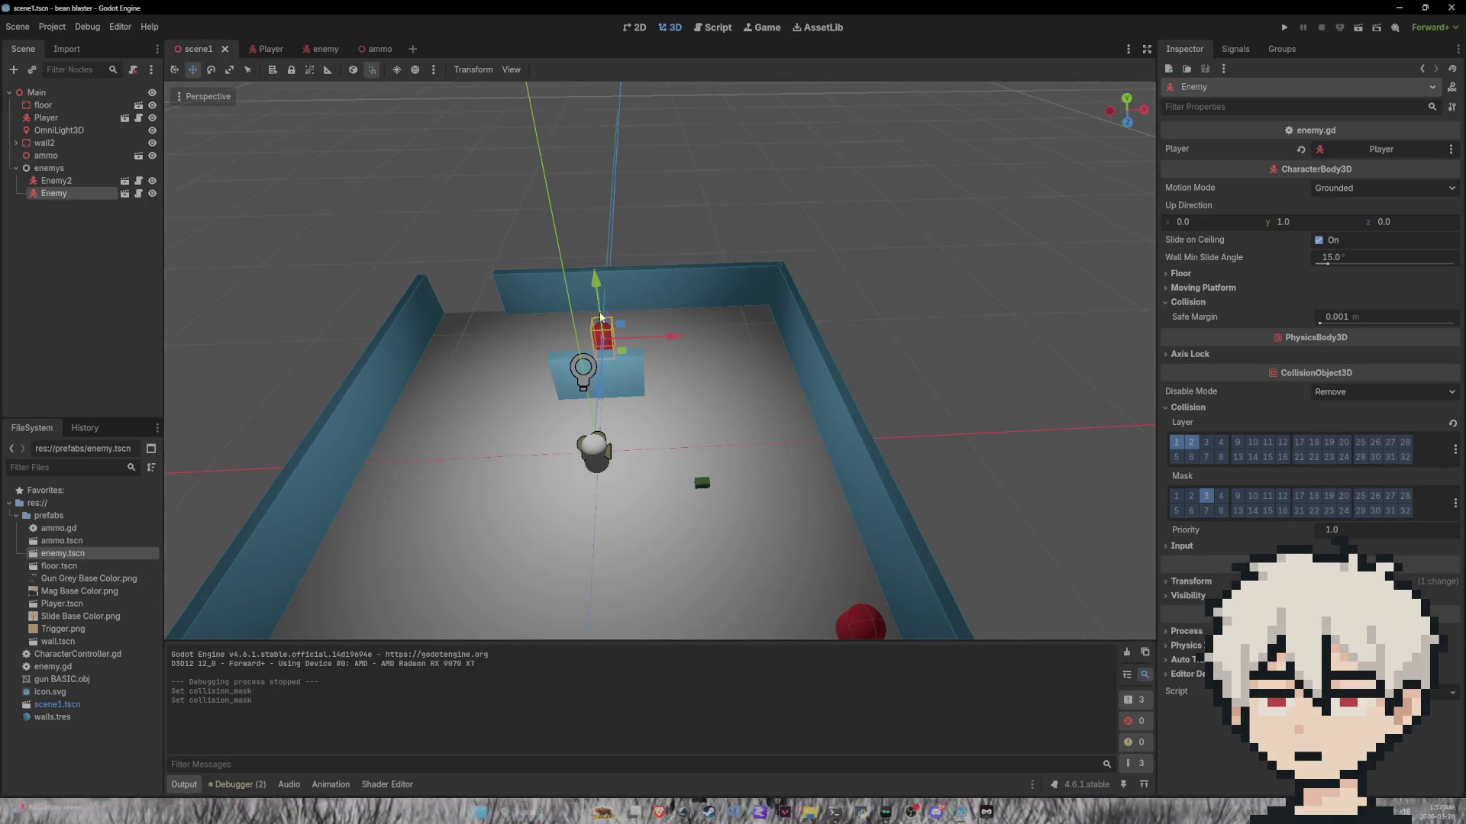
left_click(1177, 444)
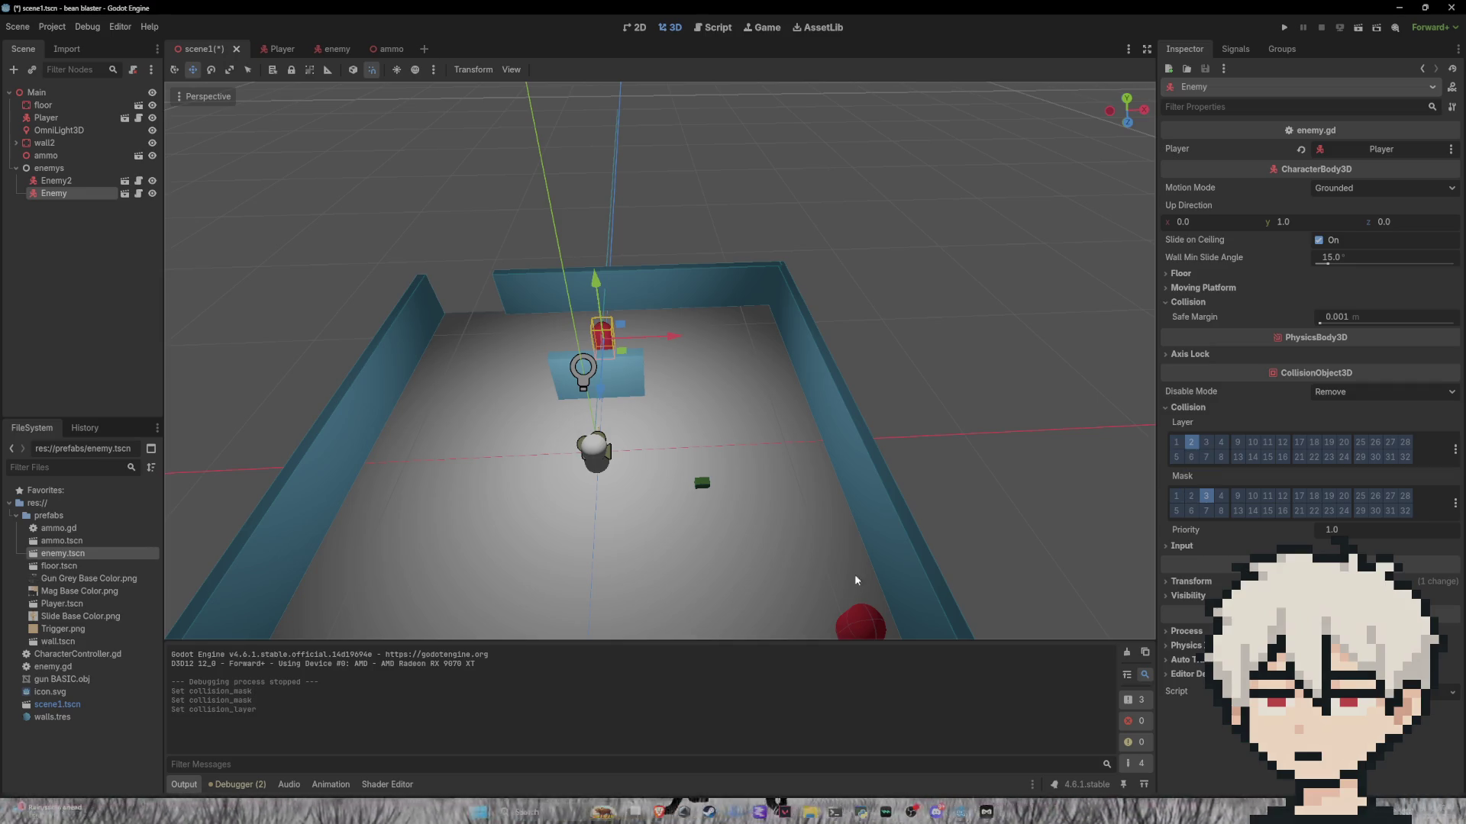
left_click(867, 626)
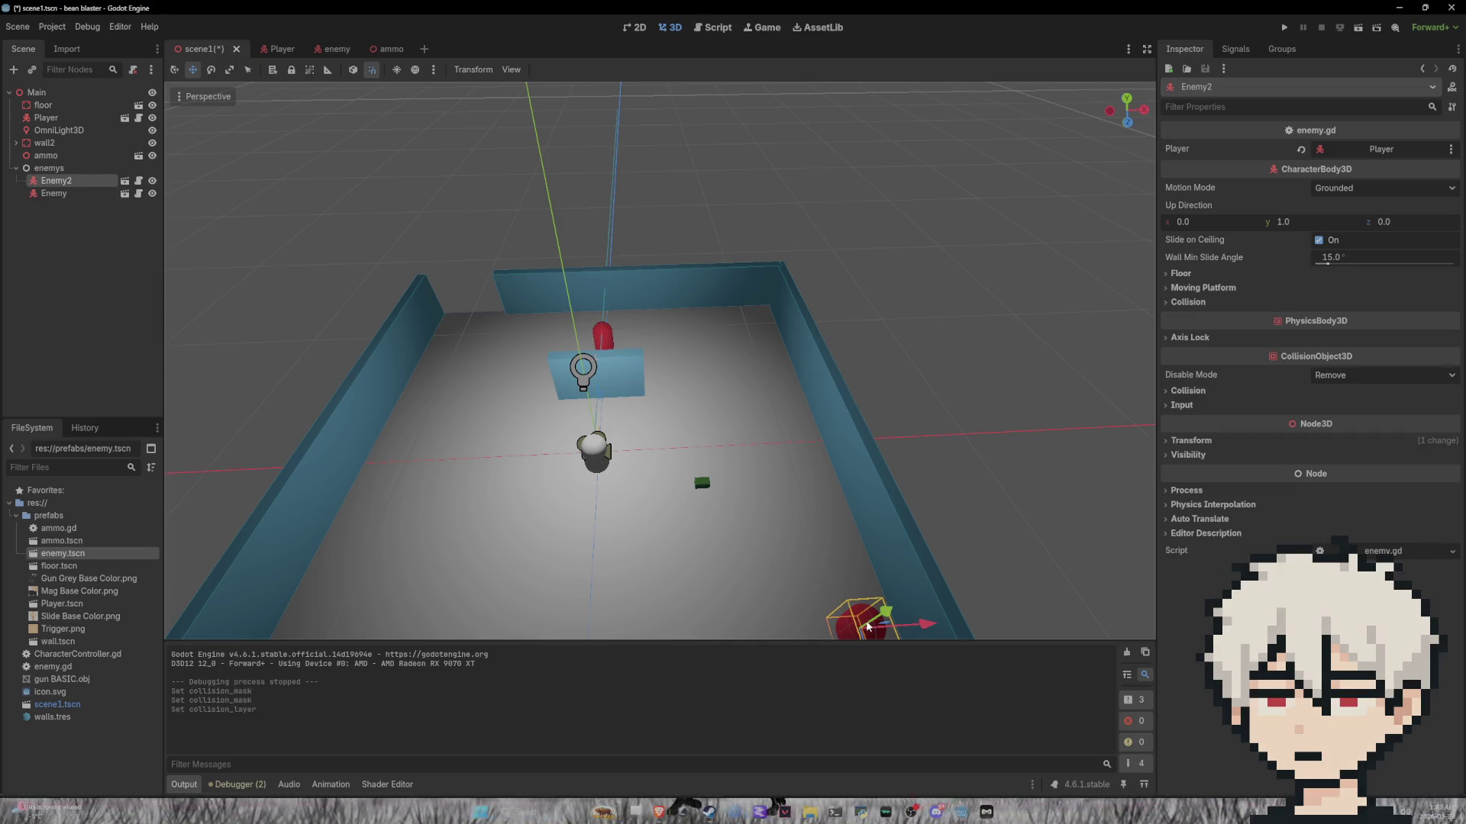
left_click(1184, 391)
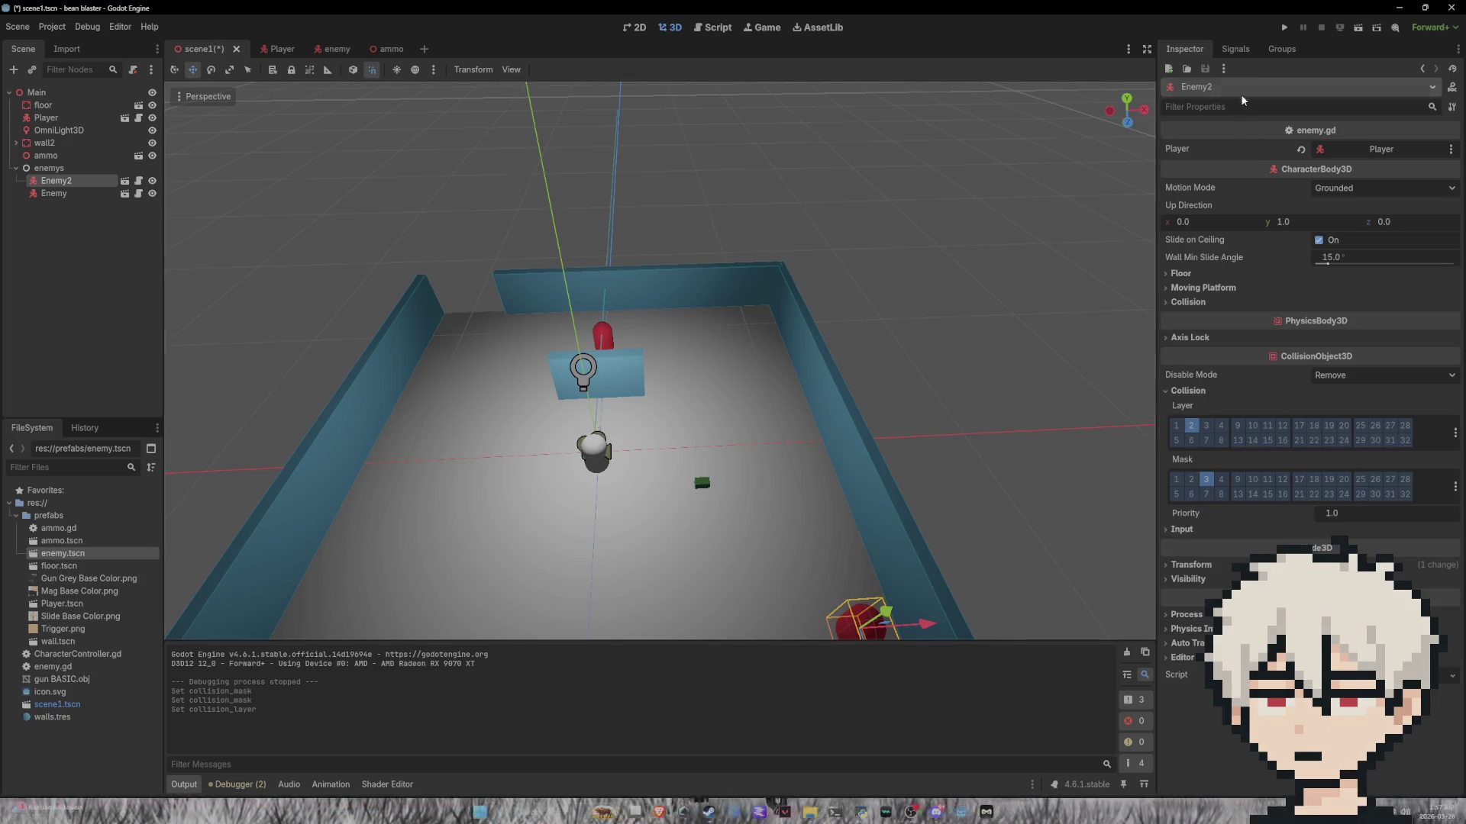
key("ctrl+s")
left_click(1283, 27)
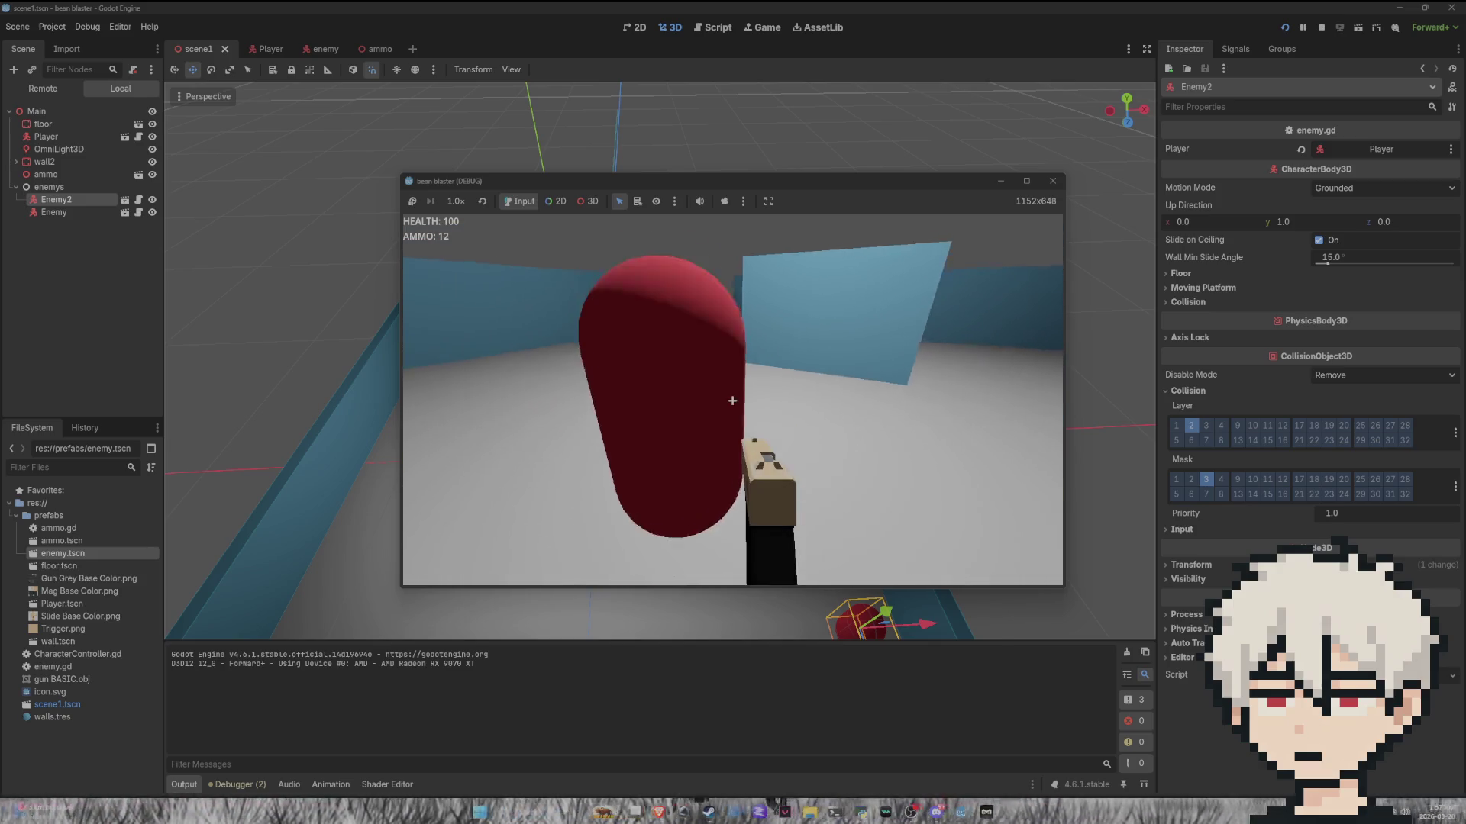
Step: Shoot the red enemy, walk toward the green ammo box, then stop the playtest with F8
left_click(732, 401)
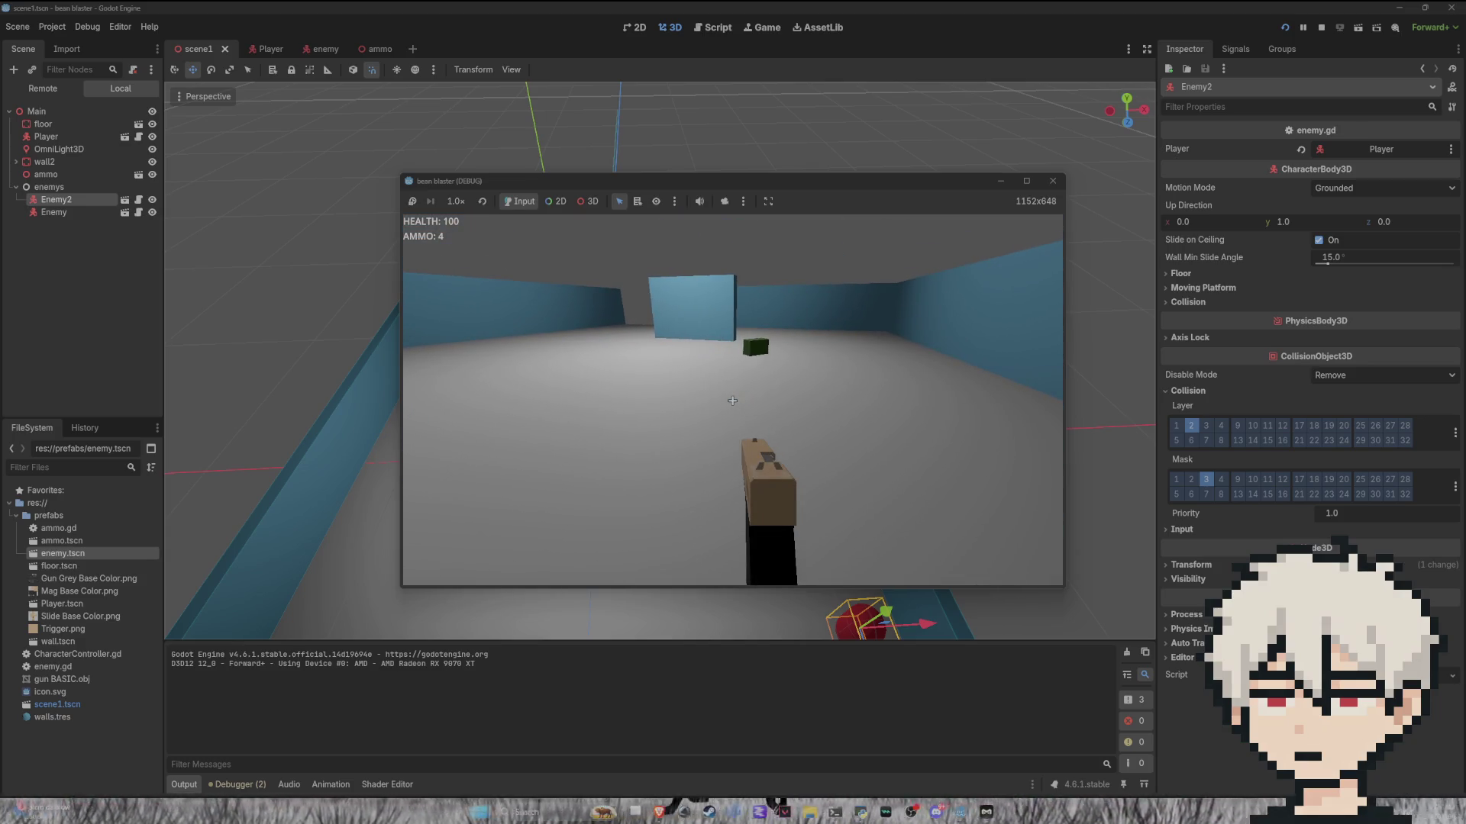
key("w")
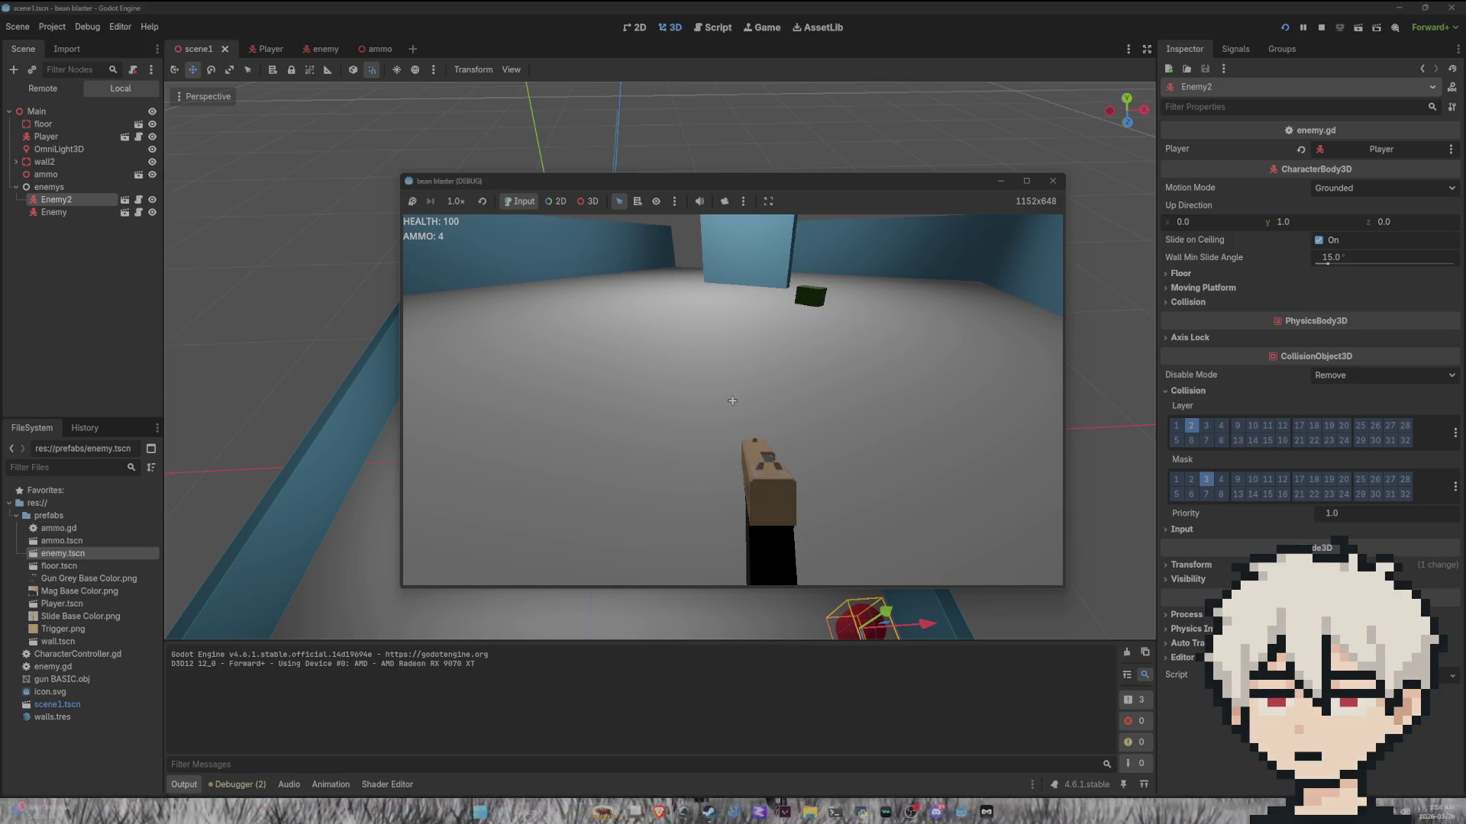
key("w")
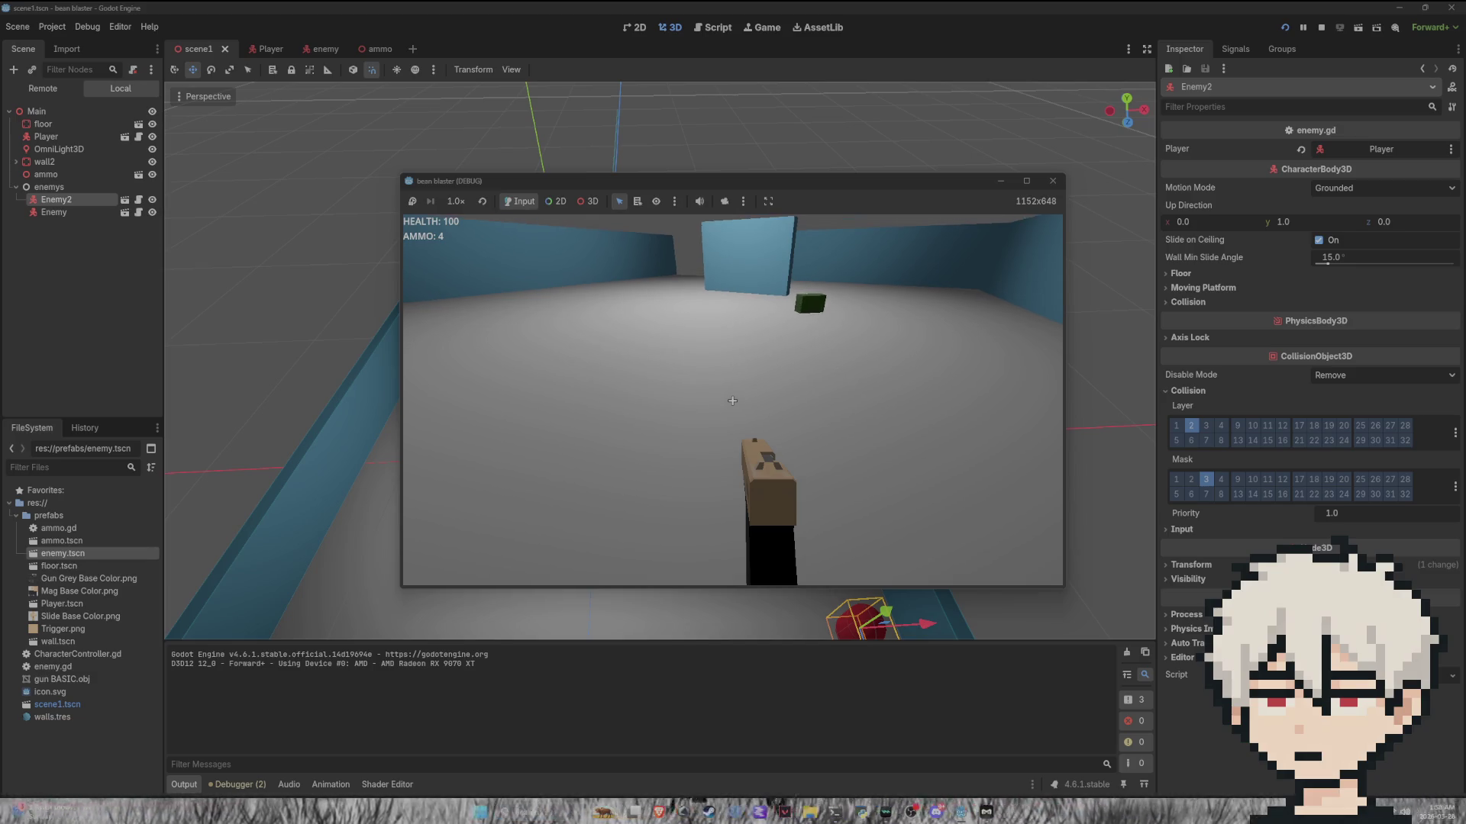
mouse_move(732, 401)
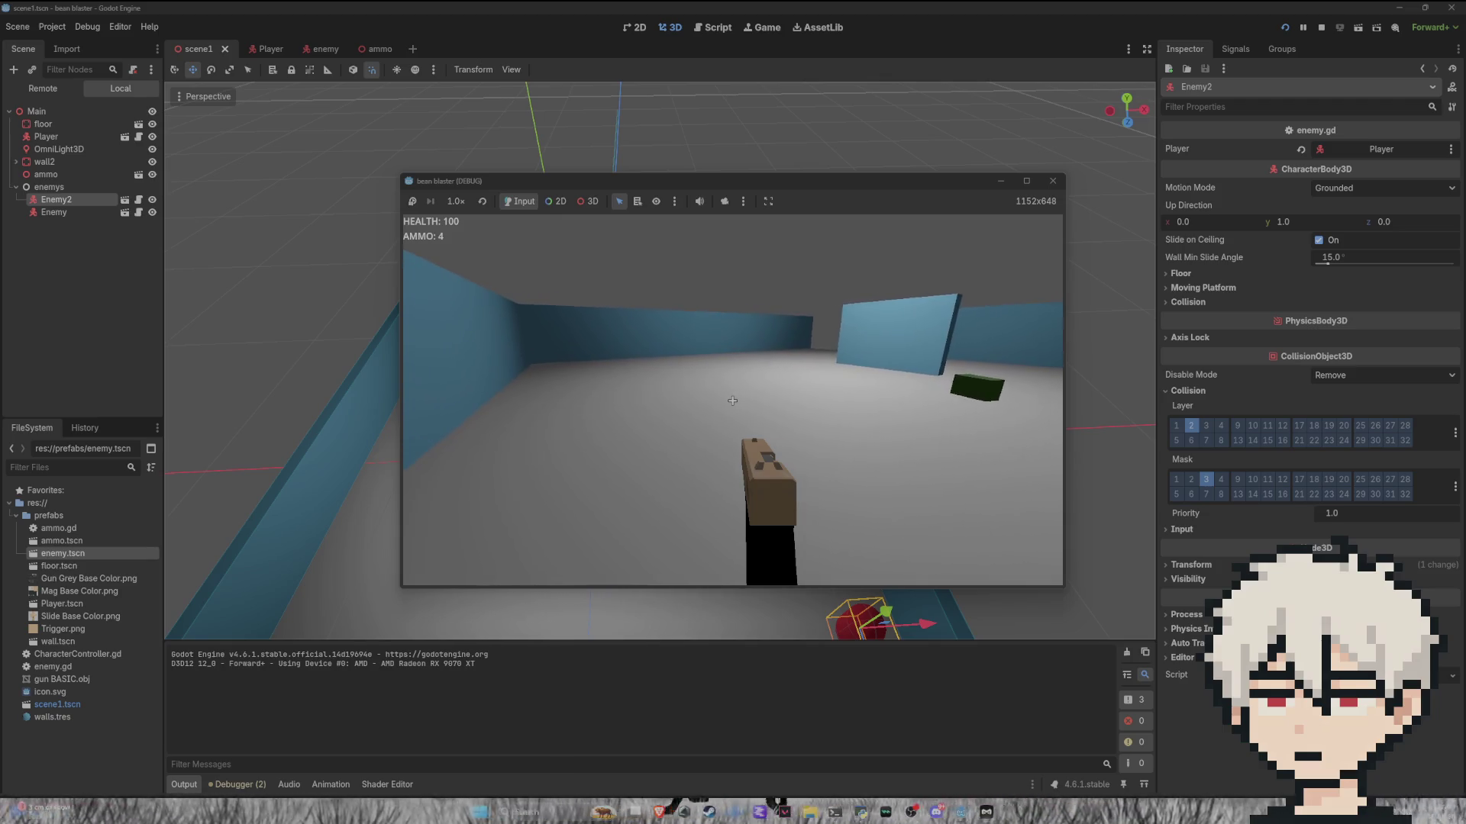
key("F8")
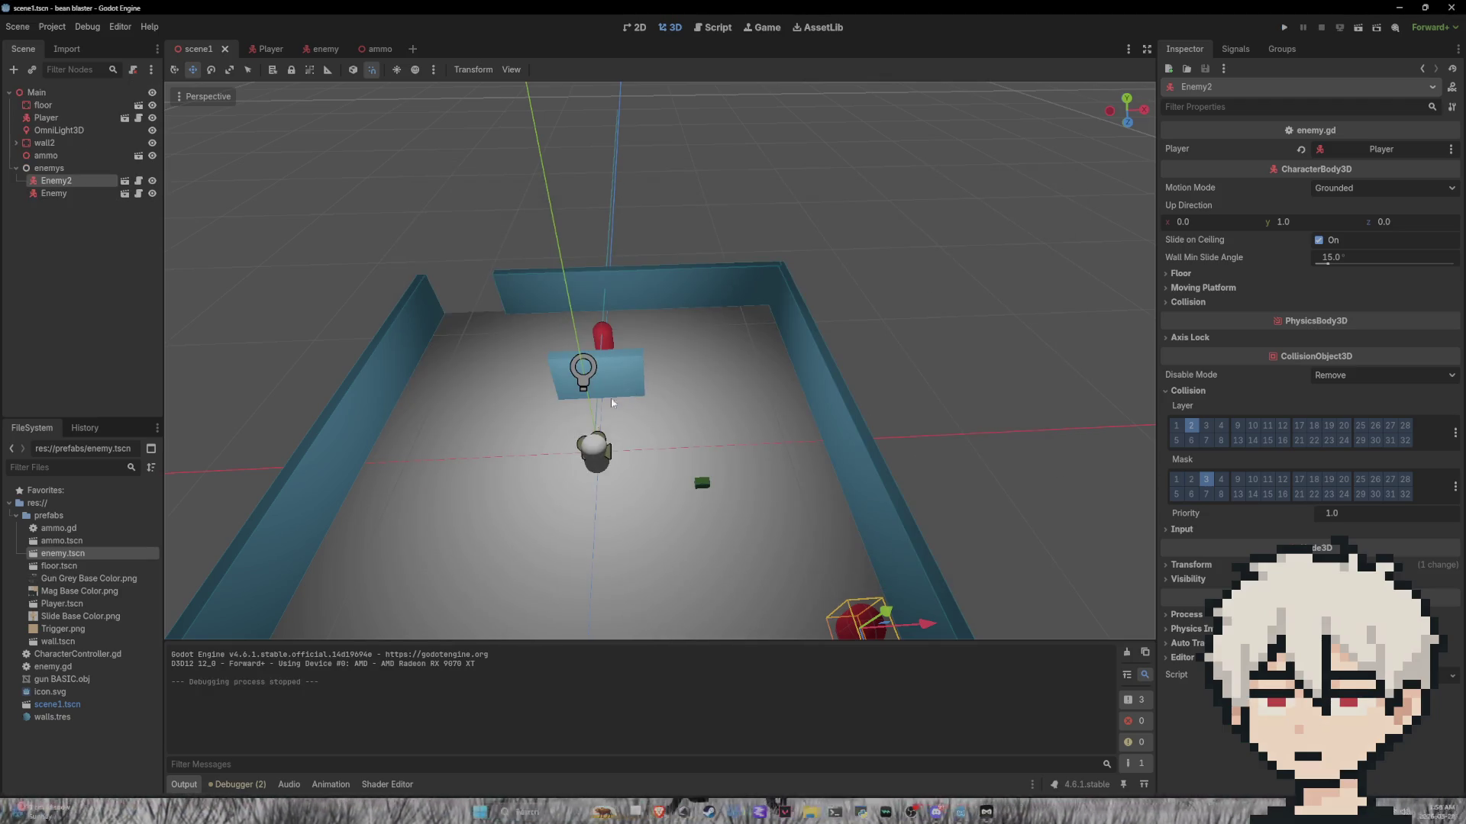
Step: Compare Player and Enemy2 collision settings, add mask bit 2 to Player, save scene1, and rerun
left_click(591, 464)
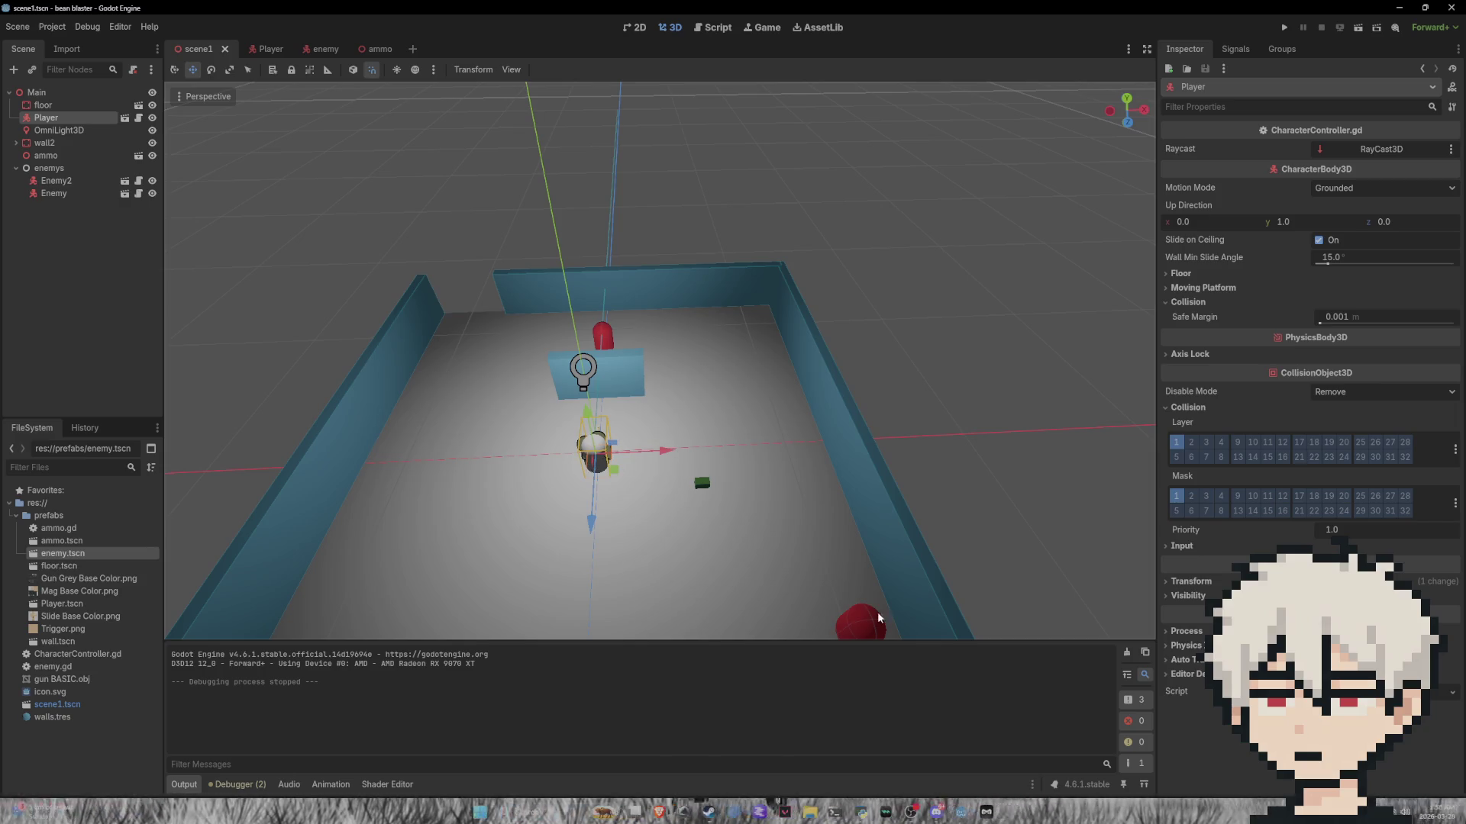
left_click(862, 626)
left_click(592, 458)
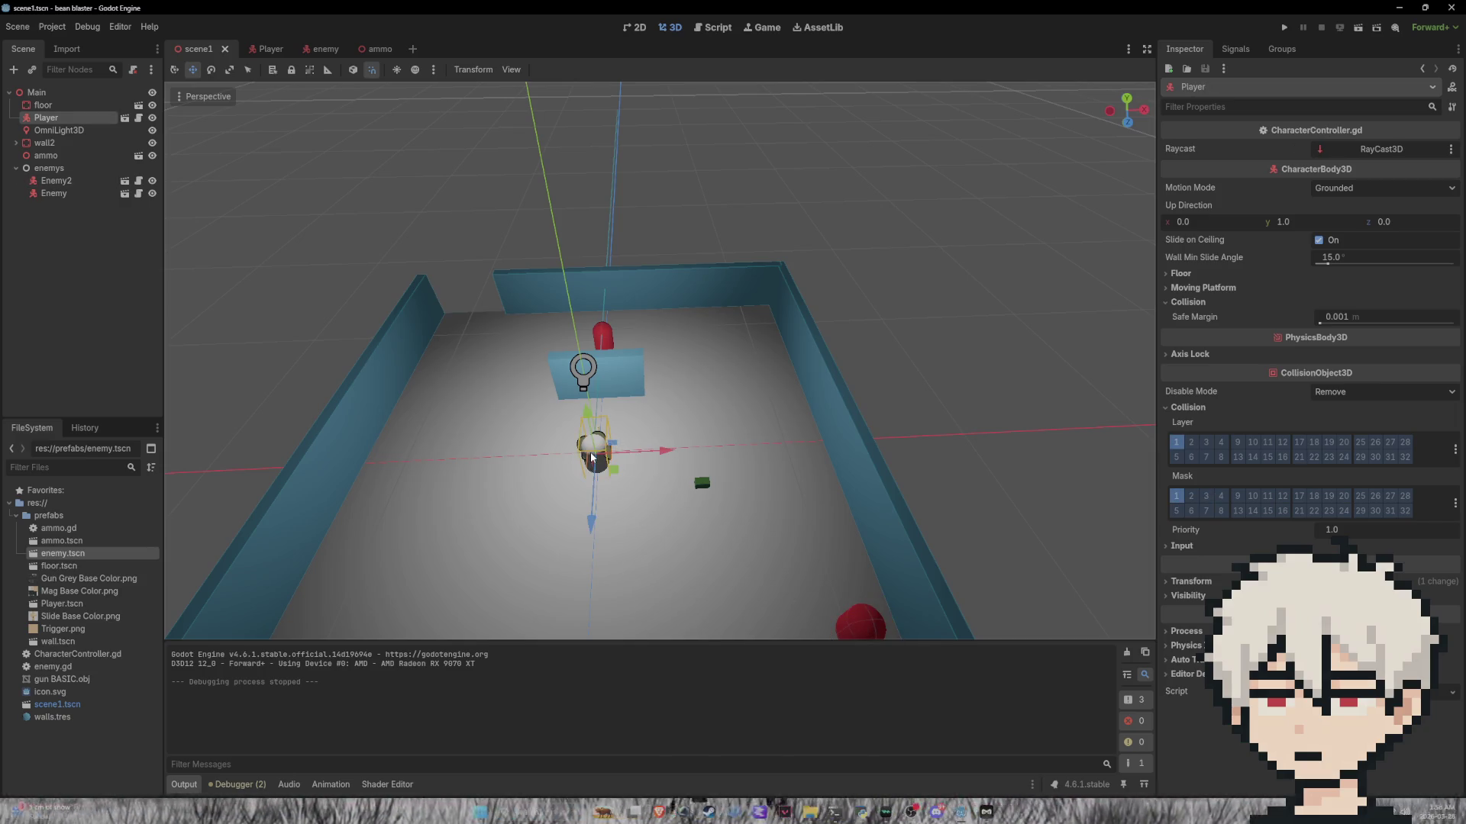
left_click(870, 630)
left_click(598, 468)
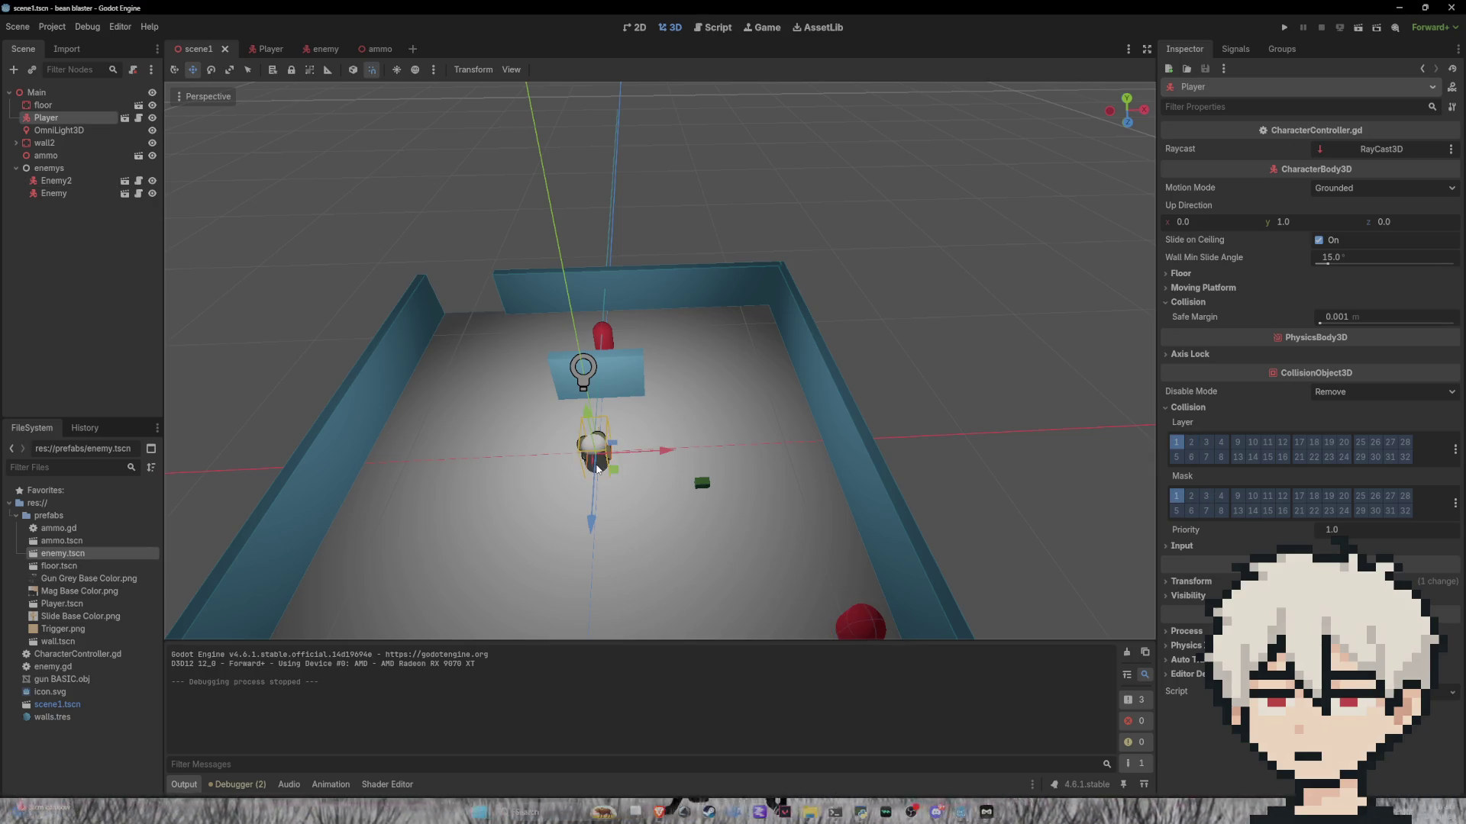
left_click(1189, 496)
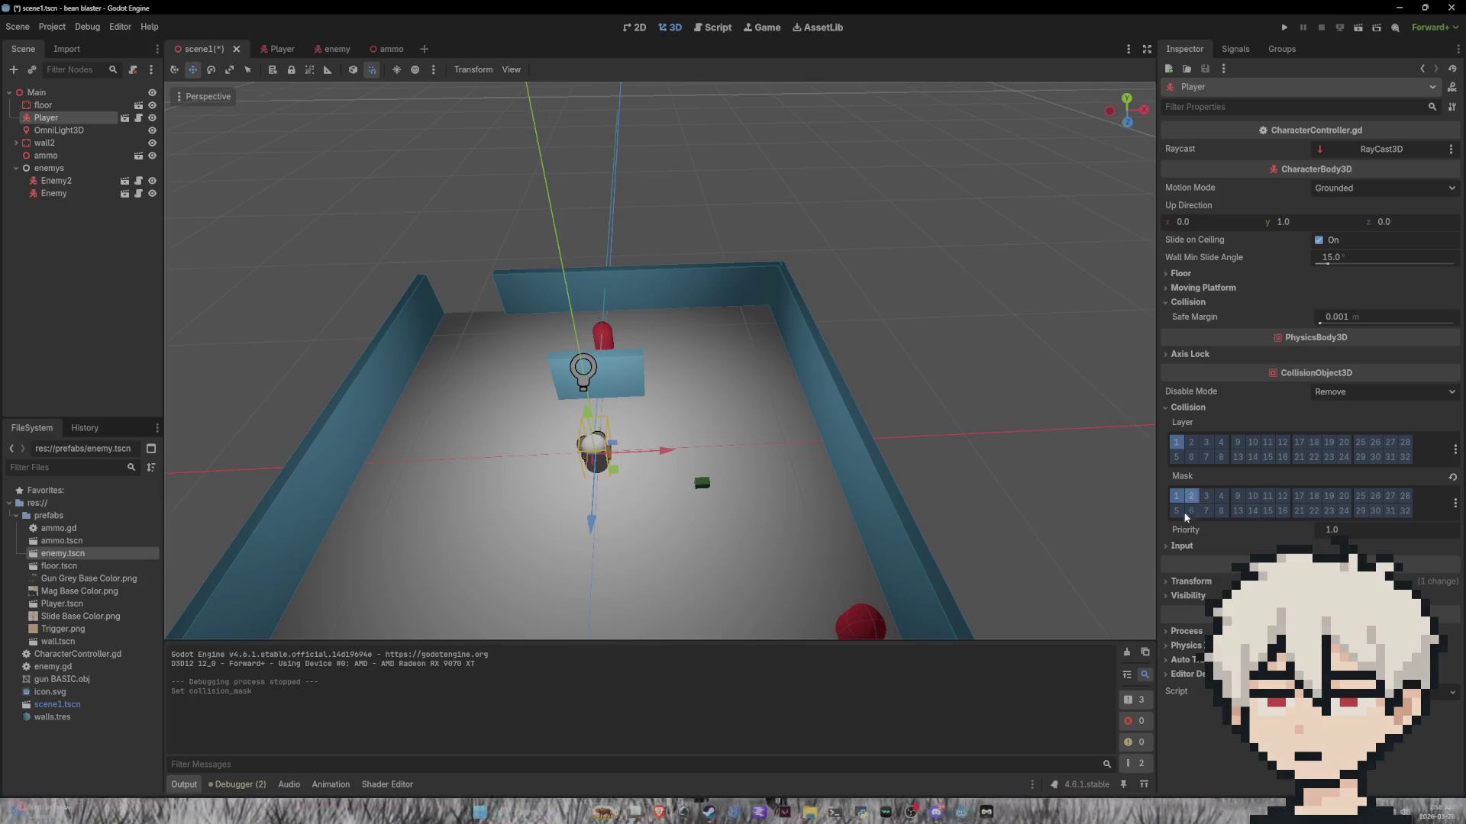
key("ctrl+s")
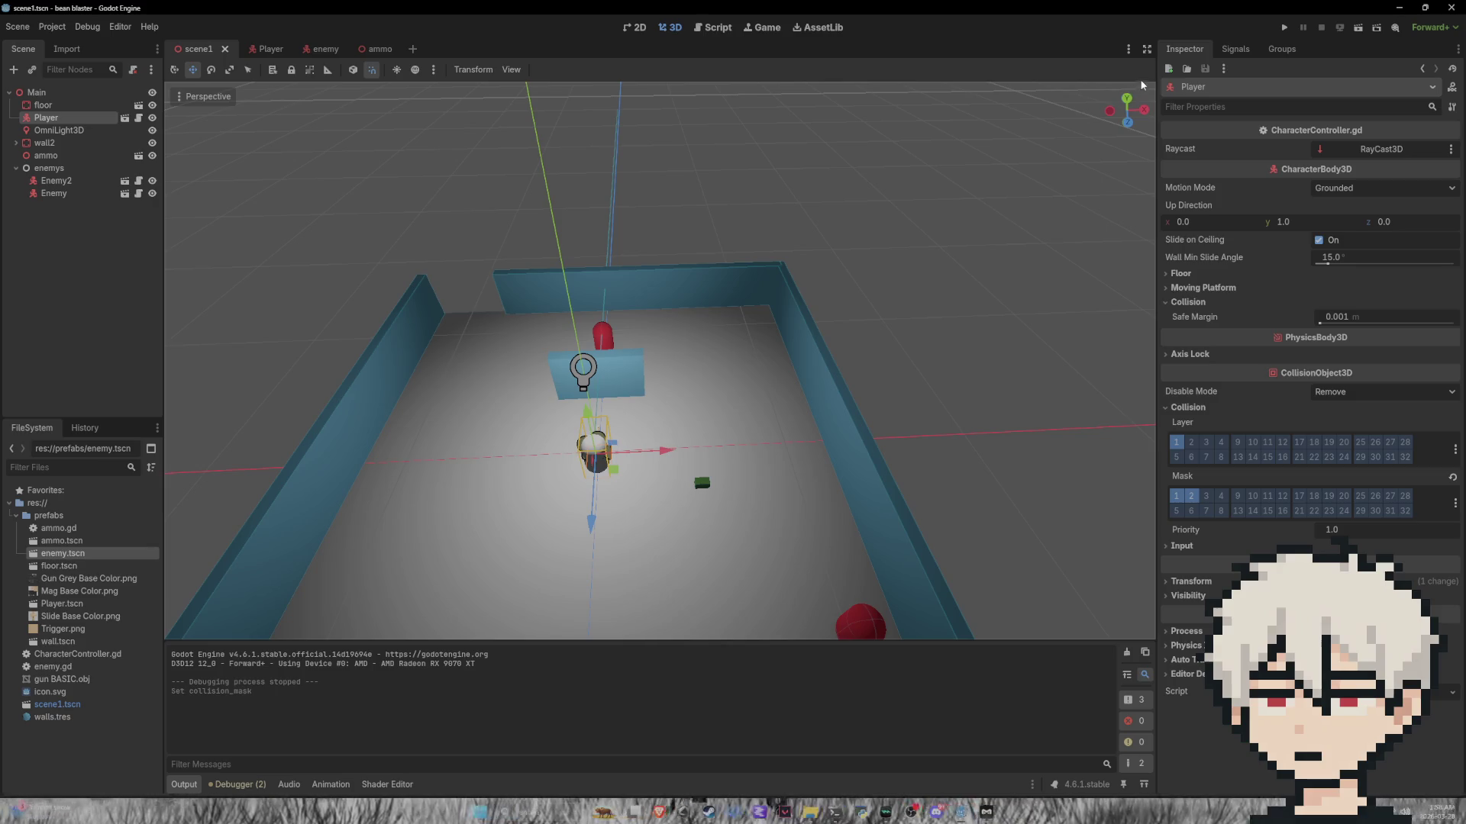
left_click(1284, 26)
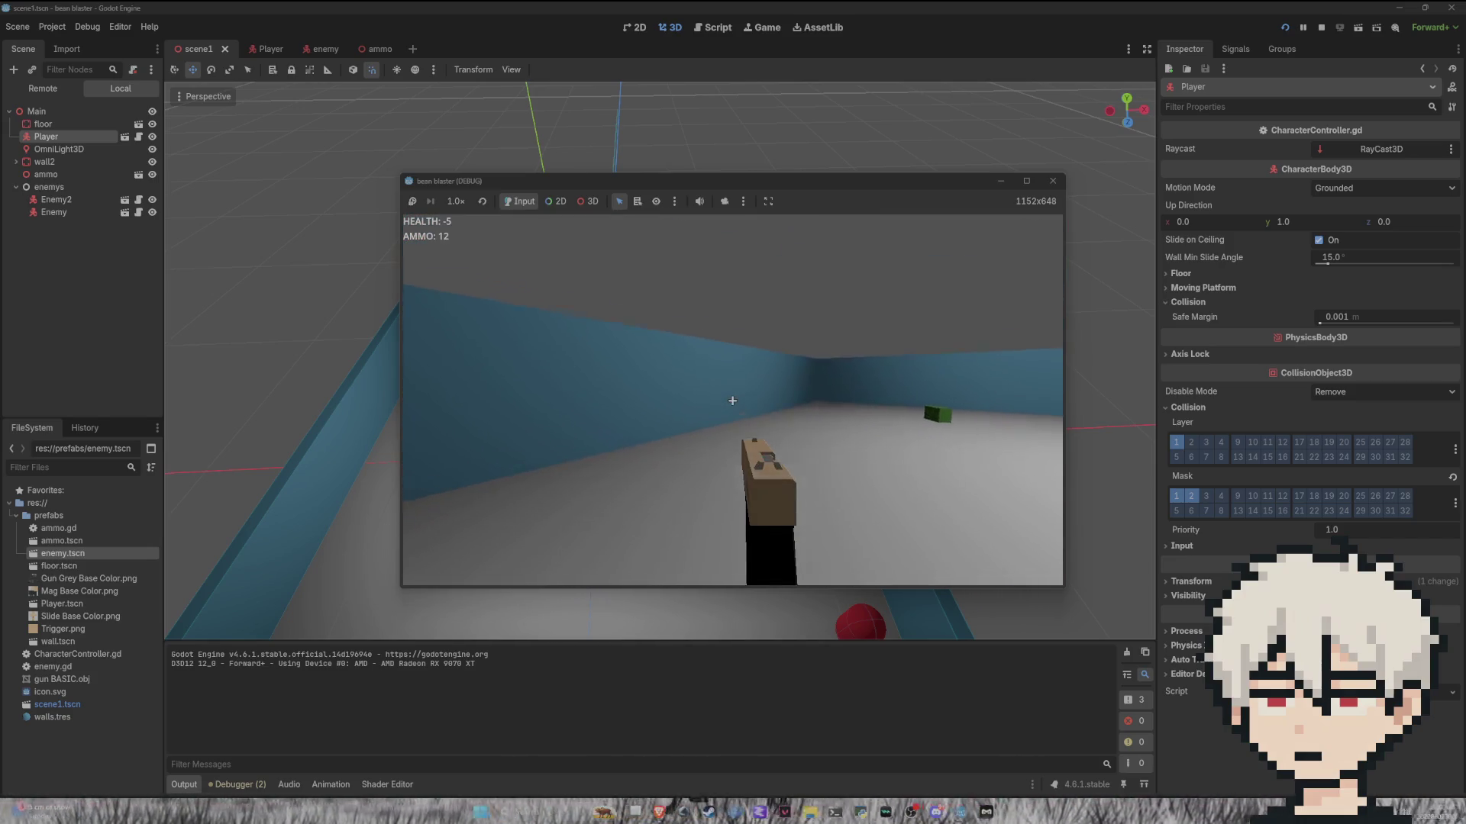
Step: Fire a few shots and grab the ammo box, then stop the playtest and open the Player scene
left_click(732, 401)
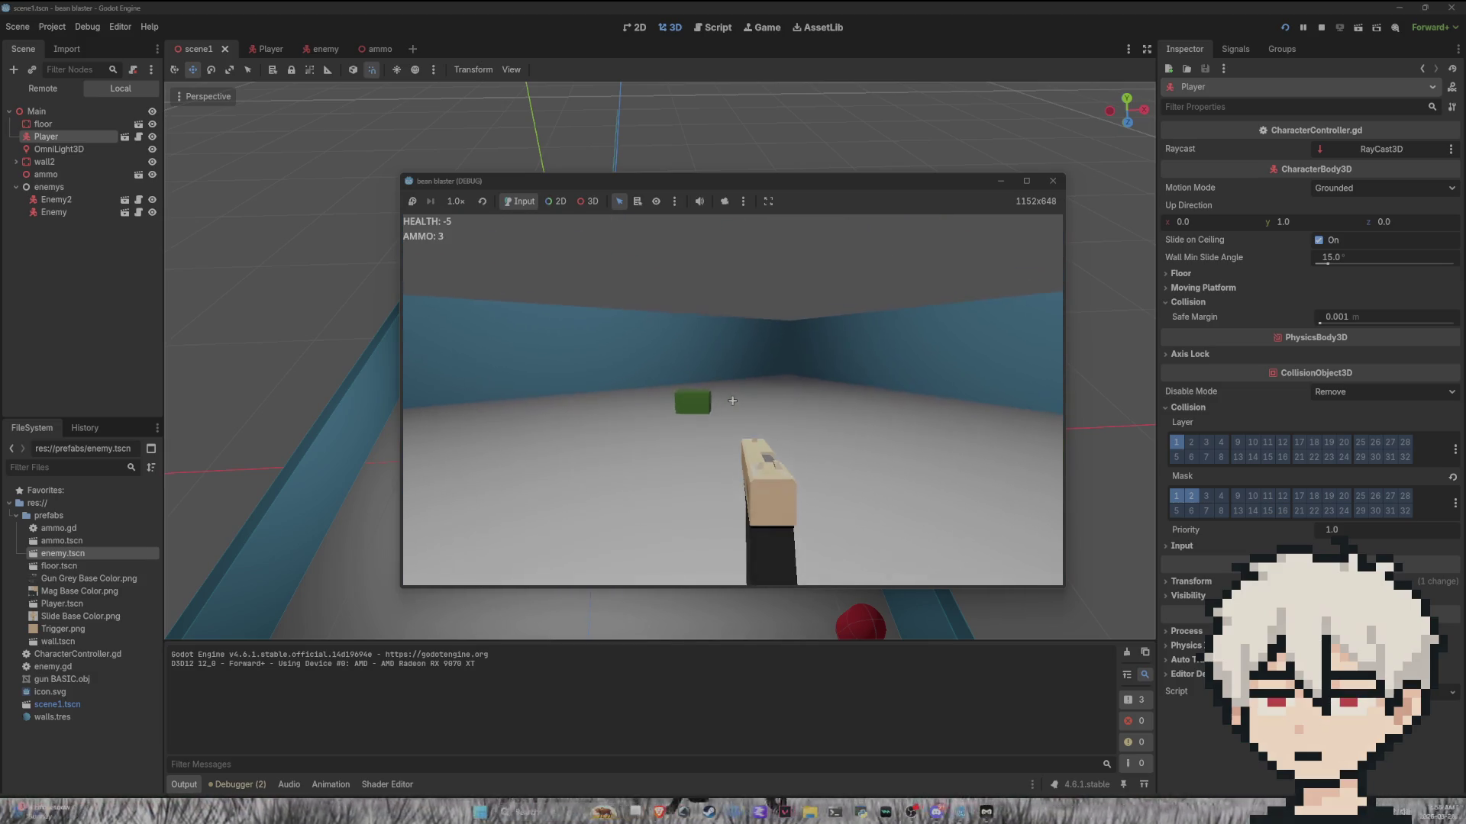
key("w")
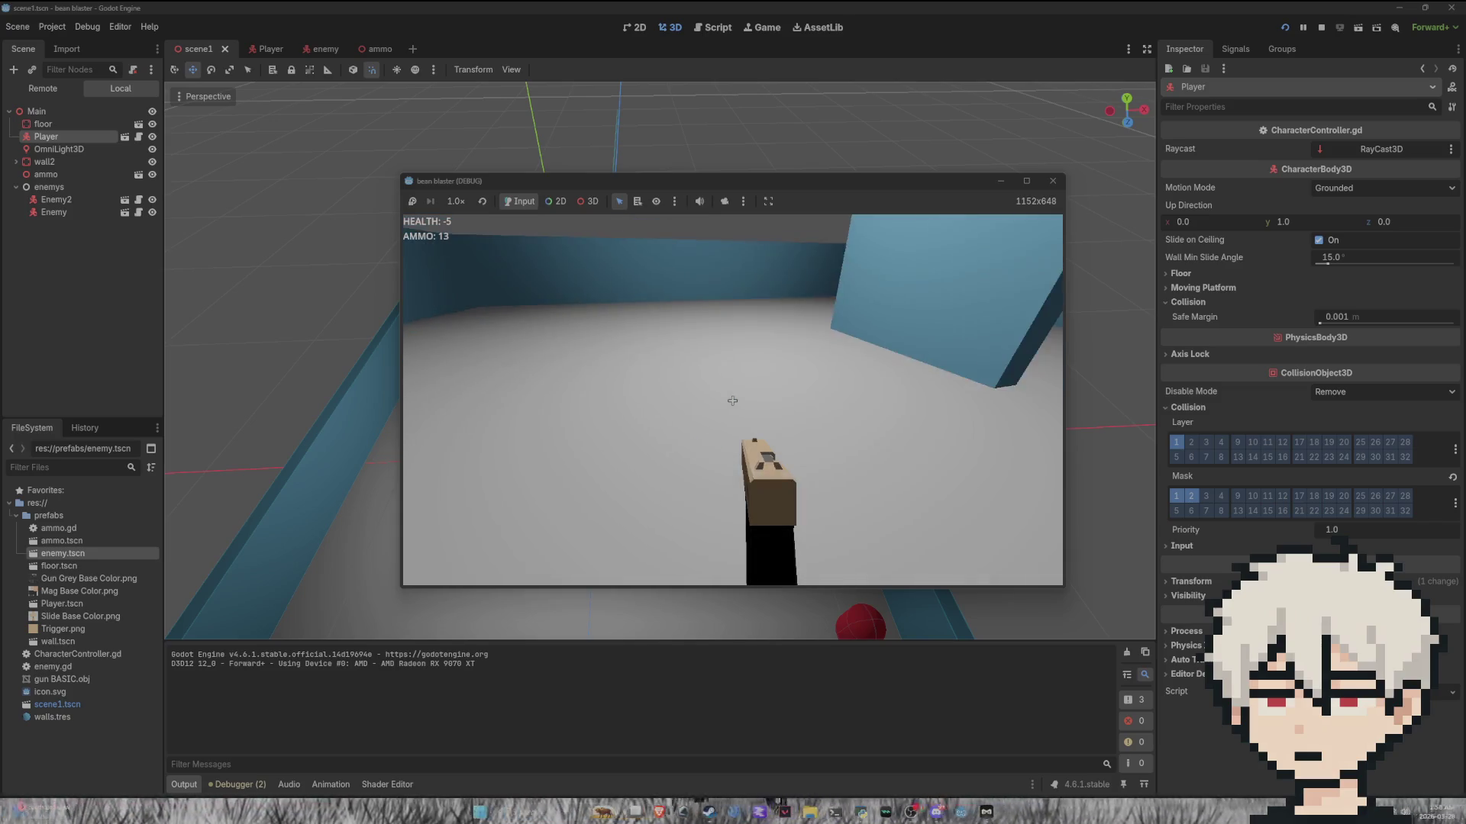
key("Escape")
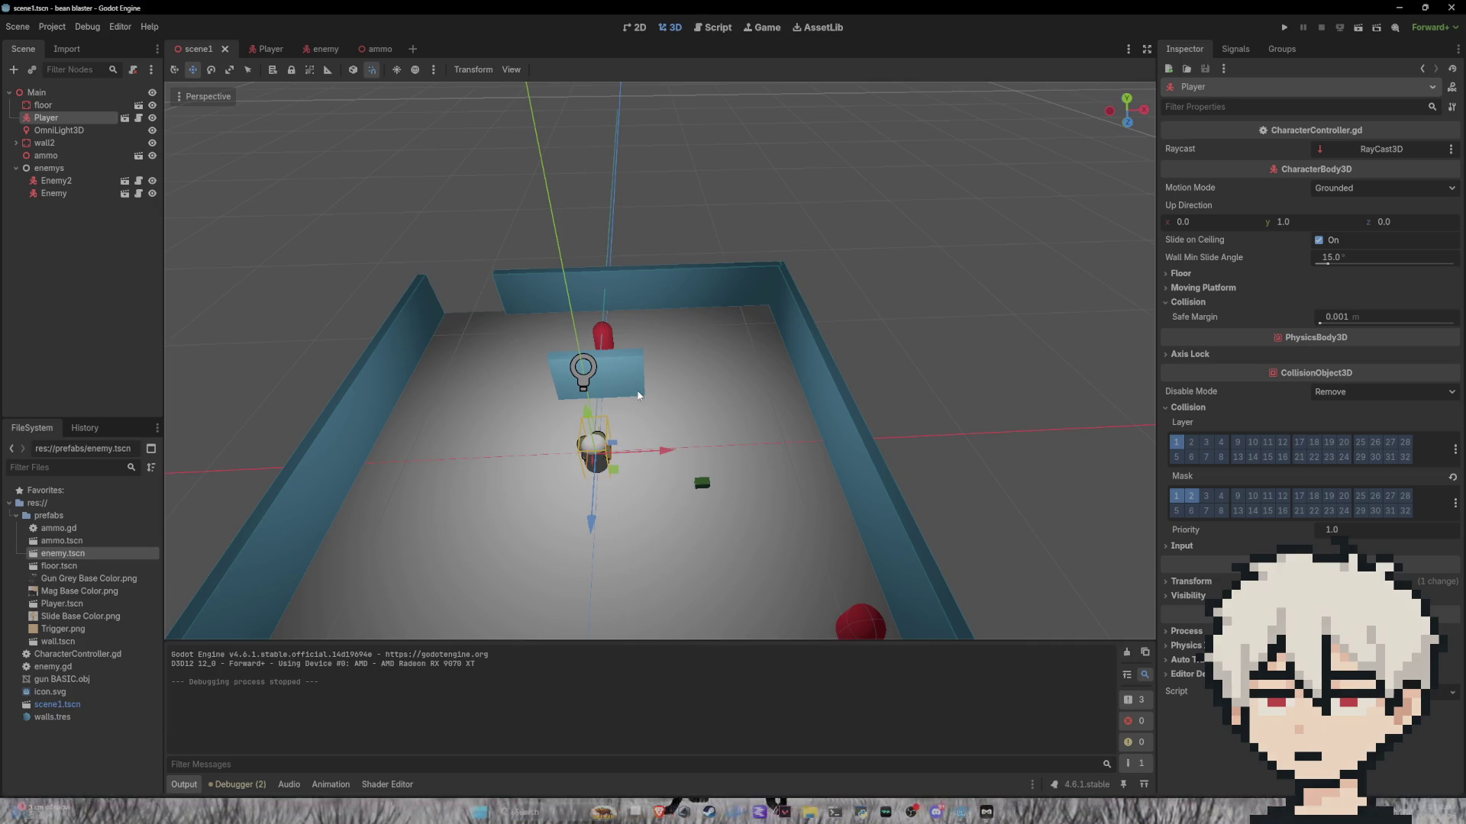
left_click(264, 49)
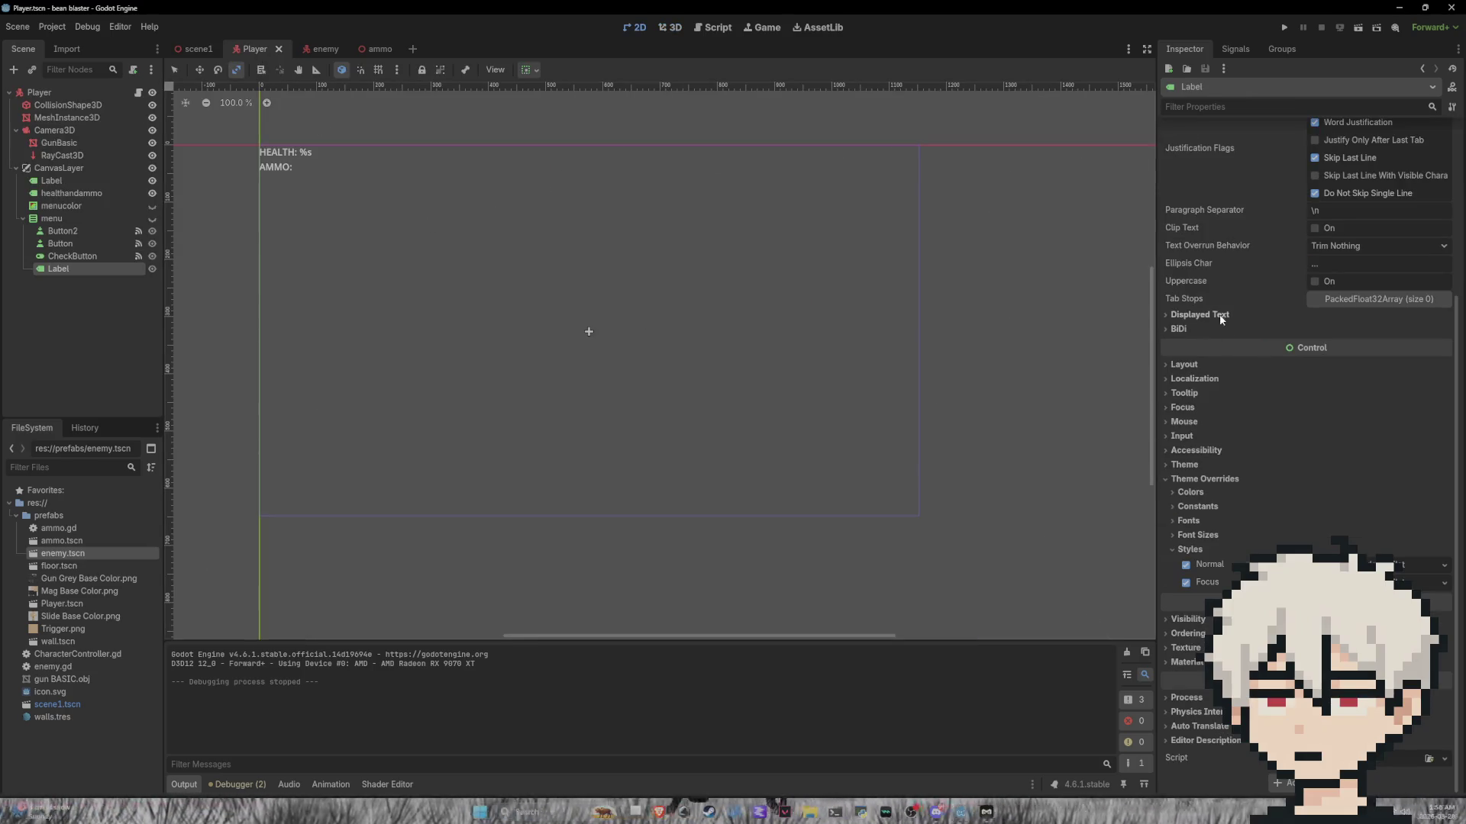
Step: Enable collision mask layer 2 on the Player body, save the Player scene, and return to scene1
left_click(34, 91)
left_click(1191, 391)
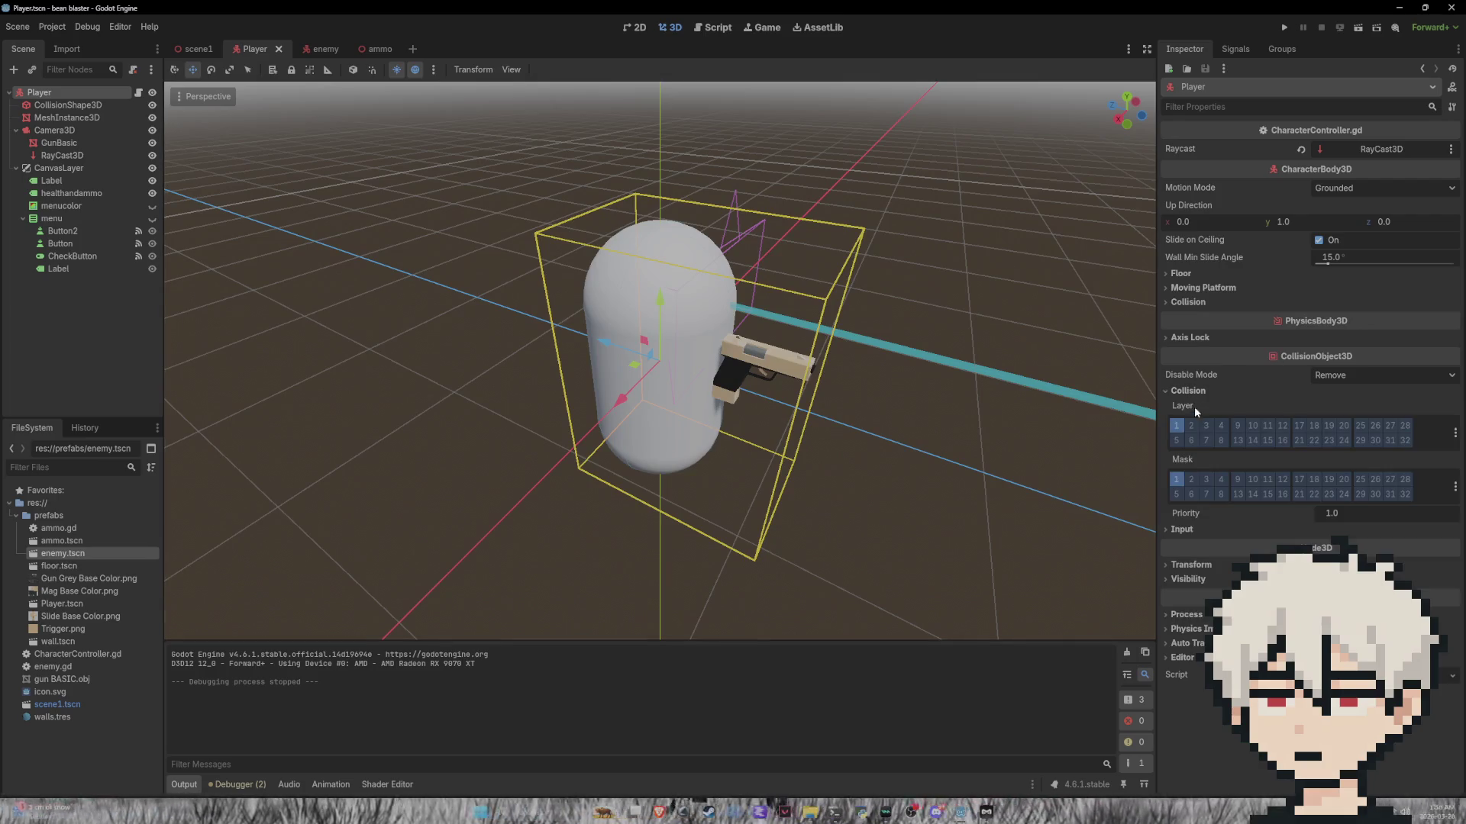
left_click(1191, 479)
key("ctrl+s")
left_click(637, 29)
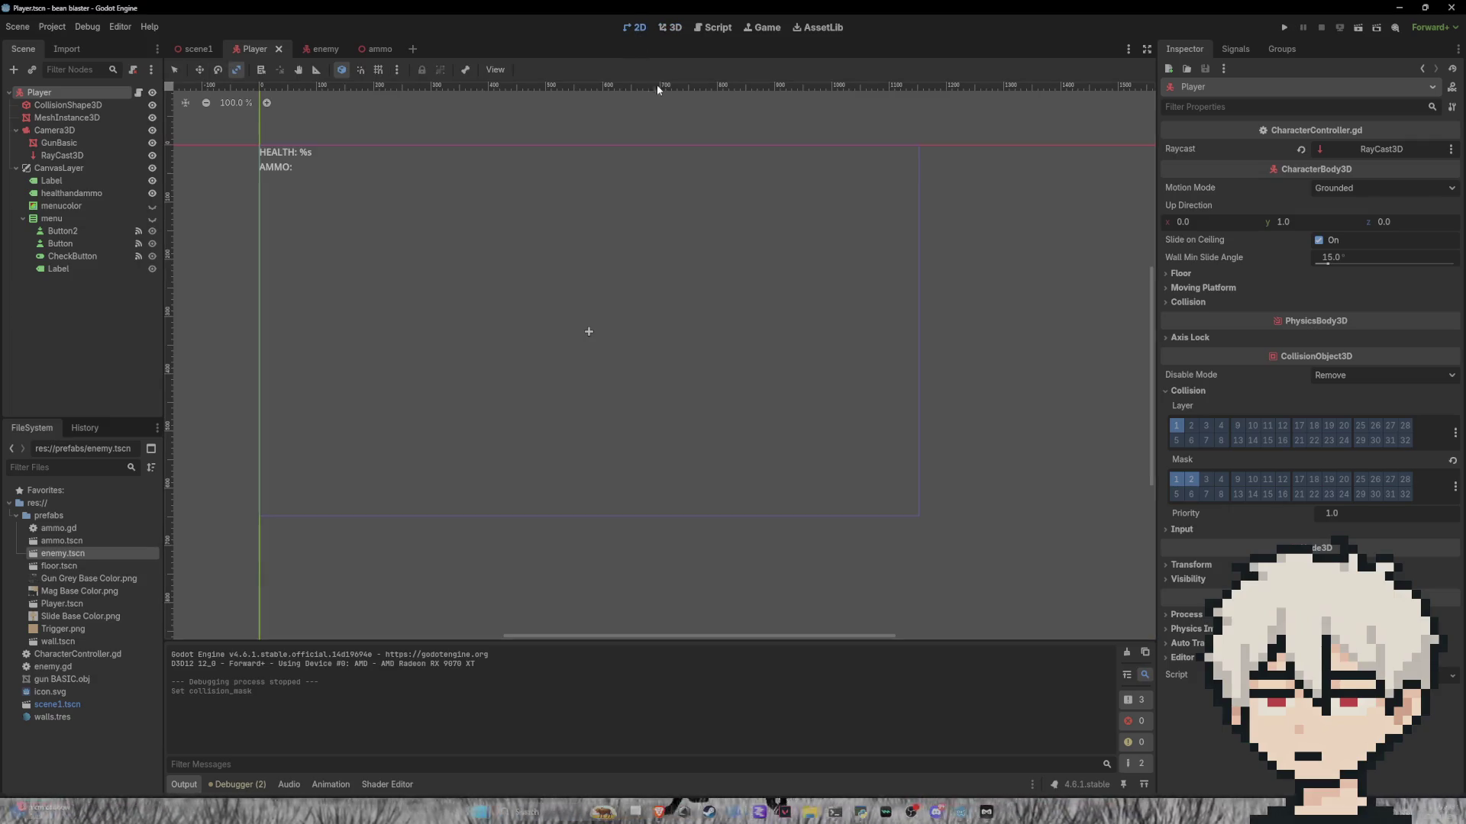
left_click(197, 48)
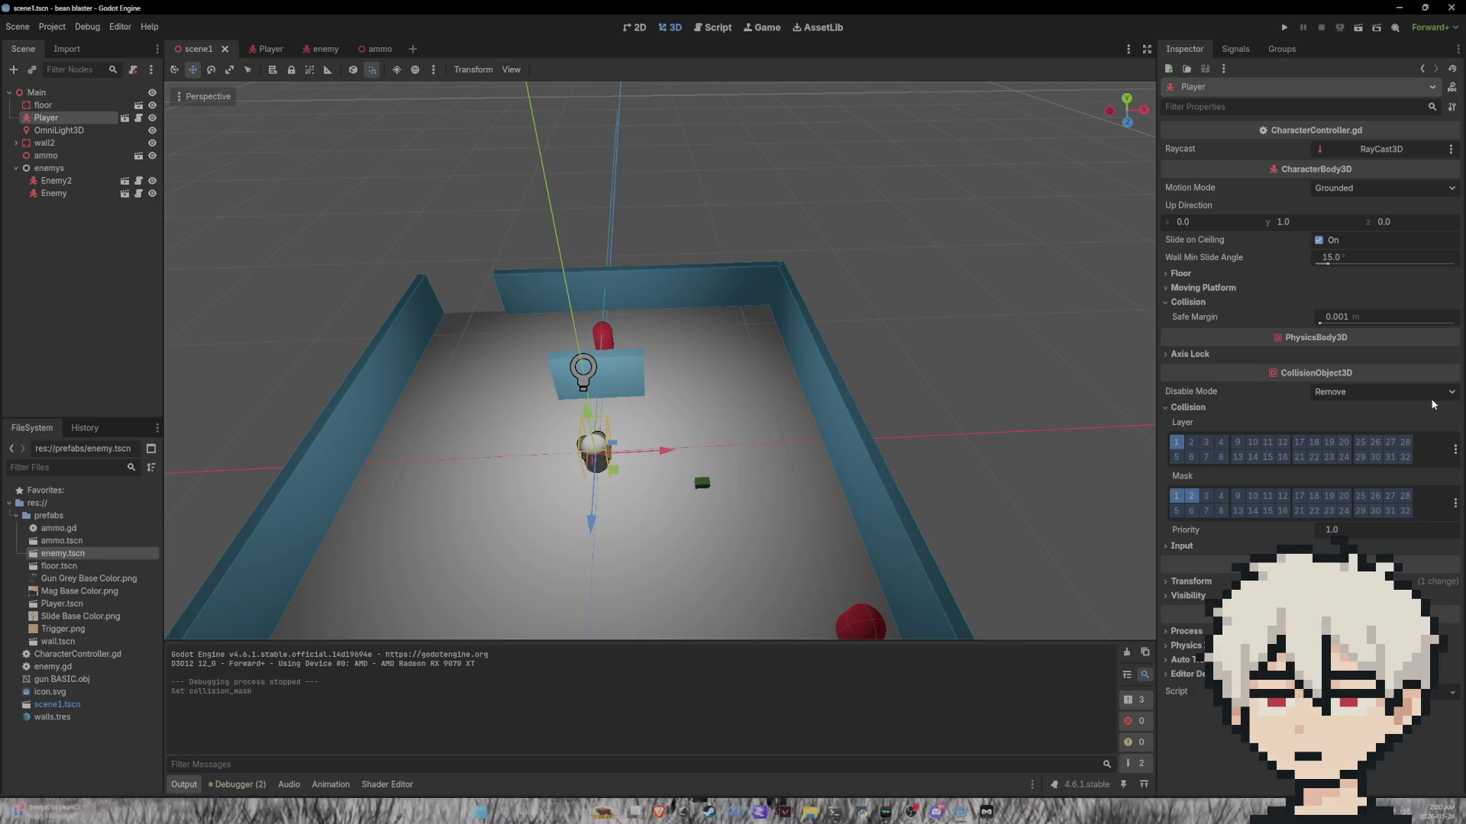
Step: Drag floor.tscn from the FileSystem into the viewport to place floor2 beside the arena
scroll(729, 364, "down", 3)
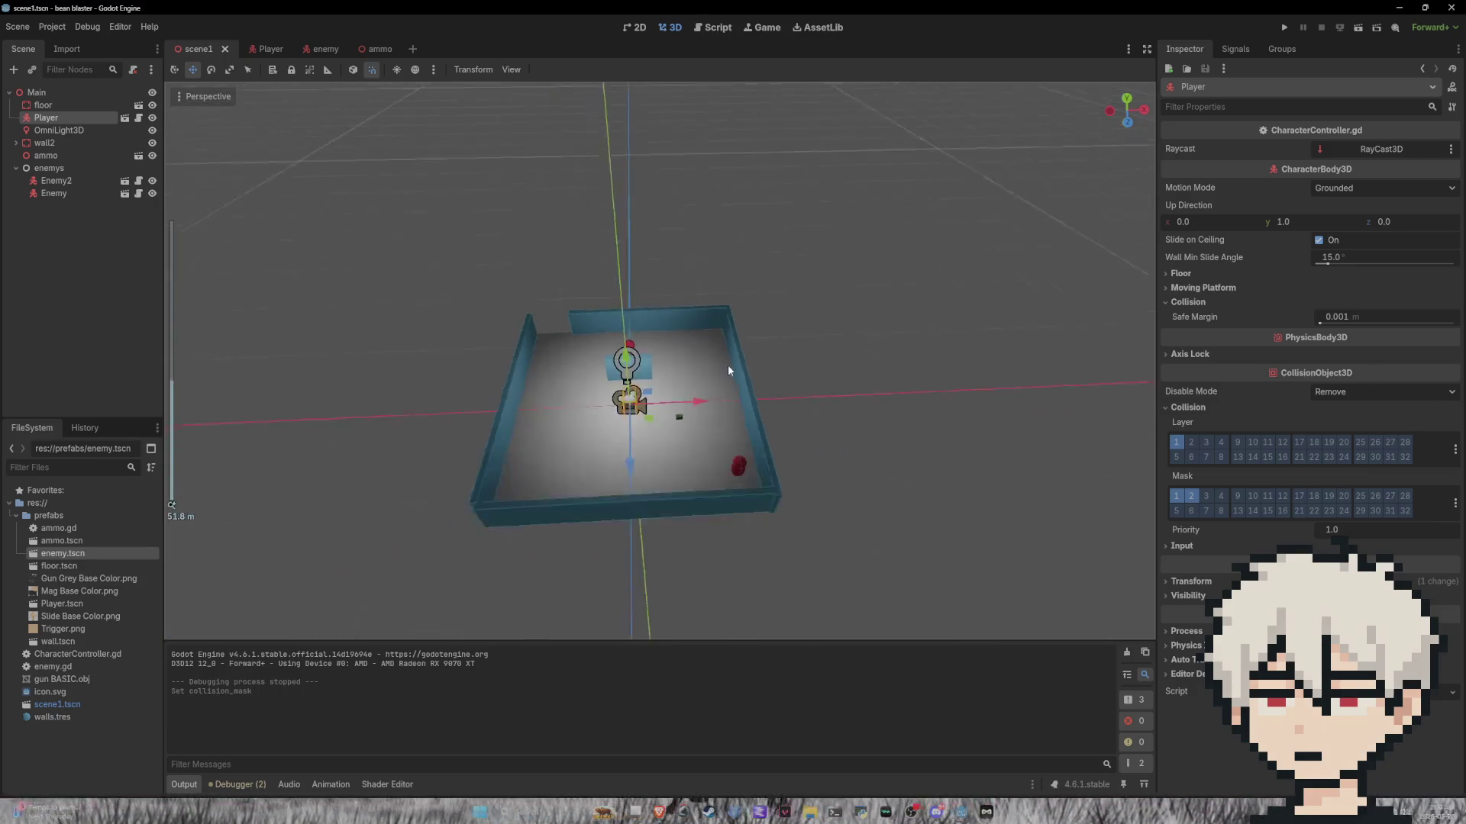
scroll(726, 370, "up", 5)
scroll(716, 372, "down", 3)
scroll(776, 344, "up", 3)
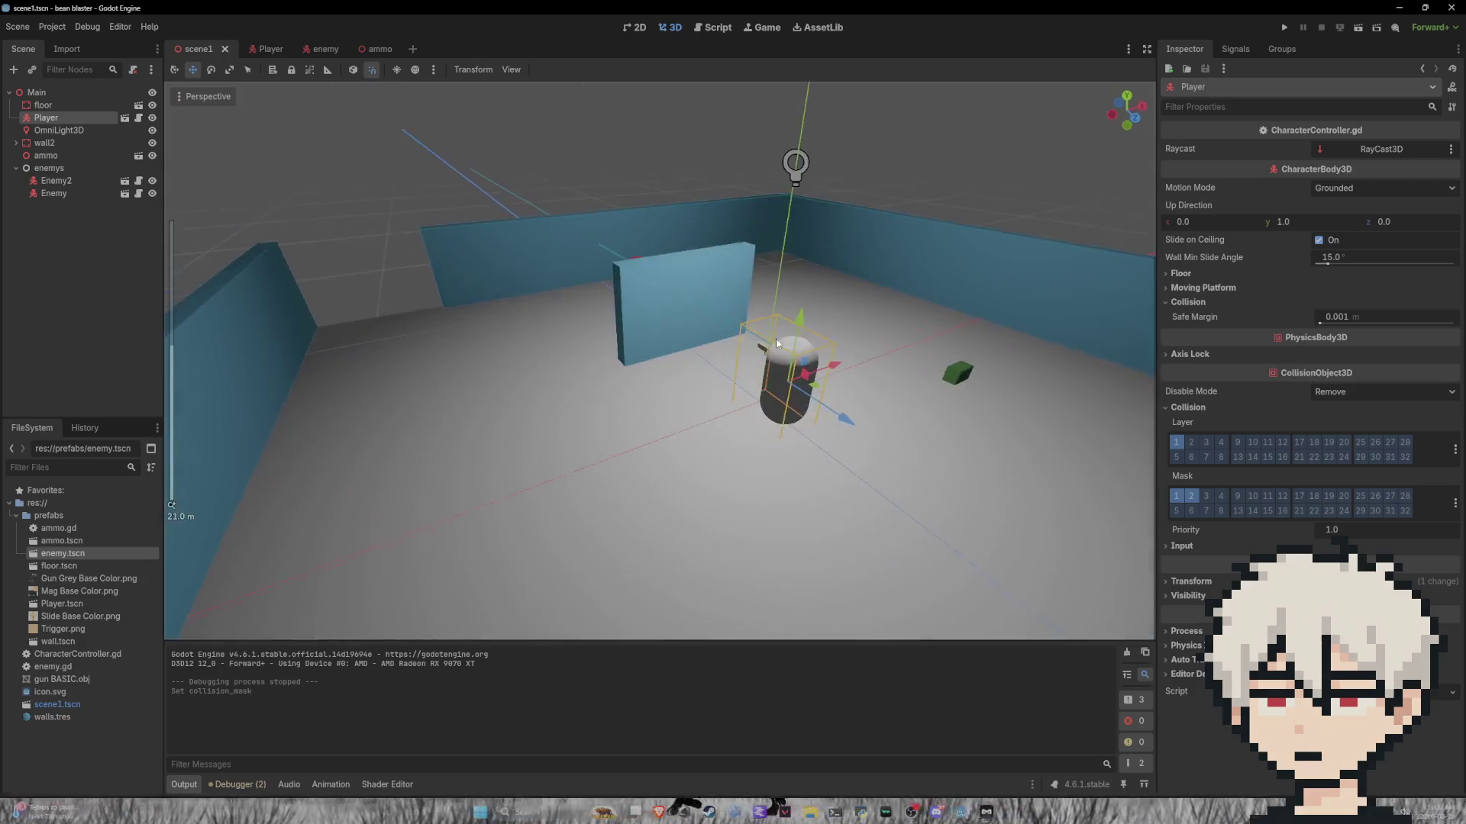
left_click_drag(776, 344, 519, 370)
scroll(588, 365, "down", 5)
scroll(439, 374, "up", 4)
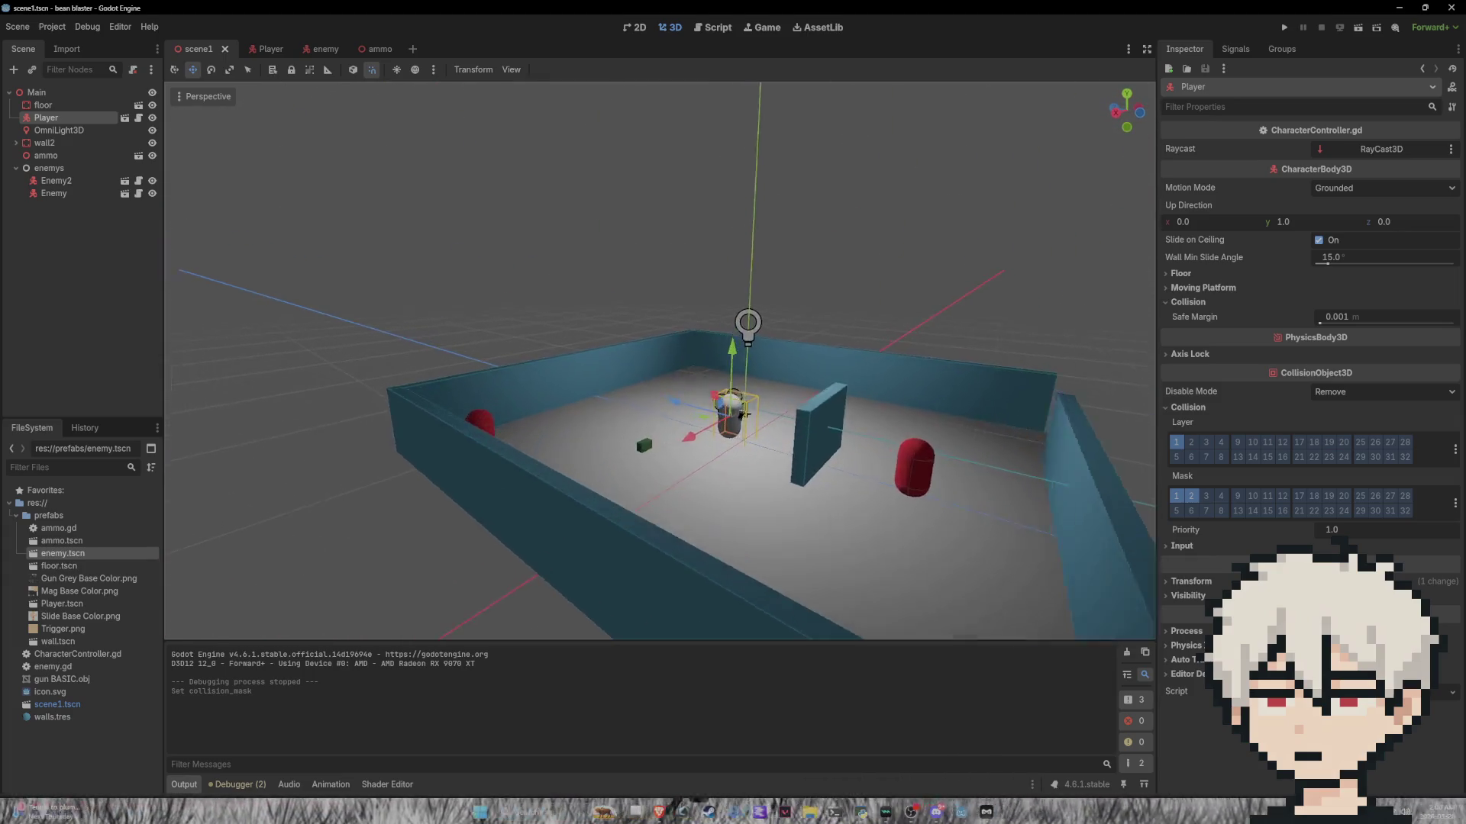
scroll(660, 359, "up", 3)
mouse_move(659, 359)
left_mouse_down()
mouse_move(473, 378)
mouse_move(733, 315)
left_mouse_up()
left_click(733, 315)
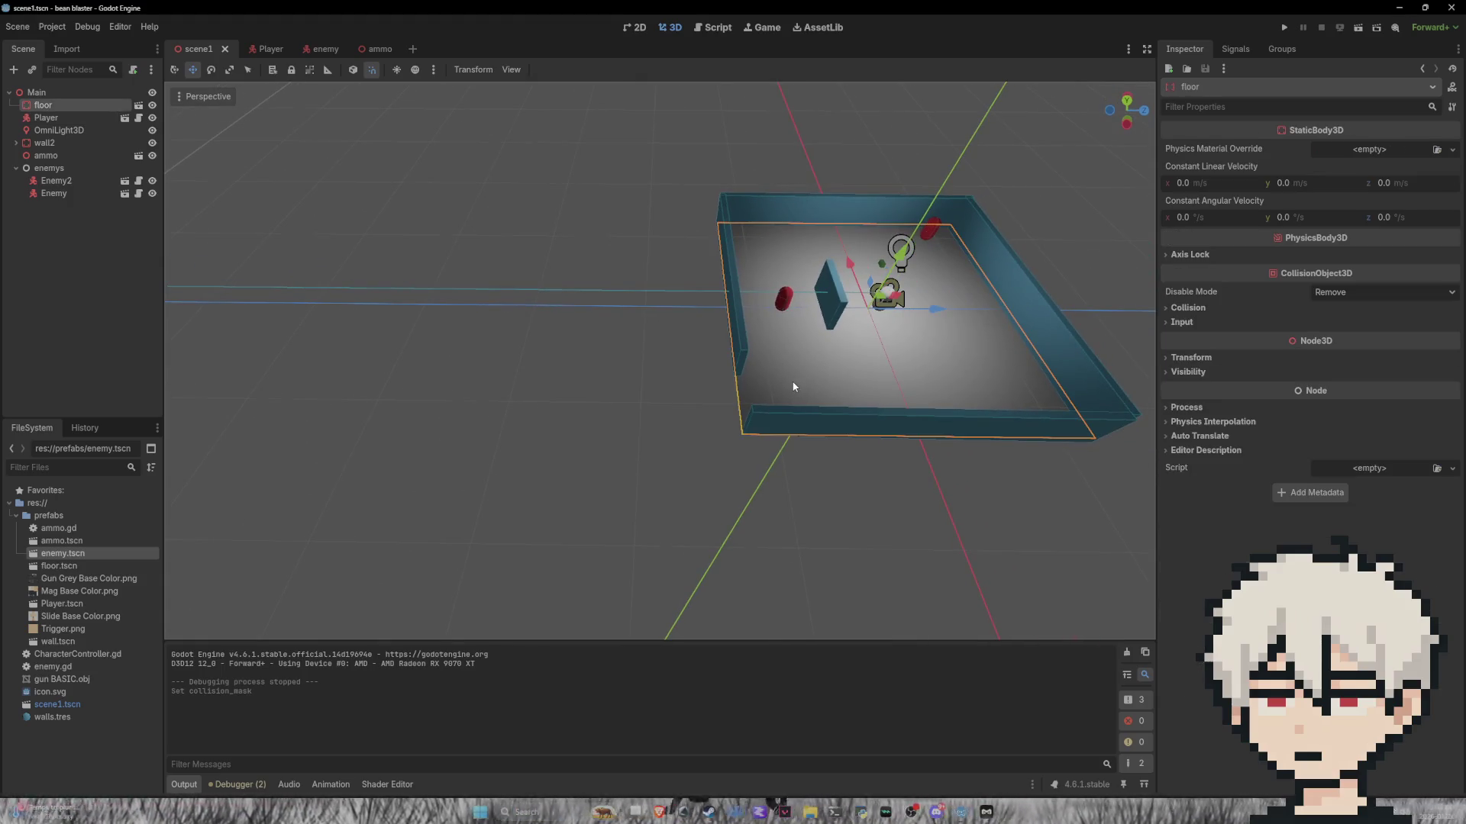
left_click(146, 771)
mouse_move(52, 565)
left_mouse_down()
mouse_move(469, 514)
mouse_move(577, 385)
mouse_move(587, 309)
left_mouse_up()
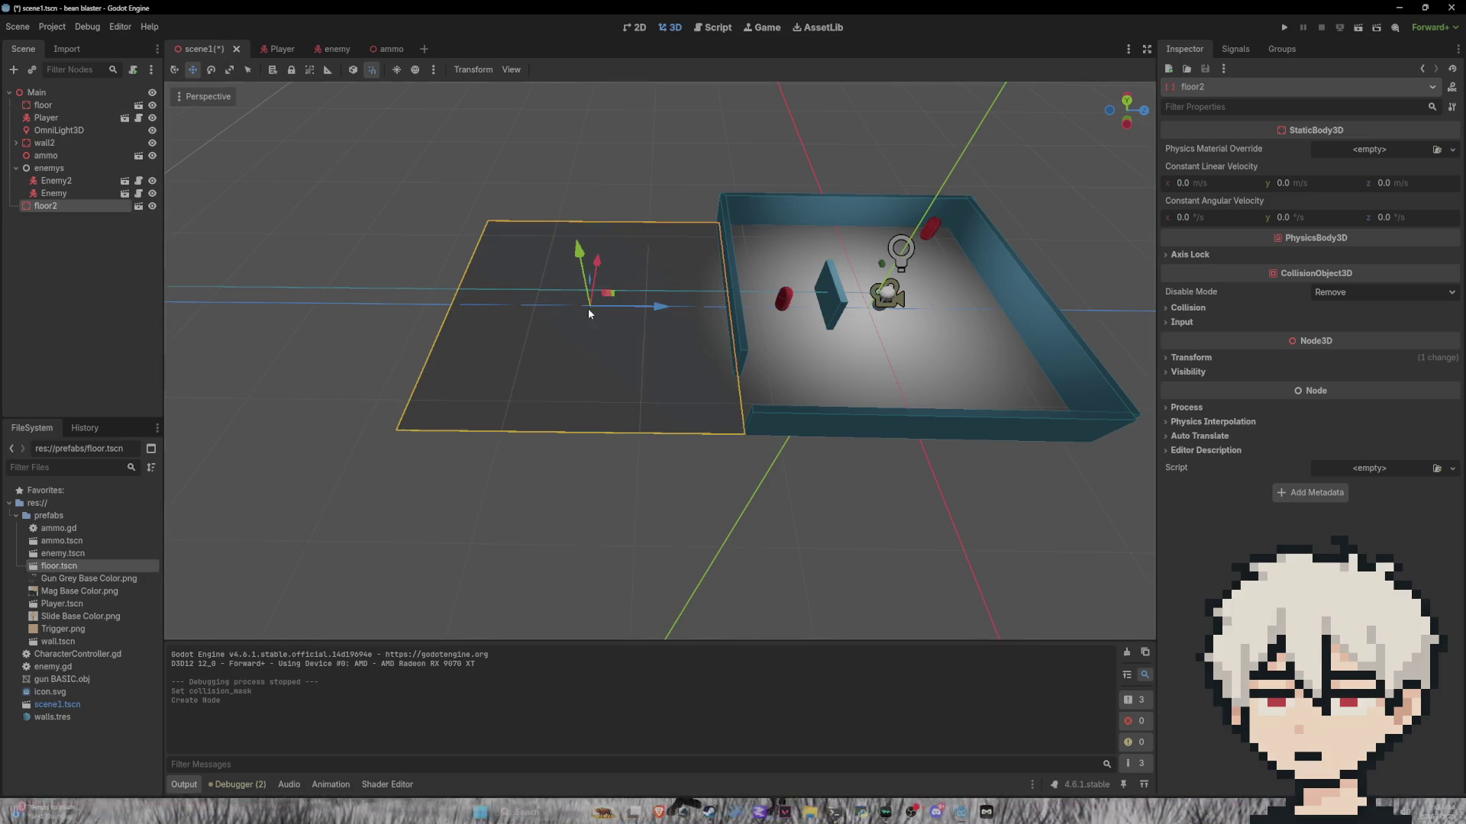
Step: Make floor2 local and select its CollisionShape3D and MeshInstance3D
right_click(118, 206)
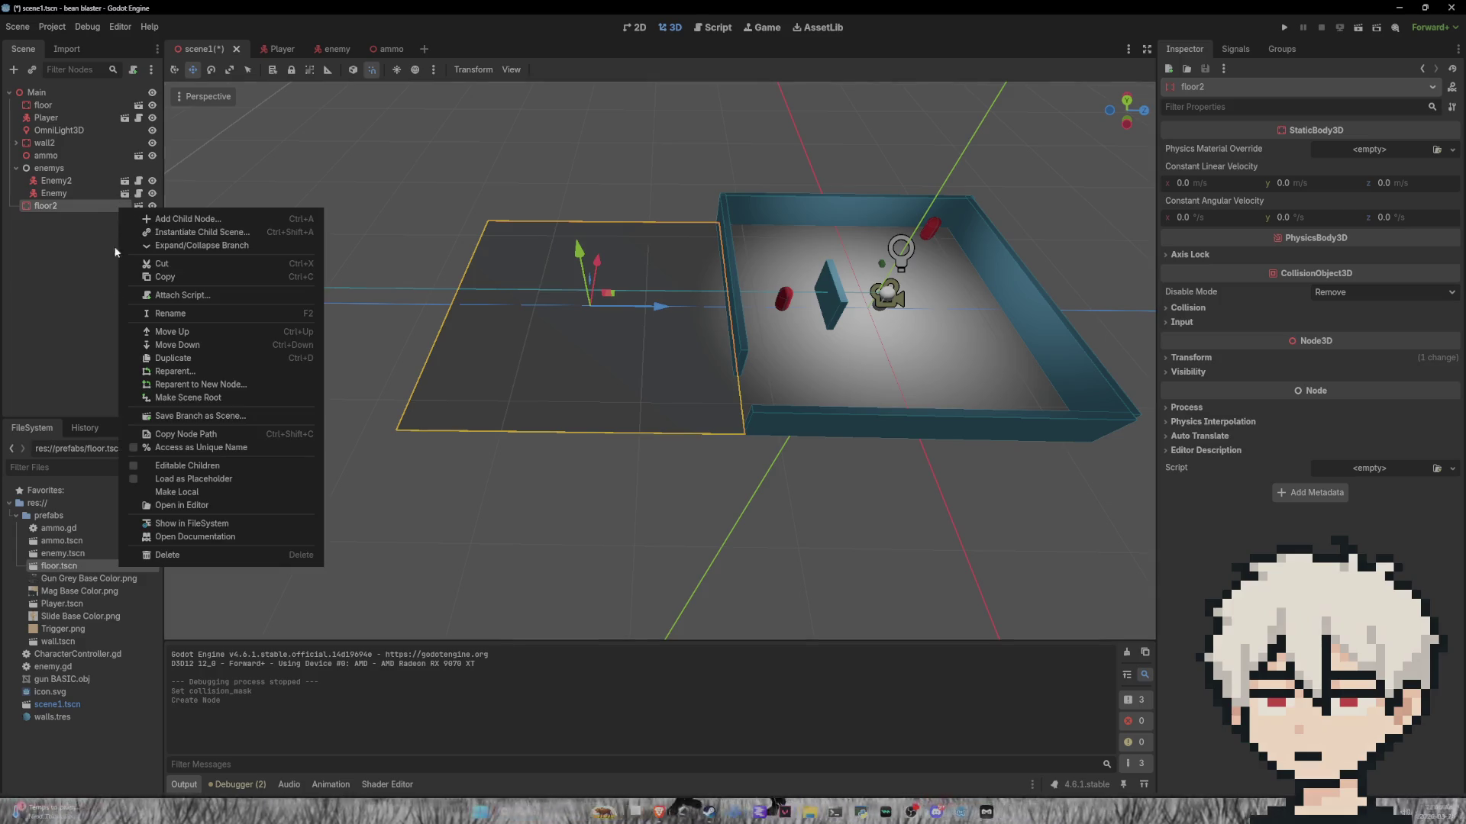
left_click(176, 493)
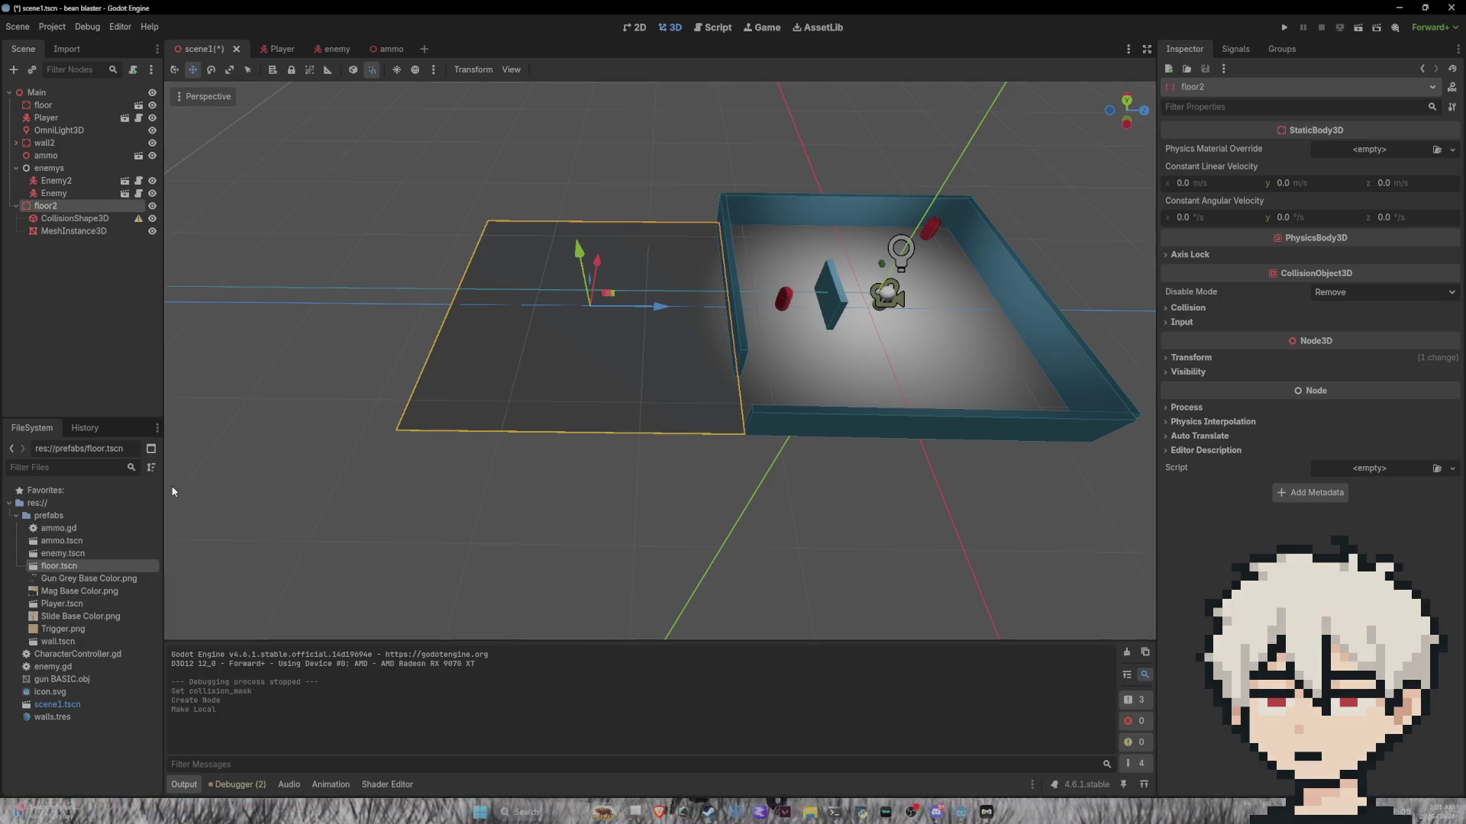
left_click(105, 220)
left_click(103, 234, "shift")
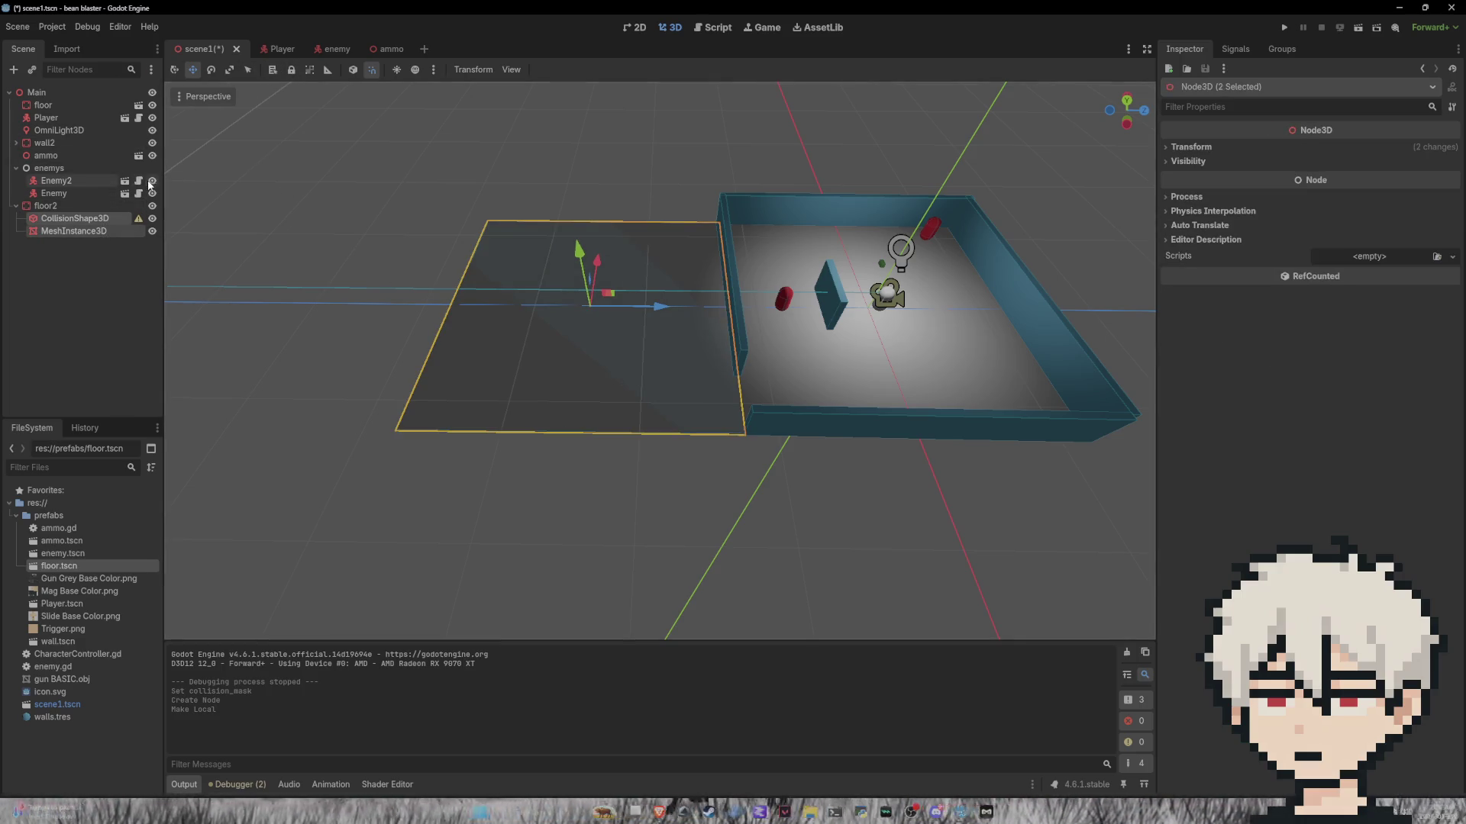
Step: Scale floor2's parts down into a narrow strip and slide it against the arena
left_click(229, 69)
left_click_drag(597, 261, 592, 300)
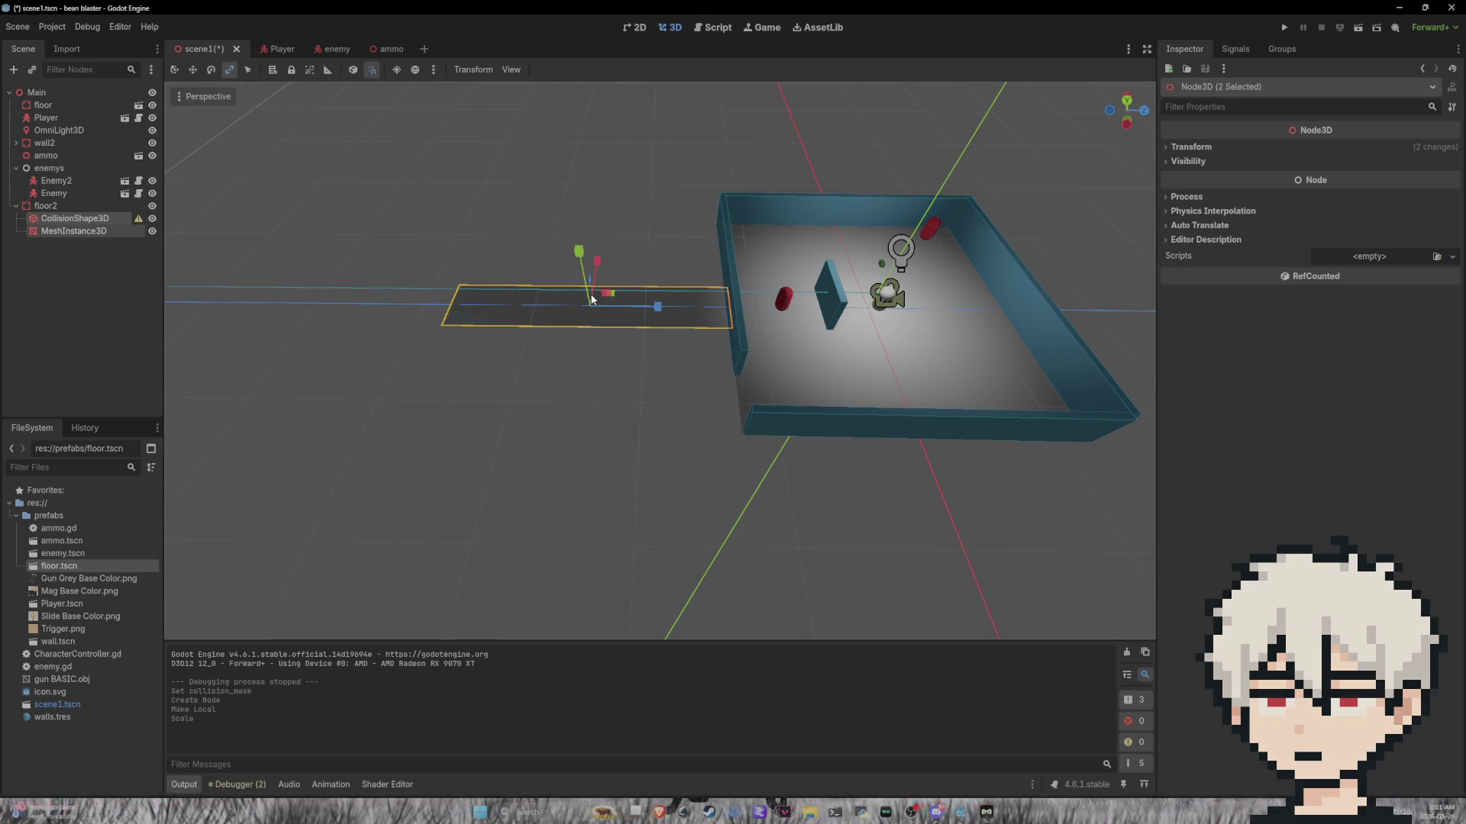
left_click(192, 70)
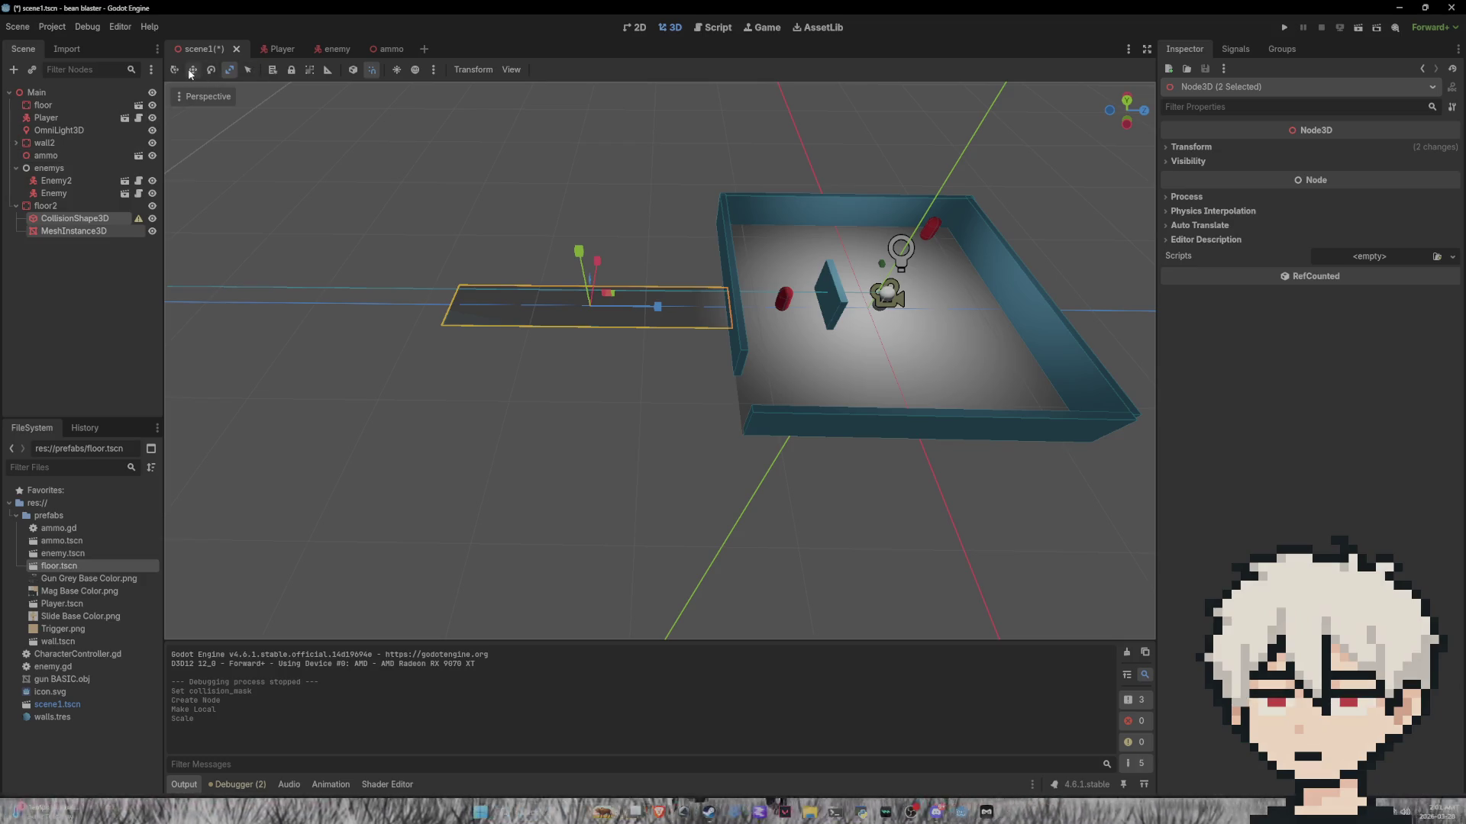
left_click_drag(596, 263, 602, 342)
left_click_drag(647, 413, 644, 405)
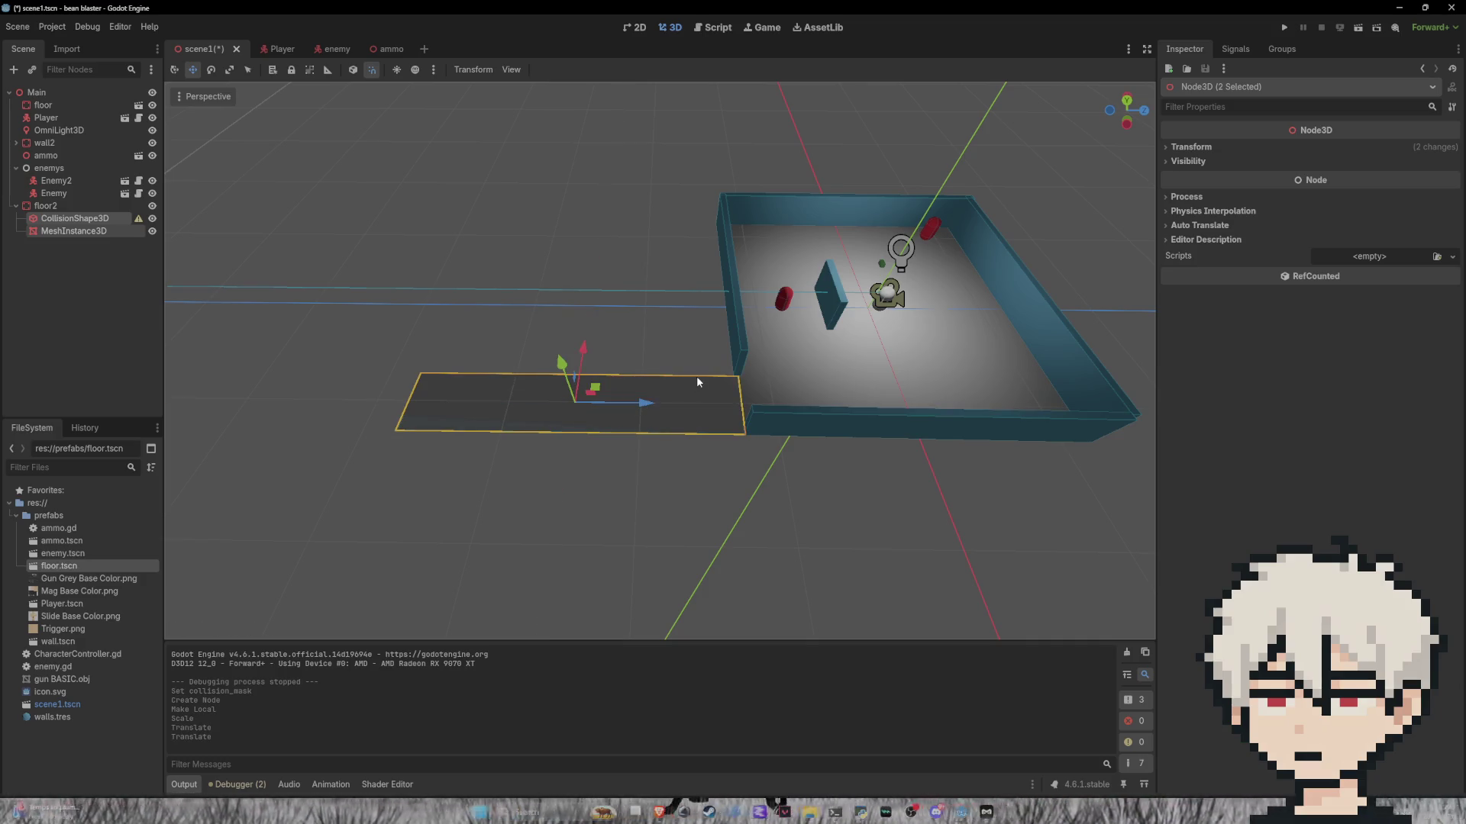
left_click(642, 342)
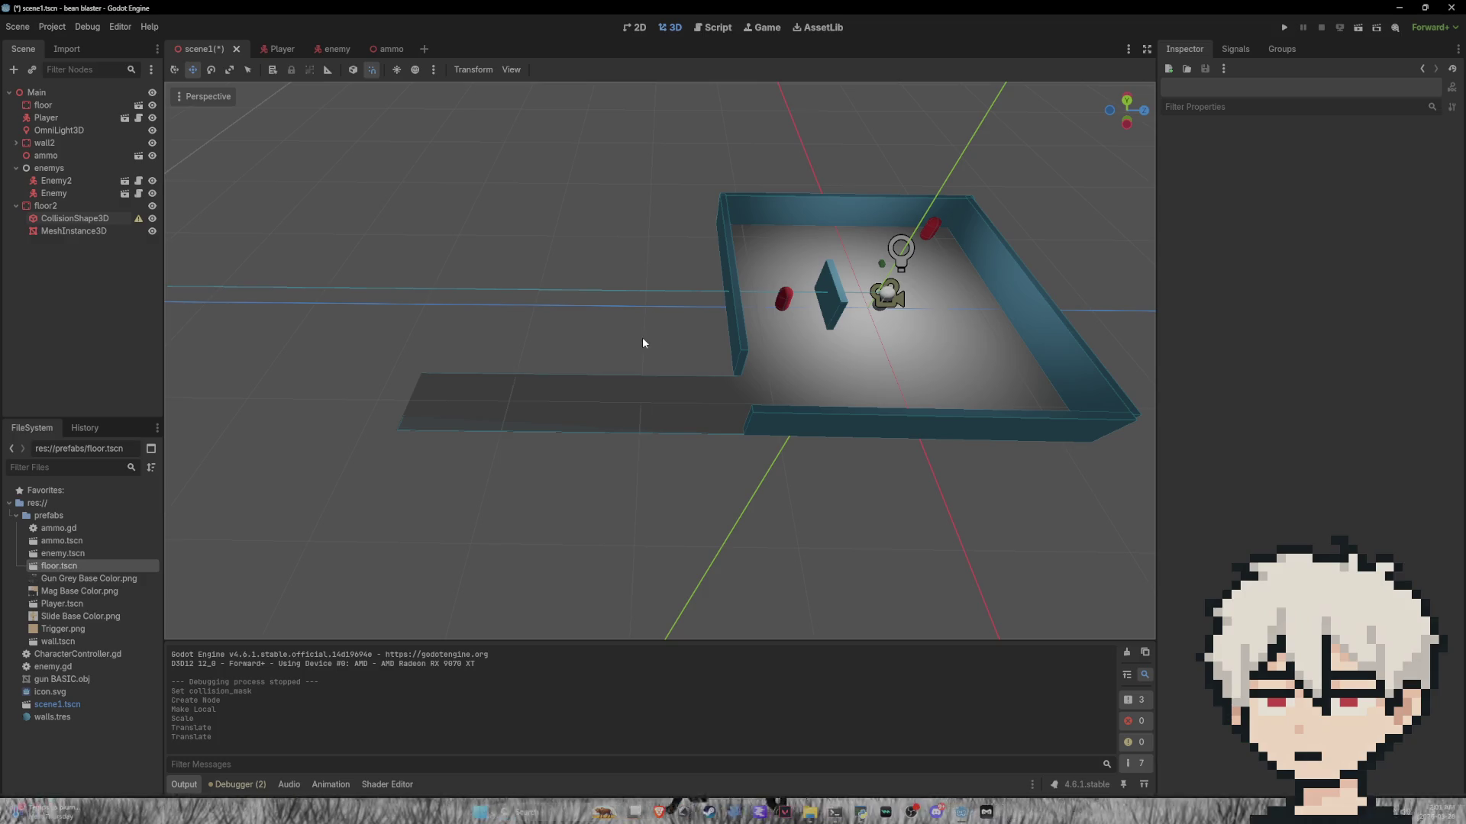
left_click(795, 417)
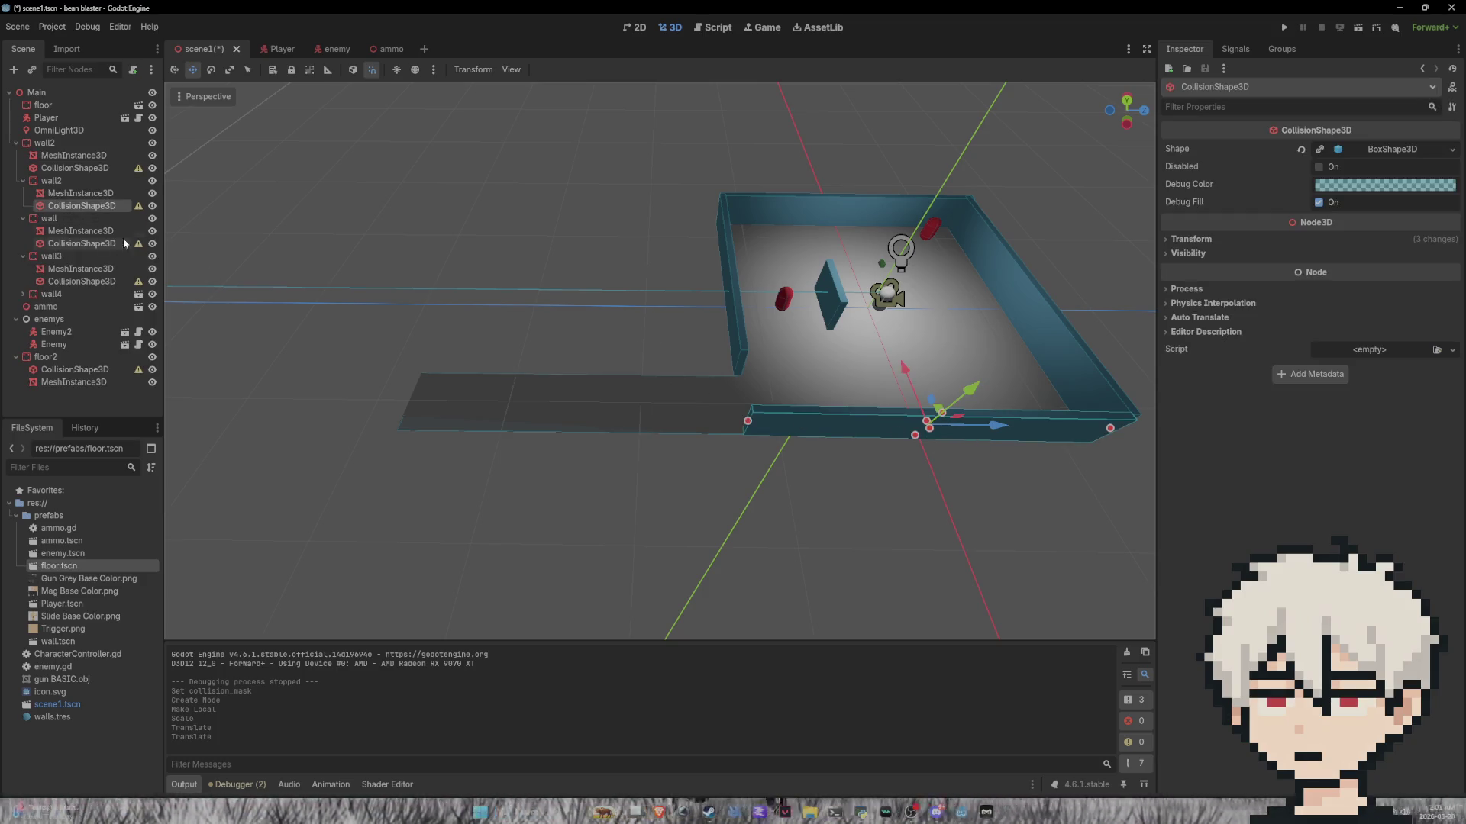
Step: Slide wall2 left along the corridor and stretch it much longer
left_click(788, 413)
mouse_move(986, 440)
left_mouse_down()
mouse_move(791, 438)
mouse_move(878, 438)
left_mouse_up()
left_click(236, 74)
left_click(196, 71)
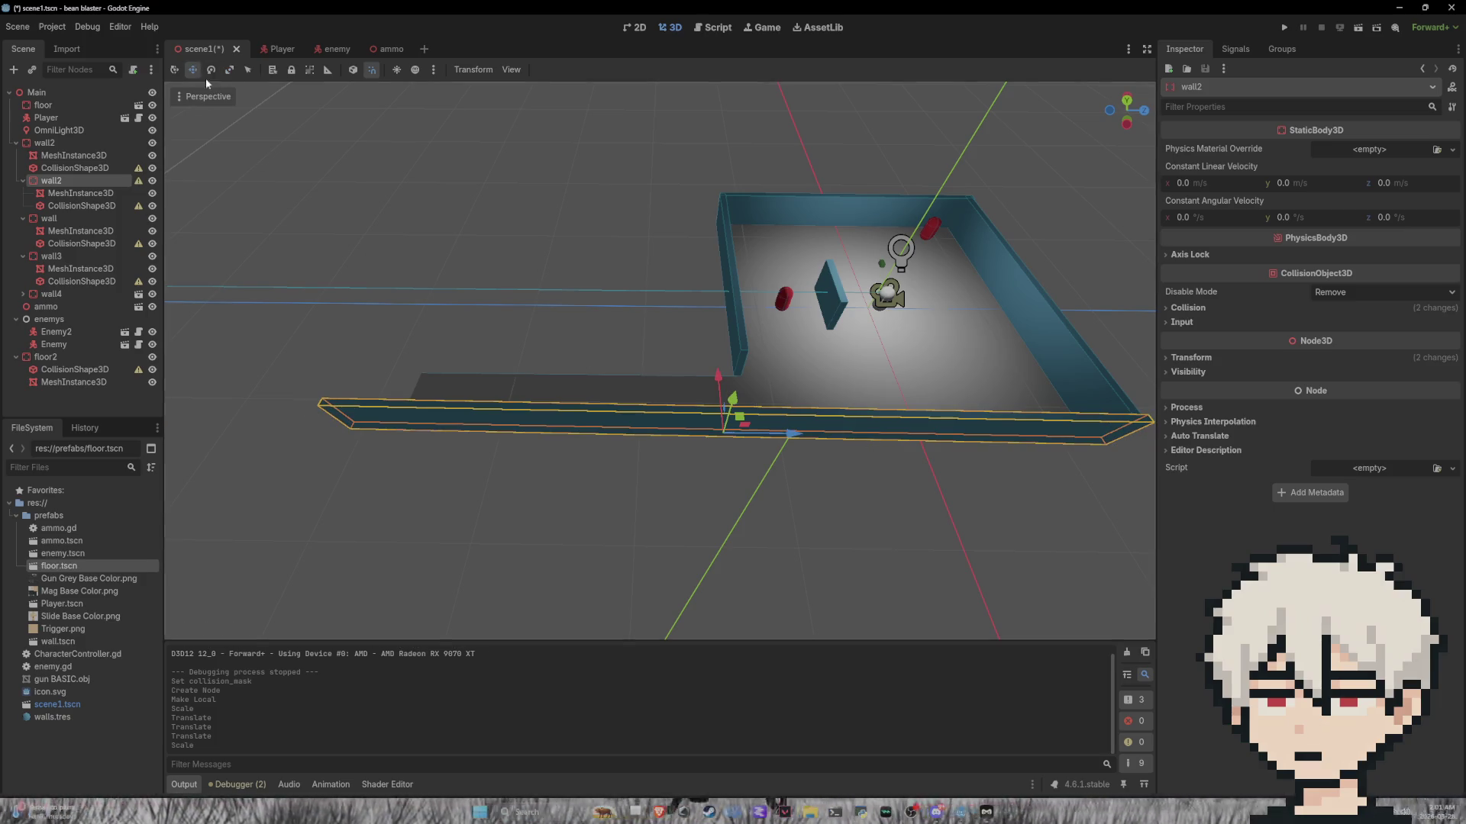
left_click_drag(787, 437, 634, 426)
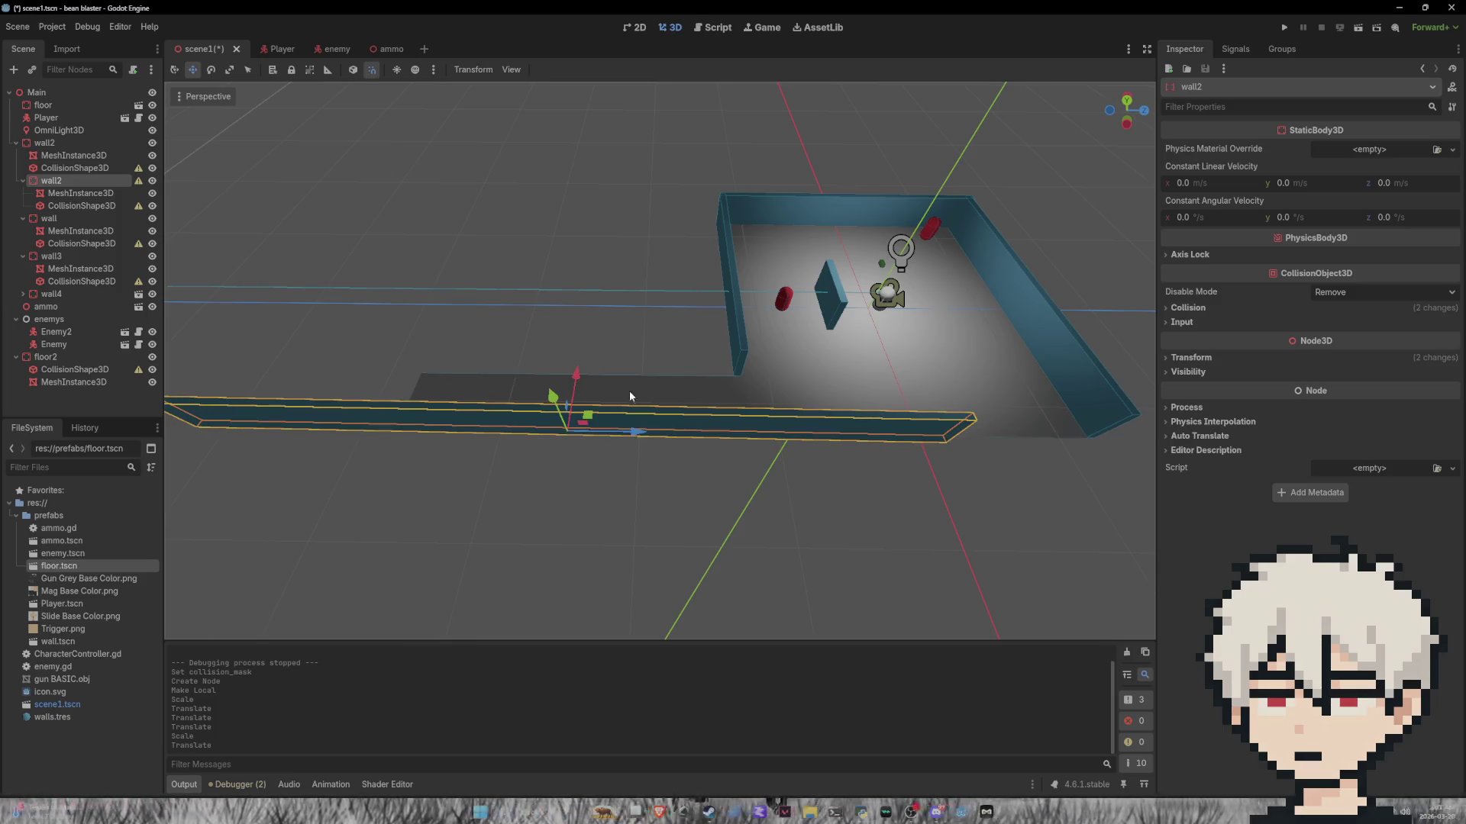
scroll(620, 378, "down", 3)
scroll(619, 373, "down", 2)
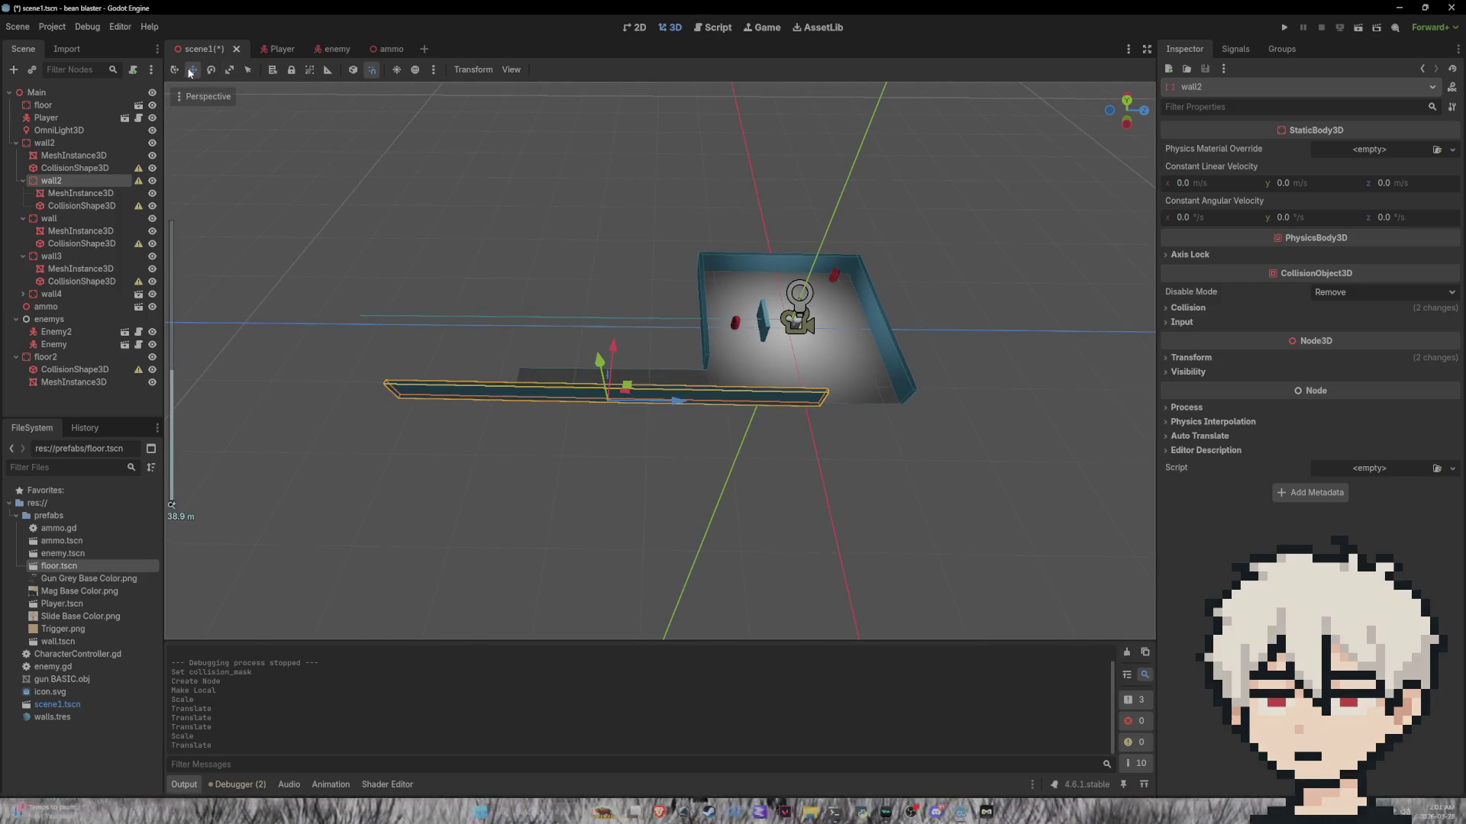
left_click_drag(678, 406, 704, 397)
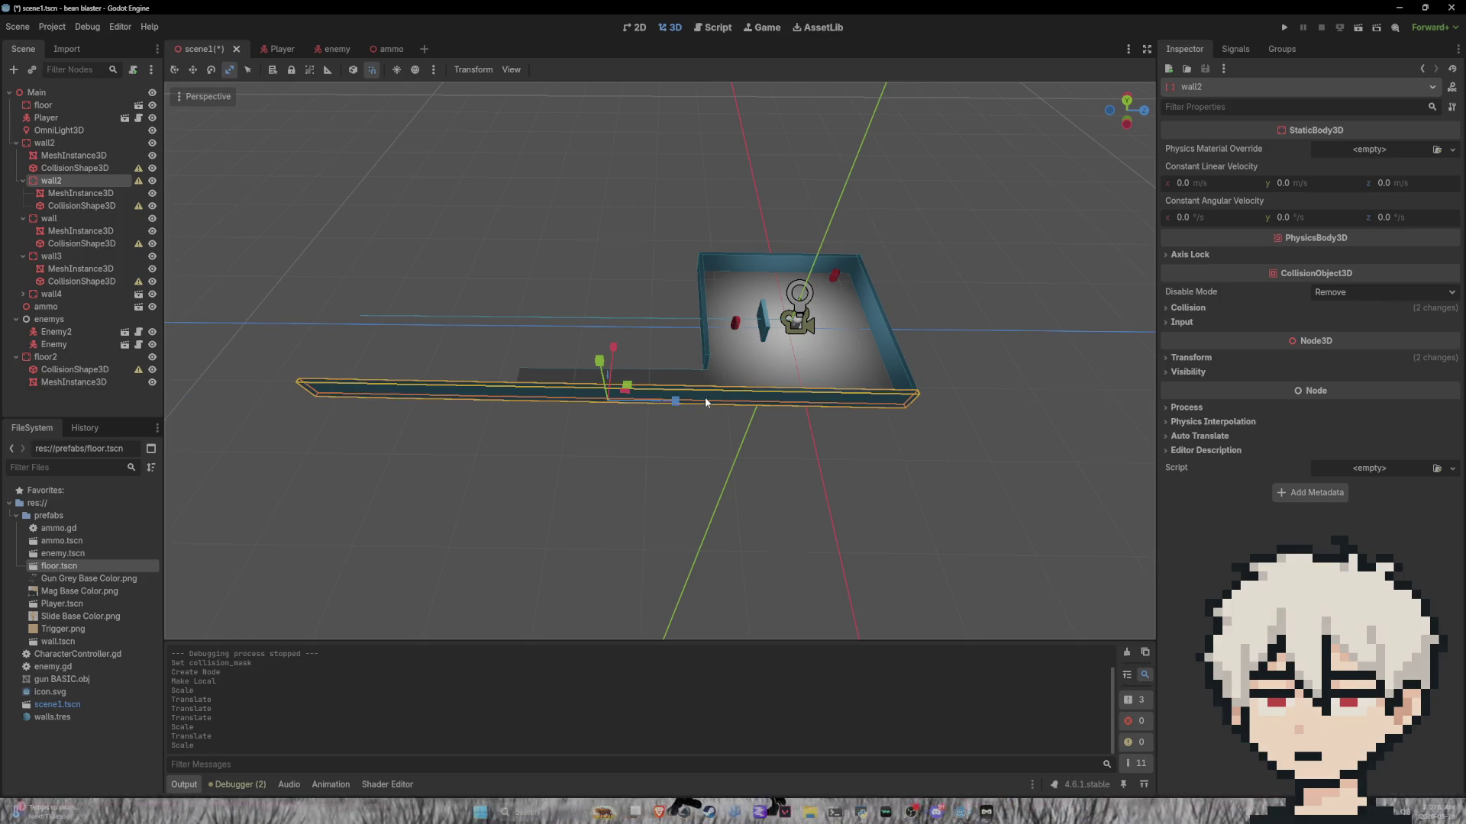
Step: Paste a copy of the wall node as its child
left_click(533, 431)
left_click(566, 401)
left_click(707, 335)
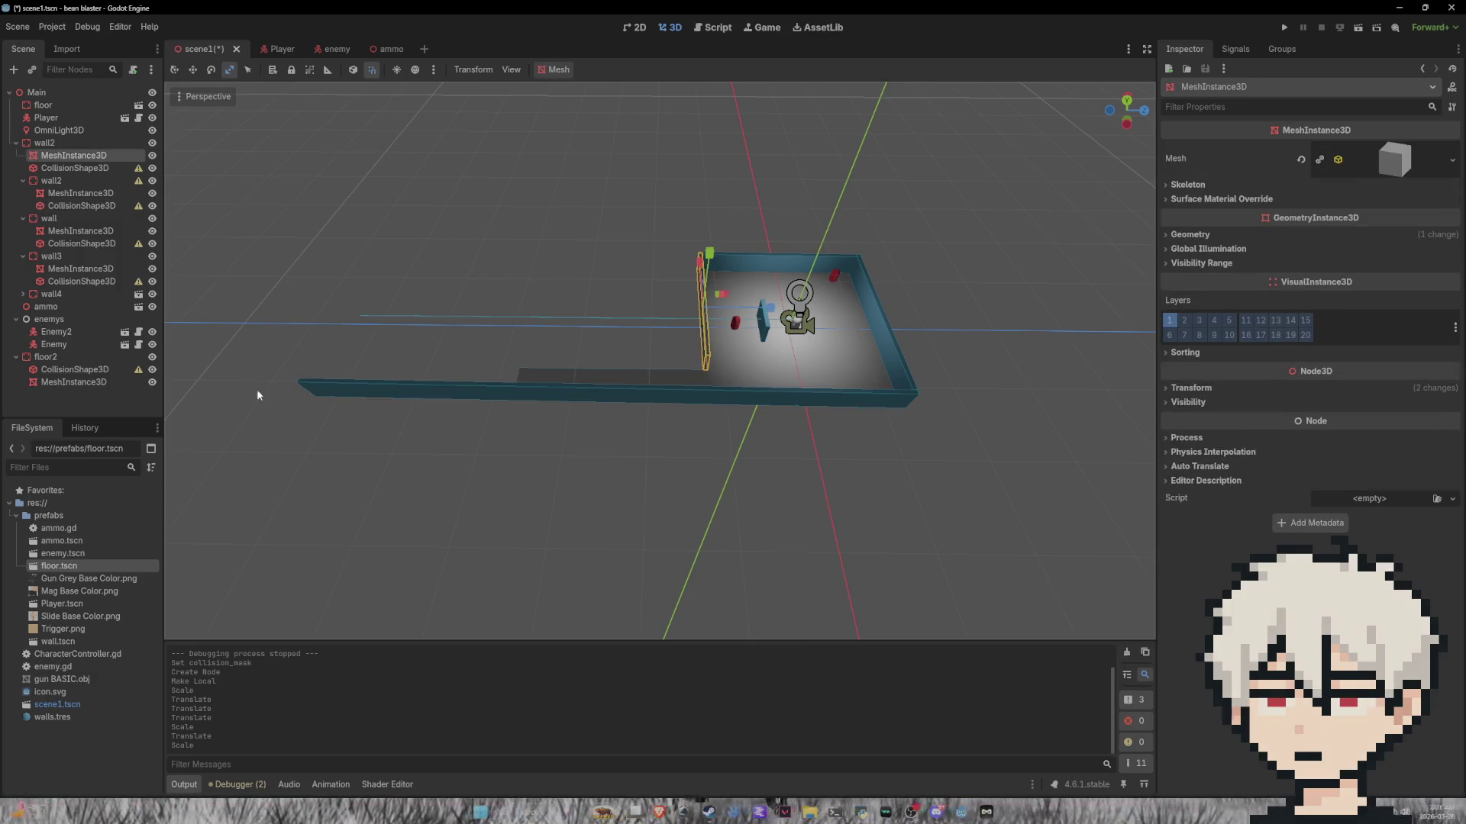
left_click(457, 469)
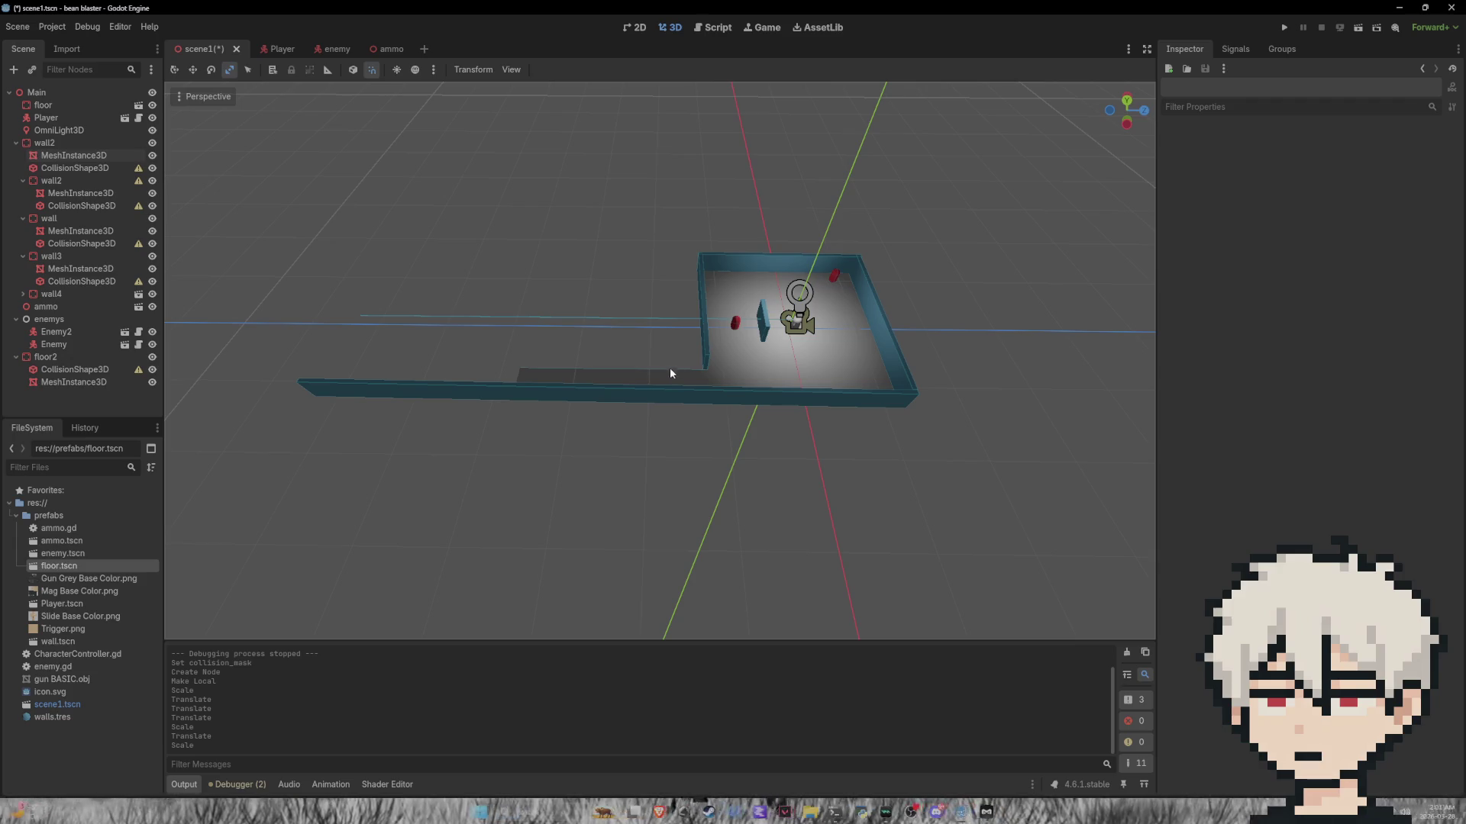
left_click(61, 144)
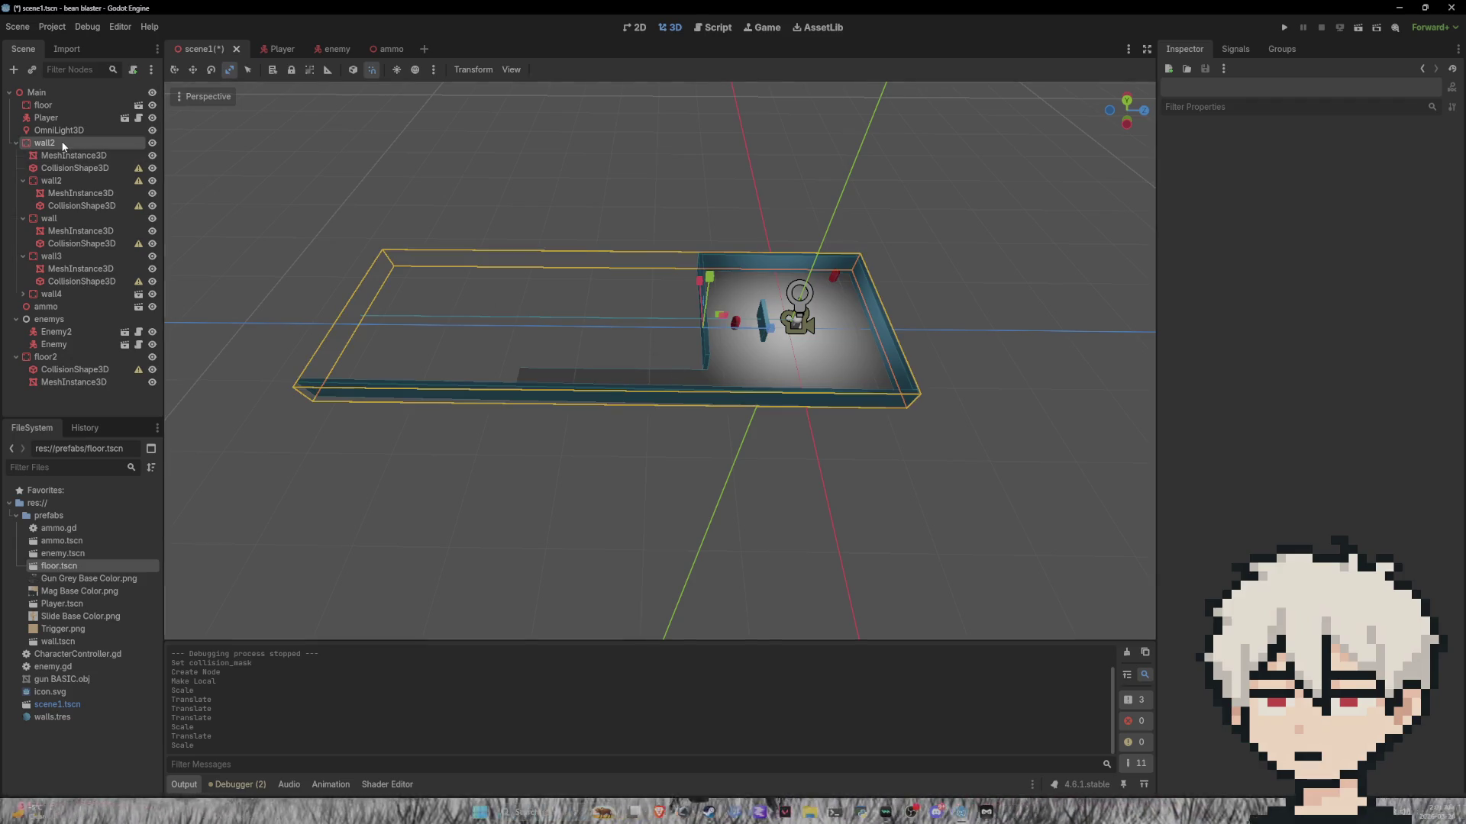
left_click(55, 220)
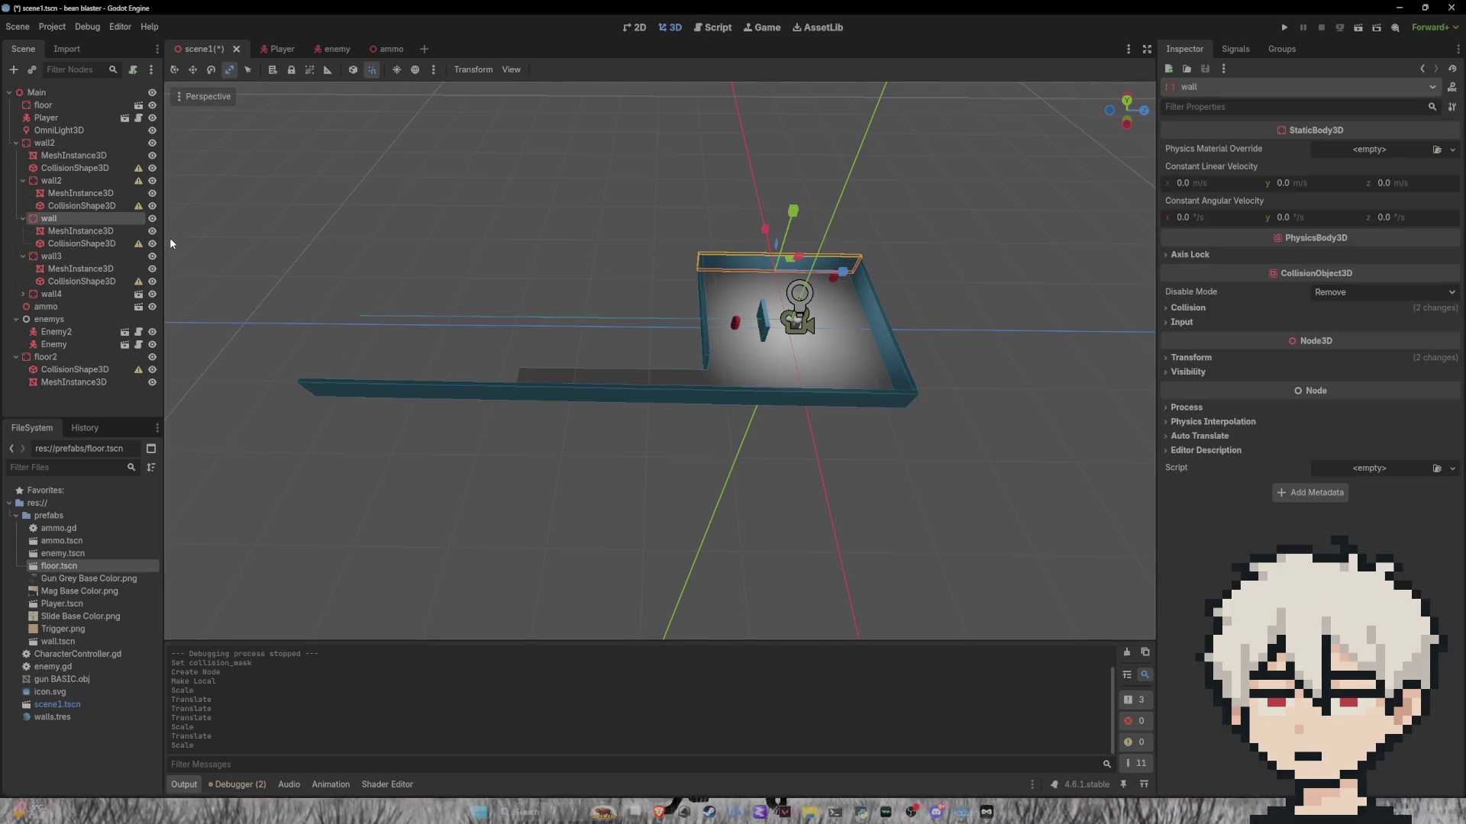
key("ctrl+v")
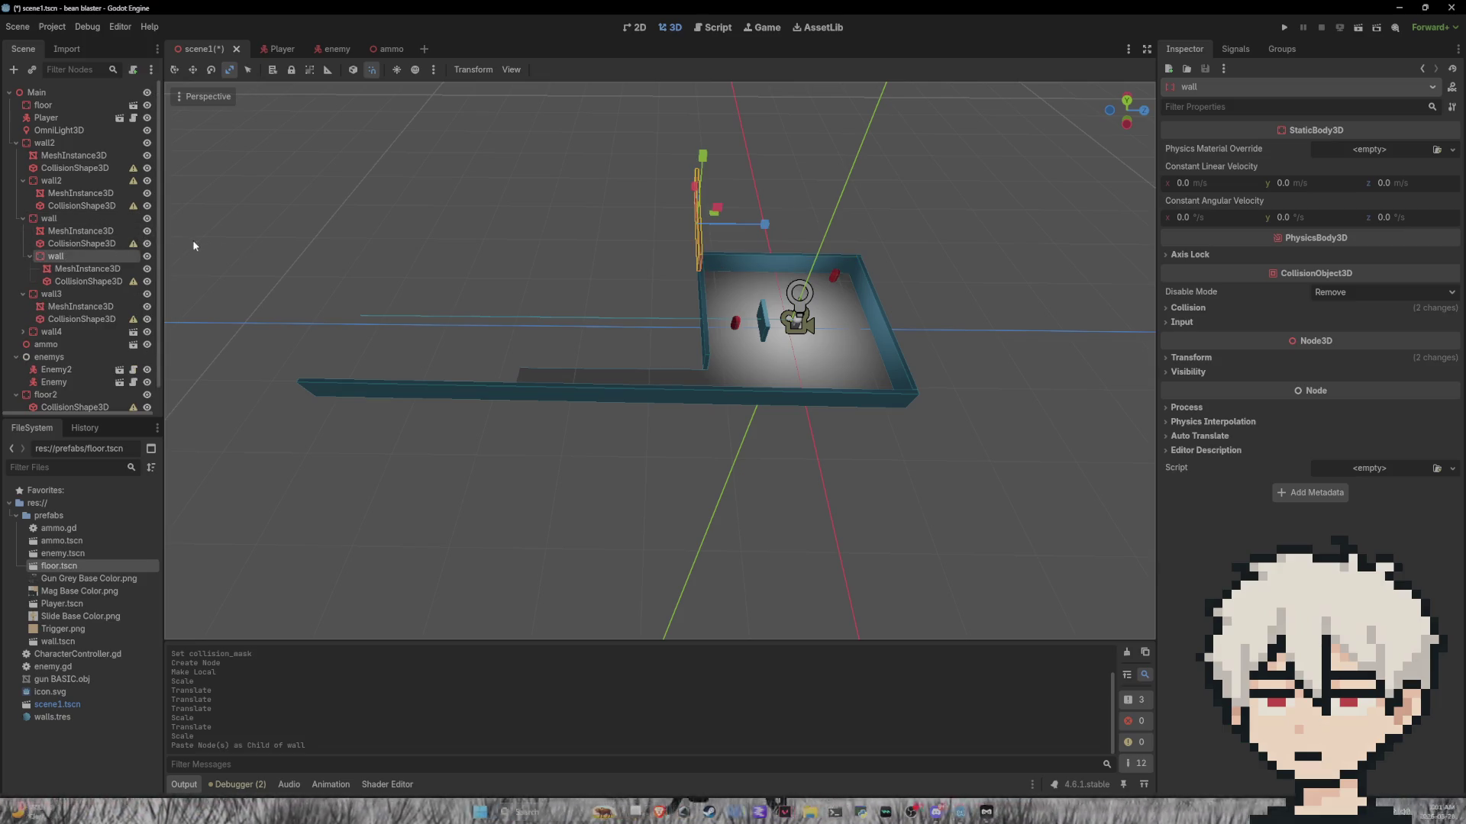
Step: Rotate the pasted wall 90° and move it to the corridor's far side
mouse_move(336, 130)
left_mouse_down()
mouse_move(713, 186)
mouse_move(653, 157)
mouse_move(534, 137)
left_mouse_up()
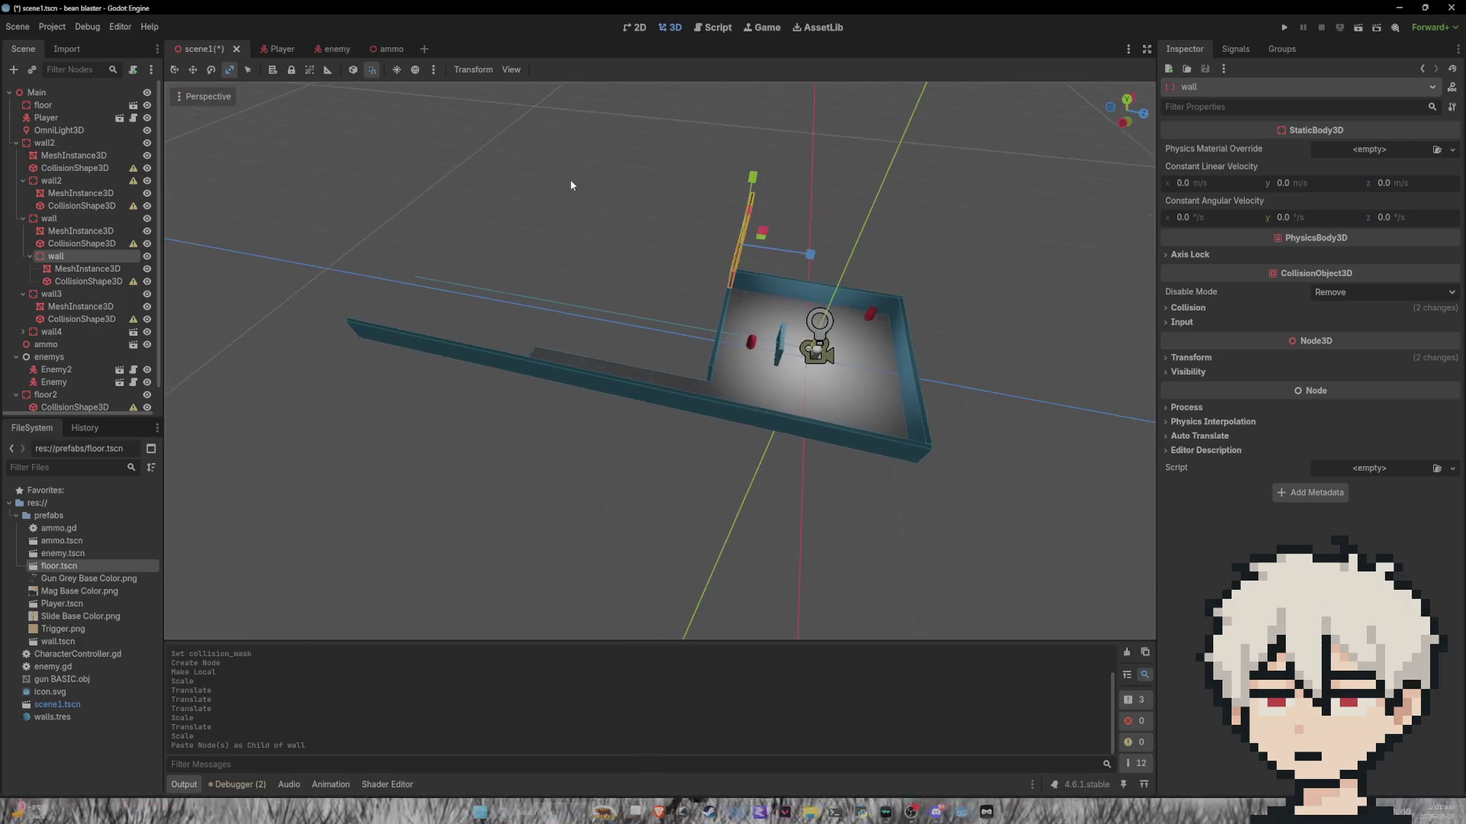
left_click(211, 69)
mouse_move(769, 268)
left_mouse_down()
mouse_move(824, 210)
mouse_move(802, 167)
left_mouse_up()
left_click(229, 70)
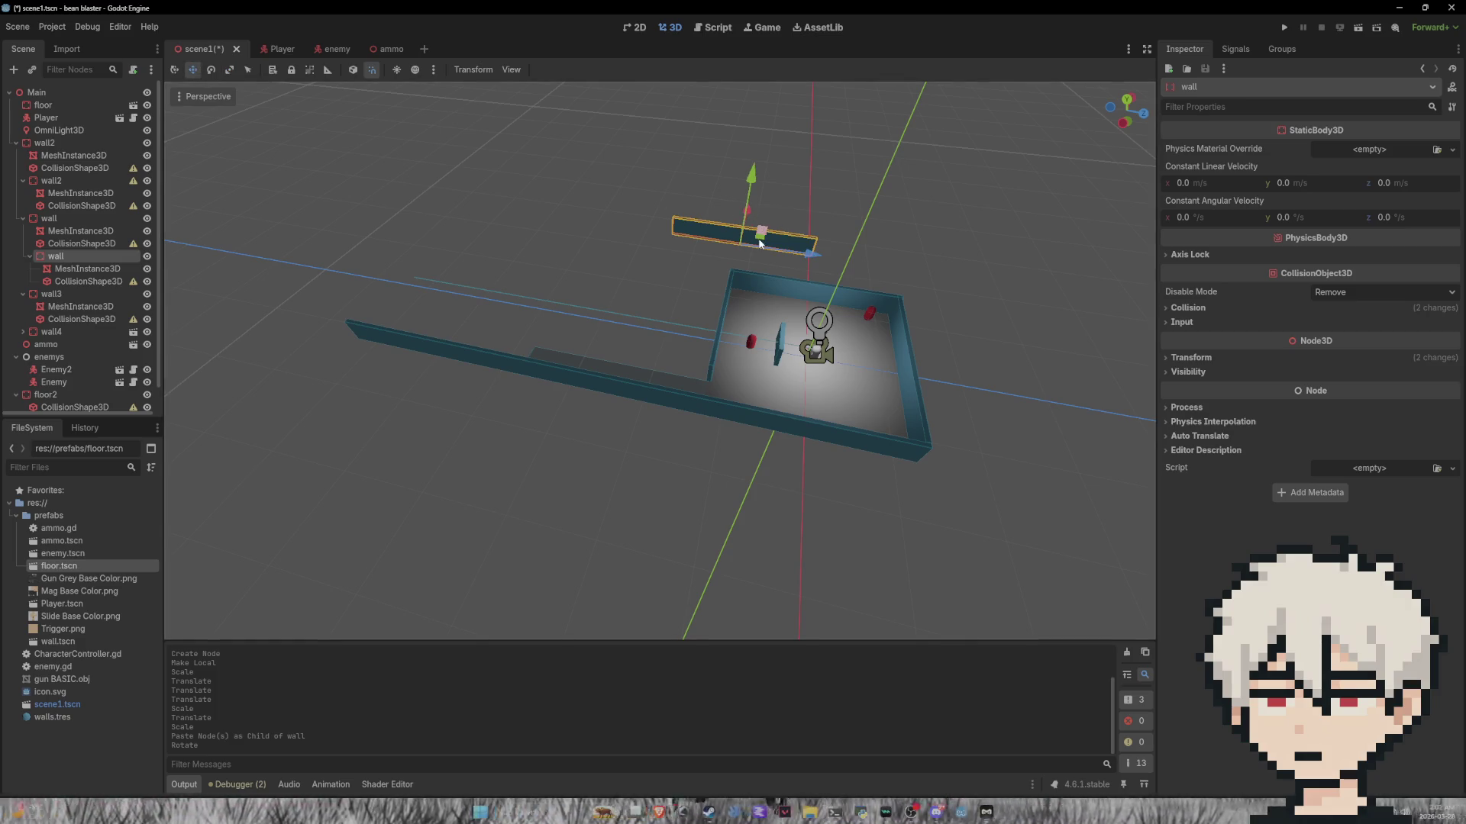
mouse_move(1026, 576)
left_mouse_down()
mouse_move(1015, 534)
mouse_move(718, 366)
mouse_move(707, 382)
mouse_move(881, 370)
mouse_move(859, 332)
mouse_move(974, 356)
mouse_move(369, 373)
mouse_move(373, 362)
mouse_move(373, 380)
left_mouse_up()
left_click(882, 363)
left_click(16, 143)
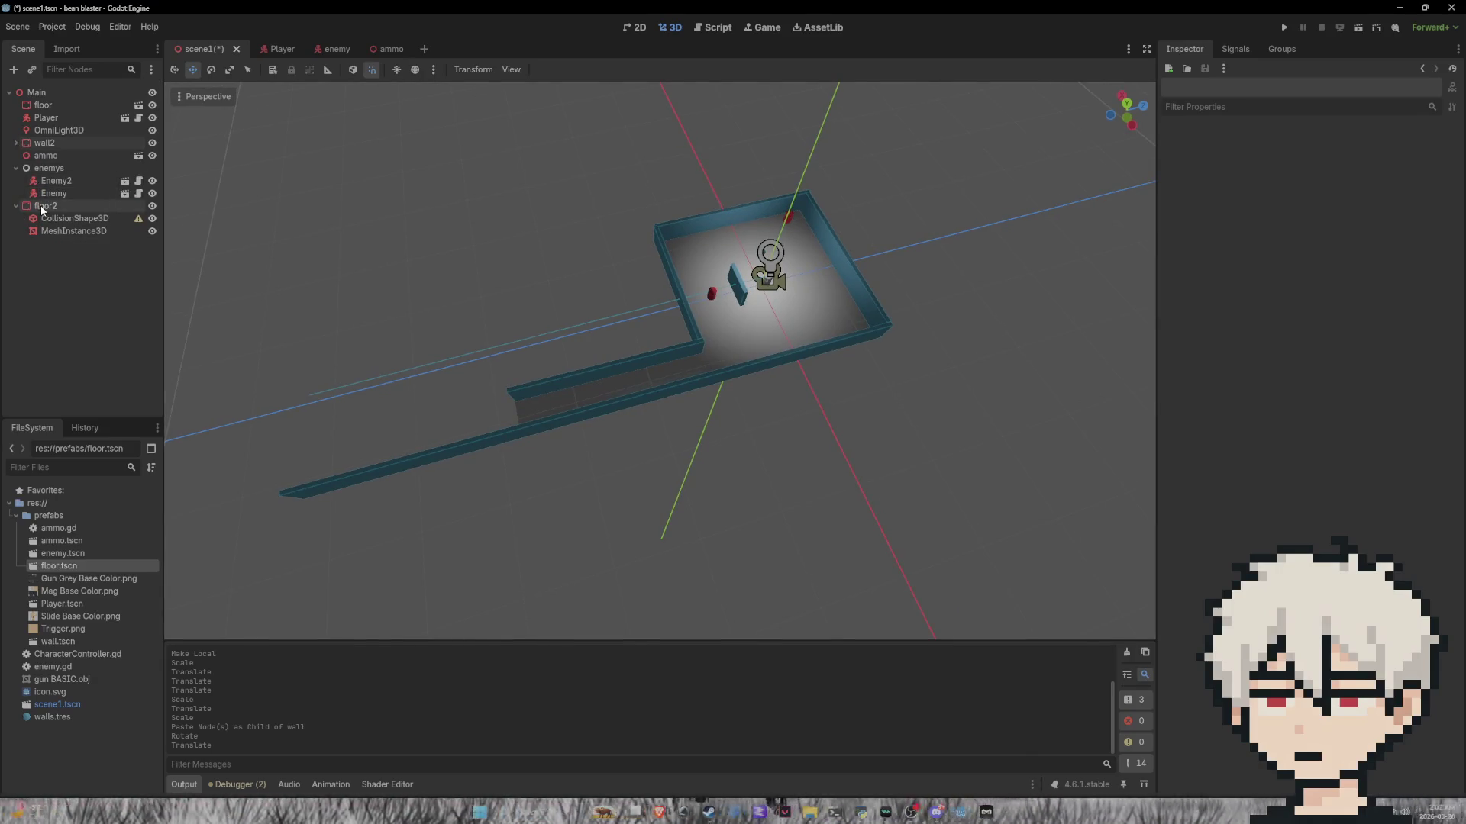
Step: Nest floor2 under floor, then add a new Node under Main named 'level'
left_click_drag(42, 209, 60, 113)
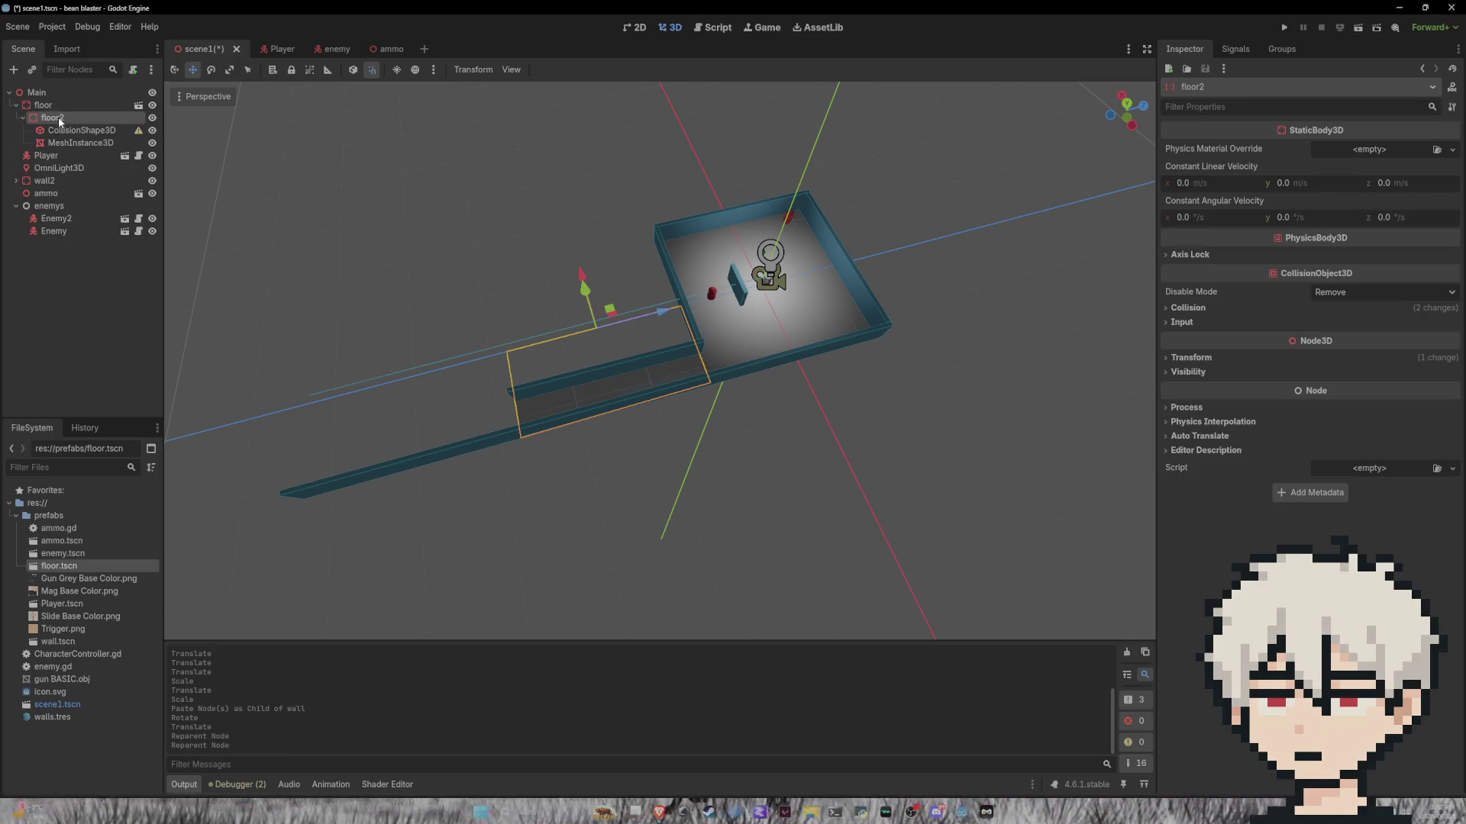
right_click(51, 313)
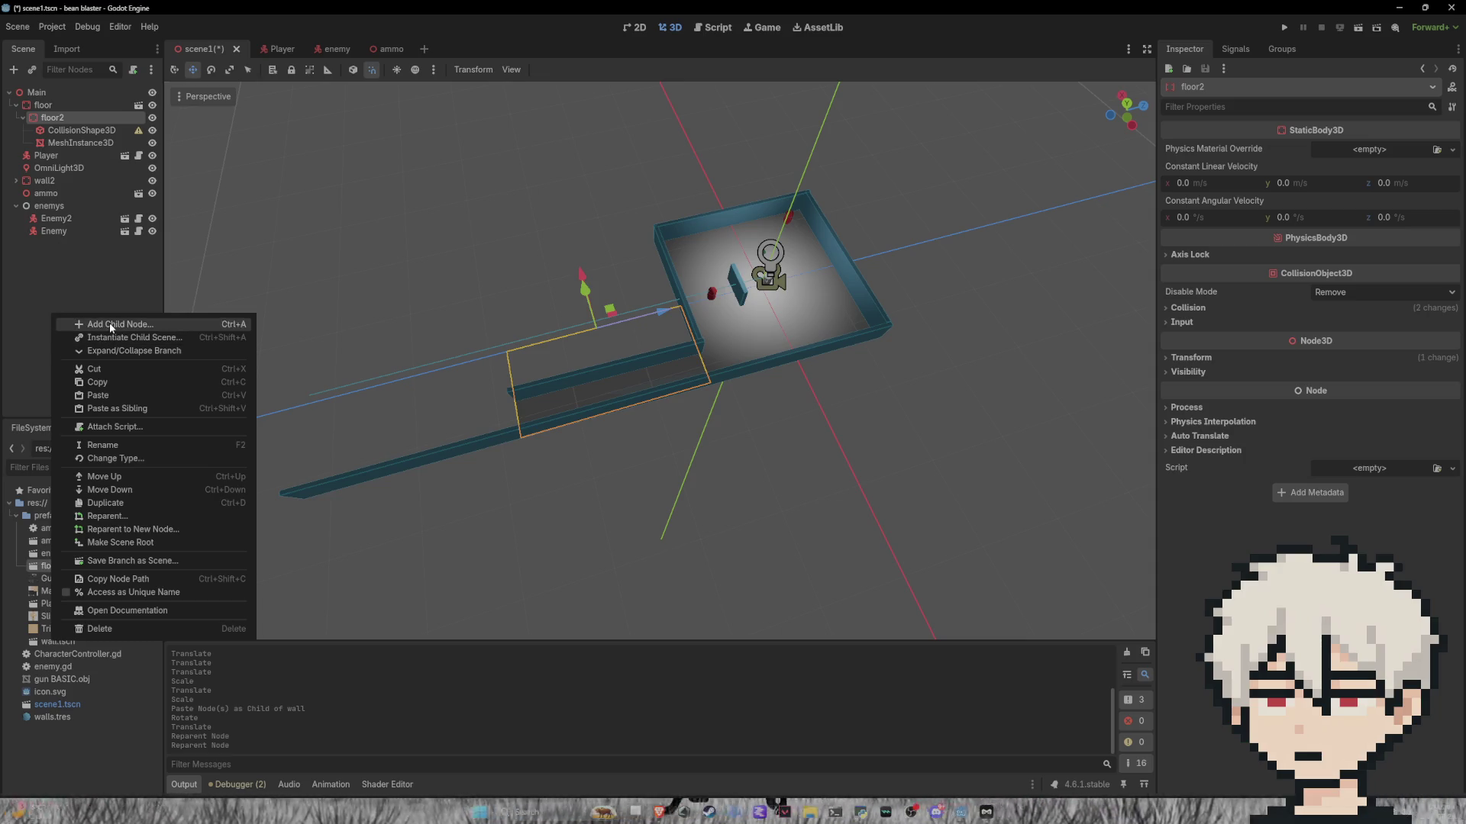
left_click(110, 325)
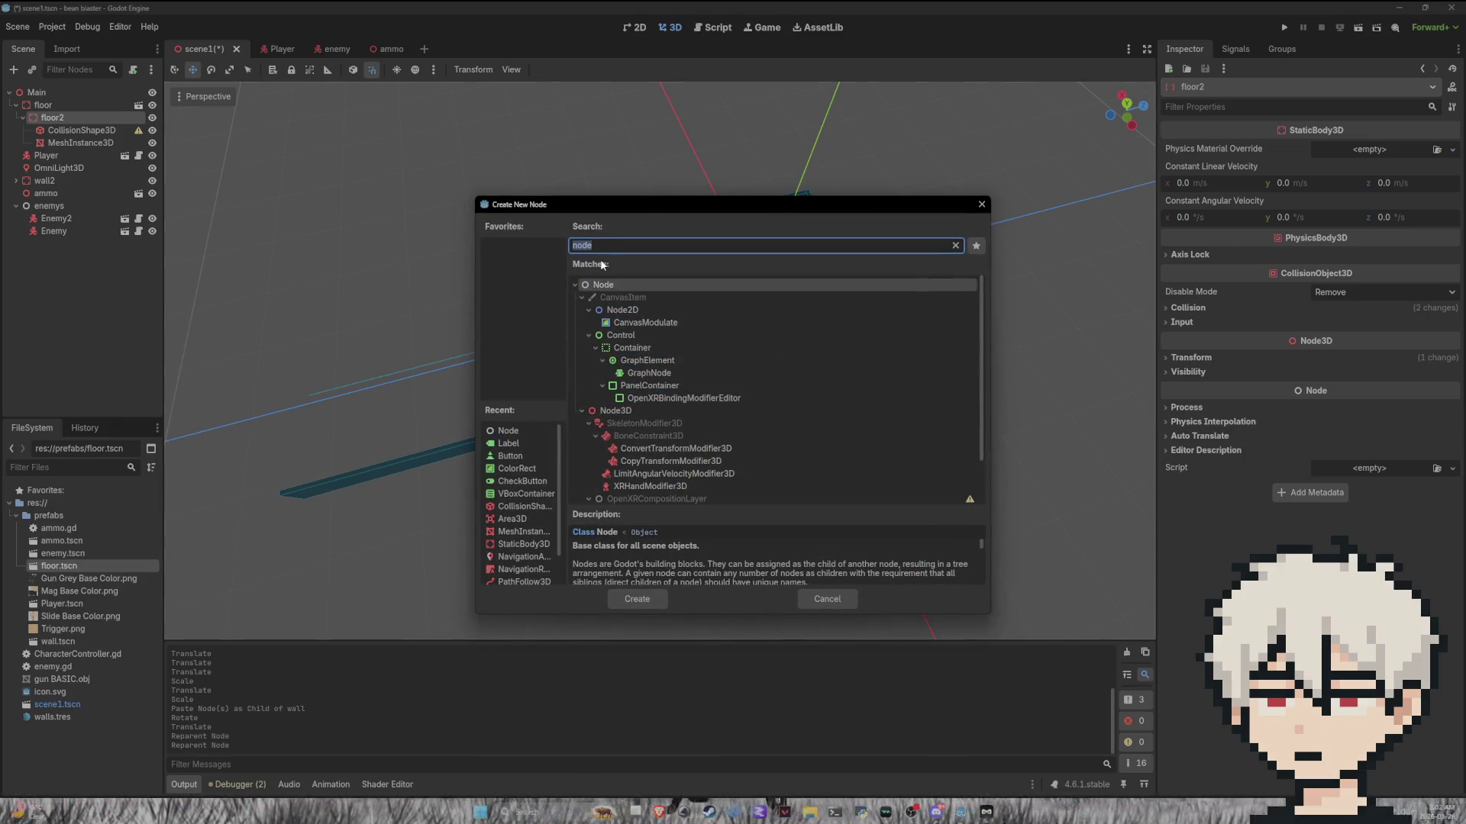
key("Return")
left_click_drag(58, 155, 46, 100)
left_click(48, 105)
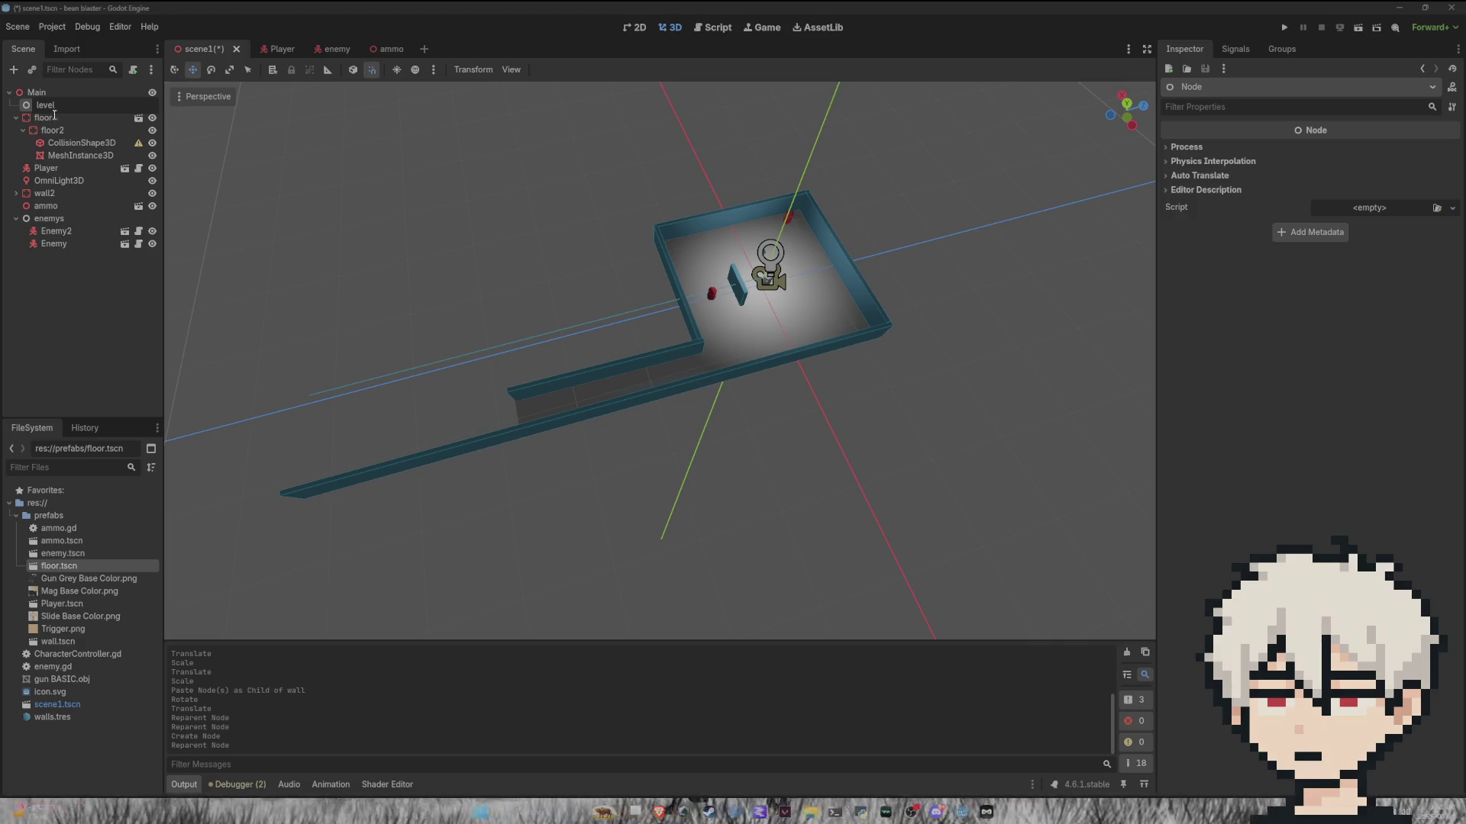
key("Return")
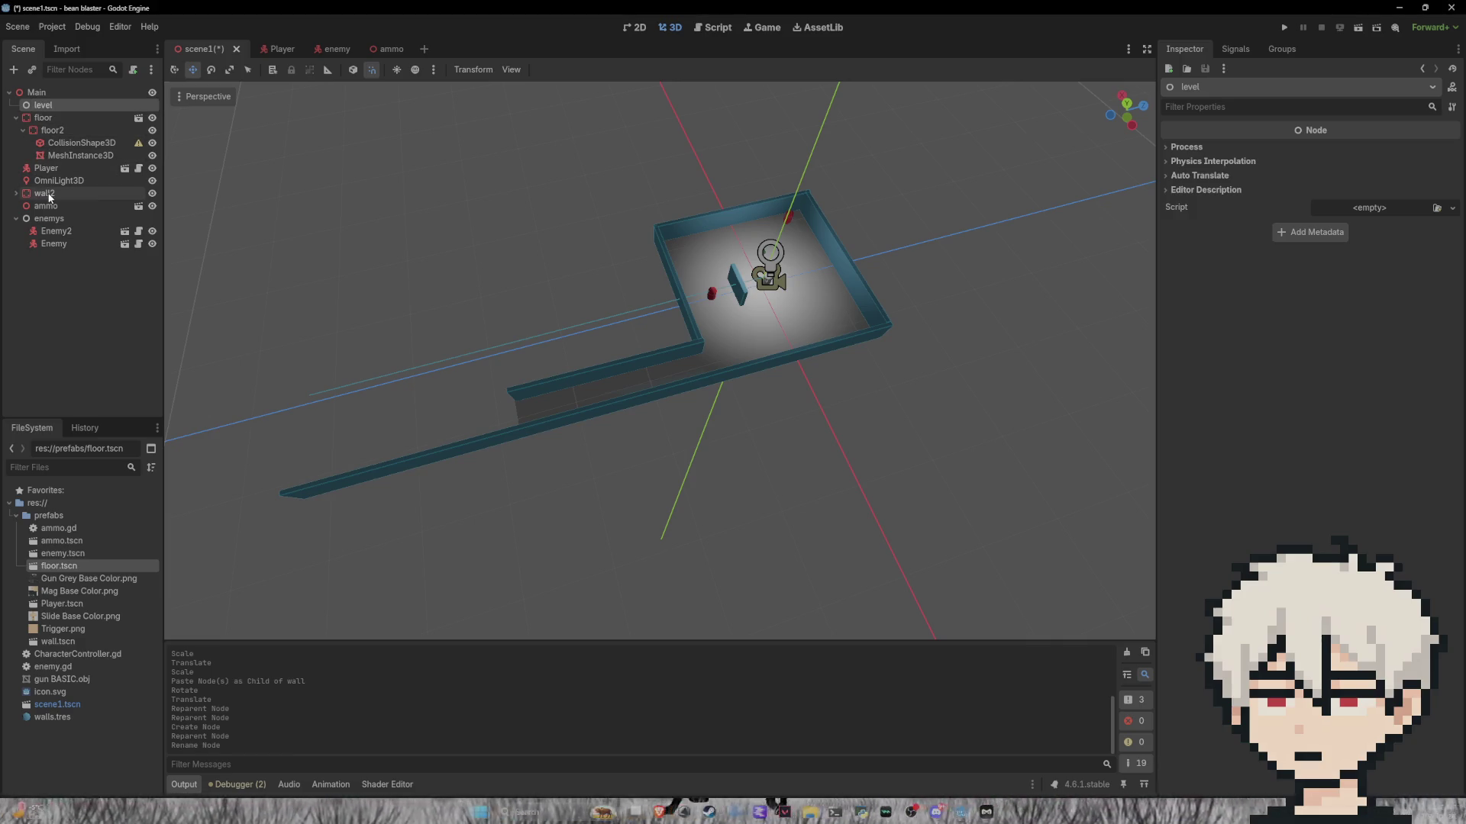
Step: Move floor and wall2 under level, collapse floor and floor2, and instance another floor.tscn
left_click(50, 196, "ctrl")
mouse_move(46, 197)
left_mouse_down()
mouse_move(39, 127)
mouse_move(40, 316)
left_mouse_up()
left_click(53, 289)
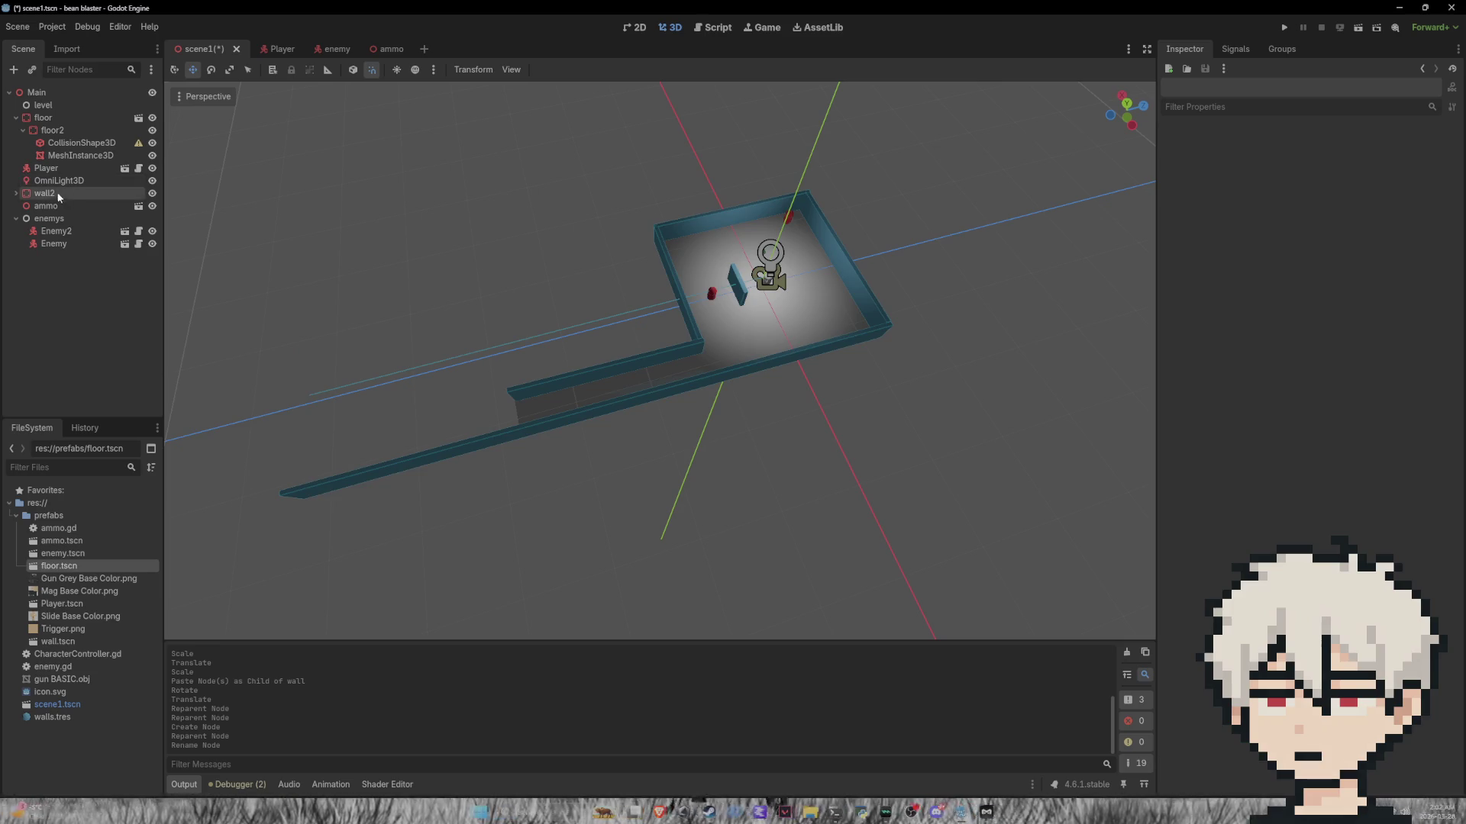
left_click(57, 195)
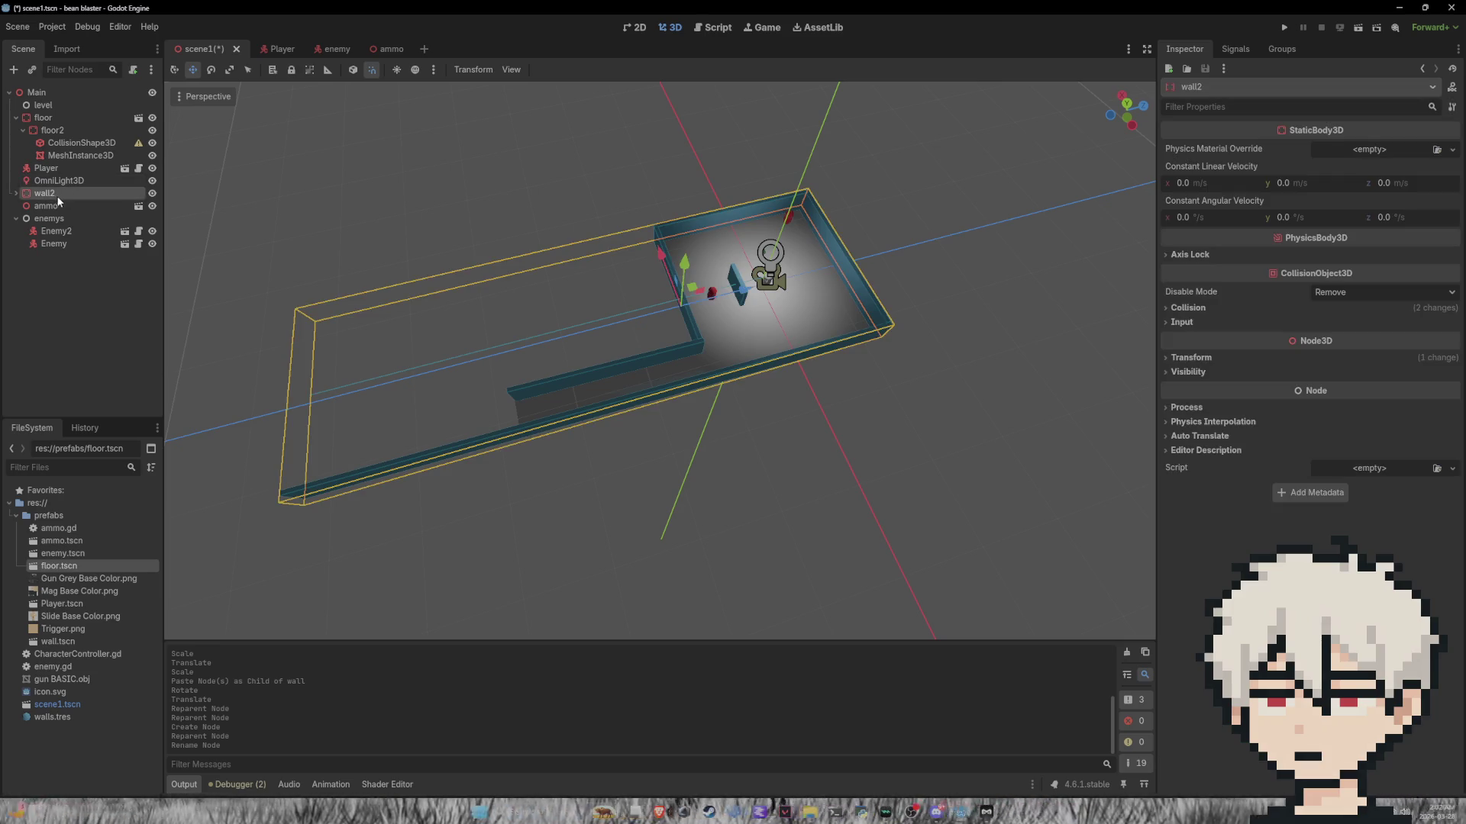
left_click(55, 116, "ctrl")
left_click_drag(55, 116, 61, 106)
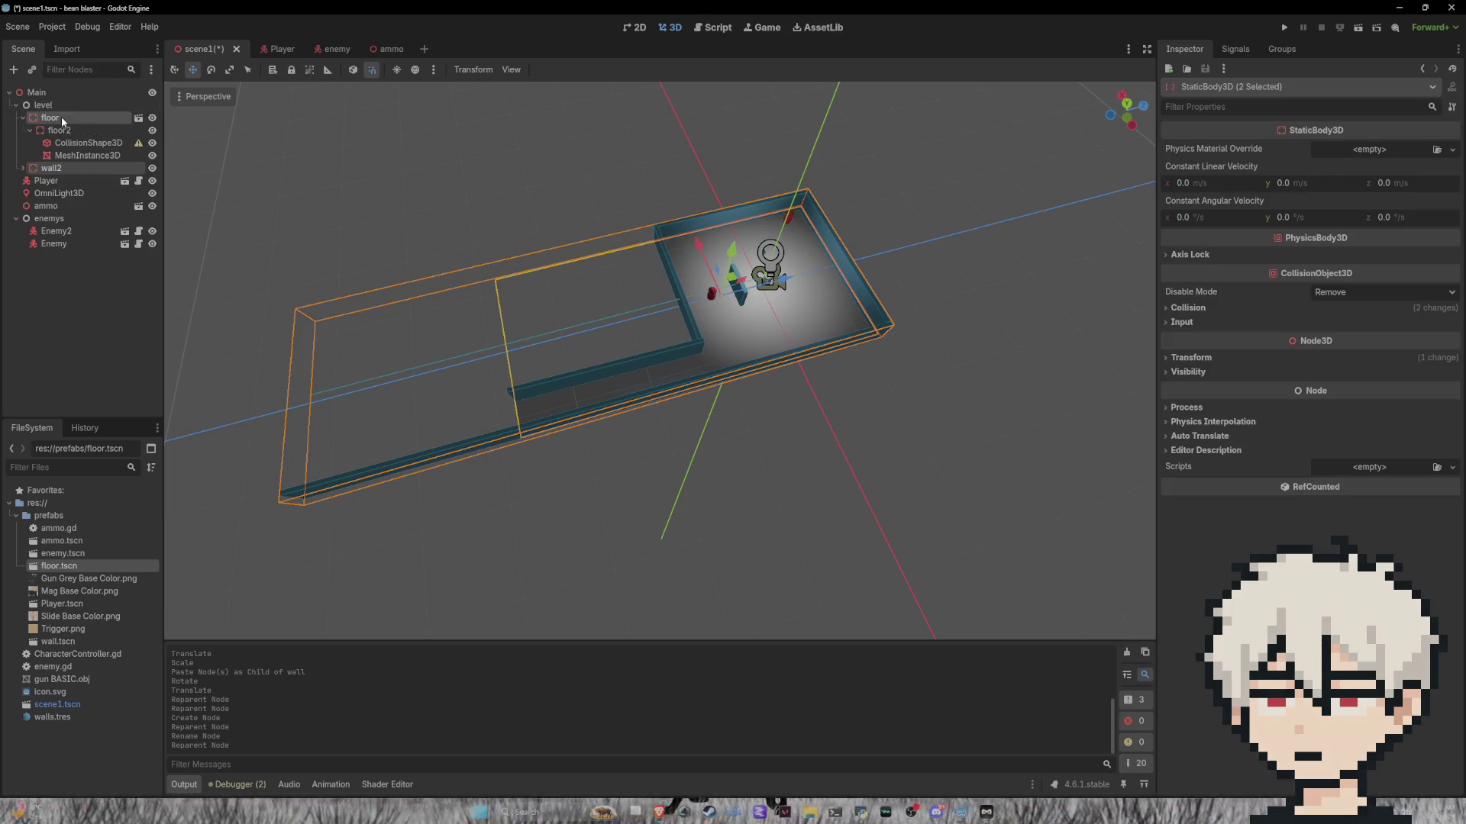
left_click(55, 331)
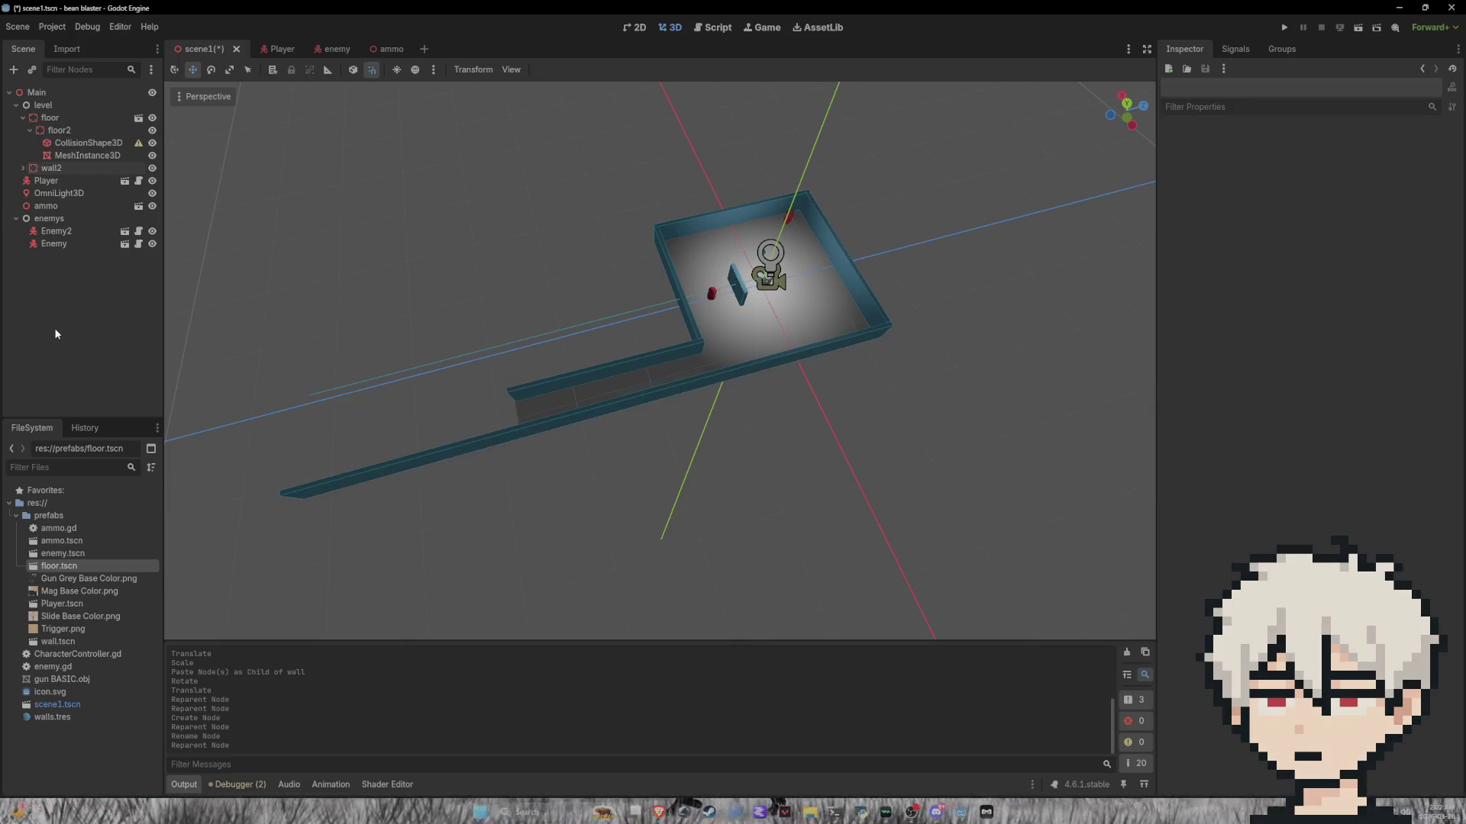
left_click(29, 128)
left_click(23, 119)
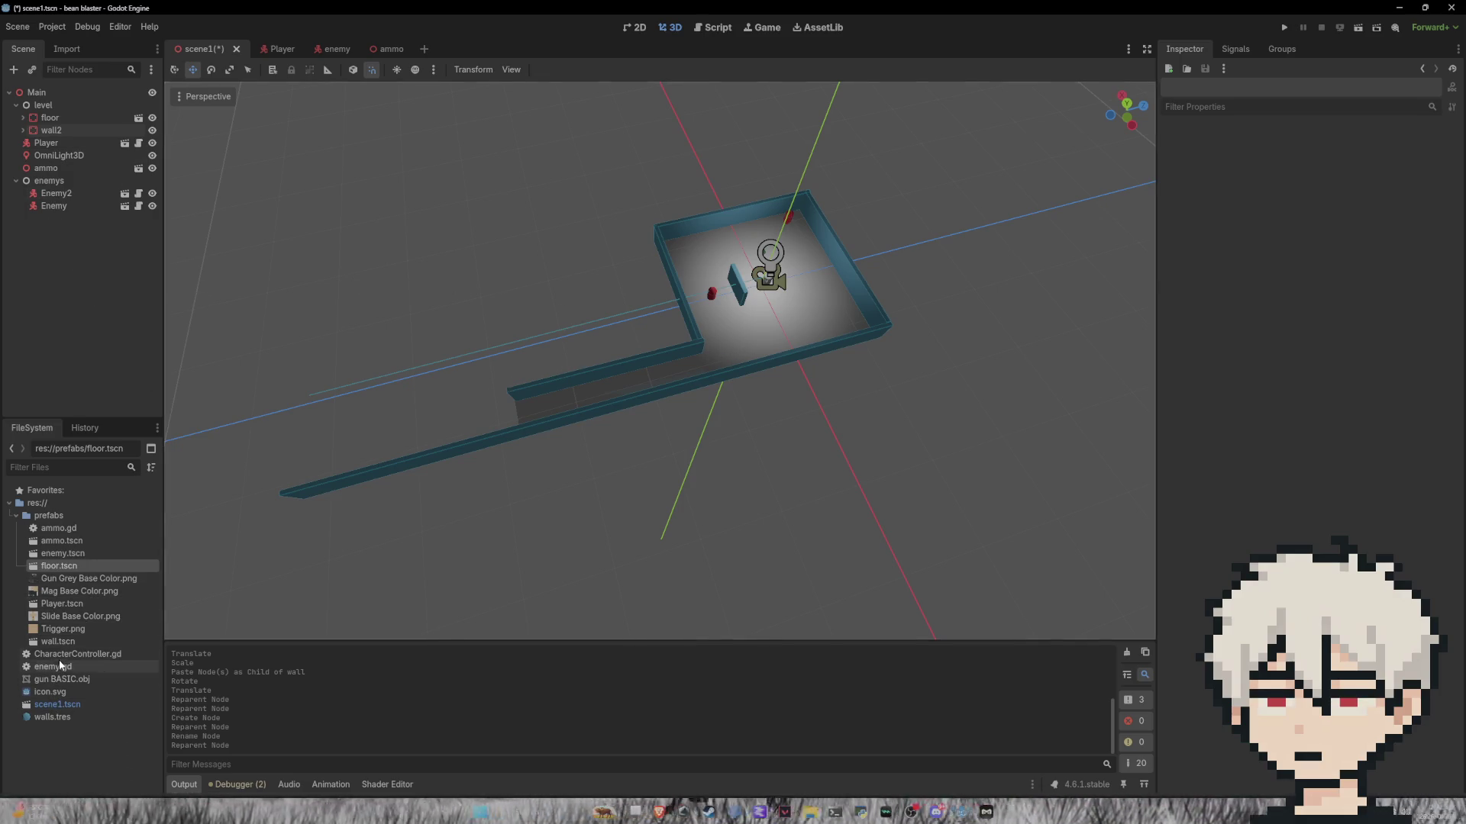
mouse_move(59, 566)
left_mouse_down()
mouse_move(254, 433)
mouse_move(369, 307)
mouse_move(890, 445)
mouse_move(419, 368)
mouse_move(484, 364)
left_mouse_up()
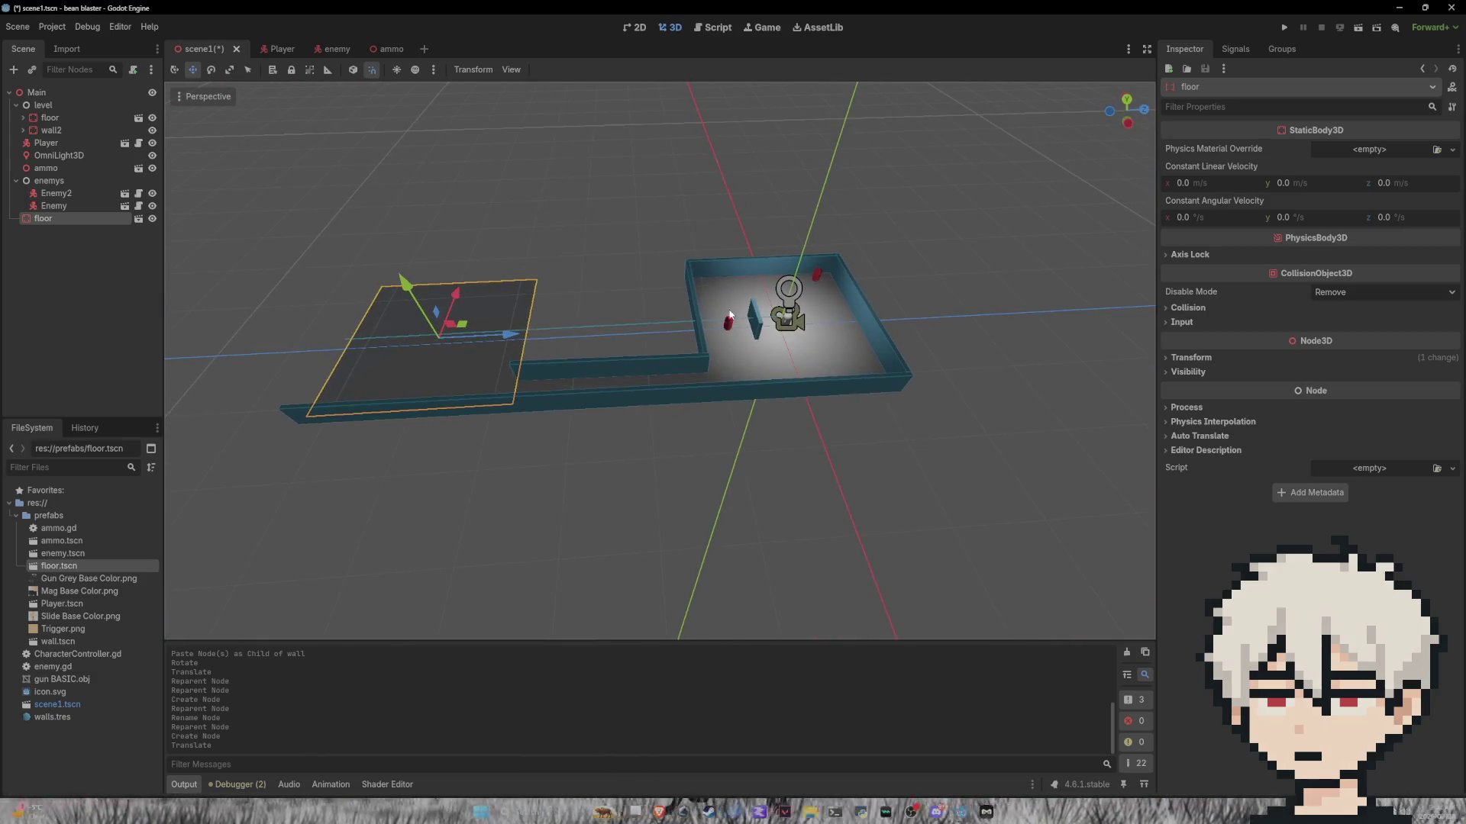
Step: Nest the new far-end floor instance under level/floor in the Scene dock
mouse_move(84, 223)
left_mouse_down()
mouse_move(93, 141)
mouse_move(70, 118)
left_mouse_up()
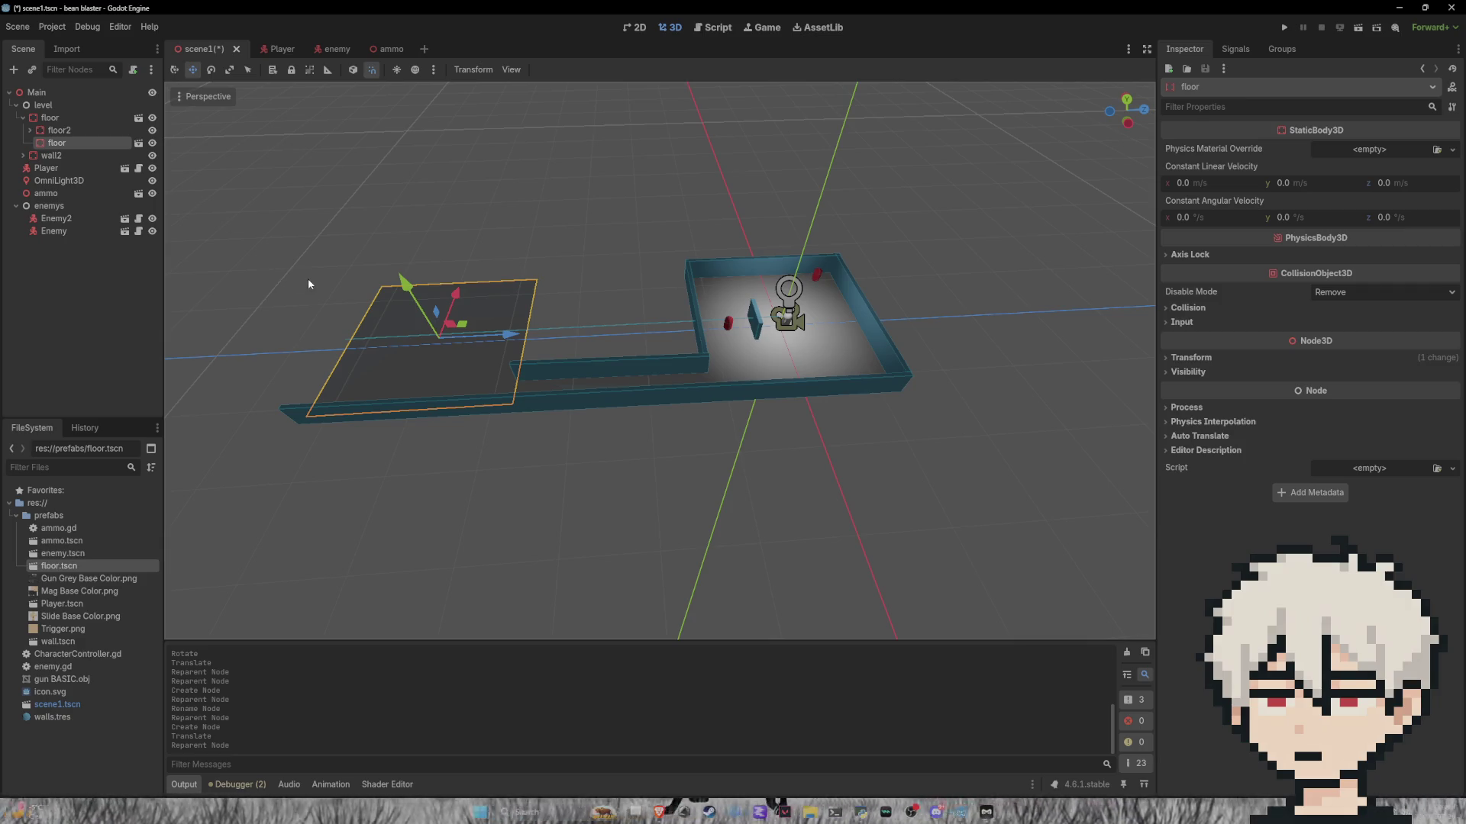
left_click(692, 288)
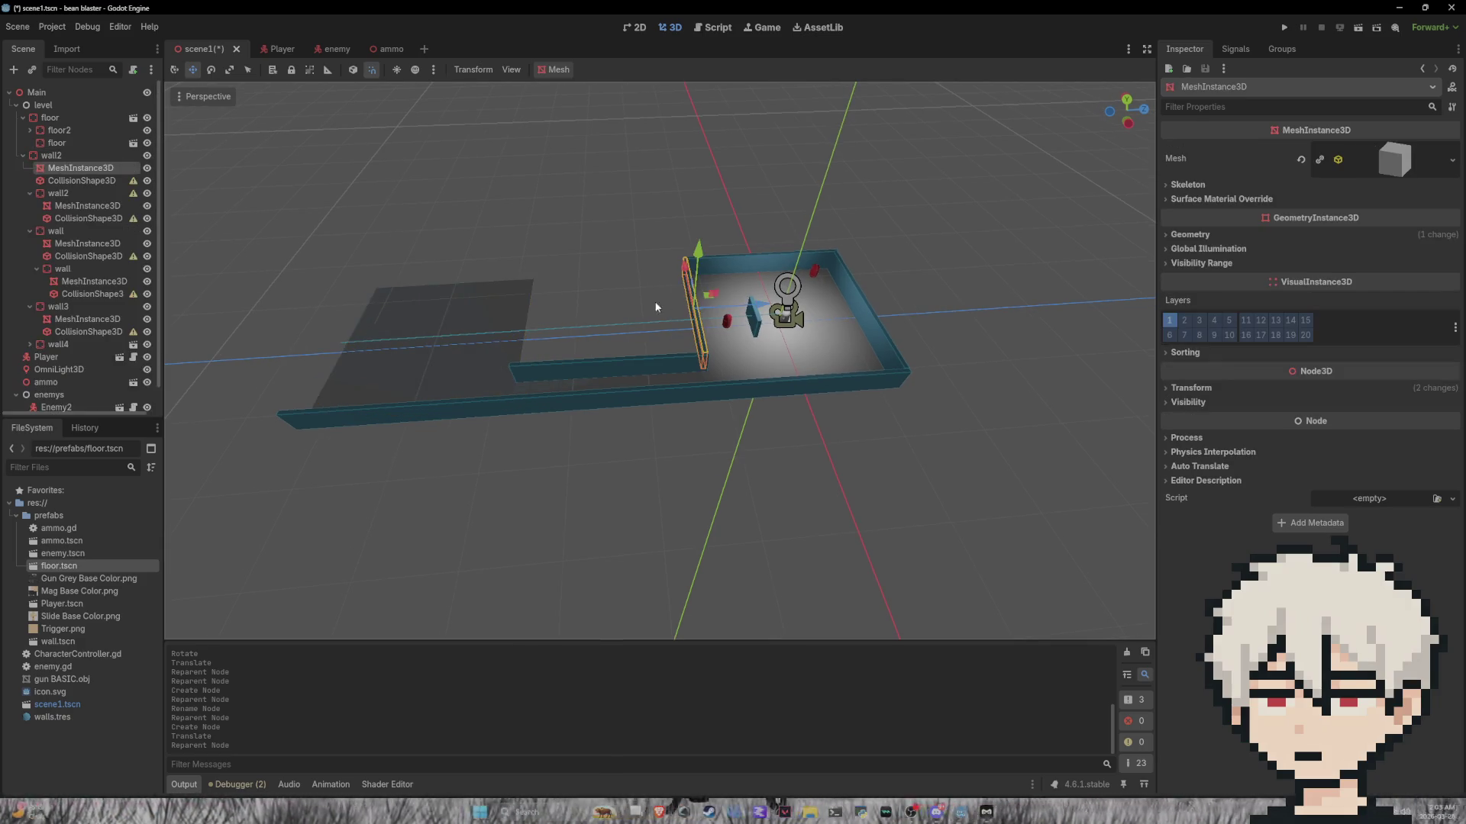
Step: Paste a copy of the small nested wall segment and move it toward the corridor's left end
left_click(57, 156)
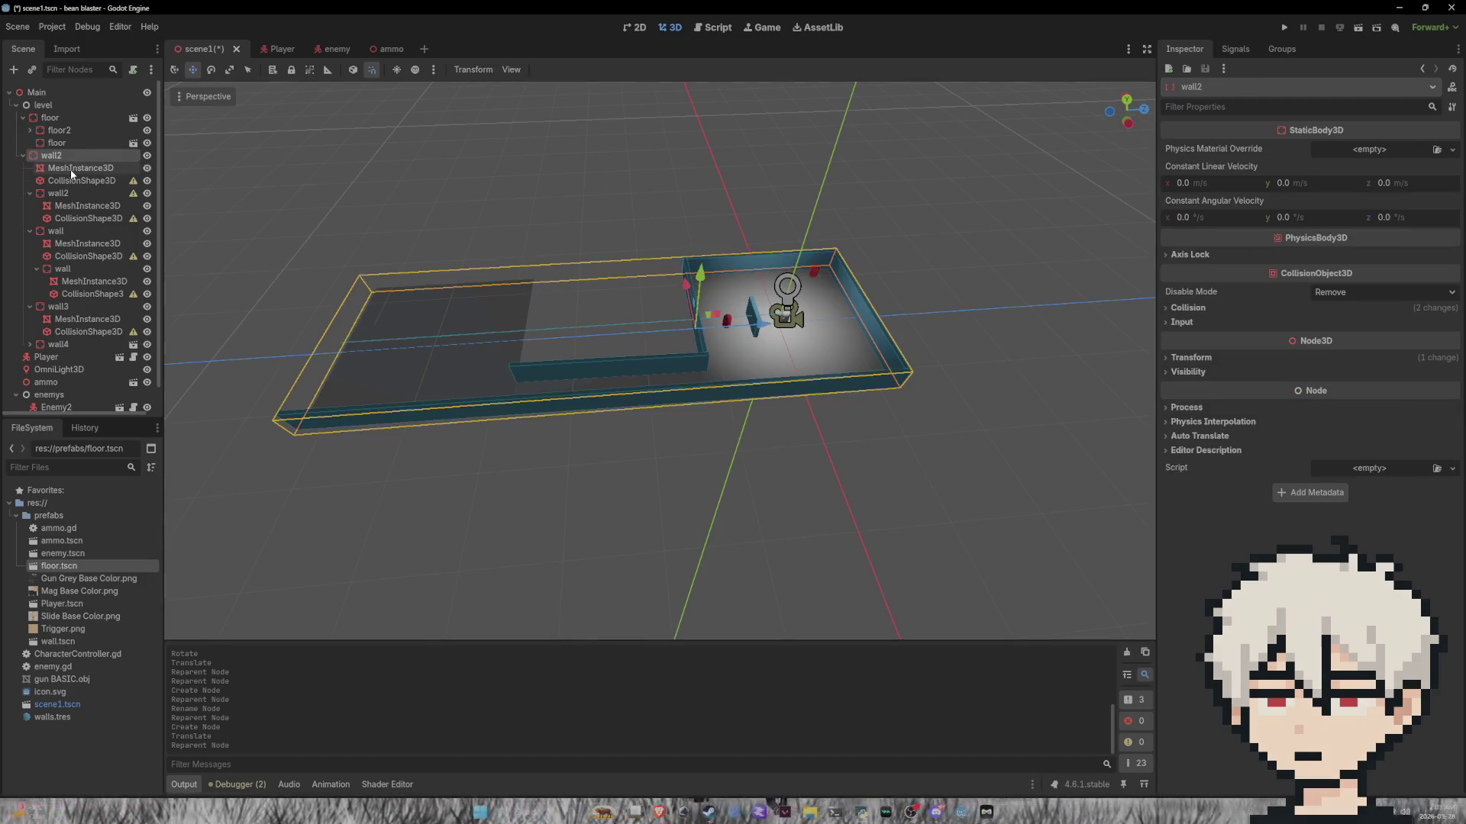
left_click(80, 169)
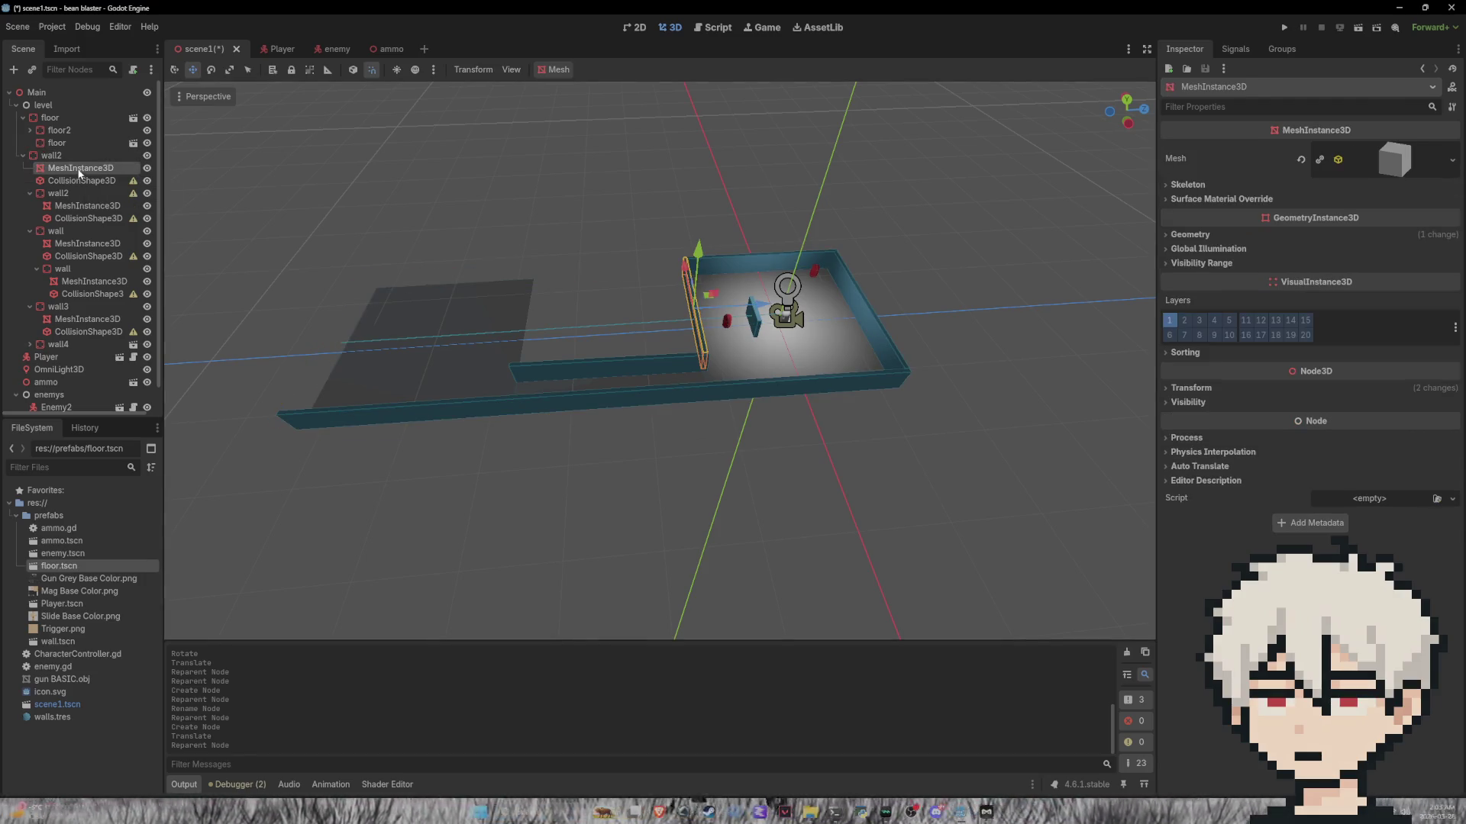
left_click(70, 192)
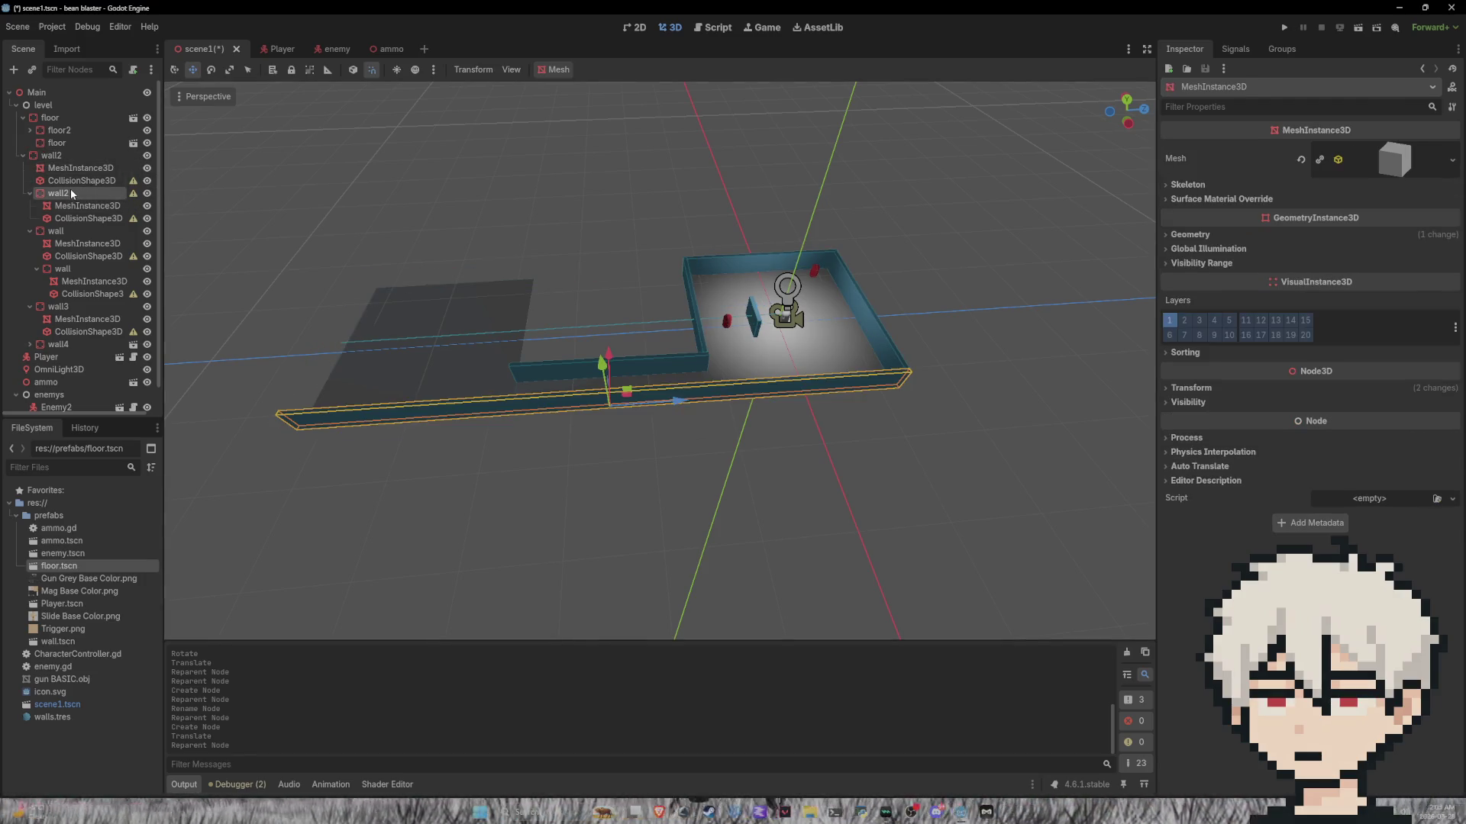
left_click(79, 232)
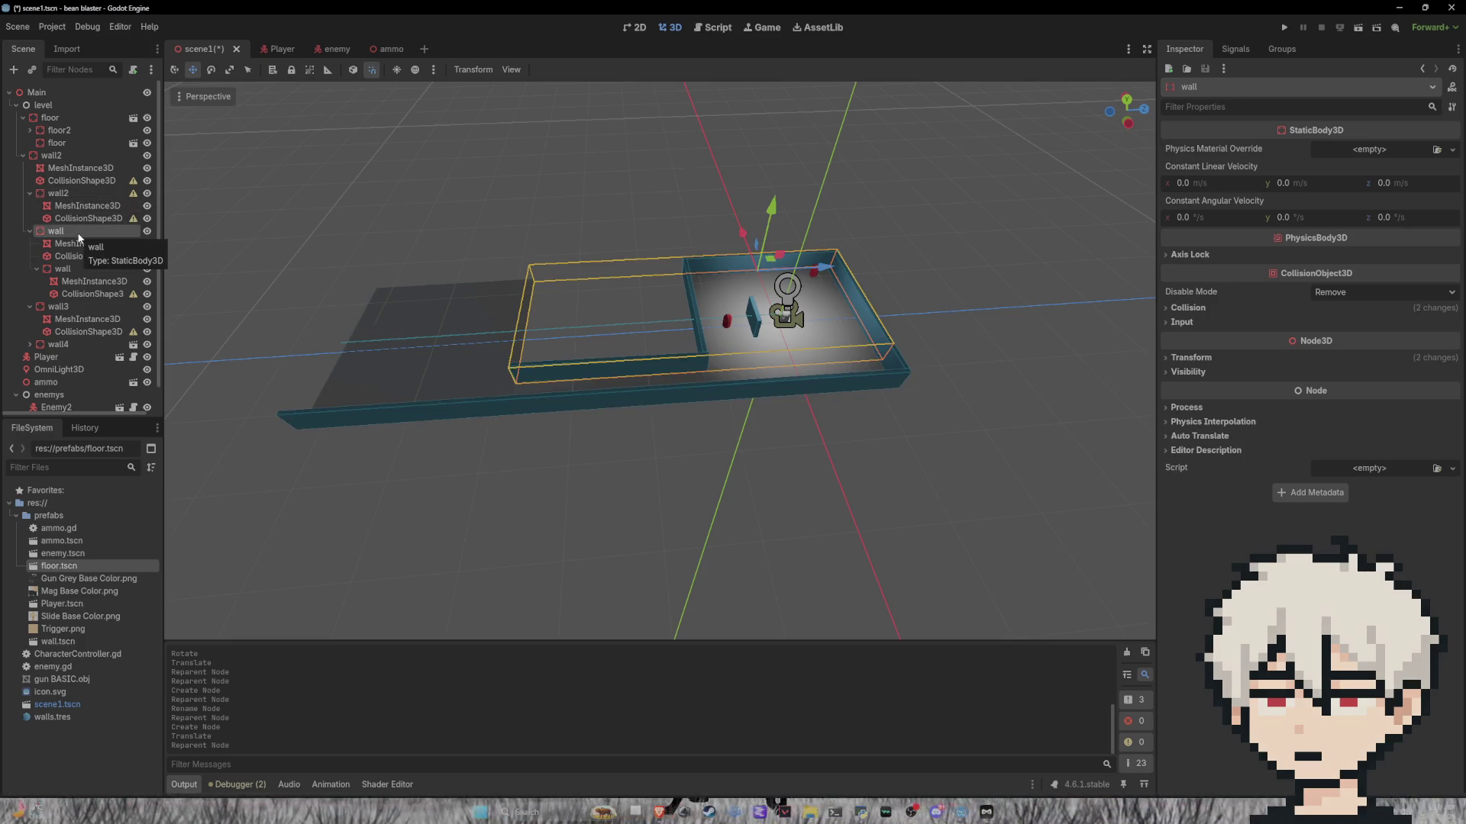
left_click(64, 269)
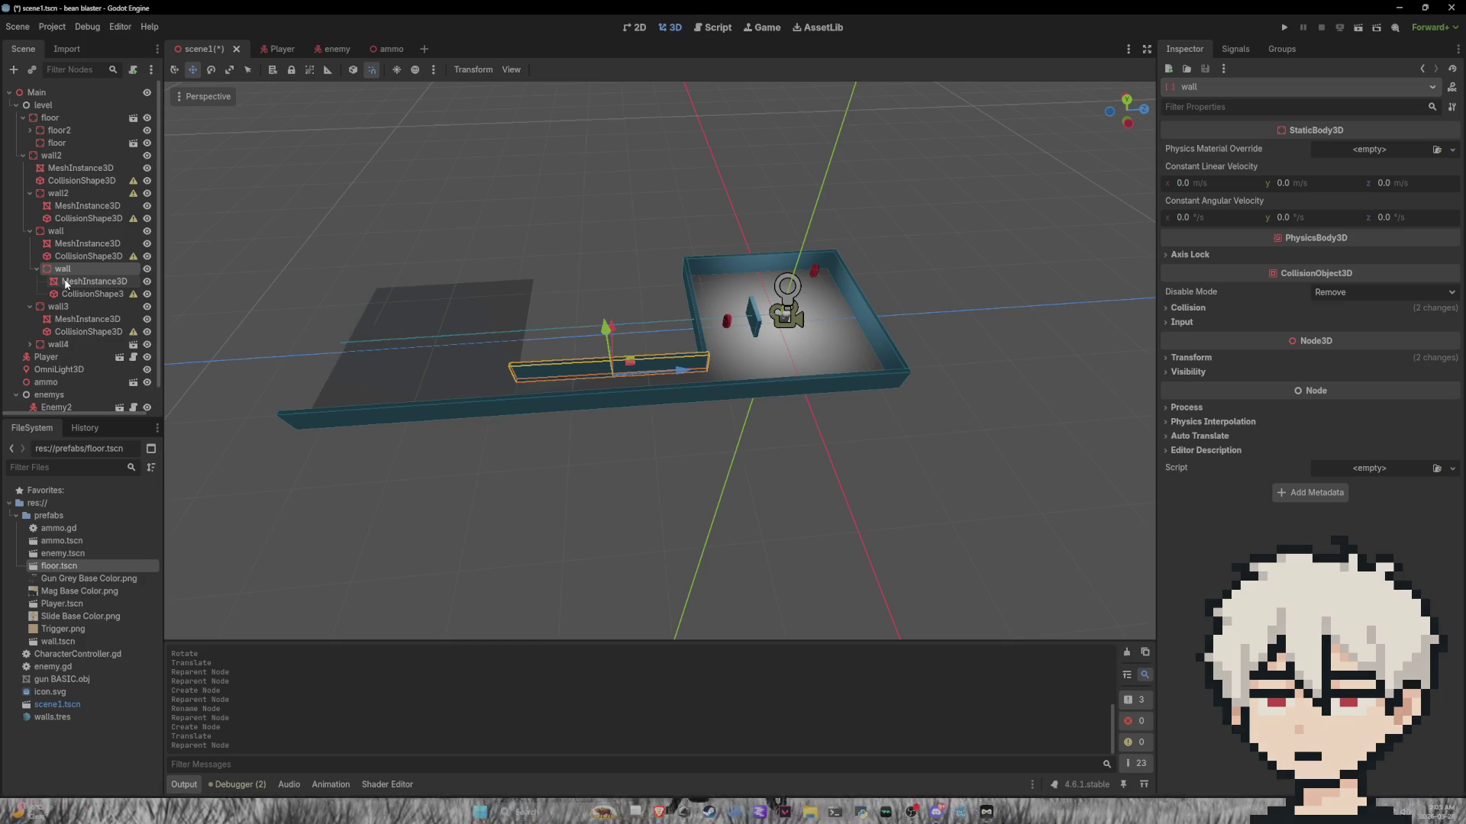
key("ctrl+v")
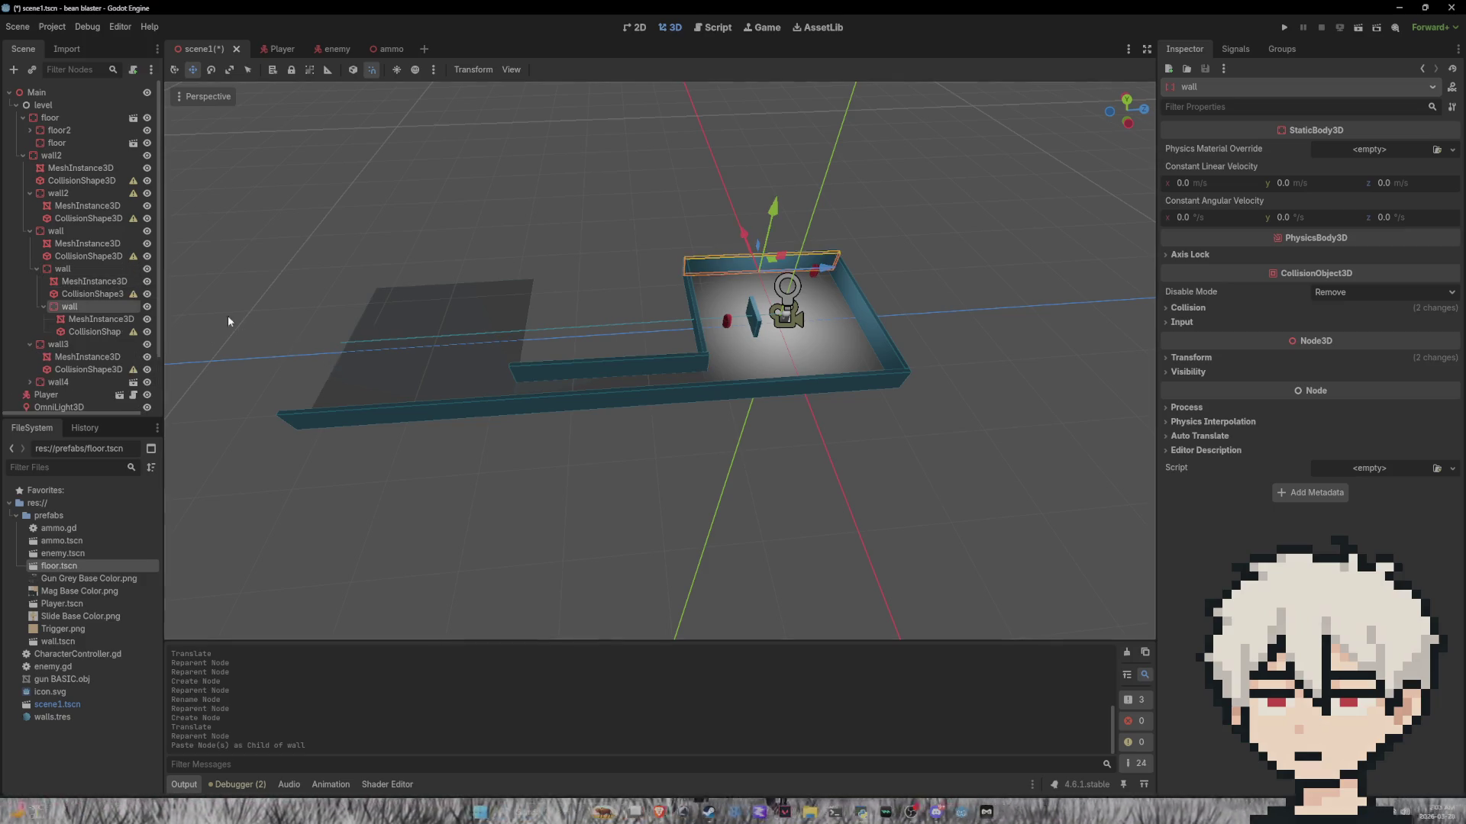
mouse_move(818, 273)
left_mouse_down()
mouse_move(460, 294)
mouse_move(508, 295)
left_mouse_up()
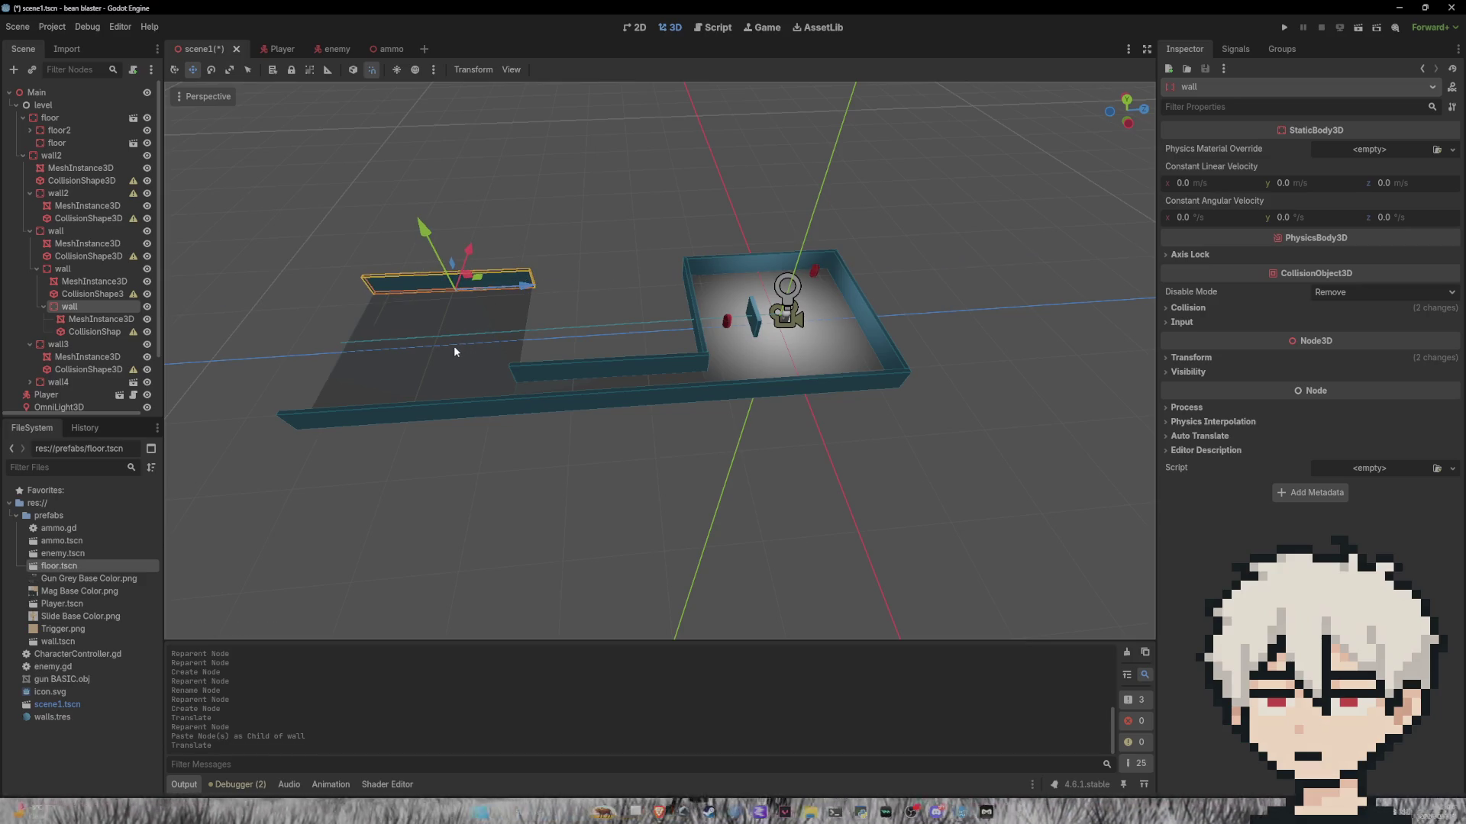
Step: Paste another wall copy and rotate it around its vertical axis
key("ctrl+v")
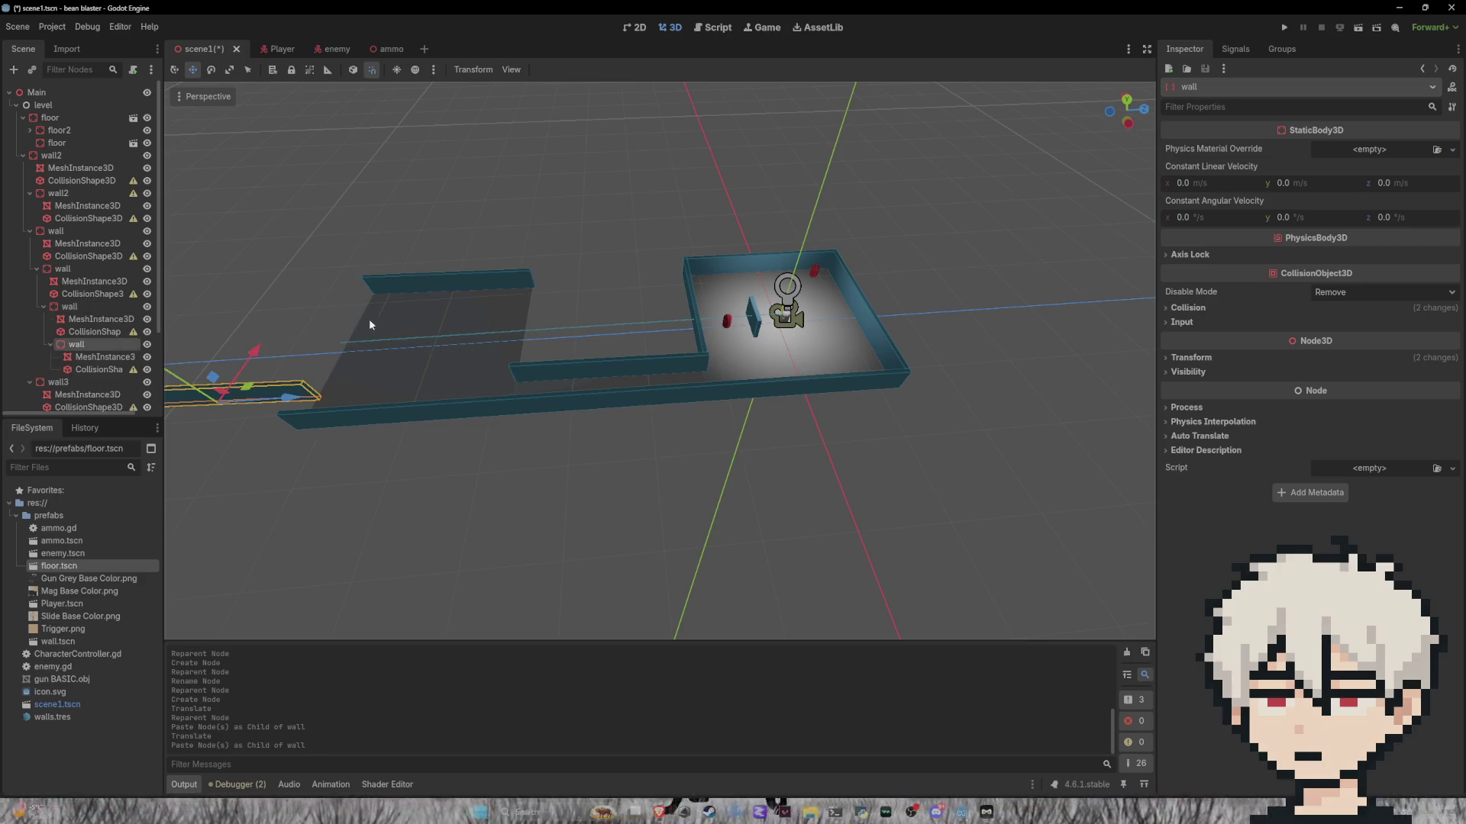
left_click(212, 71)
left_click_drag(275, 407, 194, 447)
mouse_move(361, 404)
left_mouse_down()
mouse_move(227, 416)
mouse_move(222, 429)
mouse_move(169, 362)
mouse_move(382, 403)
mouse_move(299, 165)
left_mouse_up()
key("w")
key("e")
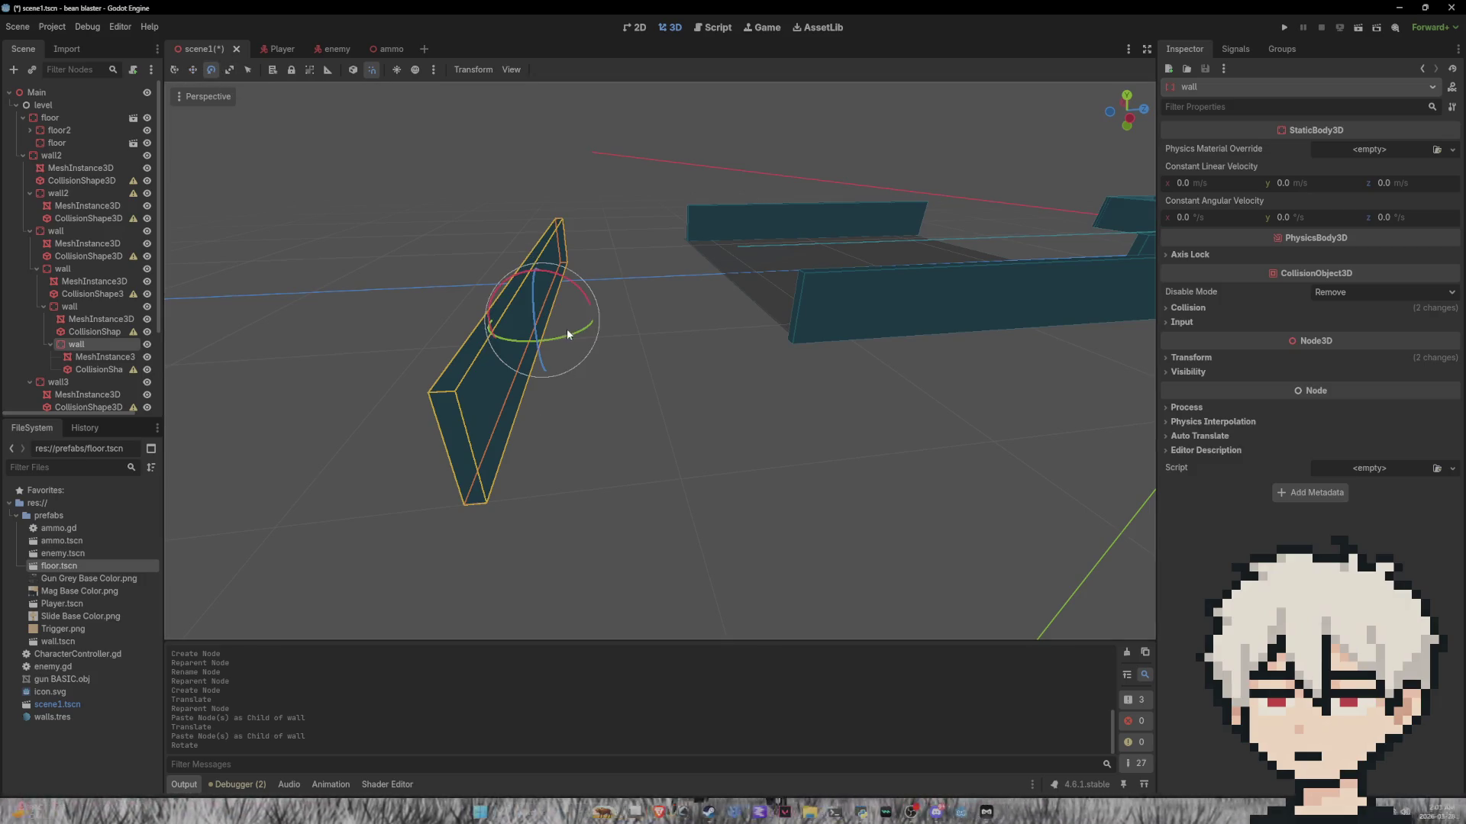
mouse_move(579, 334)
left_mouse_down()
mouse_move(527, 345)
mouse_move(596, 321)
mouse_move(580, 333)
left_mouse_up()
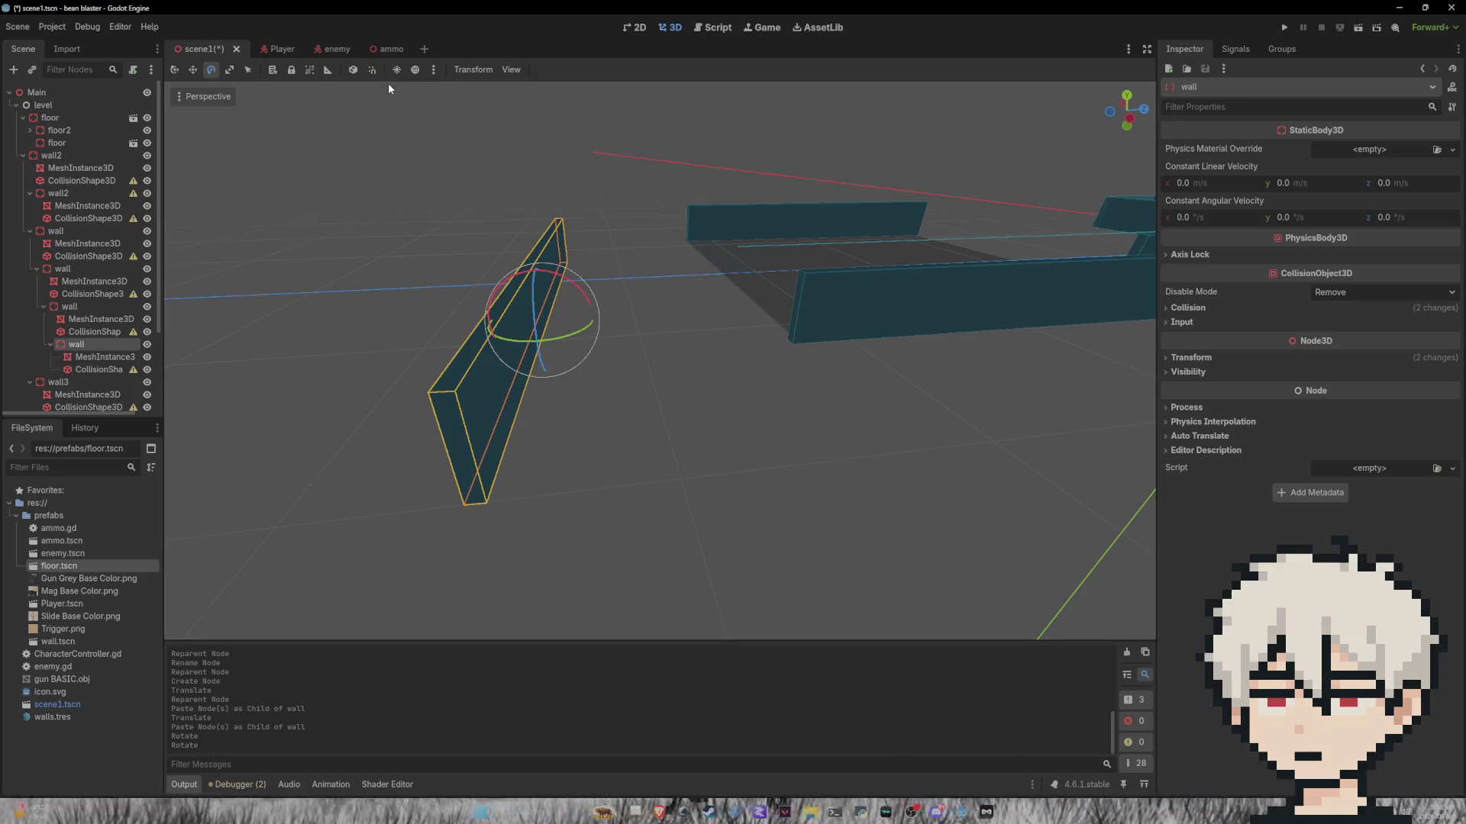
left_click_drag(584, 334, 621, 309)
scroll(610, 432, "down", 3)
left_click_drag(610, 432, 612, 441)
Step: Move the rotated wall into position along the new floor's edge
left_click(229, 70)
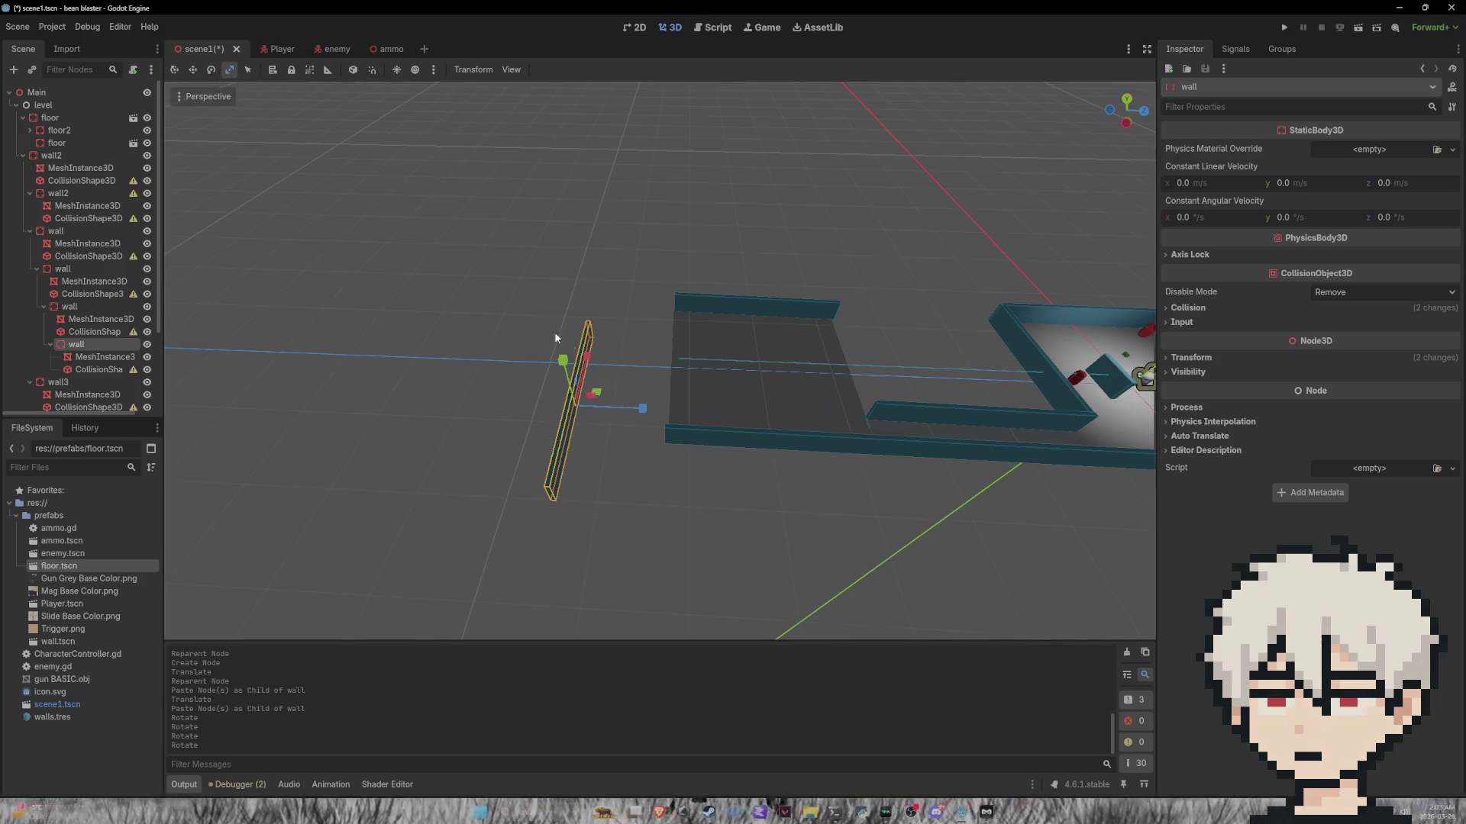
mouse_move(598, 396)
left_mouse_down()
mouse_move(619, 374)
mouse_move(704, 359)
mouse_move(702, 345)
left_mouse_up()
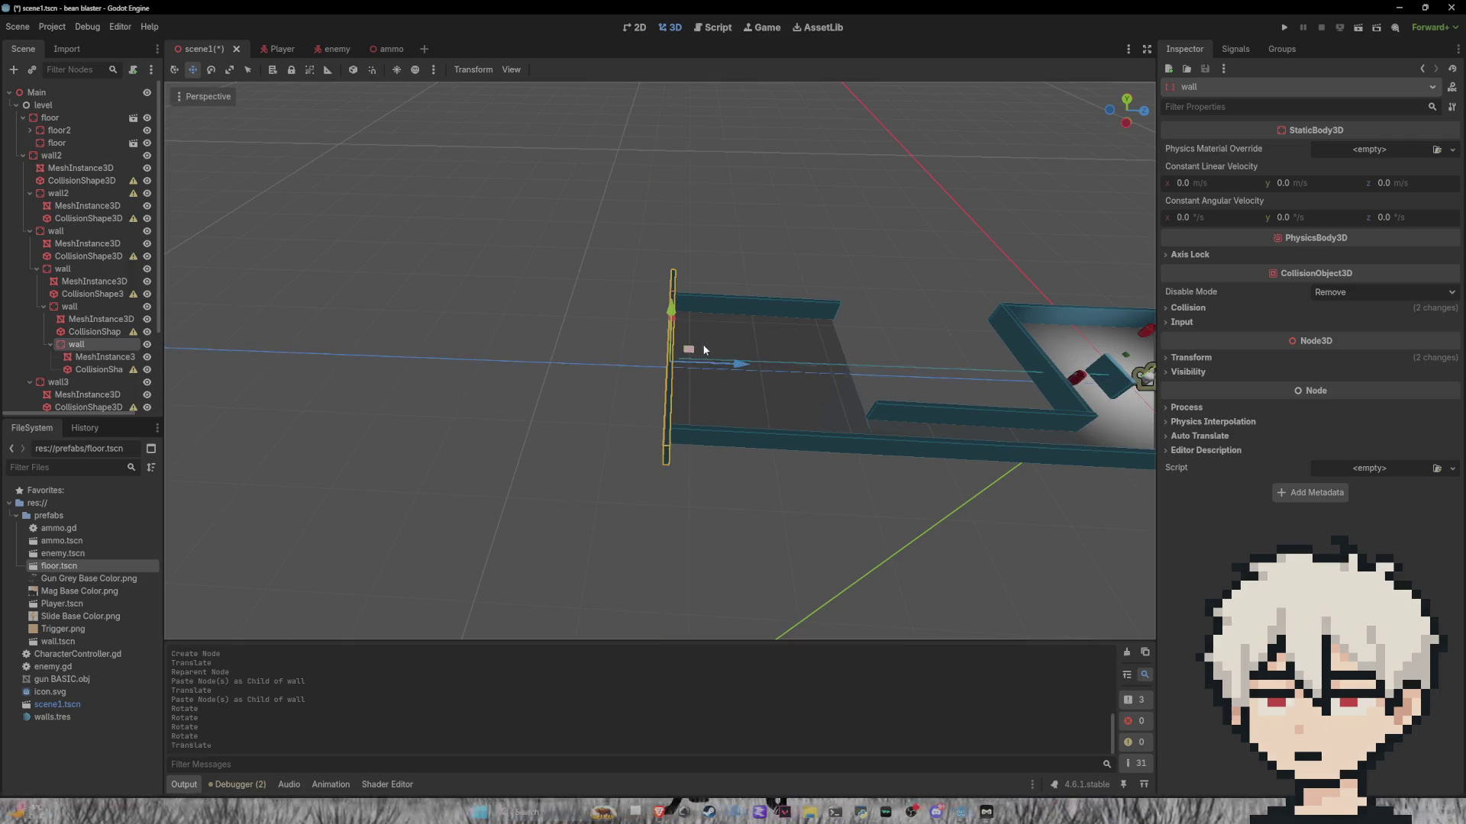
key("ctrl+z")
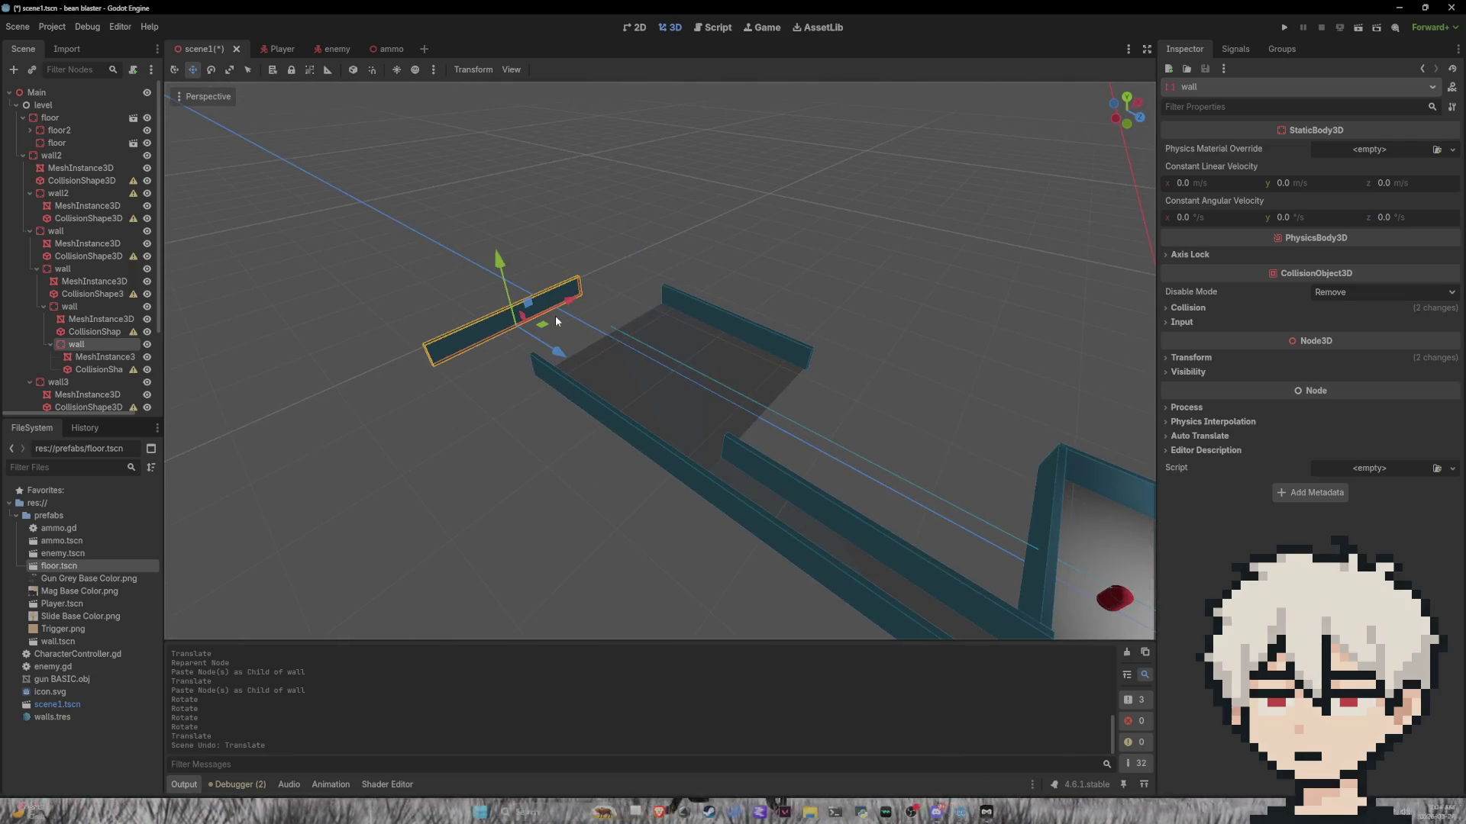
mouse_move(565, 317)
left_mouse_down()
mouse_move(617, 410)
mouse_move(622, 398)
left_mouse_up()
left_click_drag(721, 313, 681, 313)
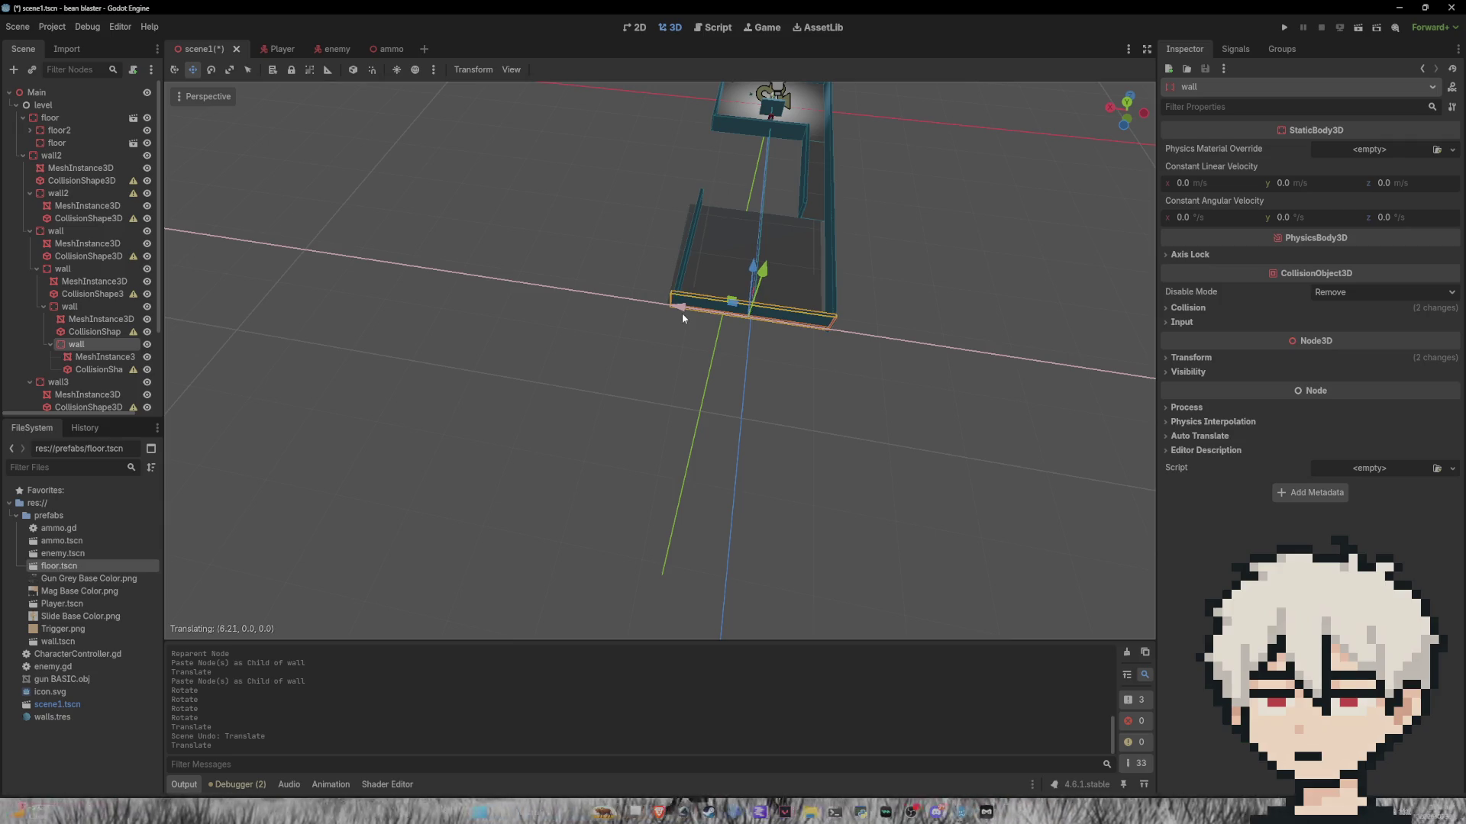
Step: Slightly rotate and reposition the left side wall
left_click(694, 217)
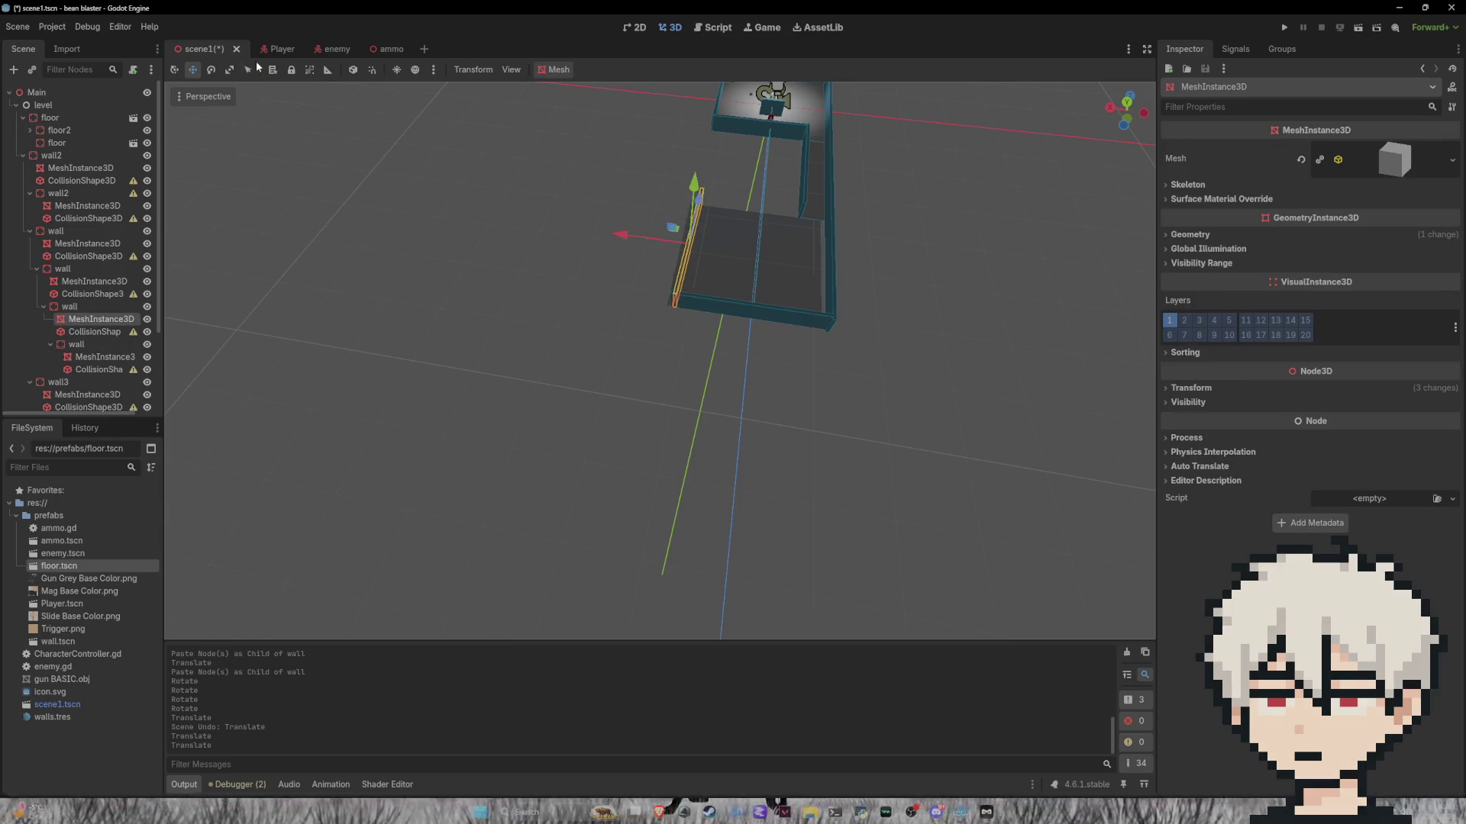
left_click(213, 69)
left_click_drag(725, 278, 727, 277)
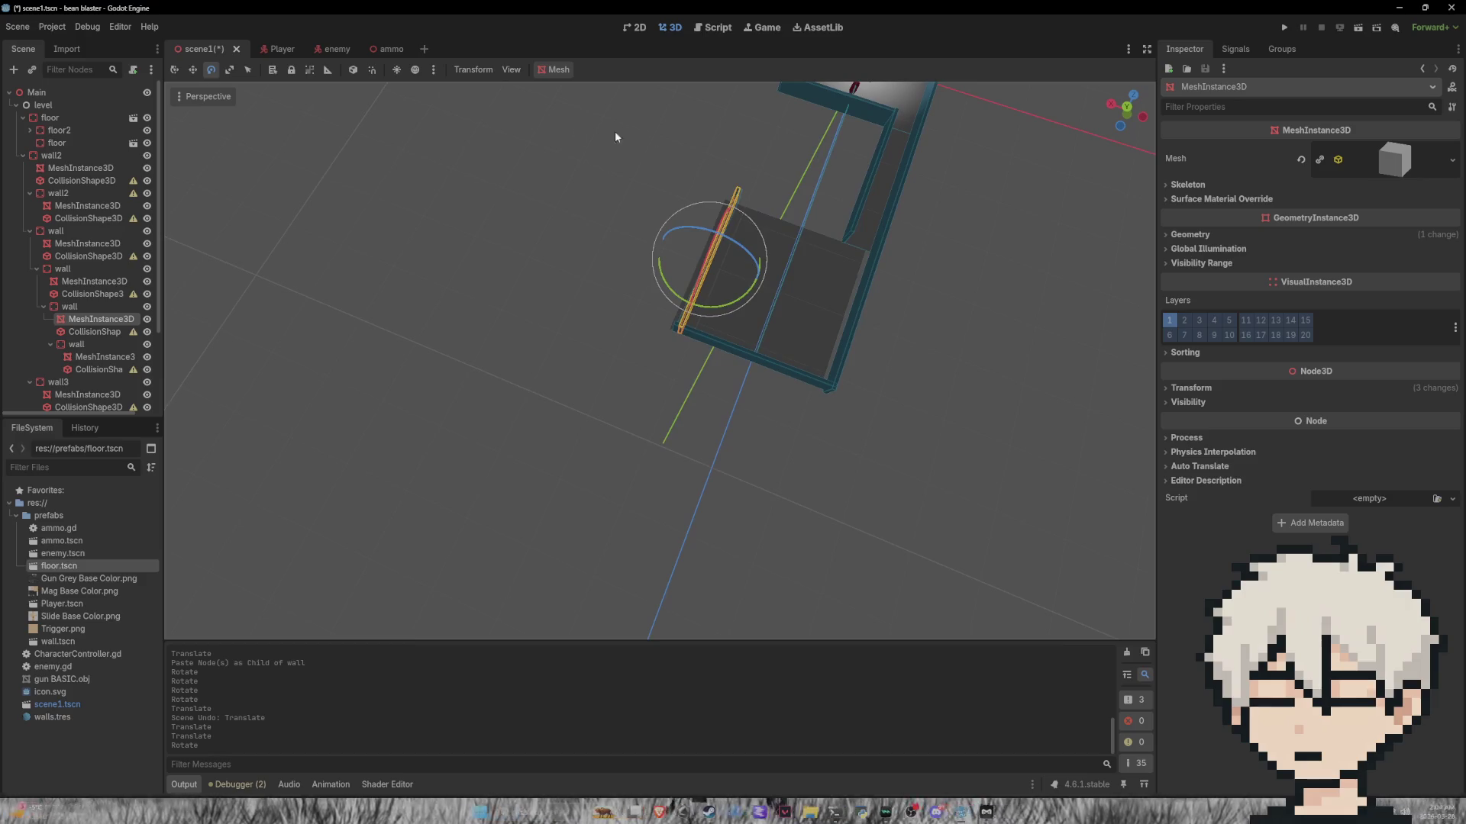
left_click(195, 69)
left_click_drag(645, 239, 644, 238)
scroll(828, 212, "down", 5)
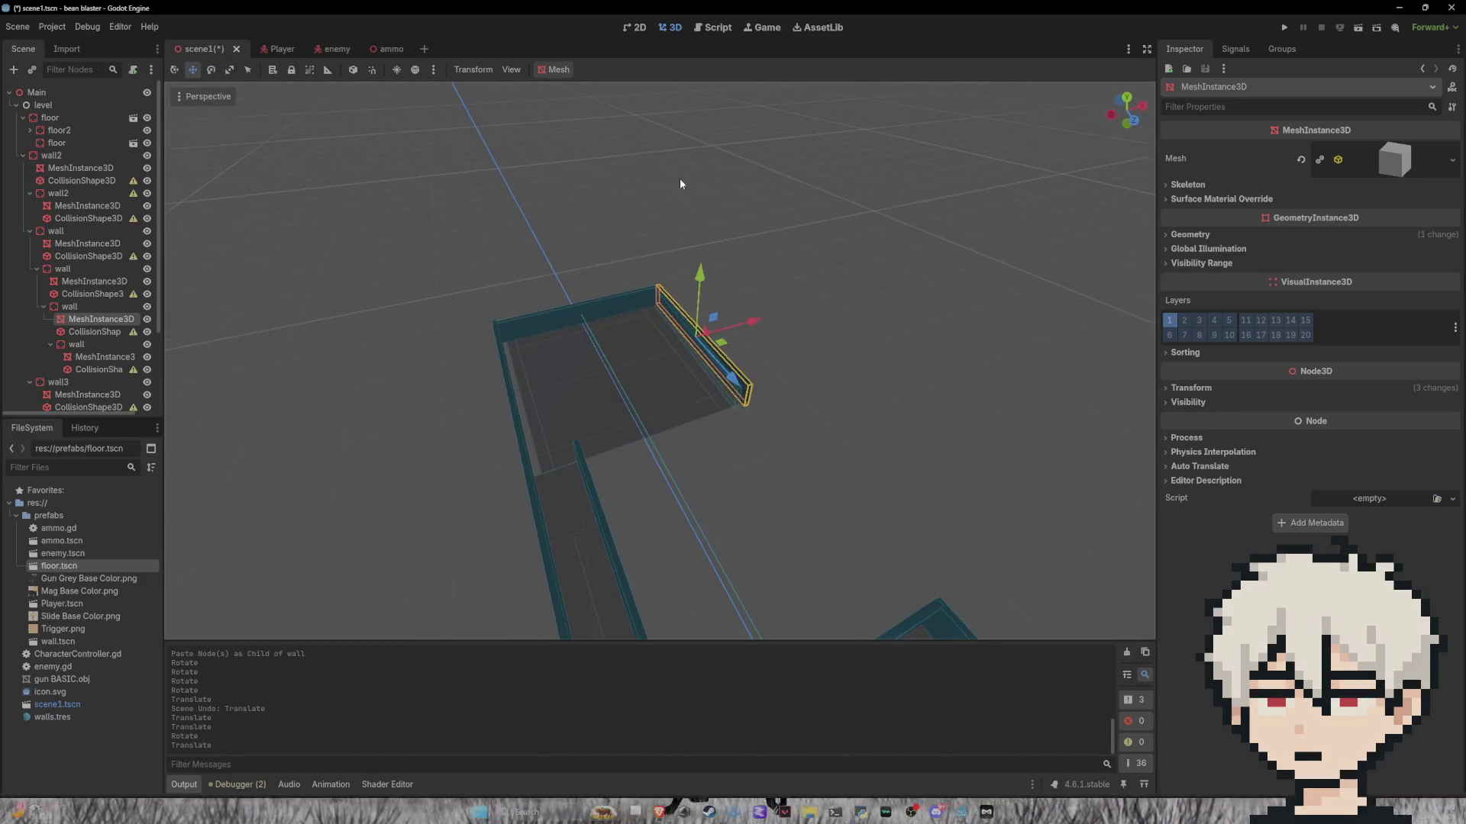
scroll(983, 358, "up", 3)
left_click(878, 577)
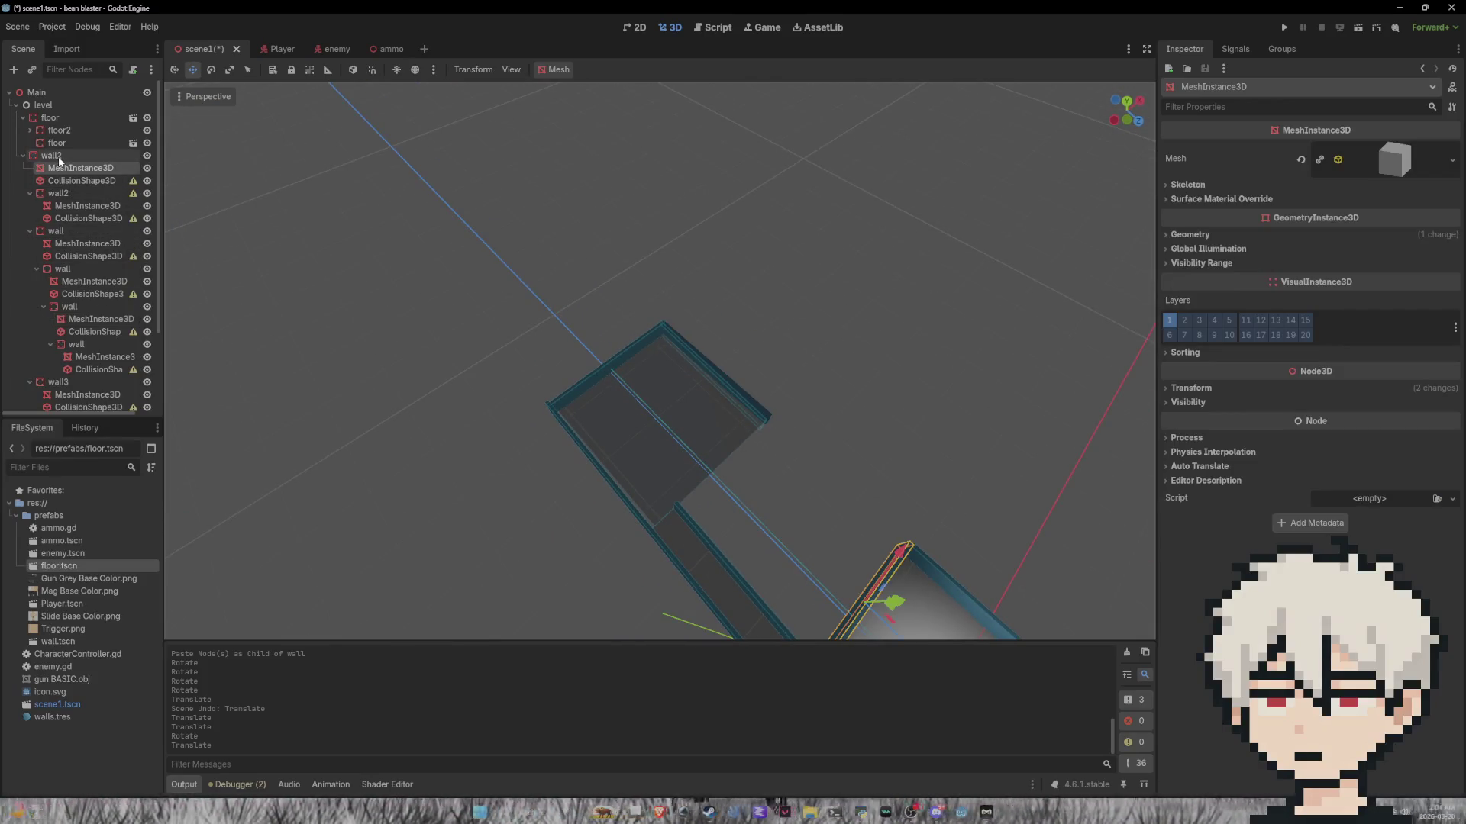
Step: Paste a copy of the whole wall piece, undoing an accidental mesh paste first
left_click(61, 180, "ctrl")
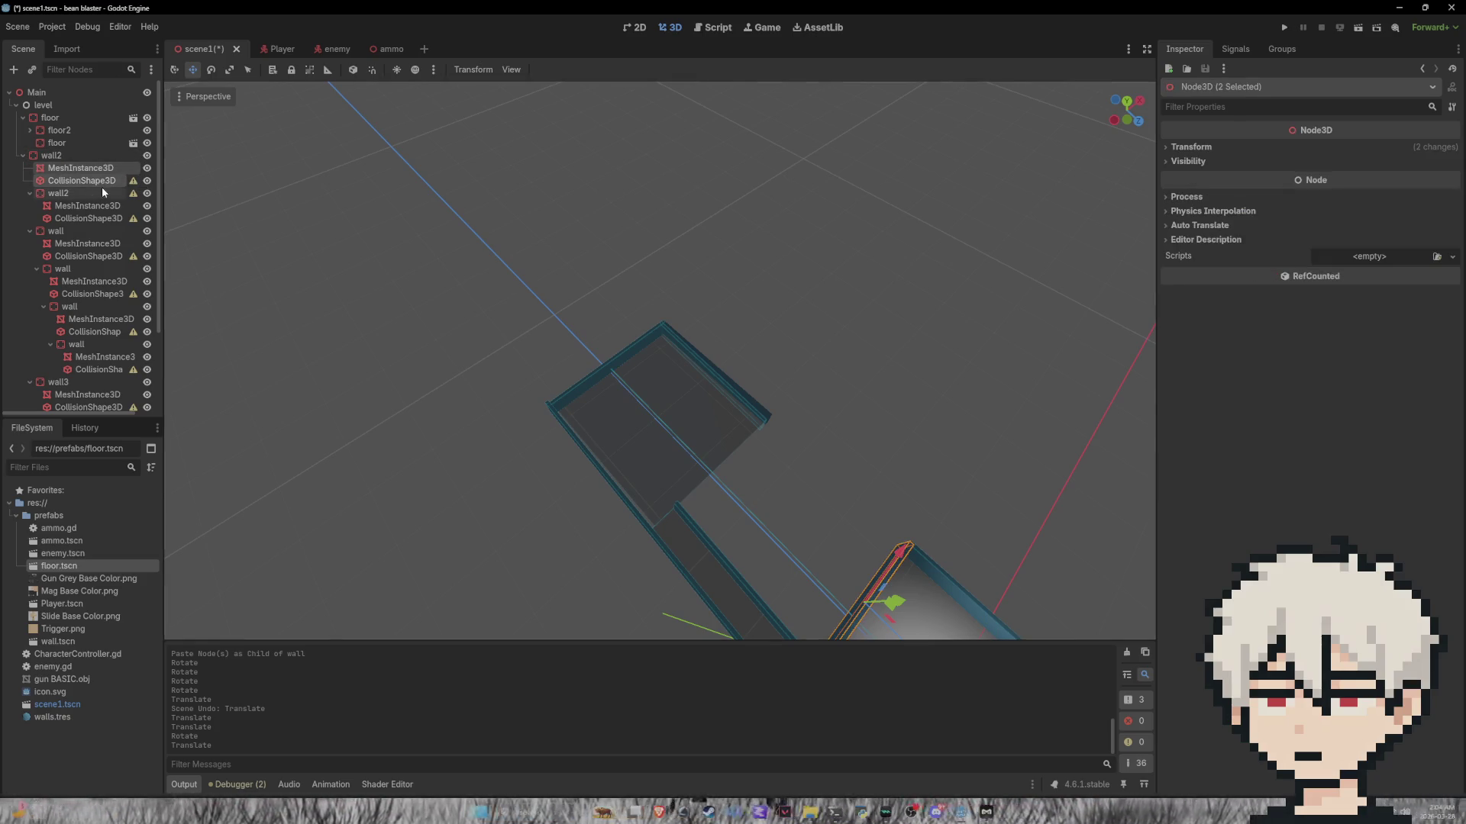
scroll(804, 235, "down", 5)
left_click(620, 325)
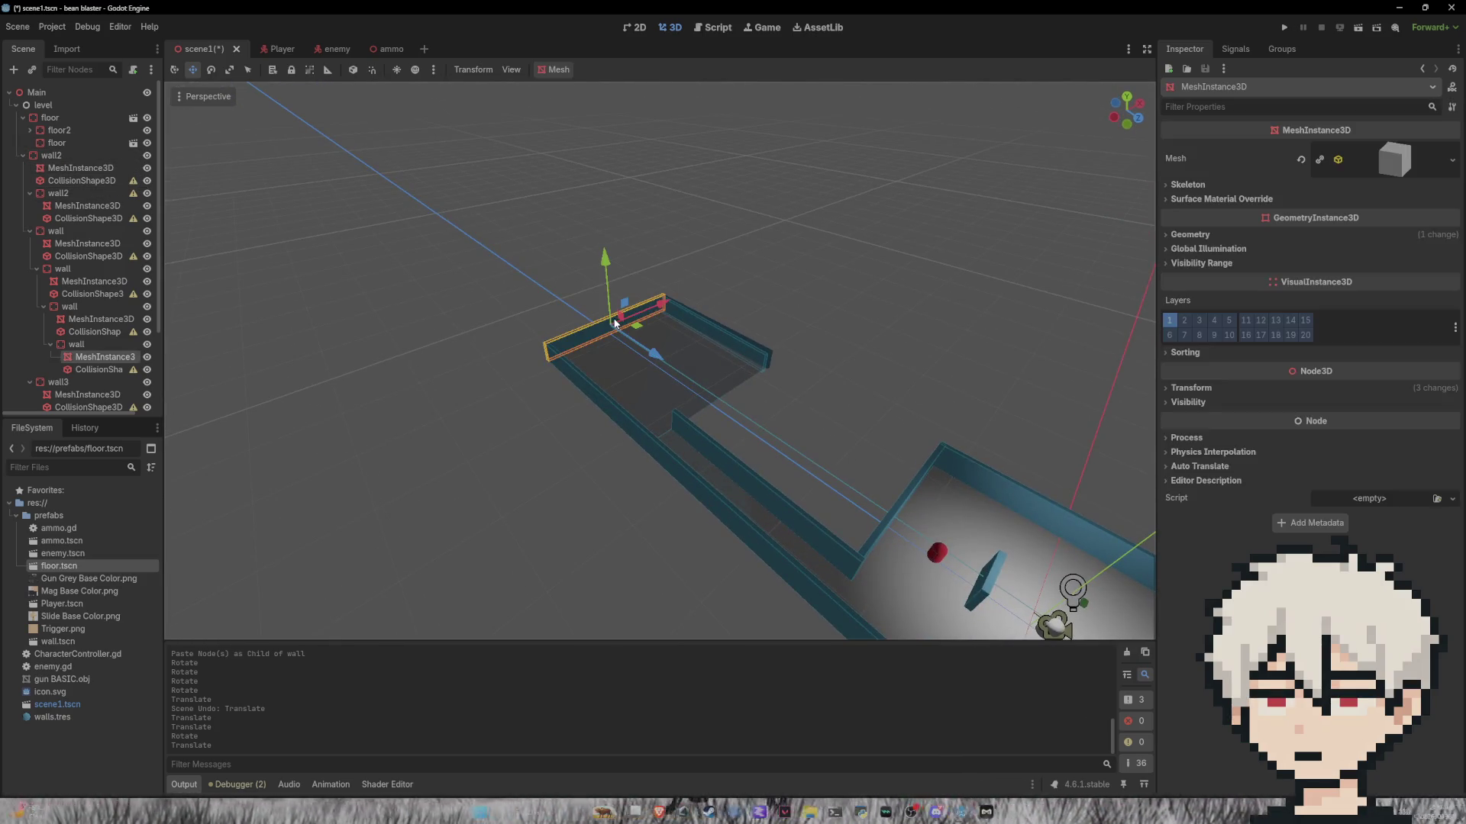
key("ctrl+v")
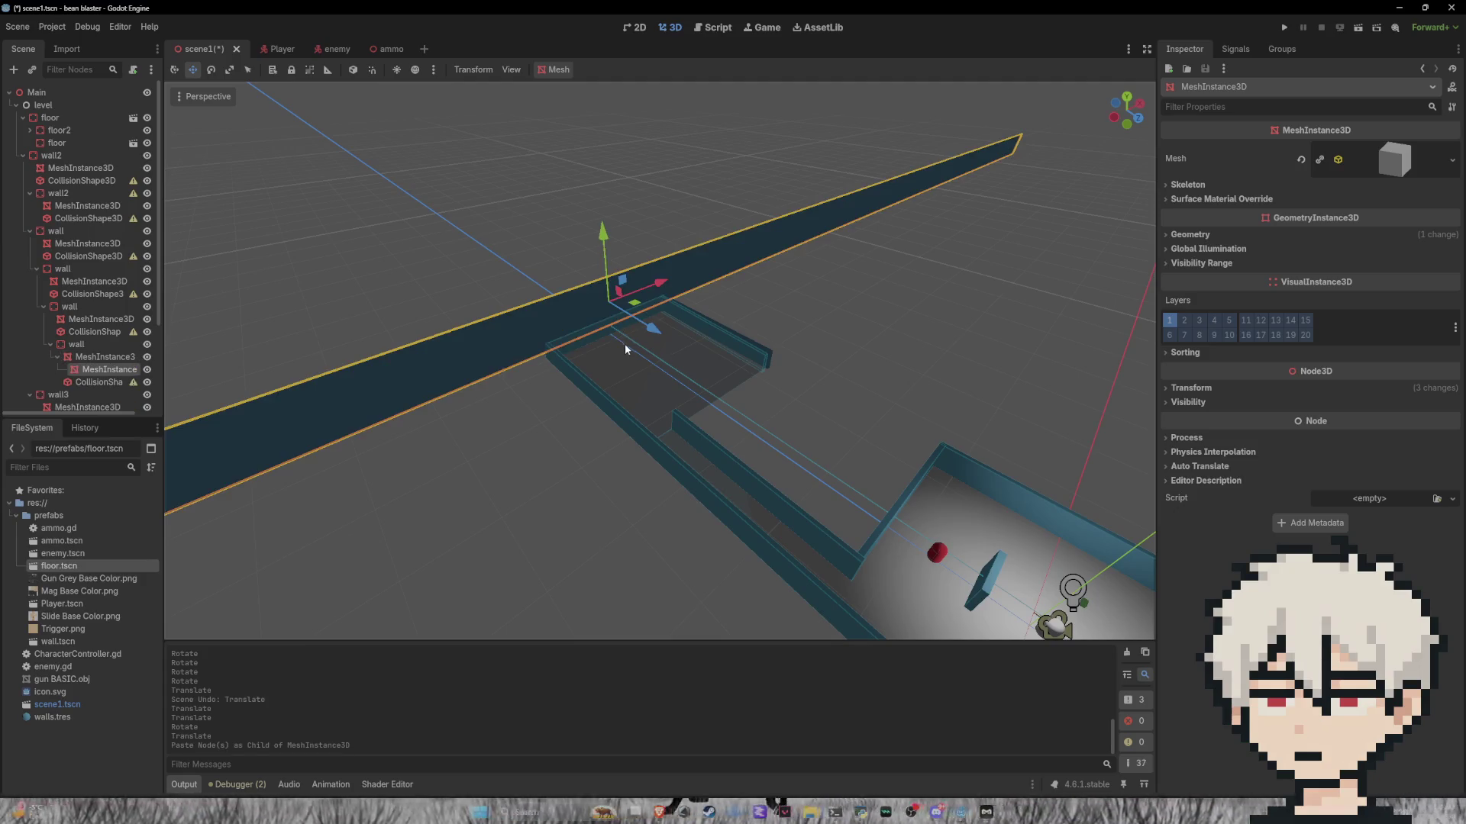
key("ctrl+z")
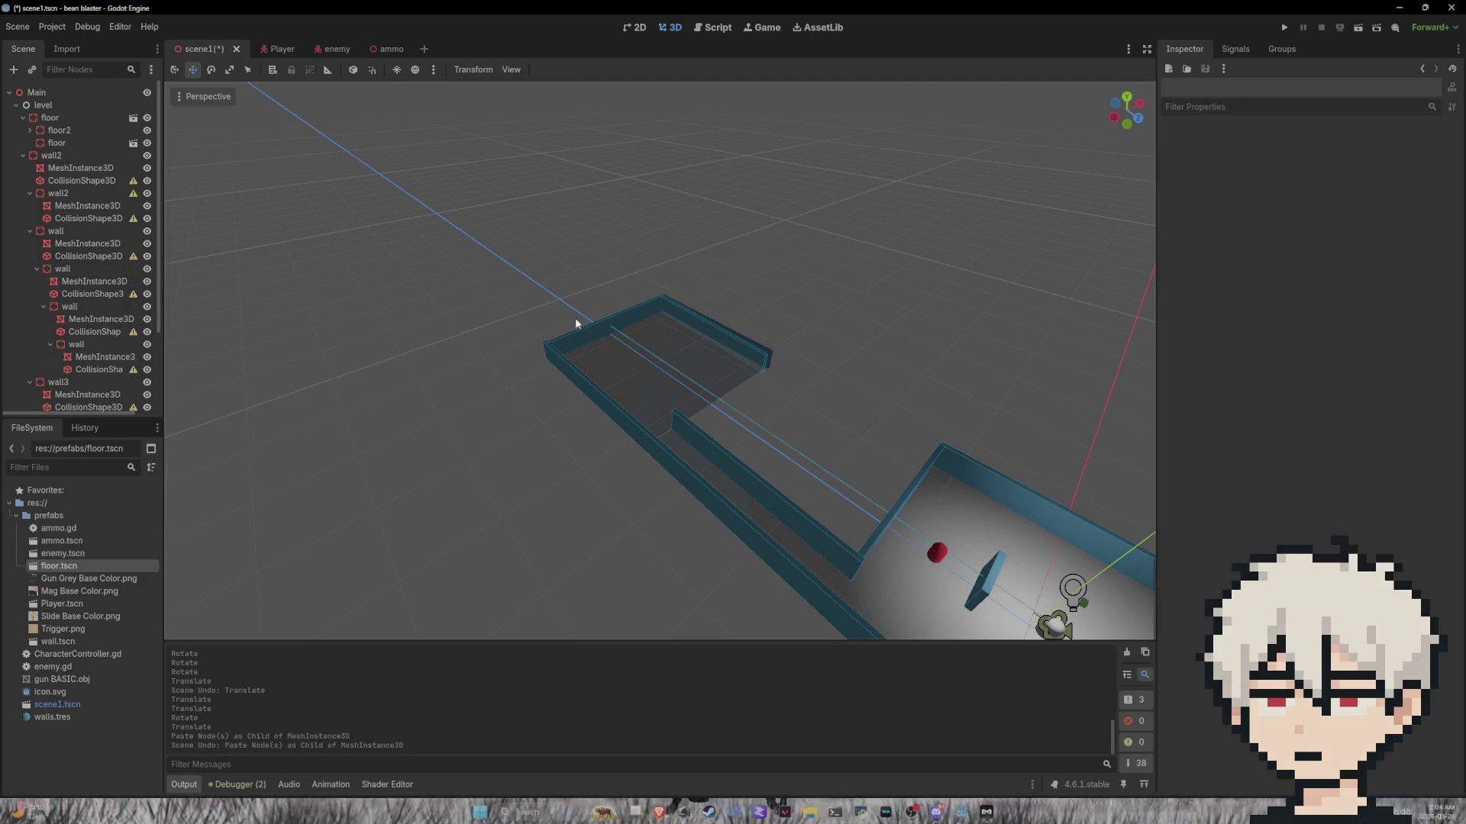
left_click(593, 331)
left_click(94, 345)
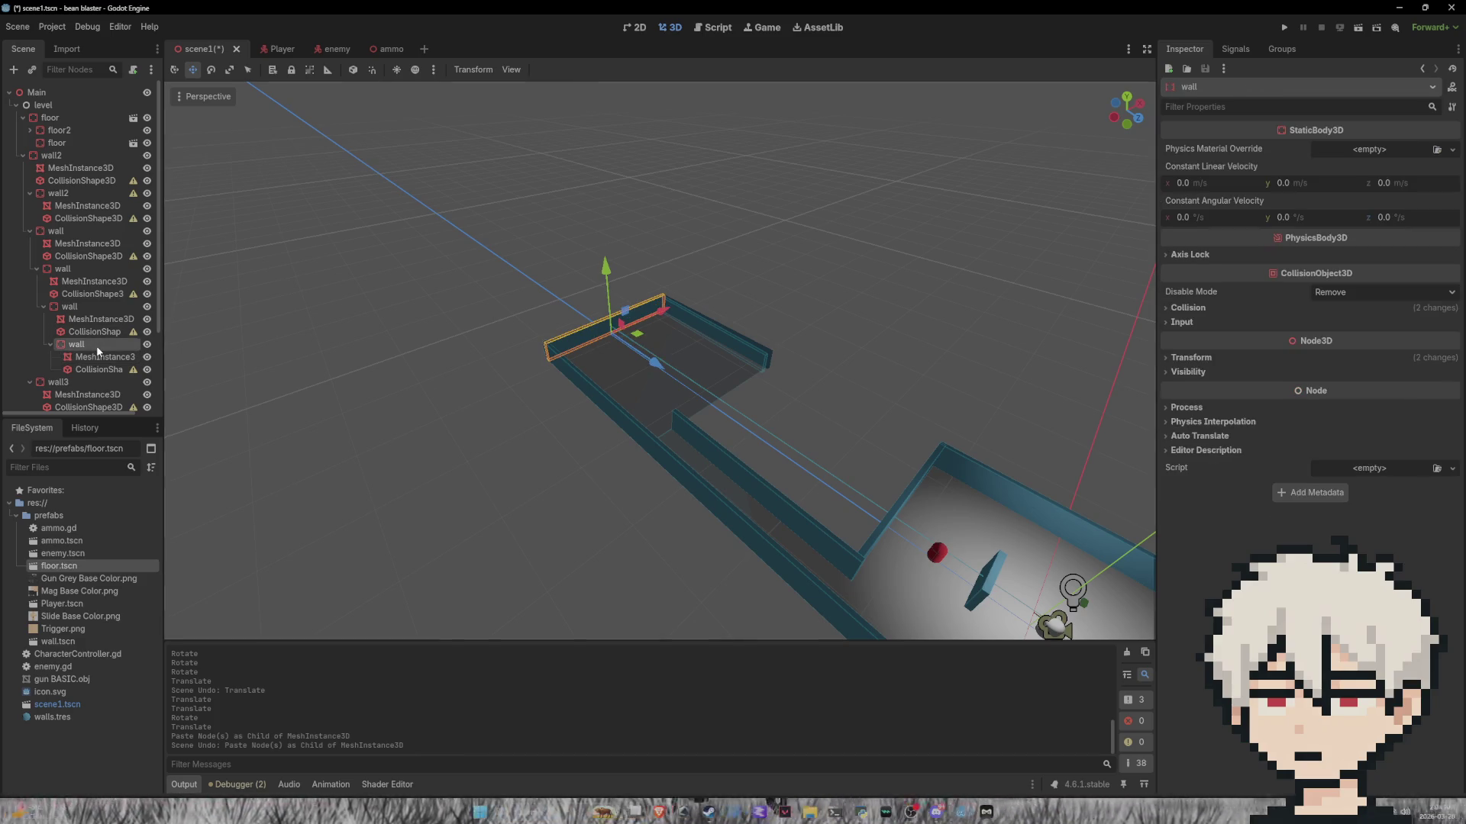
key("ctrl+v")
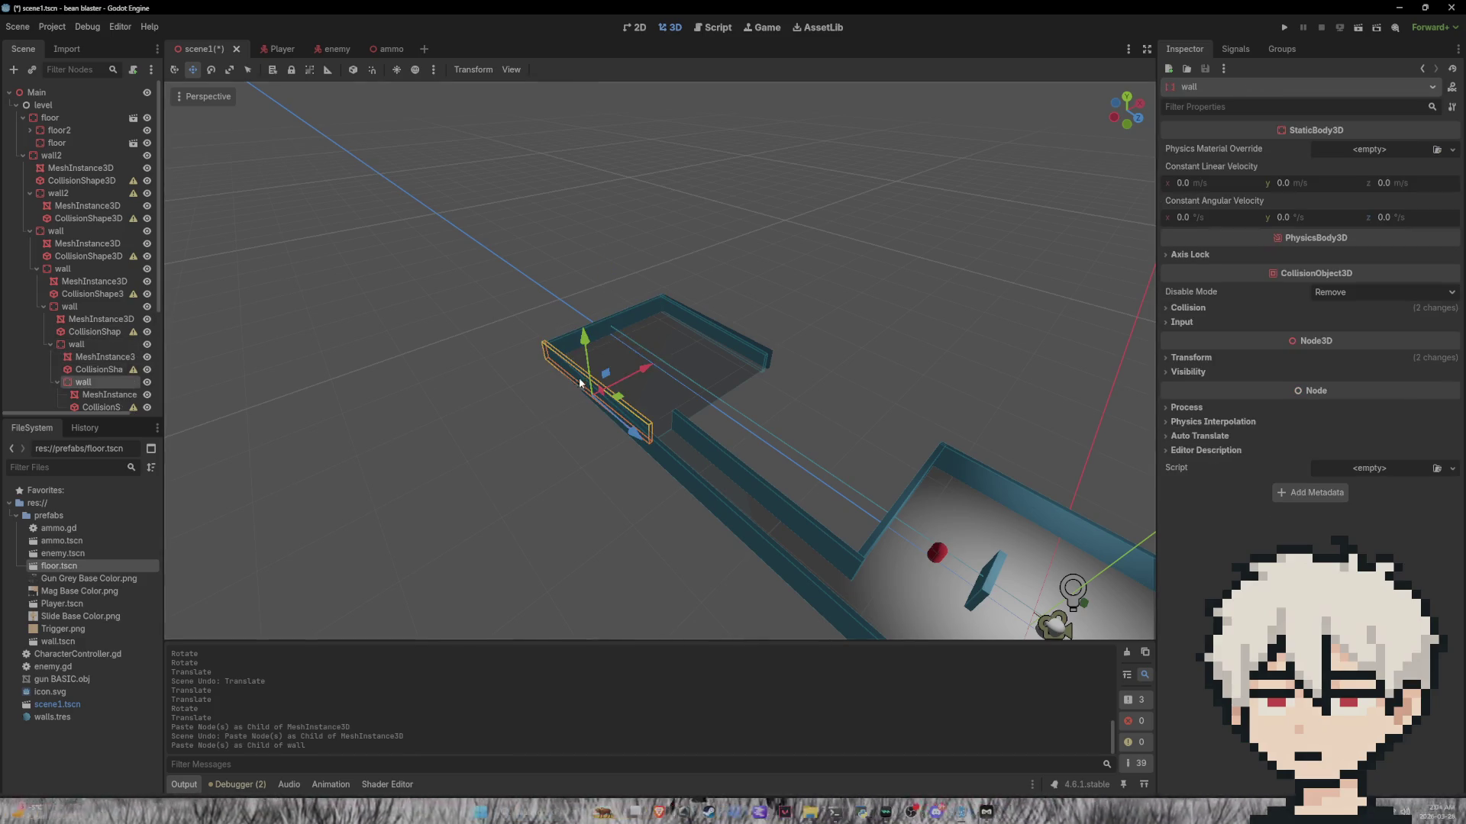
Step: Slide the new wall and the floor piece along X into position
mouse_move(501, 234)
left_mouse_down()
mouse_move(555, 258)
mouse_move(562, 301)
mouse_move(585, 284)
left_mouse_up()
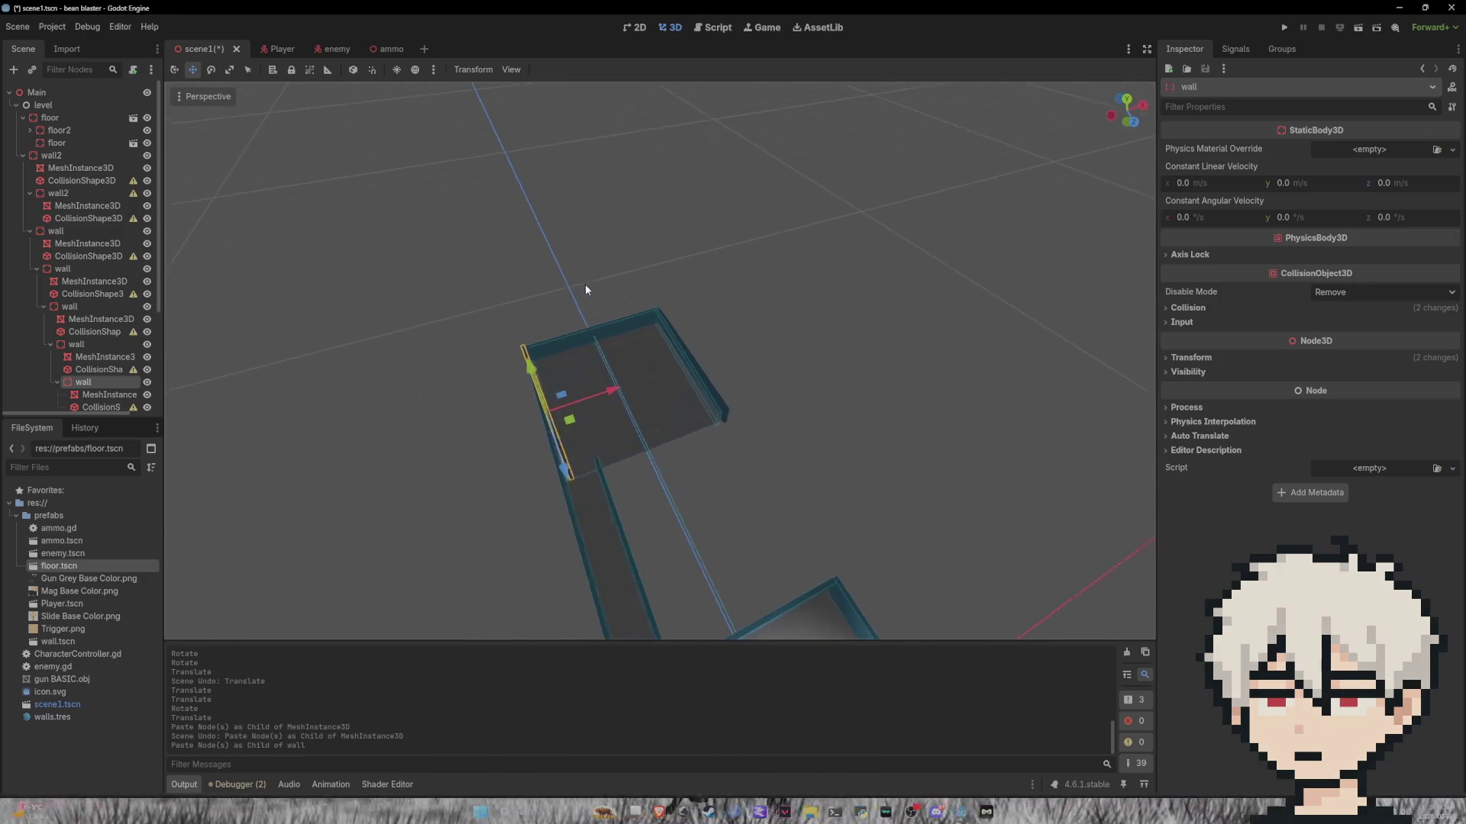
left_click_drag(614, 389, 683, 376)
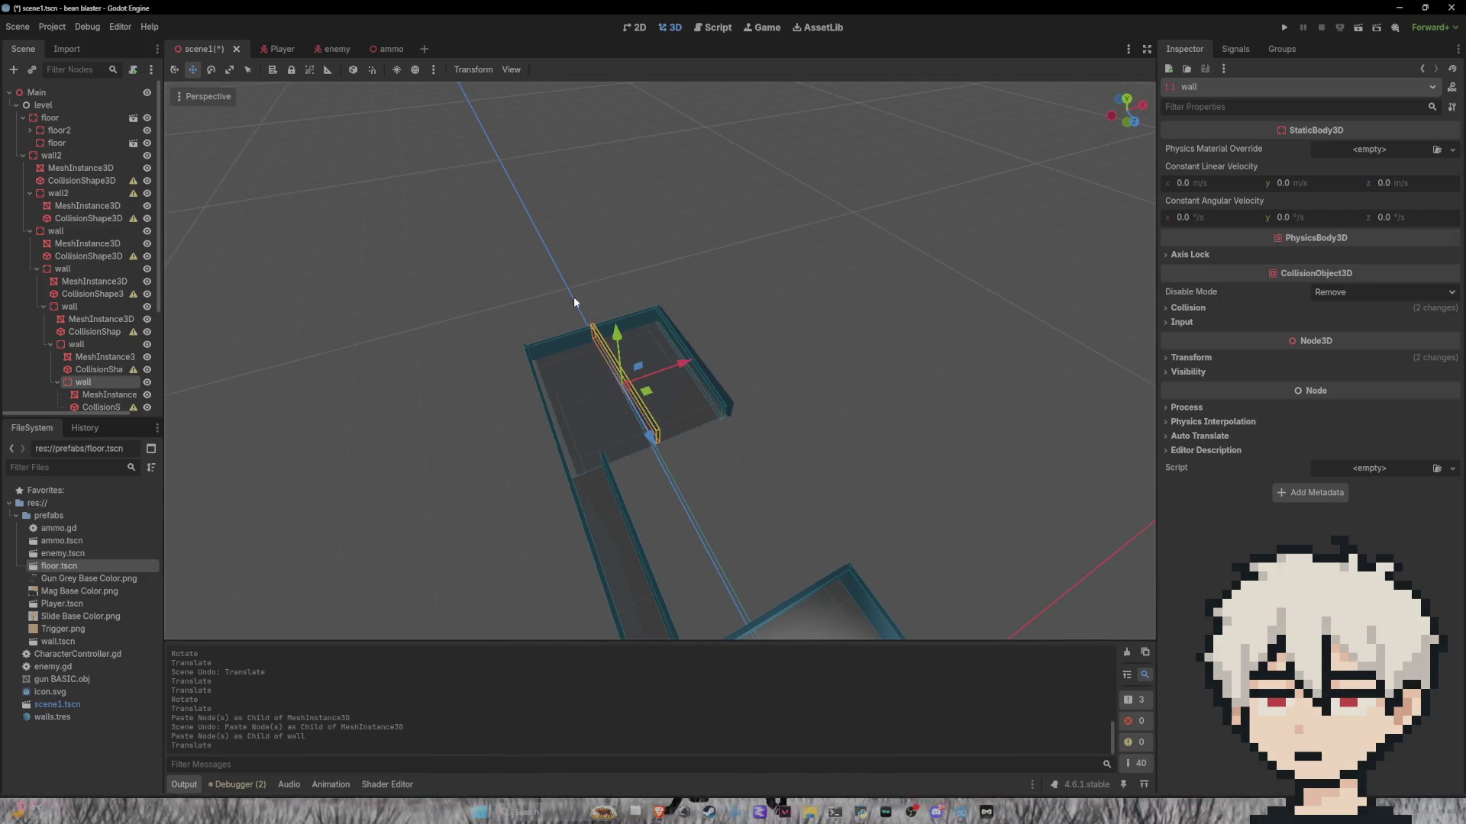
left_click_drag(559, 296, 576, 376)
left_click(571, 391)
left_click_drag(676, 376, 718, 359)
left_click(693, 400)
left_click(692, 409)
left_click(791, 420)
left_click(603, 398)
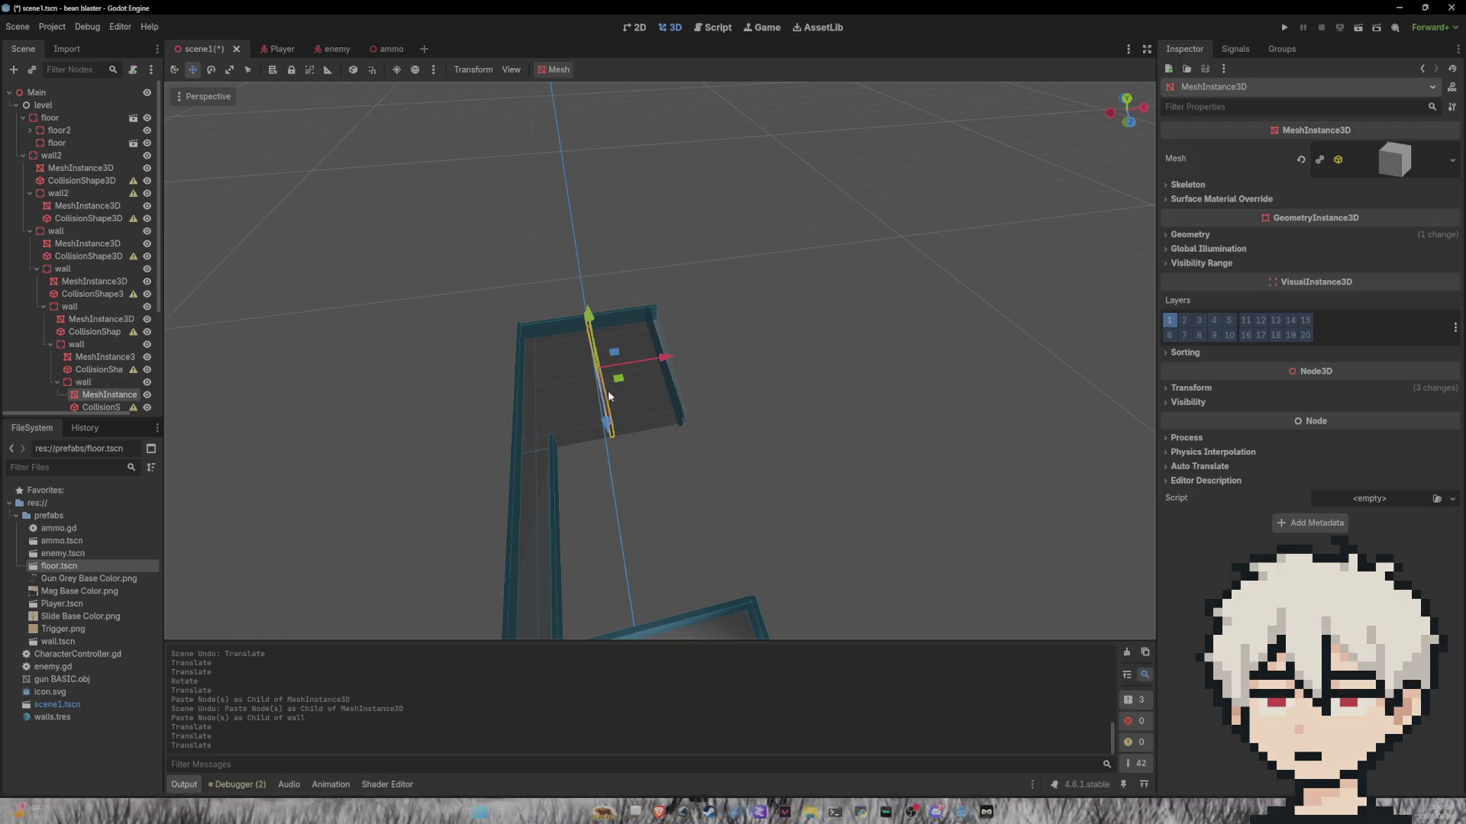
Step: Turn the wall piece 90° and move it across the room along Z
left_click(210, 70)
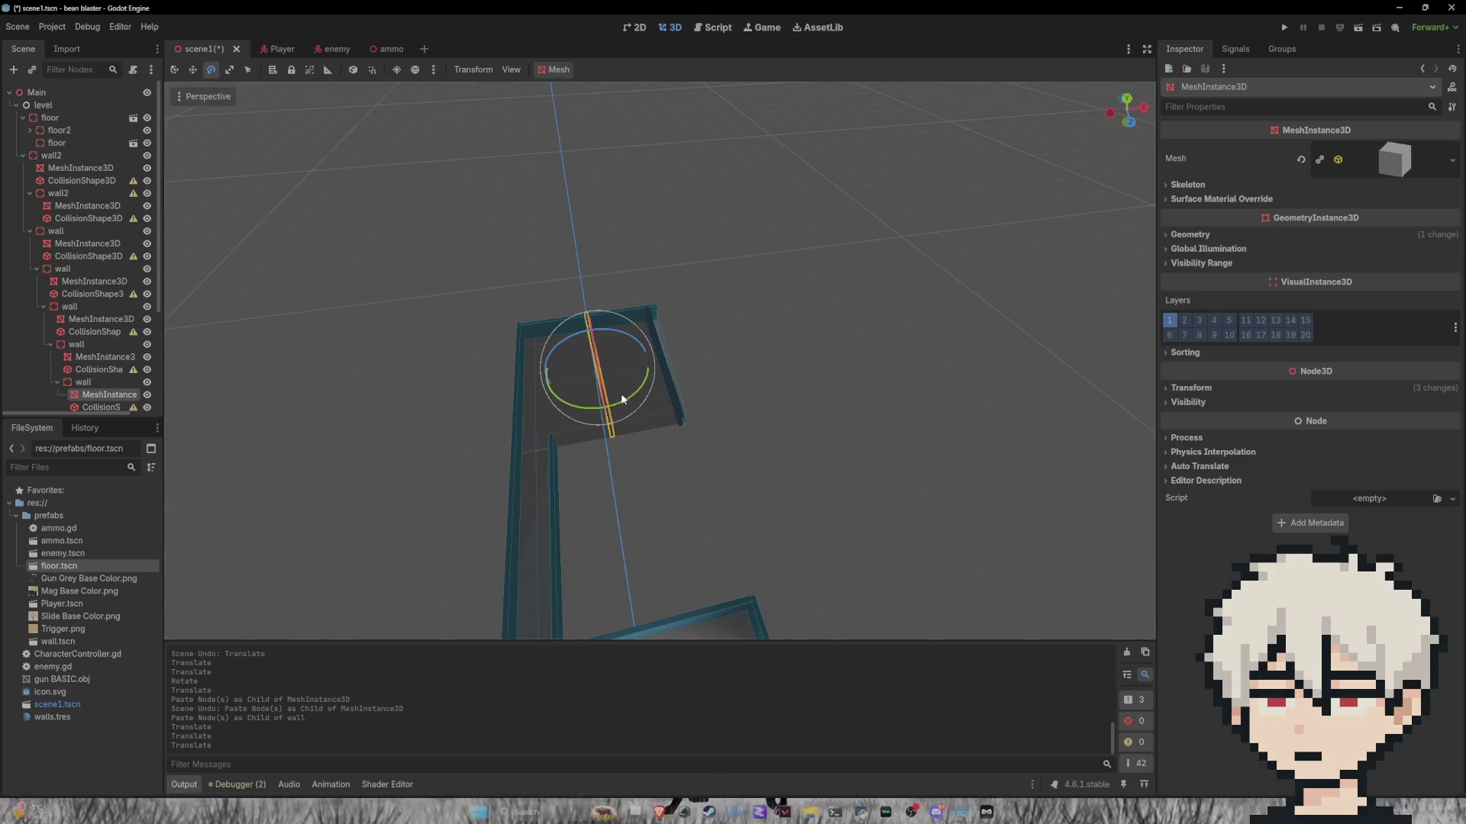
mouse_move(626, 395)
left_mouse_down()
mouse_move(665, 336)
mouse_move(657, 310)
mouse_move(648, 360)
left_mouse_up()
left_click(227, 70)
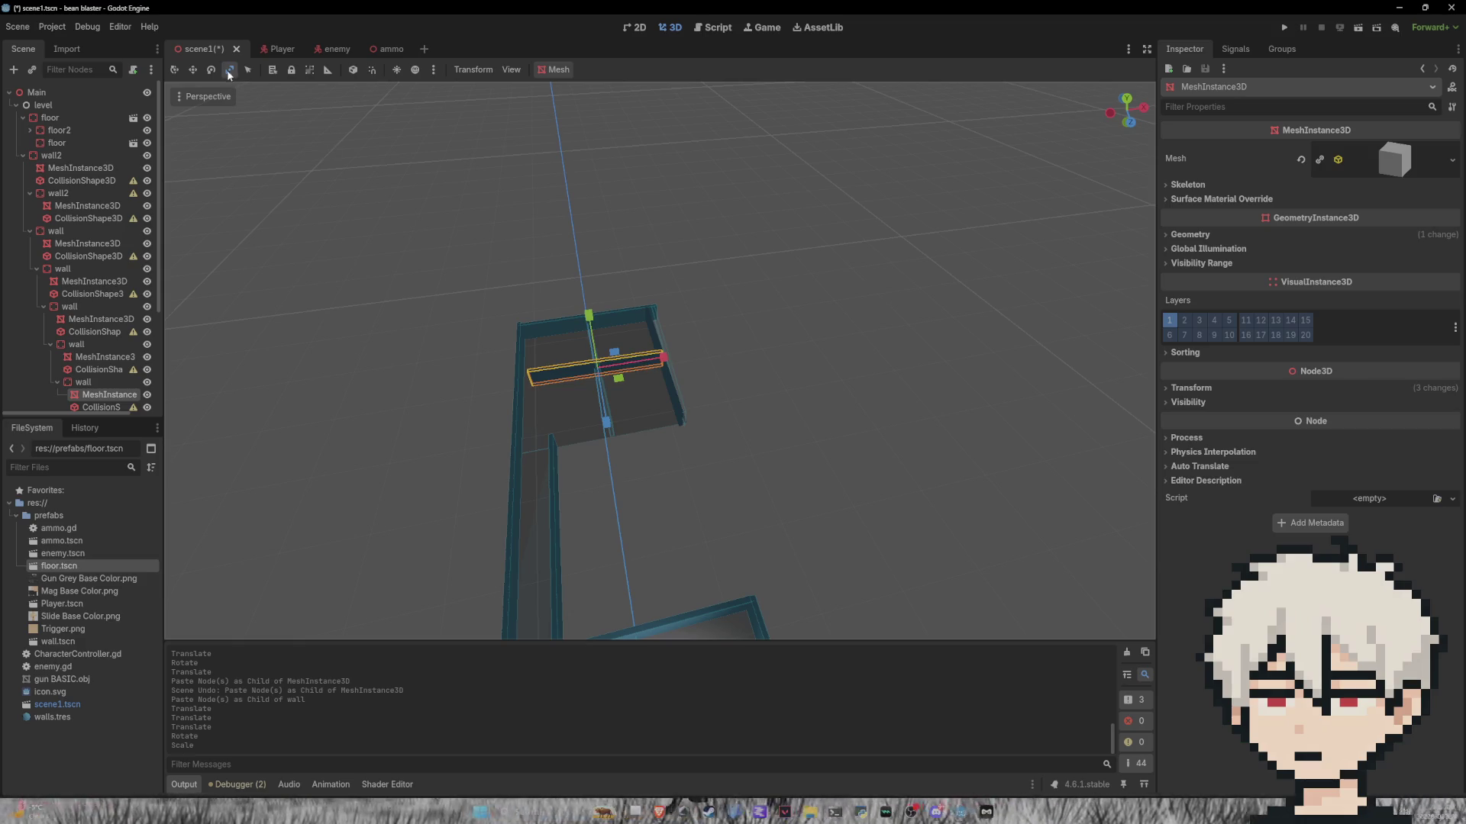
mouse_move(667, 356)
left_mouse_down()
mouse_move(679, 357)
mouse_move(669, 374)
left_mouse_up()
left_click_drag(608, 423, 621, 510)
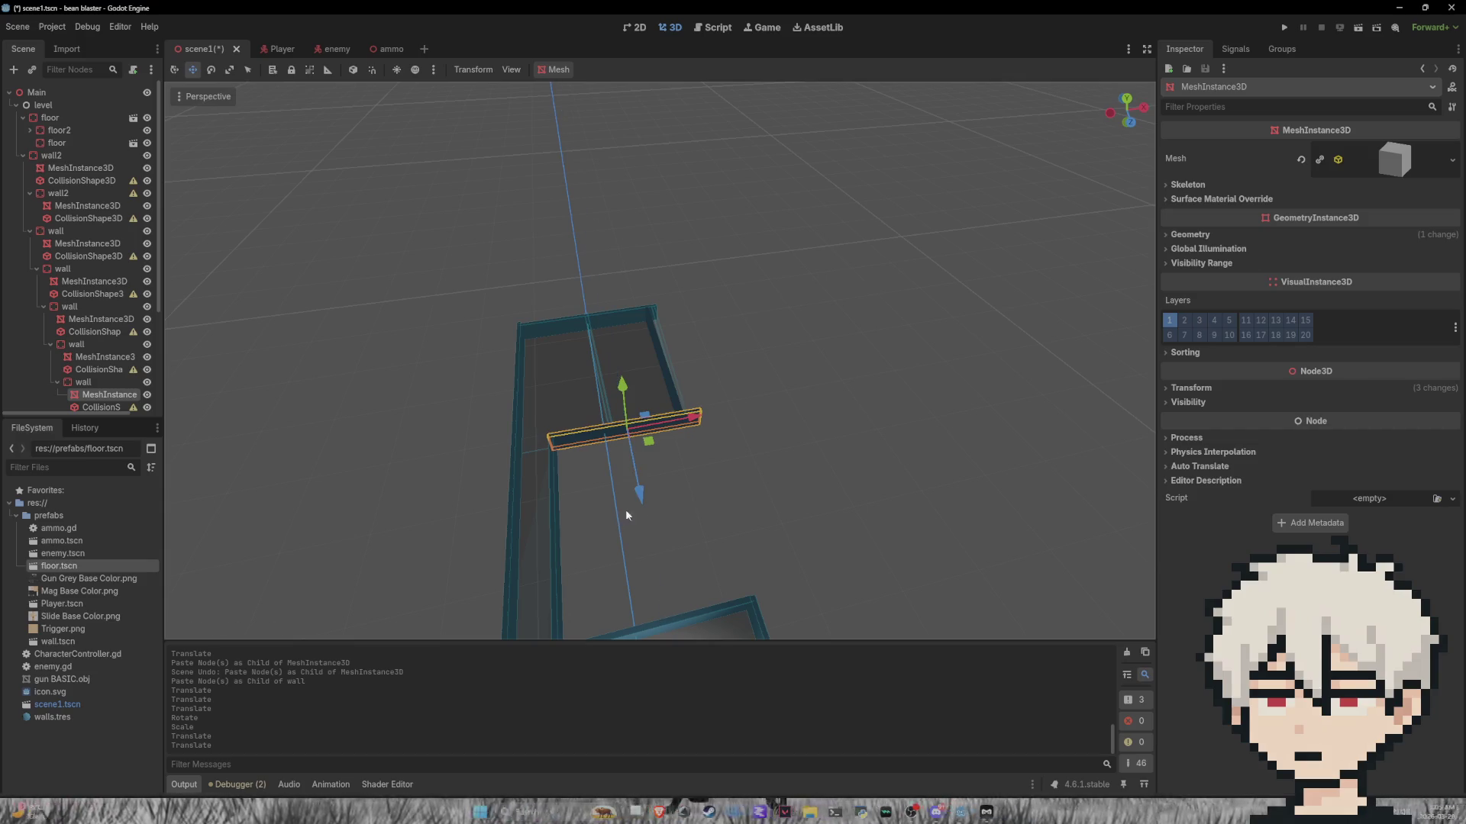
Step: Nudge the turned wall along X into place and review the whole level
left_click_drag(1021, 507, 964, 538)
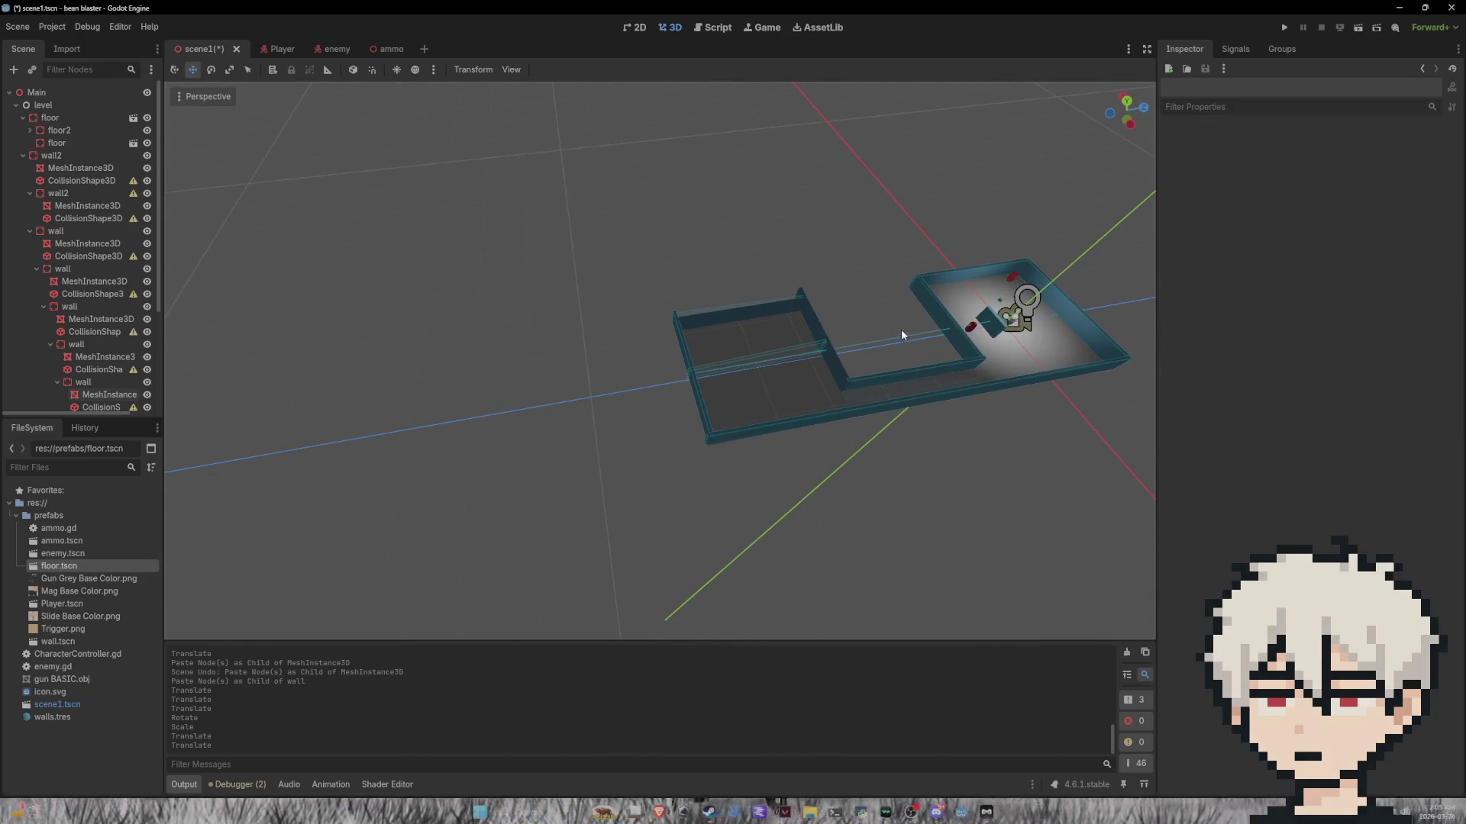
left_click_drag(900, 342, 872, 315)
left_click(819, 361)
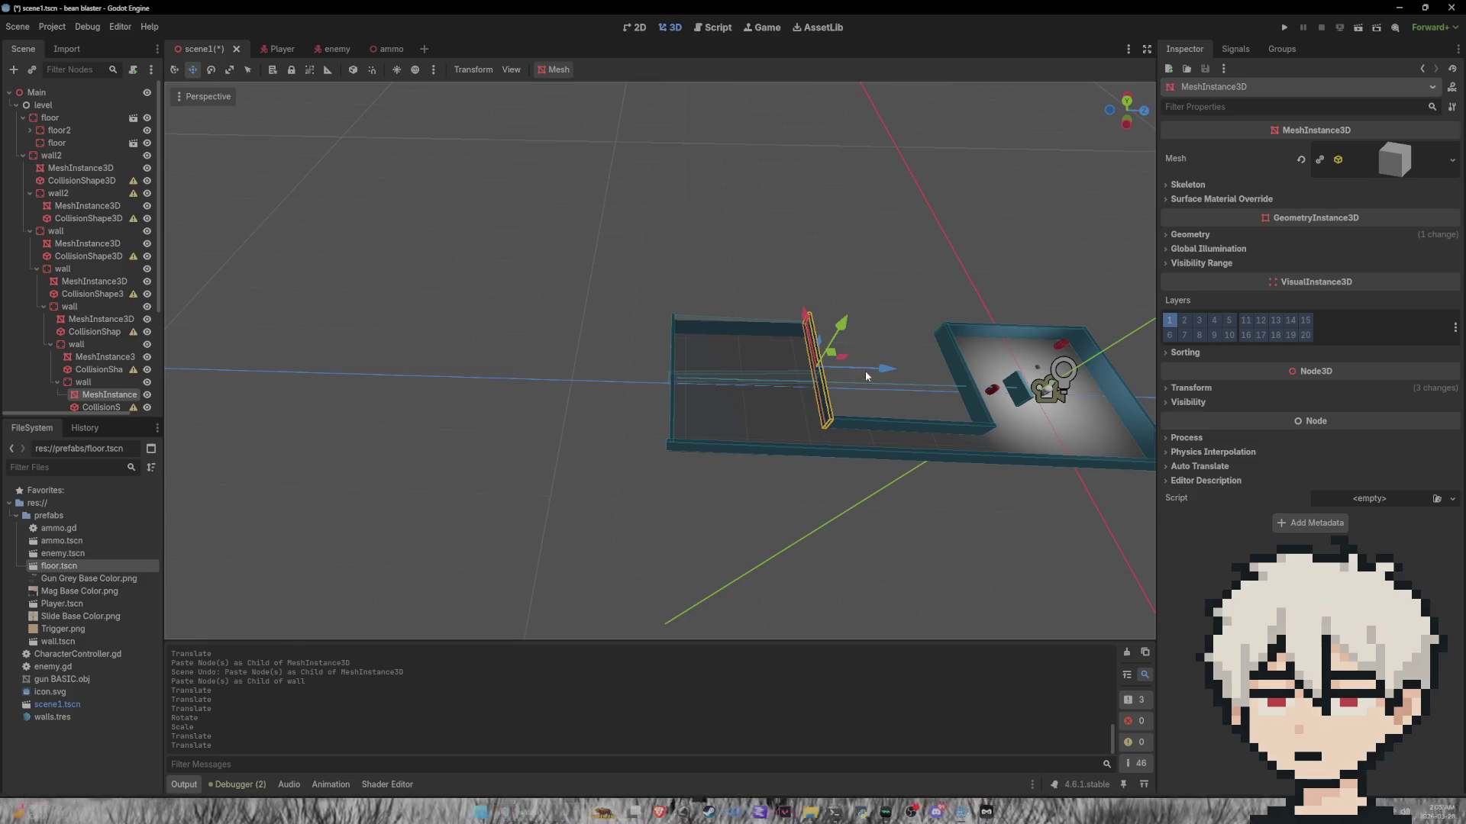
left_click_drag(876, 376, 872, 369)
left_click(900, 303)
mouse_move(901, 302)
left_mouse_down()
mouse_move(862, 304)
mouse_move(703, 219)
mouse_move(833, 303)
left_mouse_up()
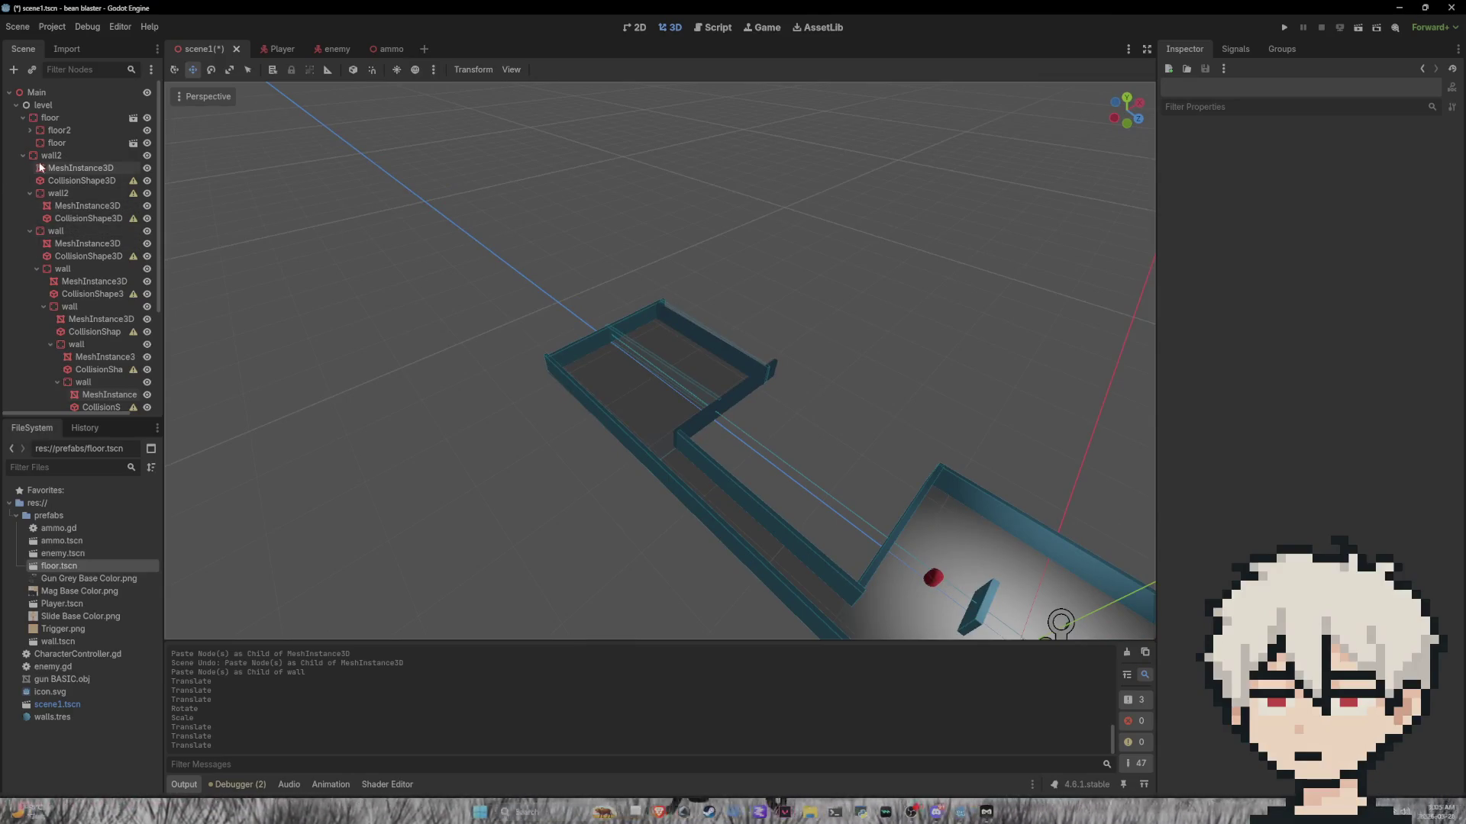
Step: Pull the innermost nested walls out of the chain and reparent them under wall2
scroll(49, 213, "down", 3)
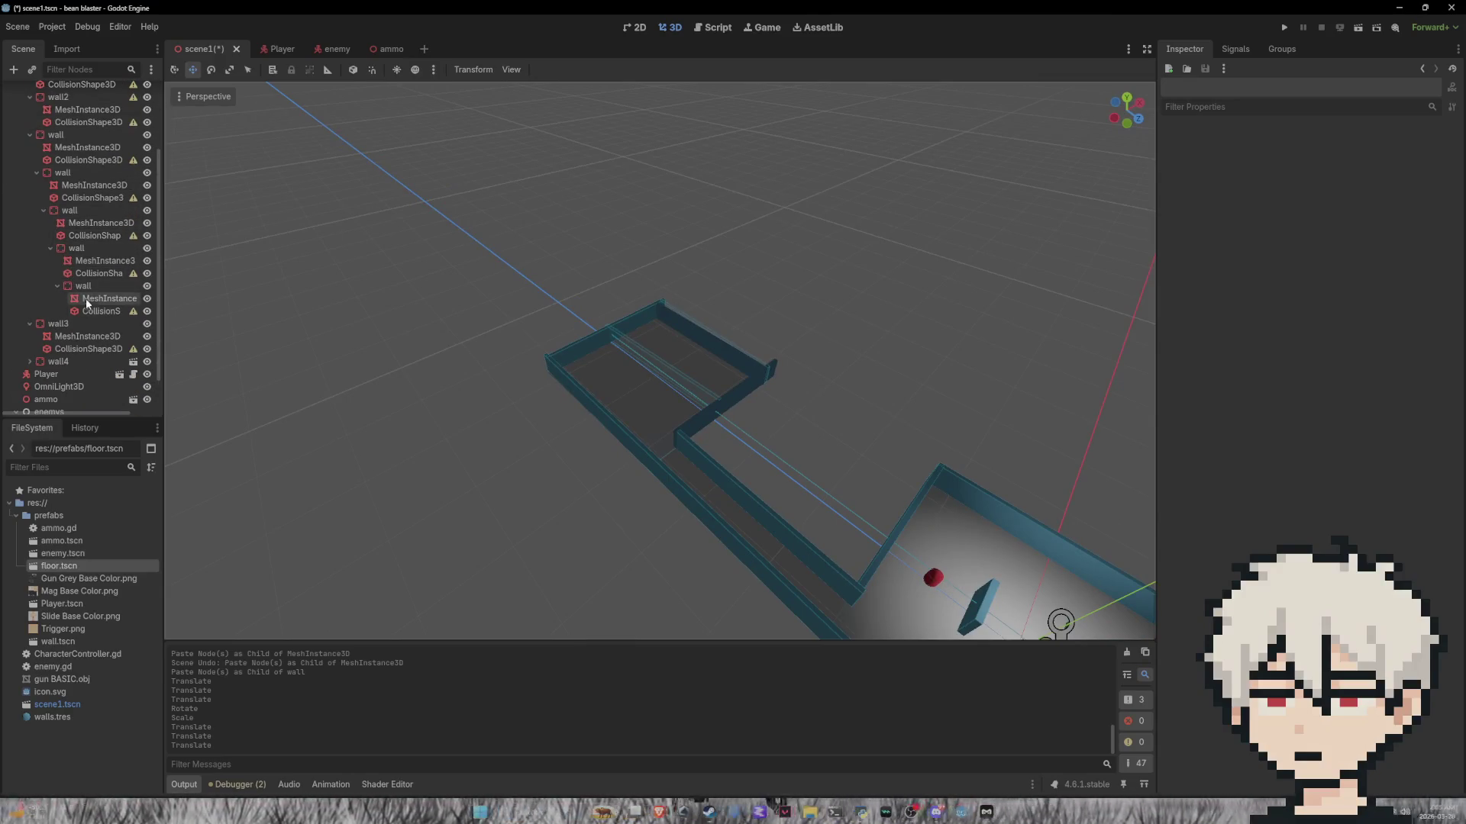
scroll(86, 306, "up", 1)
left_click_drag(84, 325, 89, 253)
mouse_move(49, 112)
left_mouse_down()
mouse_move(64, 113)
mouse_move(58, 150)
left_mouse_up()
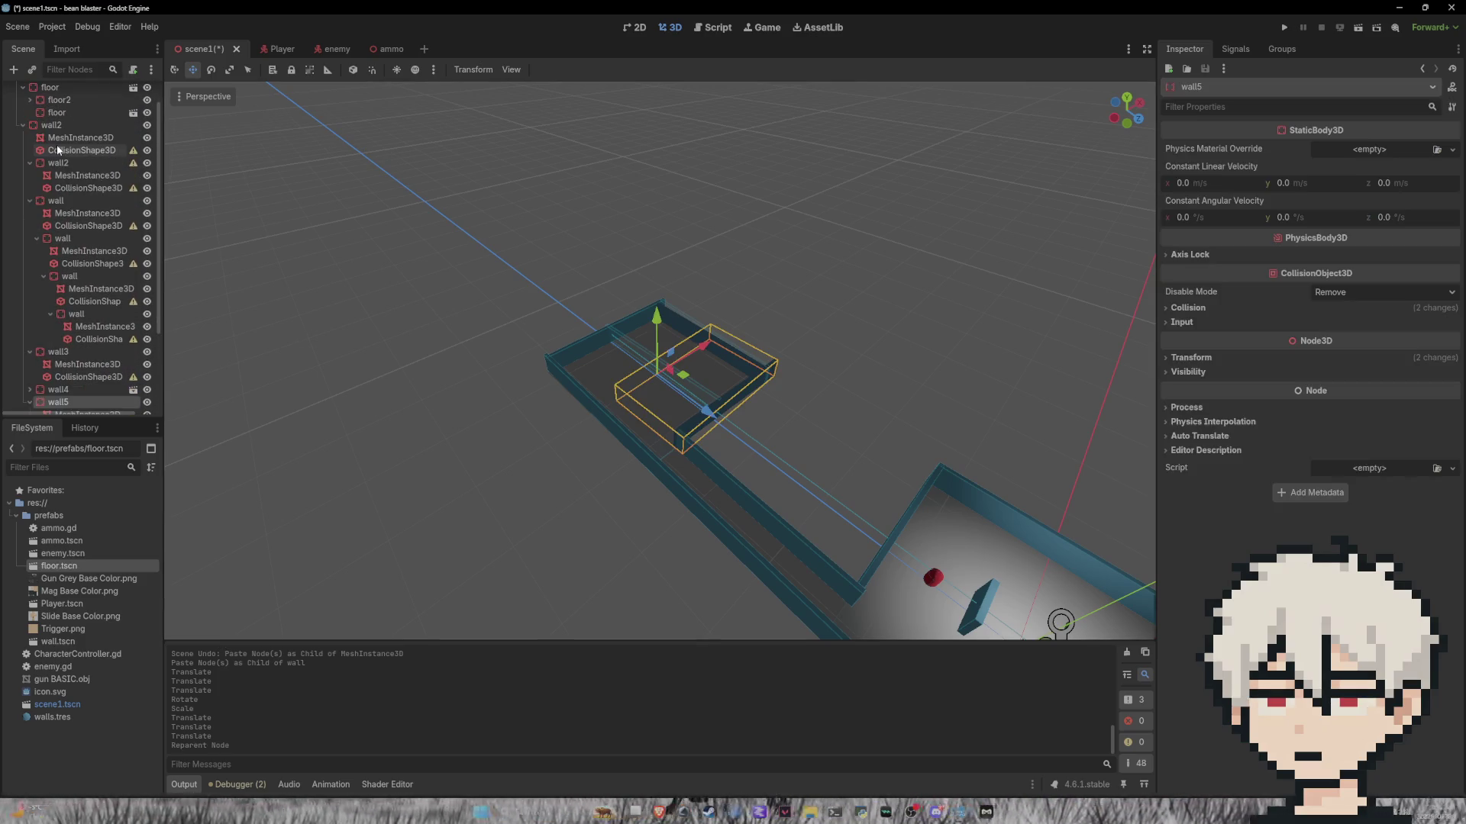
left_click(50, 314)
left_click_drag(89, 313, 52, 129)
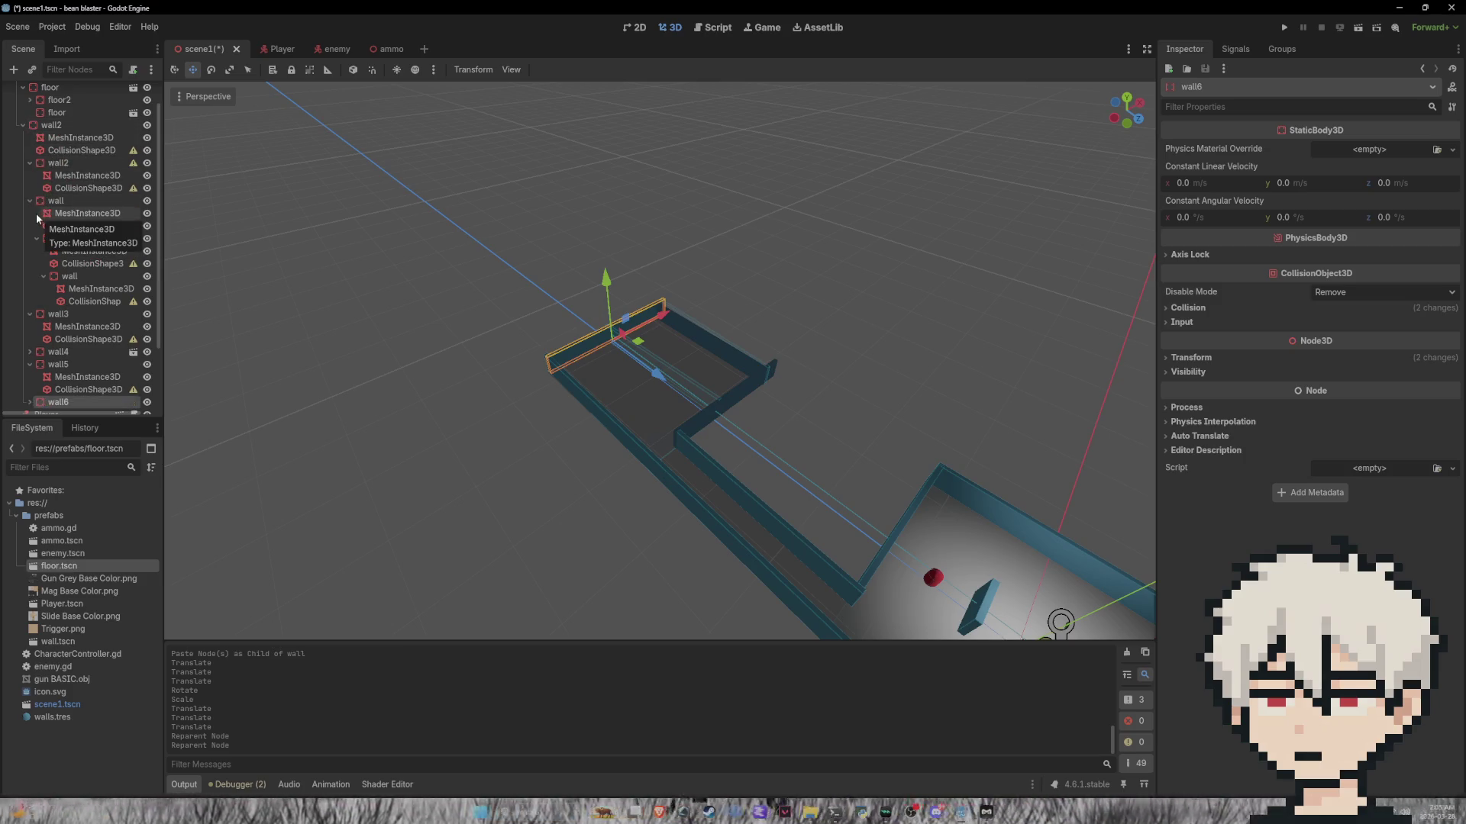
mouse_move(70, 276)
left_mouse_down()
mouse_move(85, 239)
mouse_move(57, 137)
left_mouse_up()
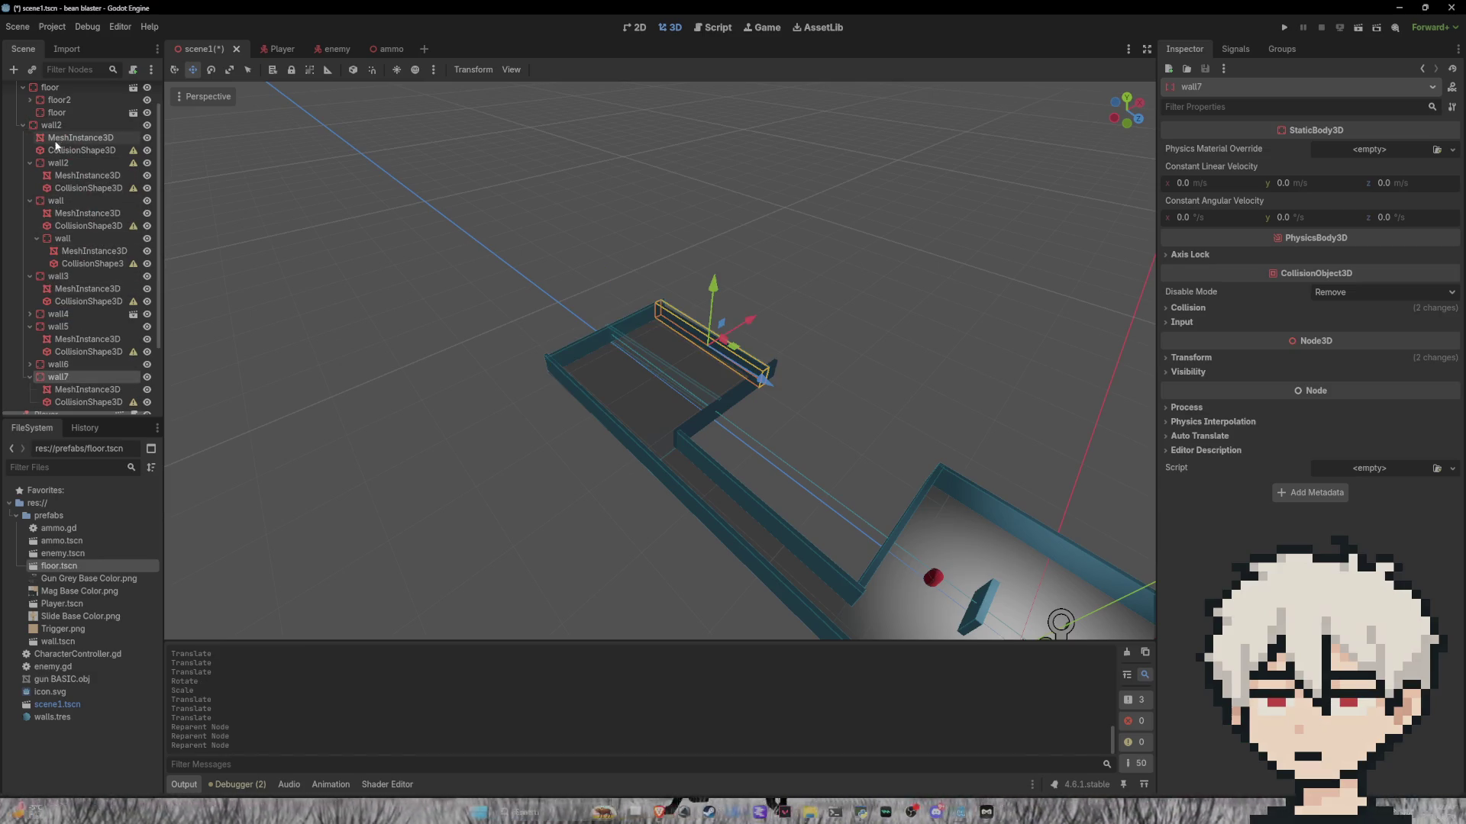
left_click_drag(62, 238, 58, 130)
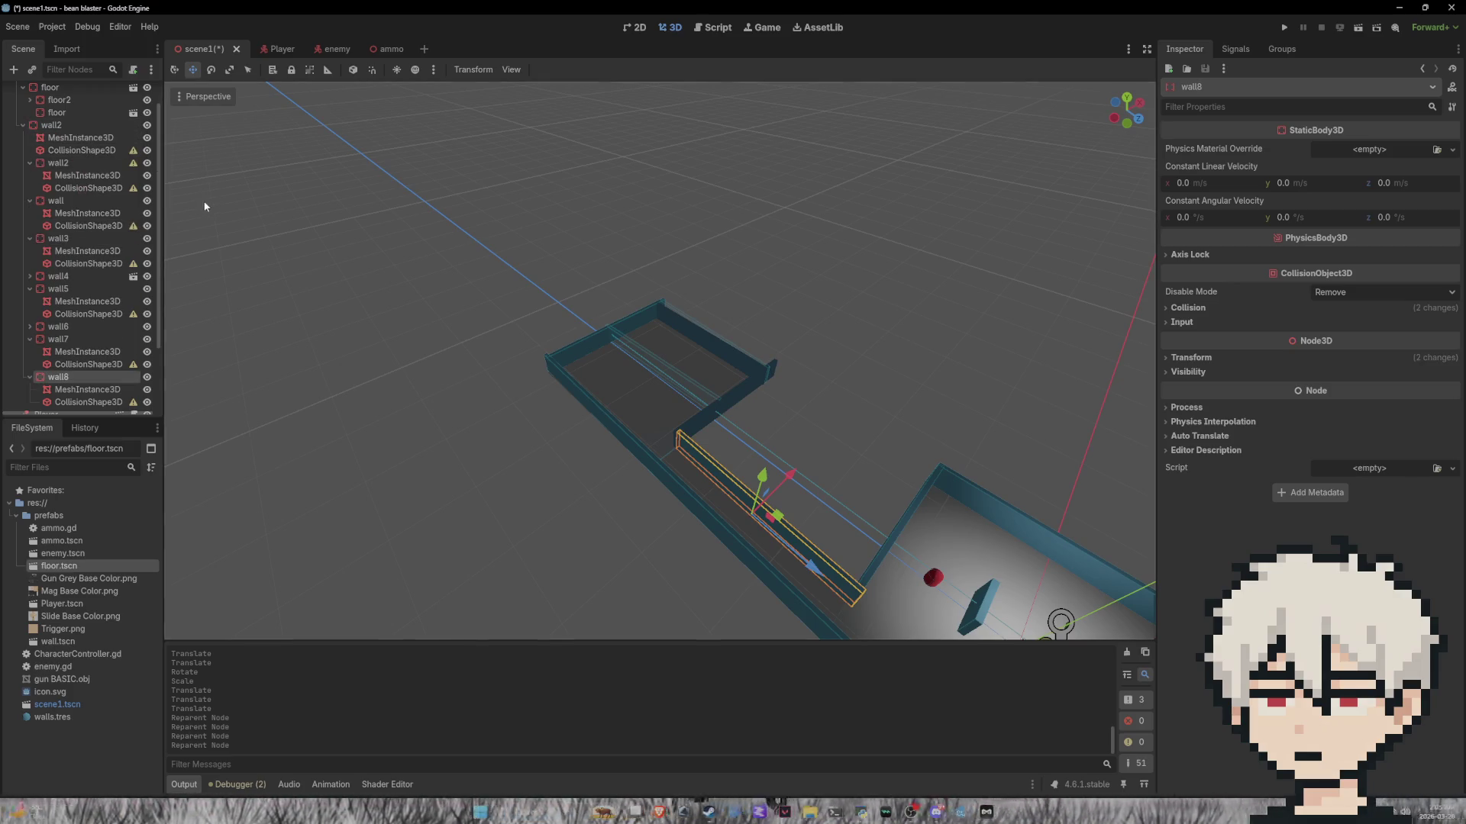
Step: Collapse the expanded wall8, wall7, wall5, wall3 and wall2 nodes, and leave floor2 collapsed
scroll(83, 220, "down", 1)
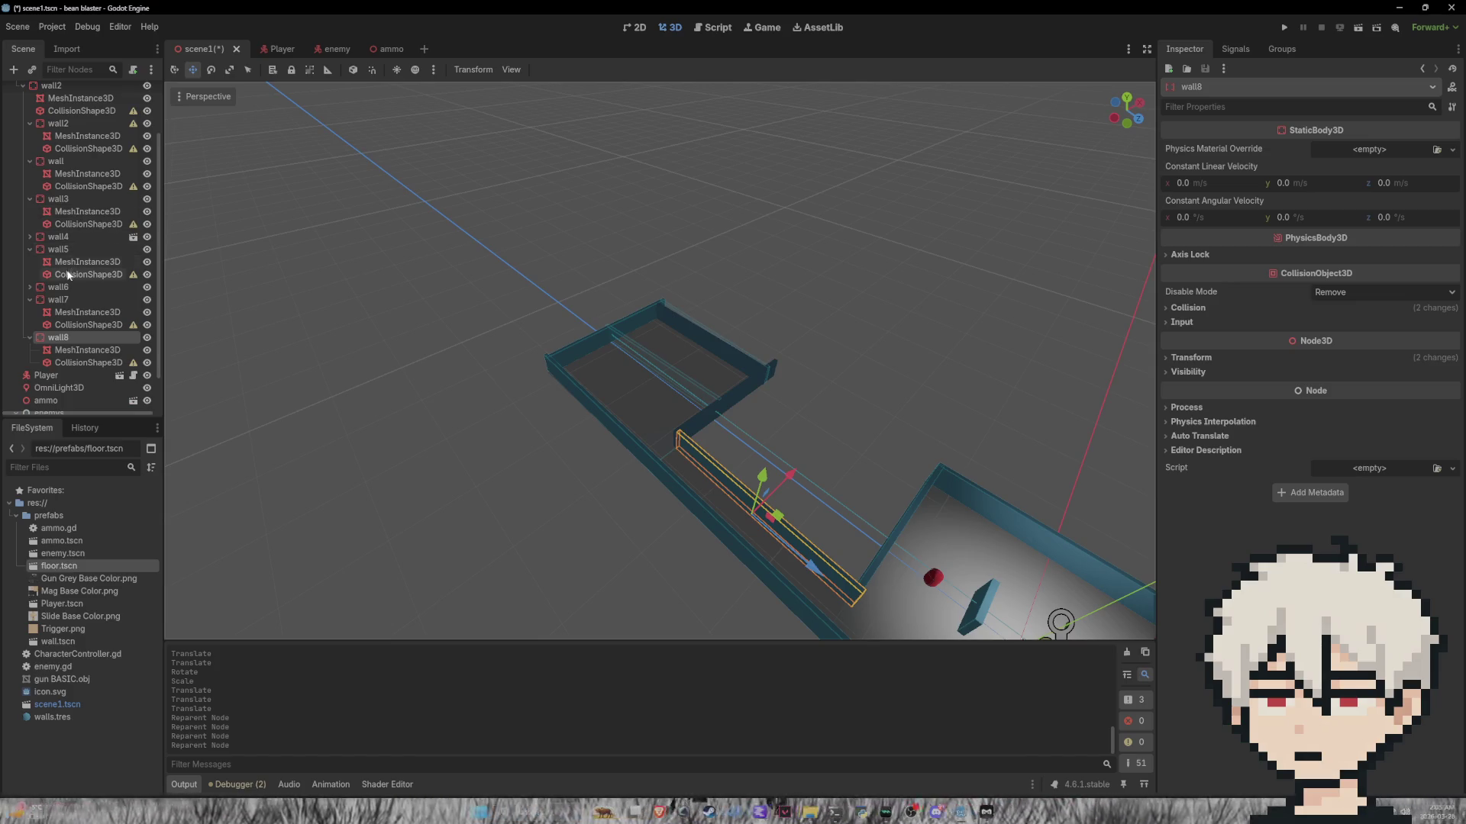
left_click(30, 338)
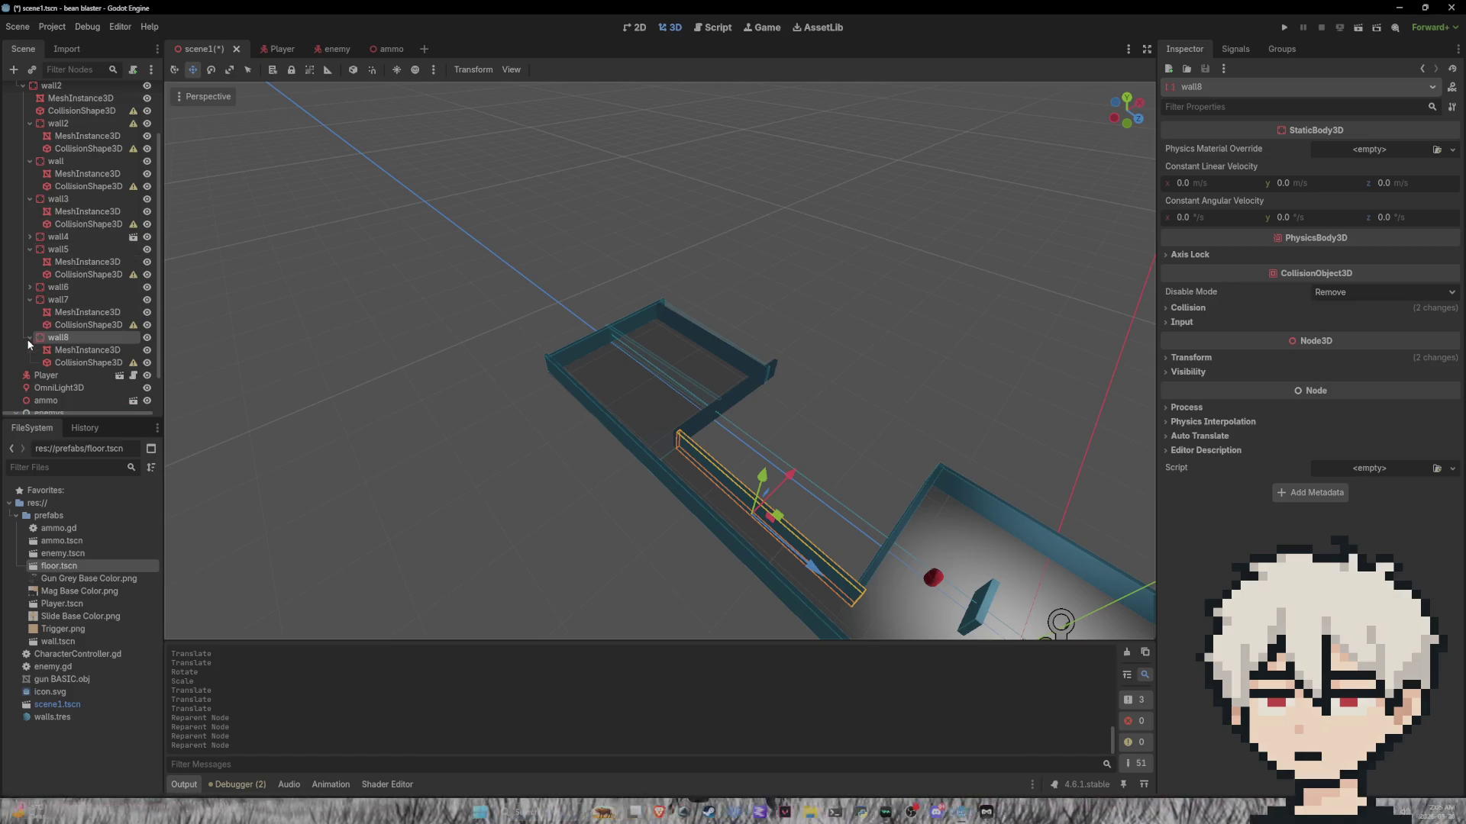
left_click(29, 298)
left_click(31, 258)
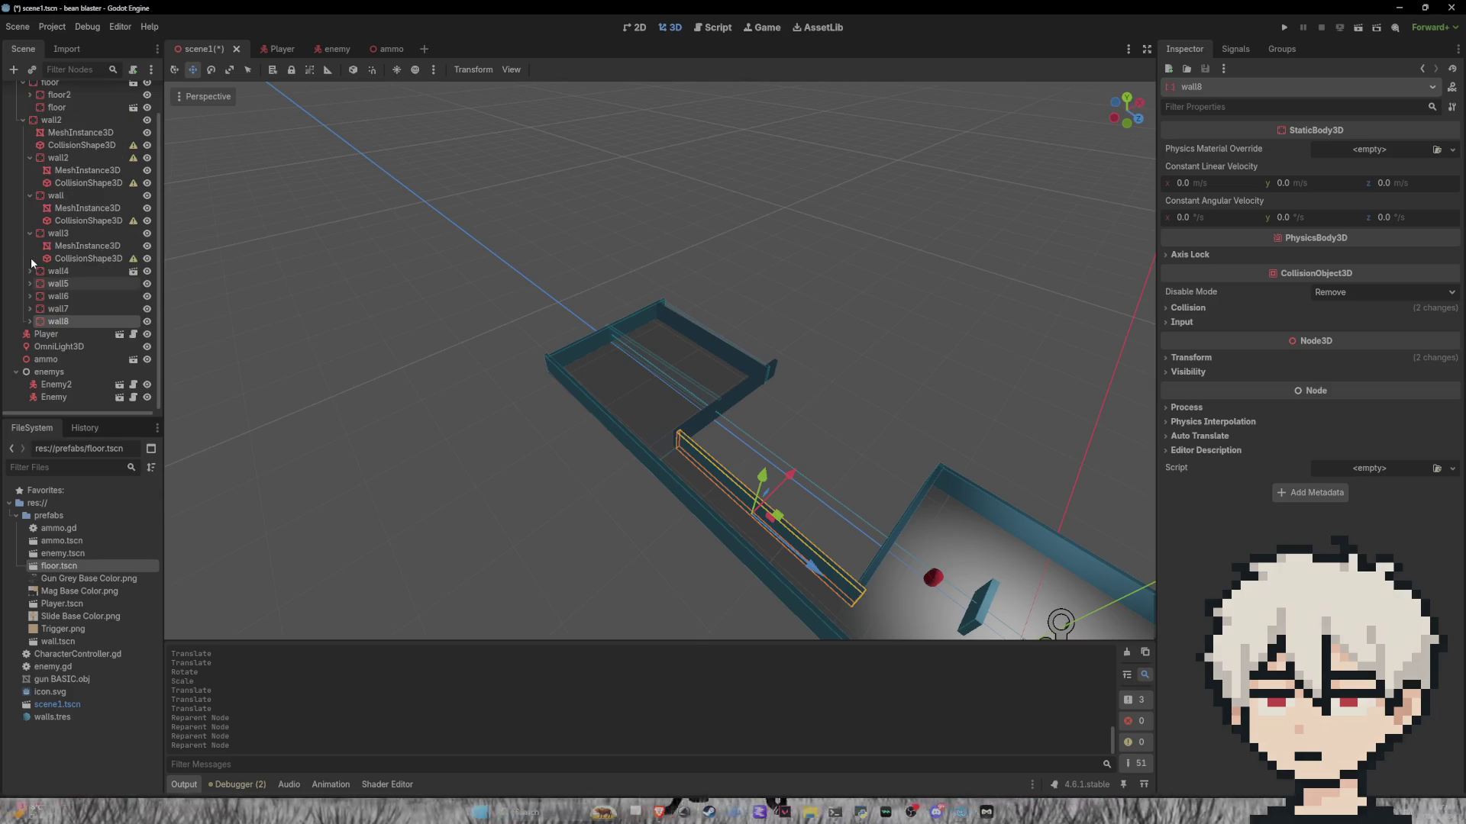
left_click(33, 234)
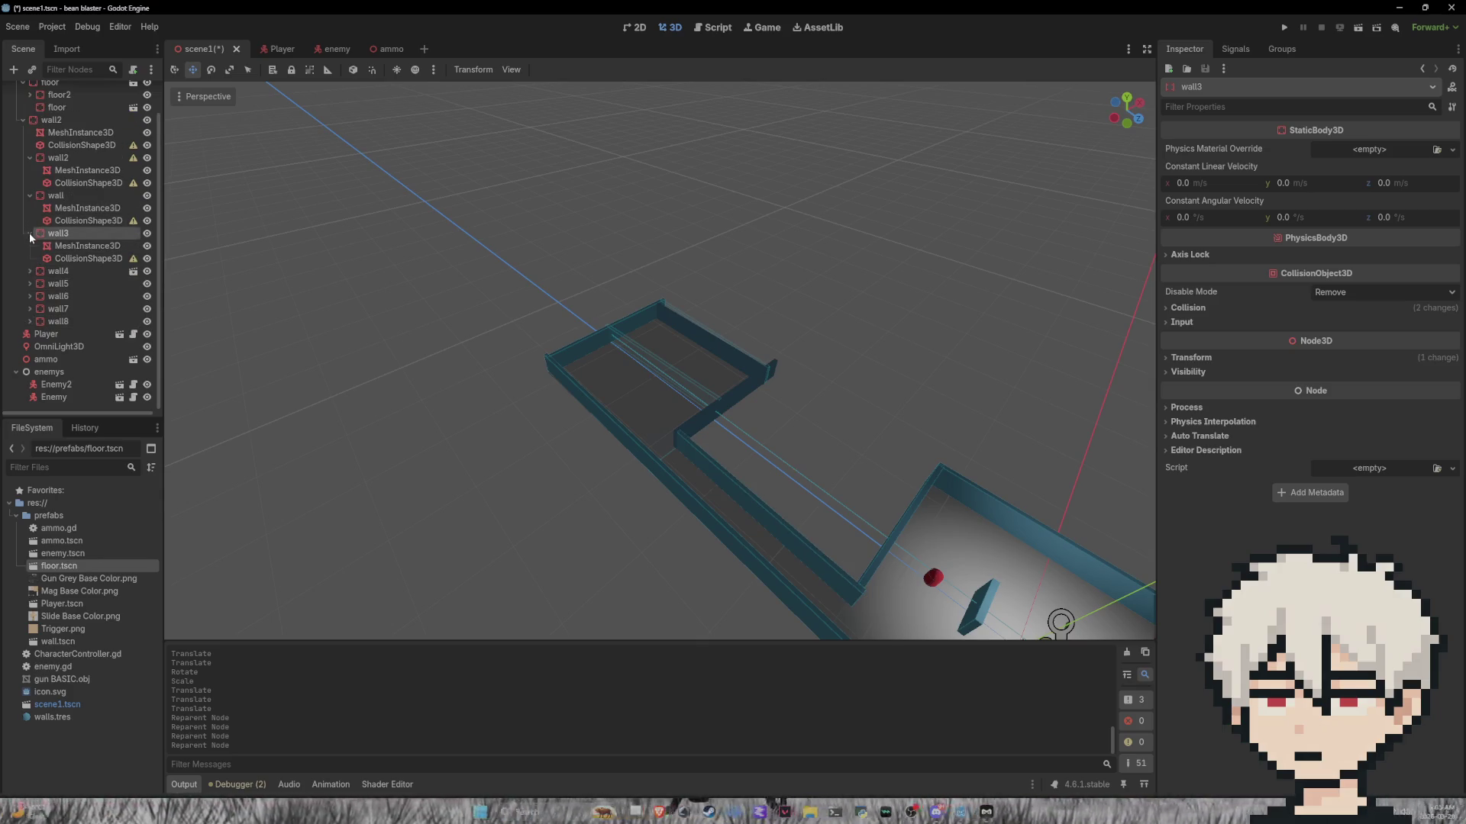
left_click(30, 233)
left_click(30, 221)
left_click(29, 193)
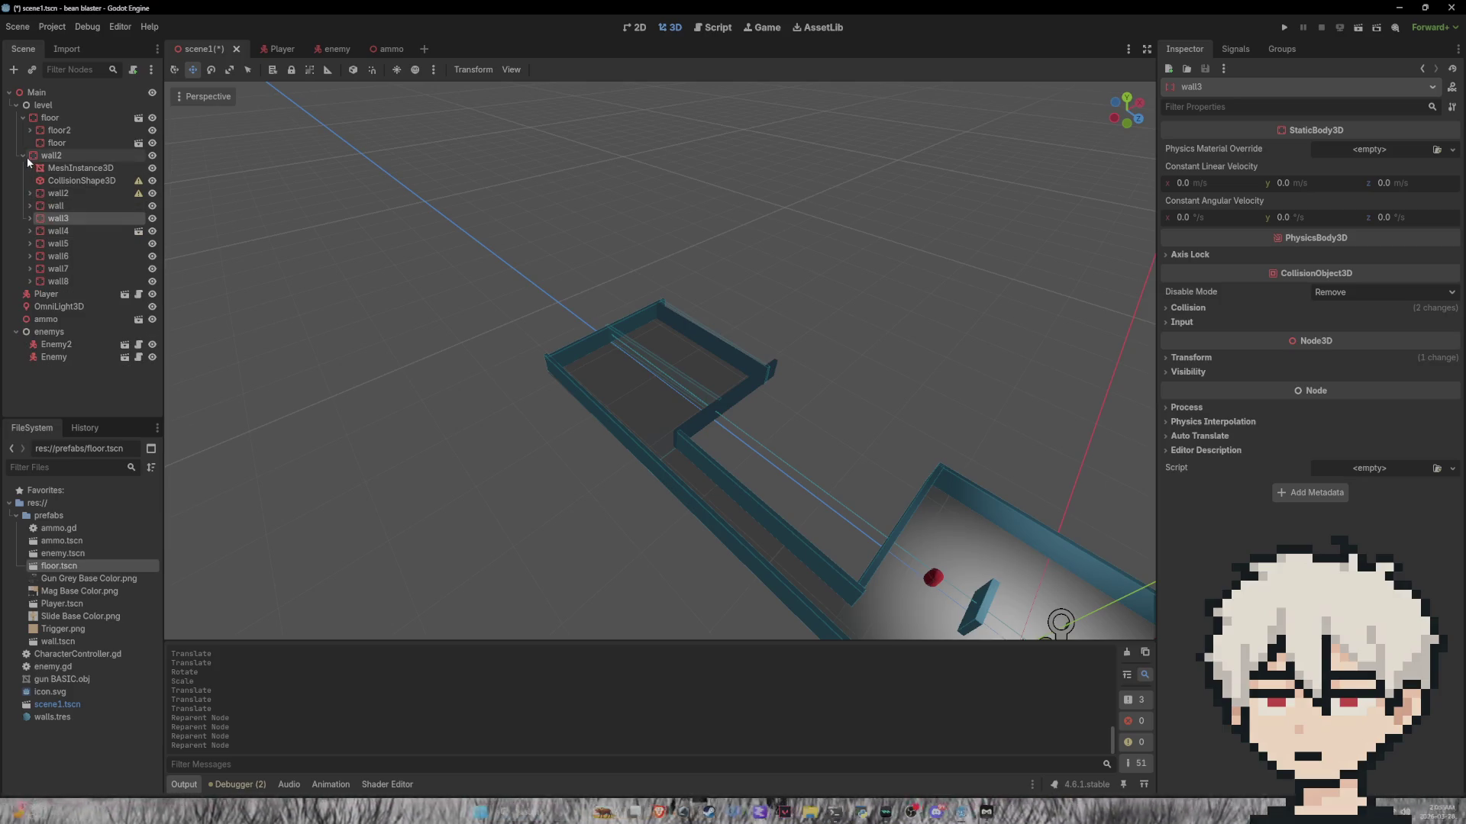
left_click(26, 157)
left_click(29, 130)
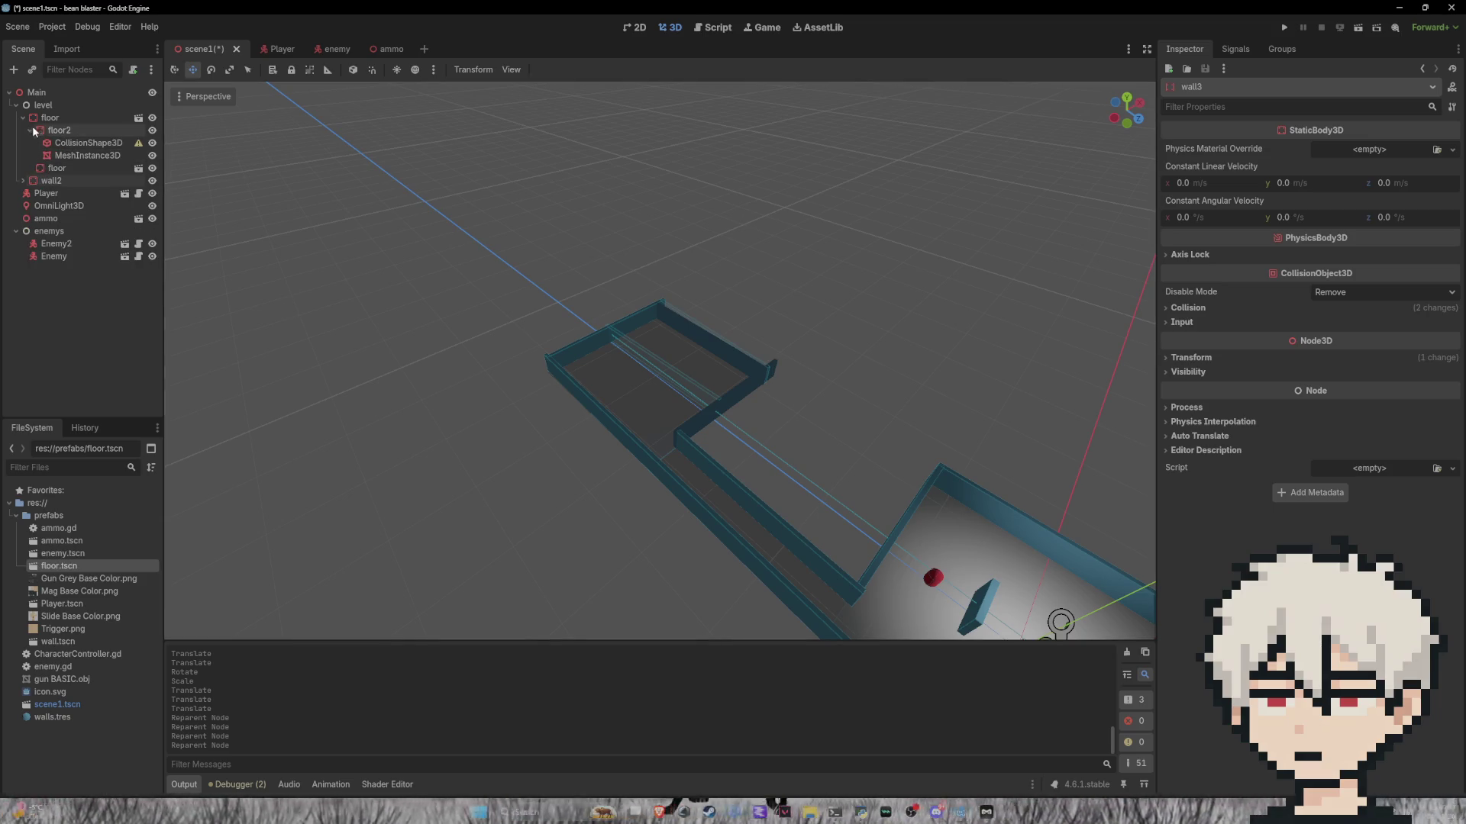
left_click(30, 130)
scroll(584, 309, "down", 5)
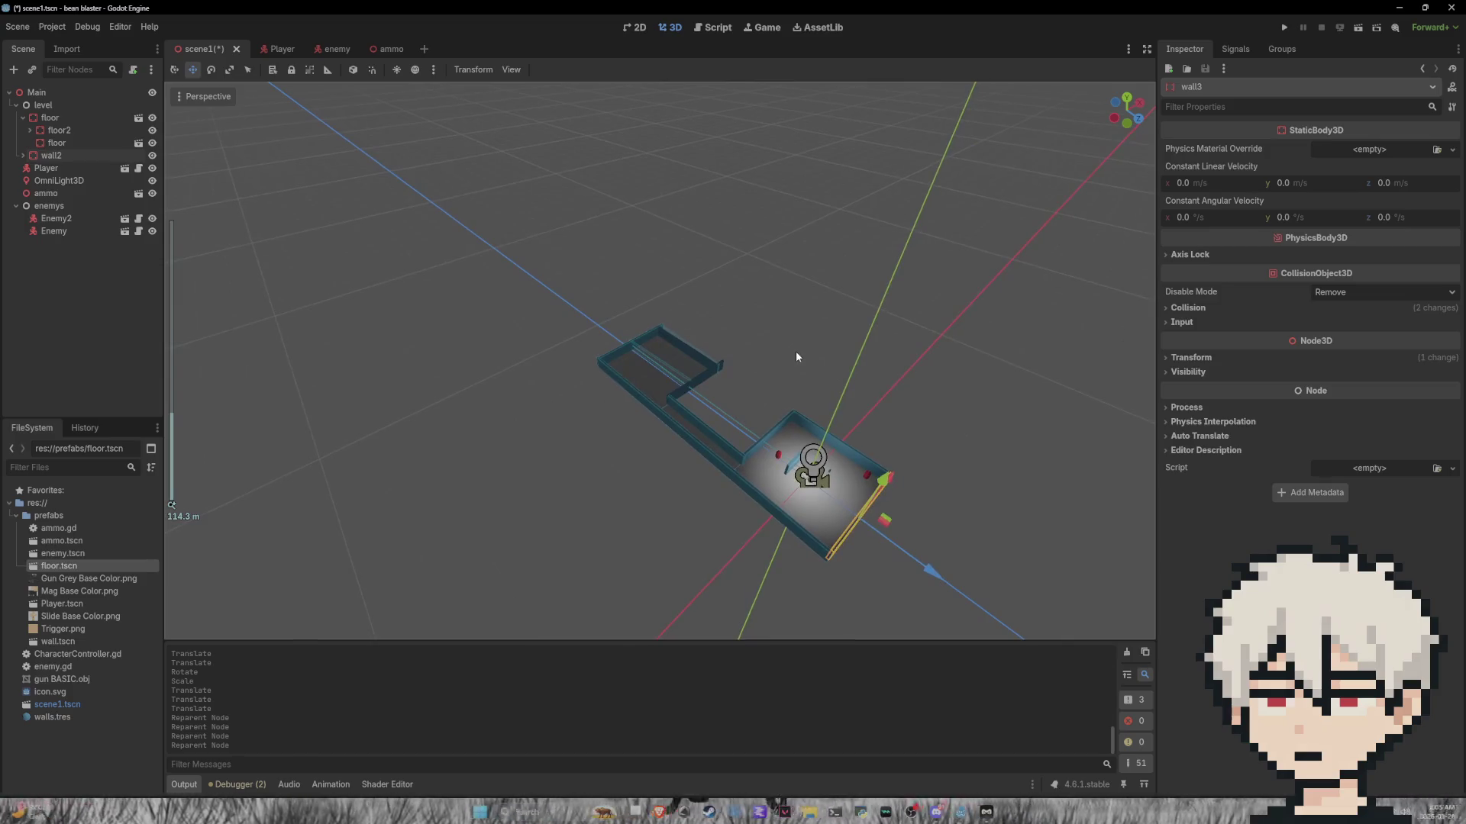
Step: Paste a copy of the omni light, then move it along Z and adjust its height
scroll(795, 351, "up", 10)
scroll(790, 356, "down", 6)
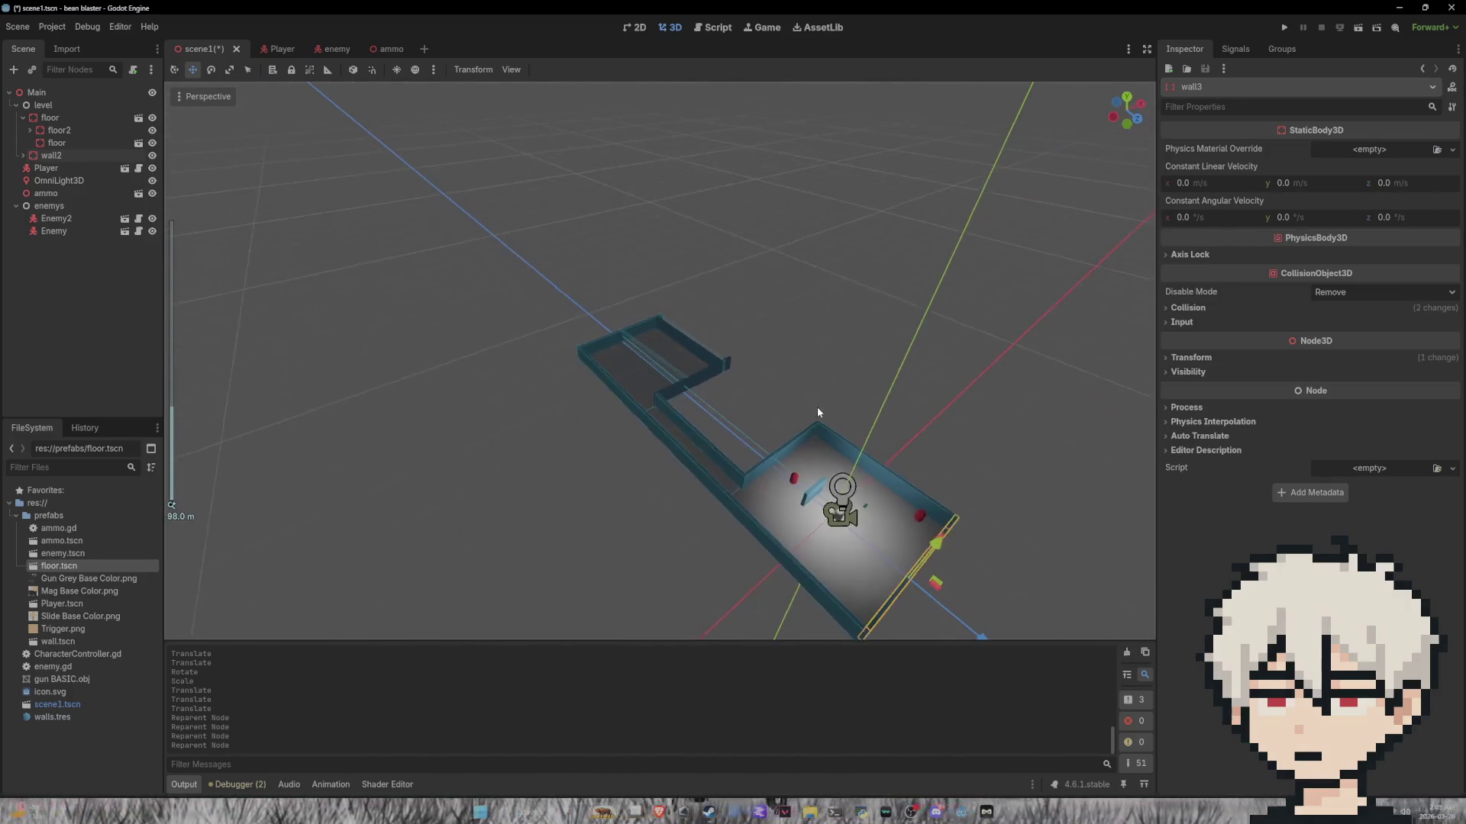
left_click(852, 489)
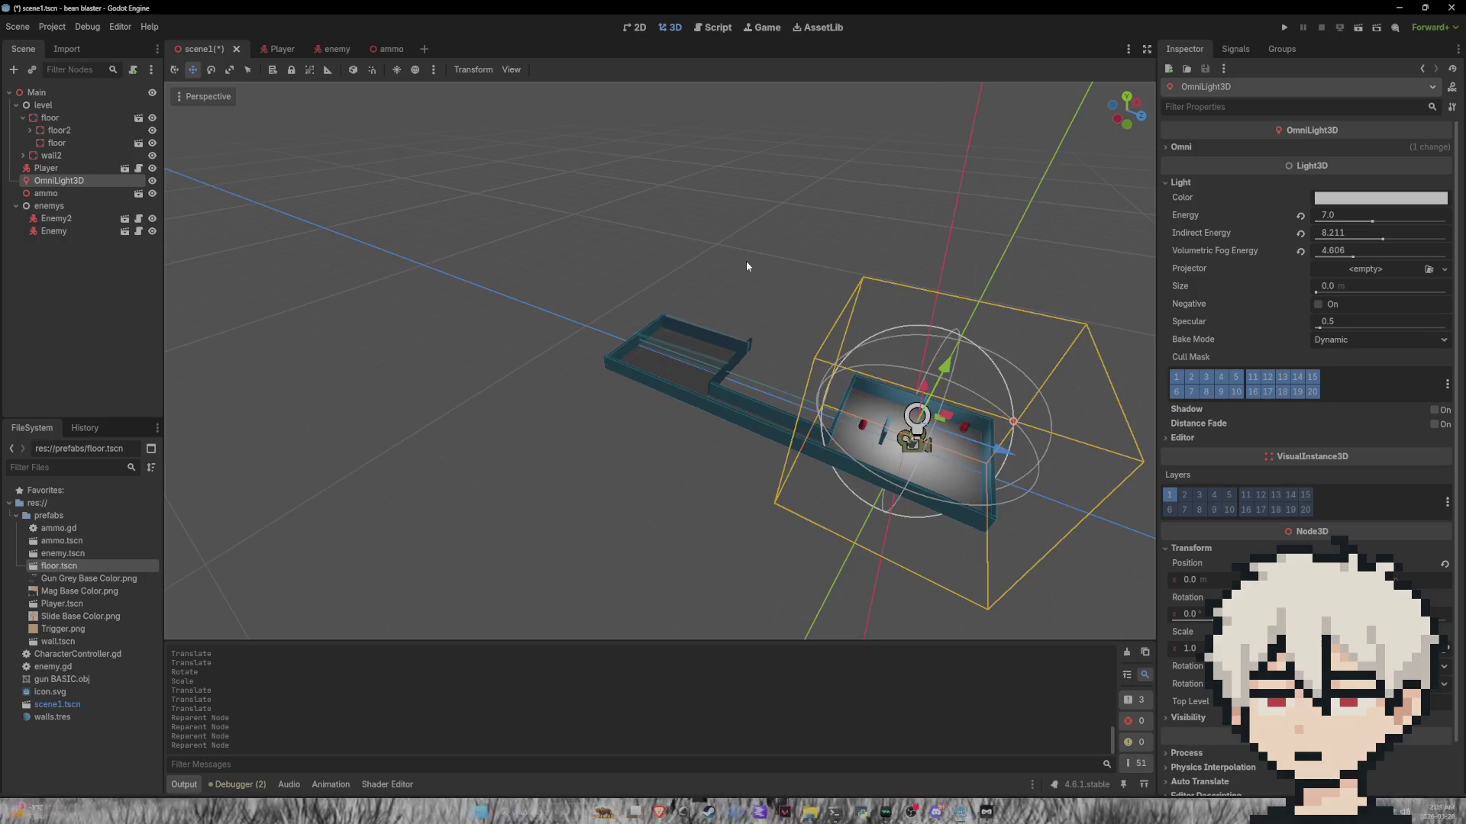
key("ctrl+v")
left_click_drag(992, 447, 719, 352)
left_click_drag(689, 258, 687, 278)
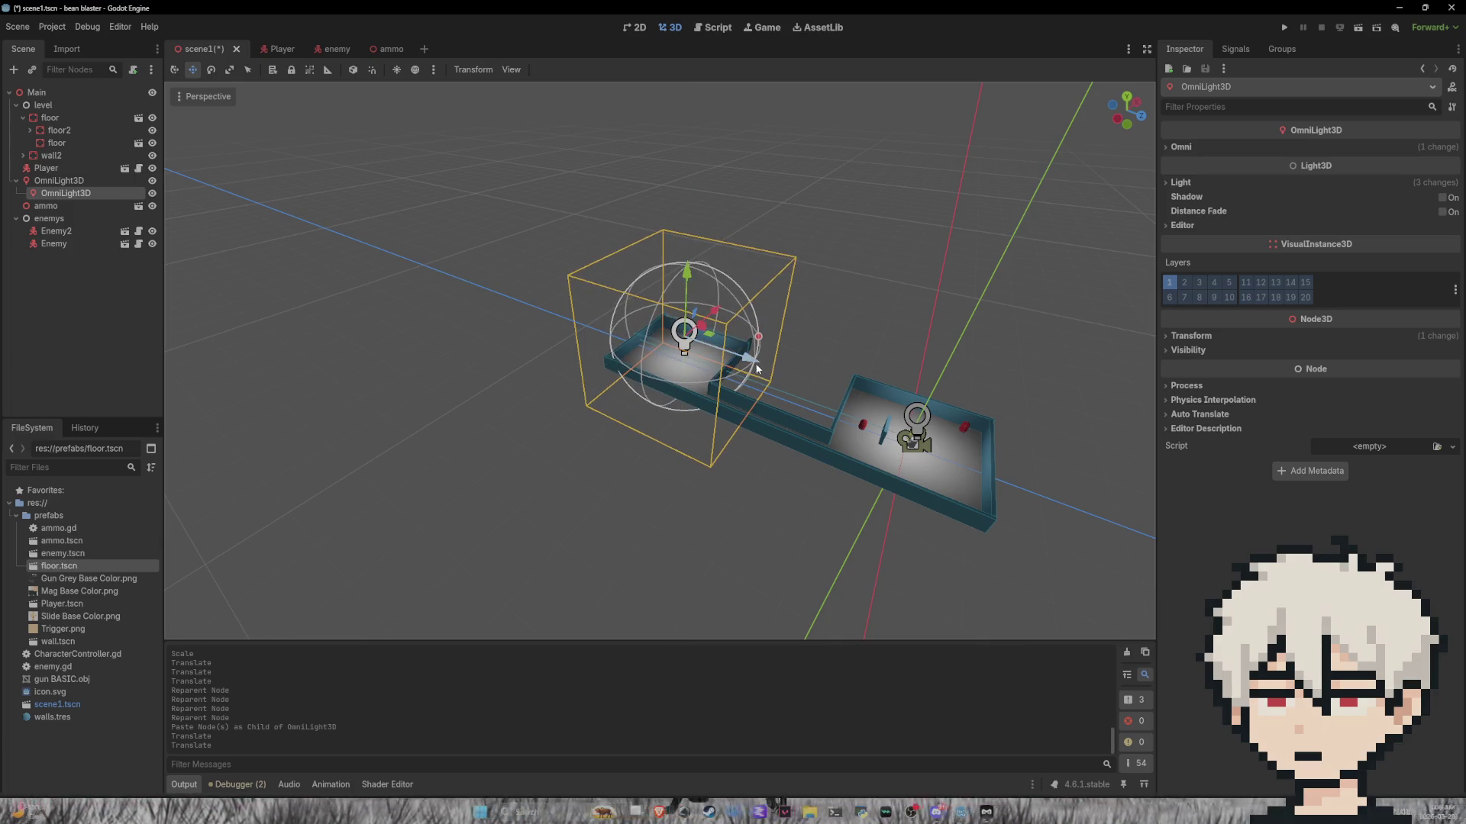
Step: Paste another light copy over the corridor and drop an enemy into the upper room
key("ctrl+v")
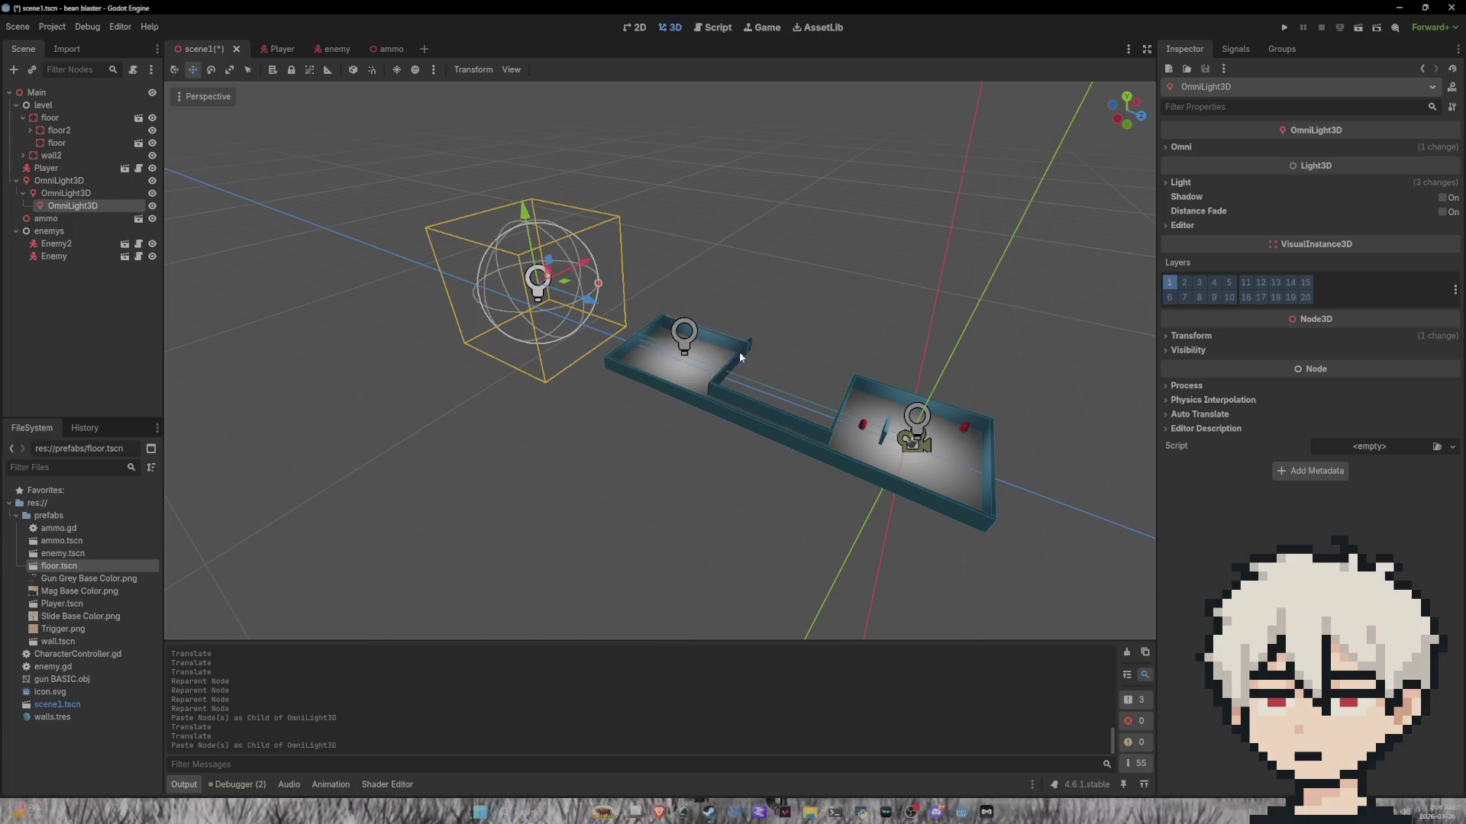
mouse_move(588, 308)
left_mouse_down()
mouse_move(745, 351)
mouse_move(814, 349)
mouse_move(791, 374)
left_mouse_up()
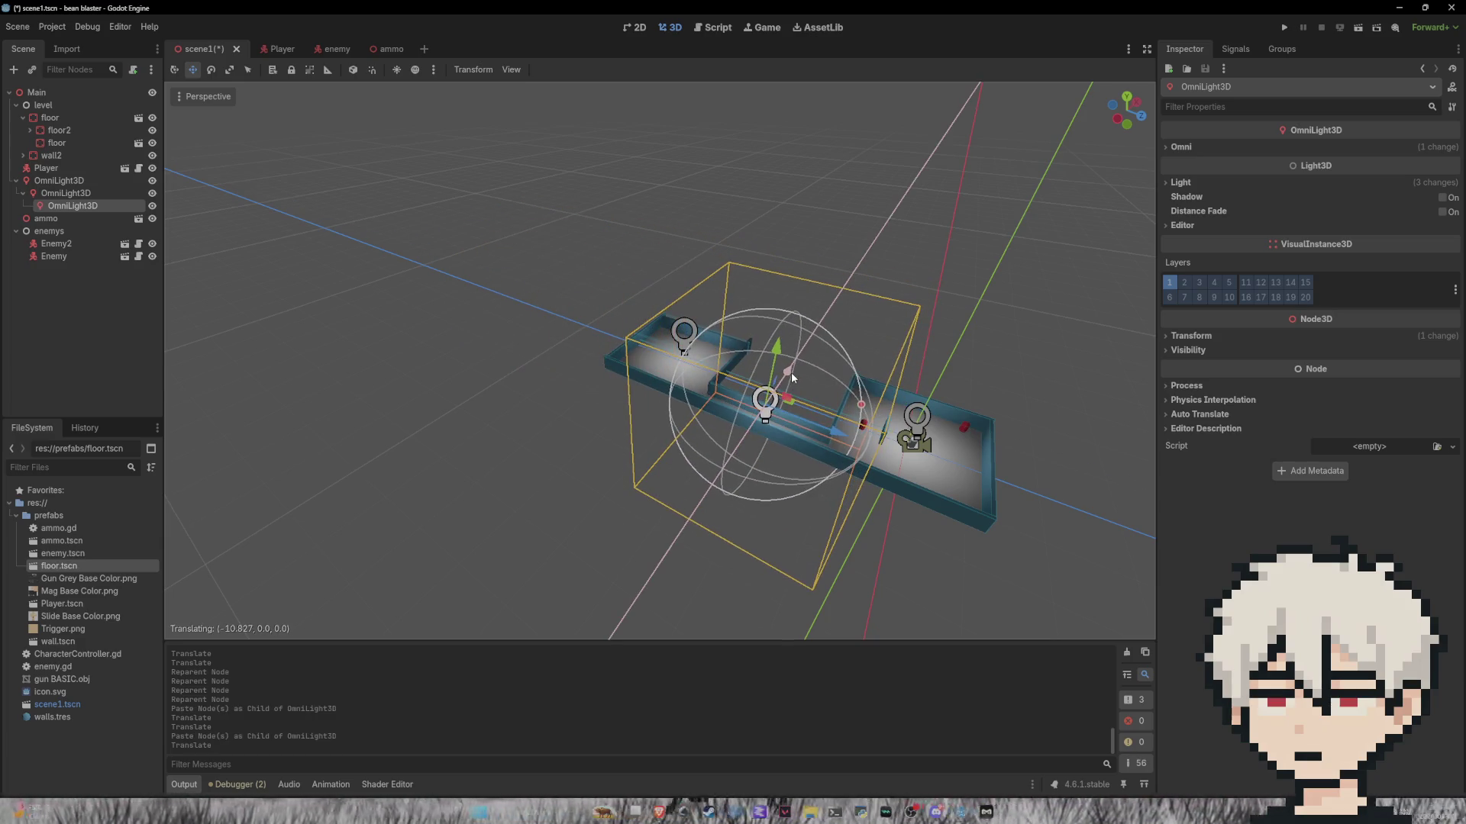
left_click(1076, 433)
mouse_move(927, 408)
left_mouse_down()
mouse_move(794, 426)
mouse_move(835, 481)
mouse_move(661, 405)
left_mouse_up()
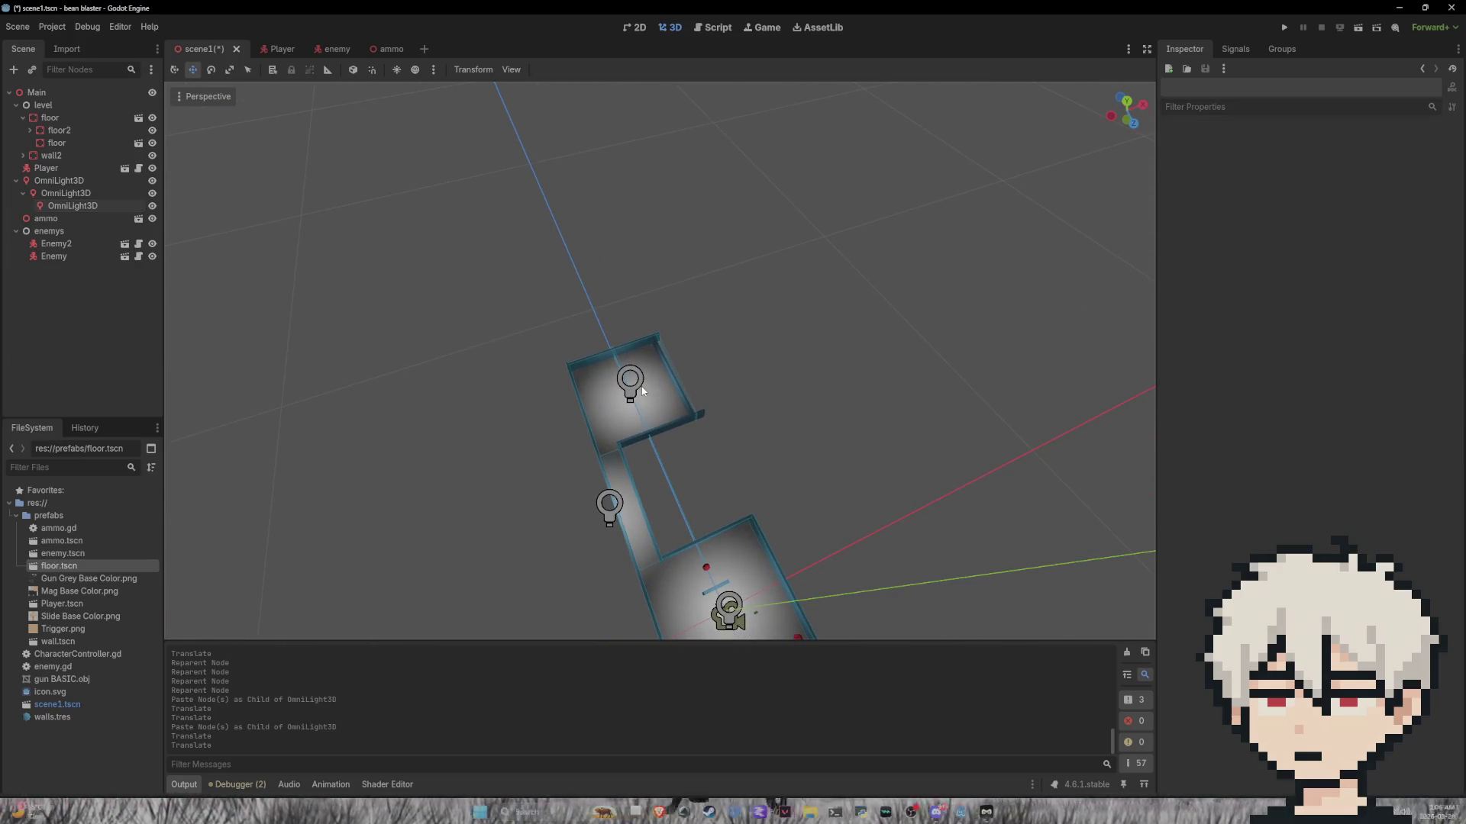
scroll(827, 416, "down", 2)
mouse_move(827, 416)
left_mouse_down()
mouse_move(808, 350)
mouse_move(771, 318)
mouse_move(700, 497)
mouse_move(806, 549)
left_mouse_up()
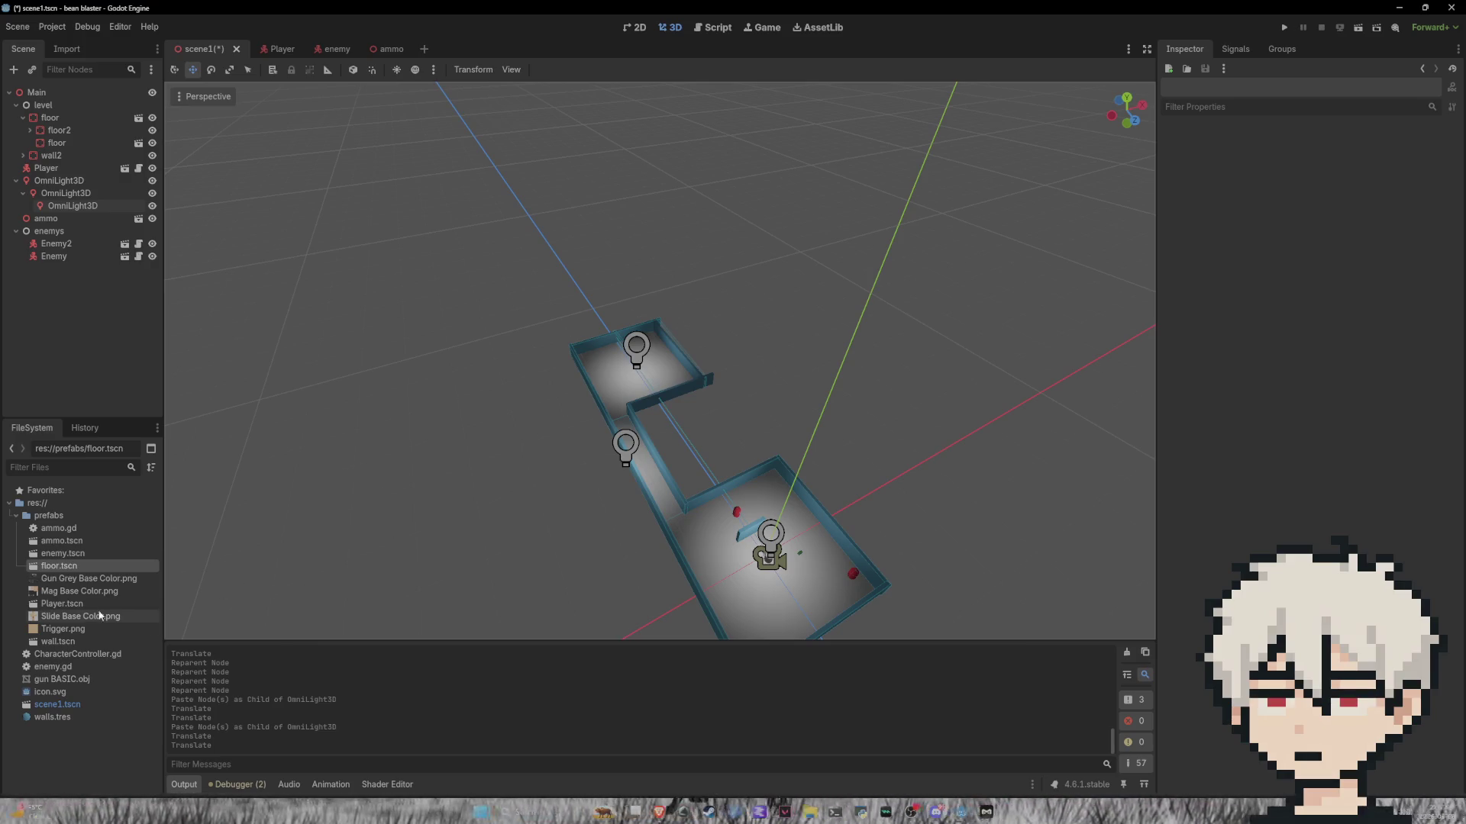
mouse_move(61, 553)
left_mouse_down()
mouse_move(107, 561)
mouse_move(617, 429)
mouse_move(630, 373)
mouse_move(600, 365)
left_mouse_up()
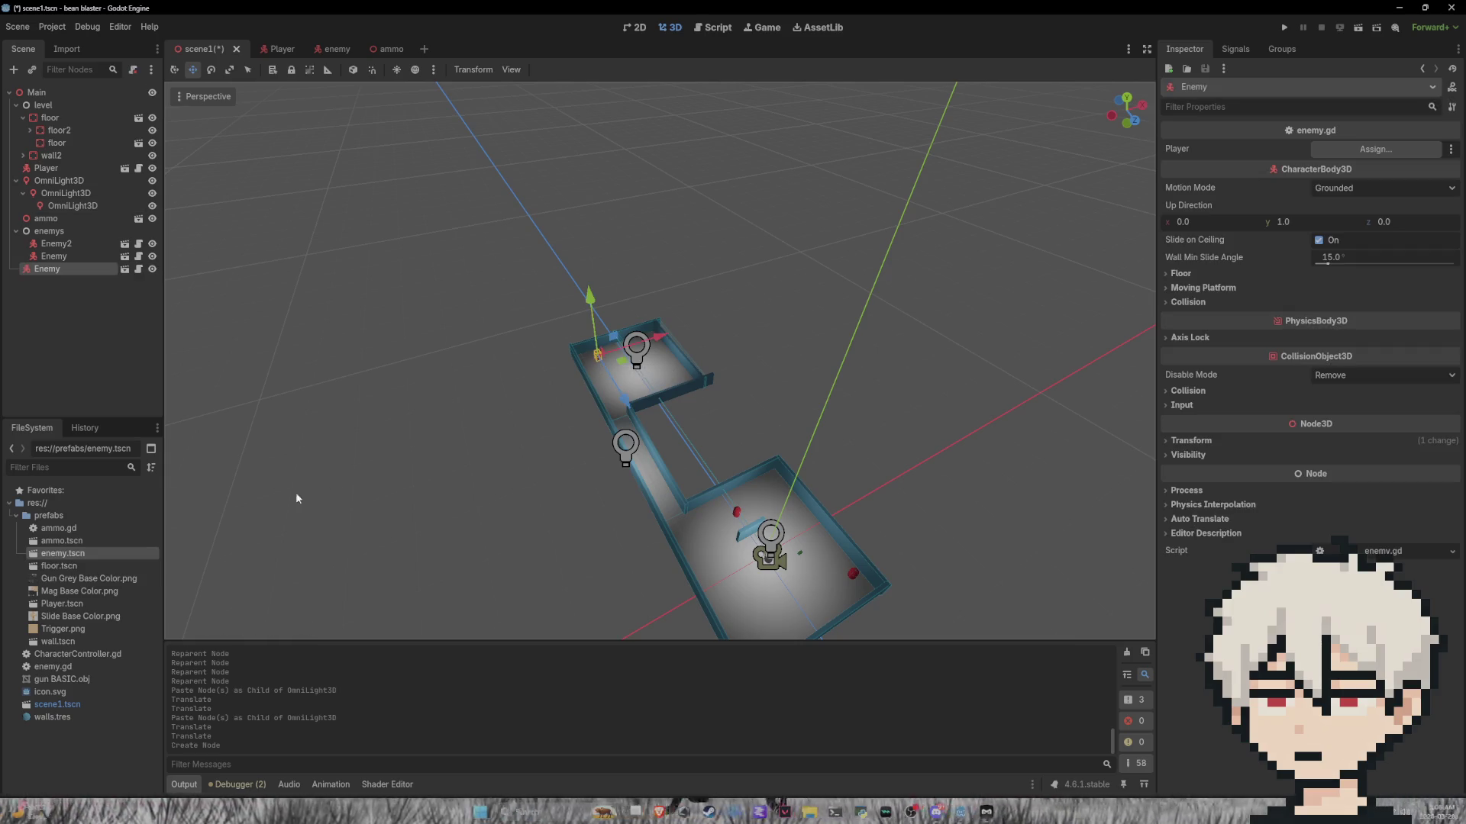
Step: Drop five more enemy.tscn instances onto the far room's floor and run the project
mouse_move(105, 556)
left_mouse_down()
mouse_move(504, 439)
mouse_move(665, 364)
left_mouse_up()
mouse_move(65, 555)
left_mouse_down()
mouse_move(458, 563)
mouse_move(648, 448)
left_mouse_up()
mouse_move(105, 555)
left_mouse_down()
mouse_move(381, 488)
mouse_move(651, 336)
left_mouse_up()
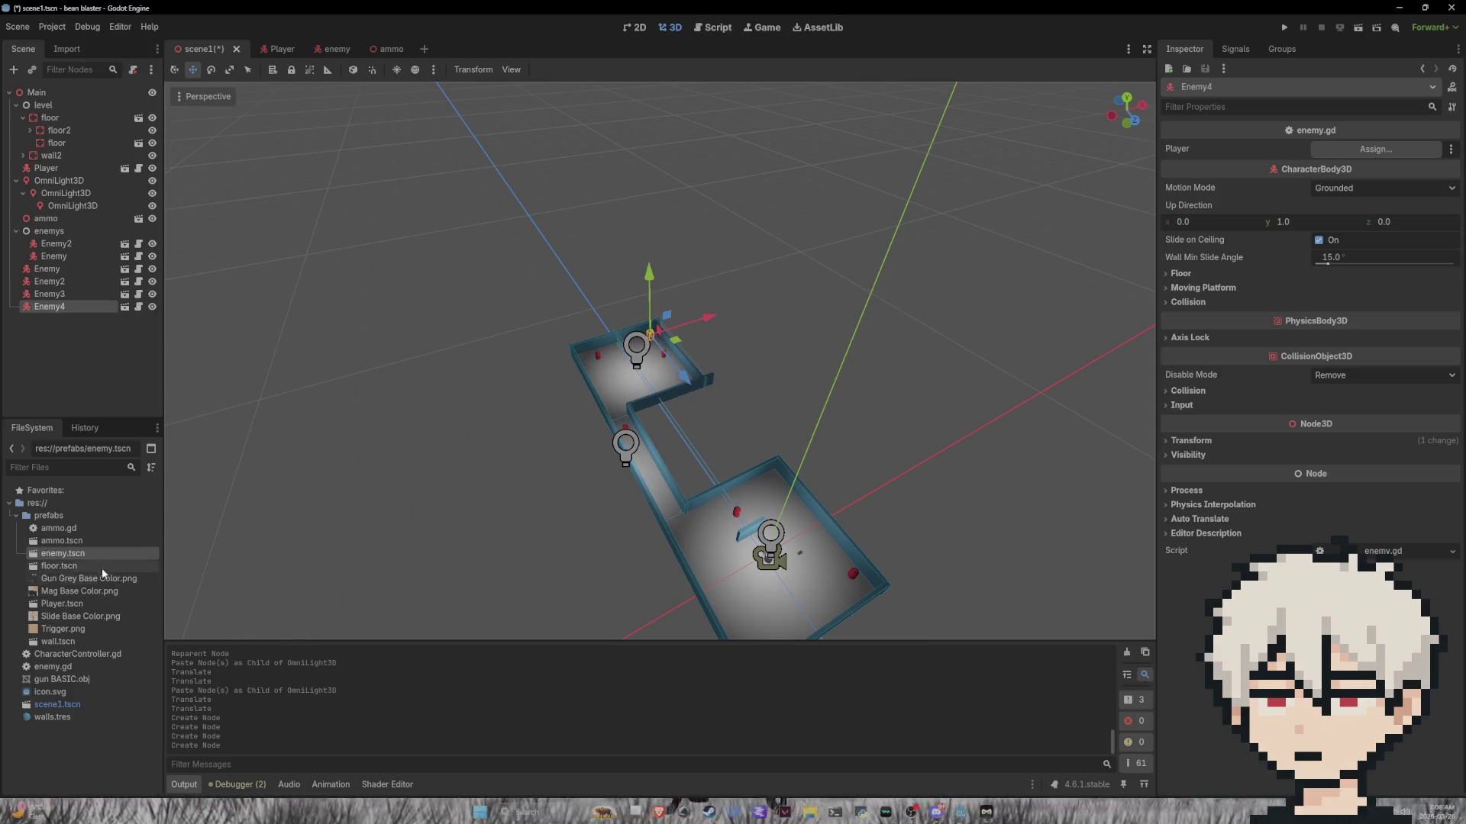
mouse_move(79, 557)
left_mouse_down()
mouse_move(591, 425)
mouse_move(614, 378)
left_mouse_up()
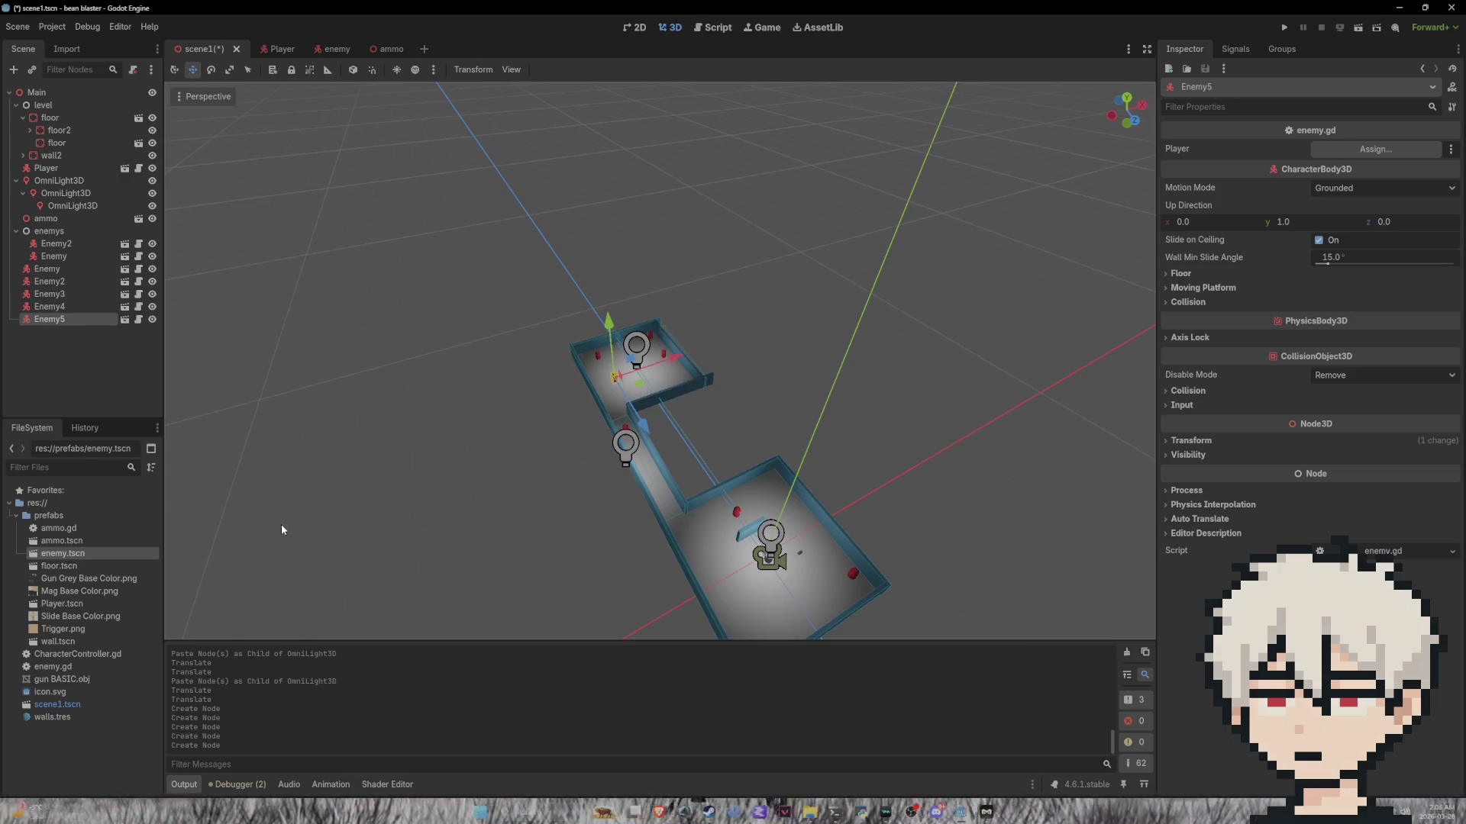
mouse_move(76, 563)
left_mouse_down()
mouse_move(596, 465)
mouse_move(665, 387)
left_mouse_up()
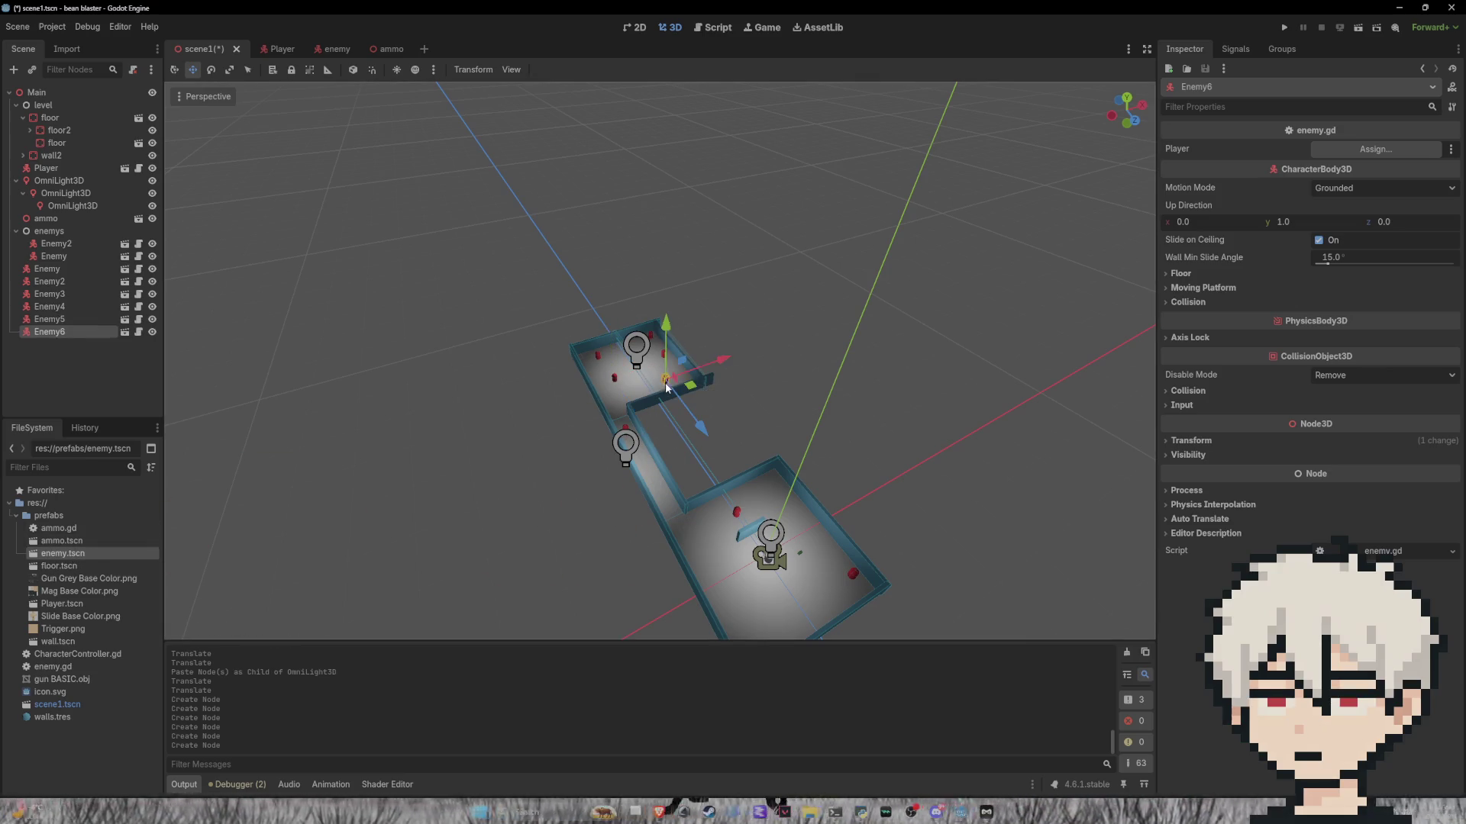
left_click(1284, 27)
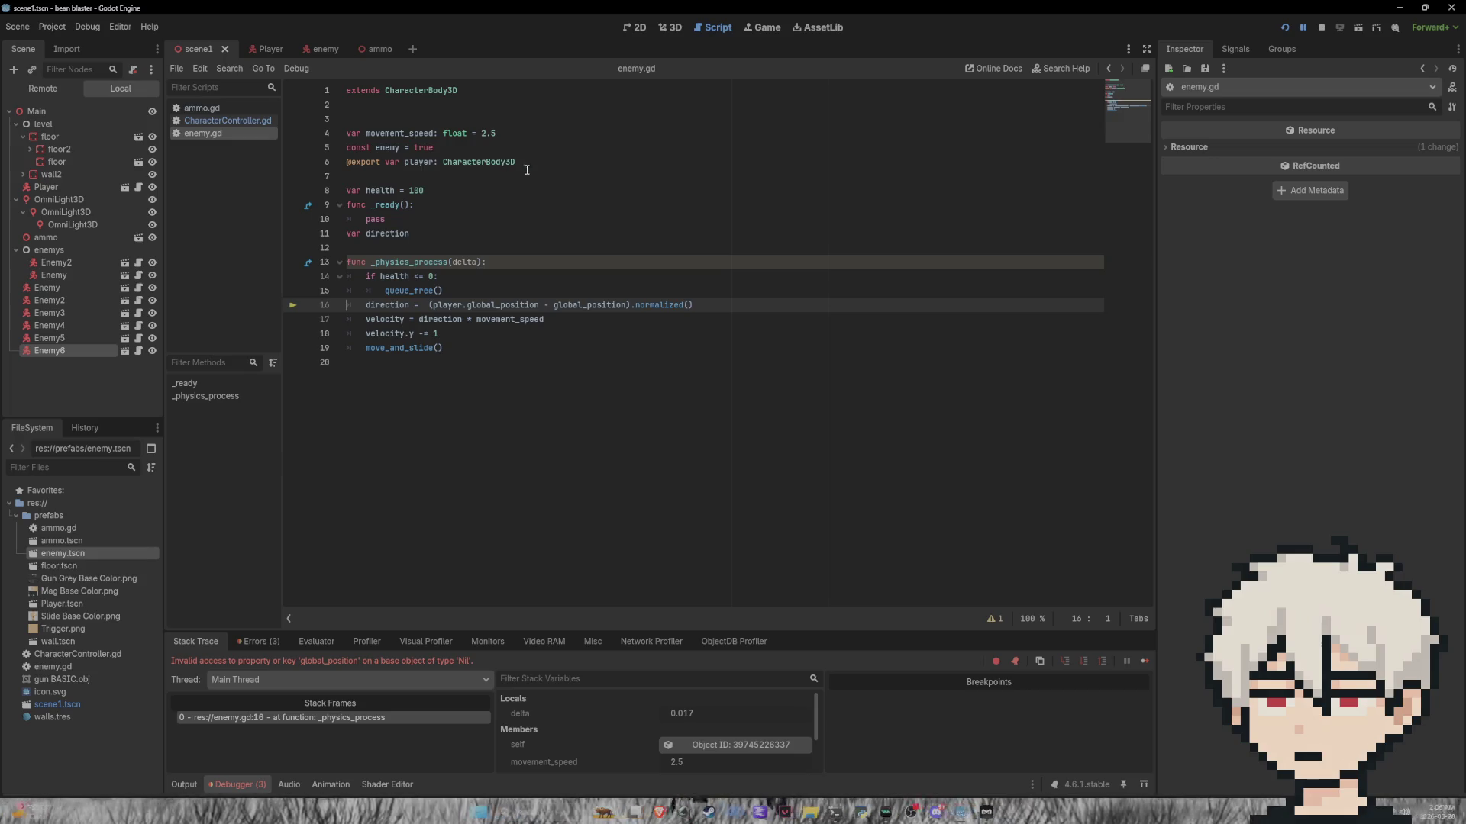
Step: Replace the exported player declaration on line 6 of enemy.gd with a plain 'var player'
left_click_drag(518, 165, 347, 162)
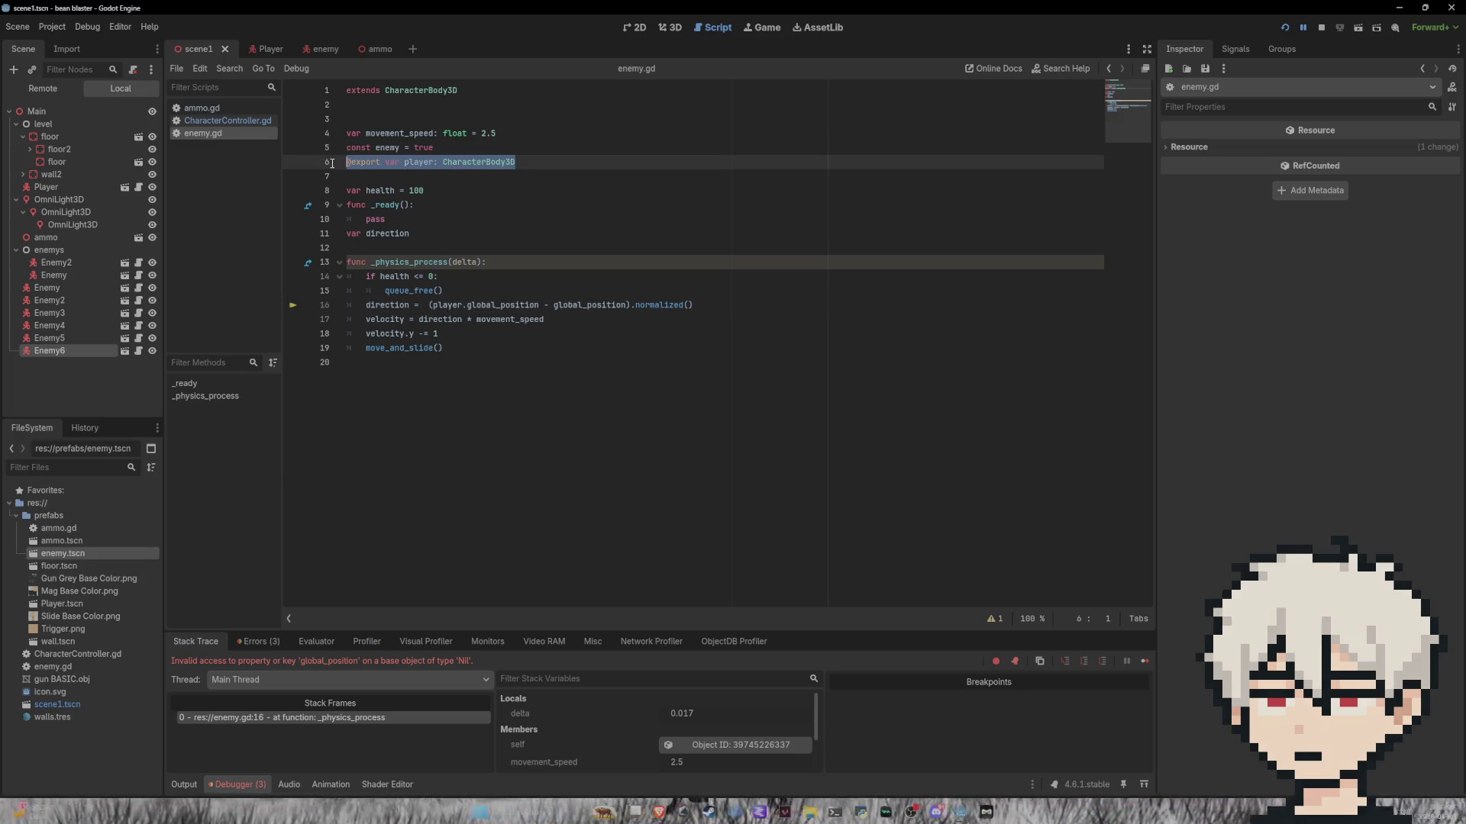
type("var player =")
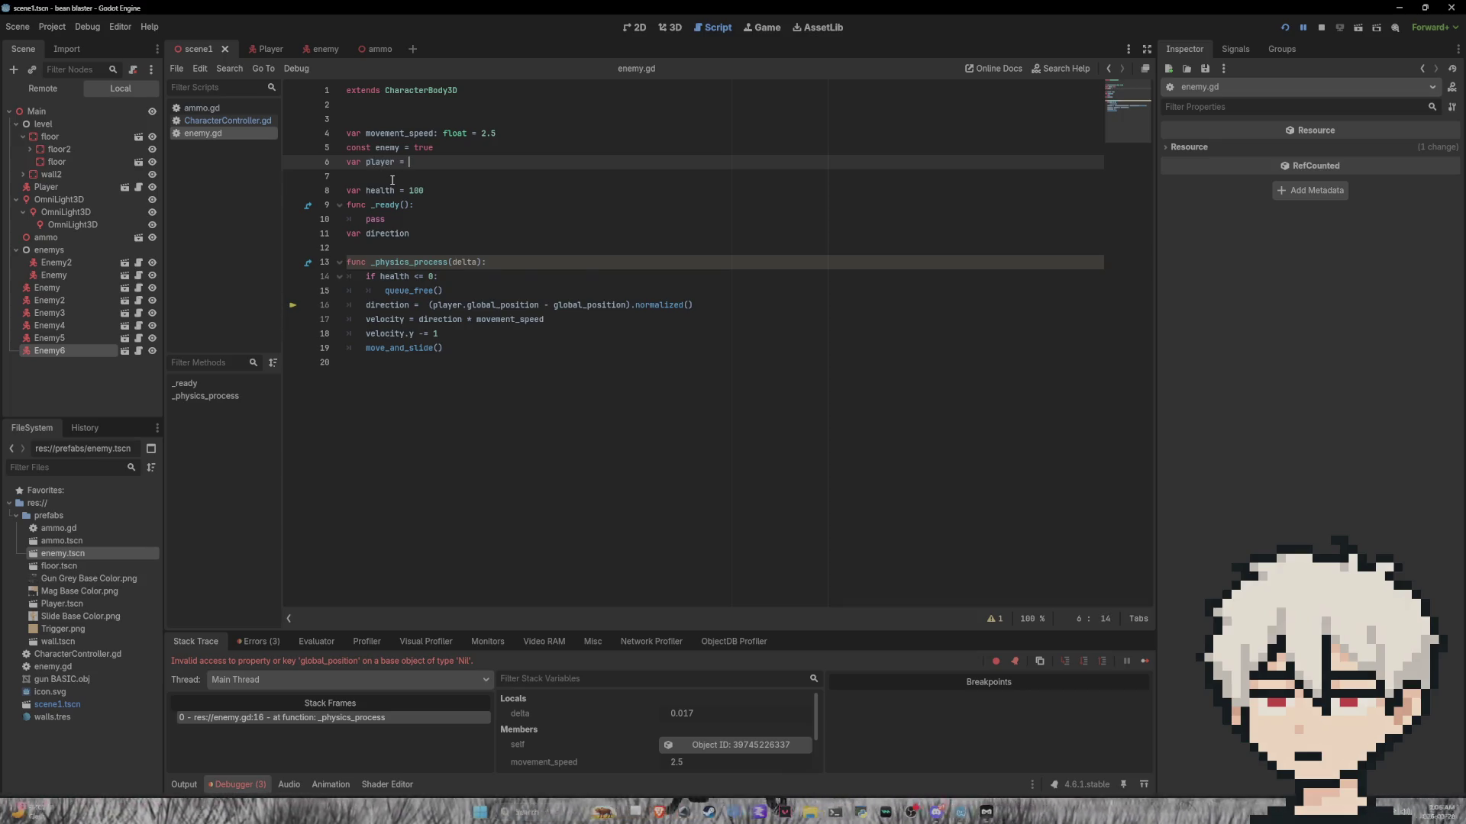
key("BackSpace")
key("BackSpace")
key("BackSpace")
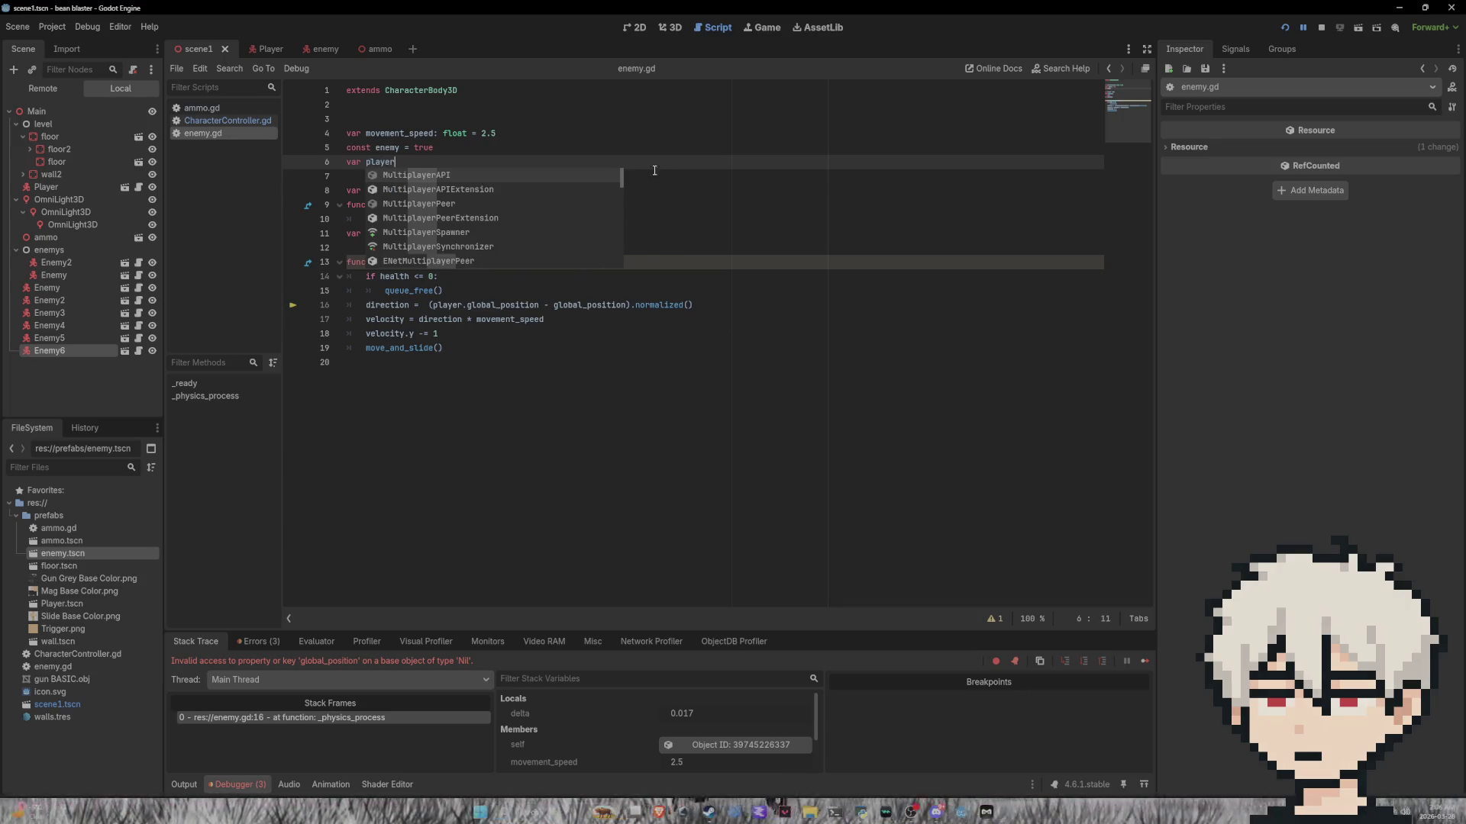
left_click(654, 171)
Step: In _ready(), replace pass with player = get_node("/root/Main/Player")
left_click(385, 219)
type("player")
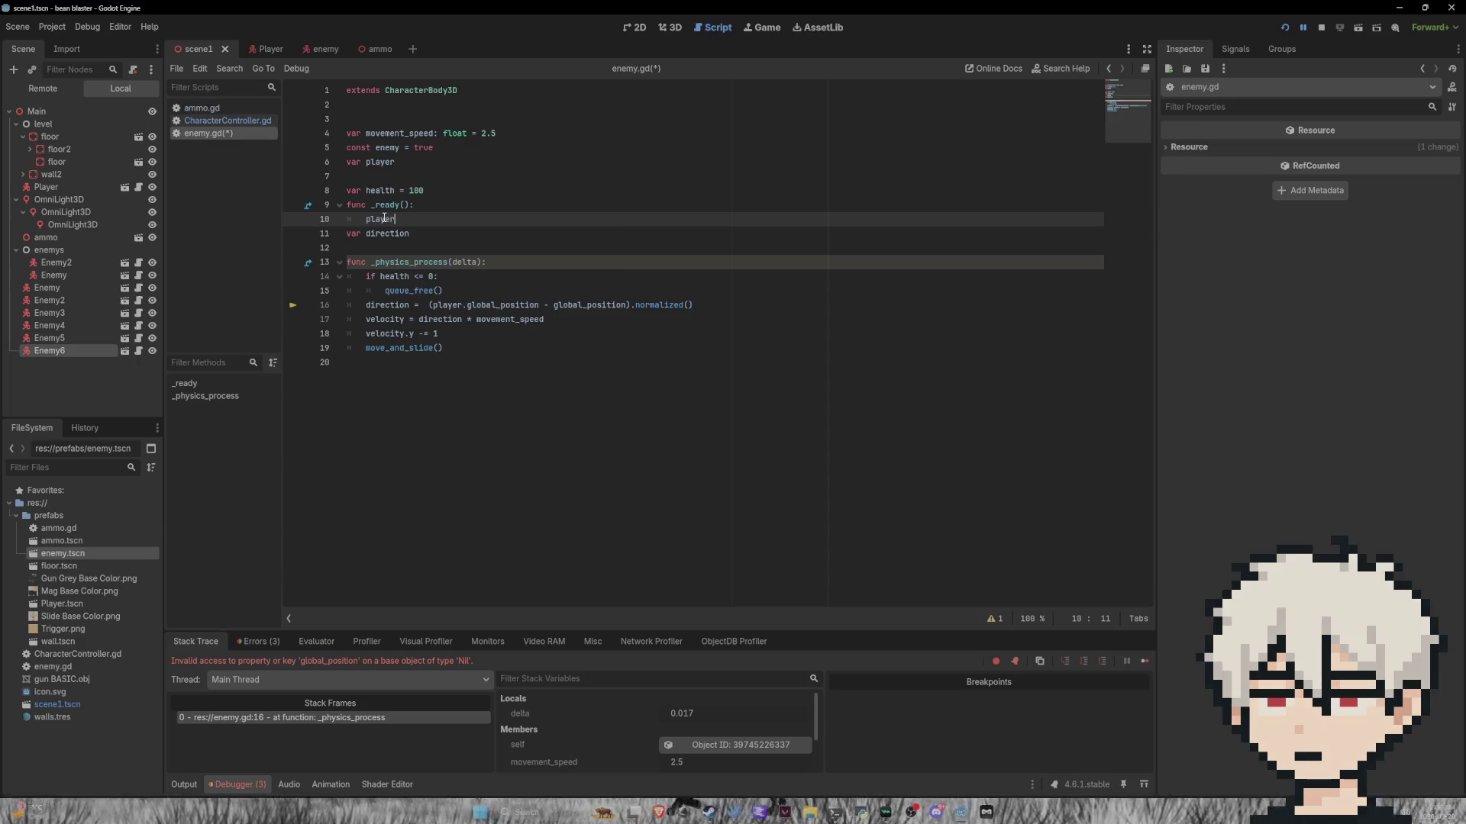
type("= ")
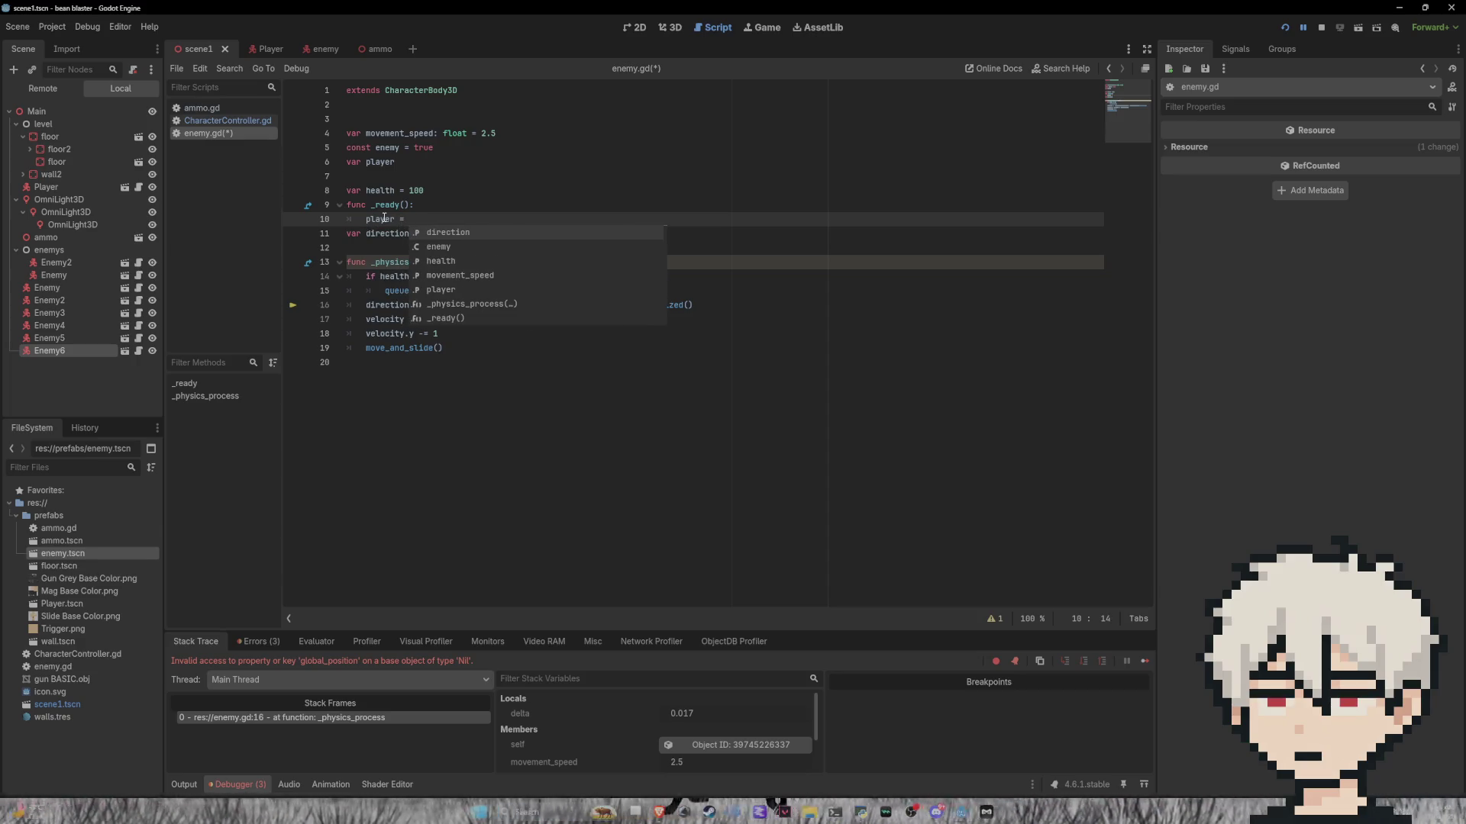
type("get_node")
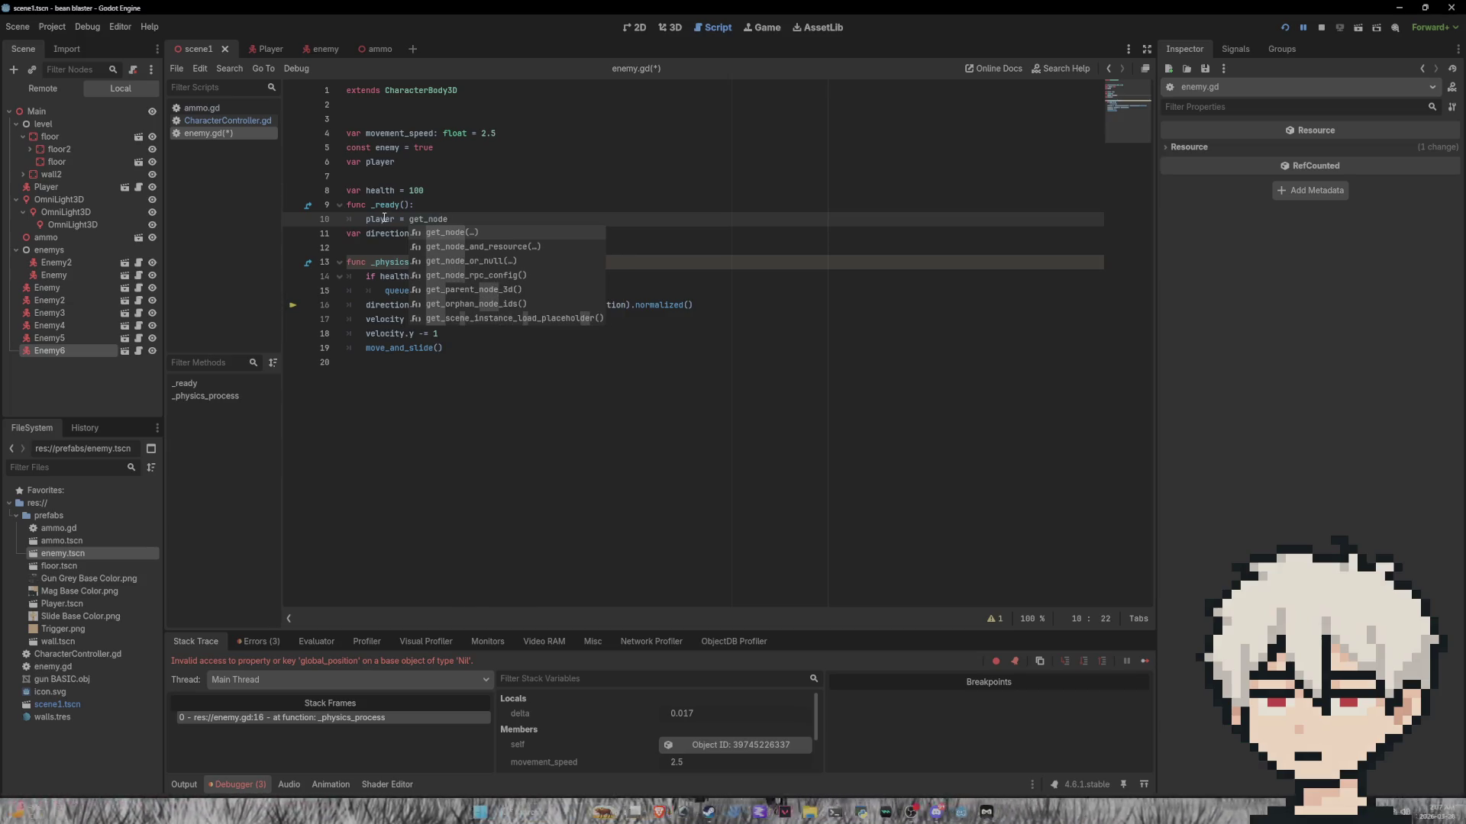
type("(/roo")
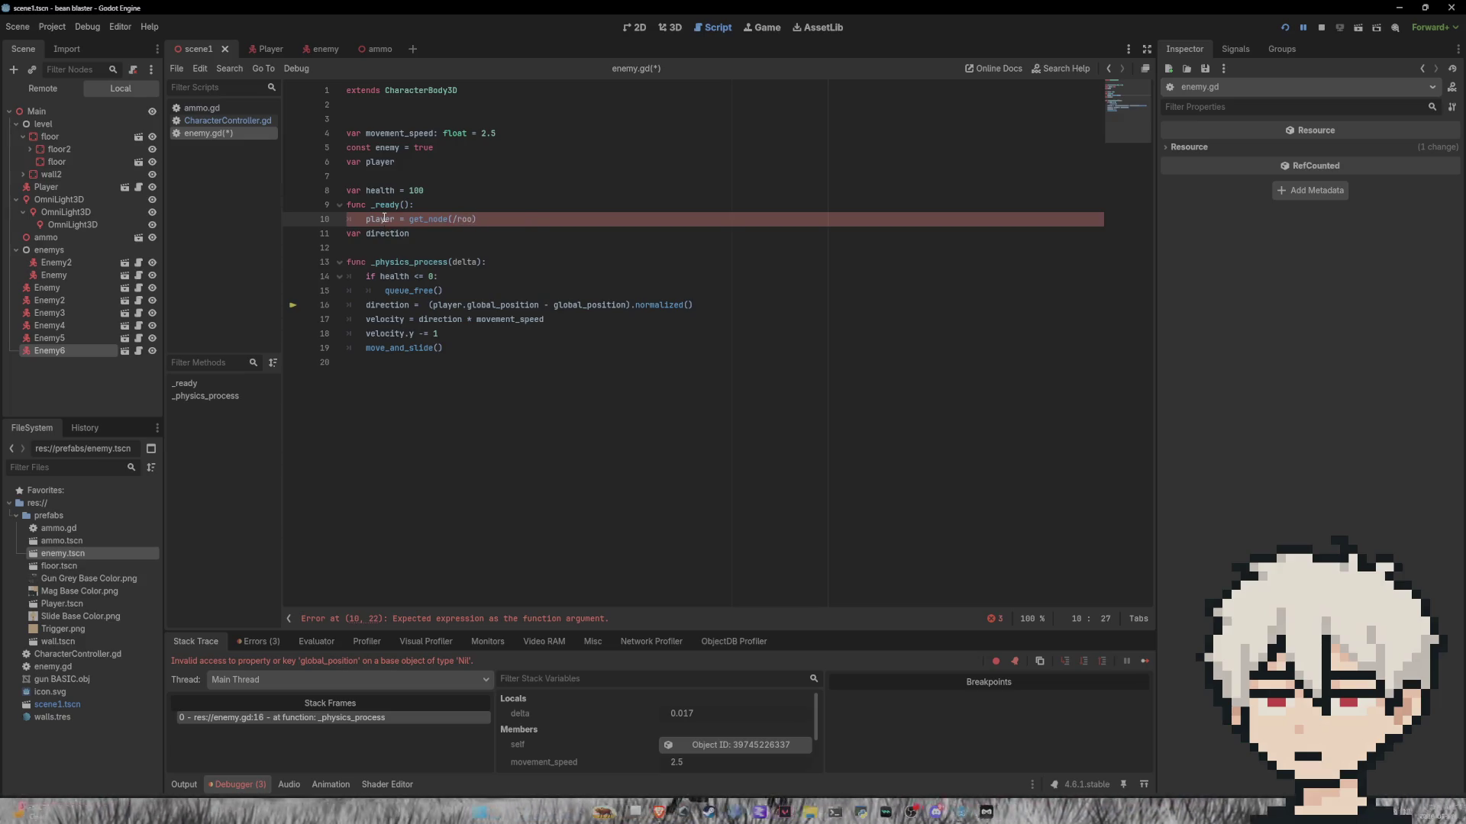
key("BackSpace")
key("BackSpace")
key("BackSpace")
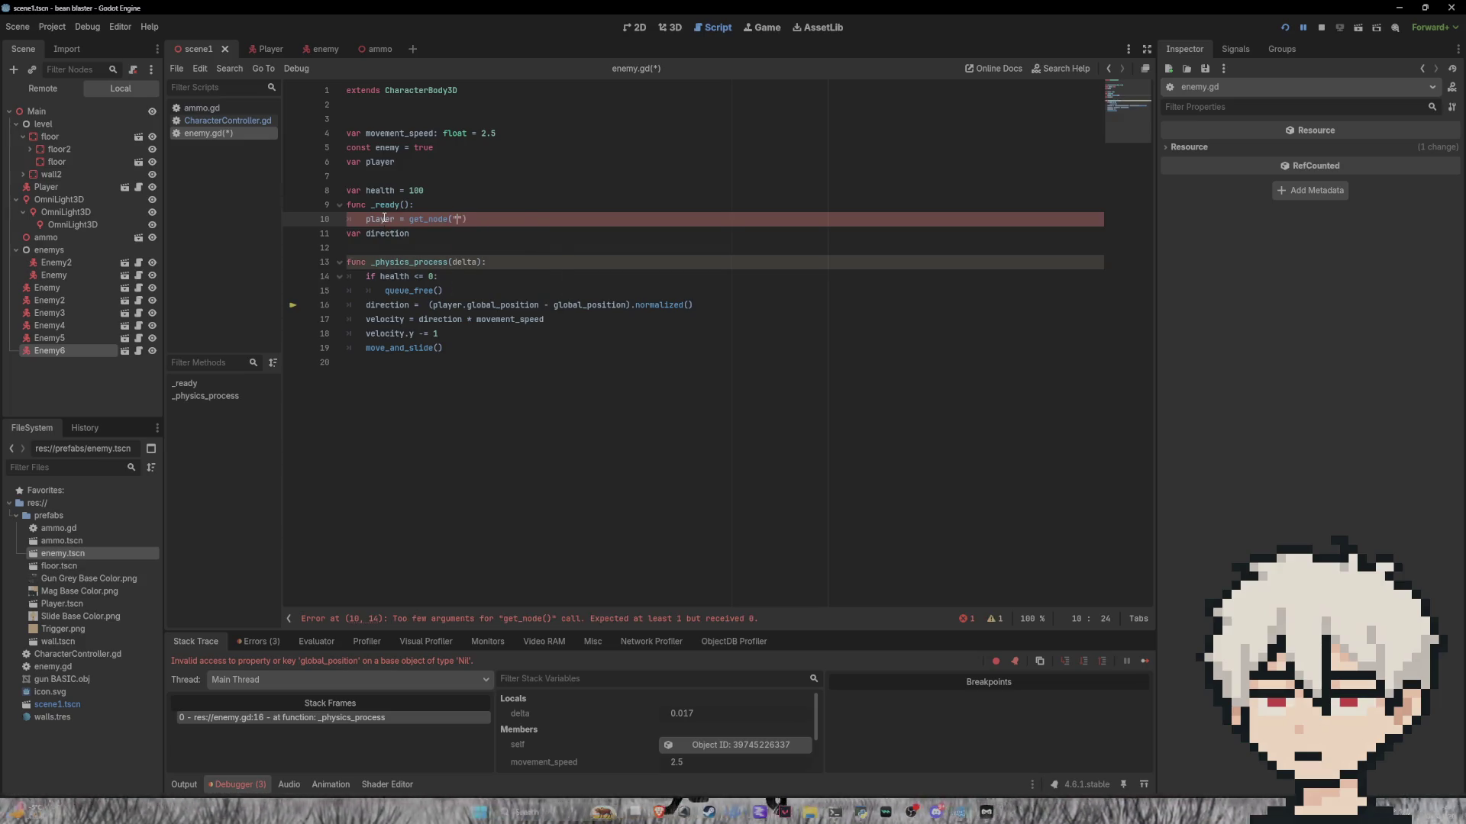
type("/root/Main/Player")
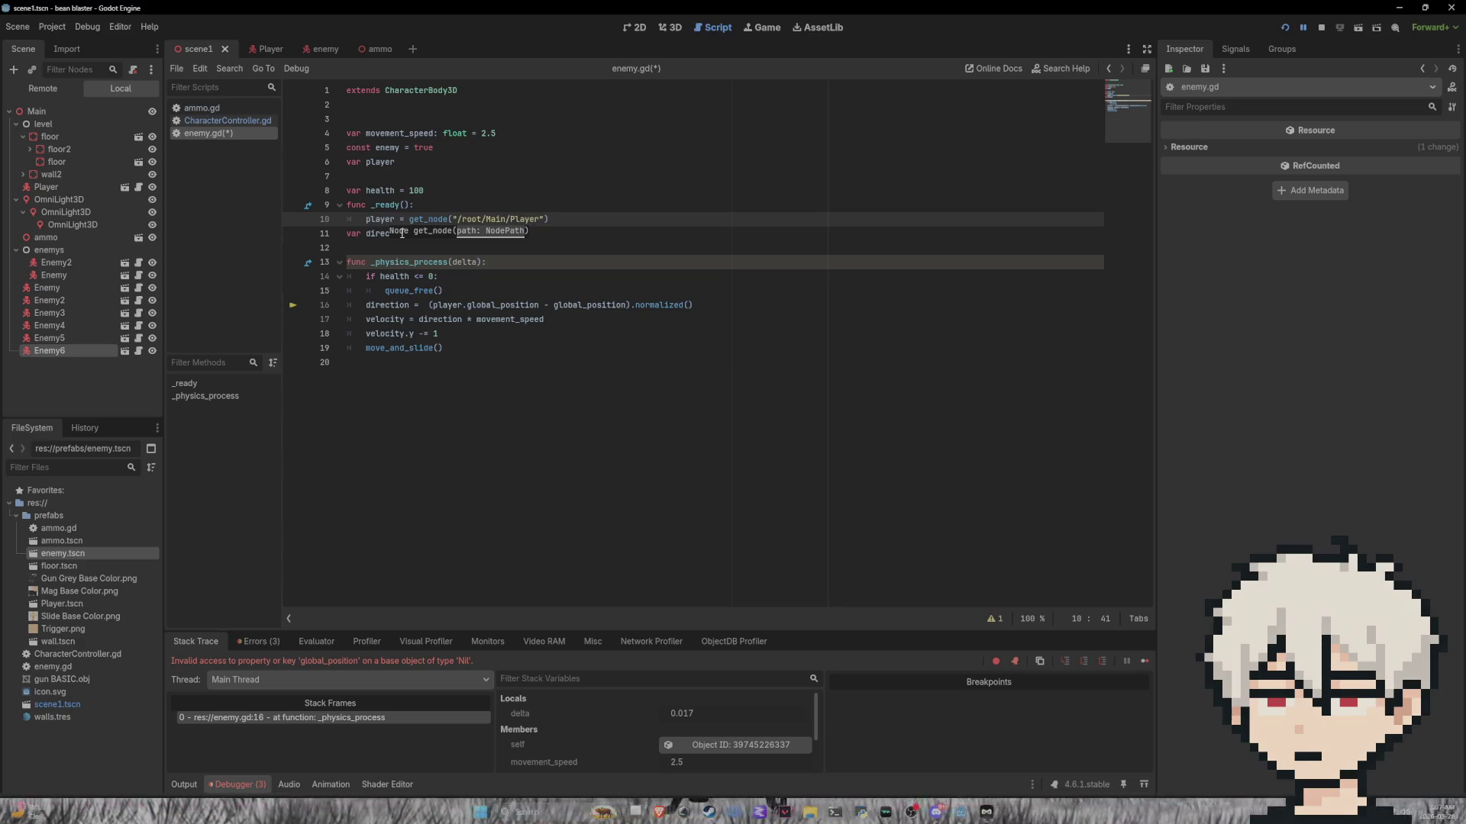
left_click(675, 28)
Step: Run the project and fire repeatedly at the red enemy
left_click(1322, 30)
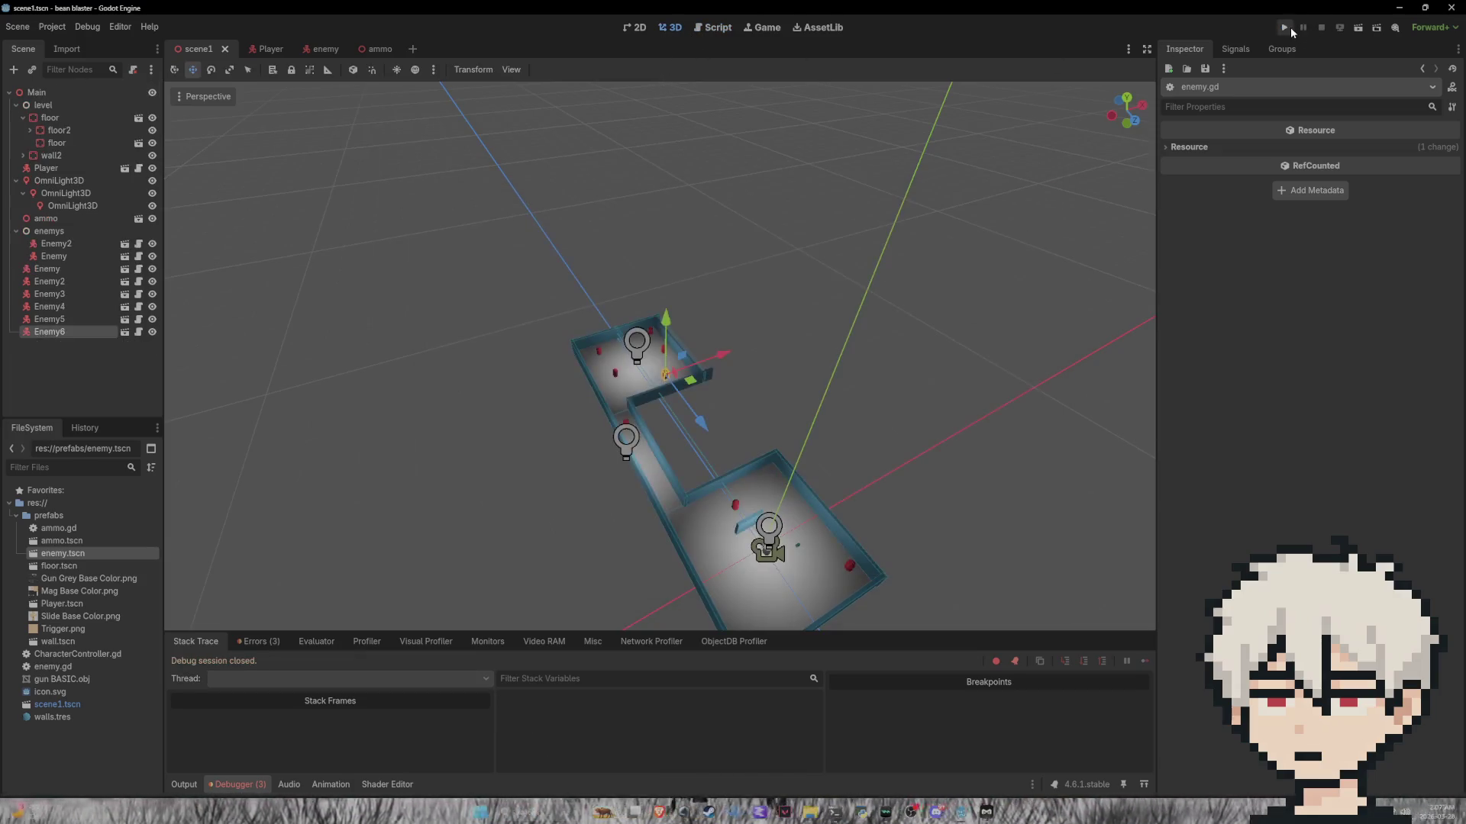
left_click(1285, 27)
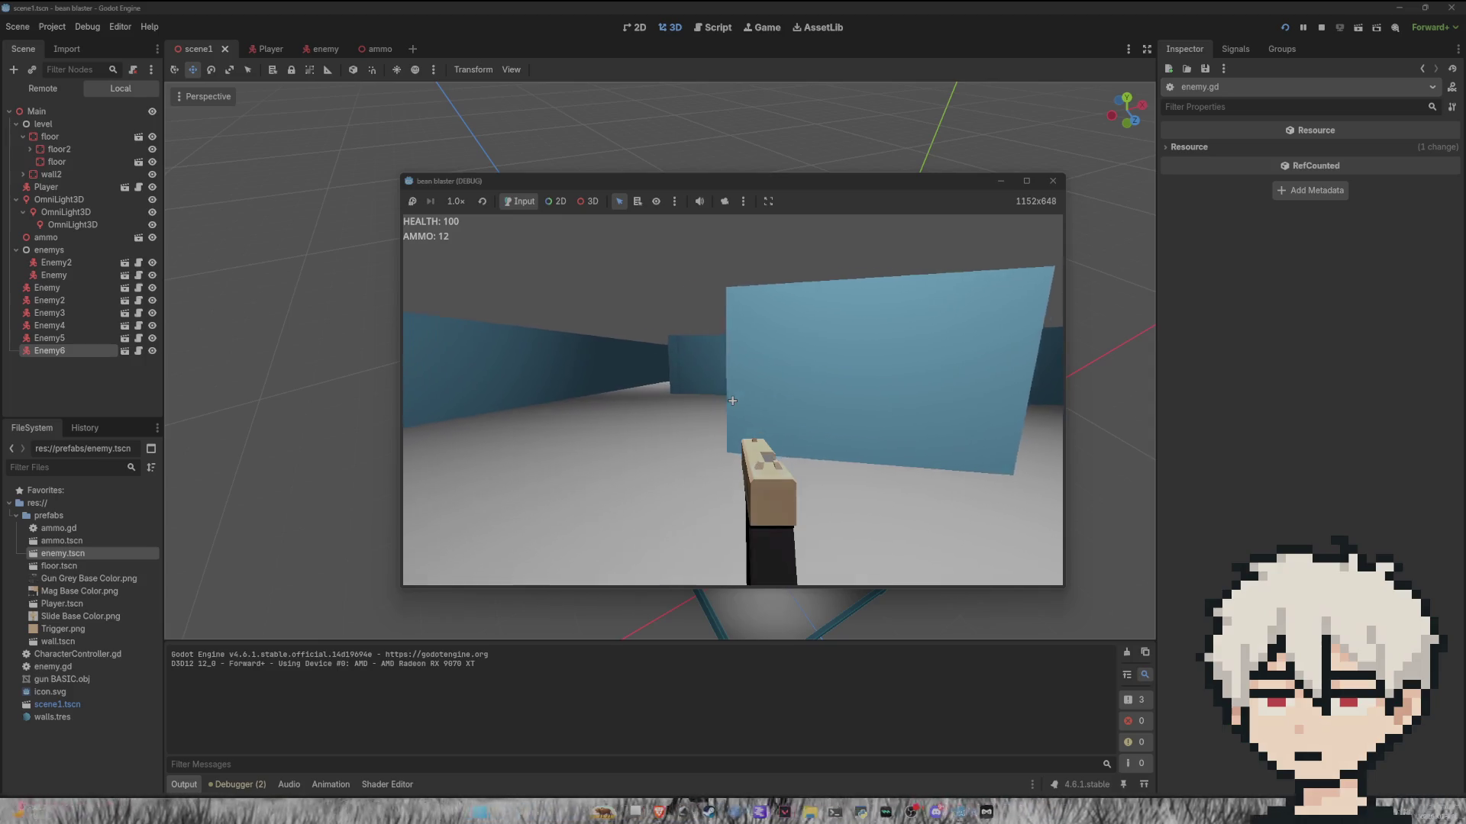
left_click(732, 401)
left_click(732, 400)
left_click(732, 401)
left_click(732, 401)
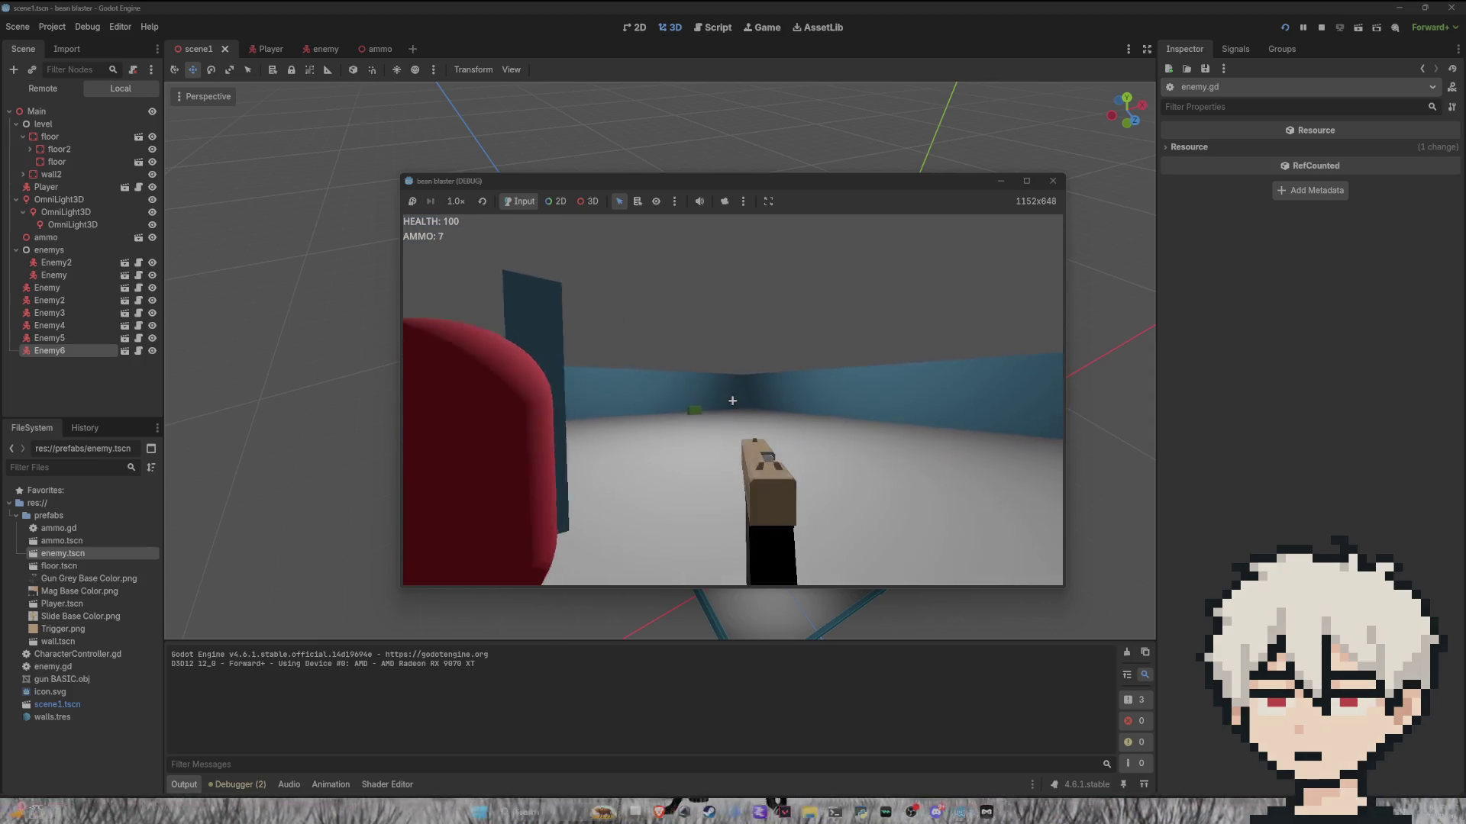
left_click(732, 401)
left_click(732, 401)
left_click(732, 400)
left_click(732, 401)
left_click(732, 401)
Step: Walk forward to collect the green ammo pickup and shoot the red enemy behind the wall
key("w")
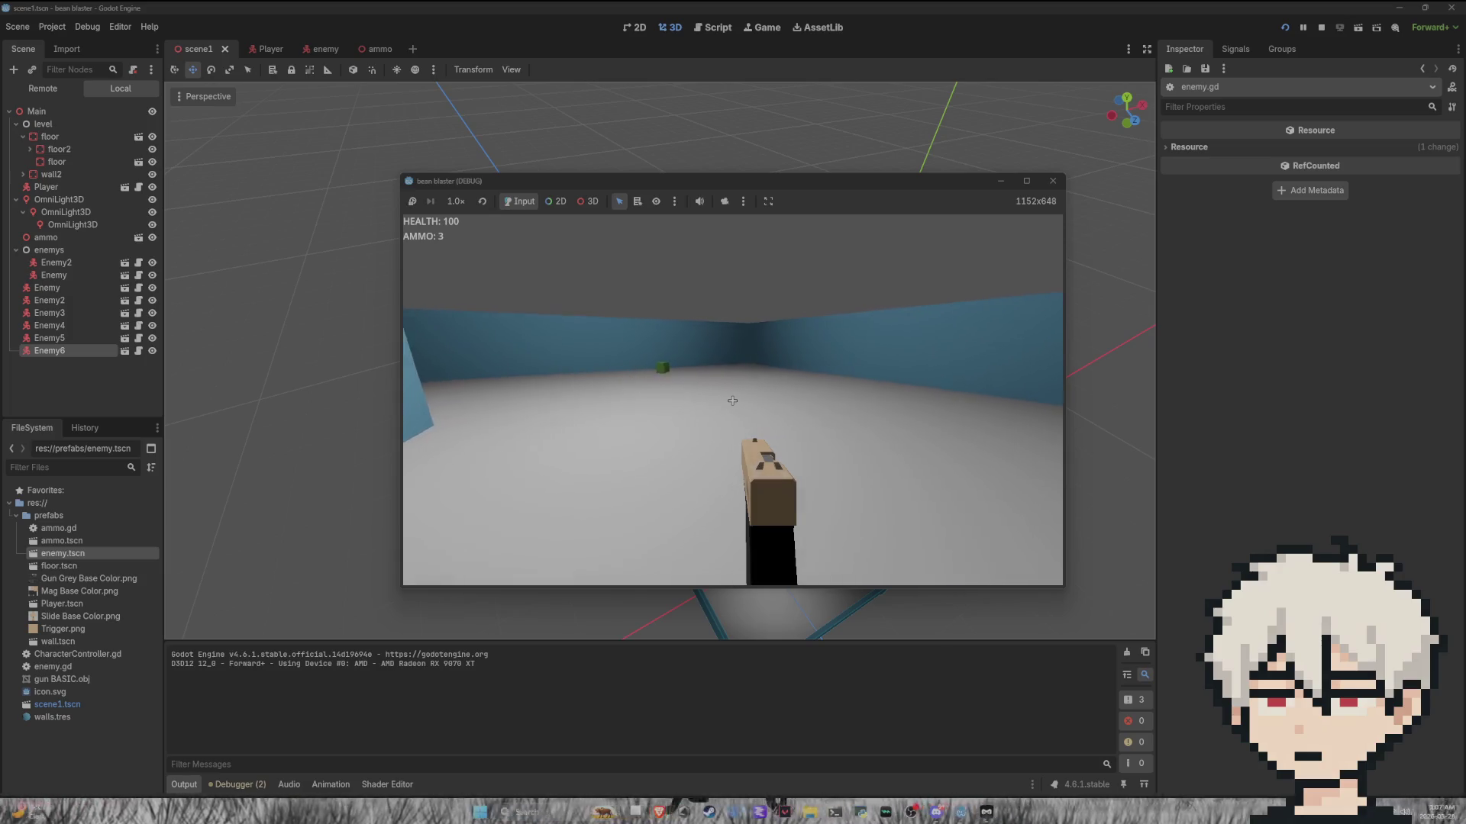
key("w")
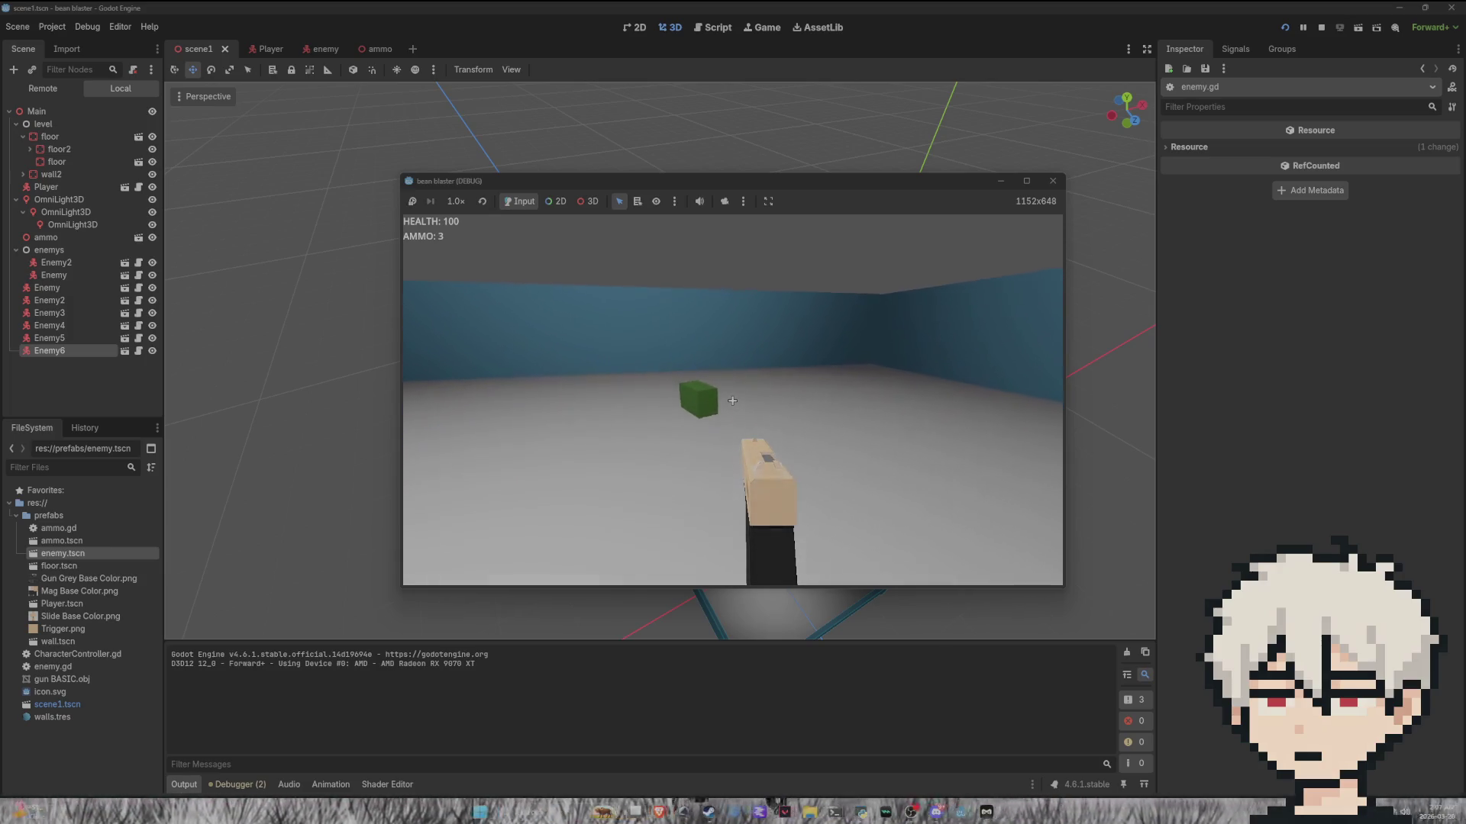
key("w")
left_click(732, 401)
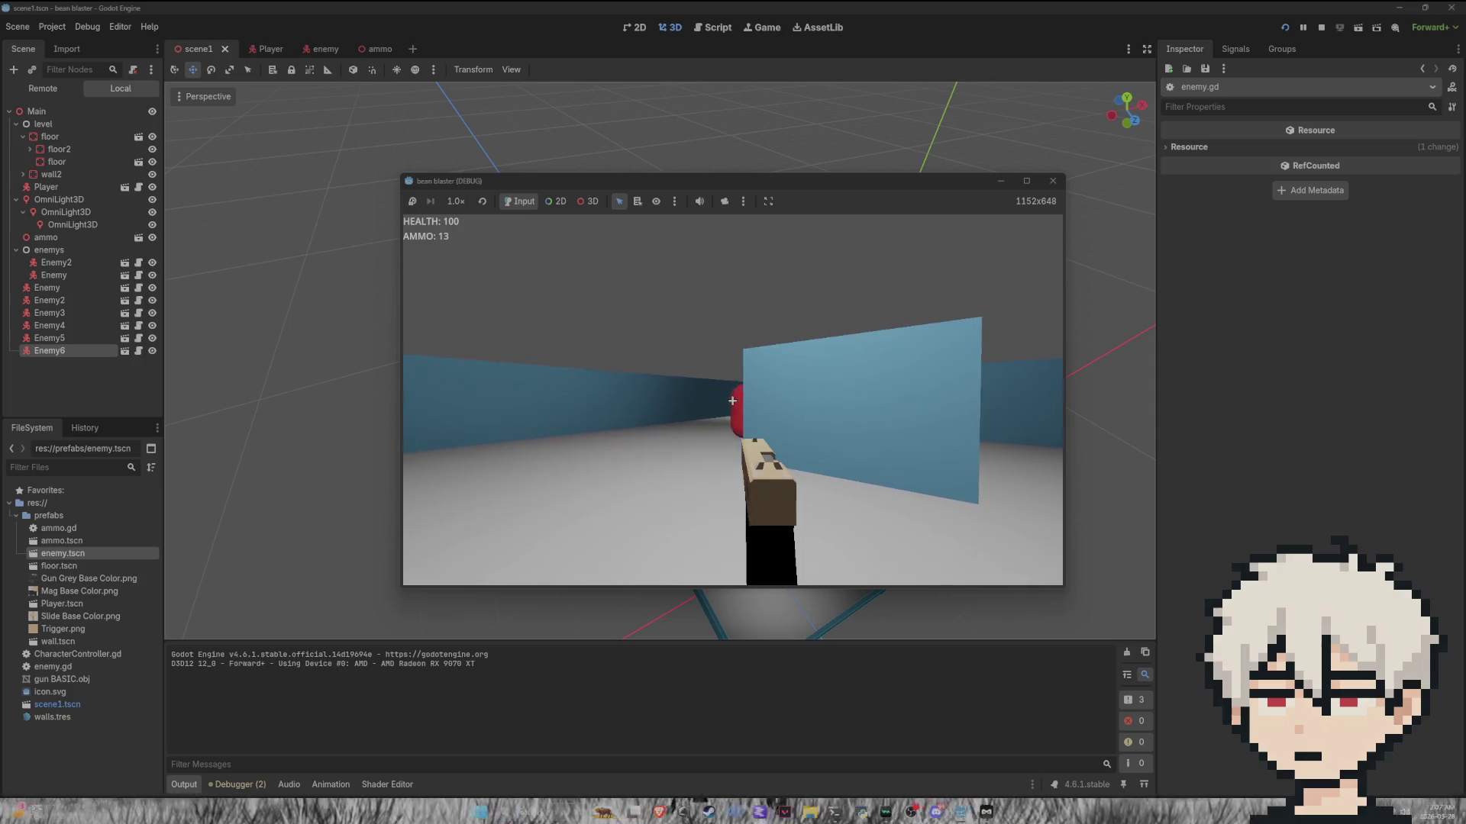
left_click(732, 401)
left_click(732, 401)
left_click(732, 401)
Step: Walk down the corridors and around the corner, then quit from the pause menu
key("w")
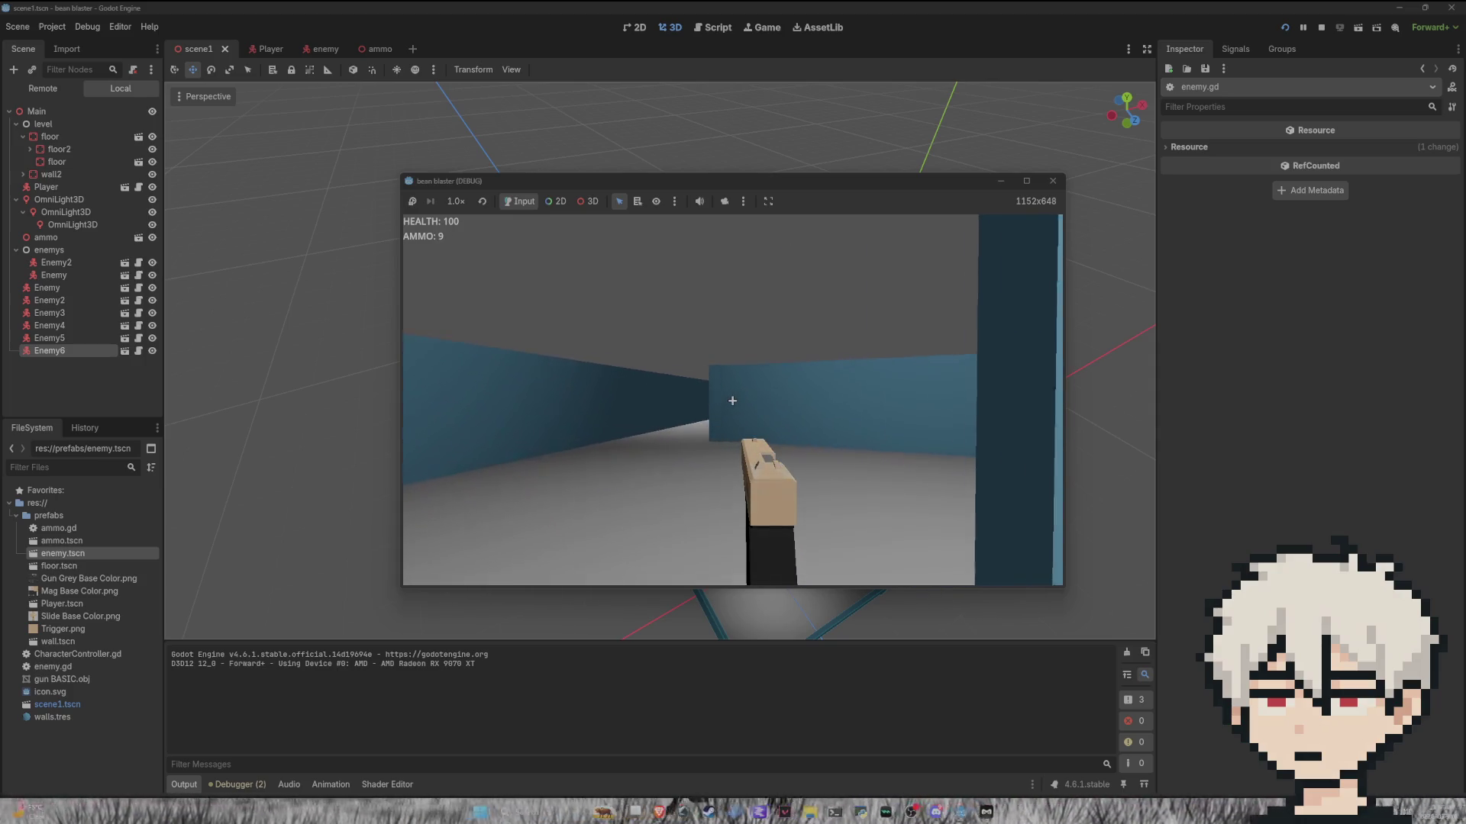
key("w")
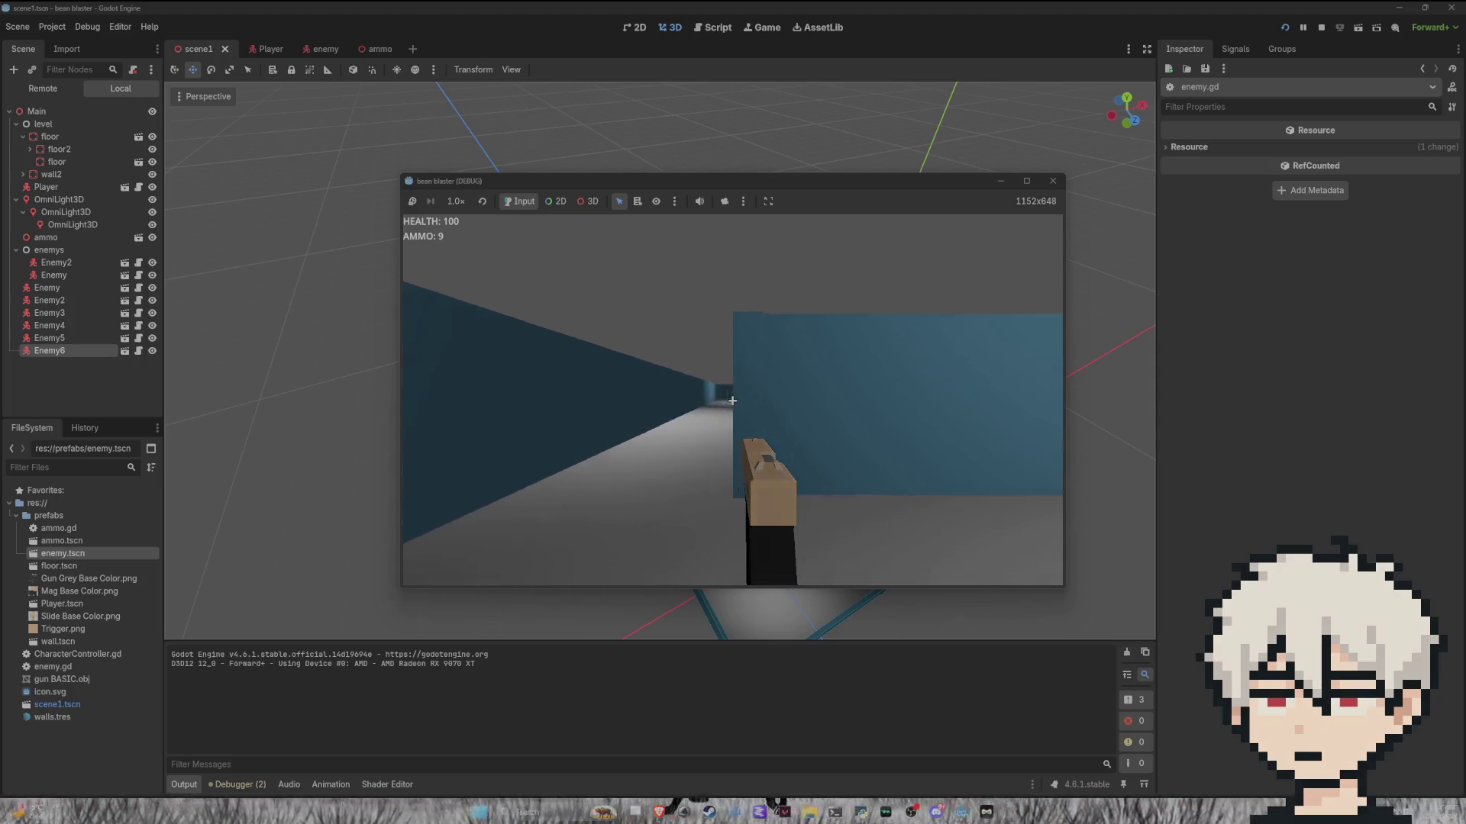
key("w")
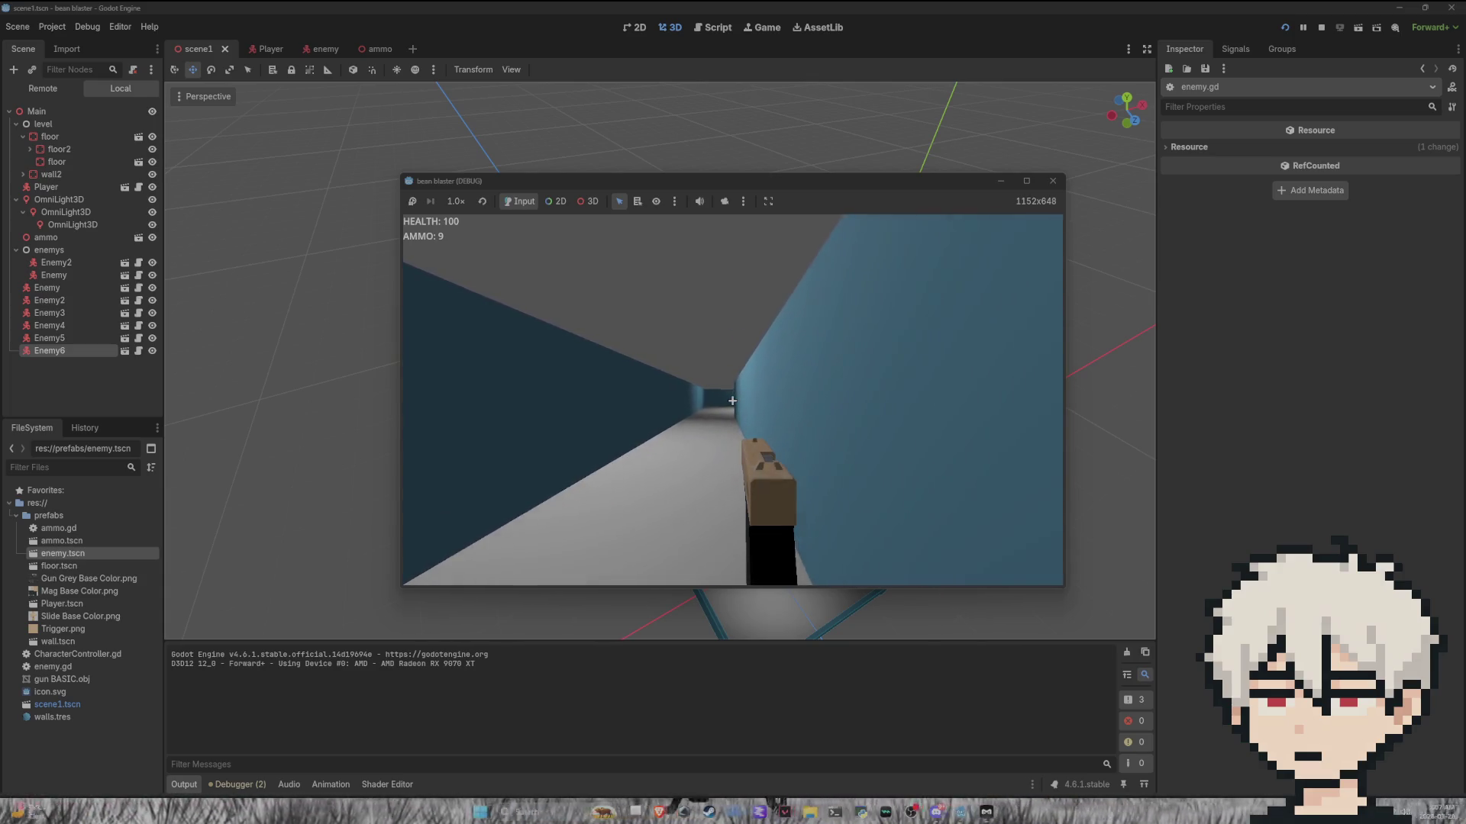
key("w")
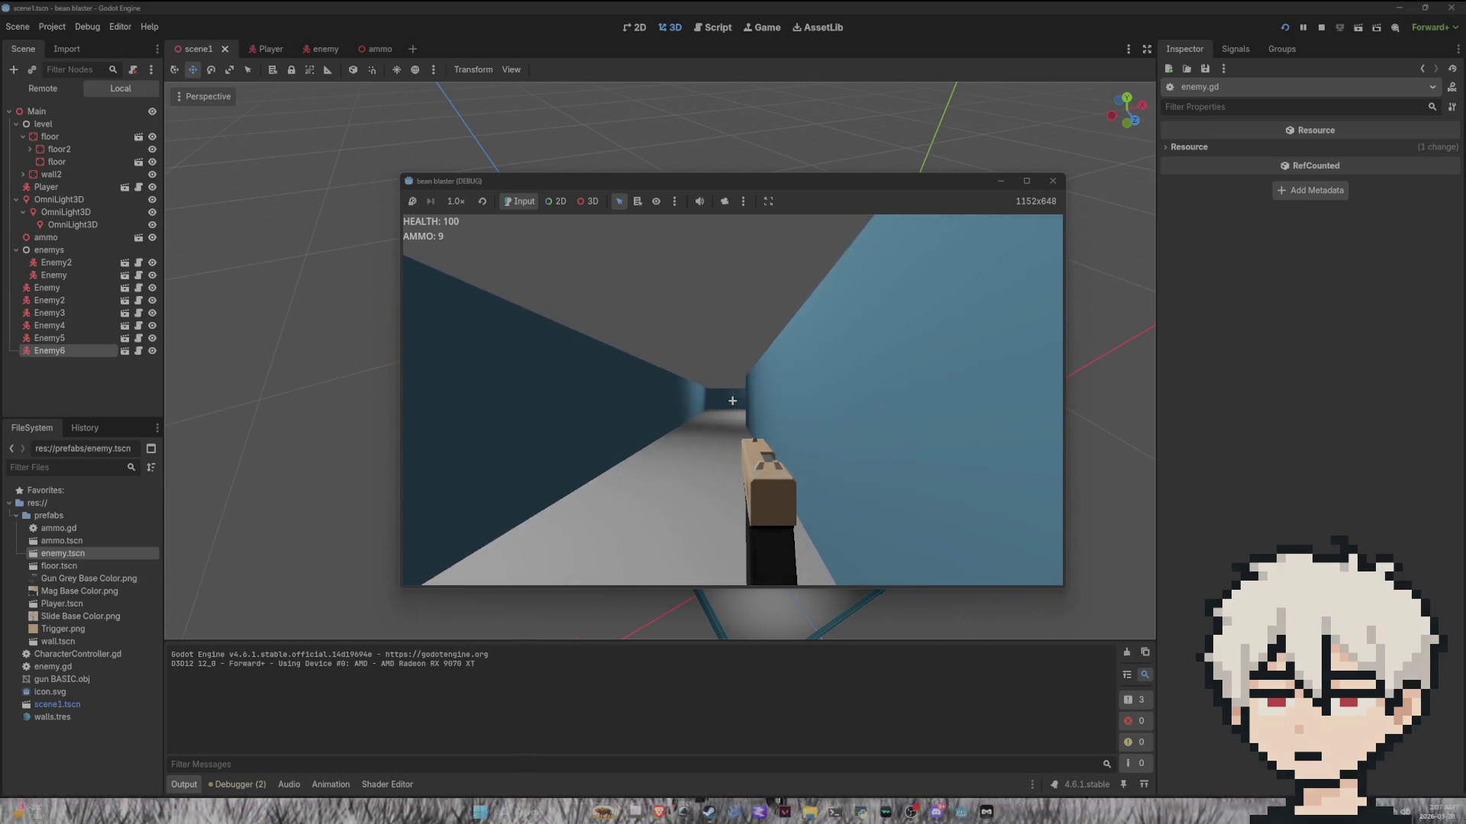
key("w")
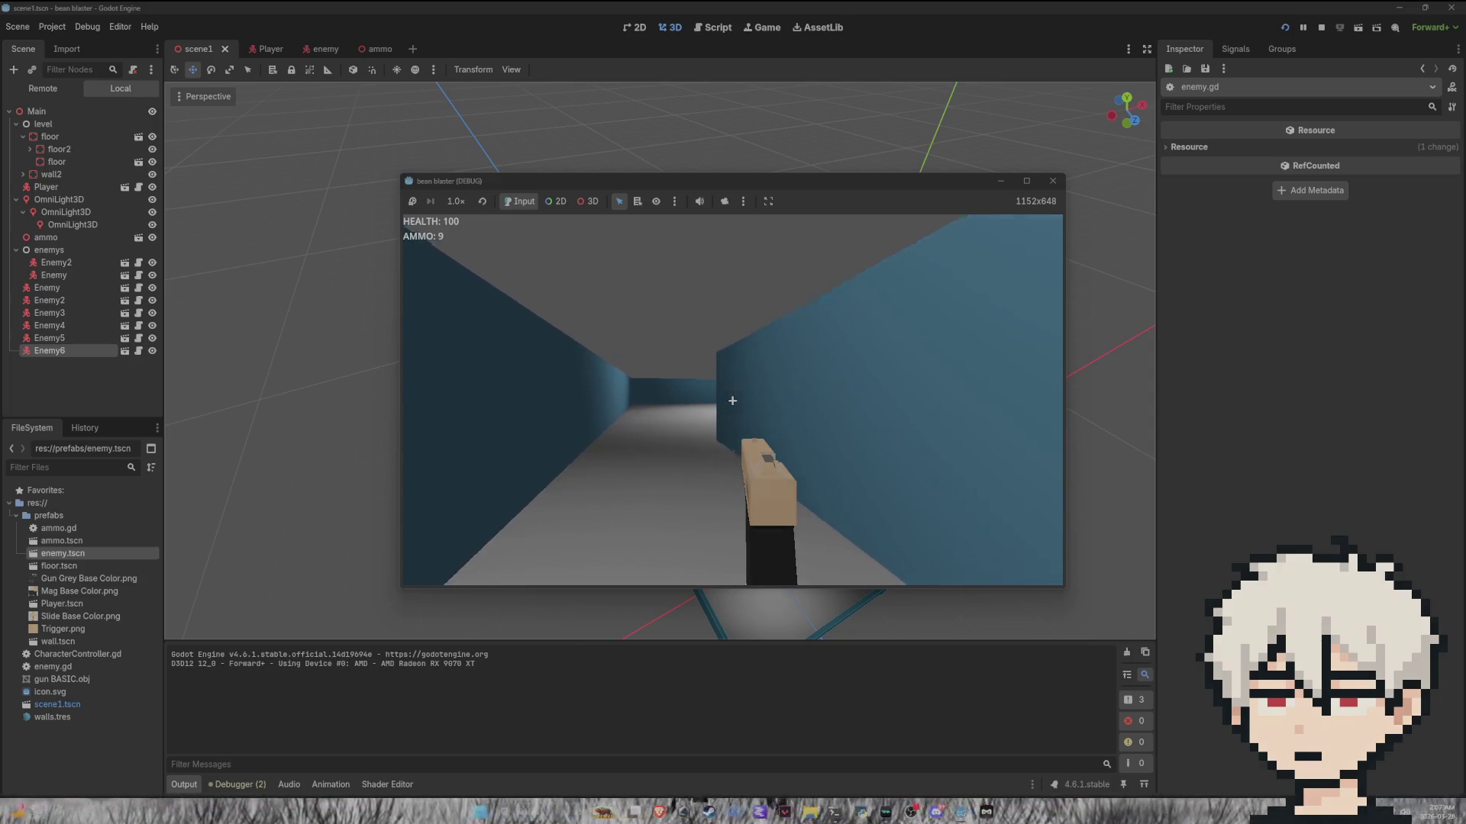
key("w")
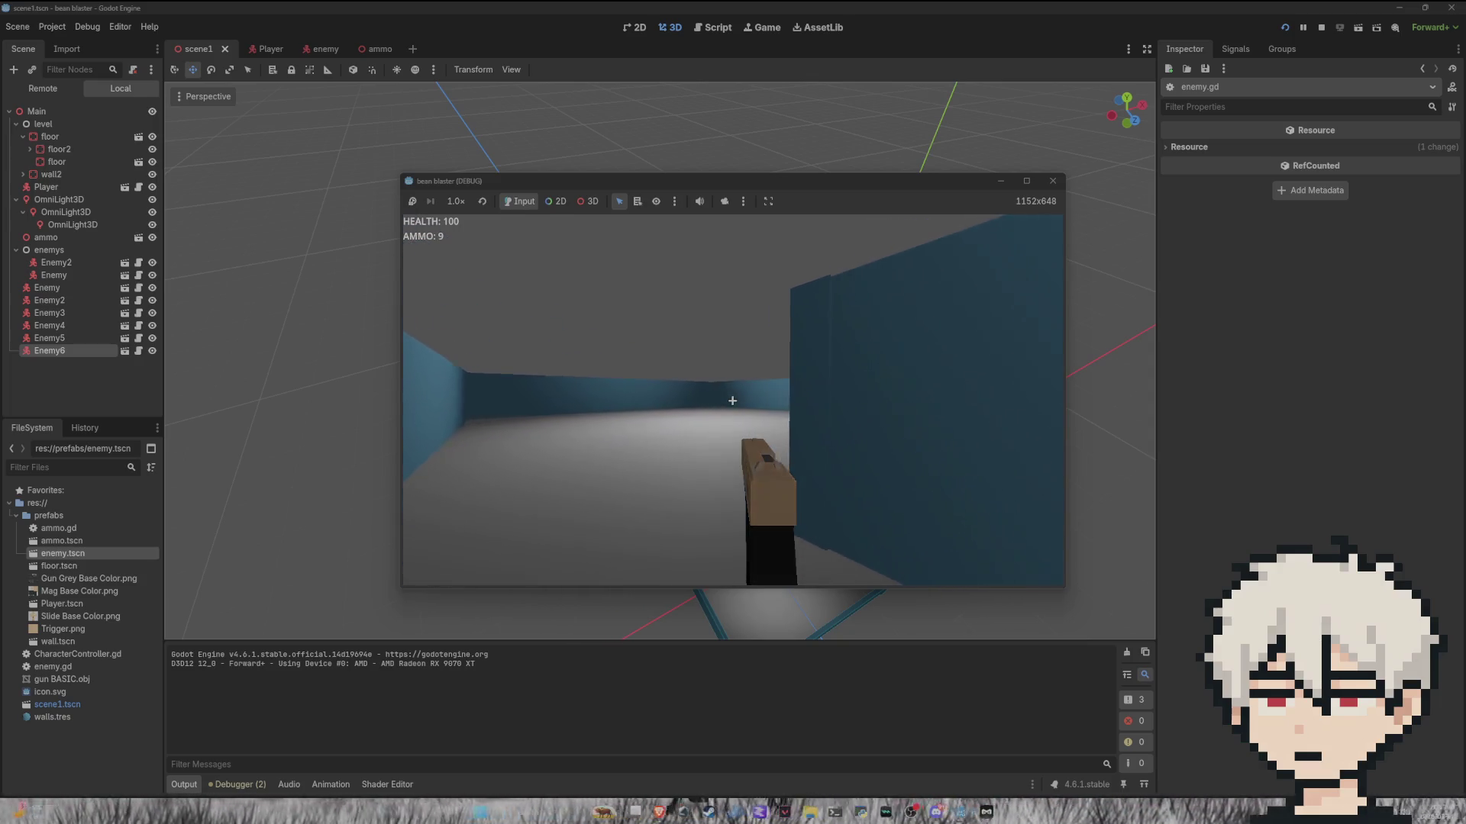
key("w")
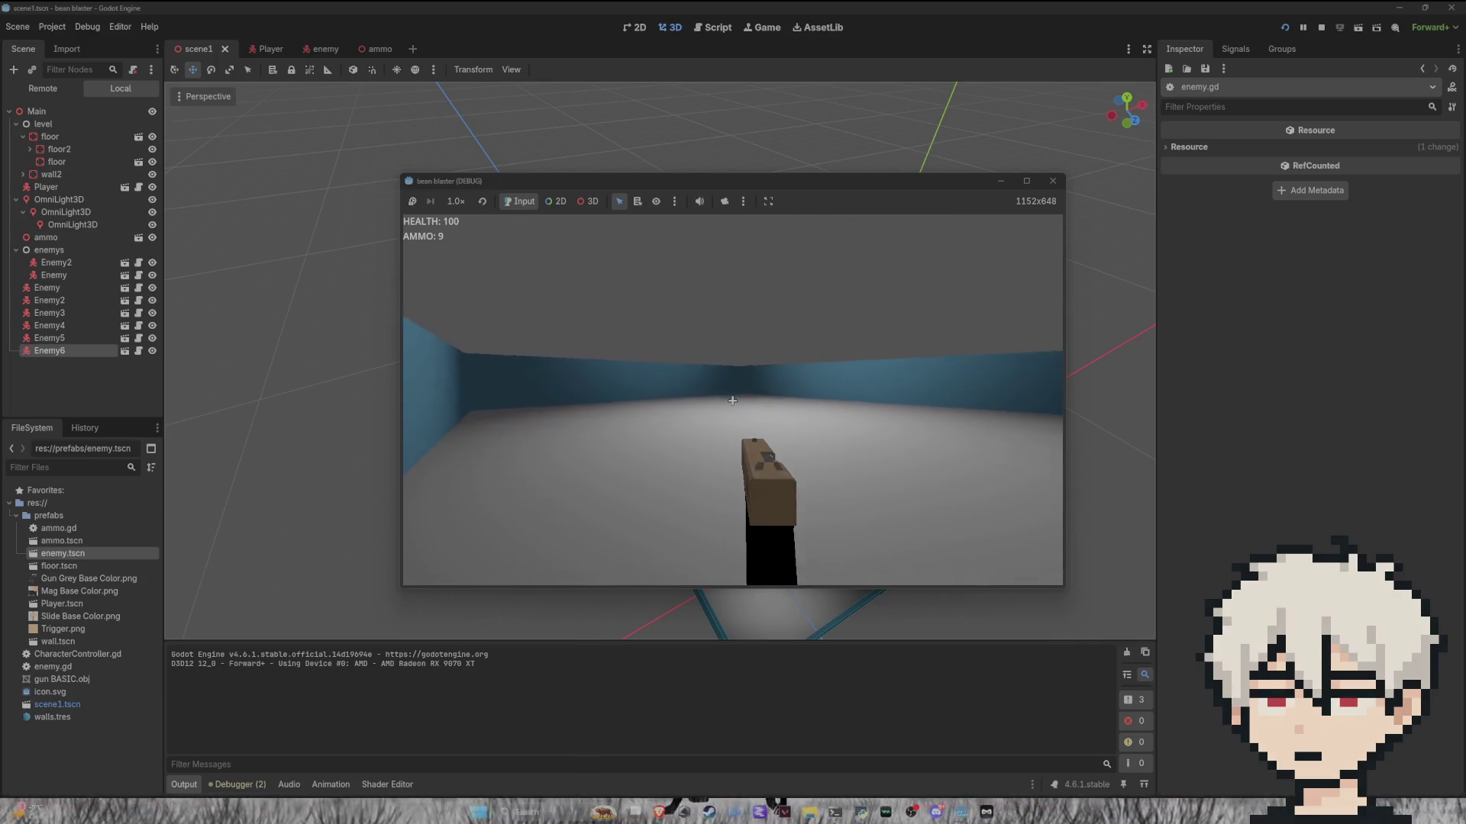
key("w")
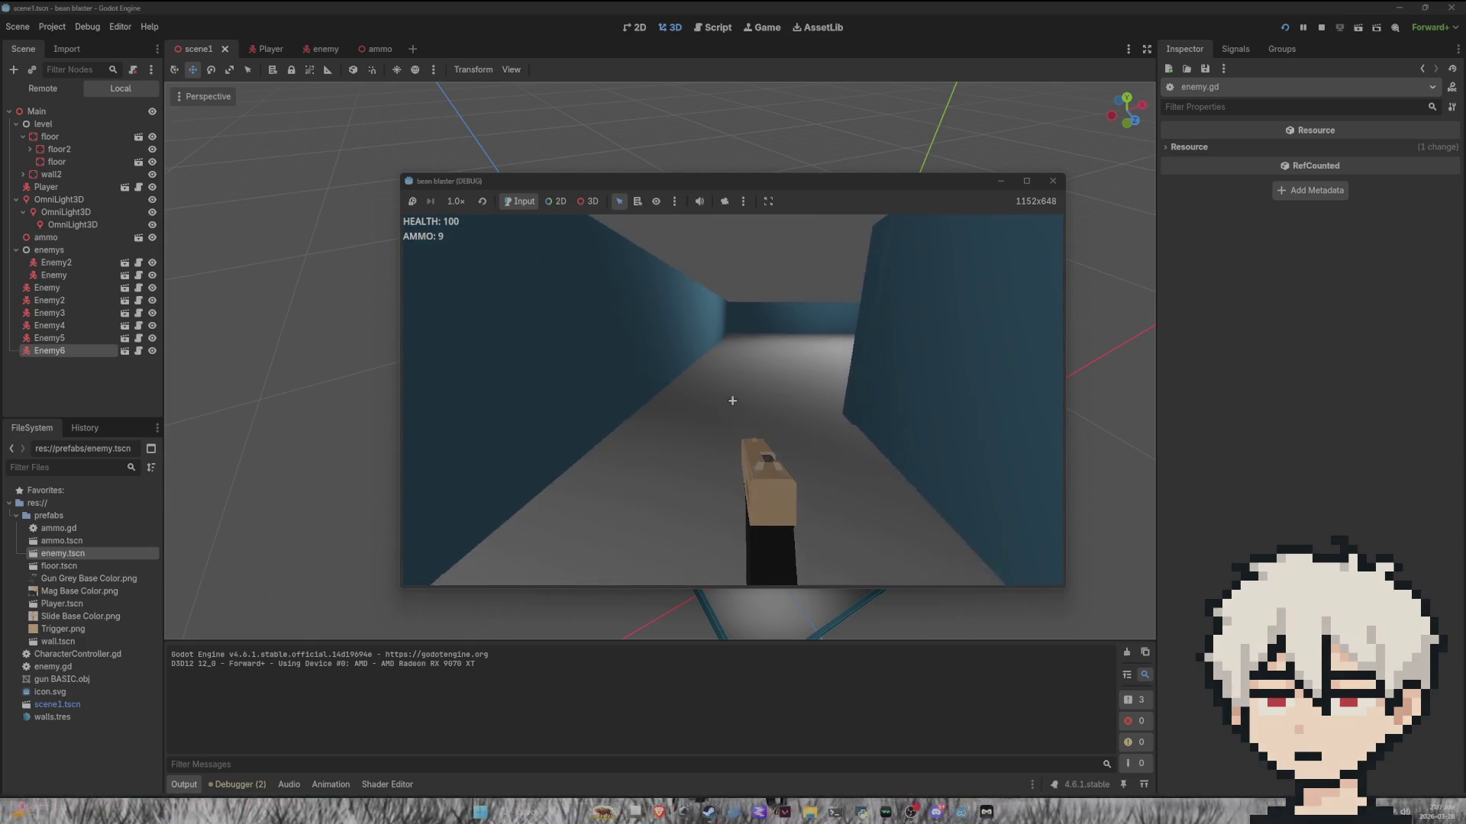
key("Escape")
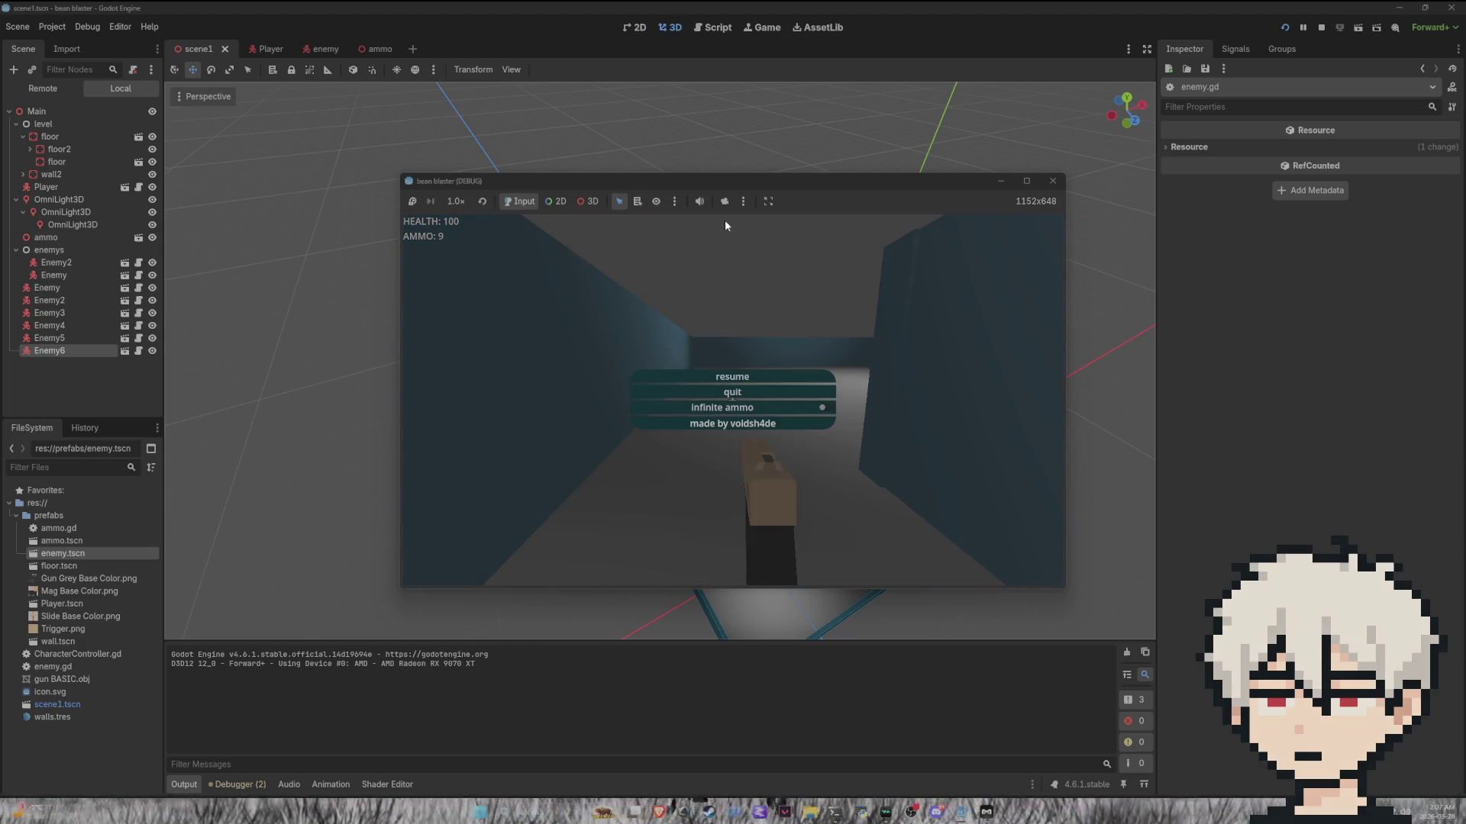
left_click(804, 391)
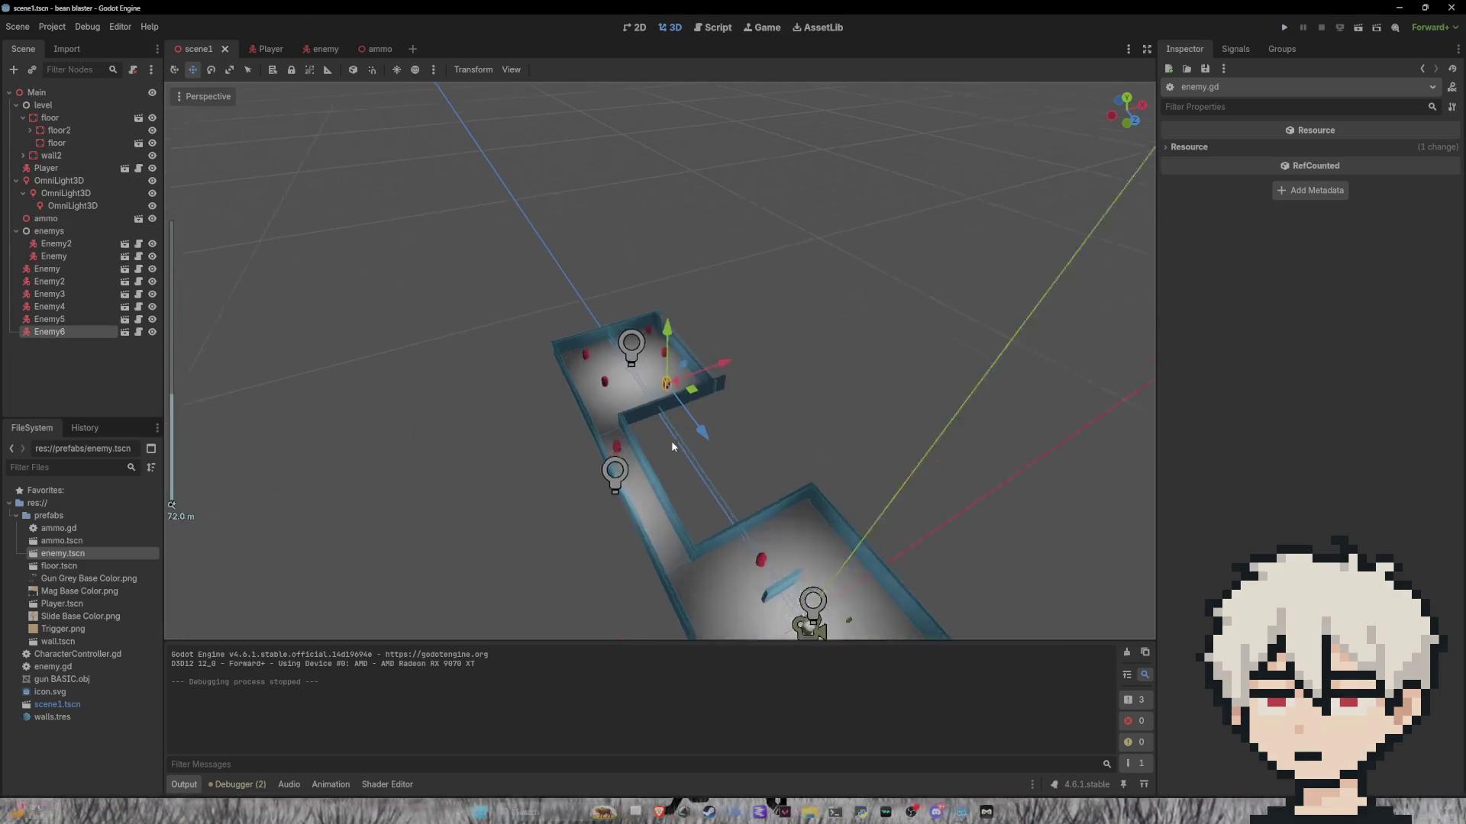
Step: Select the corridor and left-room floor pieces, undoing an accidental move of them
mouse_move(653, 442)
left_mouse_down()
mouse_move(753, 382)
mouse_move(737, 386)
mouse_move(745, 351)
mouse_move(730, 440)
left_mouse_up()
scroll(730, 439, "down", 5)
mouse_move(759, 494)
left_mouse_down()
mouse_move(827, 547)
mouse_move(864, 536)
mouse_move(958, 353)
left_mouse_up()
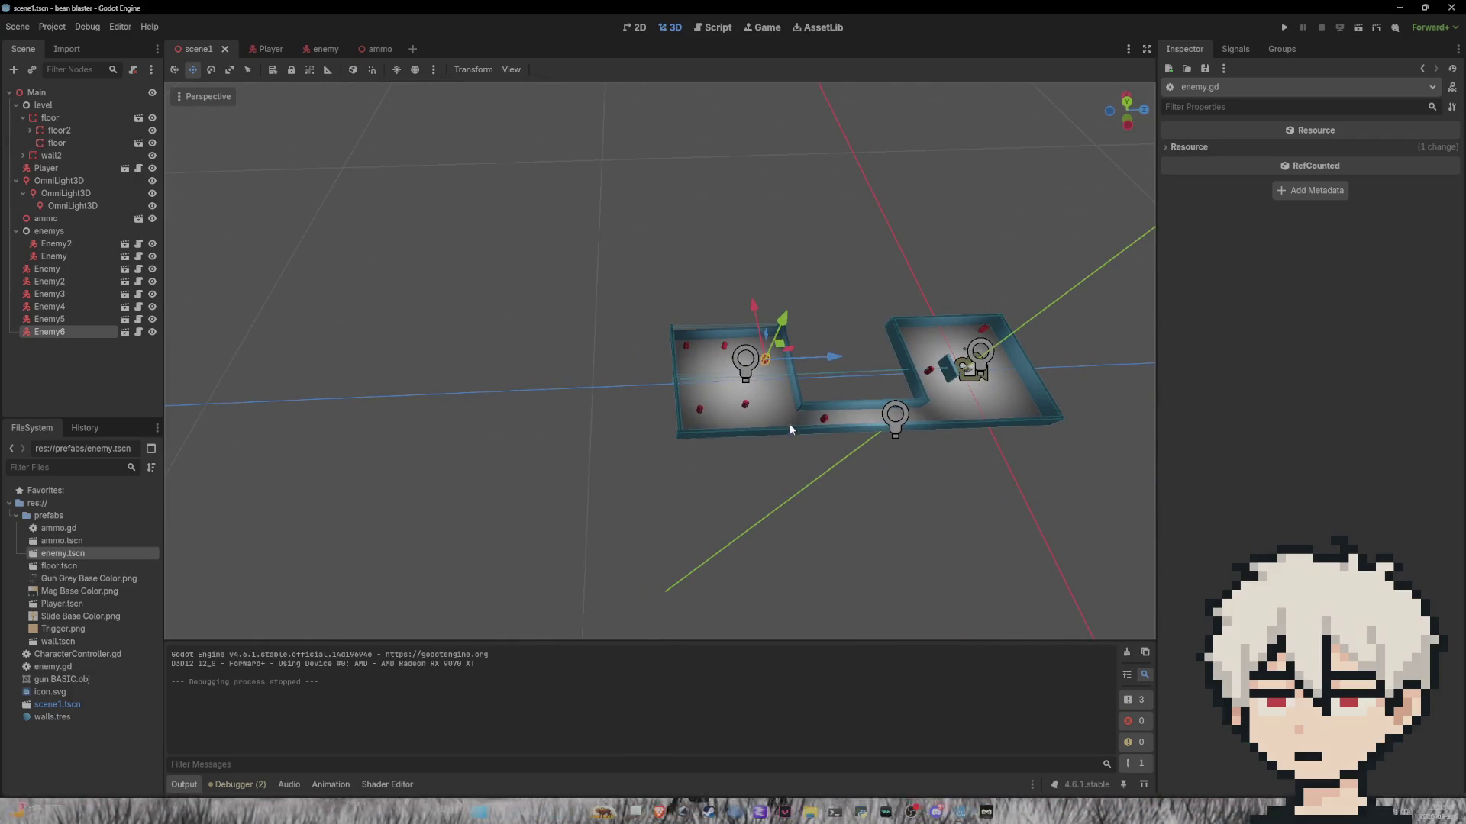
scroll(794, 432, "up", 10)
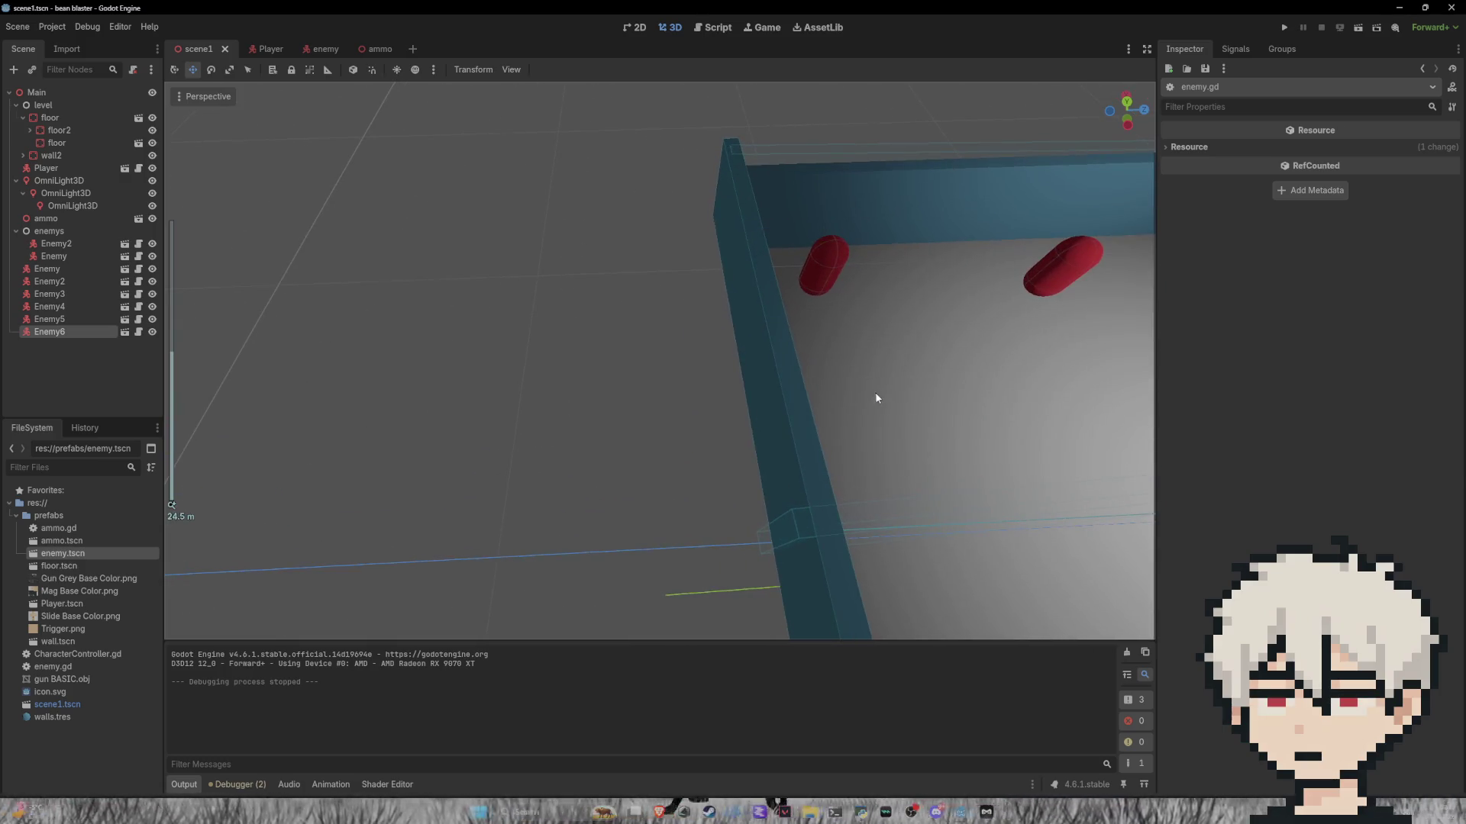
left_click(876, 398)
scroll(875, 397, "down", 8)
left_click_drag(875, 398, 900, 393)
left_click(1044, 461)
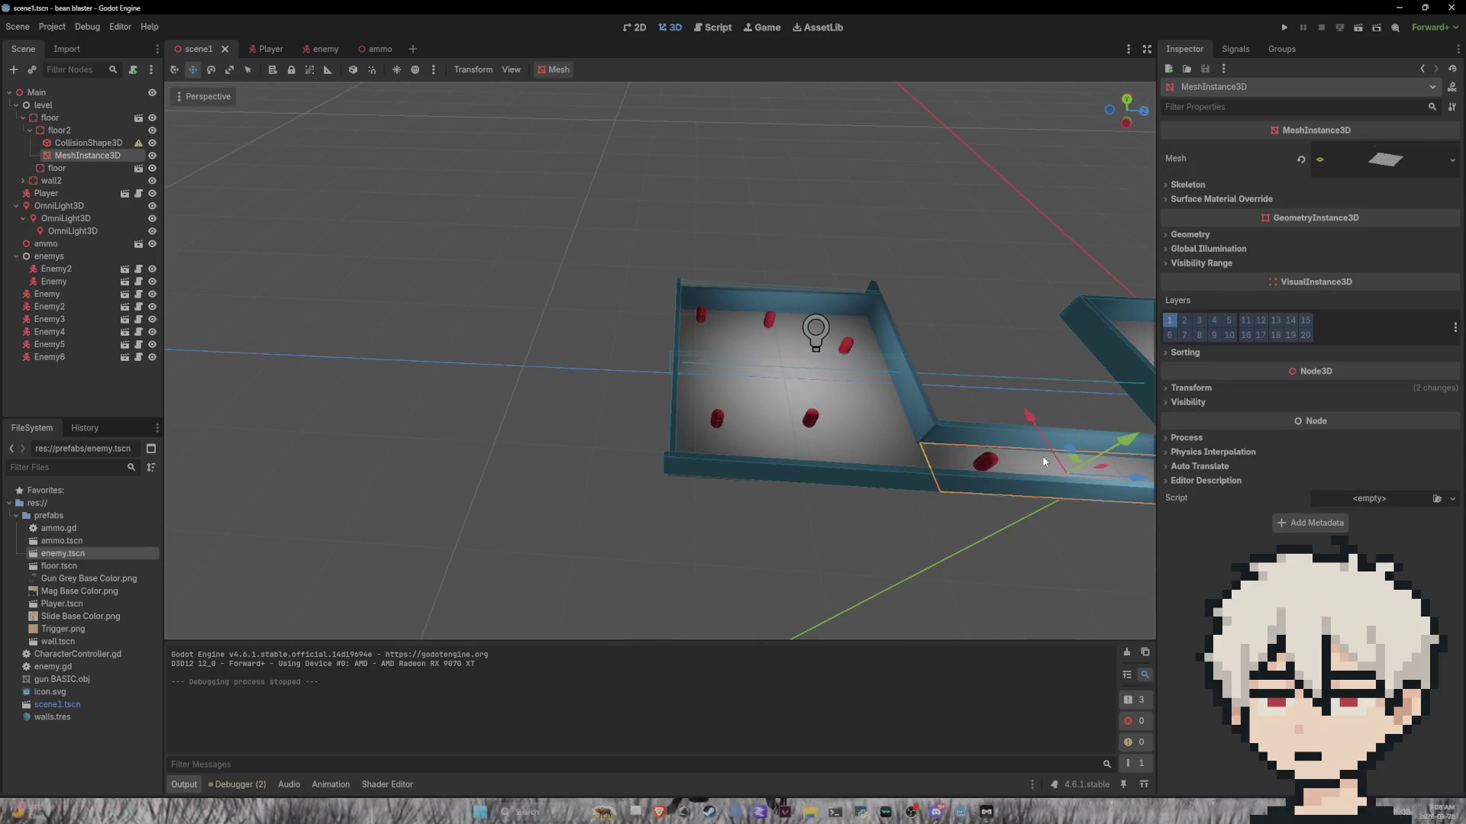
left_click(876, 445, "shift")
left_click(944, 463)
key("ctrl+z")
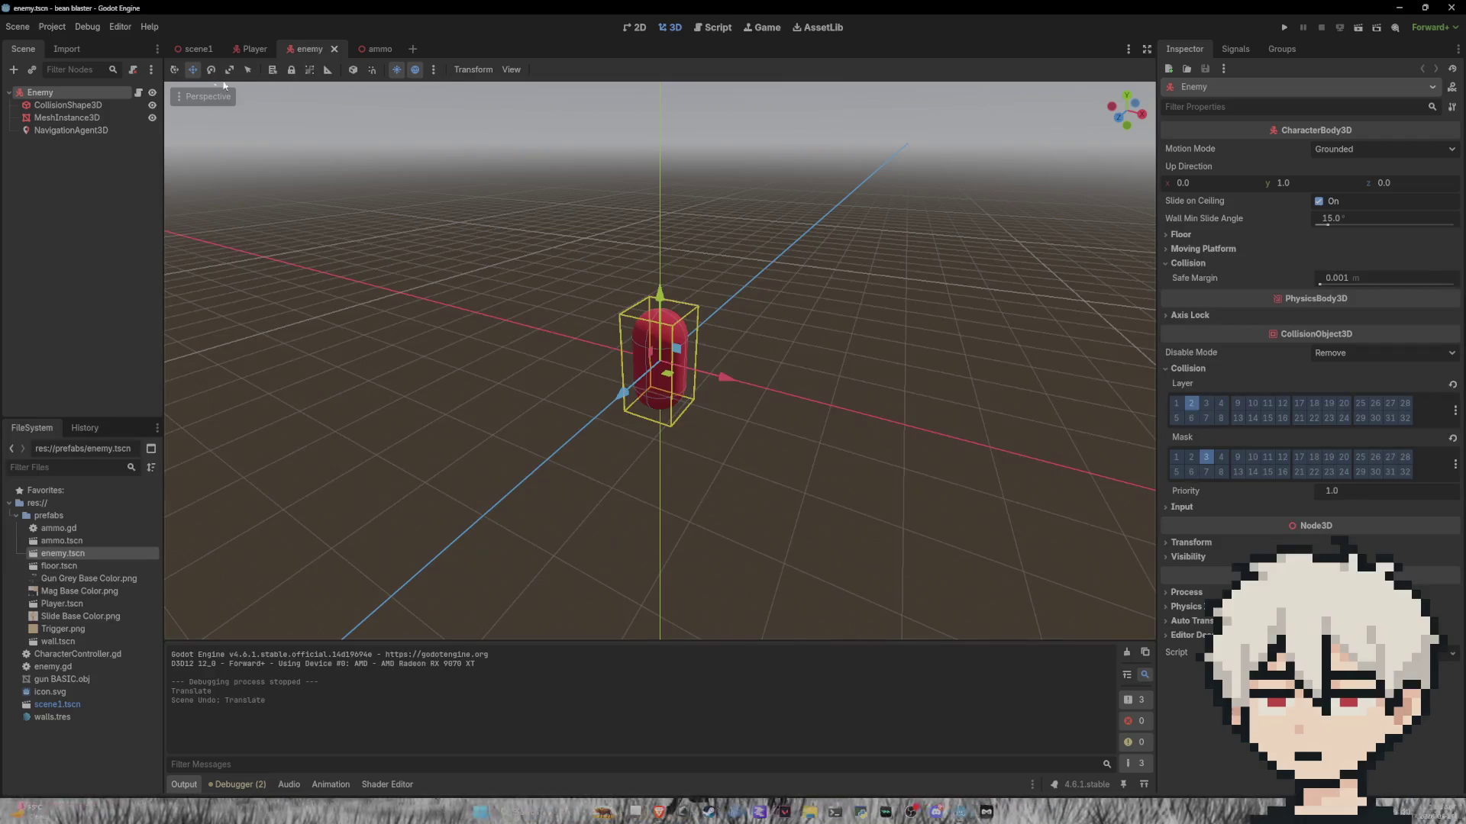
Step: Switch between the enemy script and the 3D and 2D editor views
left_click(714, 27)
left_click(665, 279)
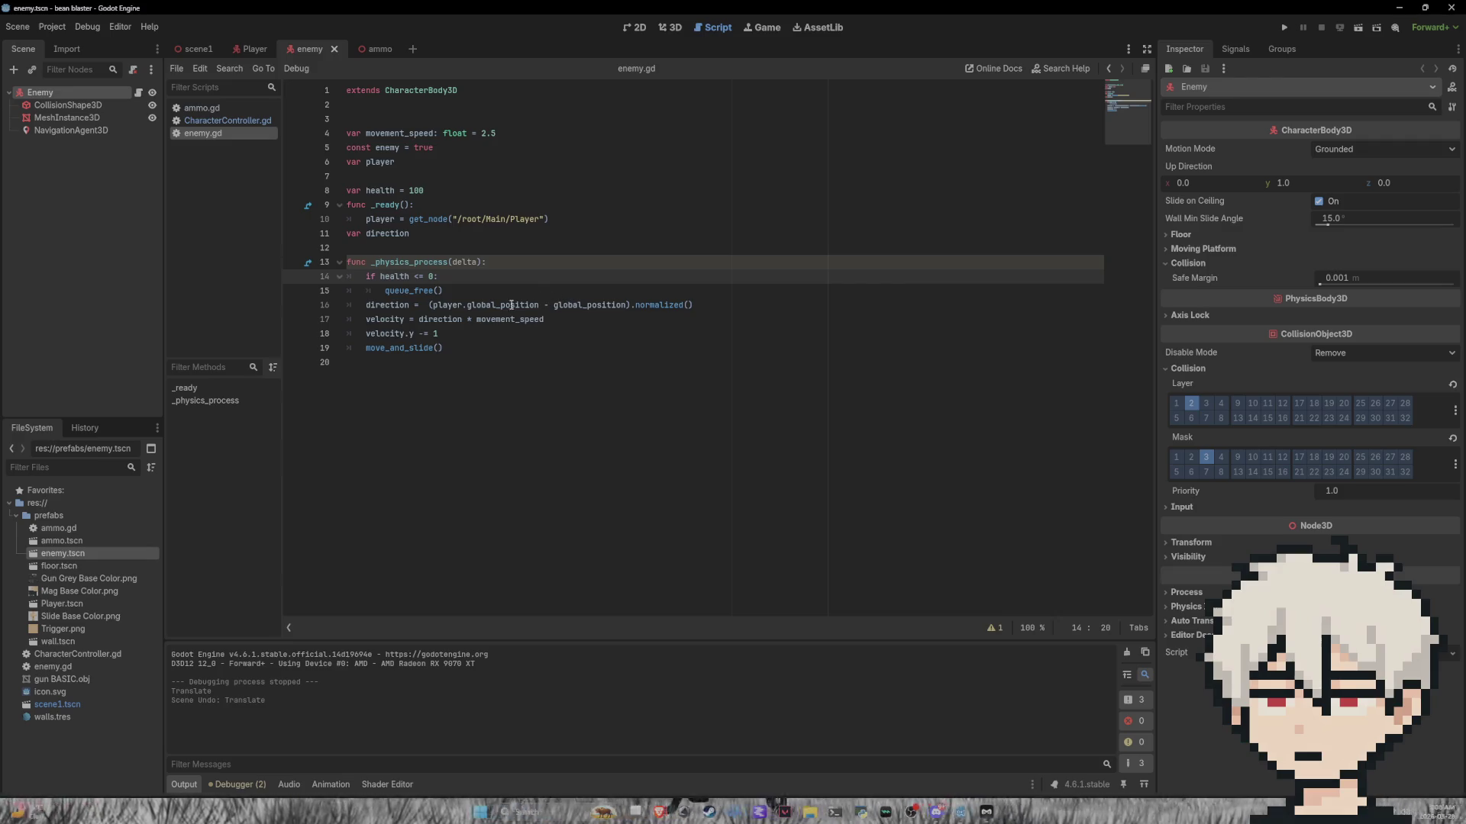
left_click(669, 28)
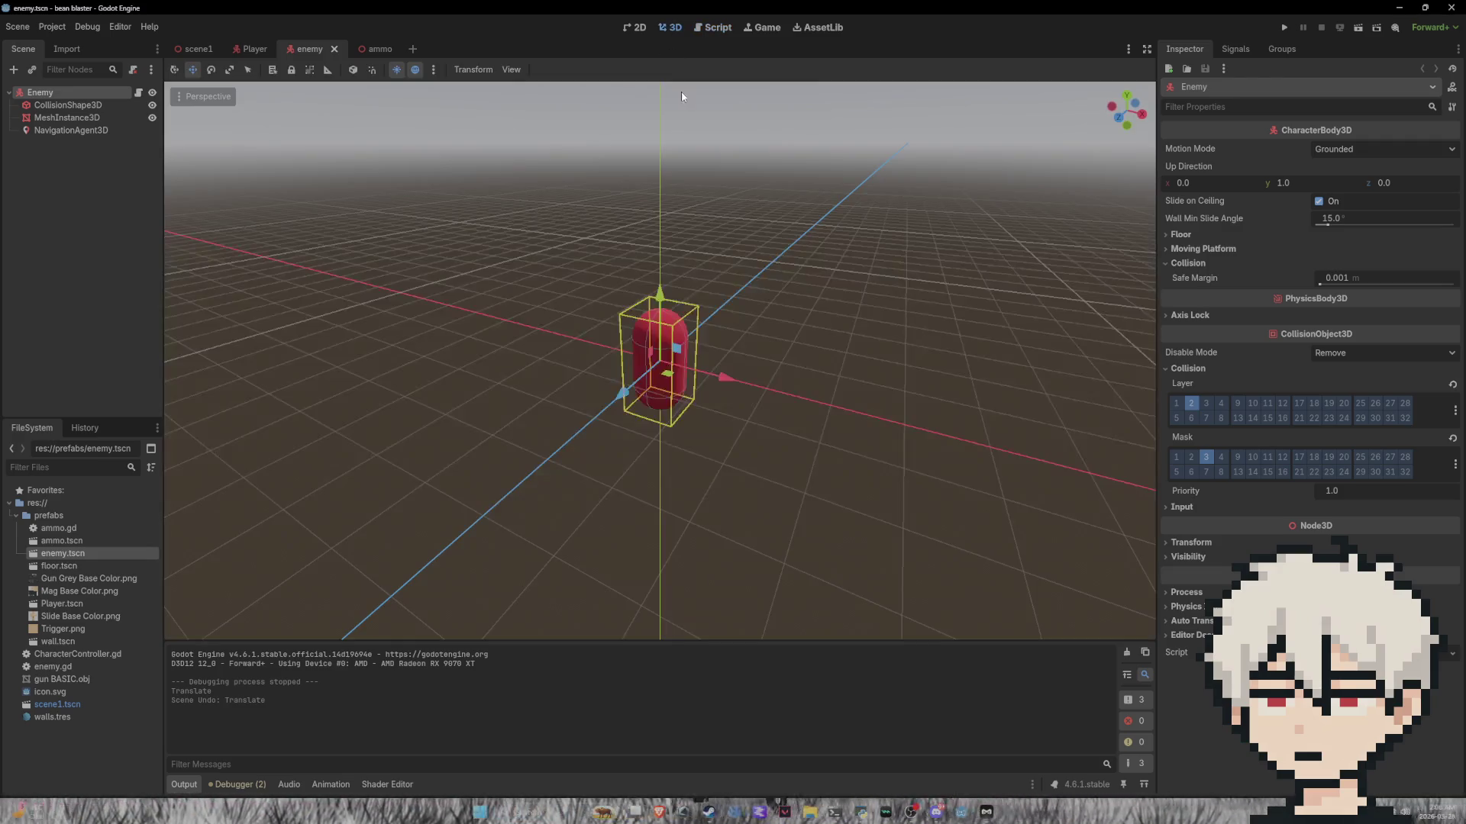
left_click(715, 27)
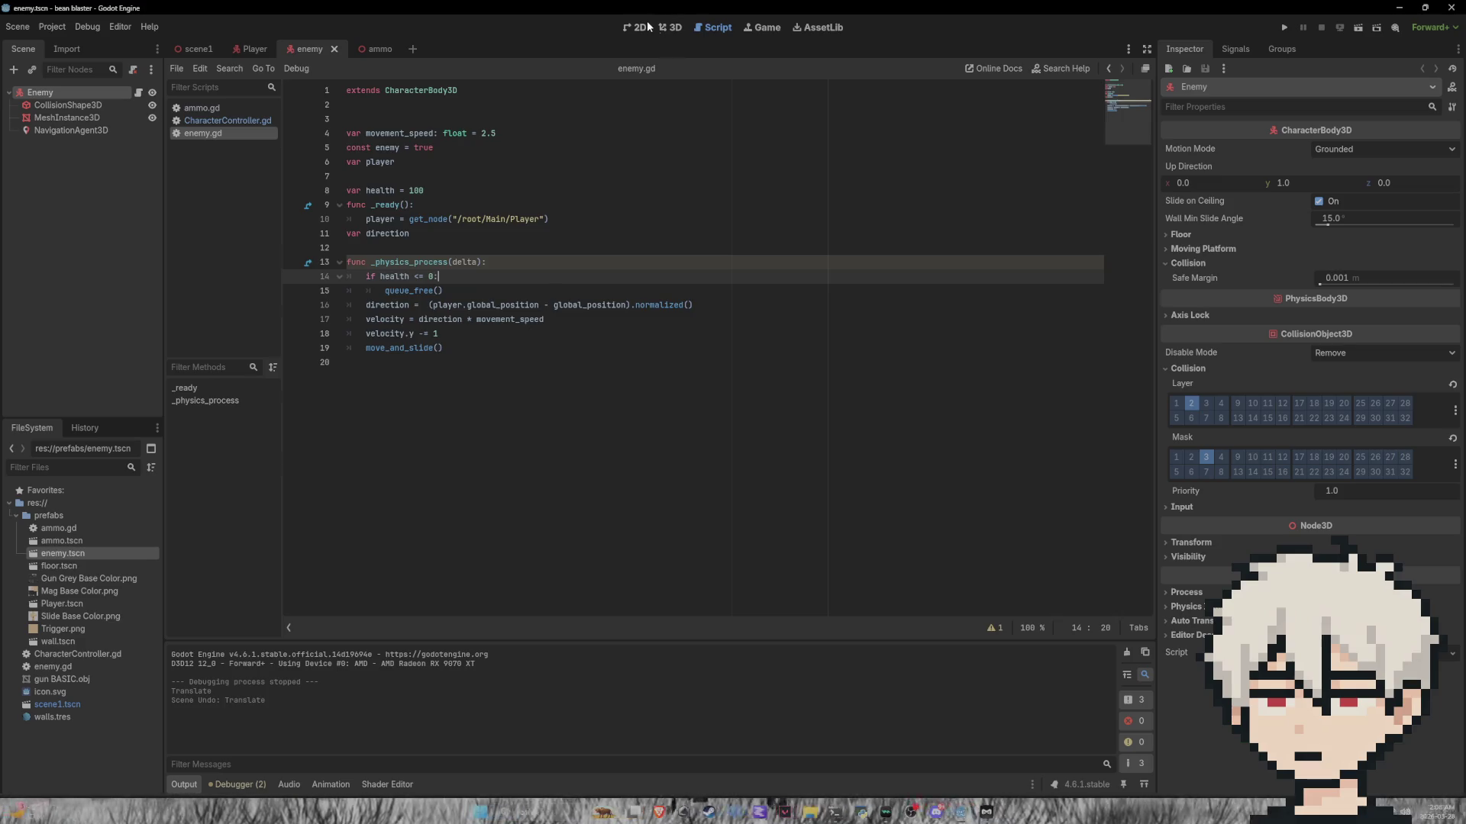
left_click(661, 28)
left_click(635, 28)
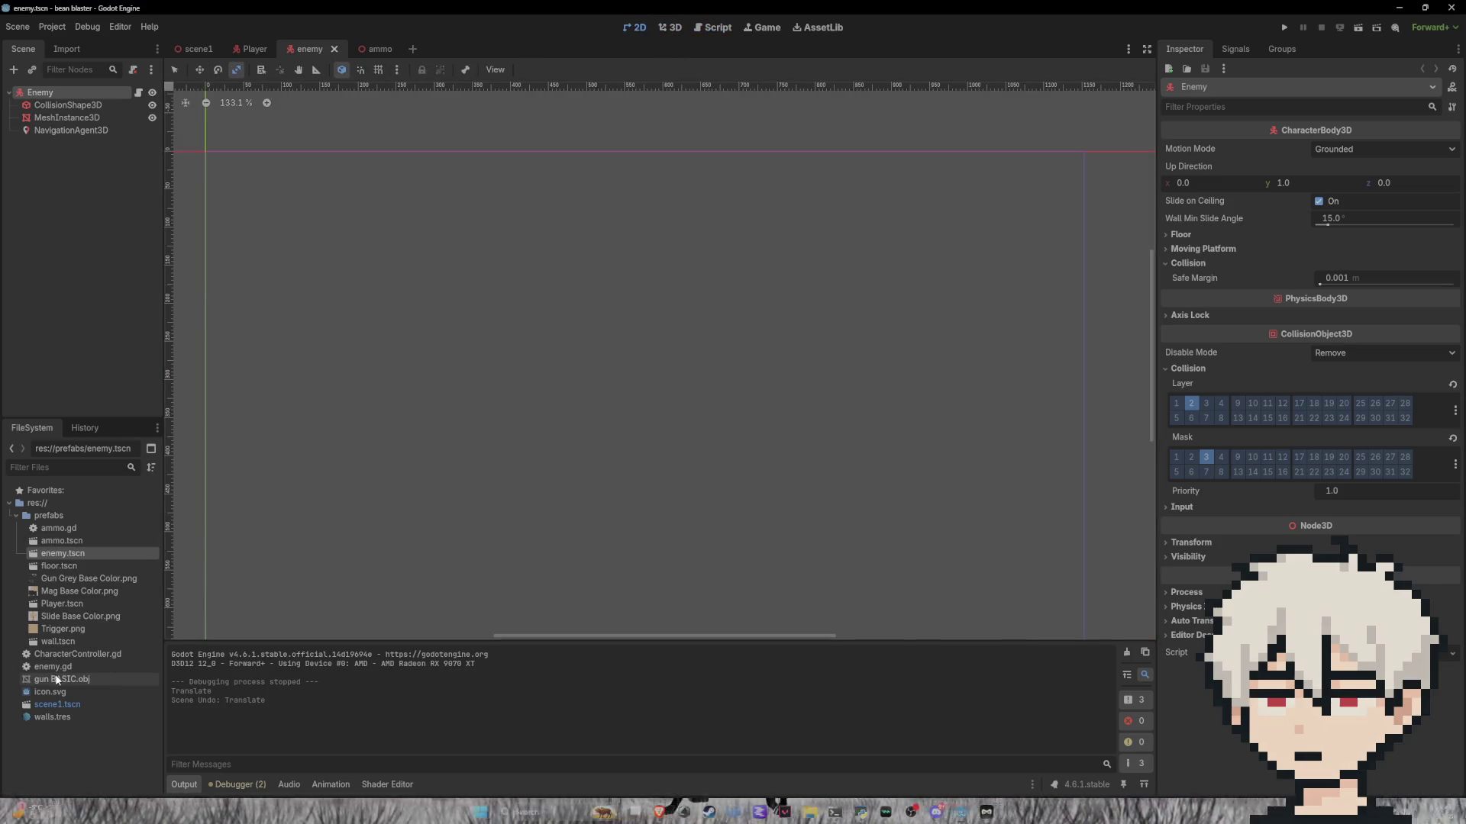
Step: Open floor.tscn in its own tab, select its floor plane, and return to scene1
double_click(59, 566)
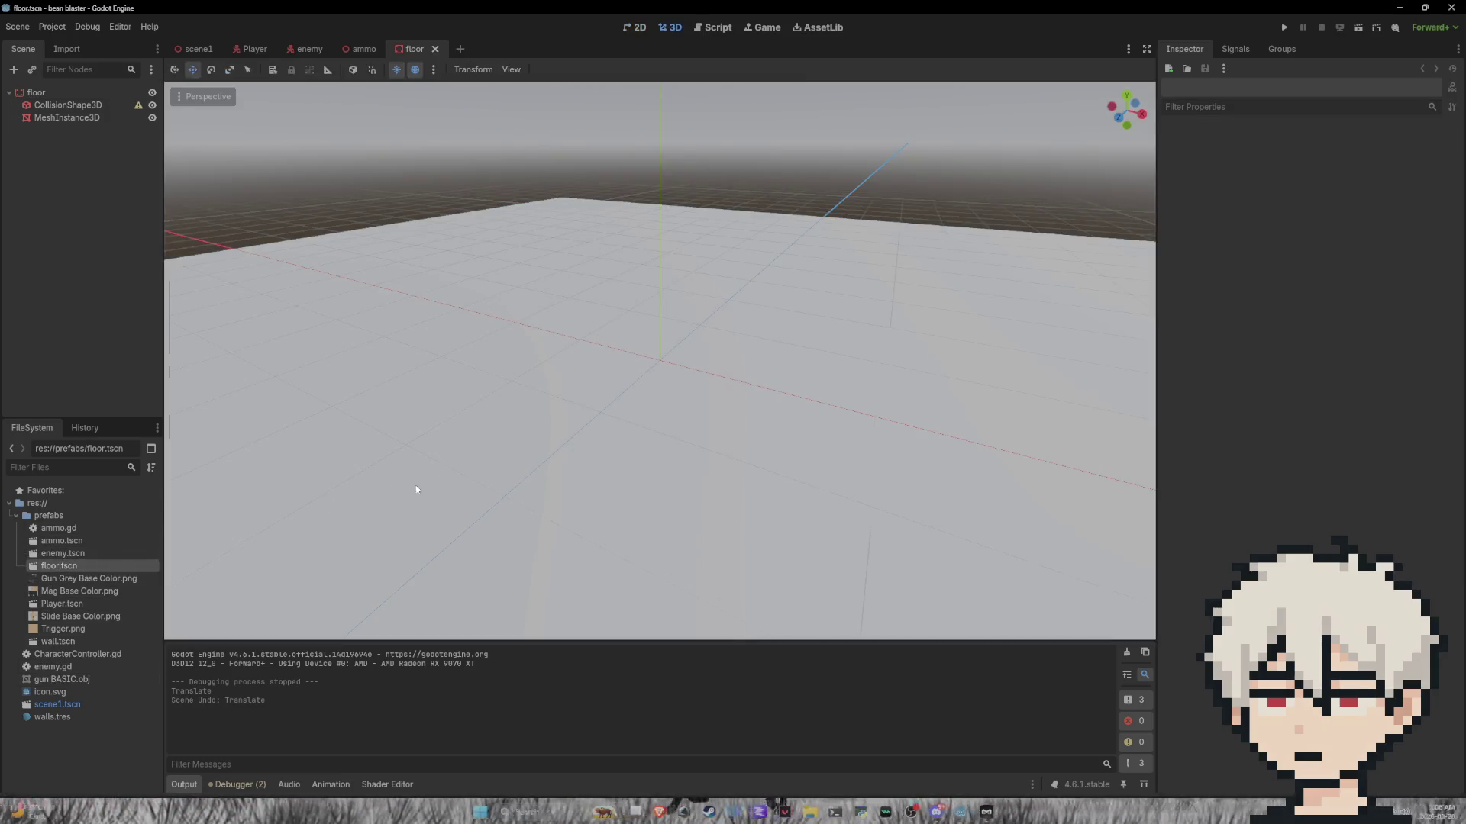
scroll(458, 473, "down", 5)
left_click(726, 461)
left_click(197, 49)
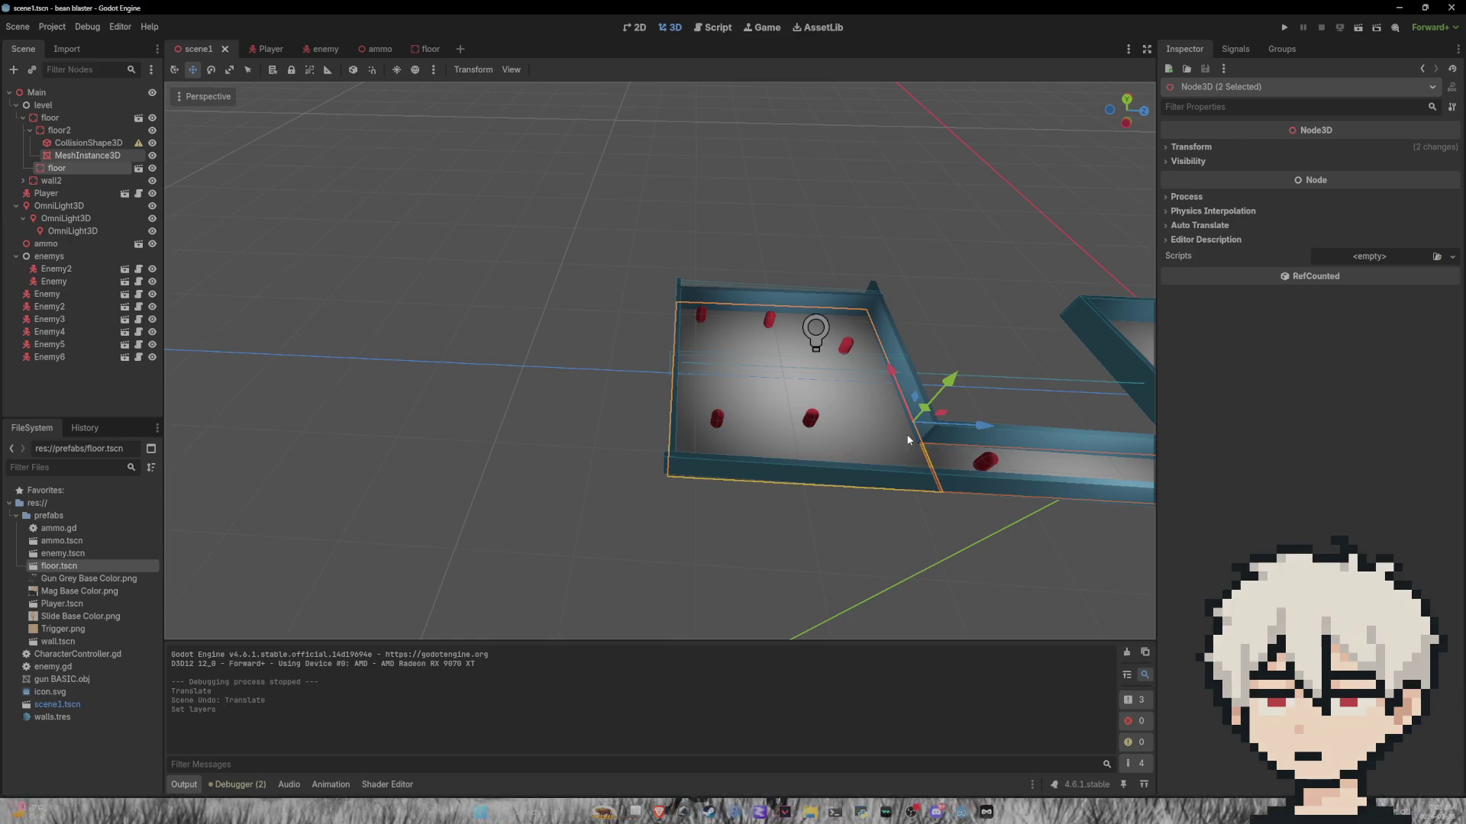
Step: Inspect Enemy4, the room light and both floors' collision settings, then run the game
left_click(529, 473)
mouse_move(726, 374)
left_mouse_down()
mouse_move(734, 351)
mouse_move(684, 332)
left_mouse_up()
left_click(664, 318)
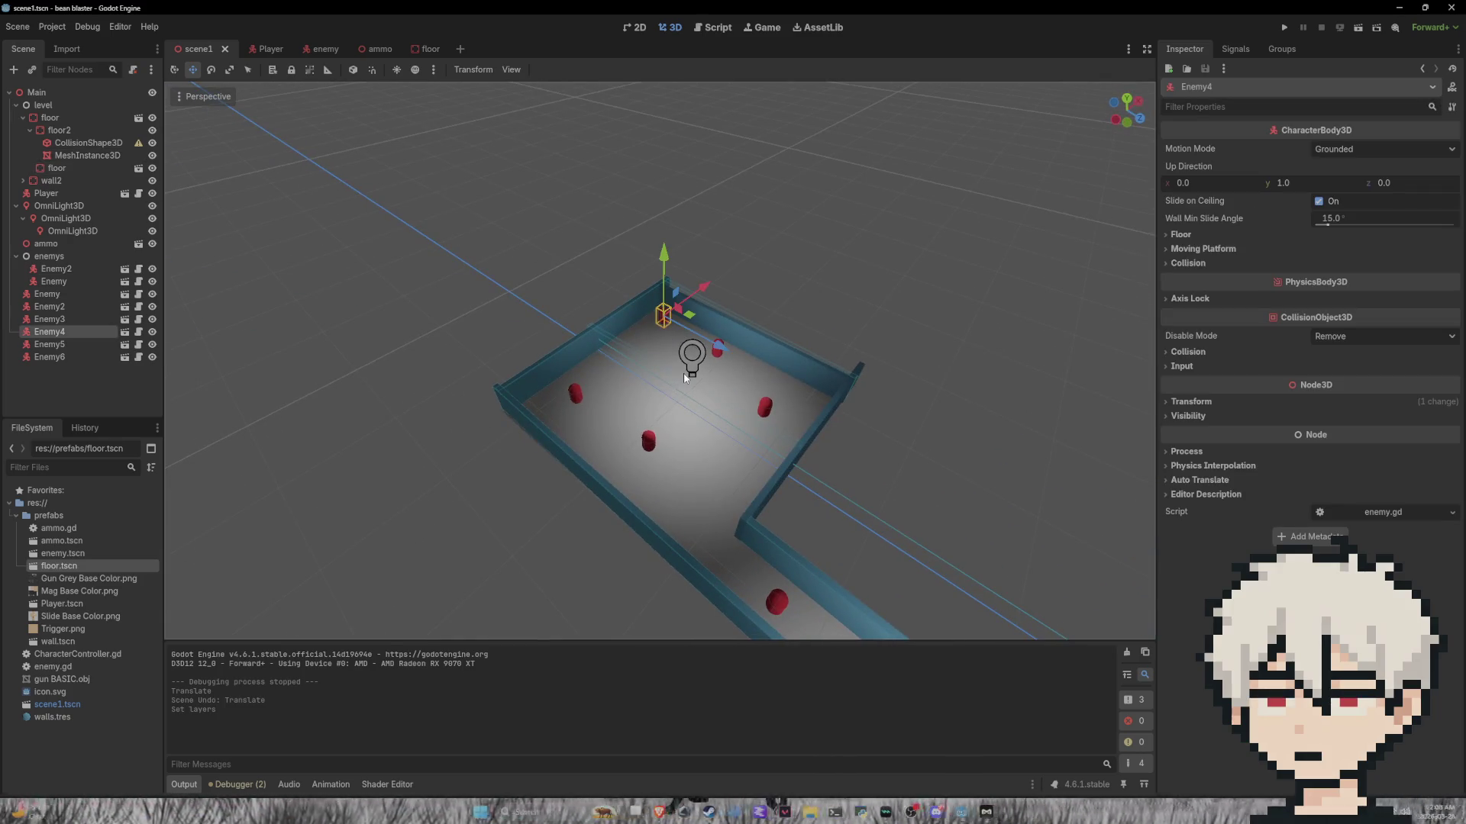
left_click(685, 377)
left_click(768, 589)
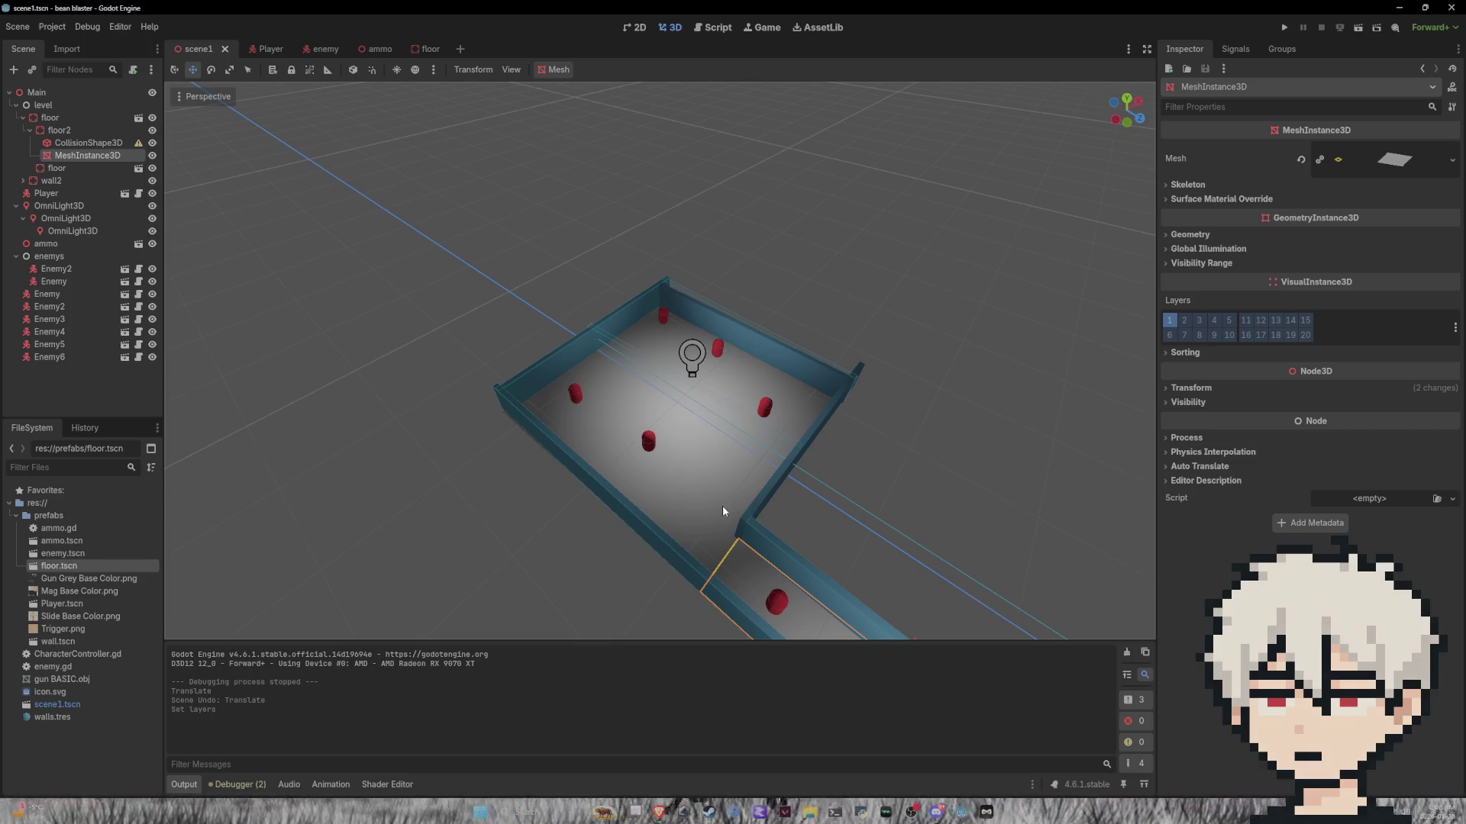
left_click(715, 565)
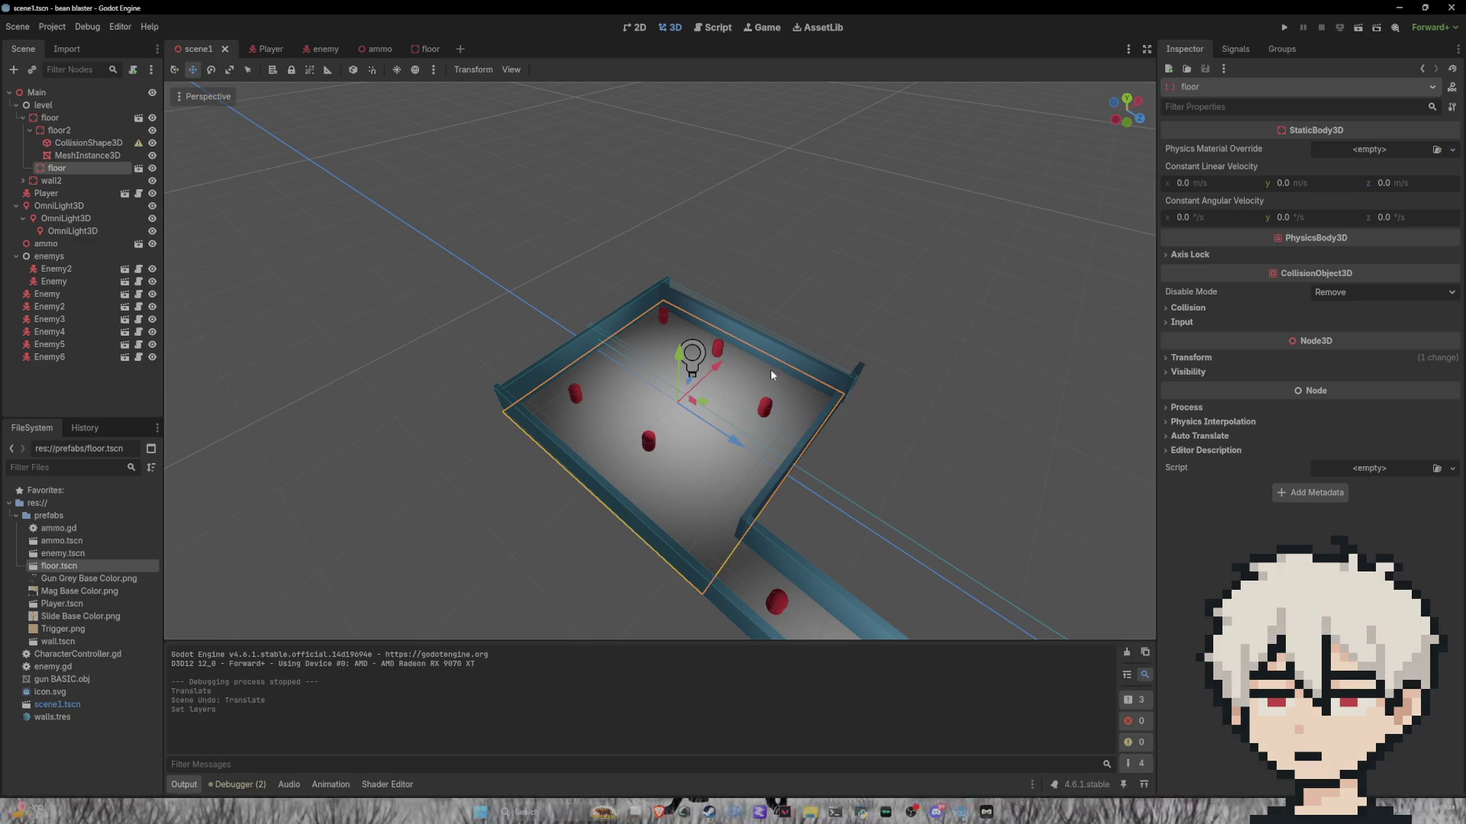
left_click(1180, 310)
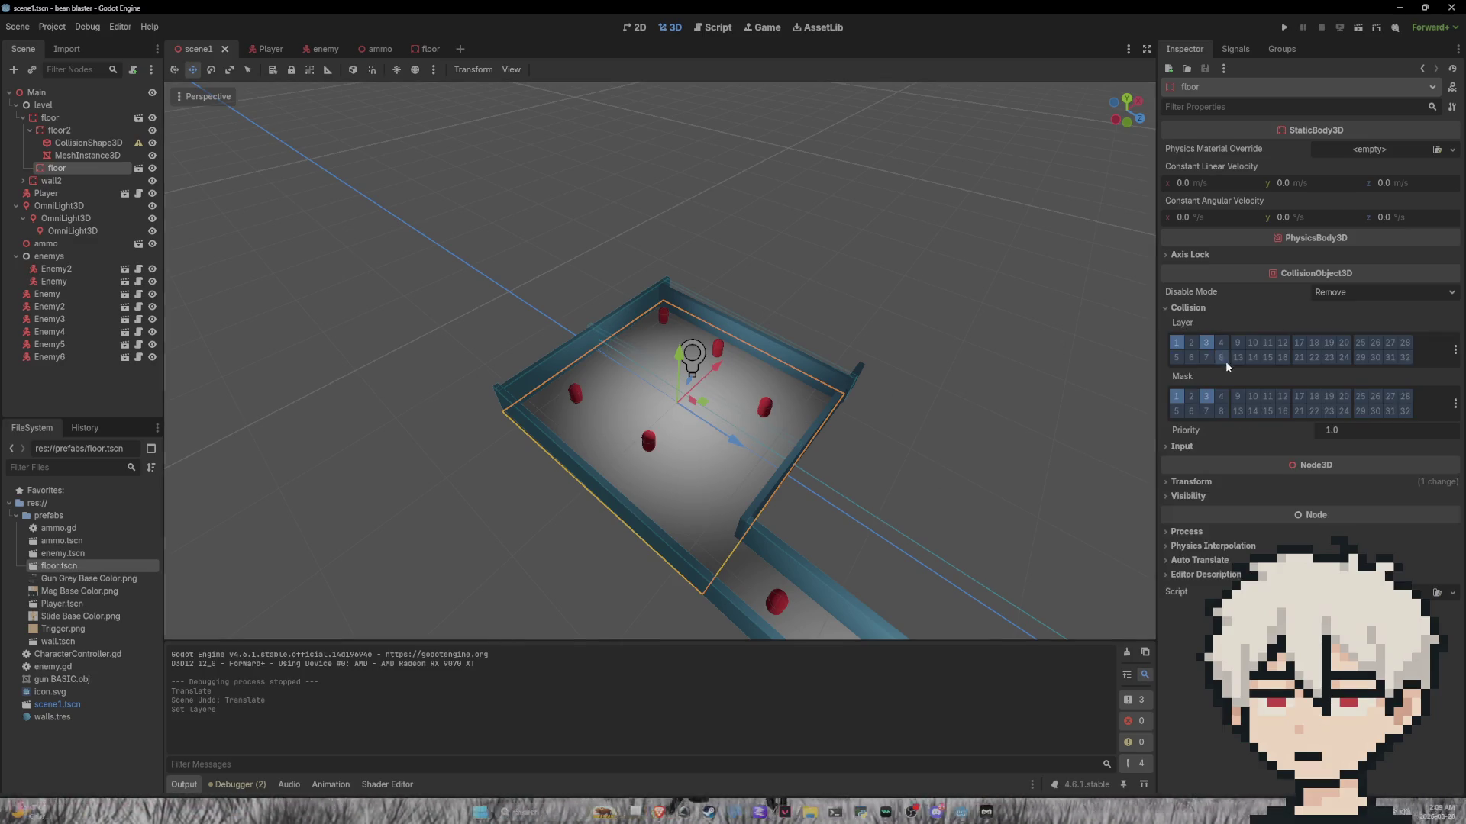
left_click(1183, 308)
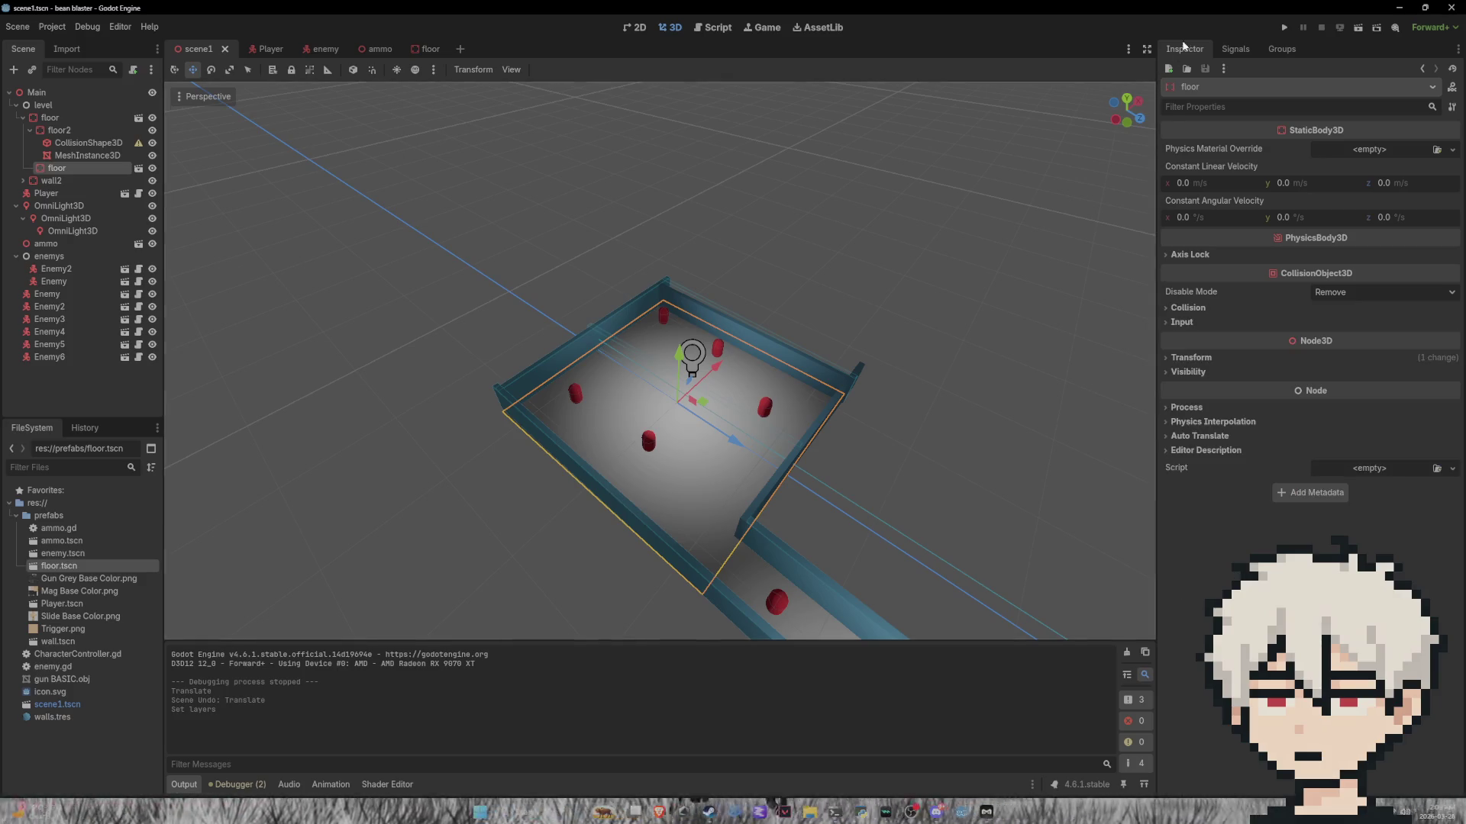
left_click(1285, 28)
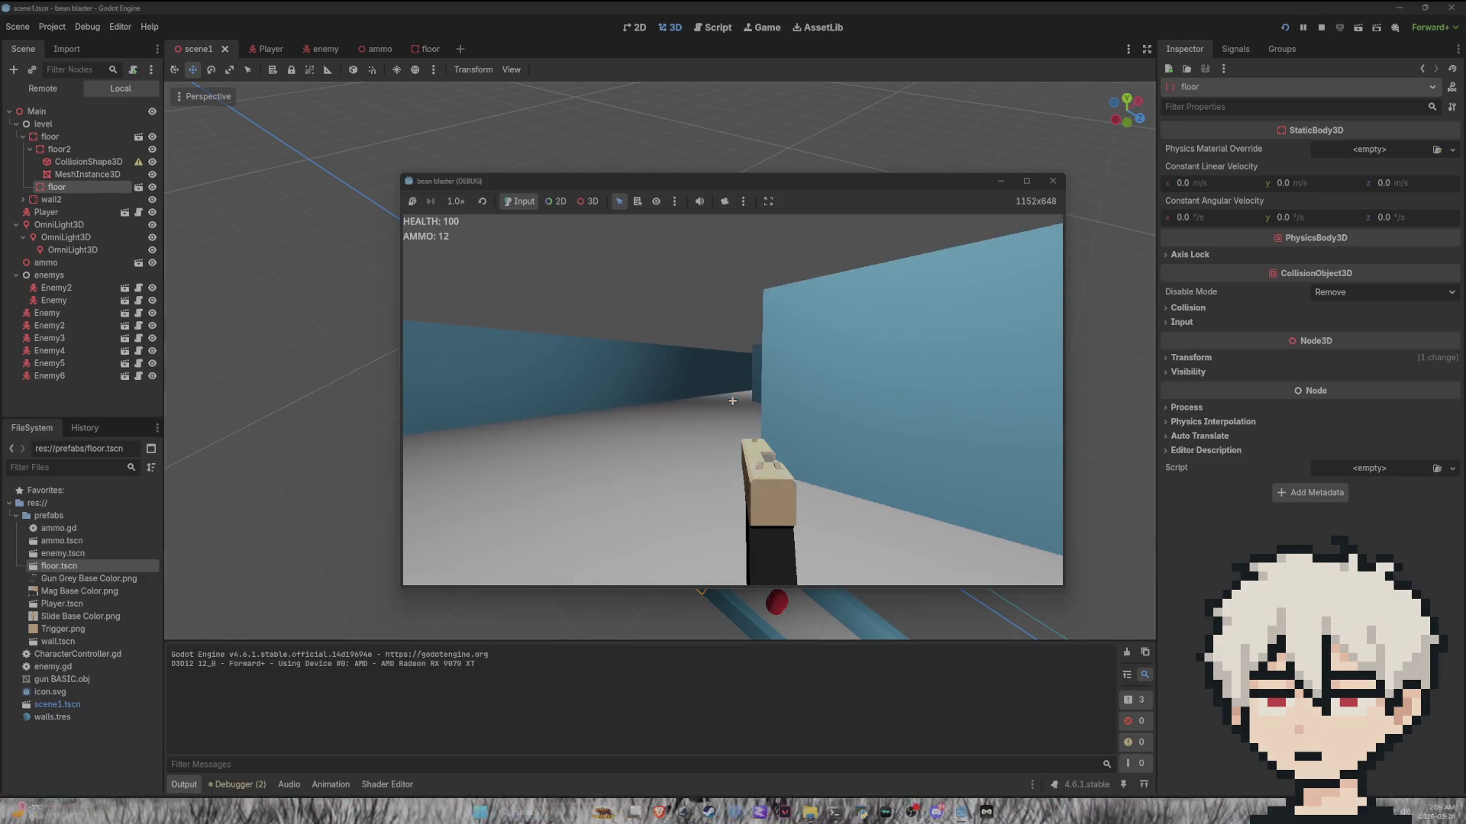
Step: Fire several shots down the corridor and at the red enemy that appears
mouse_move(732, 400)
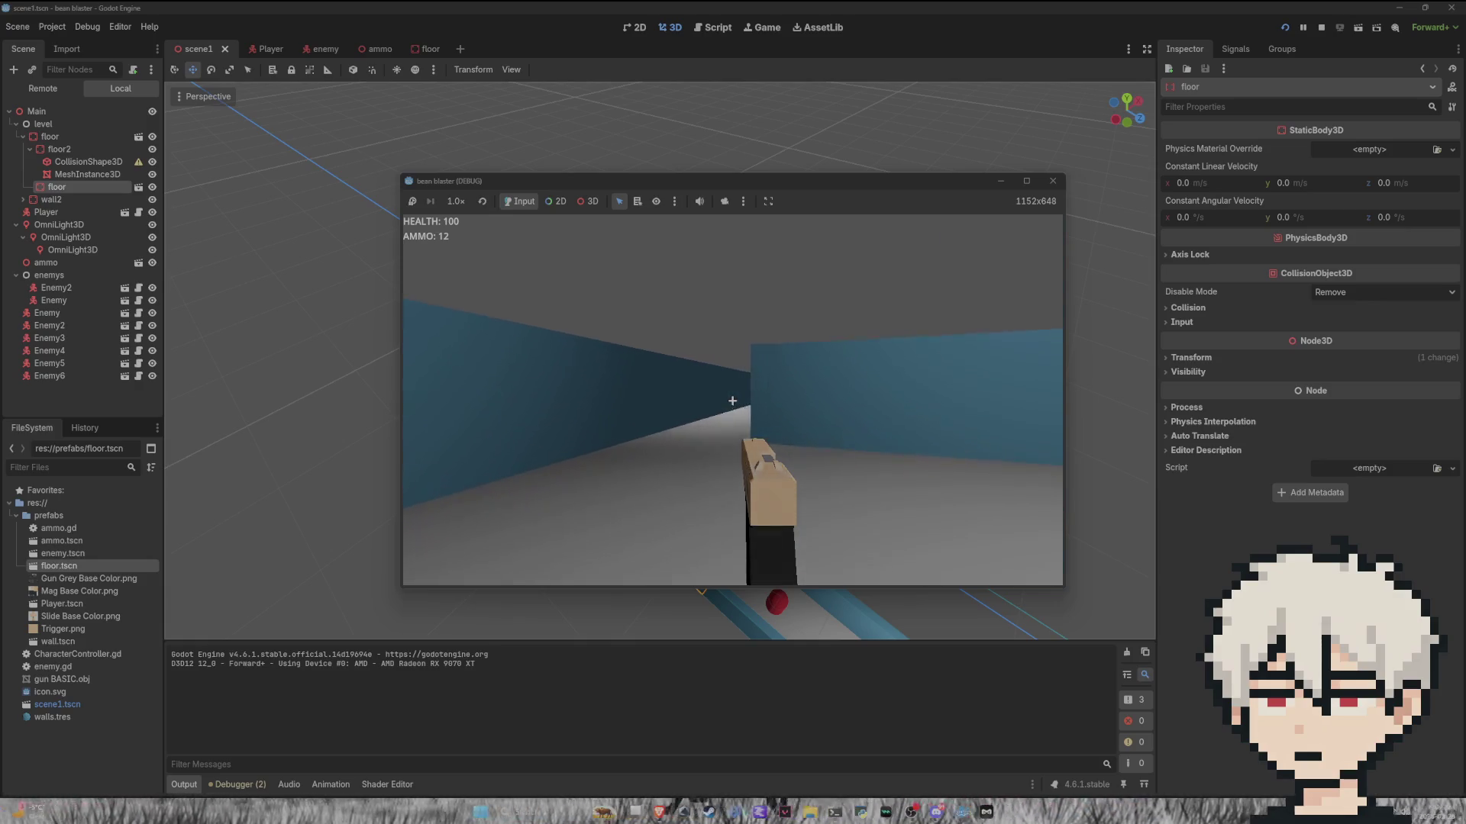
left_click(732, 400)
left_click(732, 400)
left_click(732, 400)
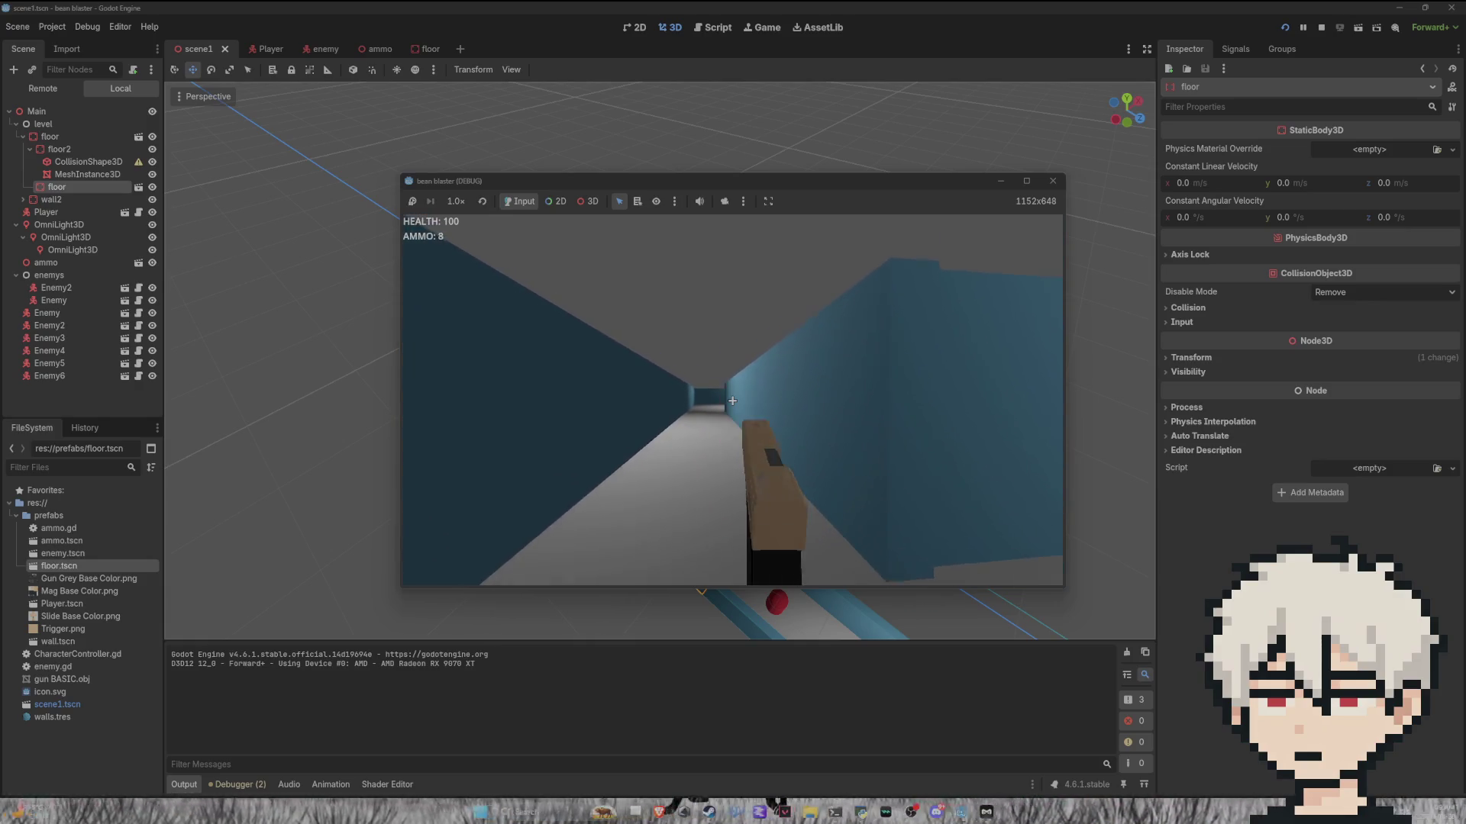
left_click(732, 400)
left_click(732, 399)
left_click(732, 400)
left_click(732, 400)
left_click(732, 400)
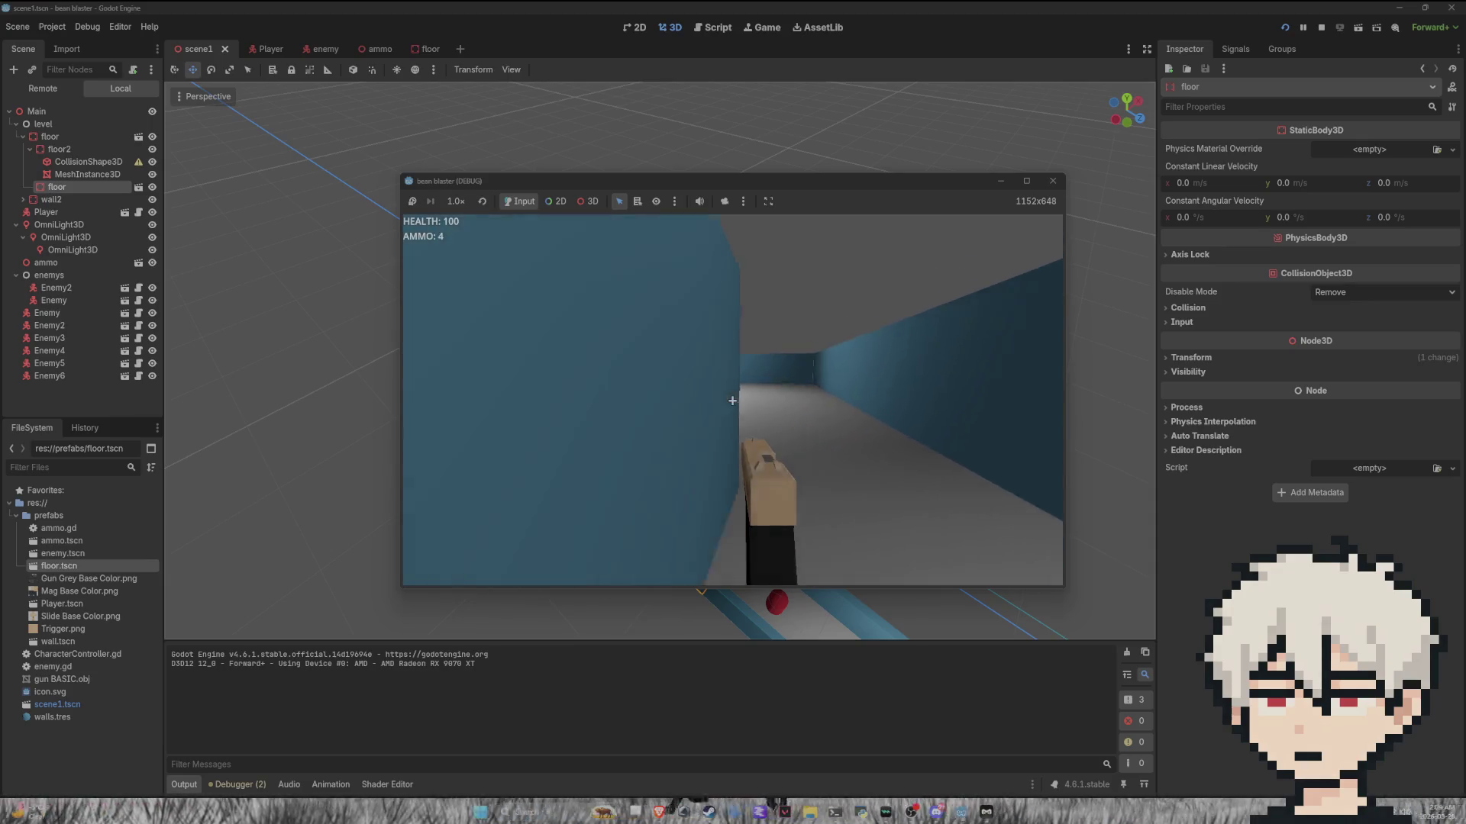
Step: Advance down the corridor and spend the last rounds on the enemy near the wall
key("w")
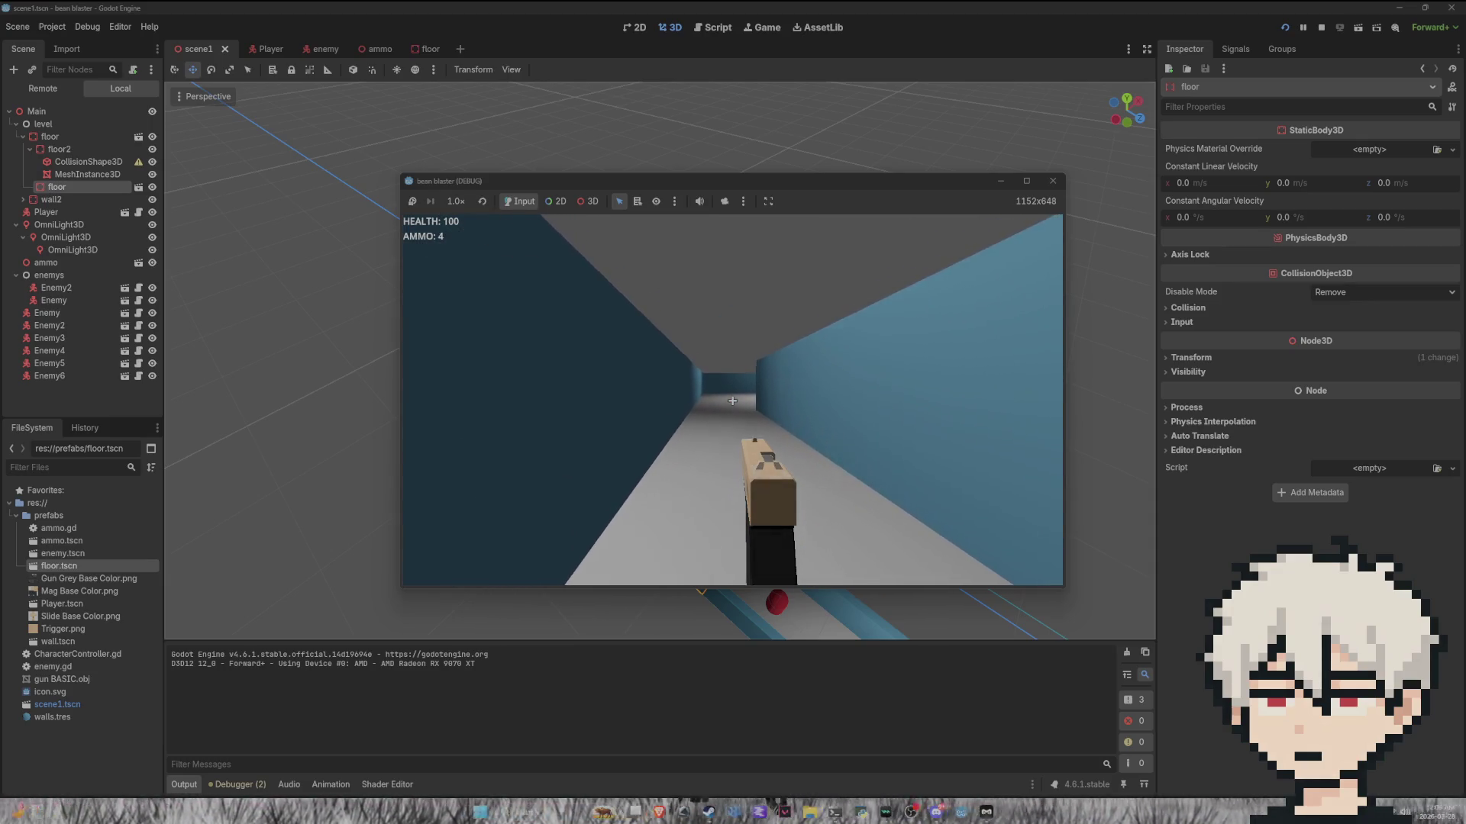
key("w")
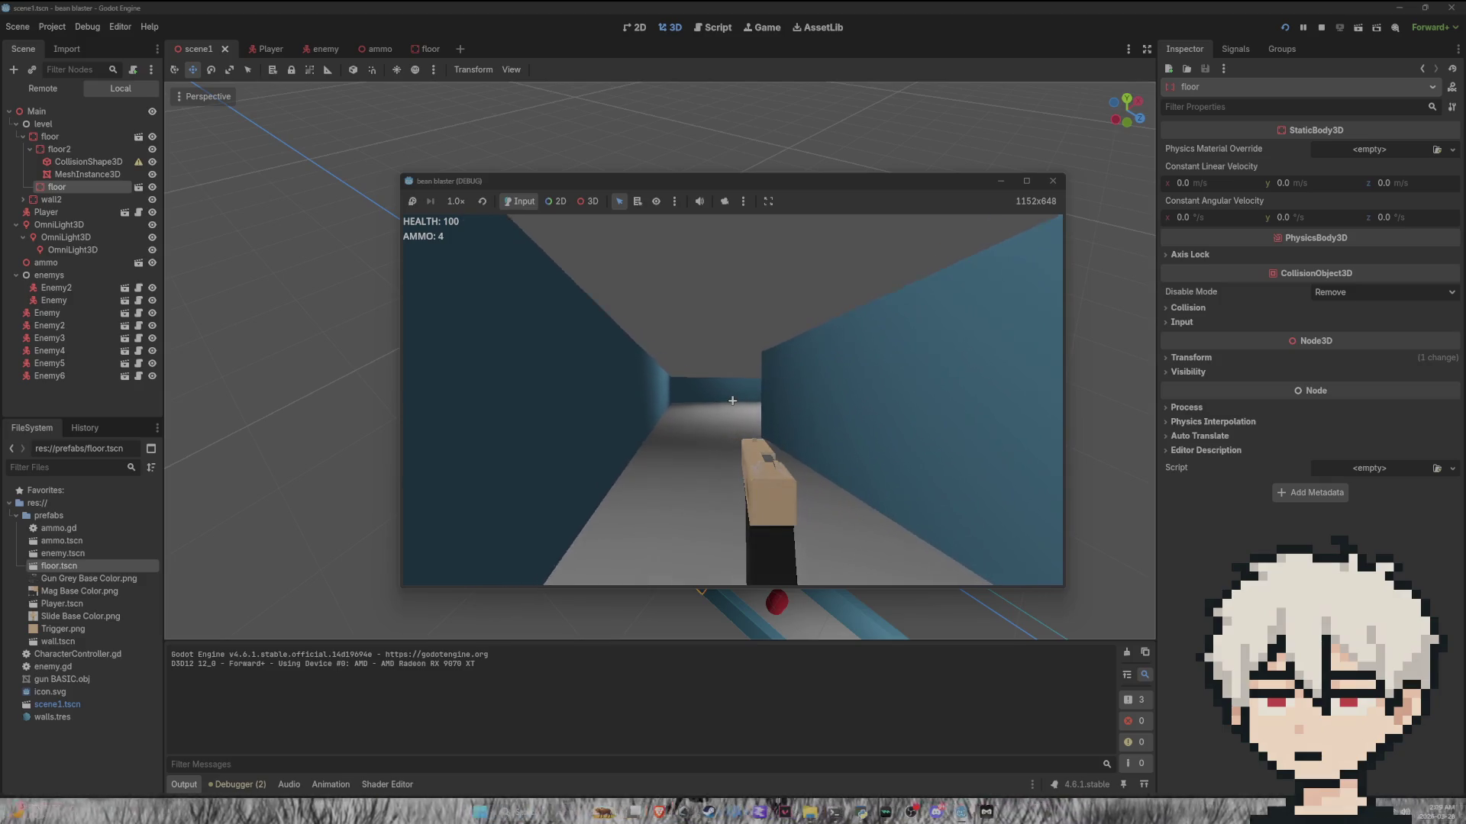
key("w")
left_click(732, 400)
left_click(732, 400)
left_click(732, 400)
left_click(732, 400)
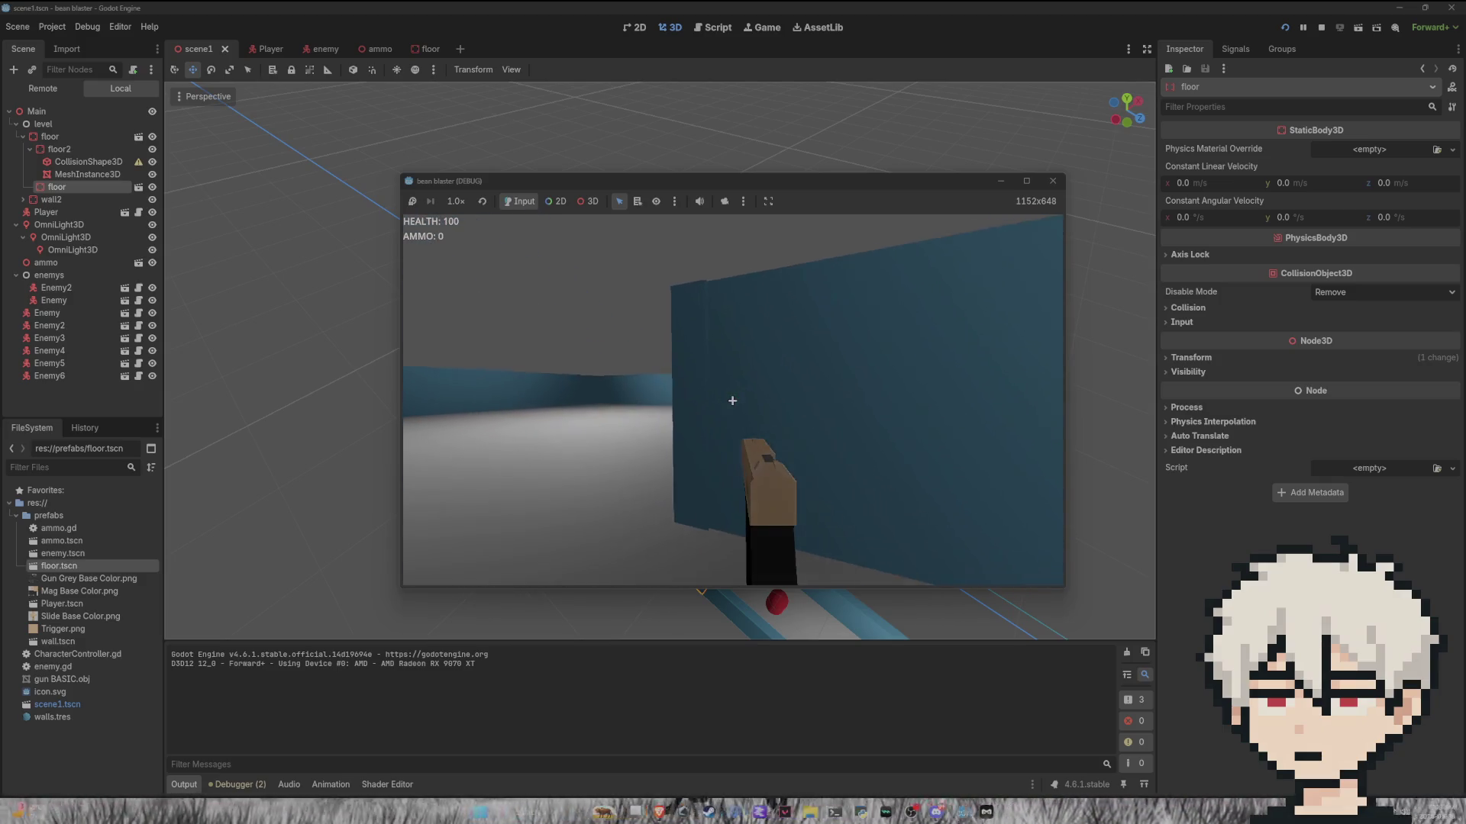
Step: Walk through the open room and back into the corridor, then stop the game with F8
key("w")
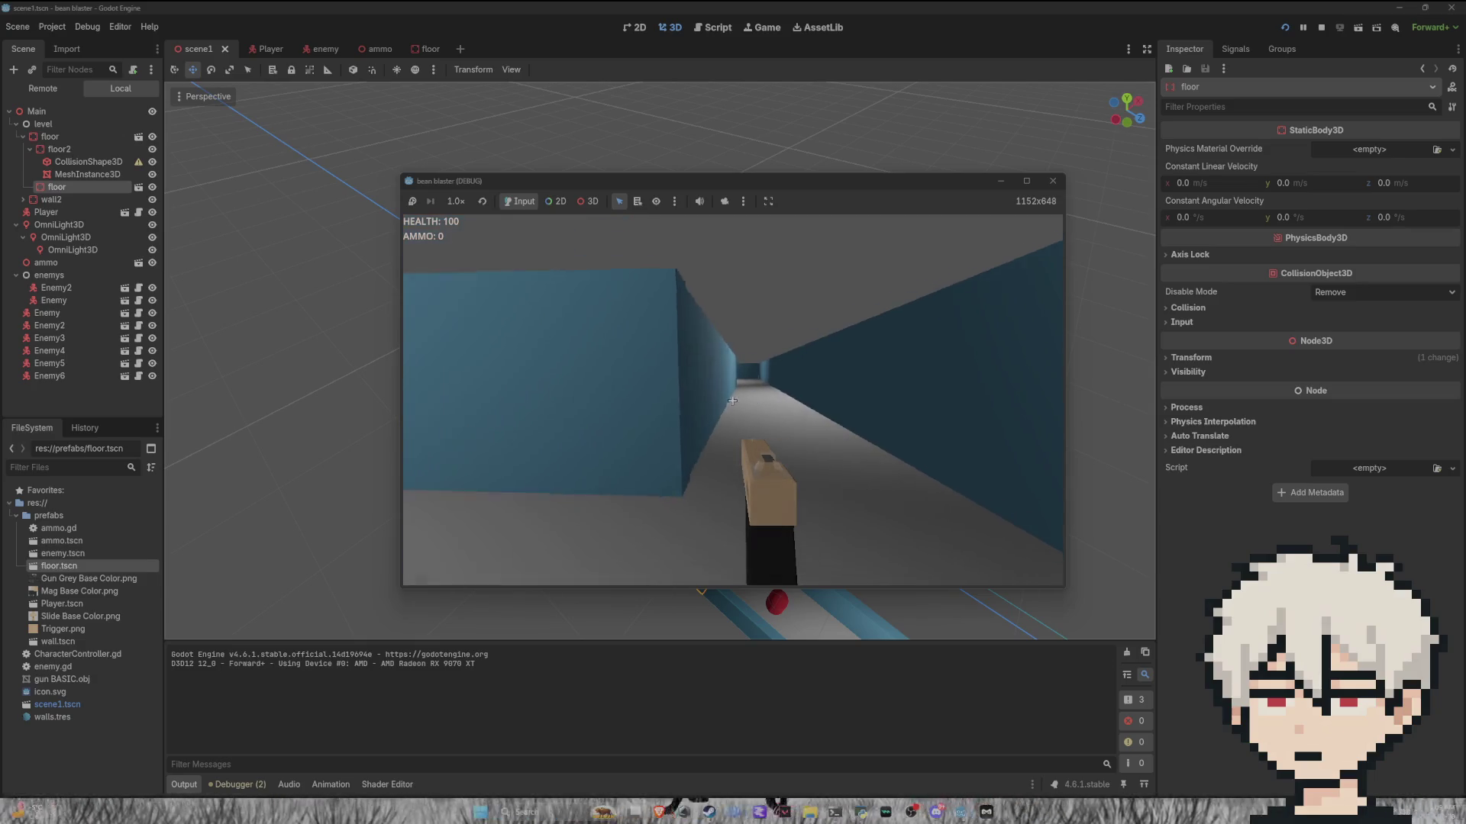
key("w")
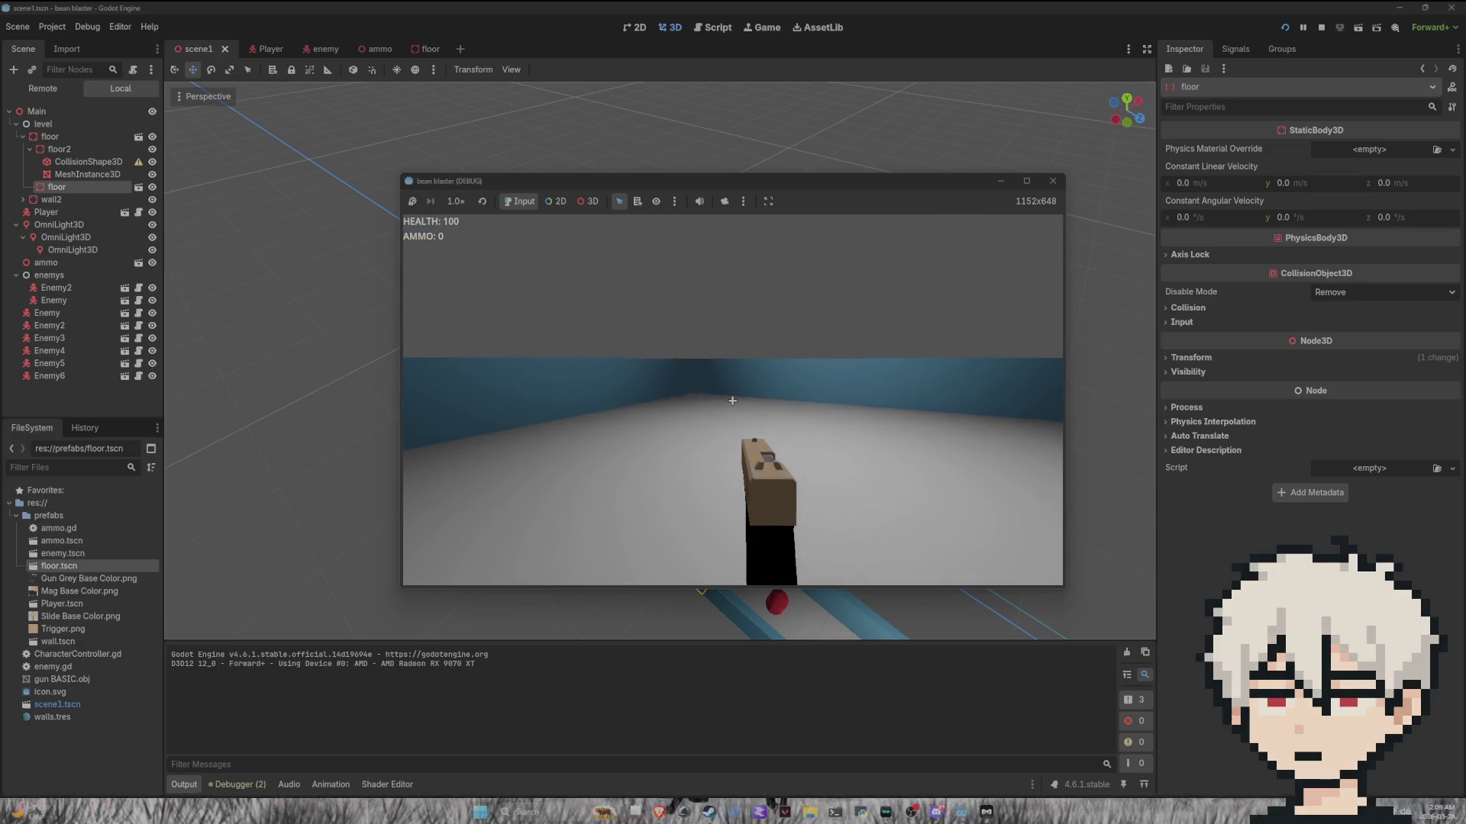
key("w")
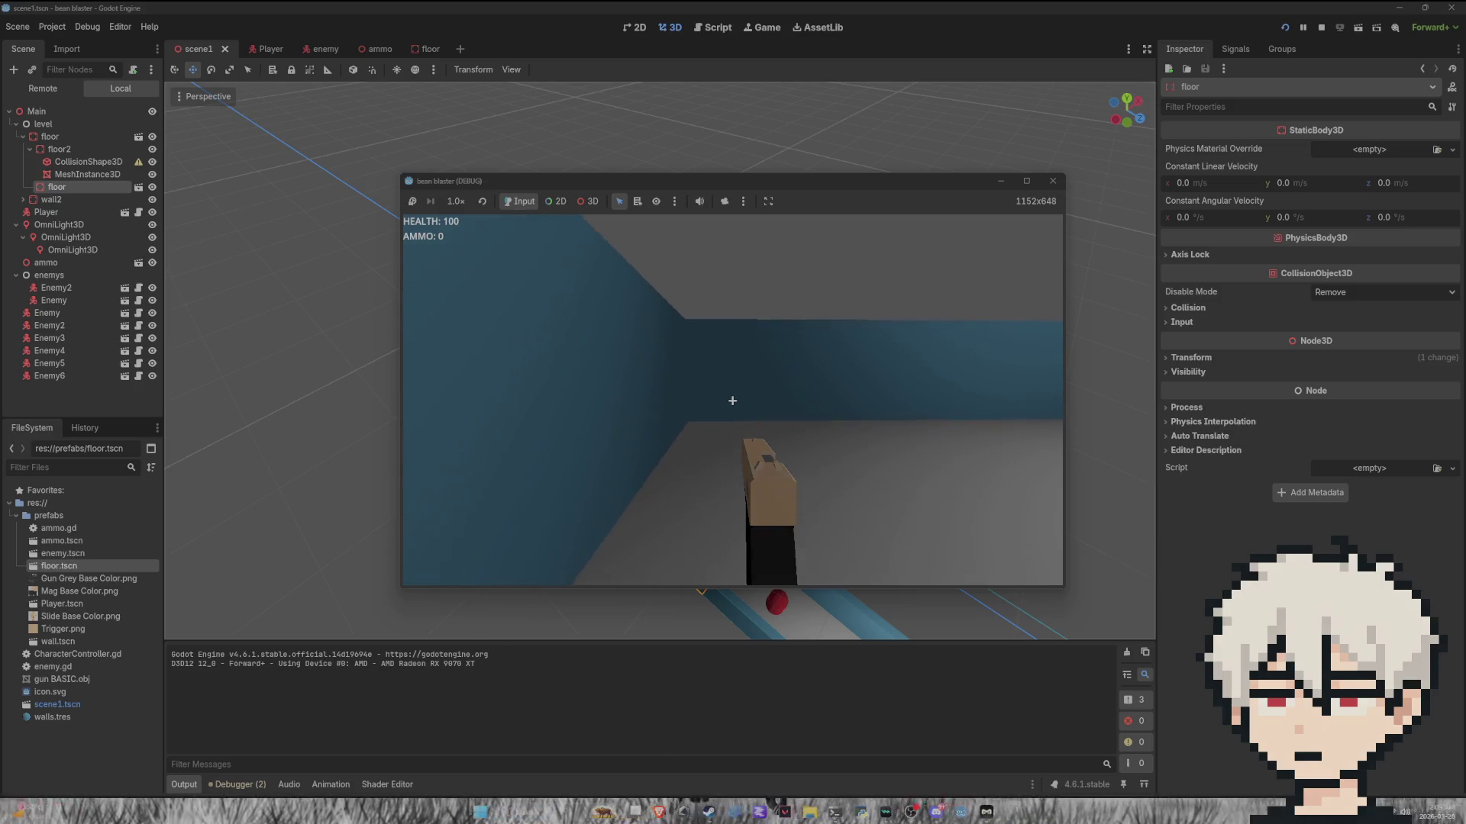
key("w")
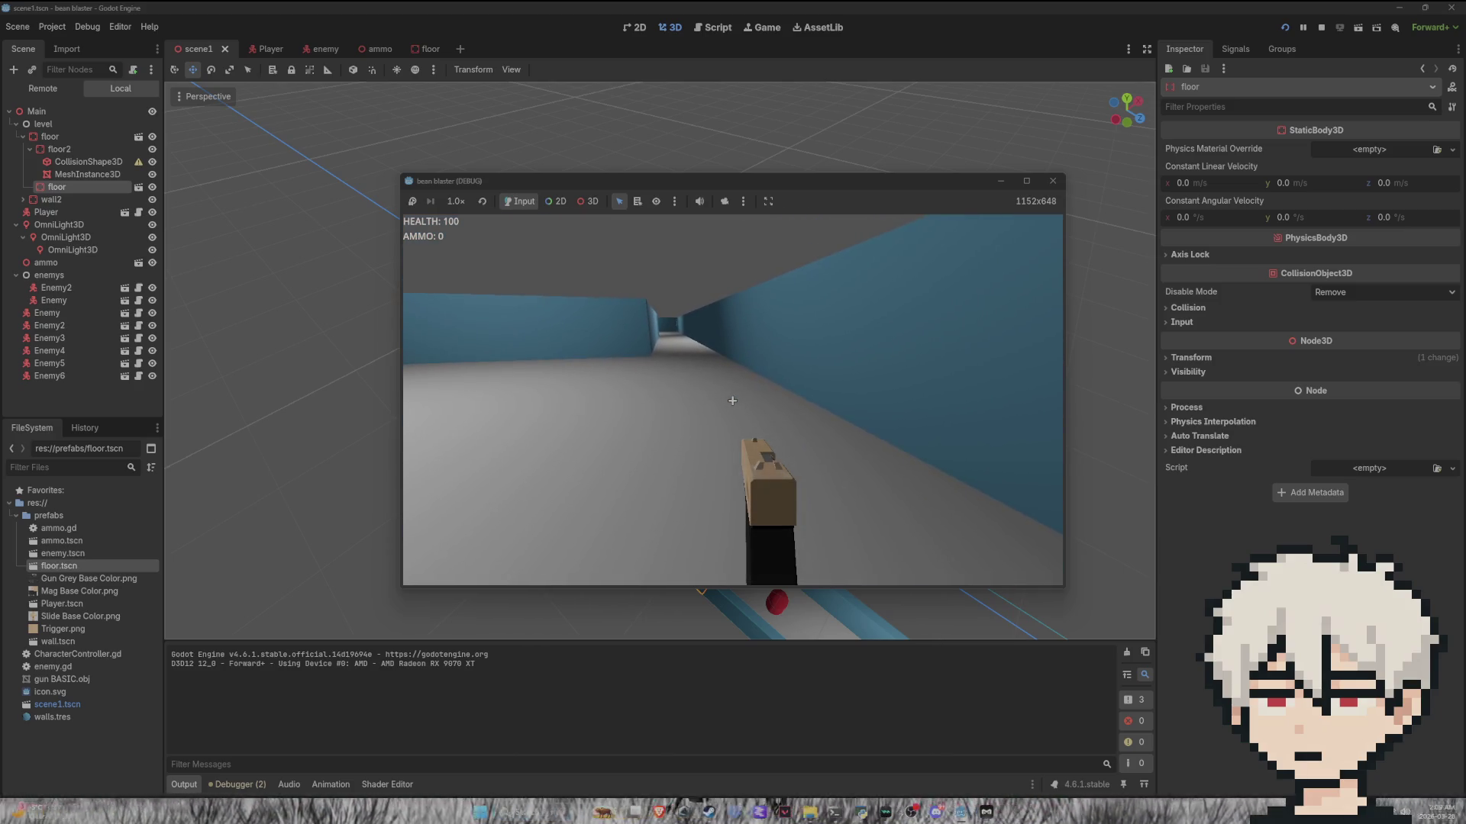
key("w")
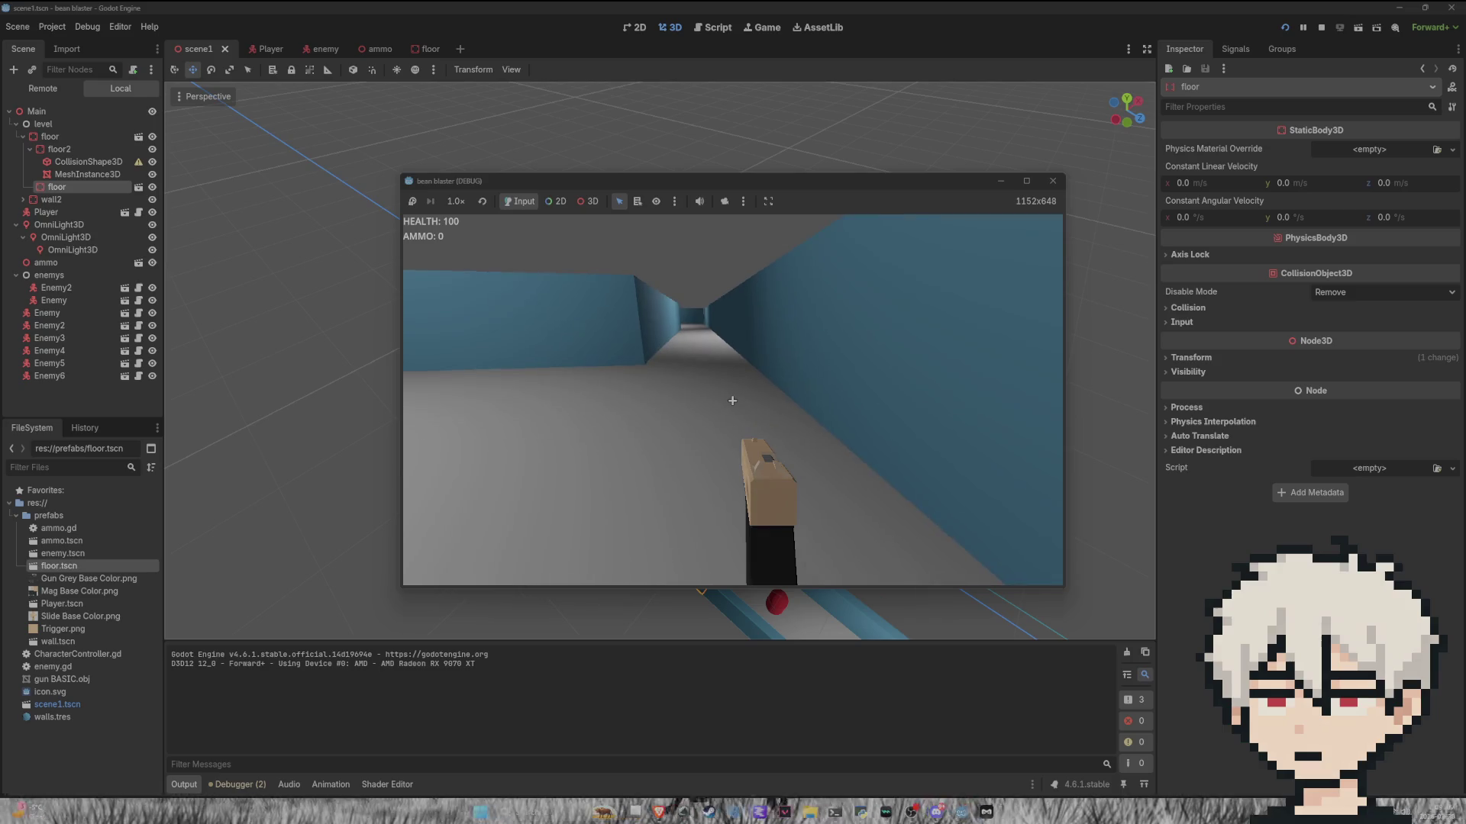
key("F8")
scroll(726, 426, "down", 5)
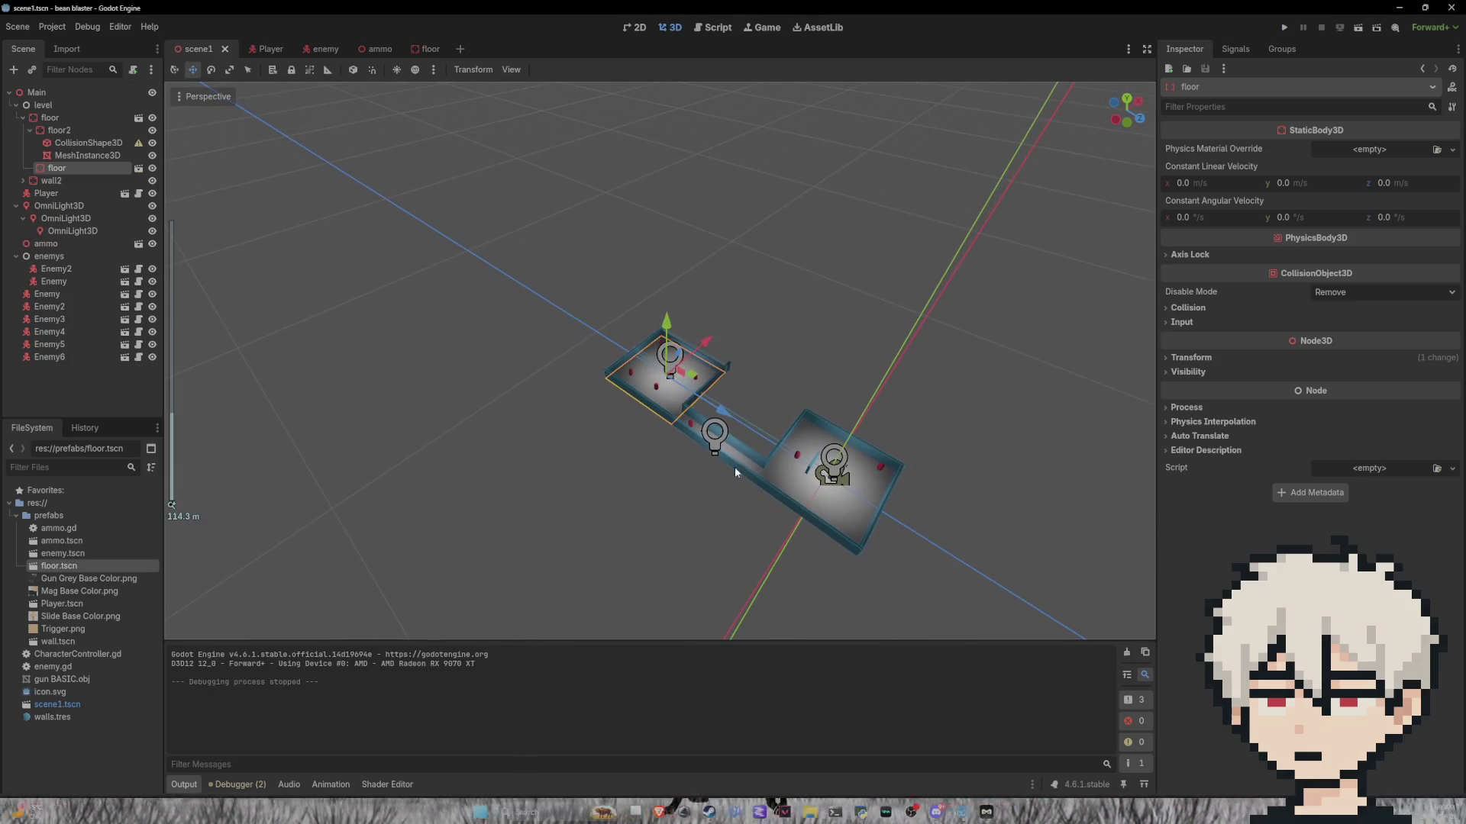
Step: Put the corridor floor mesh on collision layer 3 and save the scene
left_click(741, 466)
left_click(746, 462)
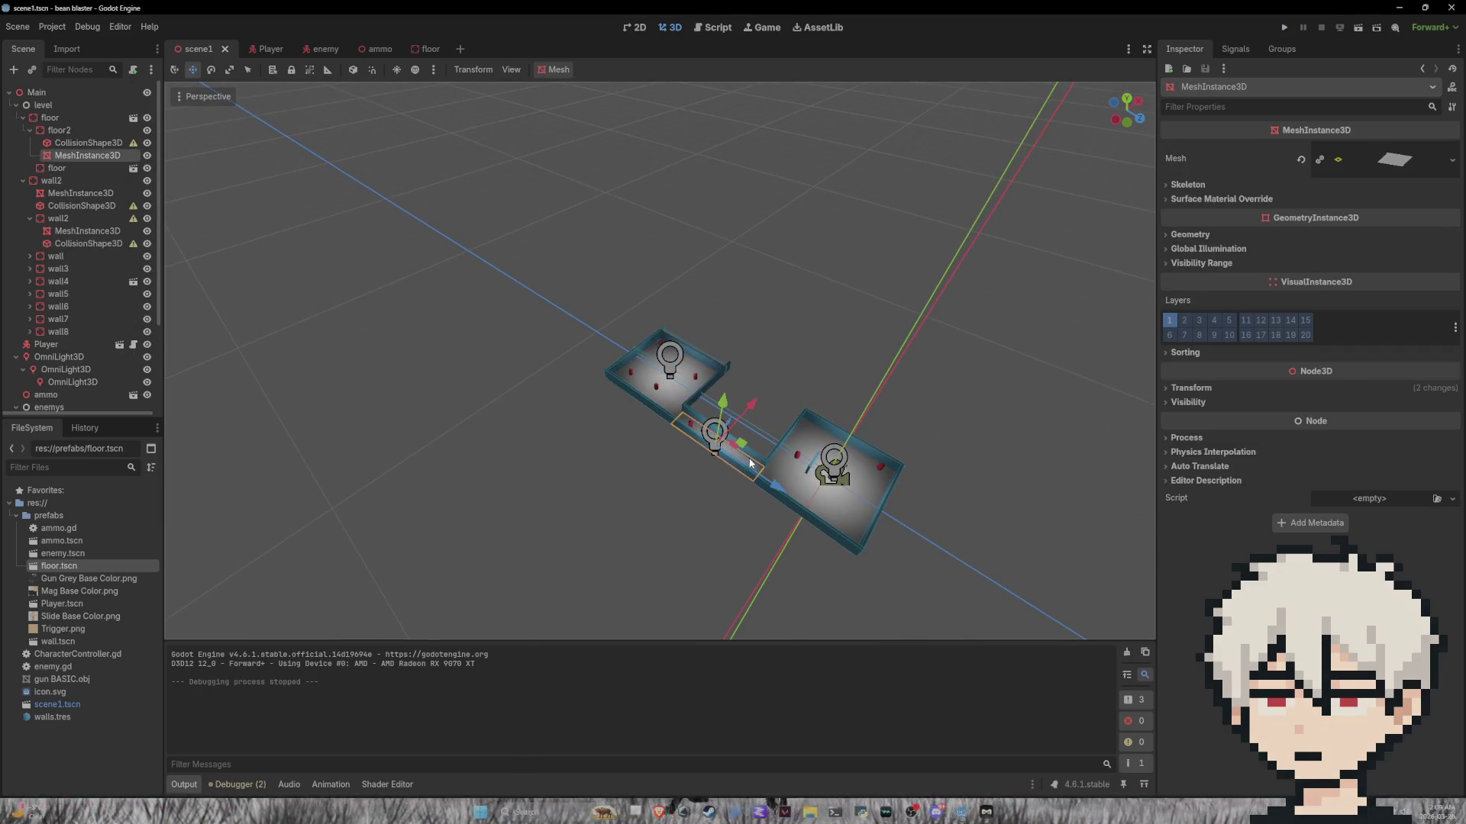
left_click(1199, 320)
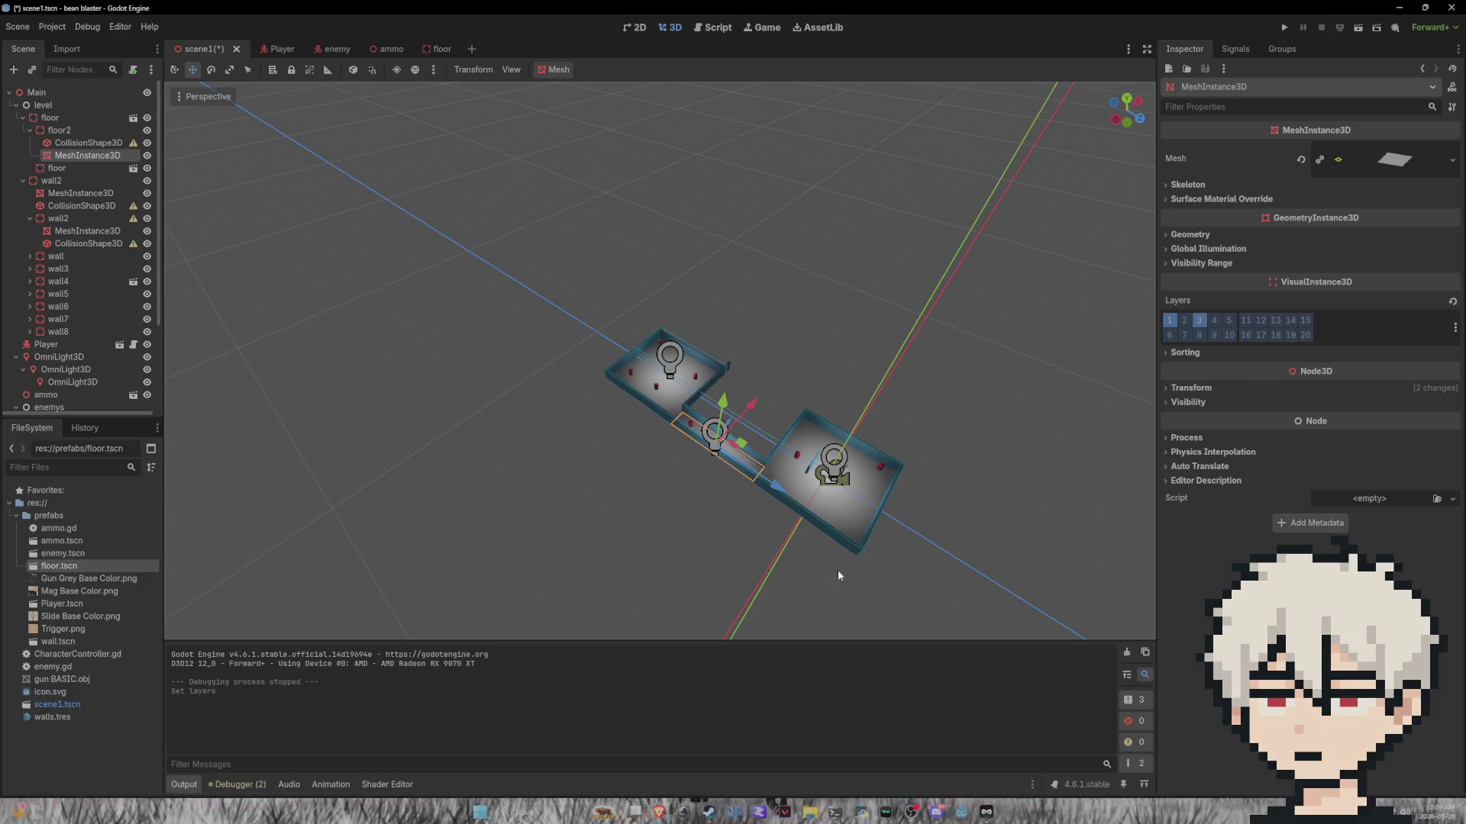
key("ctrl+s")
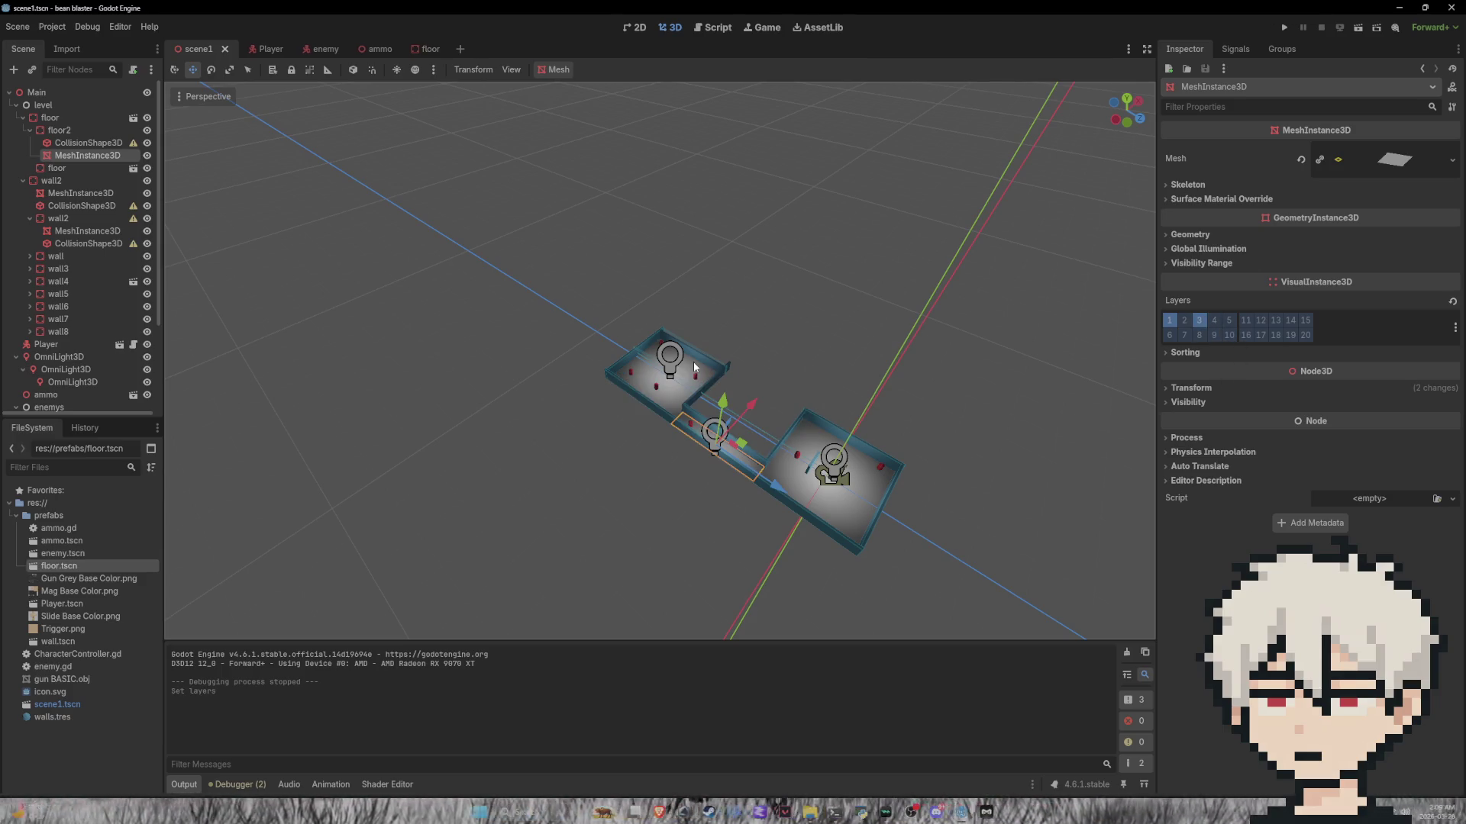
Step: Inspect the collision layers and mask of the upper-left floor and floor2
left_click(695, 367)
left_click(1207, 307)
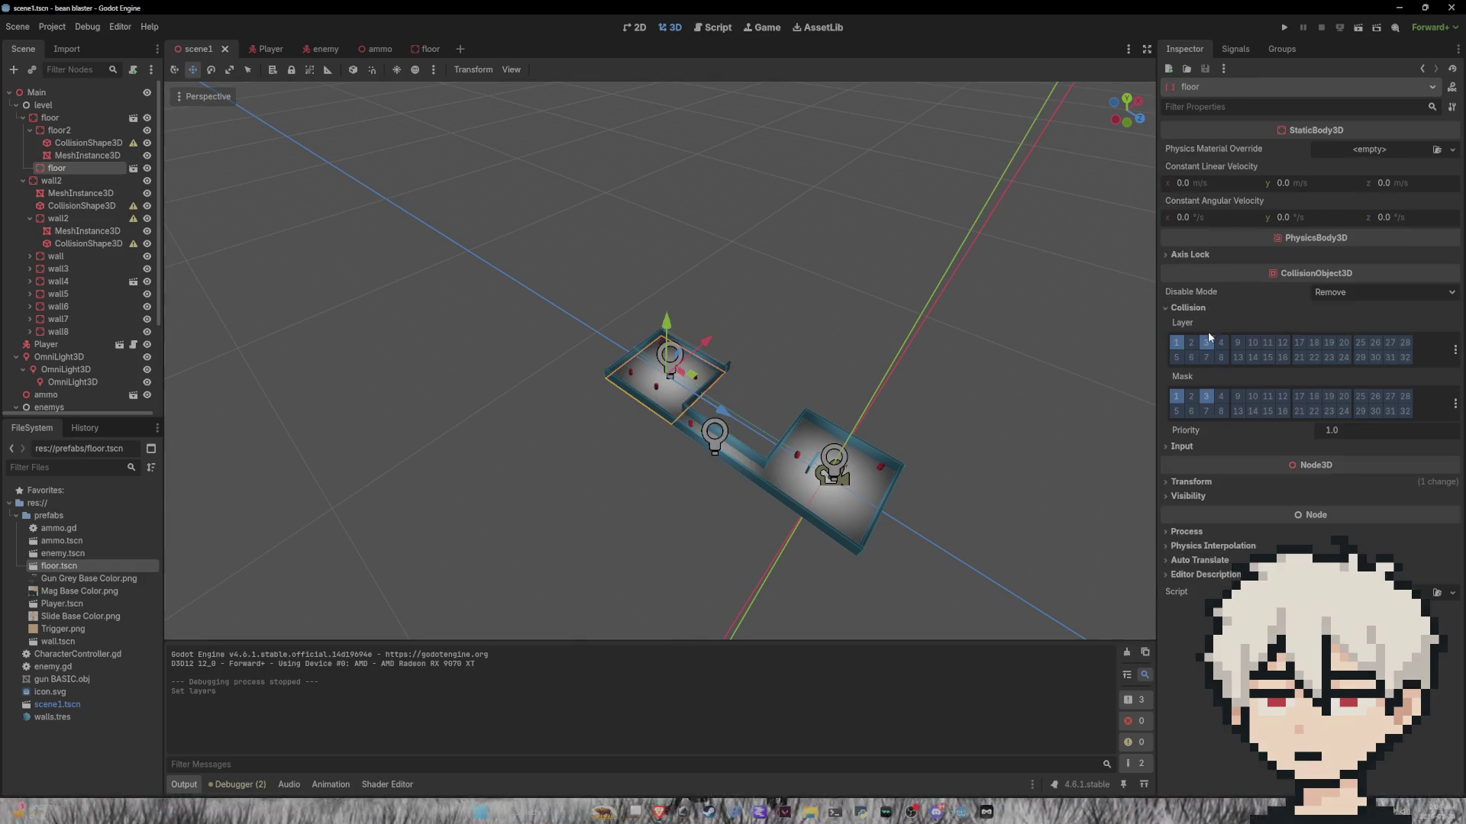
left_click(746, 465)
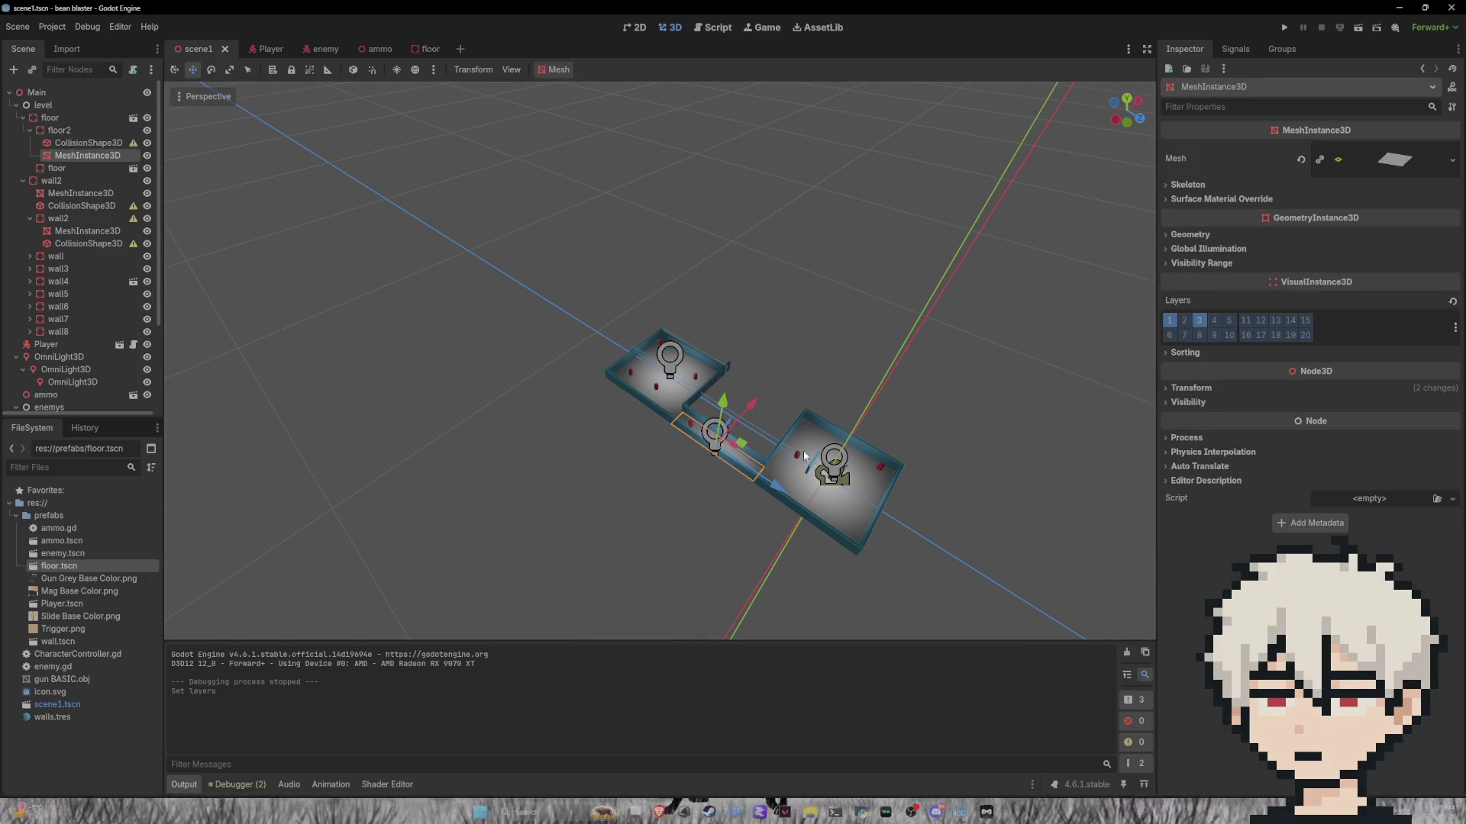
left_click(1179, 352)
left_click(1179, 354)
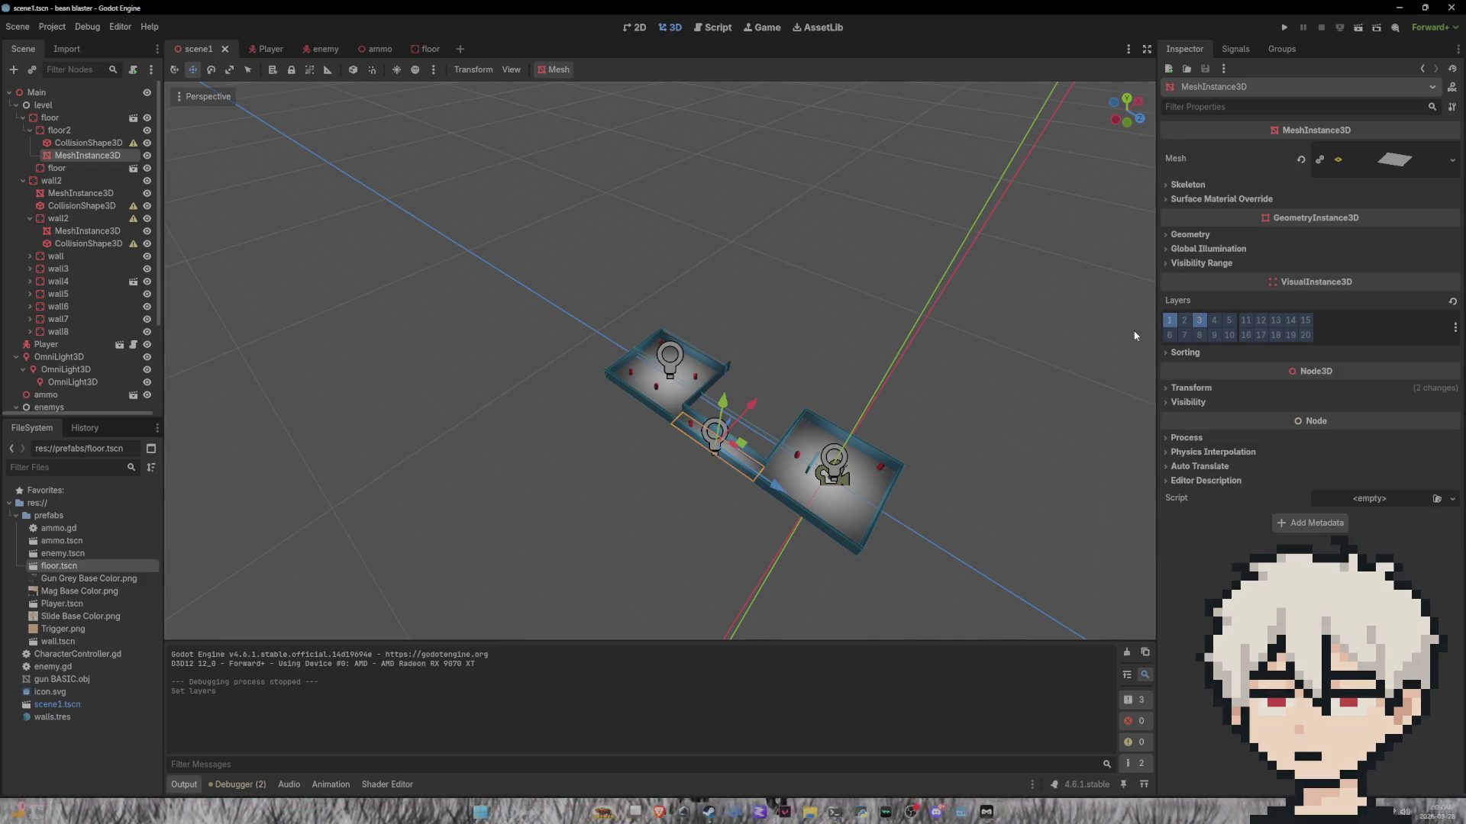
left_click(68, 134)
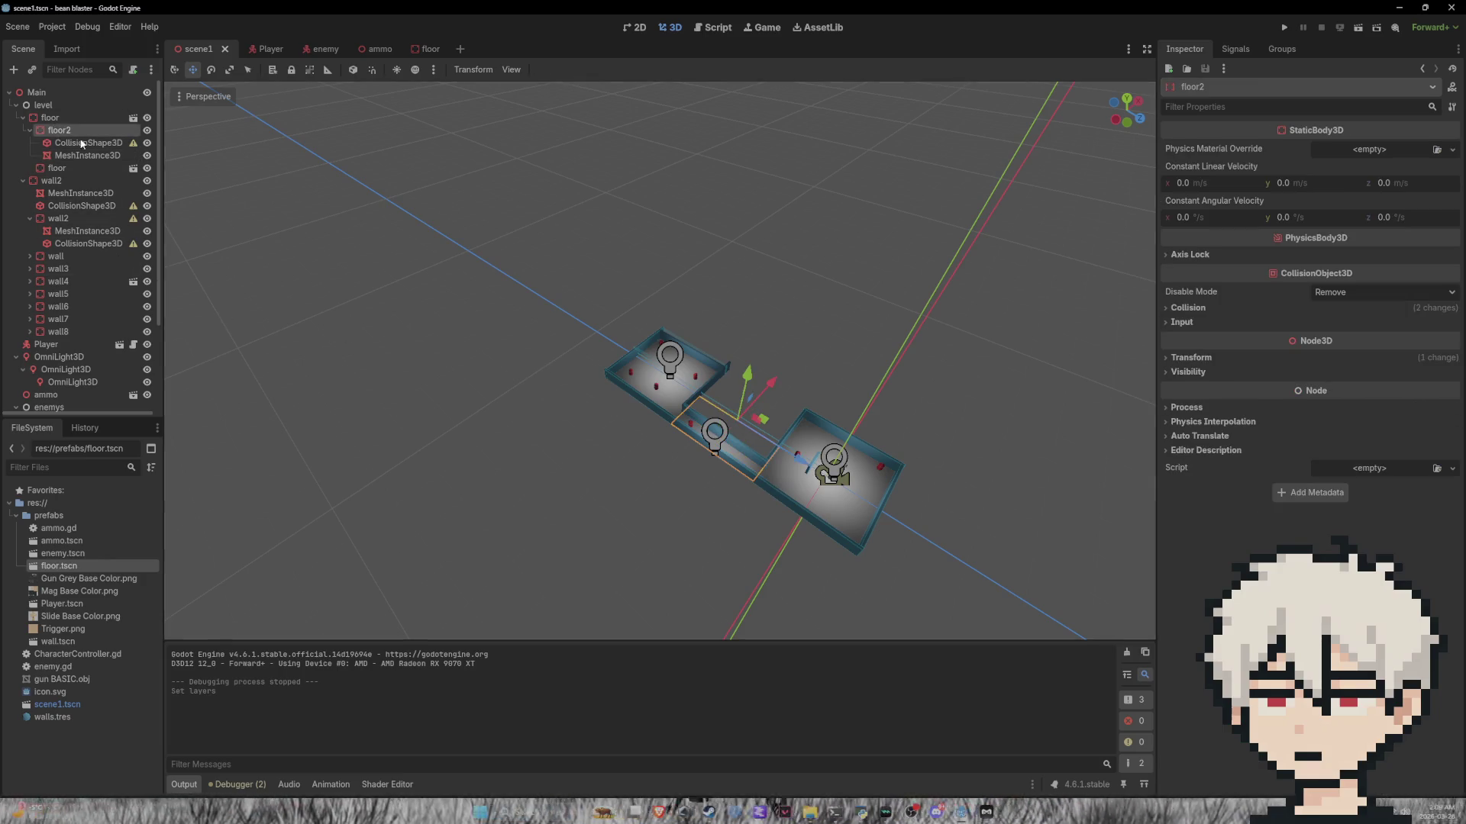
left_click(1188, 305)
Step: Select and zoom in on the small child floor tile, then open the sun/environment preview settings
left_click(679, 405)
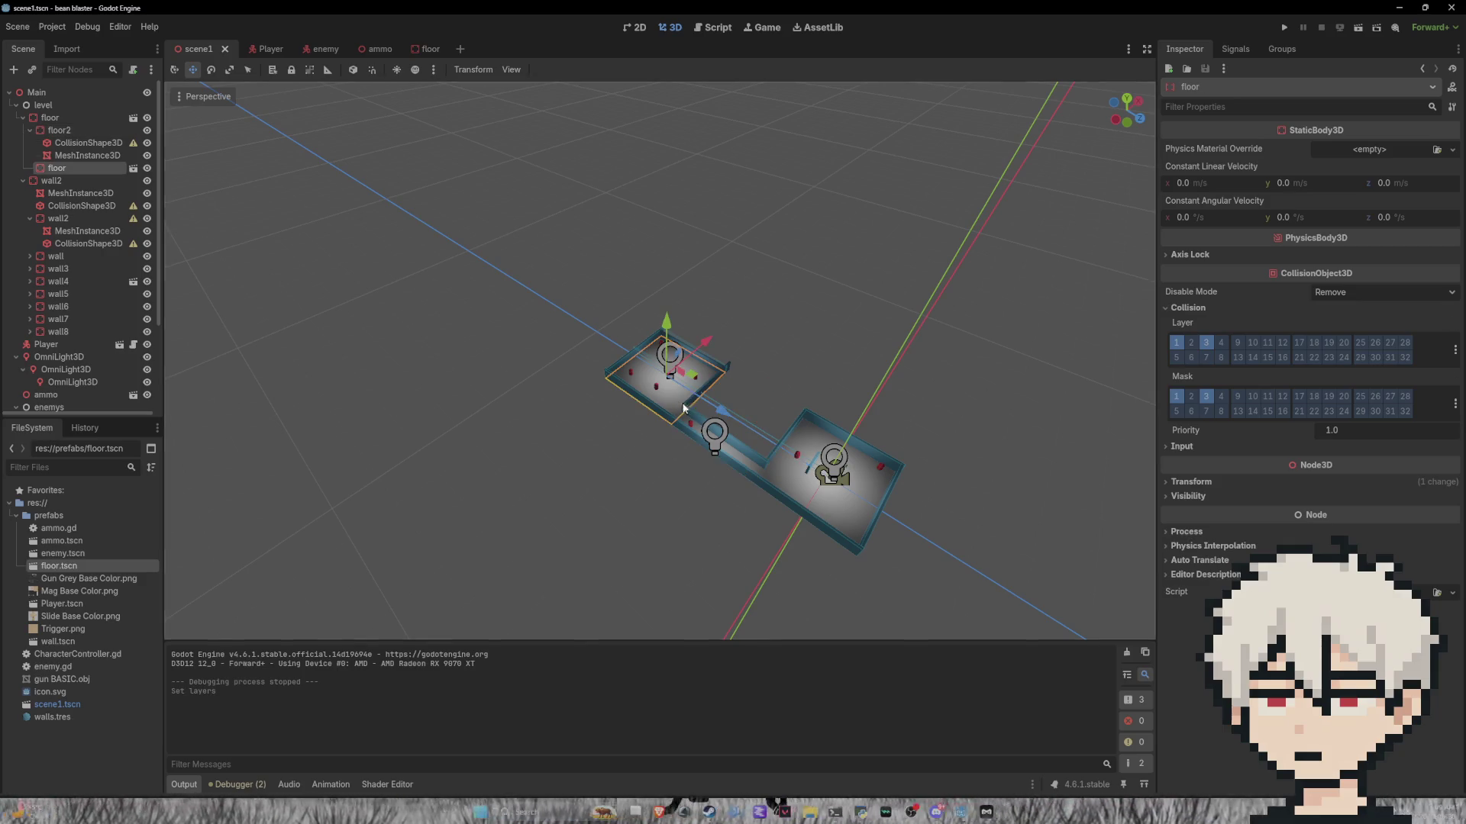
left_click(779, 468)
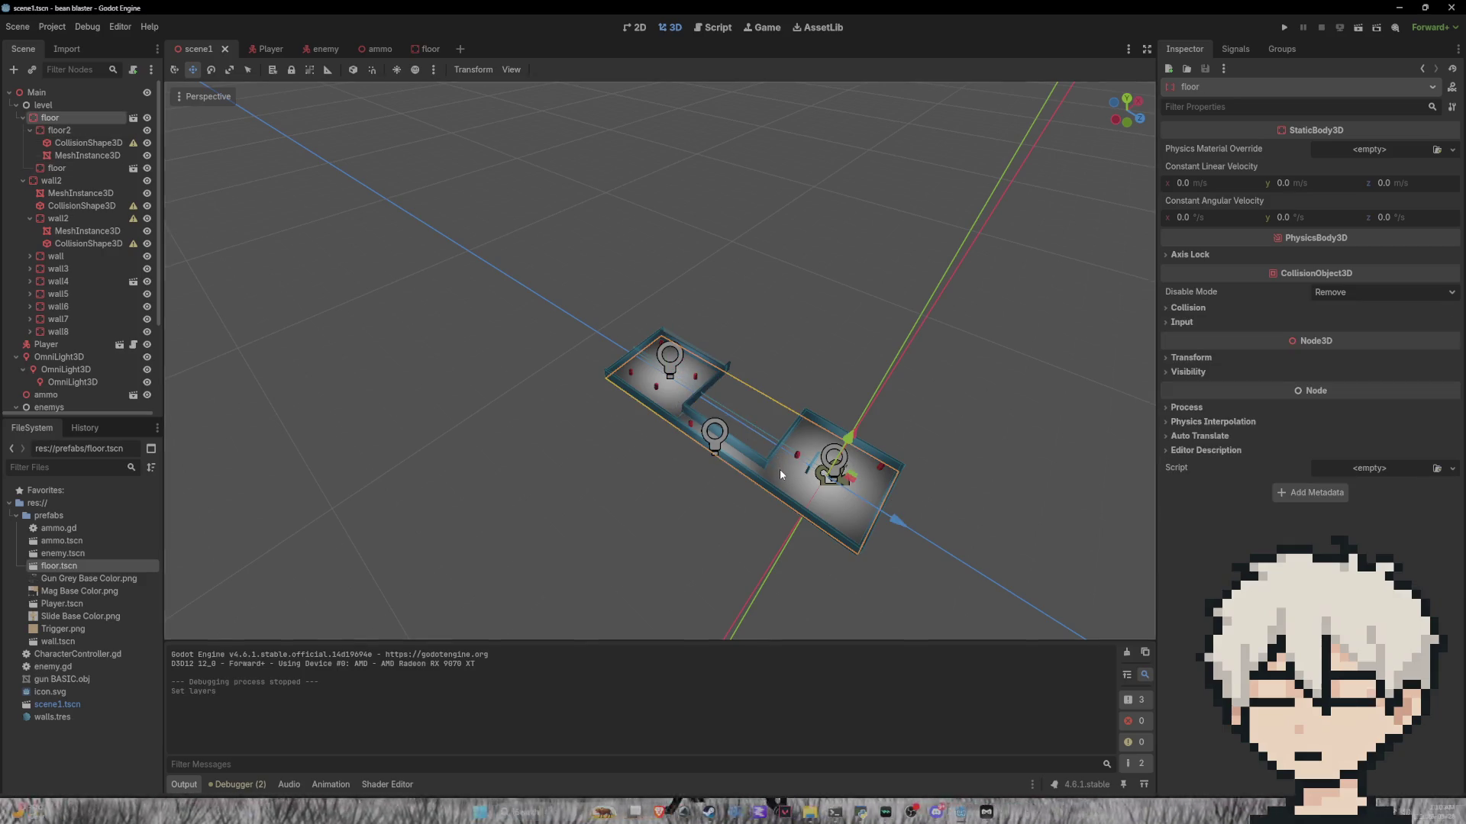
left_click(691, 393)
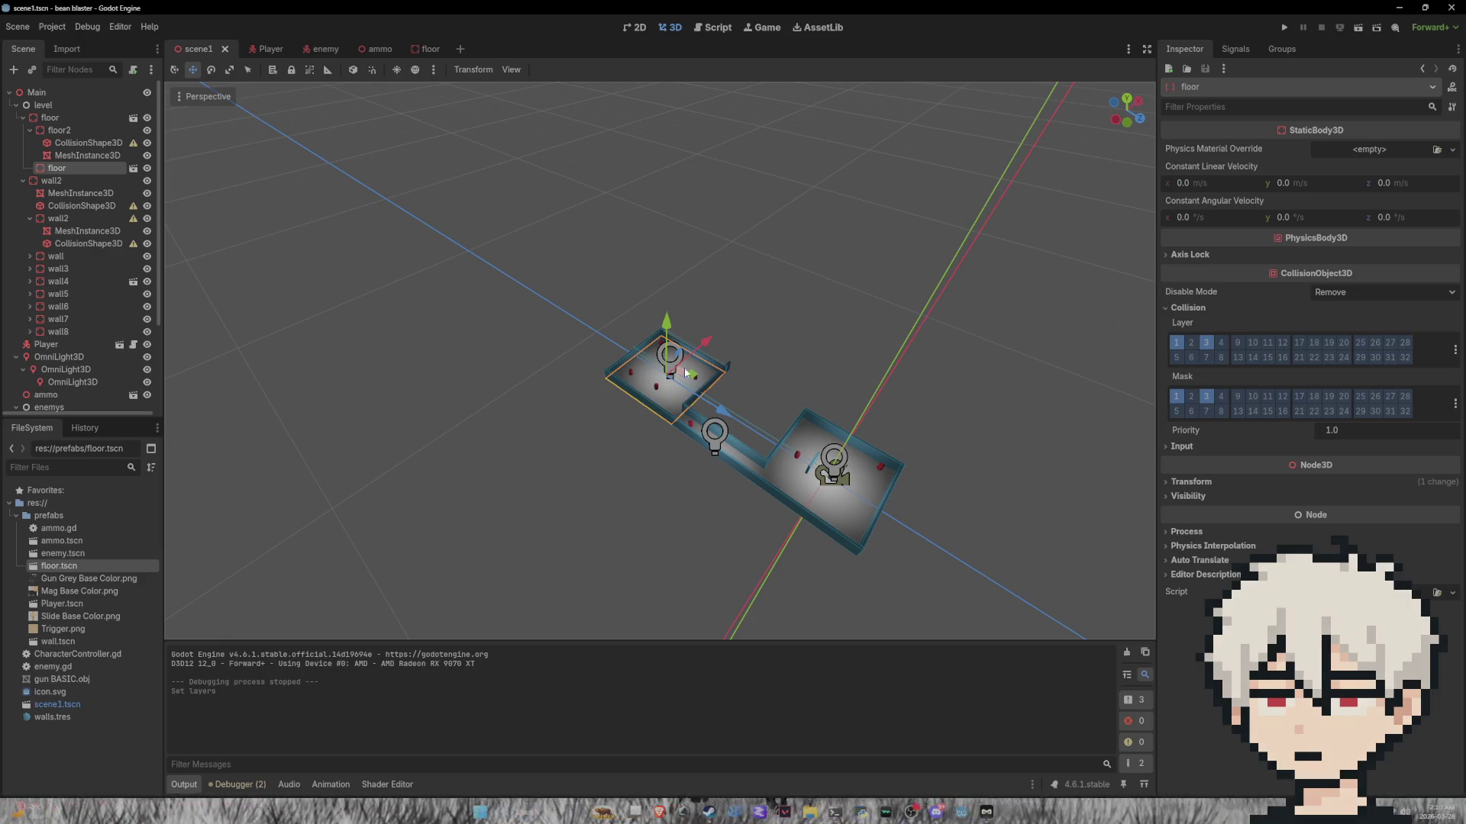
scroll(680, 372, "up", 10)
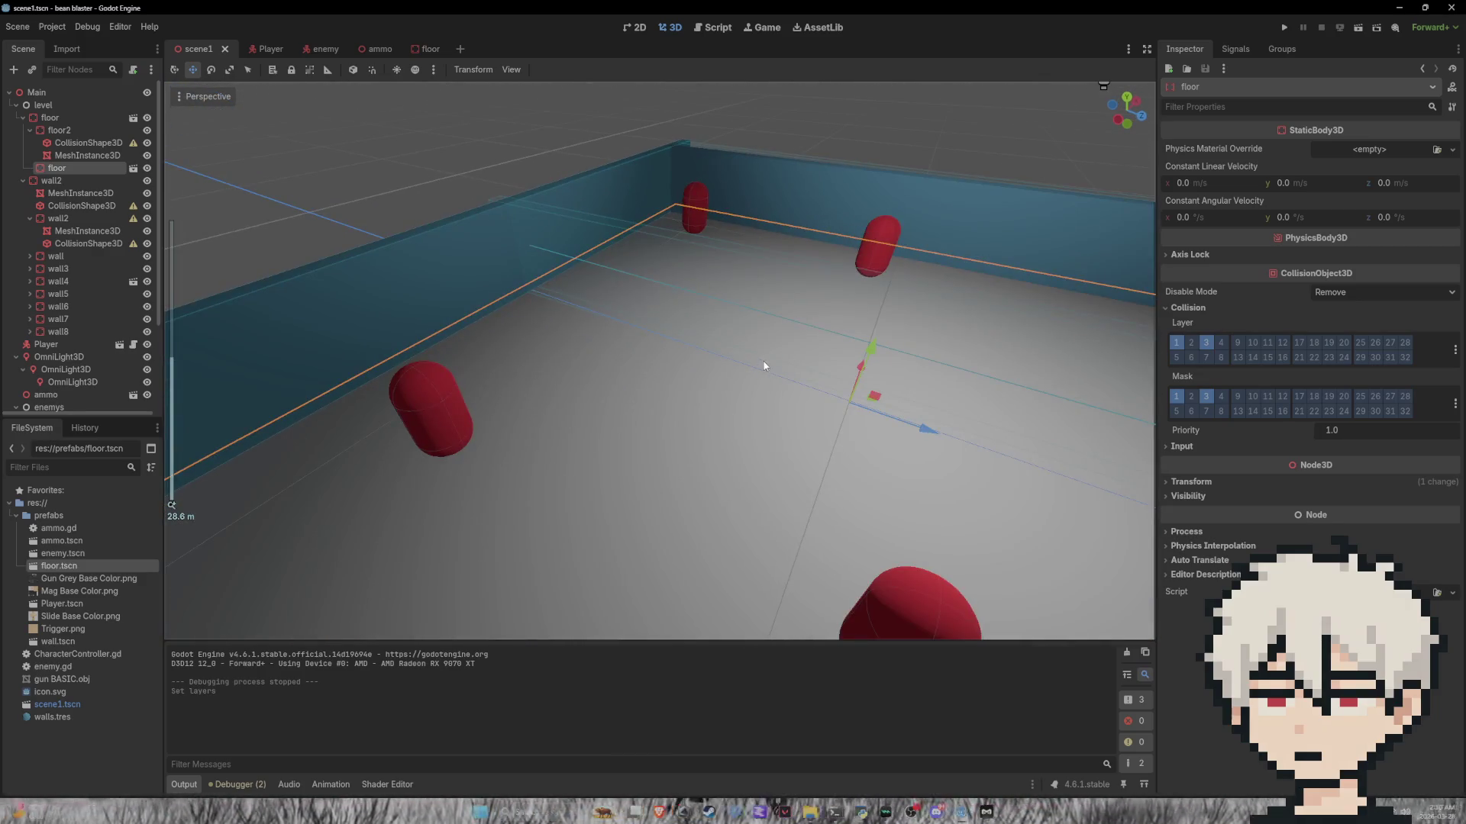
left_click(433, 69)
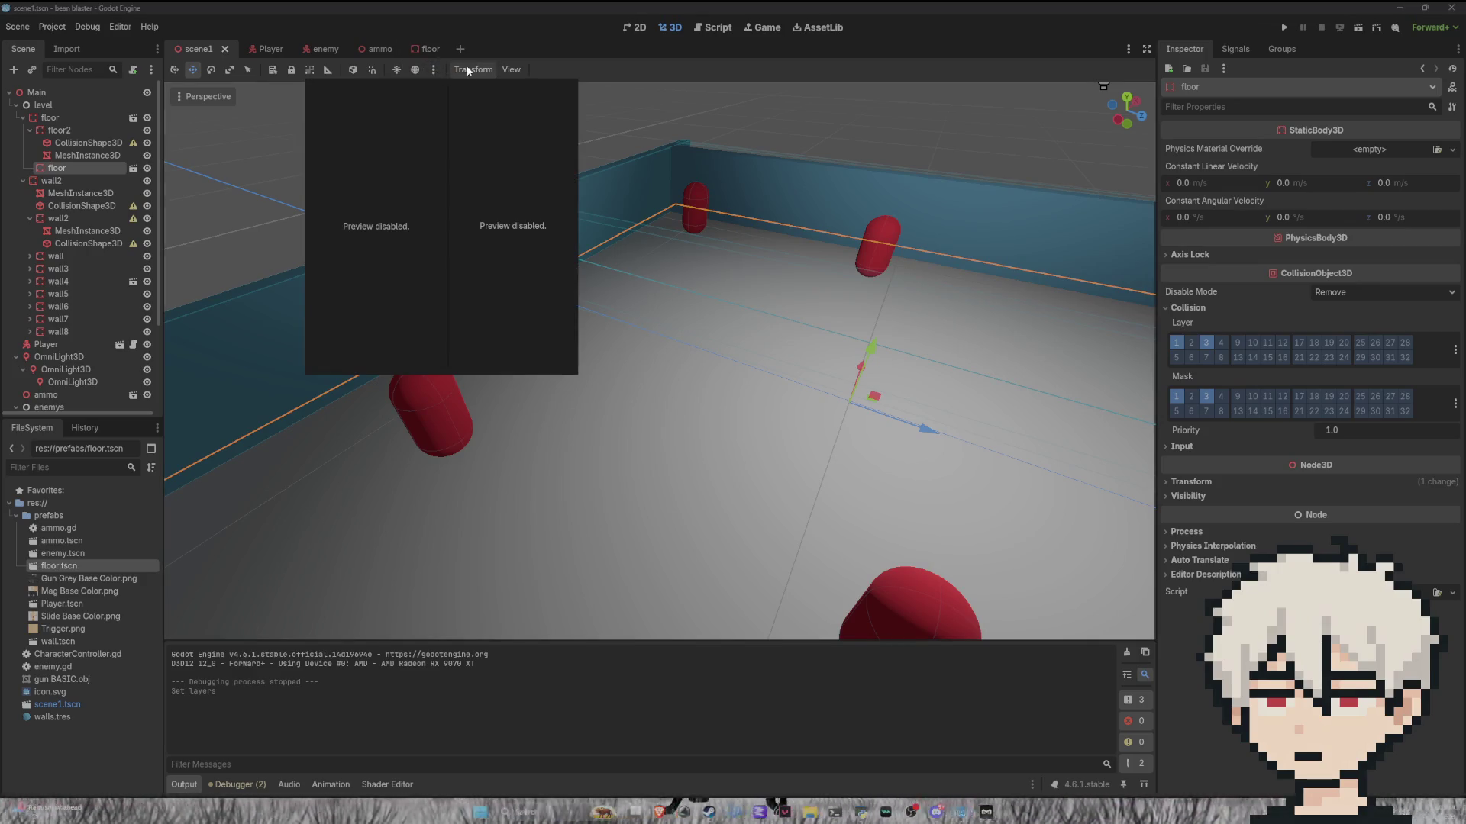
Step: Switch to the Game workspace and set in-game node selection to 3D
left_click(511, 70)
left_click(512, 70)
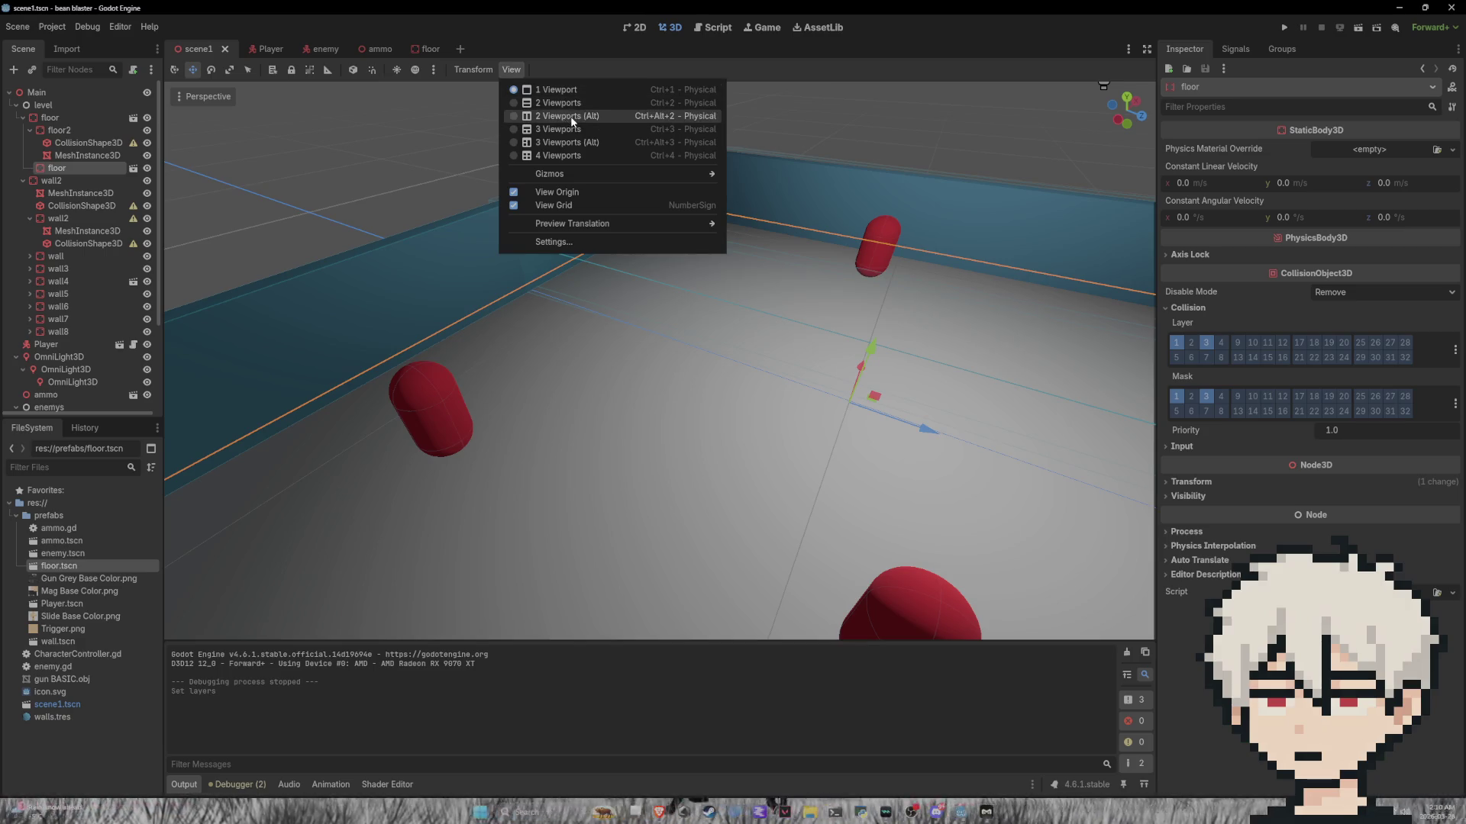
left_click(756, 30)
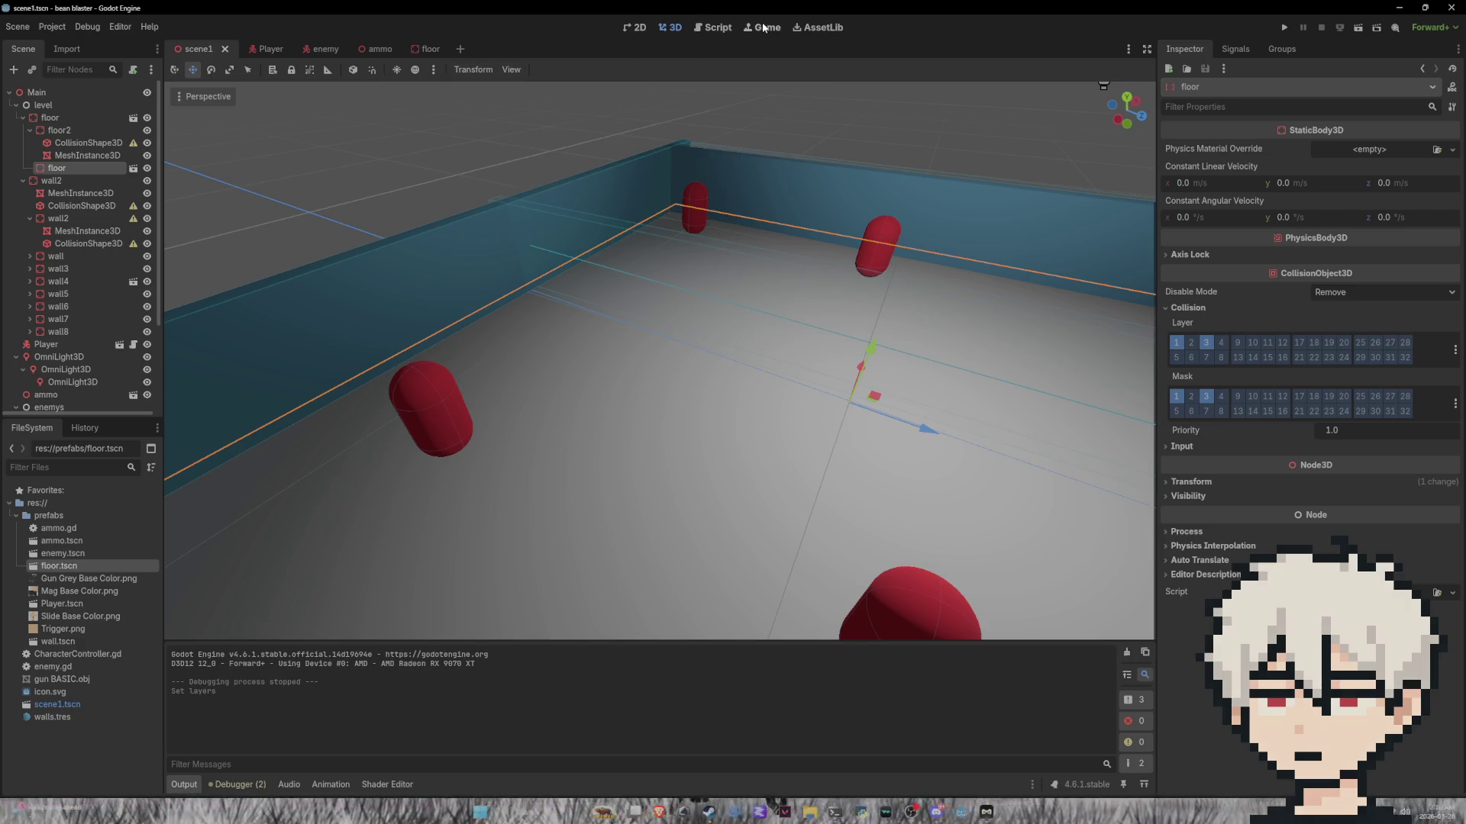
left_click(755, 33)
left_click(438, 69)
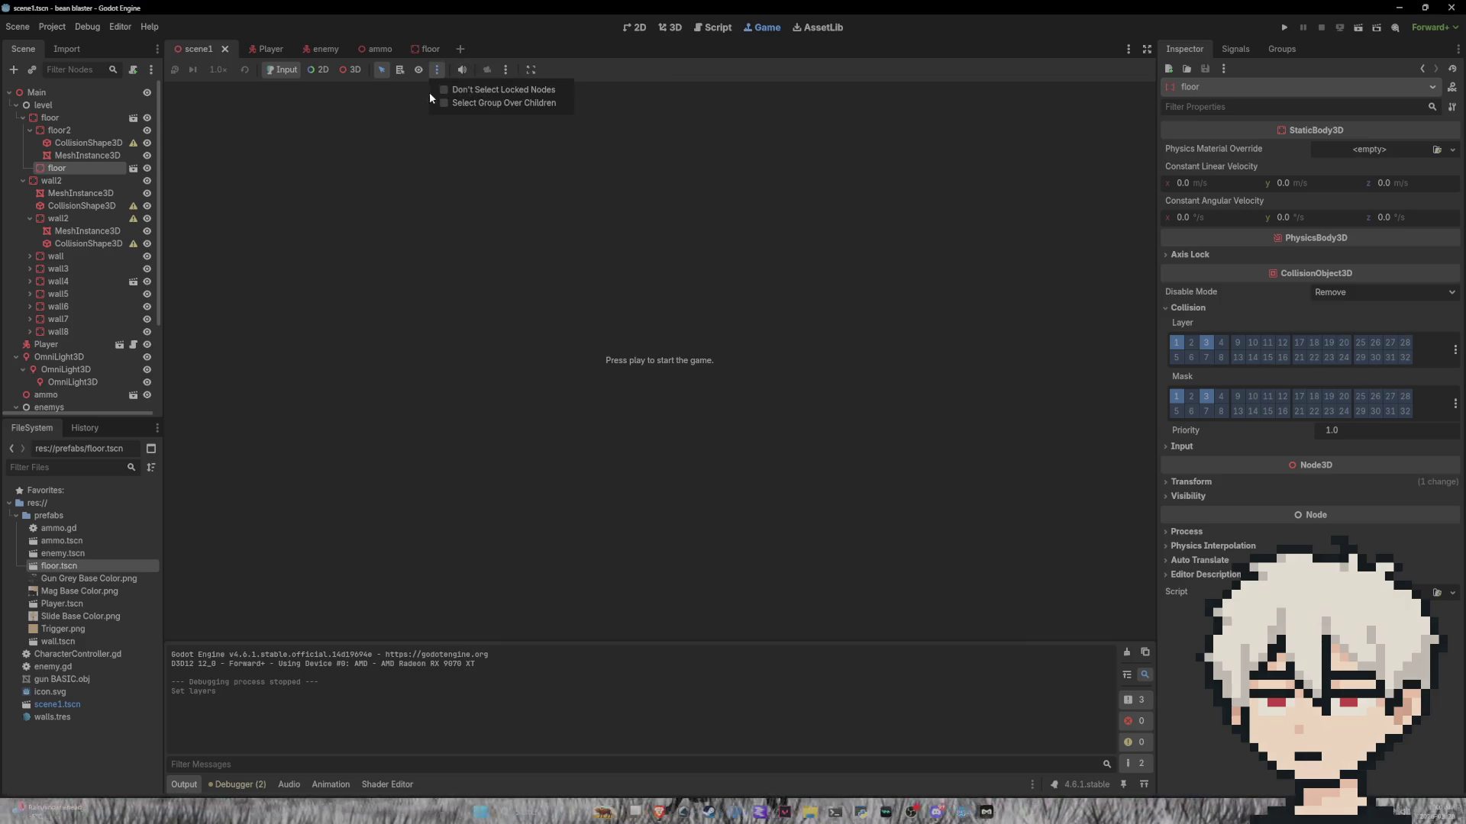
left_click(345, 67)
left_click(347, 71)
Step: Set the camera to Manipulate From Editors, keep Embed Game on Next Play, and turn off floating
left_click(506, 70)
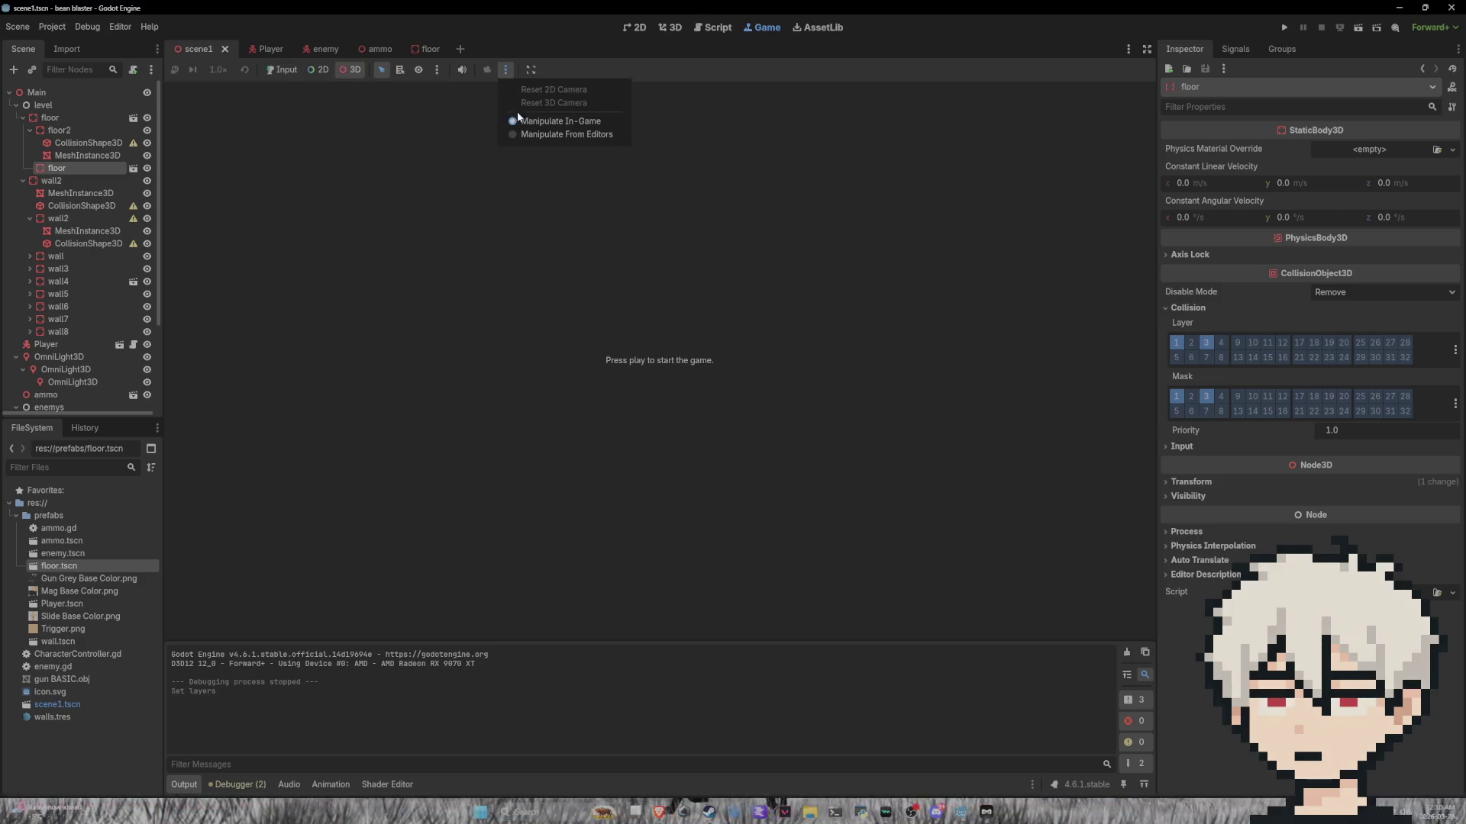
left_click(534, 135)
left_click(531, 70)
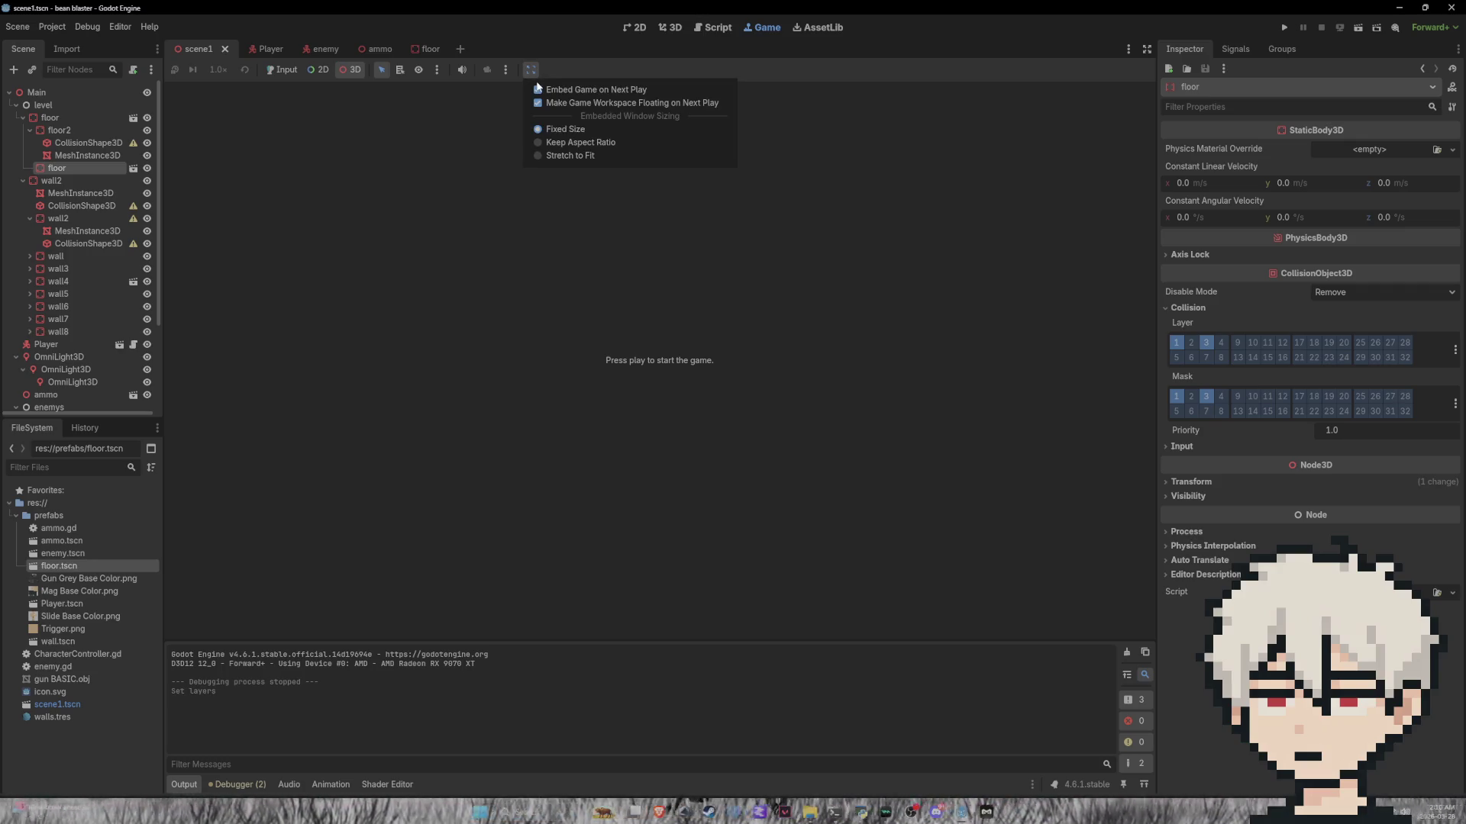
double_click(542, 91)
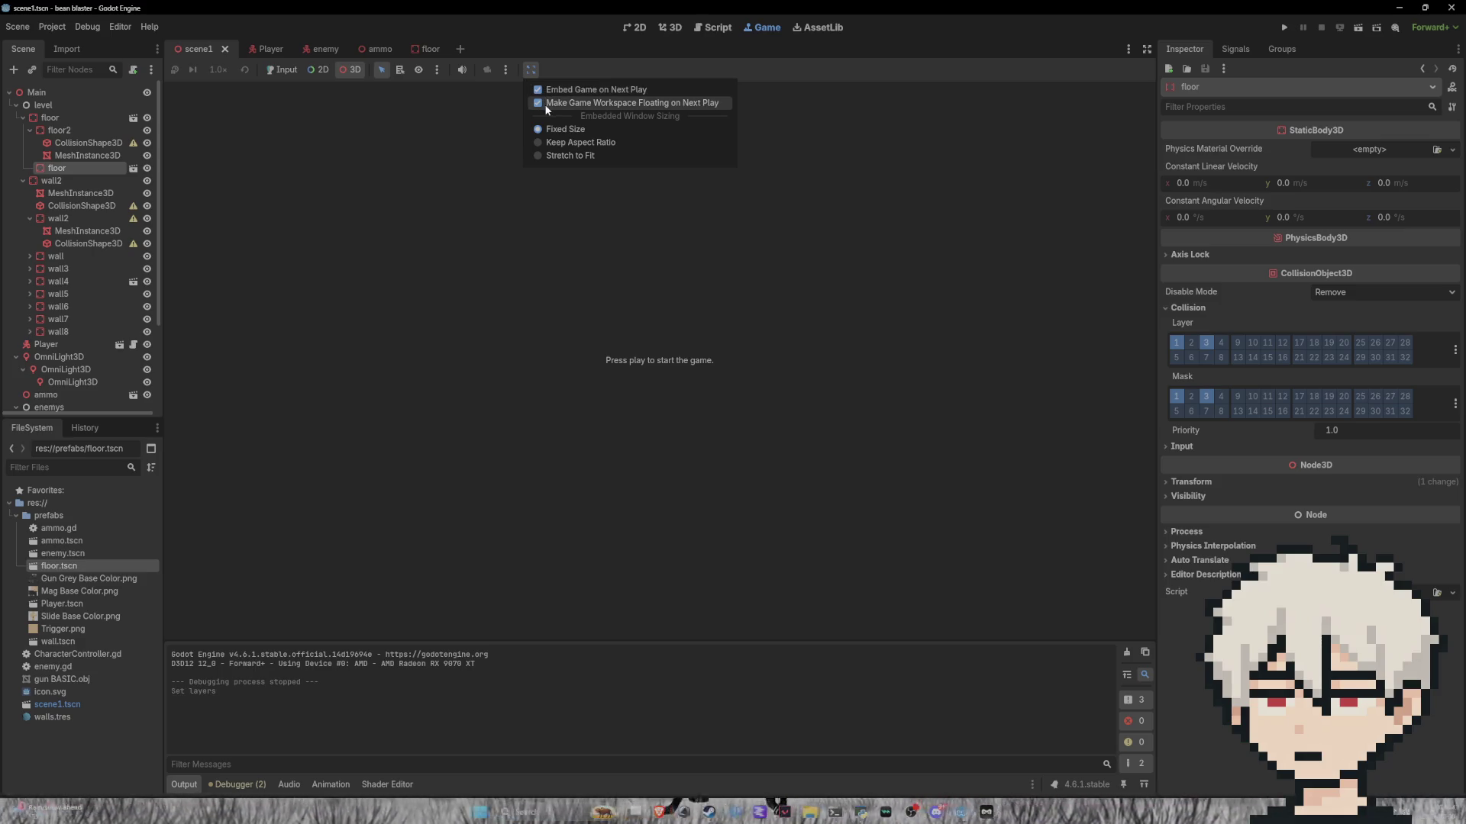
left_click(543, 104)
left_click(537, 68)
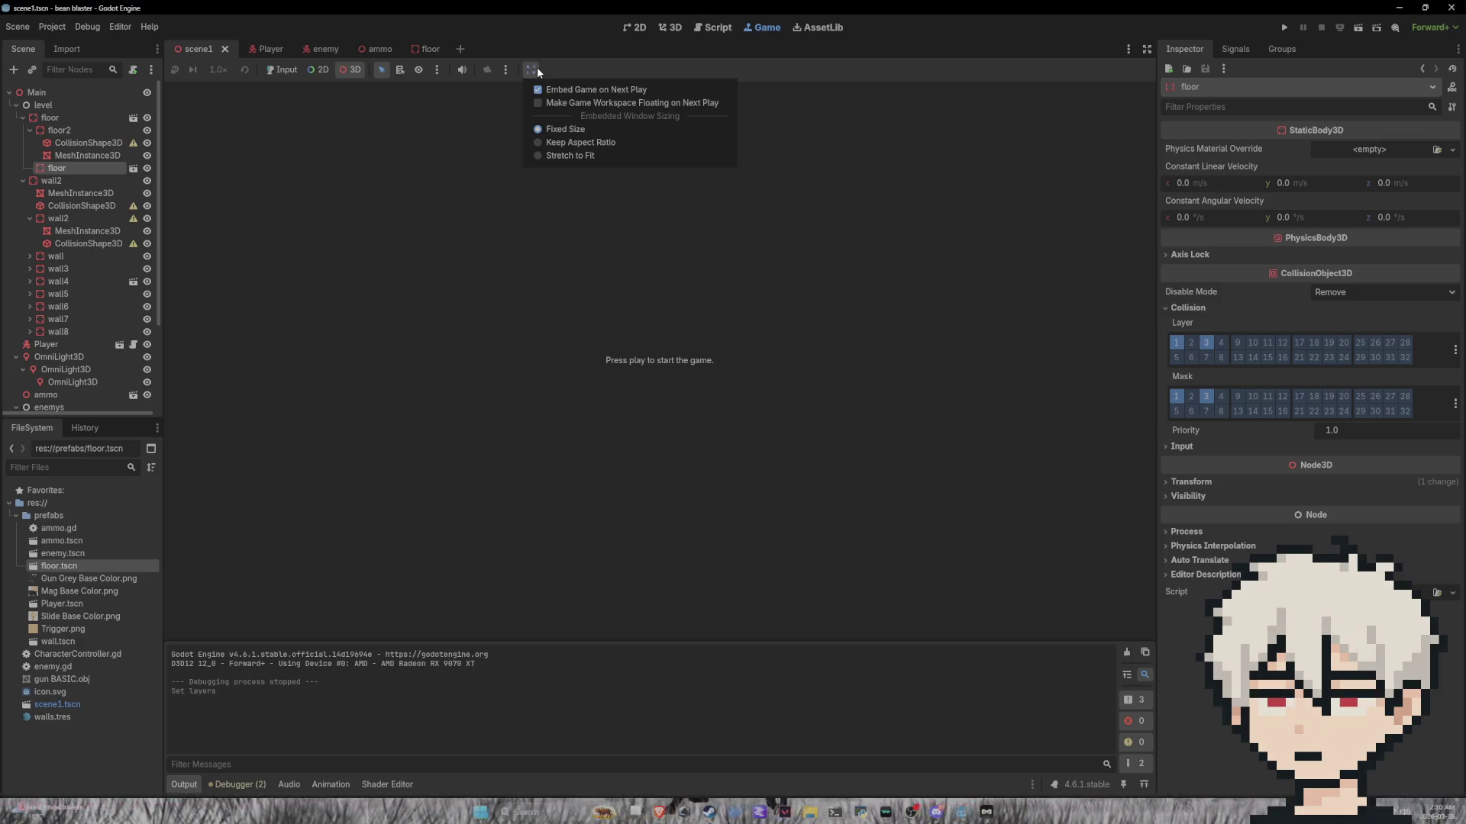
left_click(1275, 31)
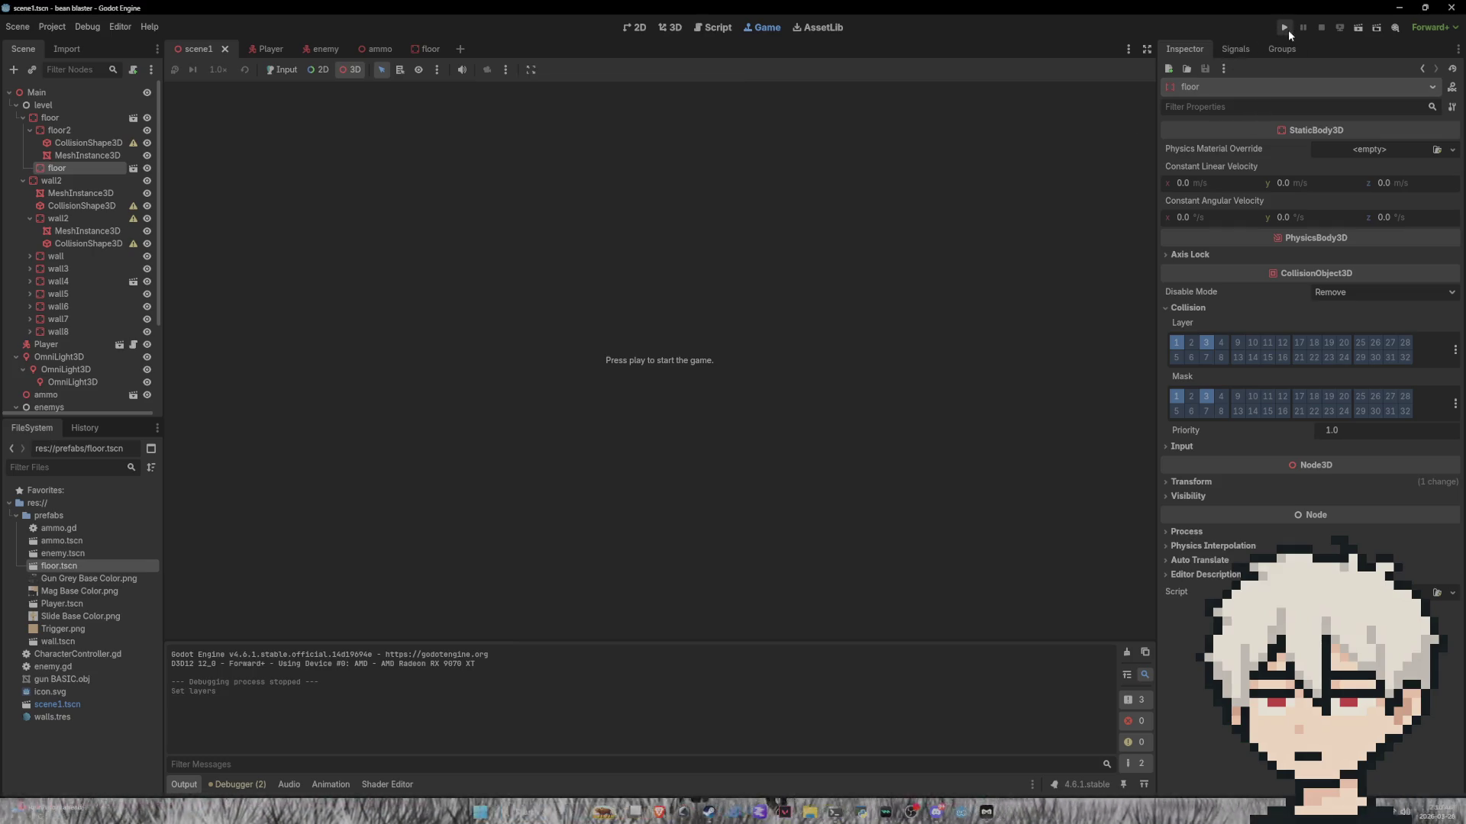
Step: Run the game embedded and walk the player down the corridor past the red enemy
left_click(1287, 28)
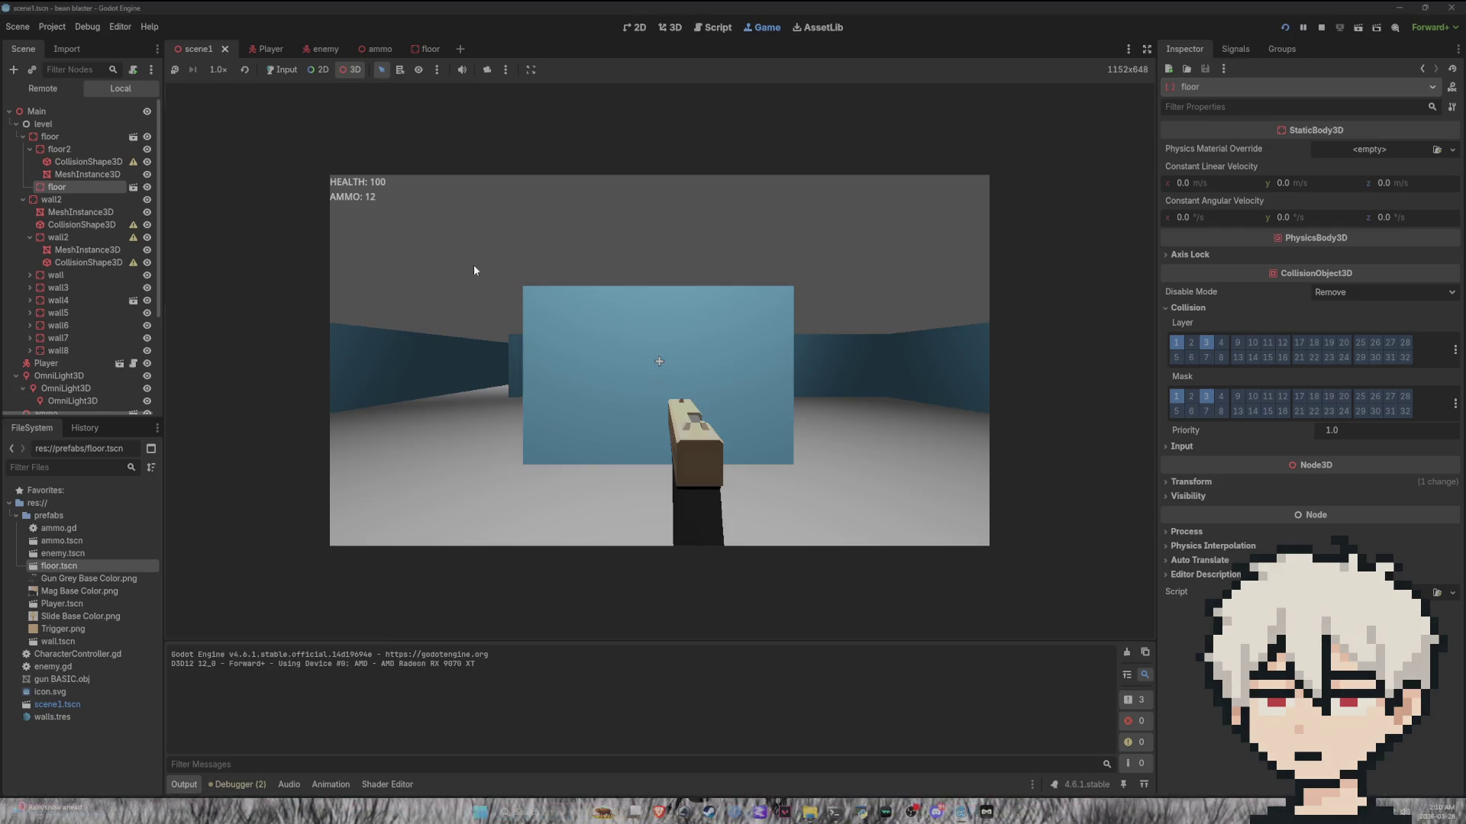
left_click(644, 365)
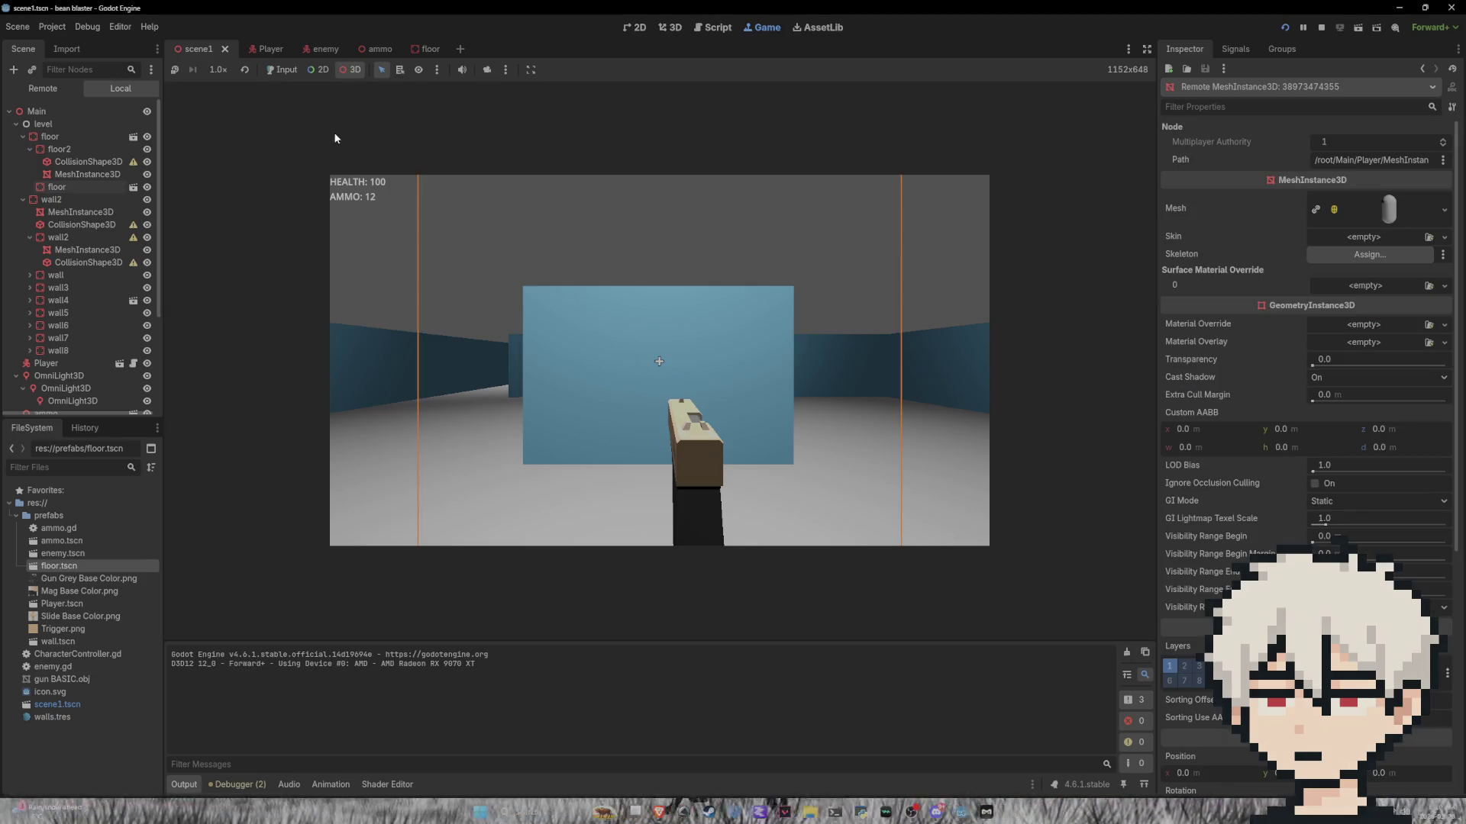
key("w")
key("a")
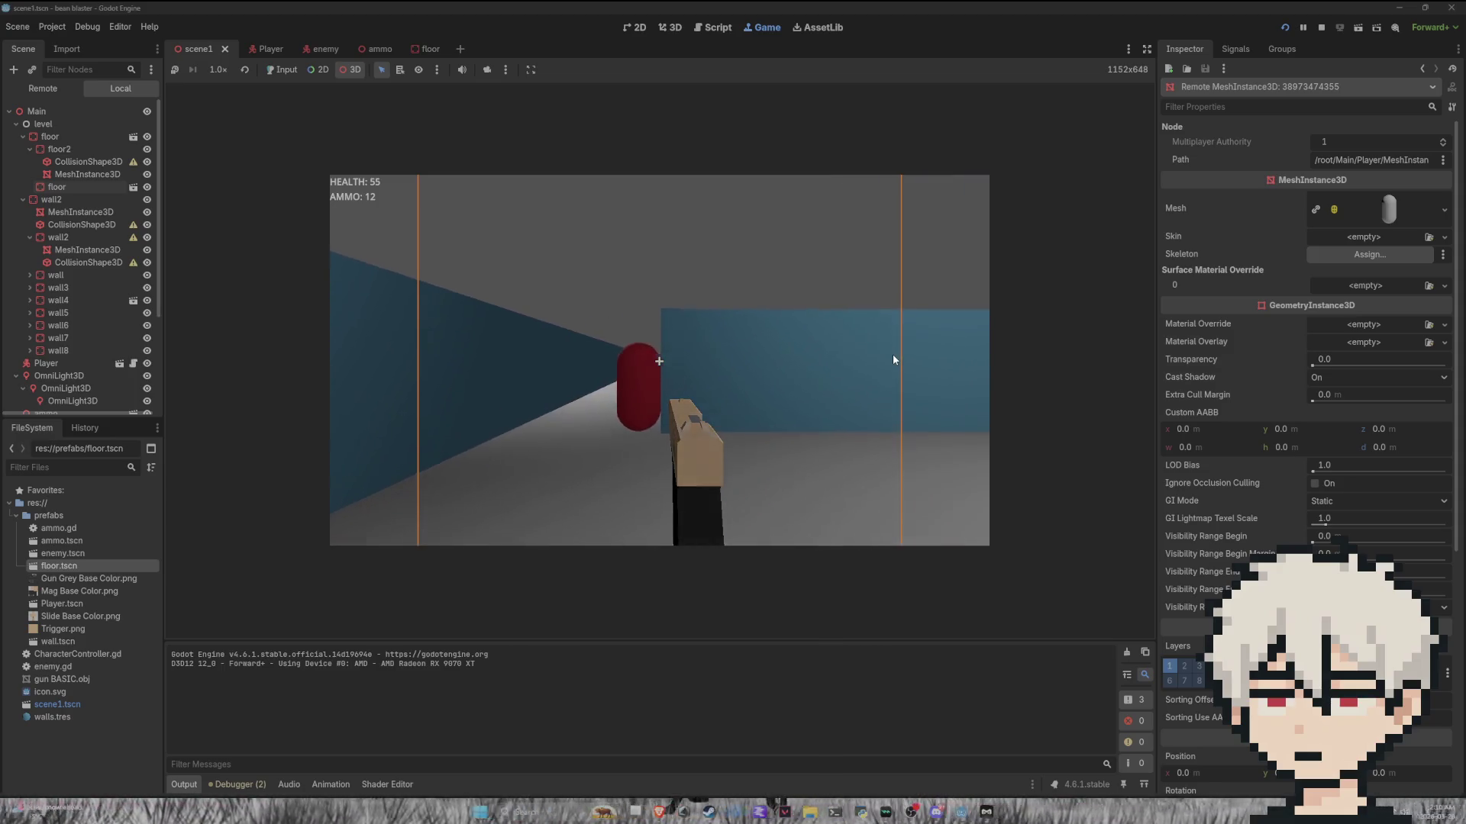
key("a")
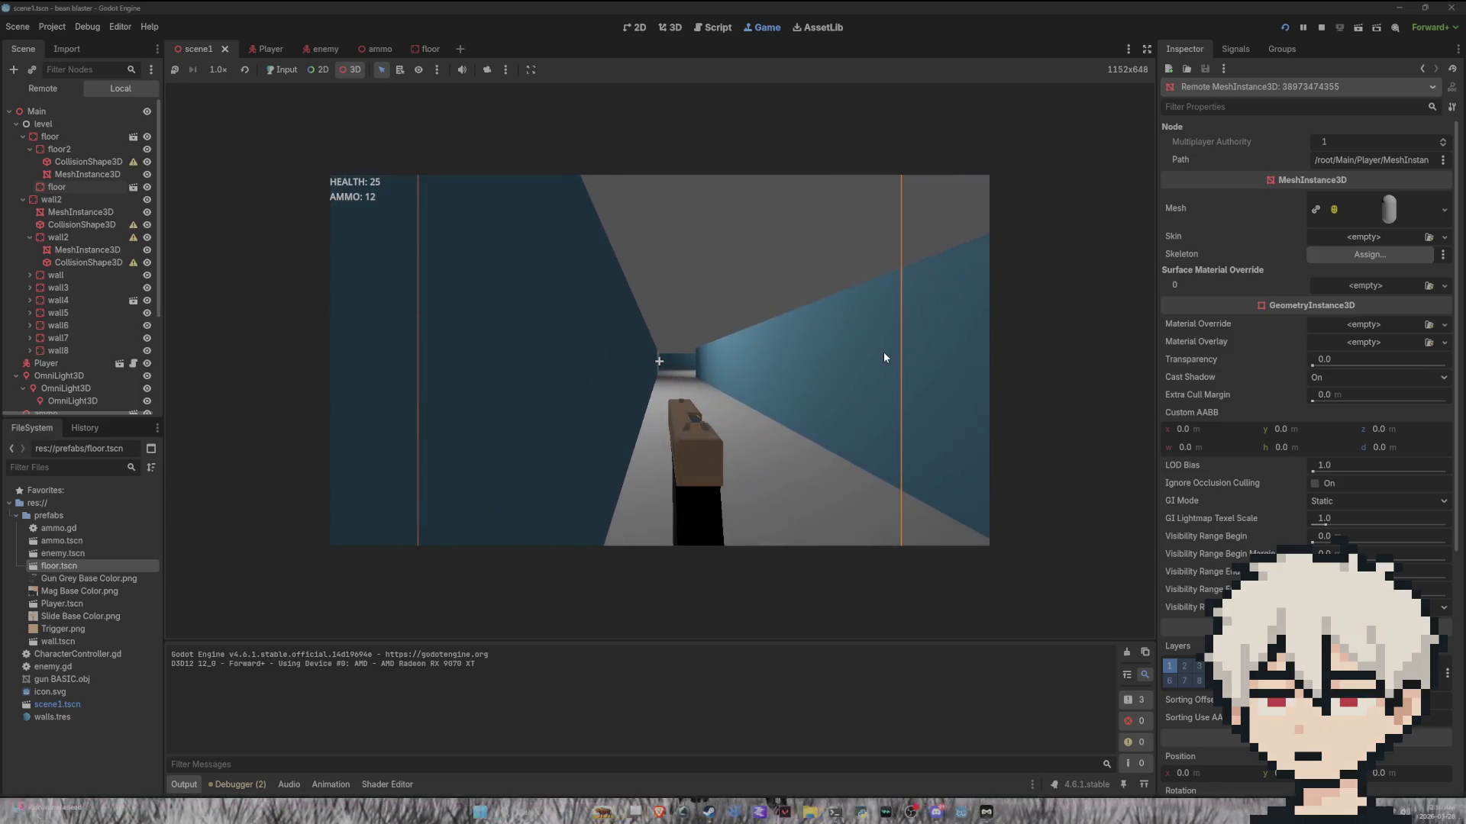
Step: Switch the game view to a free overhead camera and select walls in the running game
left_click(505, 70)
left_click(494, 71)
left_click(495, 71)
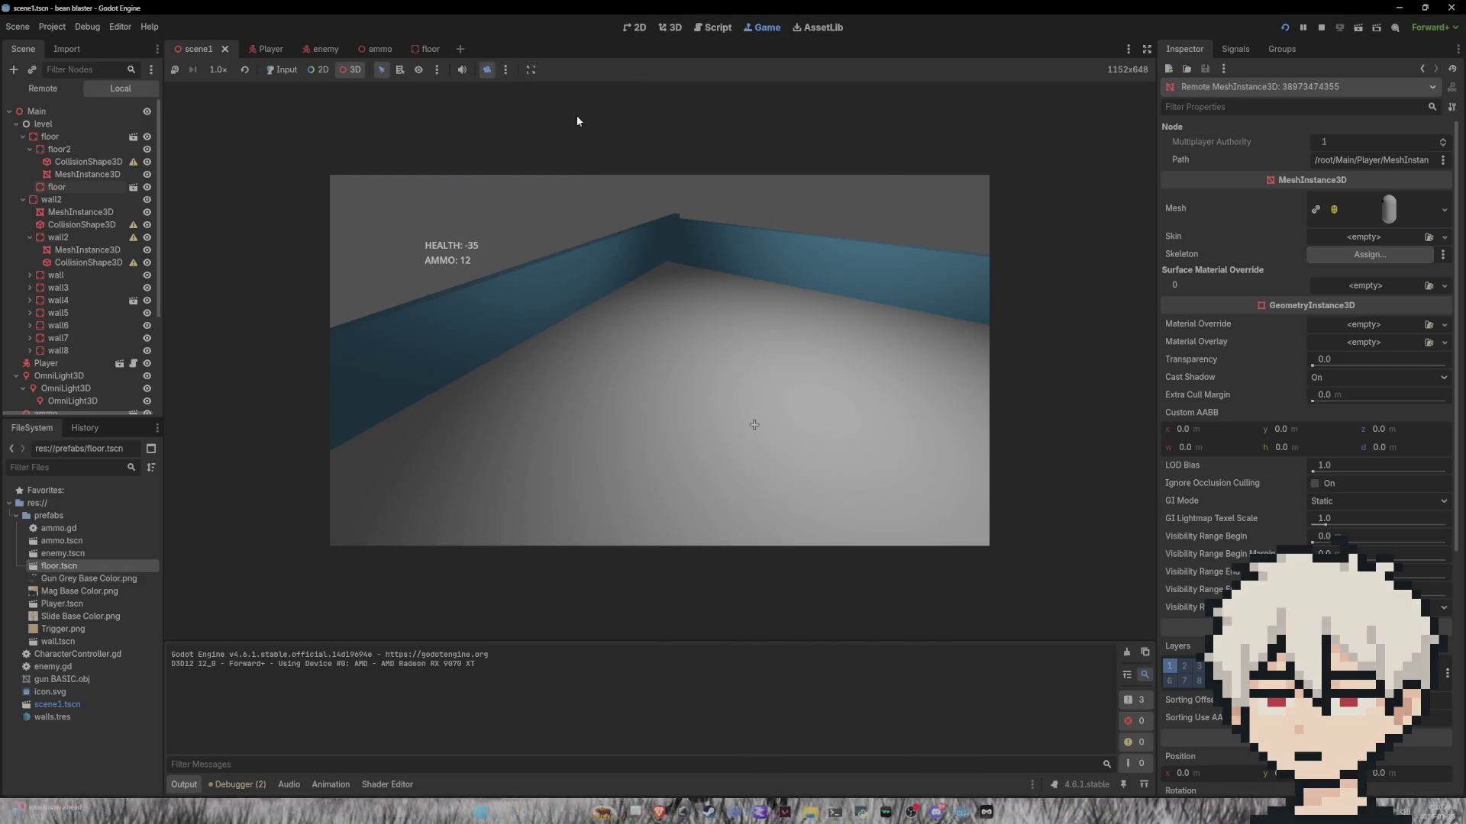
left_click(680, 236)
left_click(759, 216)
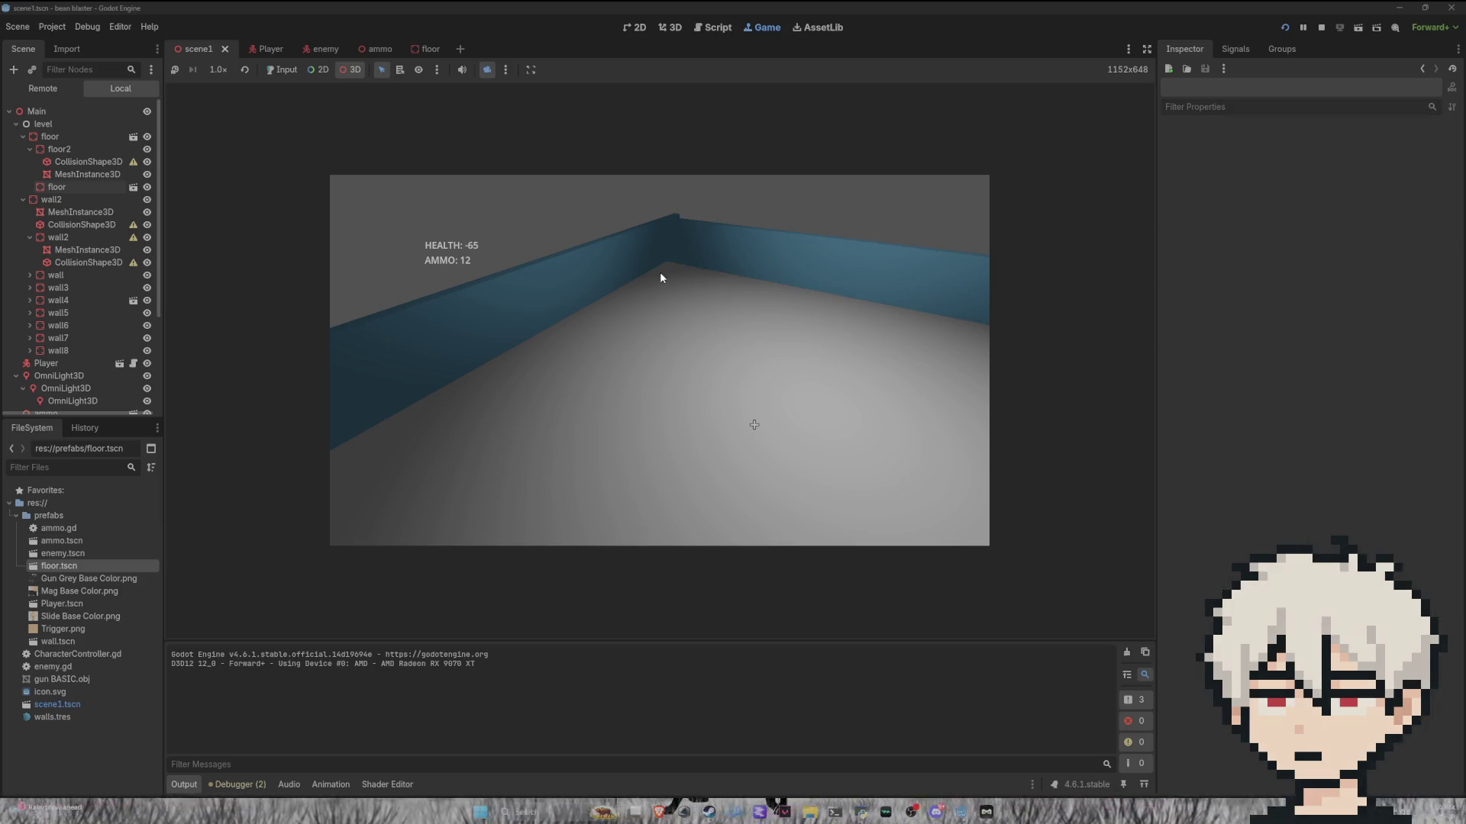
left_click(487, 71)
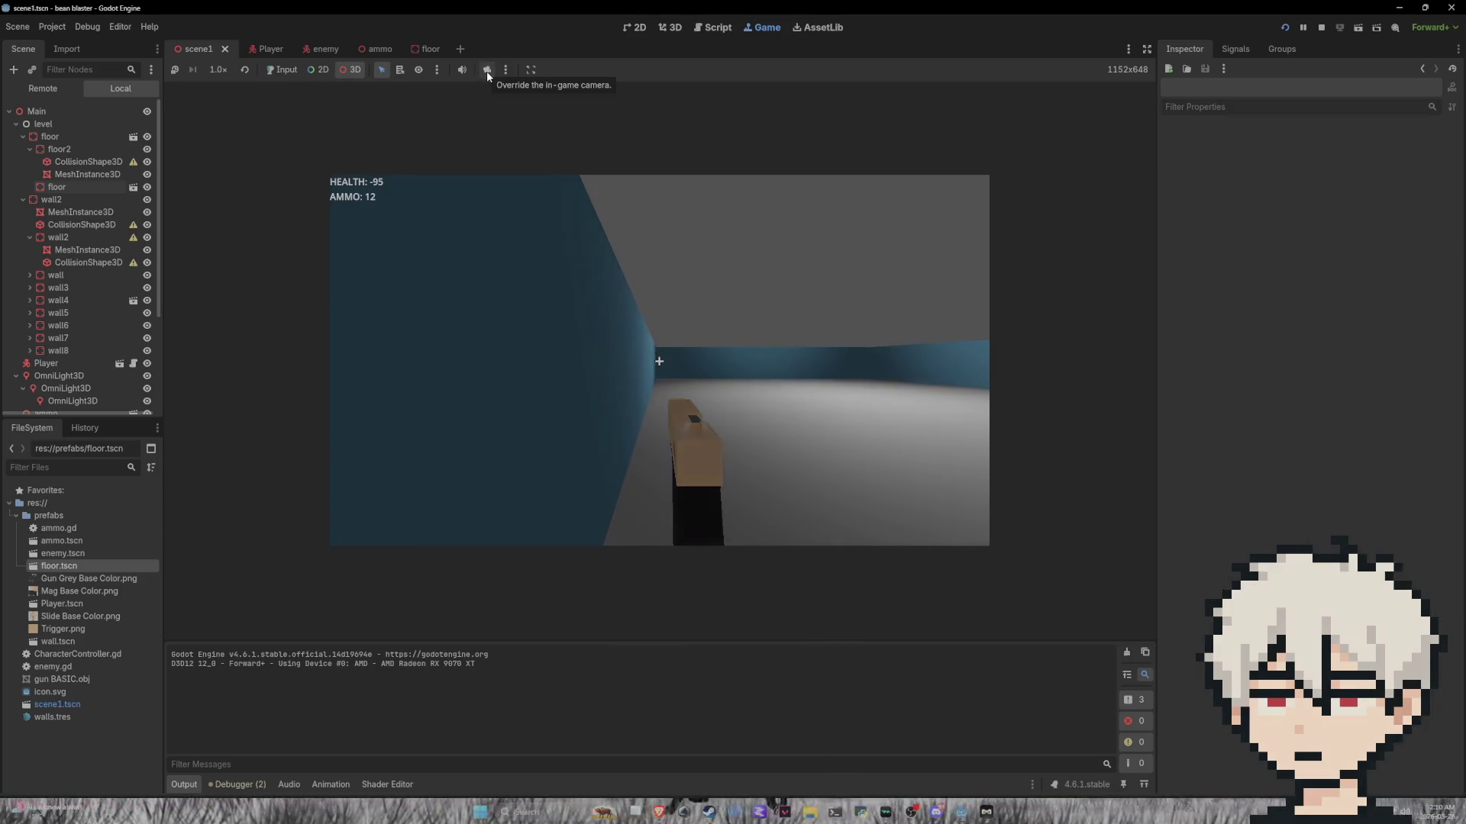
left_click(487, 71)
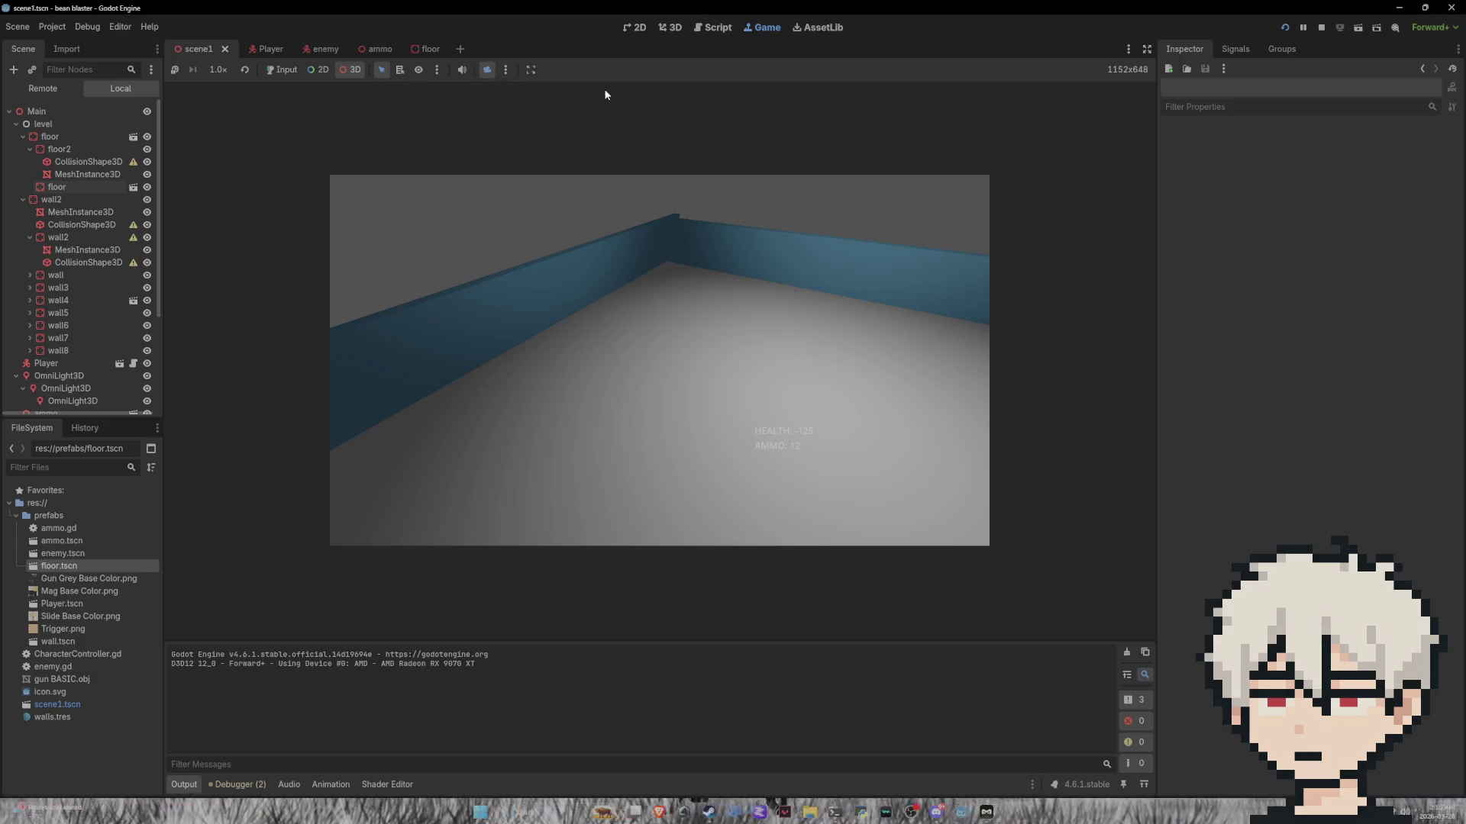
Step: Reload the game, select wall7 from the overhead camera, and return to first-person
left_click(1284, 28)
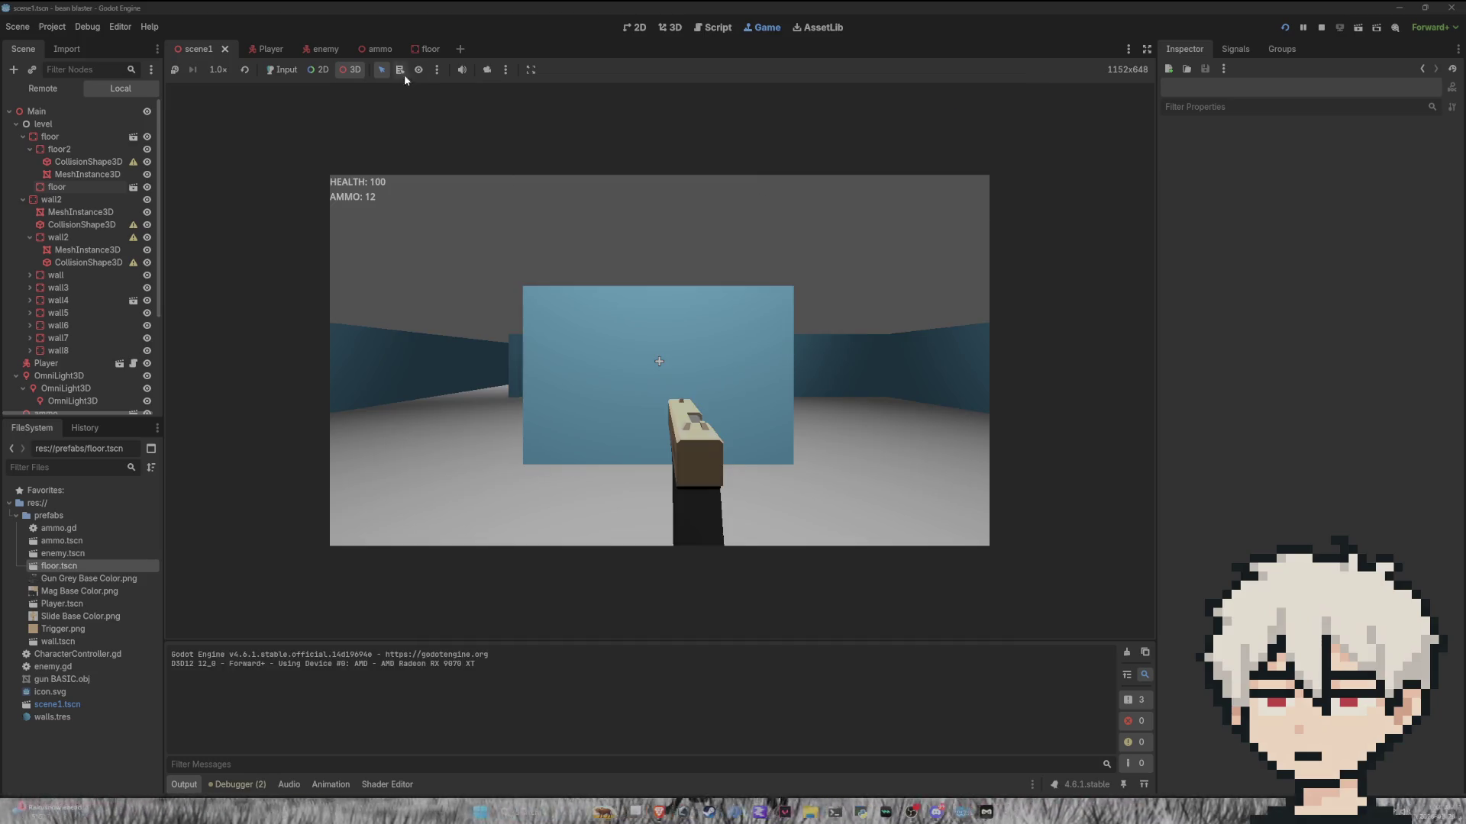
left_click(487, 70)
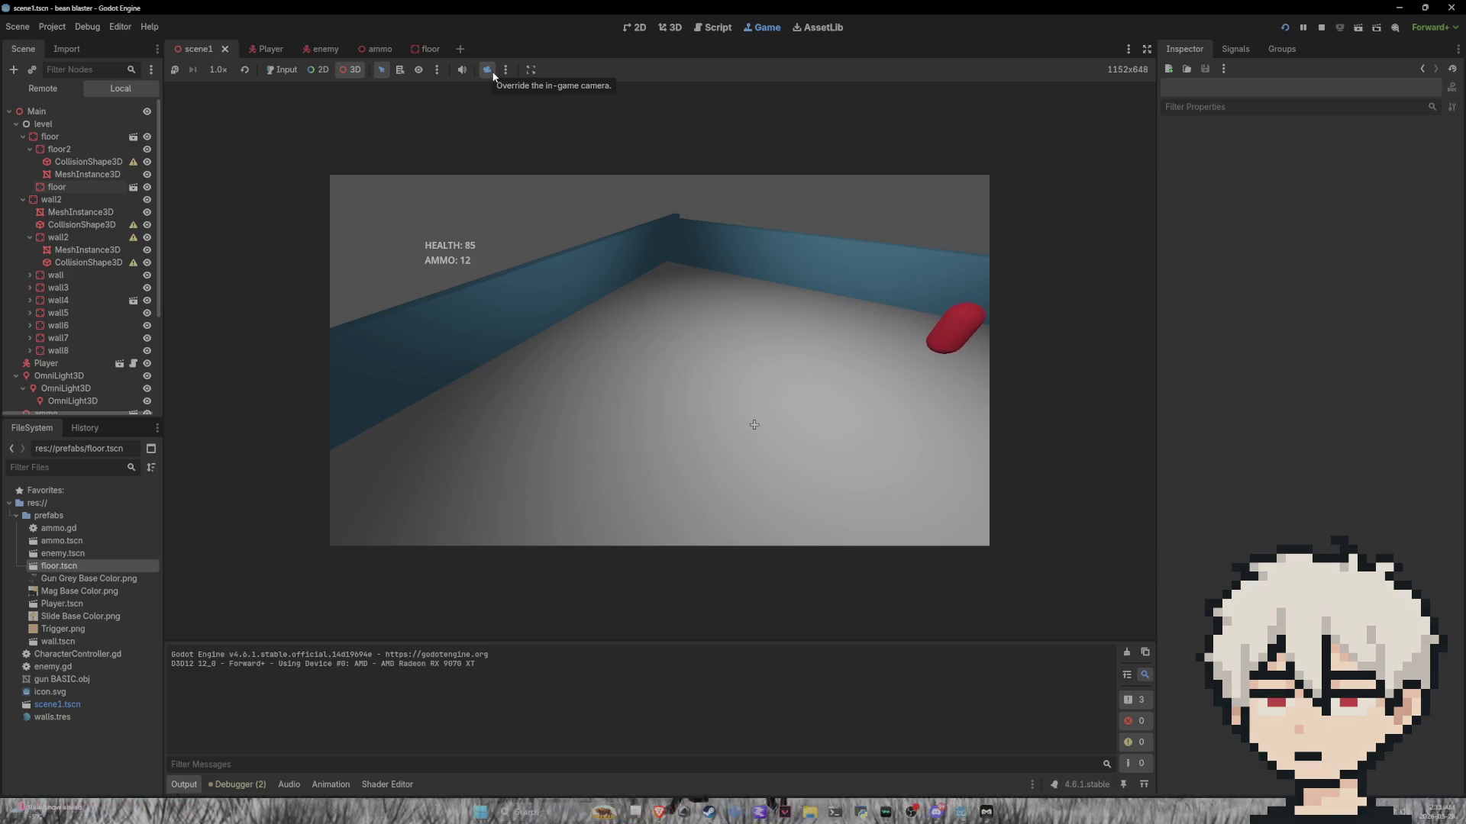
left_click(506, 70)
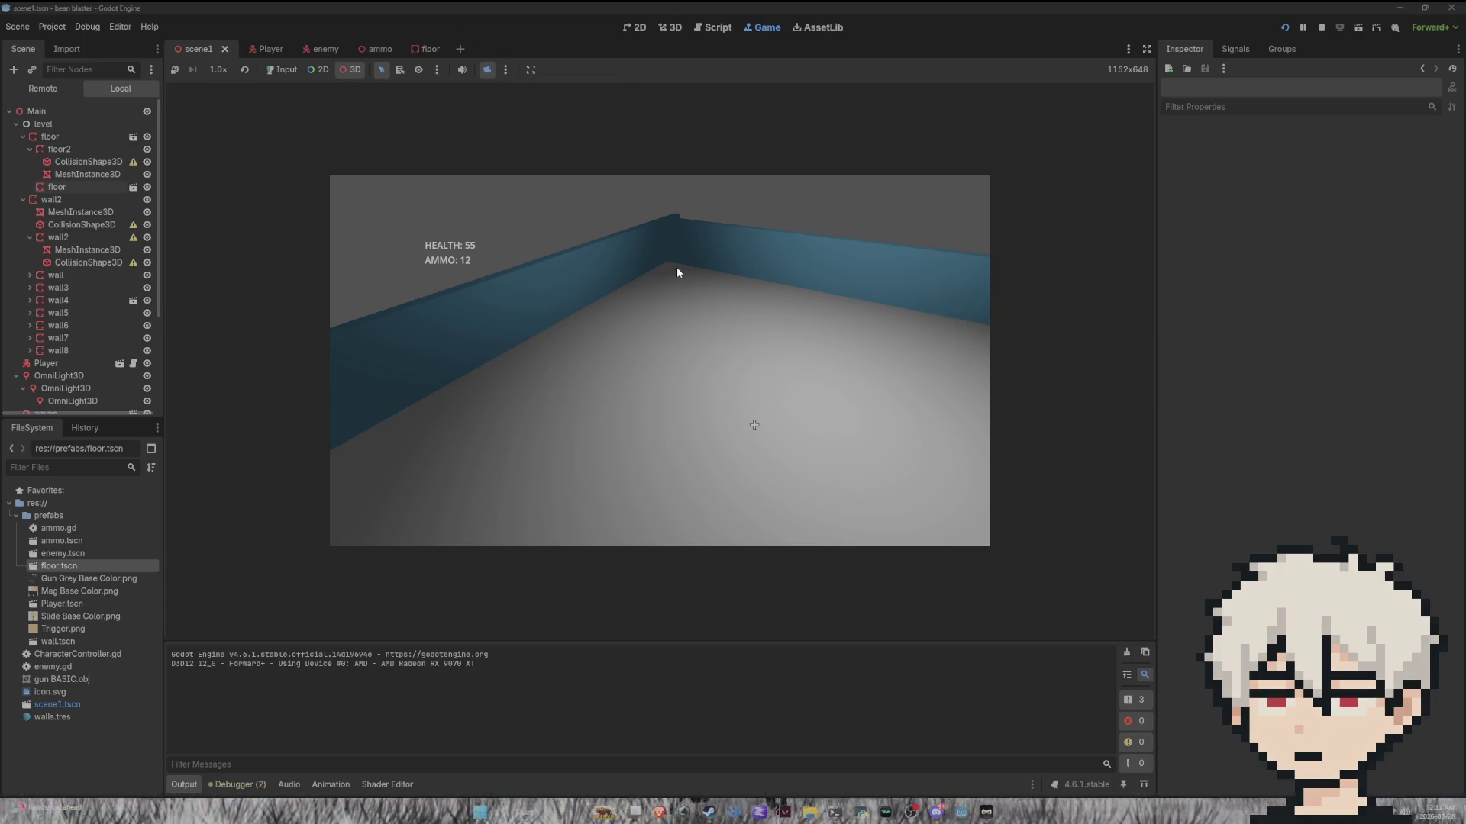
left_click(726, 239)
left_click(503, 71)
left_click(555, 119)
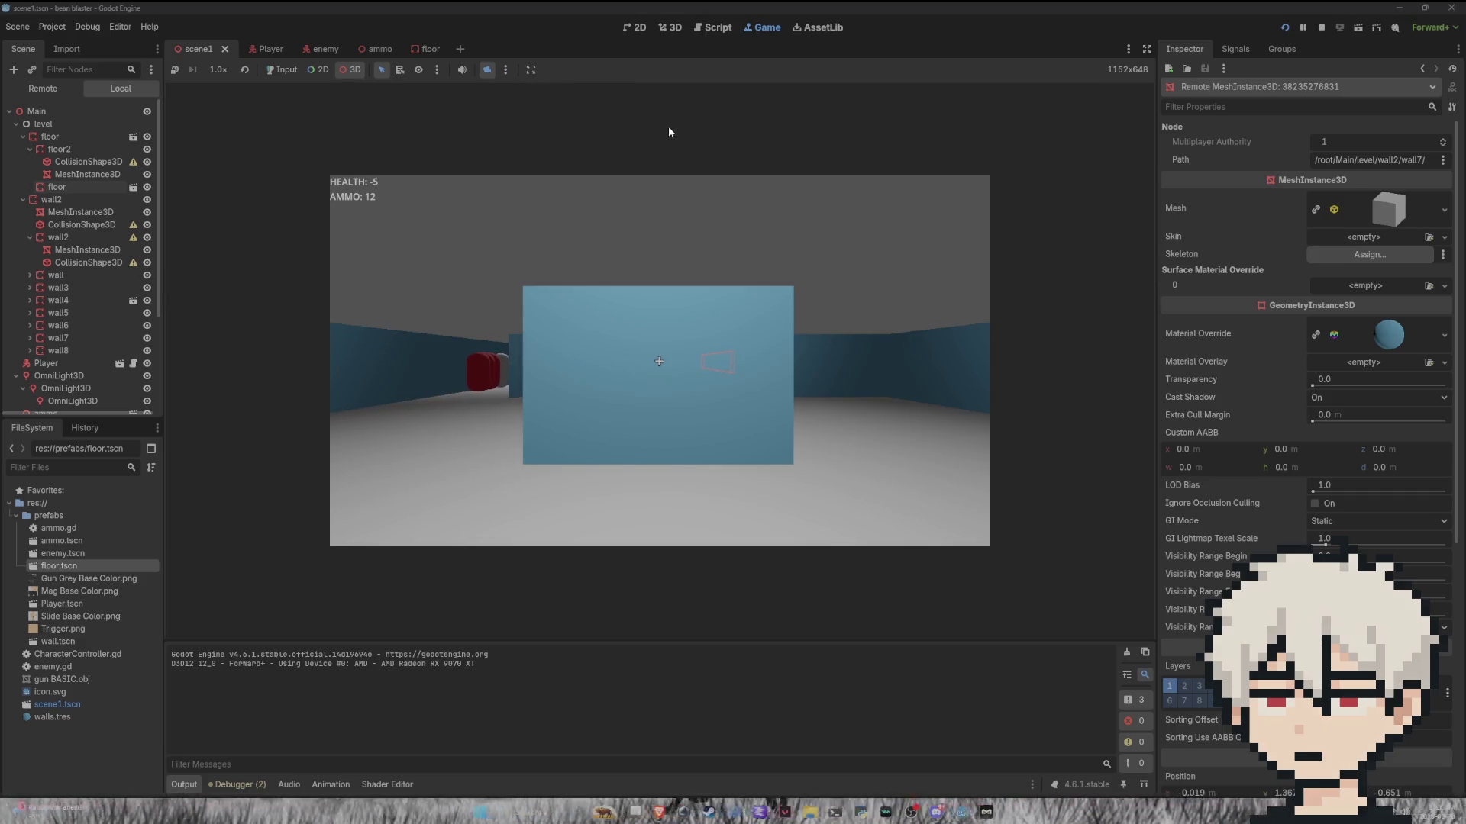
Step: Switch to a free camera showing the wall and briefly check the player's view of the enemies
left_click(507, 70)
left_click(557, 133)
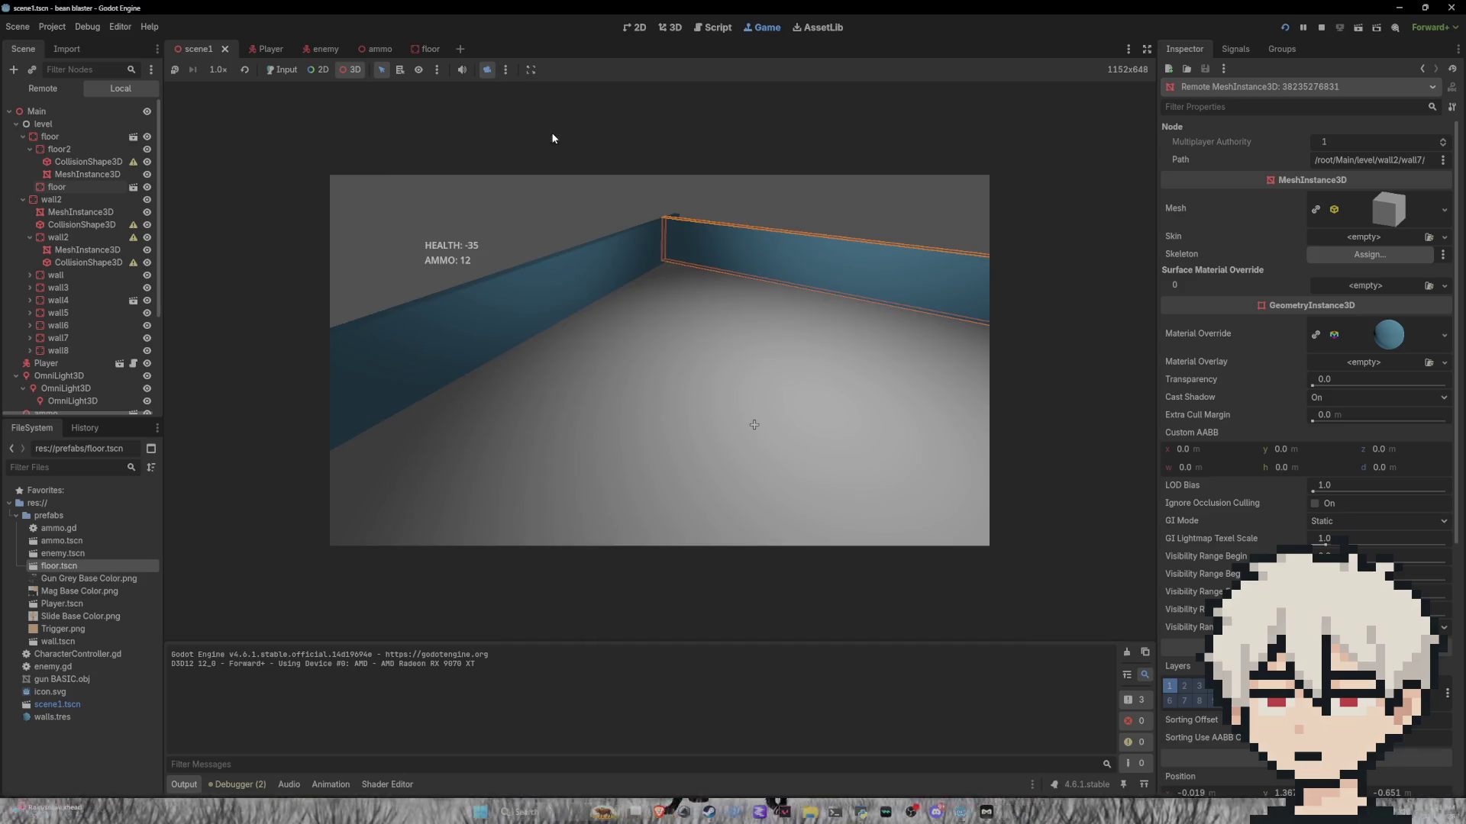
left_click(665, 106)
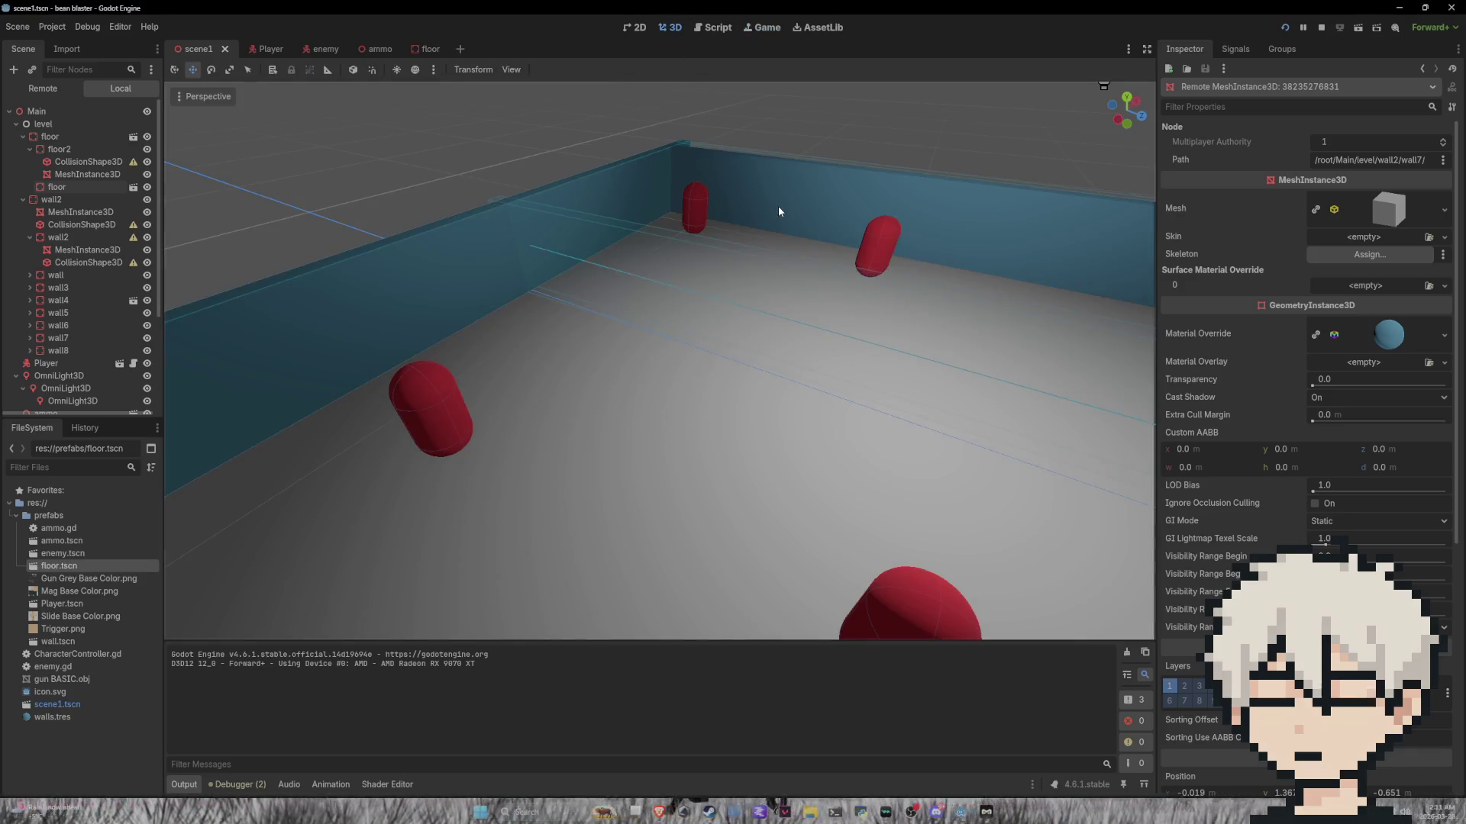
left_click(1200, 44)
Step: Stop the game, view the HUD's HEALTH and AMMO labels, and select a wall mesh in 3D
left_click(1321, 27)
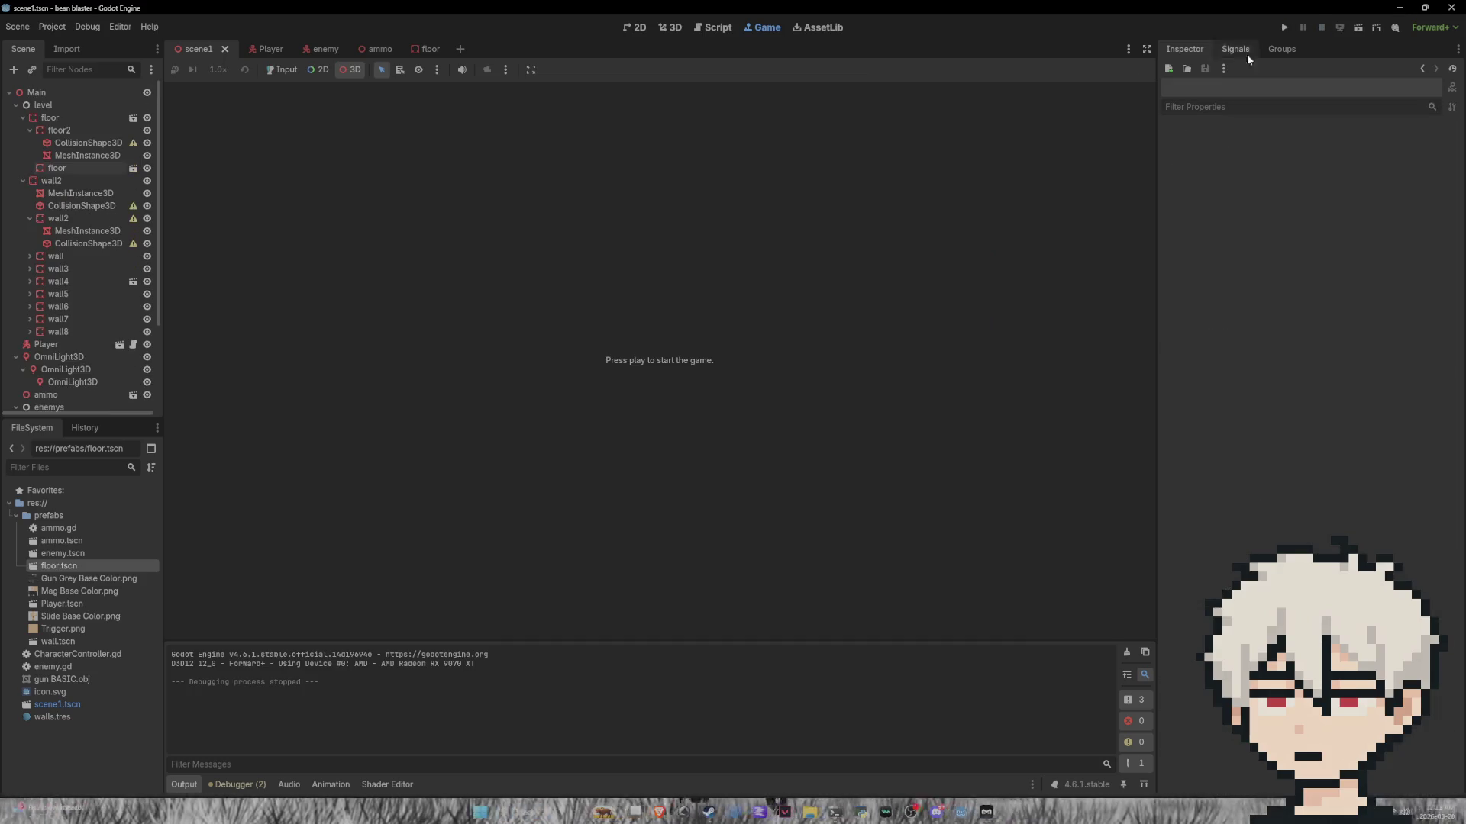
left_click(670, 31)
left_click(638, 29)
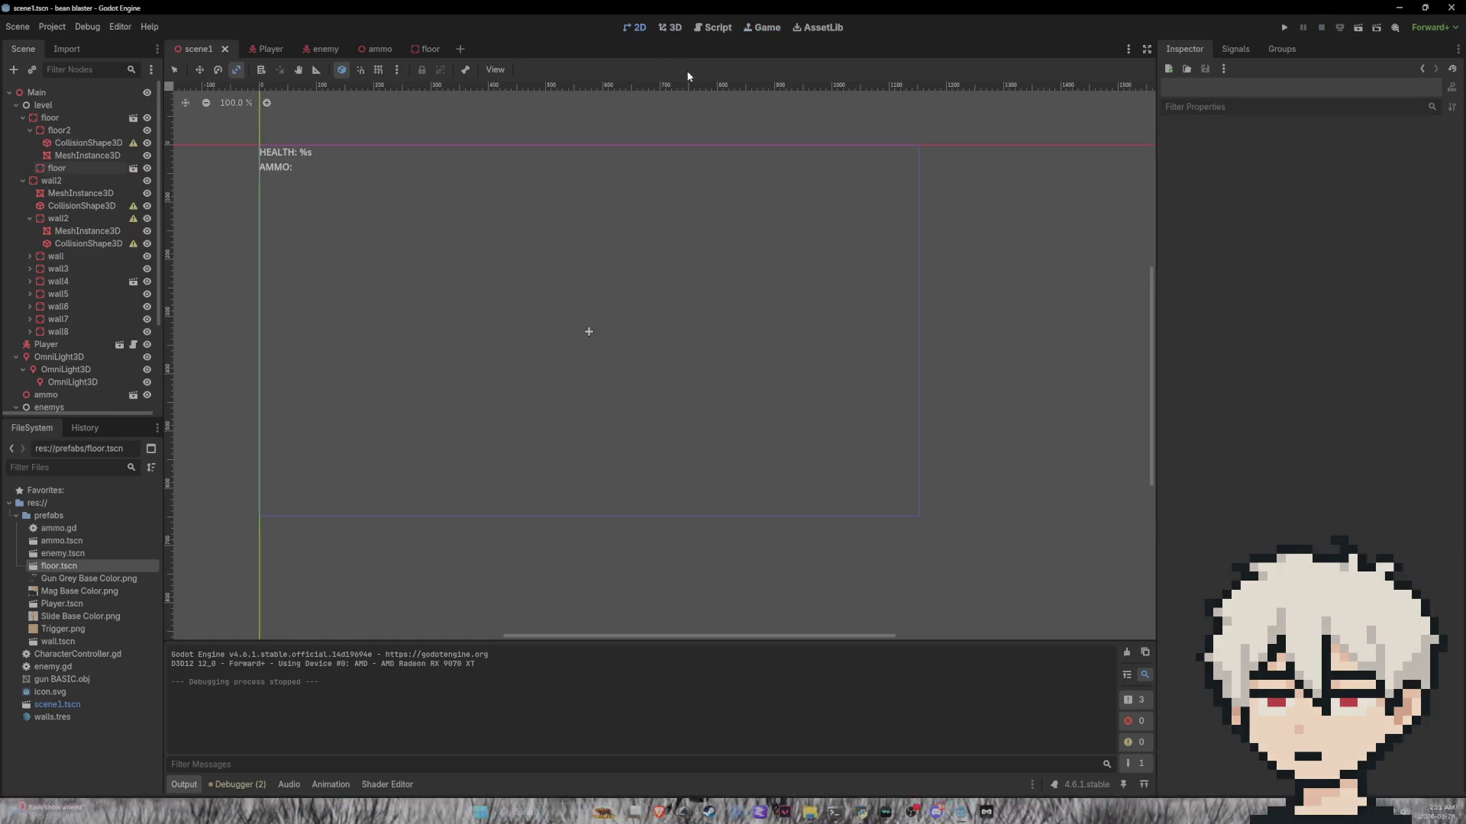
left_click(662, 28)
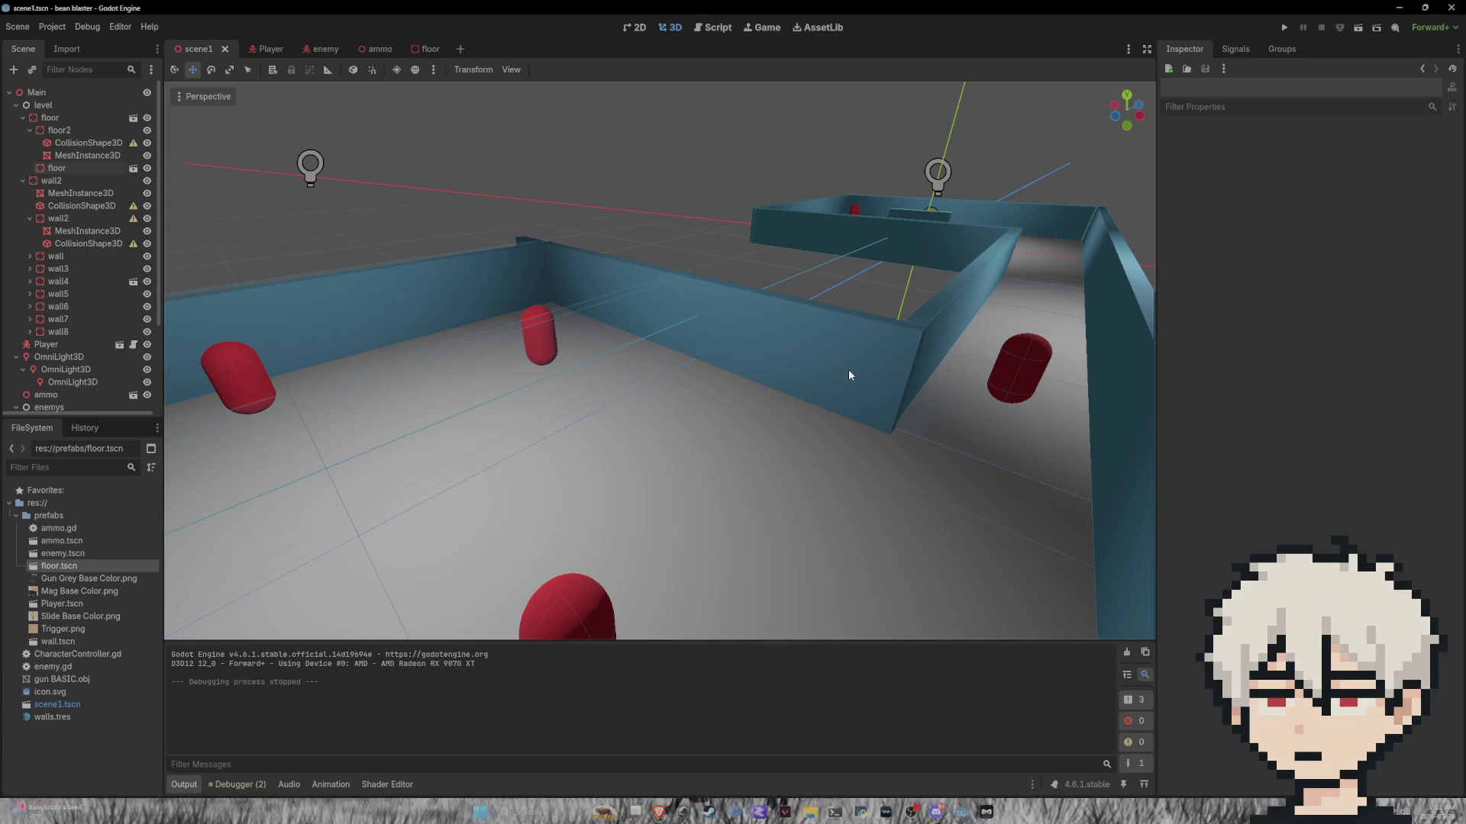
left_click(849, 369)
Step: Try putting the wall meshes, including wall7's, on render layer 3, then undo the changes
left_click(1199, 320)
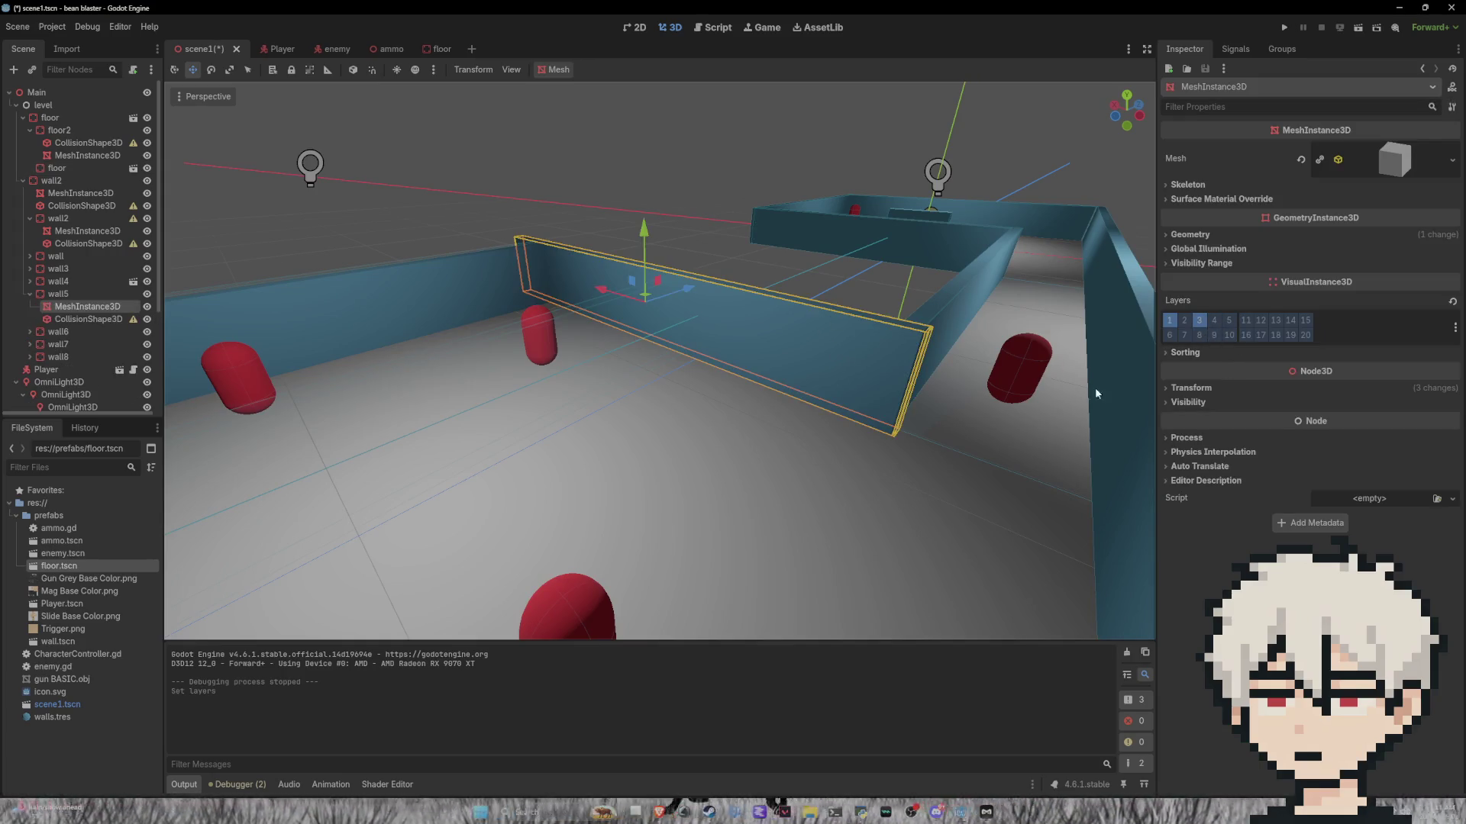
left_click(494, 269)
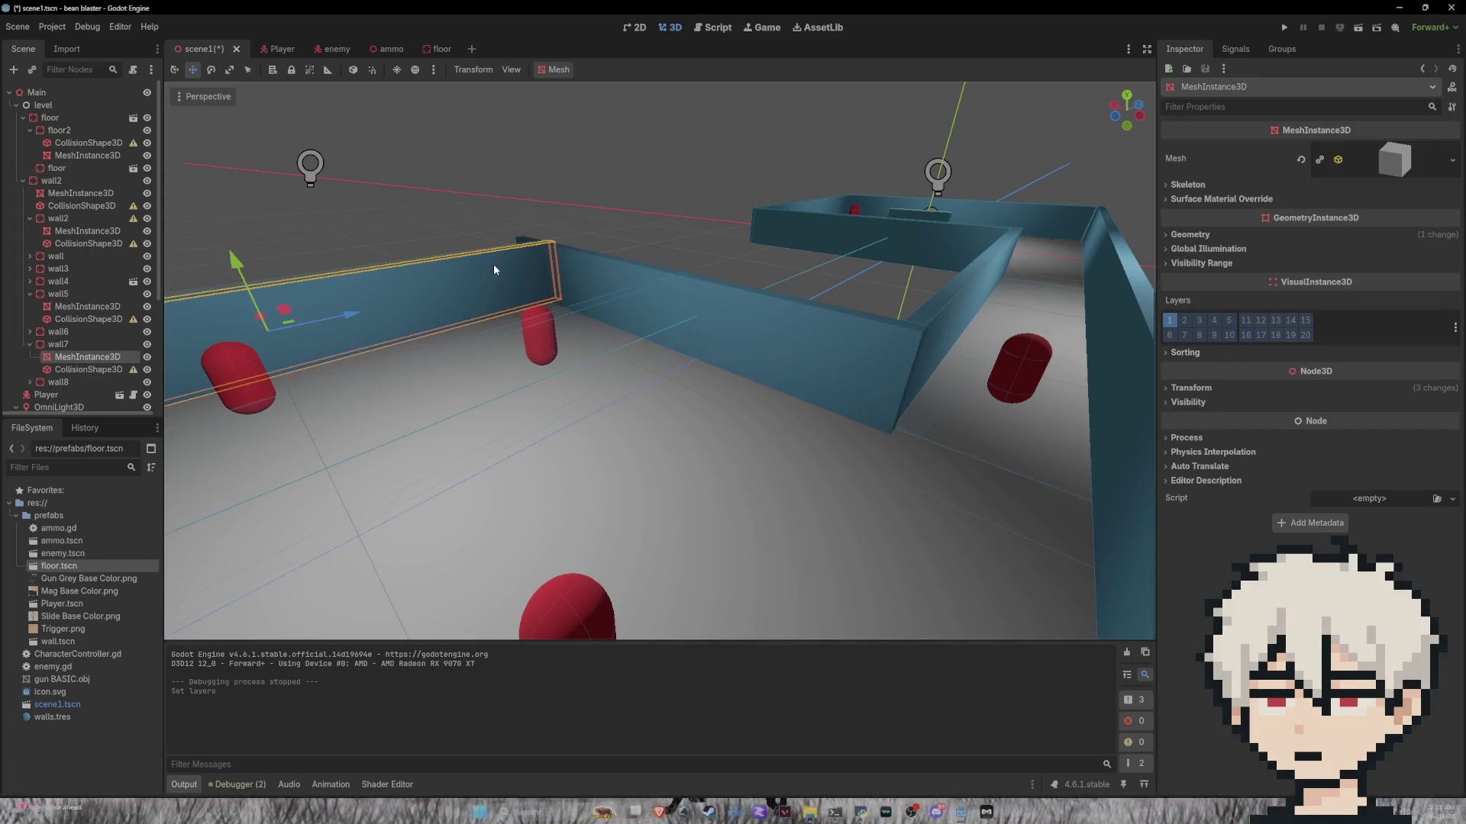
left_click(1199, 320)
scroll(730, 328, "down", 6)
scroll(650, 363, "up", 5)
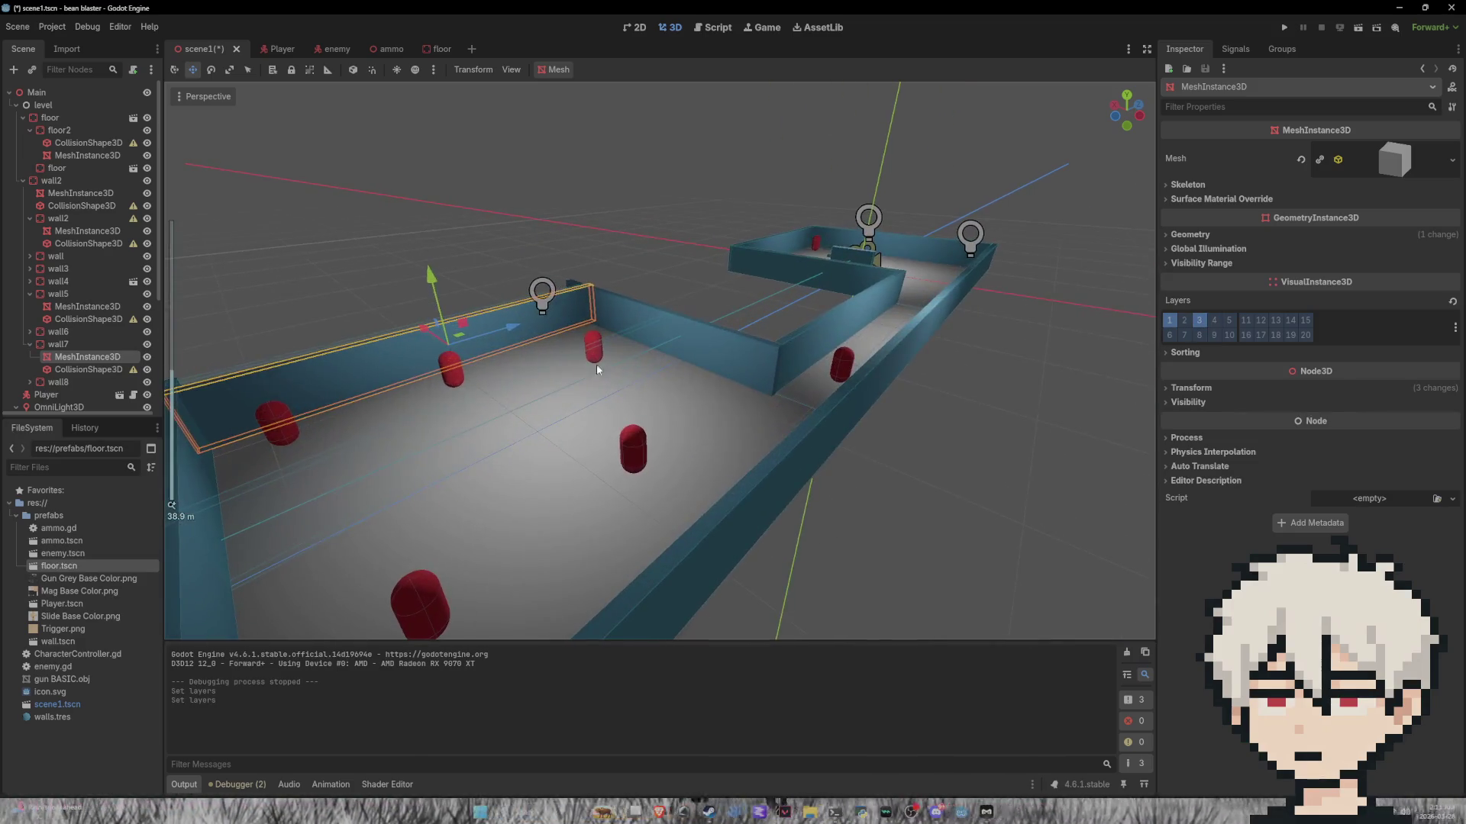
key("ctrl+z")
key("ctrl+z")
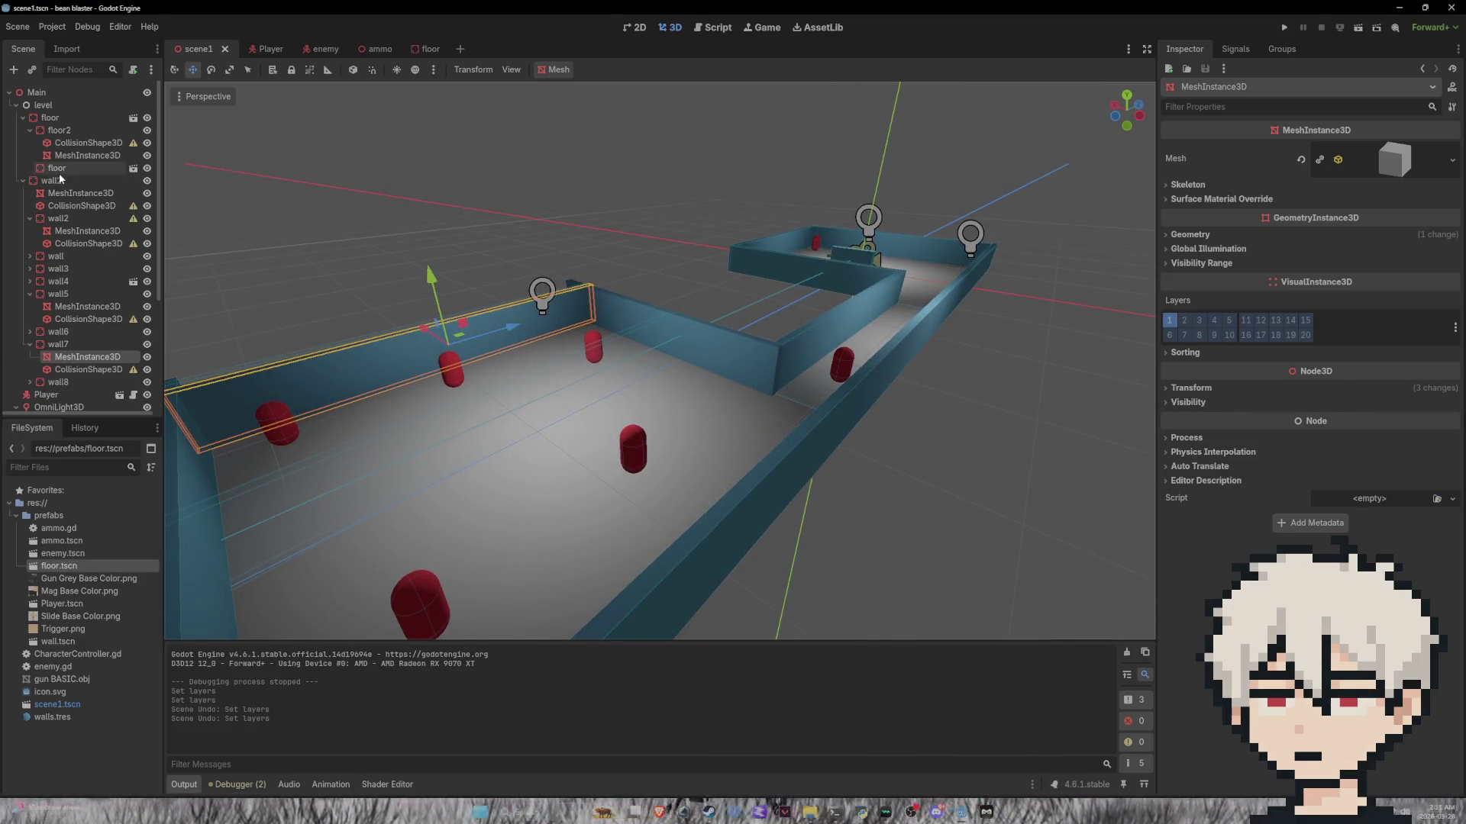
Step: Browse the wall7, wall8 and wall5 nodes in the scene tree
left_click(64, 344)
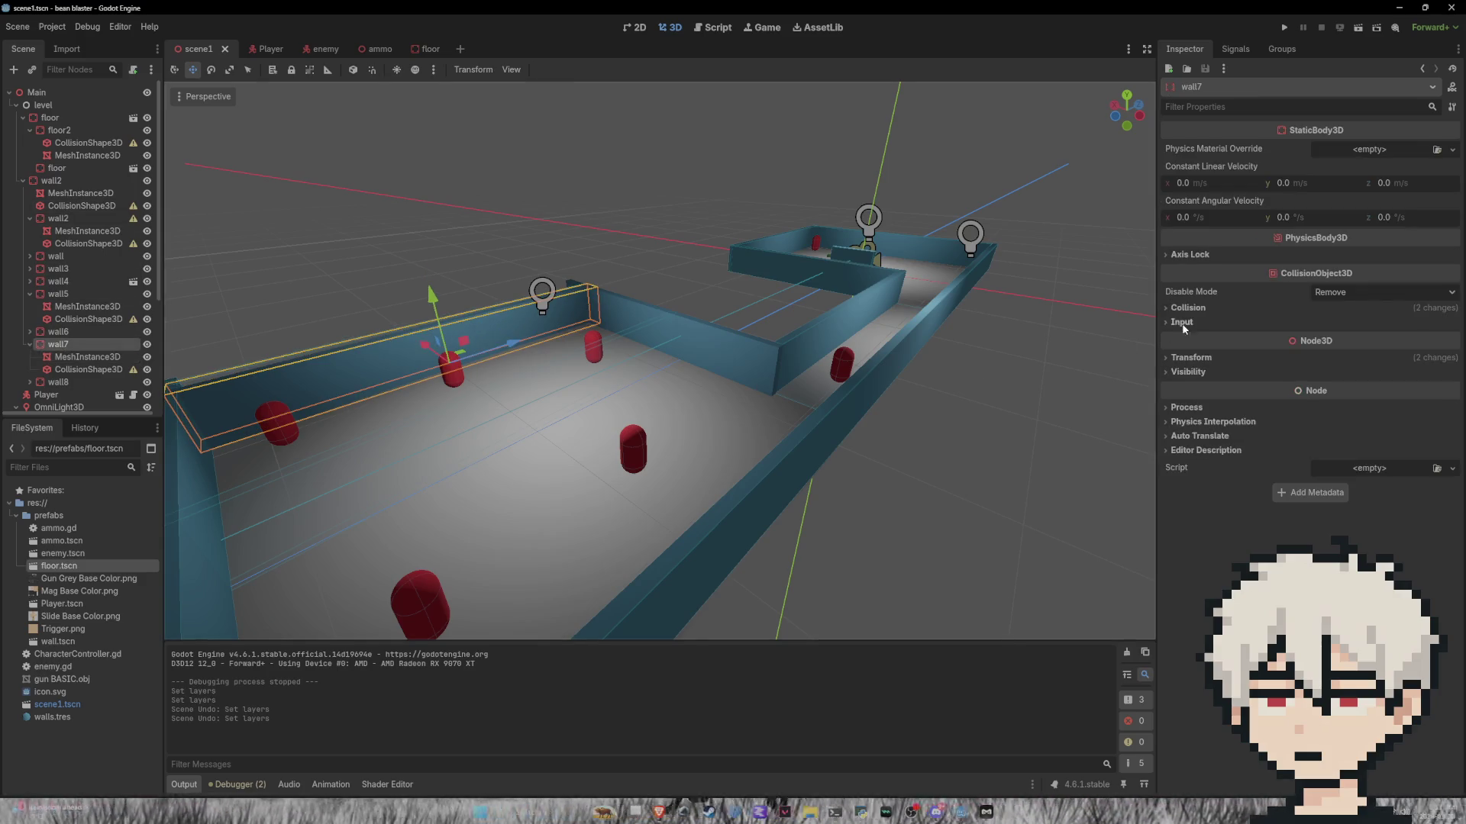
left_click(29, 345)
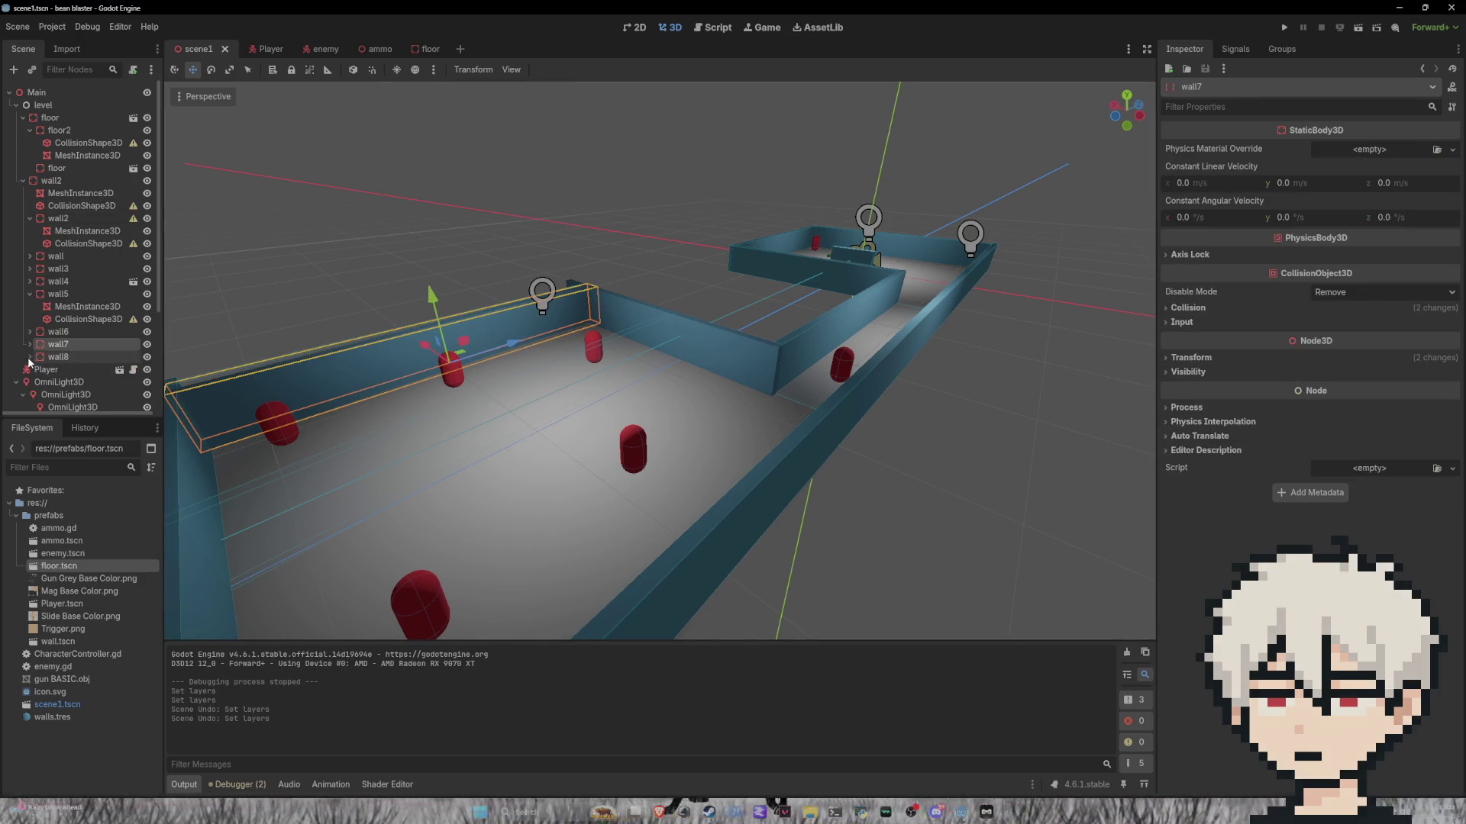
left_click(55, 358)
left_click(669, 341)
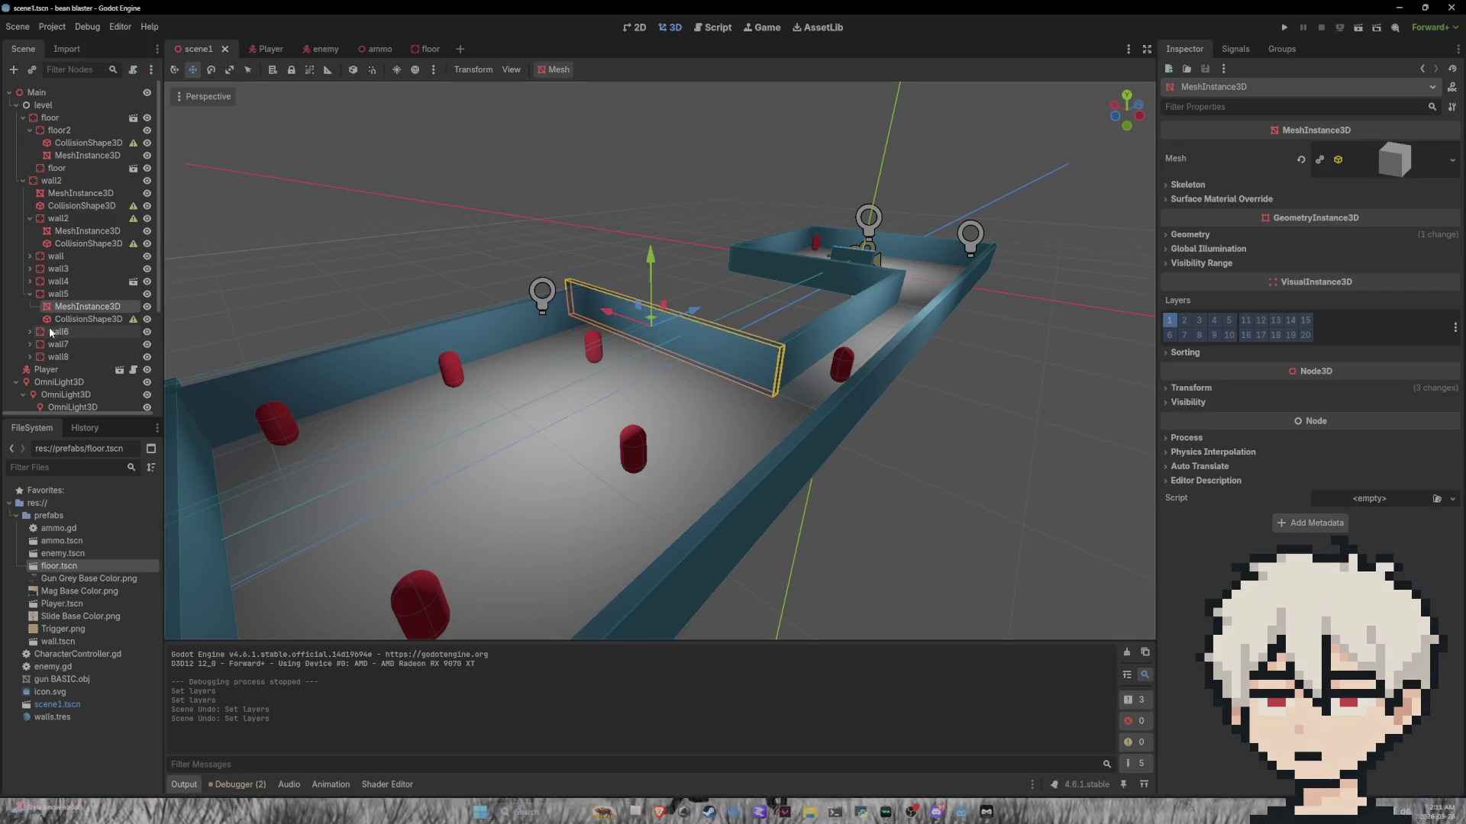
left_click(29, 293)
Step: Check wall5's collision settings and collision shape, then reselect wall5's mesh
left_click(58, 297)
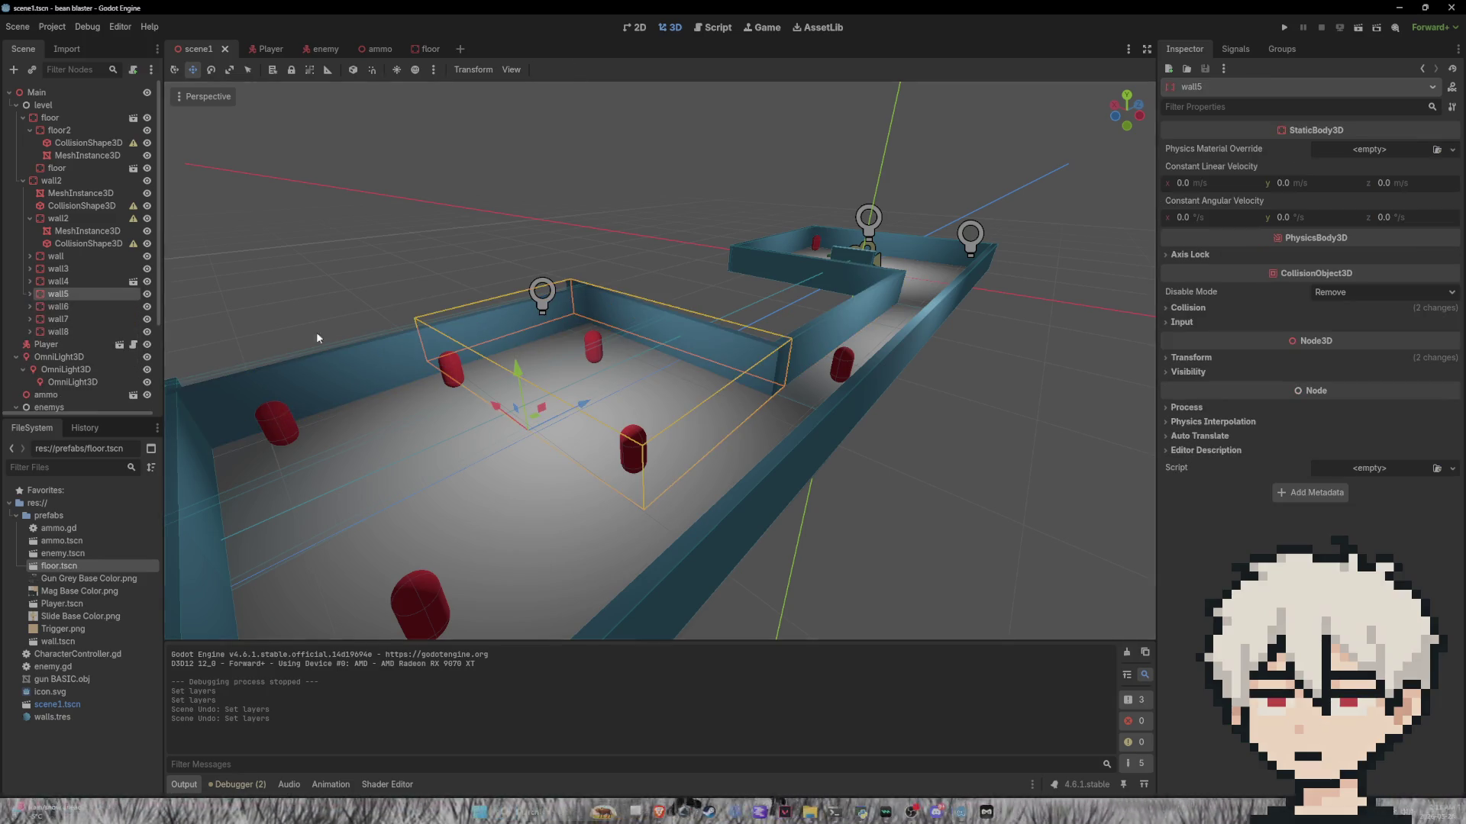
left_click(1188, 308)
left_click(723, 351)
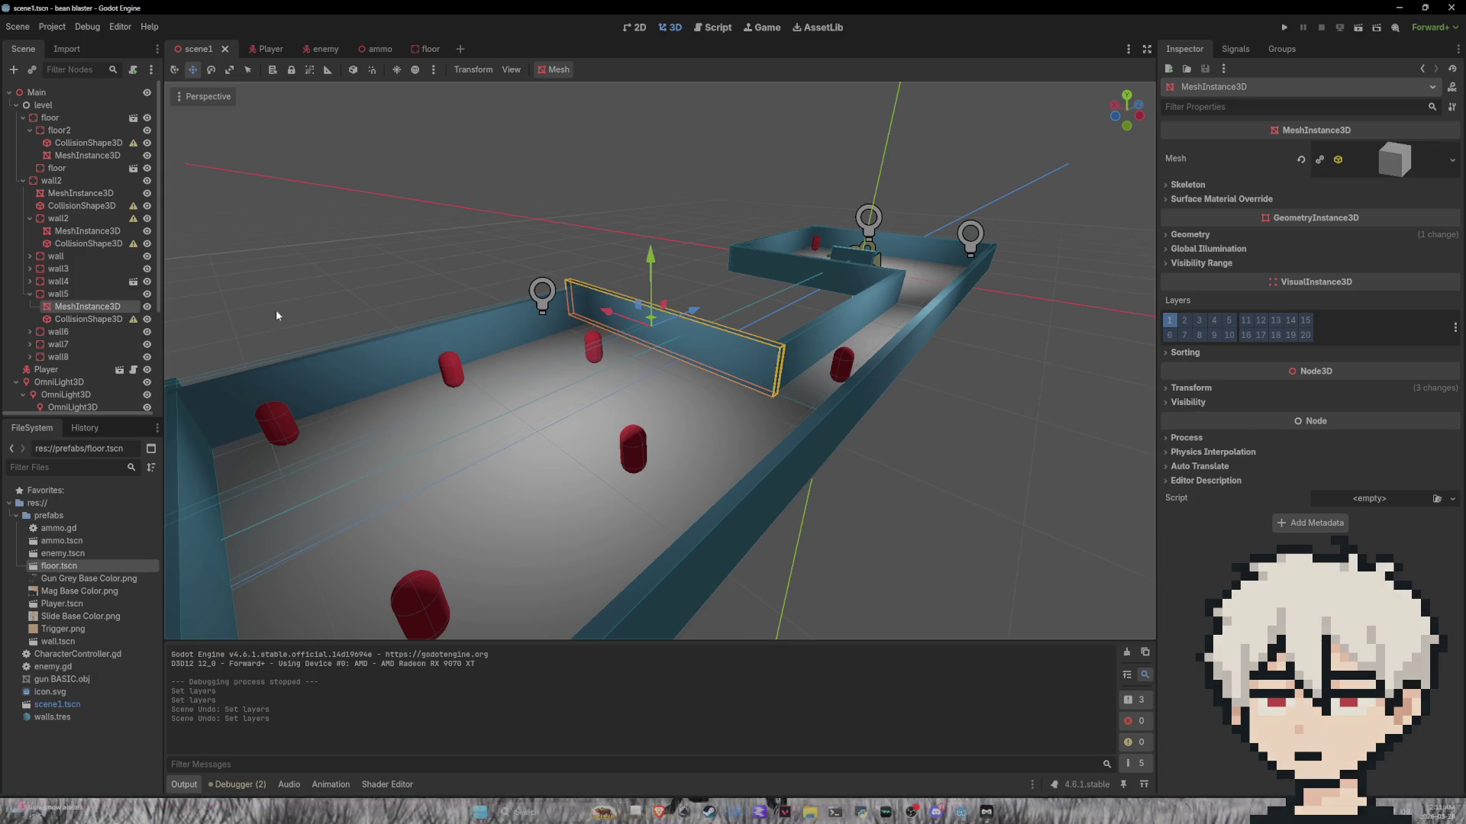
left_click(726, 354)
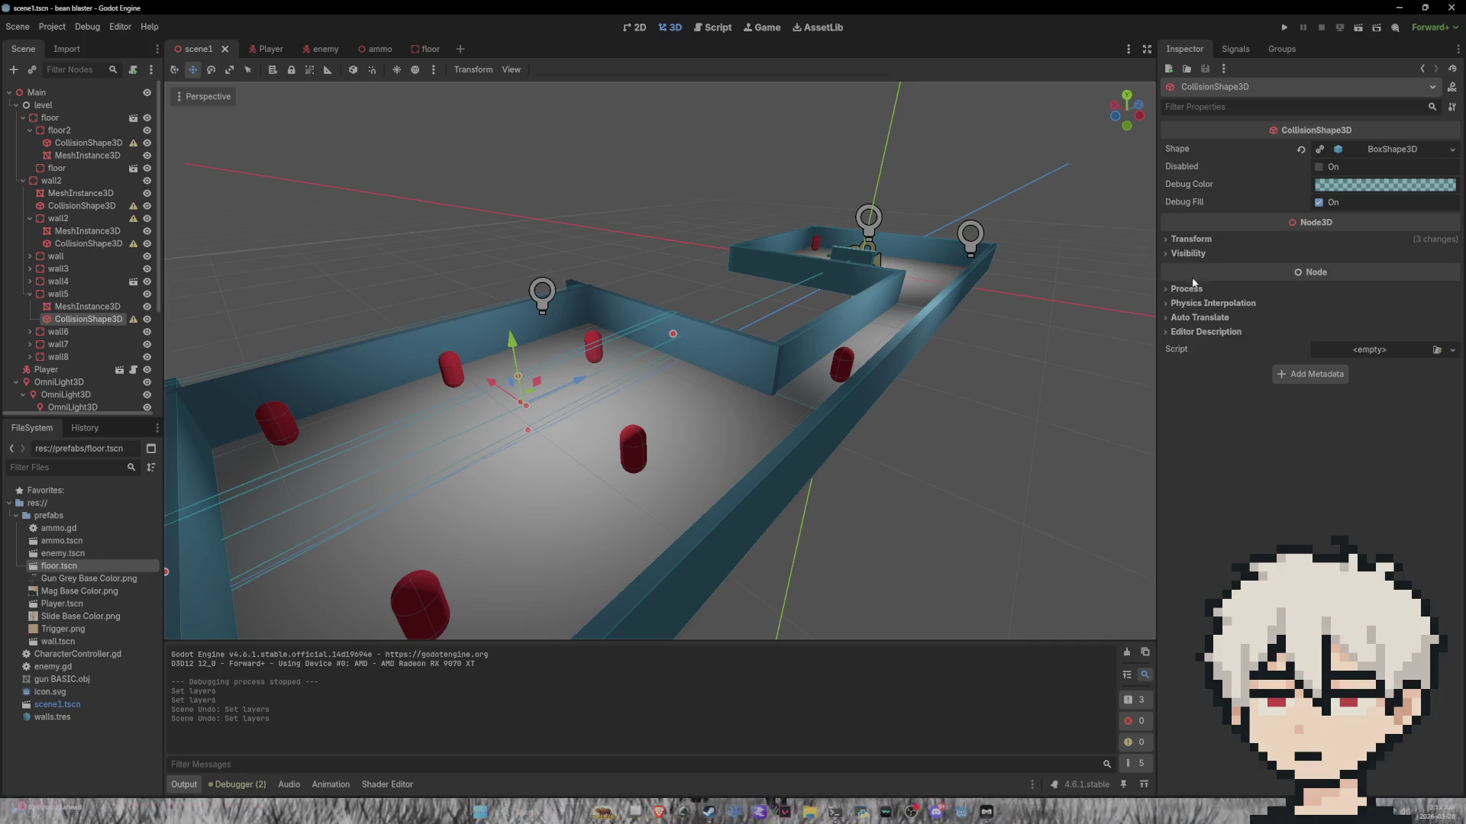
left_click(63, 309)
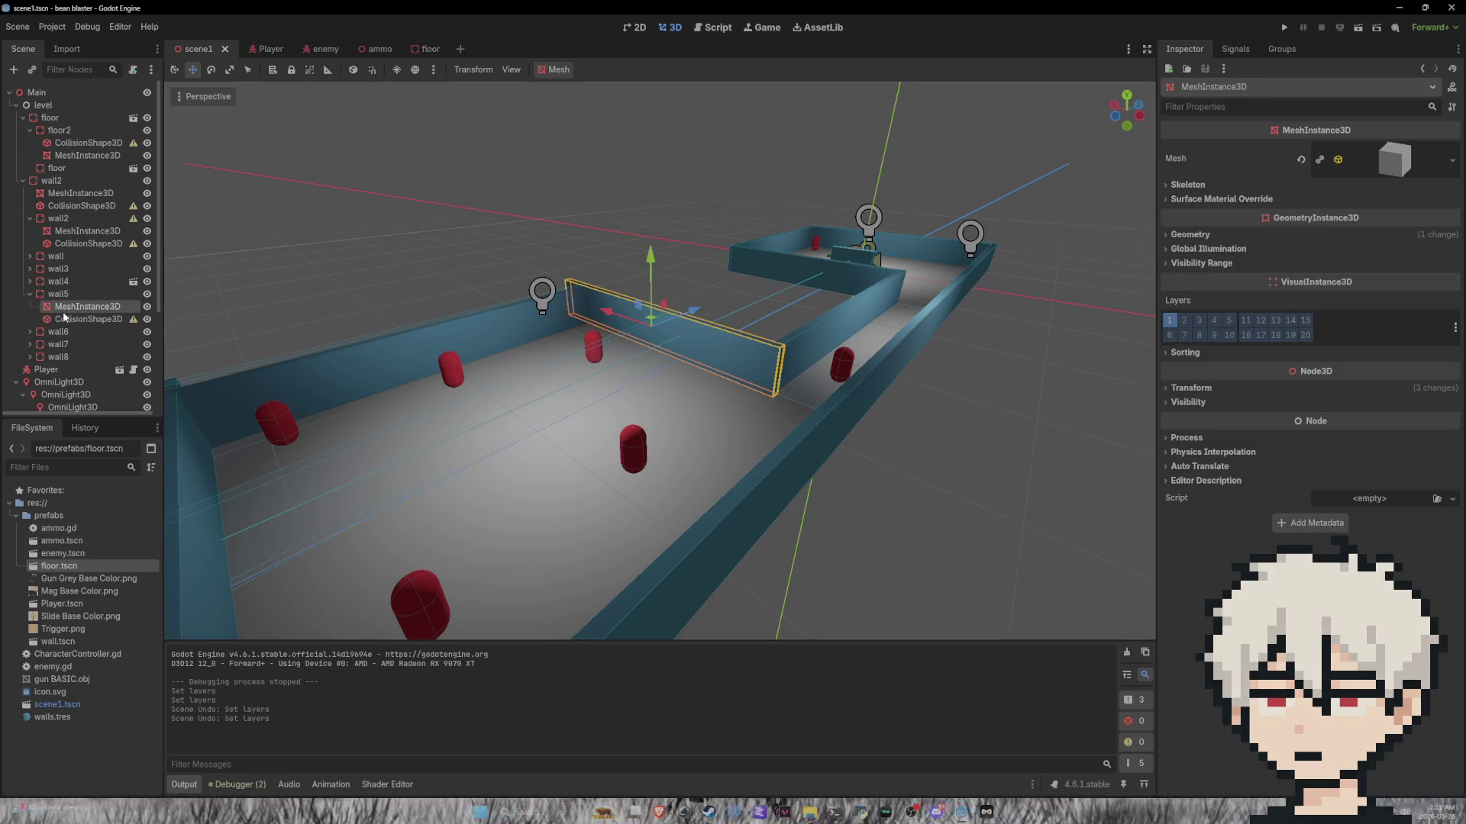
Step: Enable visual layer 3 on wall5's mesh, save the scene, and run the game
left_click(1200, 321)
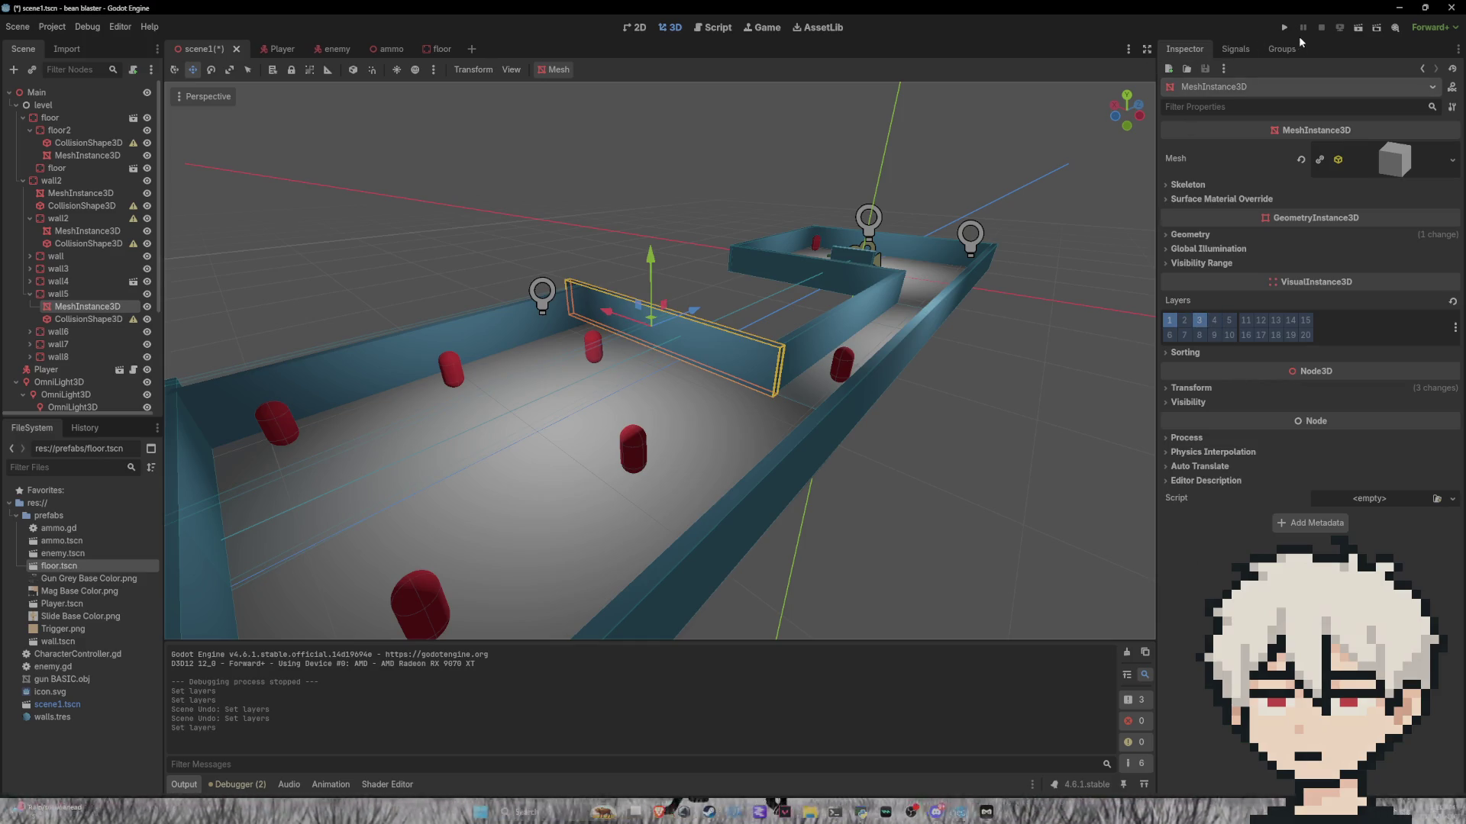
key("ctrl+s")
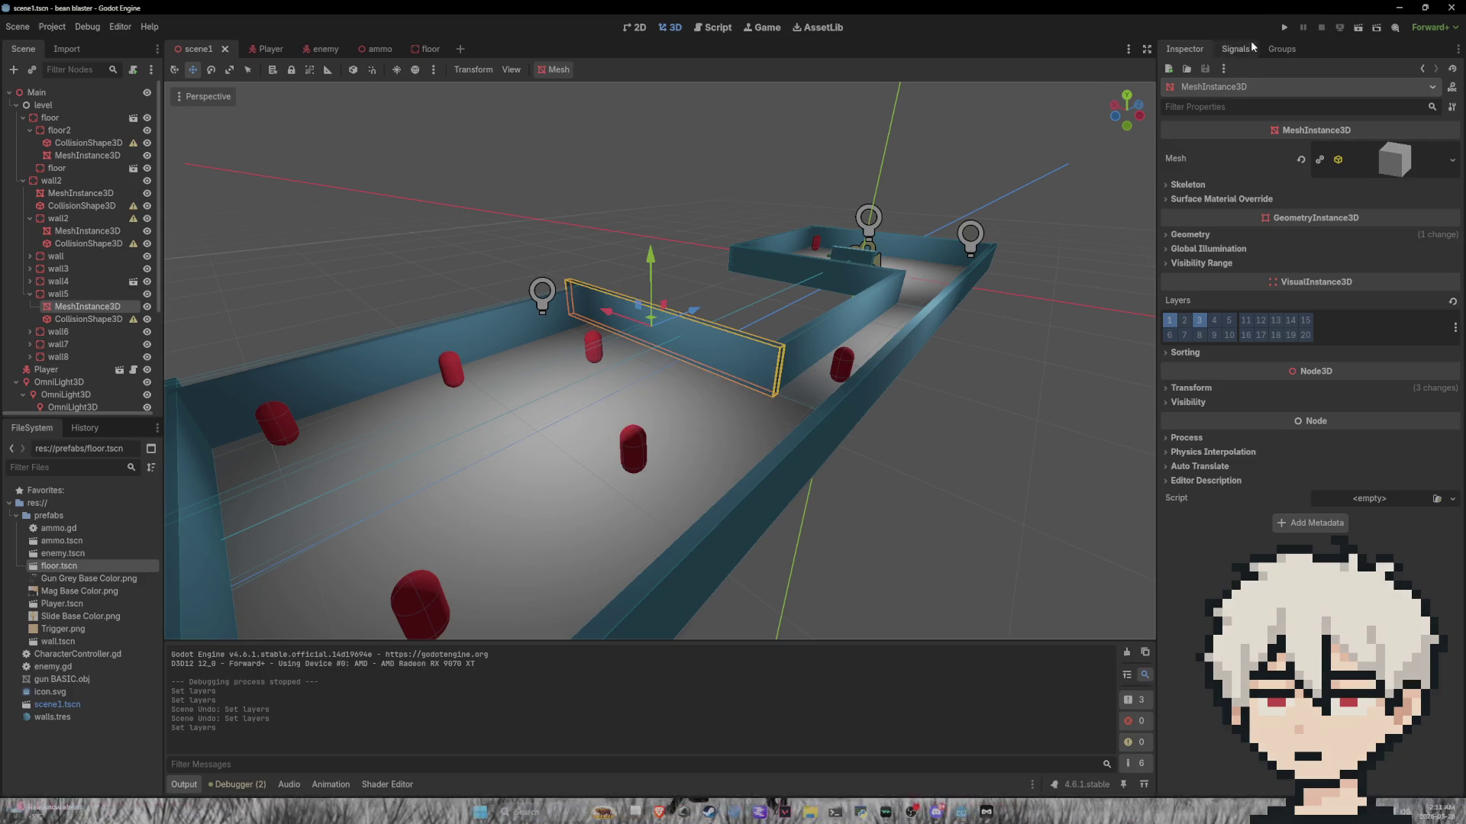
left_click(1284, 28)
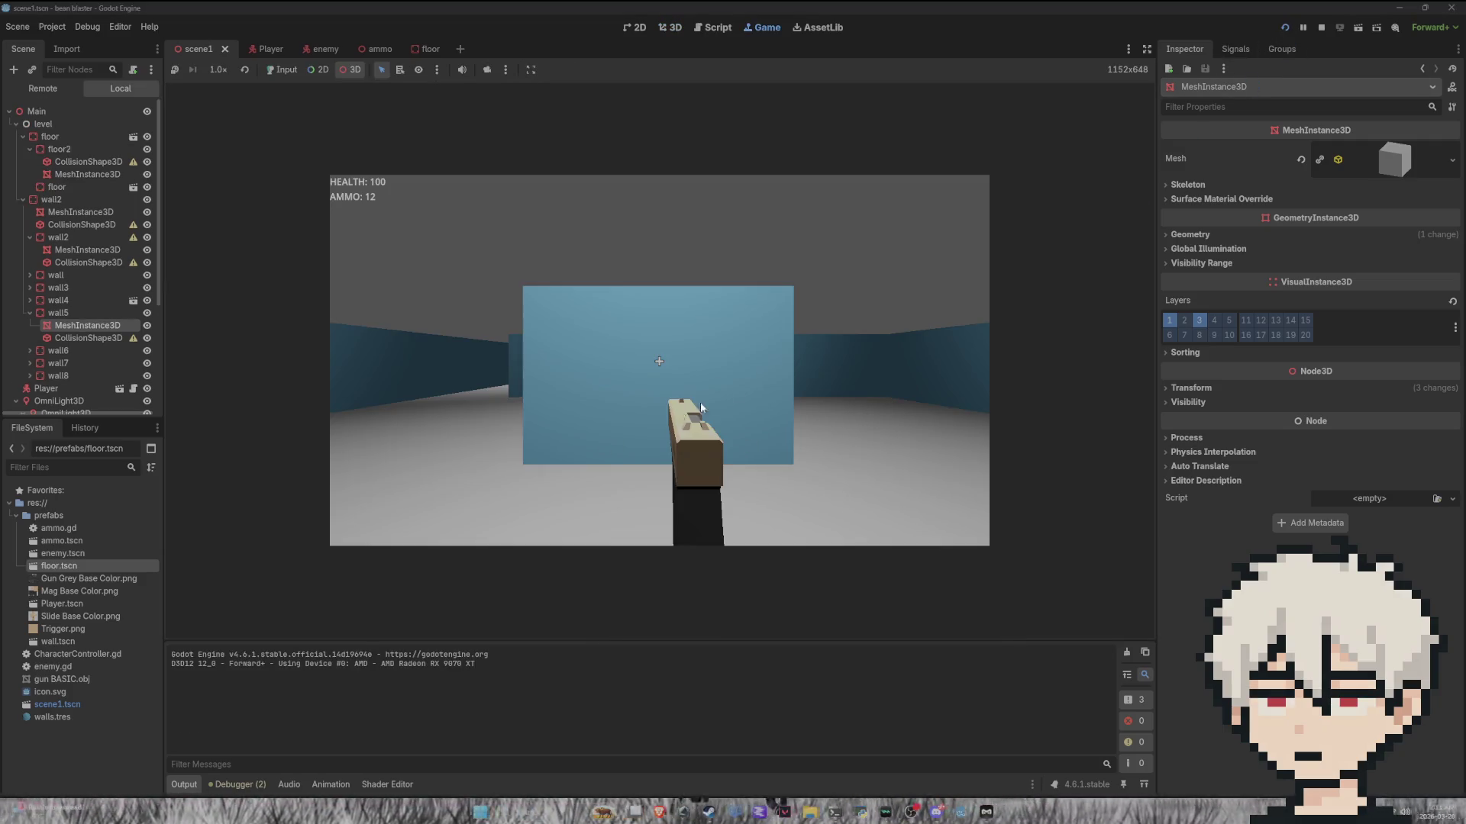
left_click(680, 414)
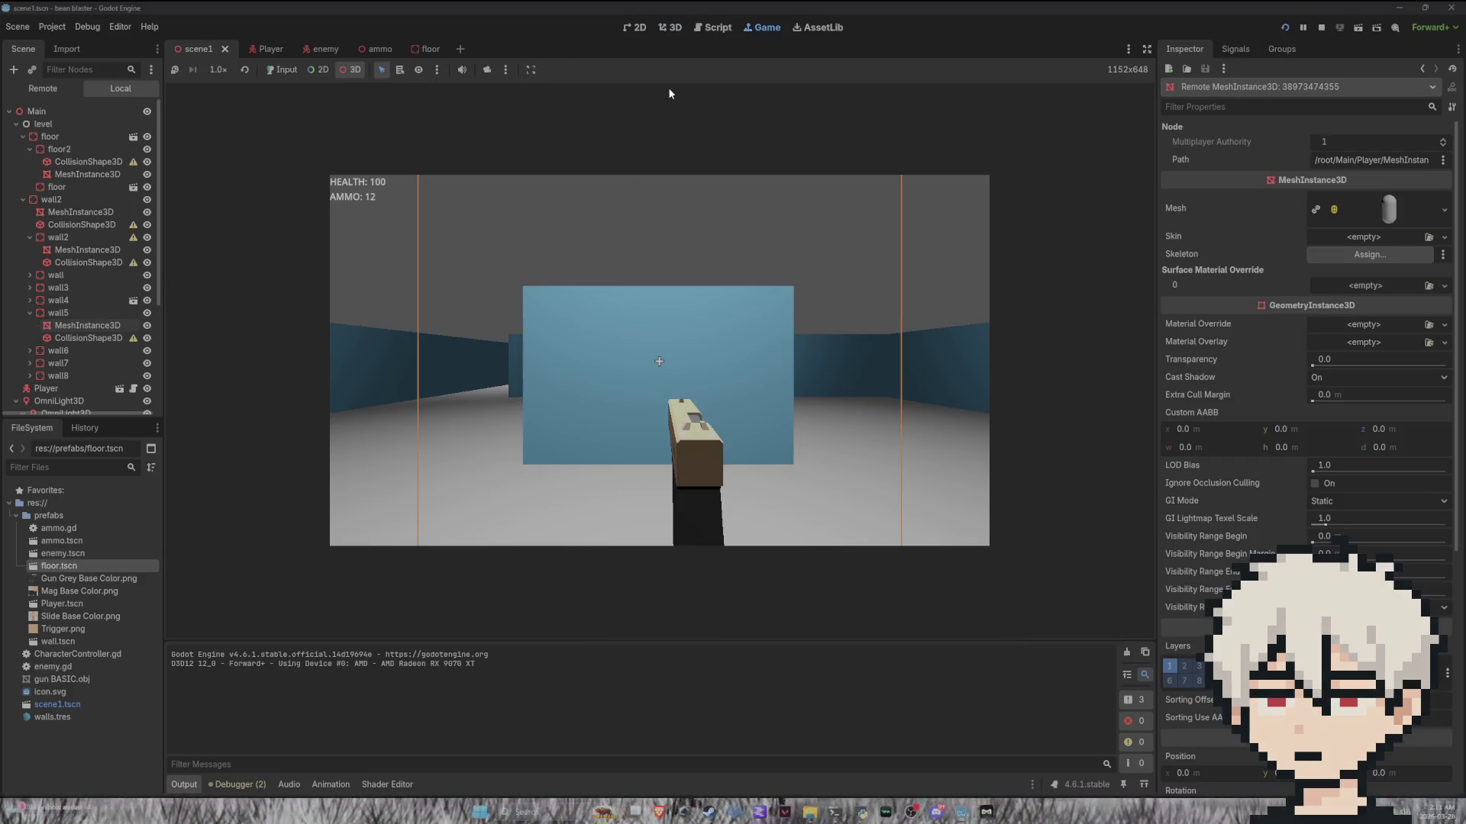
left_click(397, 71)
left_click(530, 69)
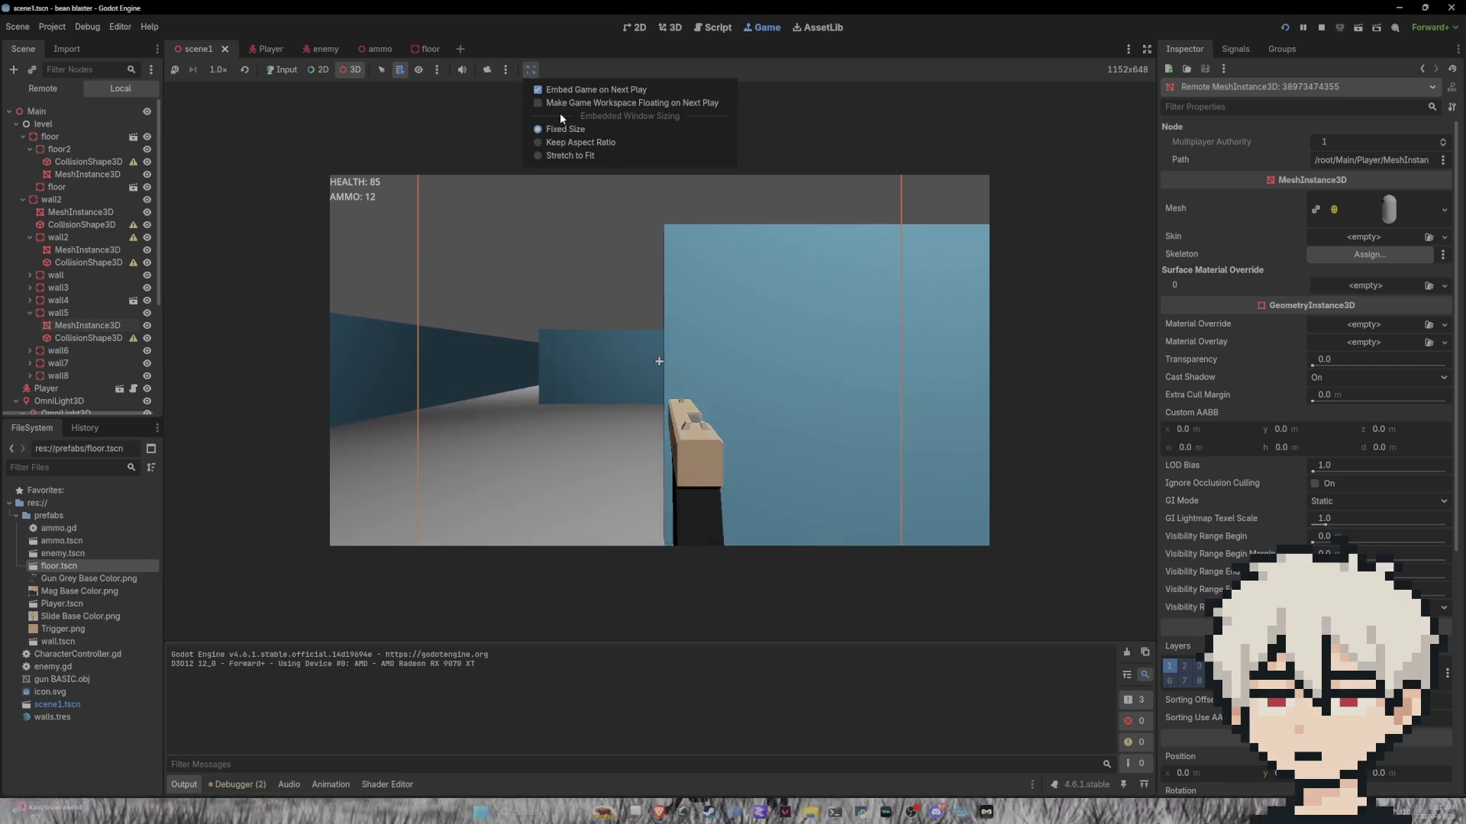
left_click(1087, 263)
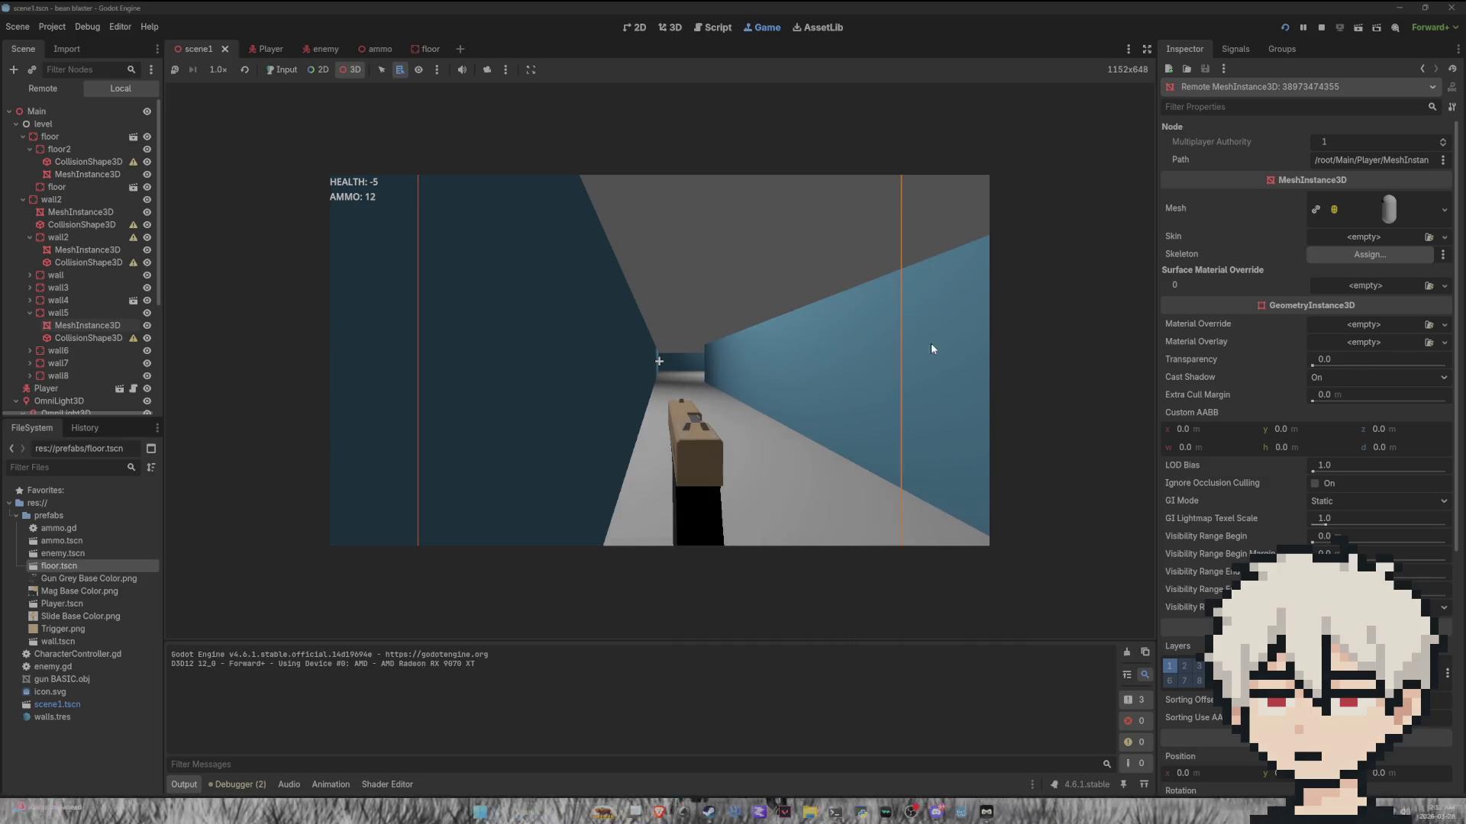
right_click(945, 356)
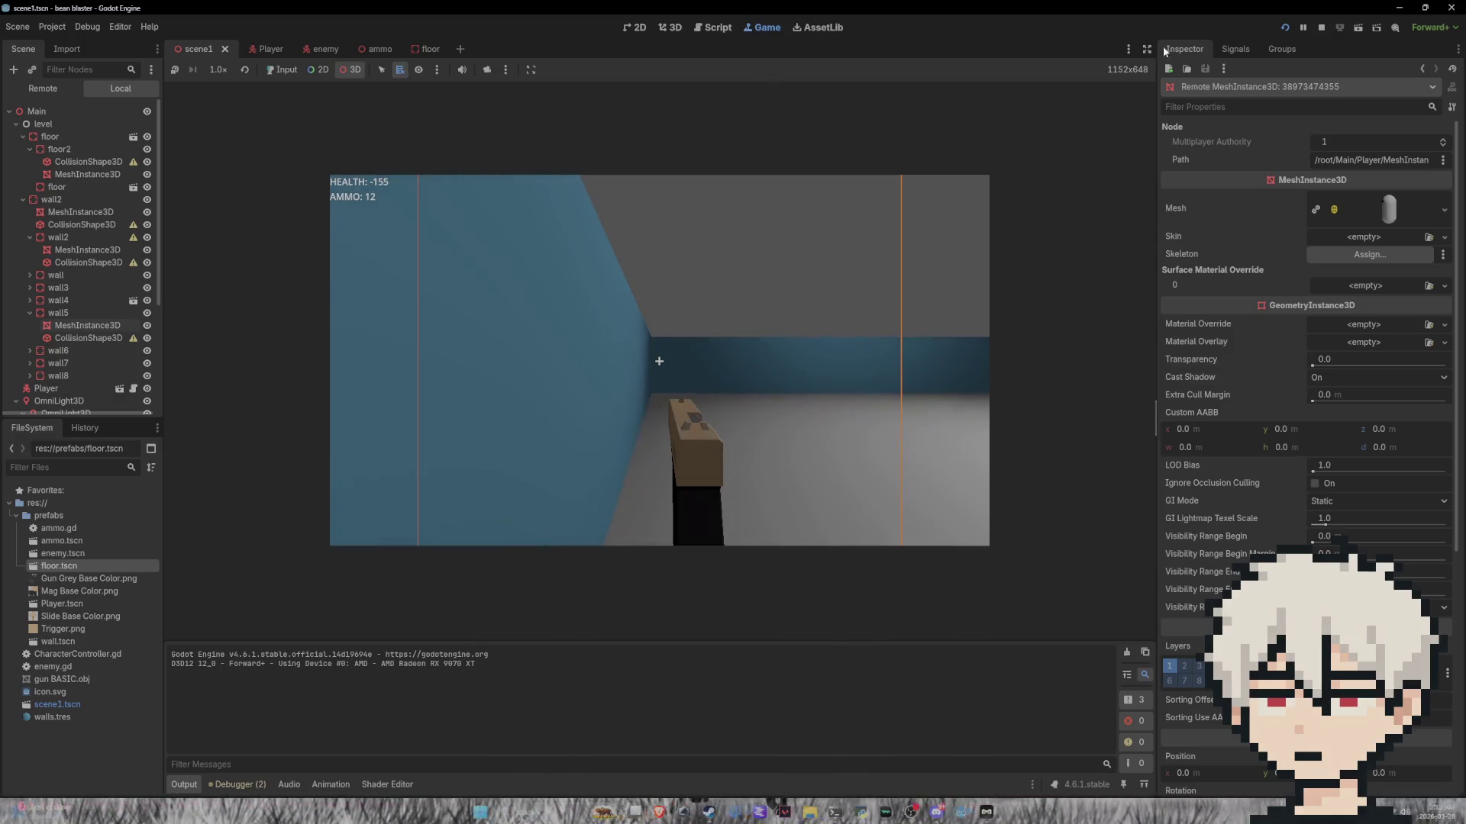
left_click(1321, 27)
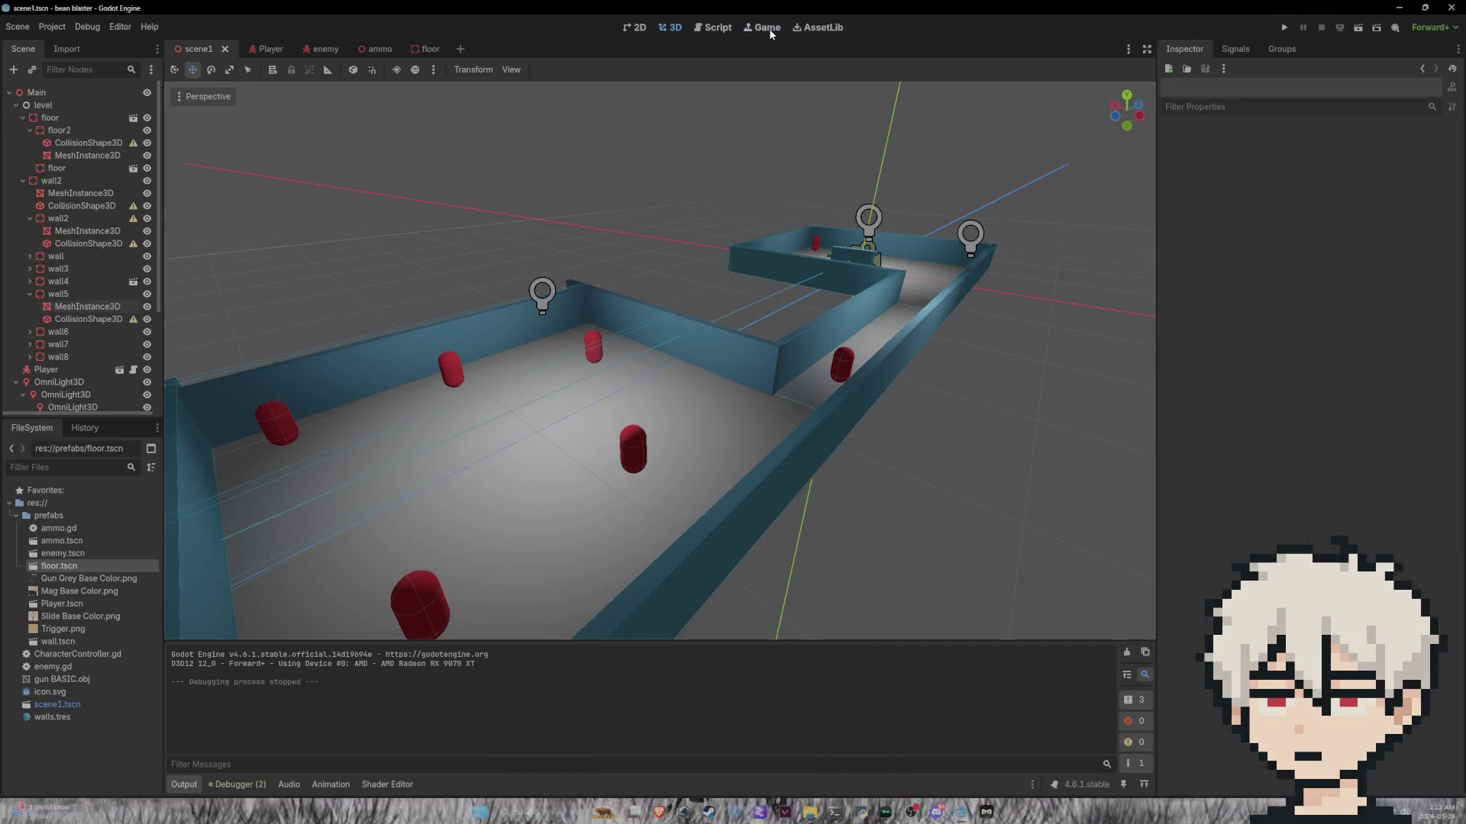
Step: In the Game view, give the editor camera control and make the game run in a floating window
left_click(766, 27)
left_click(505, 70)
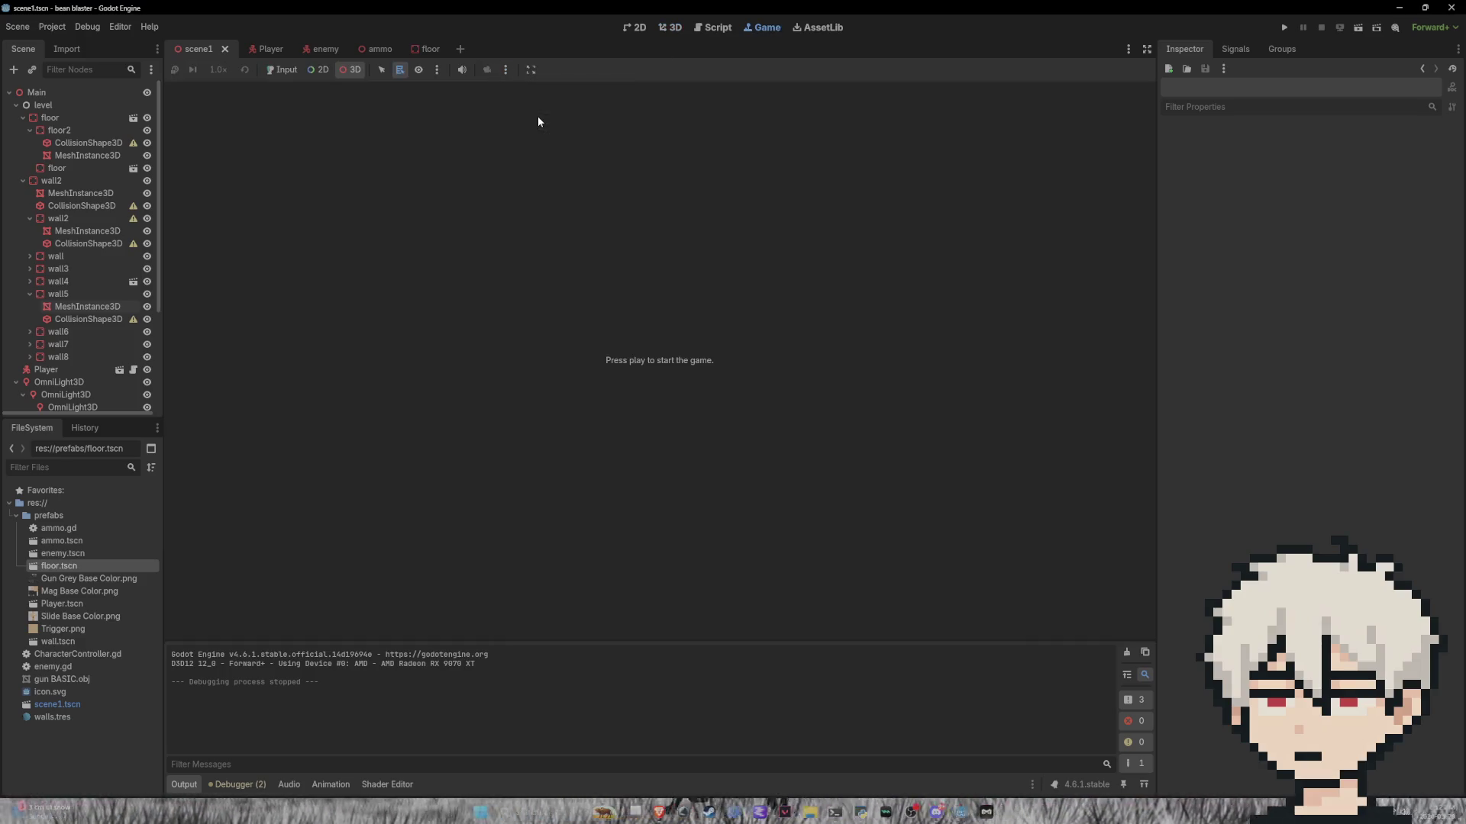
left_click(512, 71)
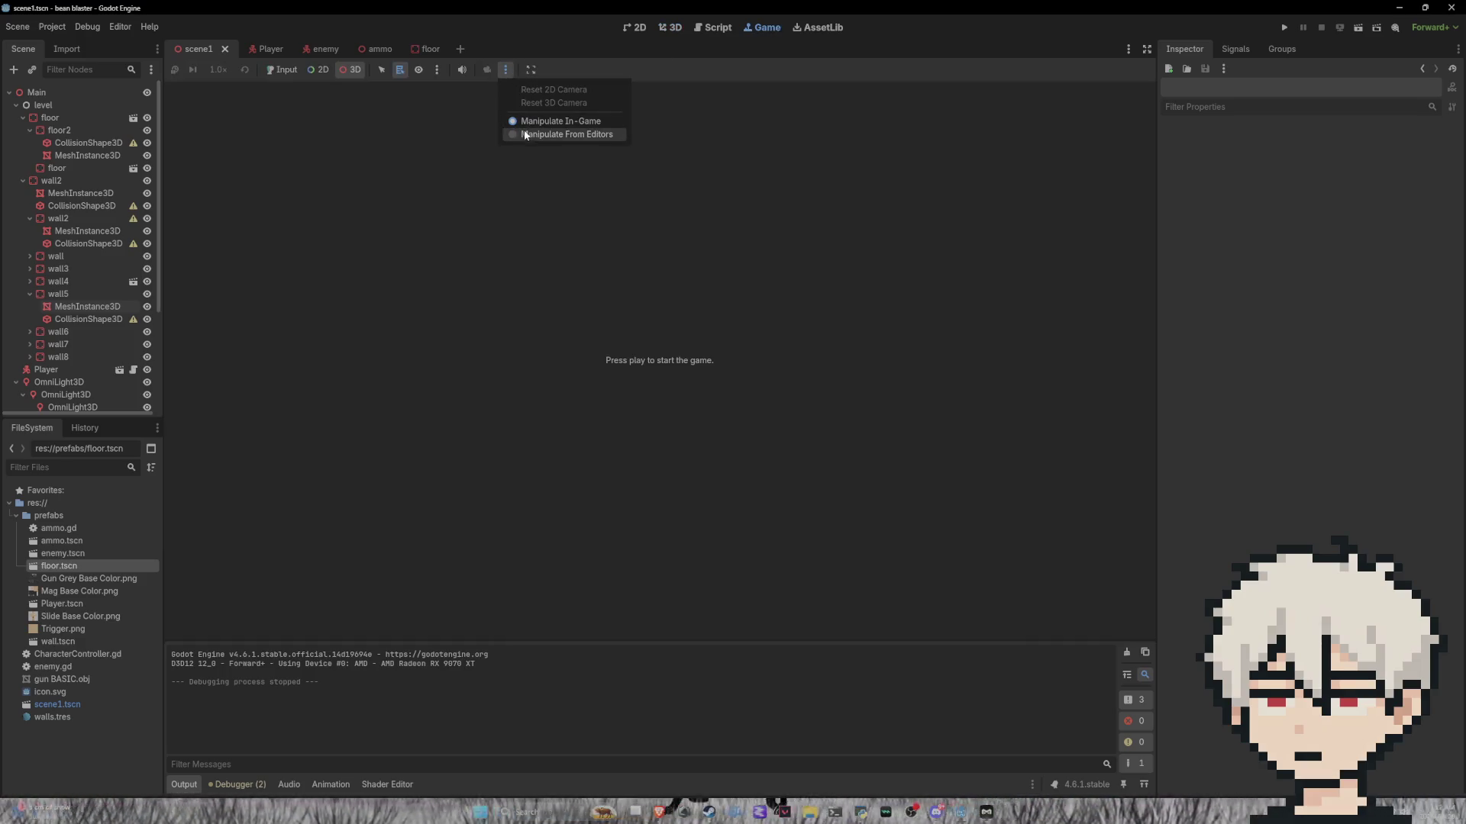
left_click(531, 69)
left_click(576, 109)
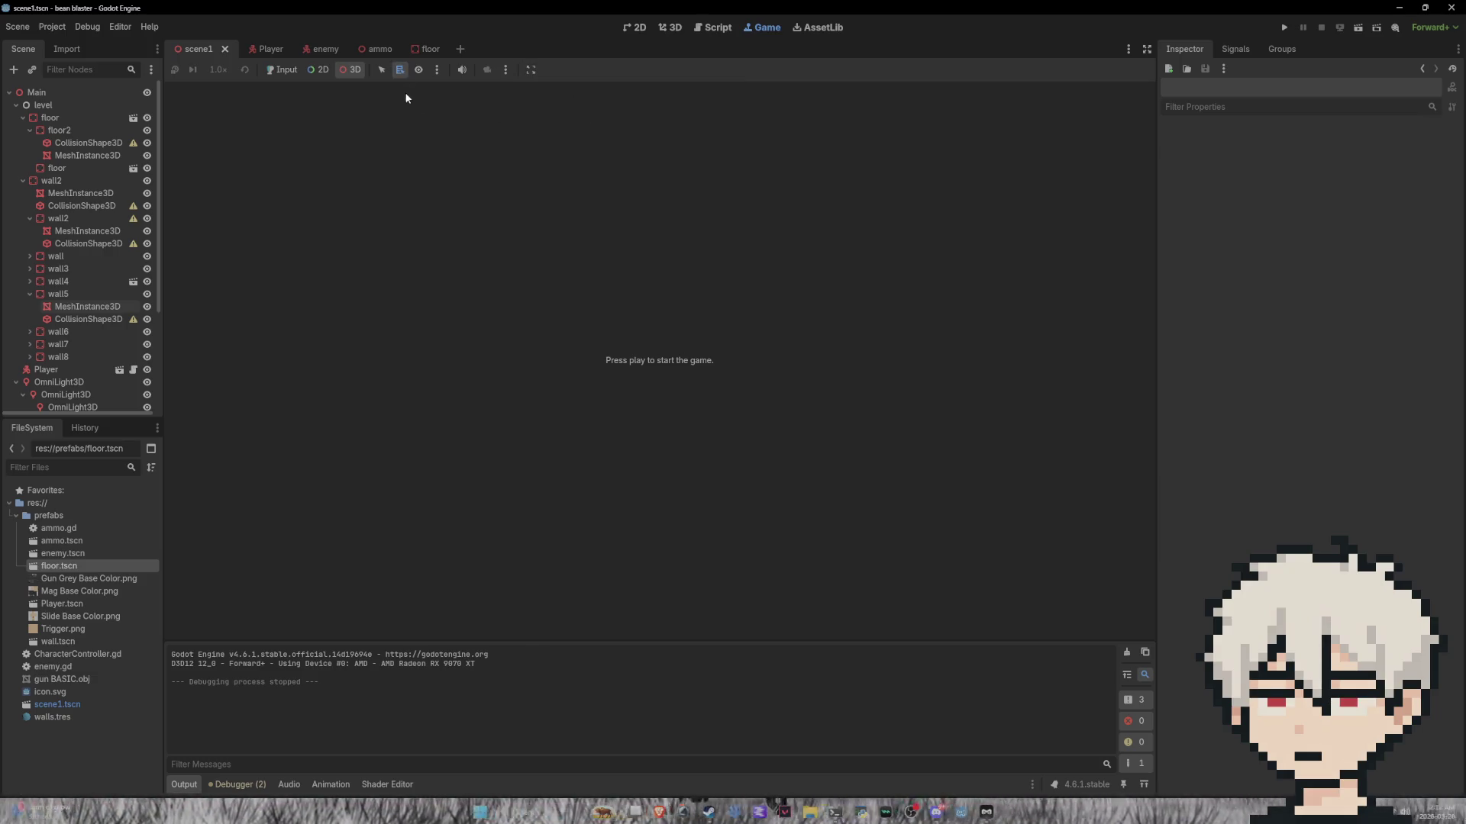
Step: Run the game, enable input capture, fire six shots at the red capsule enemy, then stop
left_click(1287, 26)
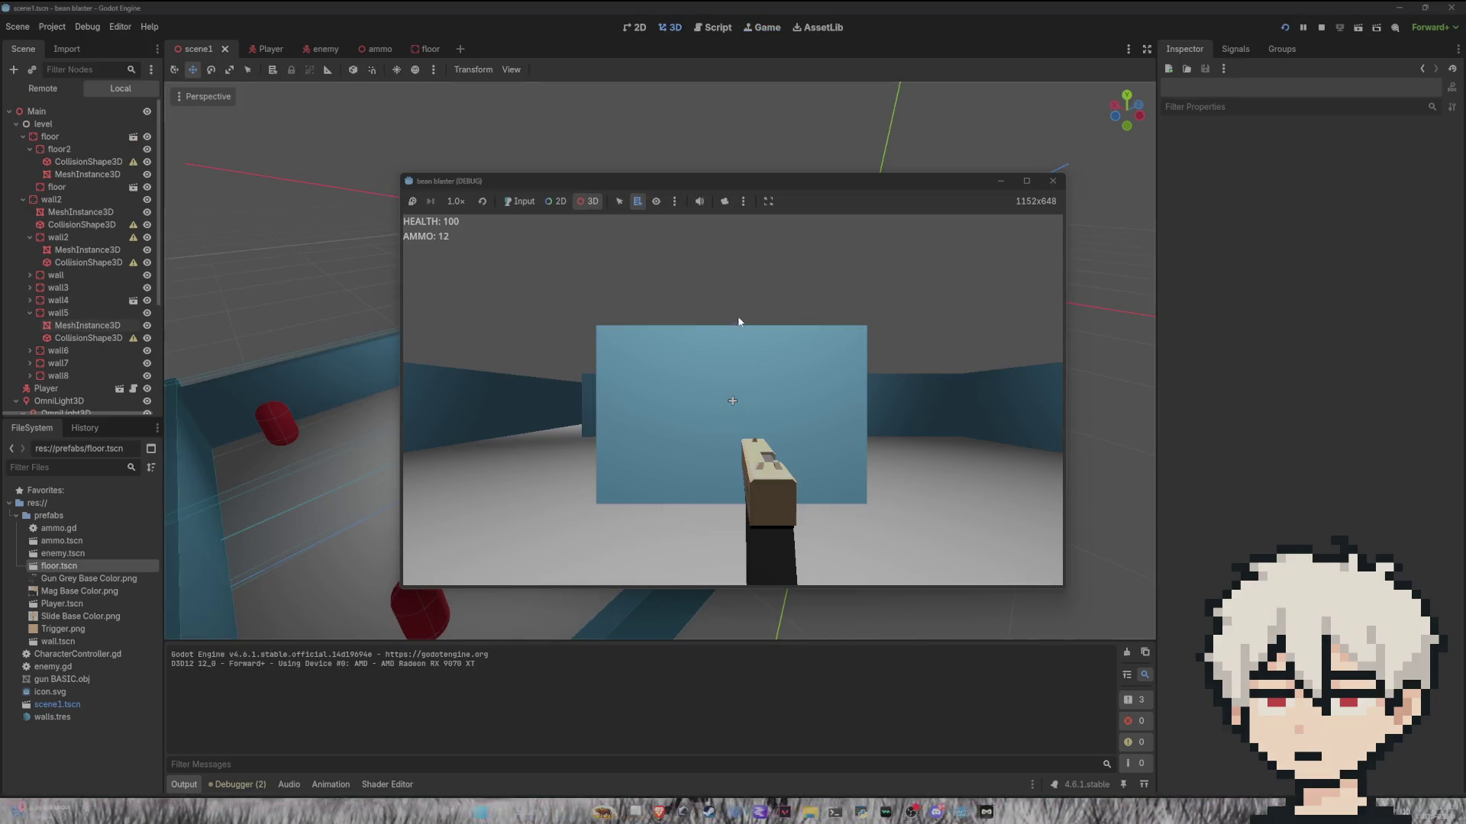
left_click(698, 273)
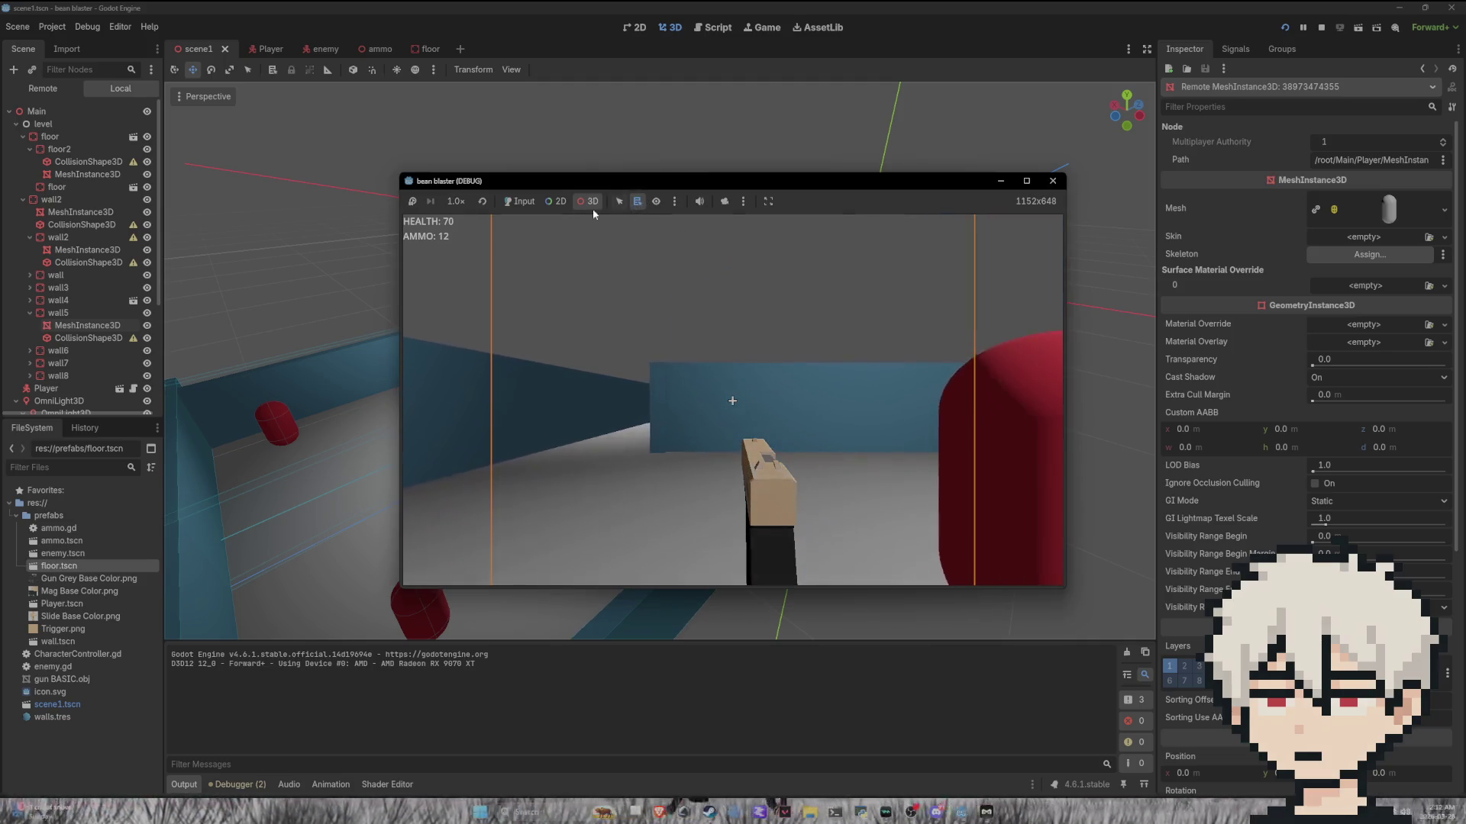
left_click(519, 200)
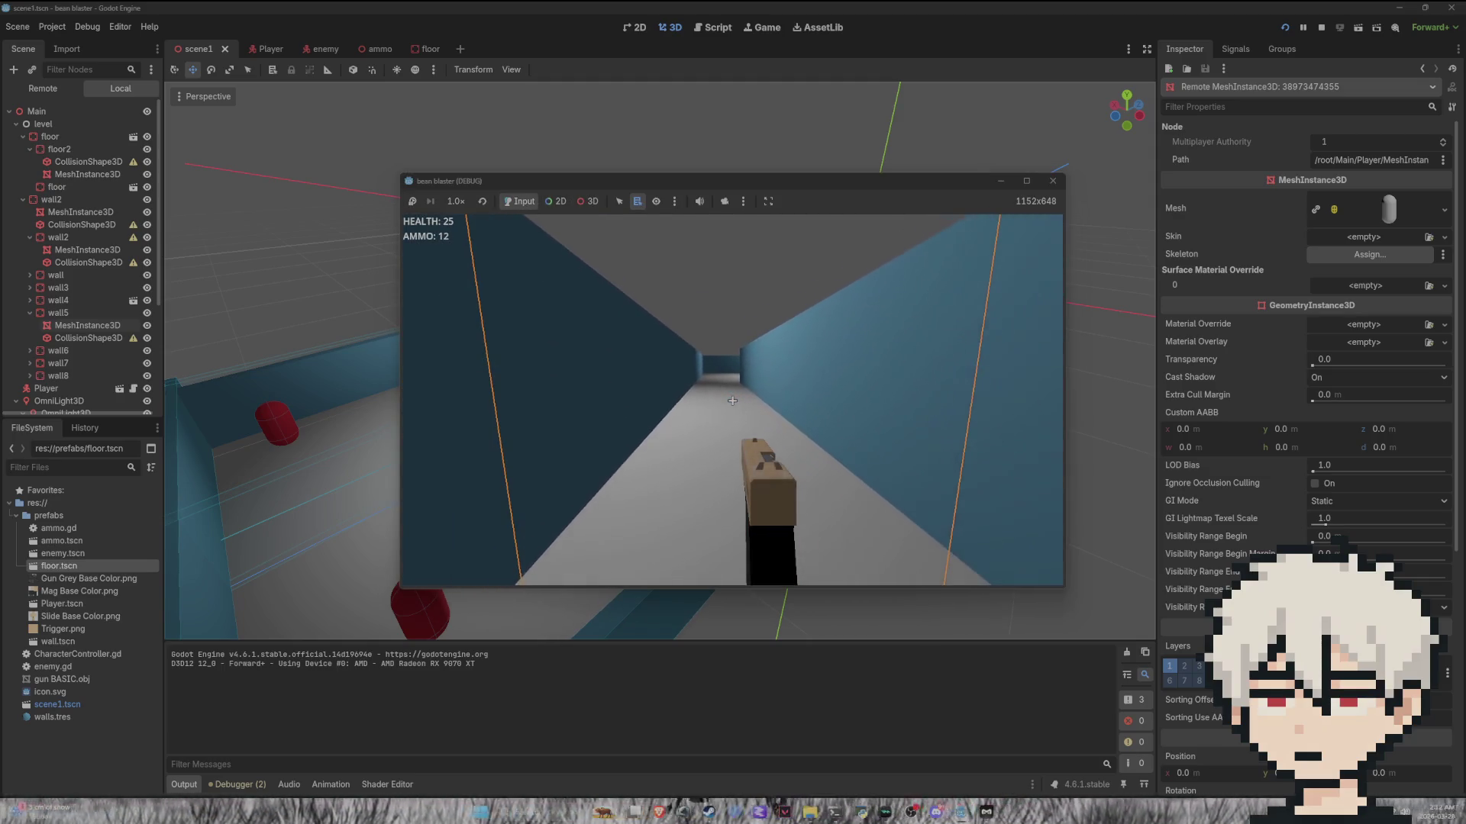
left_click(732, 401)
left_click(732, 401)
left_click(732, 401)
left_click(732, 401)
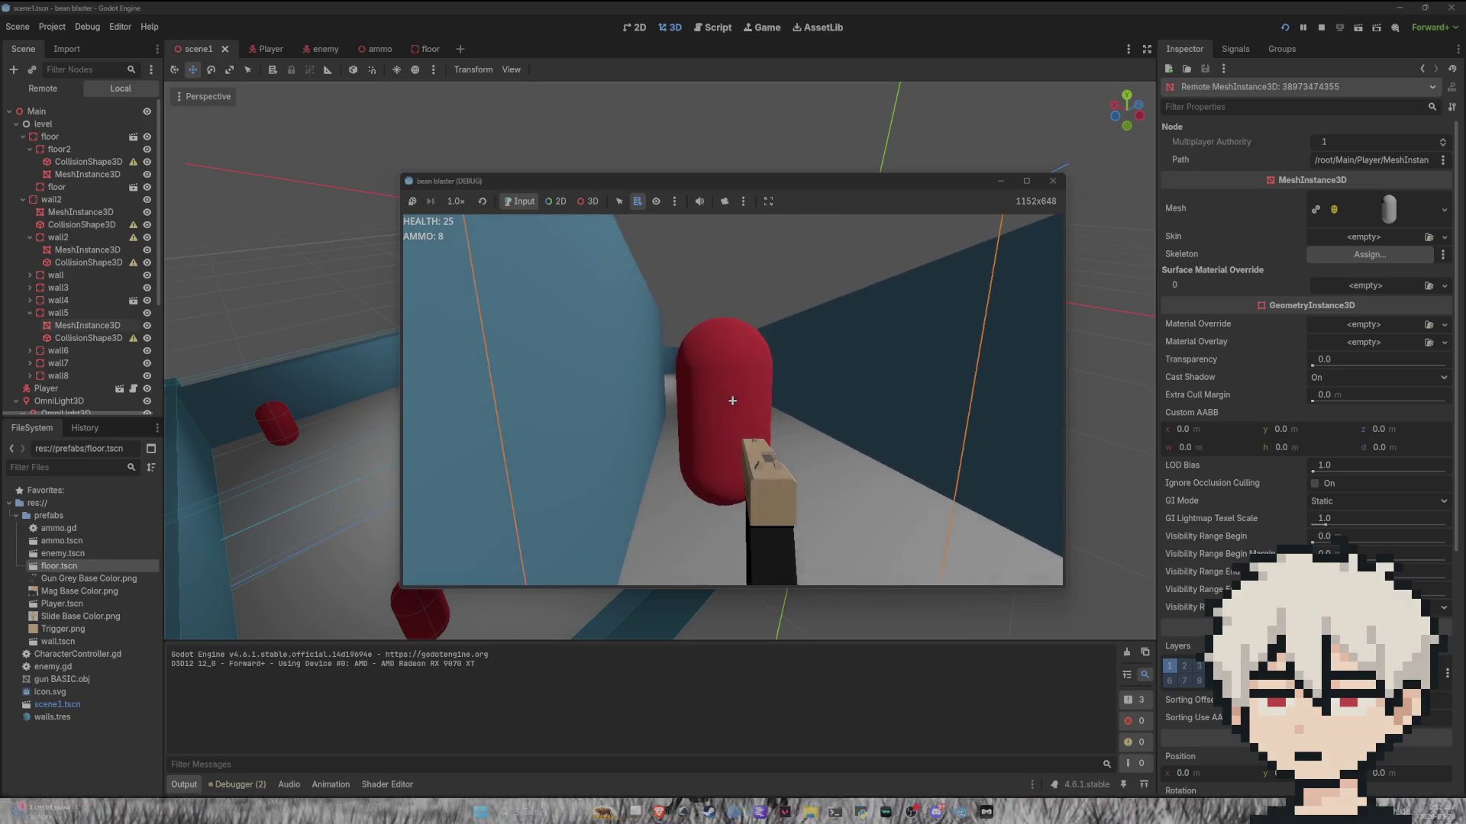
left_click(732, 401)
left_click(732, 400)
left_click(732, 401)
left_click(732, 400)
left_click(732, 401)
left_click(732, 401)
left_click(732, 401)
left_click(732, 401)
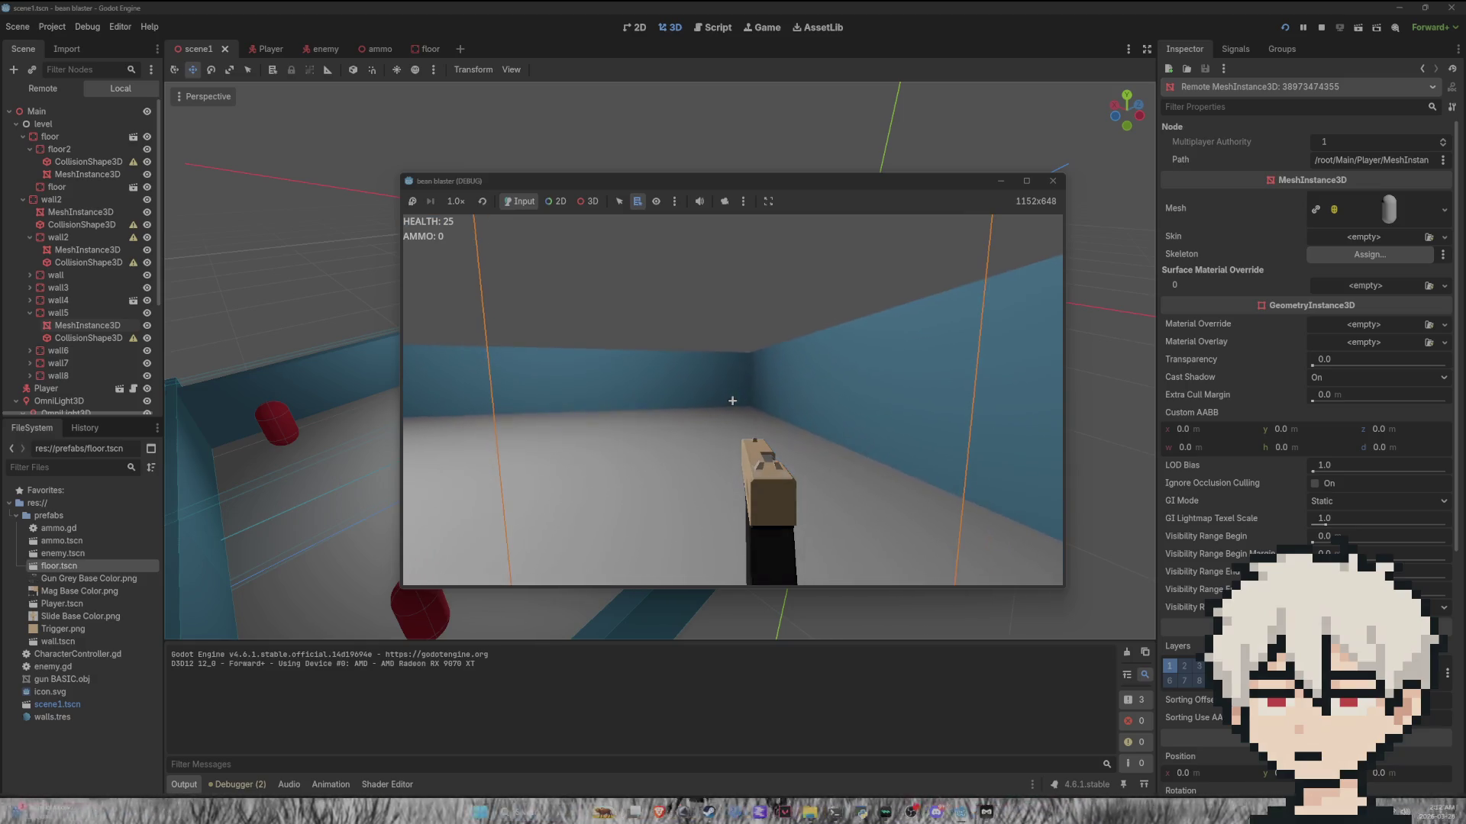
key("Escape")
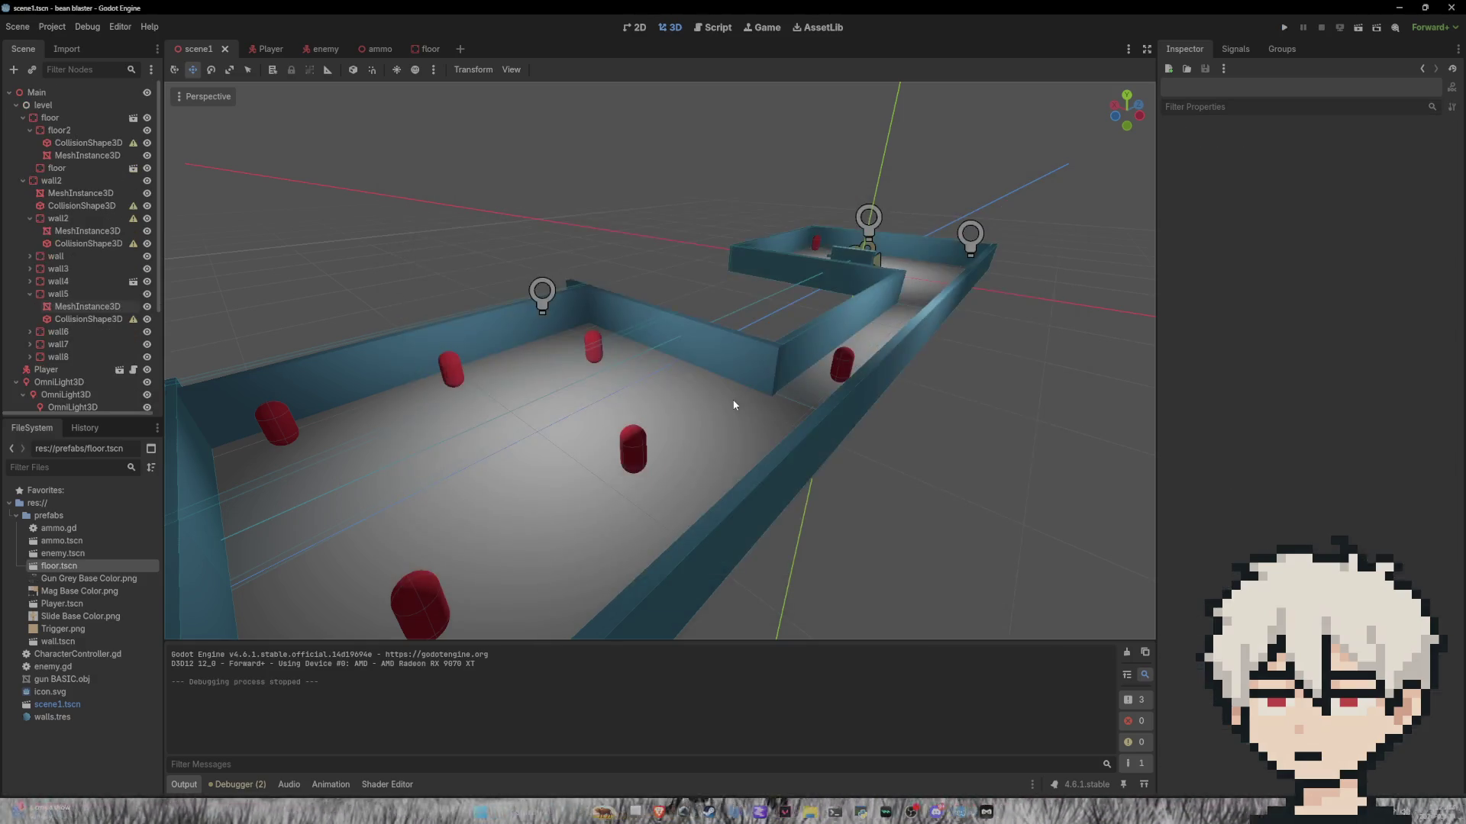
Step: Orbit the 3D view to inspect the level from below
scroll(740, 381, "down", 10)
mouse_move(743, 377)
left_mouse_down()
mouse_move(766, 317)
mouse_move(754, 215)
mouse_move(672, 191)
left_mouse_up()
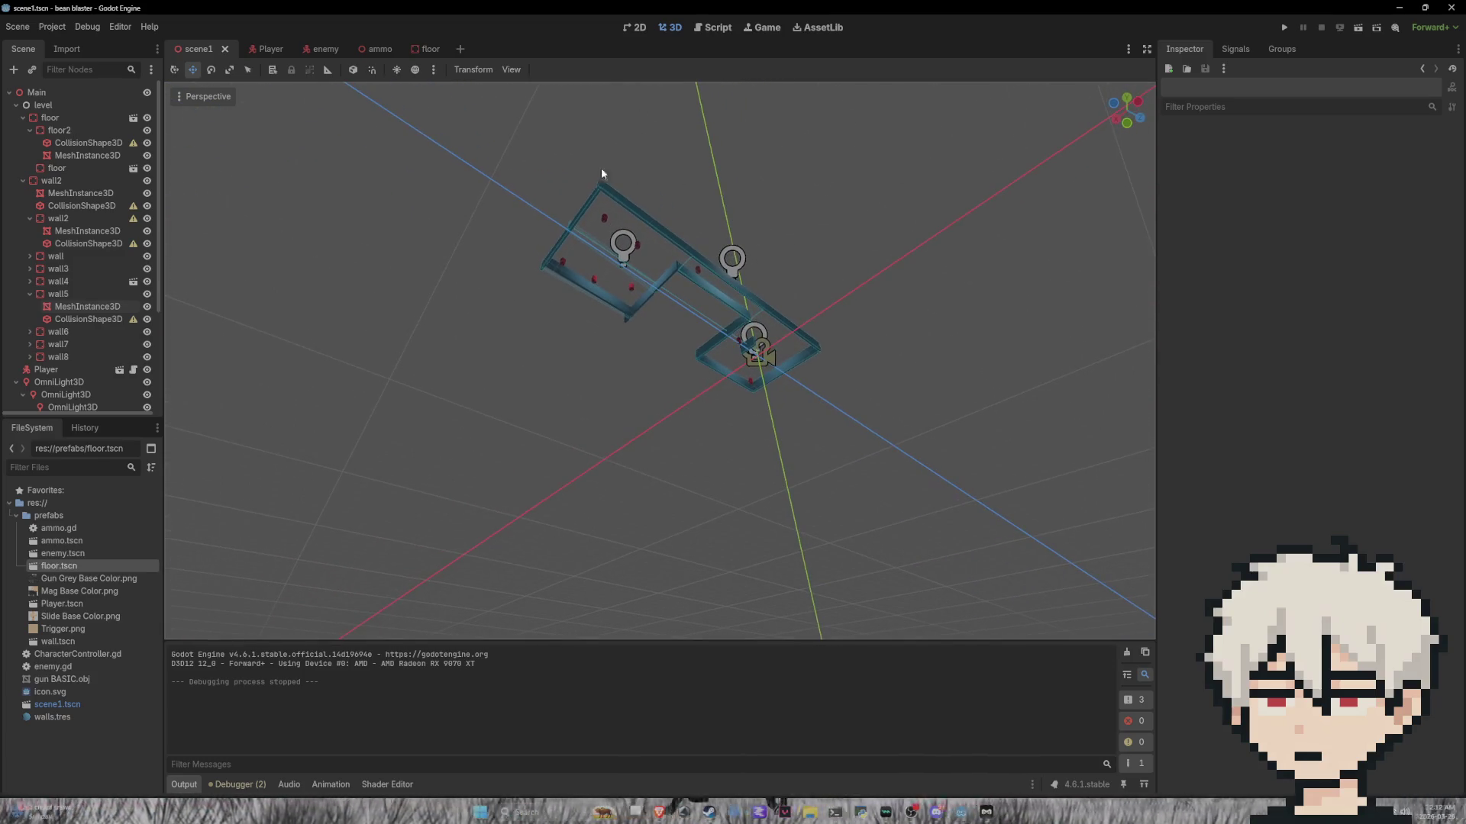
left_click(713, 27)
Step: Turn off the floating game workspace, run the game embedded, and view it from the overhead editor camera
left_click(762, 26)
left_click(505, 69)
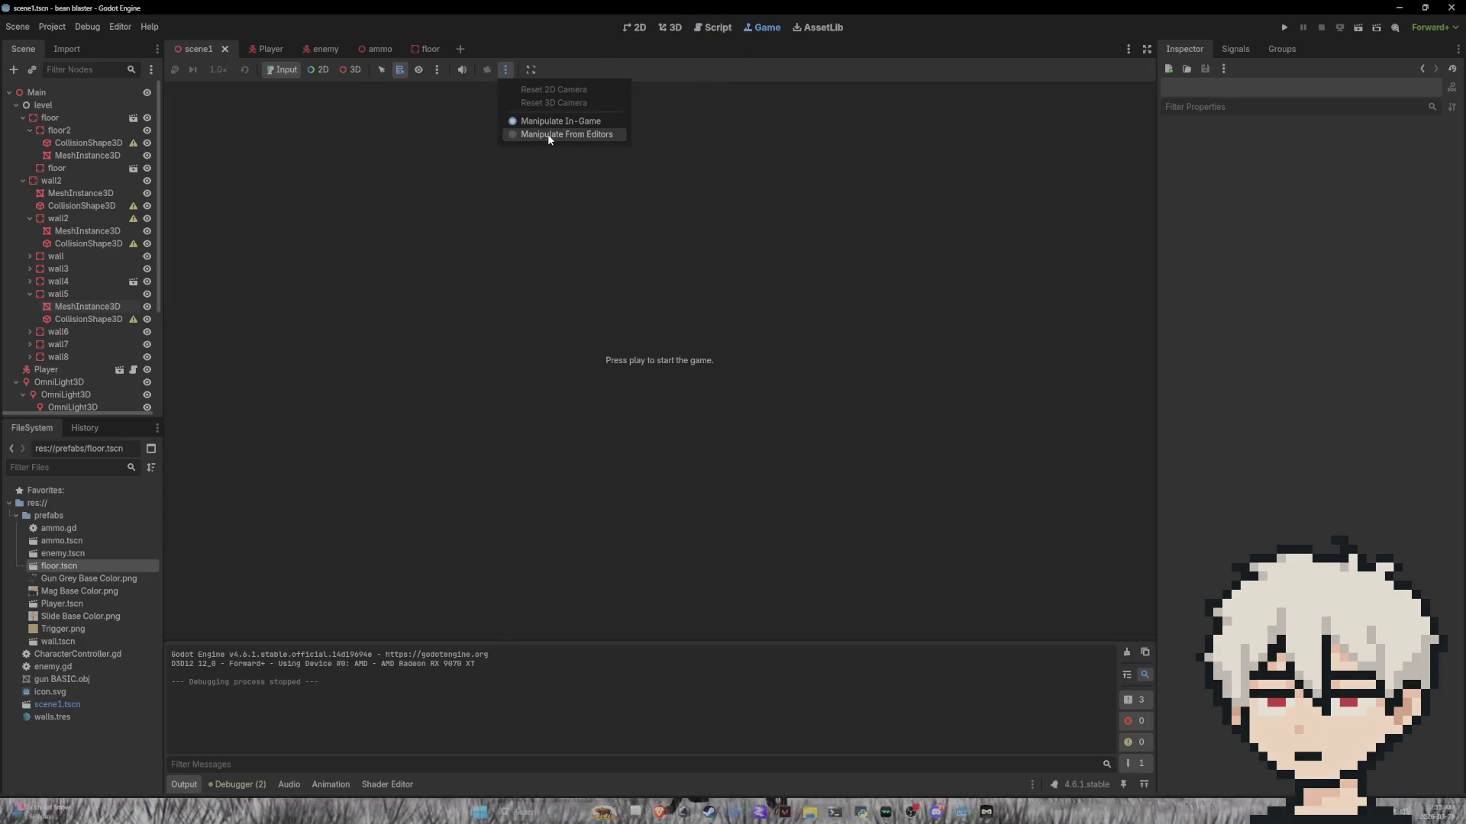
left_click(530, 69)
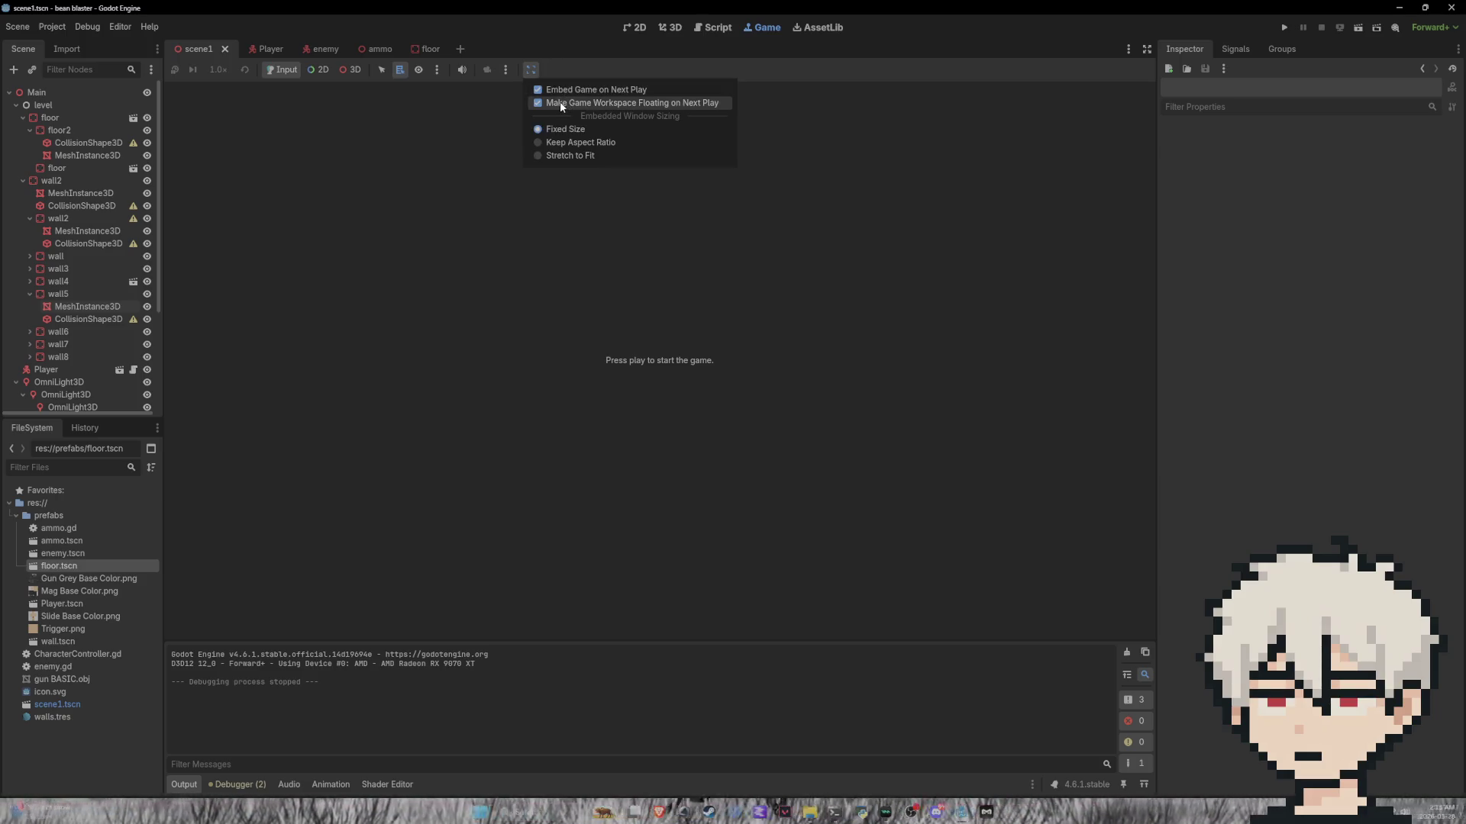
left_click(560, 102)
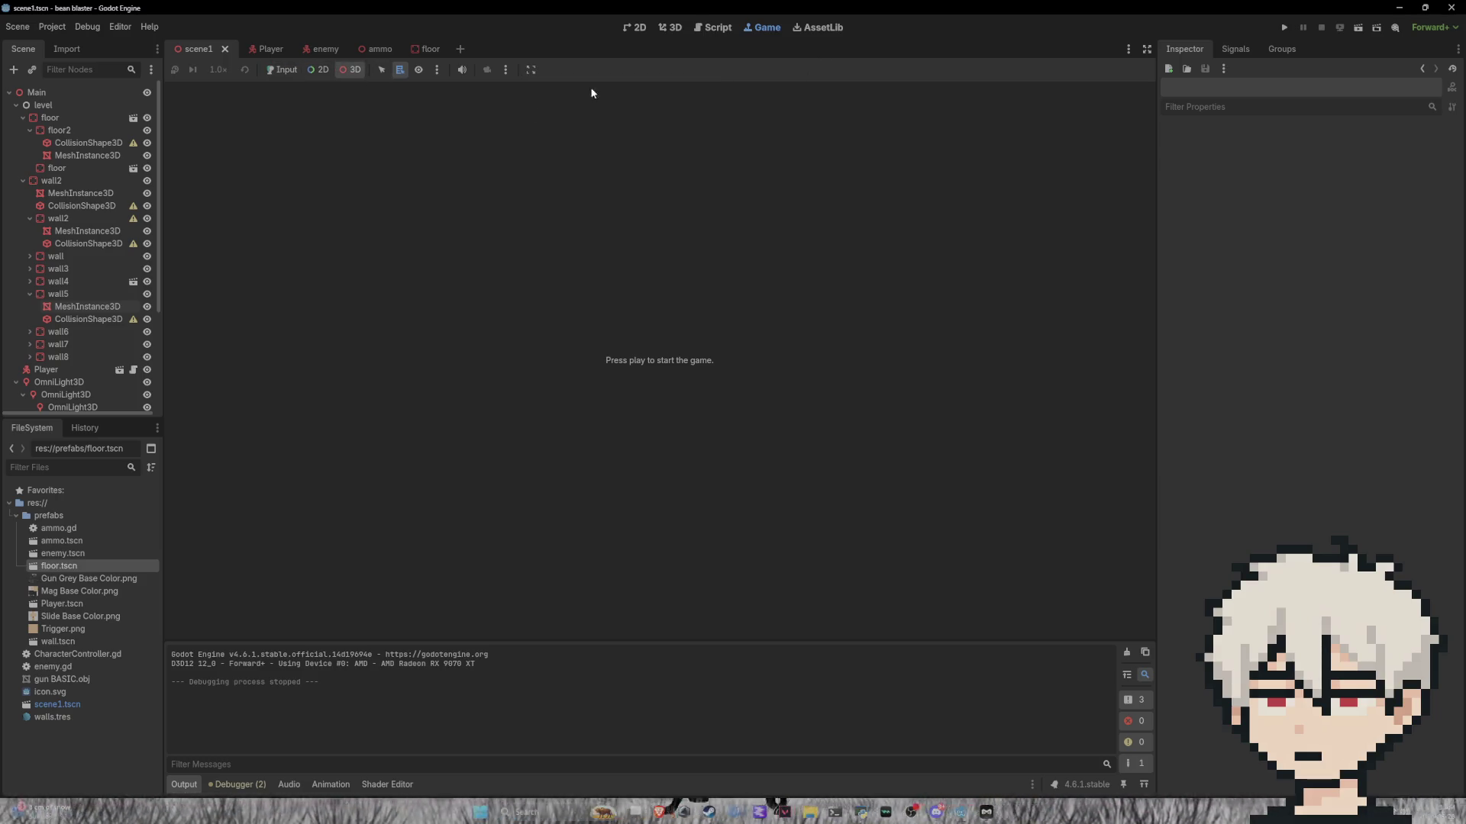
left_click(1282, 33)
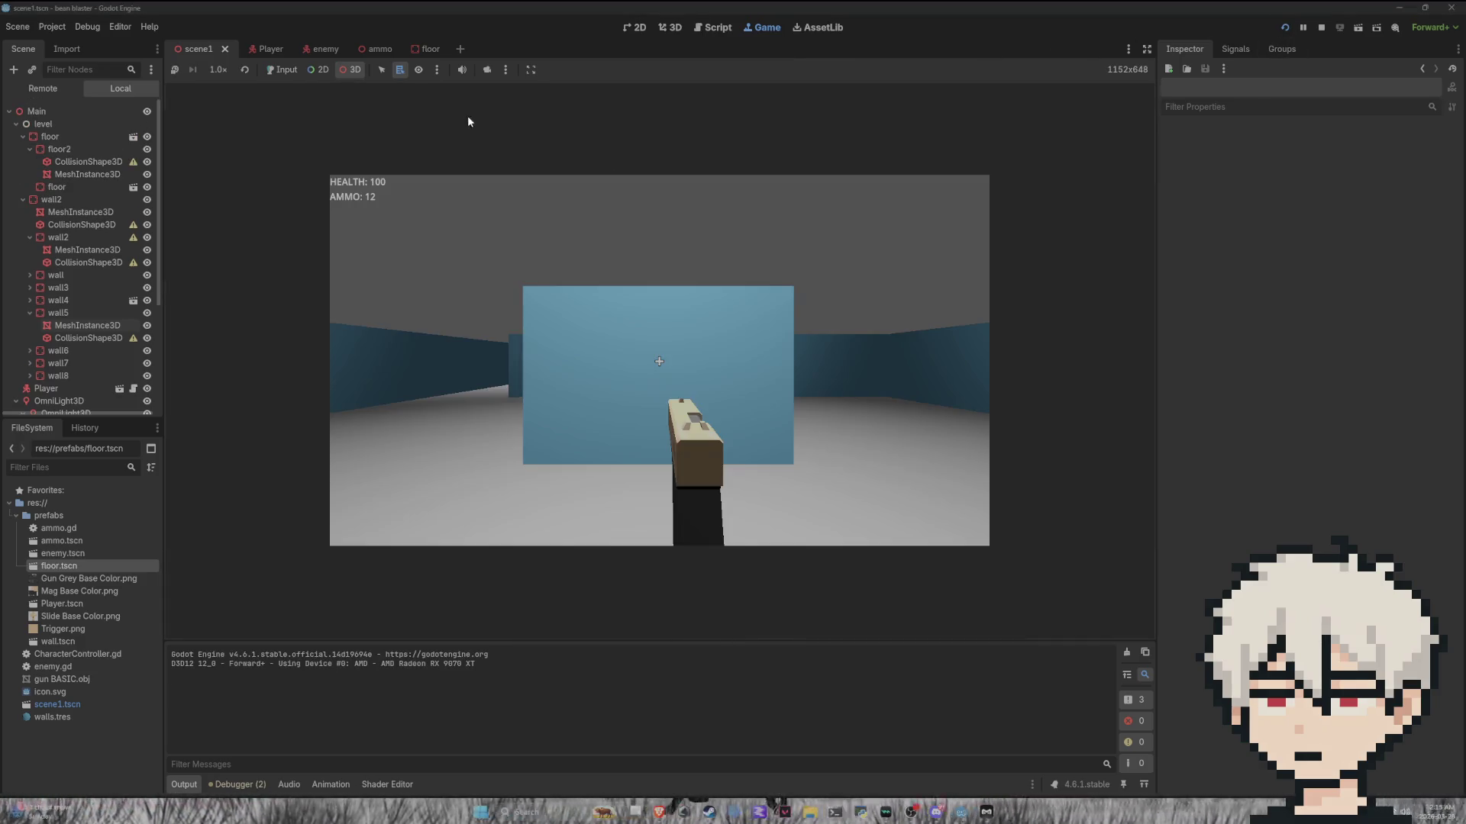
left_click(488, 69)
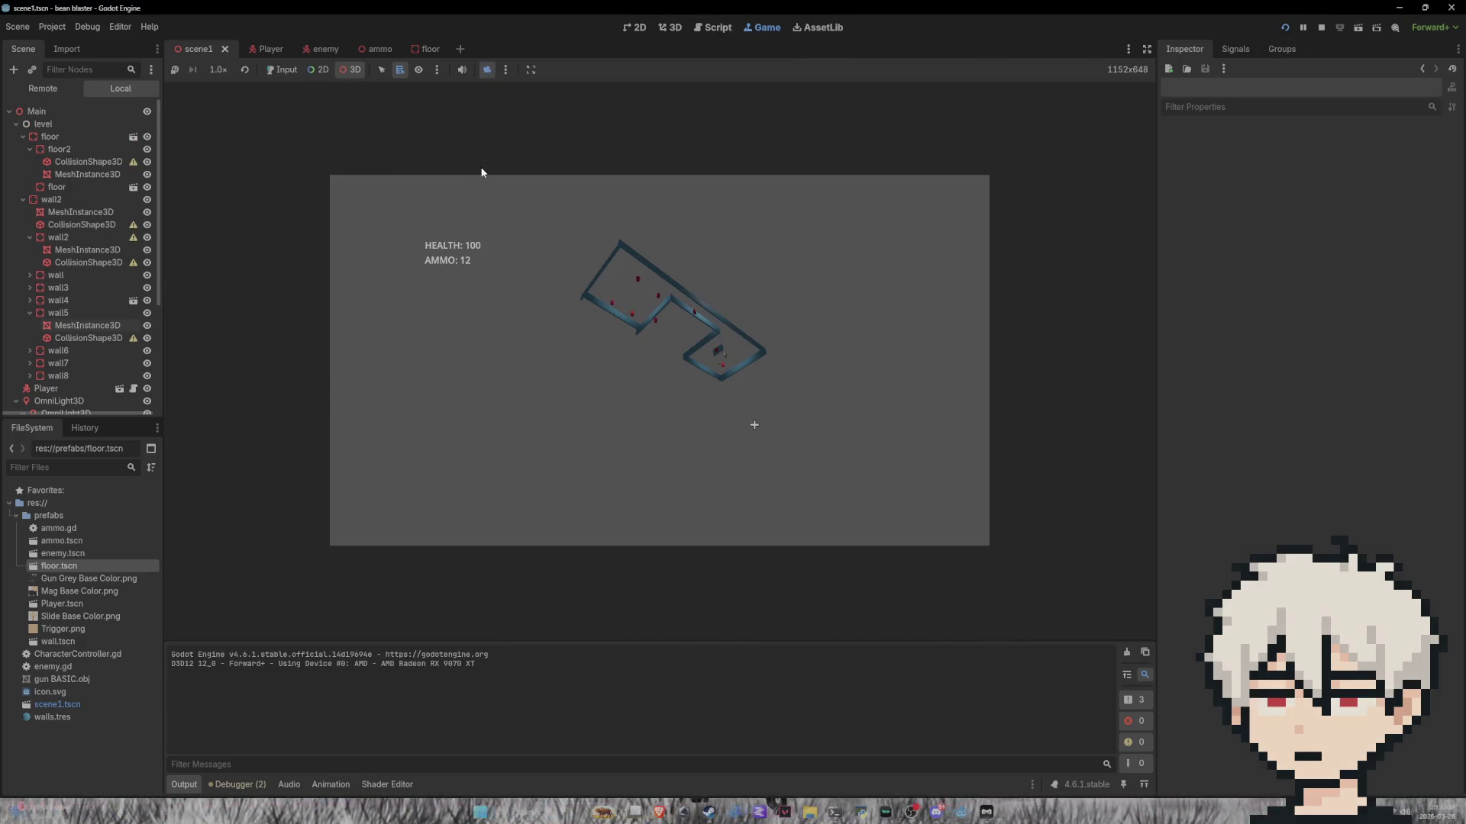
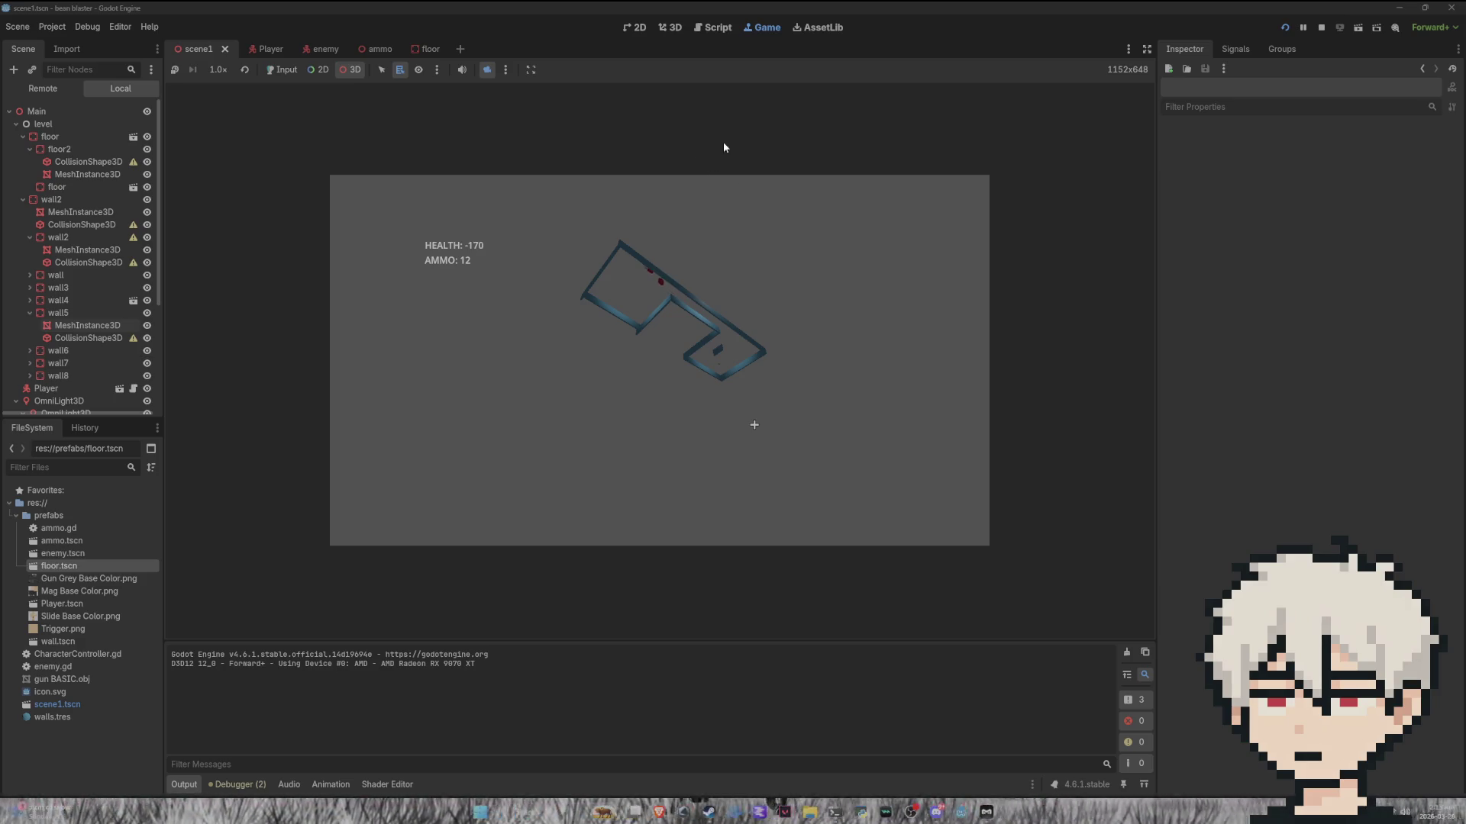
Step: Leave the running game view for the level's 3D editor and stop the game
left_click(716, 30)
left_click(762, 34)
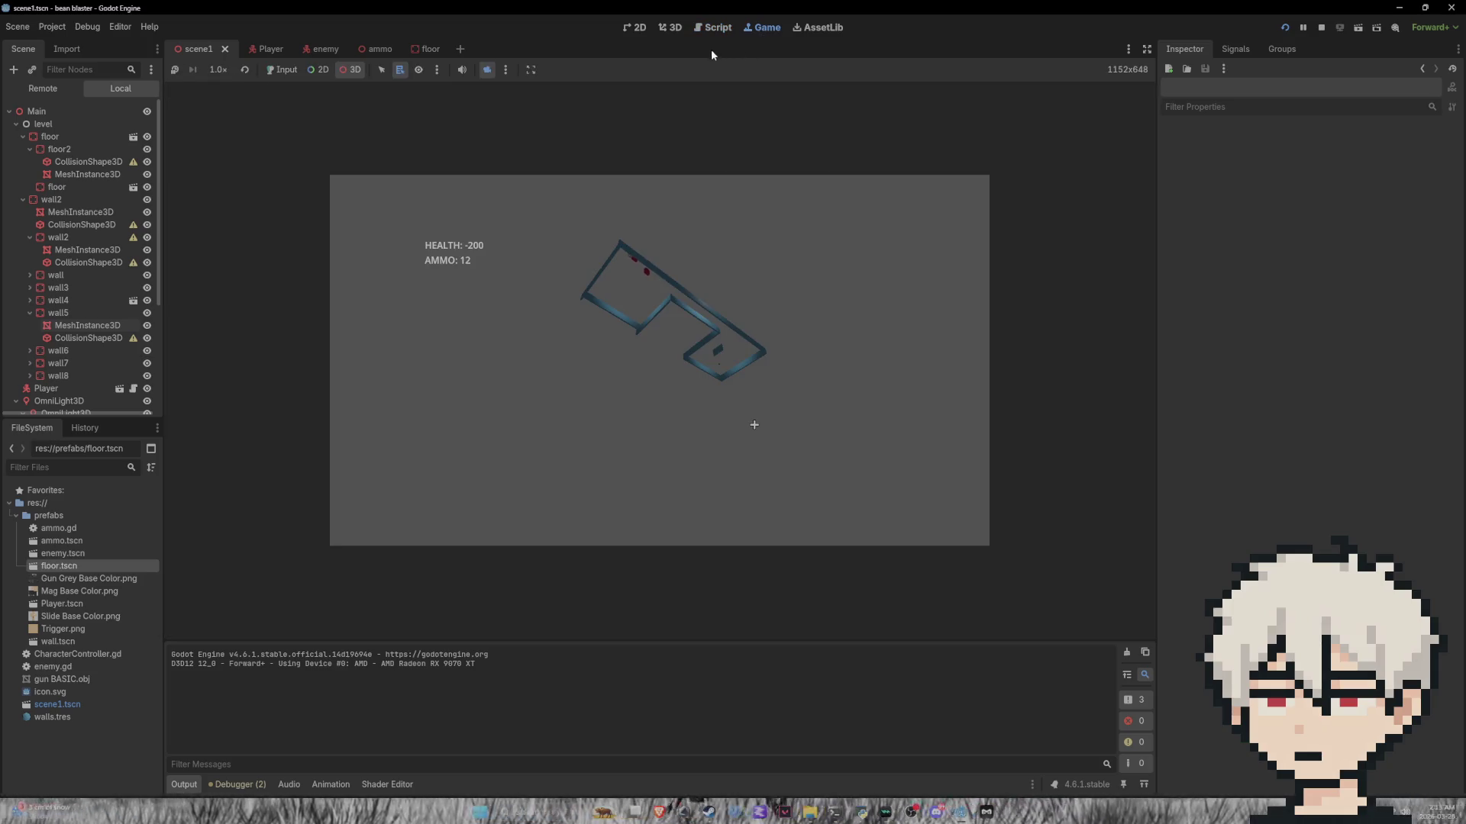
left_click(717, 28)
left_click(672, 29)
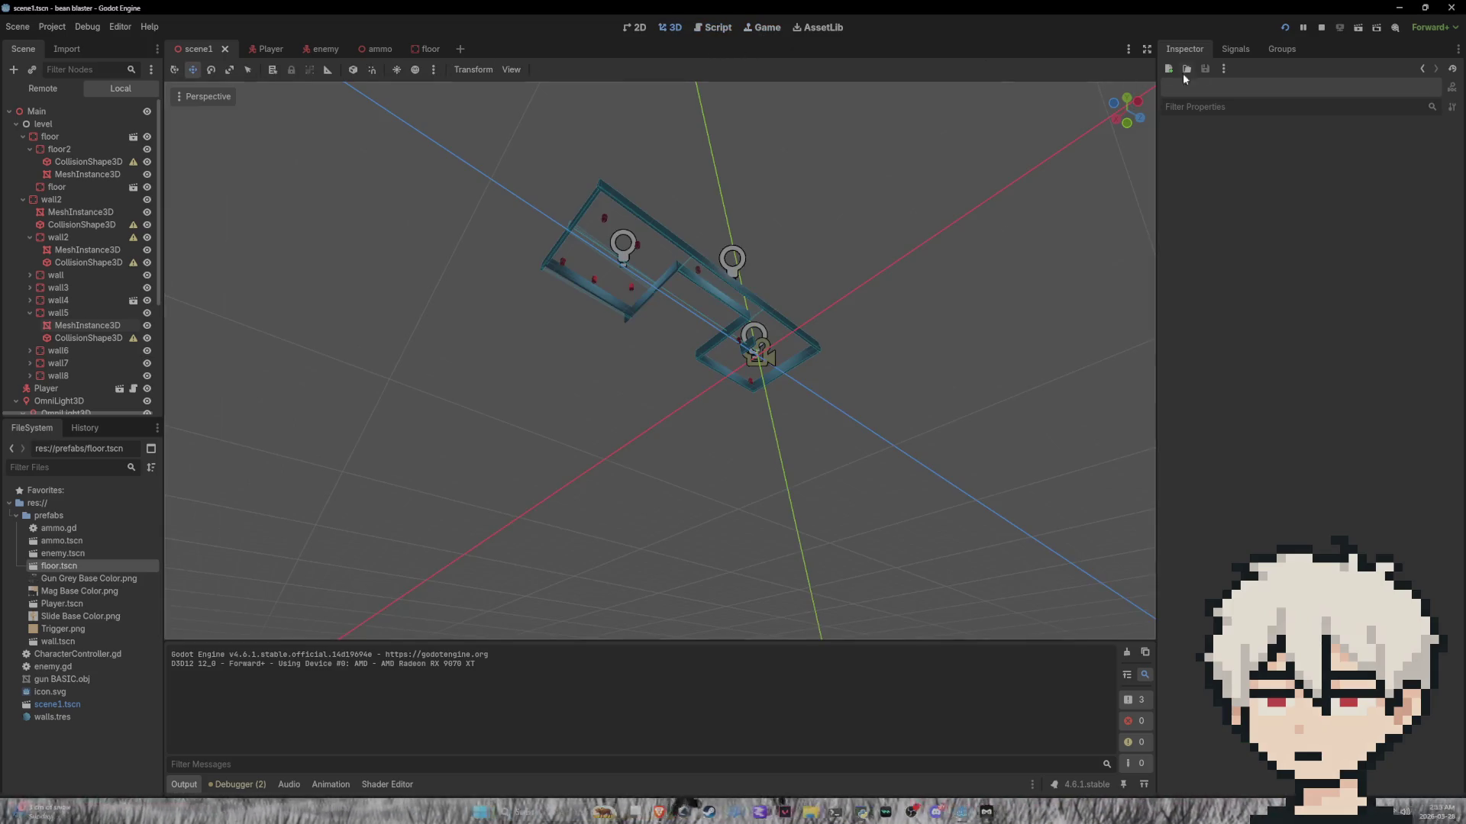
left_click(1313, 35)
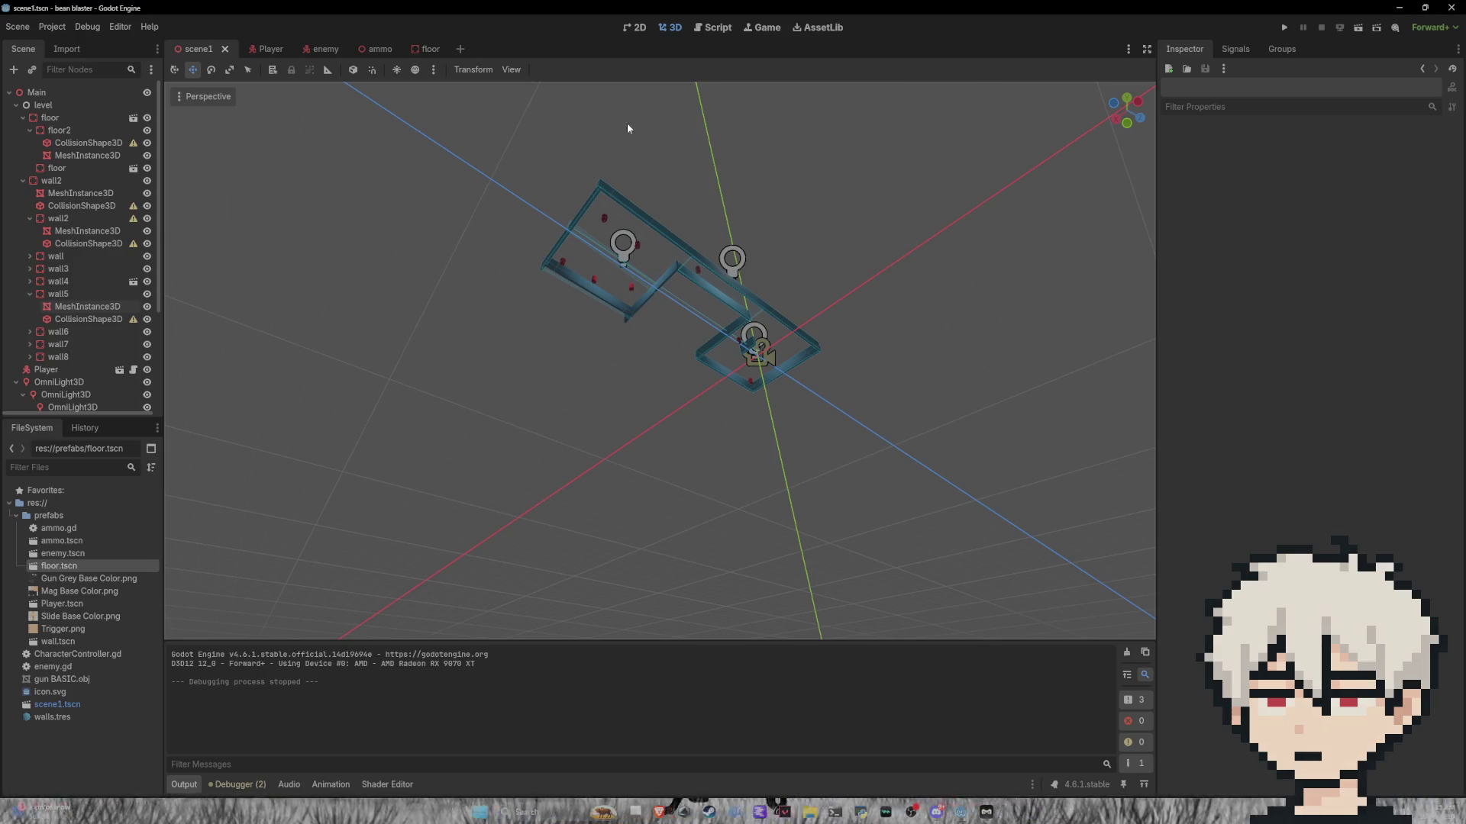
Step: In the enemy scene, enable collision layers 3 and 1 on the Enemy body, then save and run
left_click(316, 49)
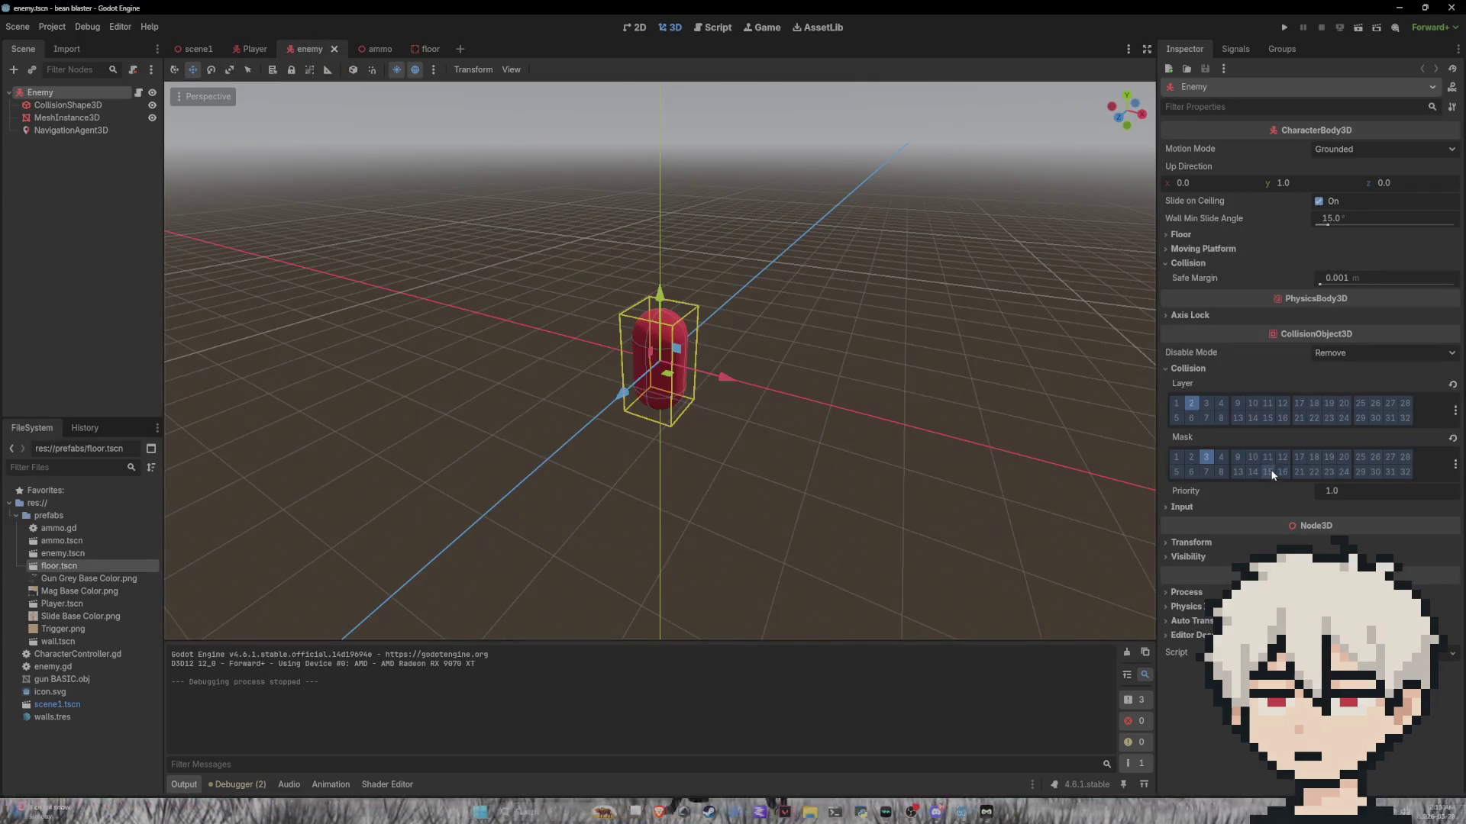
left_click(1207, 404)
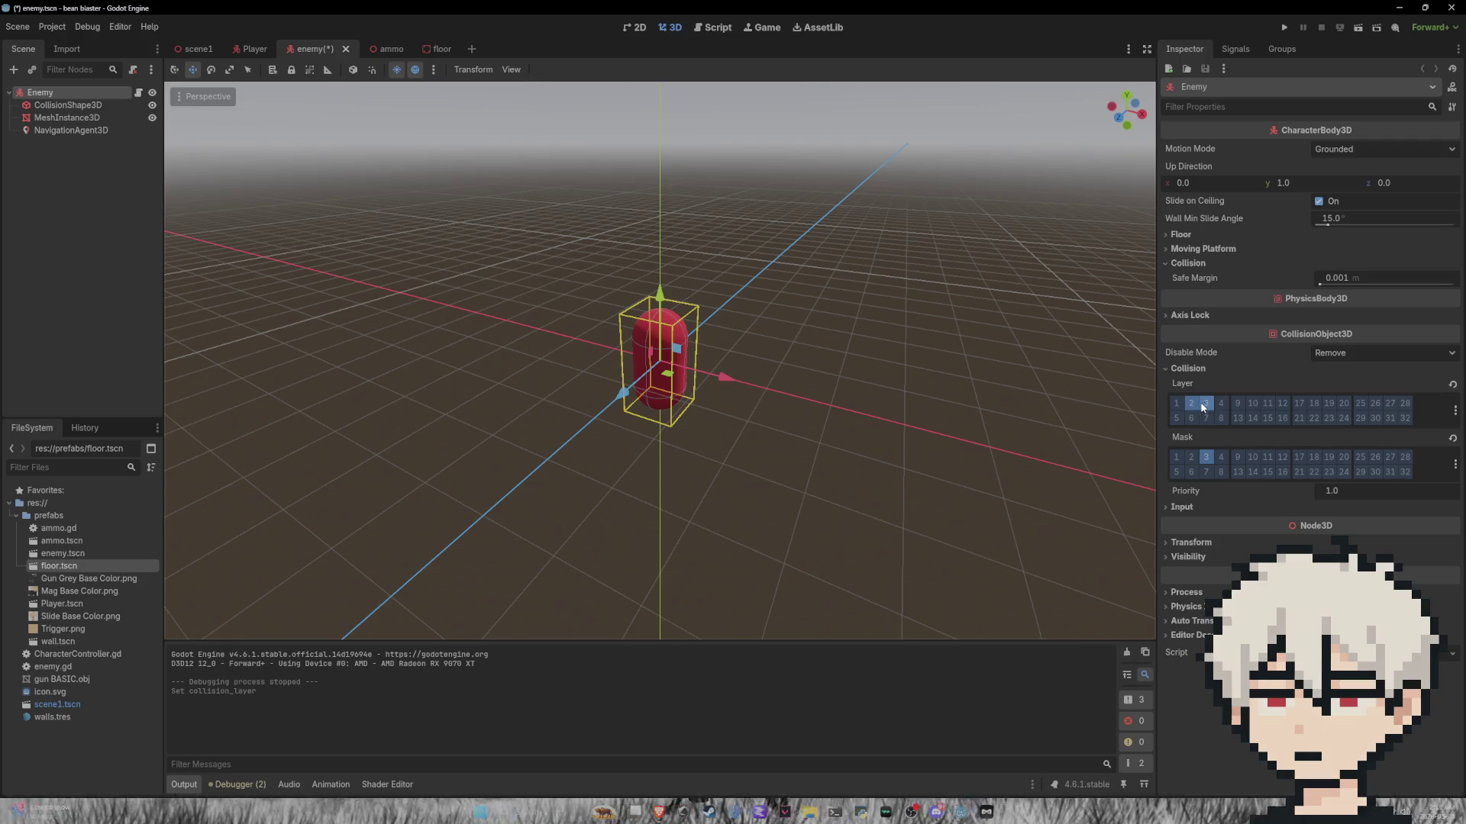
left_click(1180, 410)
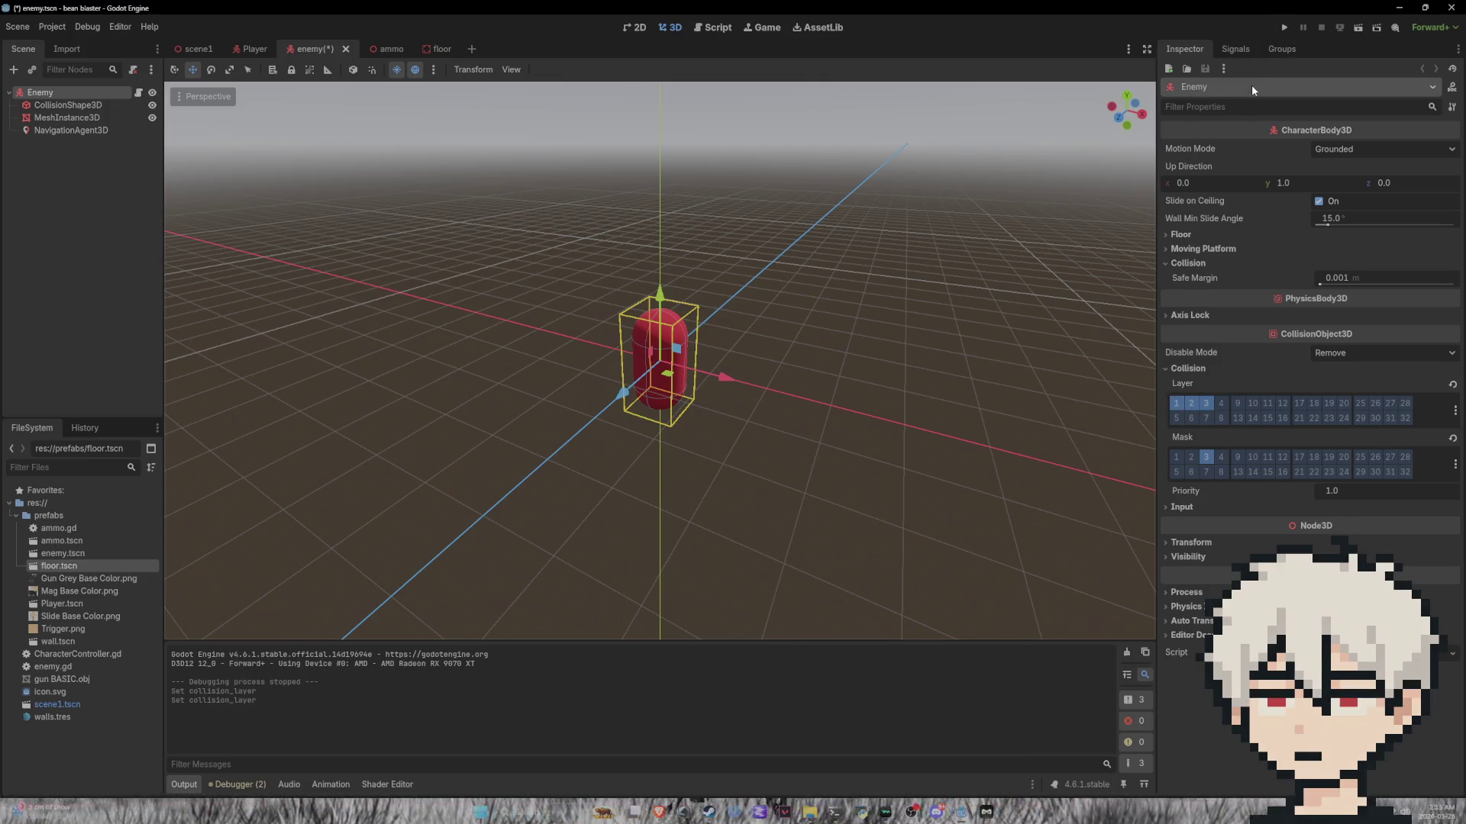
left_click(1280, 34)
Step: Watch the running game from a free overview camera, then return to the player's camera
right_click(776, 360)
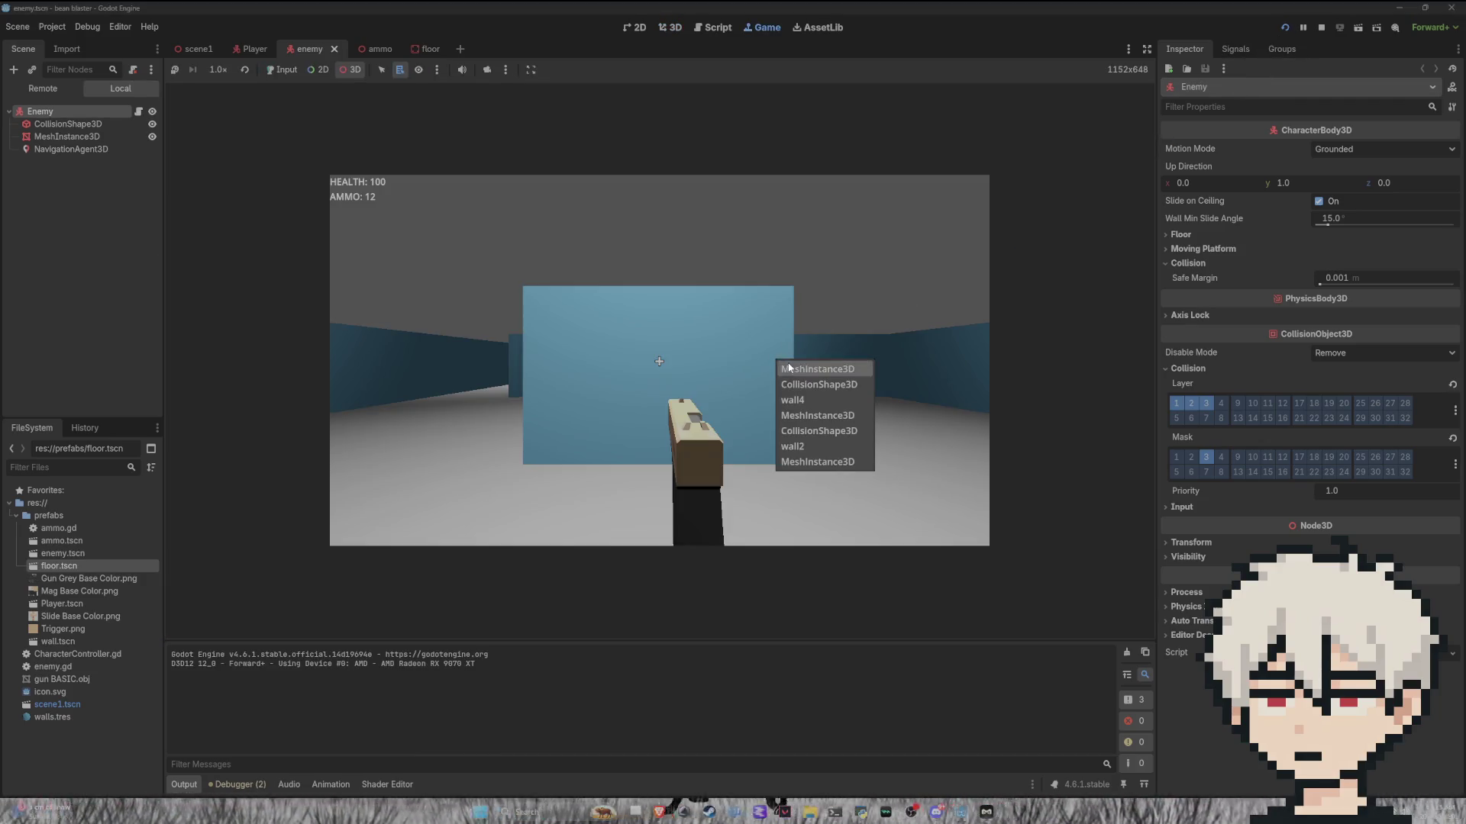
left_click(487, 70)
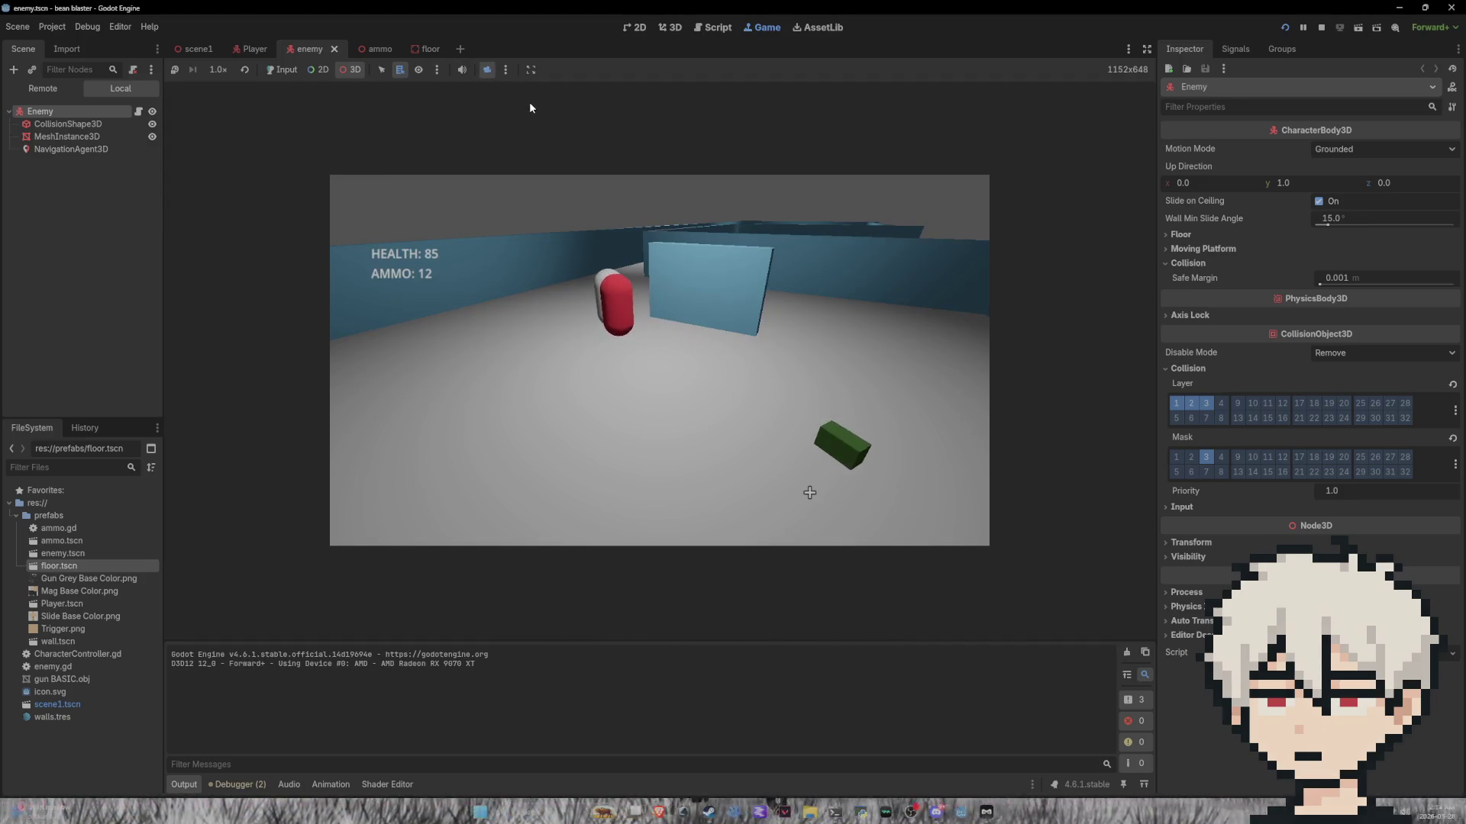
left_click(489, 76)
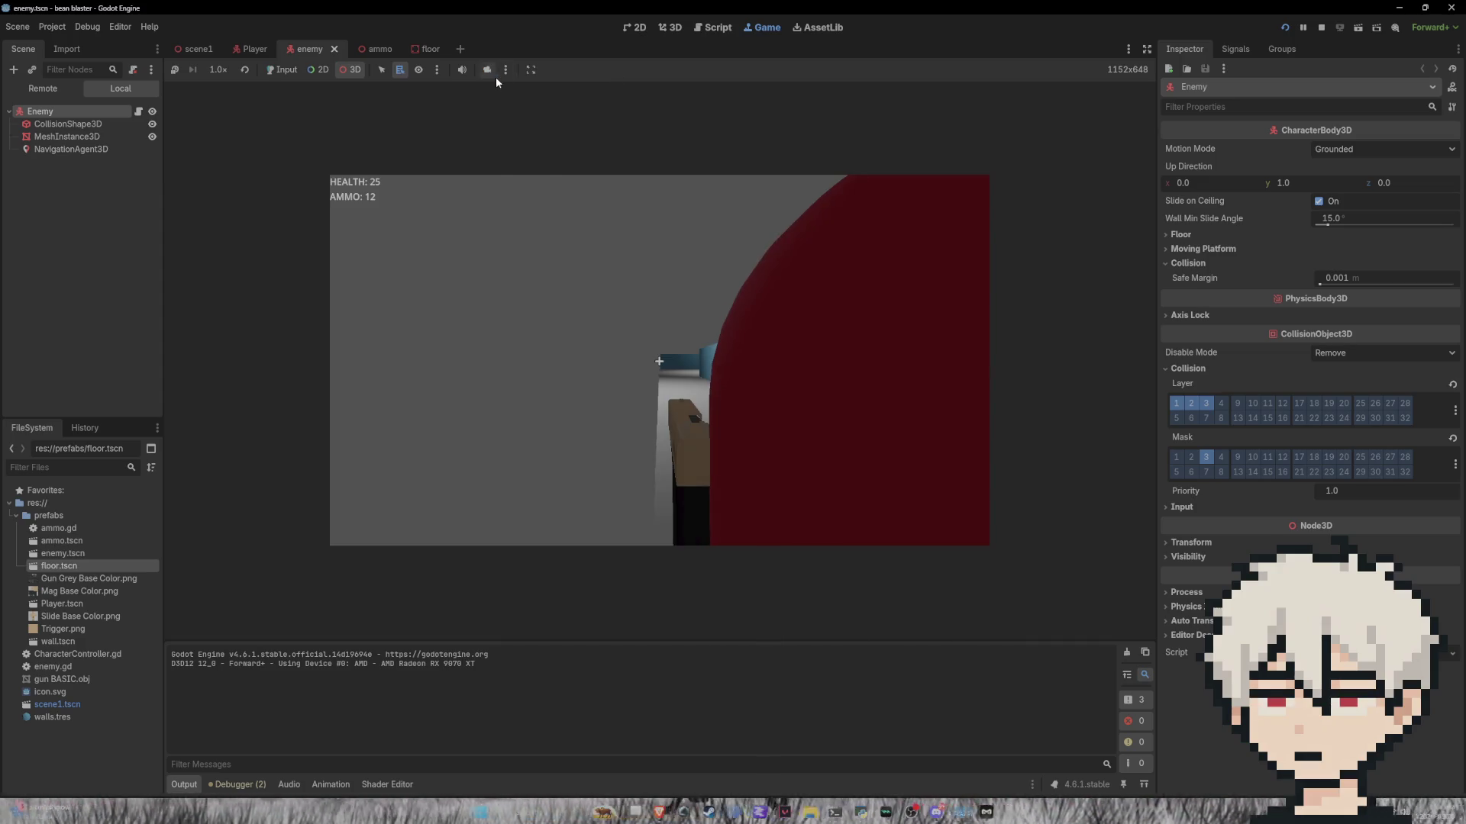
left_click(281, 70)
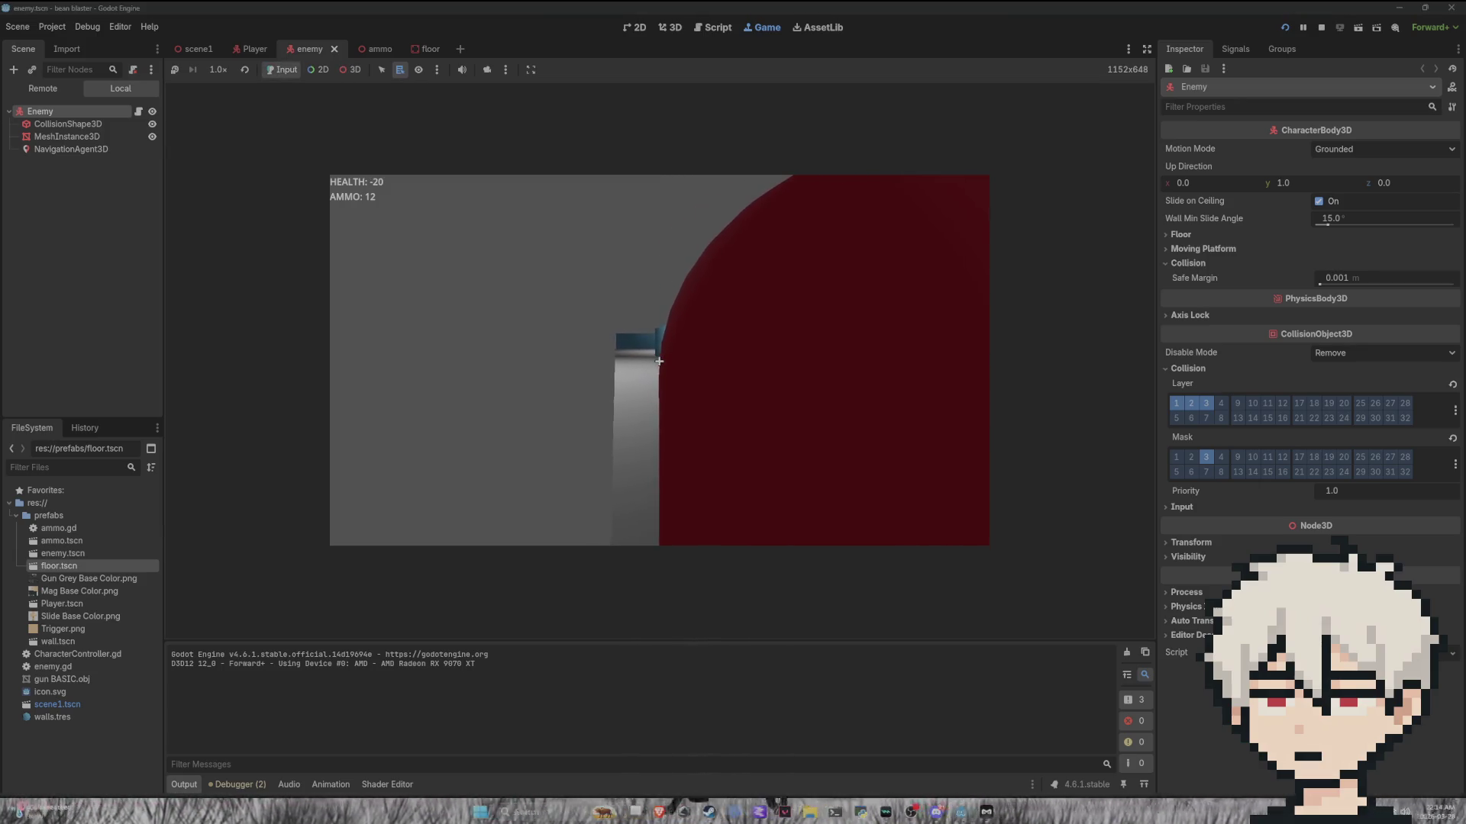
Step: Shoot the red enemy, back away, and walk down the corridor toward another enemy
left_click(658, 361)
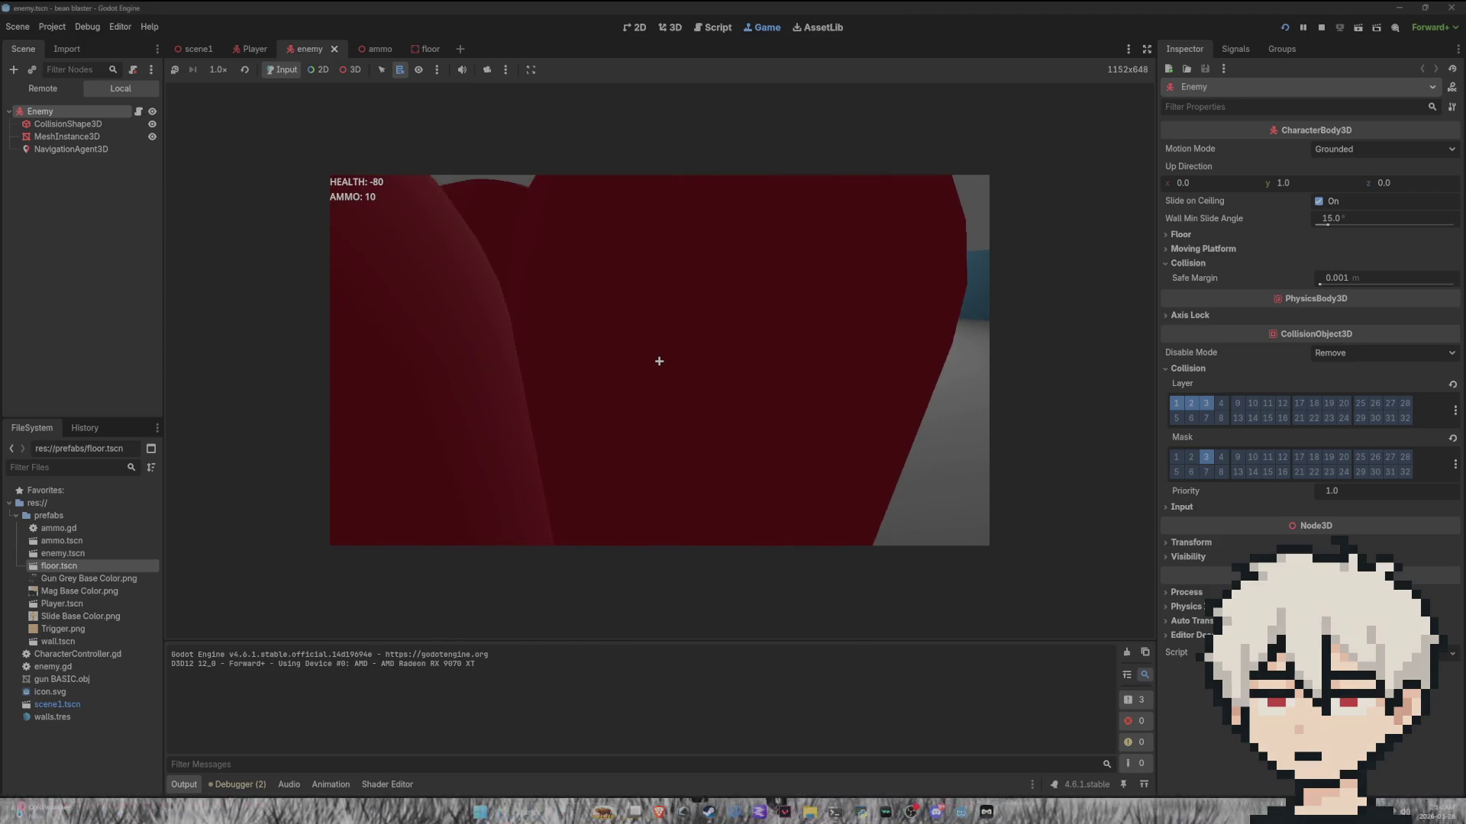
key("s")
left_click(659, 361)
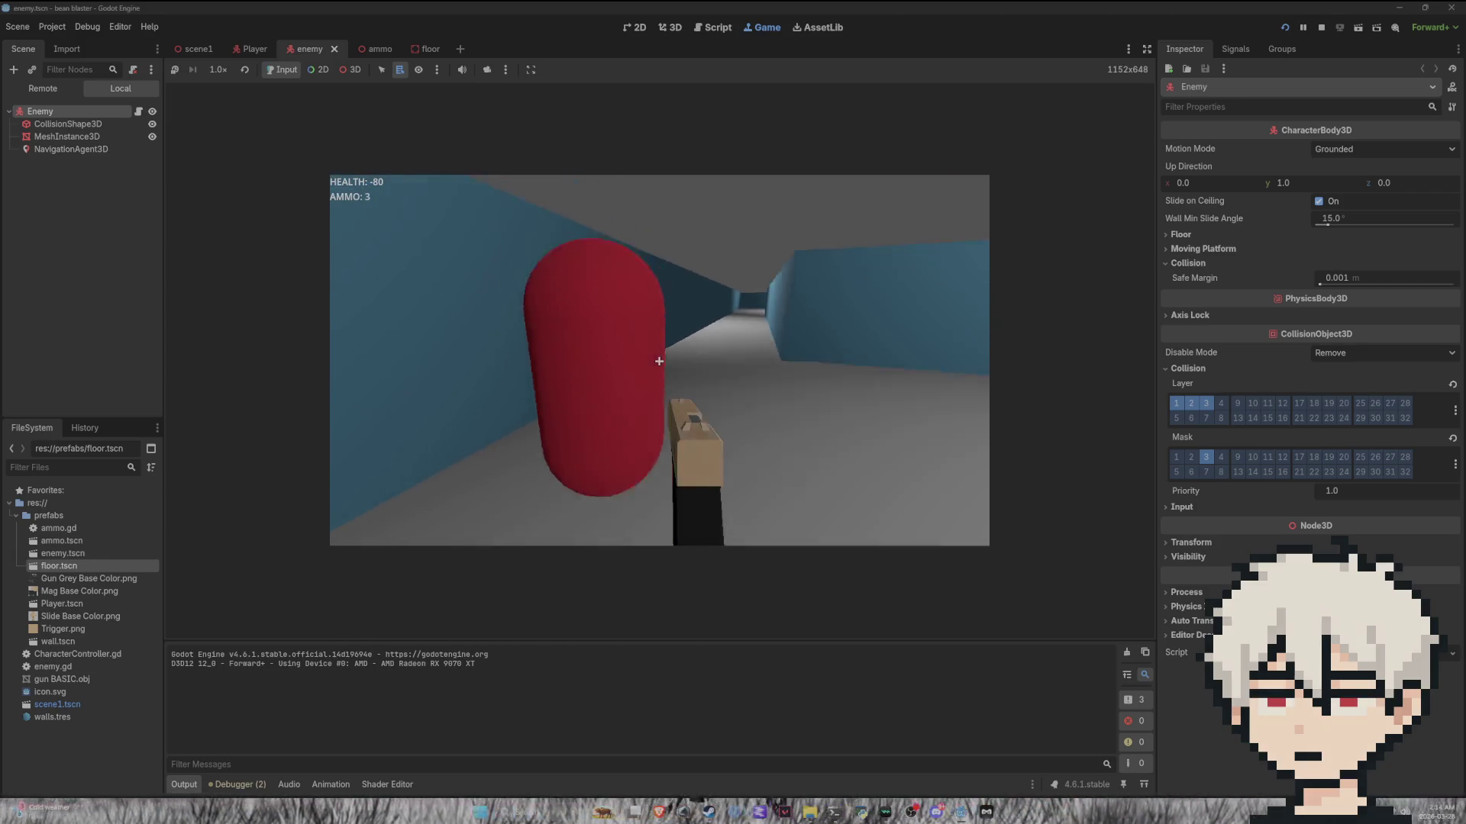
left_click(658, 361)
left_click(659, 361)
left_click(658, 361)
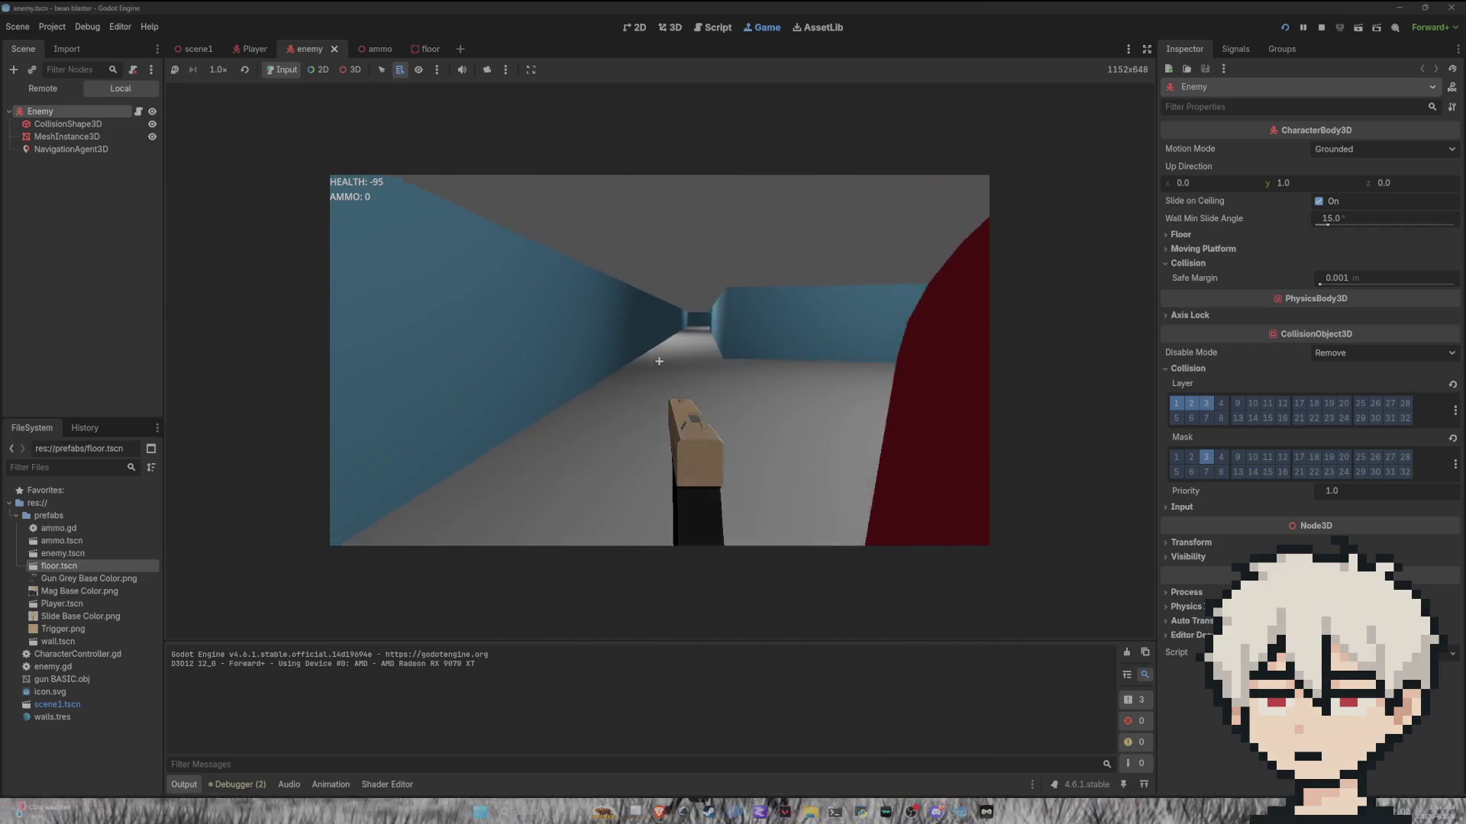
key("w")
key("w")
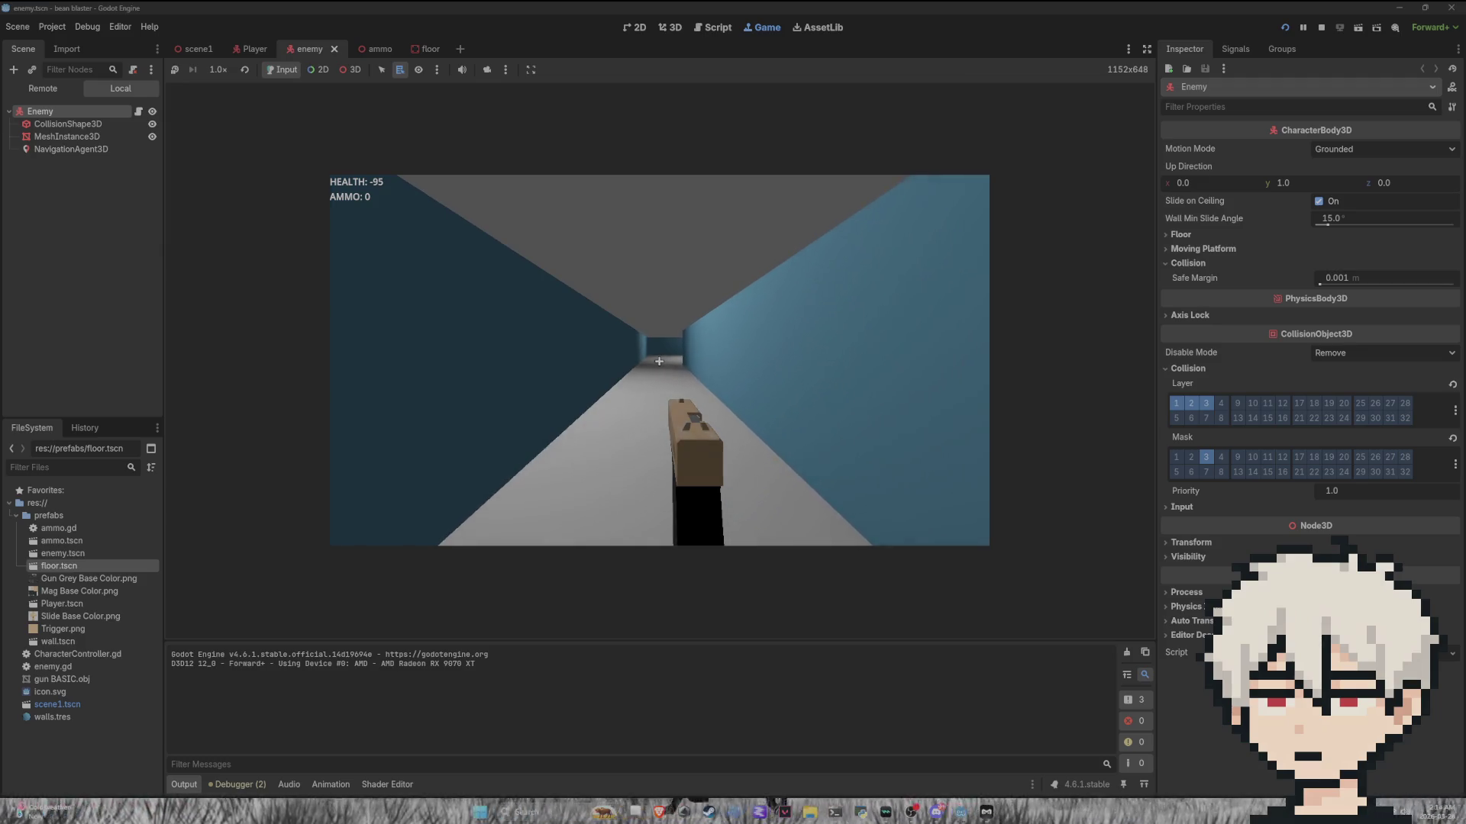
key("w")
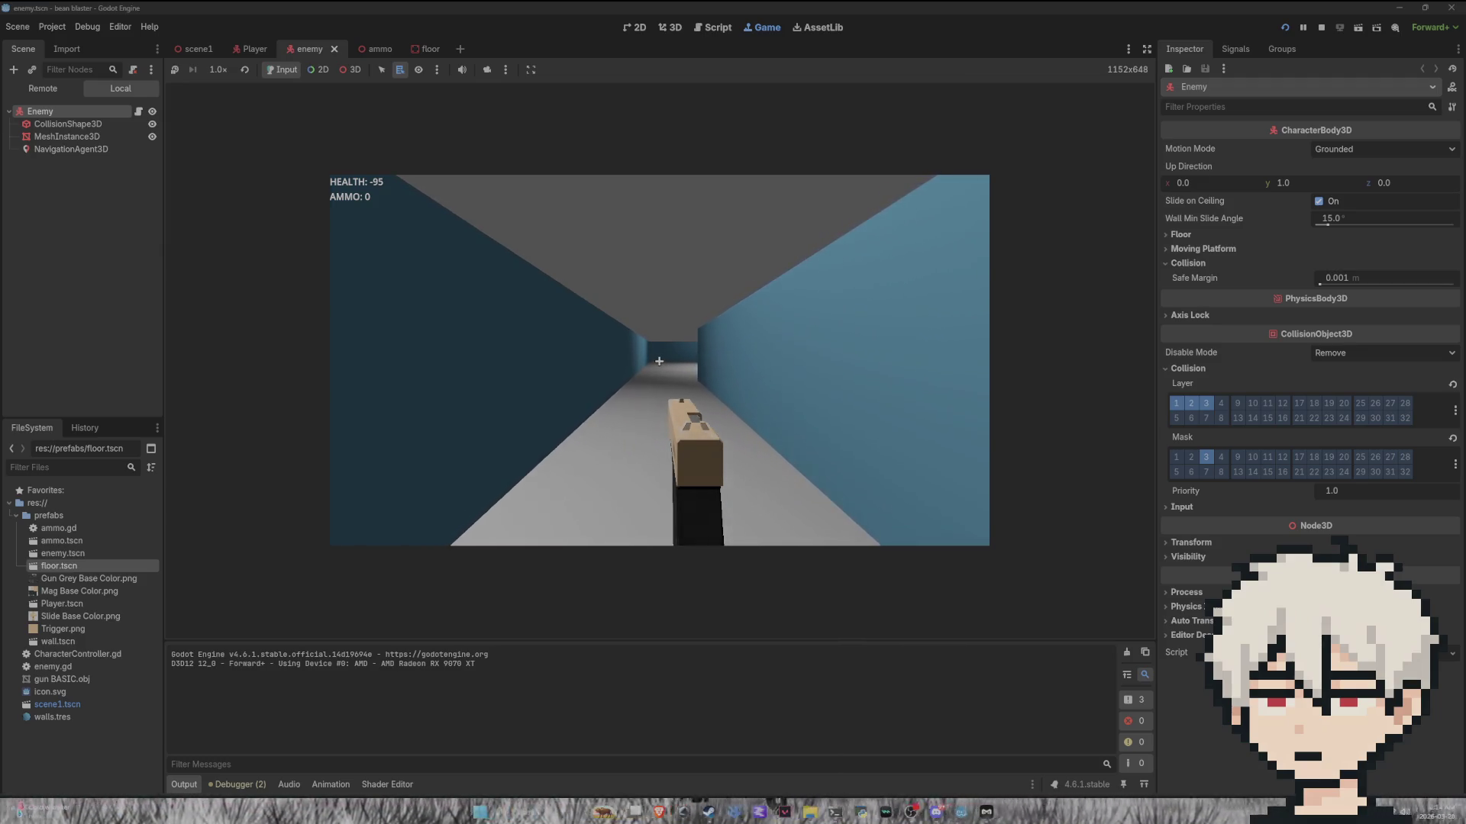
key("w")
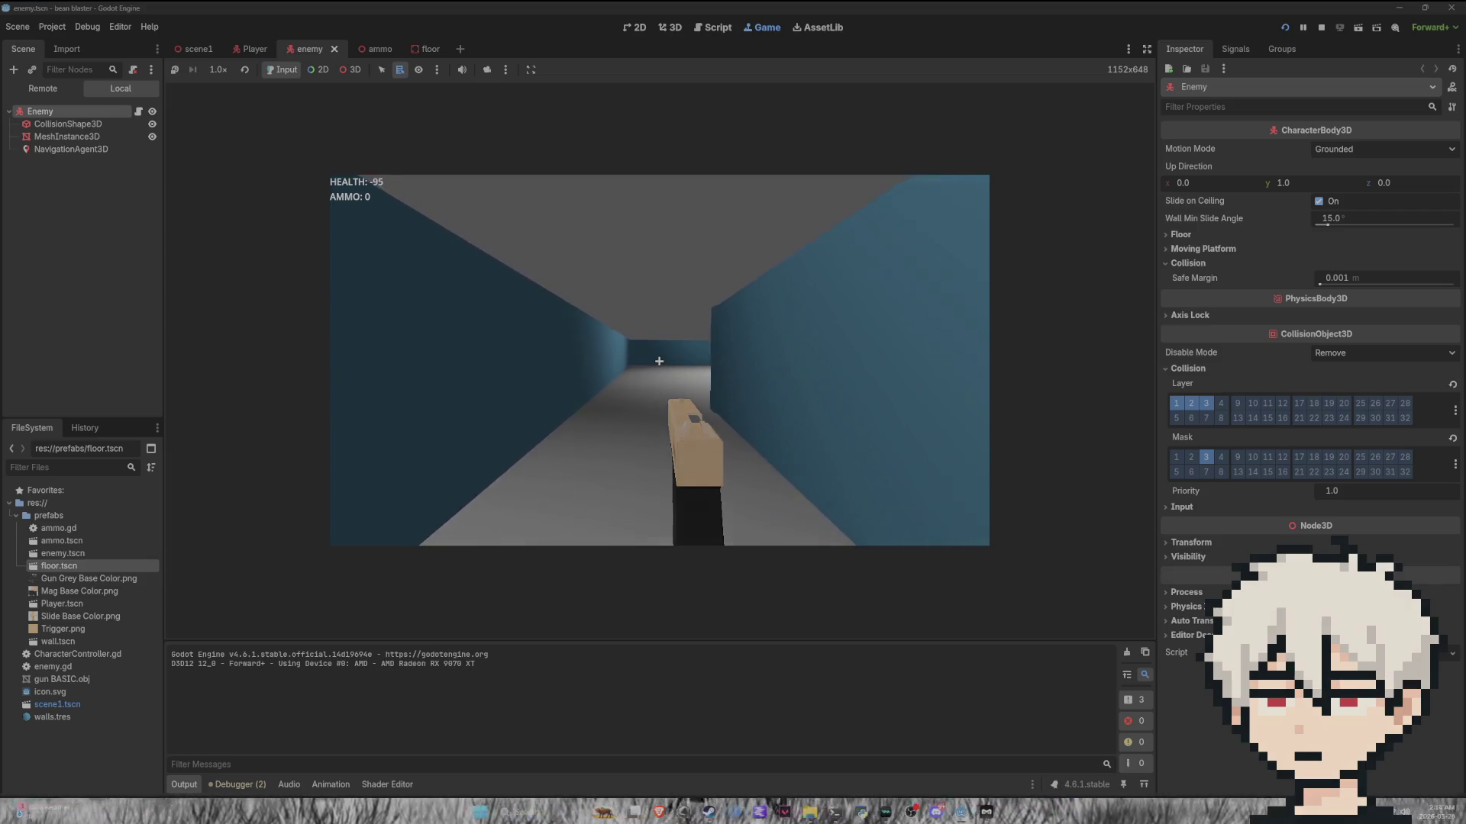
key("w")
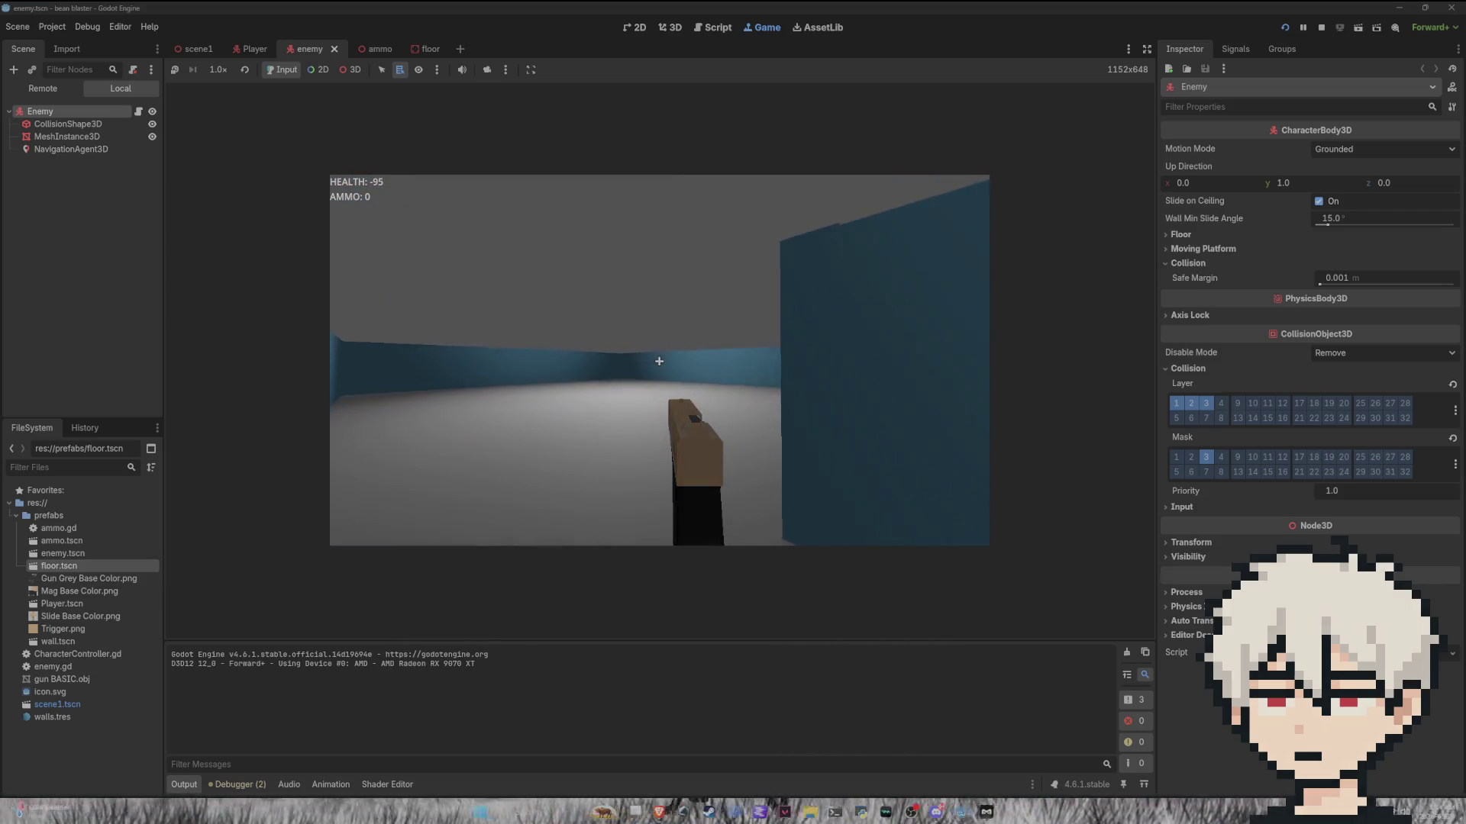
key("w")
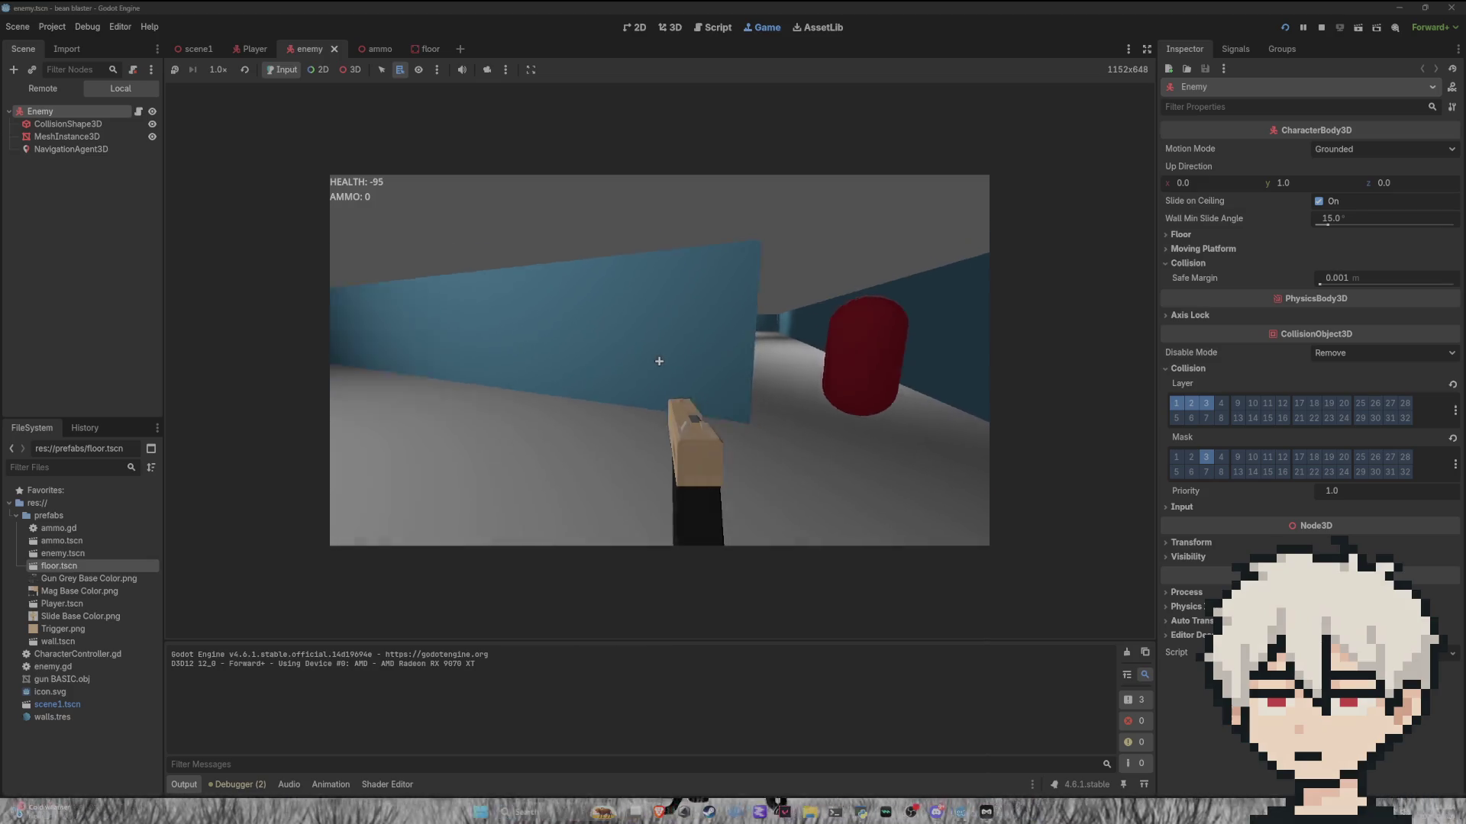
key("w")
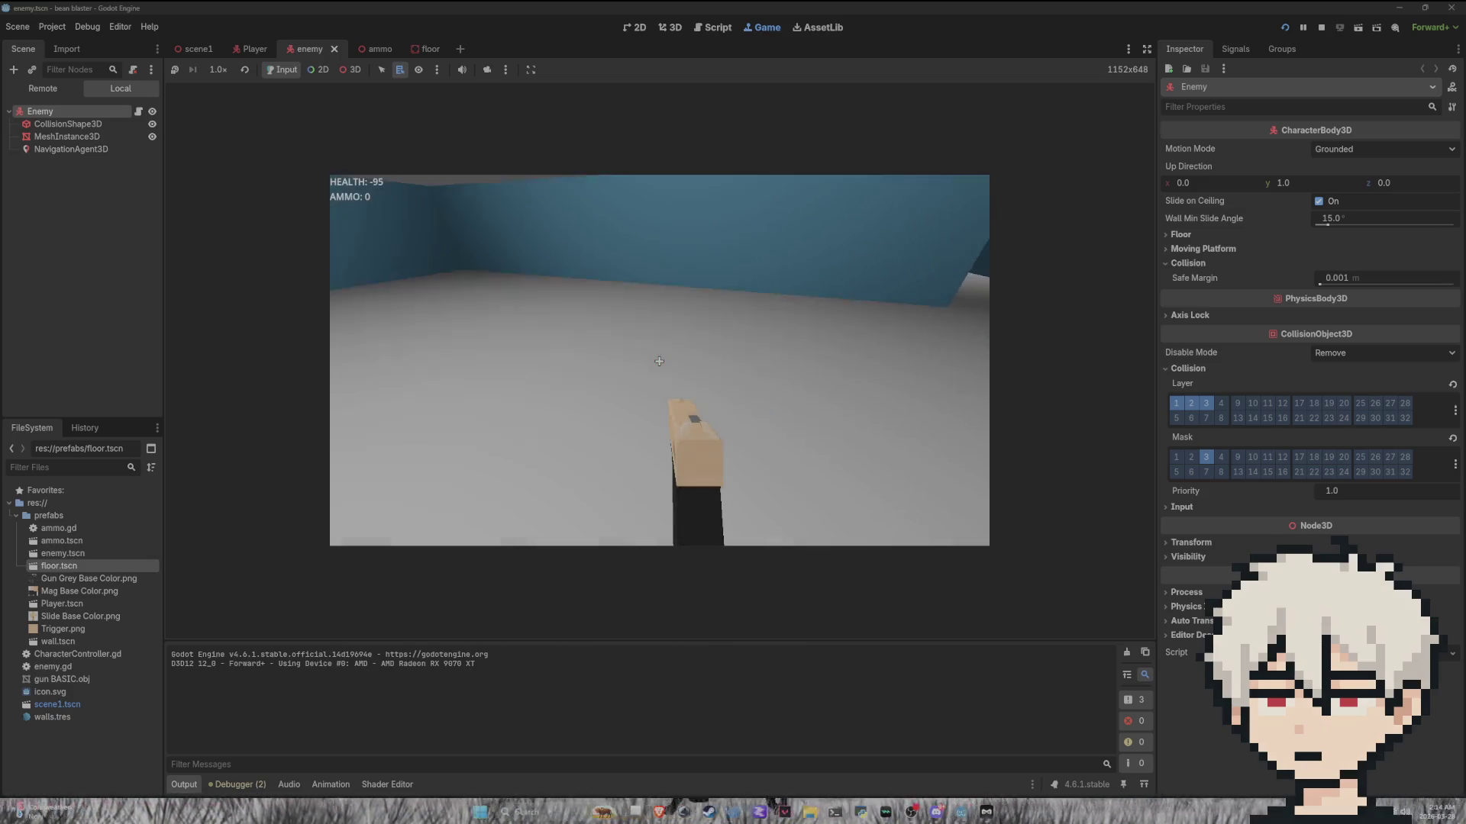
Step: Pause and quit the game, then switch to the scene1 level tab
key("Escape")
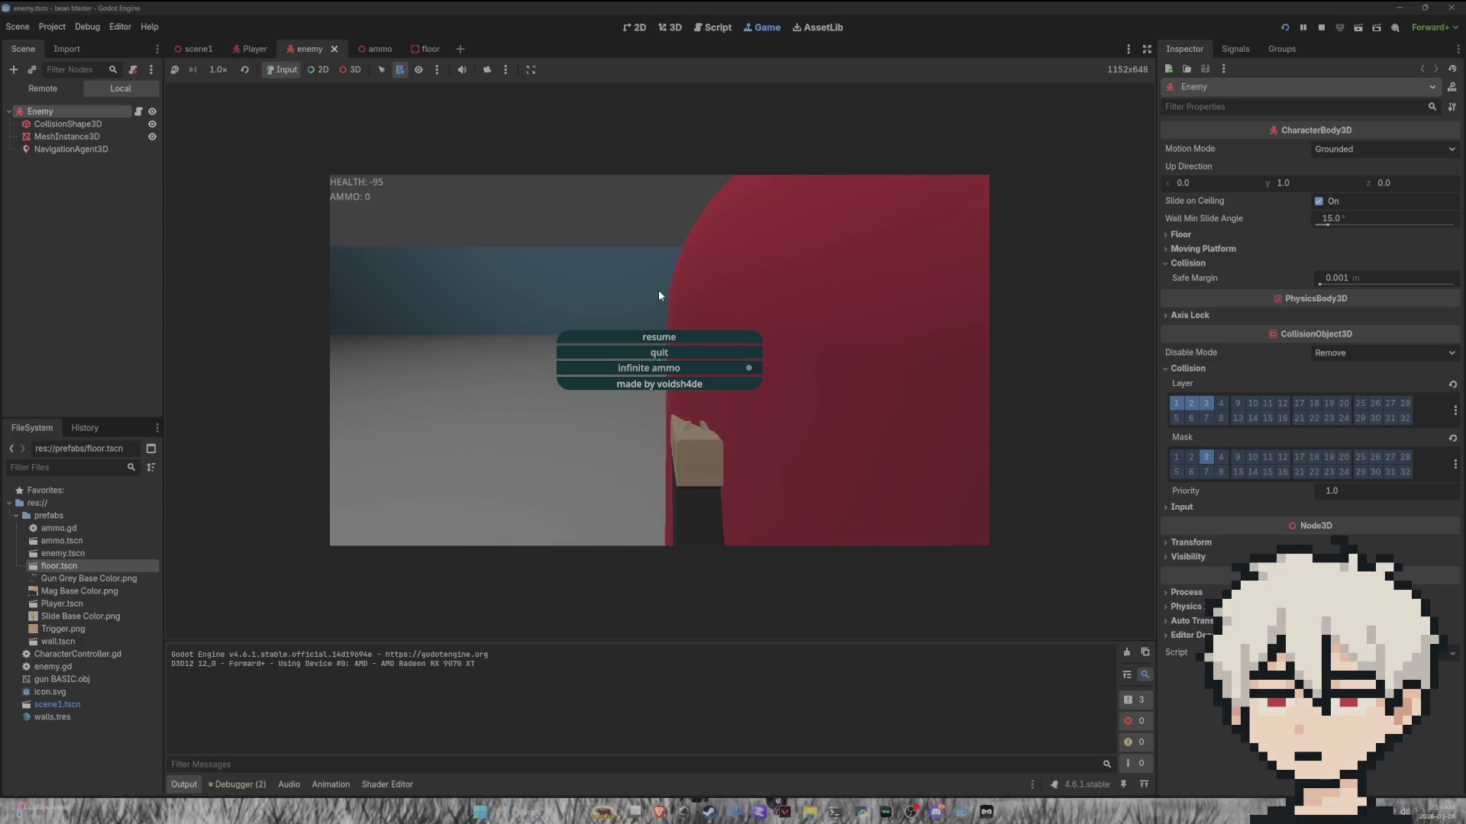
left_click(676, 353)
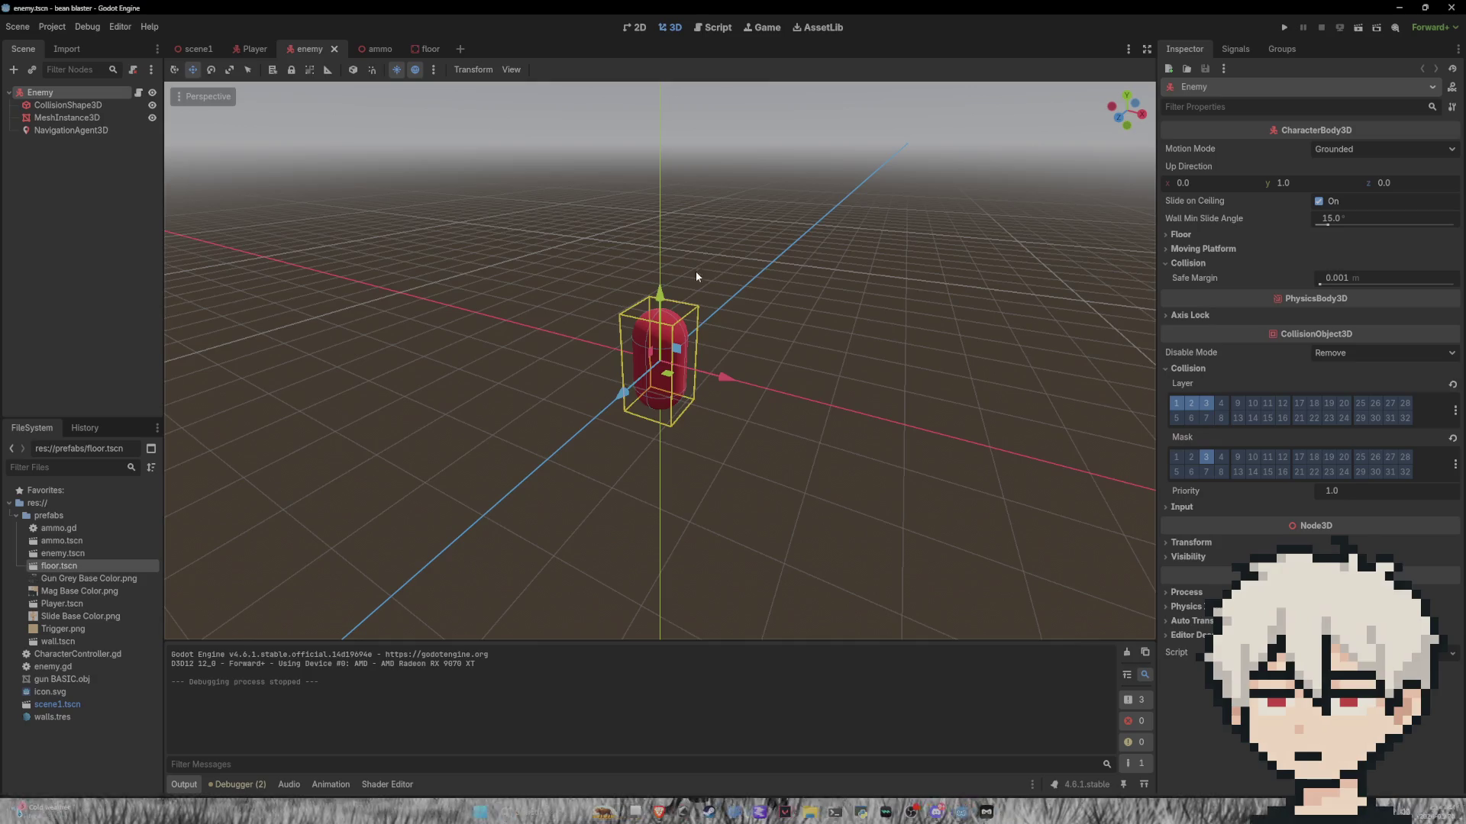
scroll(696, 276, "down", 4)
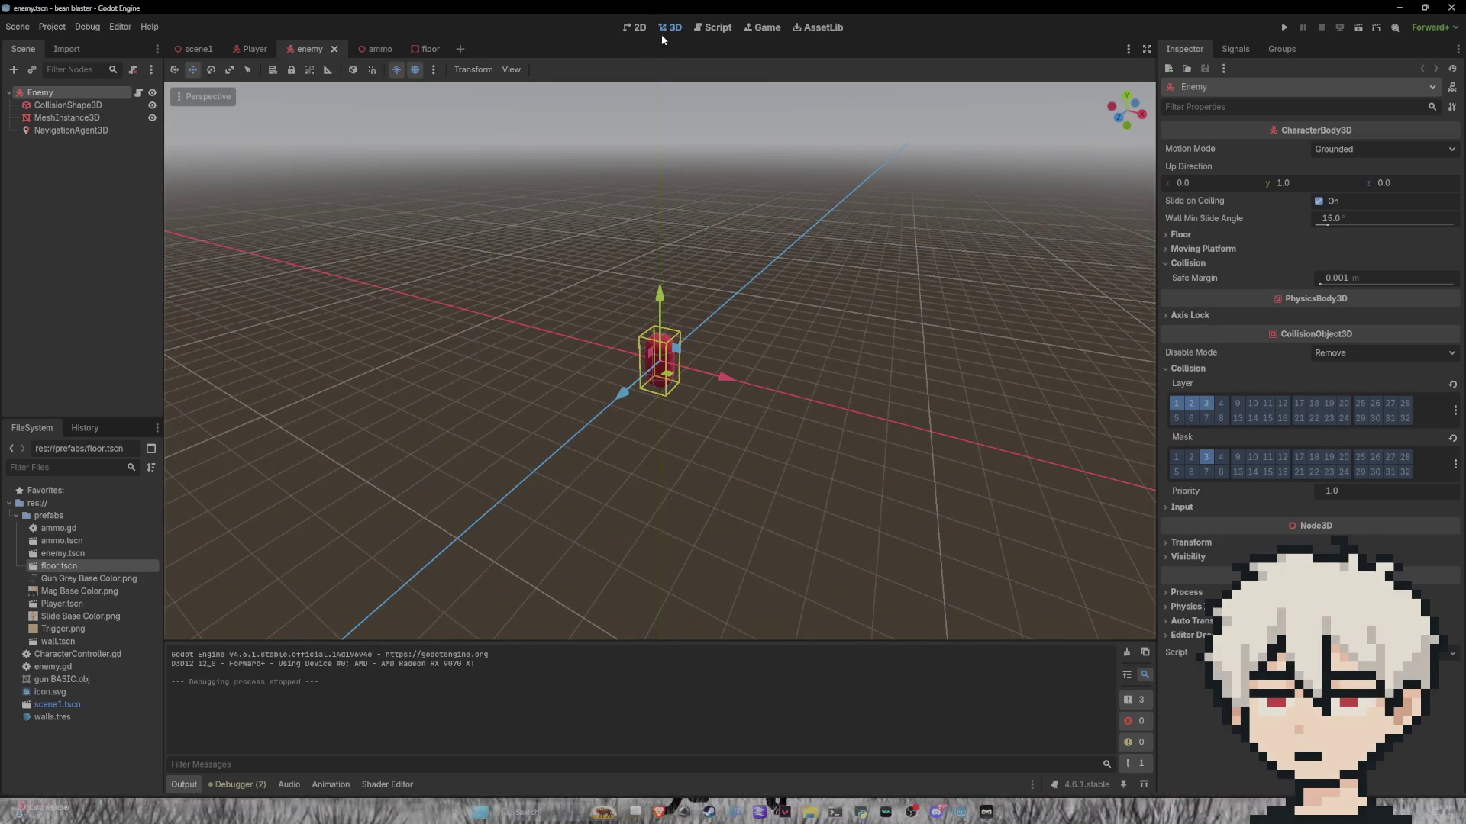
left_click(195, 49)
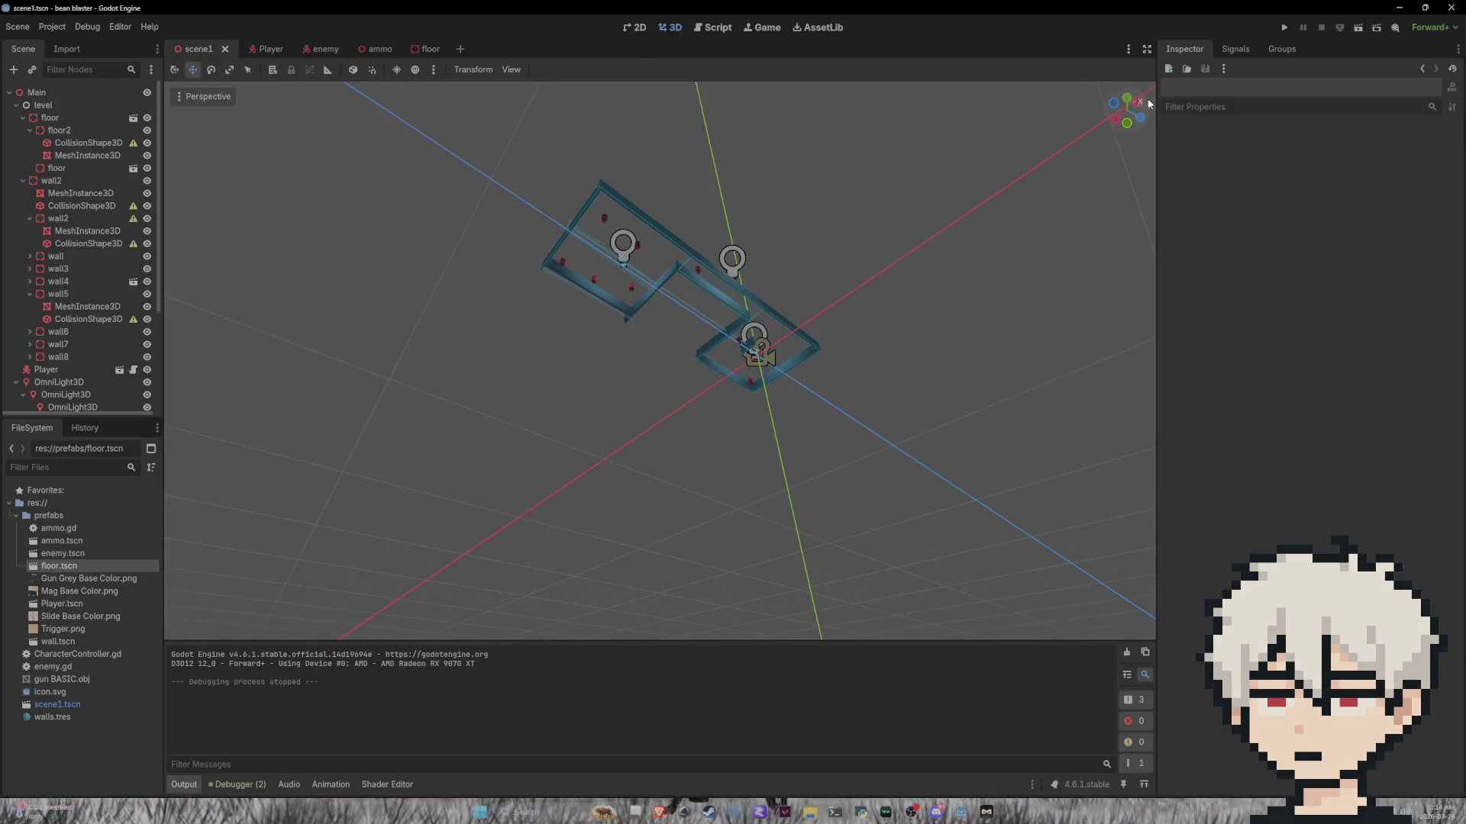
Step: Run the level and fire repeatedly at the red enemy down the corridor
left_click(1287, 28)
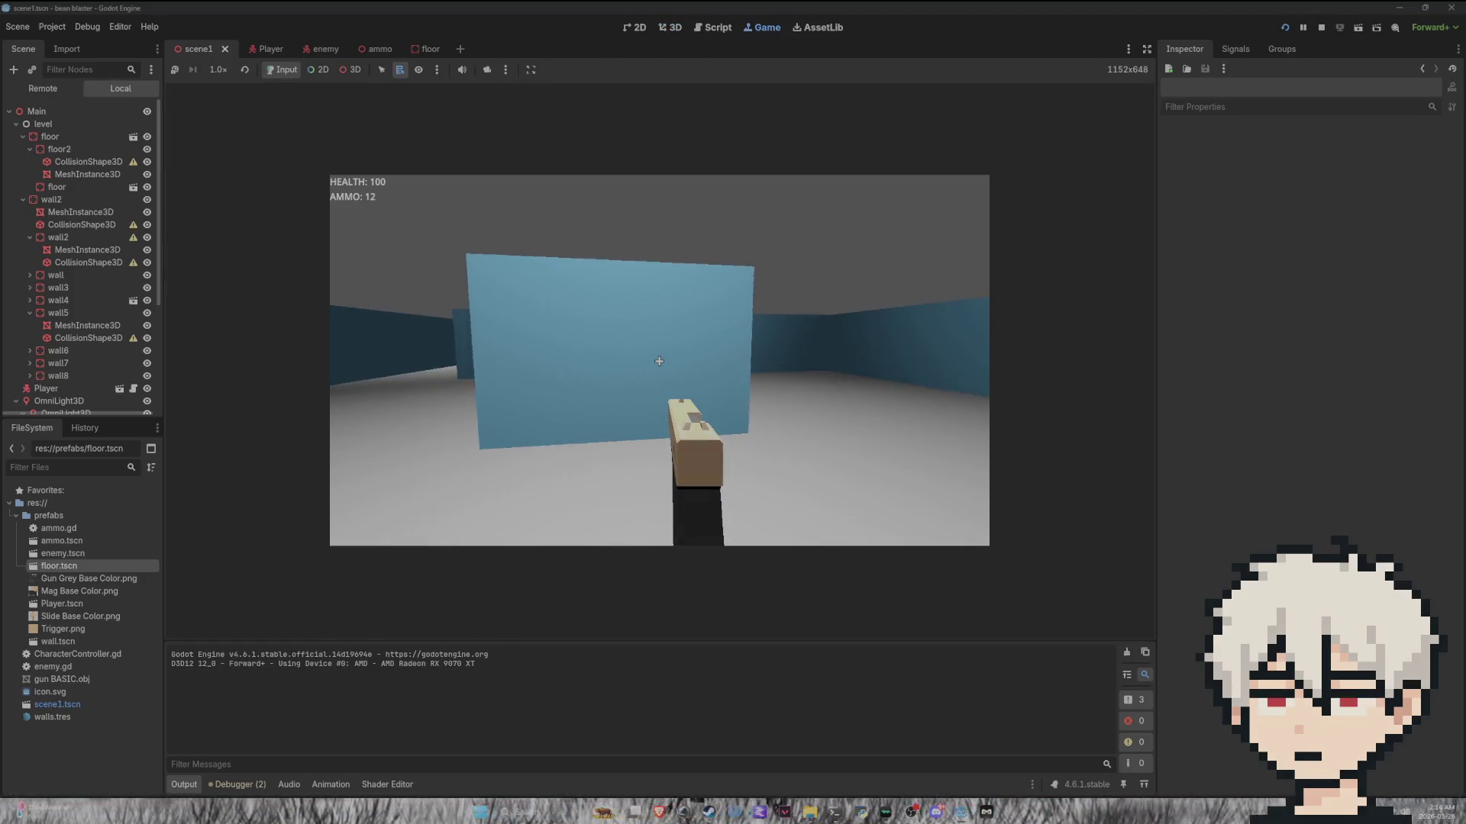
key("a")
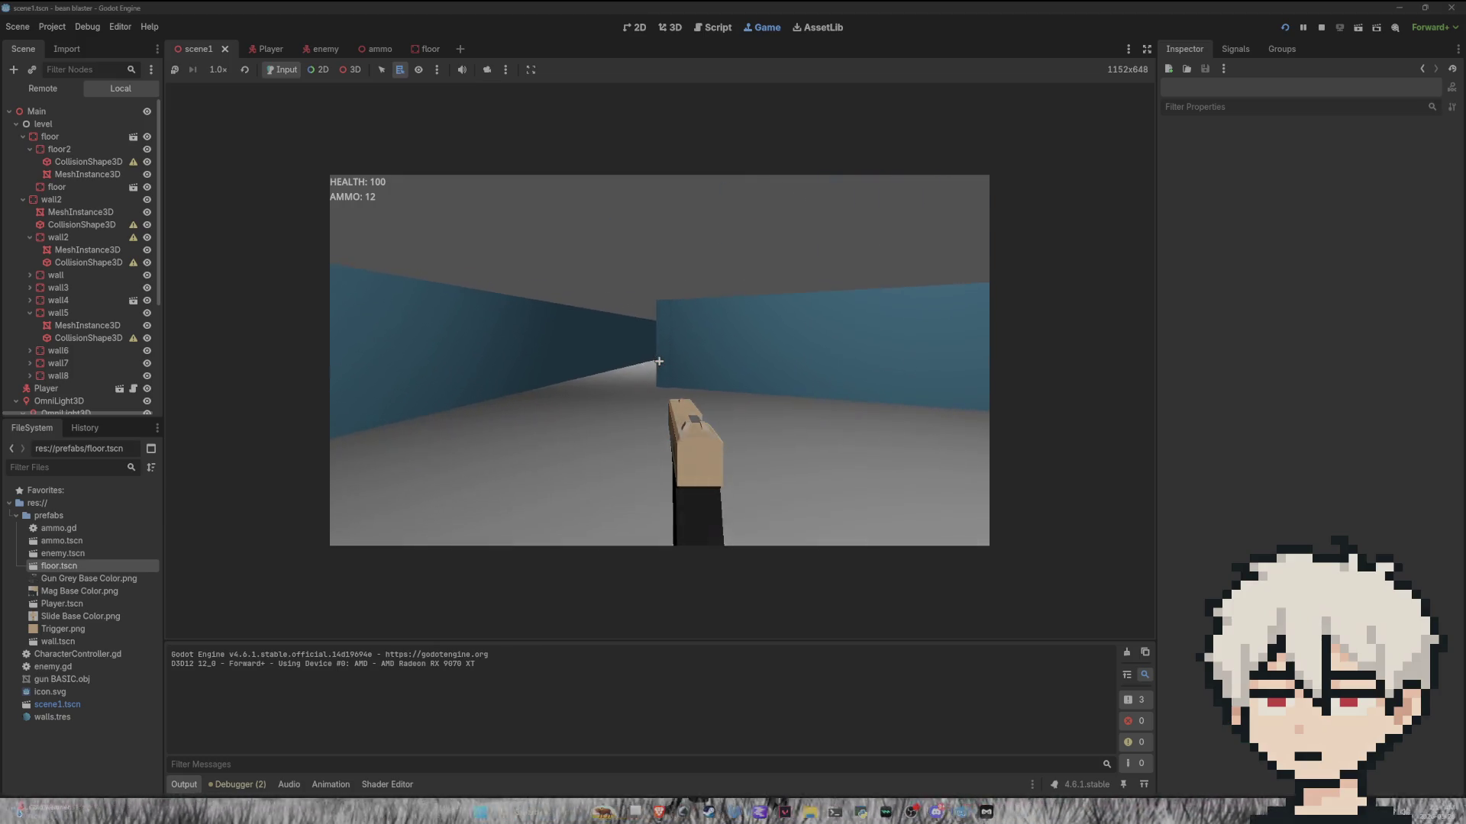
left_click(658, 361)
left_click(659, 361)
left_click(658, 361)
left_click(659, 361)
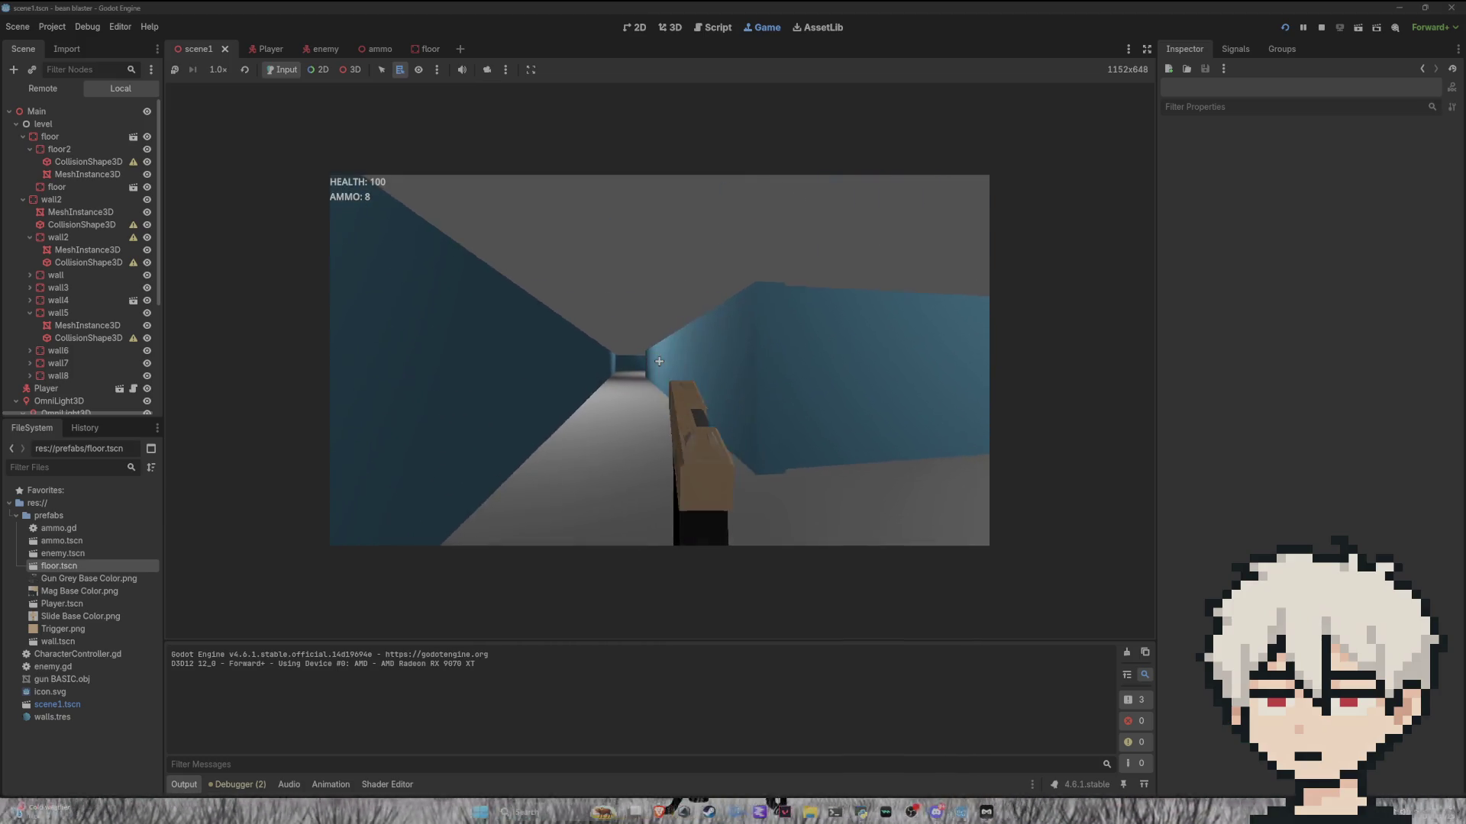
key("w")
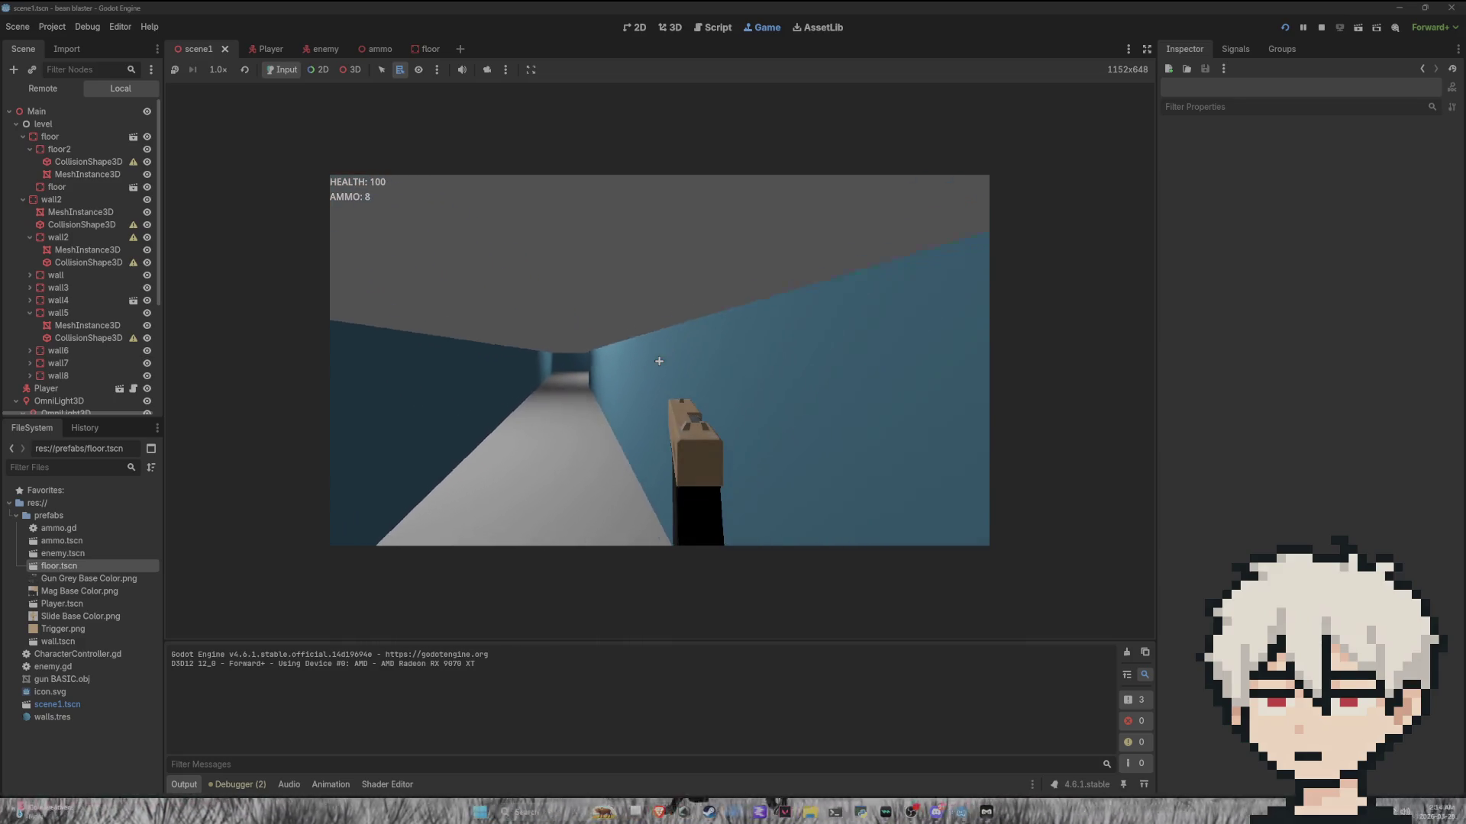
left_click(659, 361)
left_click(659, 361)
left_click(659, 361)
left_click(659, 361)
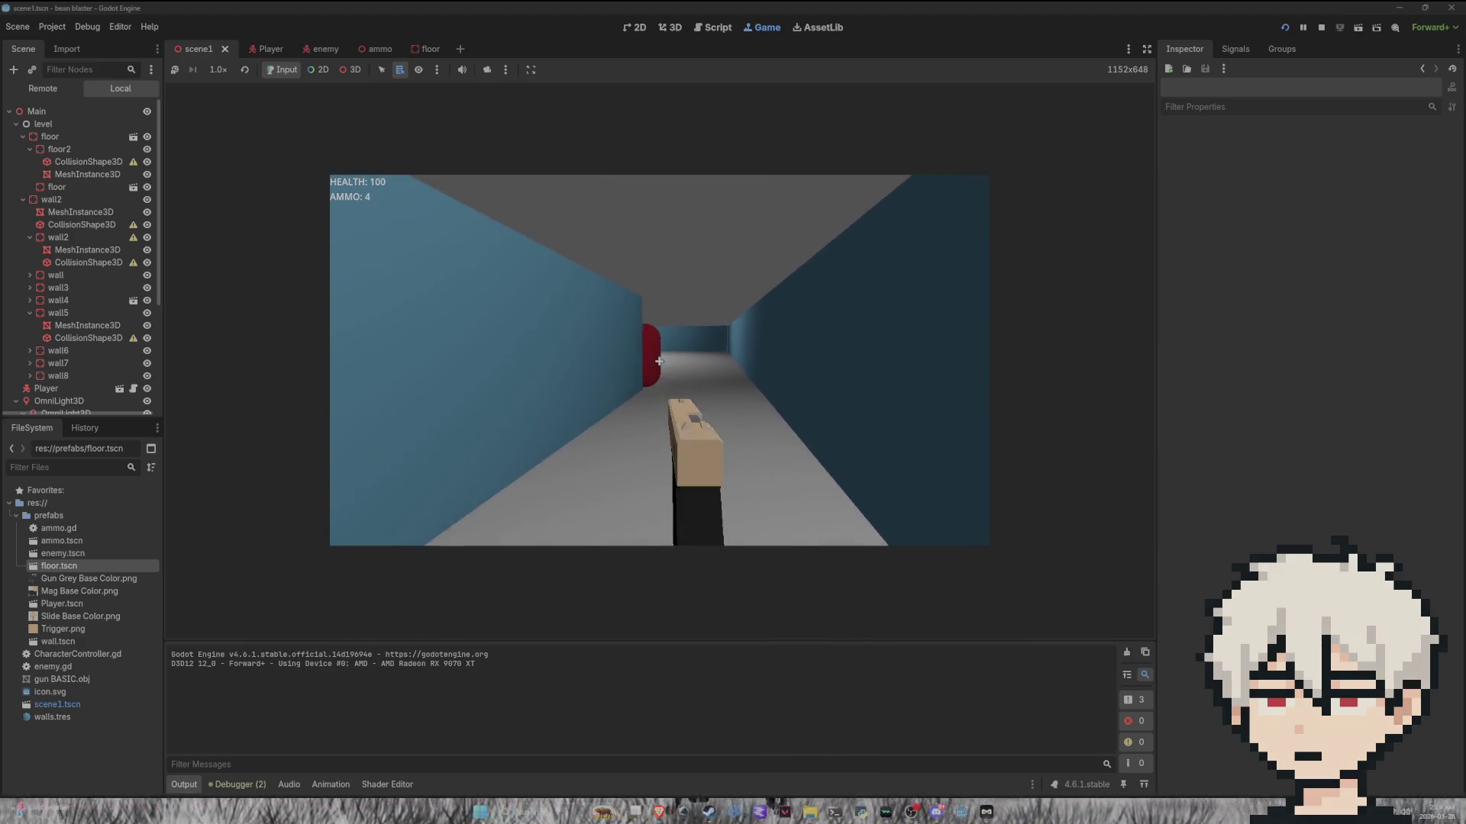
left_click(659, 361)
left_click(659, 361)
left_click(658, 361)
left_click(659, 361)
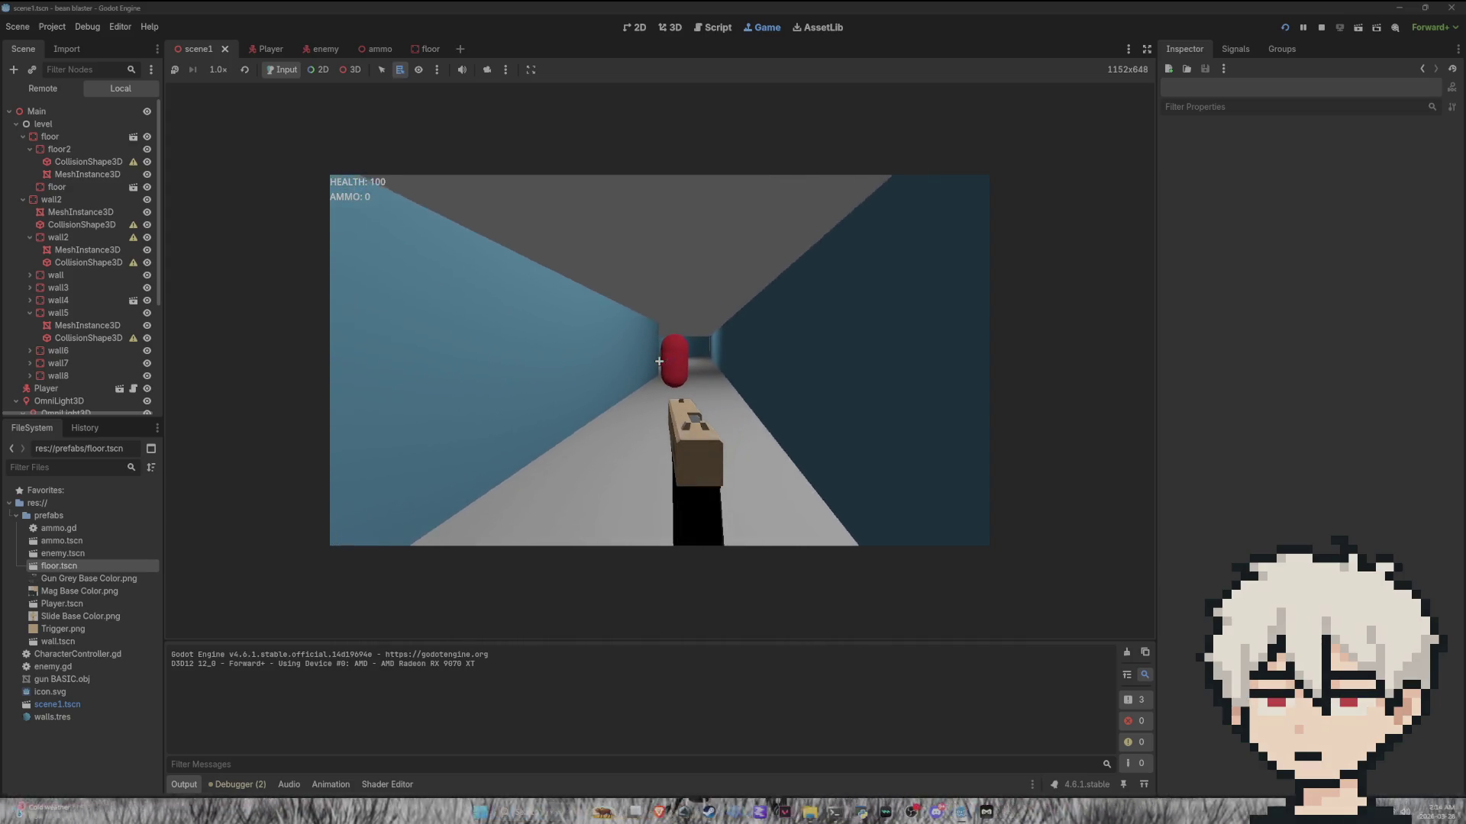
Step: Move through the maze until the player dies, then quit from the death menu
key("w")
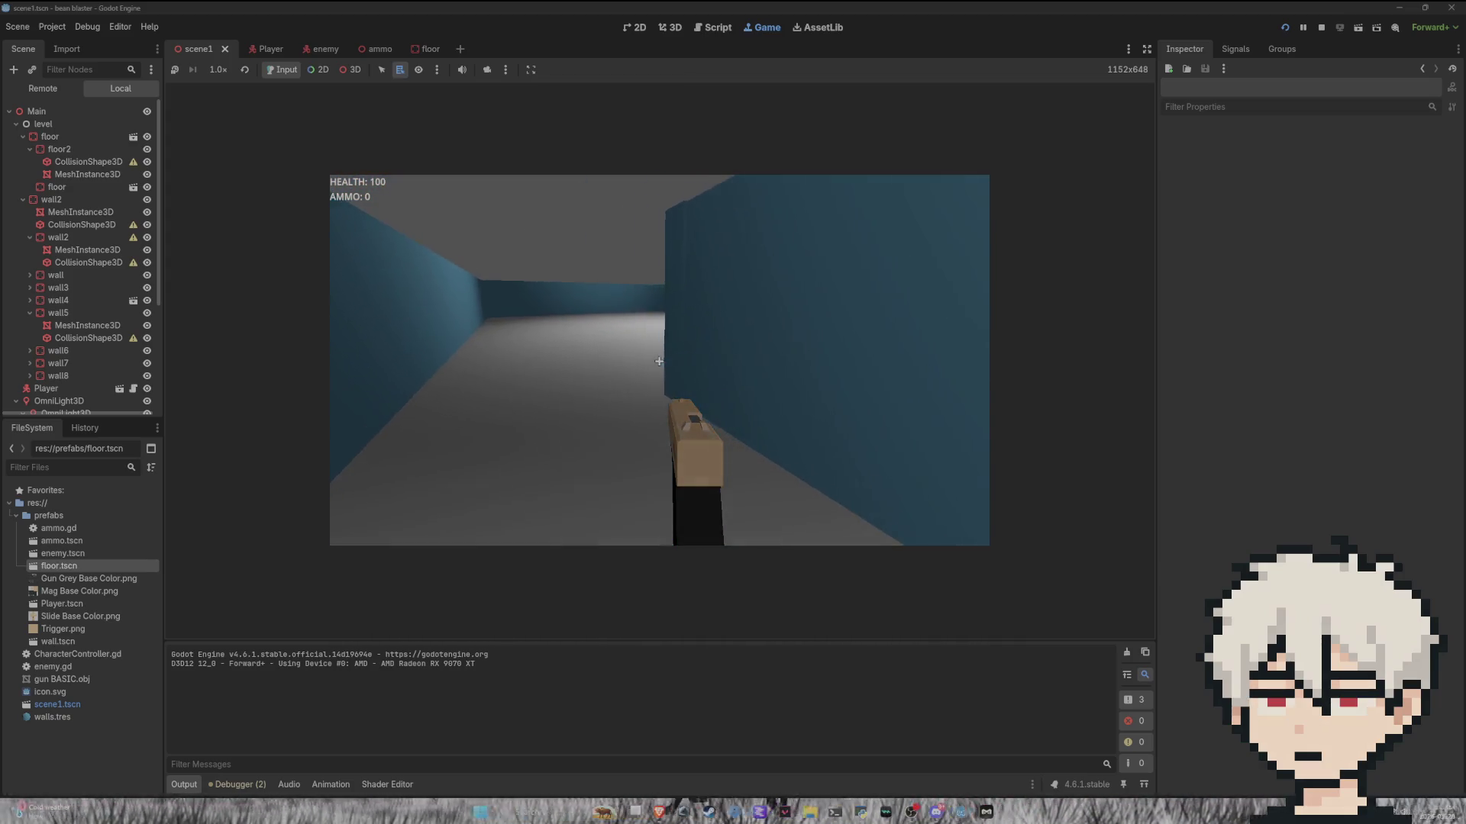
key("w")
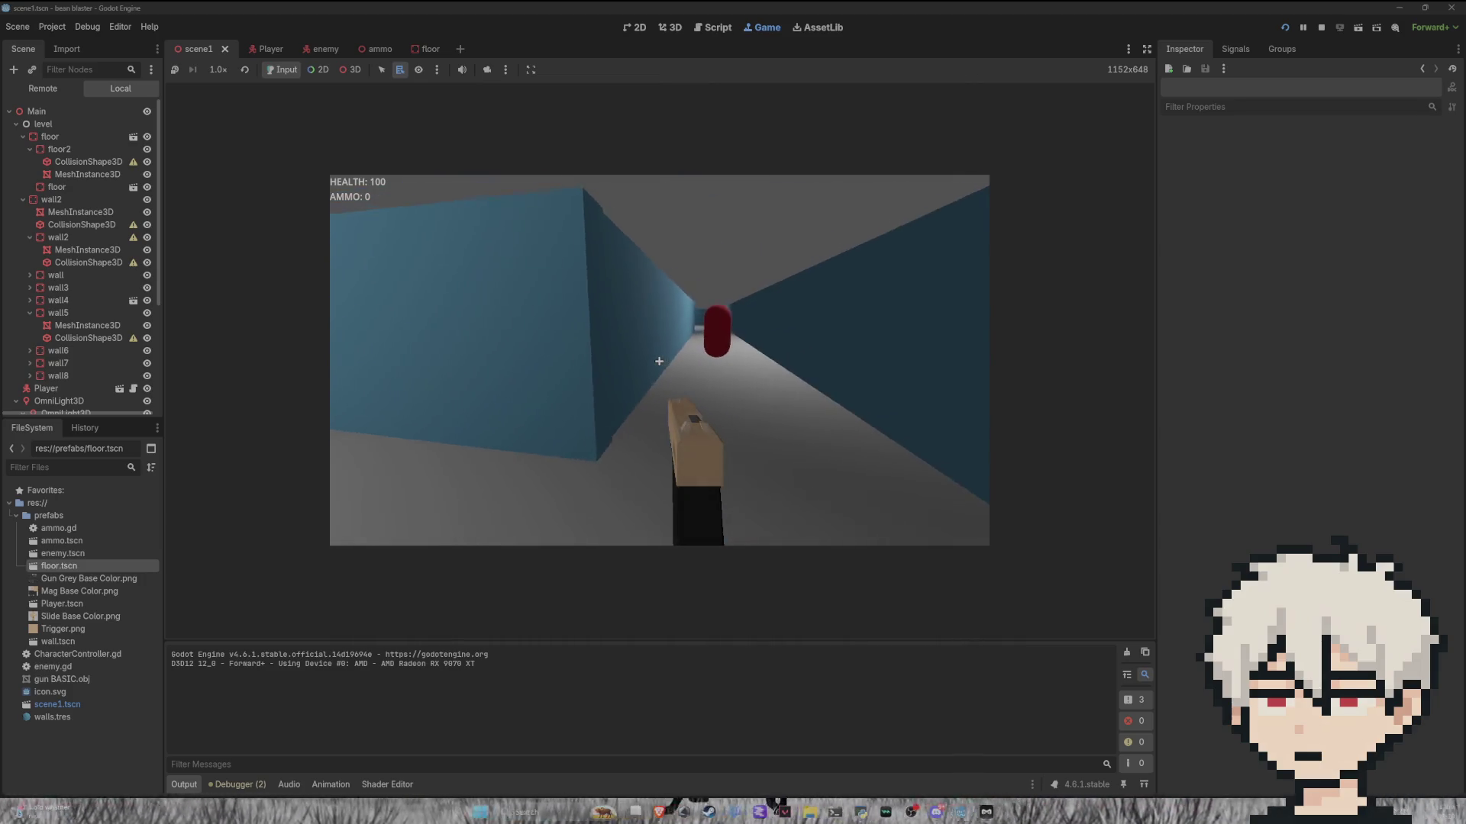
key("w")
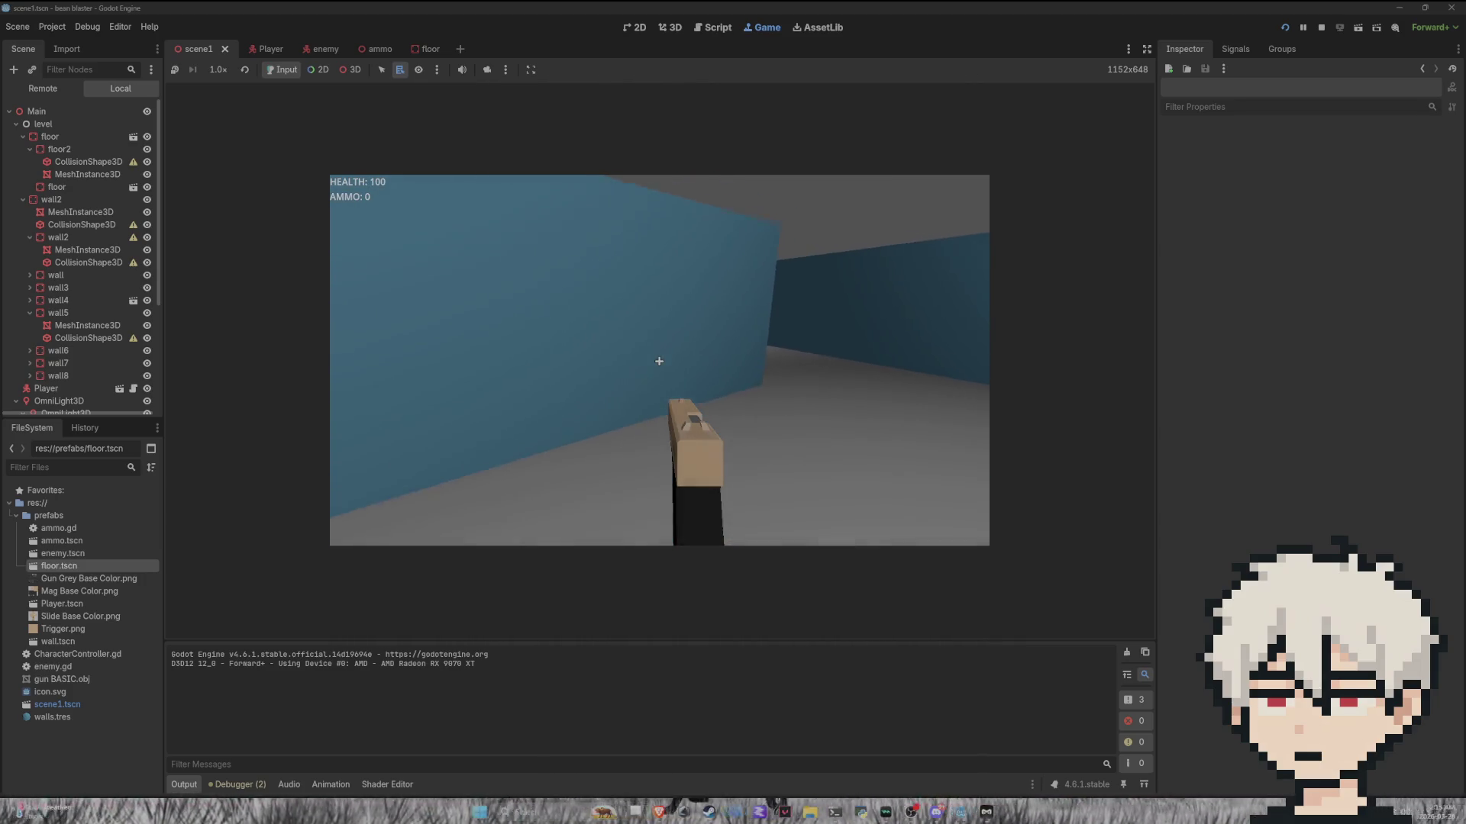
key("w")
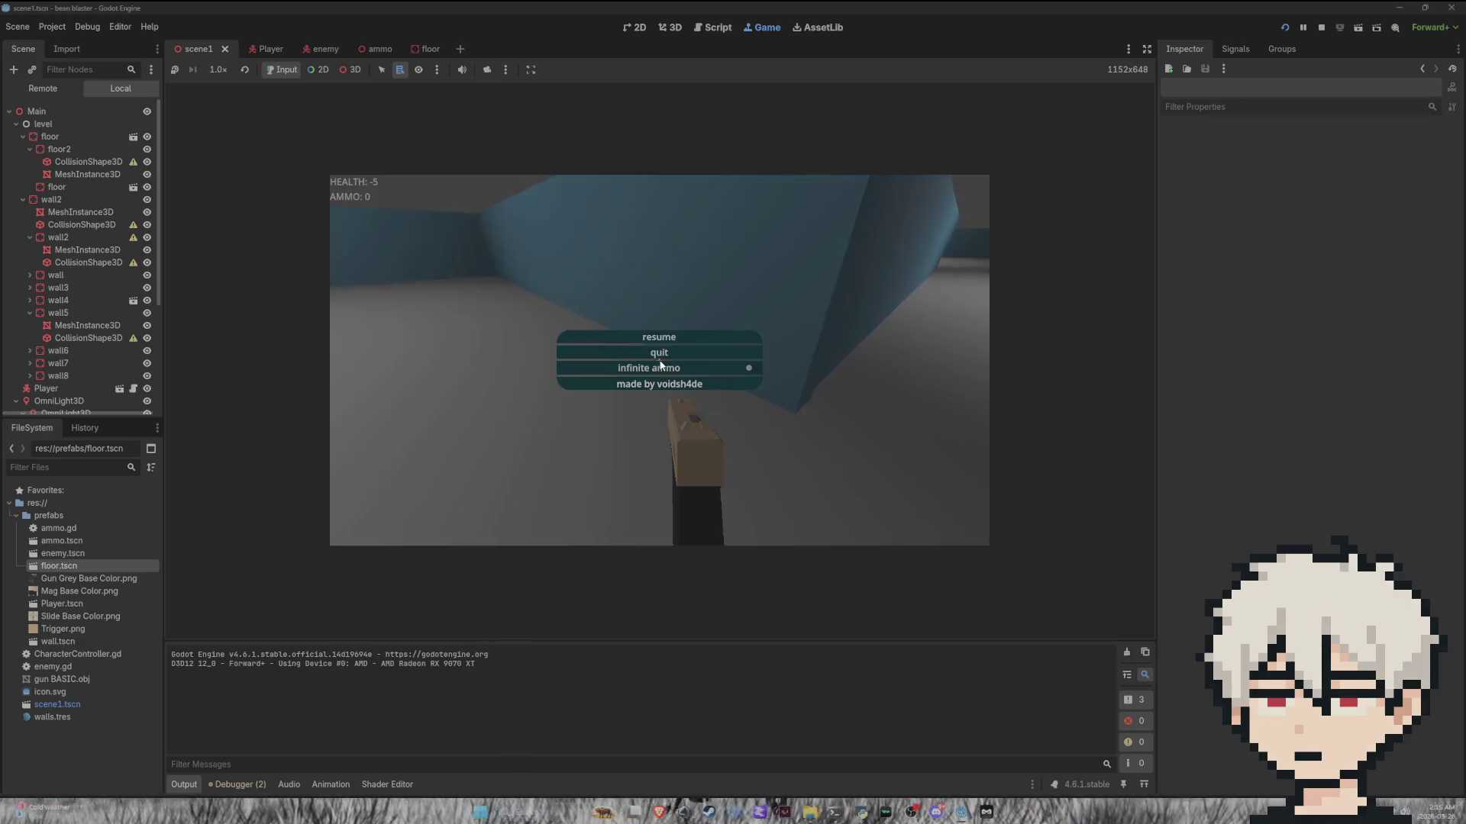
left_click(658, 347)
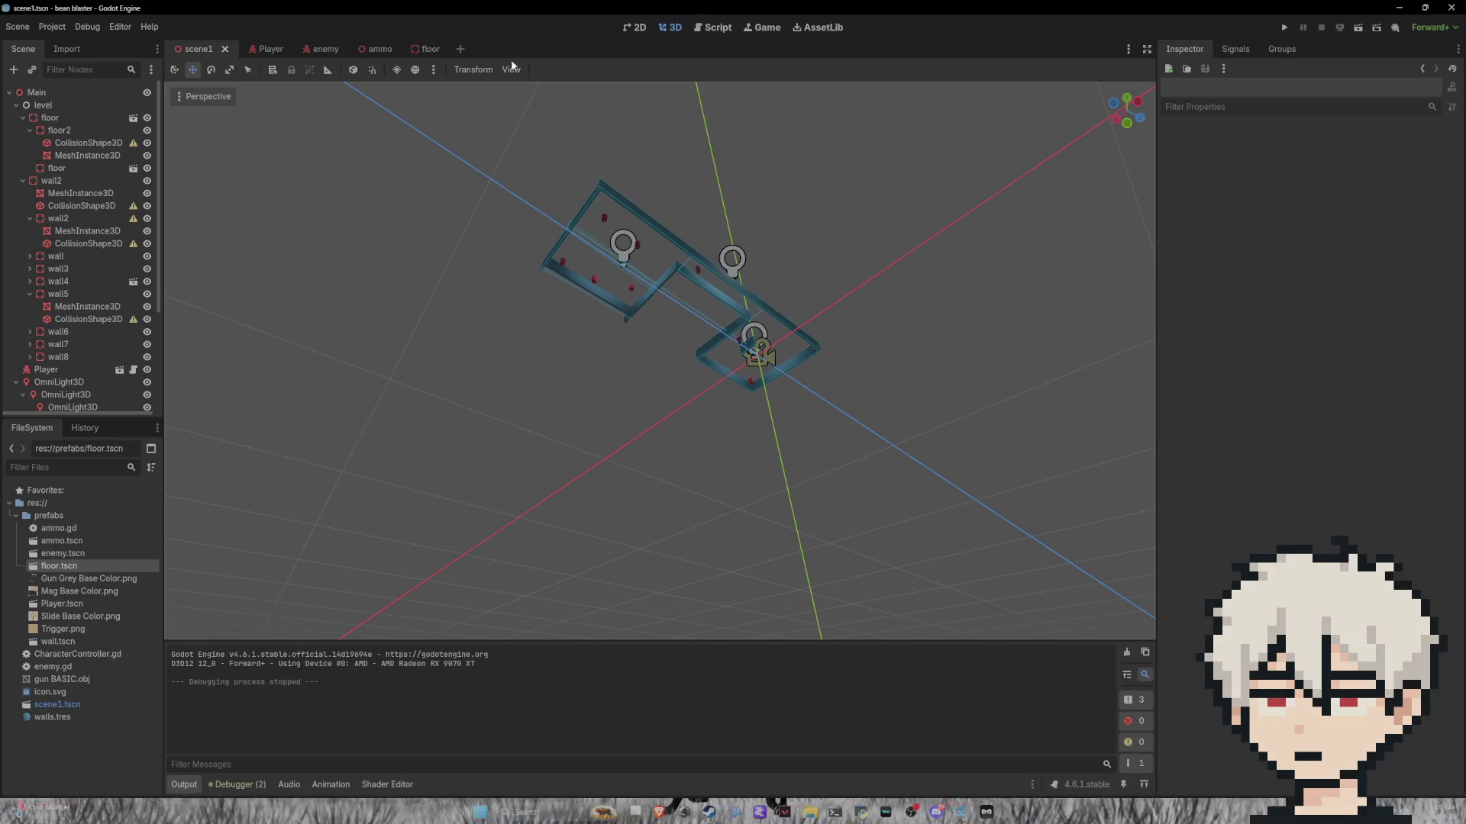
Step: Play the game in the embedded 3D Game view and fly a free camera over the level
left_click(748, 28)
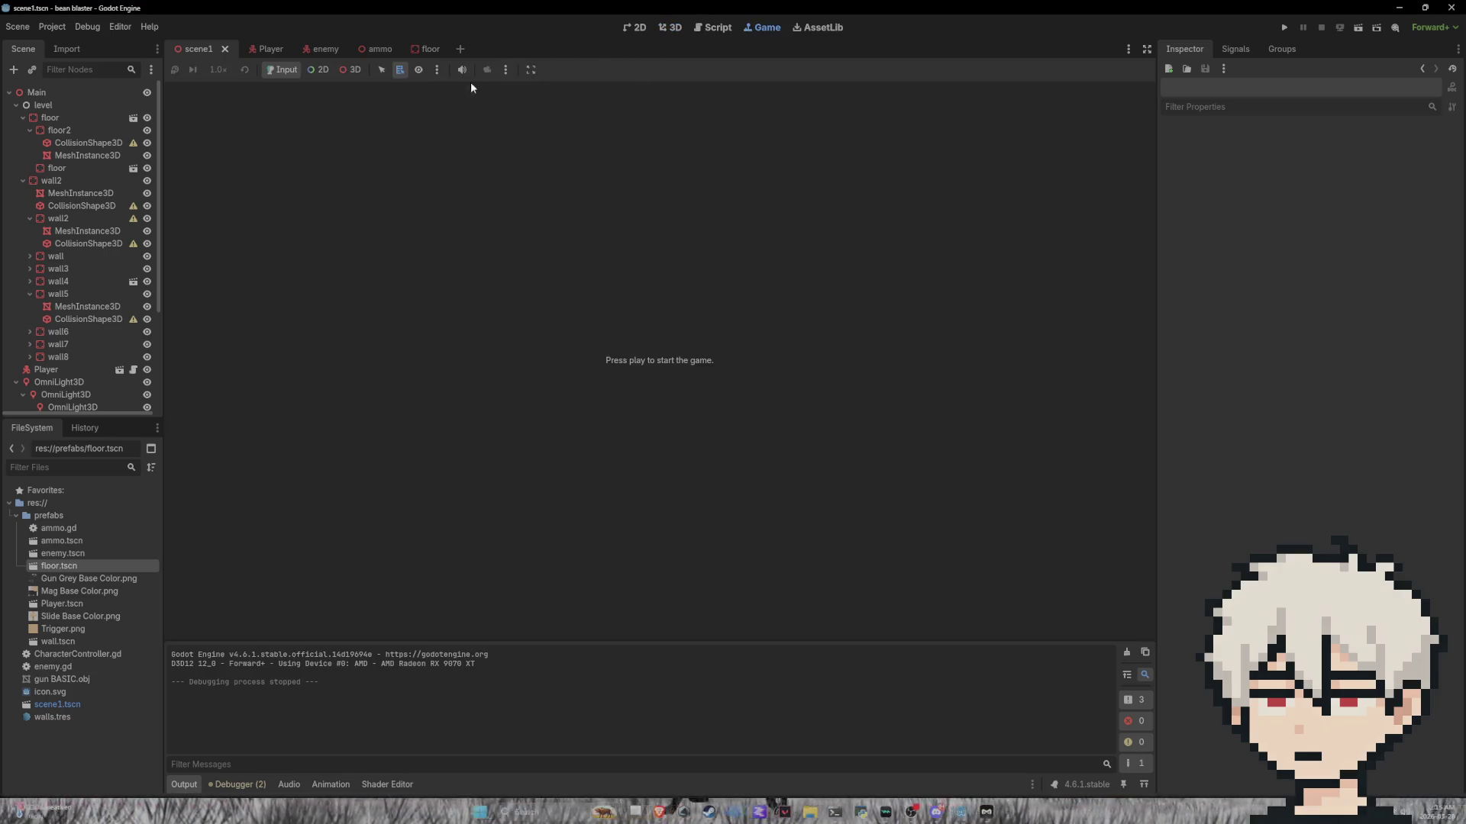
left_click(353, 70)
left_click(506, 70)
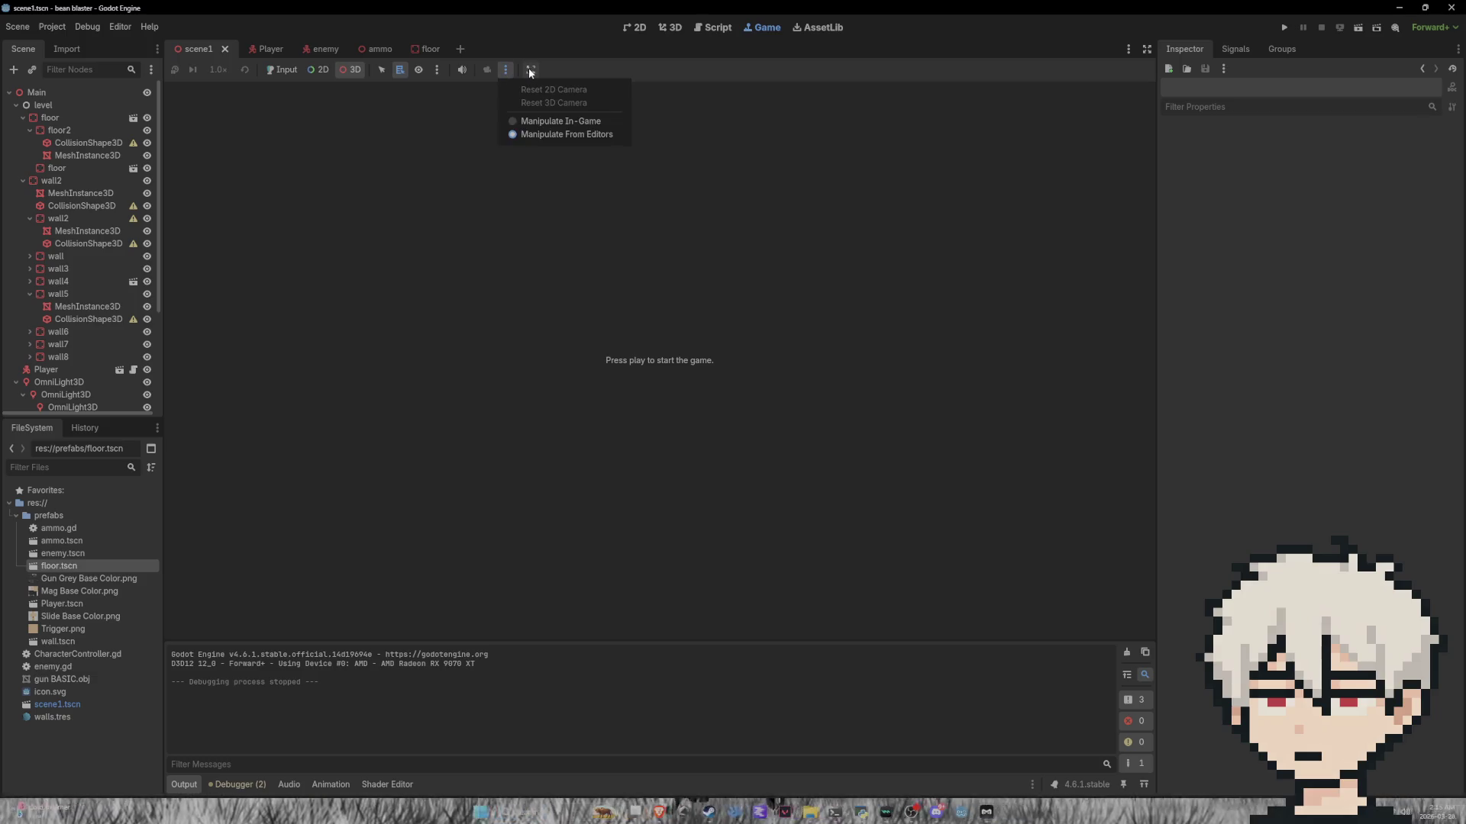
left_click(1284, 28)
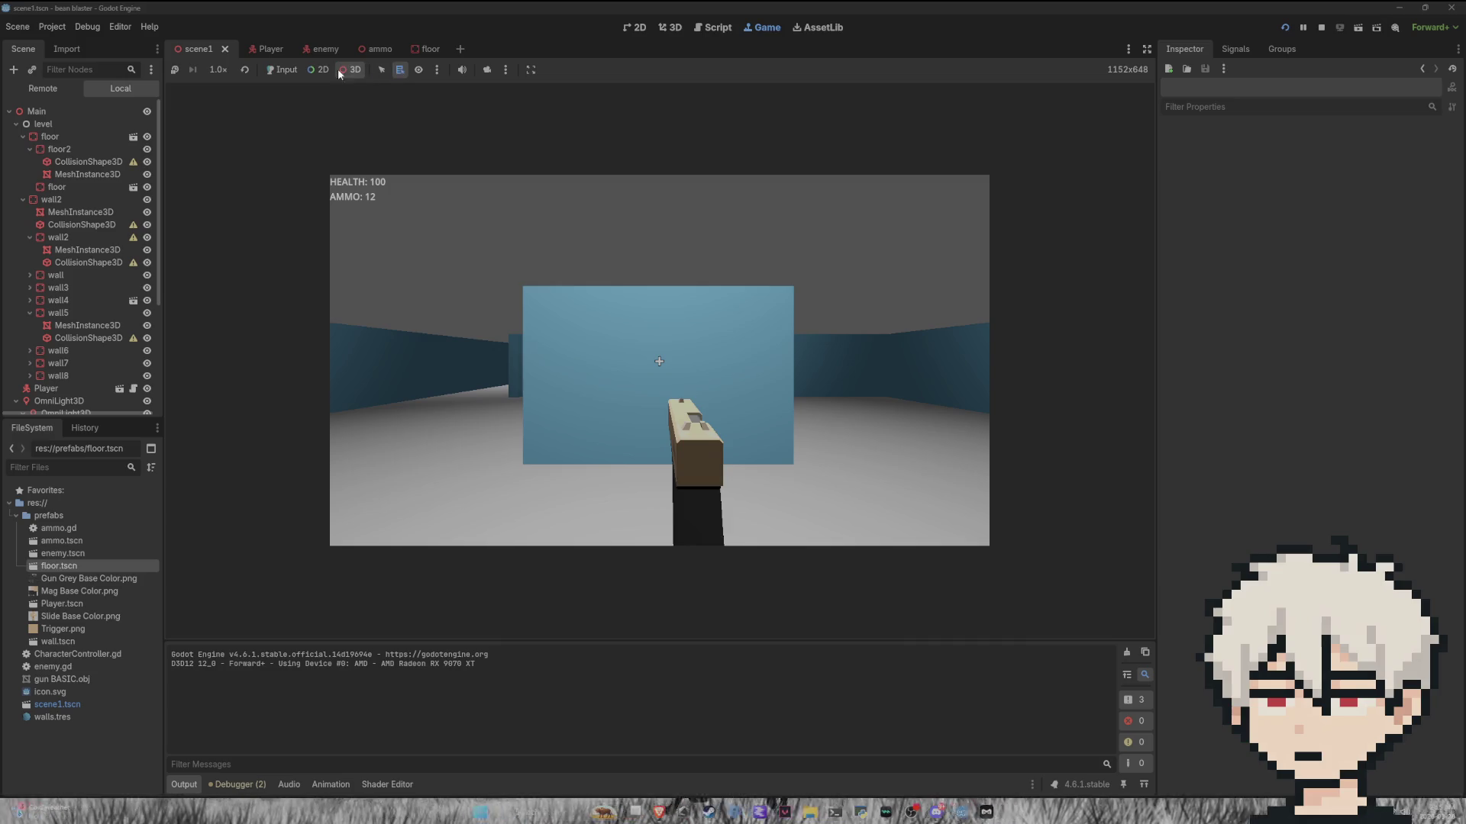
left_click(487, 69)
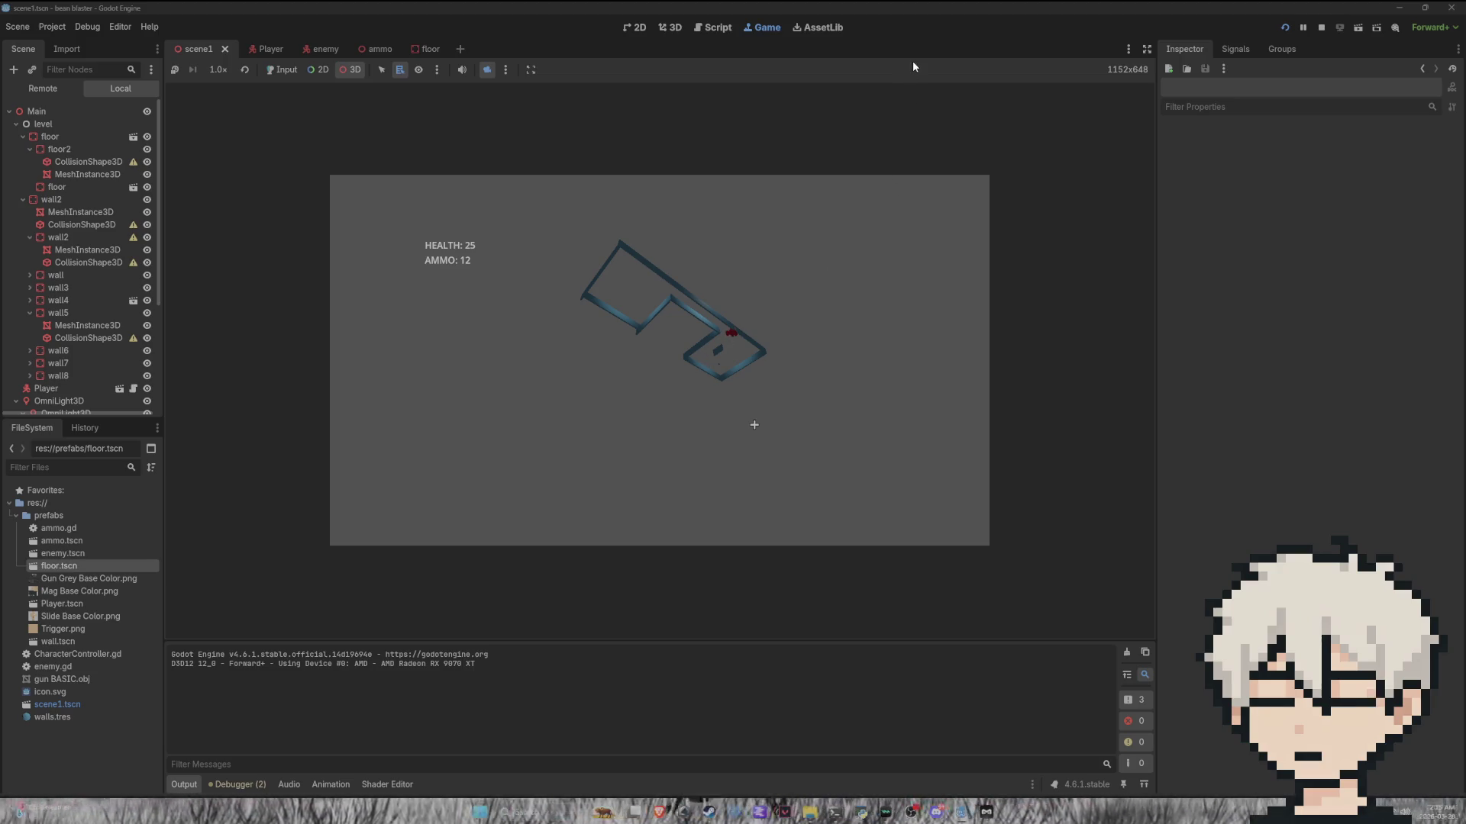
left_click(699, 30)
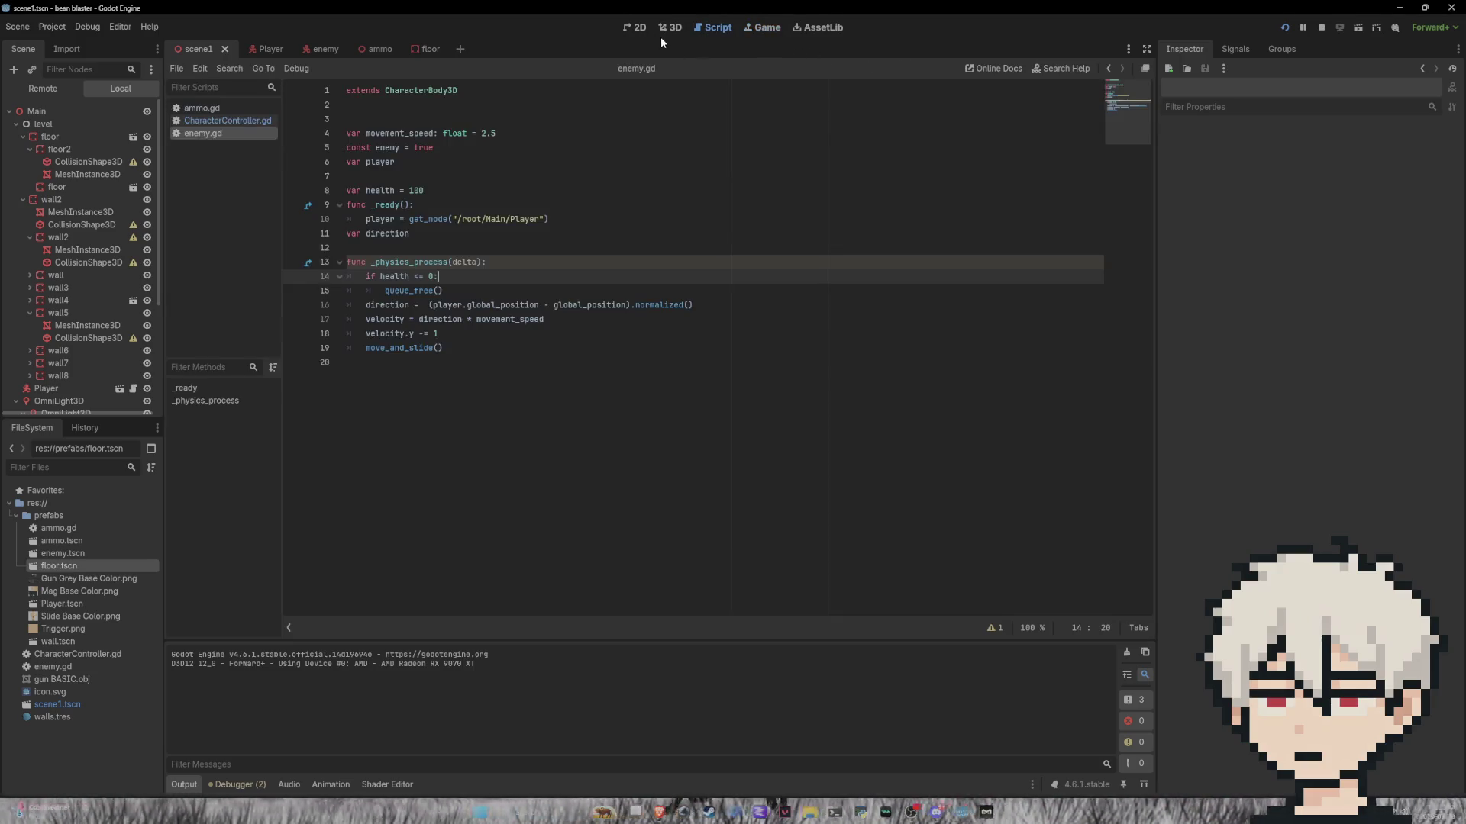
Step: Toggle between 2D and 3D workspaces, ending on scene1's 3D view, and stop the game
left_click(663, 30)
left_click(641, 29)
left_click(675, 30)
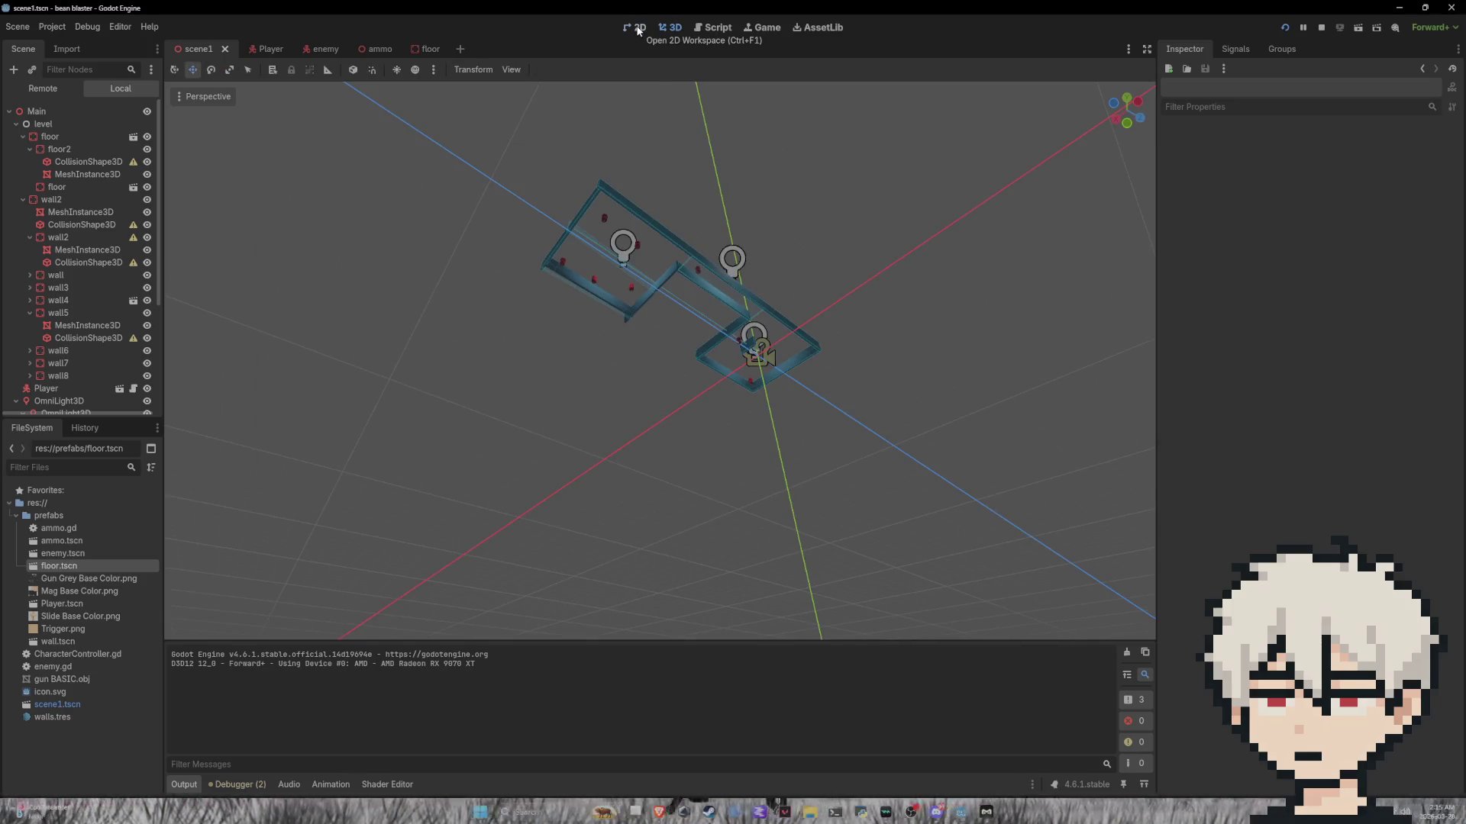
left_click(638, 30)
left_click(675, 29)
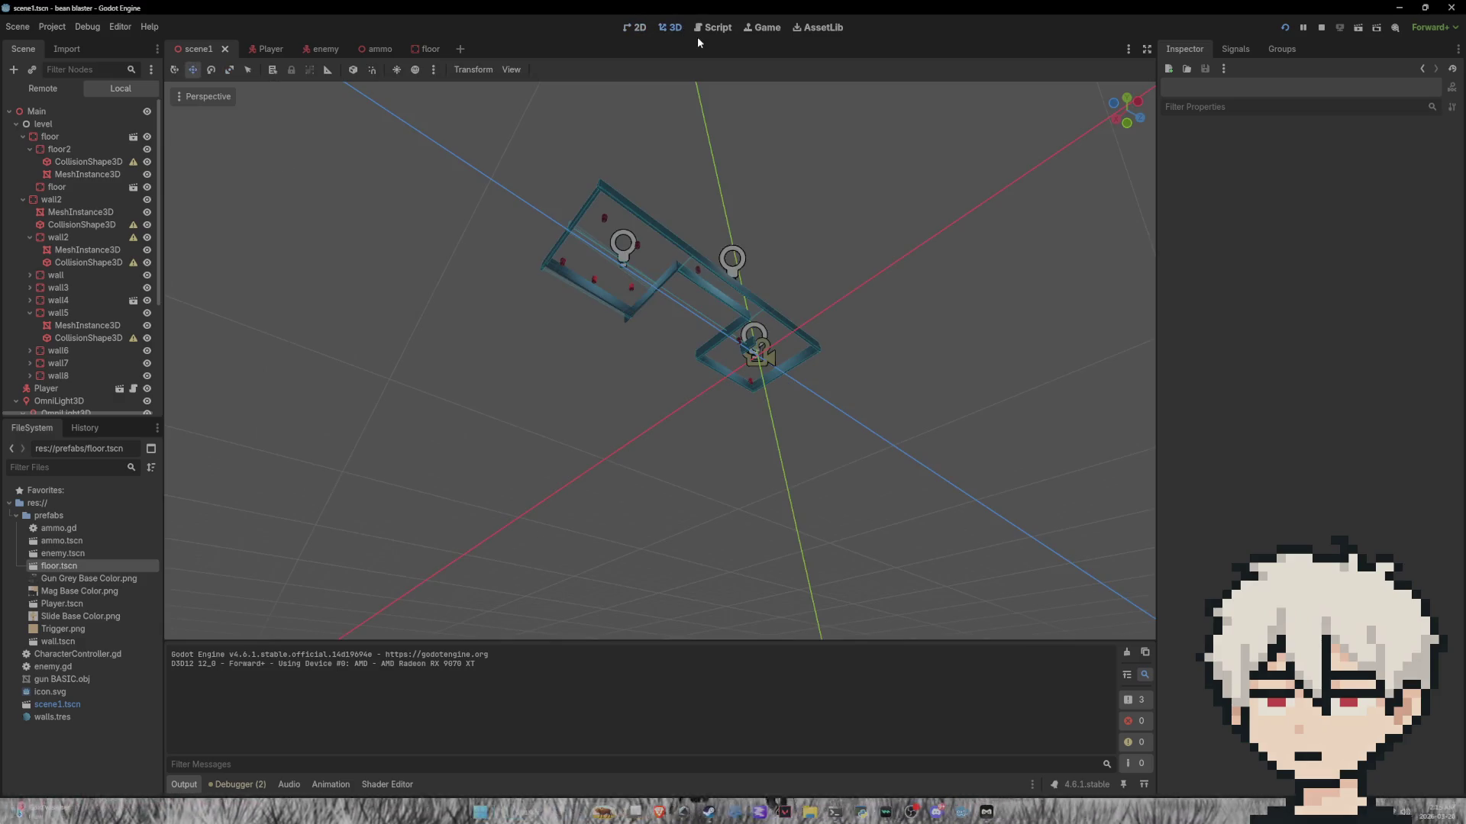
scroll(777, 235, "up", 2)
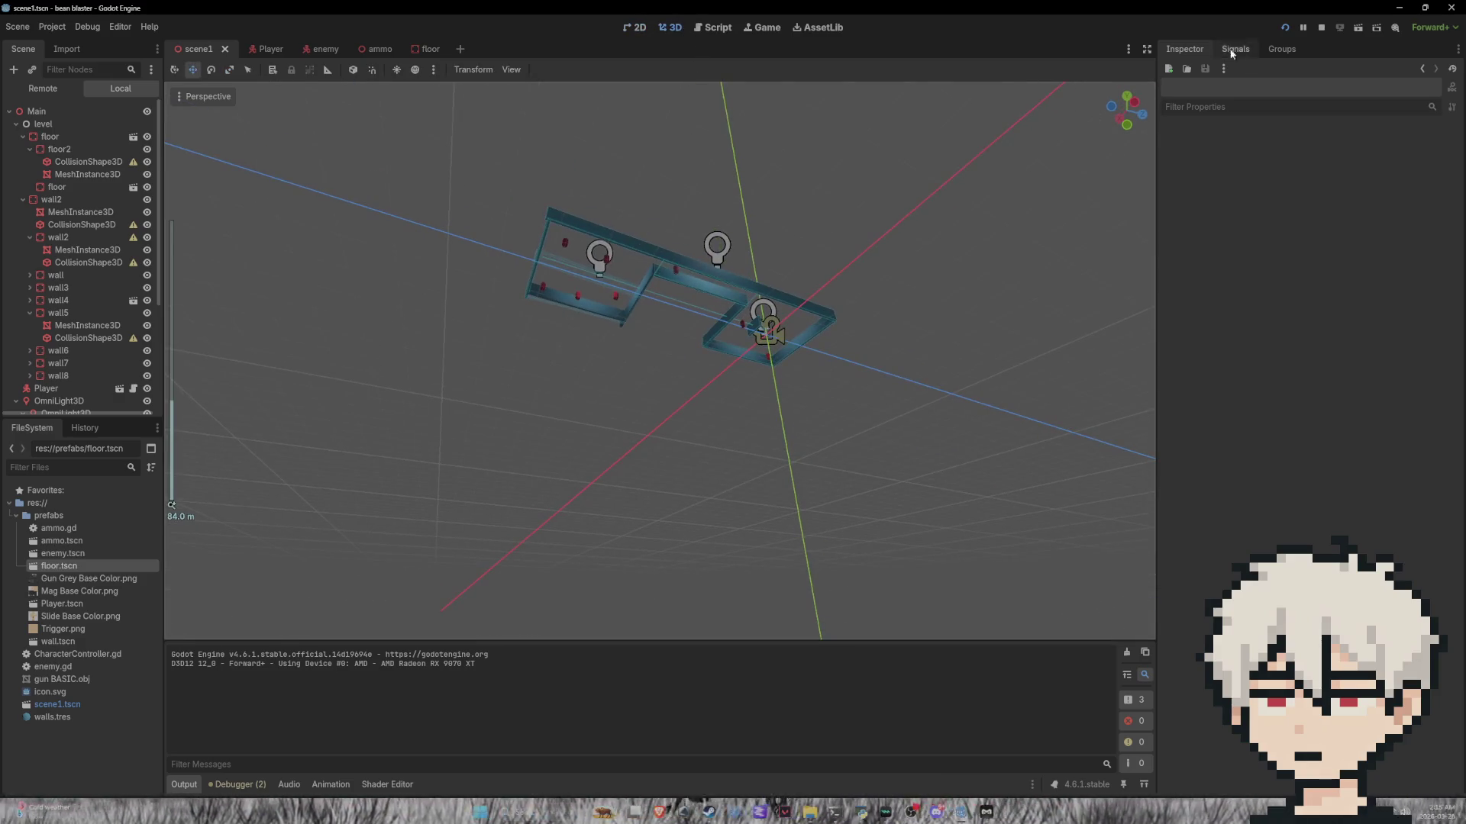
left_click(1321, 29)
Step: Orbit to a low angle near the walls and view Enemy3's collision layer and mask
mouse_move(832, 264)
left_mouse_down()
mouse_move(743, 321)
mouse_move(692, 428)
mouse_move(643, 412)
left_mouse_up()
scroll(658, 451, "up", 4)
scroll(655, 414, "down", 5)
left_click(632, 420)
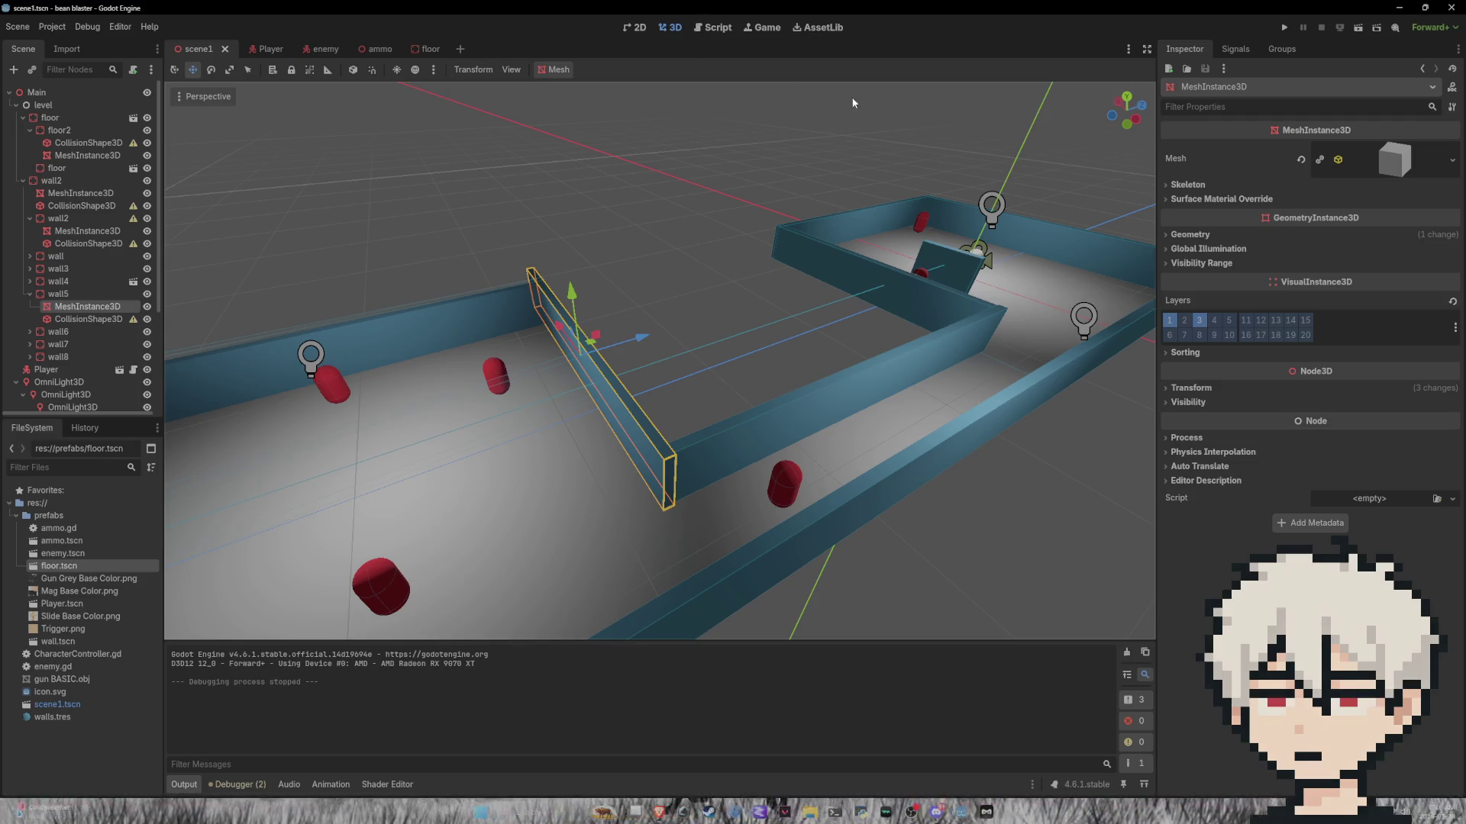
left_click(923, 272)
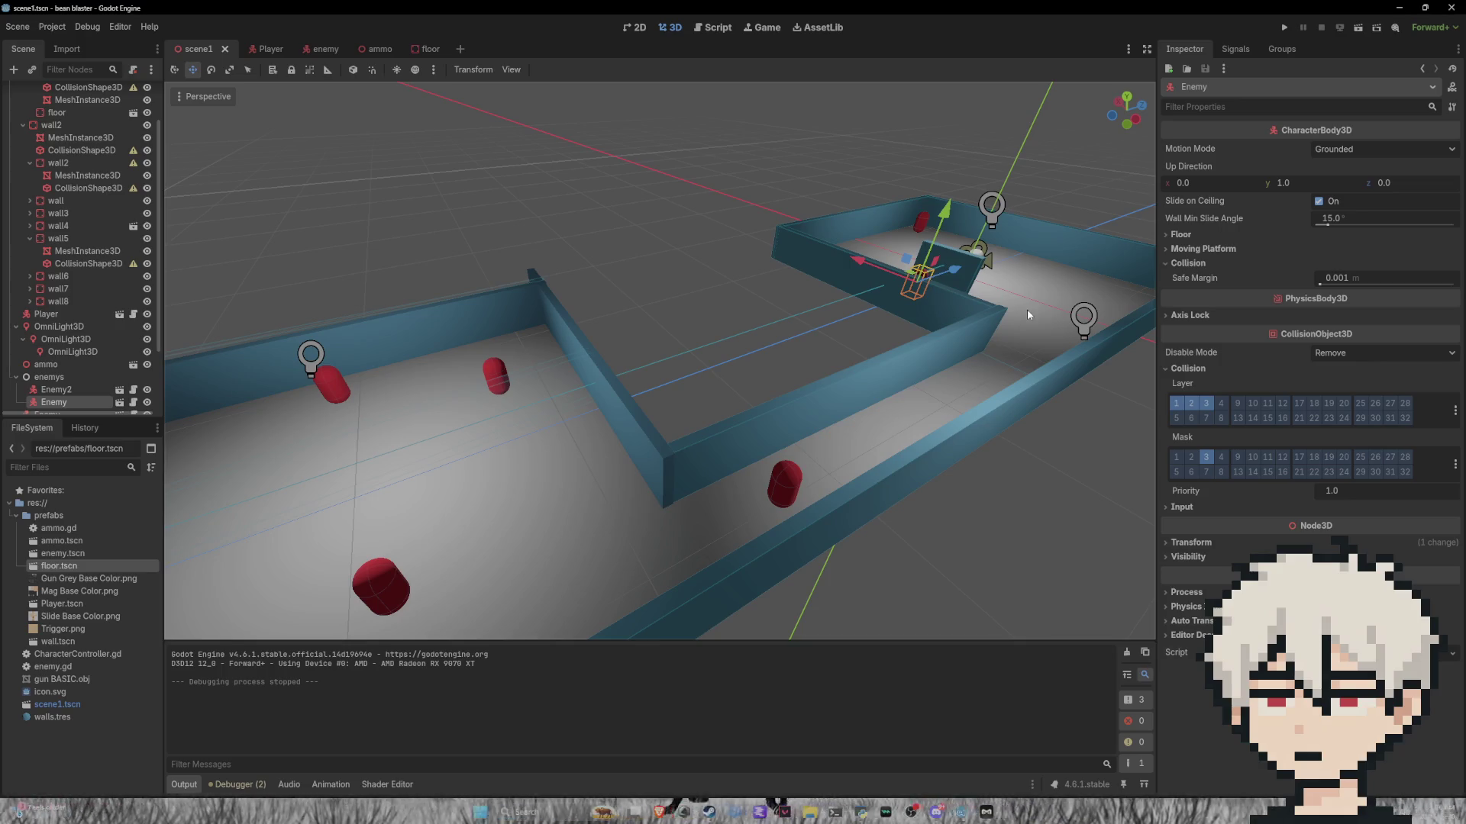
left_click(789, 475)
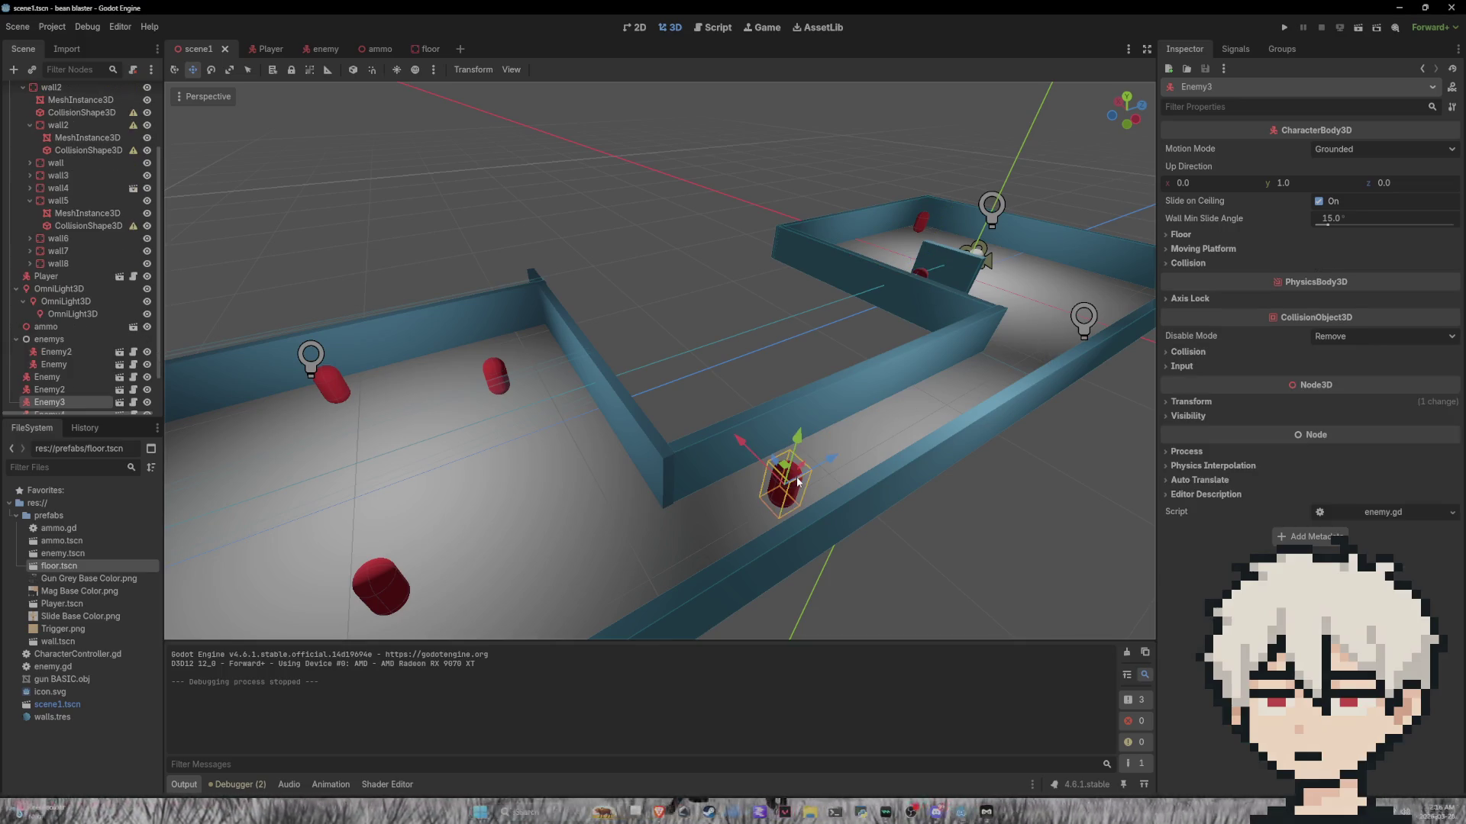
left_click(1208, 356)
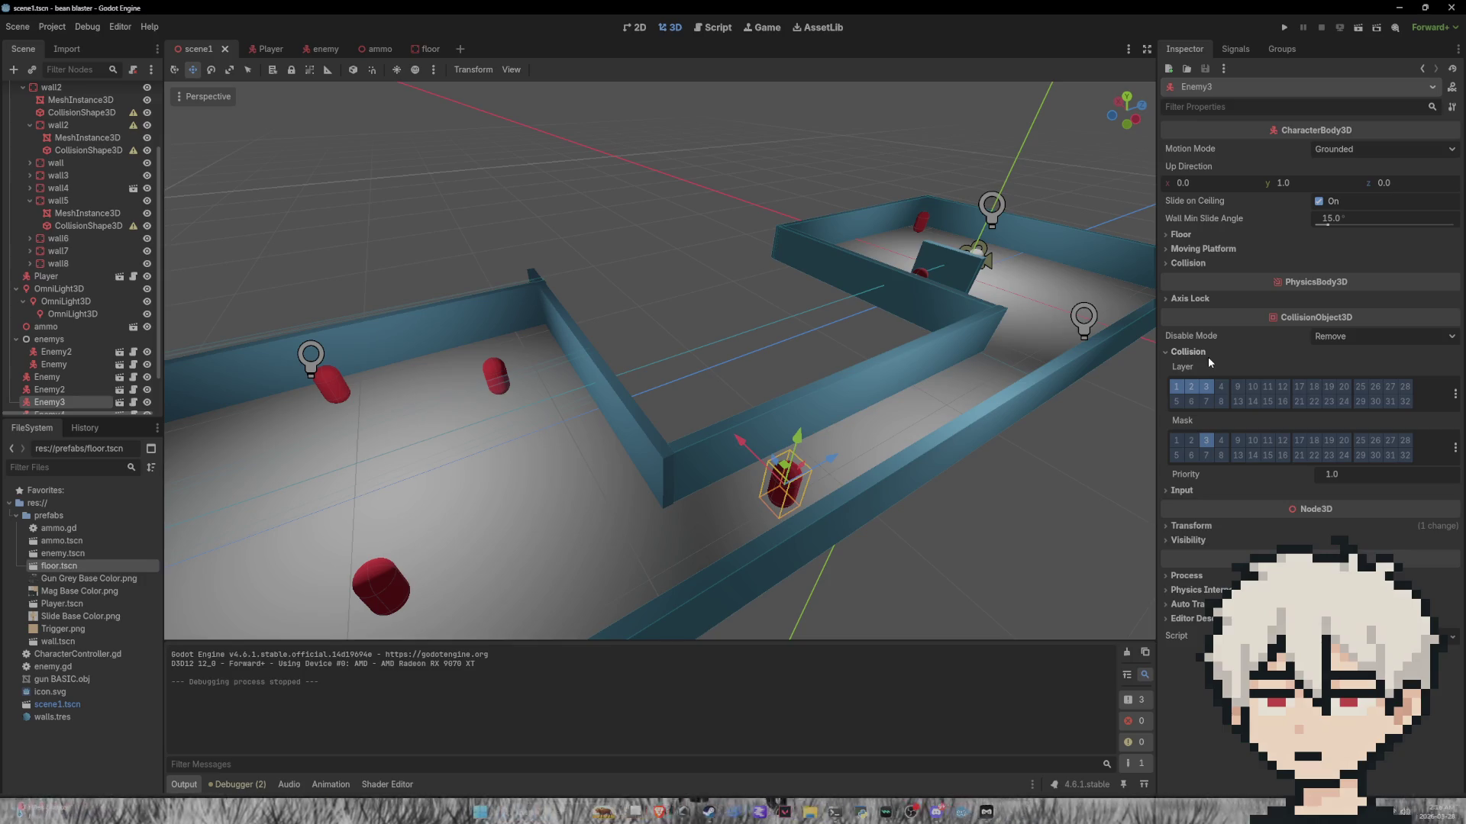
Step: View wall4's collision layer and mask, then open the wall prefab scene
left_click(920, 280)
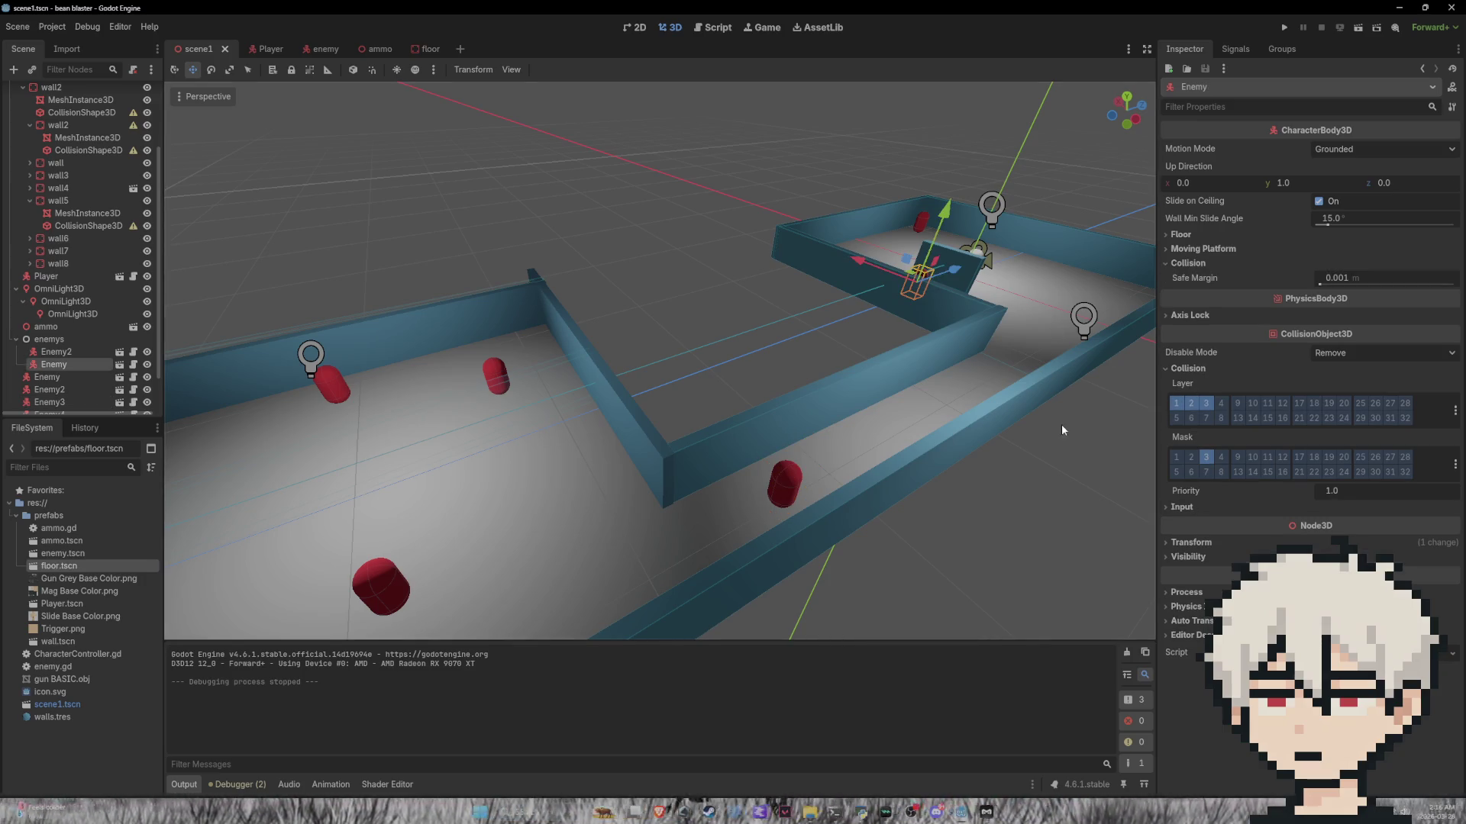
left_click(1019, 402)
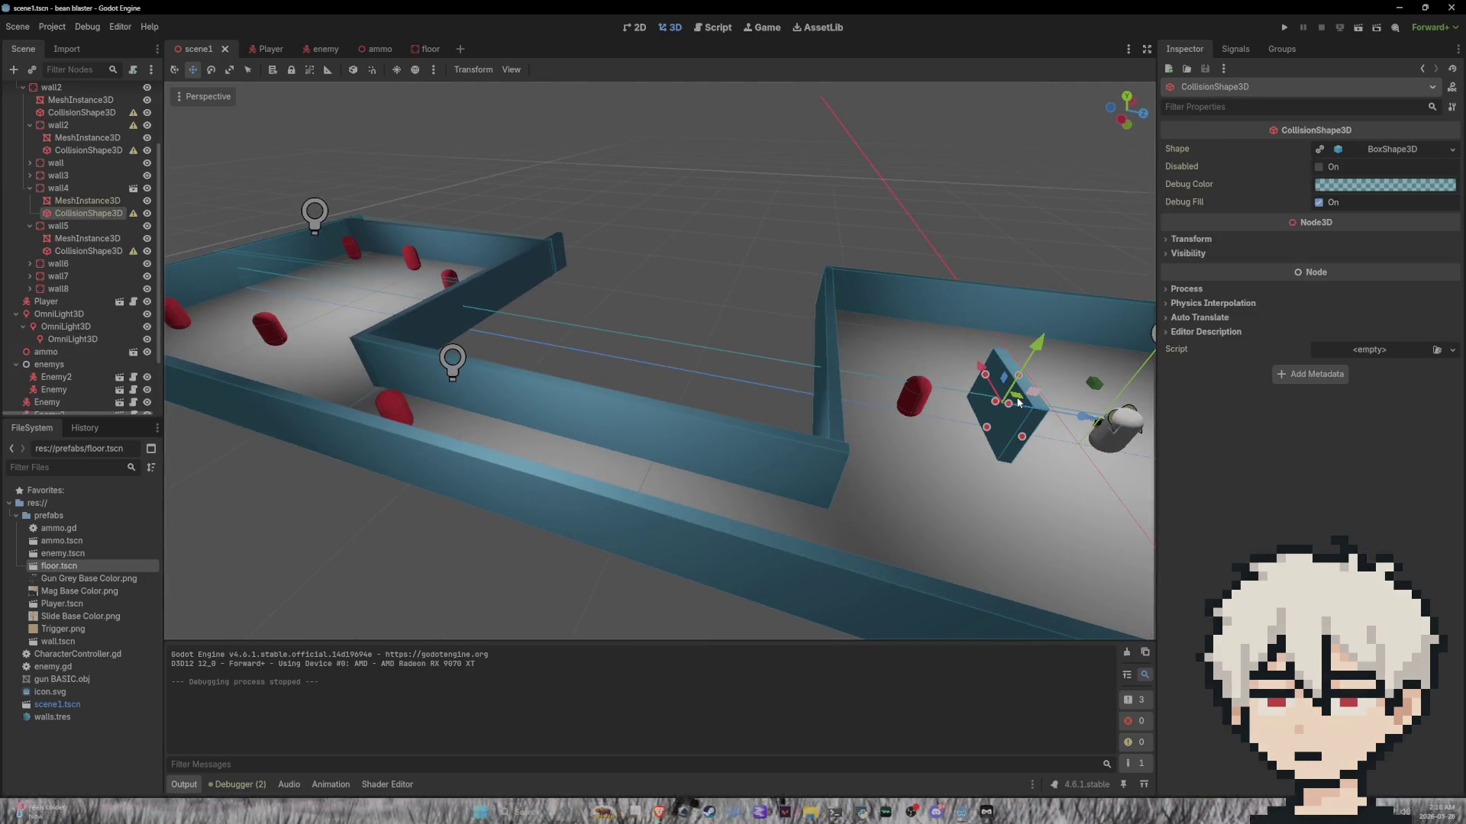
left_click(1041, 446)
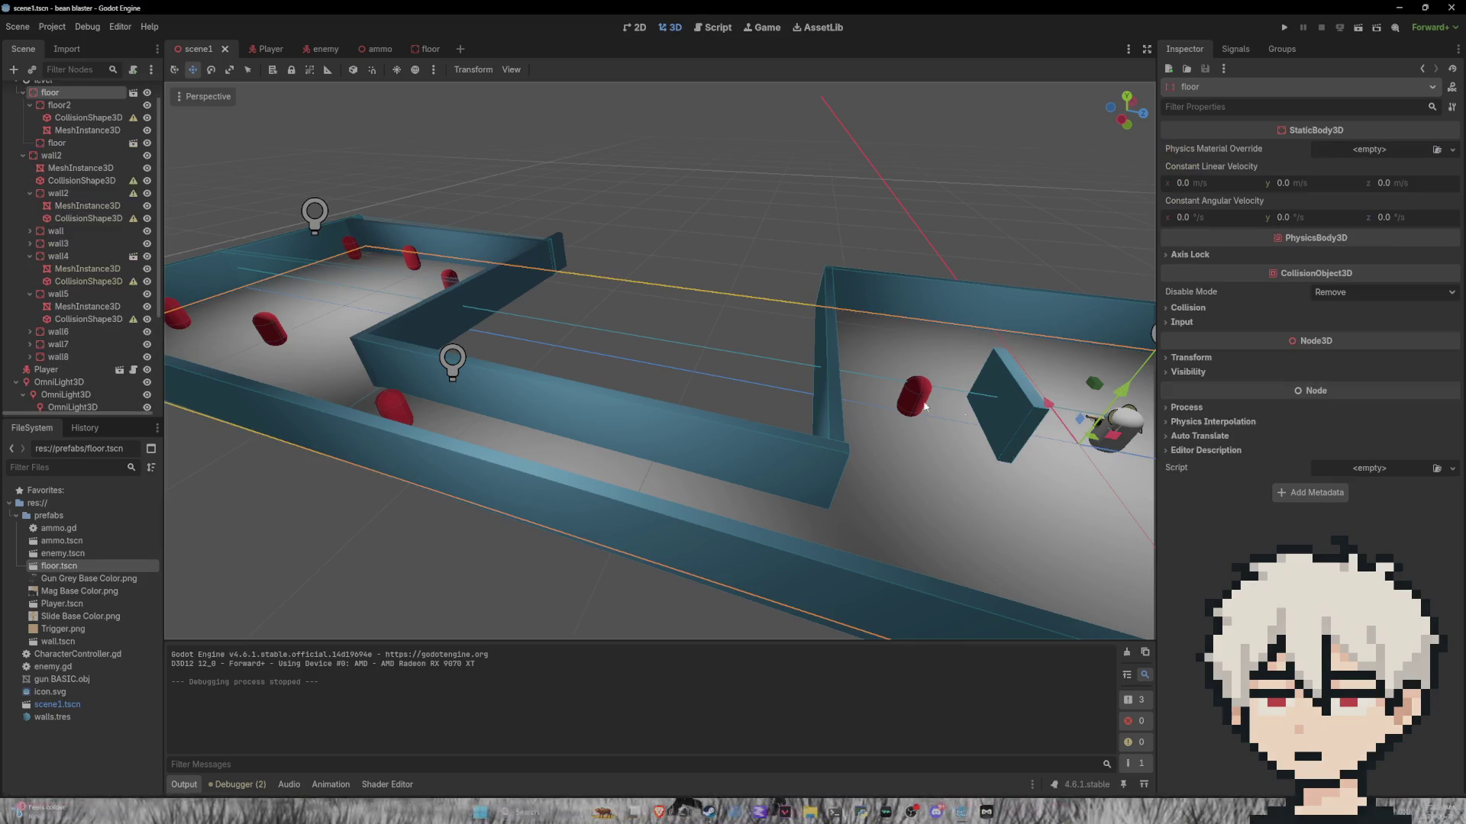
left_click(1009, 397)
left_click(114, 256)
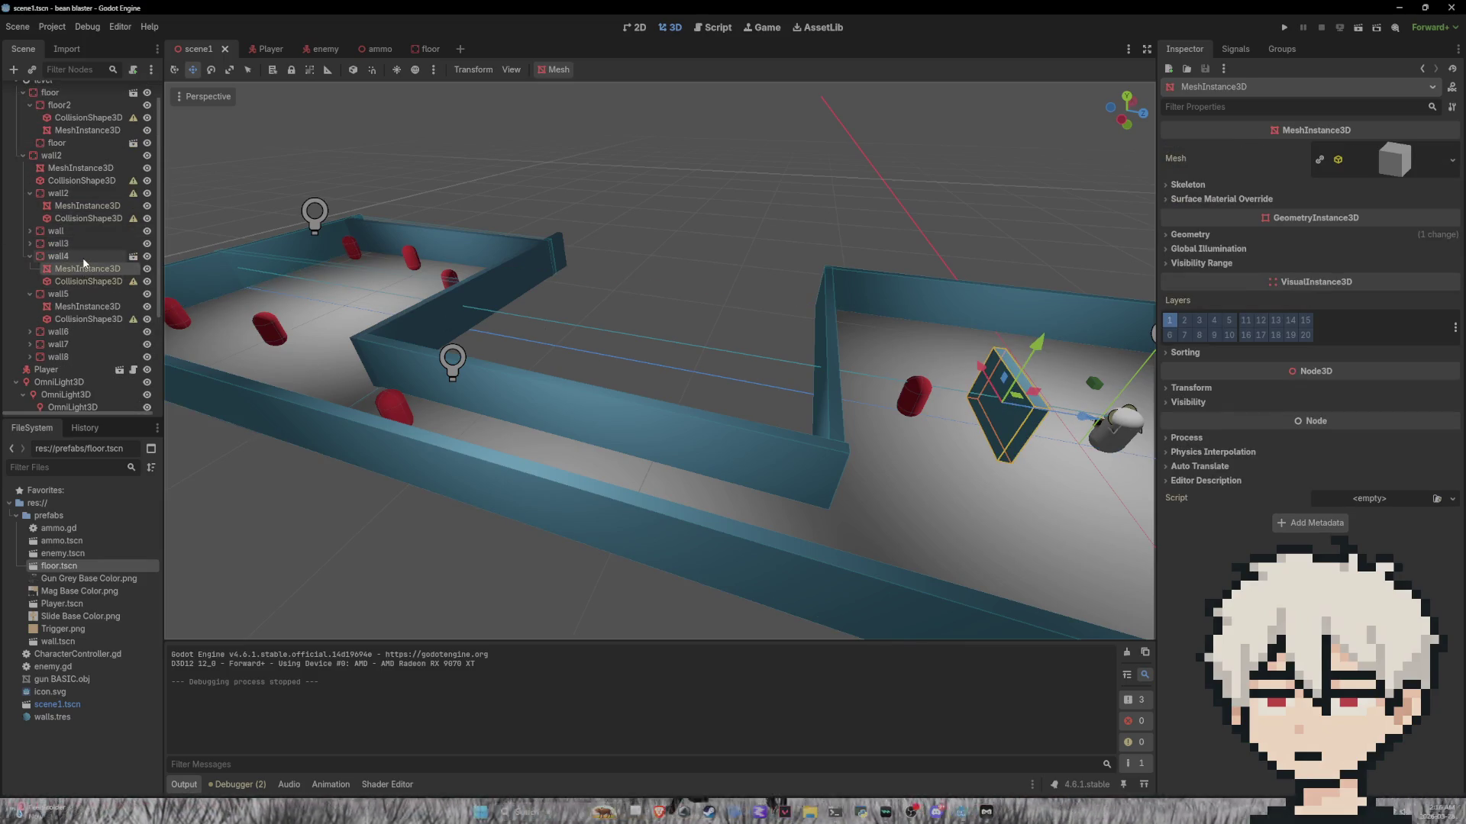
left_click(1196, 310)
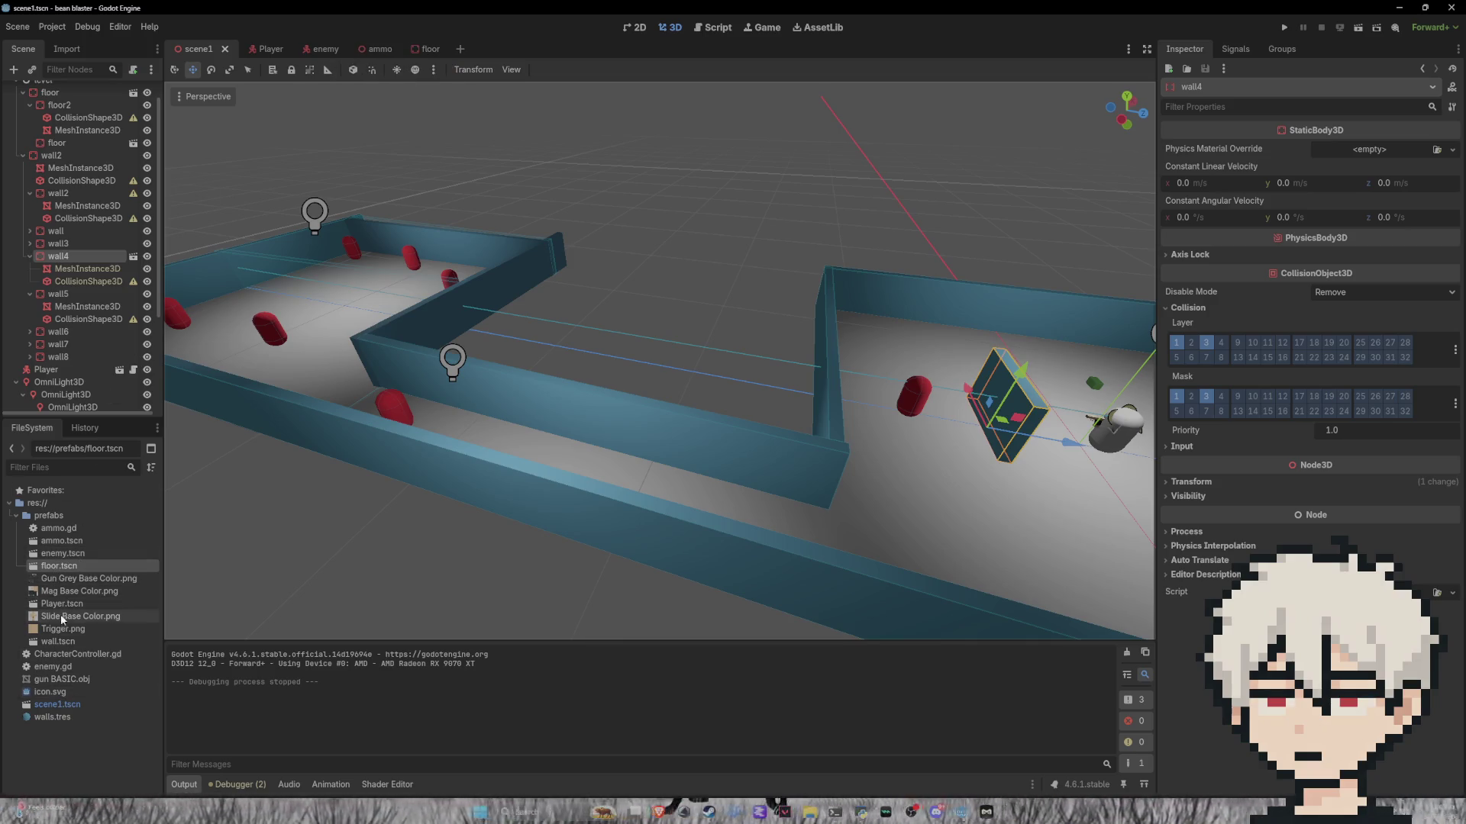
double_click(60, 642)
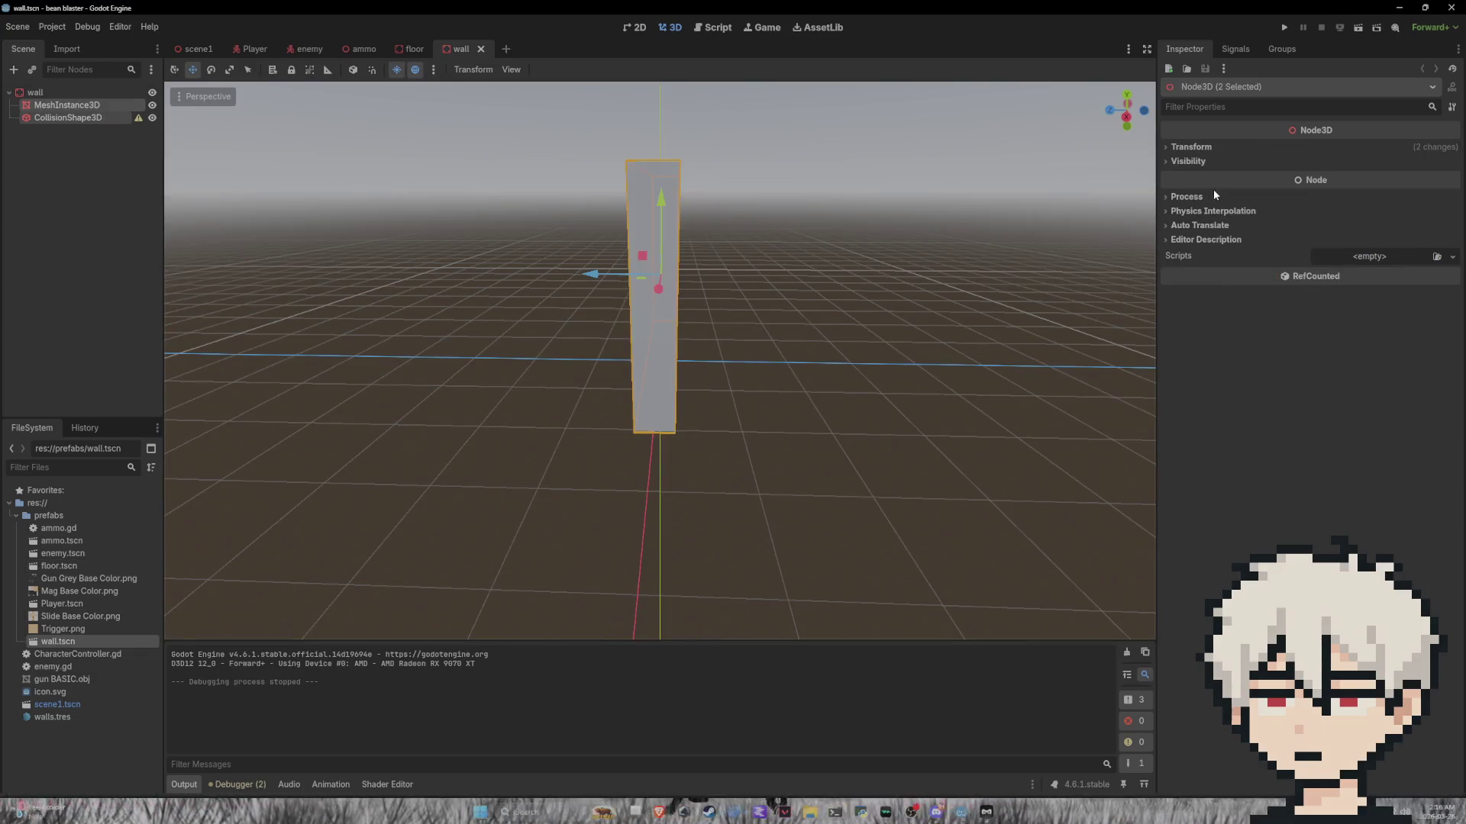
Step: Confirm the wall root uses collision layers and mask 1 and 3, then run the game
left_click(39, 93)
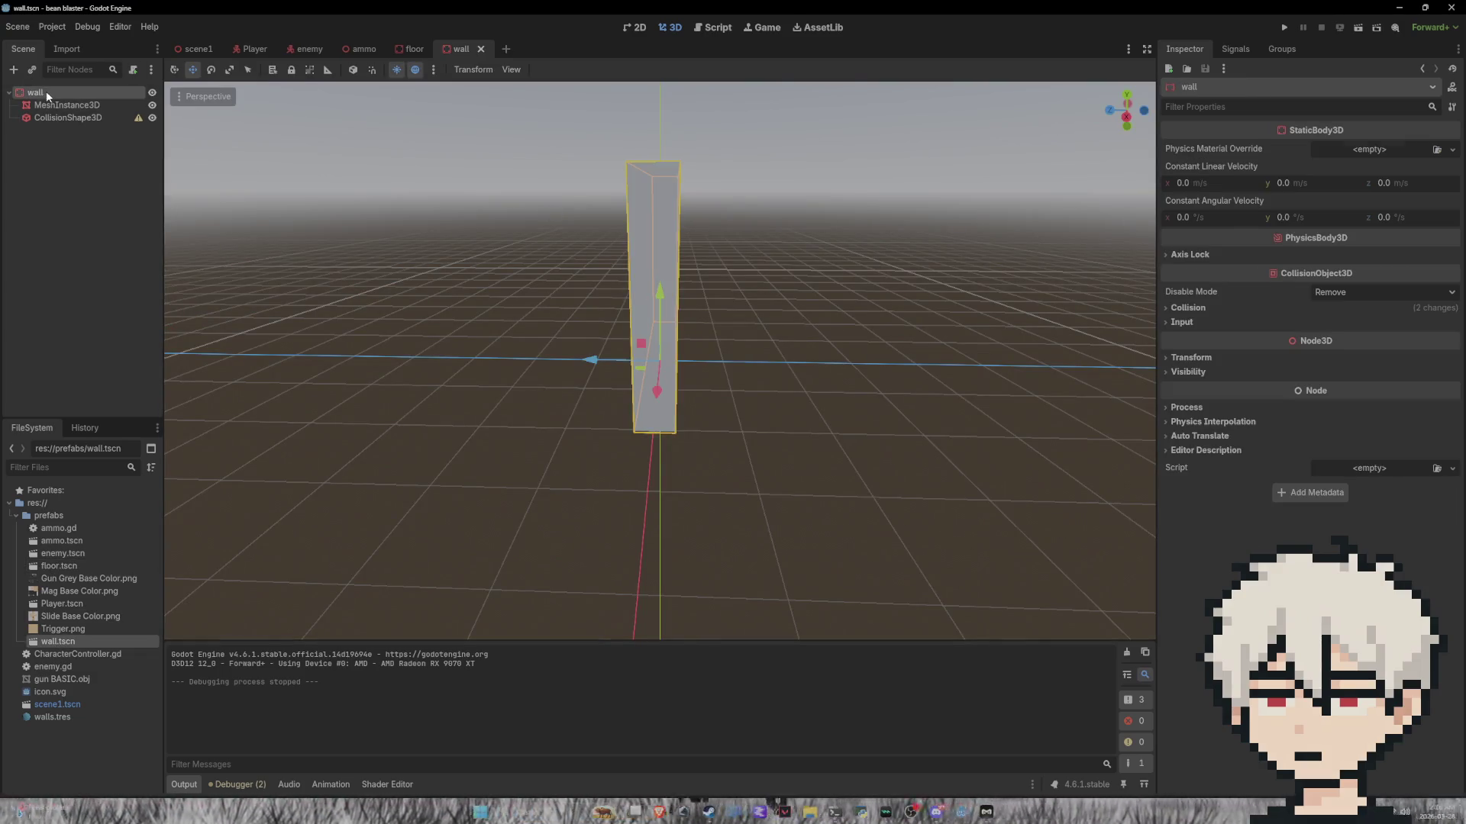
left_click(1199, 310)
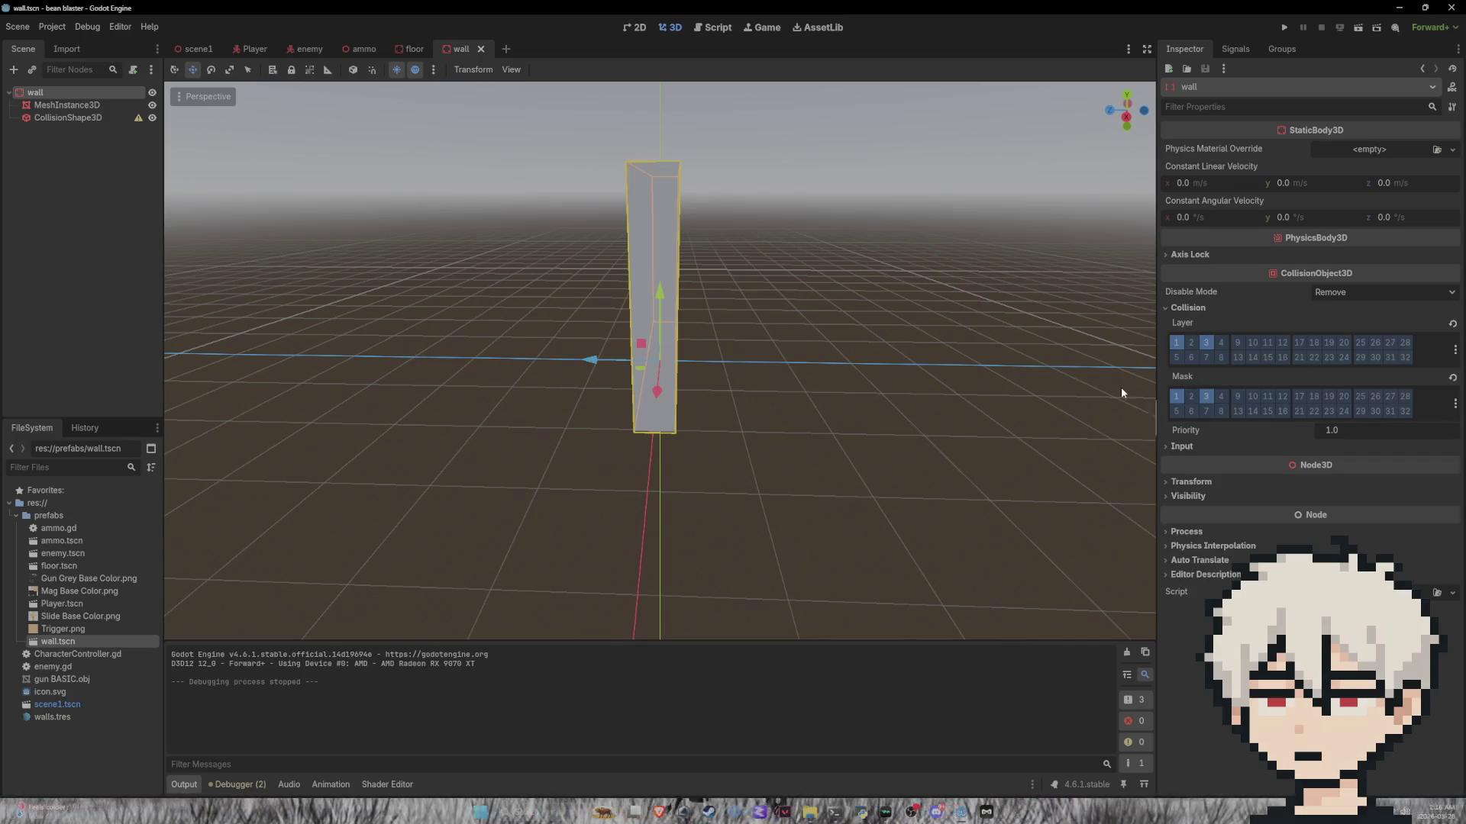
left_click(640, 34)
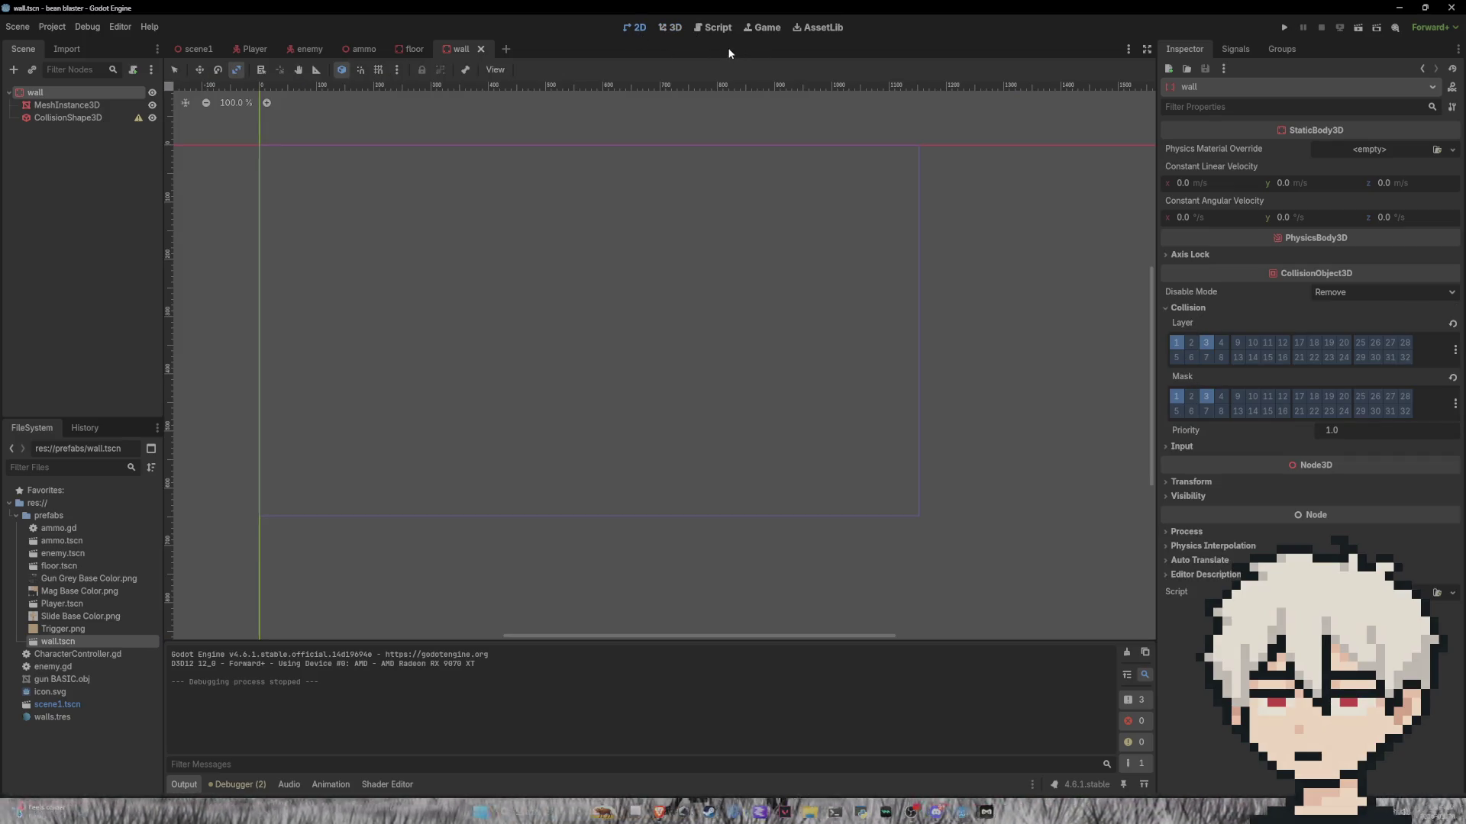
left_click(670, 27)
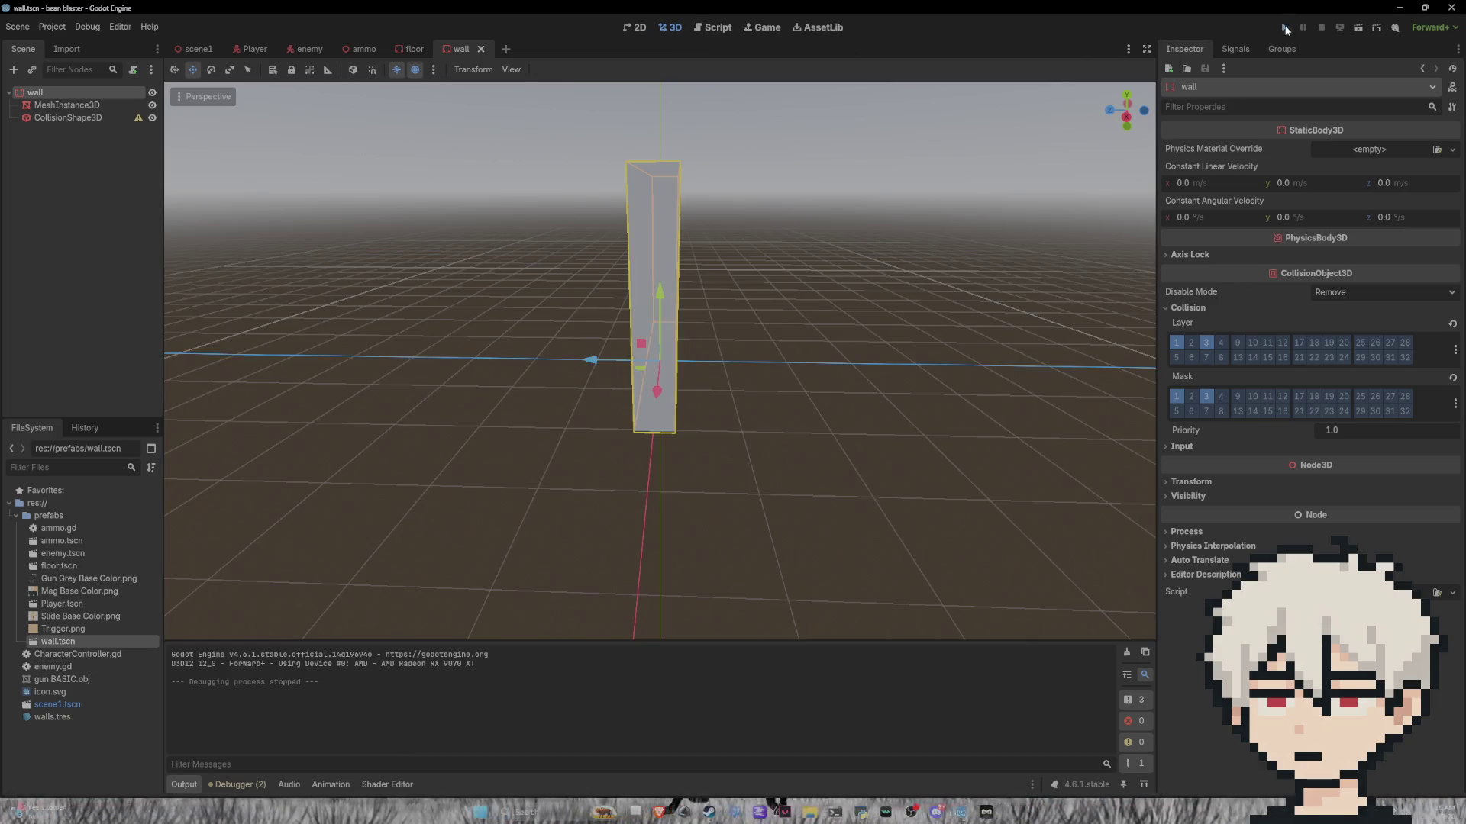
left_click(1284, 28)
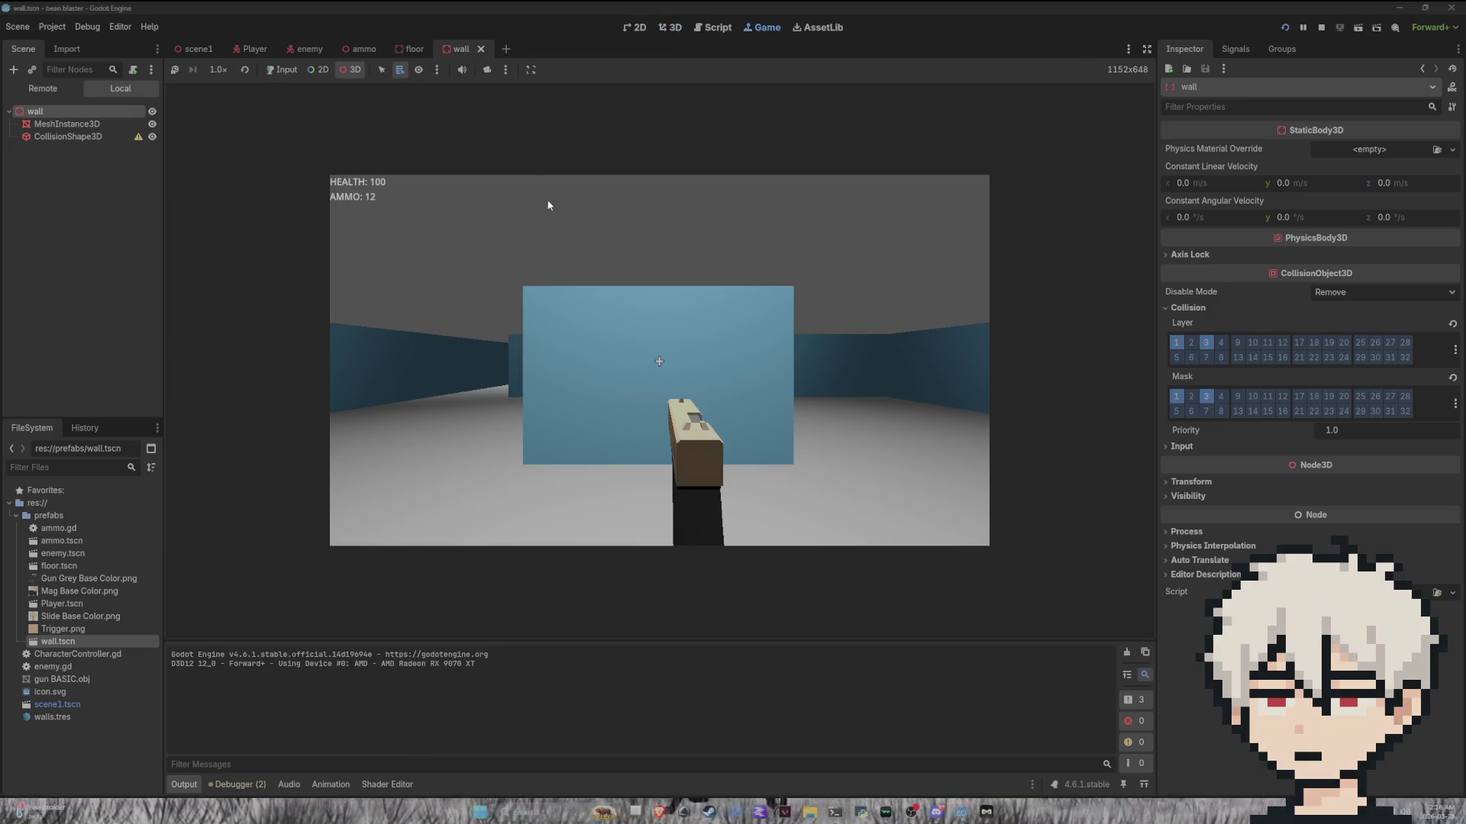
Step: Probe nodes in the running game, move the player, close the wall and floor scenes, and stop
right_click(666, 332)
left_click(616, 404)
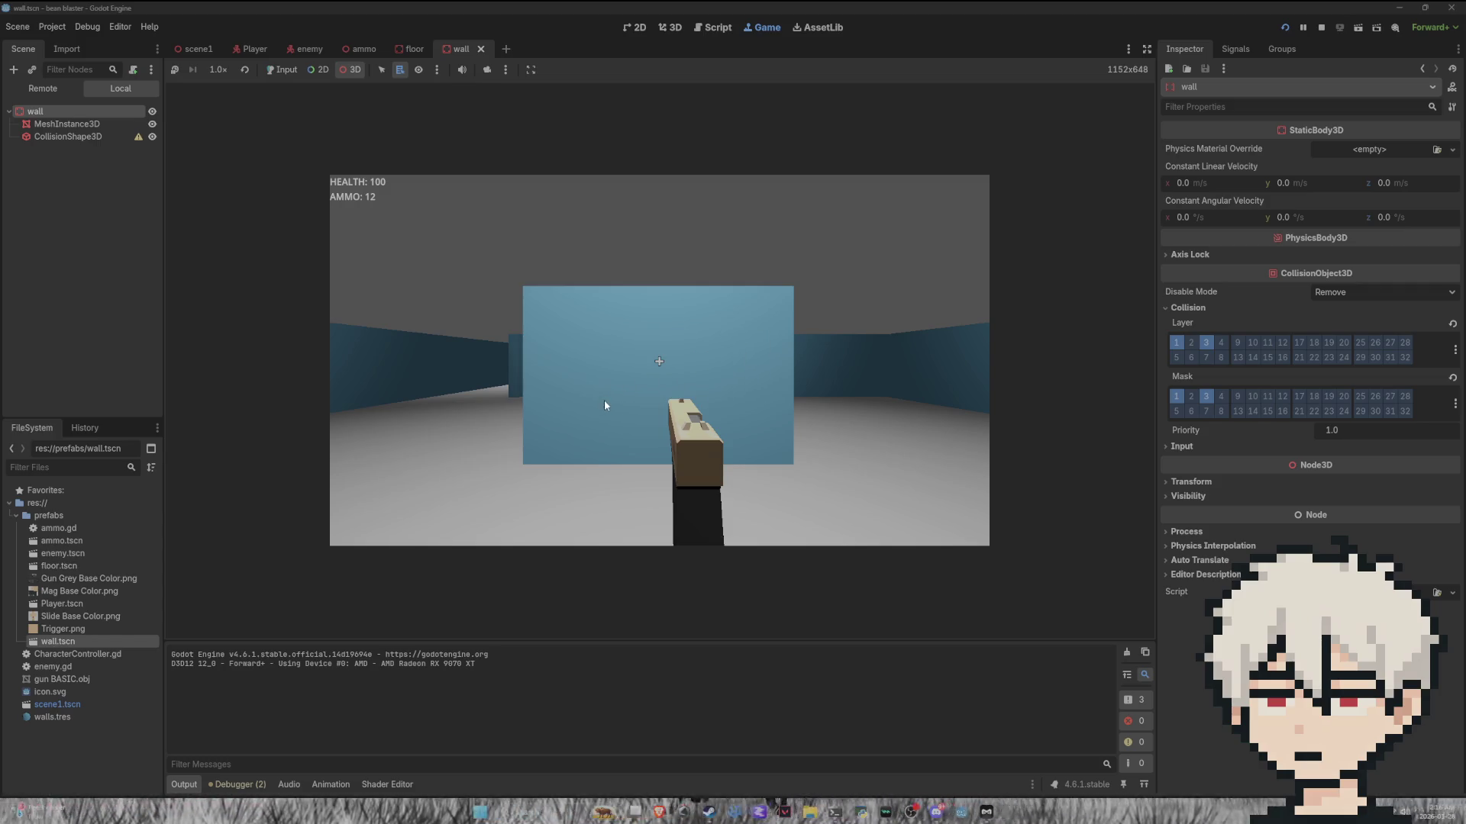
key("s")
key("a")
key("a")
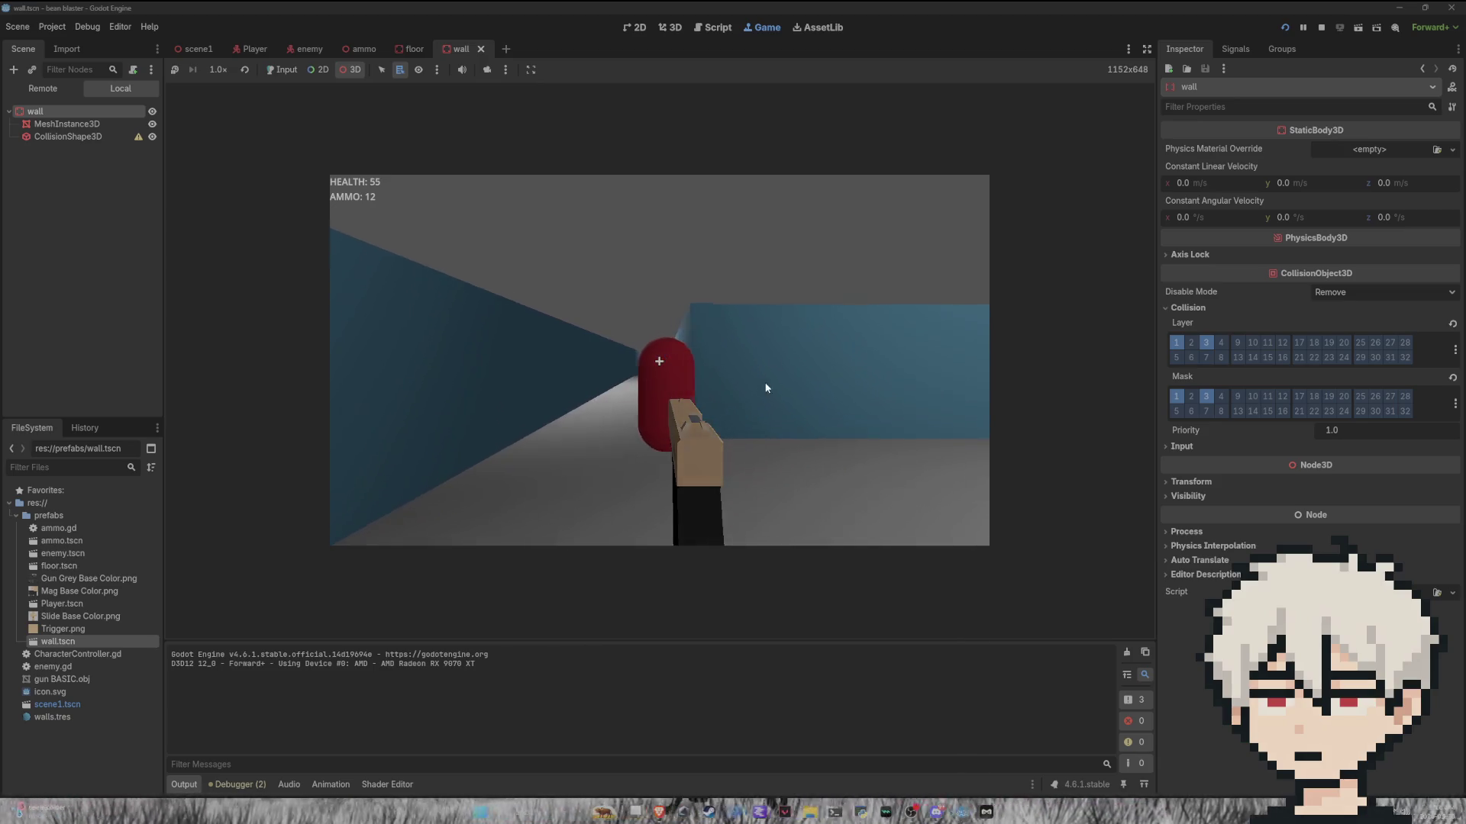
left_click(769, 379)
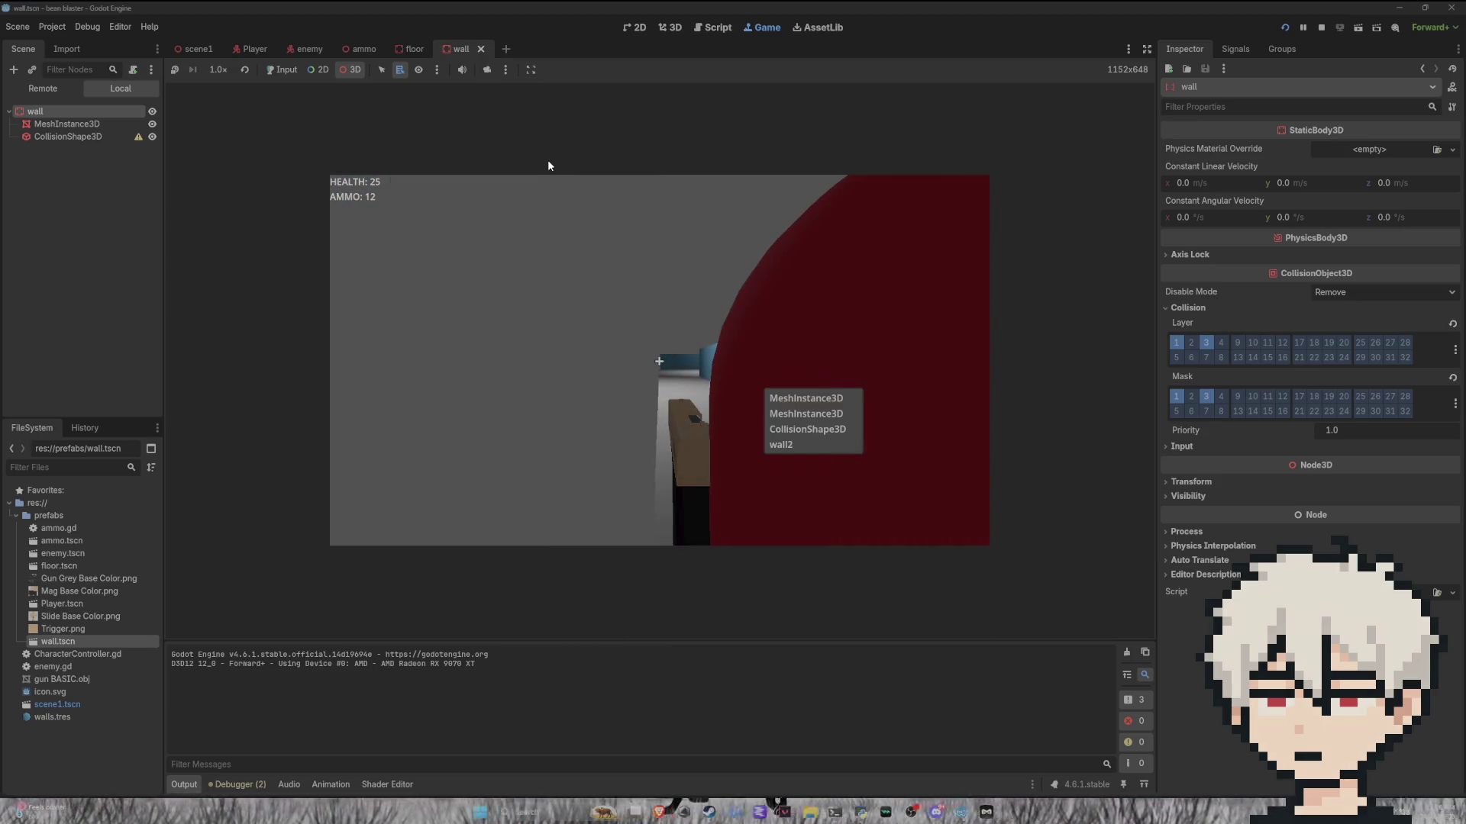
left_click(481, 49)
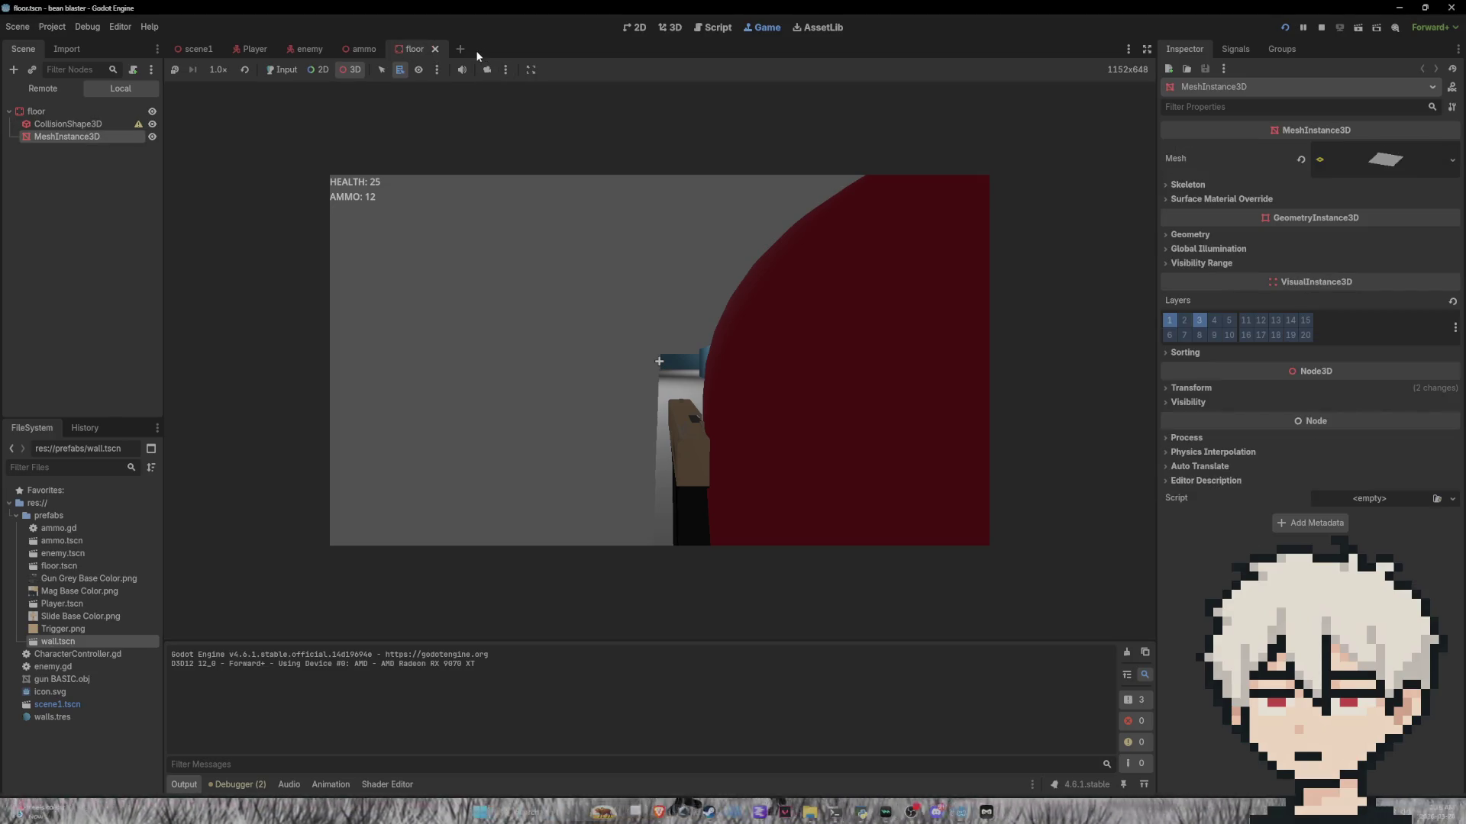
left_click(435, 49)
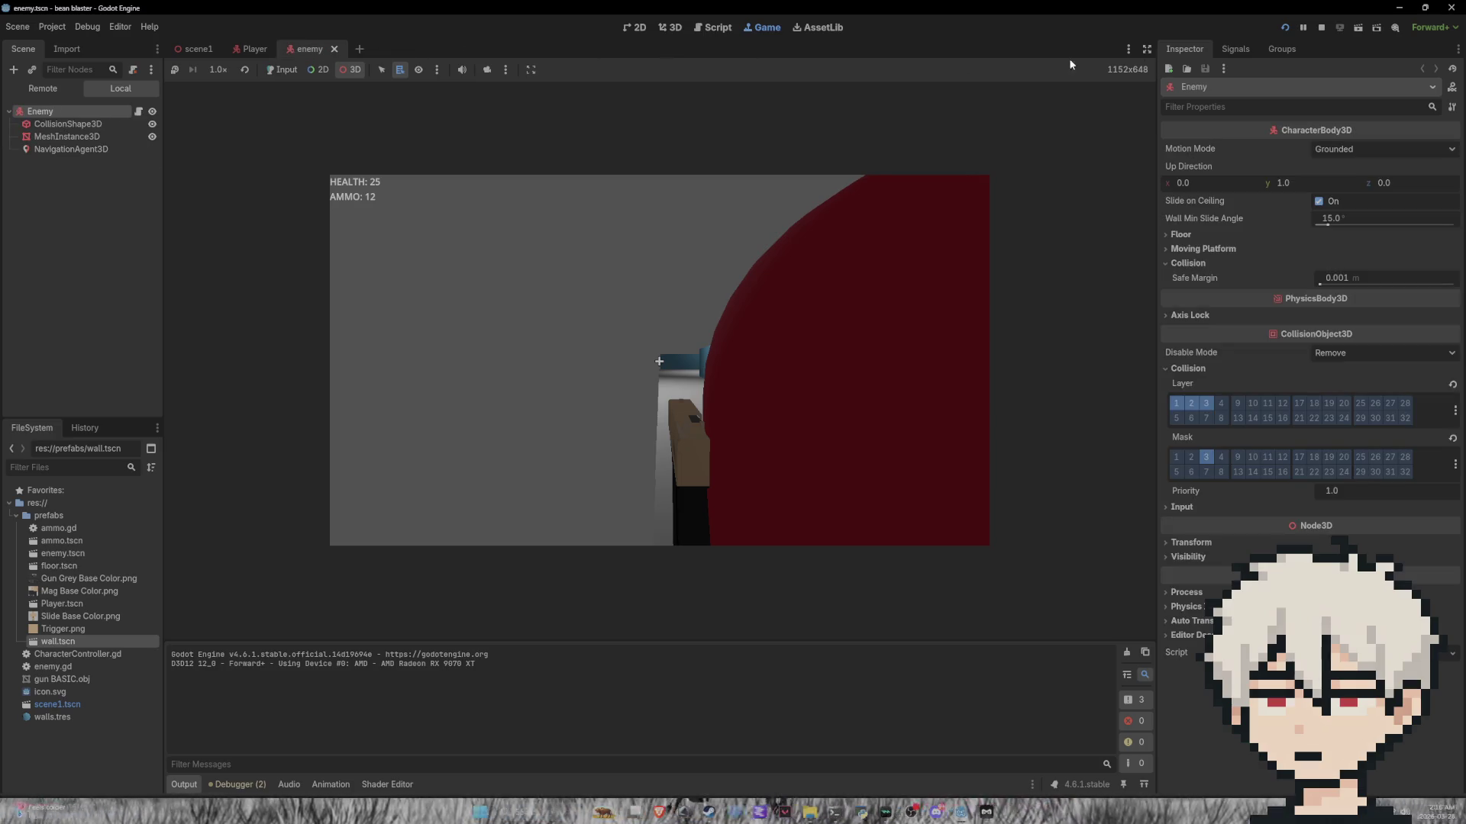
left_click(1318, 28)
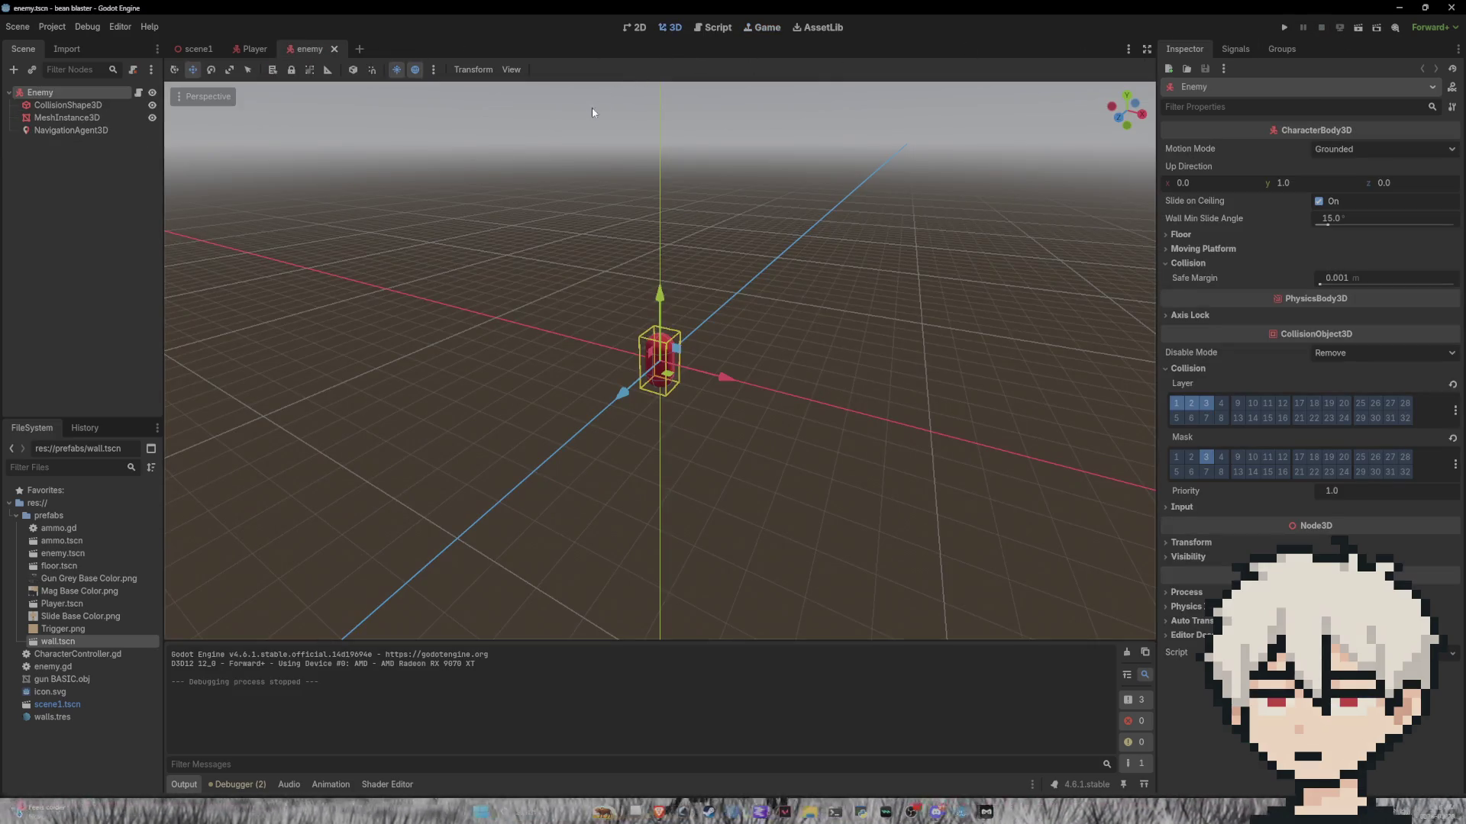
Step: In scene1, select the right diagonal wall, the wall2 body, and wall2's mesh
left_click(208, 49)
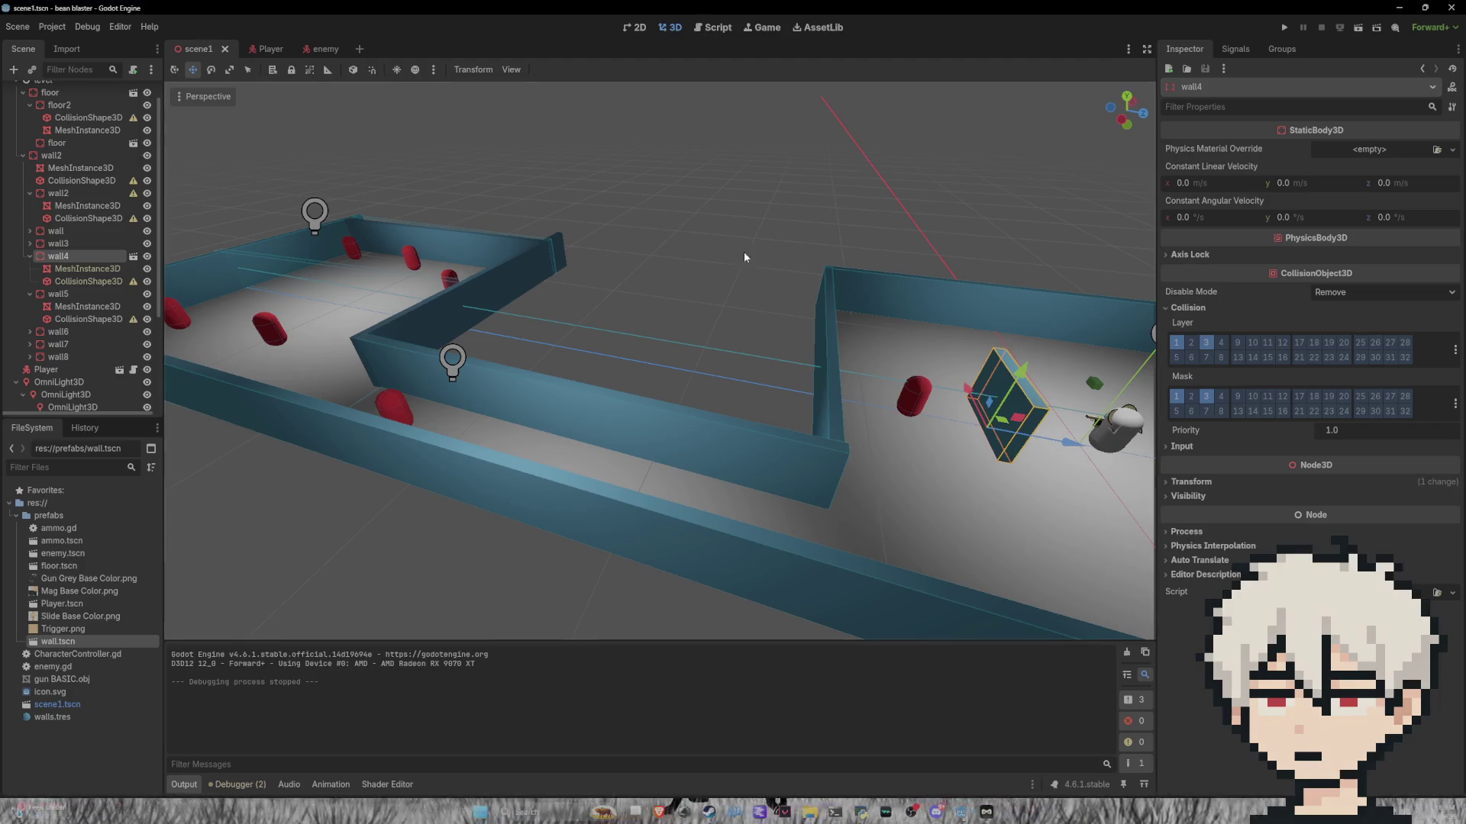
scroll(727, 248, "down", 5)
scroll(753, 264, "up", 8)
scroll(687, 306, "down", 3)
left_click(496, 265)
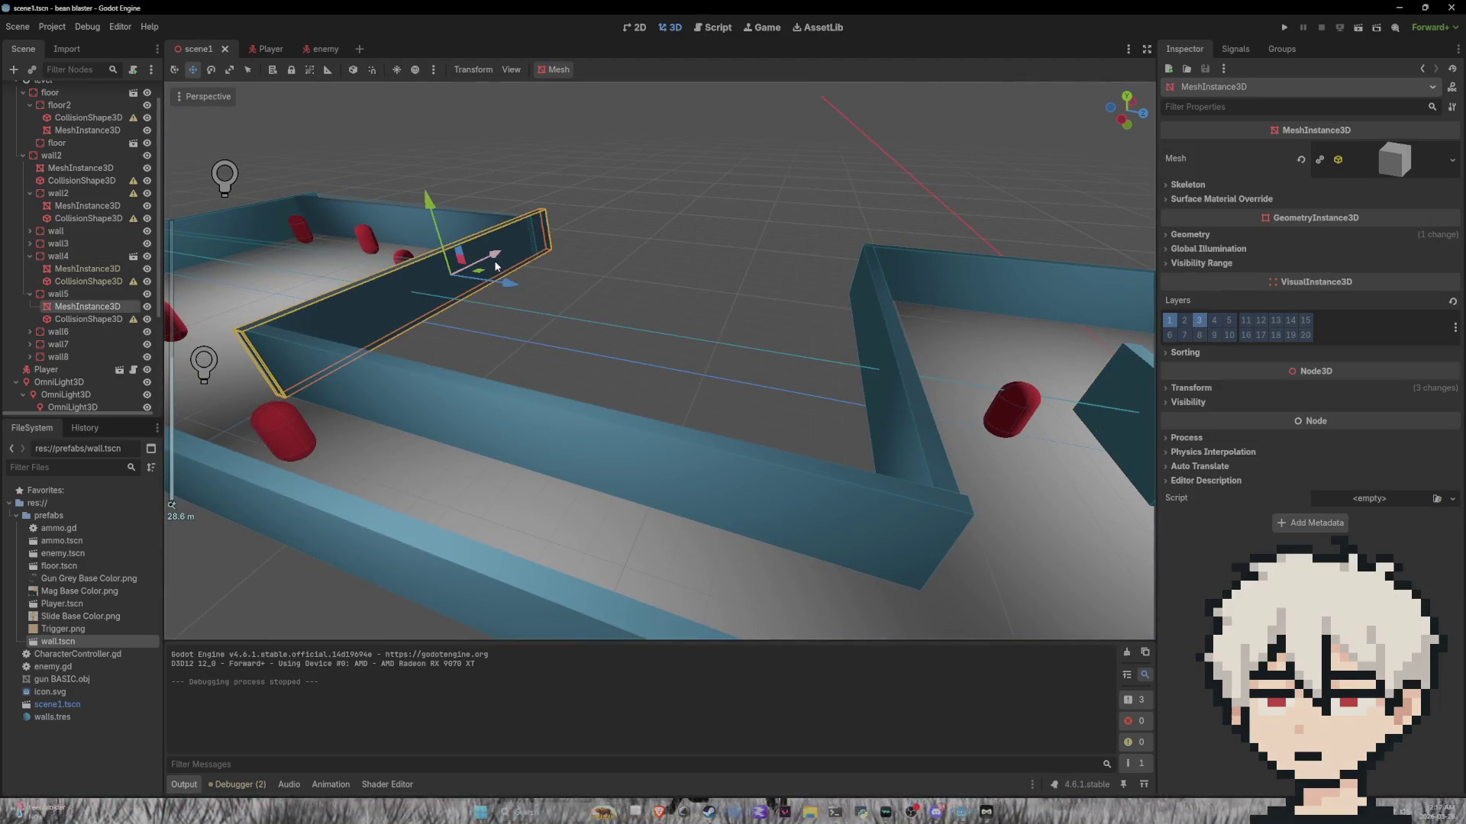
left_click(786, 489)
left_click(1048, 409)
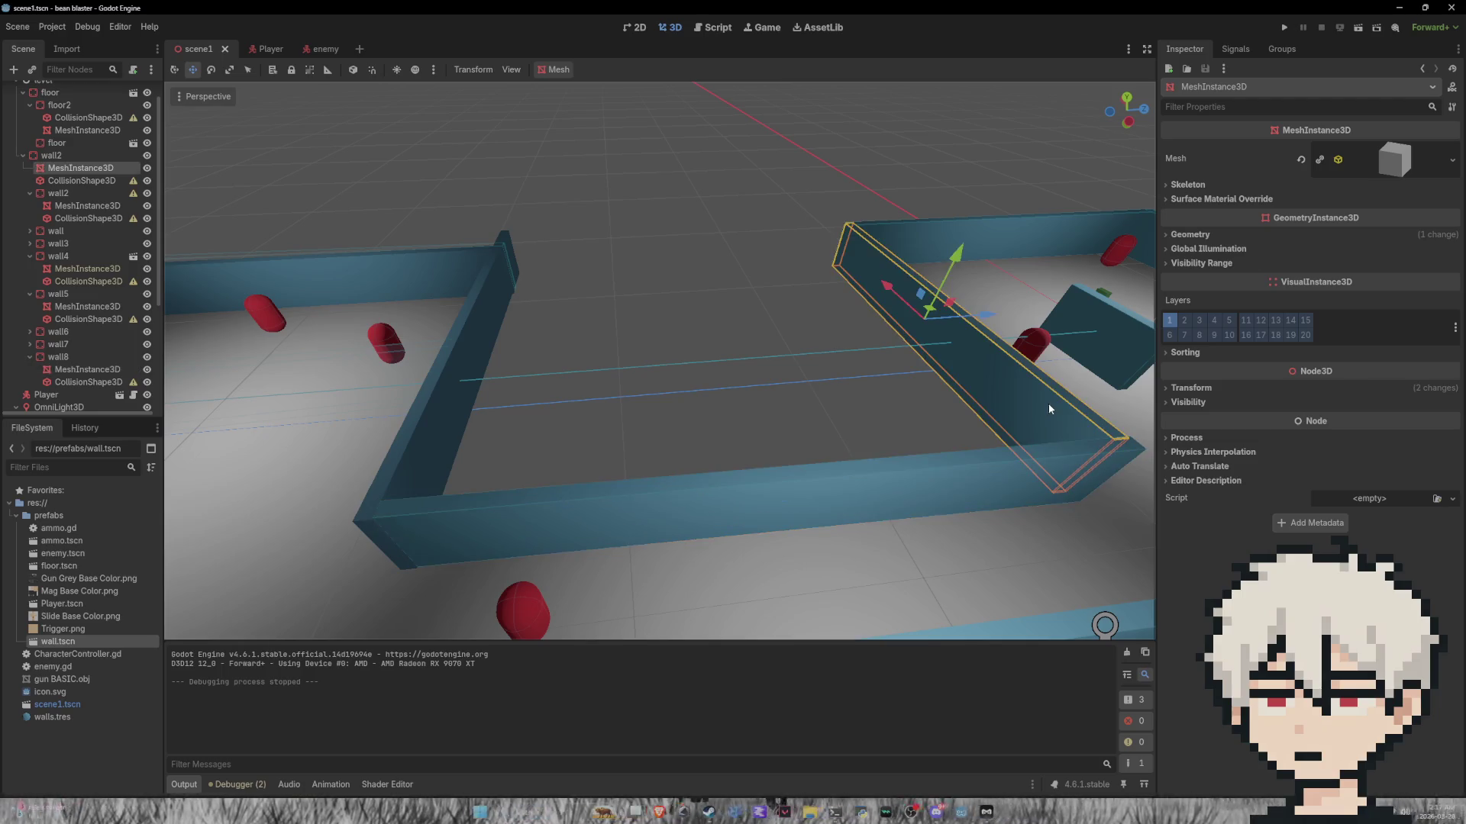
left_click(1030, 462)
left_click(1041, 413)
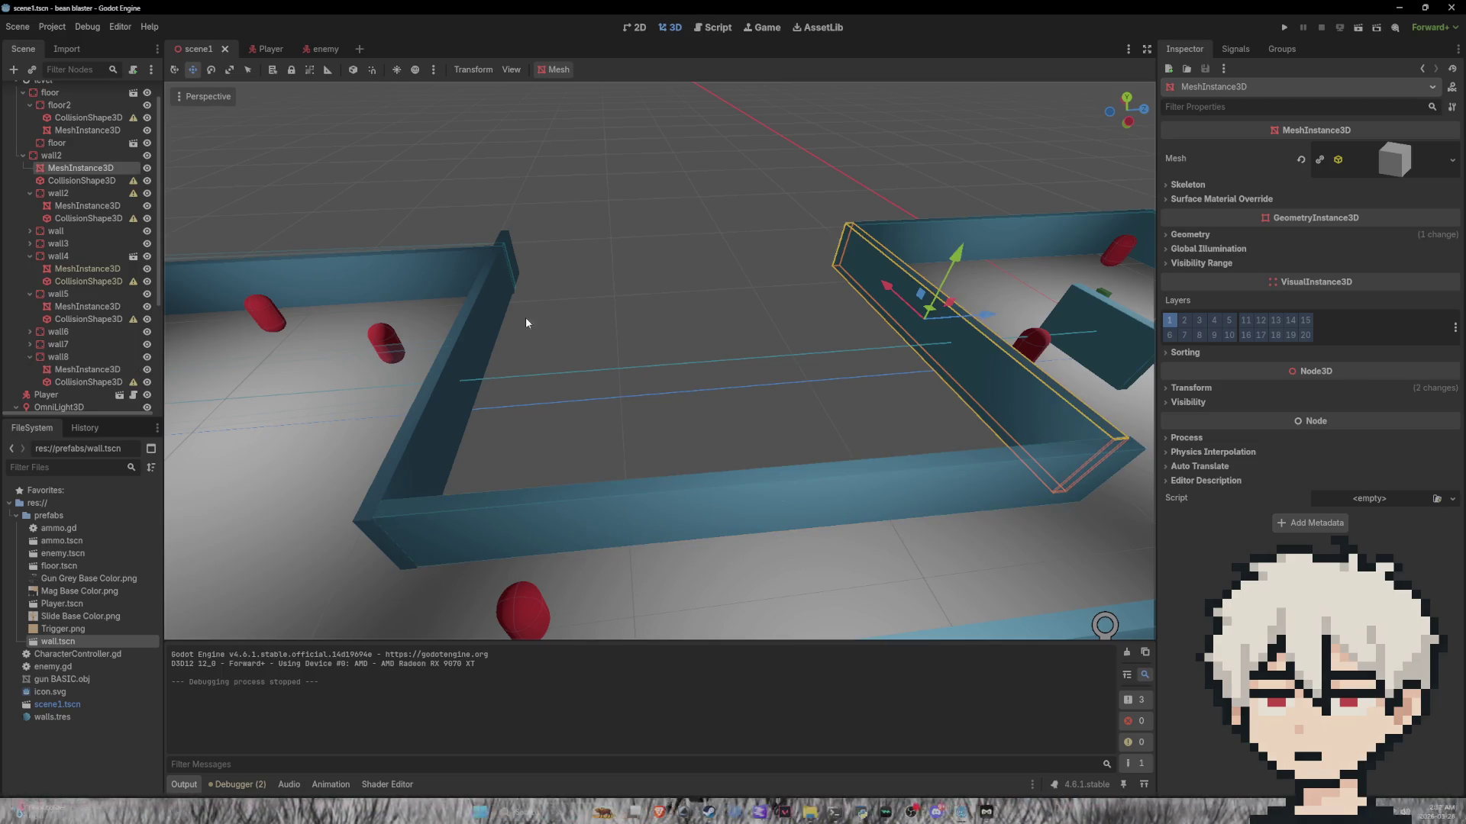
left_click(71, 154)
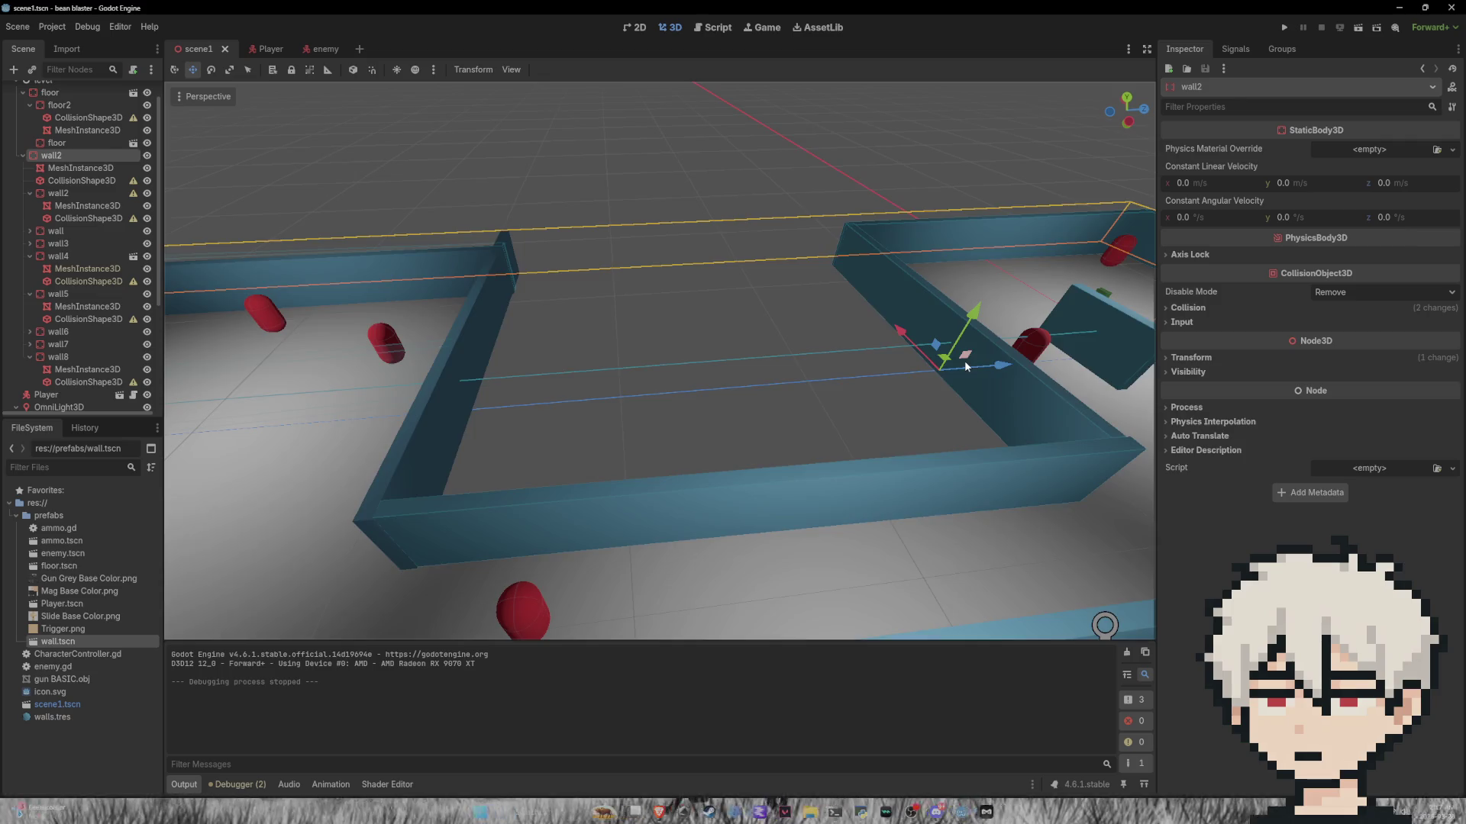
left_click_drag(964, 365, 940, 362)
left_click(887, 313)
scroll(919, 409, "down", 10)
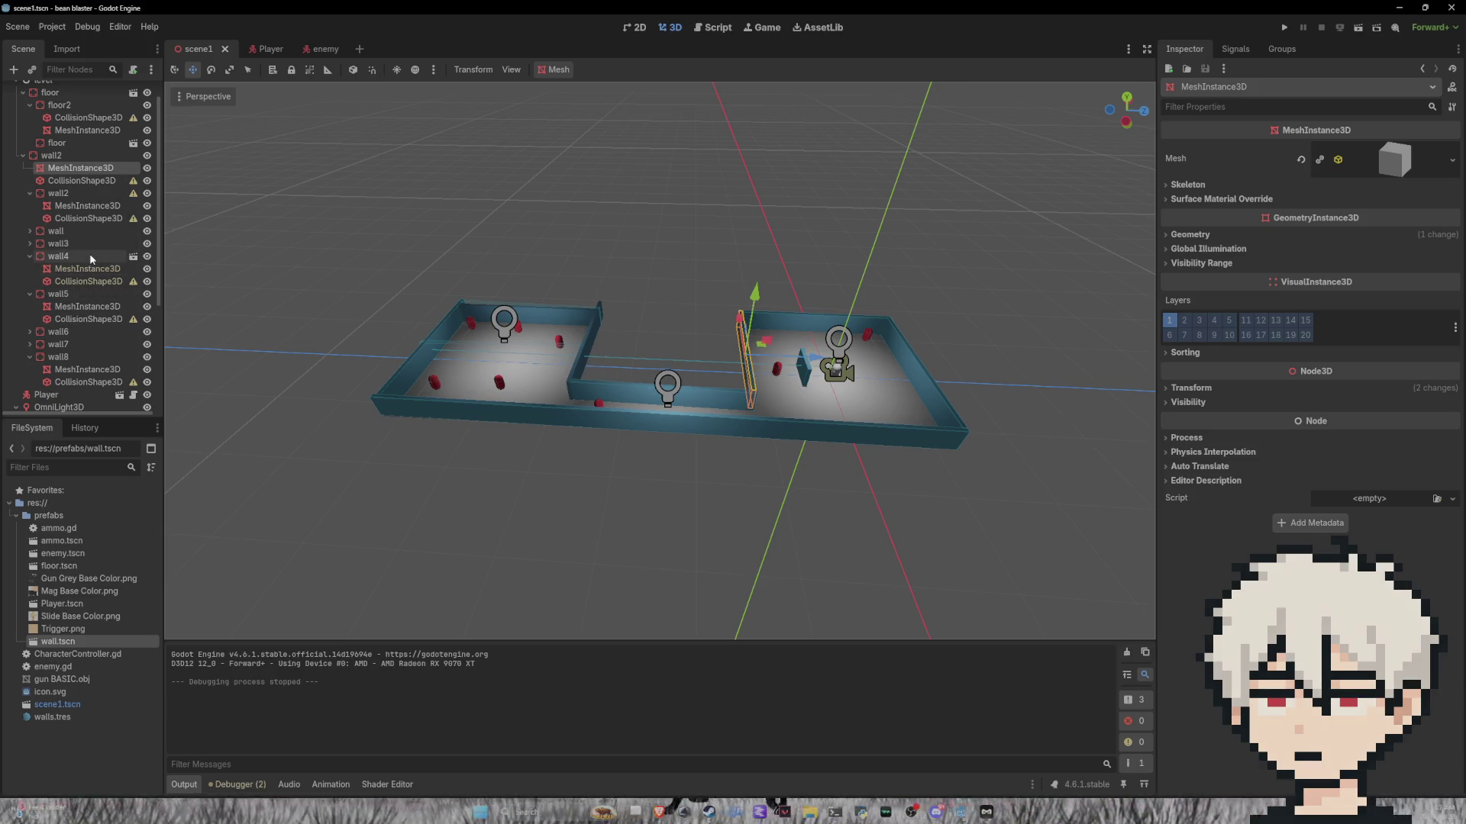
Step: Collapse and re-expand wall4, selecting wall5's mesh, then wall4's mesh and collision shape
left_click(30, 257)
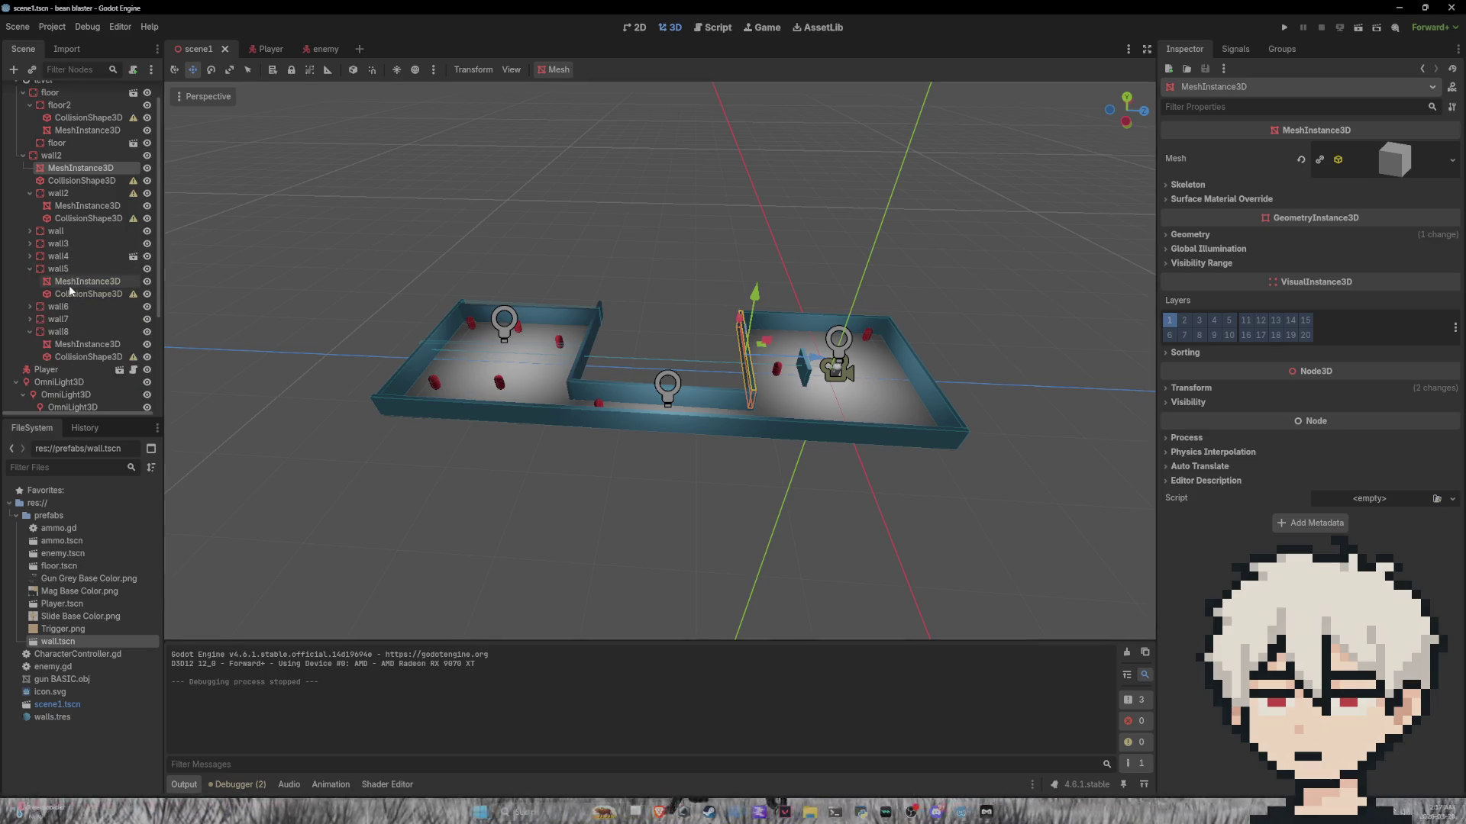
left_click(72, 283)
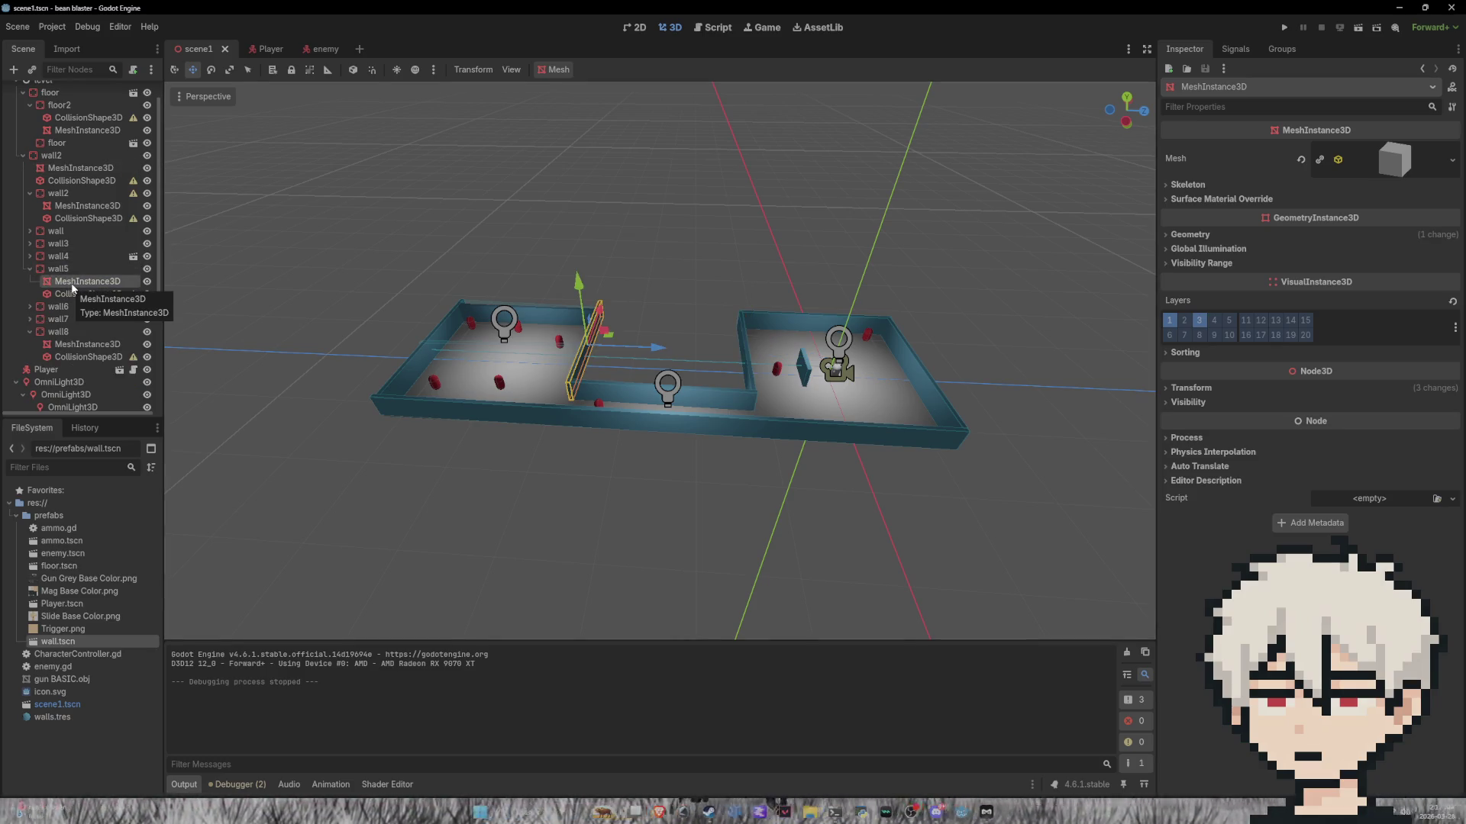
left_click(31, 256)
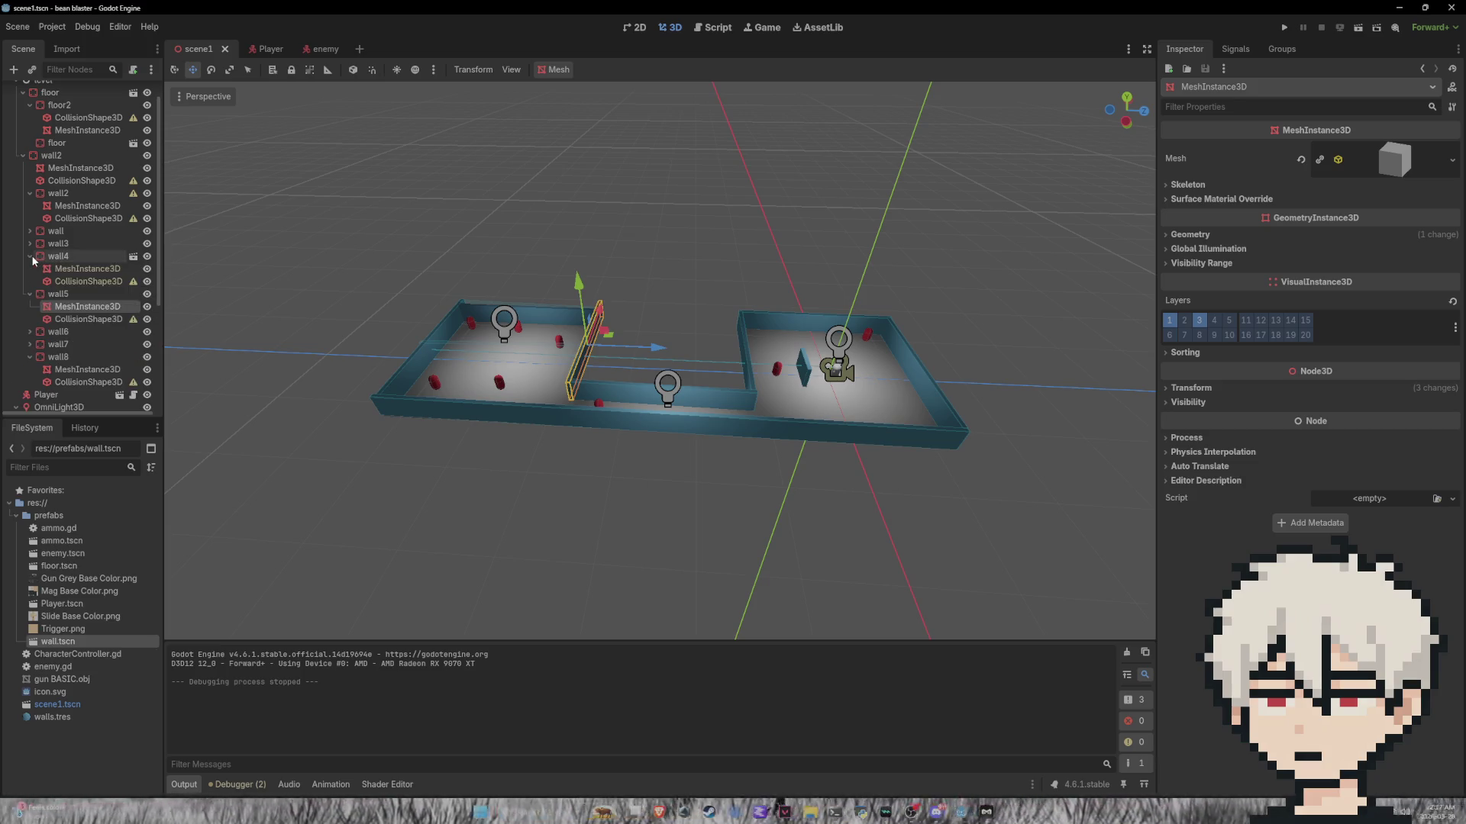
left_click(86, 270)
left_click(84, 284)
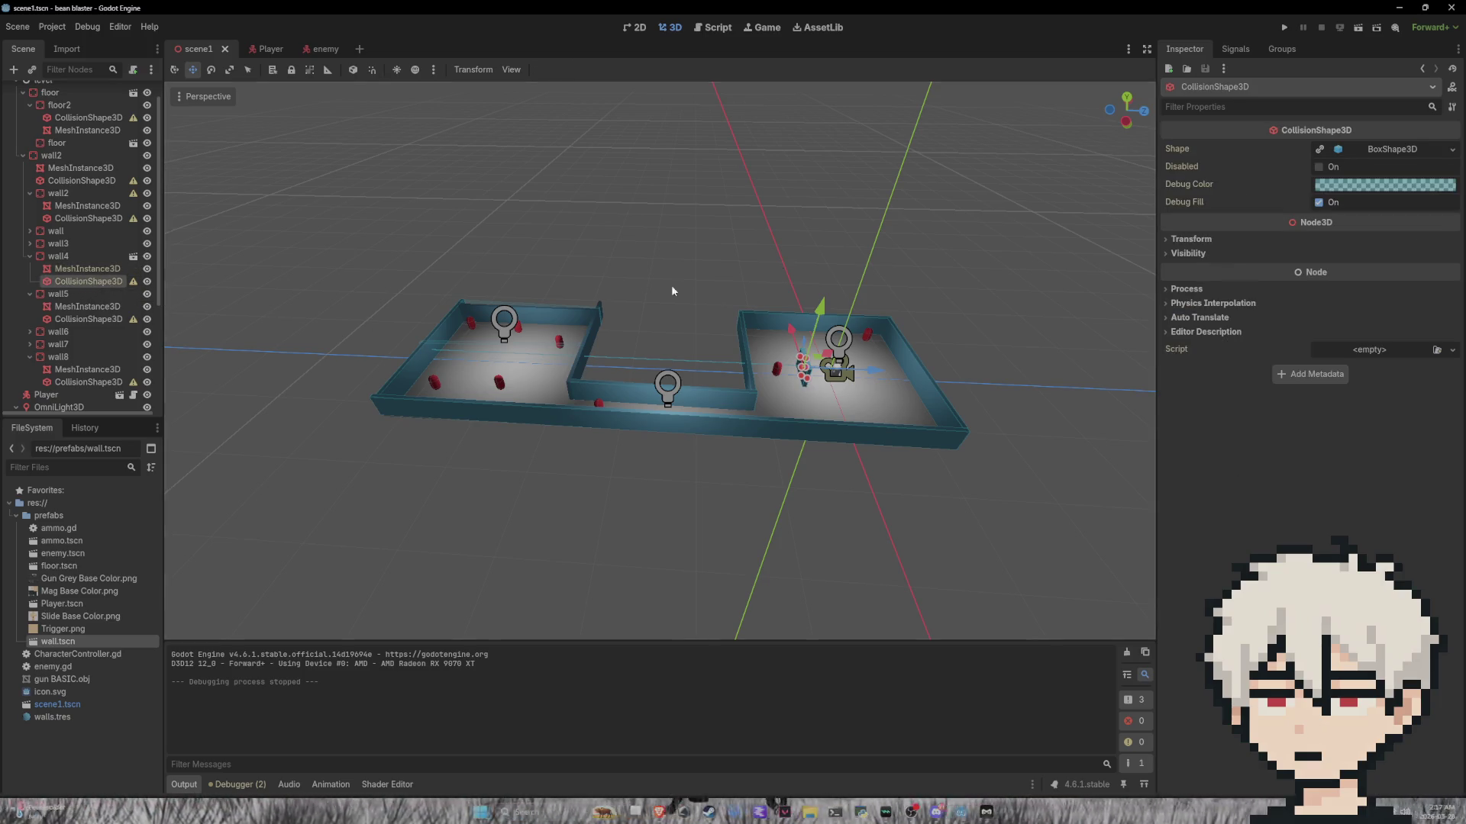
Step: Select the wall4 body, then bring enemy.gd back up in the script editor
left_click(77, 256)
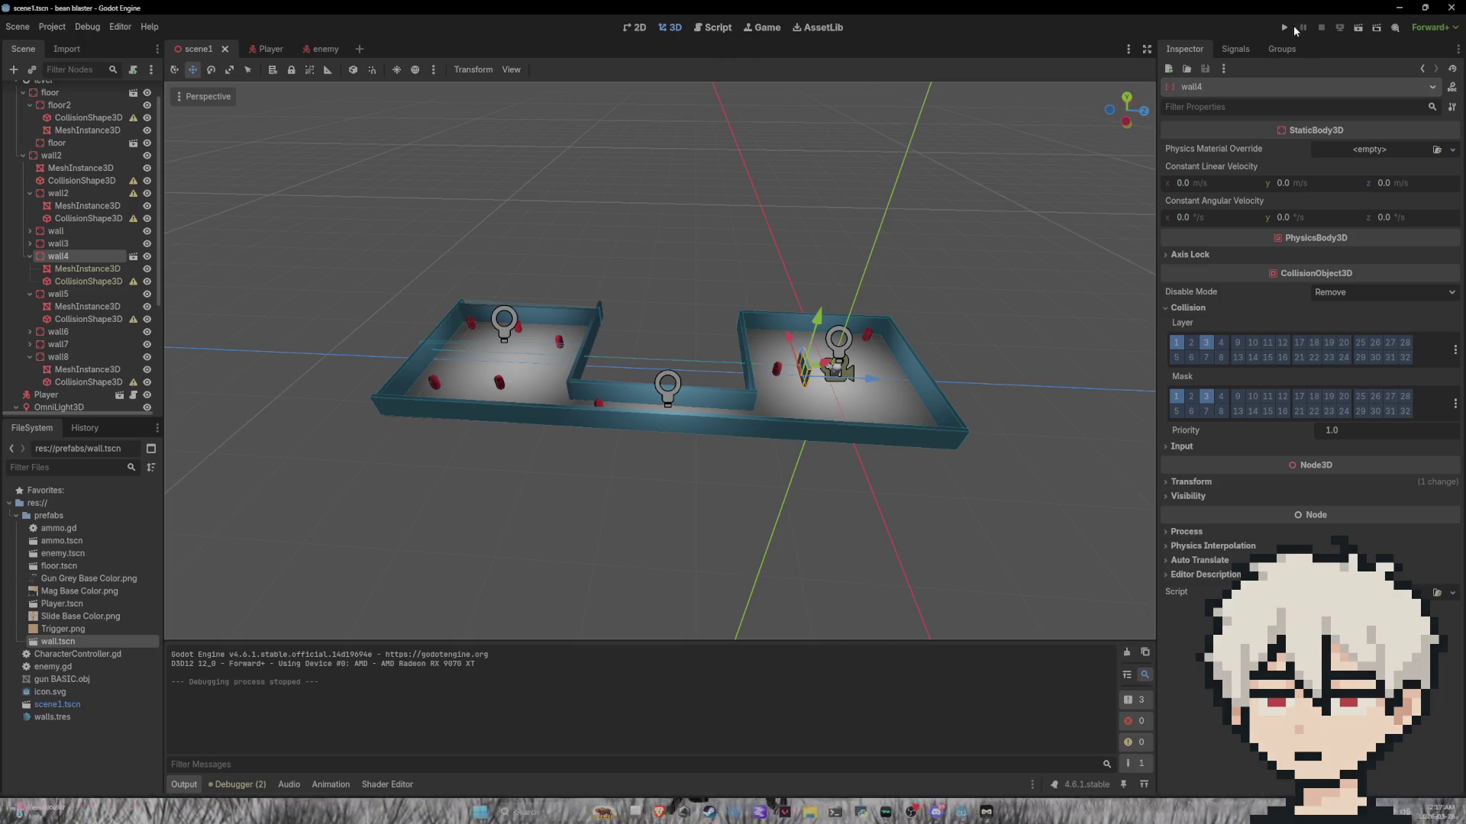
left_click(769, 26)
left_click(675, 28)
left_click(699, 29)
left_click(671, 31)
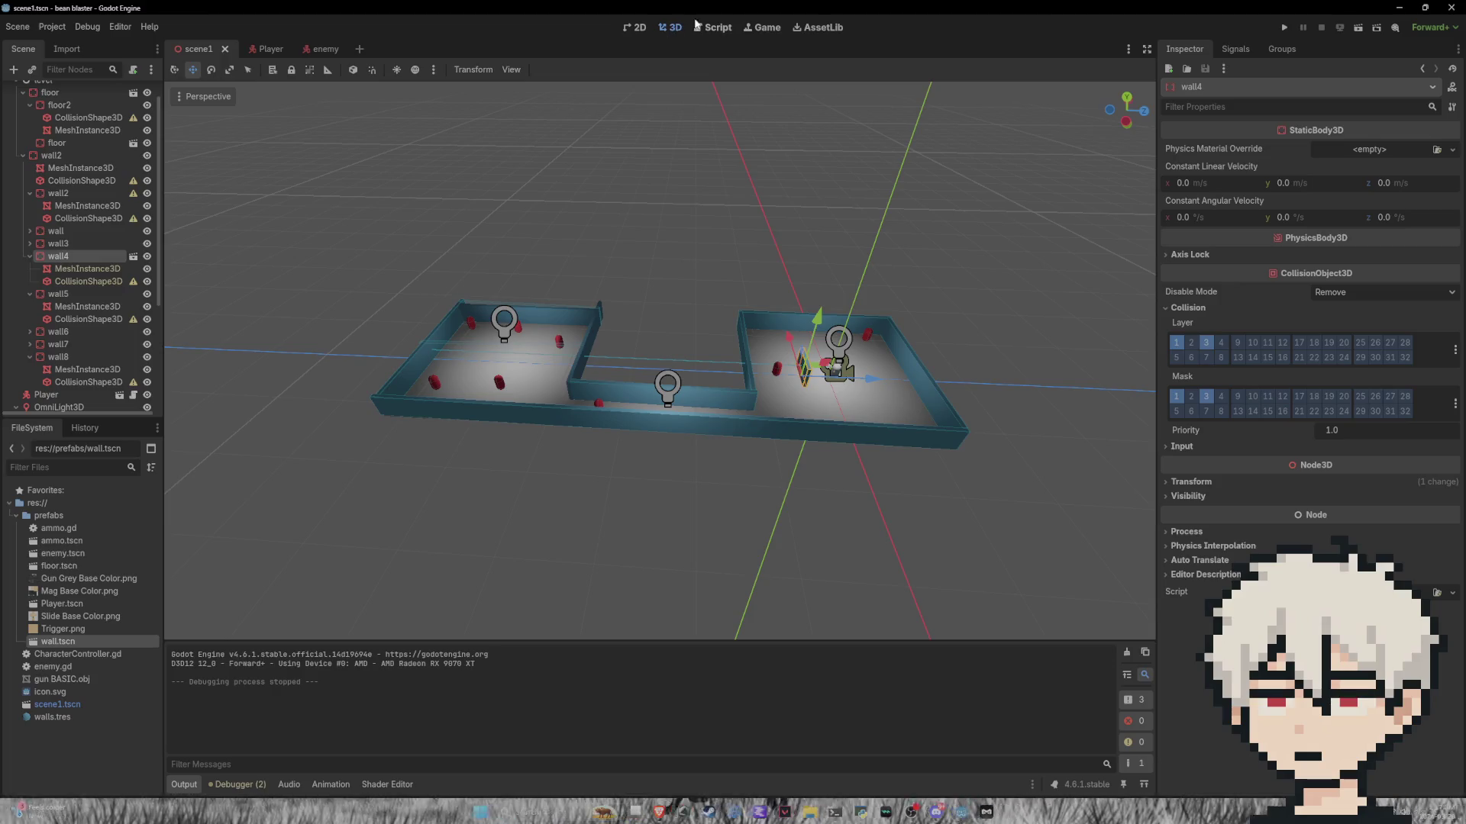
key("super+Down")
key("super+Up")
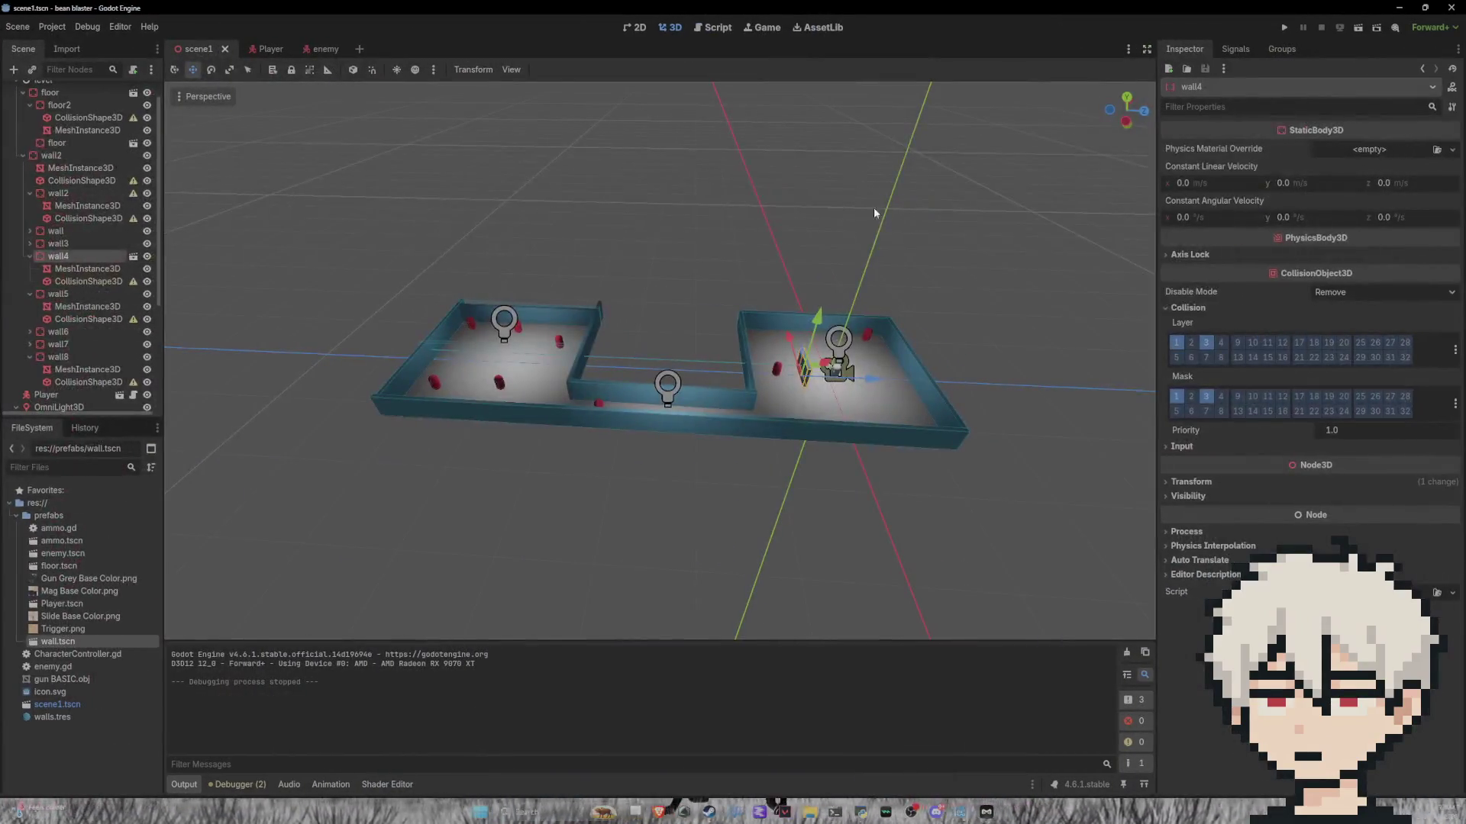
left_click(722, 29)
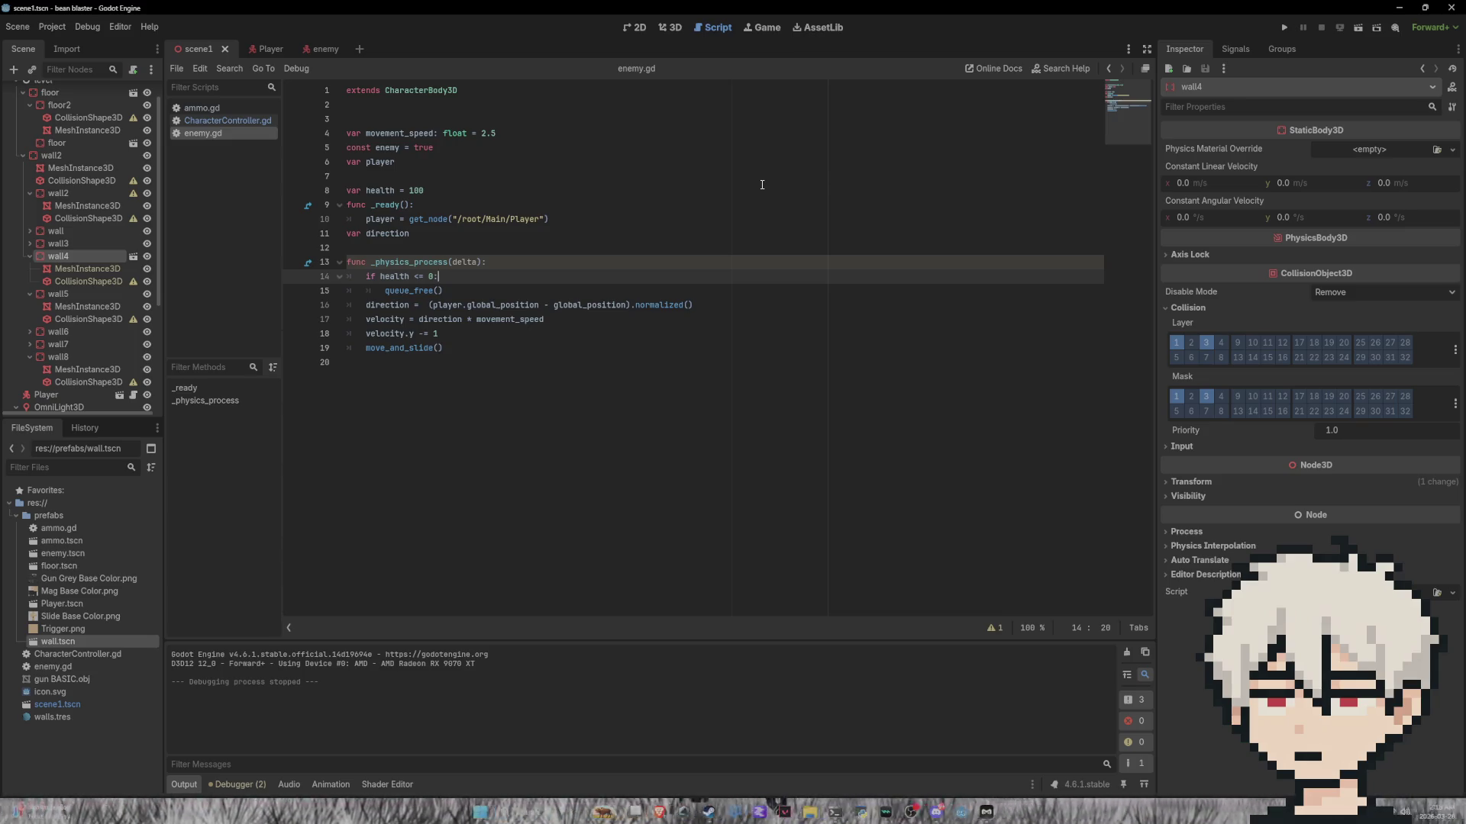
Step: In the Player's CharacterController.gd, extend the HUD text with an 'ENEMYS: %s' line using enemysleft
left_click(271, 50)
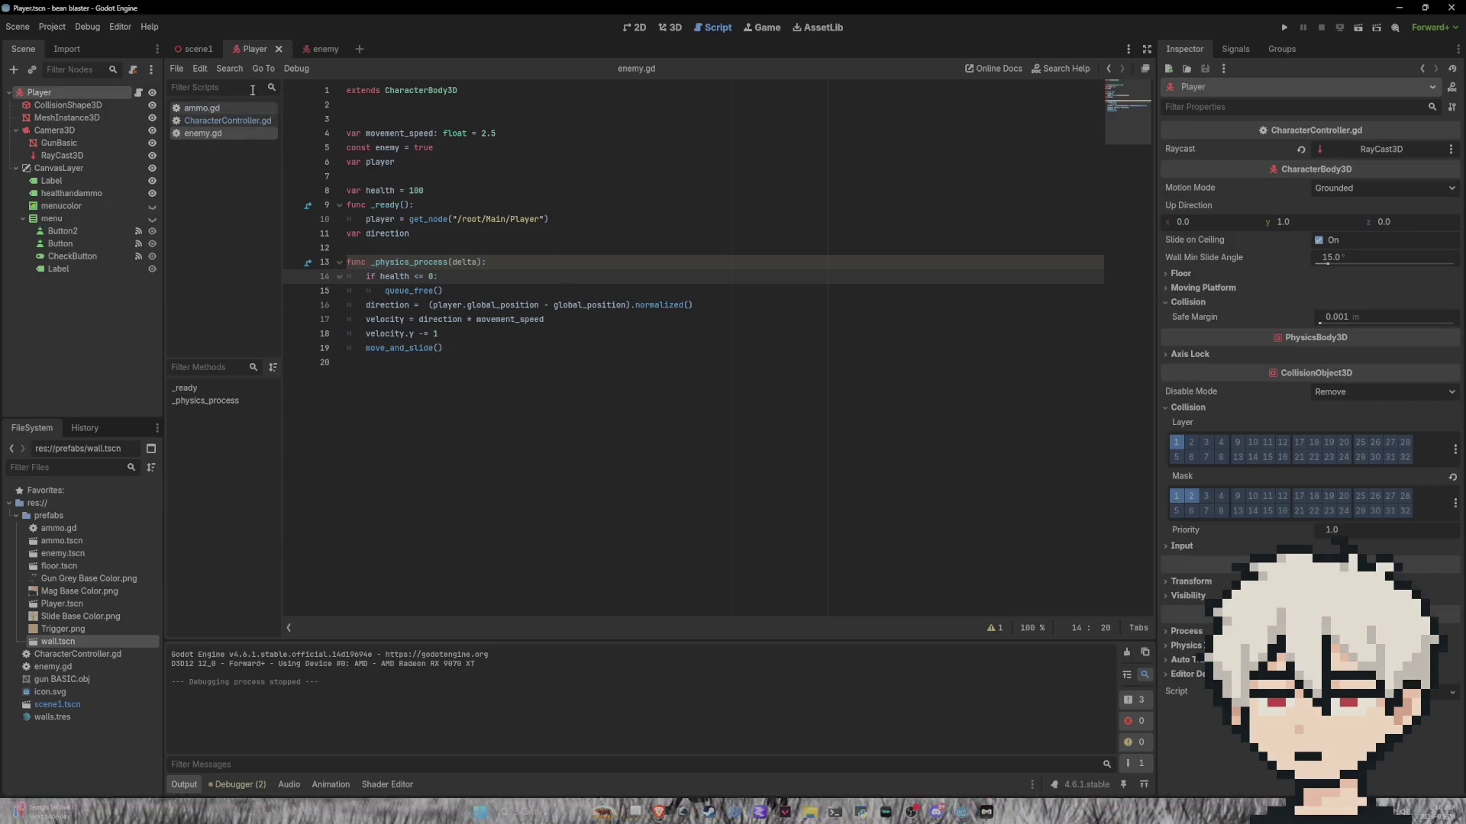
left_click(633, 32)
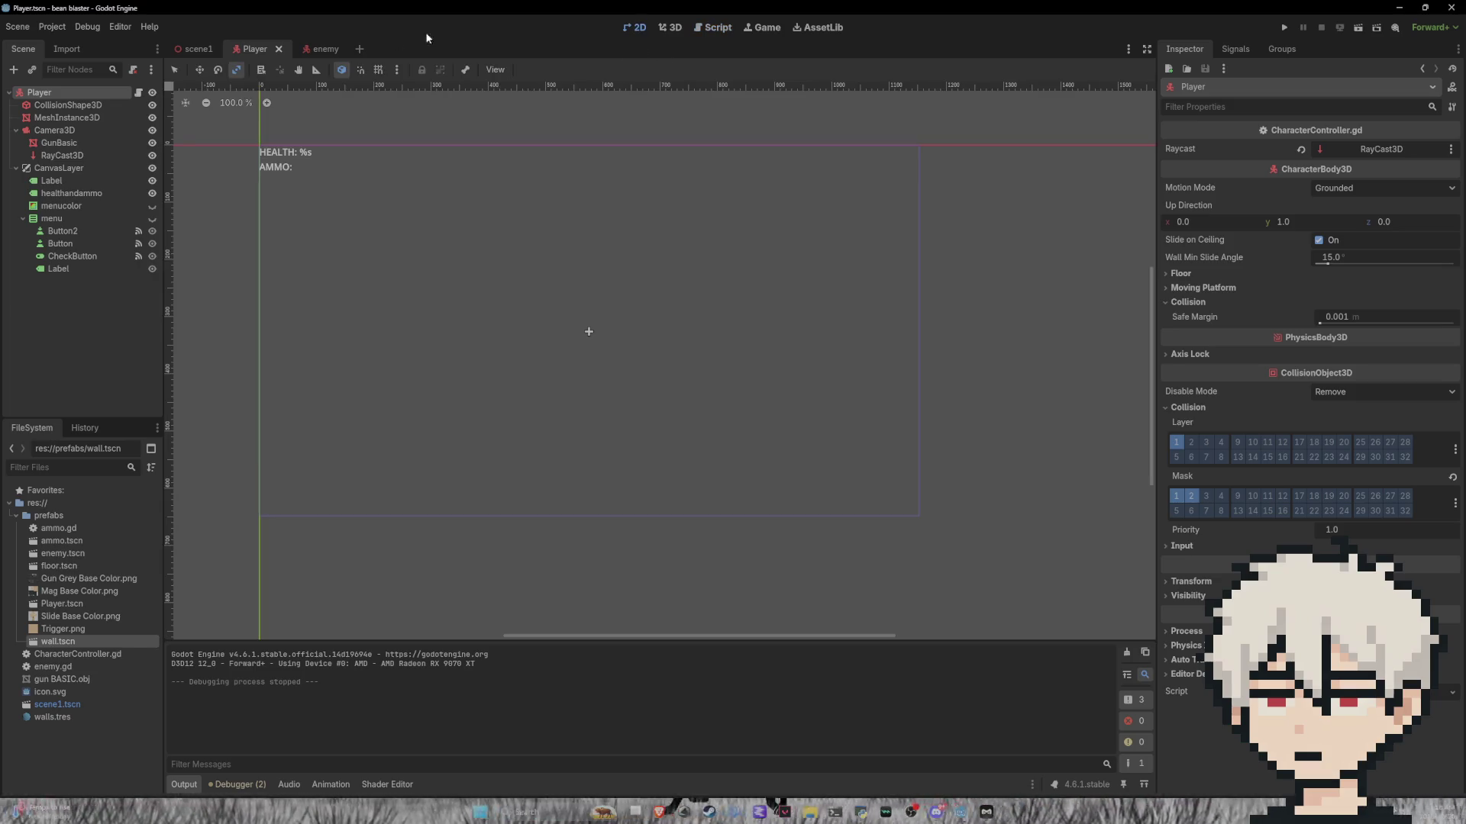
left_click(664, 28)
left_click(635, 29)
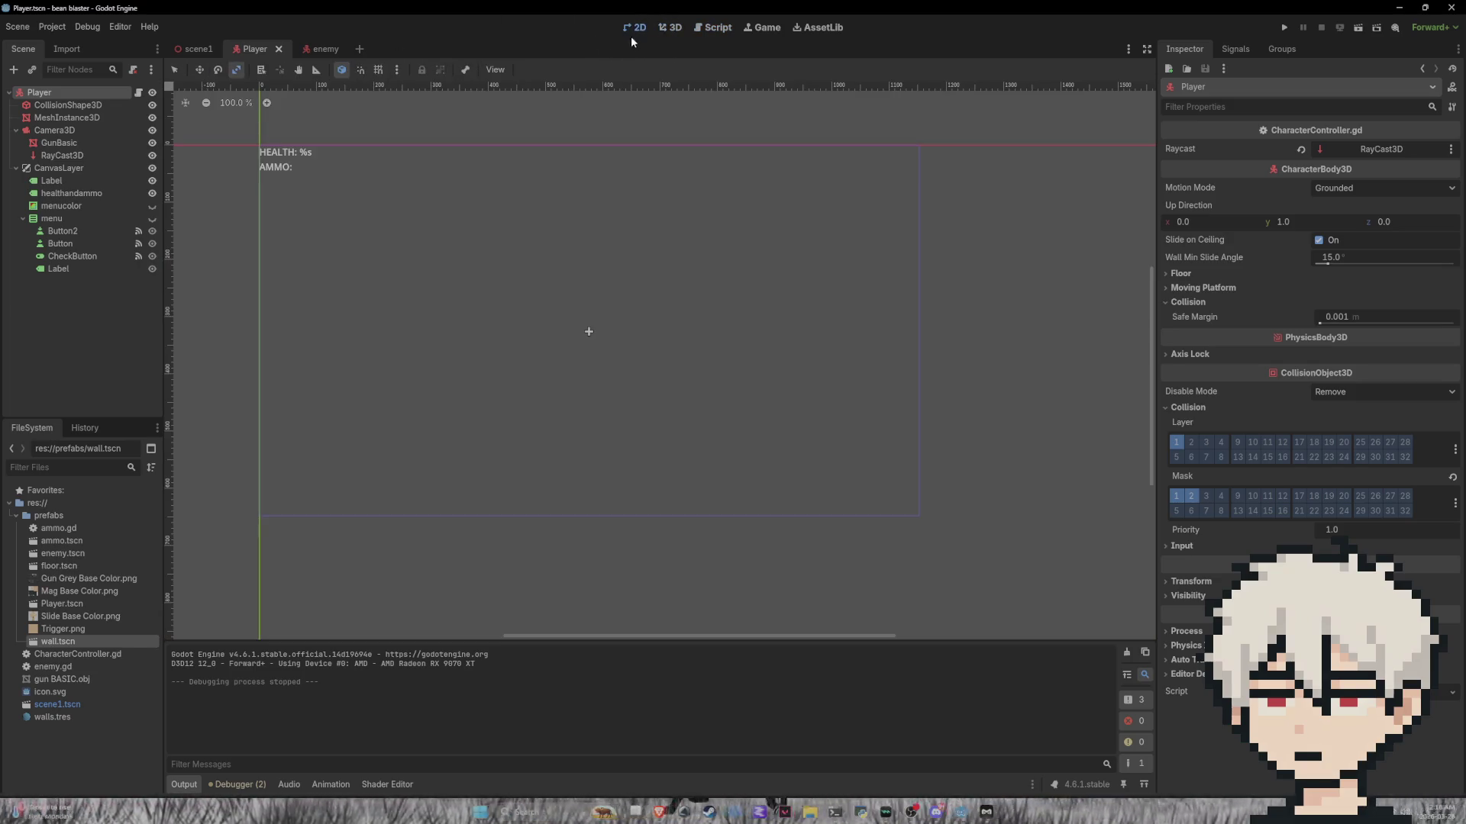
left_click(670, 28)
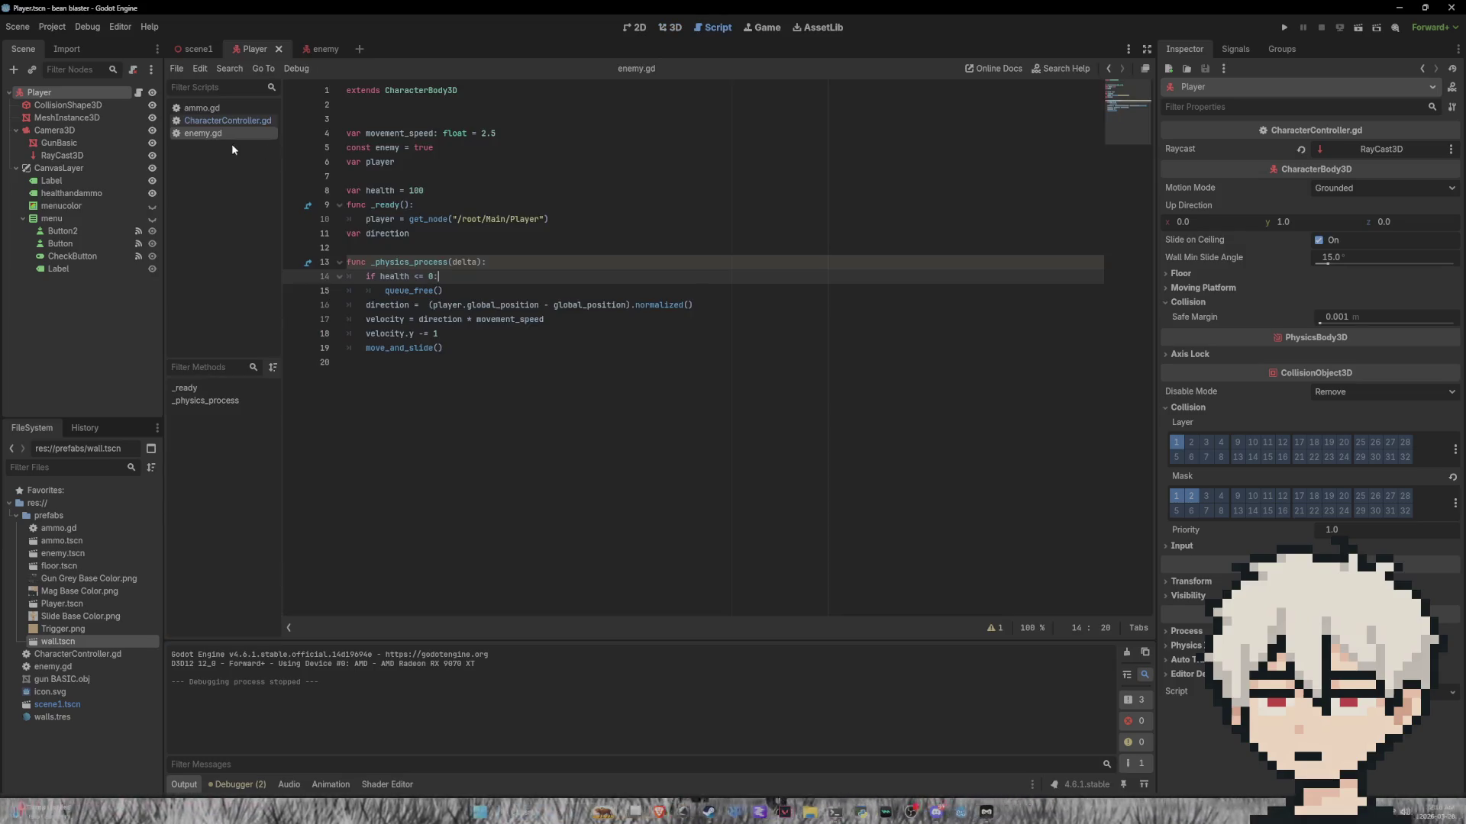
left_click(225, 120)
scroll(552, 253, "up", 6)
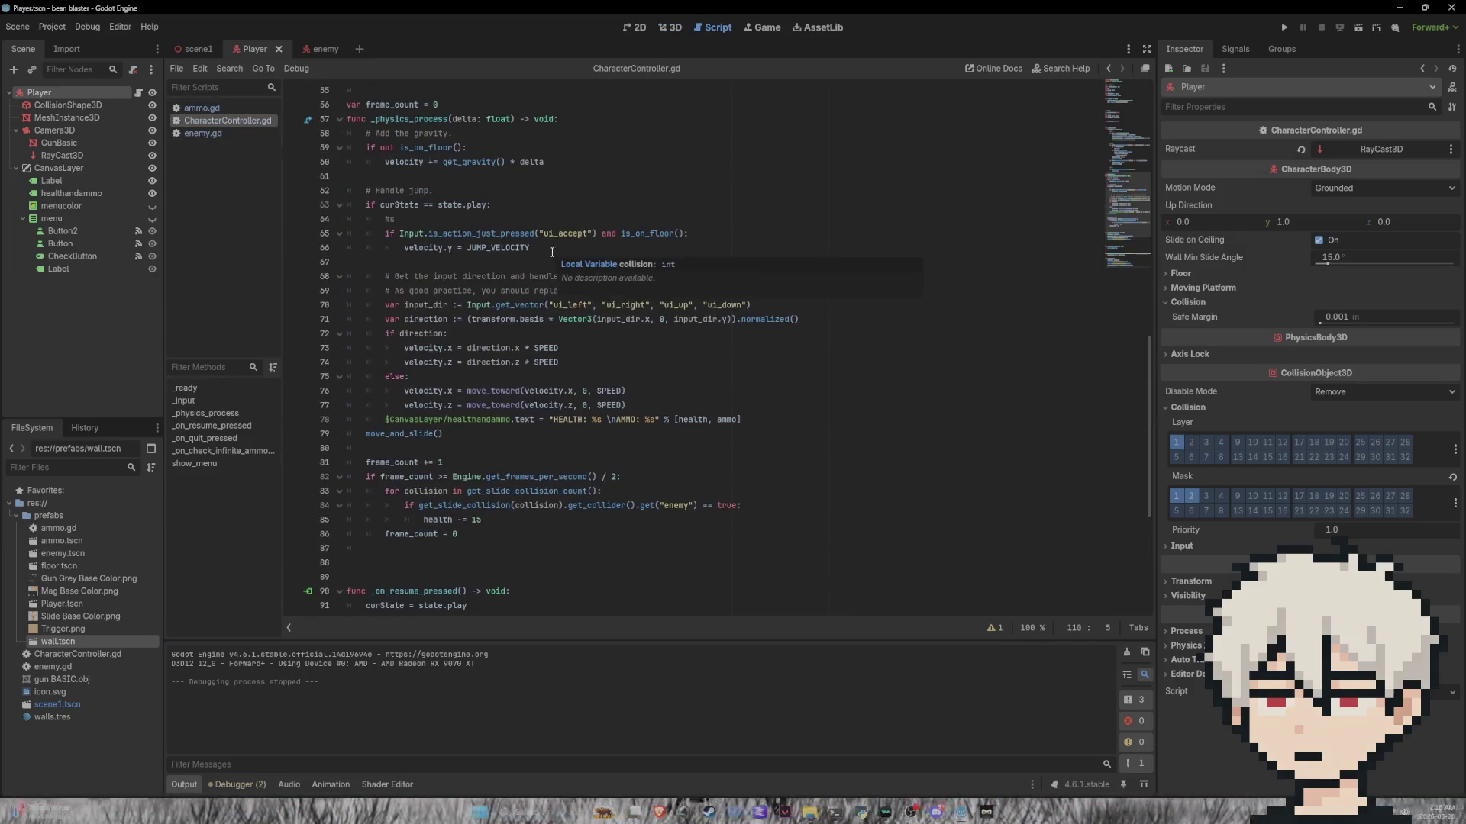
left_click(665, 420)
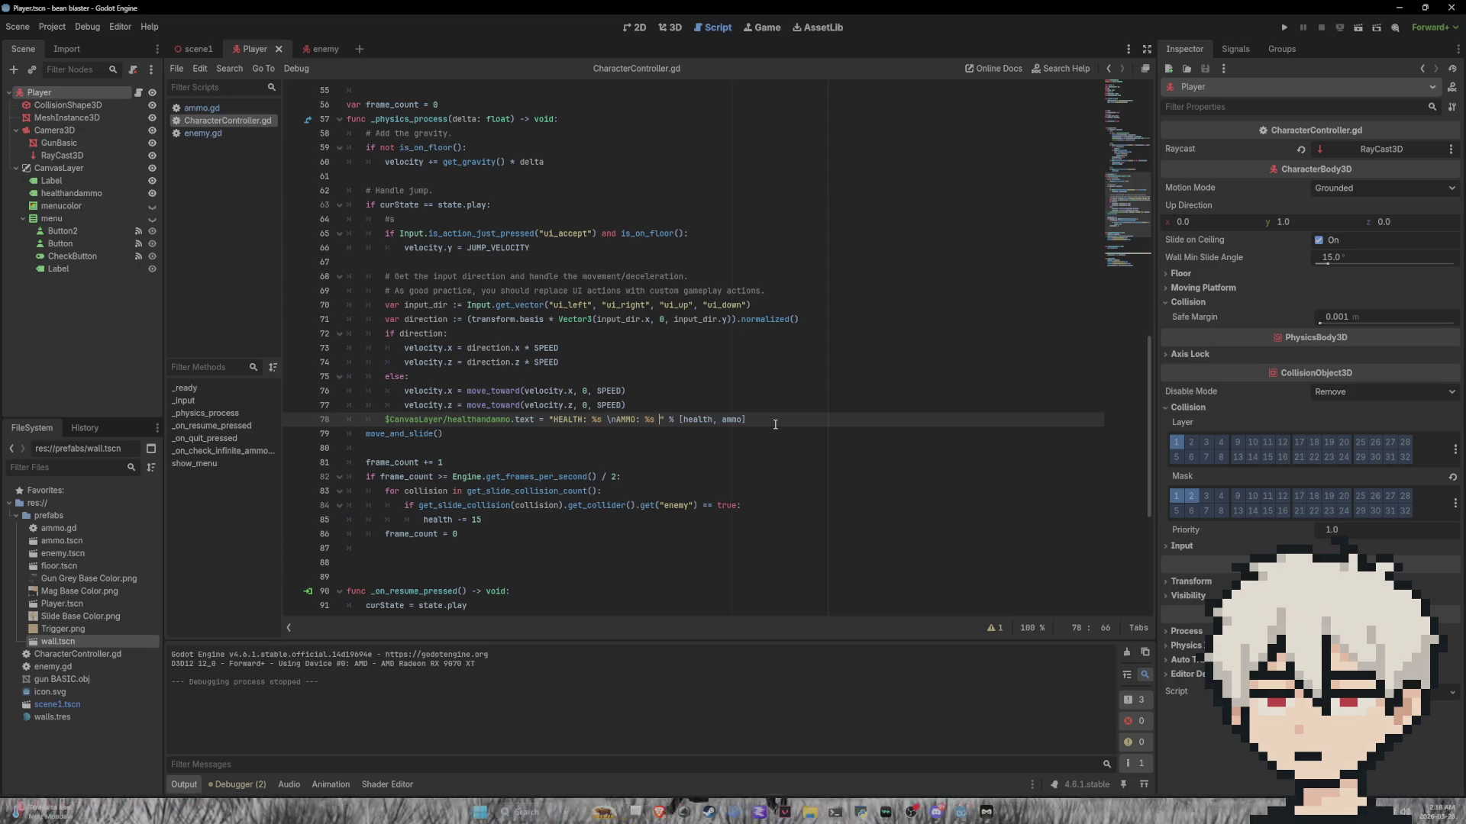
type("\\n ")
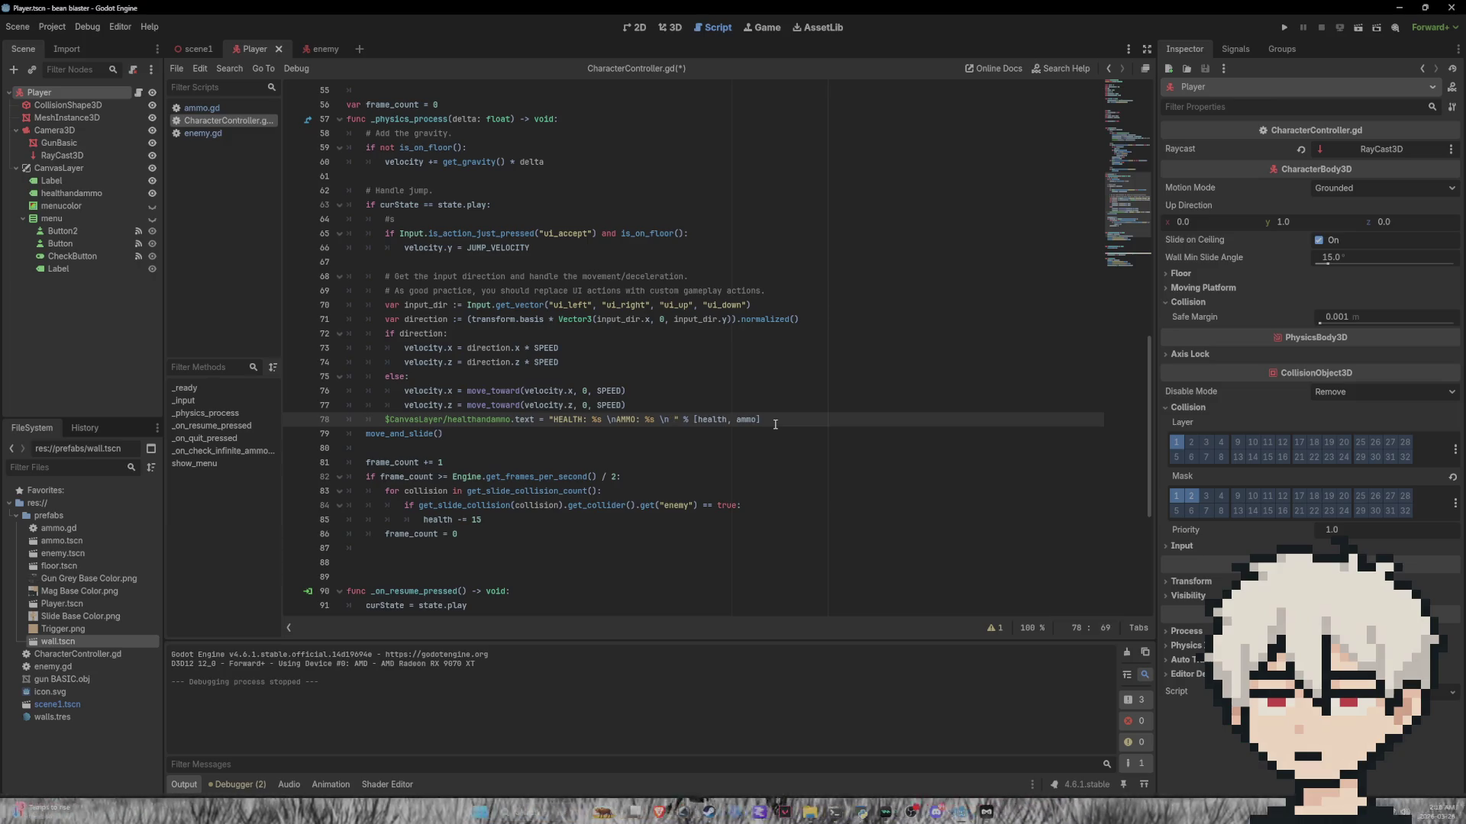
type("ENEMYS")
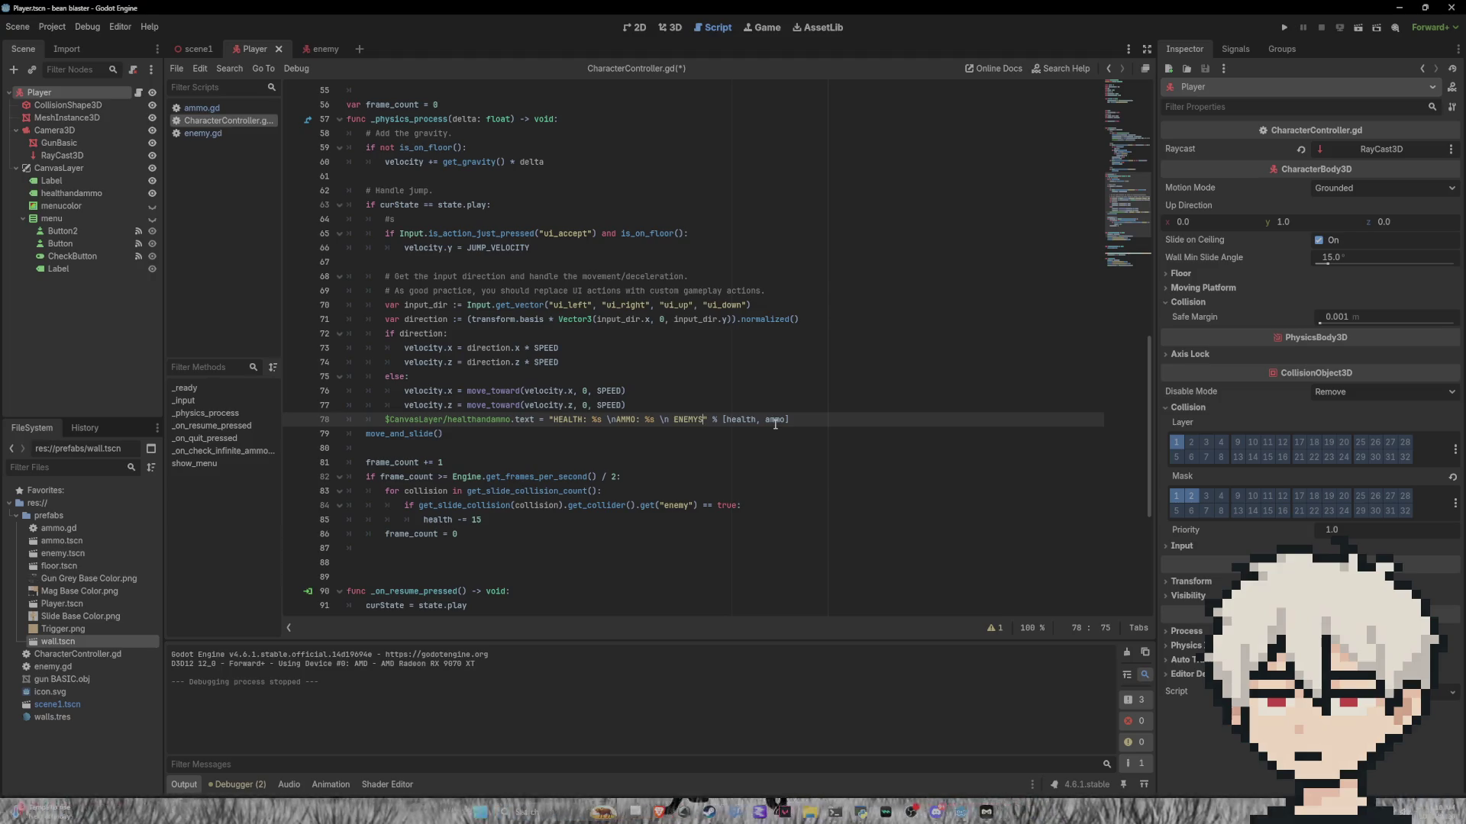
type(":")
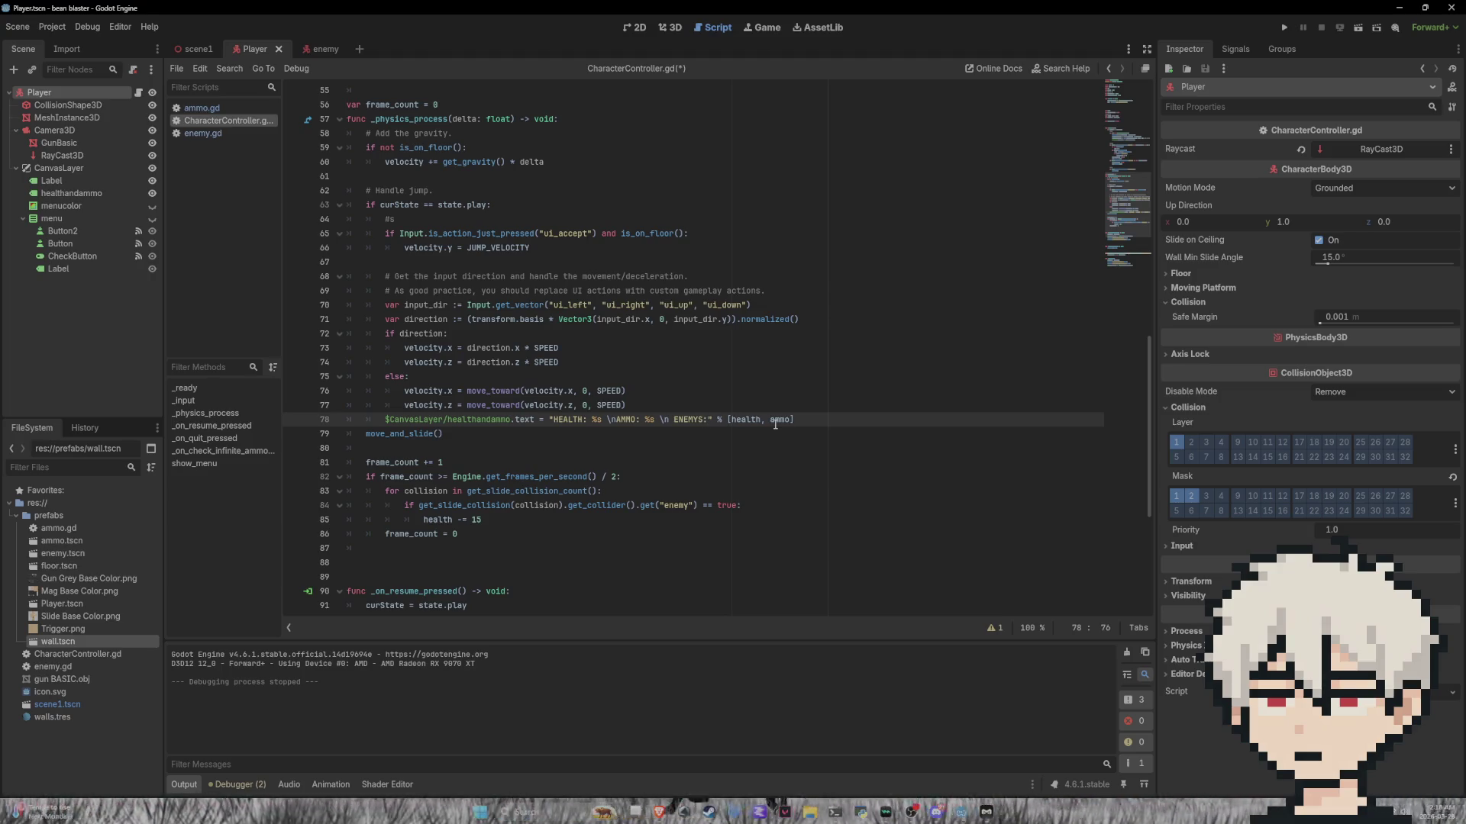
type(" %s\"")
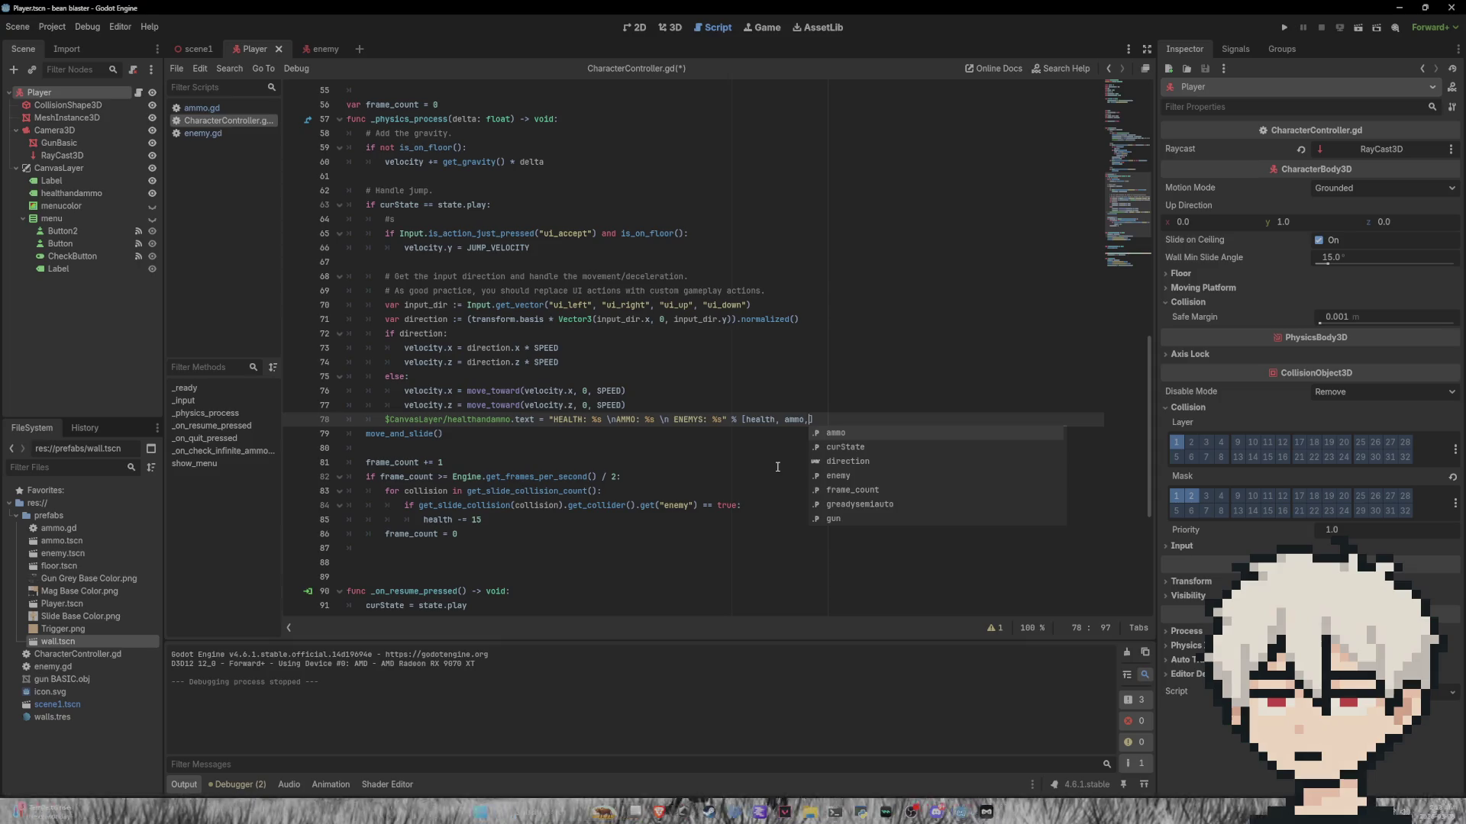
type(" % [health, ammo, enemys")
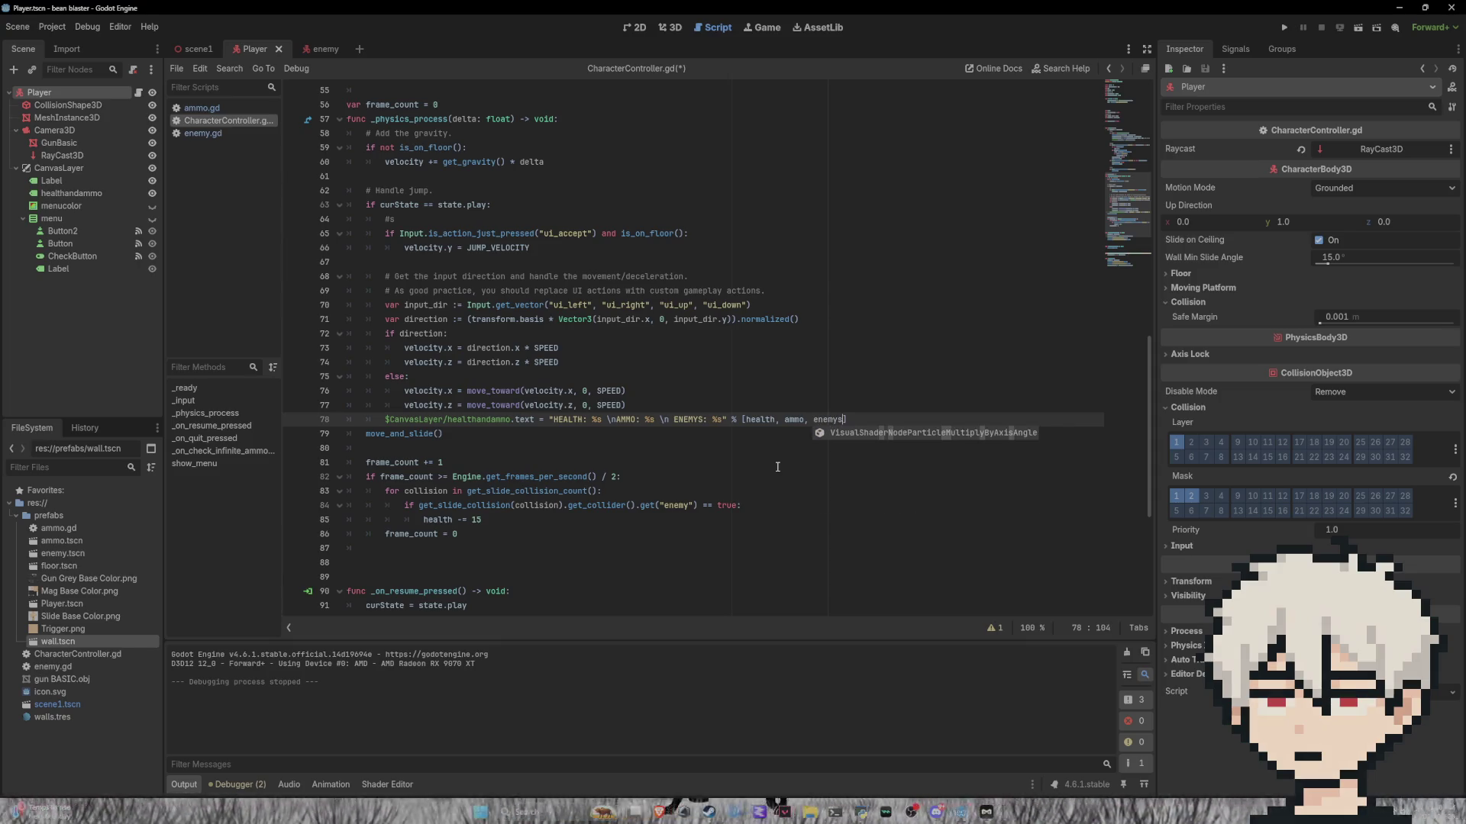
type("left")
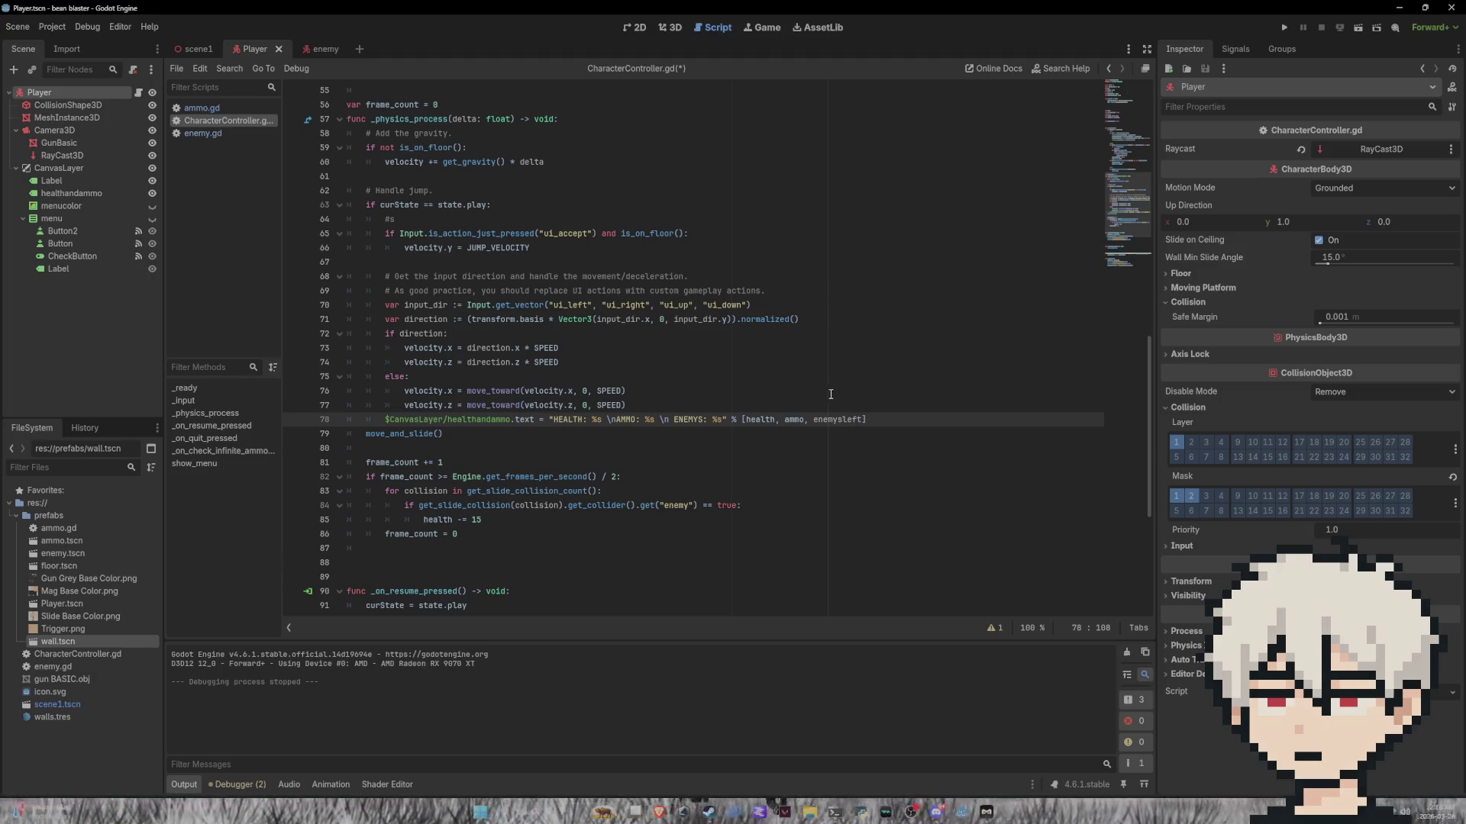
Step: Declare an enemysleft variable among CharacterController.gd's variable declarations
scroll(832, 394, "up", 15)
left_click(375, 446)
type("enem")
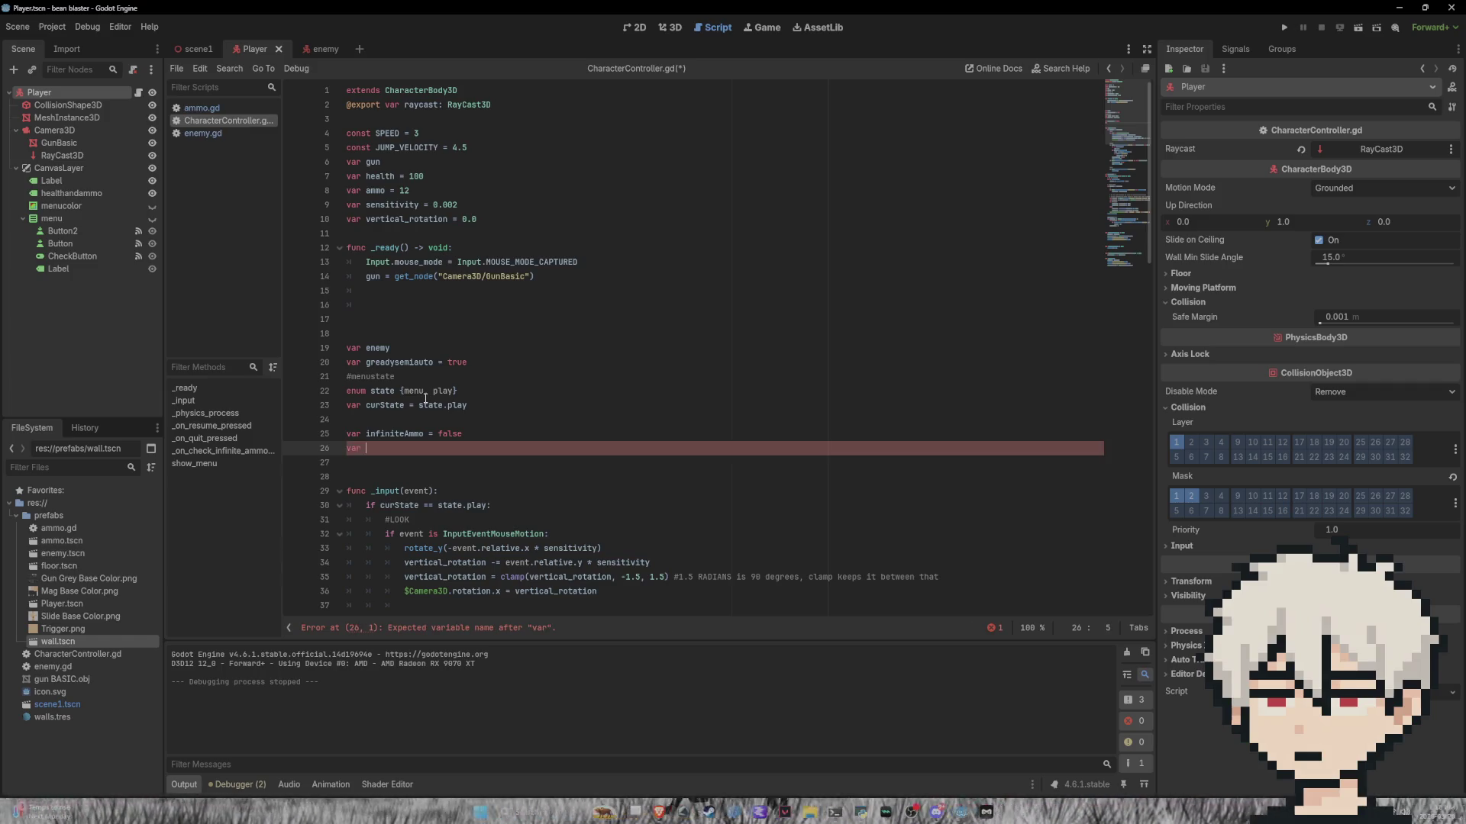
type("ysleft")
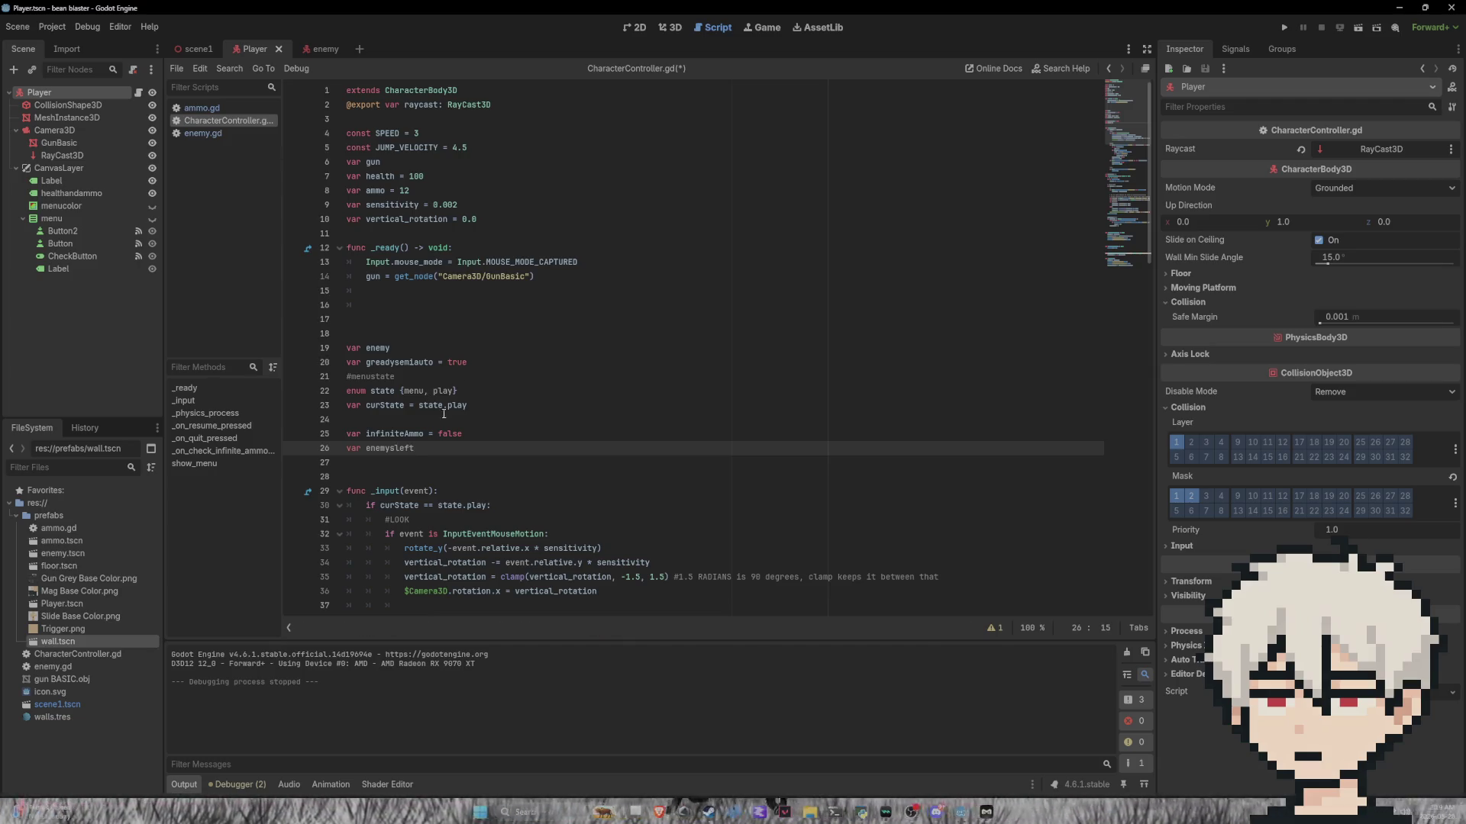
Step: Switch to the enemy scene and open its enemy.gd script
scroll(425, 398, "down", 3)
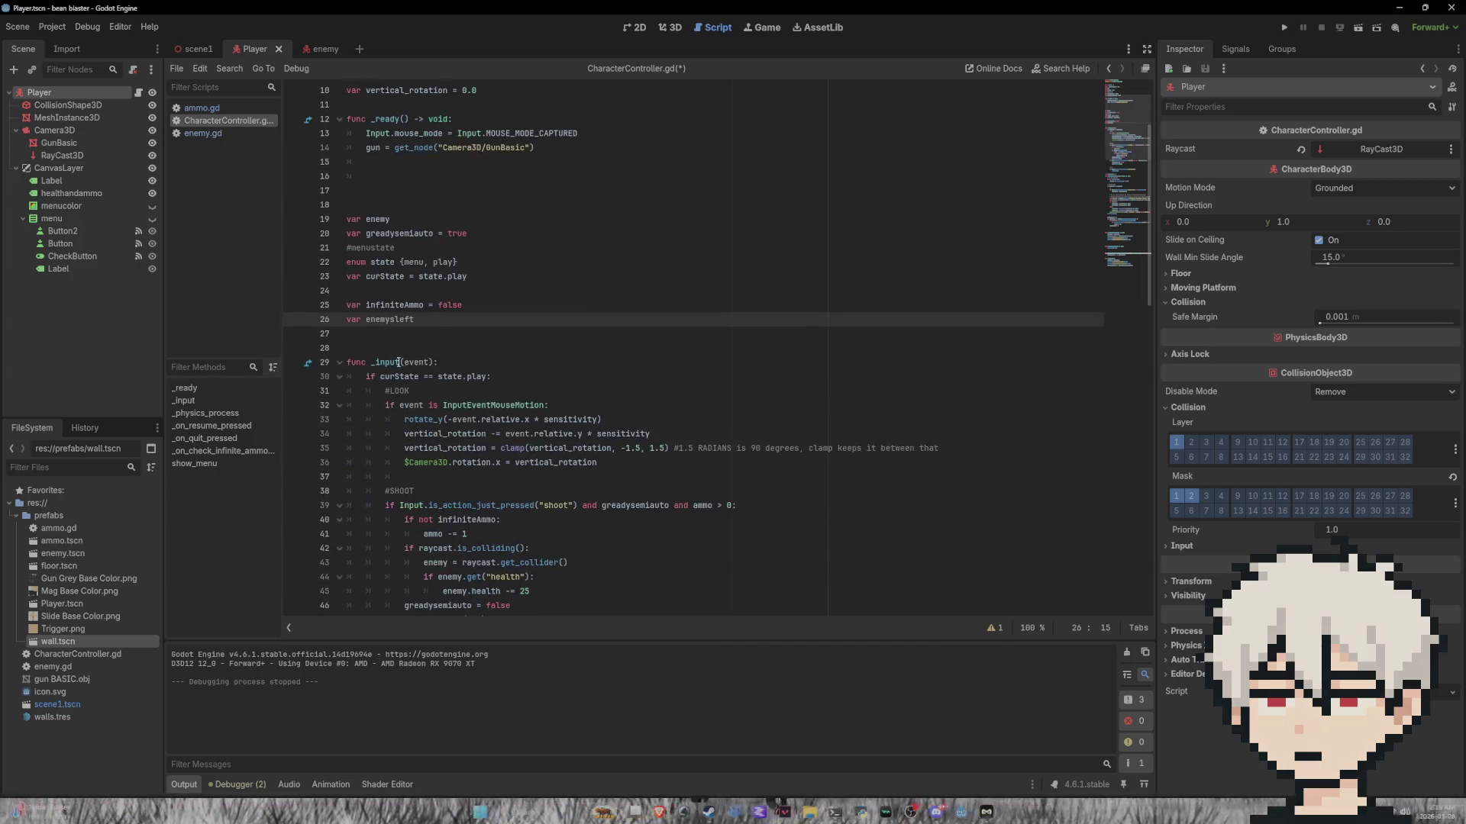
left_click(322, 48)
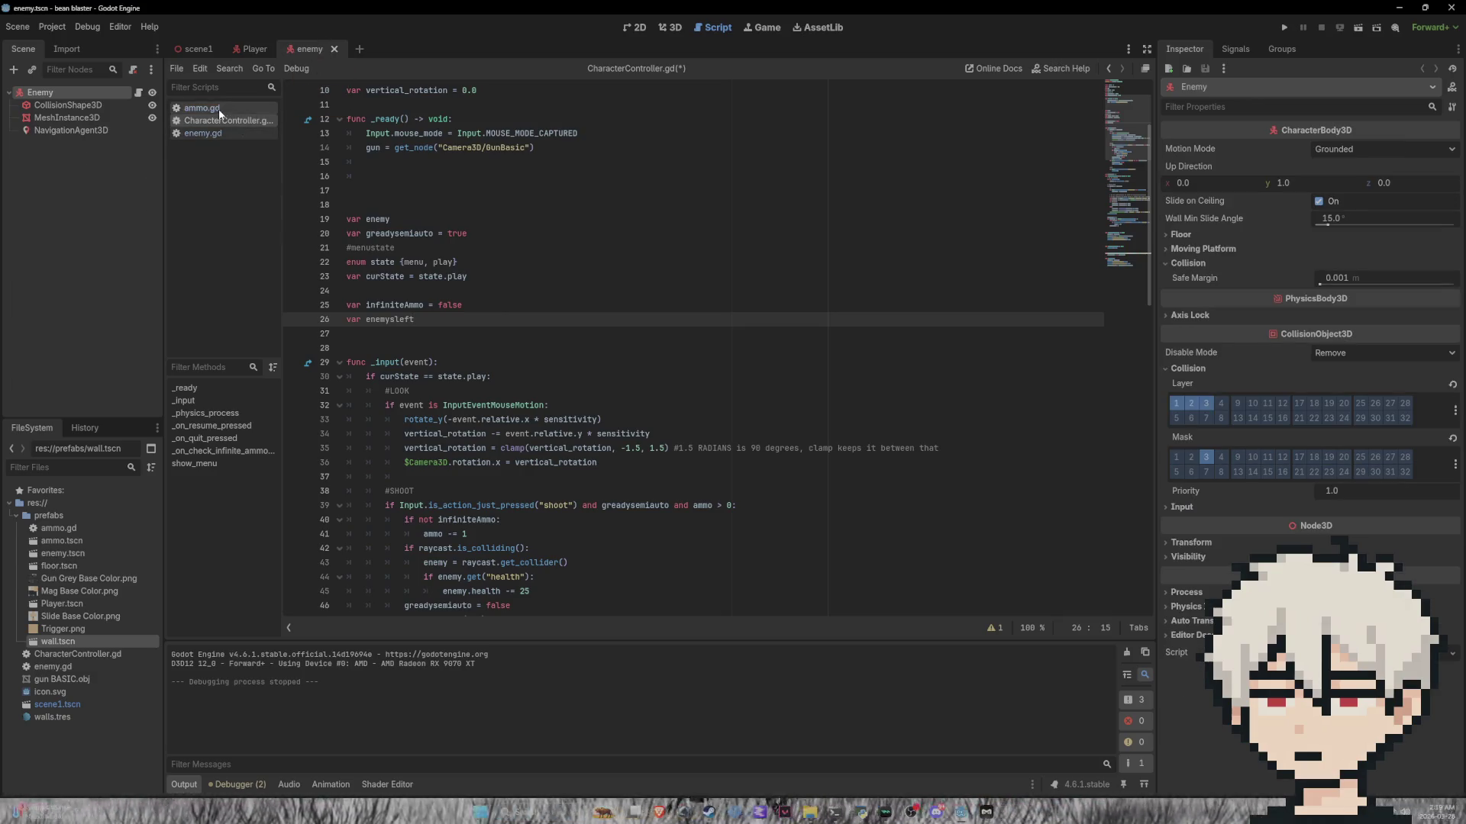
left_click(207, 132)
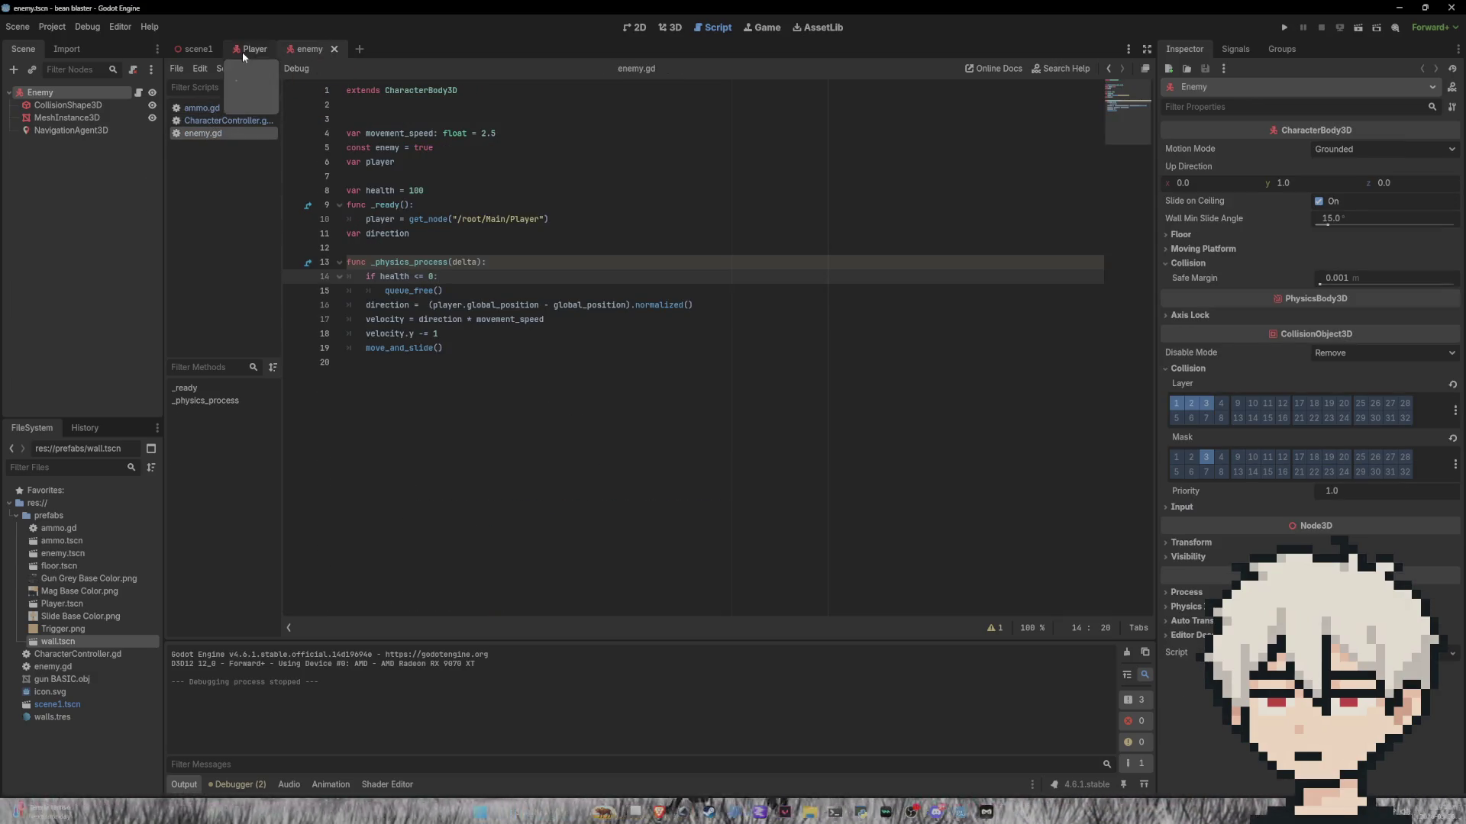
Step: In enemy.gd's _ready, add 'player.enemysleft += 1' after the get_node line and save
left_click(244, 50)
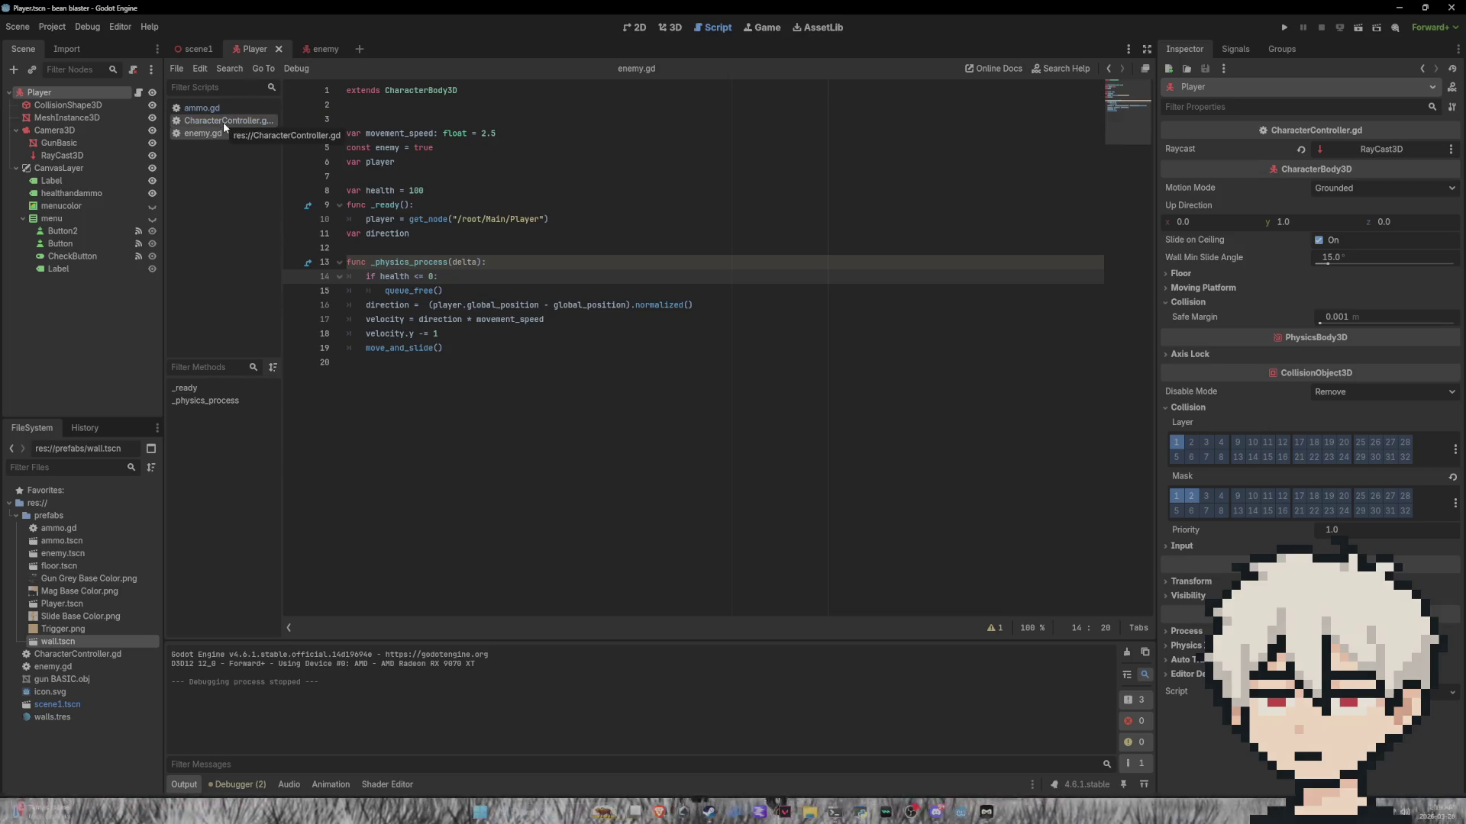
left_click(222, 122)
left_click(328, 49)
left_click(232, 130)
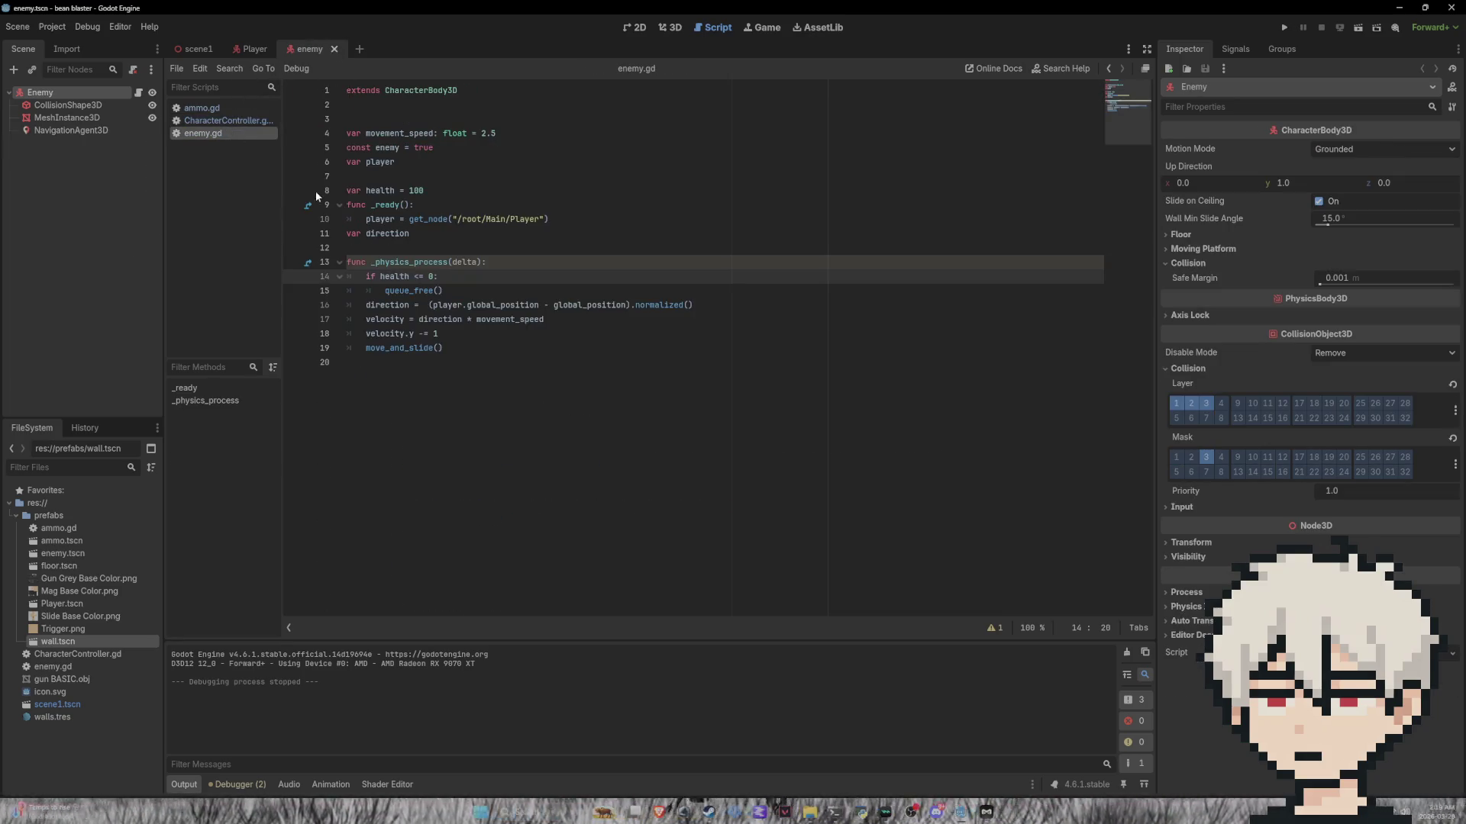
left_click(472, 348)
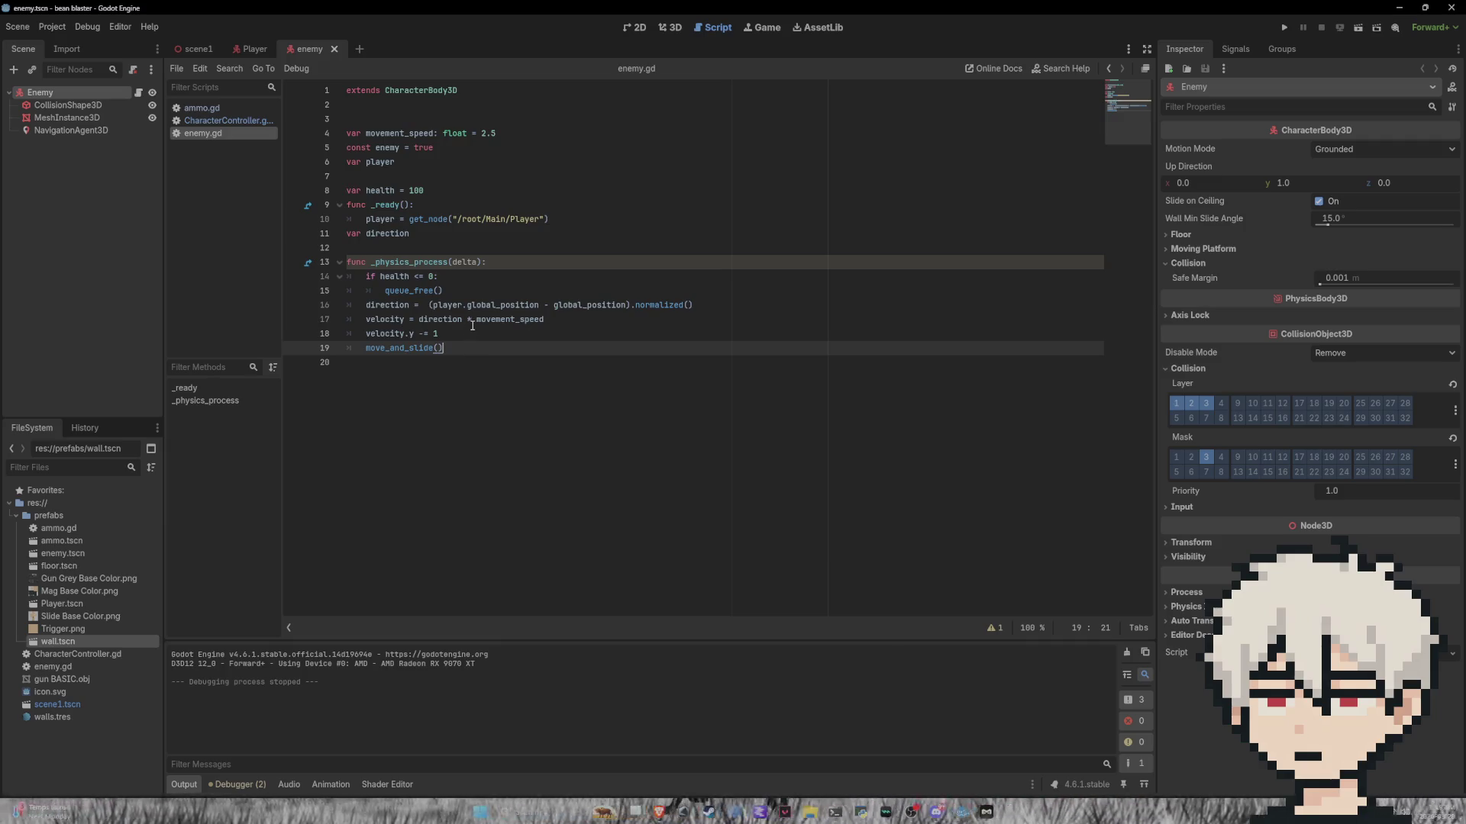
left_click(555, 219)
key("Return")
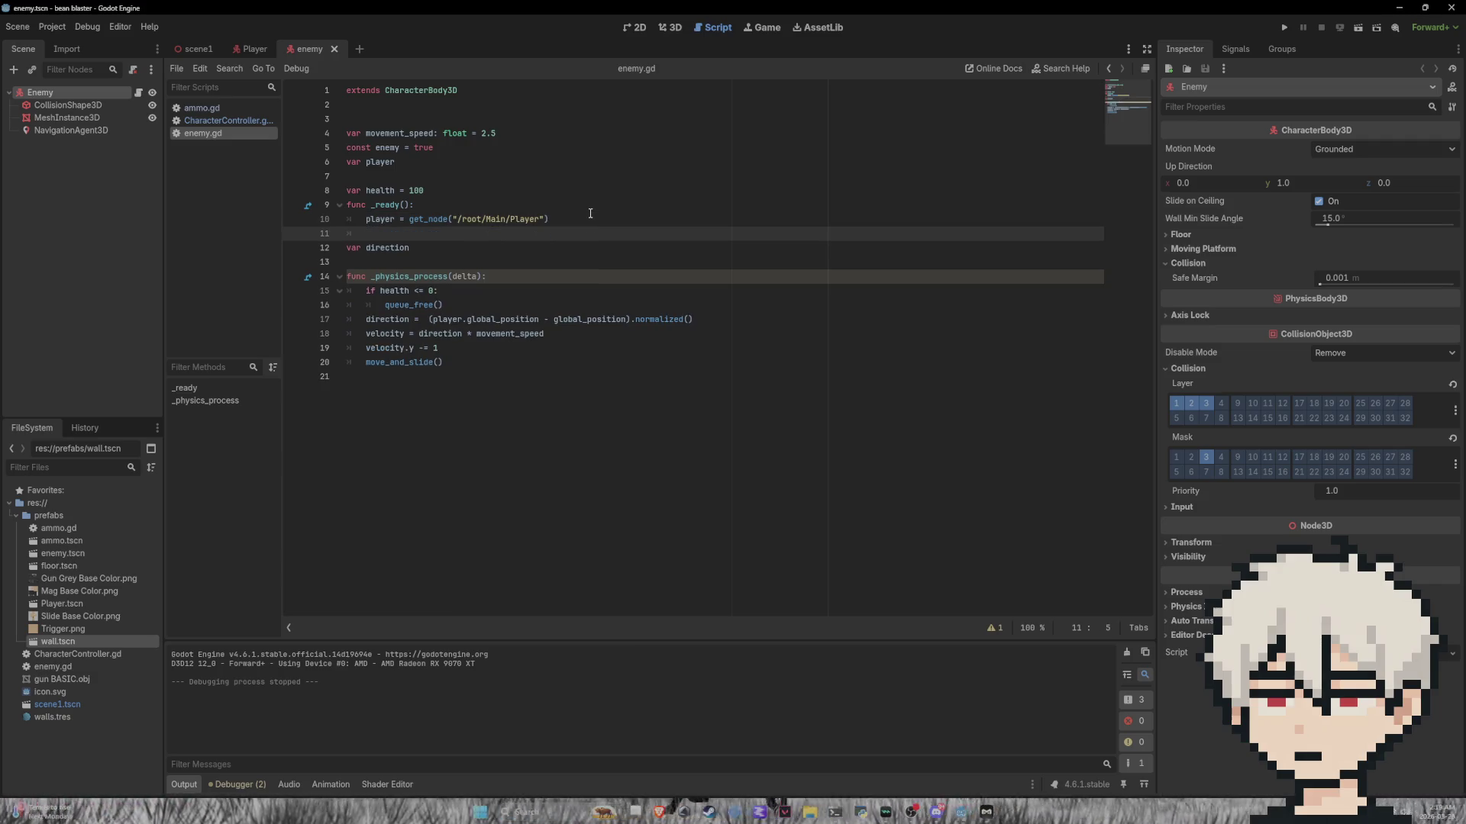
type("player.")
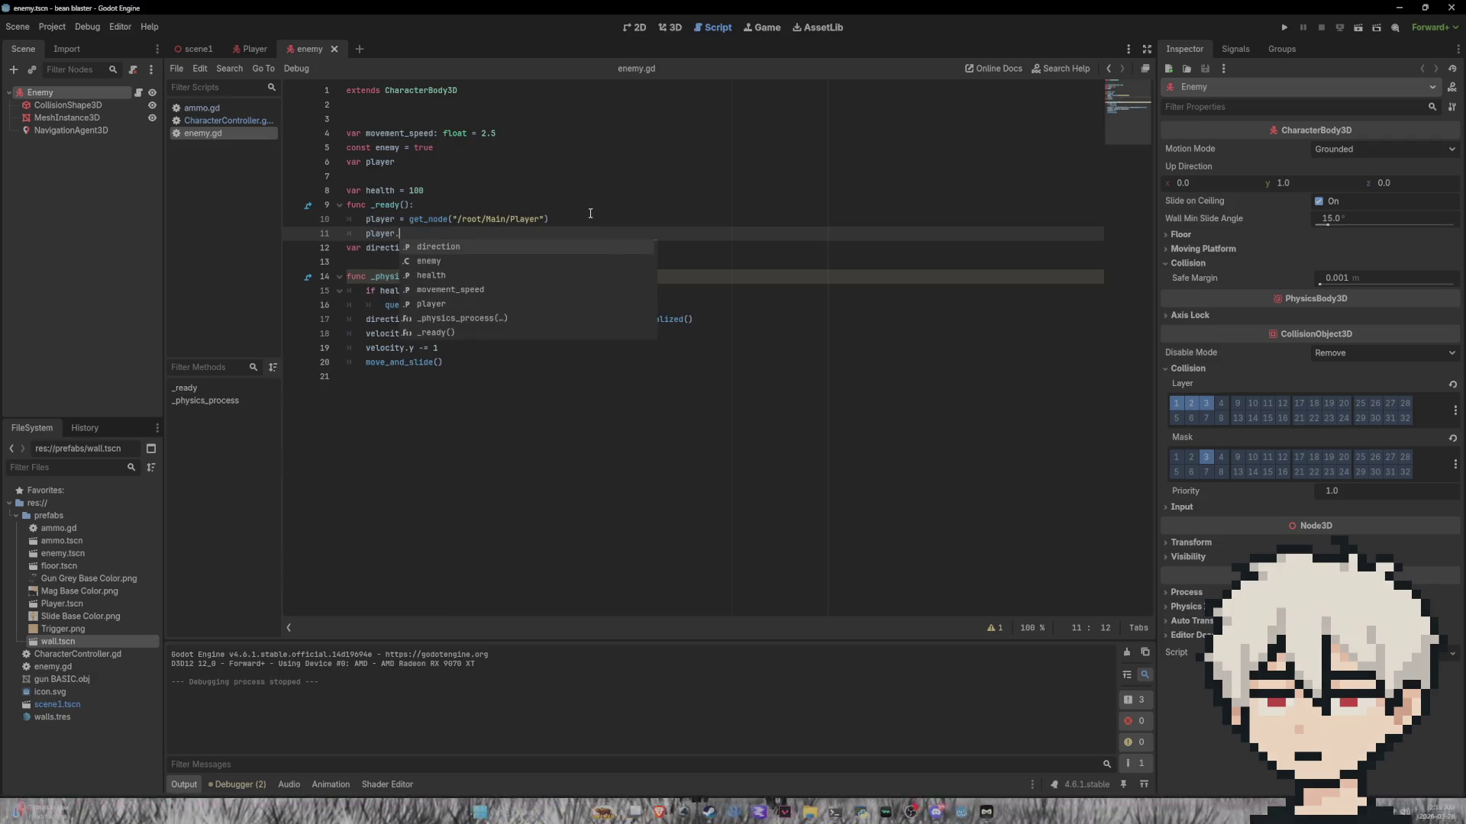
type("e")
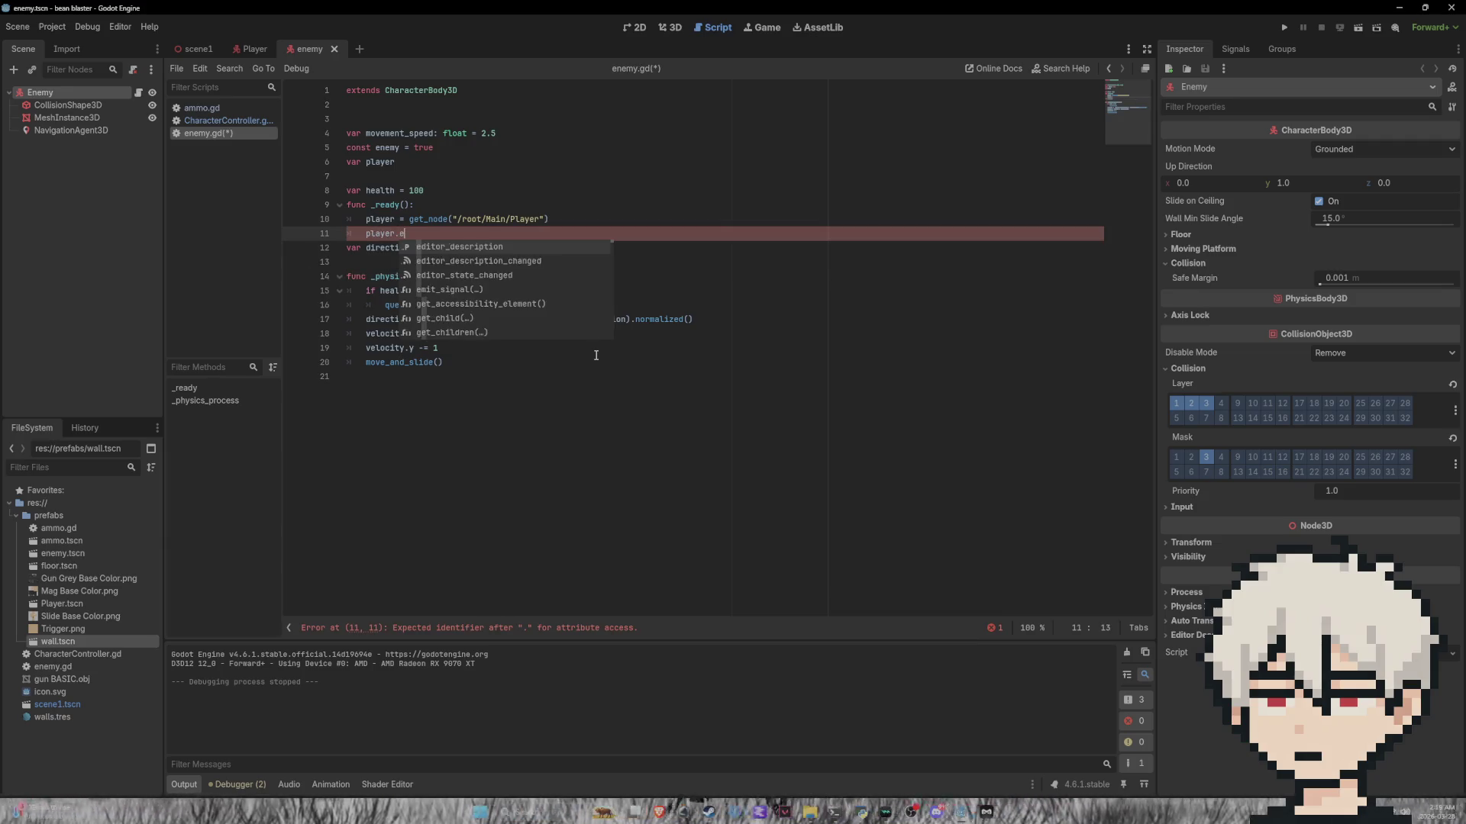
type("nemysleft ")
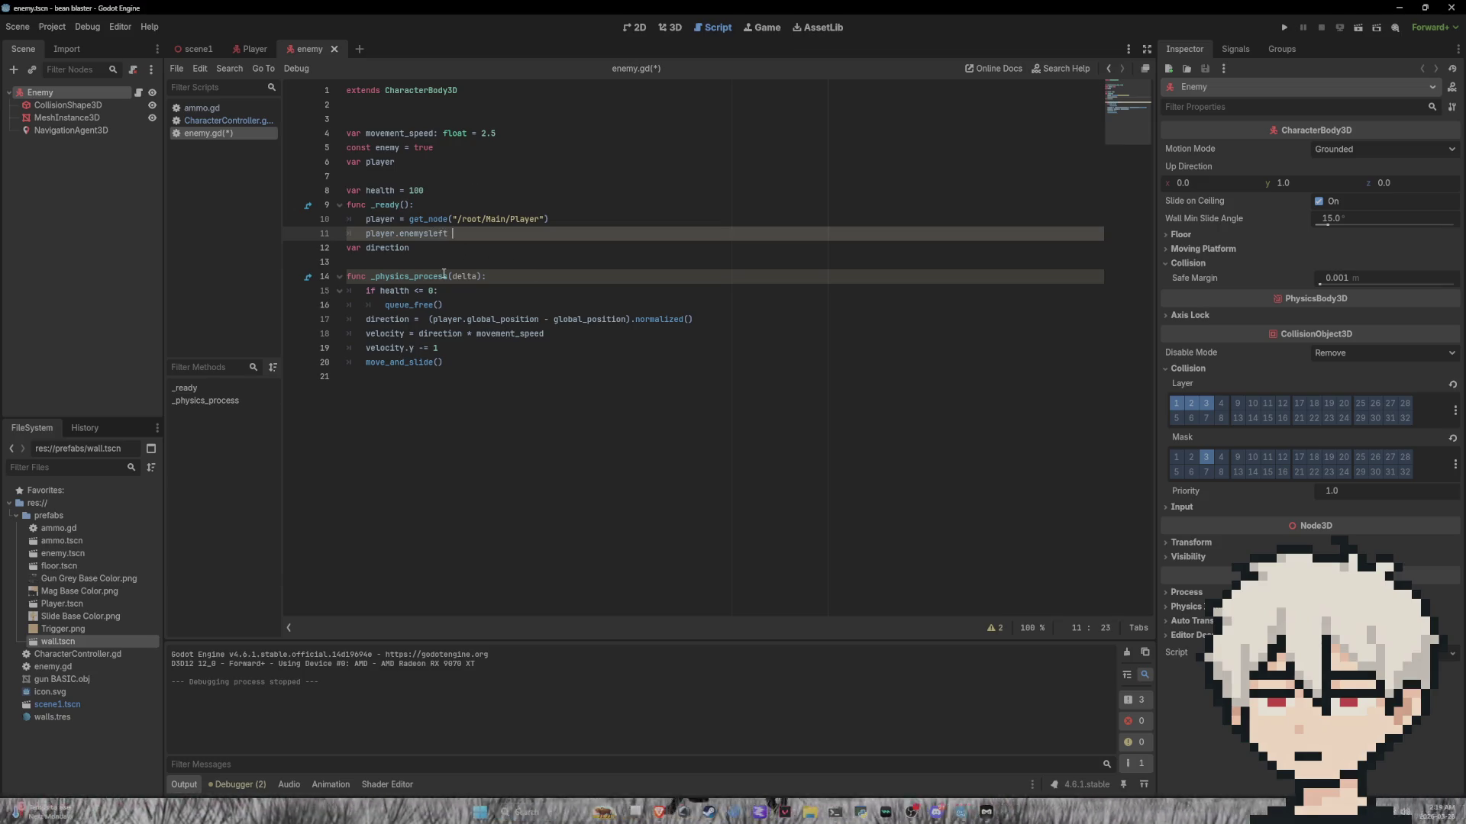
type("+= 1")
key("ctrl+s")
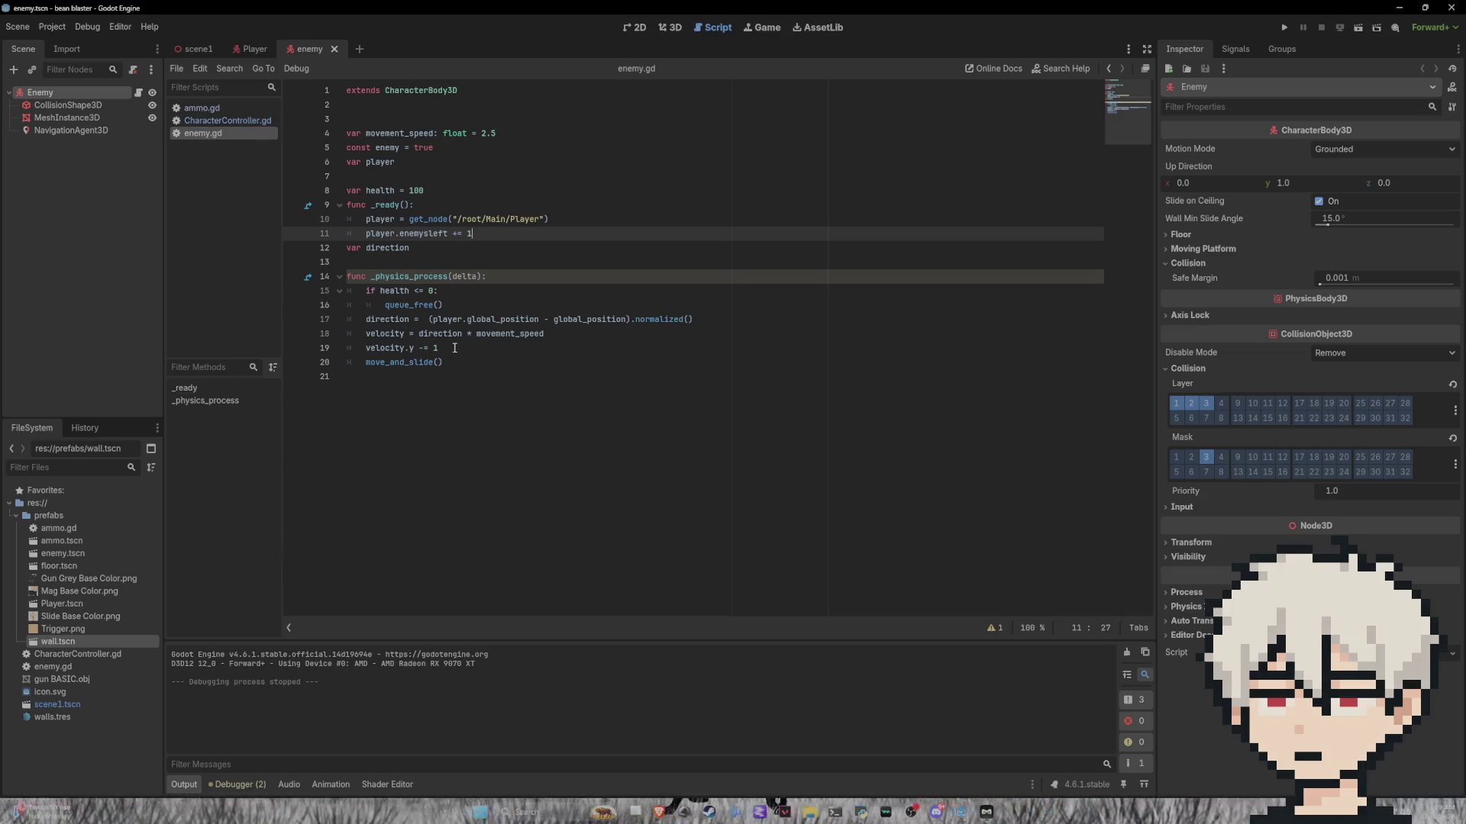
Step: Insert 'player.enemysleft -= 1' just before queue_free() in enemy.gd and save
left_click(449, 306)
key("Return")
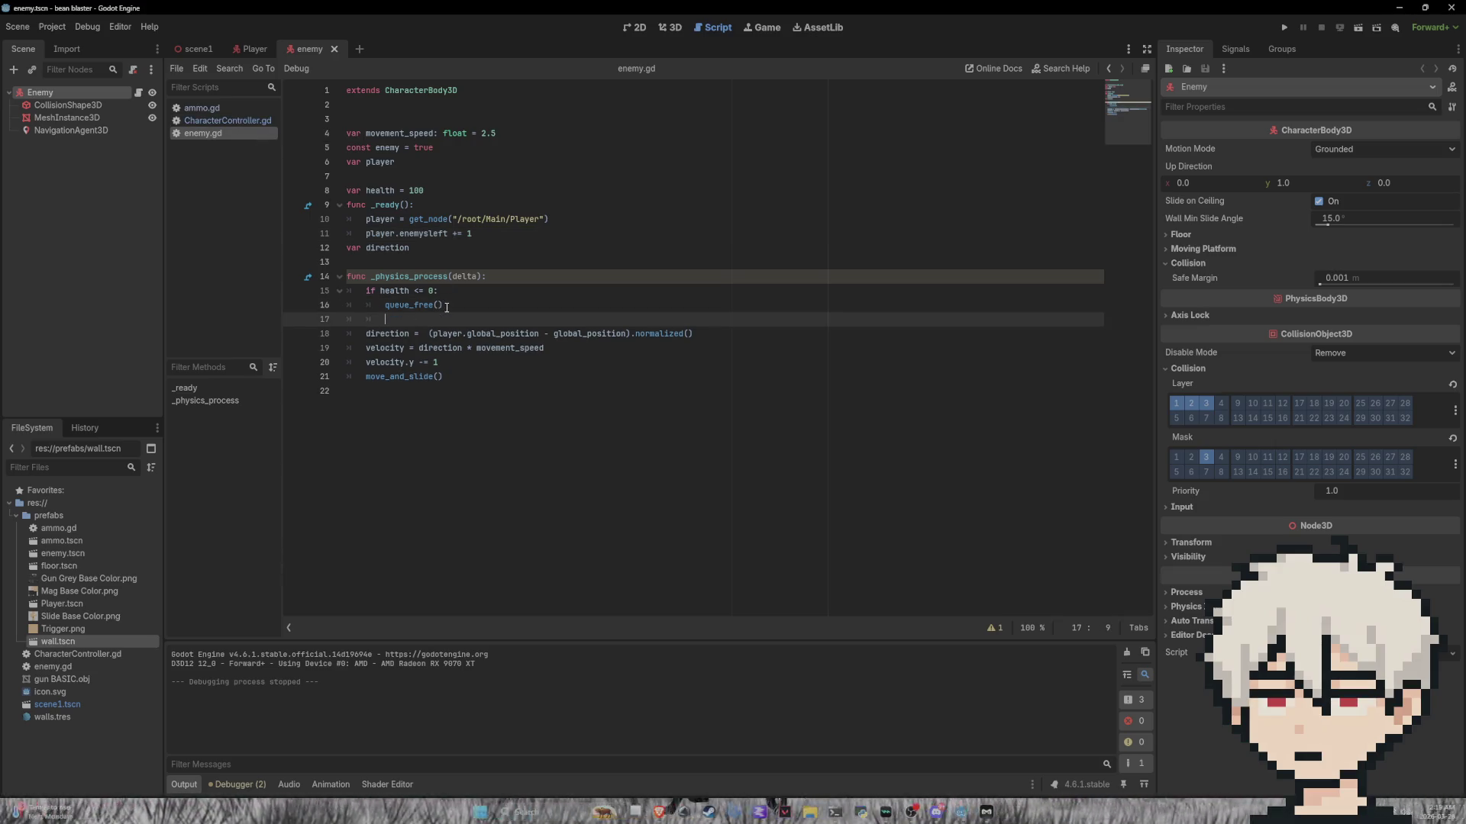
key("BackSpace")
key("BackSpace")
key("BackSpace")
key("Up")
key("Return")
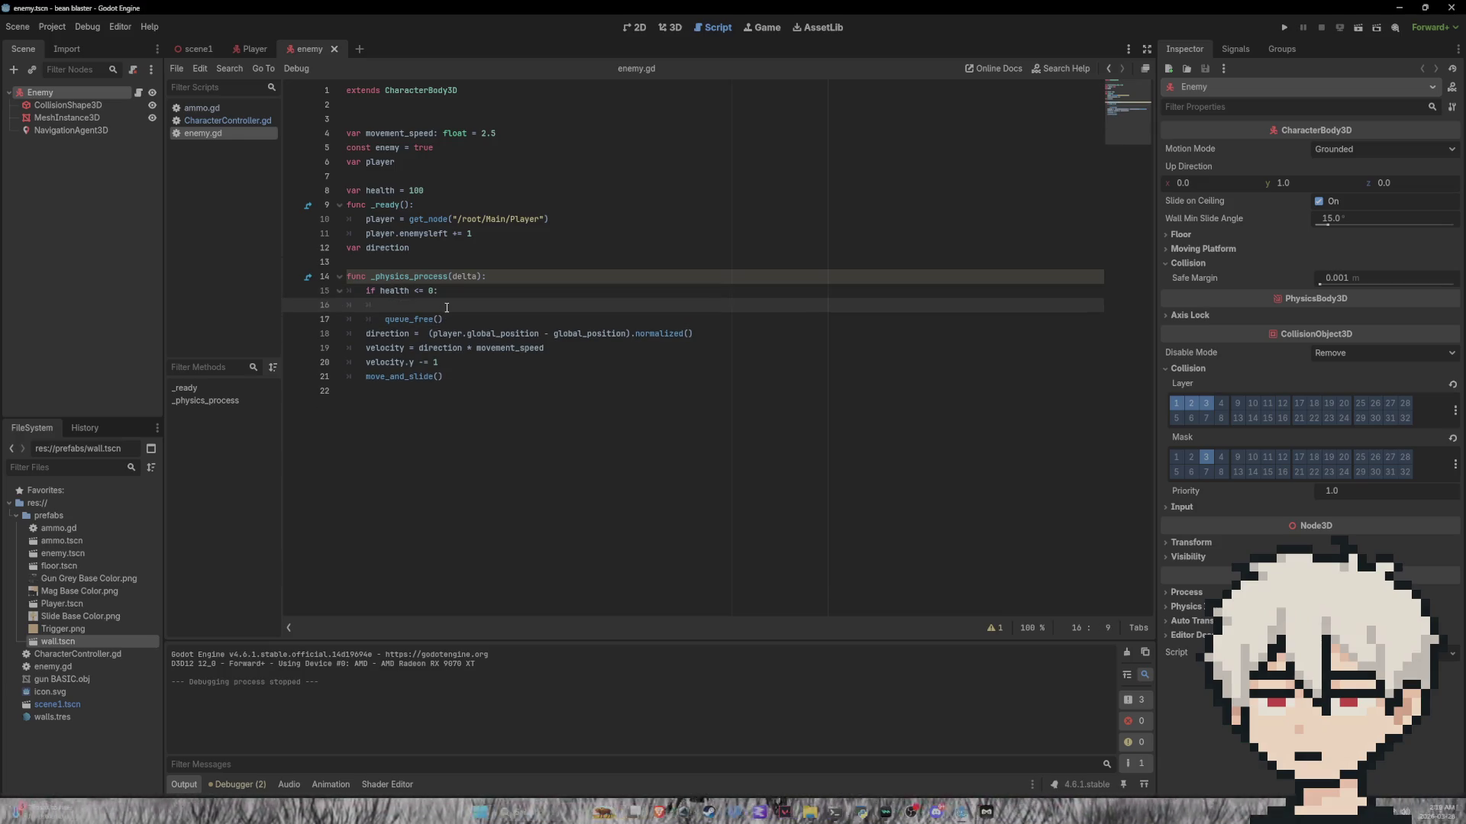
type("pla")
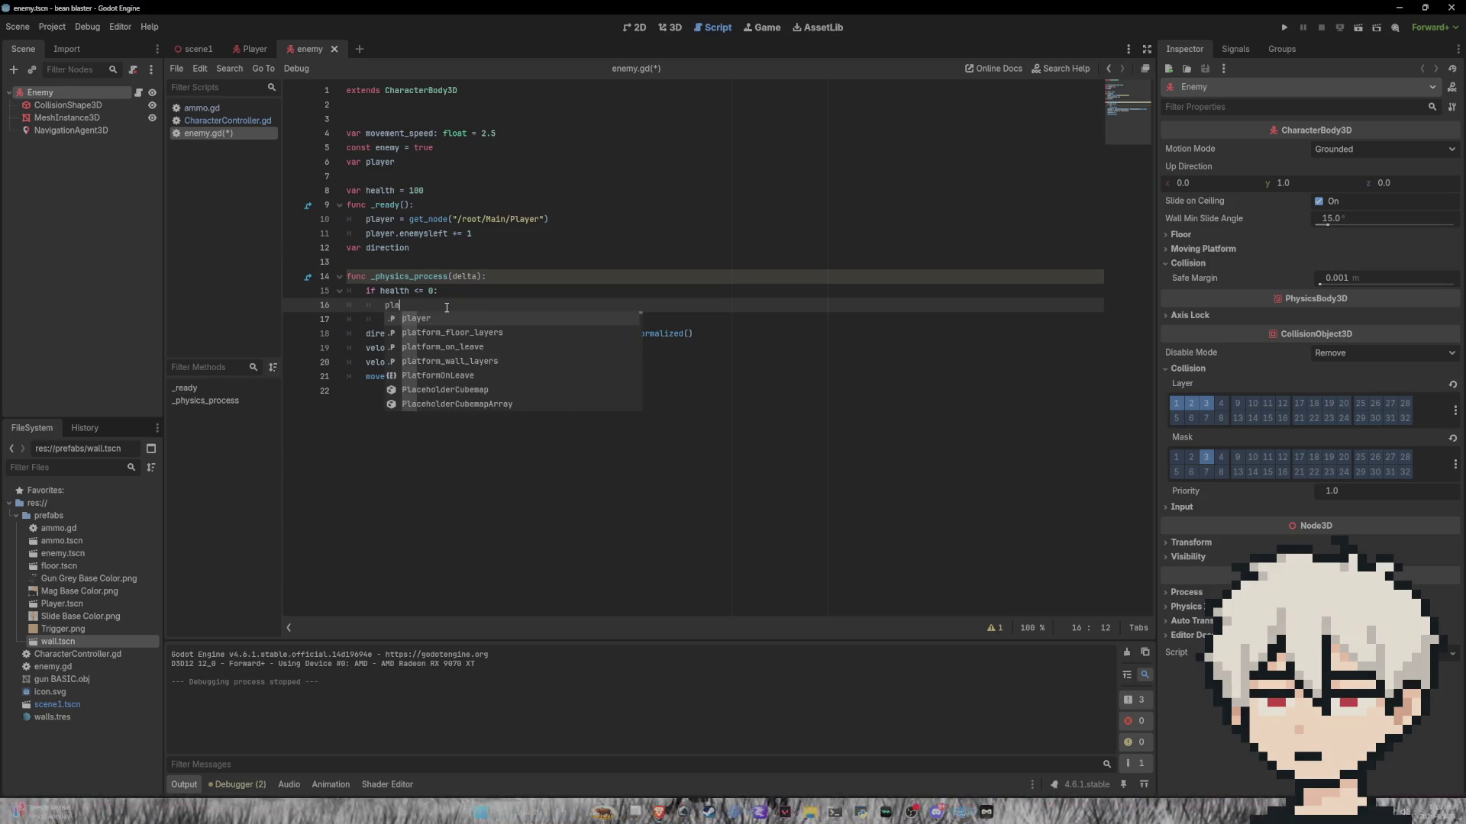
type("yer.ene")
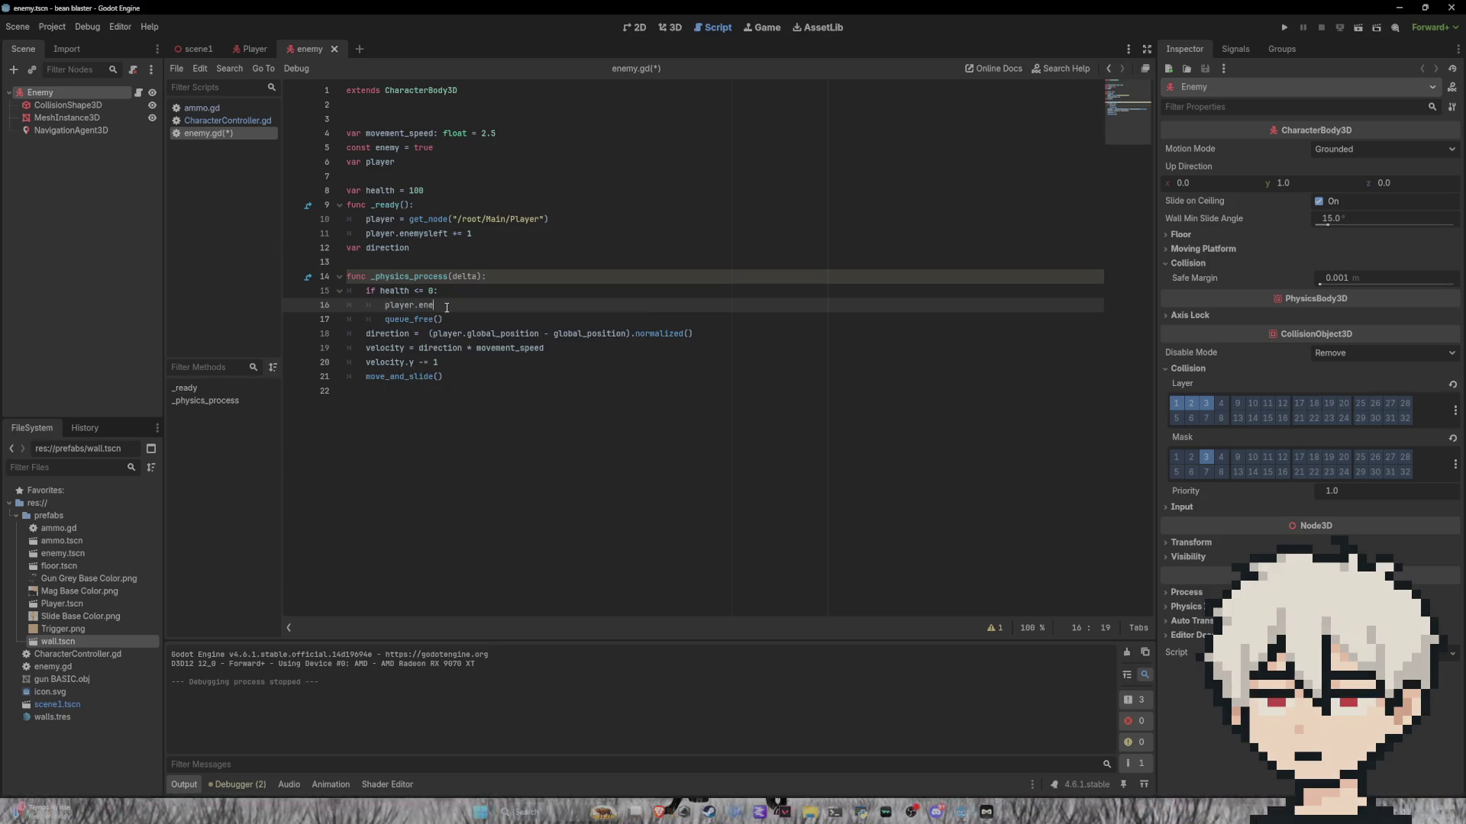
type("mysl")
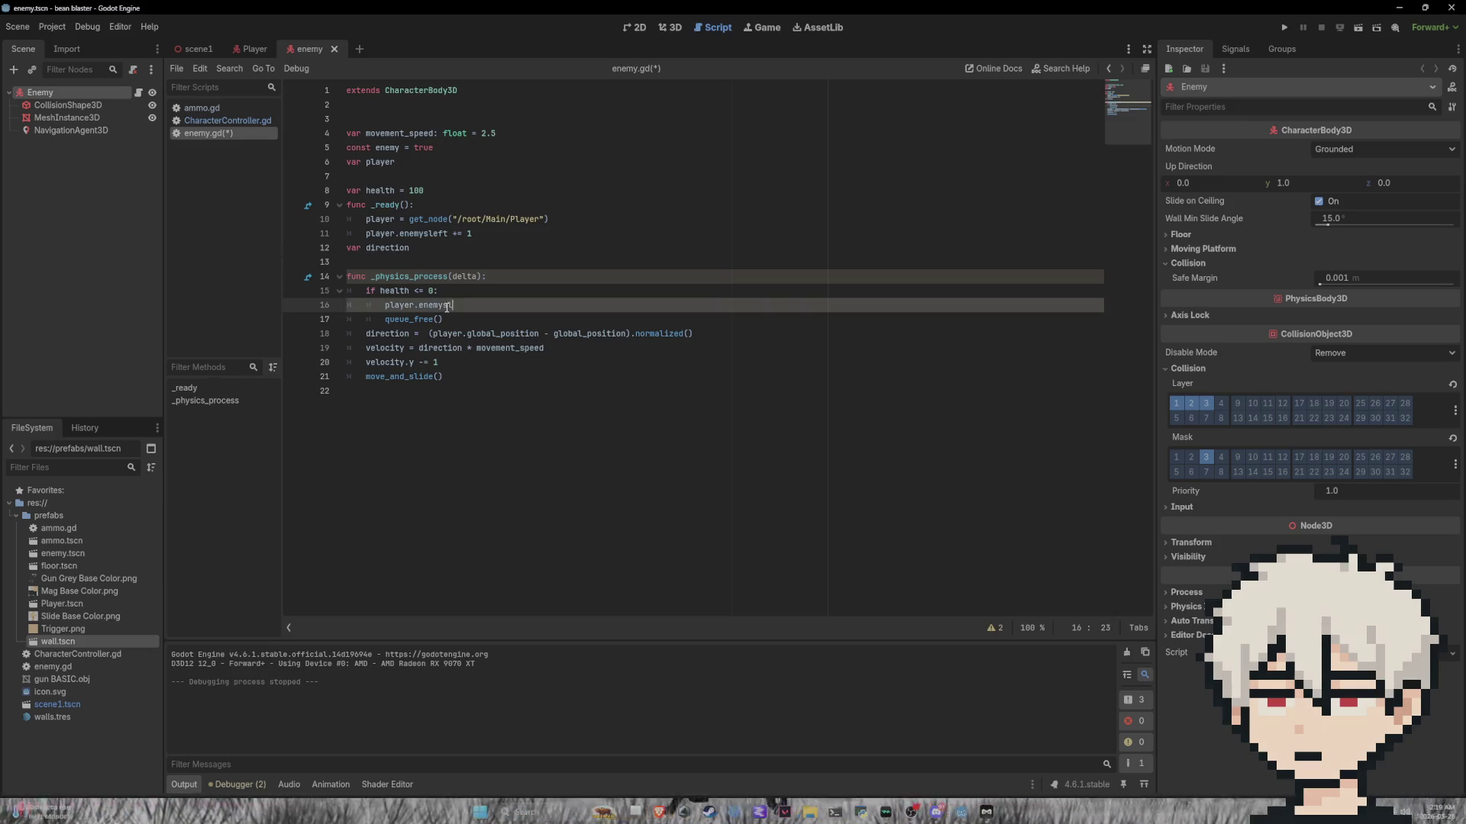
type("eft -= 1")
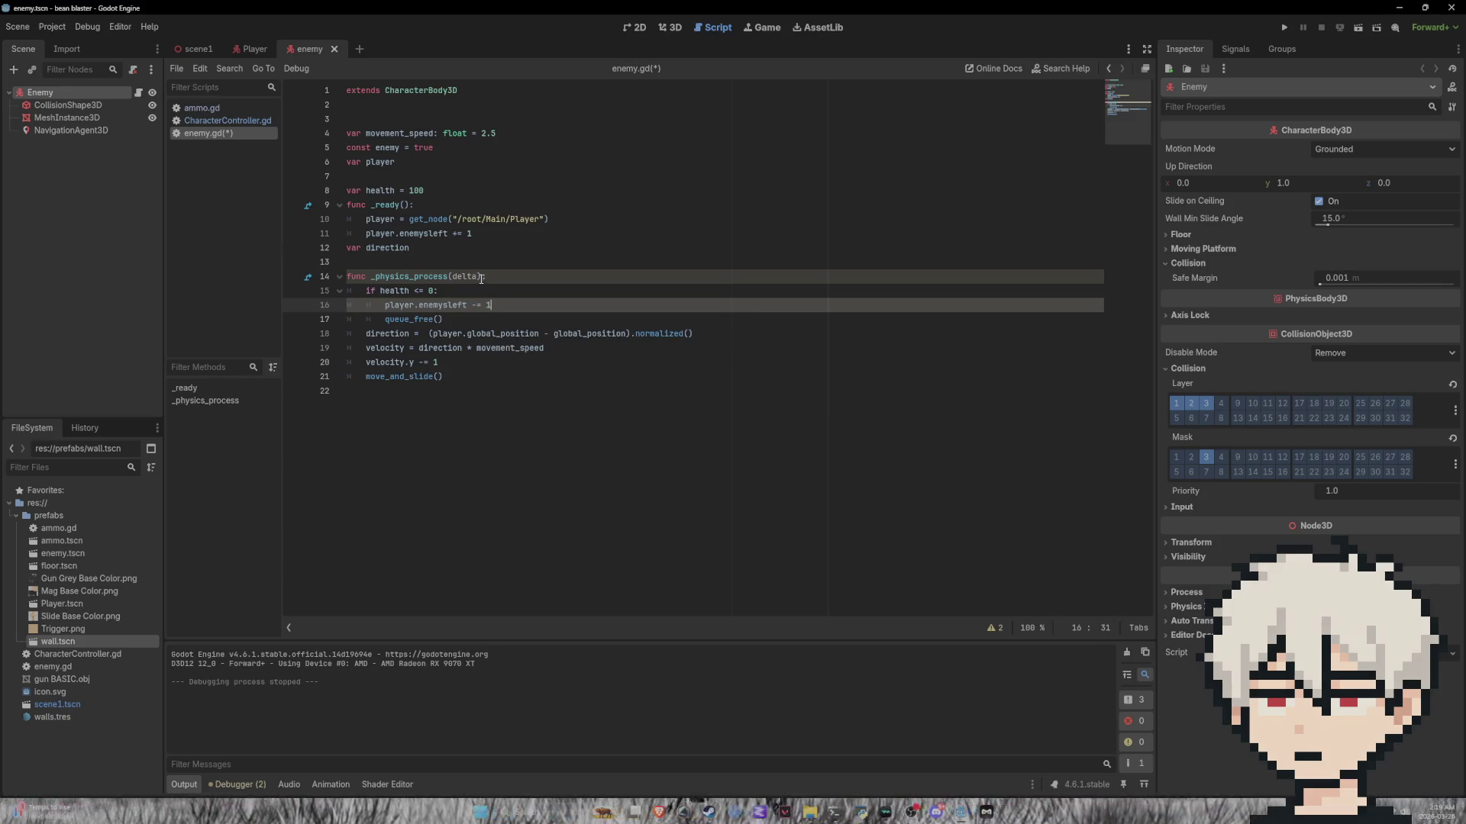
key("ctrl+s")
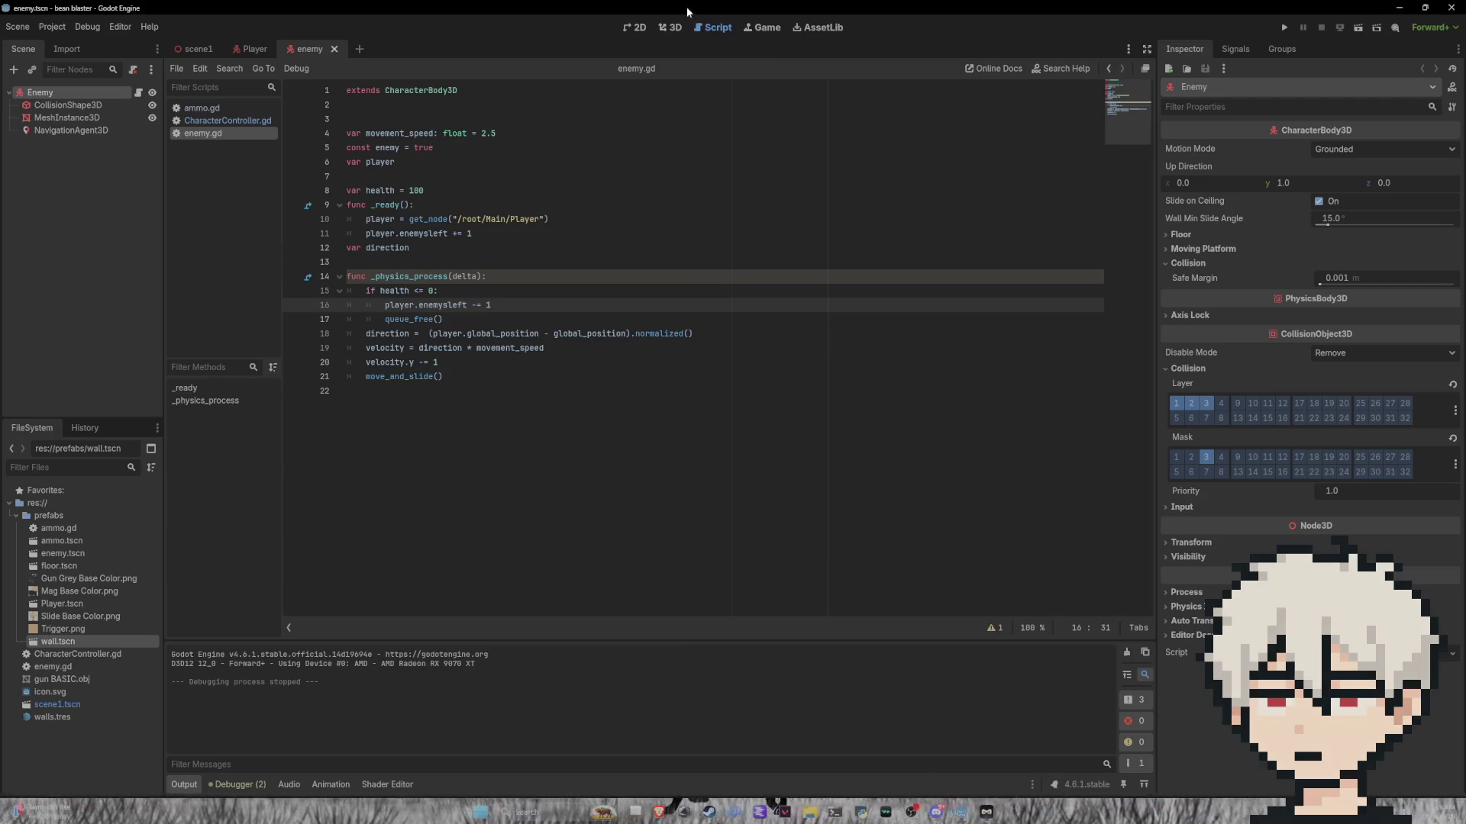
left_click(666, 31)
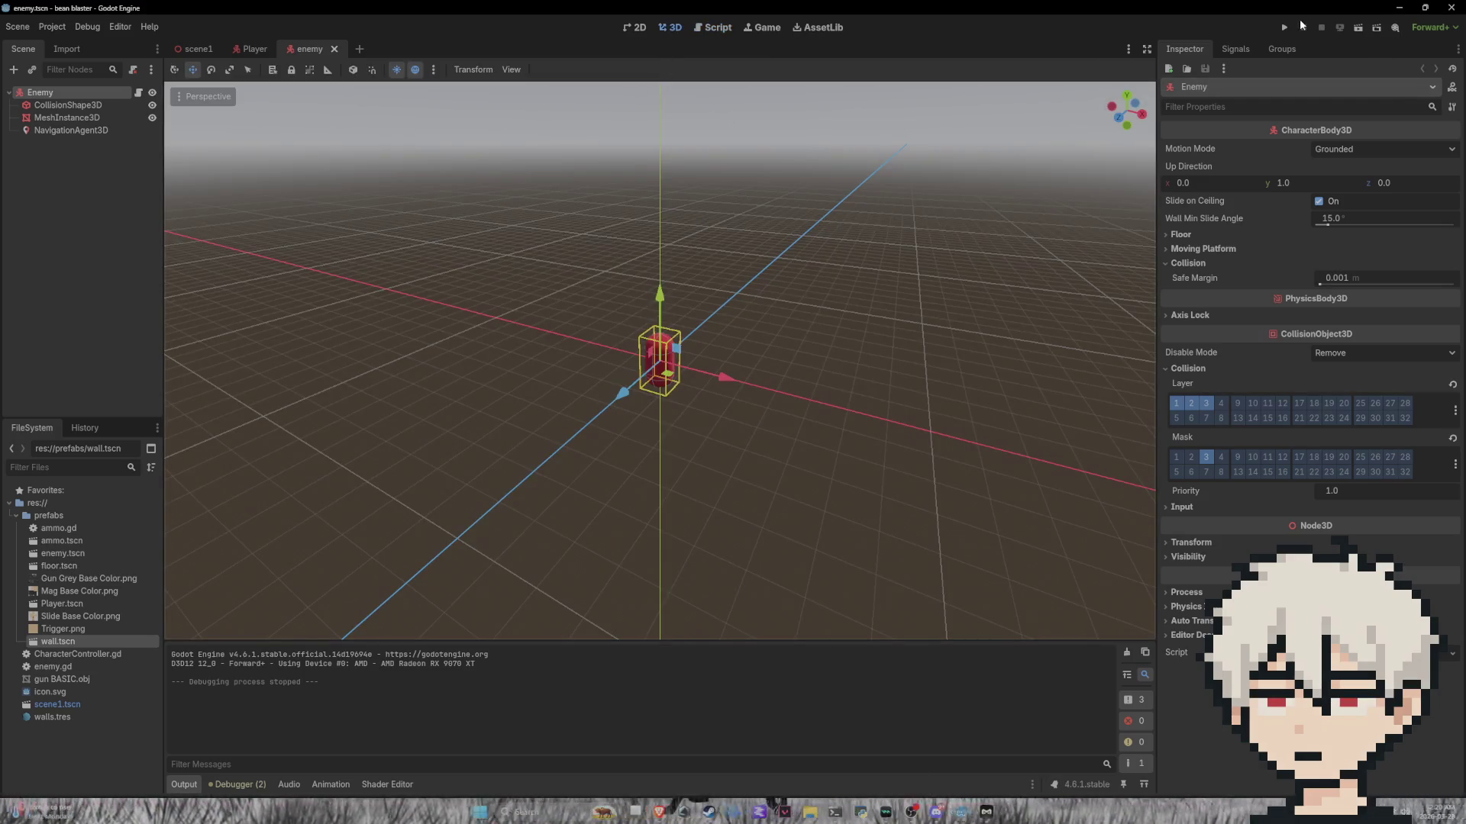
Step: Change CharacterController.gd so enemysleft starts at '= 0', save, and rerun the game
left_click(1286, 29)
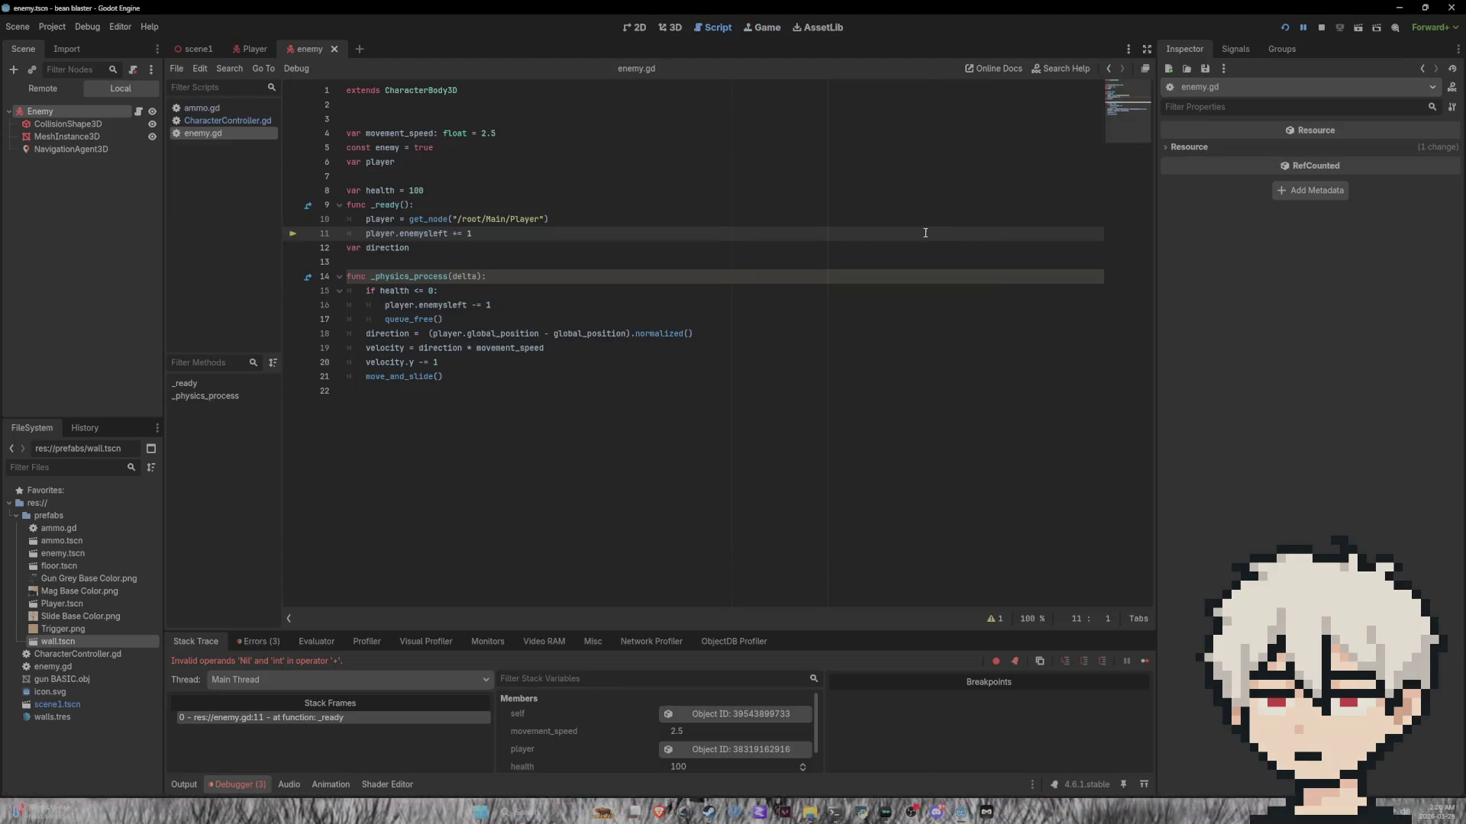
left_click(435, 171)
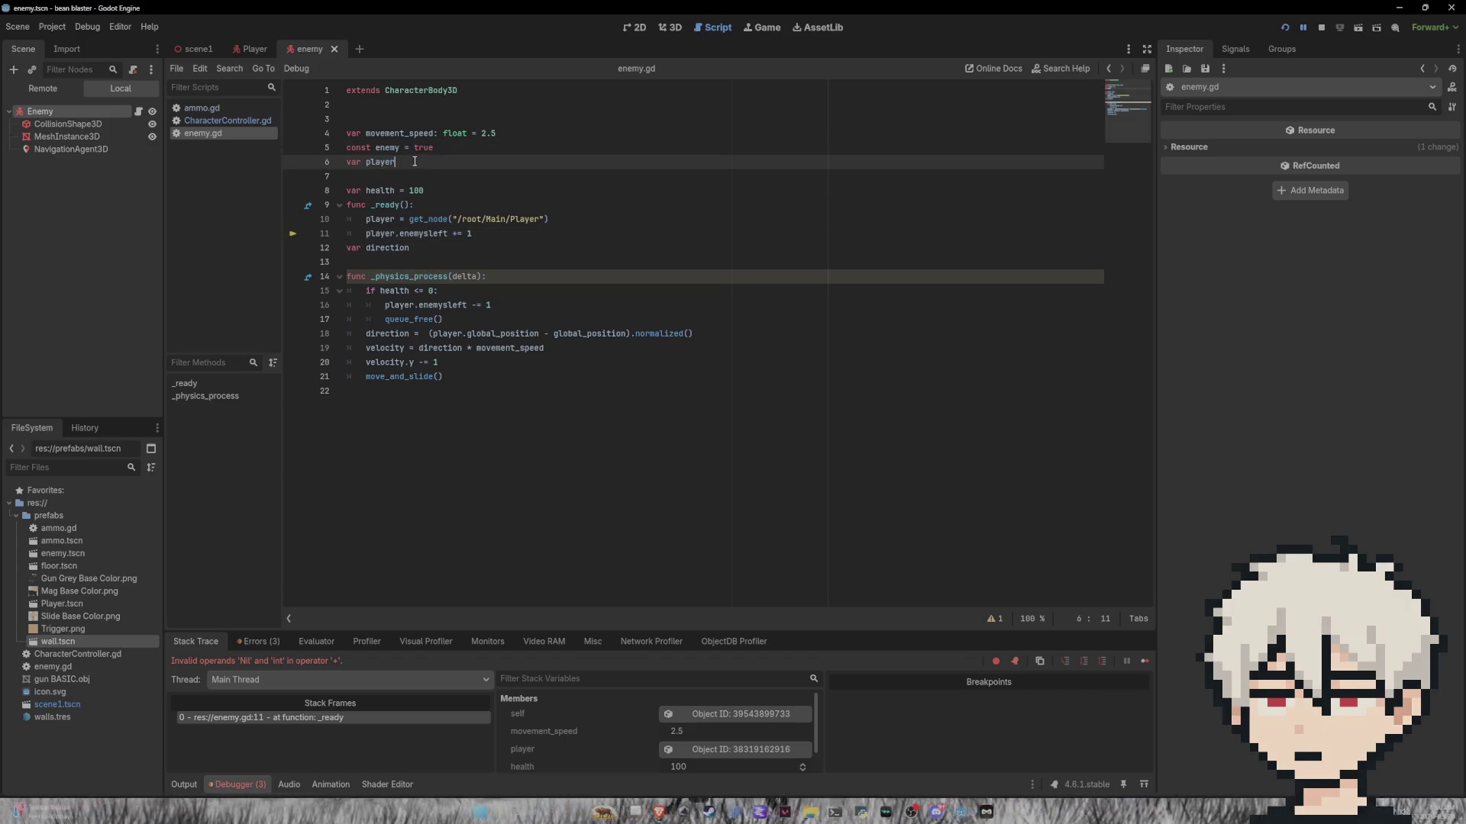
left_click(225, 121)
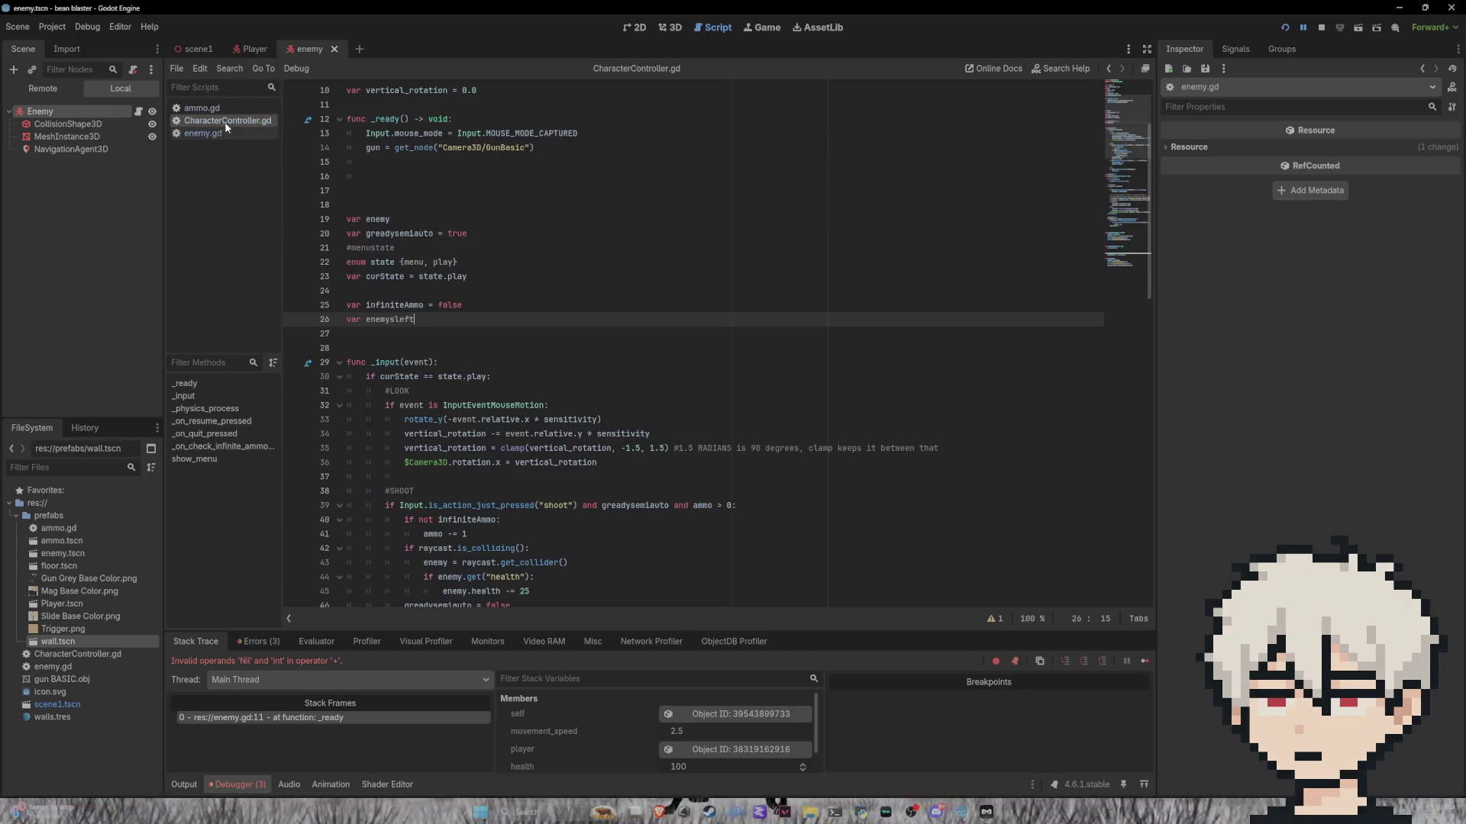
type(" = 0")
key("ctrl+s")
left_click(1284, 27)
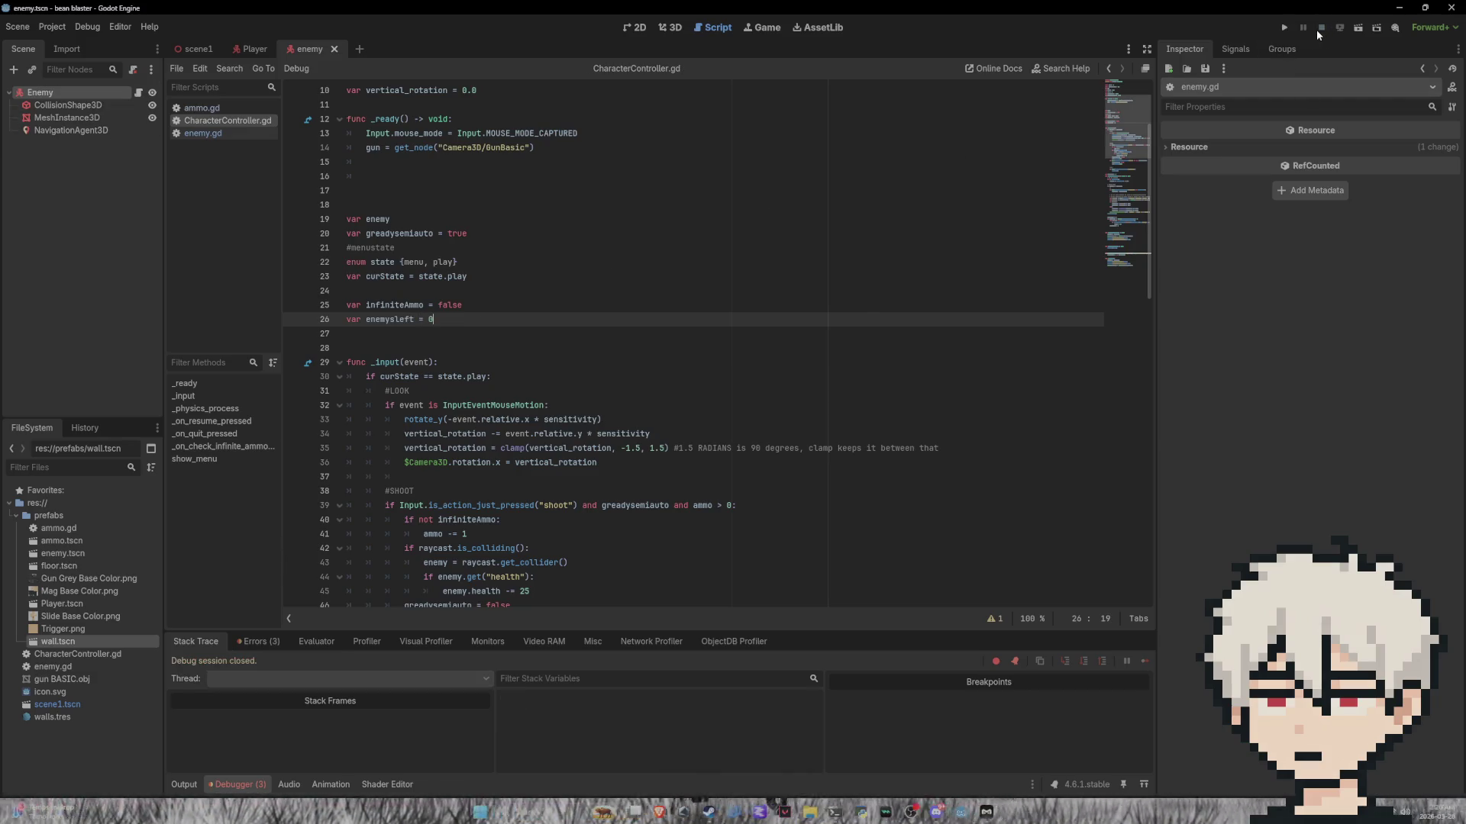
right_click(657, 321)
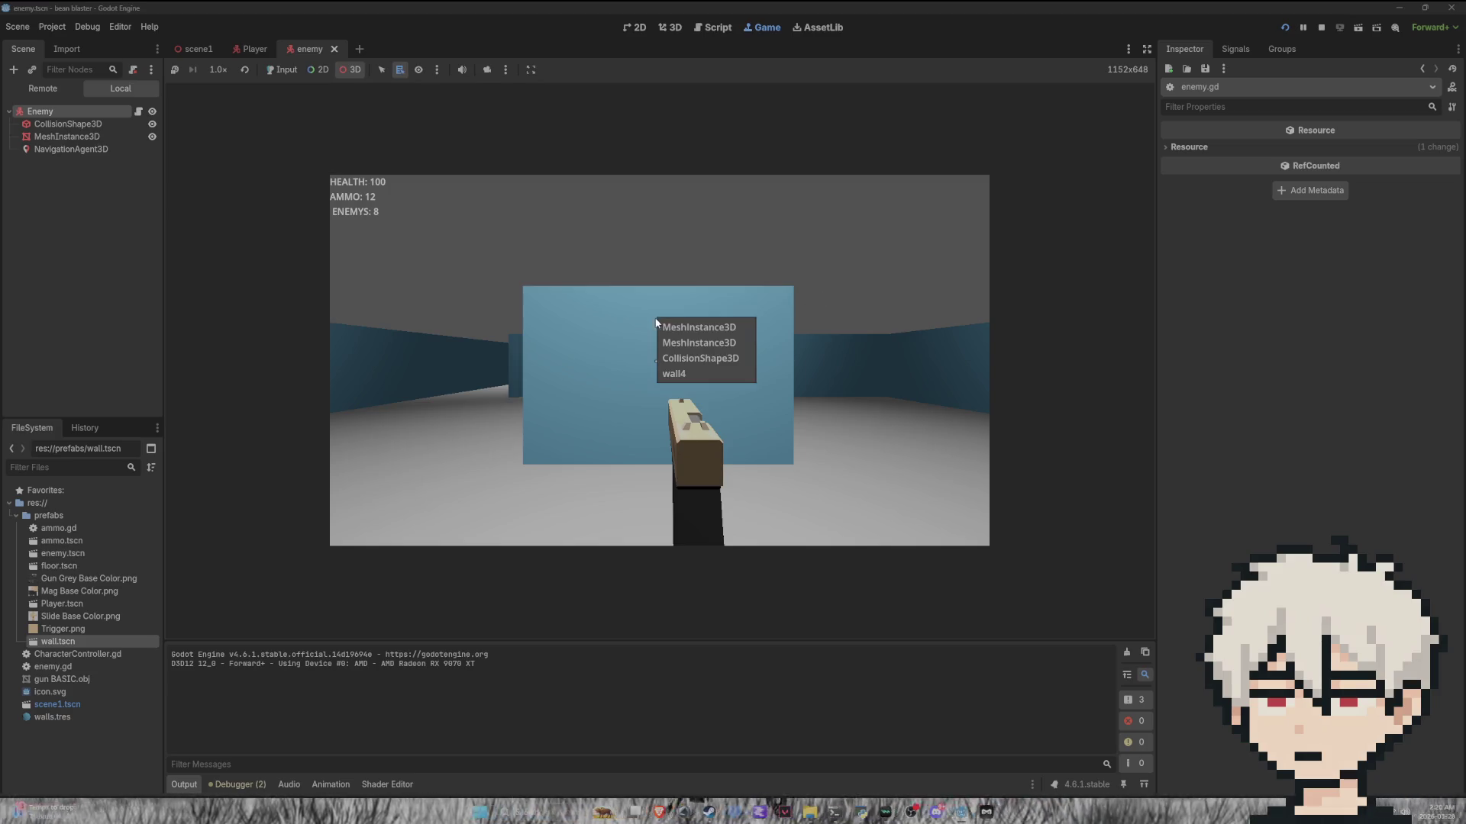
Step: Let the running game take input and shoot the first red enemies
left_click(575, 229)
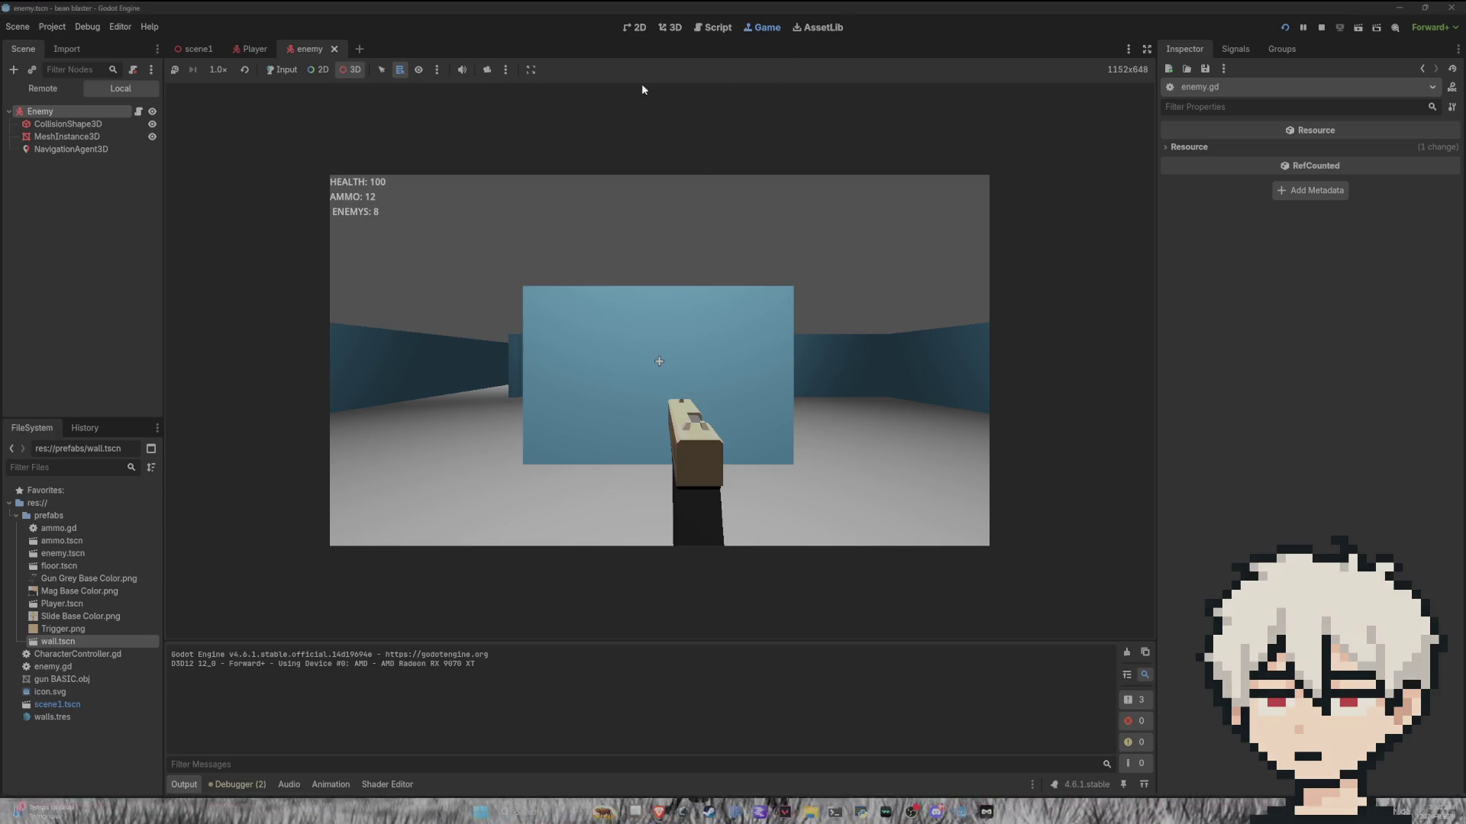
left_click(282, 69)
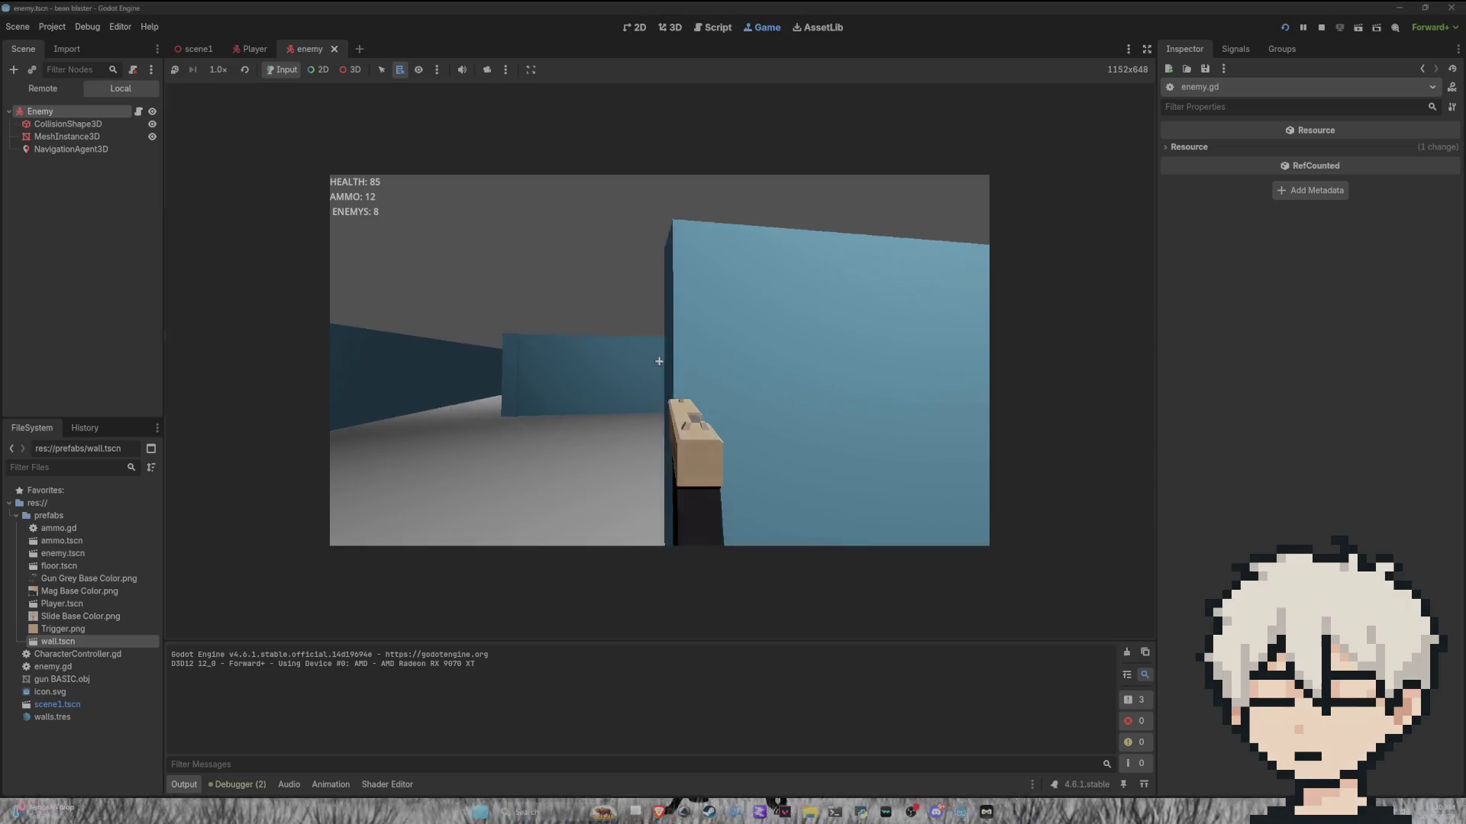
left_click(658, 361)
left_click(659, 361)
left_click(659, 362)
left_click(658, 361)
left_click(659, 361)
left_click(659, 361)
left_click(658, 361)
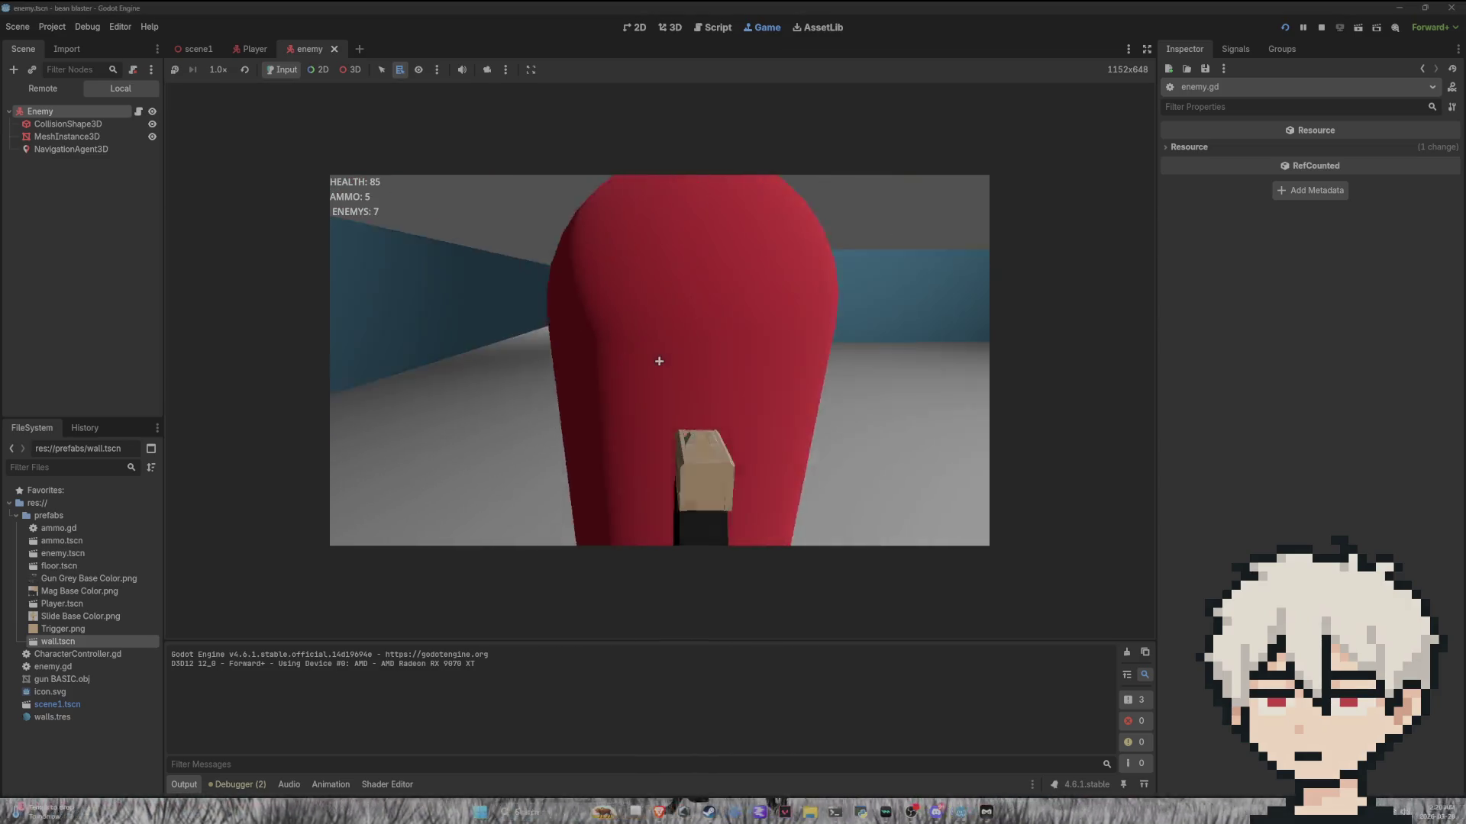
left_click(658, 361)
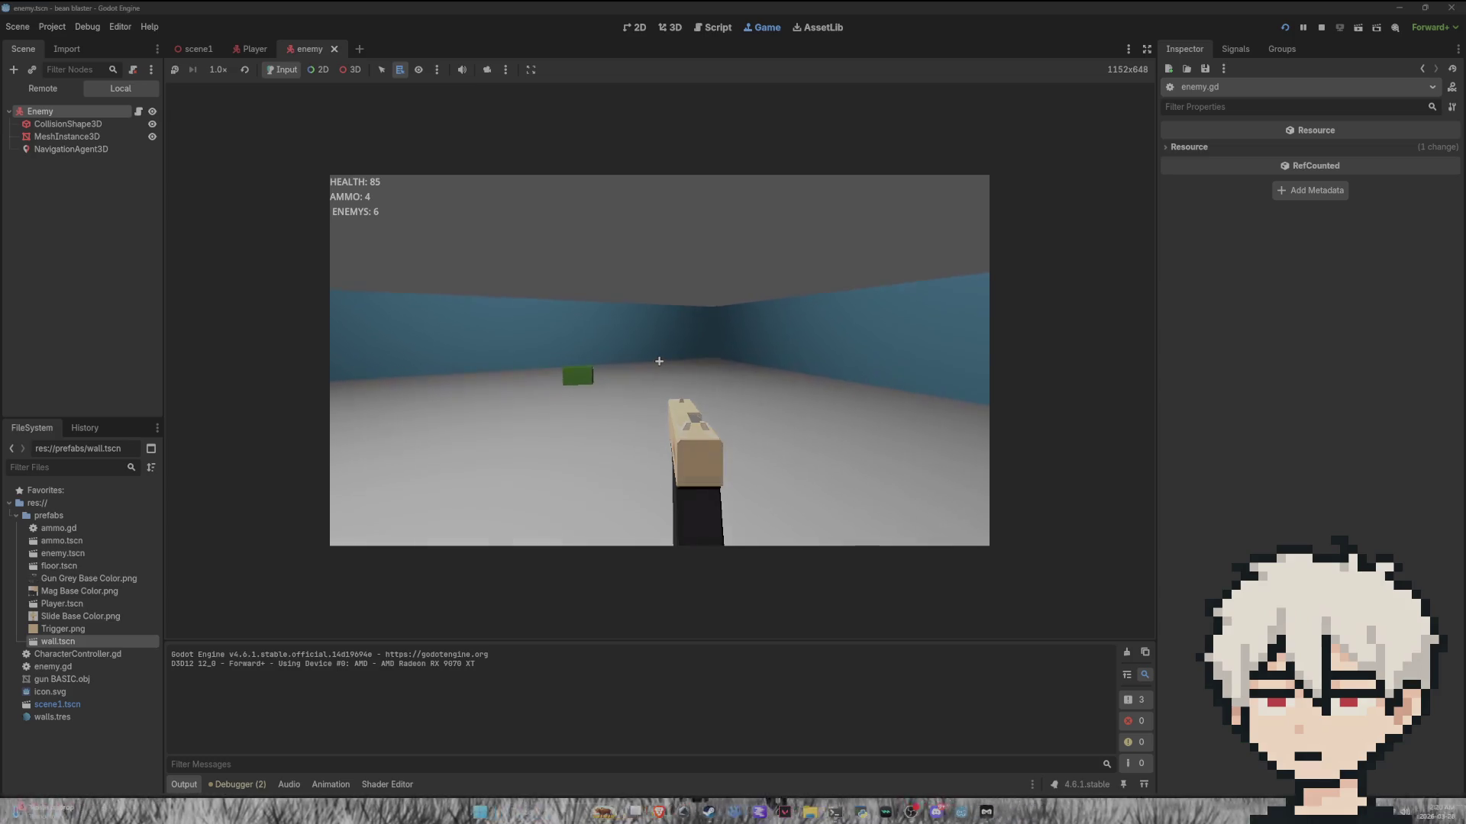
Step: Walk onto the ammo pickup, destroy another red enemy, then stop the game with F8
key("w")
key("w")
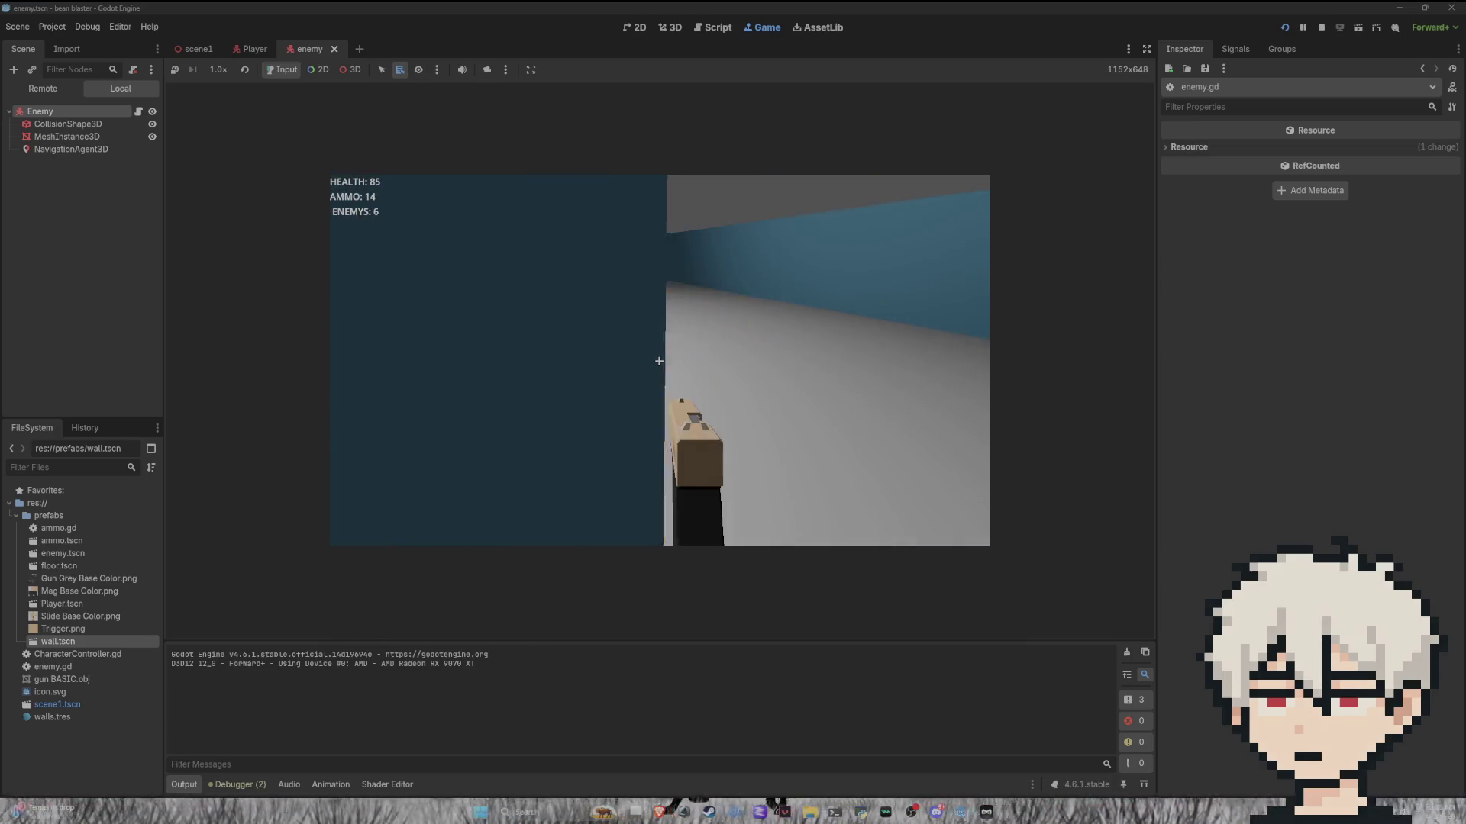
left_click(659, 361)
left_click(658, 361)
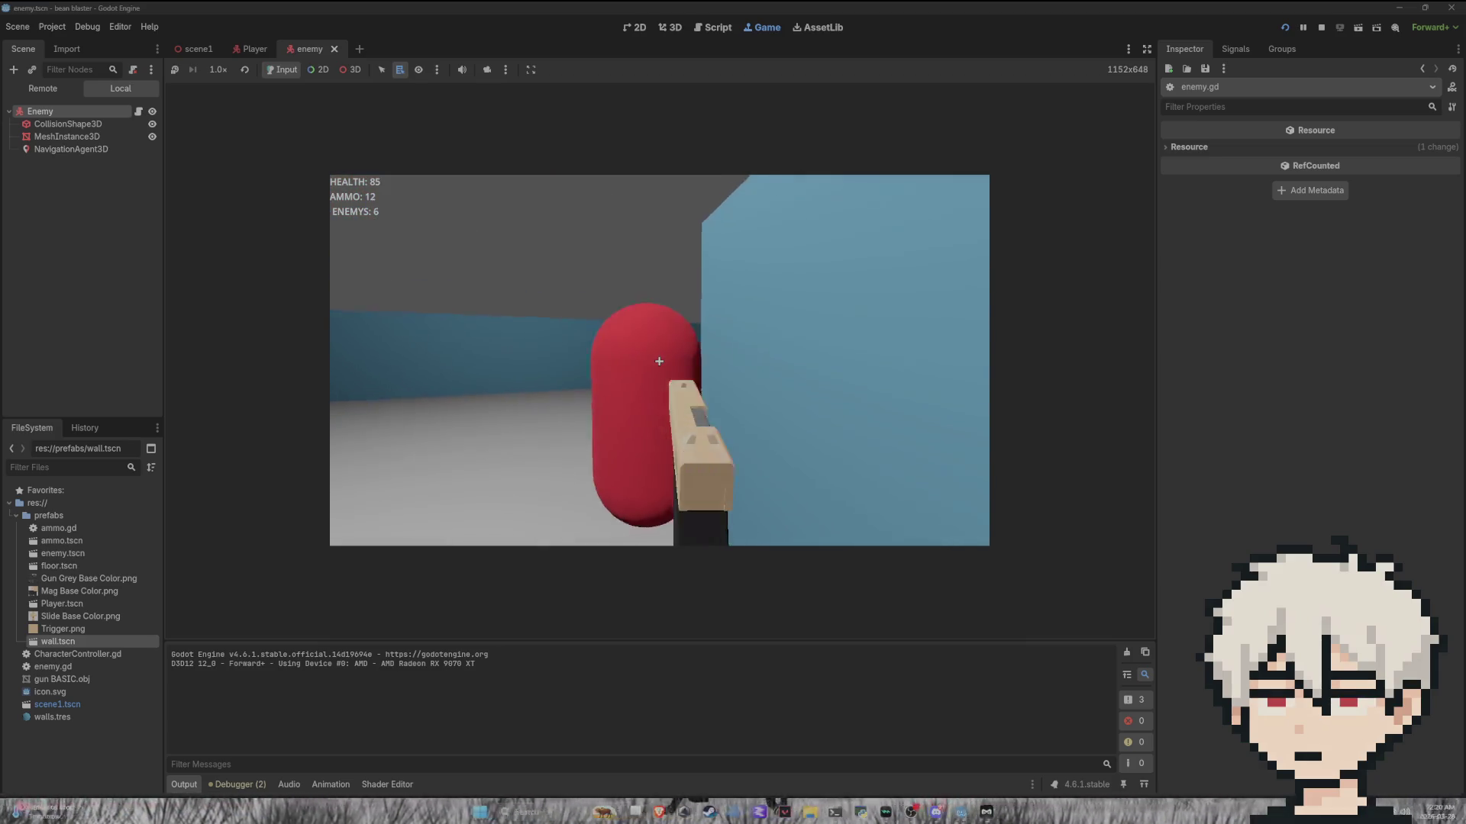
left_click(659, 361)
left_click(658, 361)
left_click(659, 361)
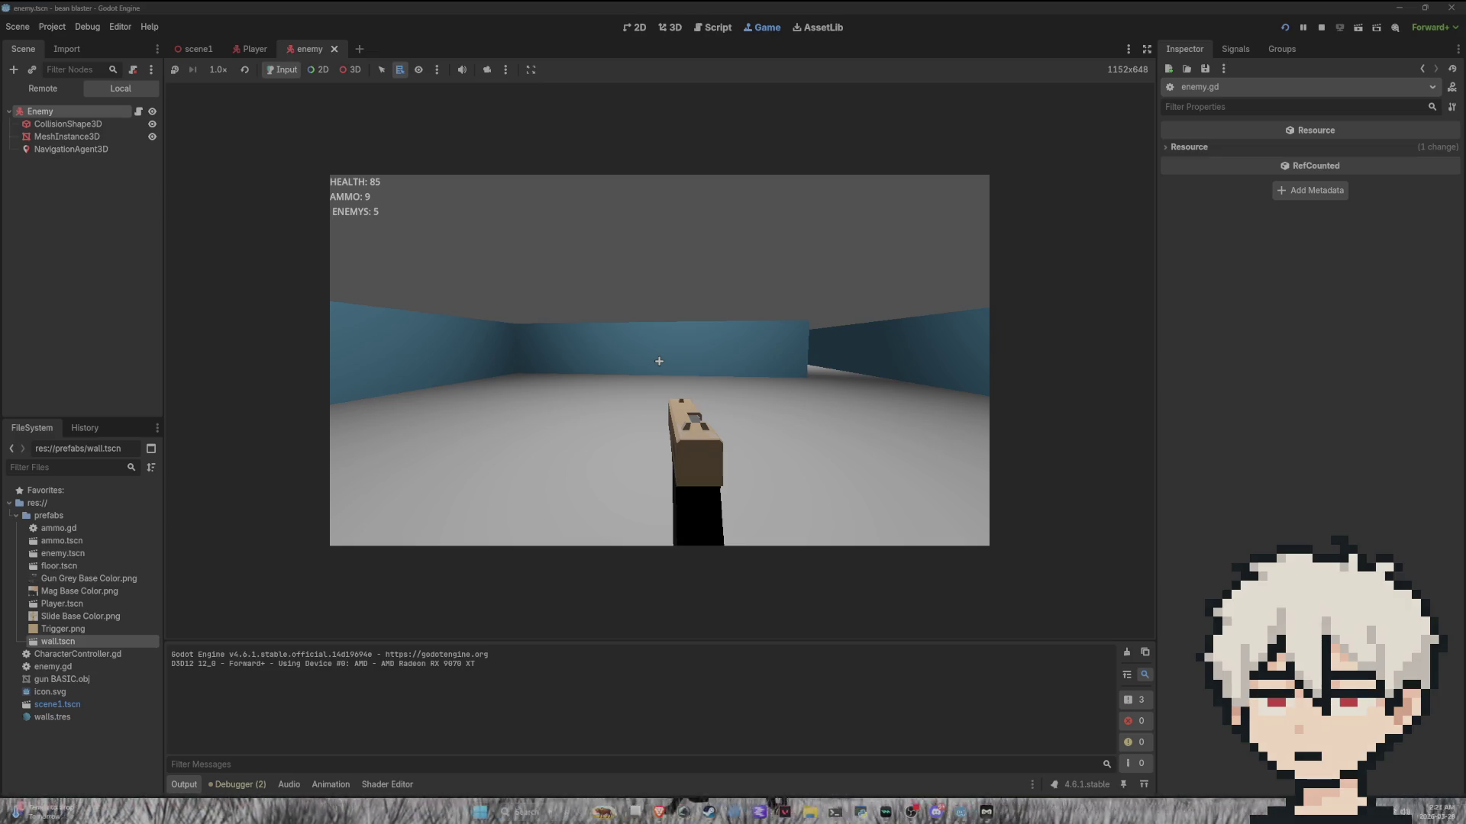
key("F8")
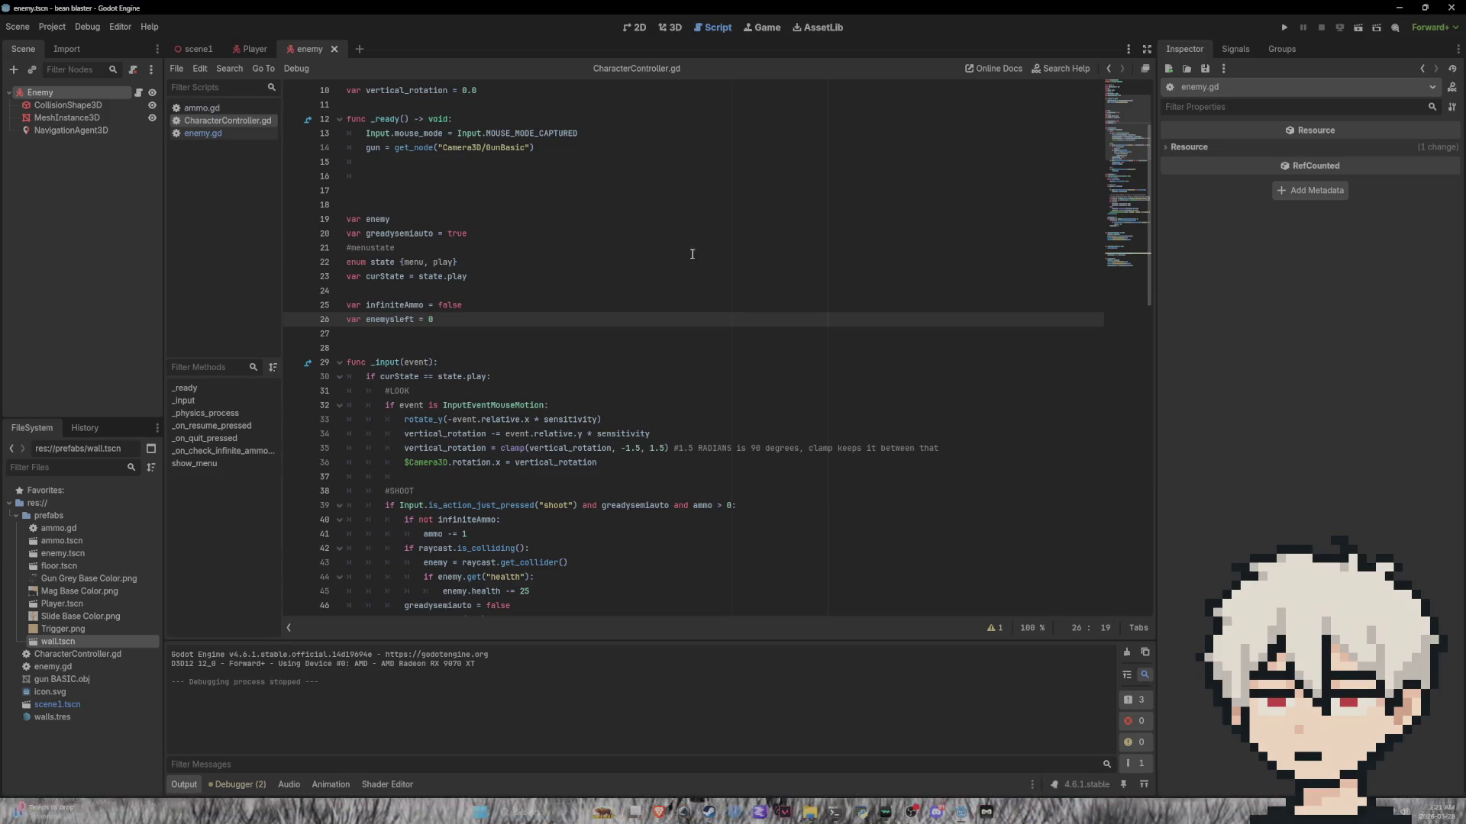
Step: In the Game view, enable 'Make Game Workspace Floating on Next Play'
left_click(764, 29)
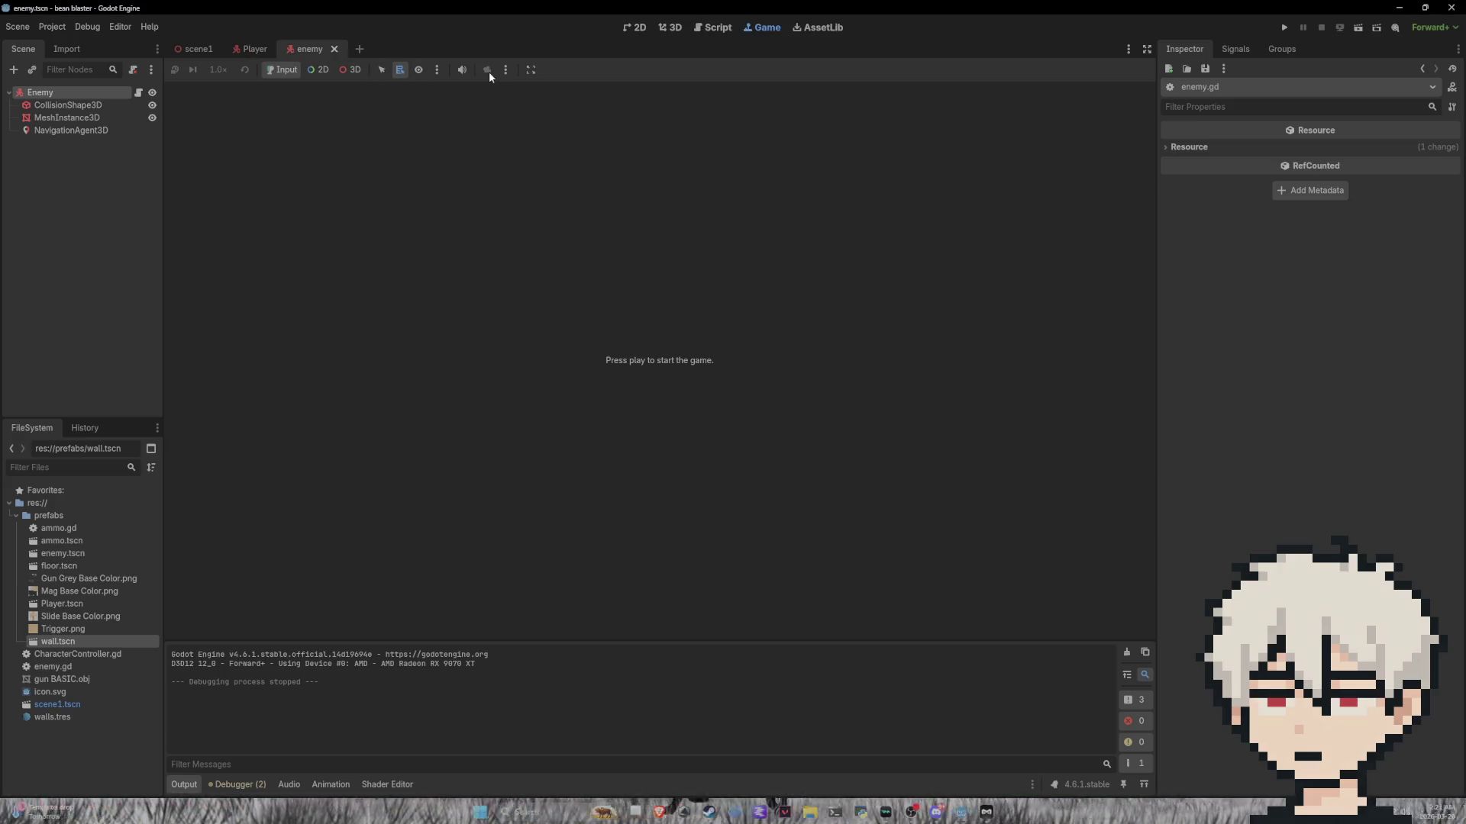
left_click(531, 69)
left_click(560, 104)
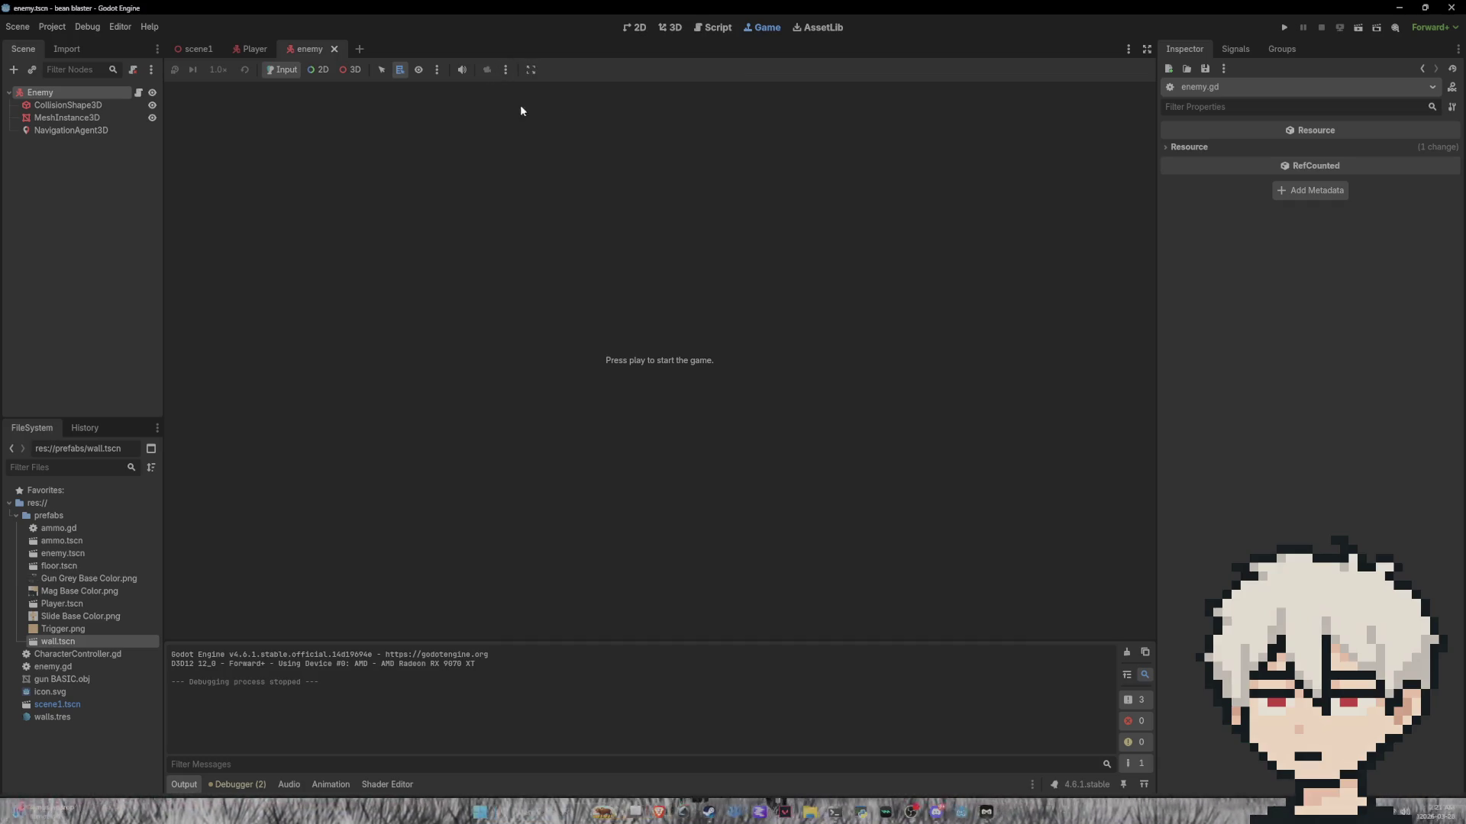
left_click(351, 69)
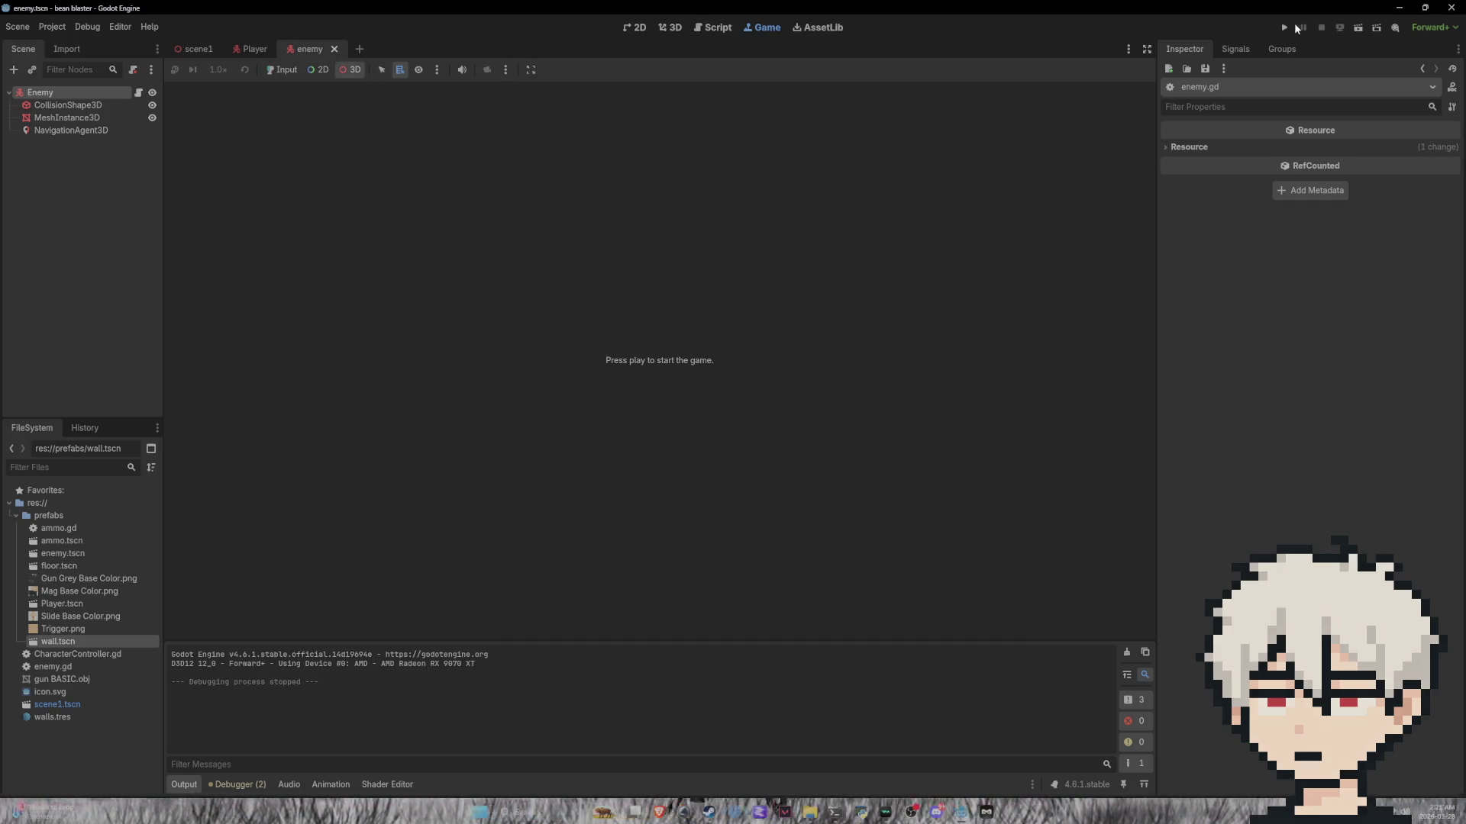
Step: Run the game, switch to the free overhead camera, then close the game window
left_click(1290, 26)
right_click(787, 379)
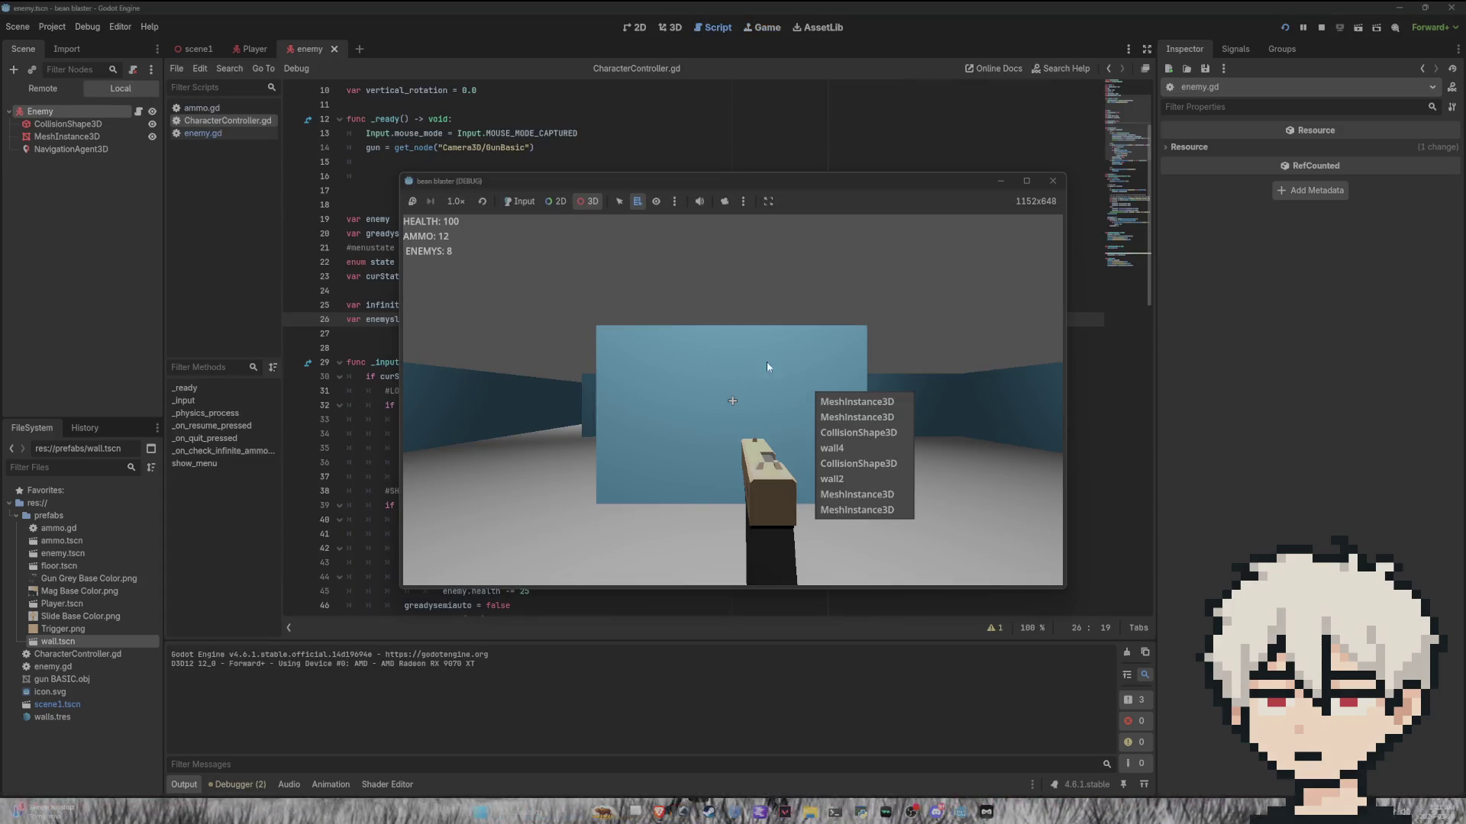
left_click(820, 275)
left_click(724, 201)
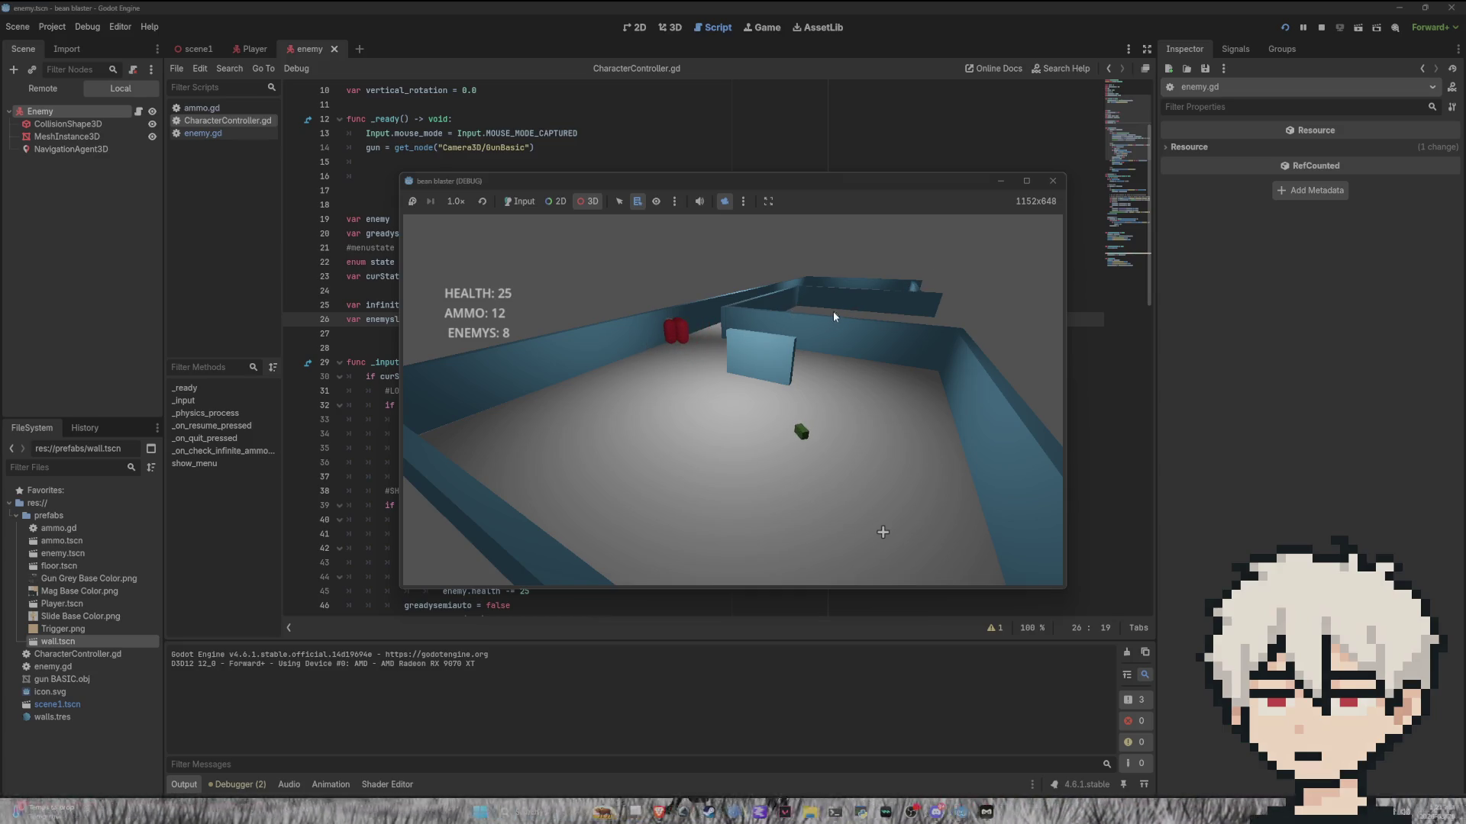
left_click(1052, 181)
left_click(670, 28)
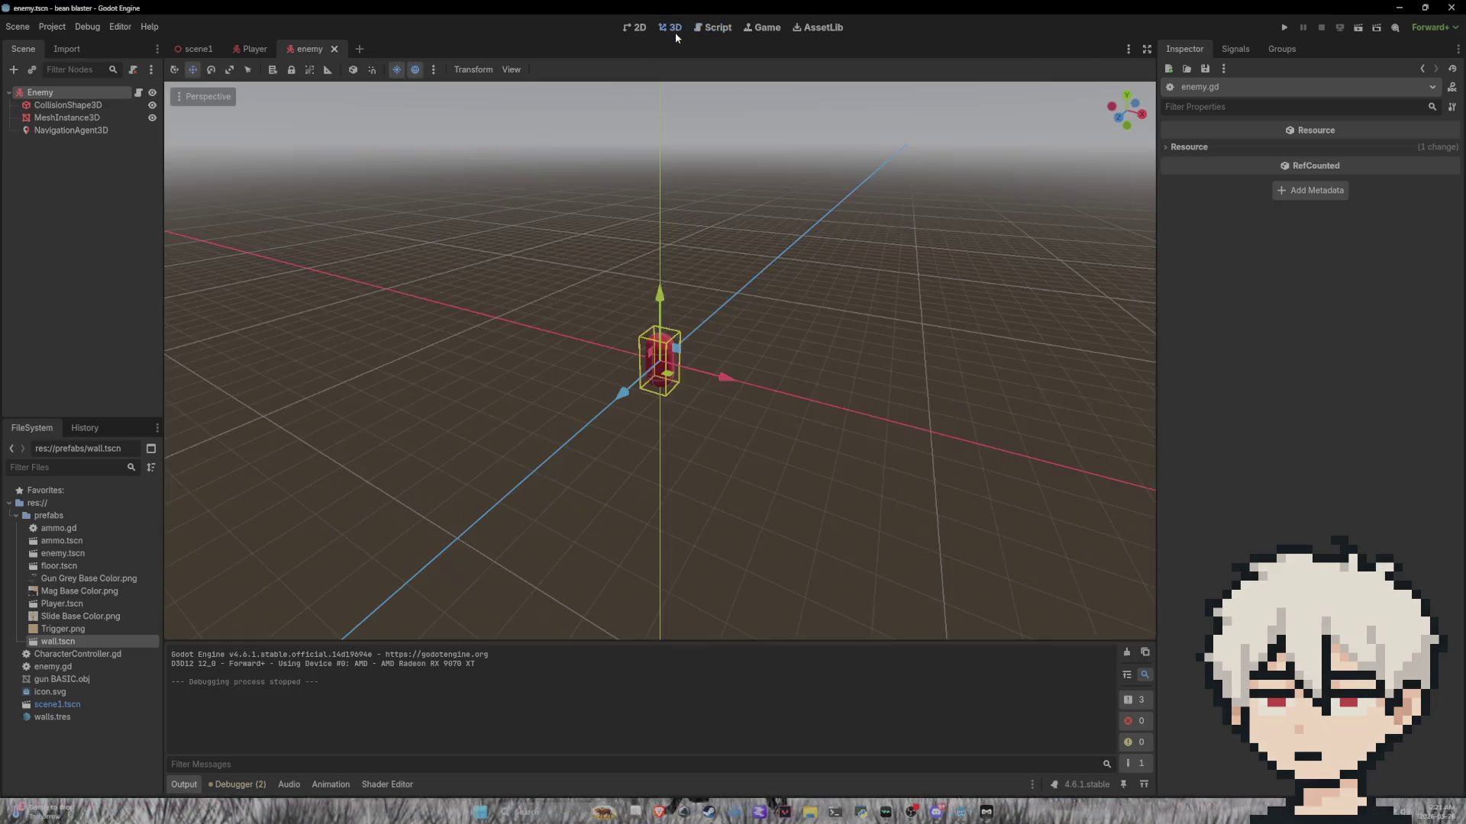
Step: In scene1, delete wall5's MeshInstance3D
left_click(669, 28)
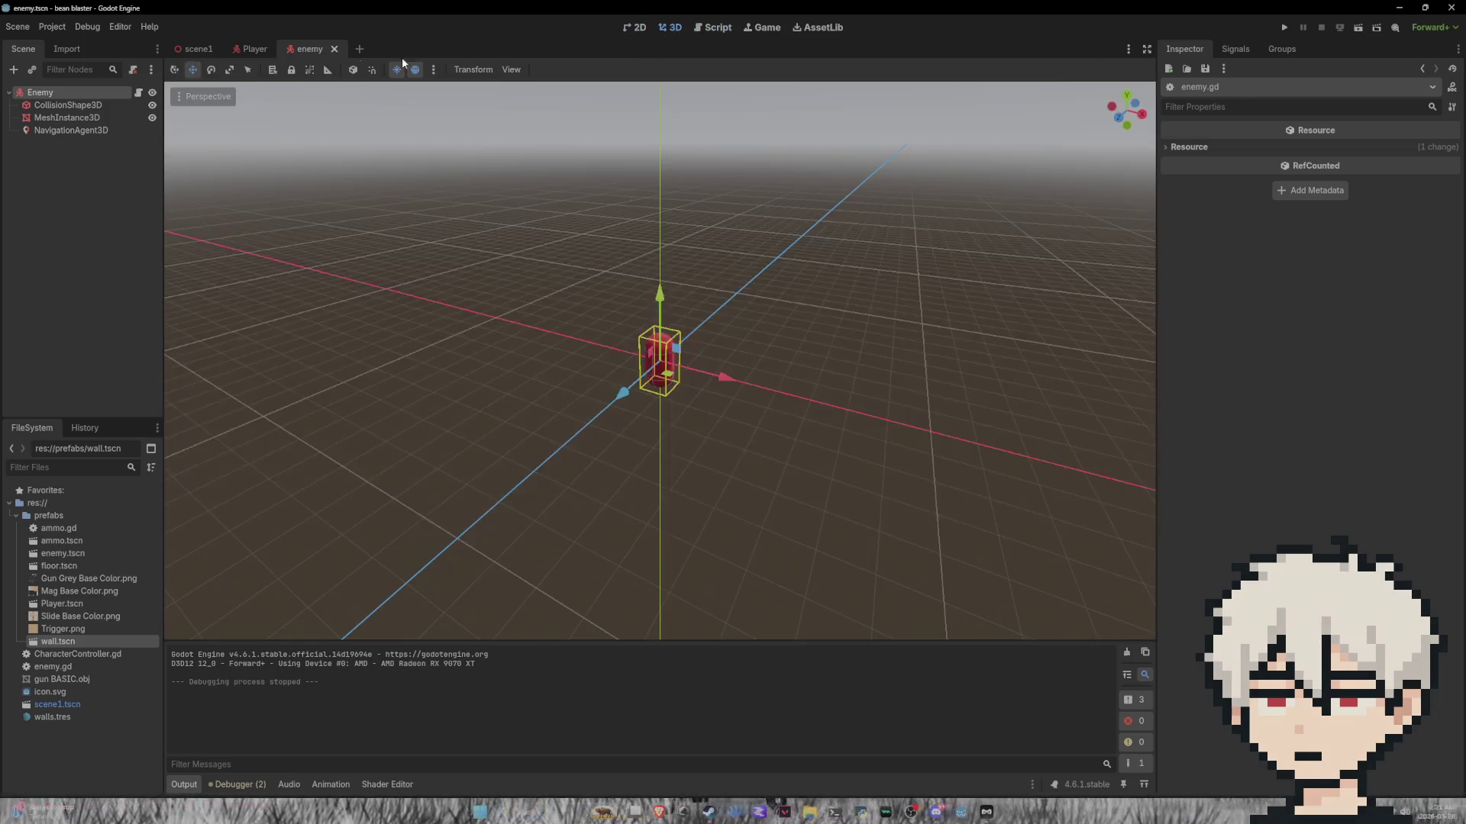
left_click(194, 49)
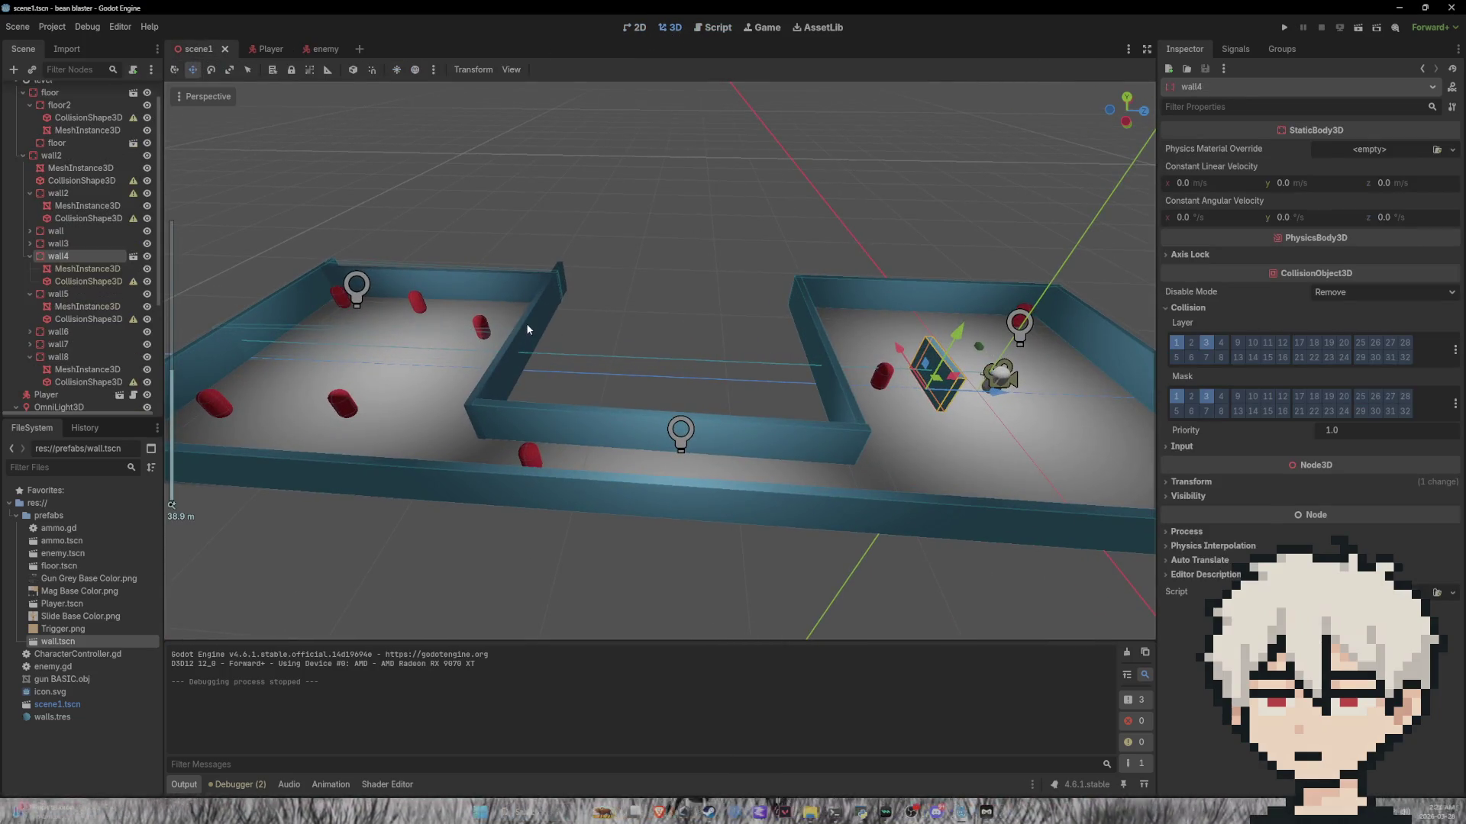
left_click(527, 329)
key("Delete")
left_click(718, 425)
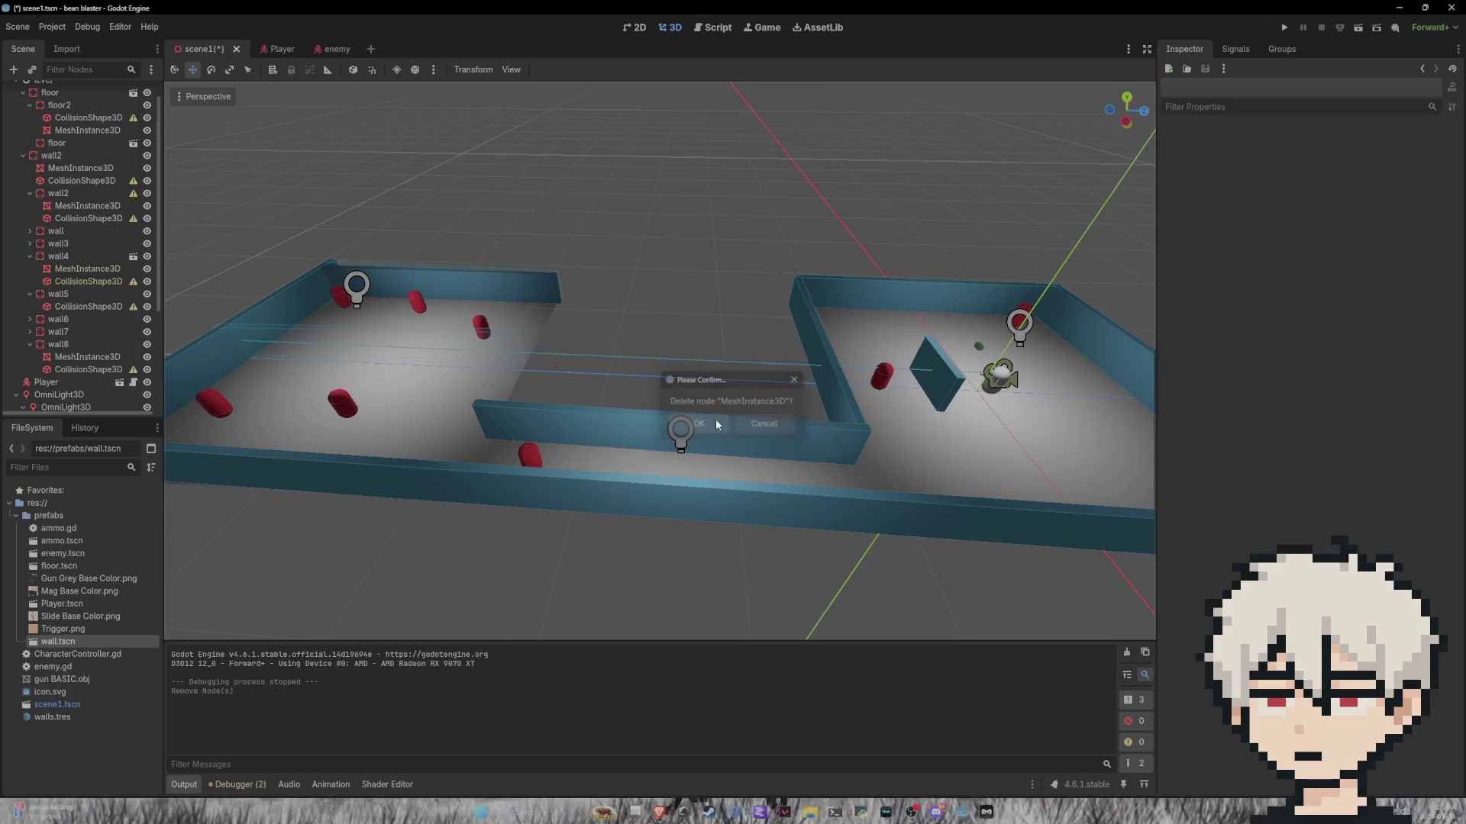
Step: Drag a wall.tscn instance into the level and make it local
scroll(75, 242, "up", 2)
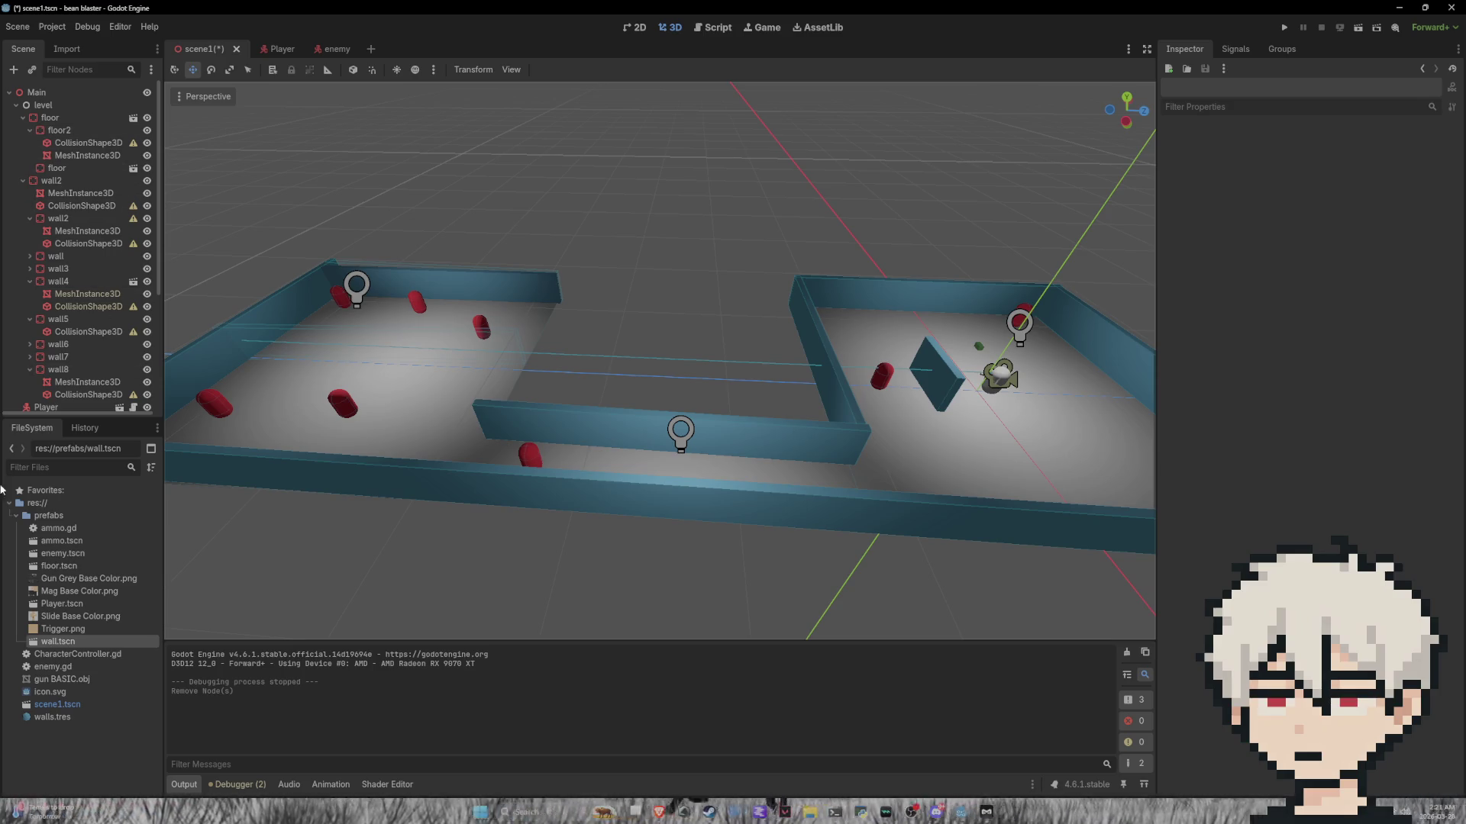
mouse_move(57, 642)
left_mouse_down()
mouse_move(413, 501)
mouse_move(538, 353)
mouse_move(527, 365)
left_mouse_up()
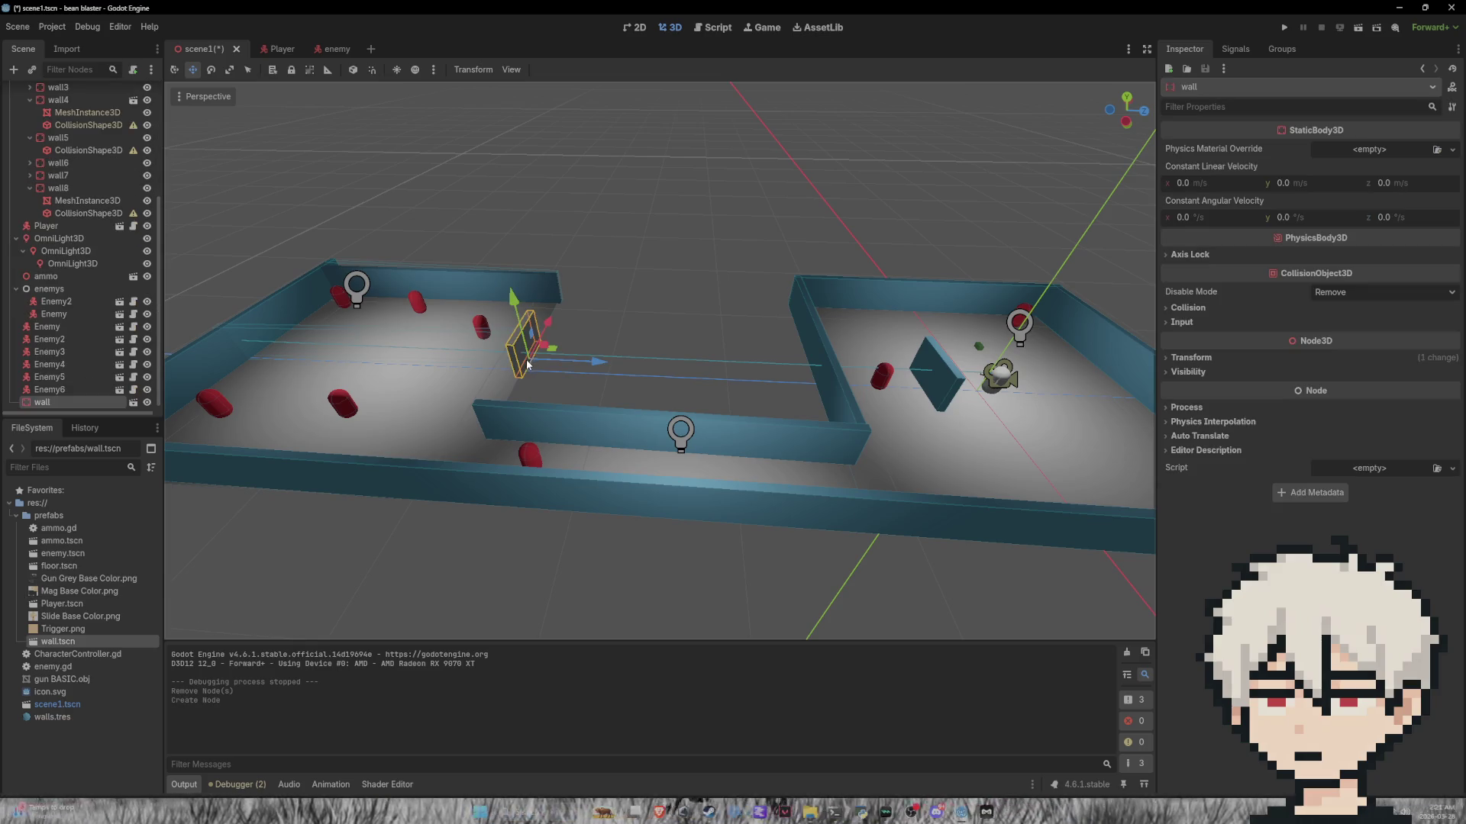
scroll(91, 207, "up", 5)
scroll(94, 252, "down", 5)
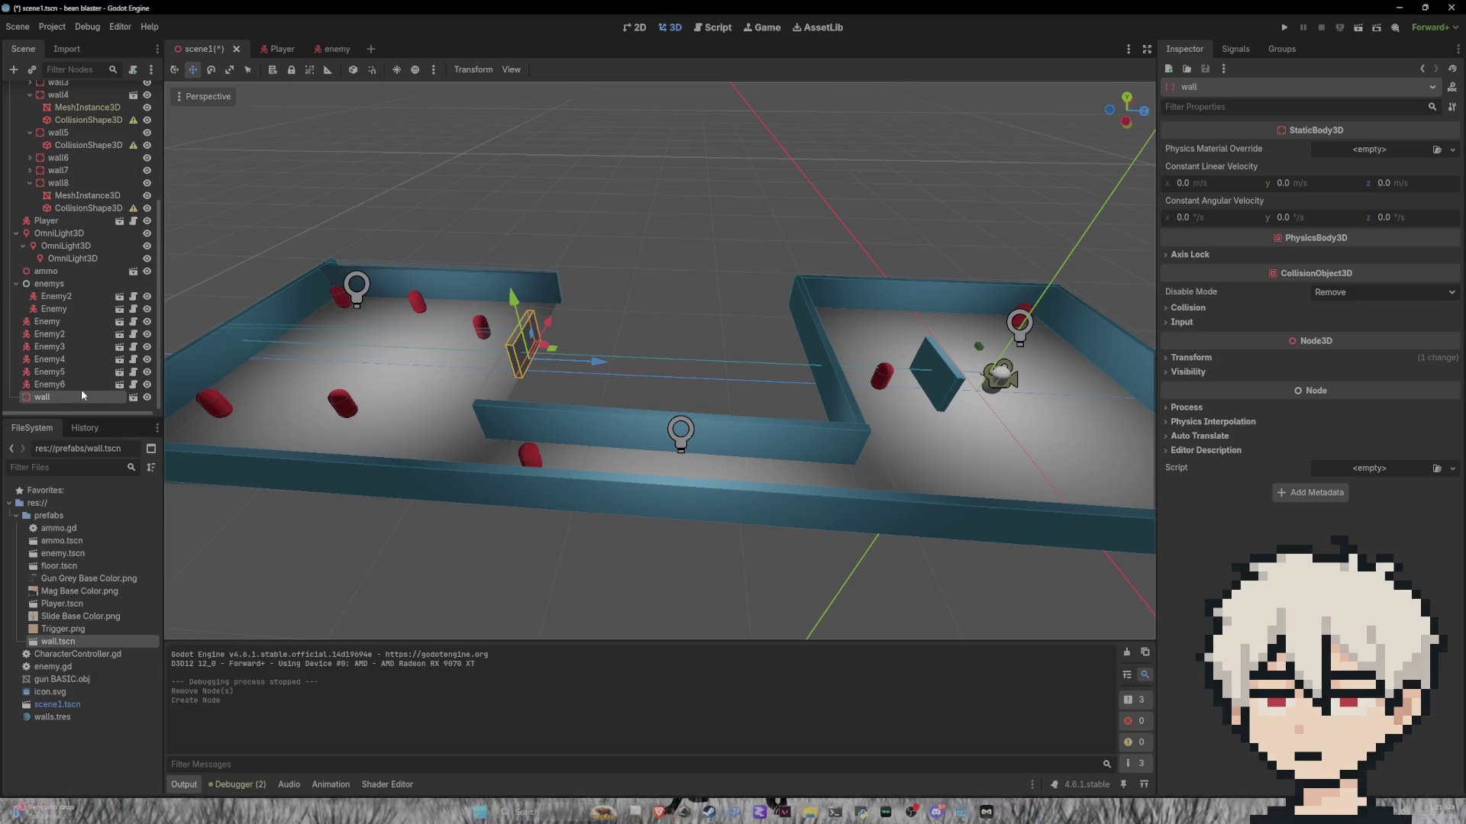
right_click(79, 394)
right_click(59, 400)
right_click(66, 400)
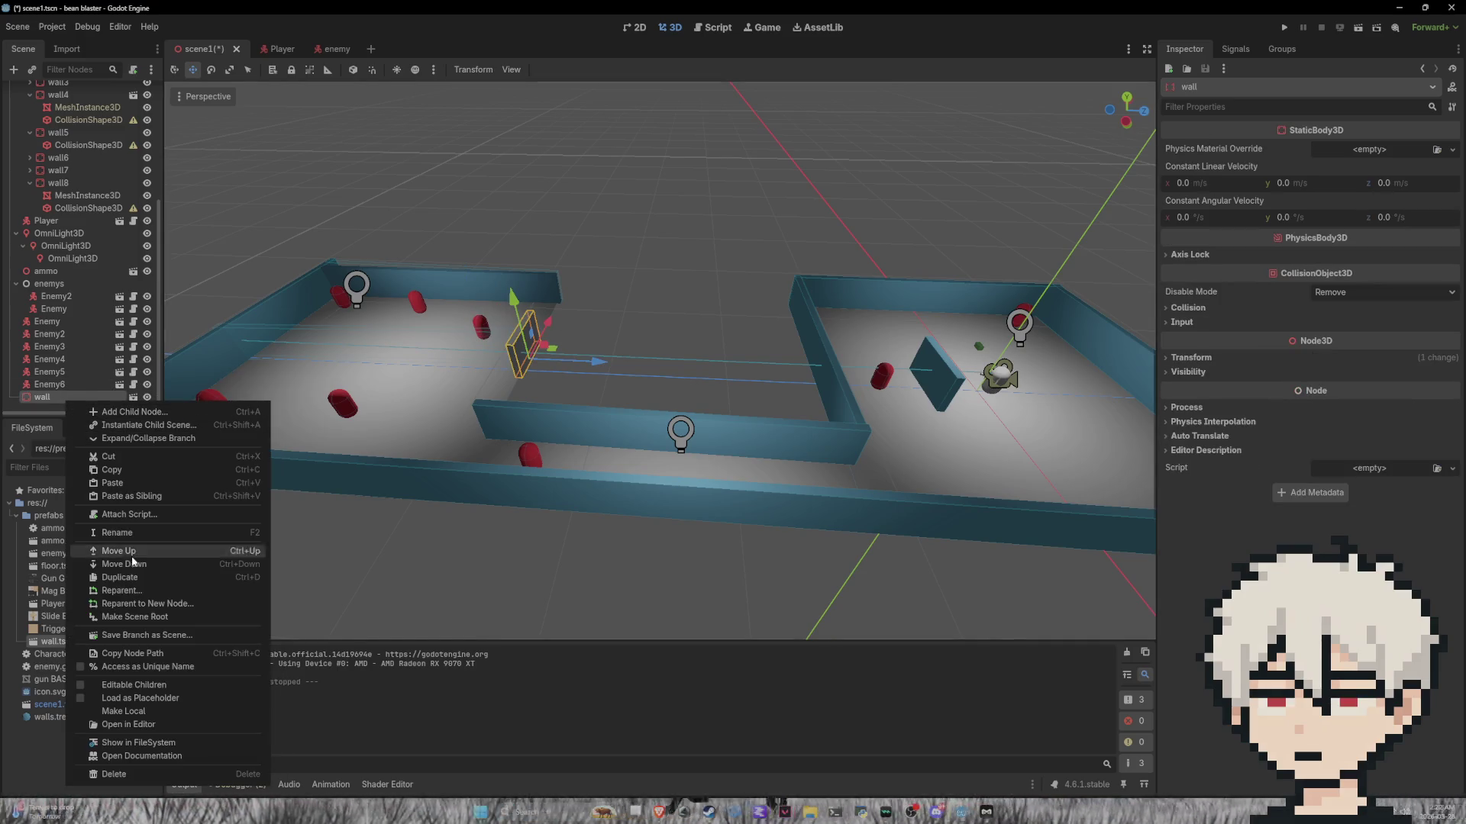
left_click(121, 713)
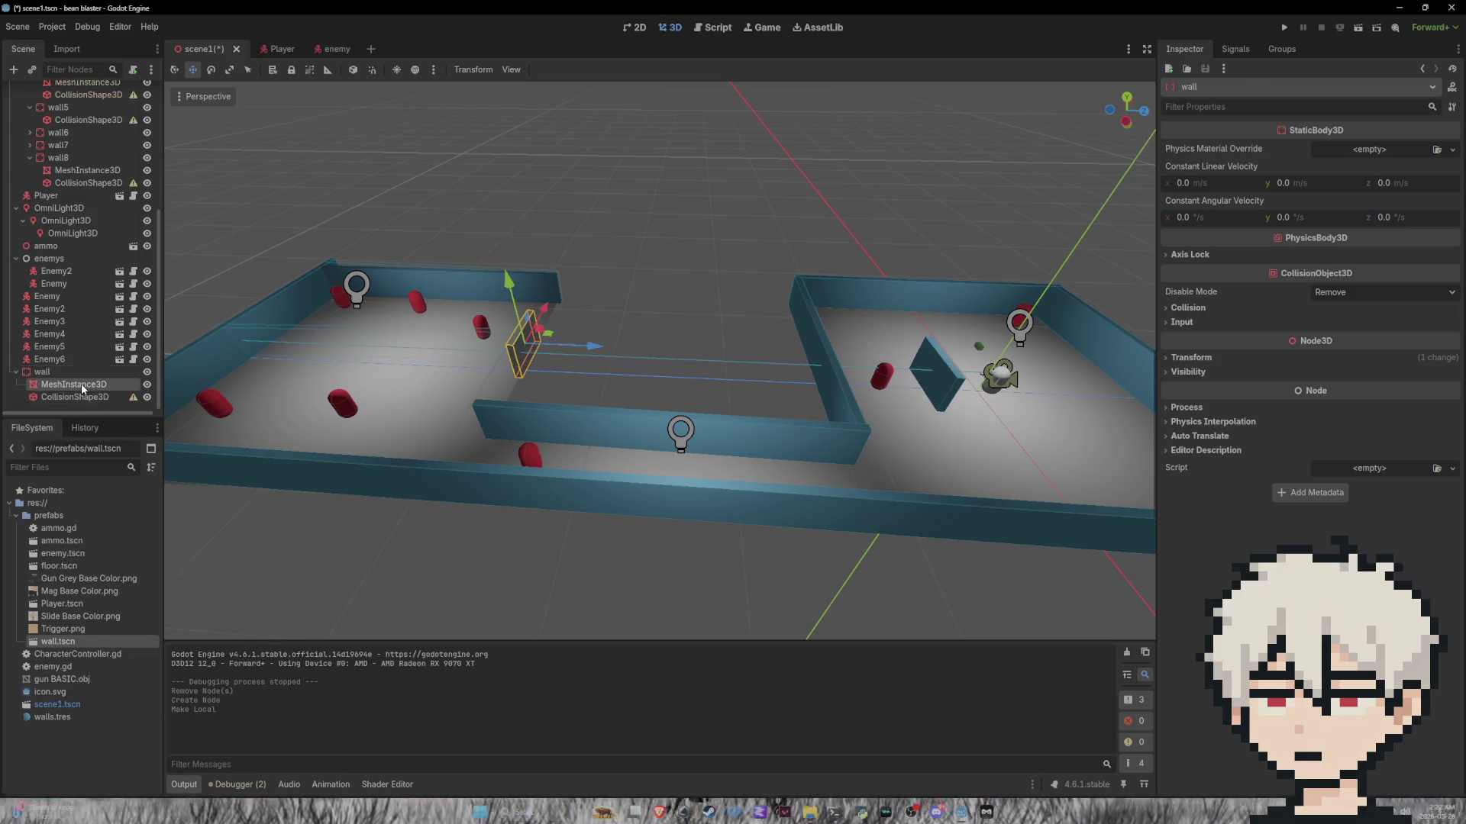
Step: Scale the new wall's MeshInstance3D and CollisionShape3D along X across the corridor, save, and run
left_click(82, 388)
left_click(81, 399, "shift")
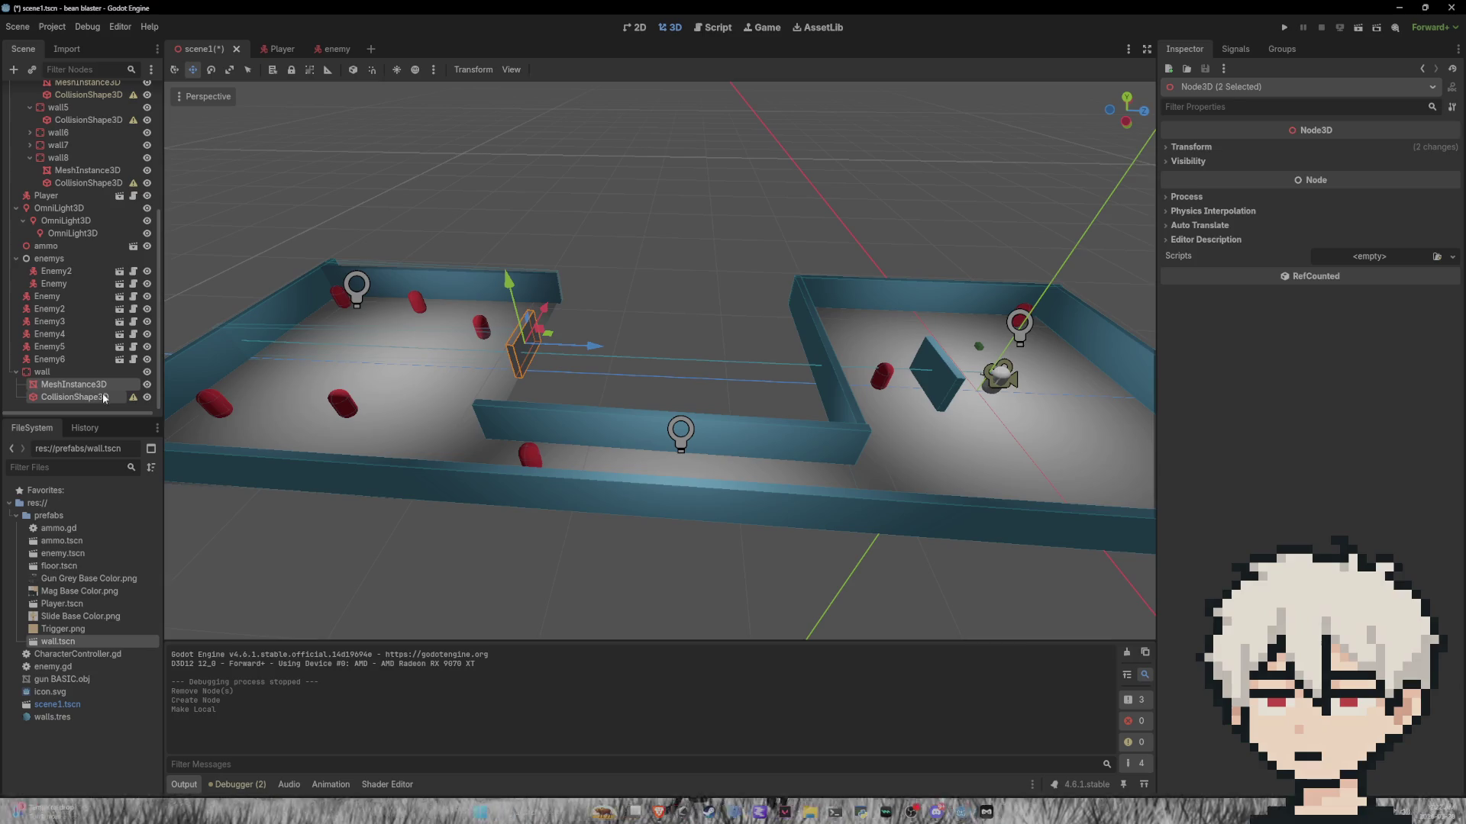
left_click(228, 69)
mouse_move(544, 308)
left_mouse_down()
mouse_move(565, 241)
mouse_move(552, 250)
left_mouse_up()
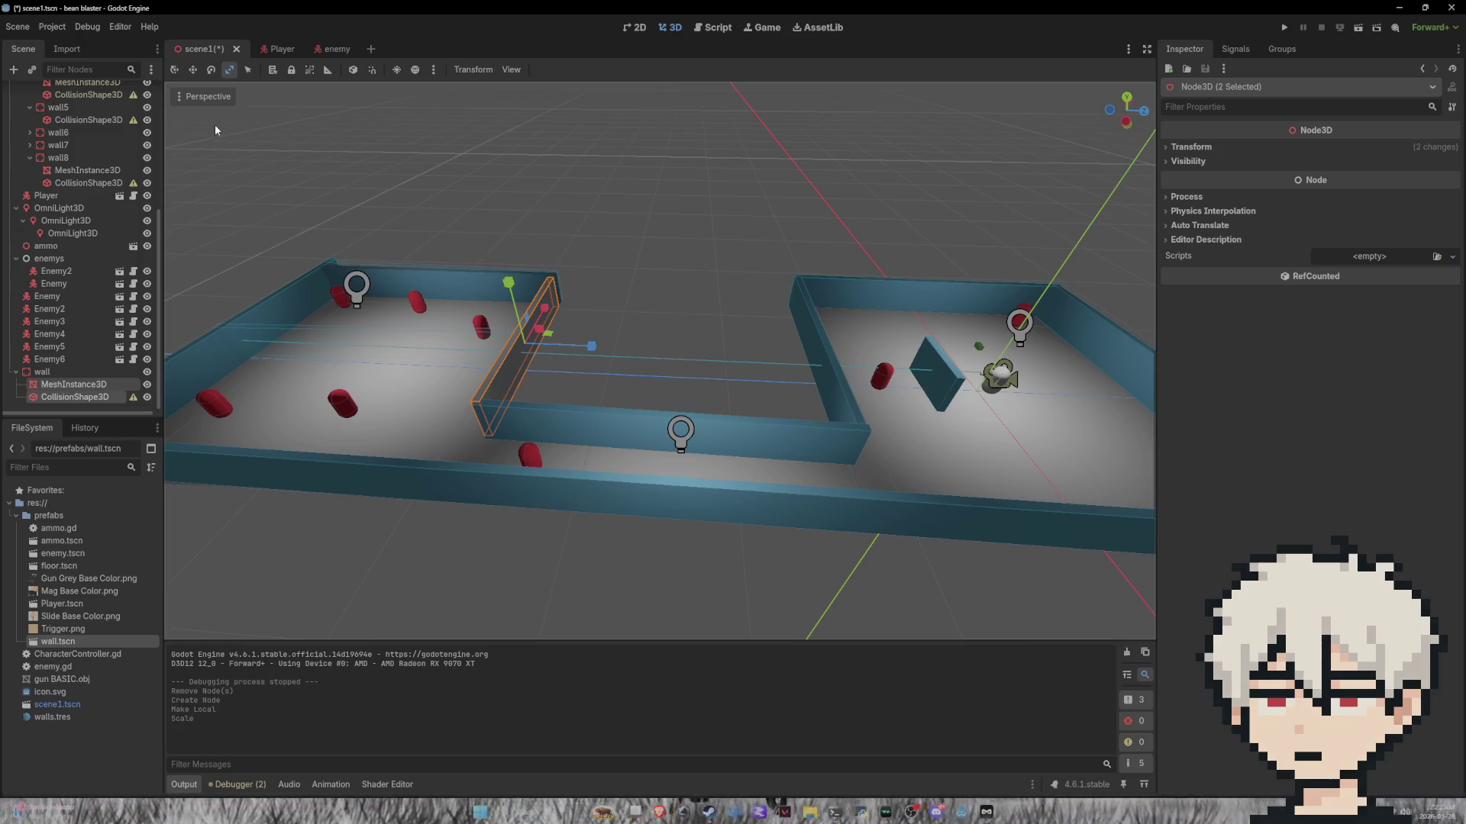
mouse_move(544, 308)
left_mouse_down()
mouse_move(697, 283)
mouse_move(684, 288)
left_mouse_up()
key("w")
key("ctrl+s")
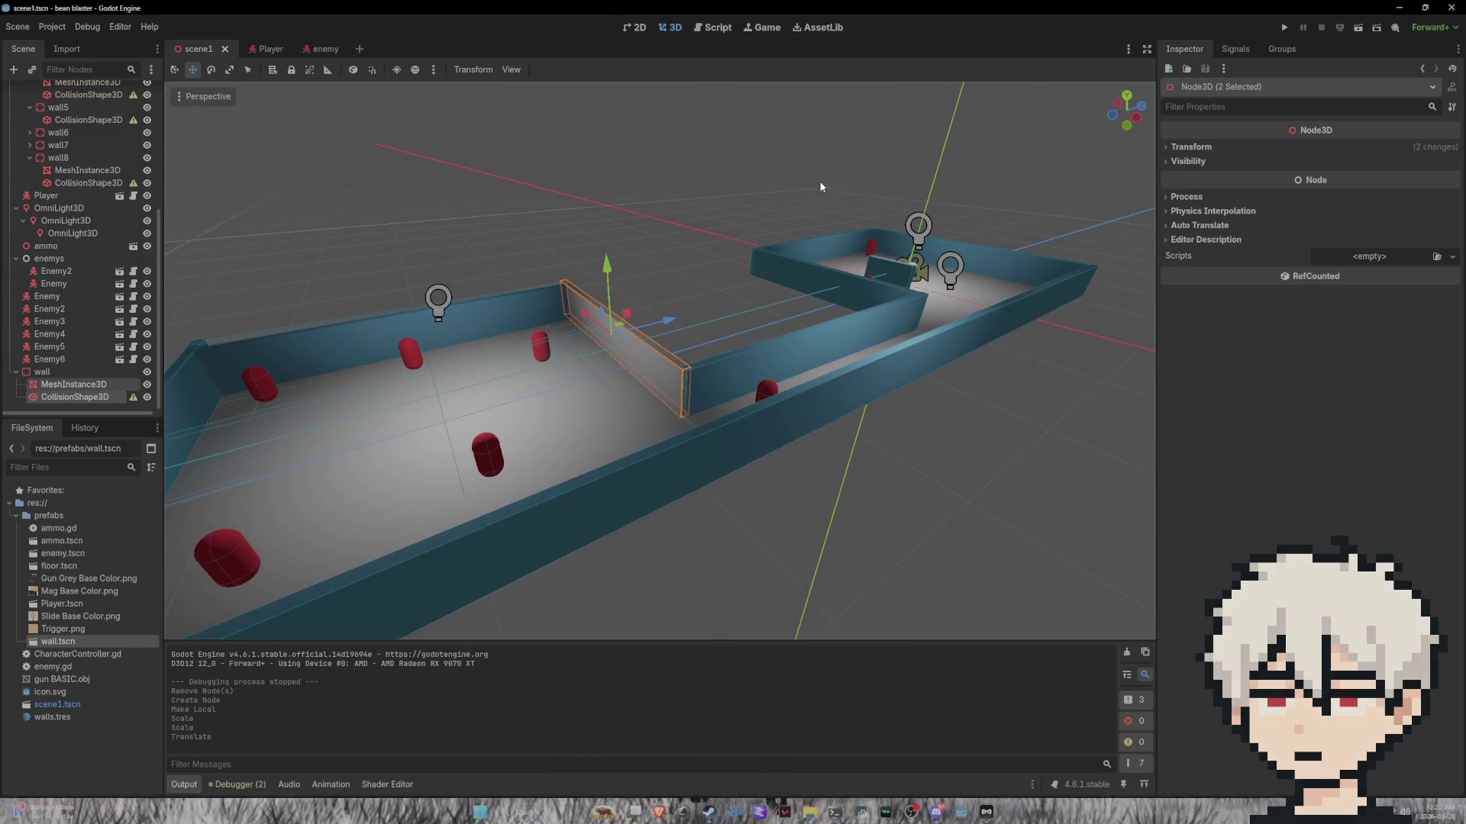
left_click(1284, 27)
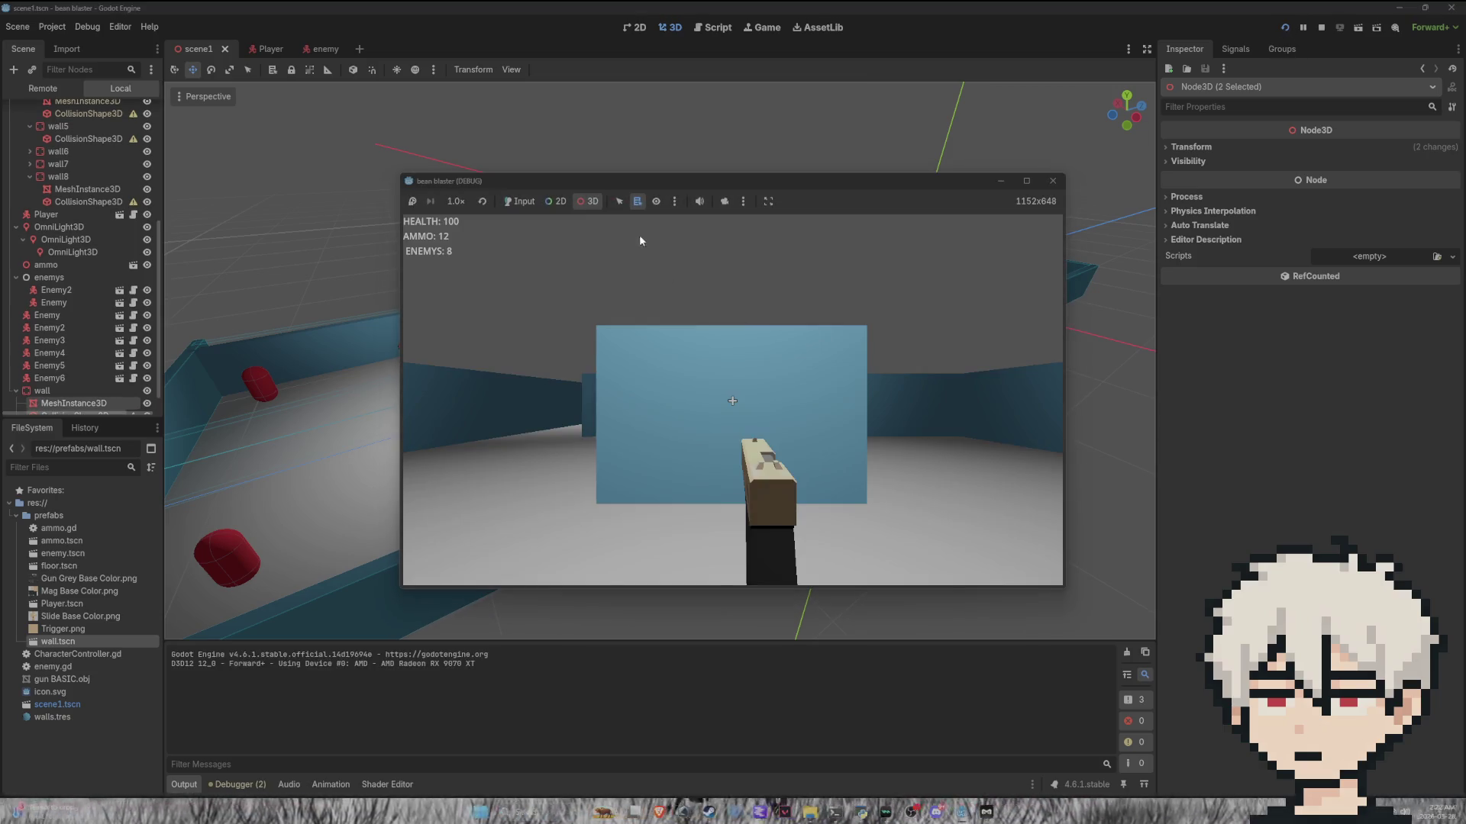
Step: Inspect the new wall from the free overhead camera, then close the bean blaster window
left_click(725, 202)
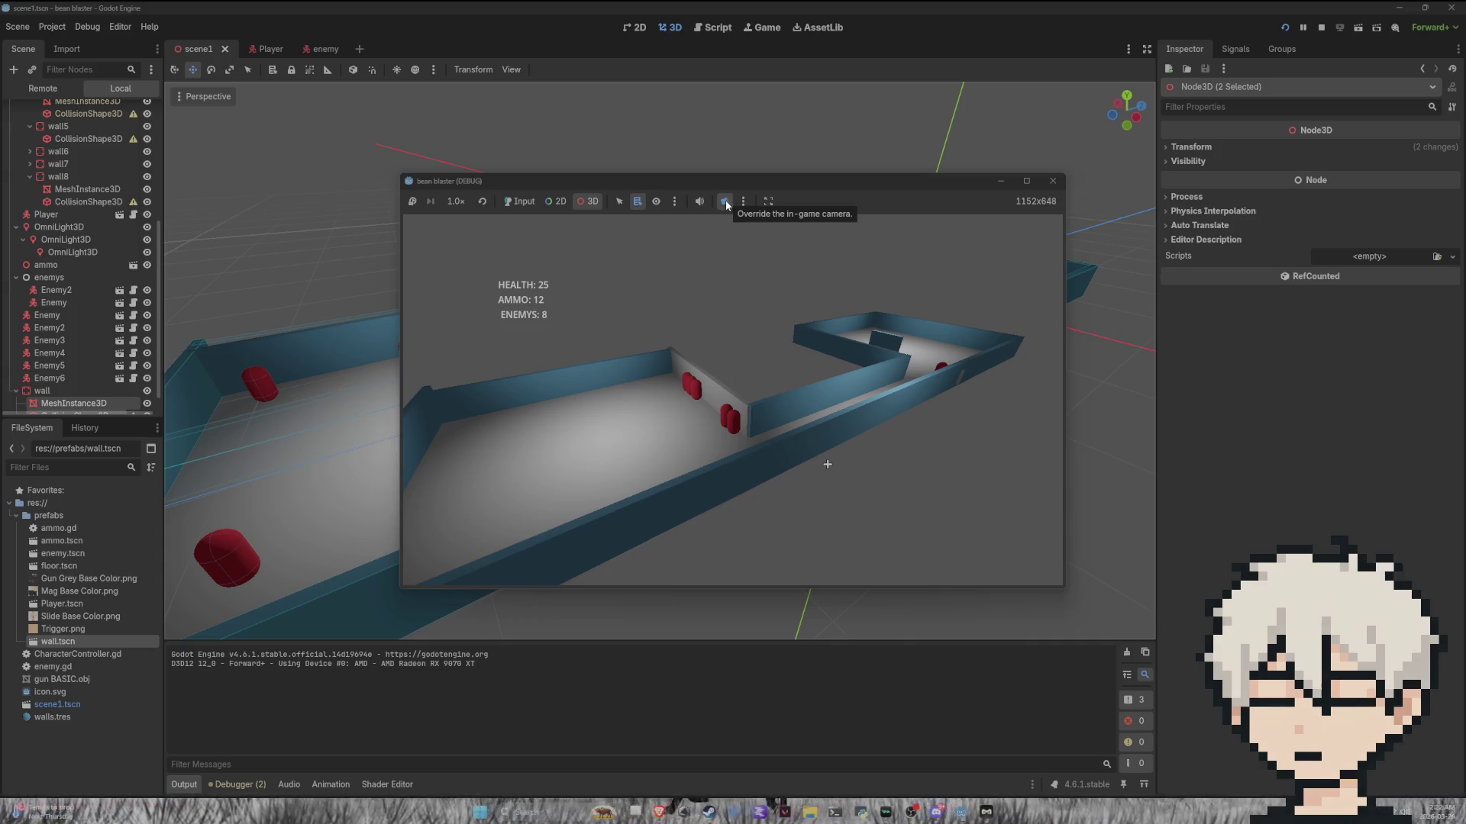
left_click(1052, 181)
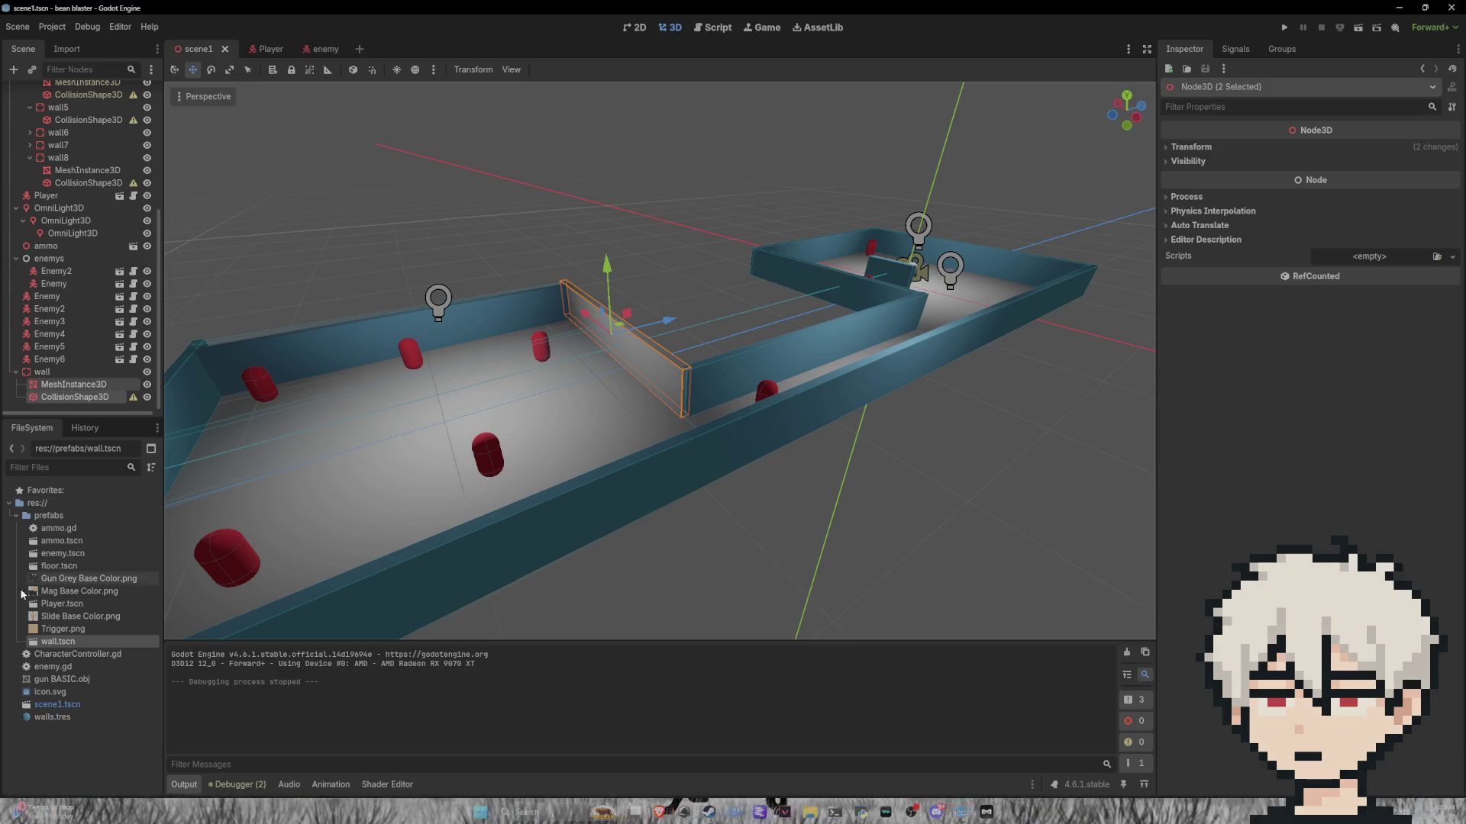
Step: Collapse the prefabs folder, put the Game view toolbar back in Input mode, and run the game
left_click(19, 517)
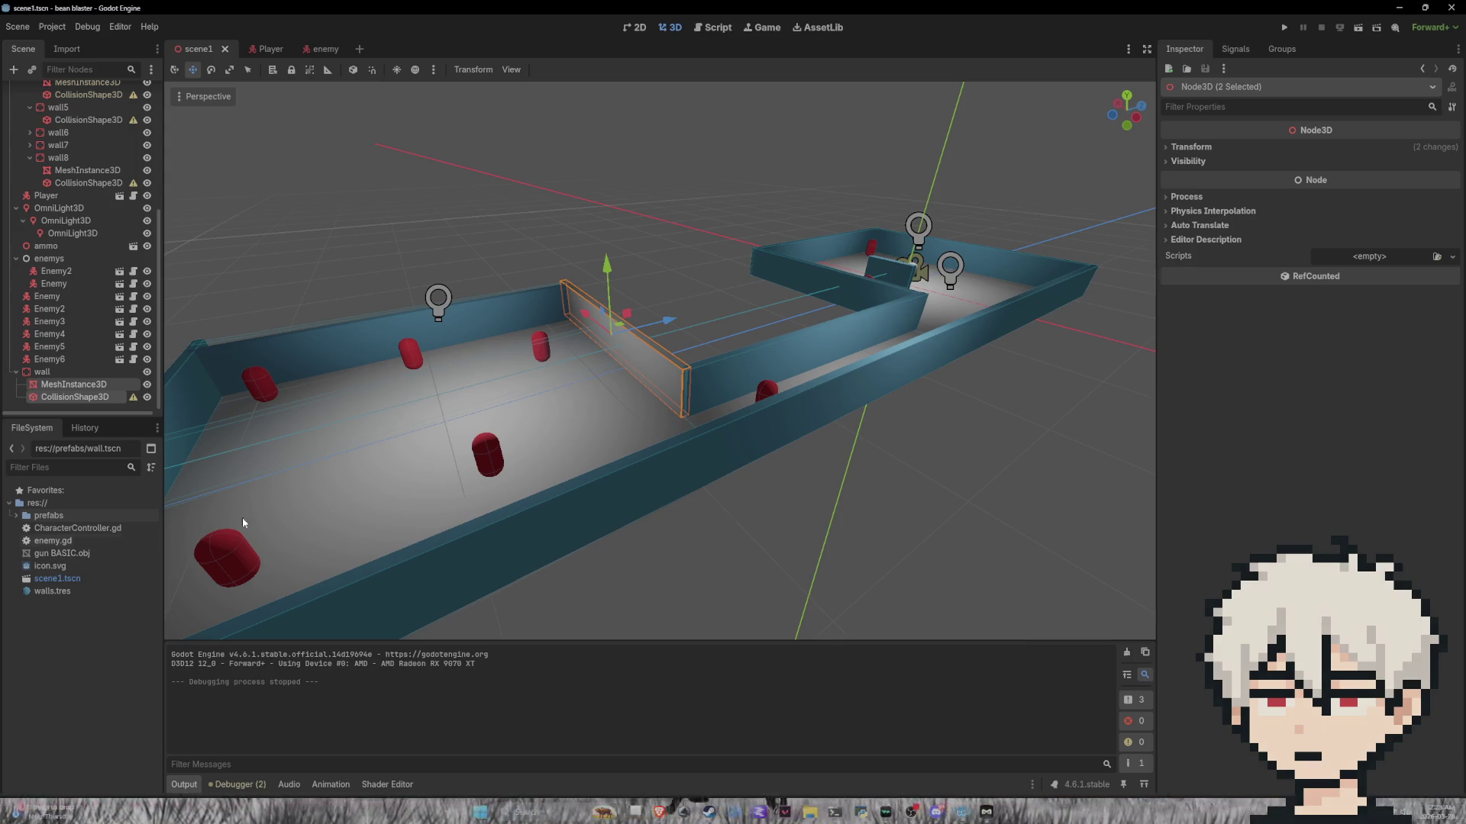
left_click(733, 29)
left_click(658, 32)
left_click(767, 29)
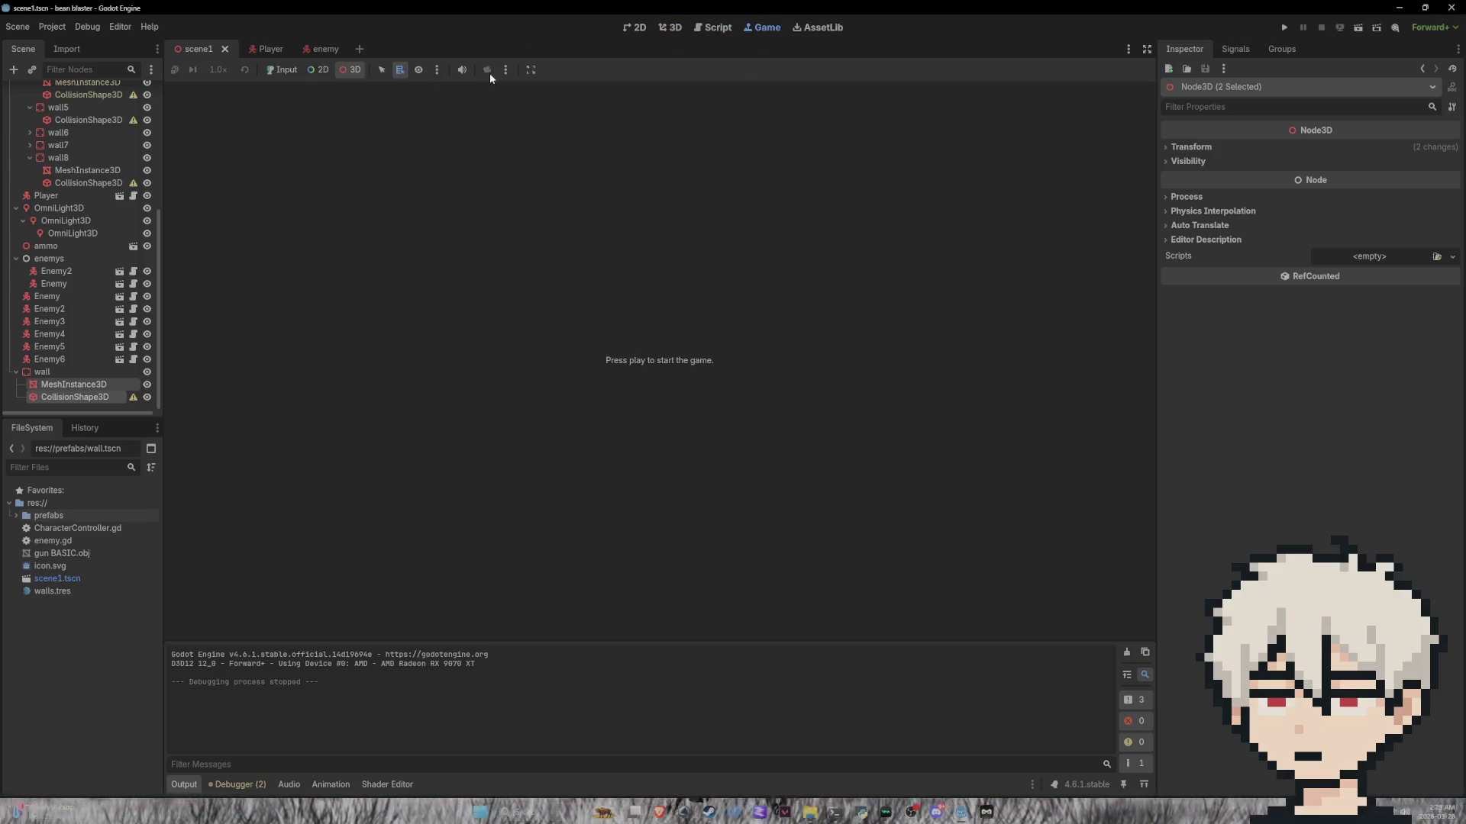
left_click(505, 69)
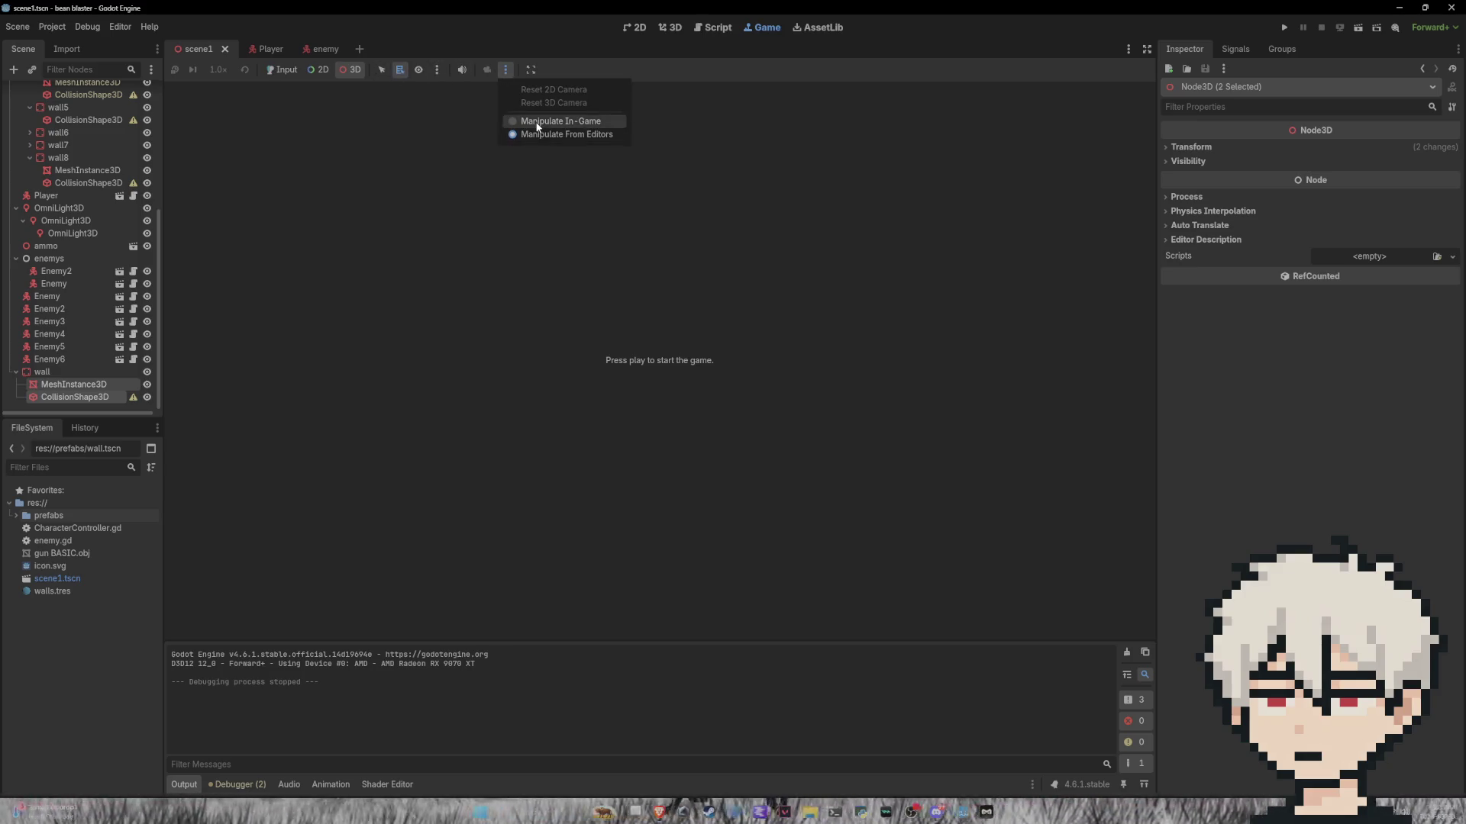
left_click(278, 68)
left_click(284, 70)
left_click(1281, 27)
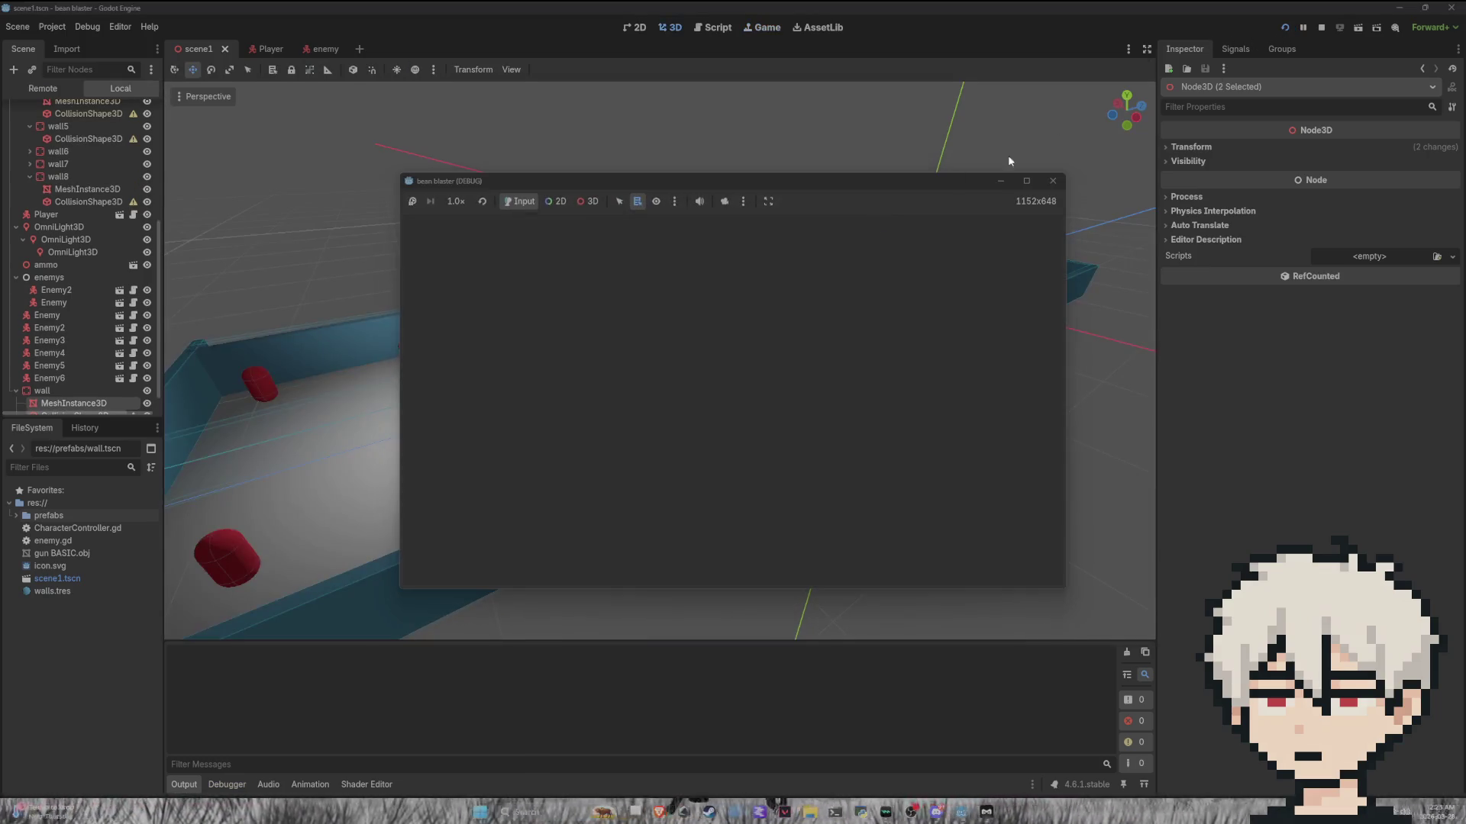
Step: Shoot the nearby enemies, pick up the green ammo box, and finish off the red enemy
left_click(732, 400)
left_click(732, 401)
left_click(732, 401)
left_click(732, 401)
key("w")
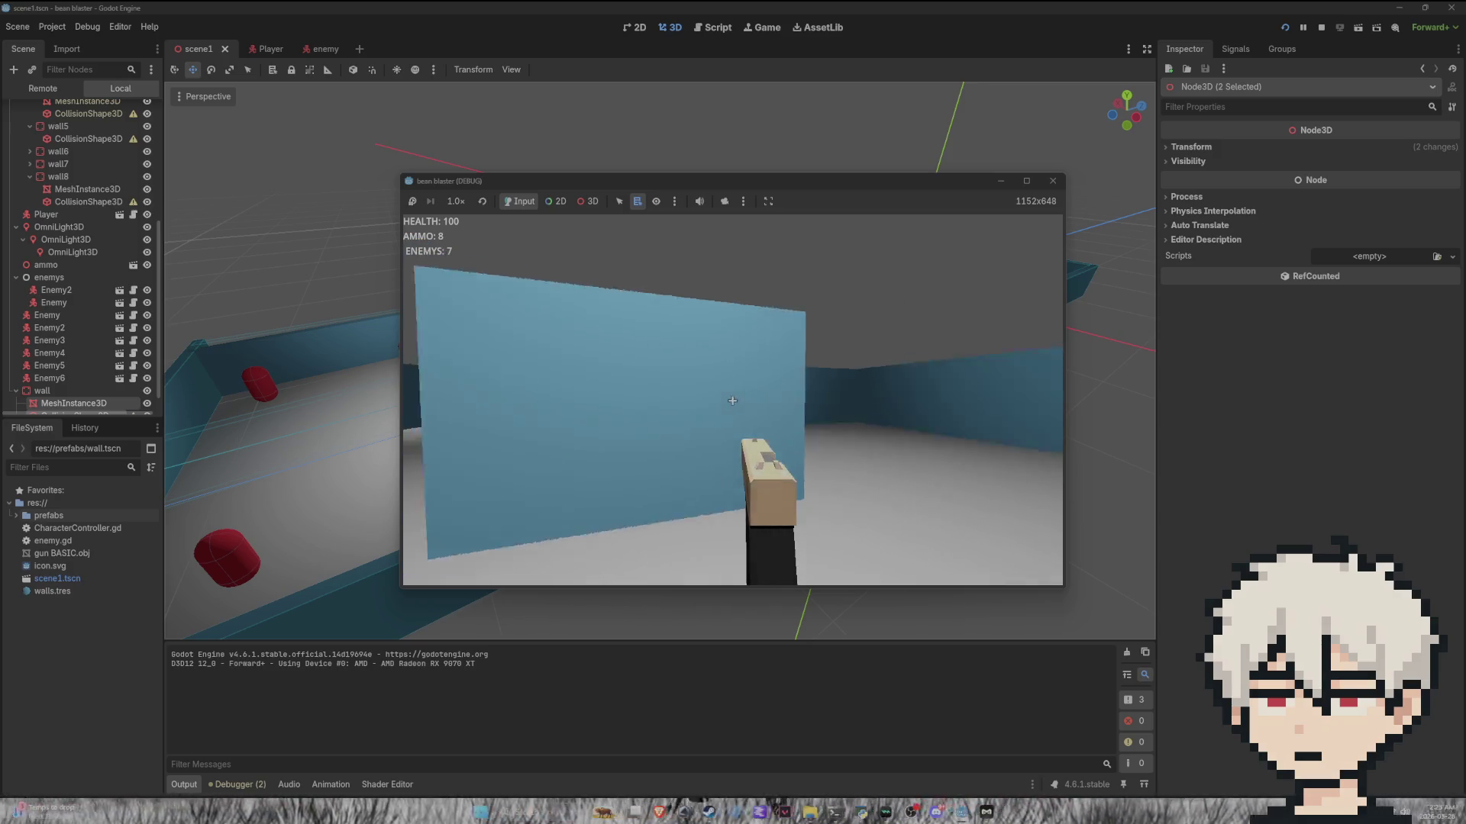
key("w")
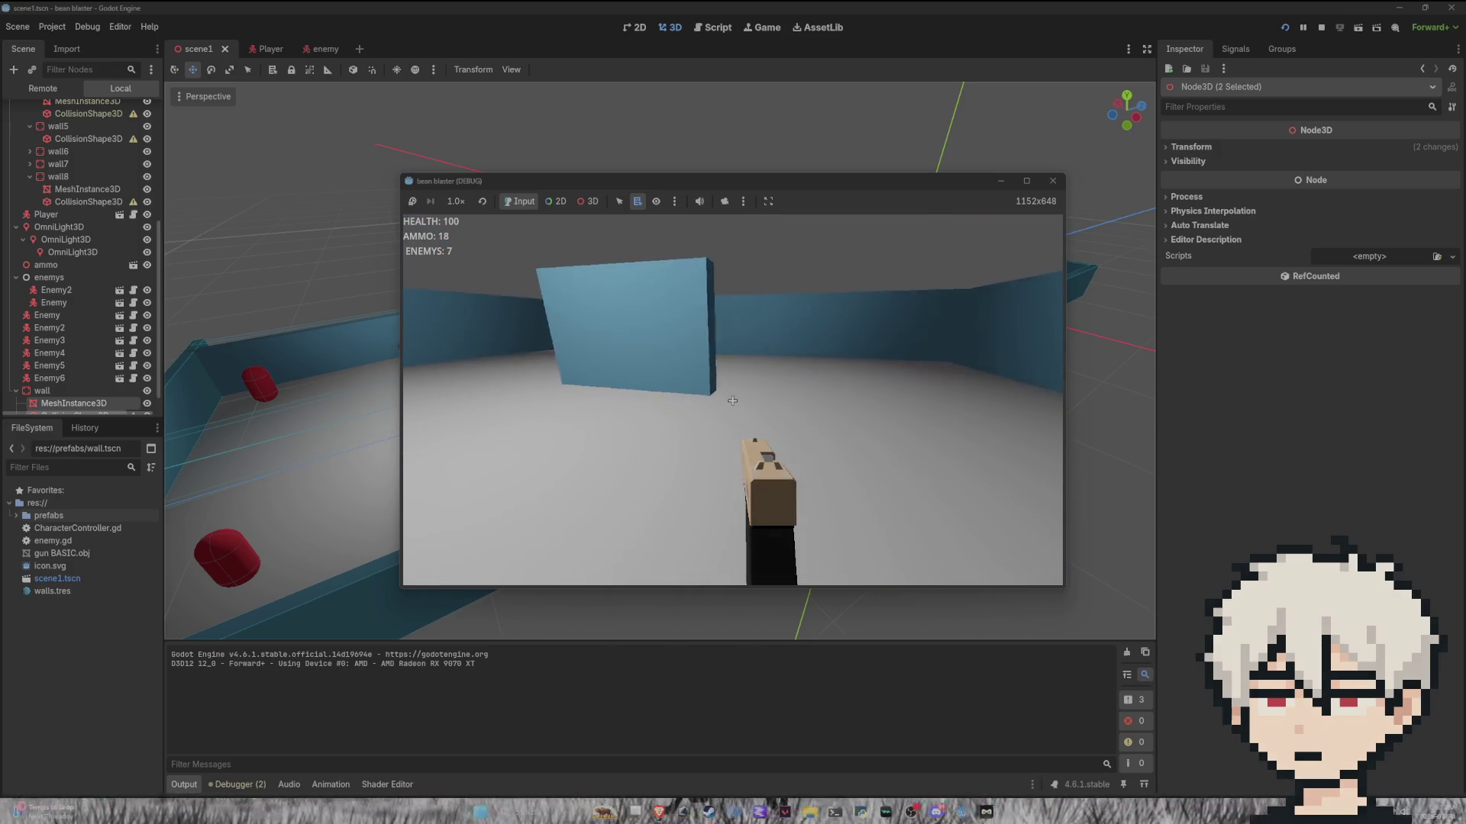
left_click(732, 401)
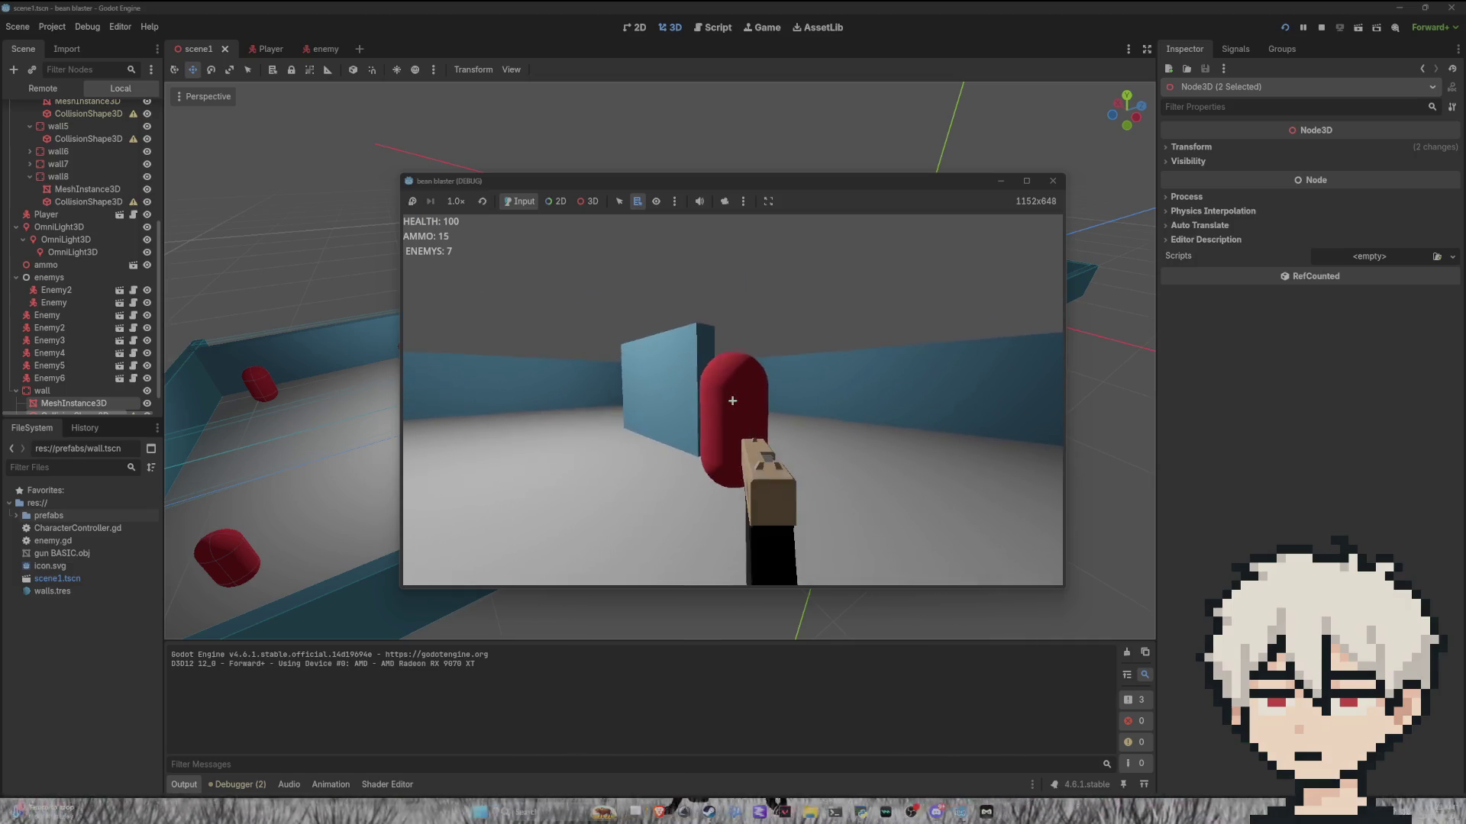
left_click(732, 401)
left_click(732, 401)
key("w")
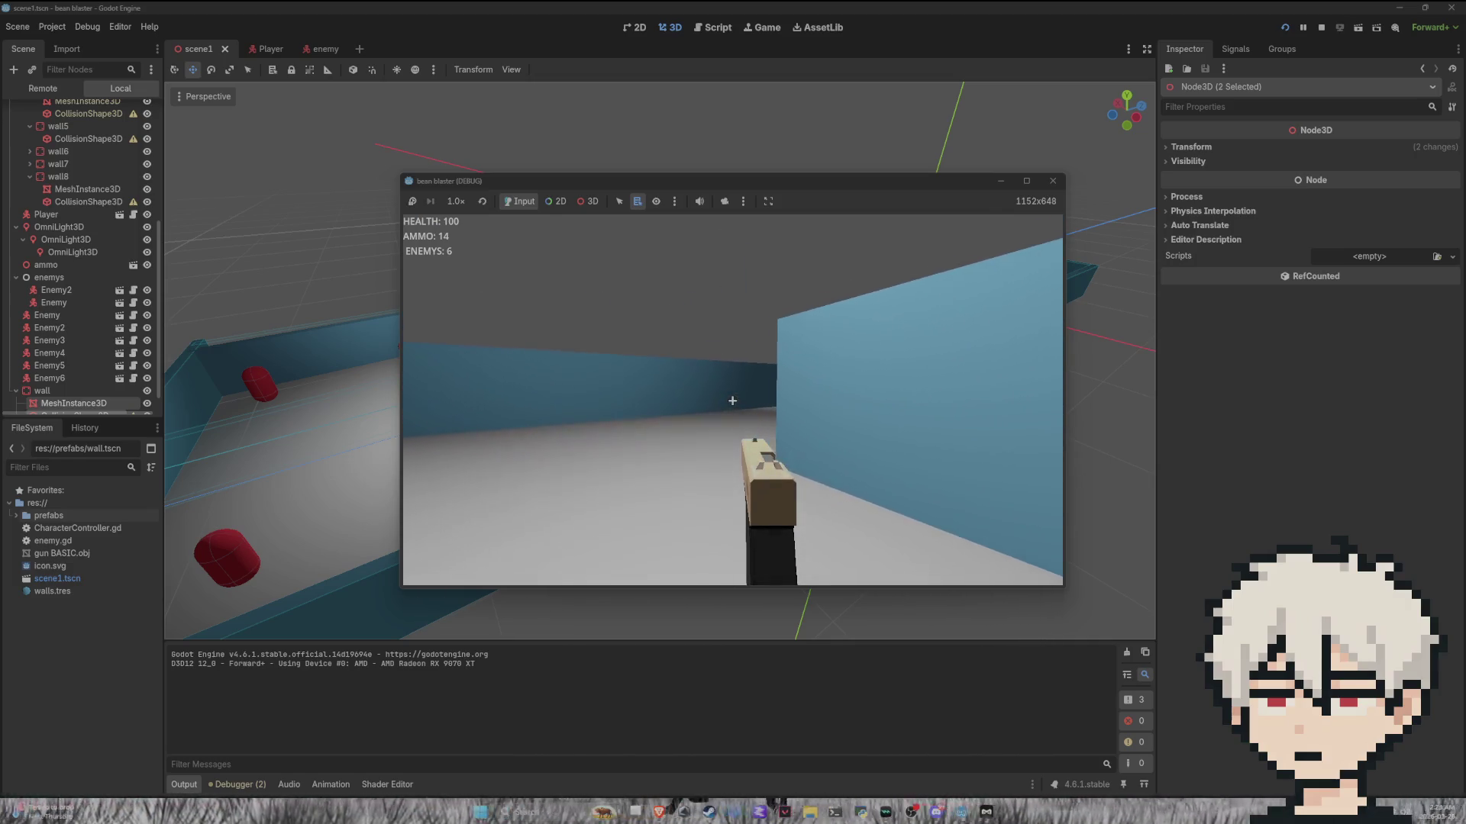
left_click(732, 401)
left_click(732, 400)
left_click(732, 401)
left_click(732, 400)
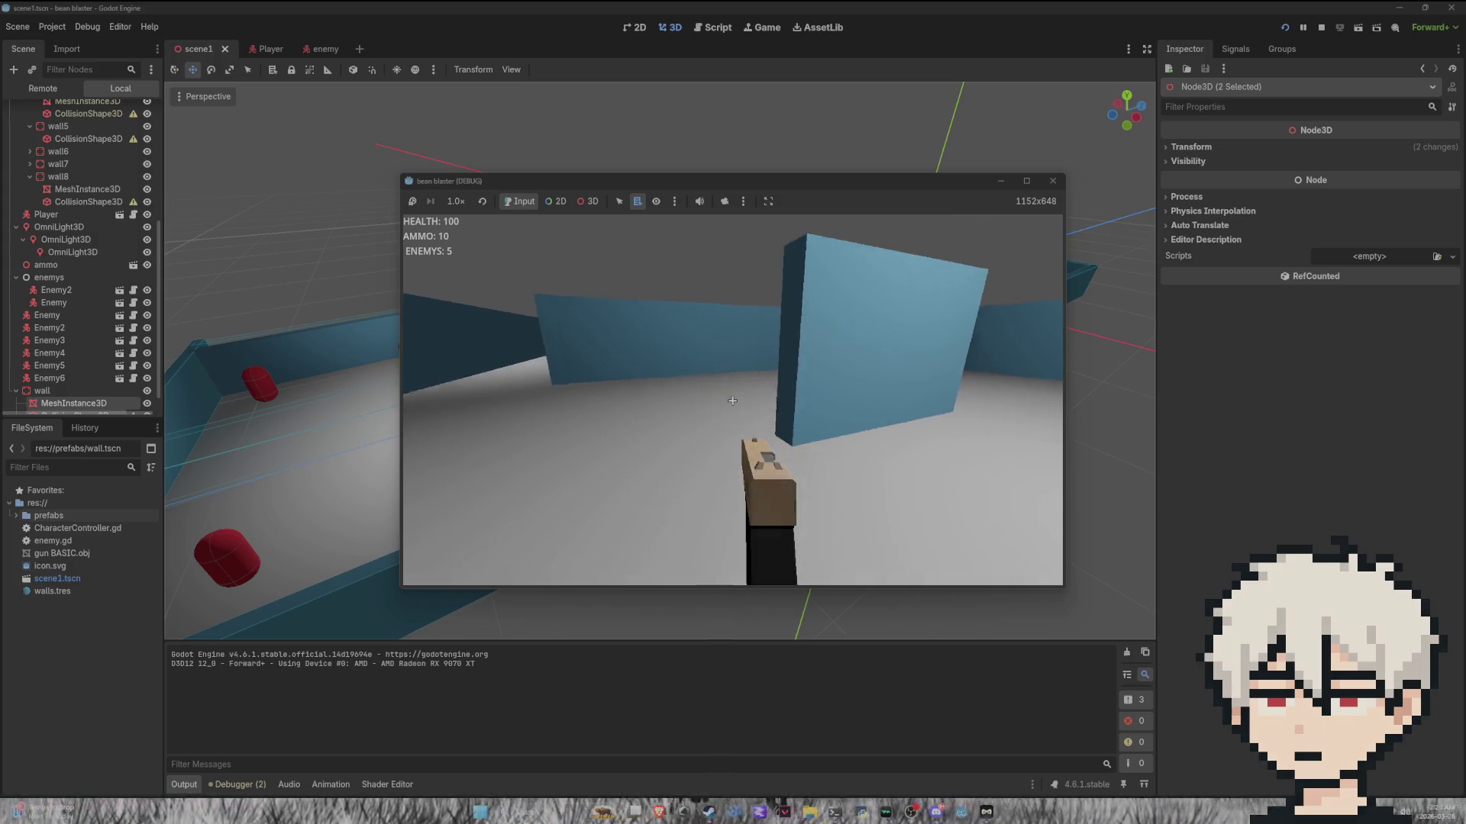
Step: Walk down the corridor and shoot the red enemy ahead
key("w")
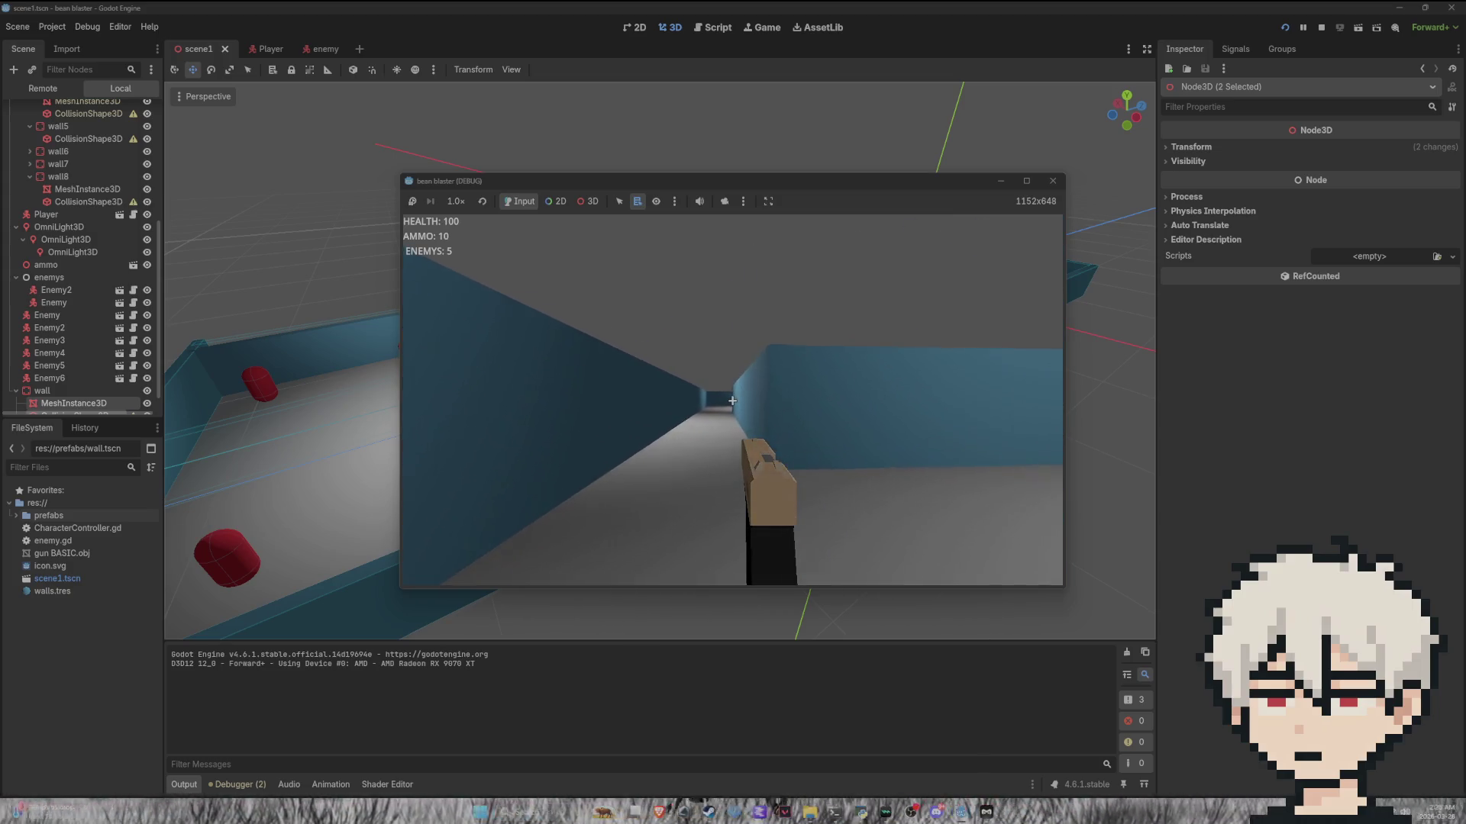
key("w")
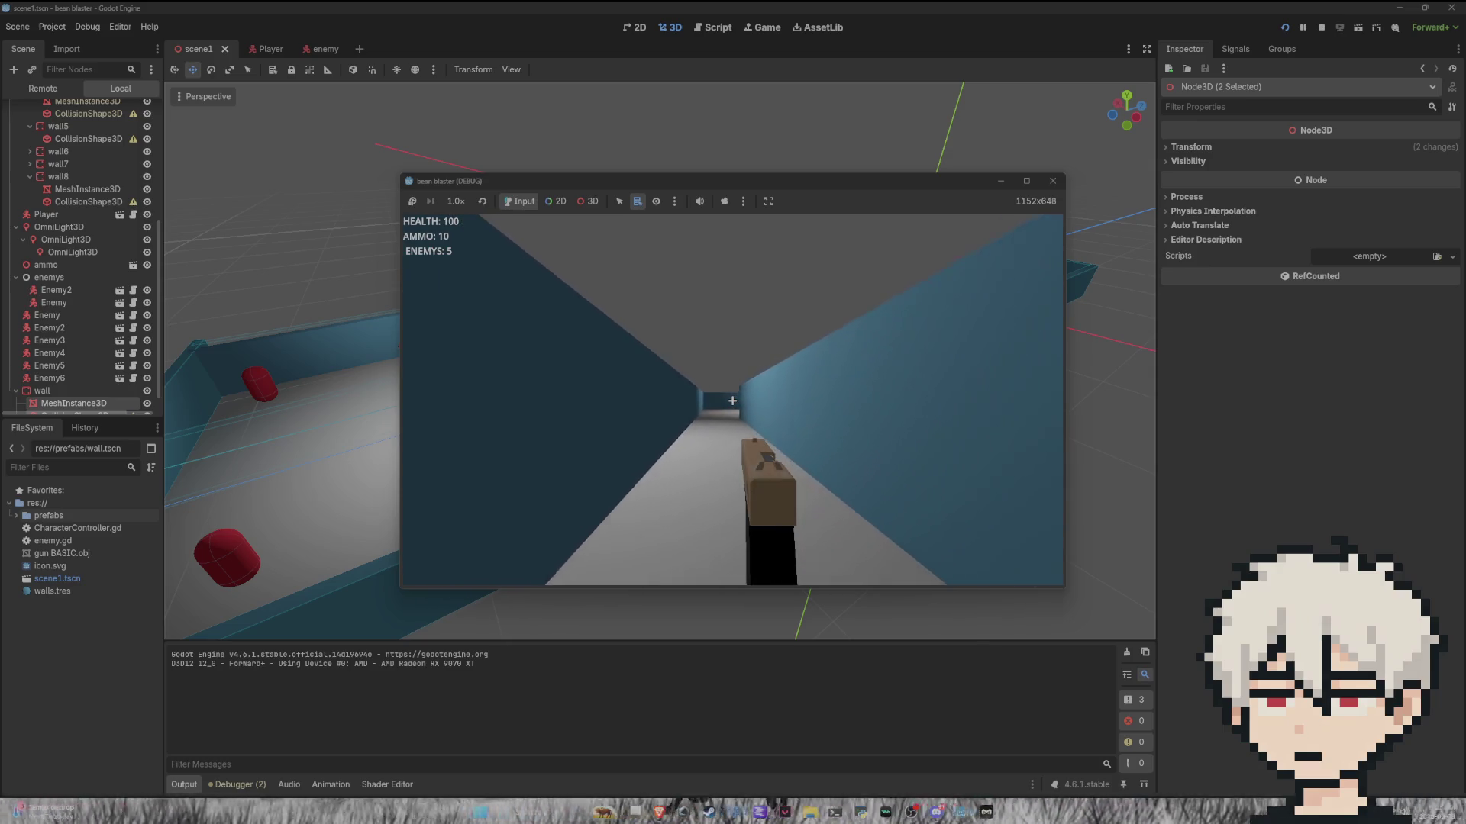
key("w")
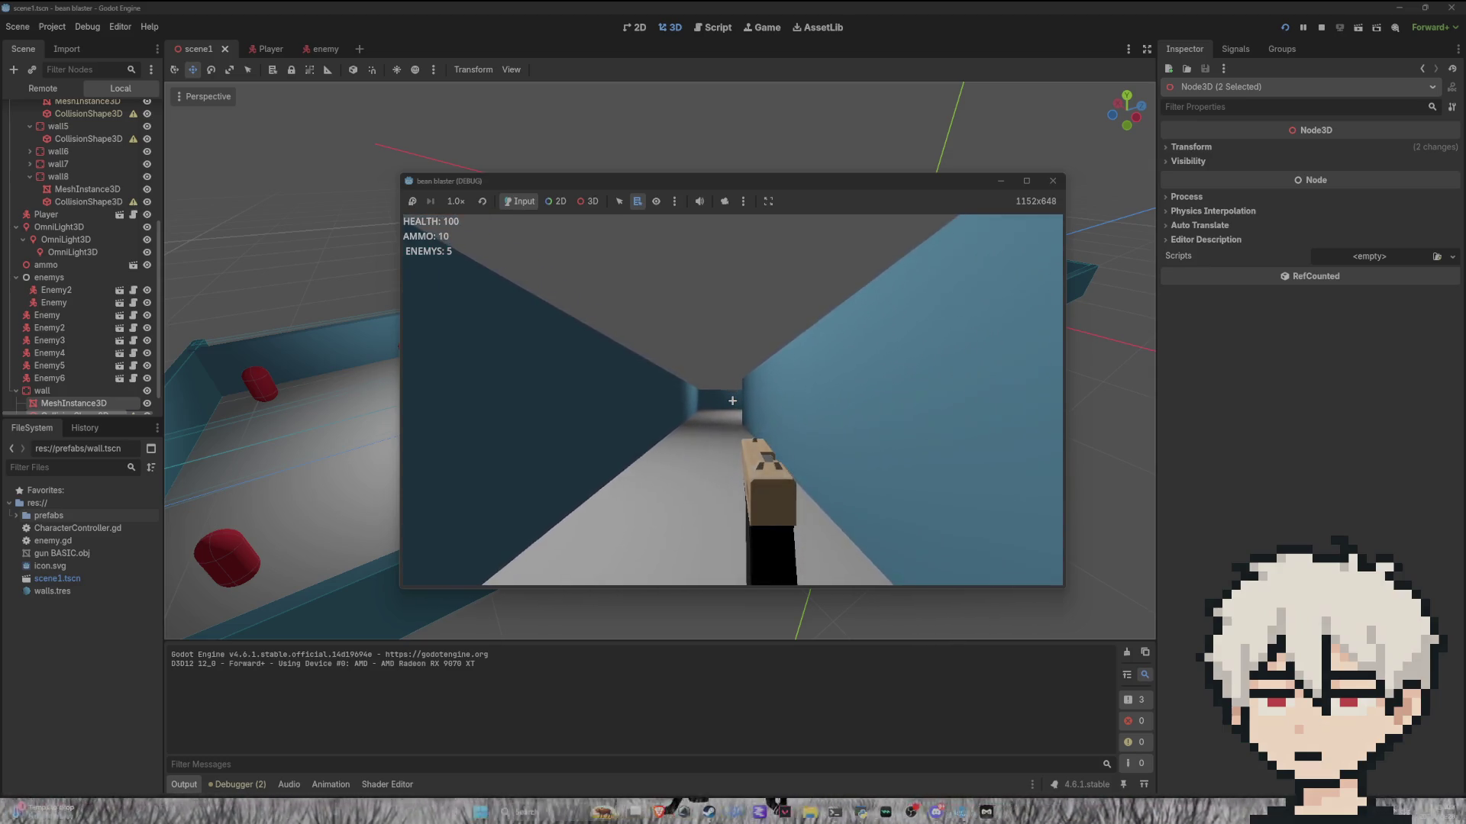
key("w")
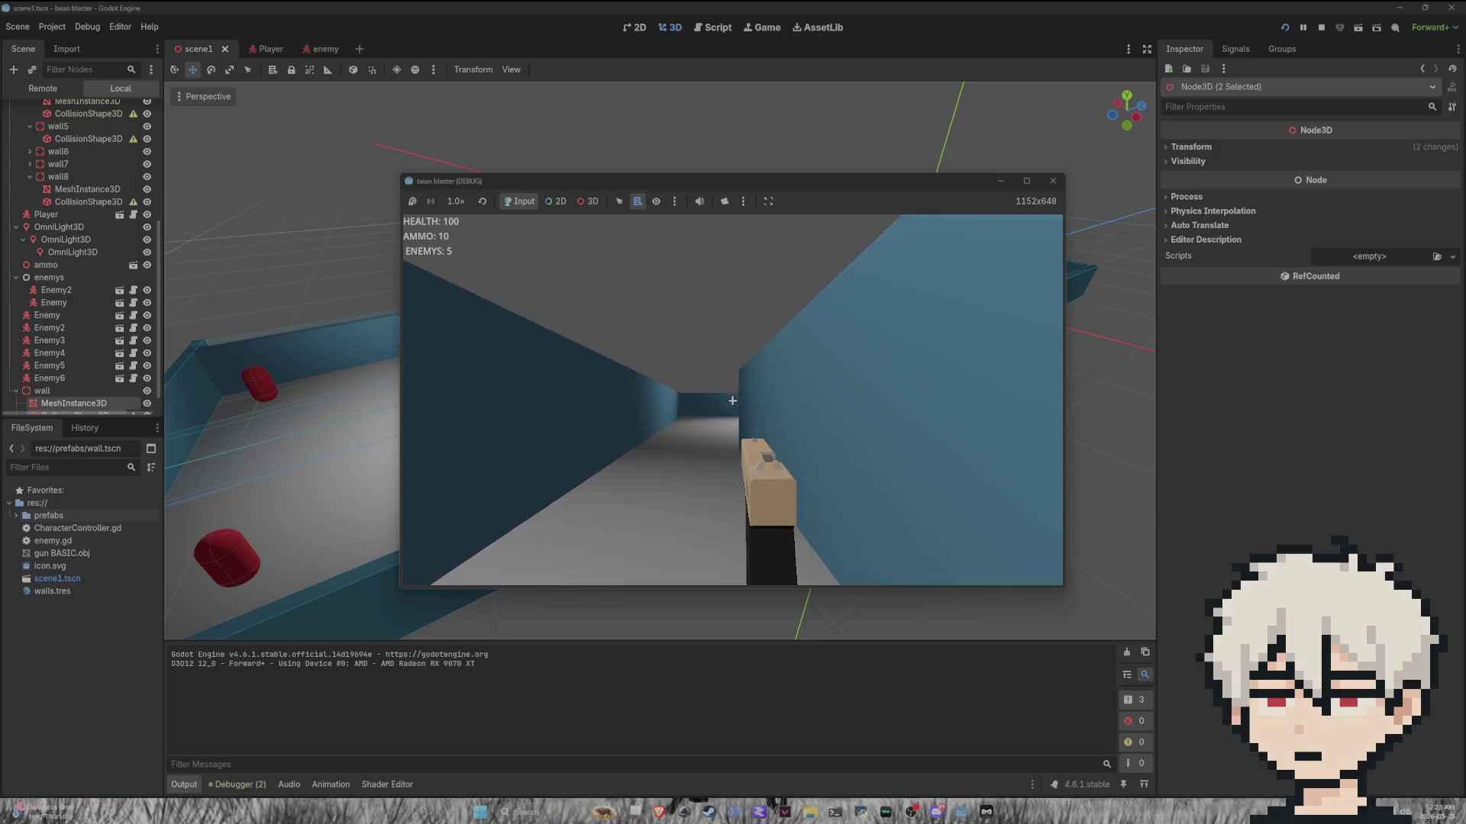
key("w")
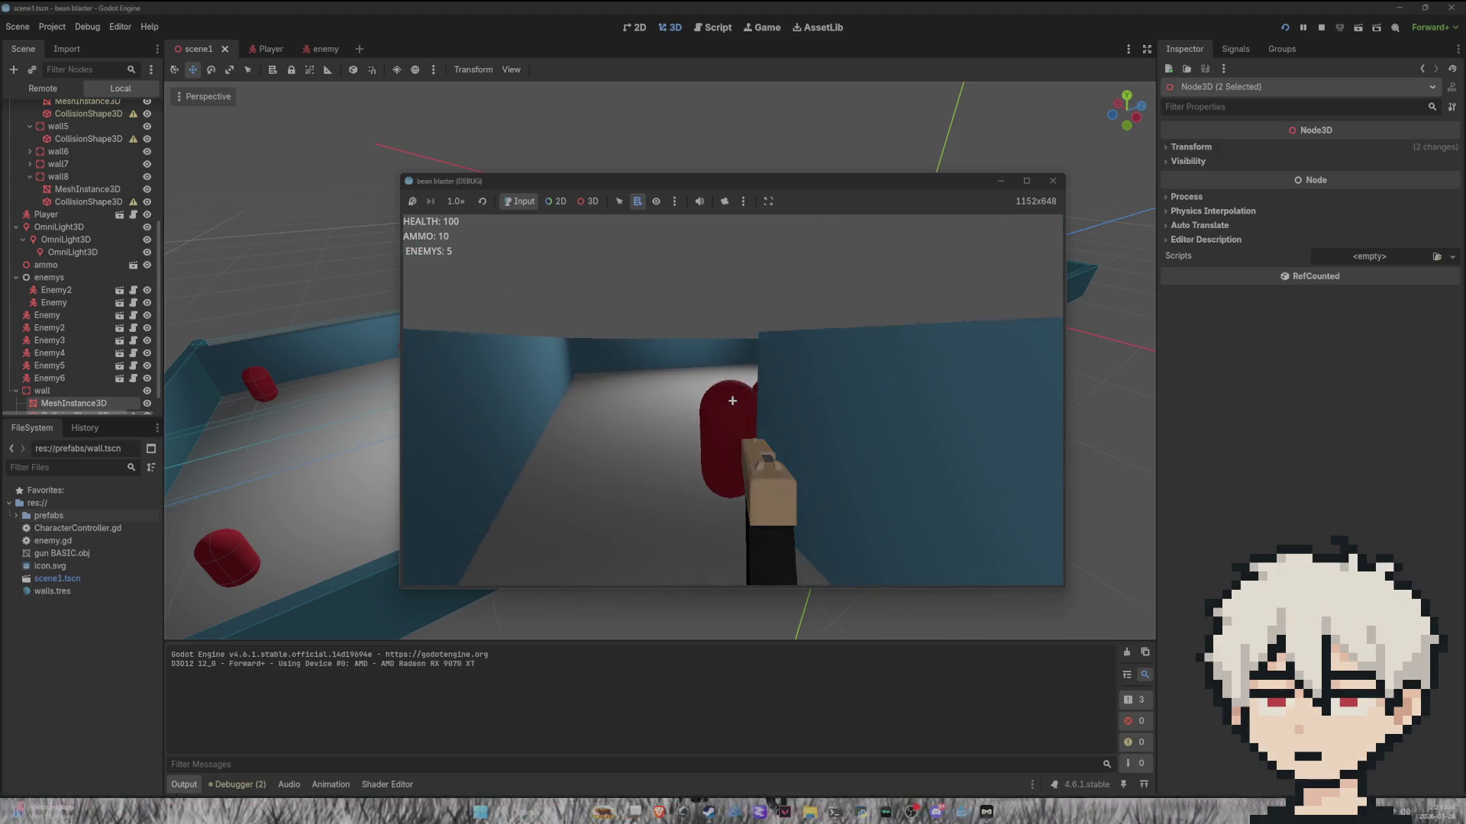
left_click(732, 401)
left_click(732, 400)
left_click(732, 401)
left_click(732, 401)
left_click(732, 401)
left_click(732, 400)
left_click(732, 401)
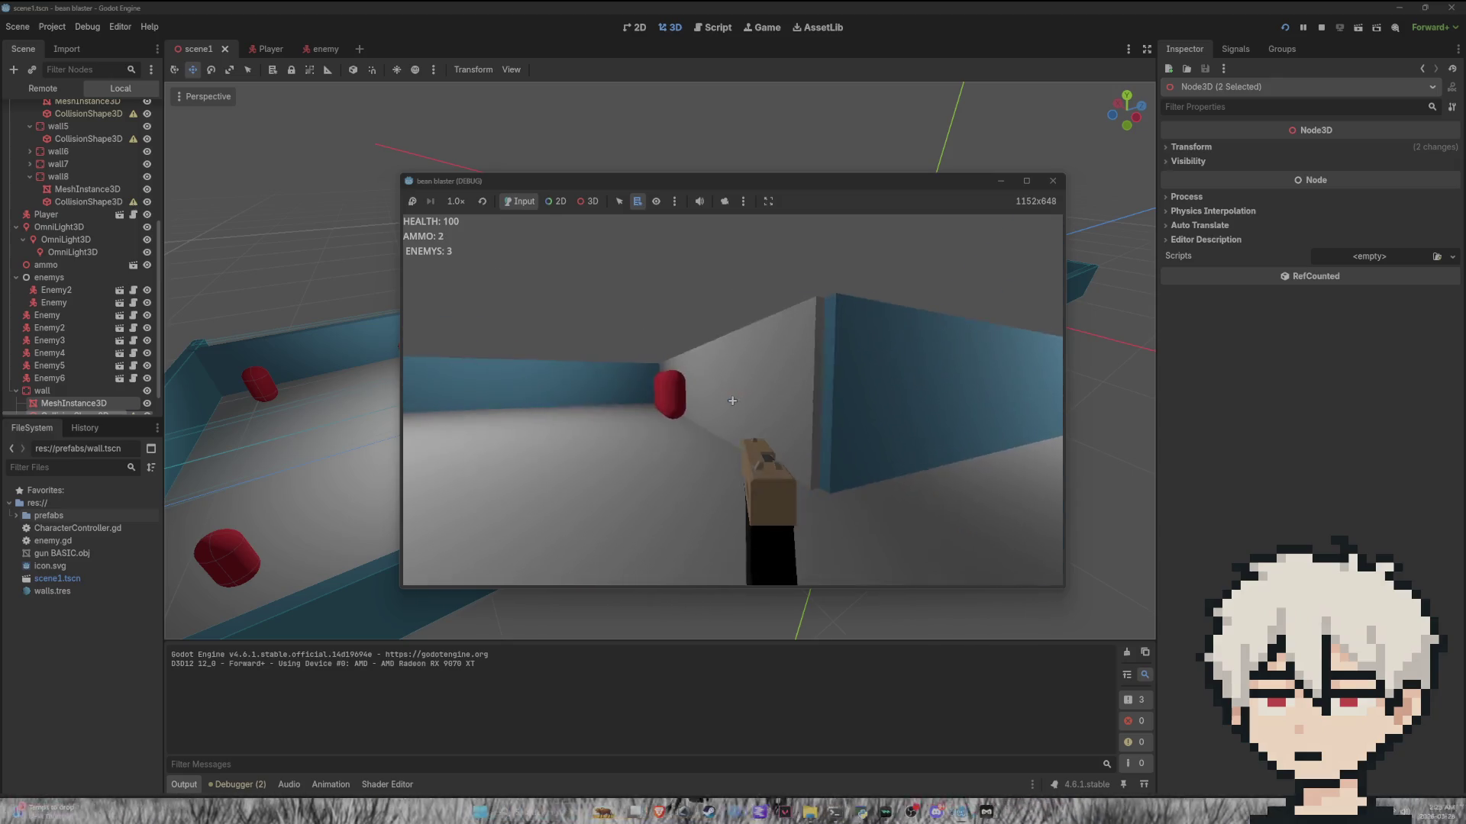
left_click(732, 401)
left_click(732, 400)
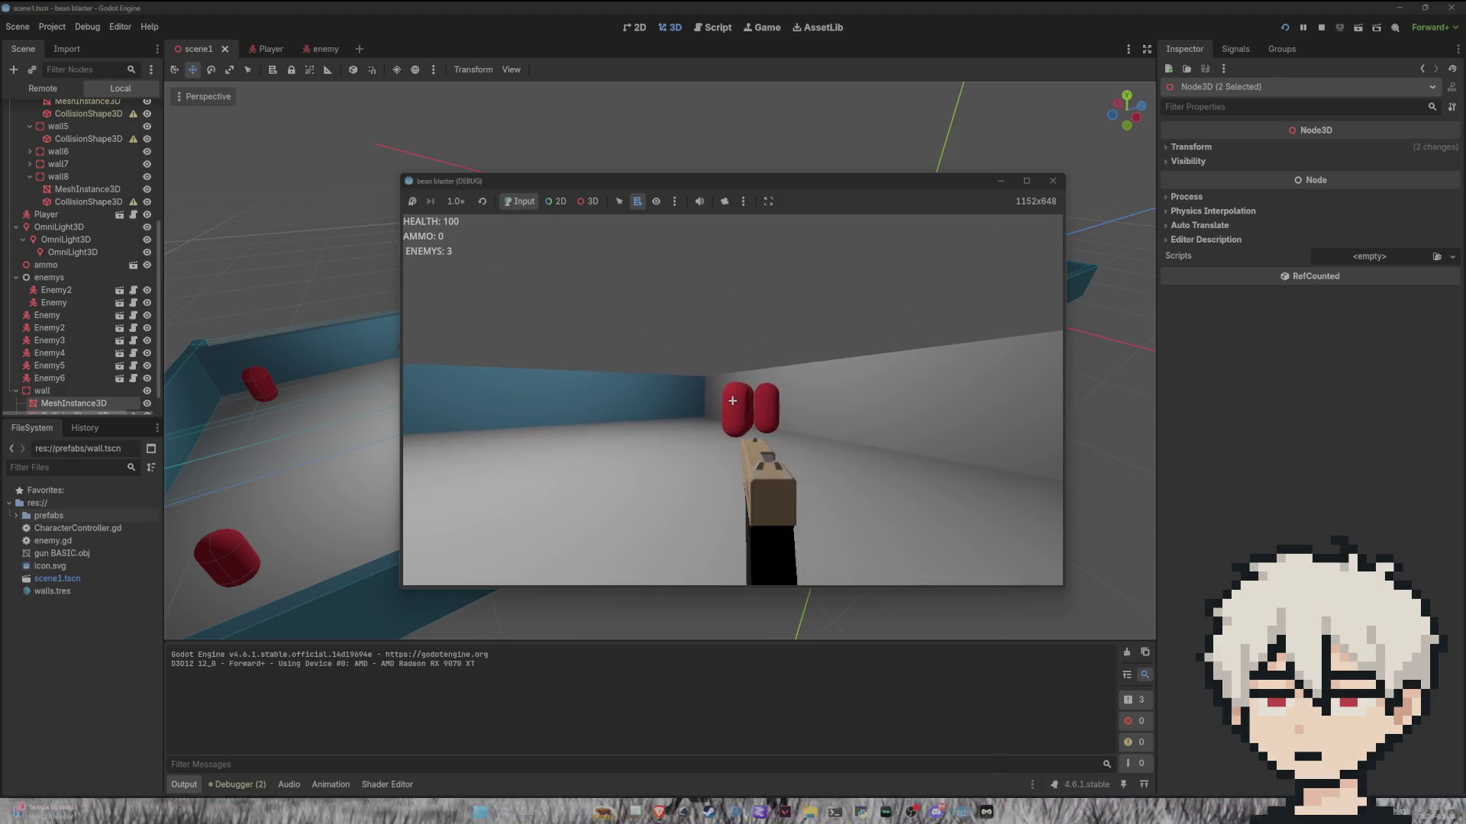
Step: Approach the group of three enemies, enable infinite ammo from the pause menu, resume, then stop the game
key("w")
key("w")
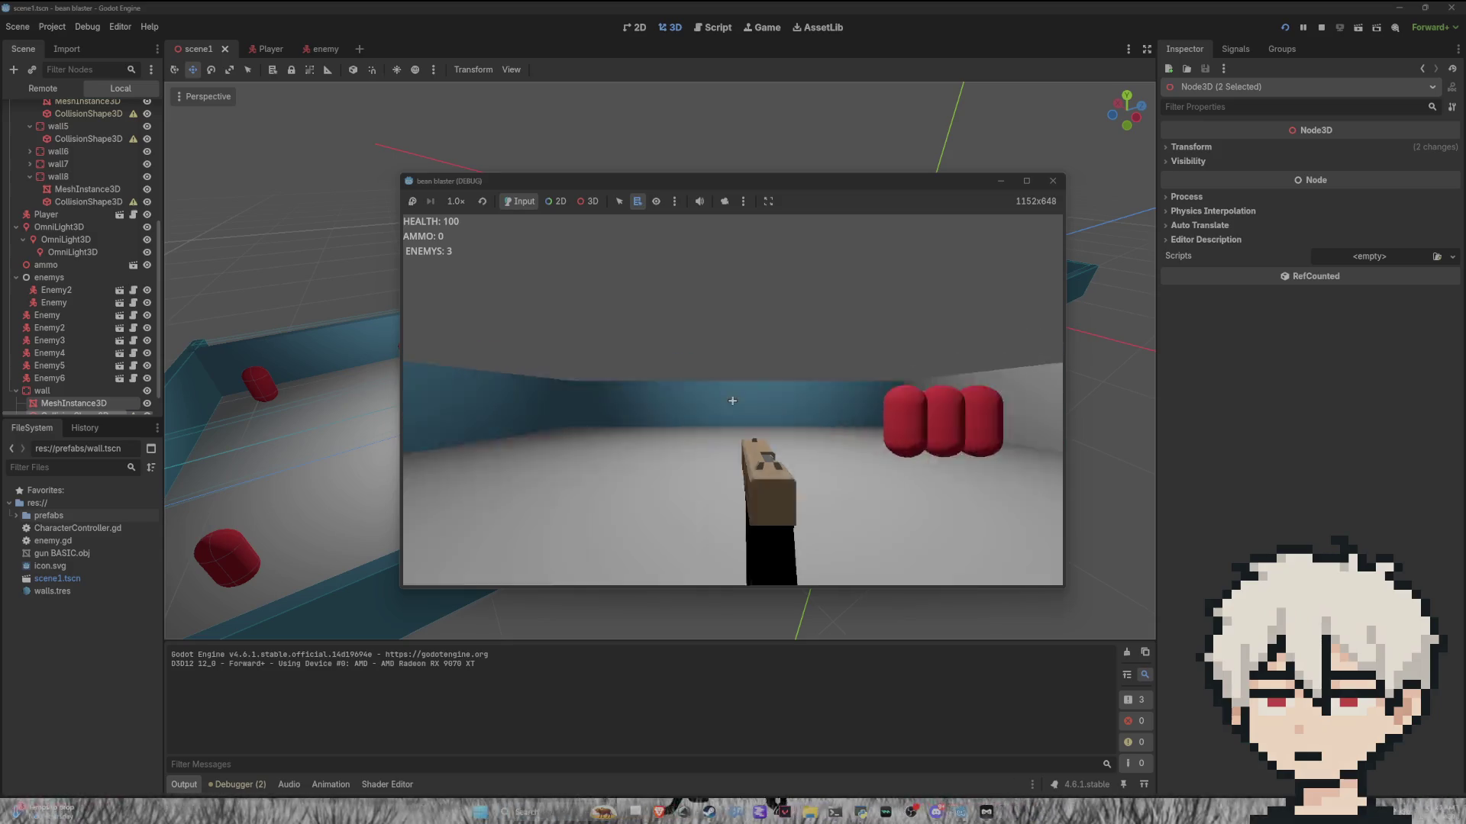
key("w")
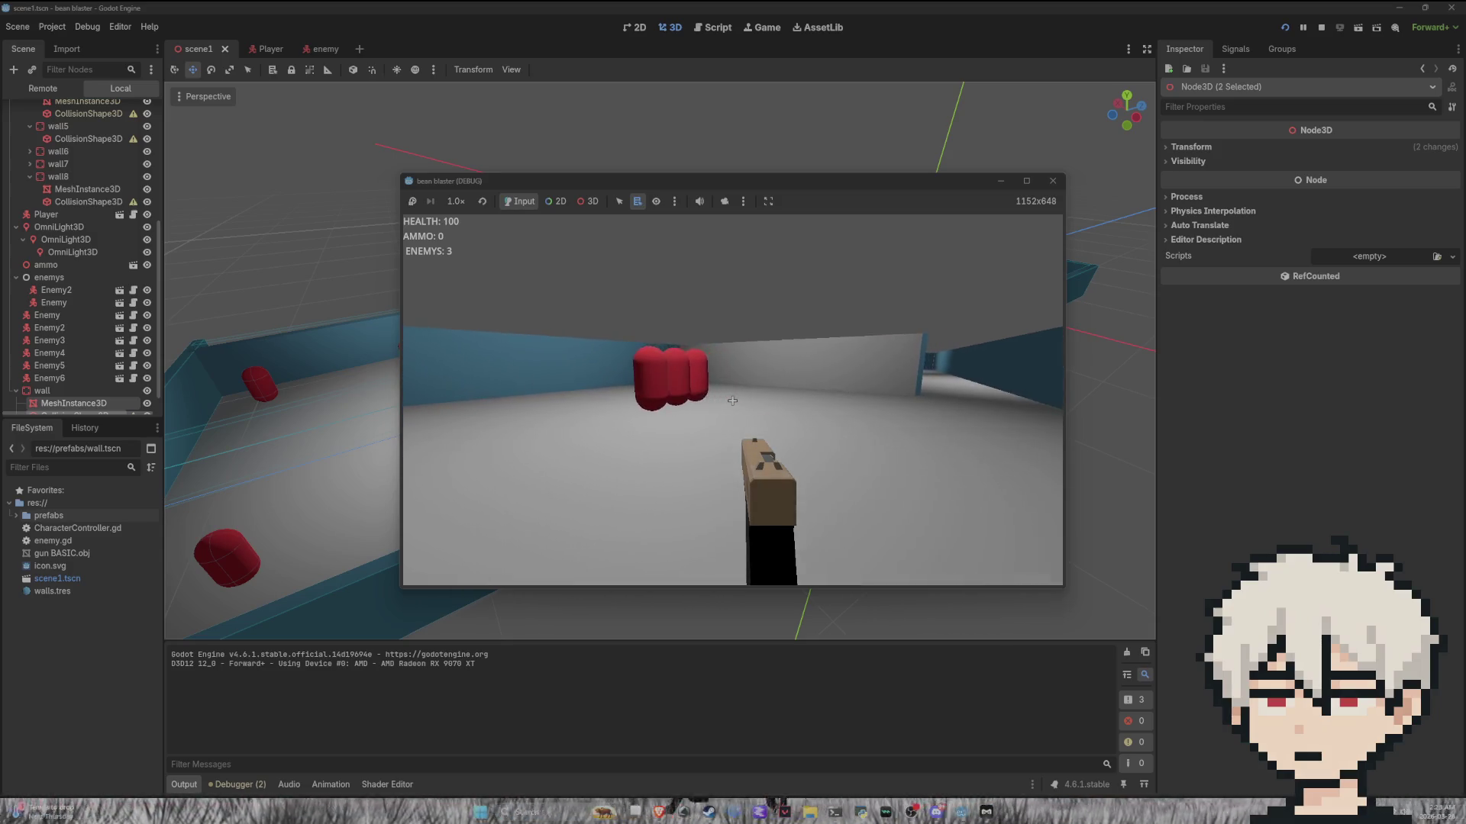
key("w")
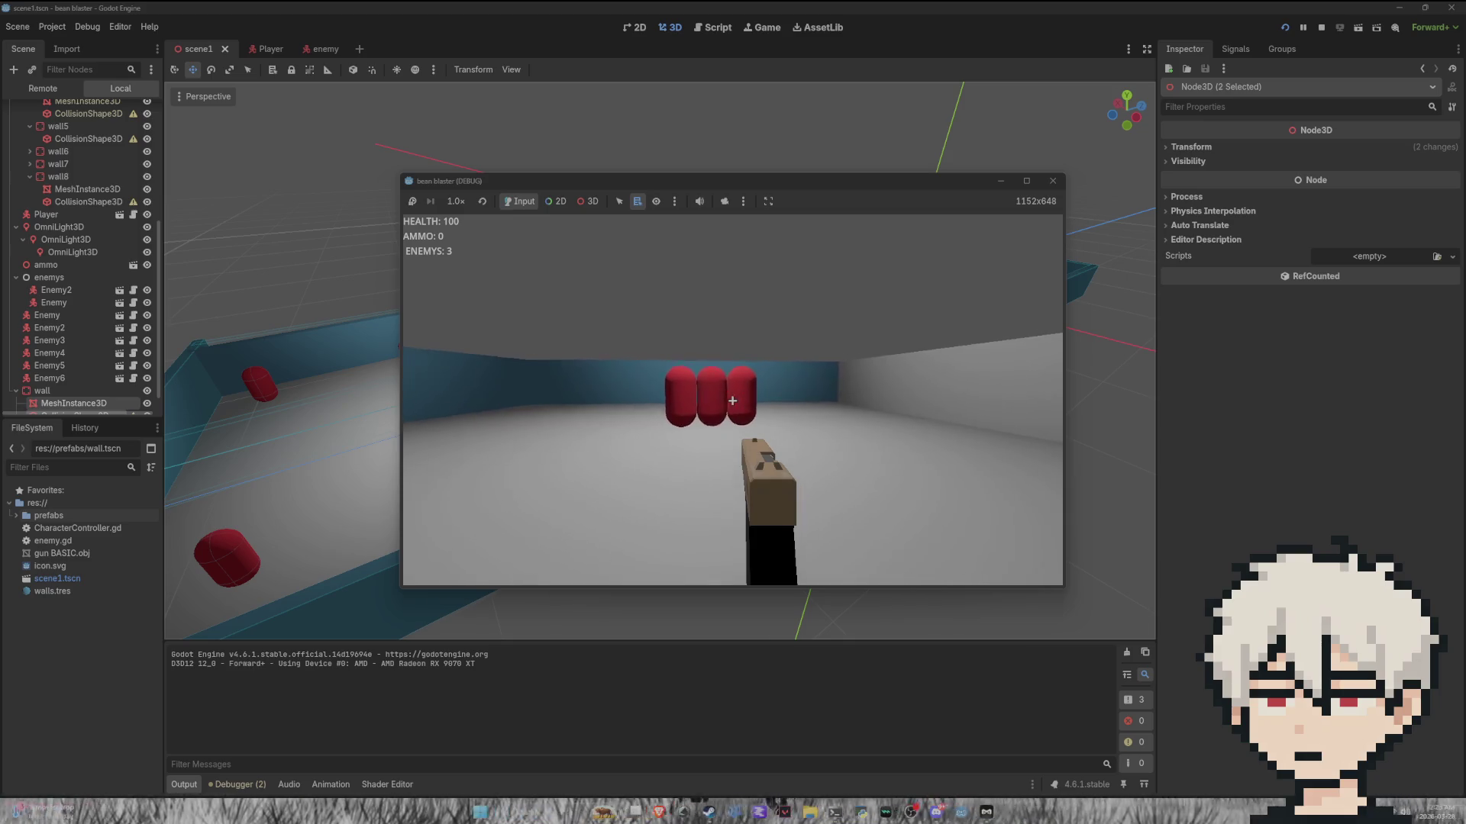
key("w")
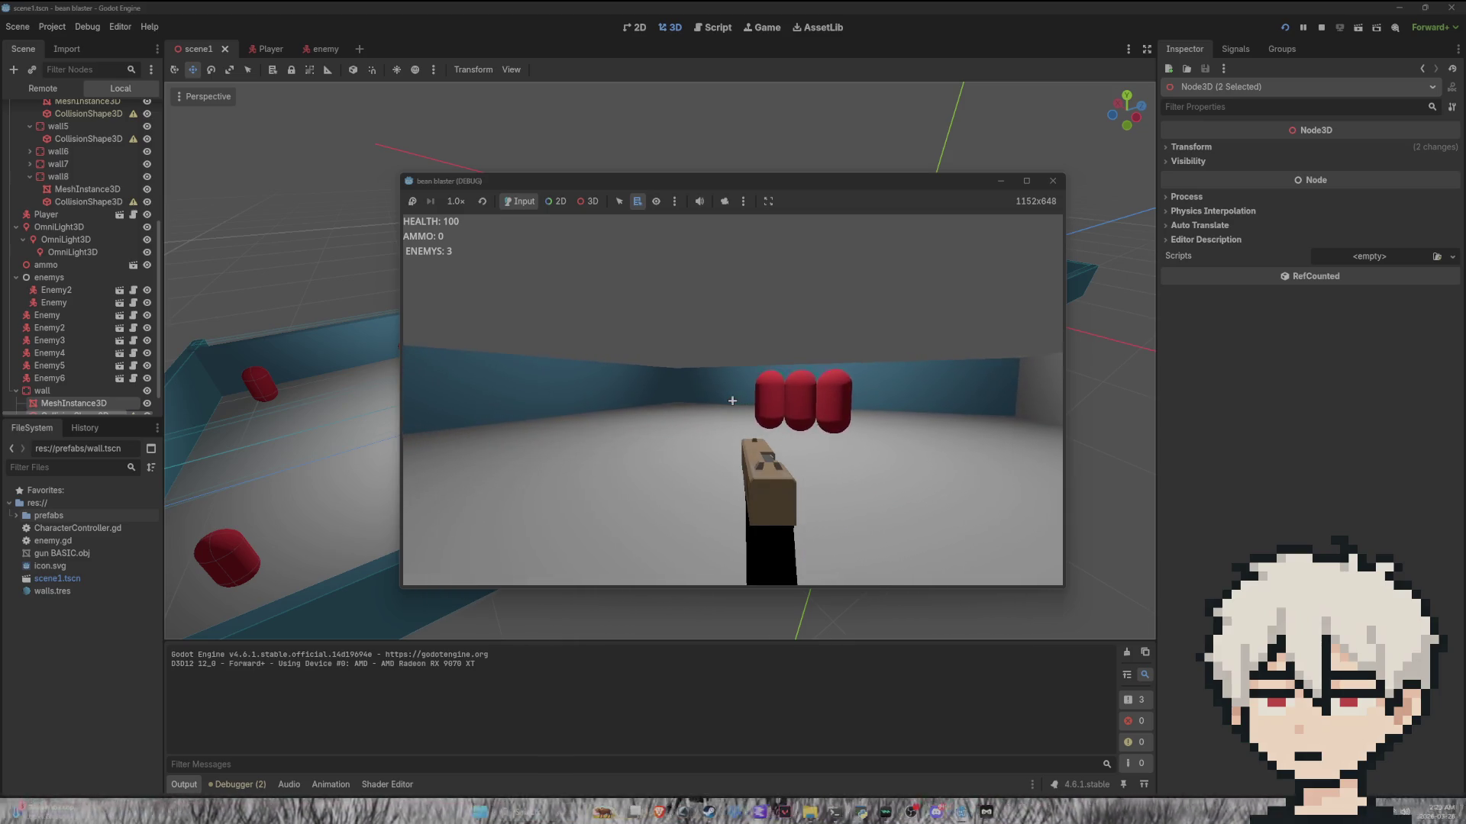
key("w")
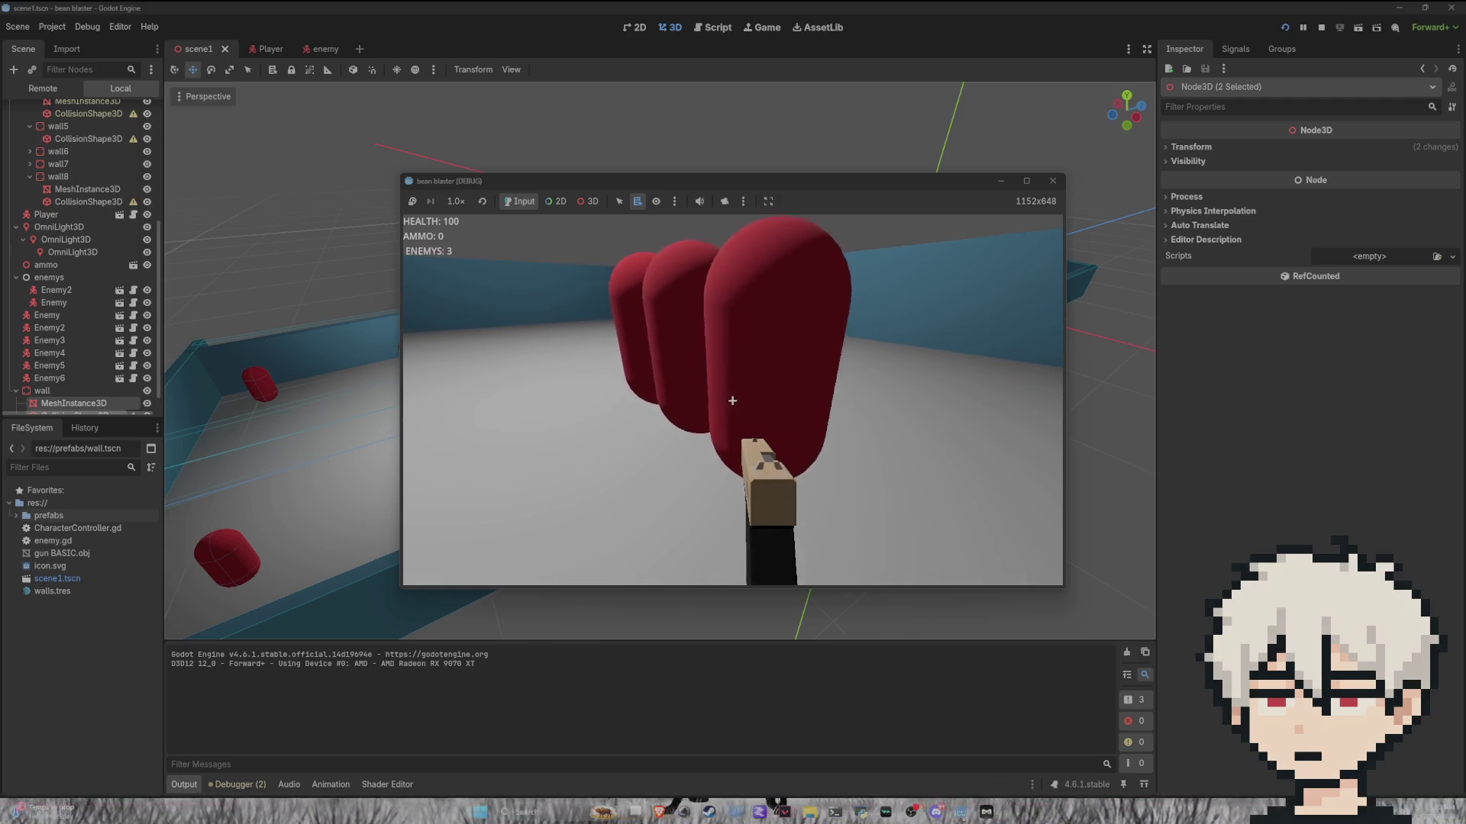
key("s")
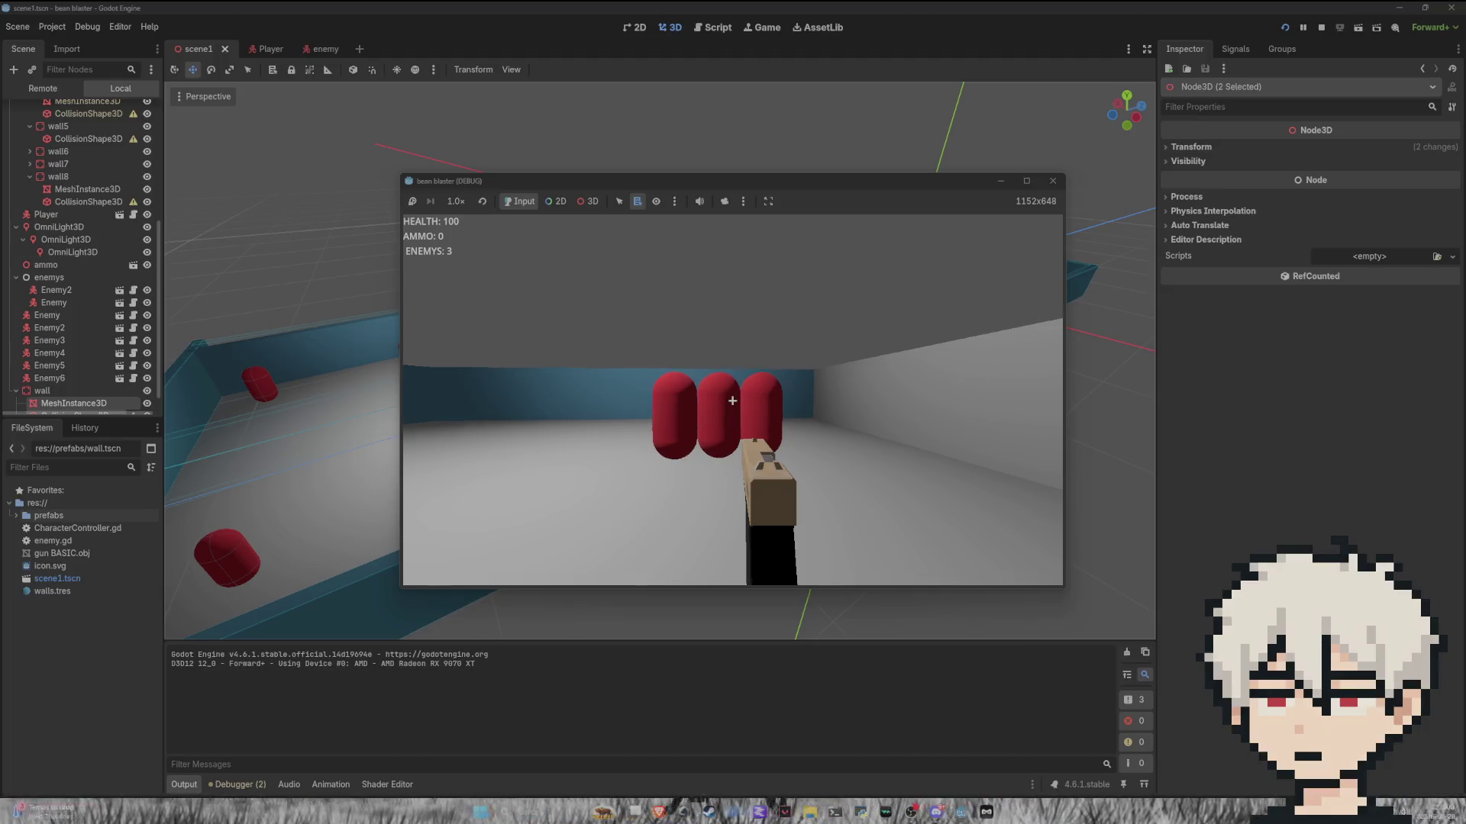
key("Escape")
left_click(827, 408)
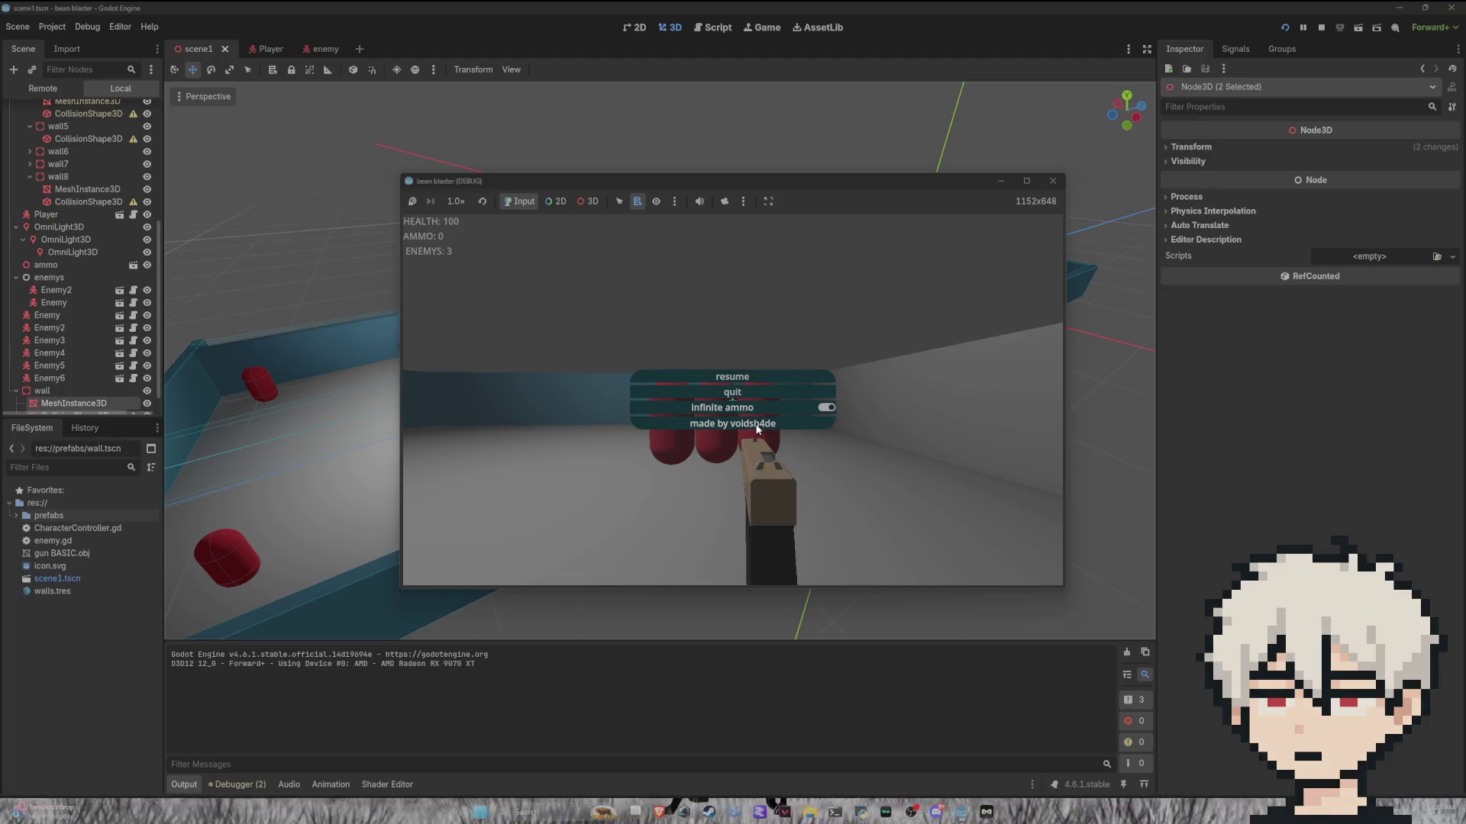
left_click(739, 380)
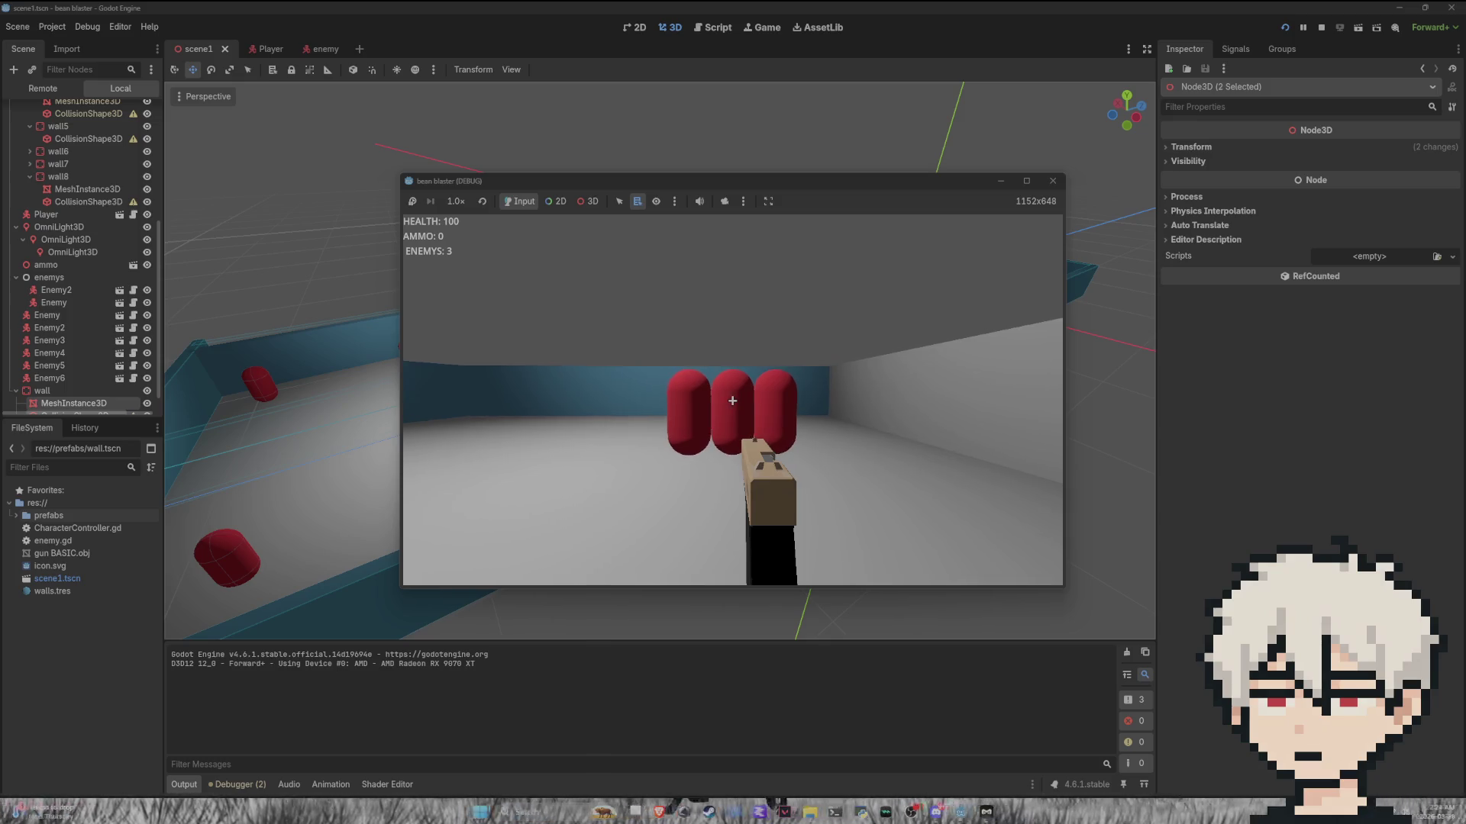
key("F8")
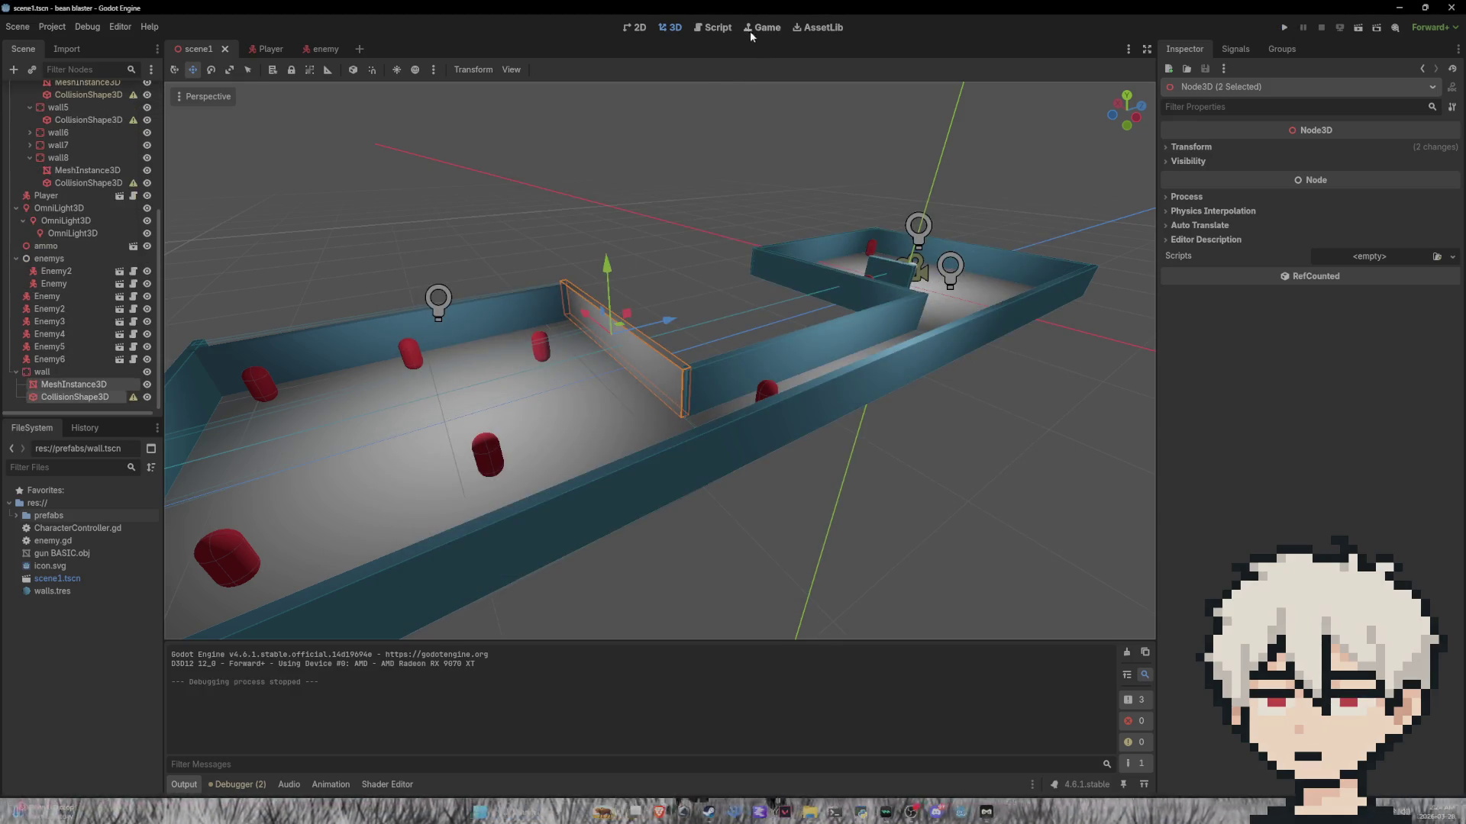
Step: Open CharacterController.gd in the script editor and place the cursor after the 'ammo -= 1' line
left_click(714, 29)
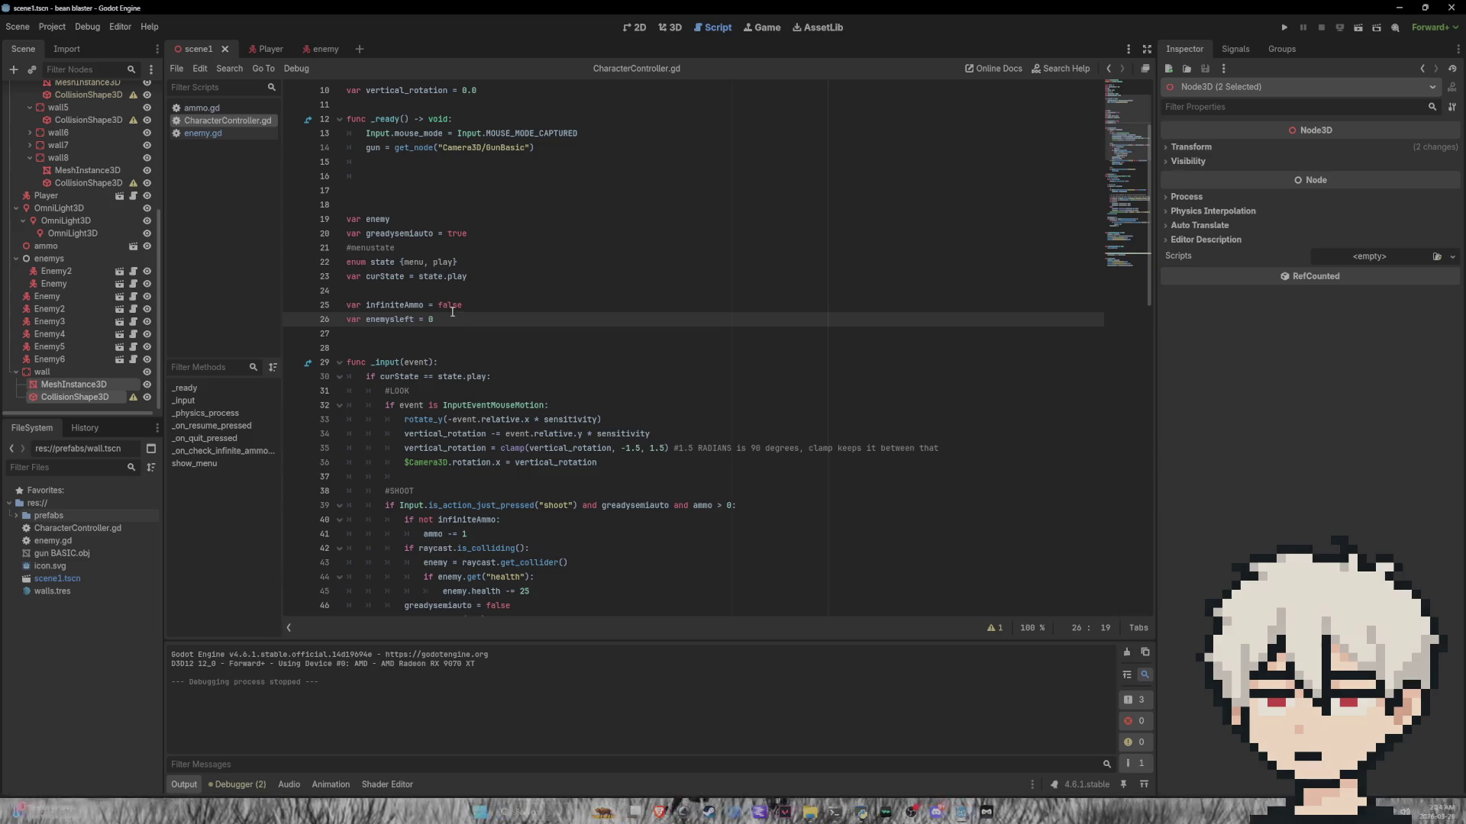
scroll(473, 303, "down", 6)
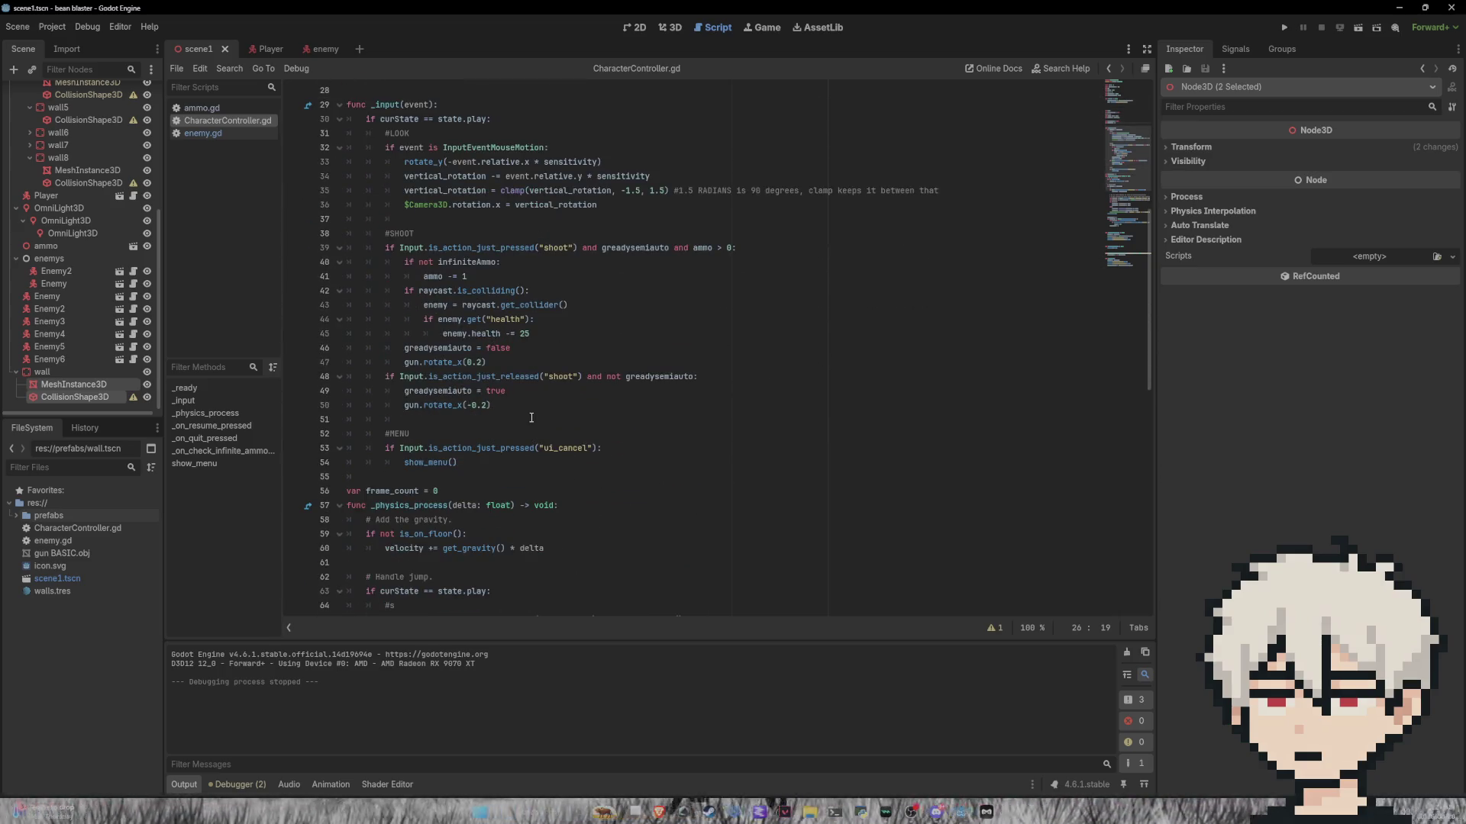
left_click(474, 276)
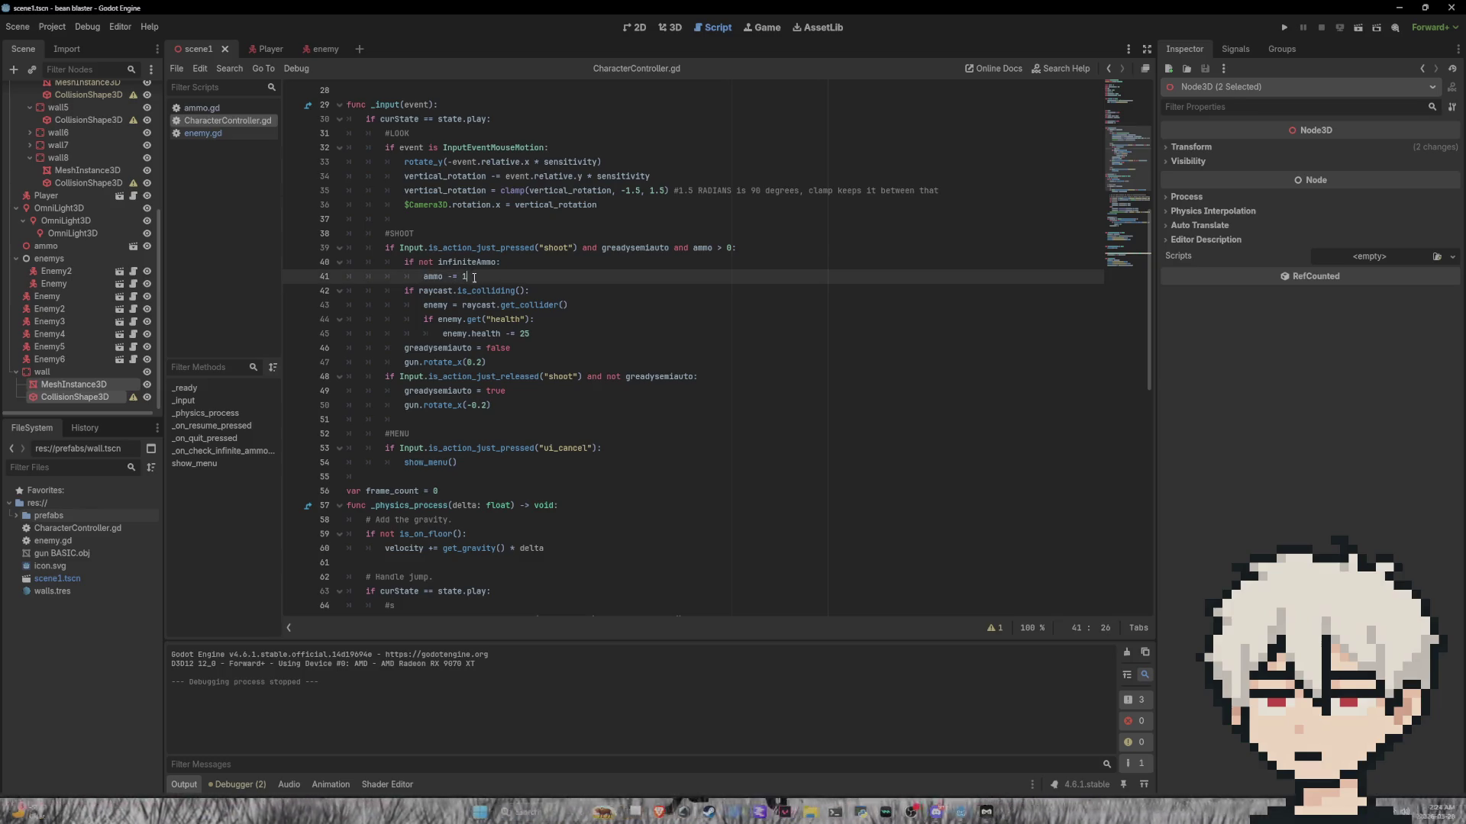
mouse_move(503, 293)
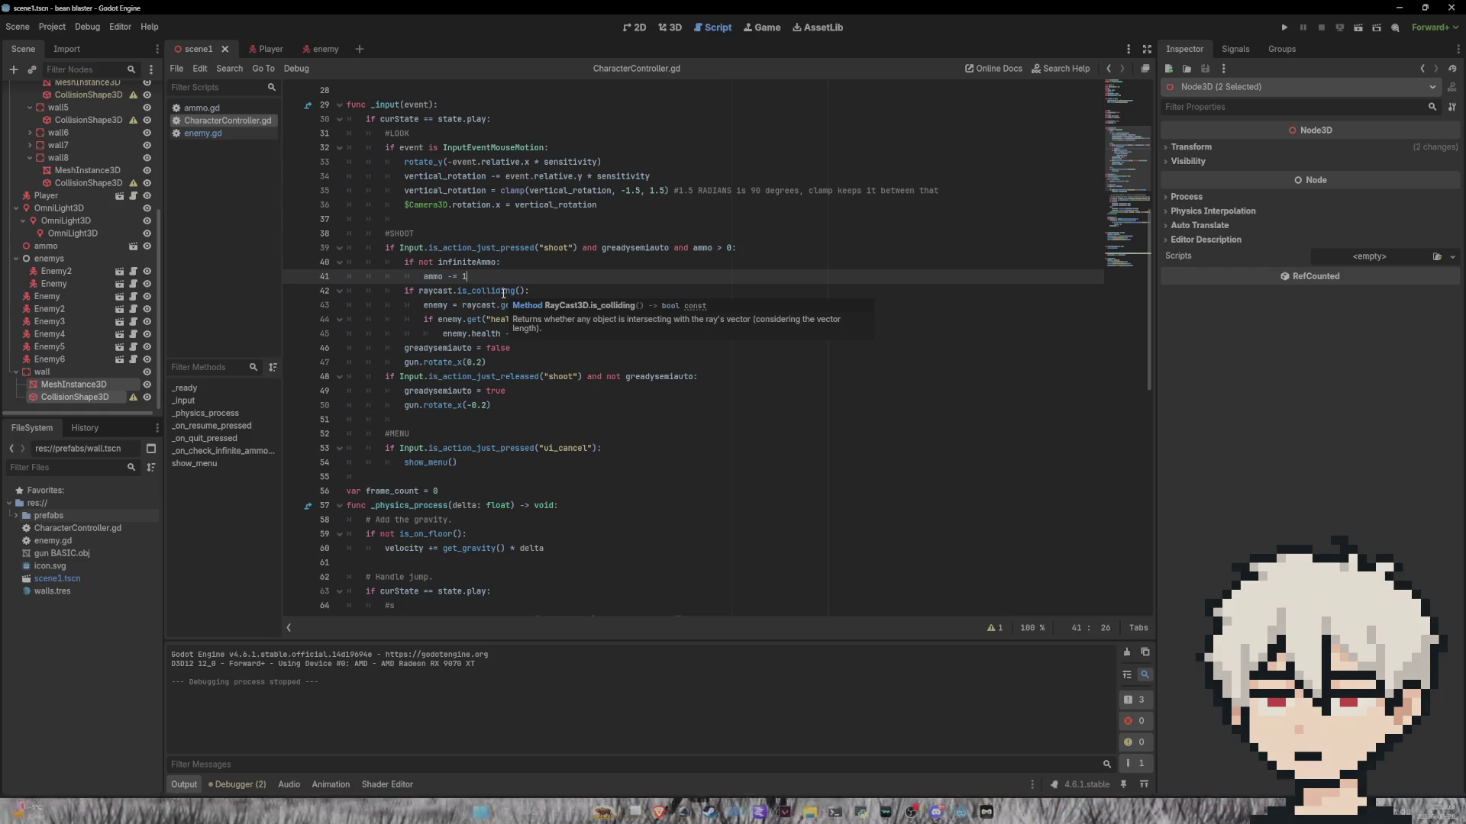
key("Return")
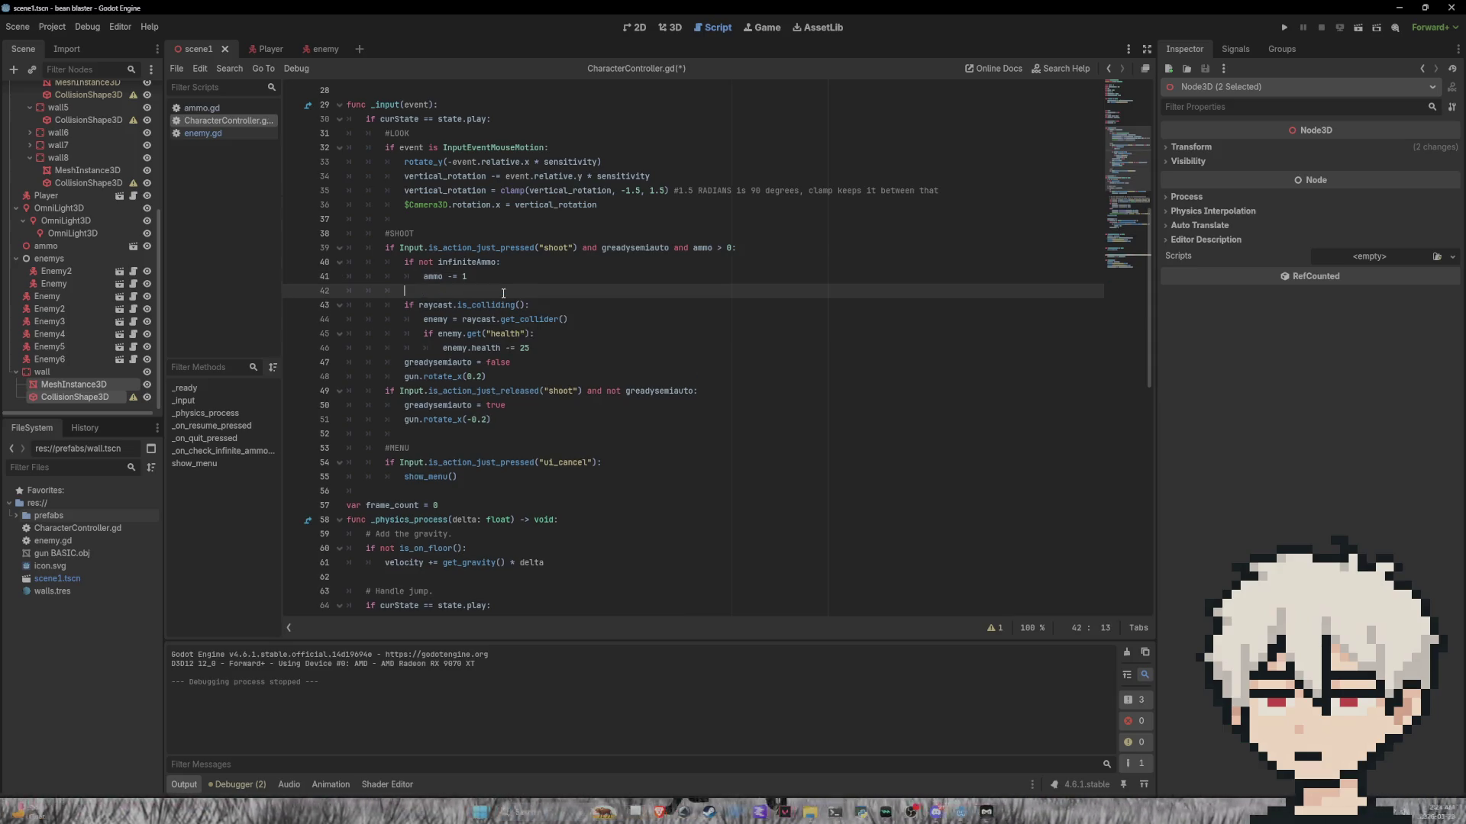
key("BackSpace")
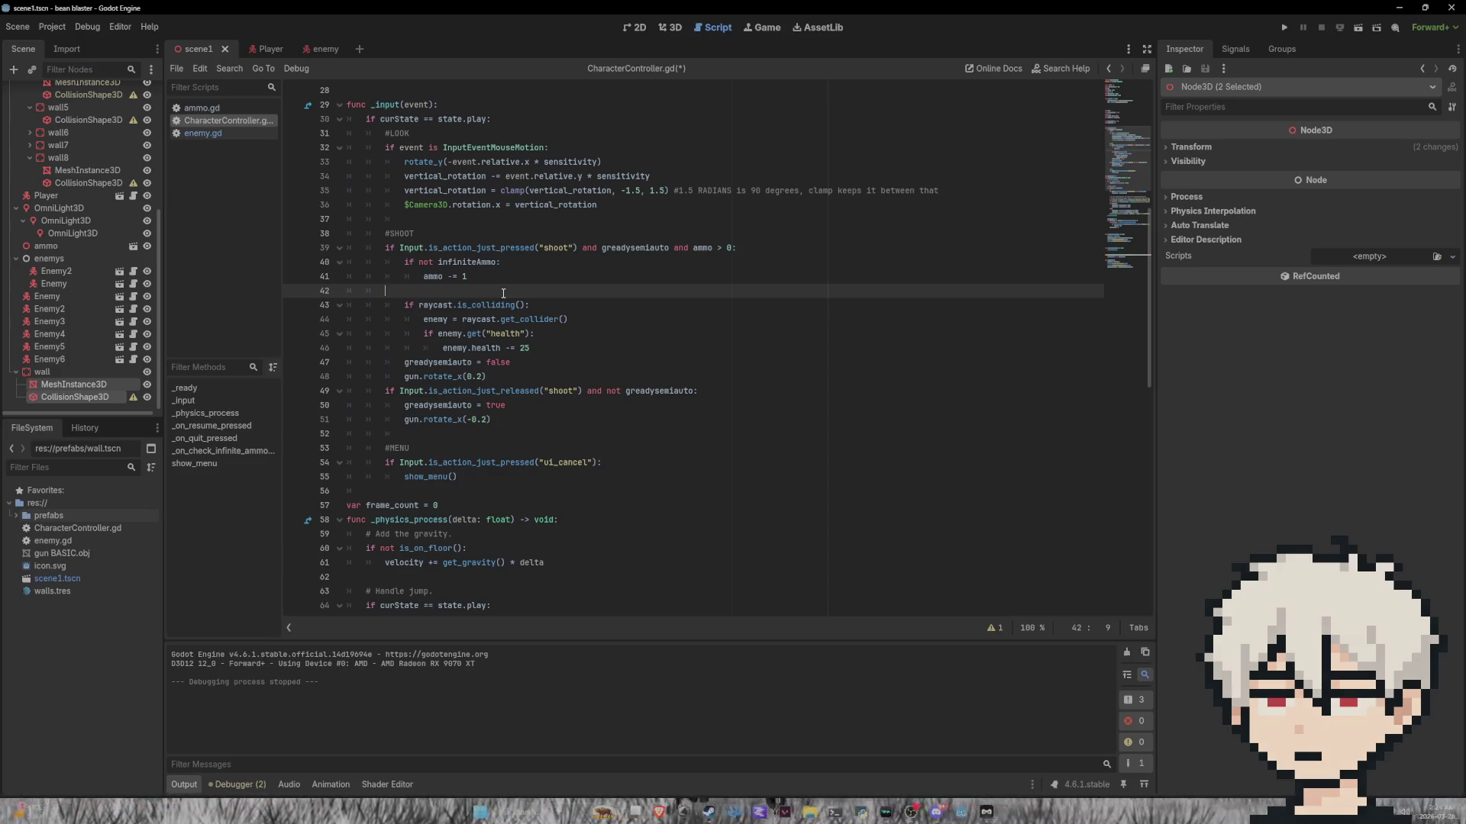
key("BackSpace")
key("BackSpace")
Step: Scroll to _on_check_infinite_ammo_toggled and put the cursor at the end of line 103
scroll(504, 292, "down", 5)
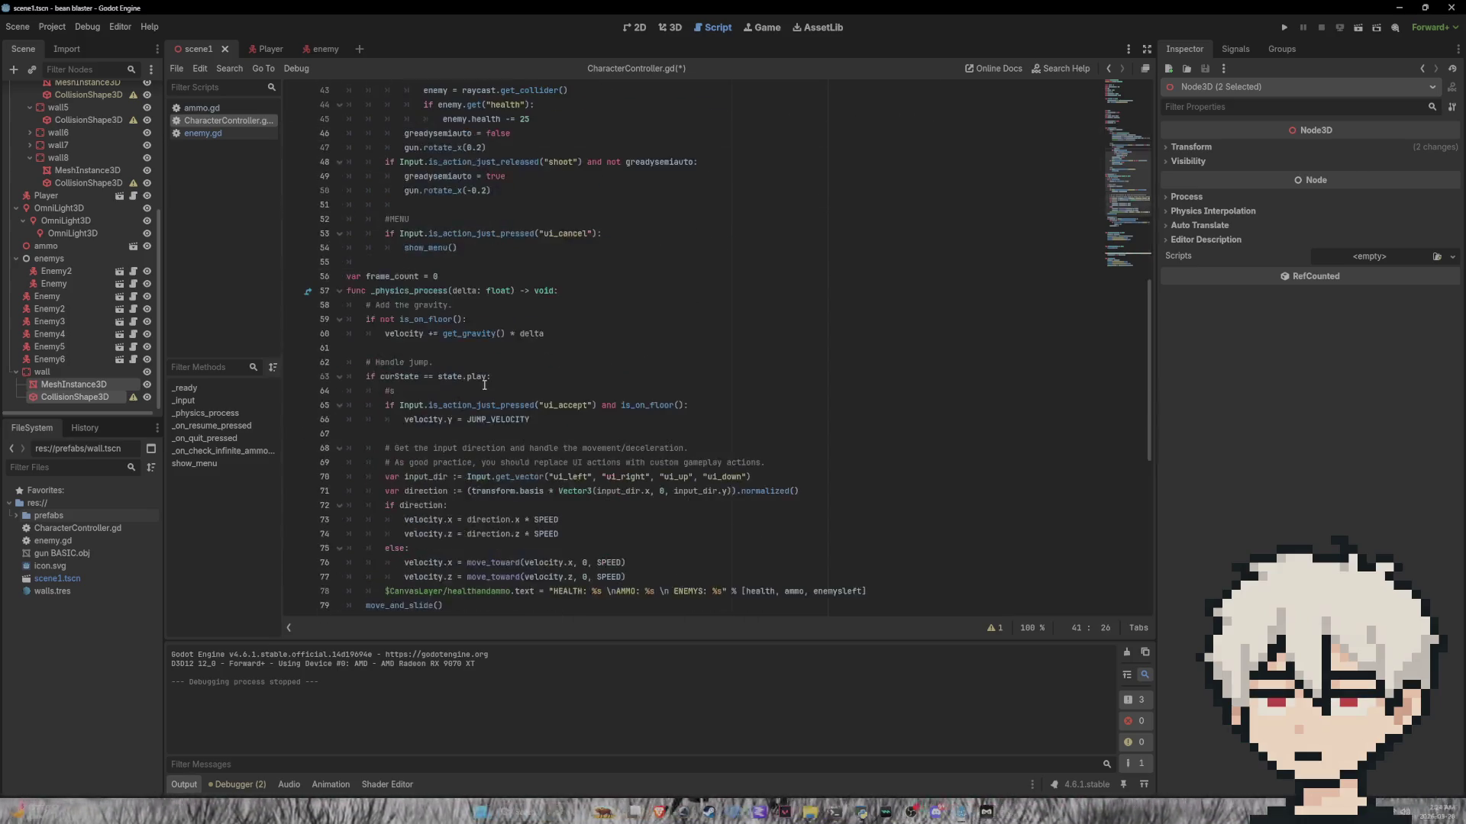
scroll(486, 370, "down", 6)
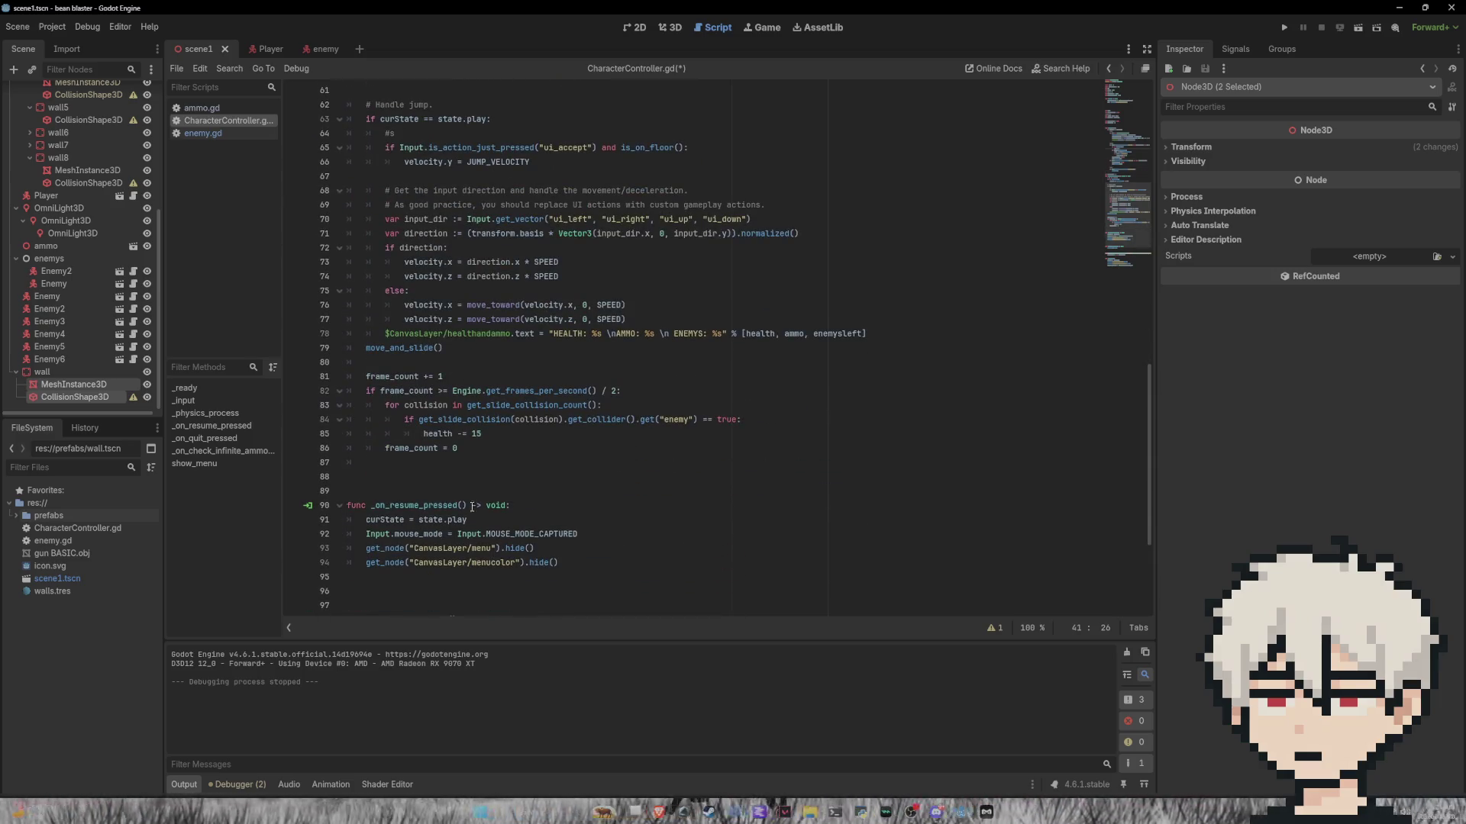
scroll(404, 309, "down", 1)
scroll(367, 364, "up", 1)
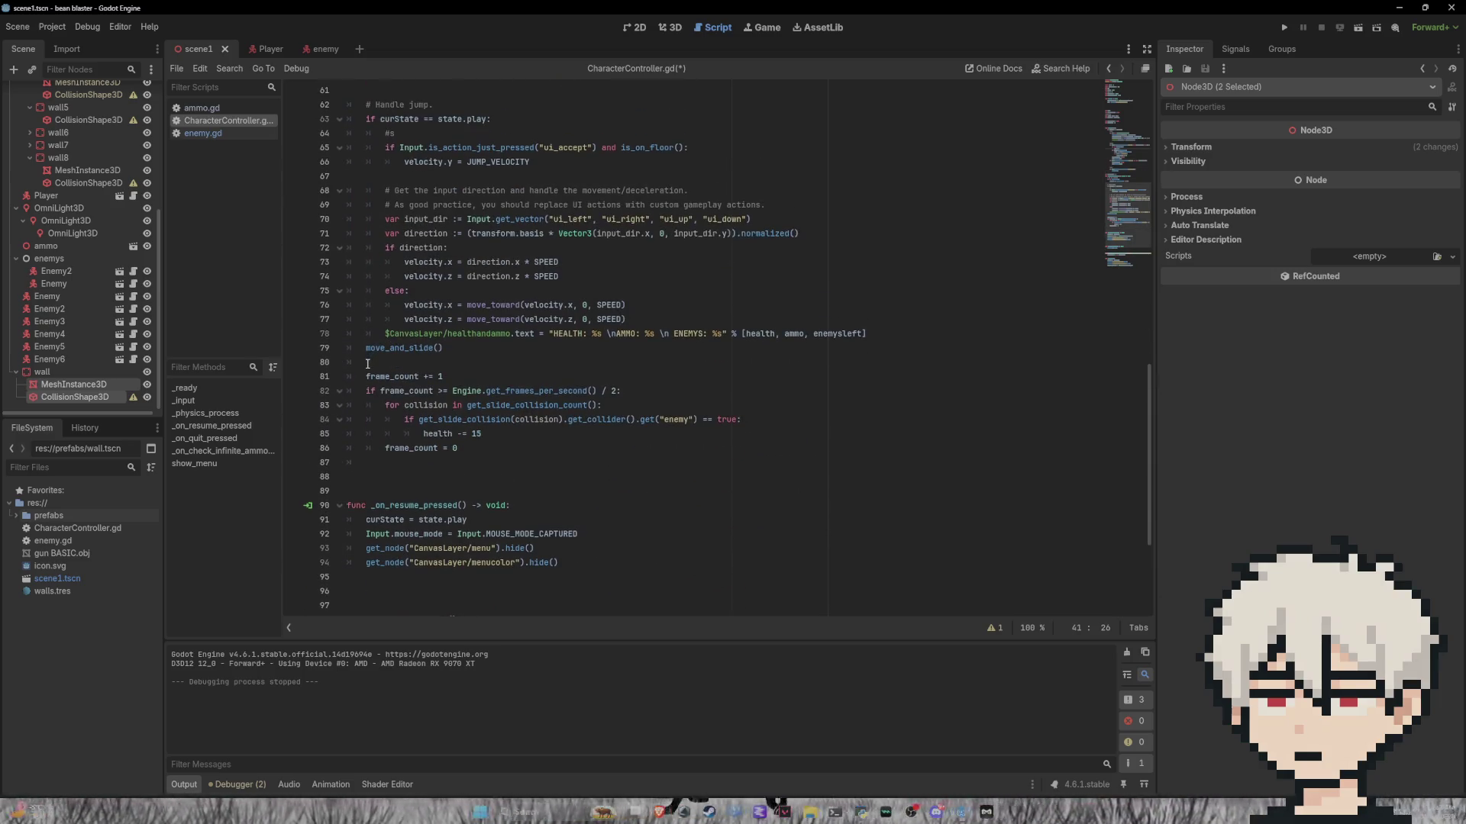
scroll(337, 376, "down", 4)
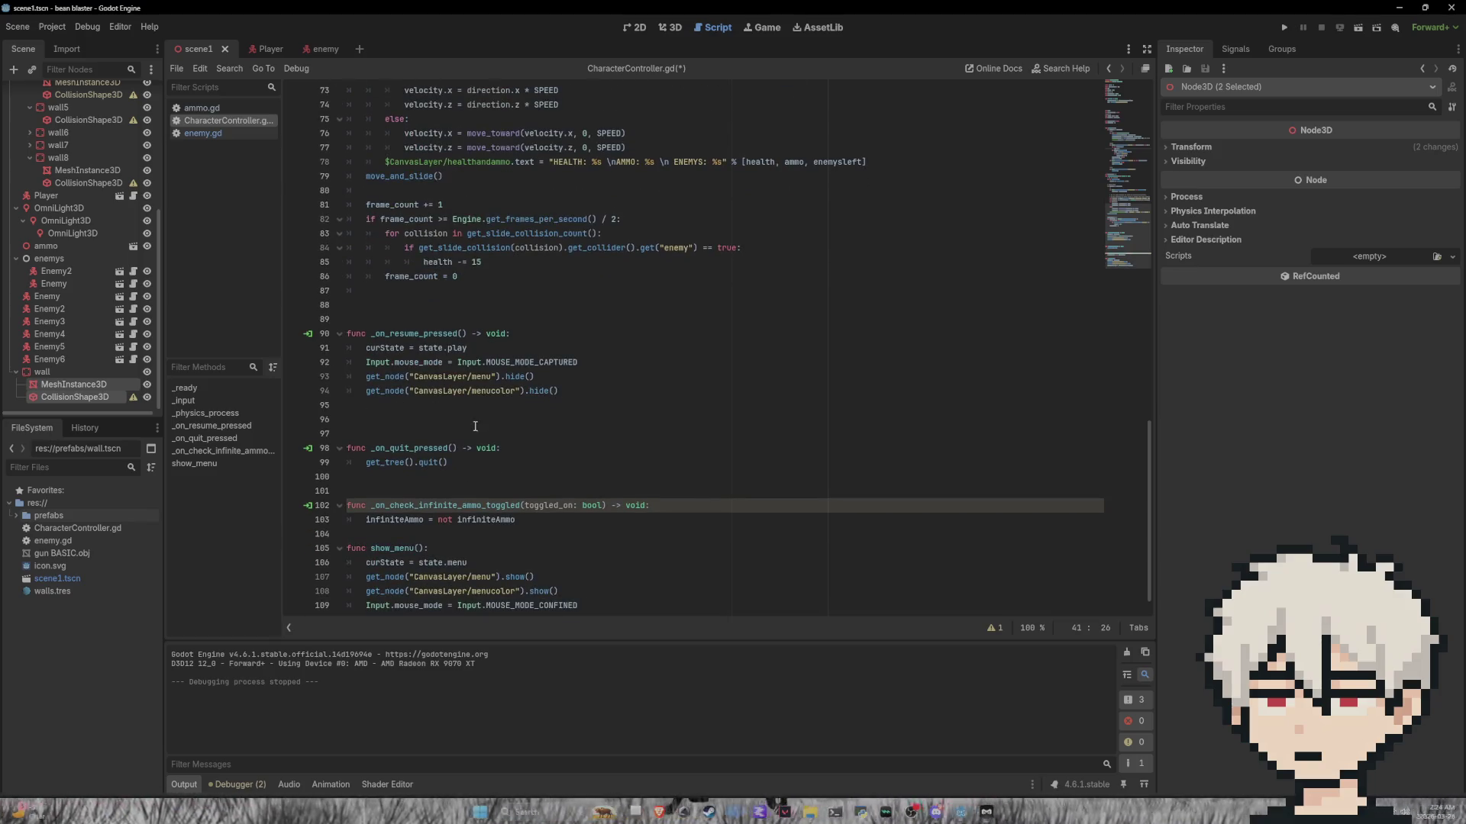
scroll(476, 426, "down", 1)
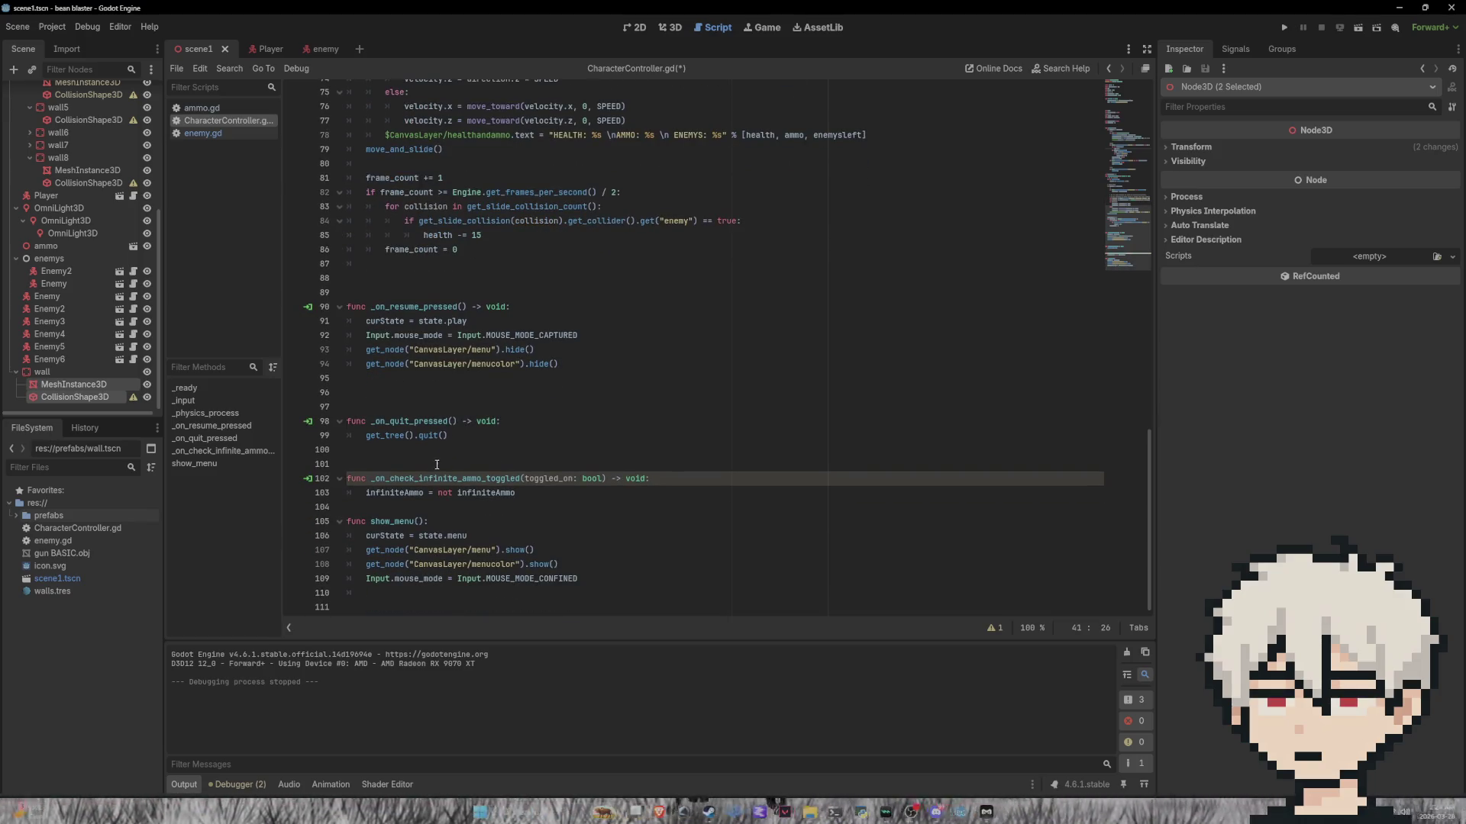
left_click(527, 493)
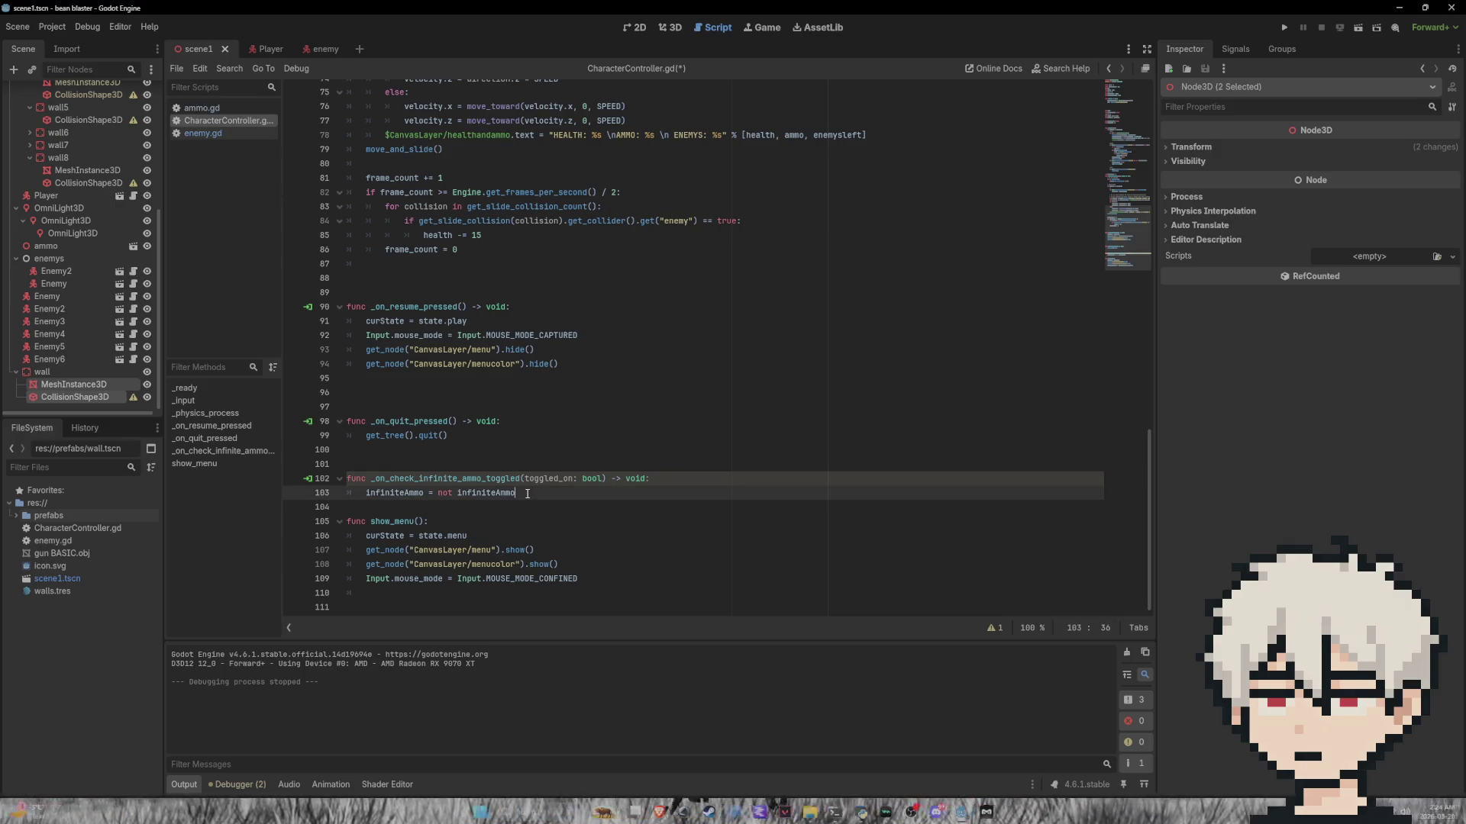
Step: Add a '+= 1' line and an else branch with 'ammo -= 1' to the toggle handler, then save
key("Return")
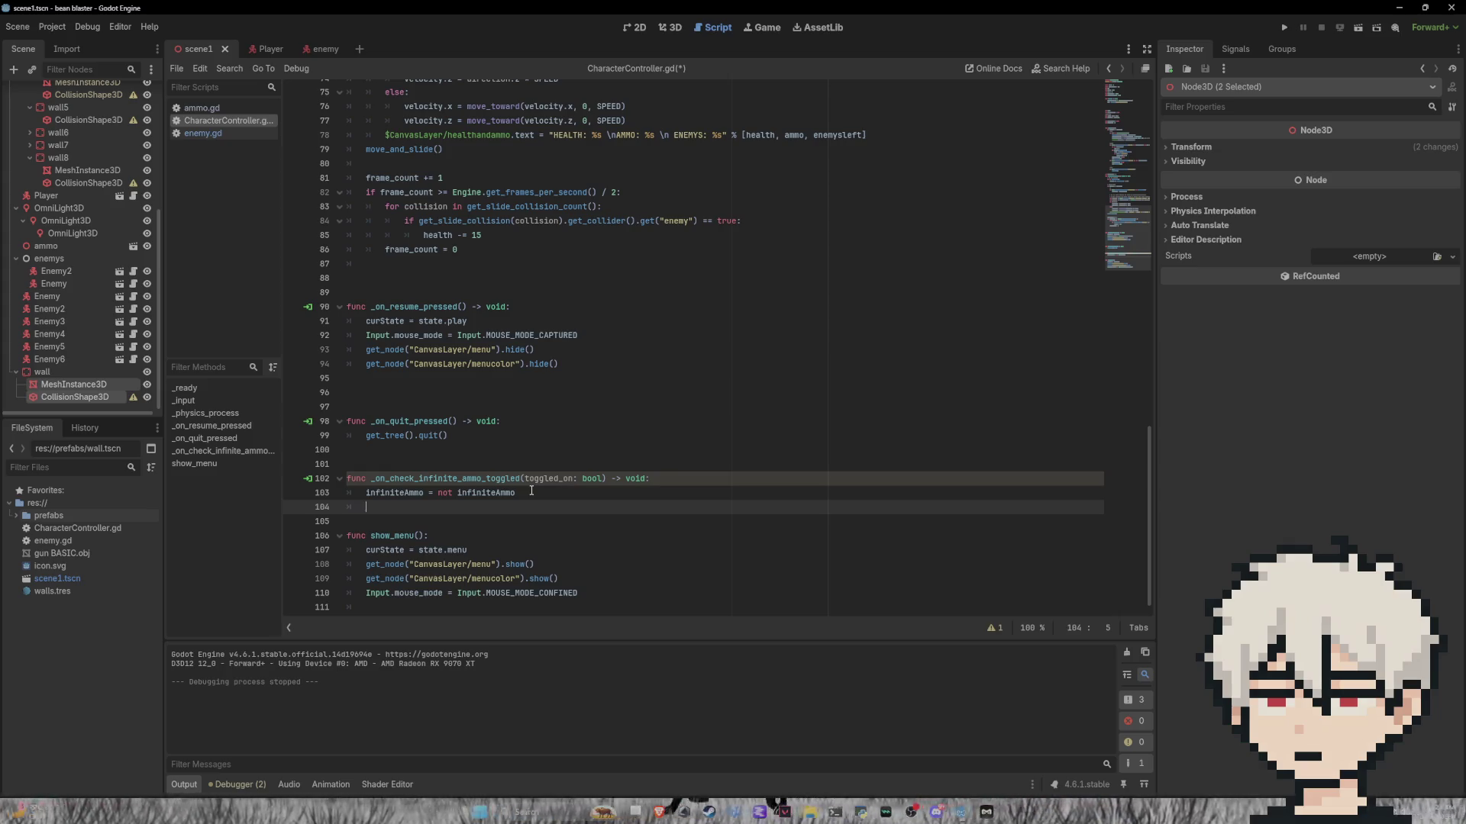
type("ammo")
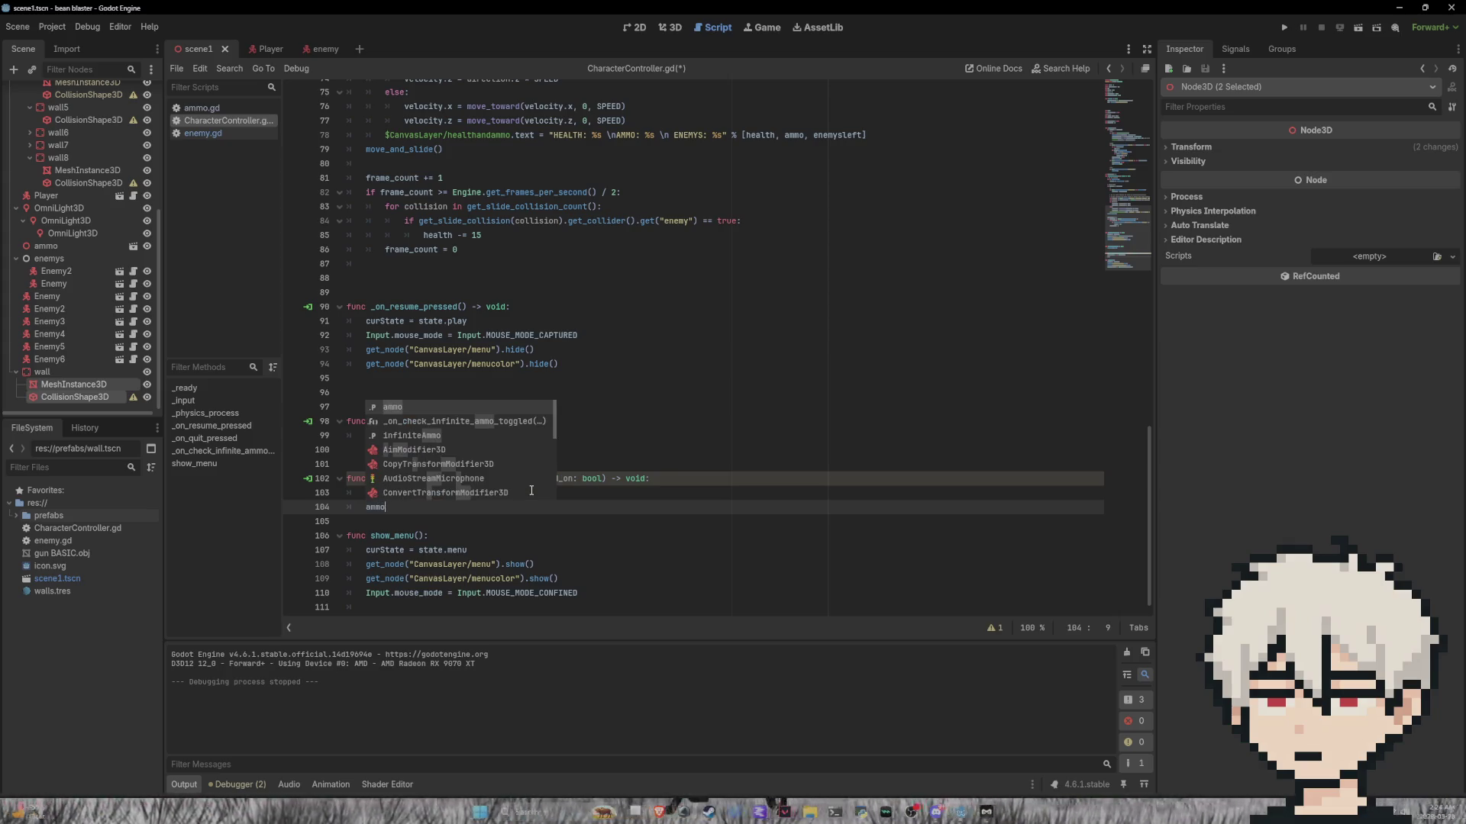
key("BackSpace")
key("BackSpace")
key("BackSpace")
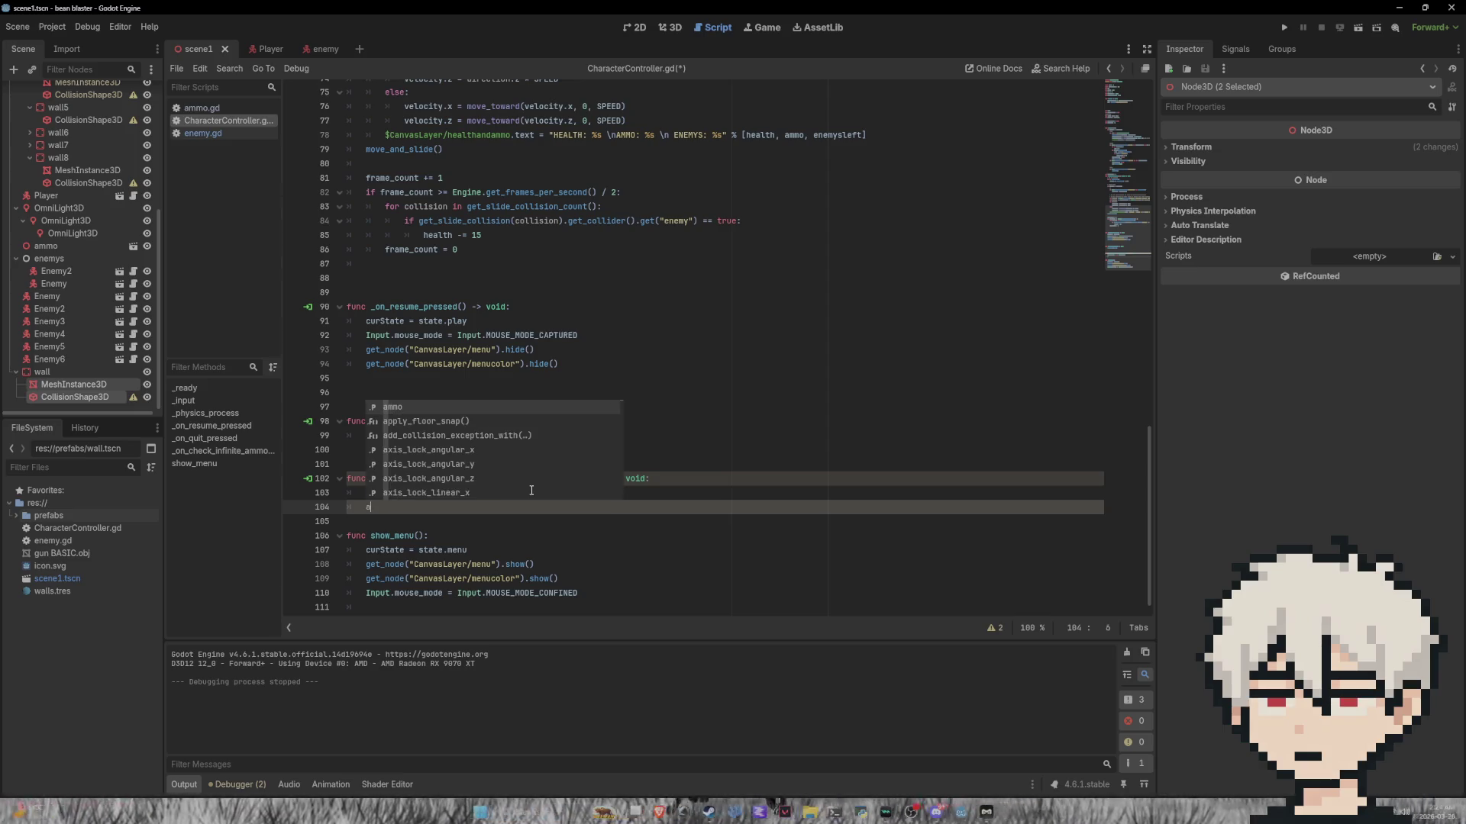
type("ifinf")
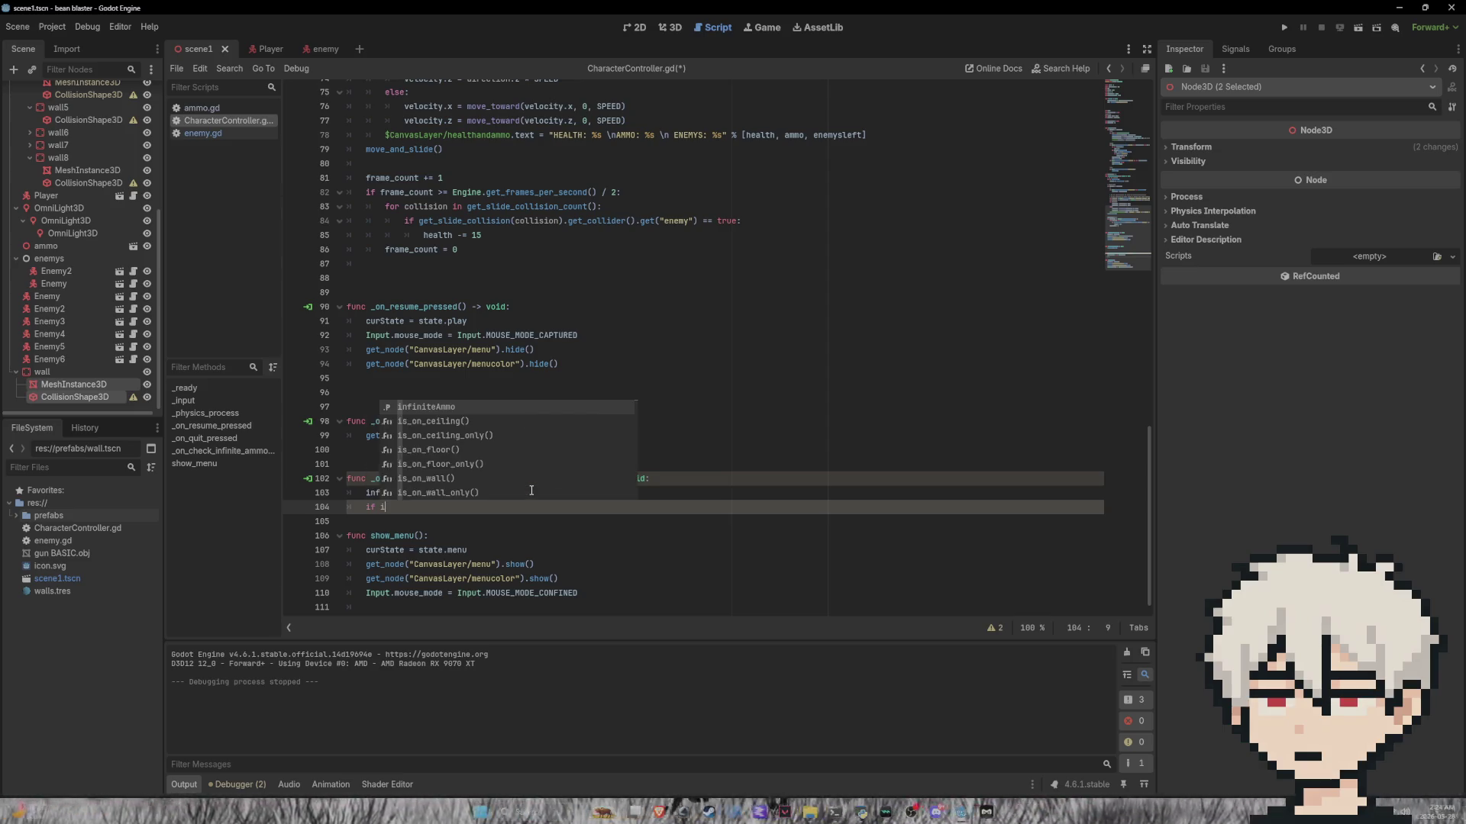
key("Return")
key("Return")
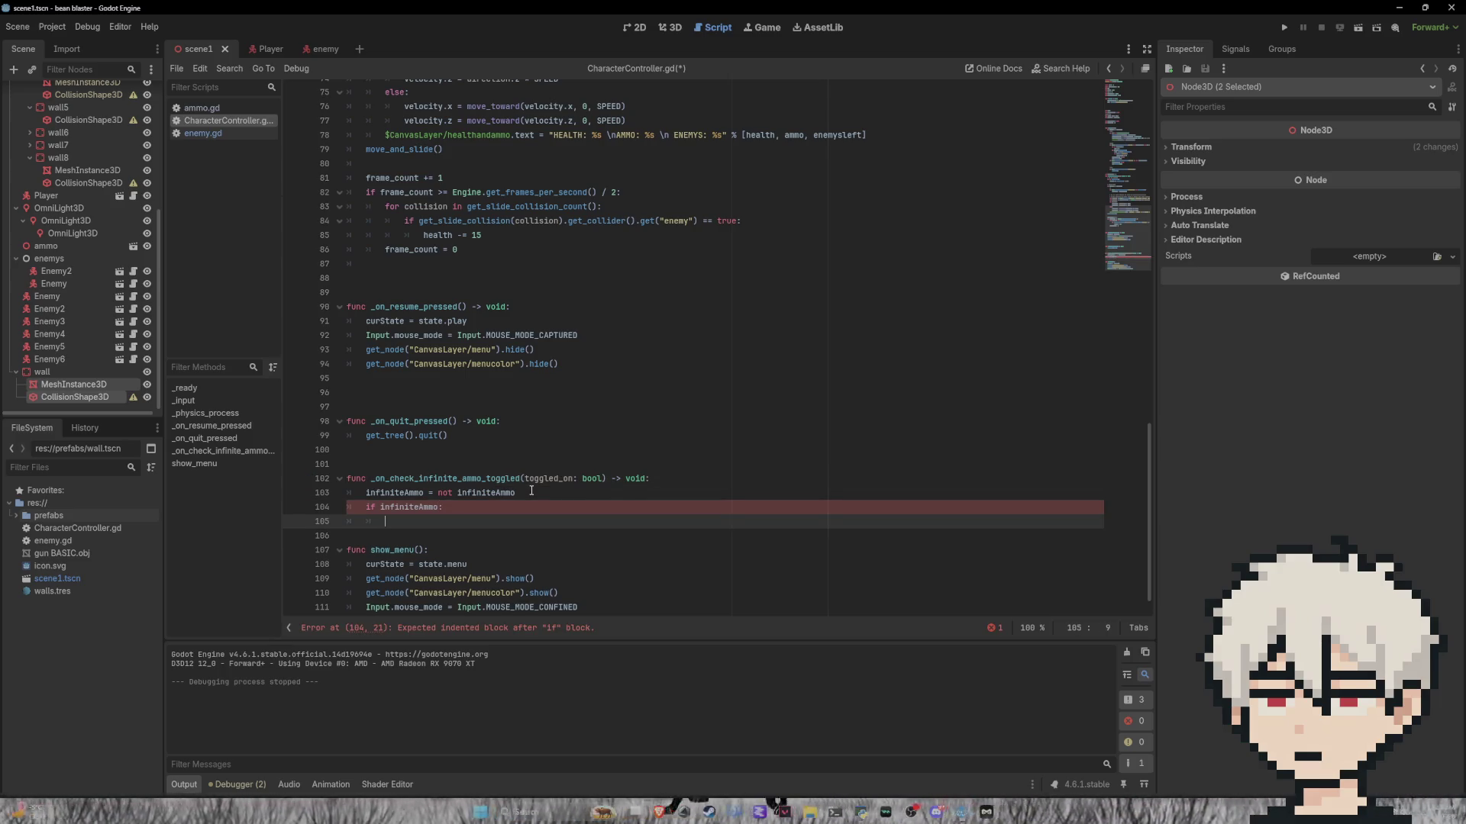
type("ammo+= 1")
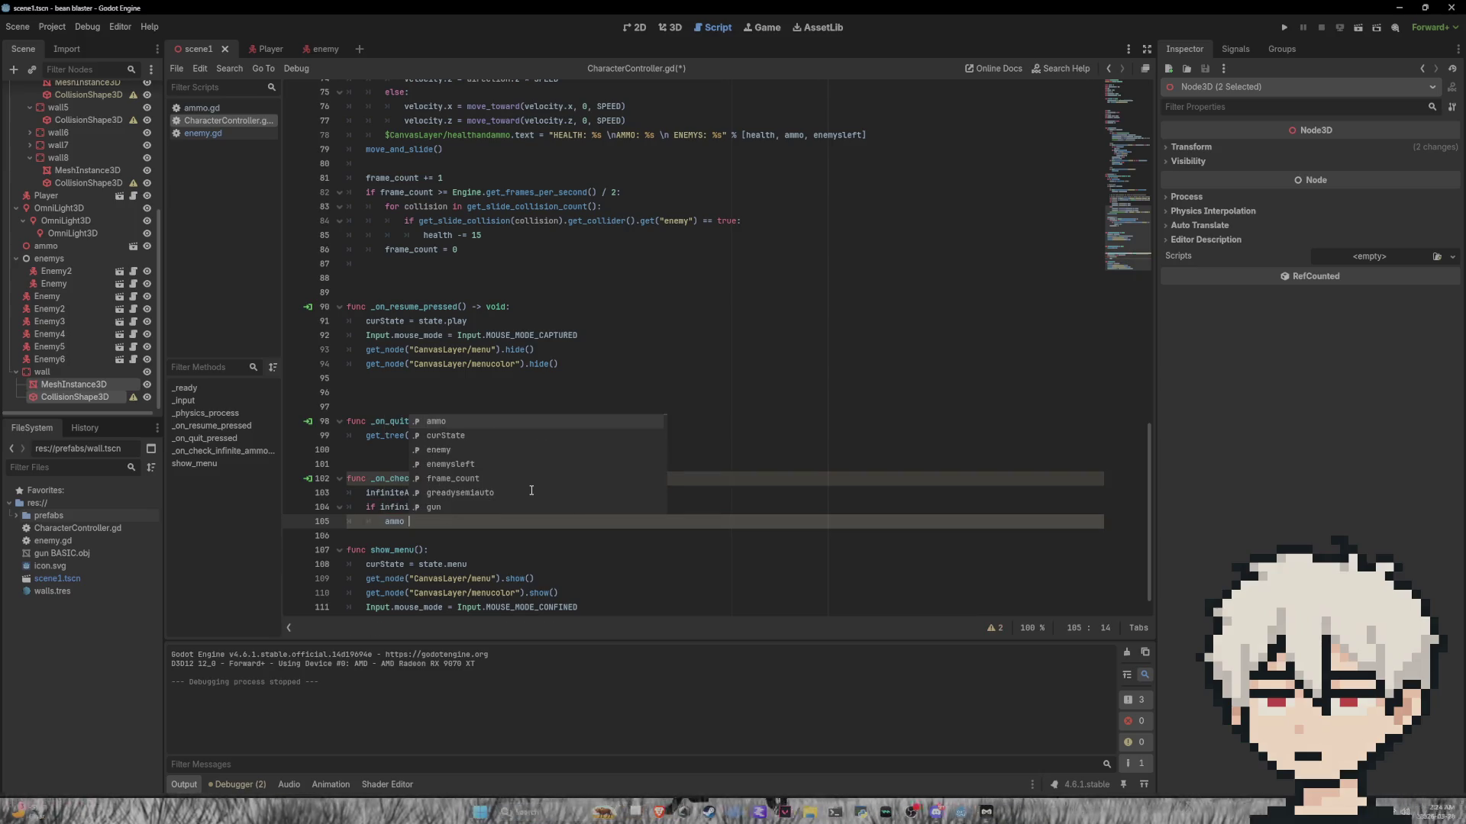
key("Return")
type("else:")
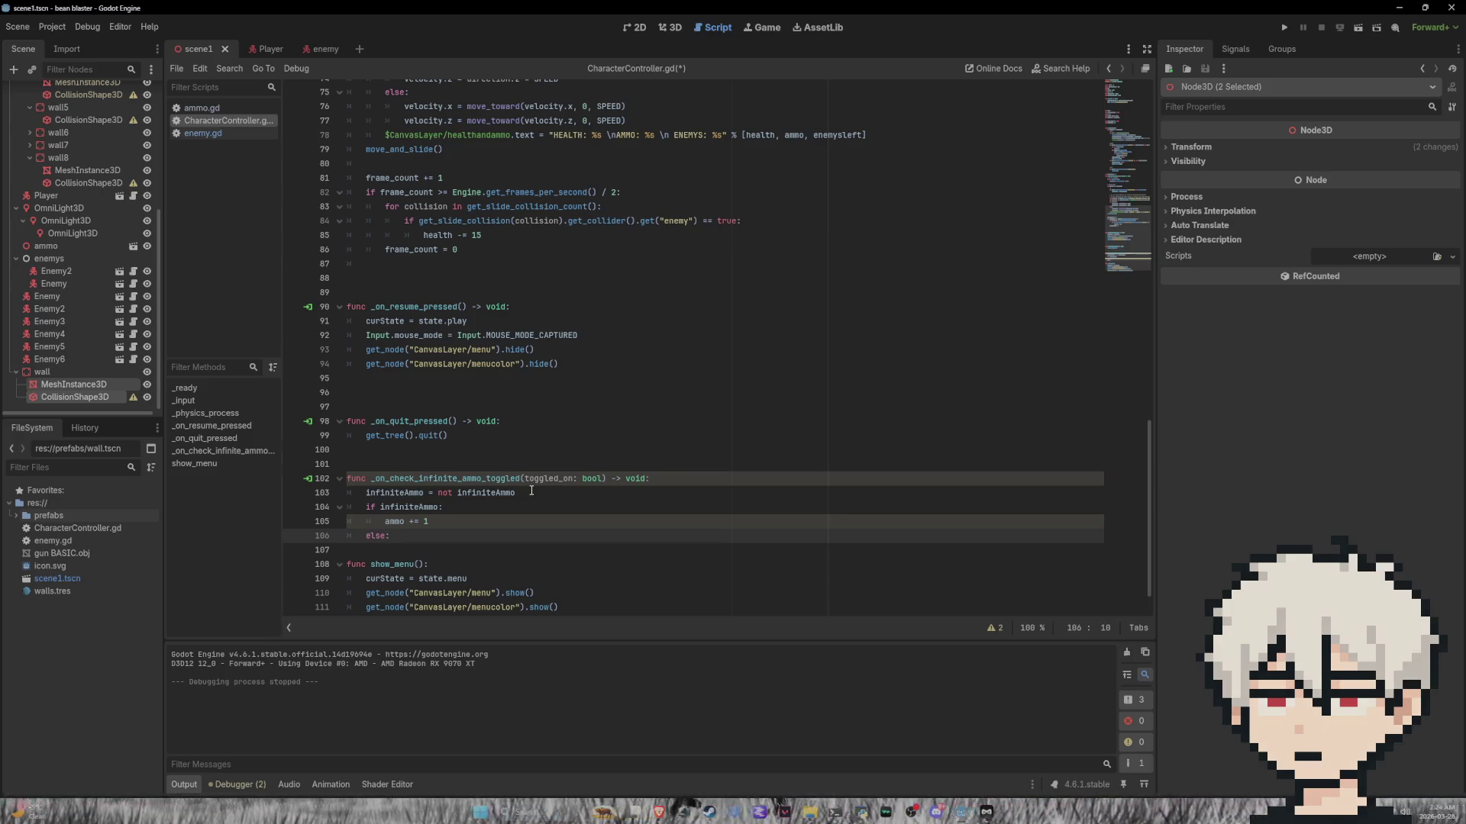
key("Return")
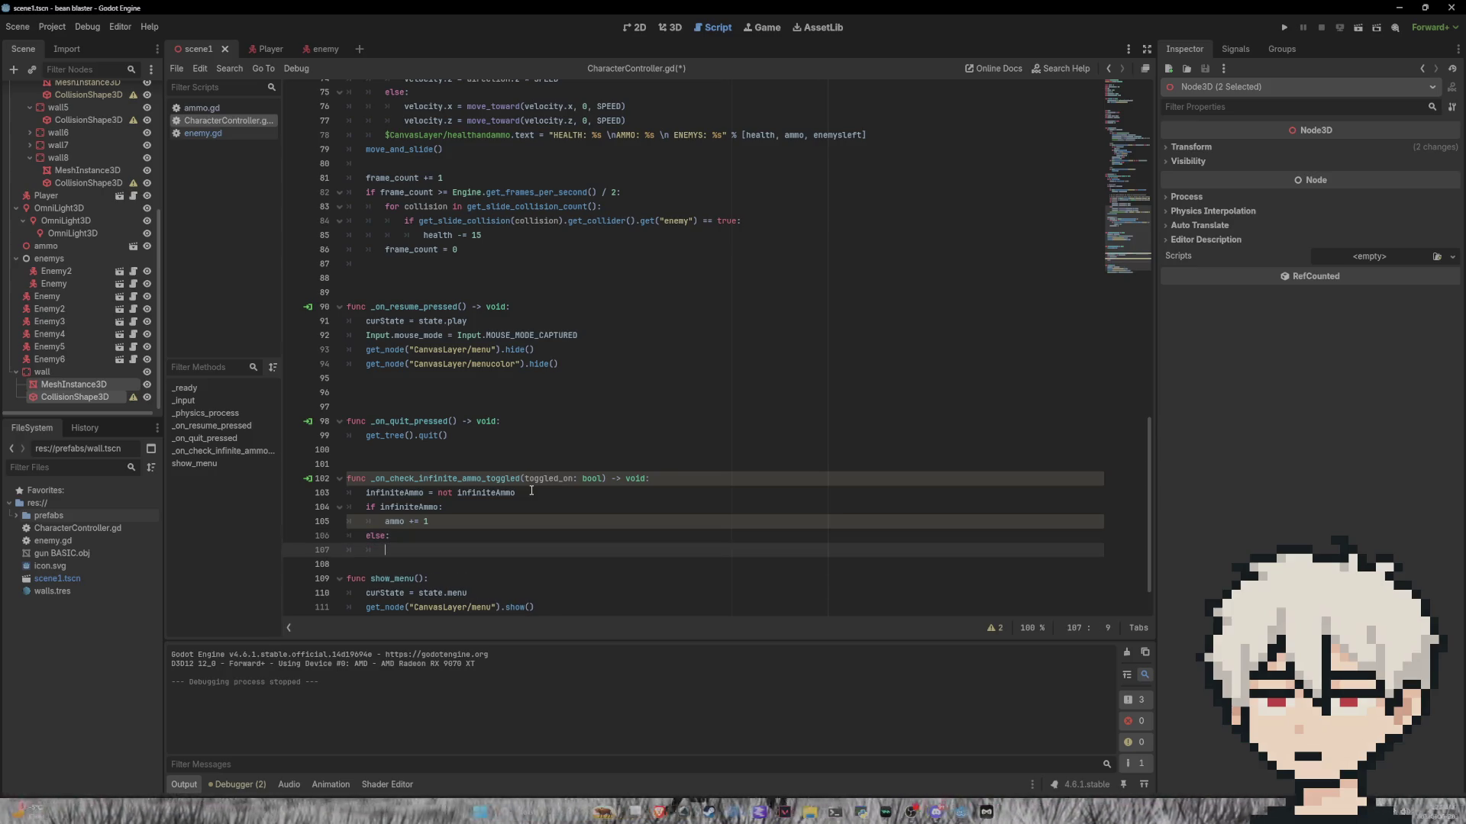
type("ammo -= 1")
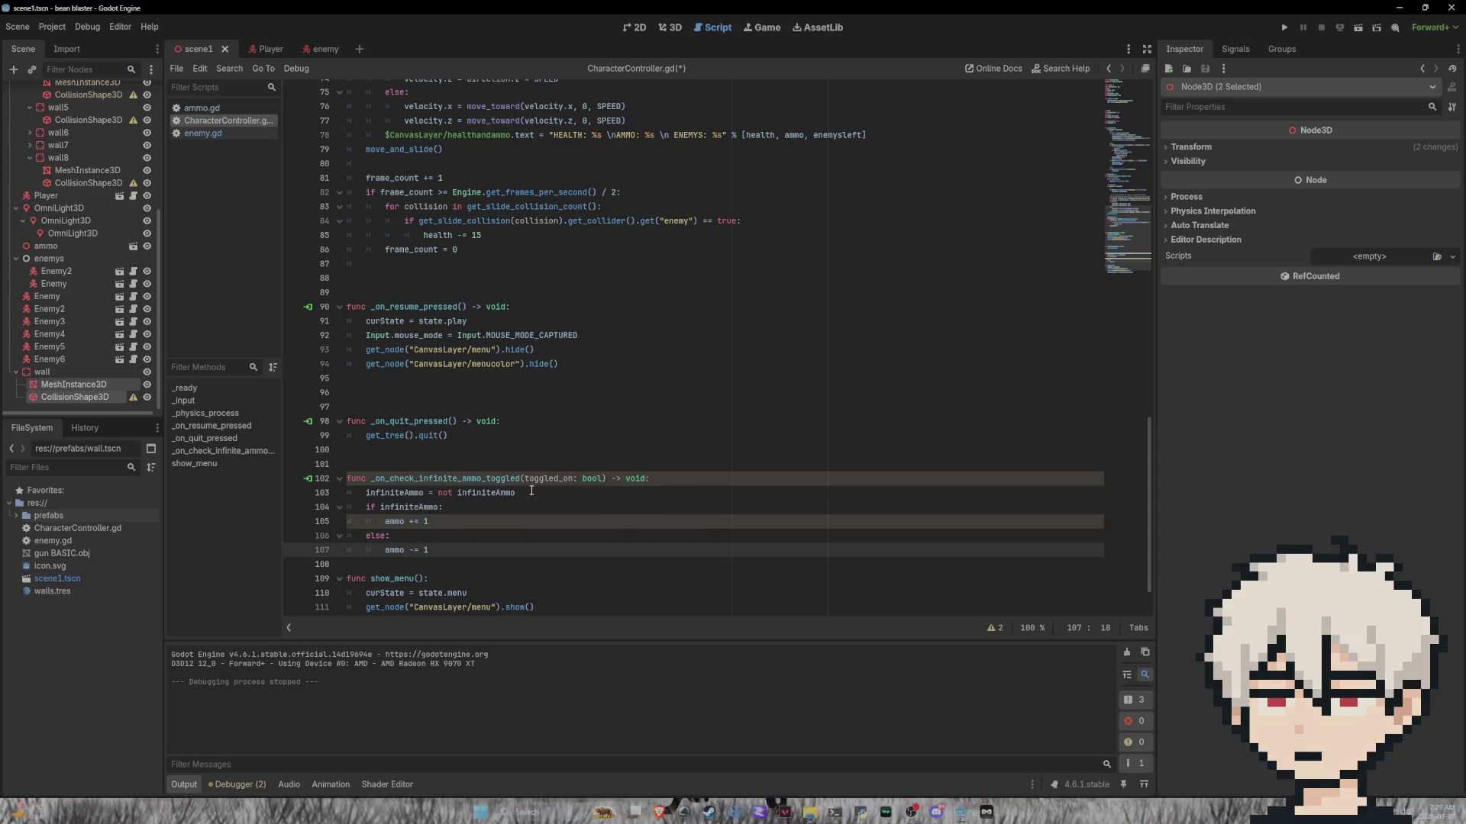
key("ctrl+s")
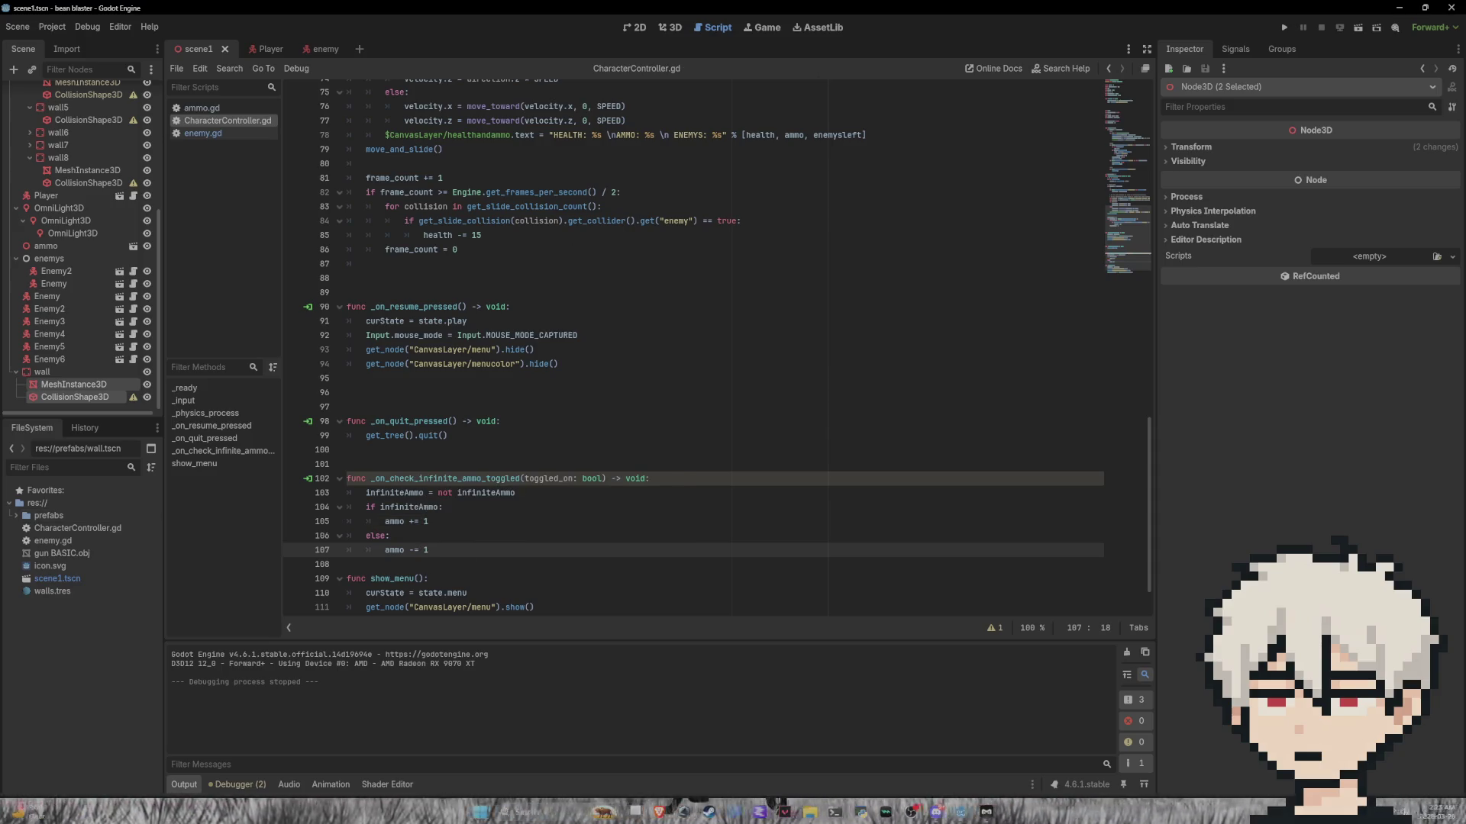
Step: Run the project and shoot the first red enemy, firing off all the ammo
left_click(1281, 26)
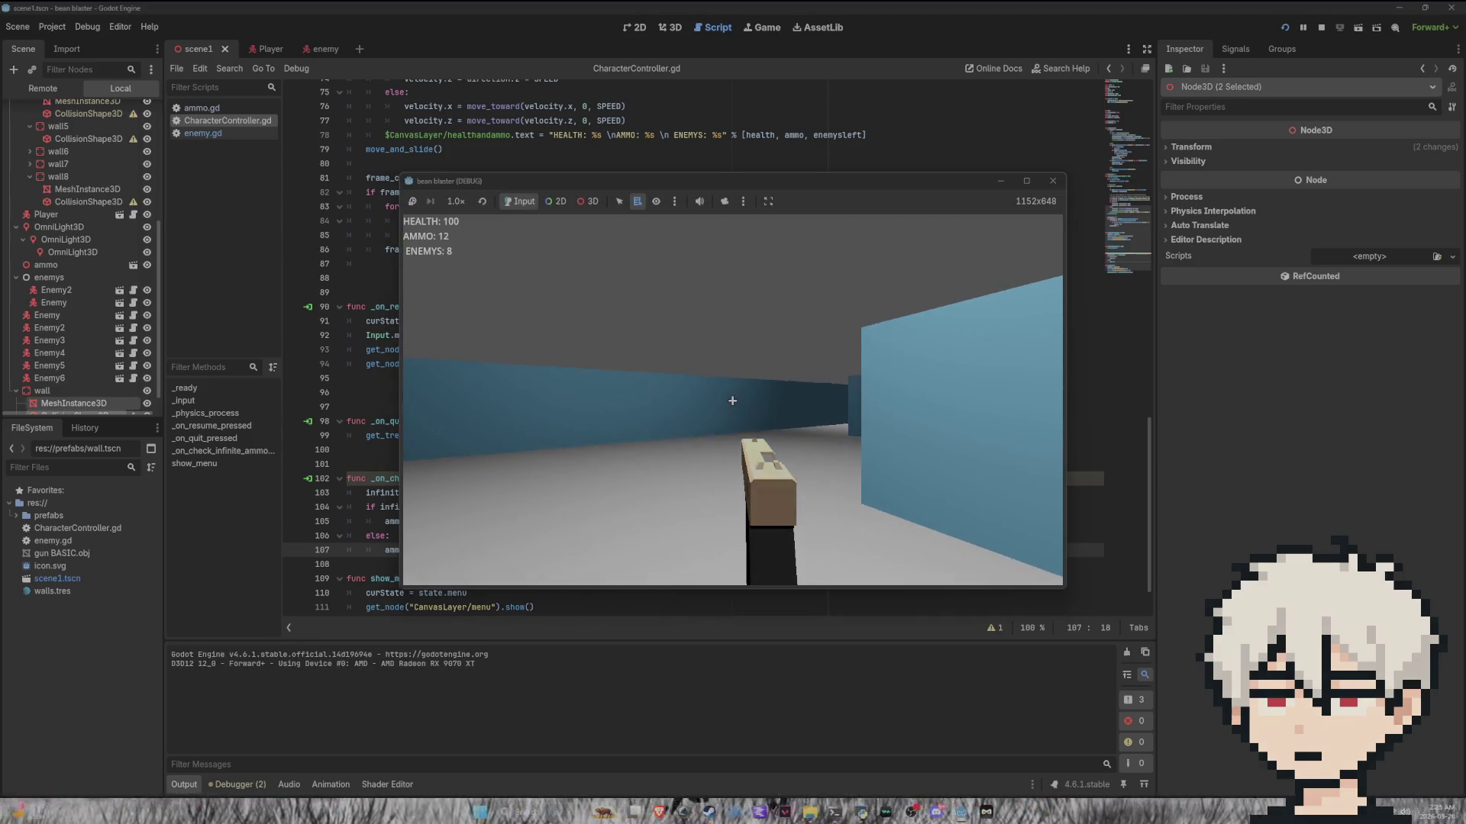
left_click(732, 401)
left_click(732, 400)
left_click(732, 401)
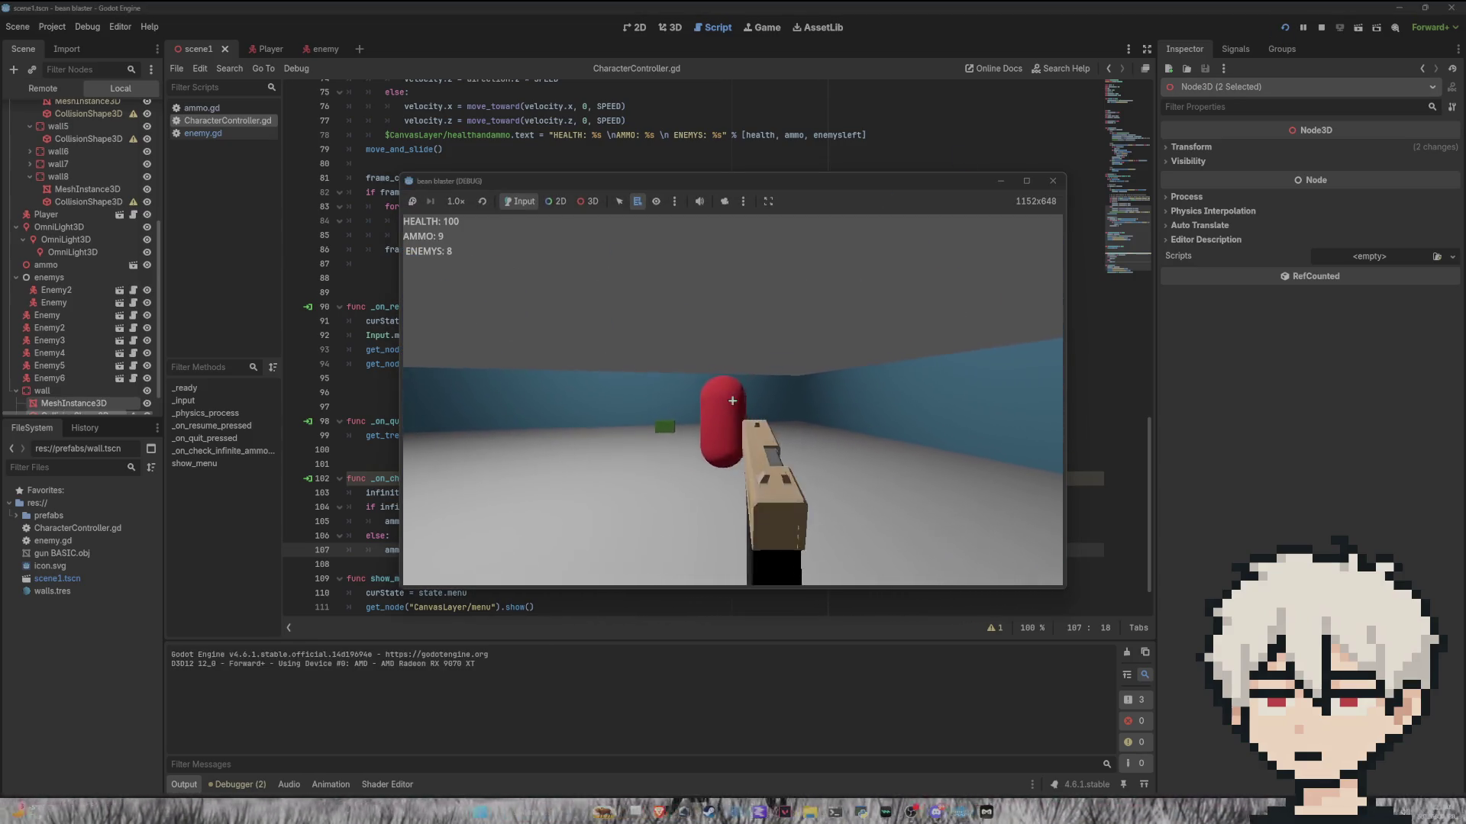
left_click(732, 400)
left_click(732, 401)
left_click(732, 401)
left_click(732, 400)
left_click(732, 401)
left_click(732, 400)
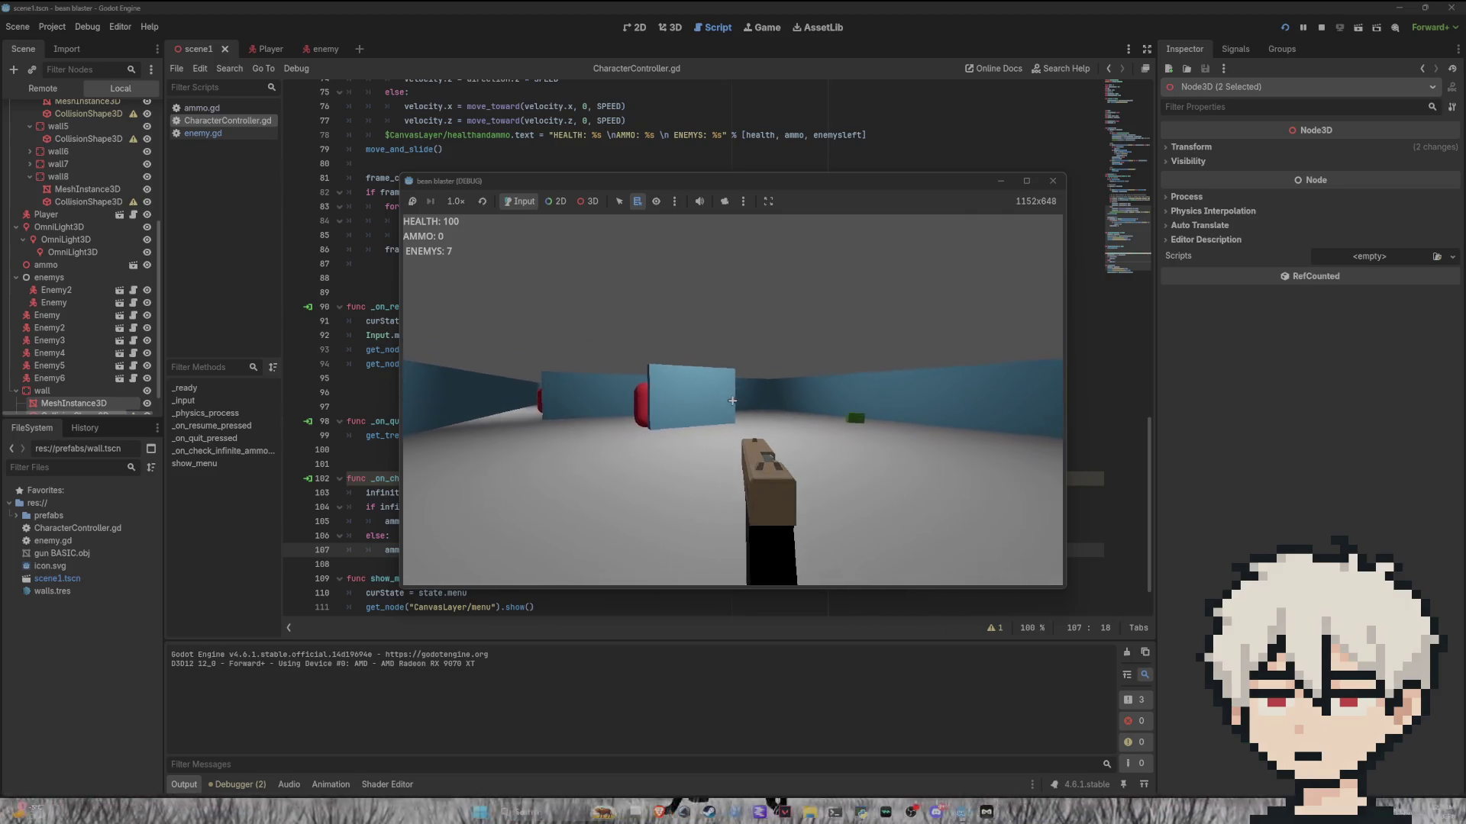
Step: Toggle infinite ammo in the pause menu, resume, and shoot the enemy near the crosshair
key("Escape")
left_click(830, 409)
left_click(769, 374)
key("w")
key("w")
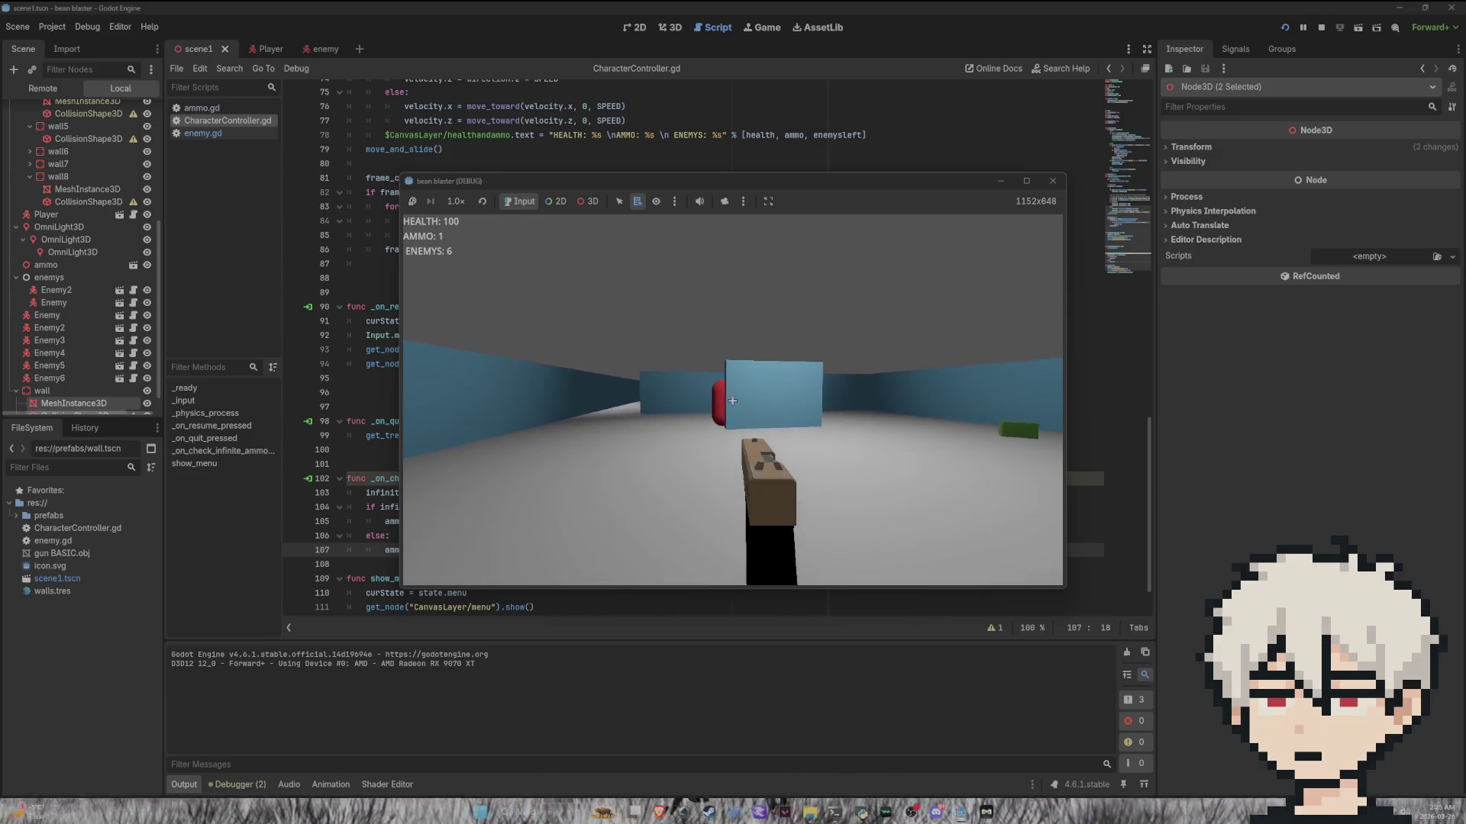
left_click(732, 400)
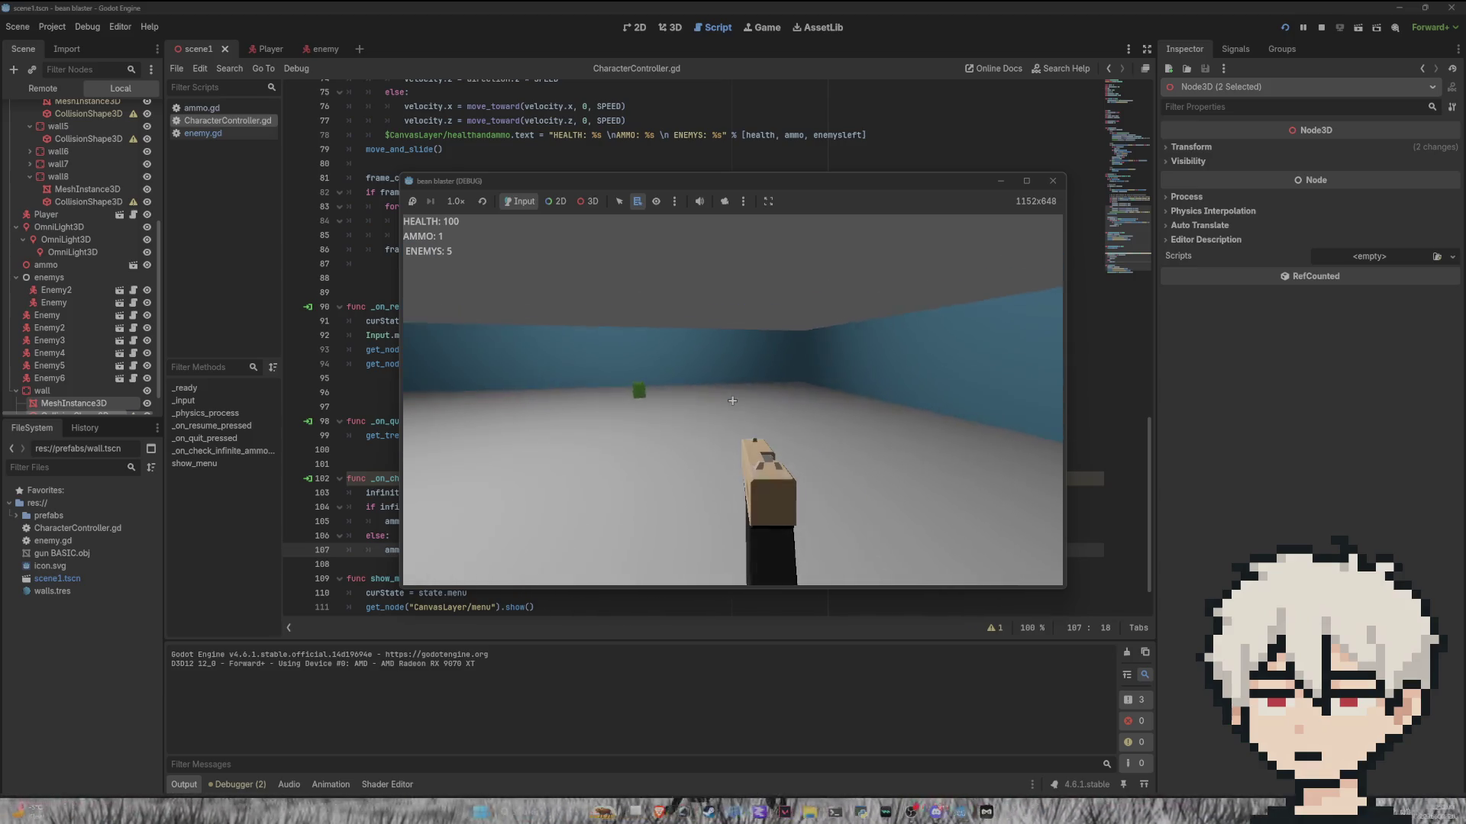
key("Escape")
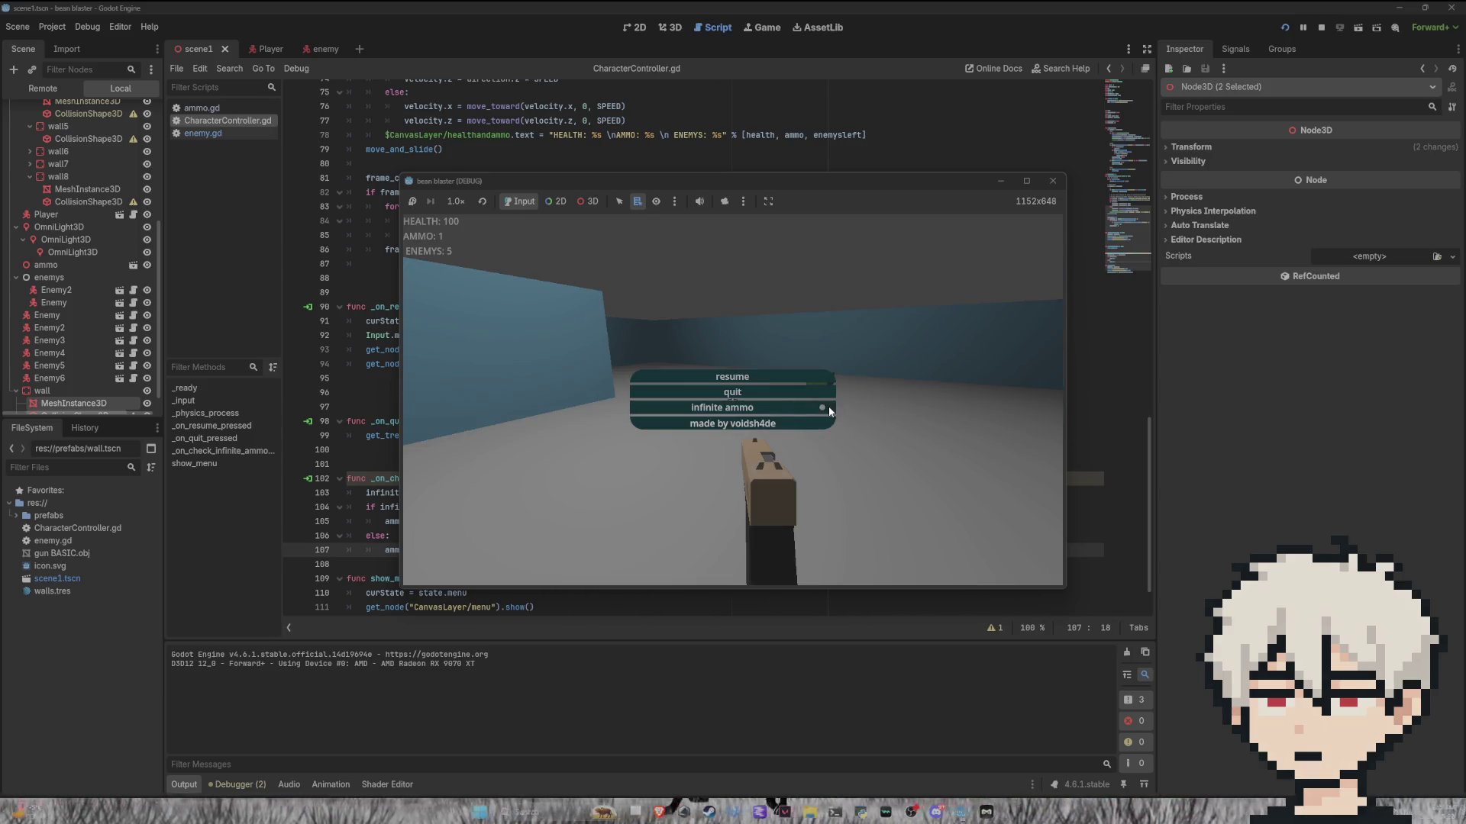
left_click(732, 377)
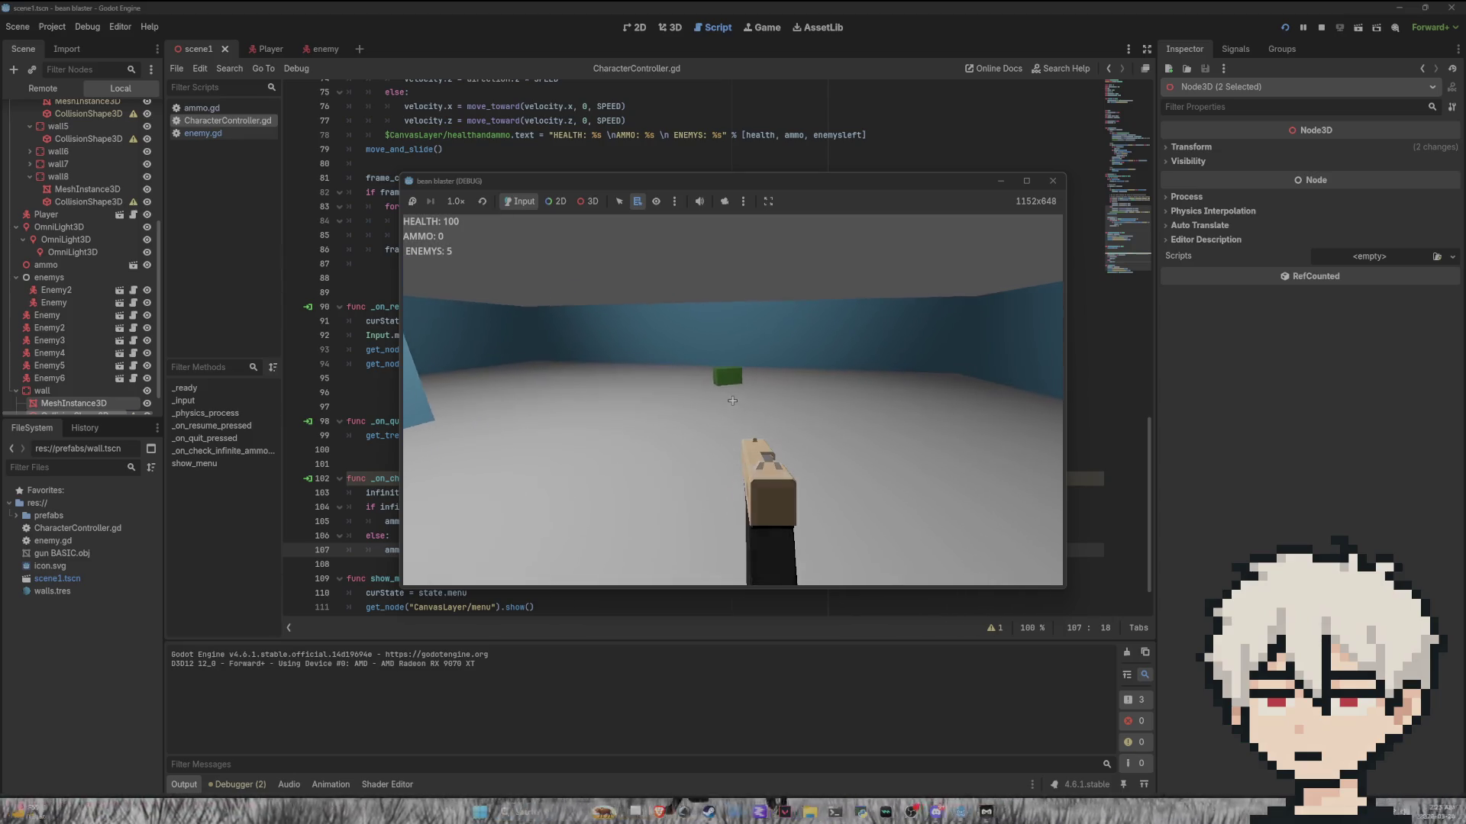
Step: Walk over the green ammo box and continue into the corridor
key("w")
key("w")
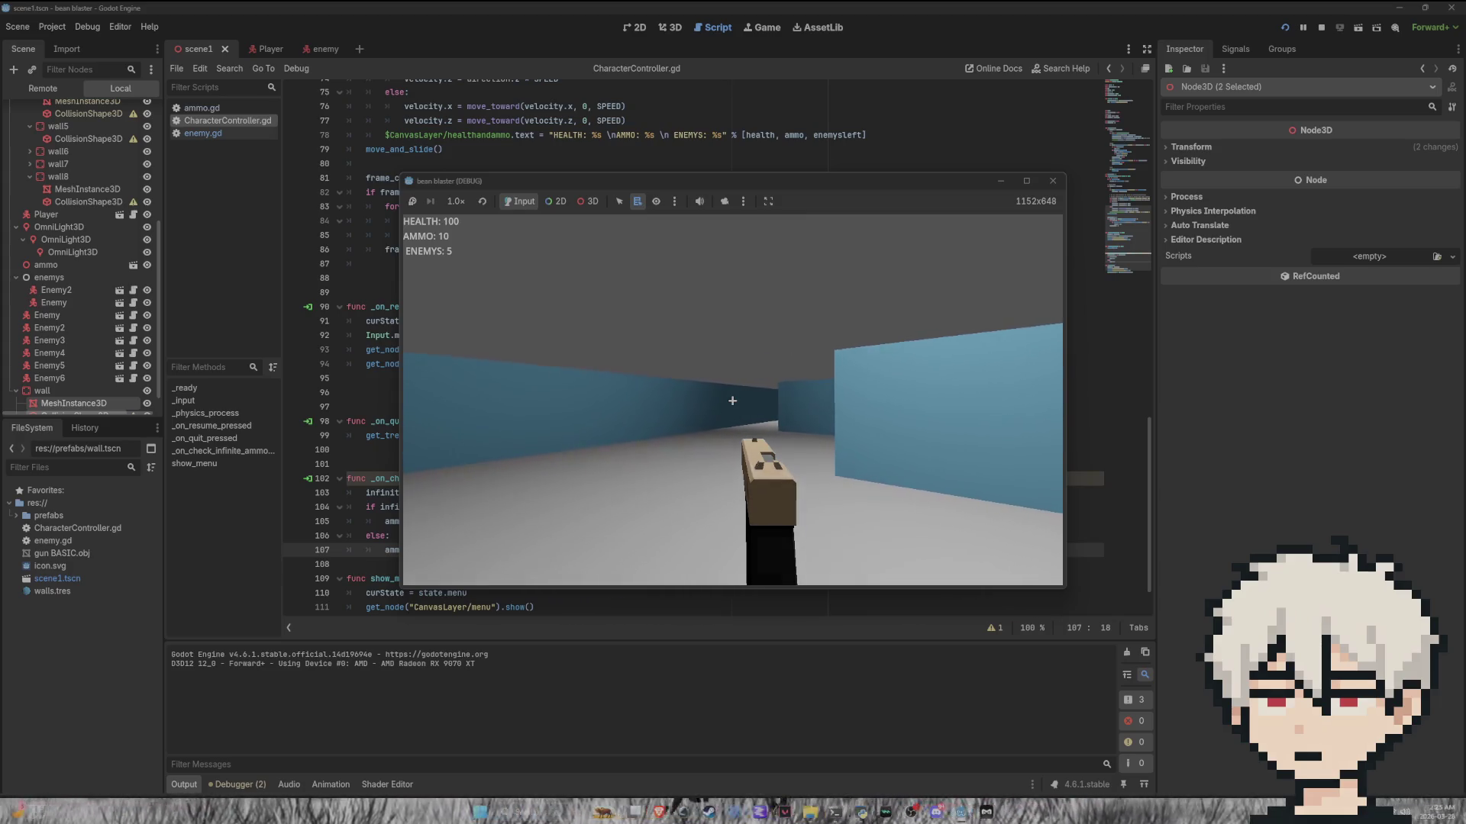
key("w")
key("w")
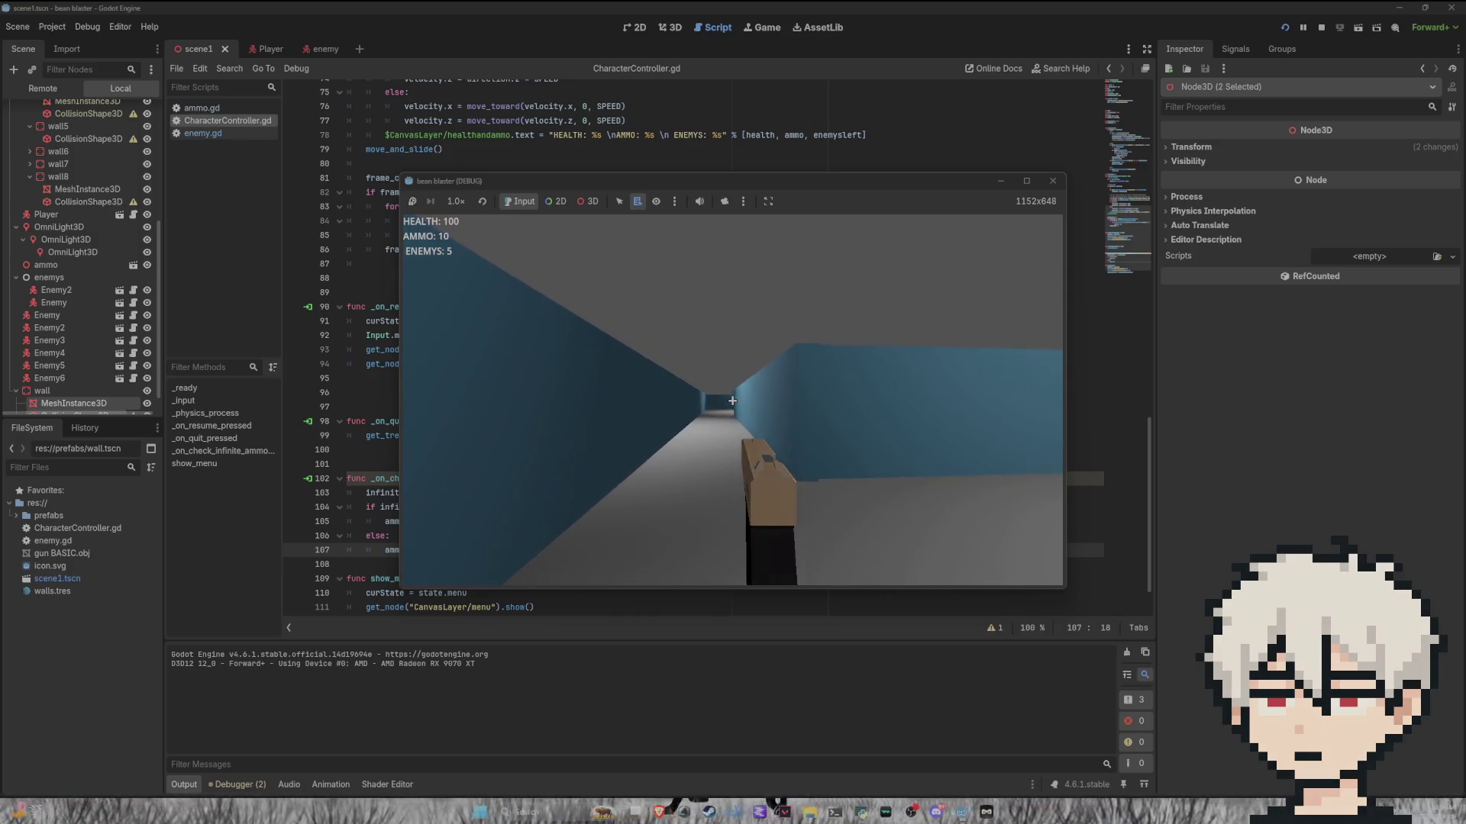
key("w")
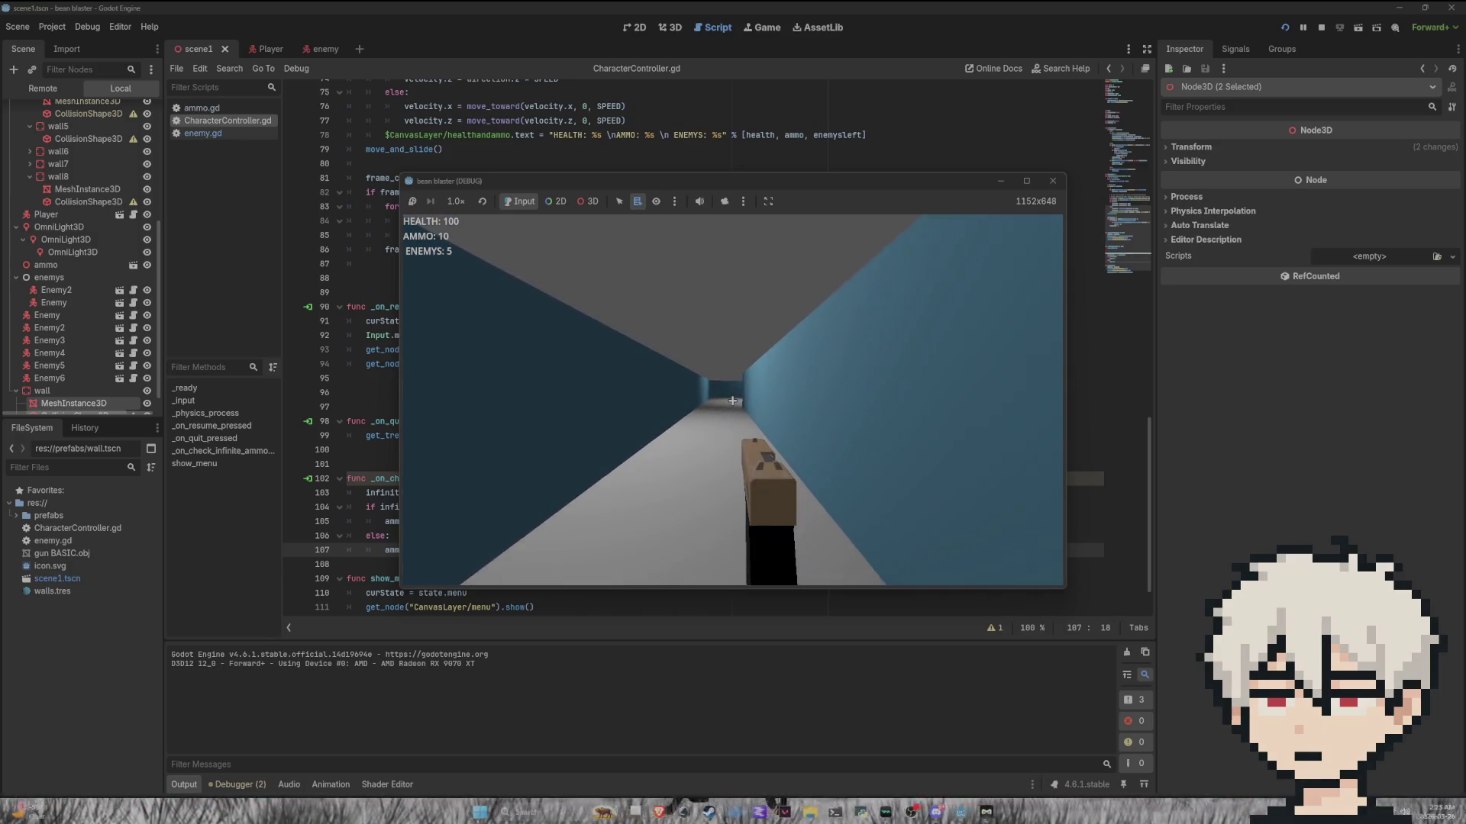
key("w")
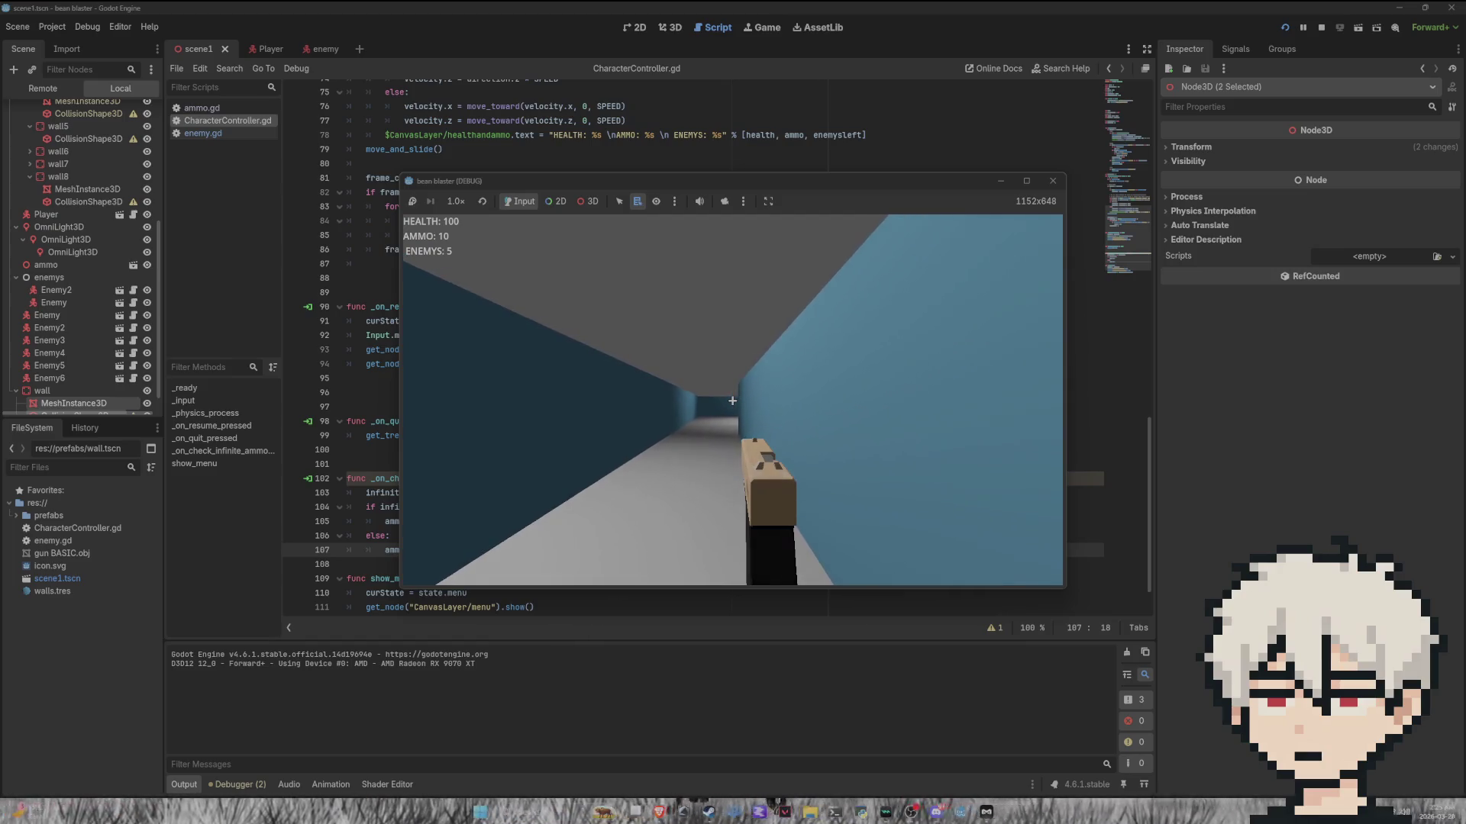
Step: Shoot the red capsule enemy in the corridor until it dies, then back away
left_click(732, 401)
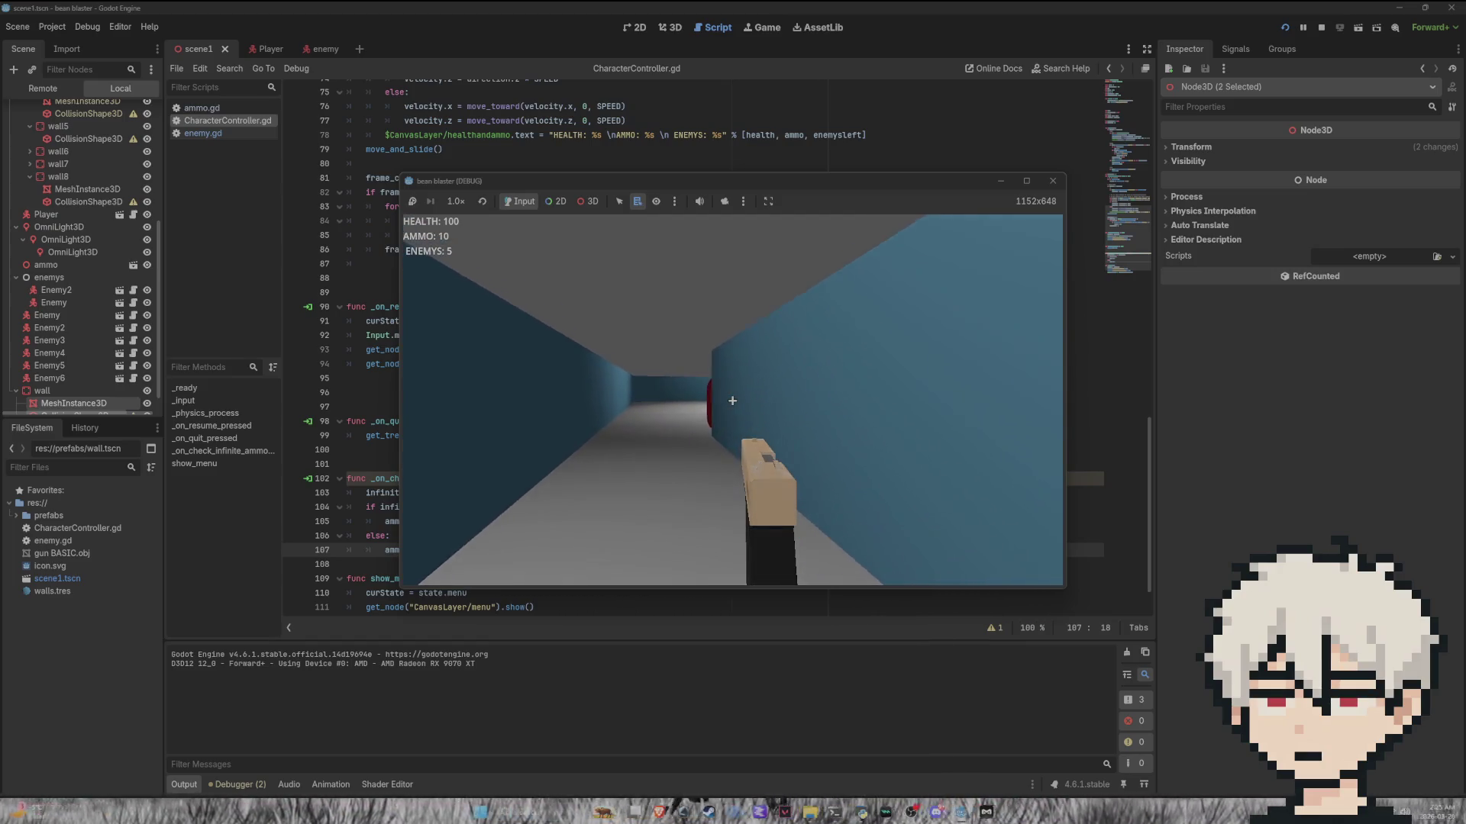
left_click(732, 400)
left_click(732, 400)
key("w")
left_click(732, 400)
left_click(732, 401)
left_click(732, 400)
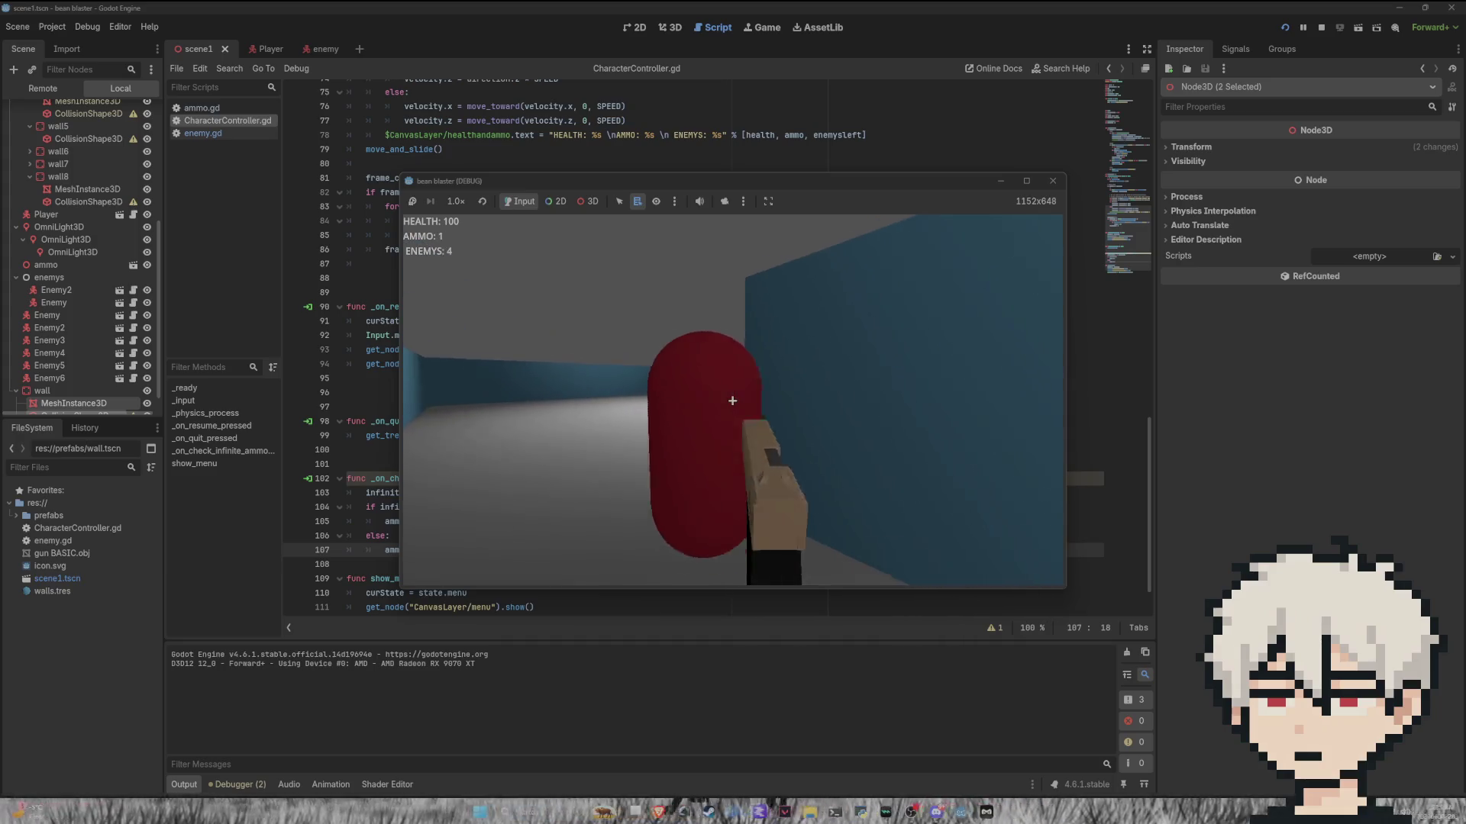
left_click(732, 400)
left_click(732, 400)
left_click(732, 401)
left_click(732, 400)
key("s")
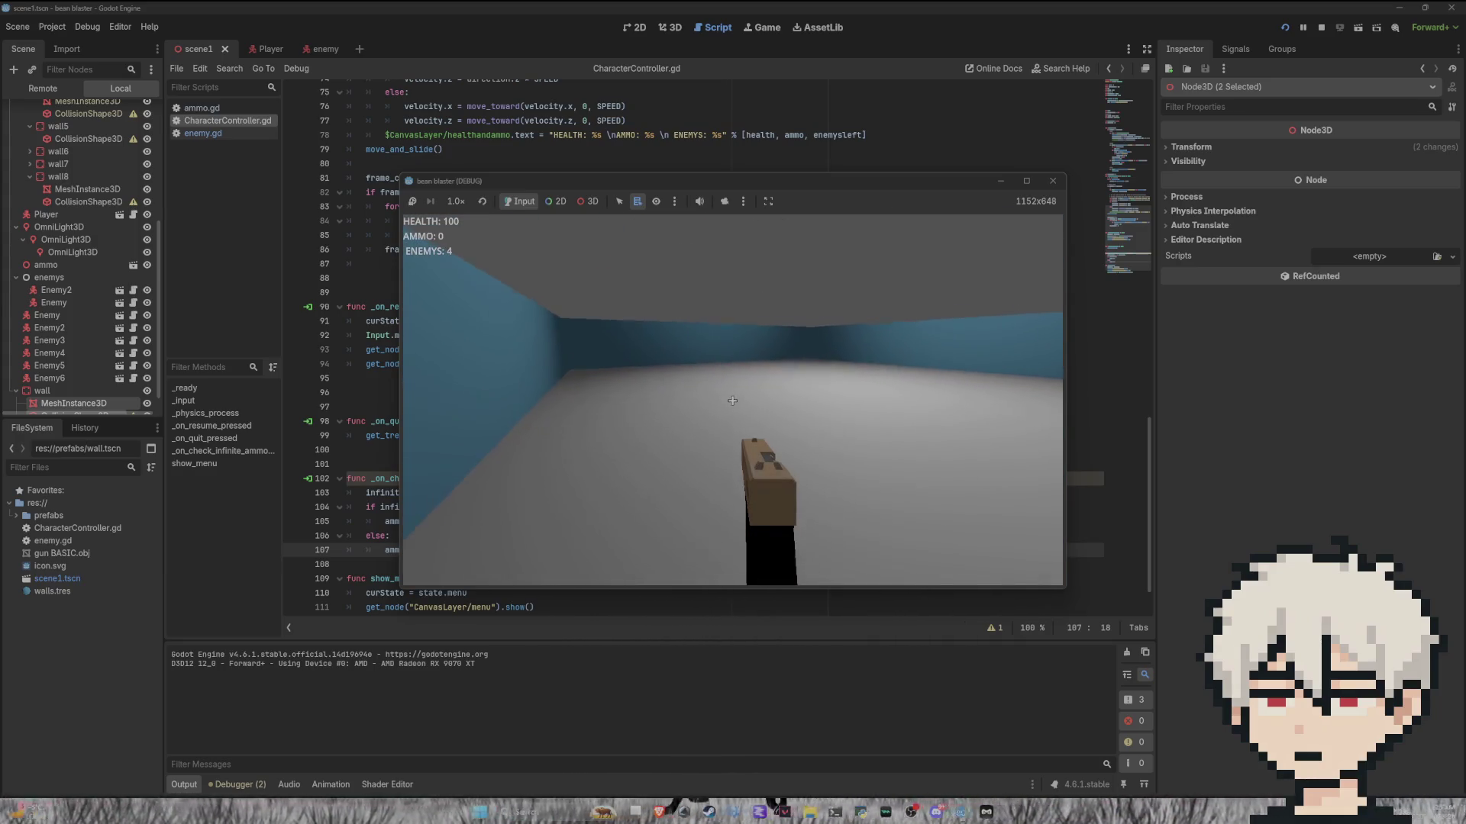
Step: Pause the game and toggle the infinite ammo option
mouse_move(732, 401)
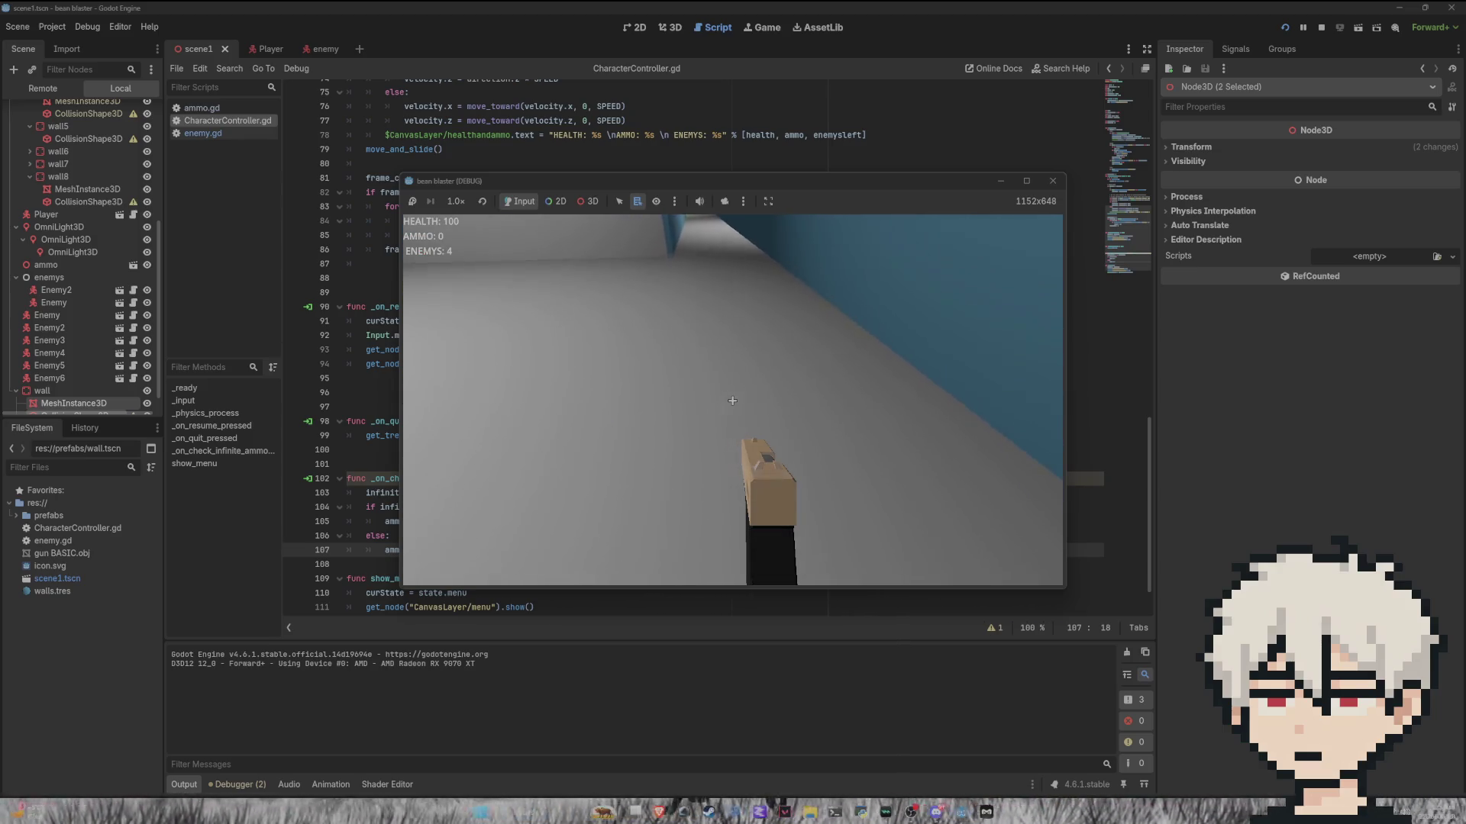
key("Escape")
left_click(828, 407)
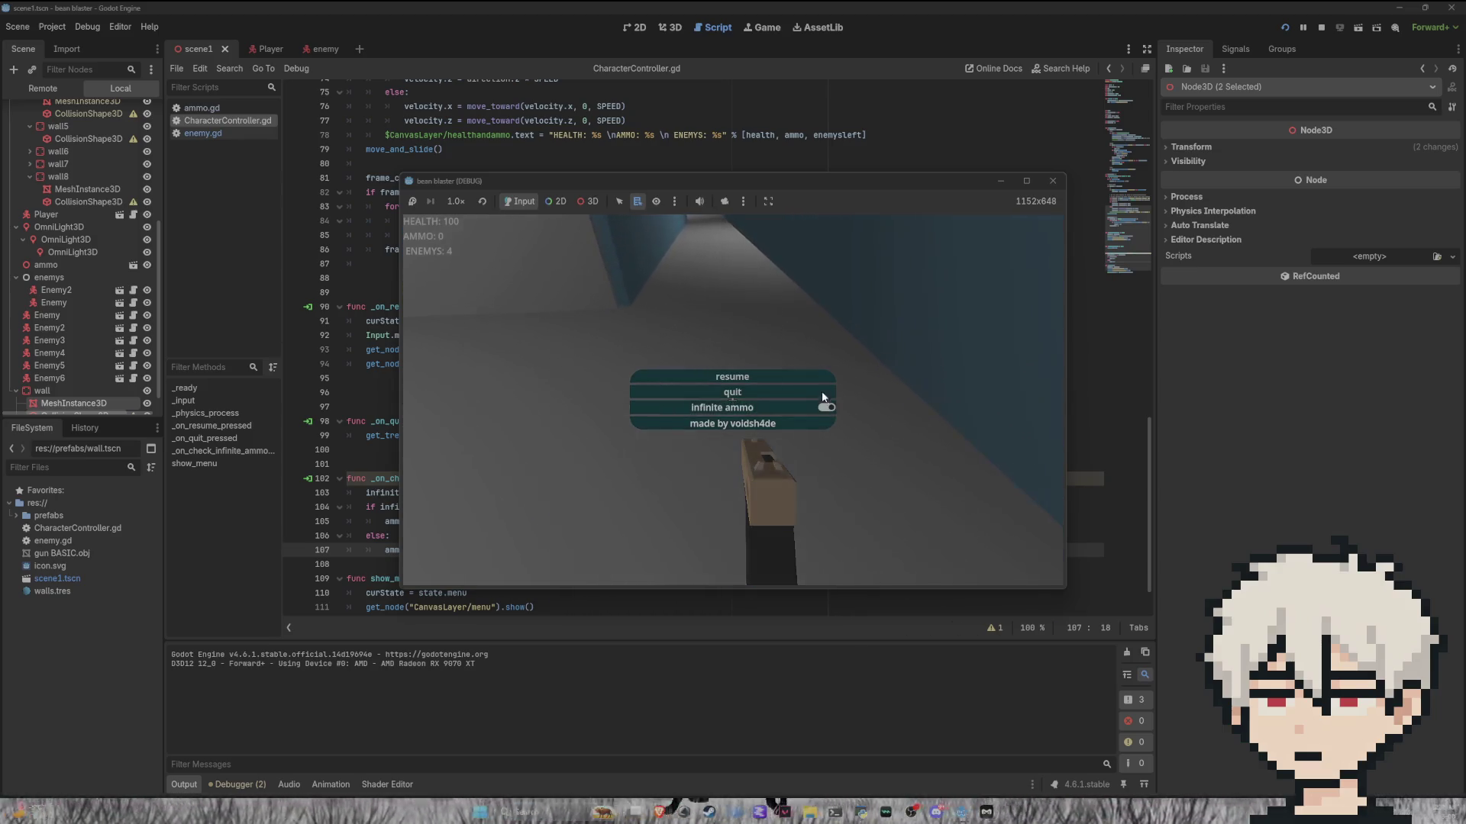
Step: Resume, shoot the enemy ahead to leave 3 enemies, then quit from the pause menu
left_click(795, 376)
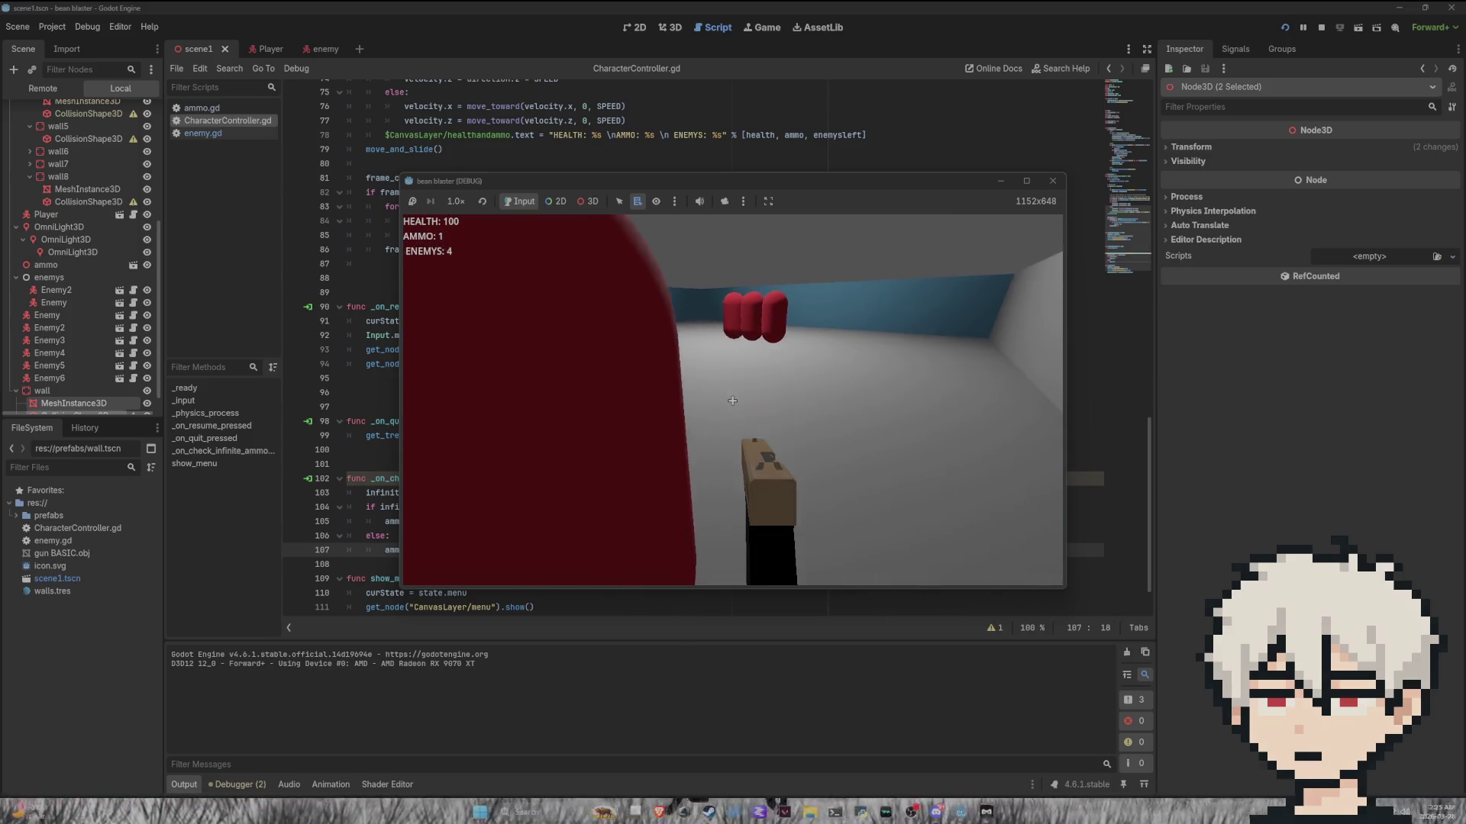
left_click(732, 401)
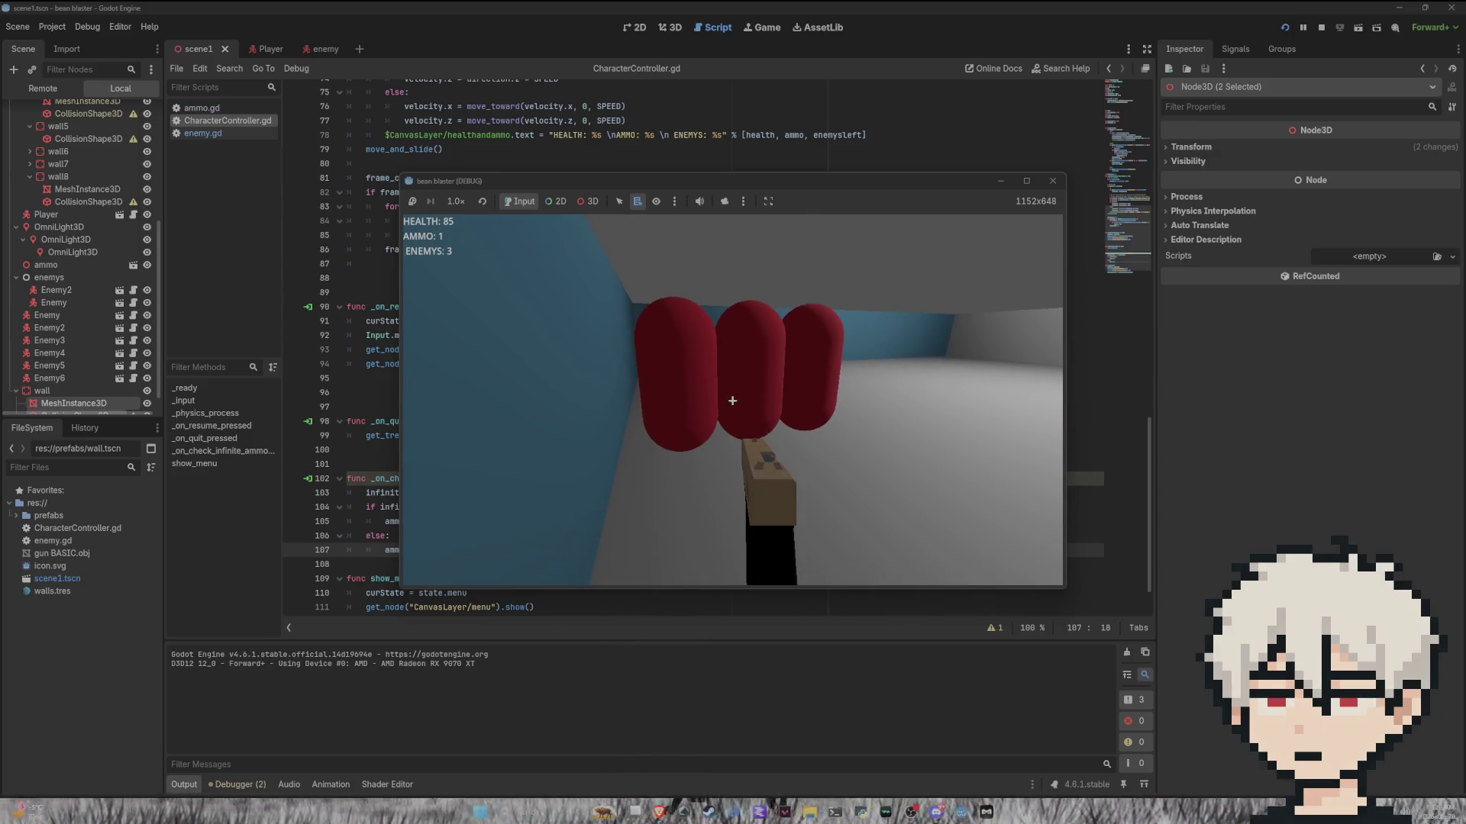
key("Escape")
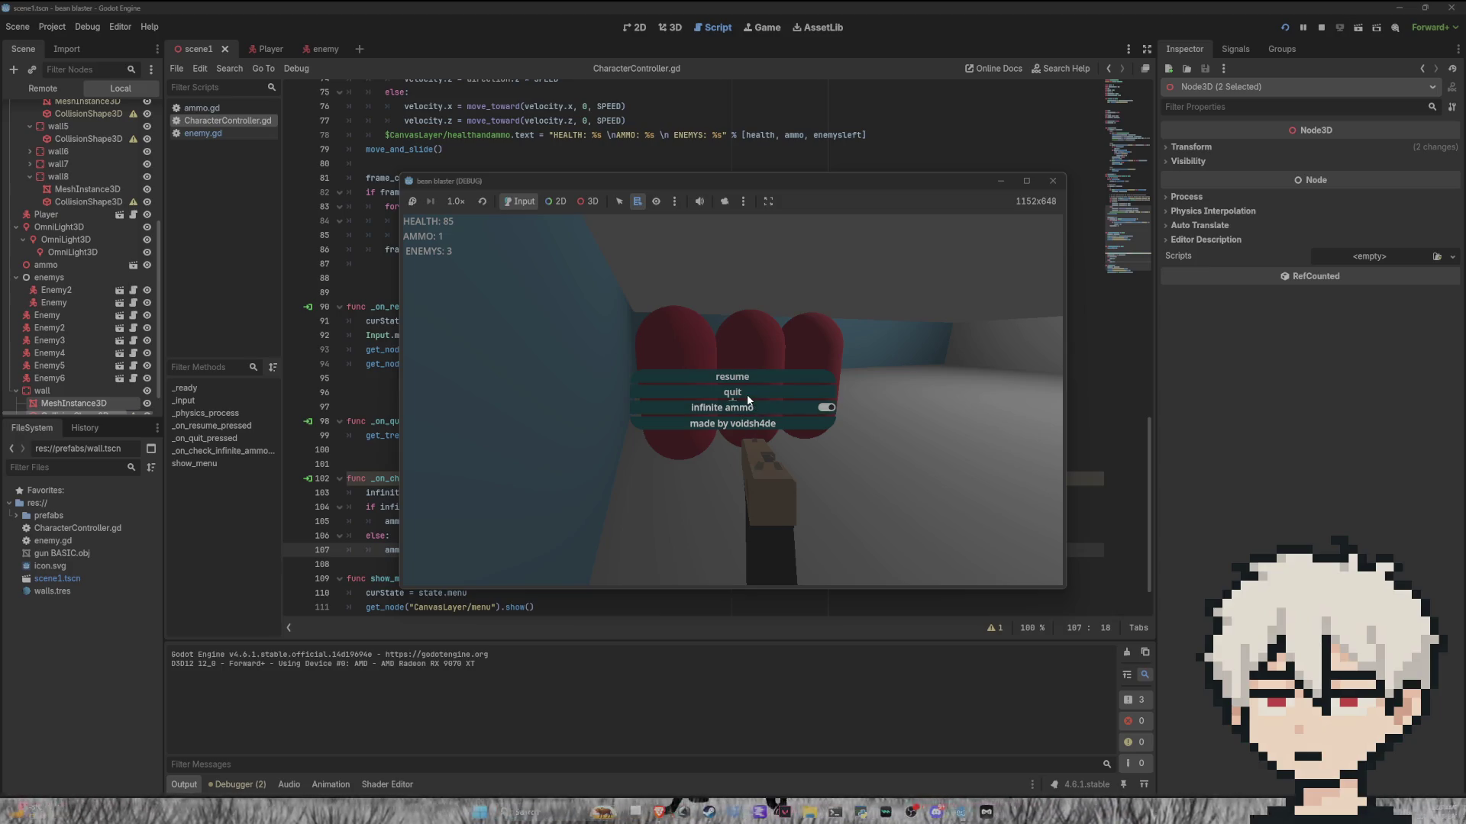
left_click(732, 392)
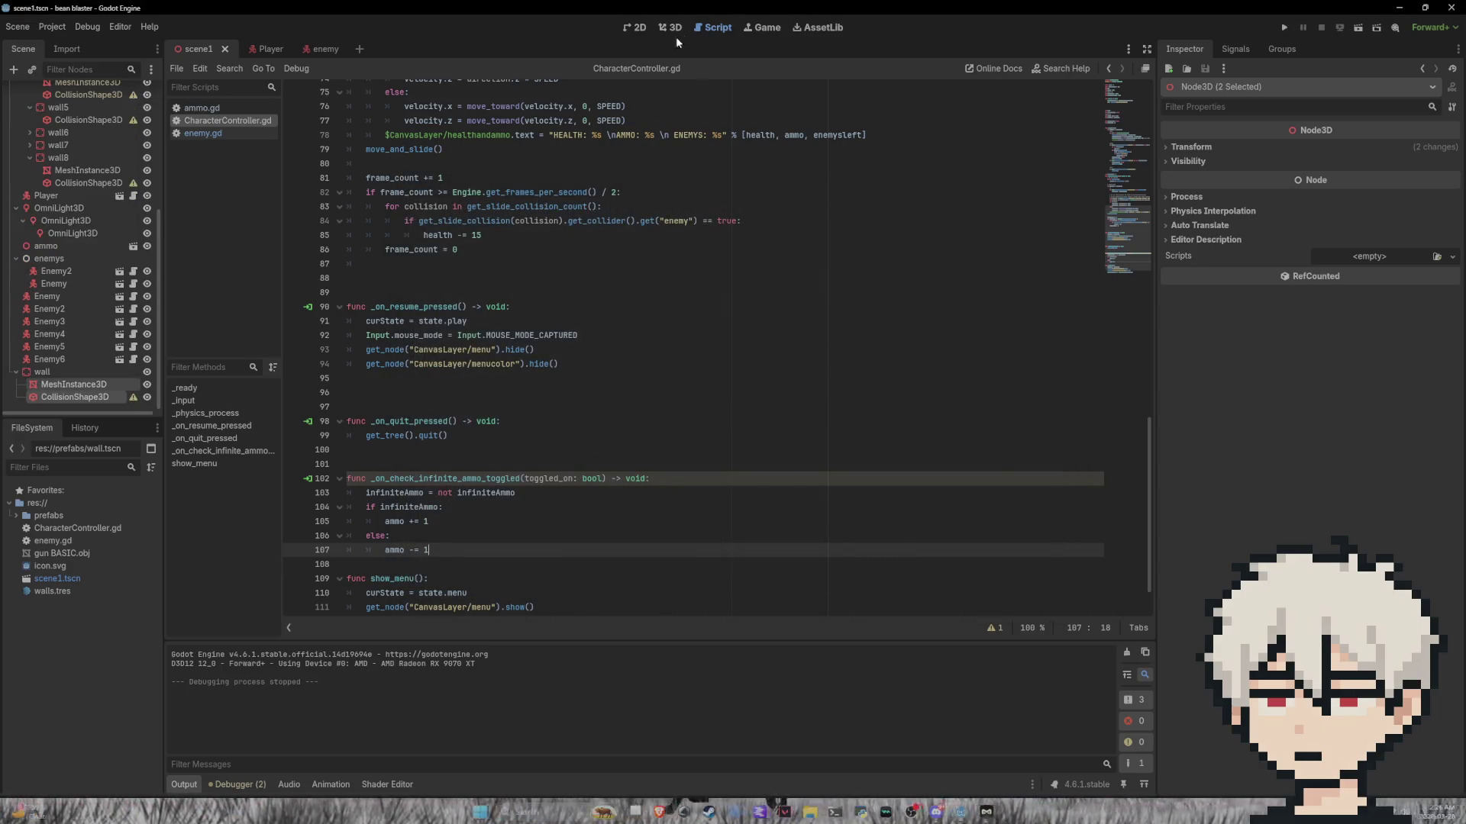
Step: In the 3D view, delete Enemy5 by mistake and undo to restore it
left_click(672, 34)
scroll(412, 359, "up", 3)
scroll(412, 366, "down", 8)
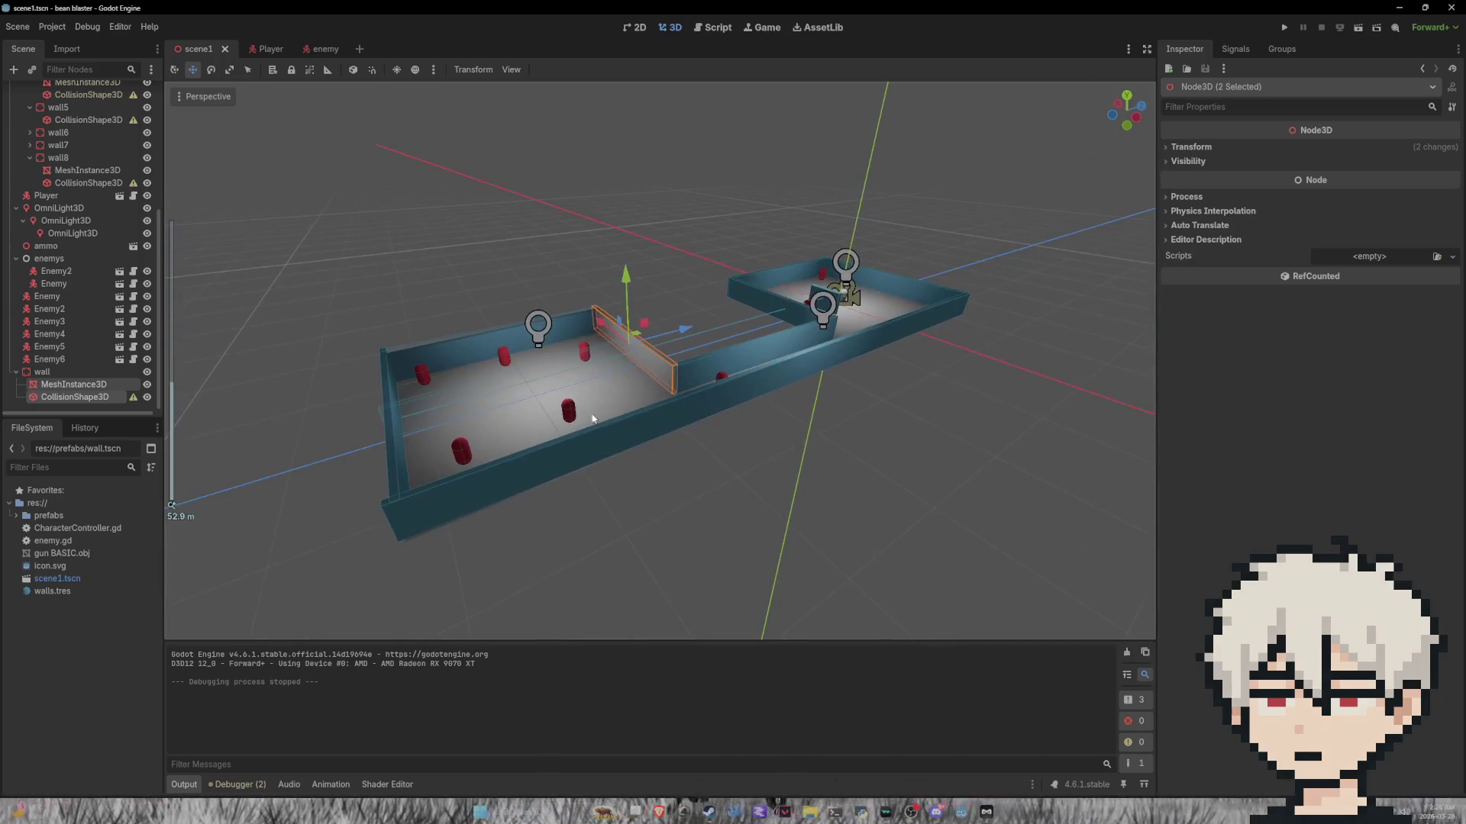
left_click(571, 407)
key("Delete")
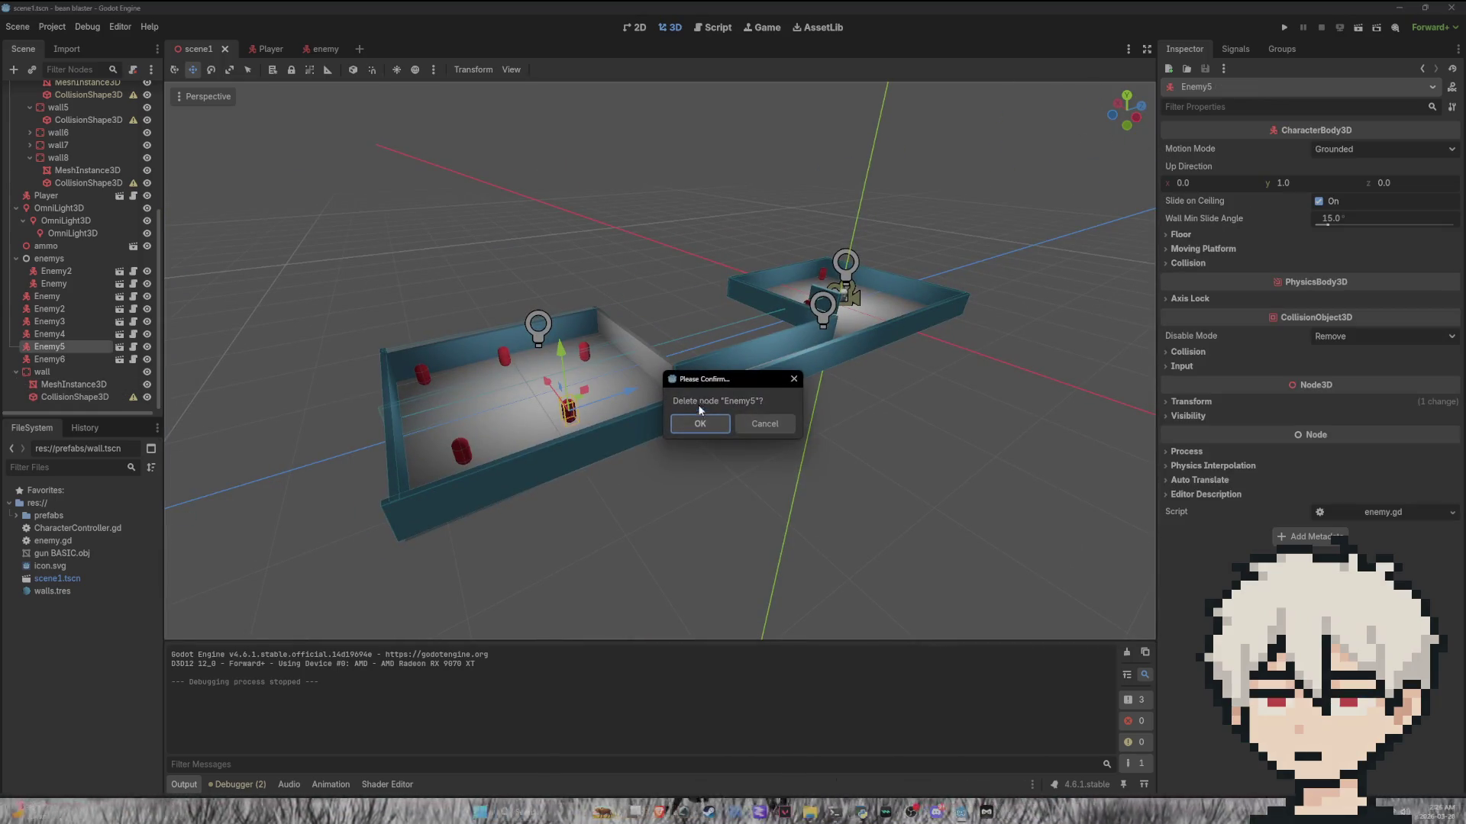
left_click(684, 427)
left_click(585, 361)
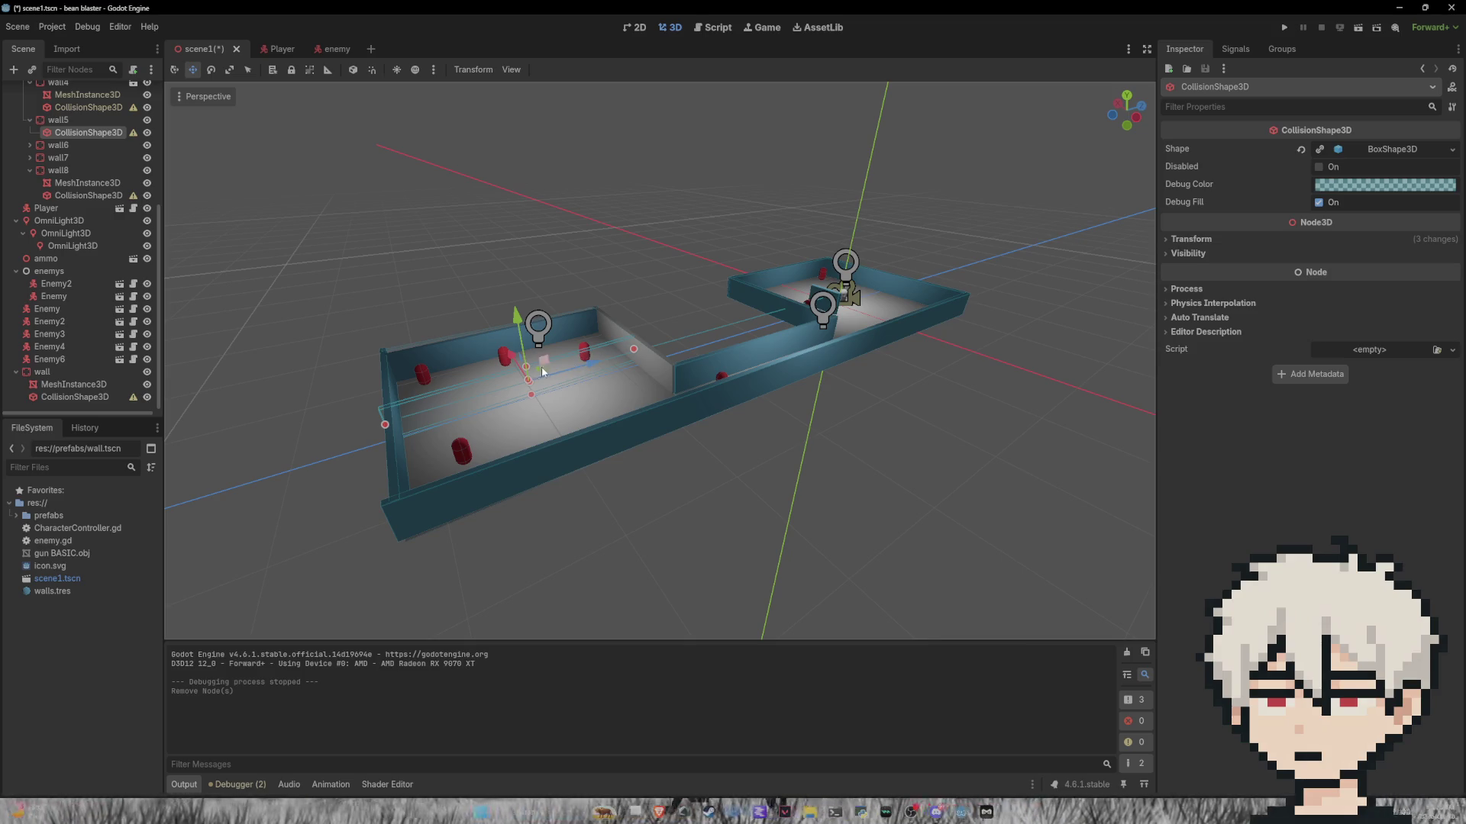
left_click_drag(491, 384, 562, 371)
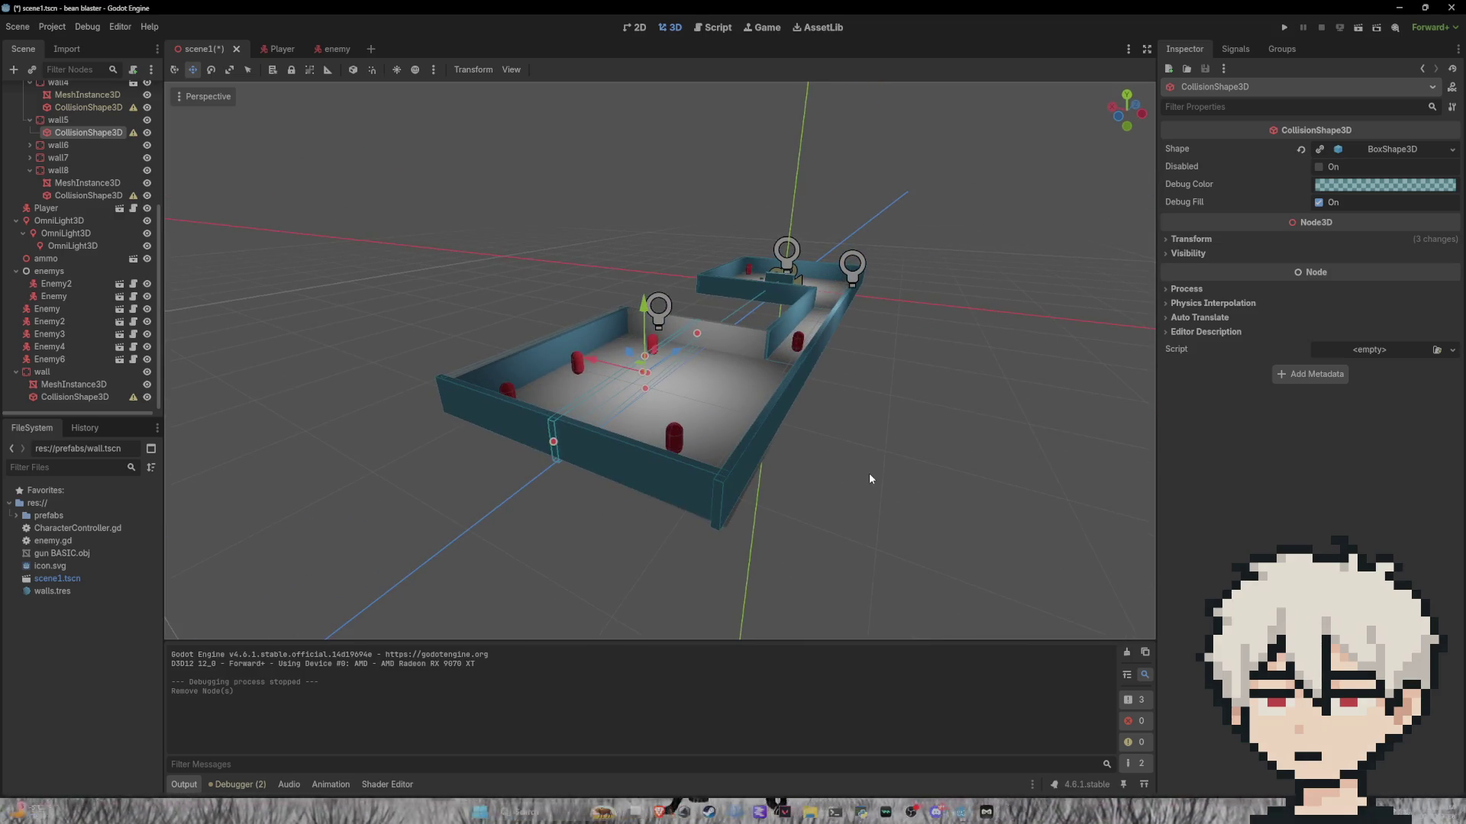
key("ctrl+z")
Step: Select the wall5 node and delete it along with its children
left_click(681, 364)
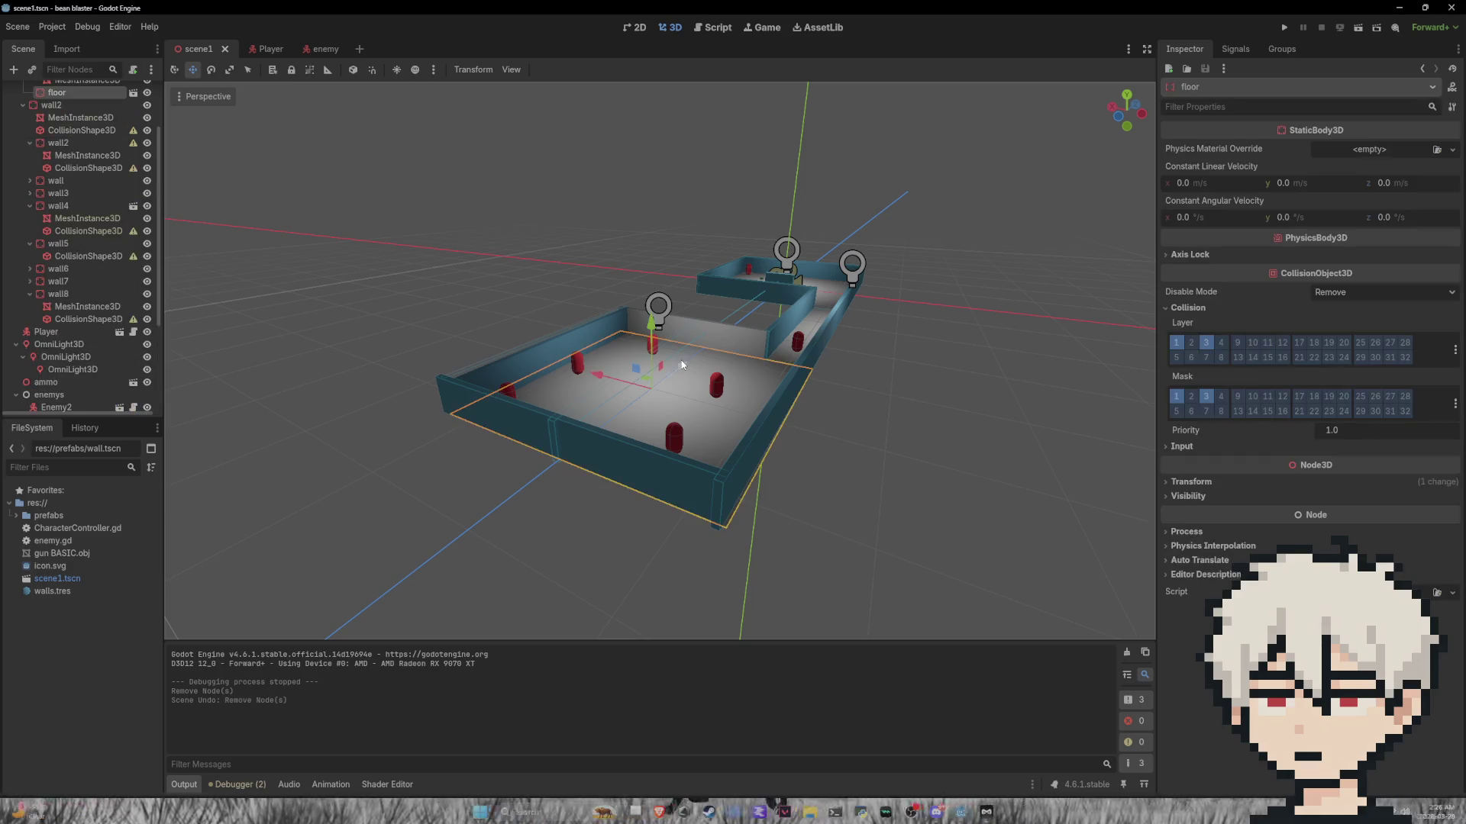
left_click(686, 340)
left_click(539, 441)
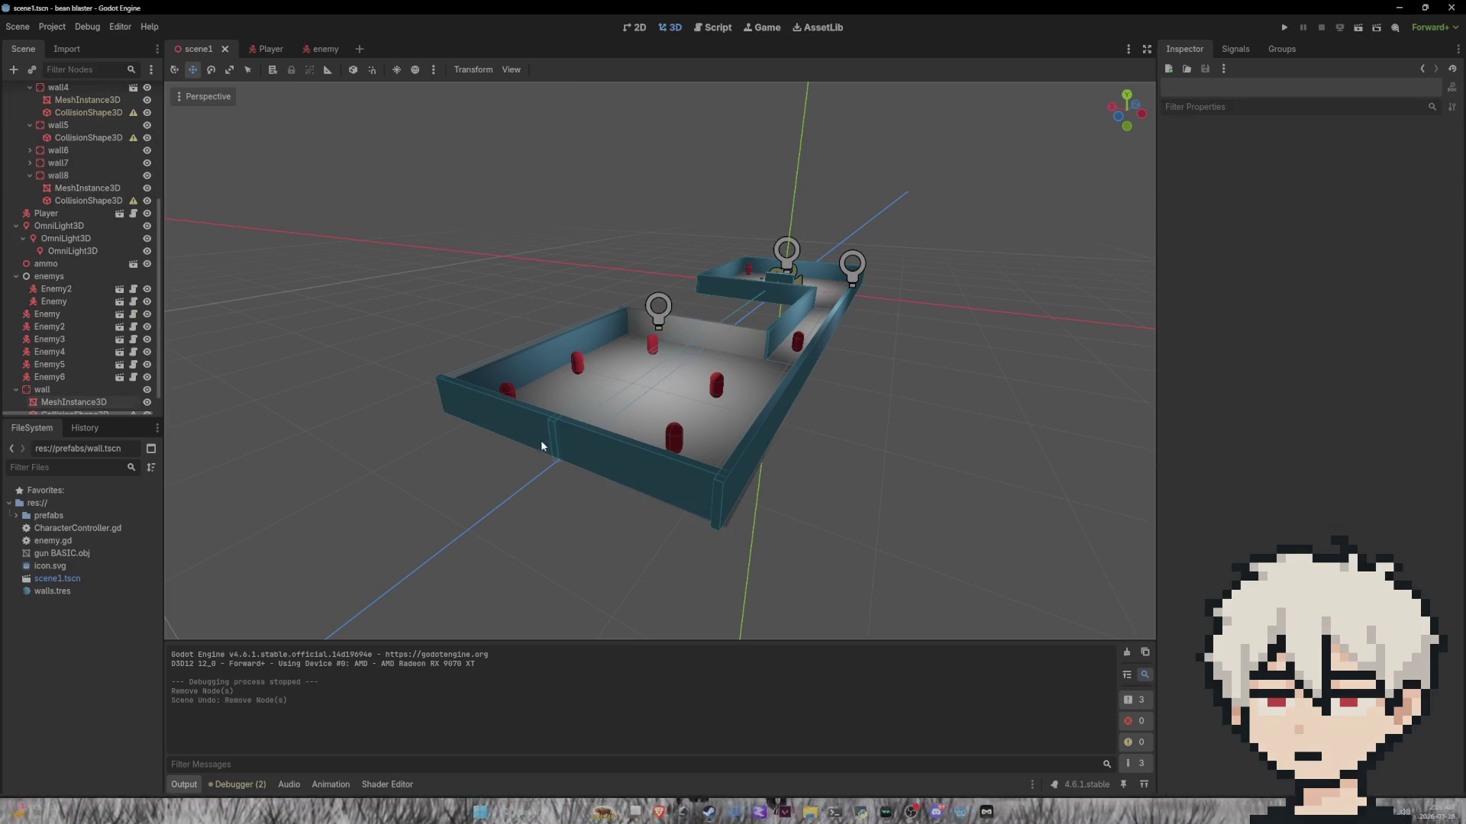
left_click(554, 443)
scroll(44, 365, "down", 1)
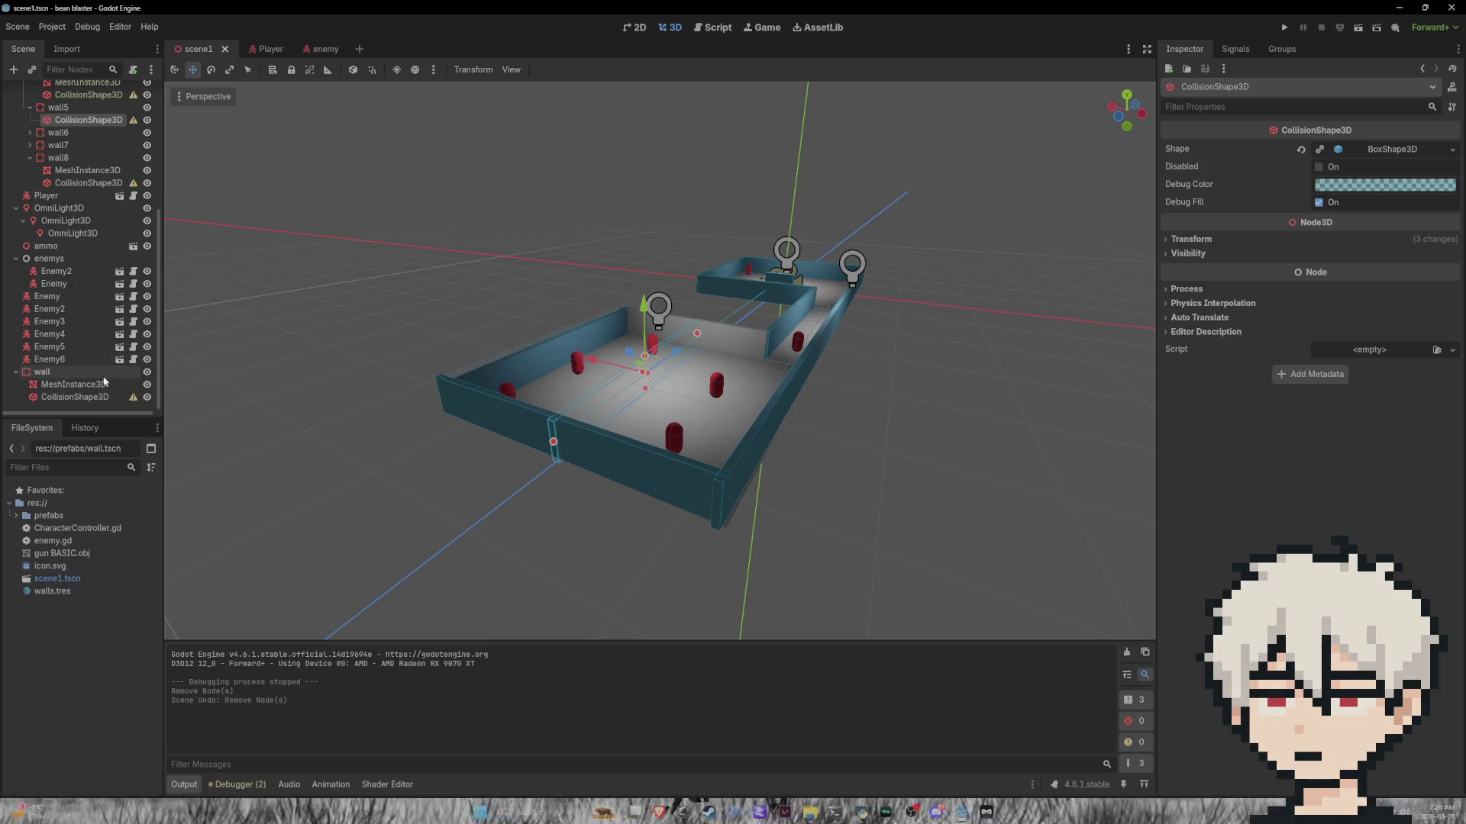
scroll(142, 312, "up", 5)
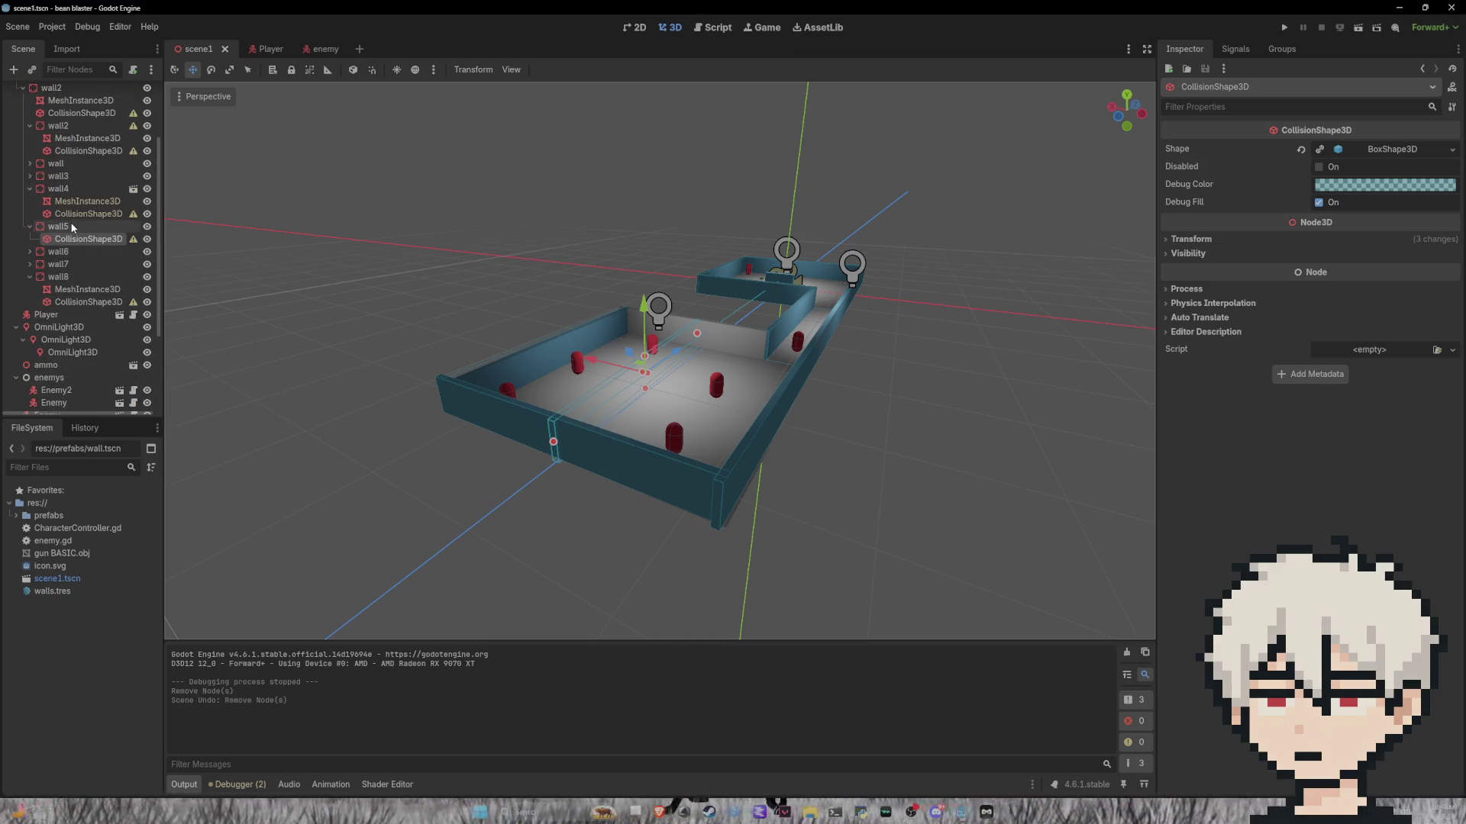
left_click(58, 227)
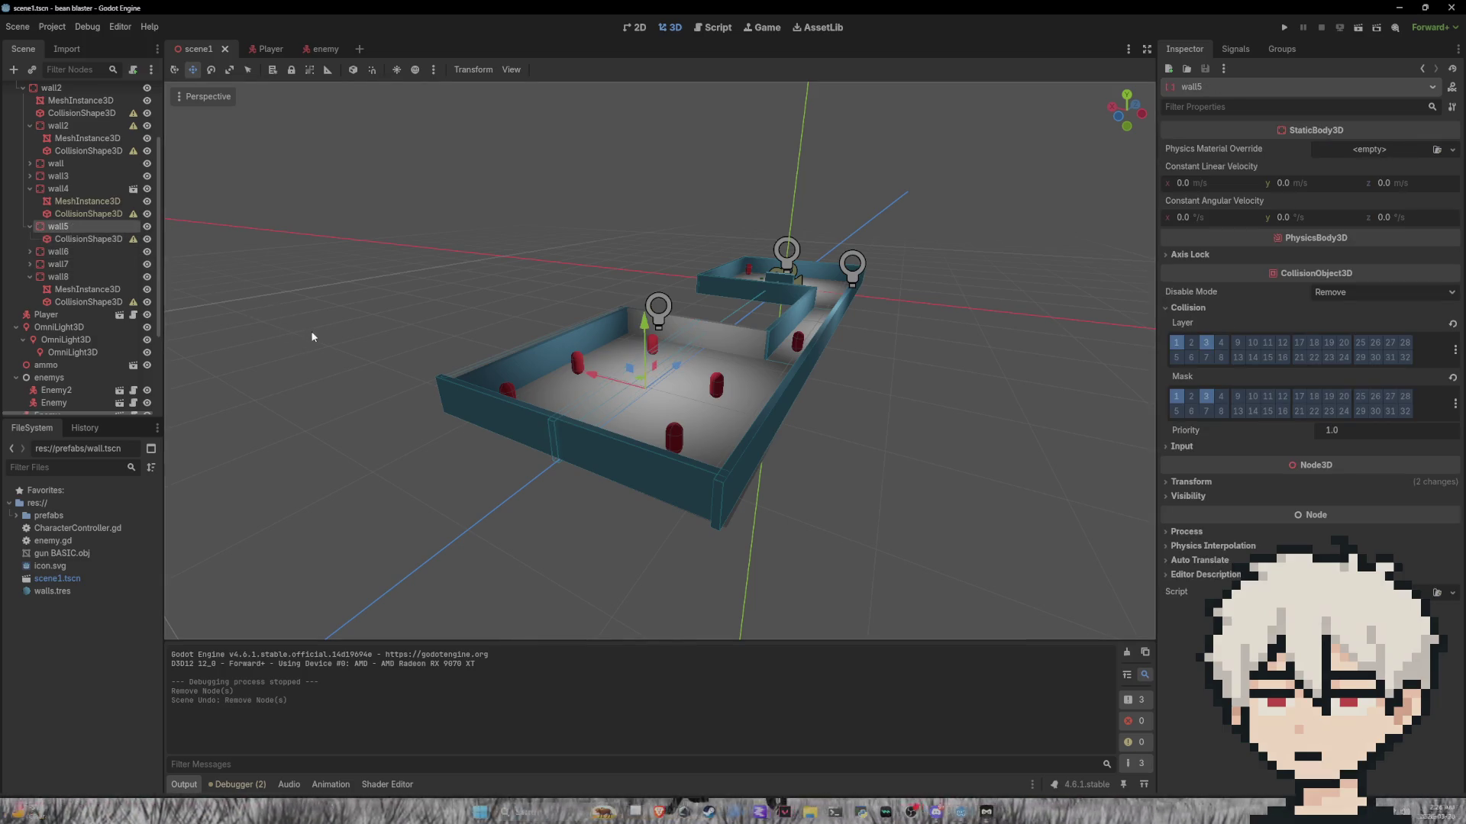
key("Delete")
left_click(702, 425)
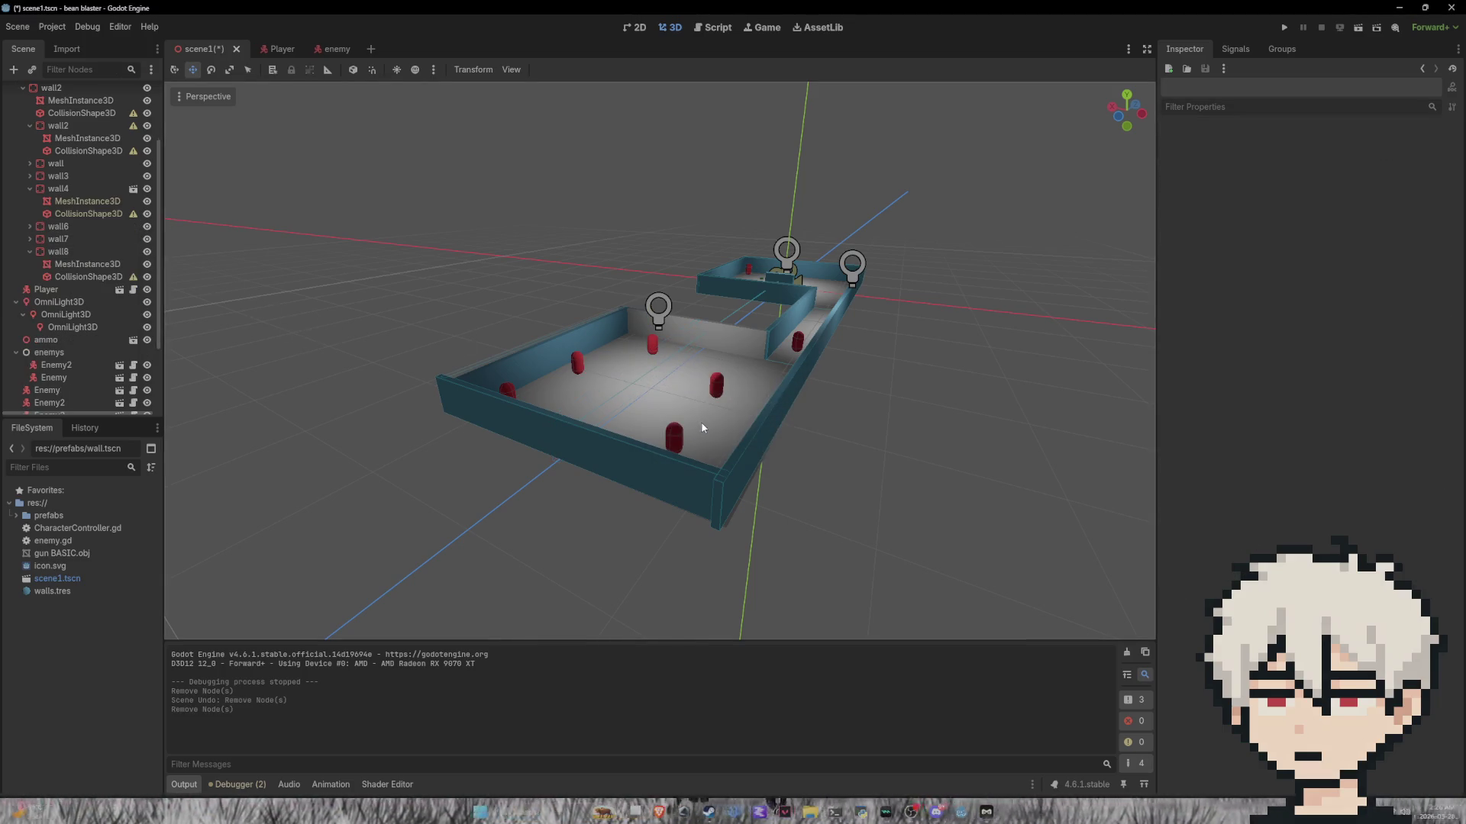
Step: Drop walls.tres onto the new inner wall's mesh and run the project
left_click(689, 336)
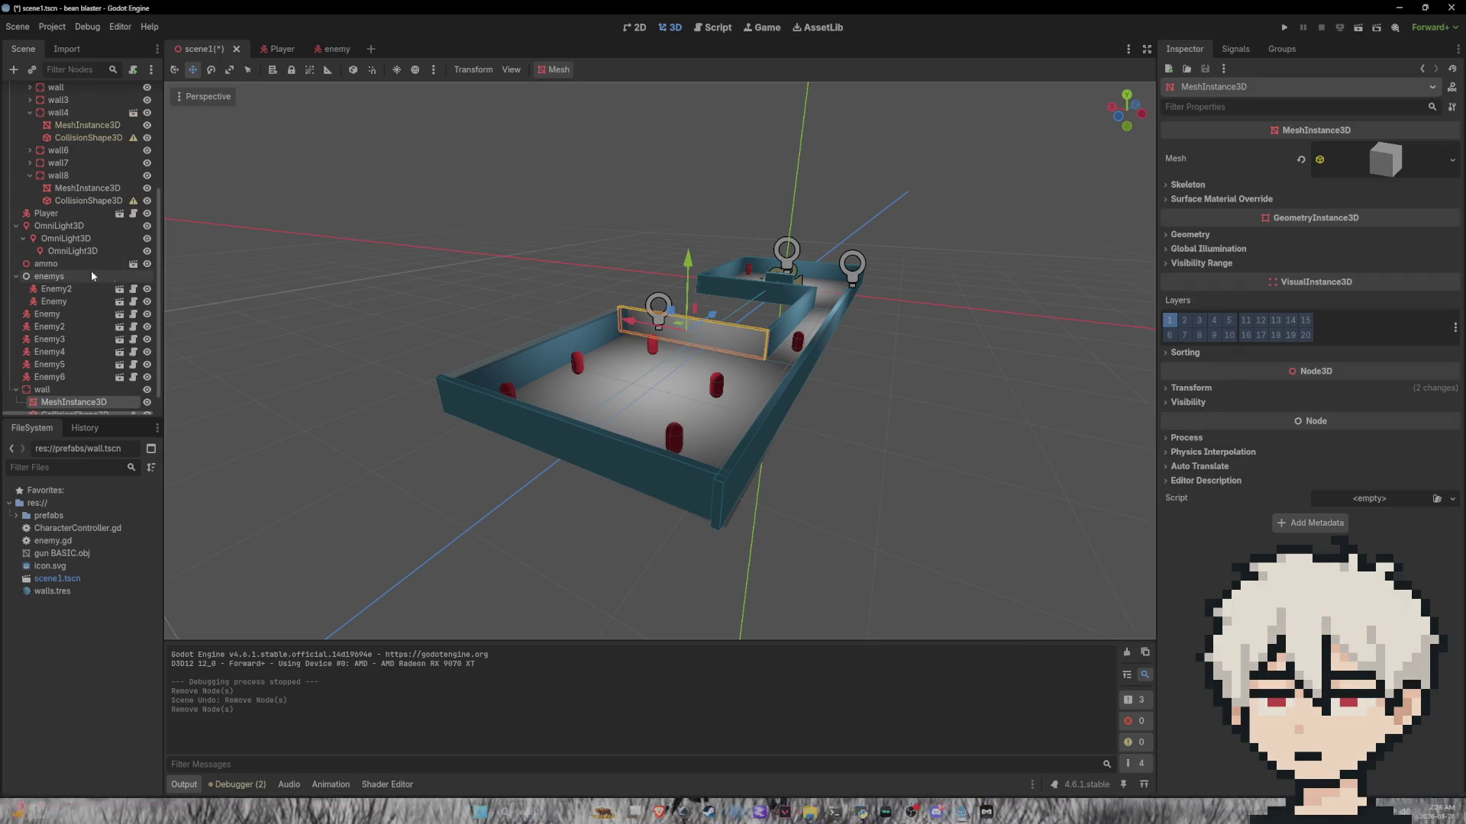
scroll(613, 304, "up", 5)
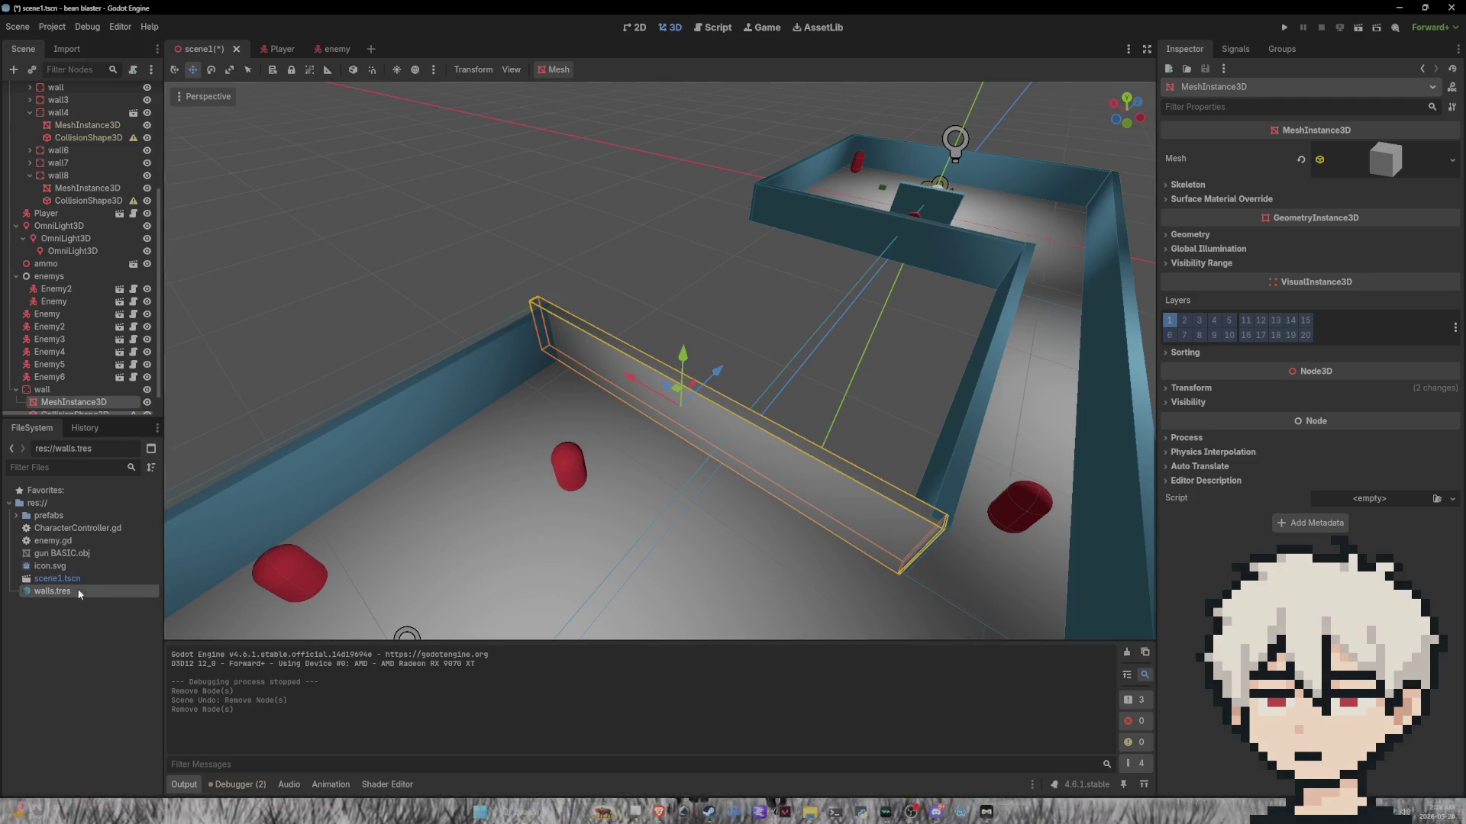
left_click_drag(71, 593, 809, 504)
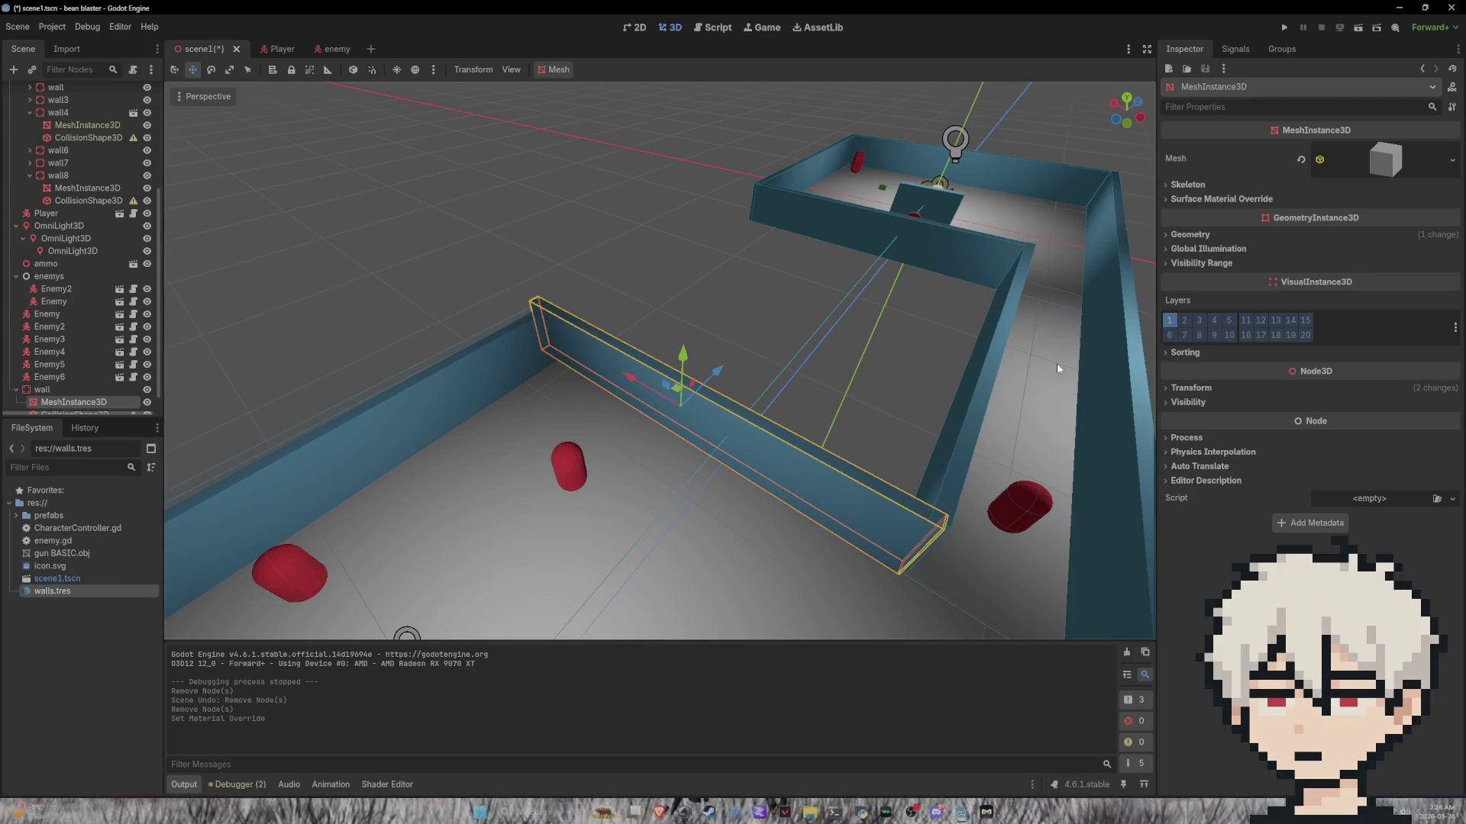
left_click(671, 293)
left_click(1282, 28)
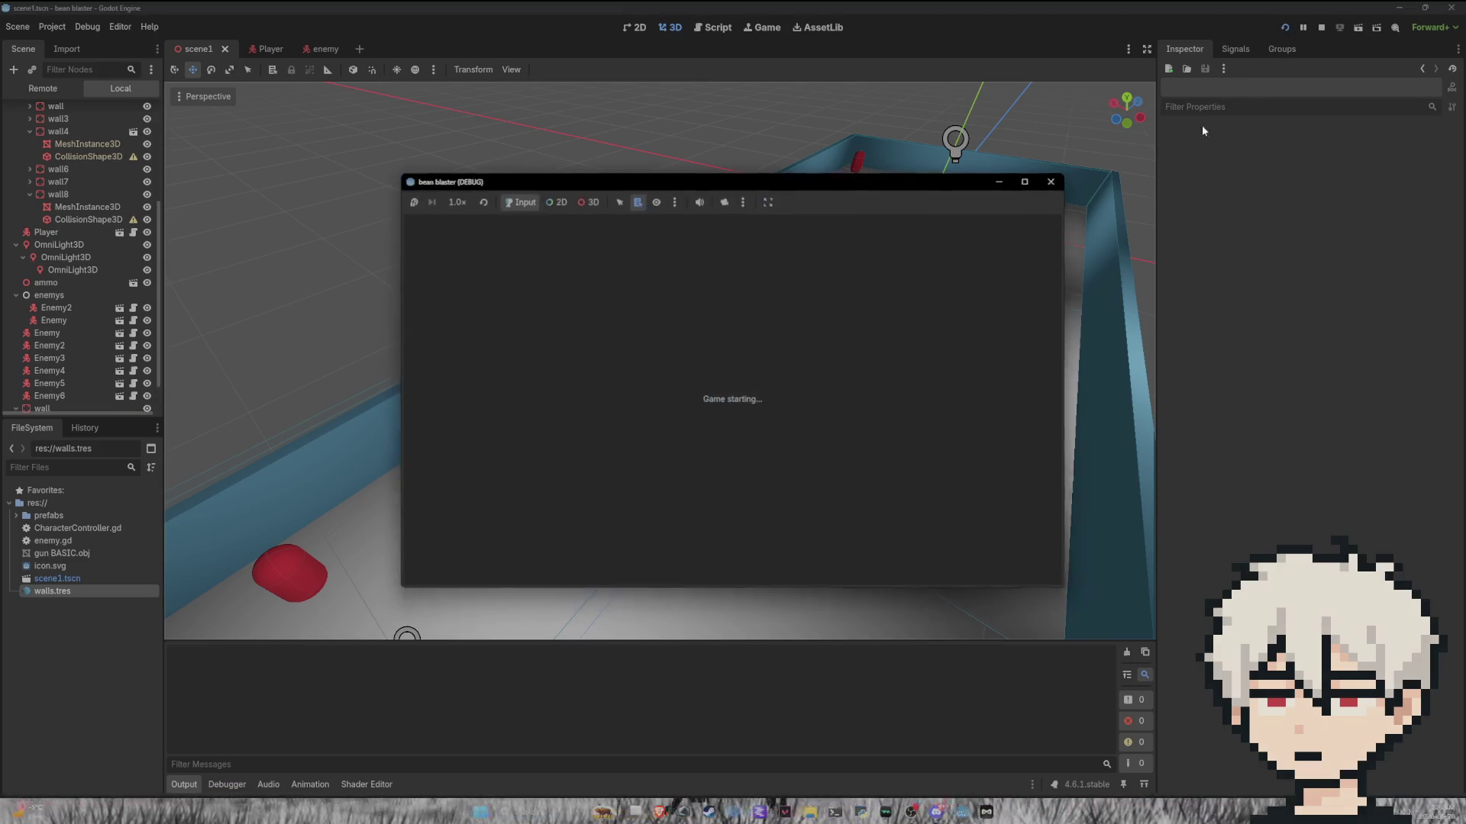
Step: Shoot the red enemies ahead and down the corridor
left_click(732, 401)
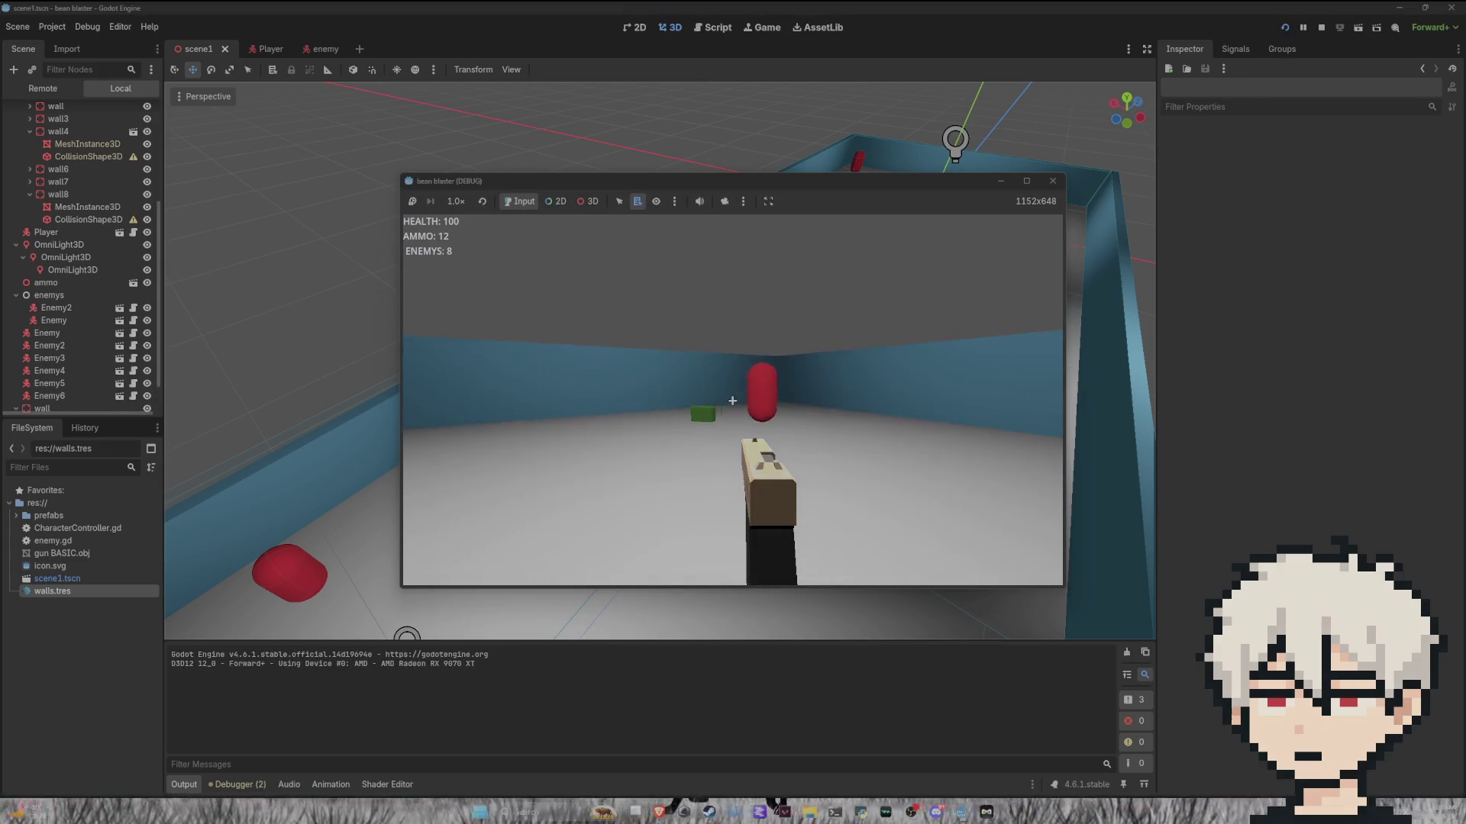
left_click(732, 400)
left_click(732, 401)
left_click(732, 401)
left_click(732, 401)
left_click(732, 400)
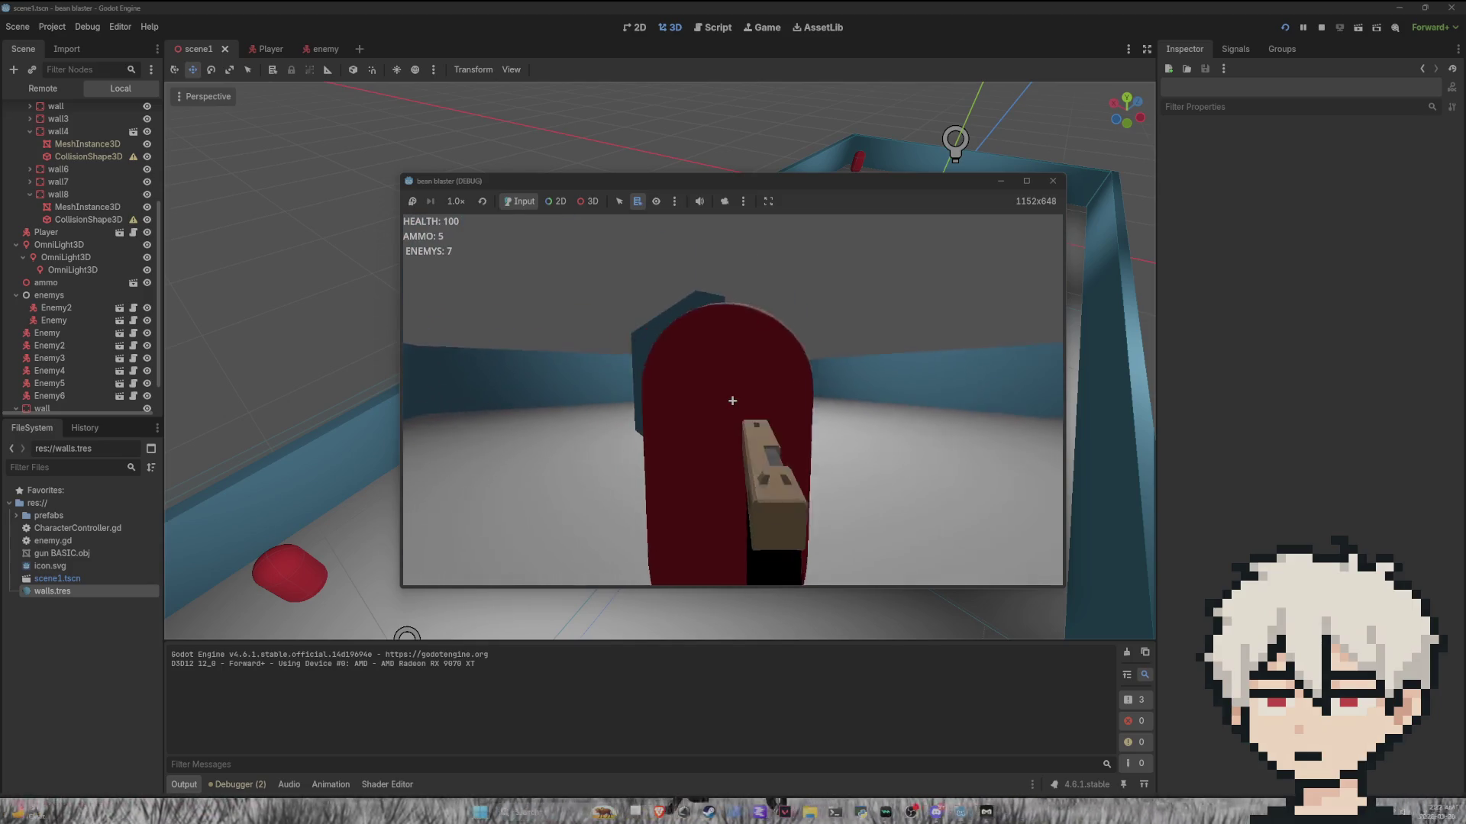
left_click(732, 400)
left_click(732, 400)
left_click(732, 401)
left_click(732, 401)
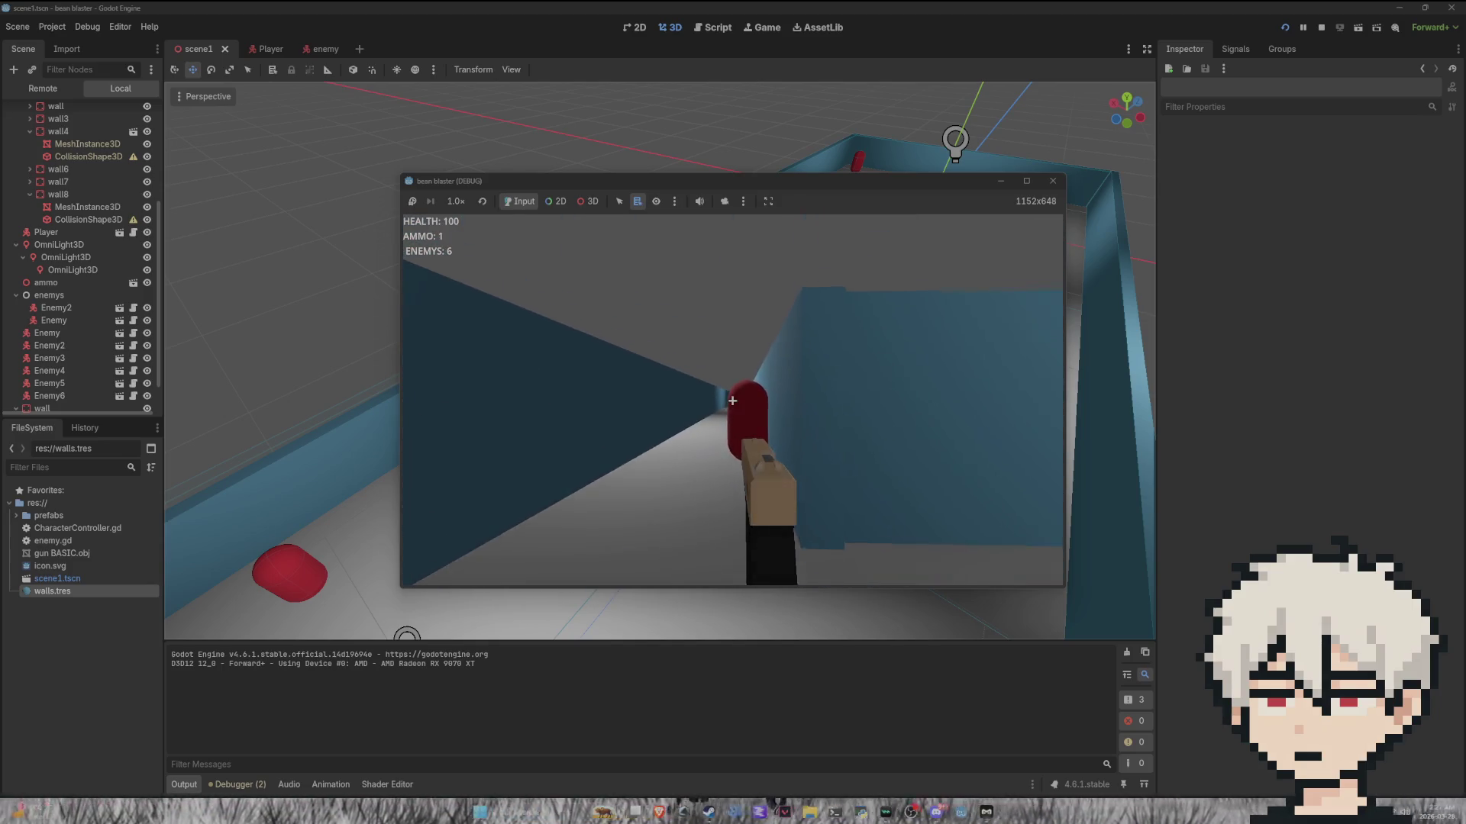
left_click(732, 401)
left_click(732, 401)
Step: Turn on infinite ammo from the pause menu, advance, and shoot the enemy at the corridor's end
key("Escape")
left_click(826, 409)
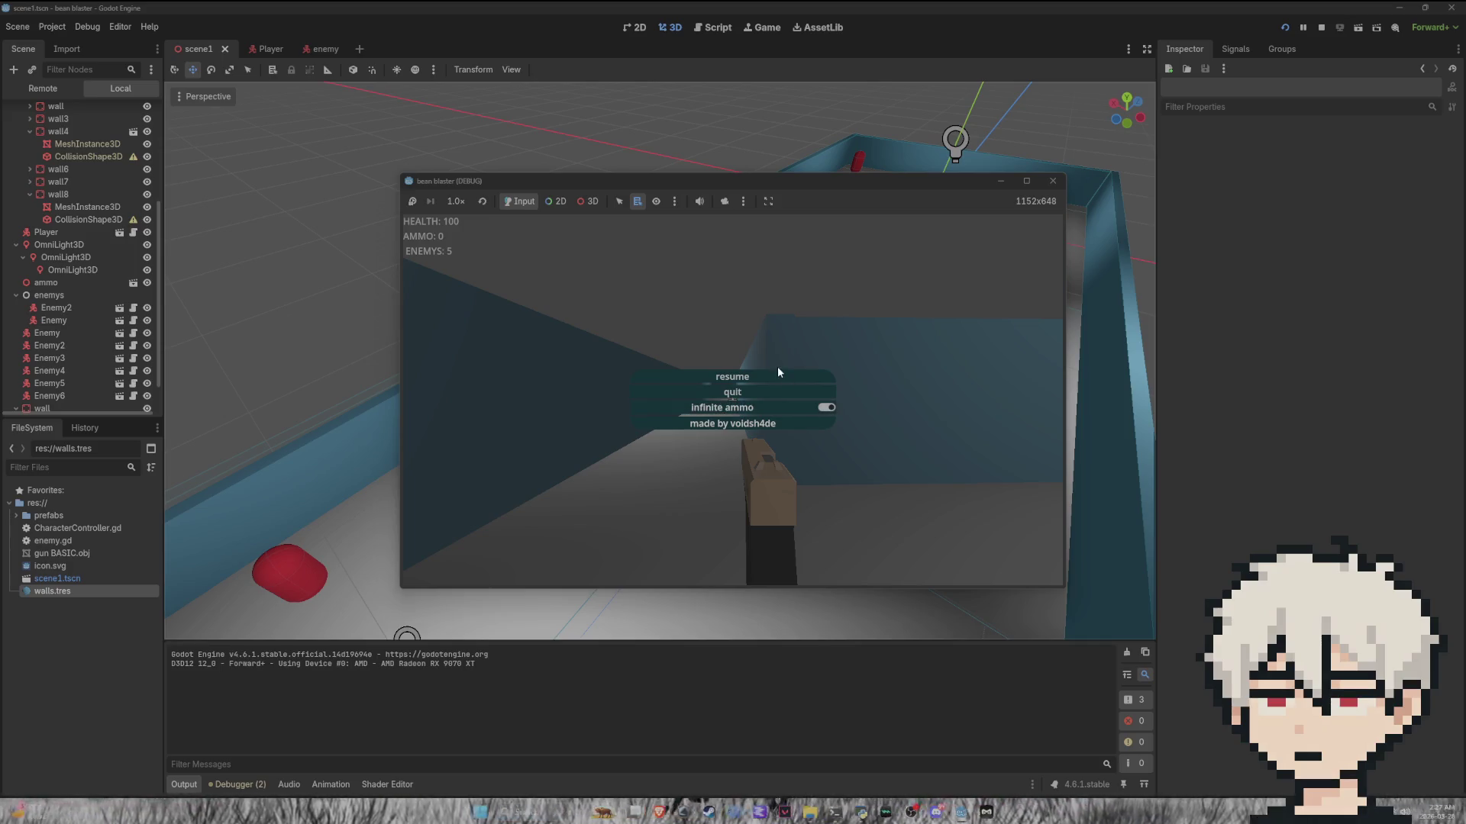
left_click(777, 376)
key("w")
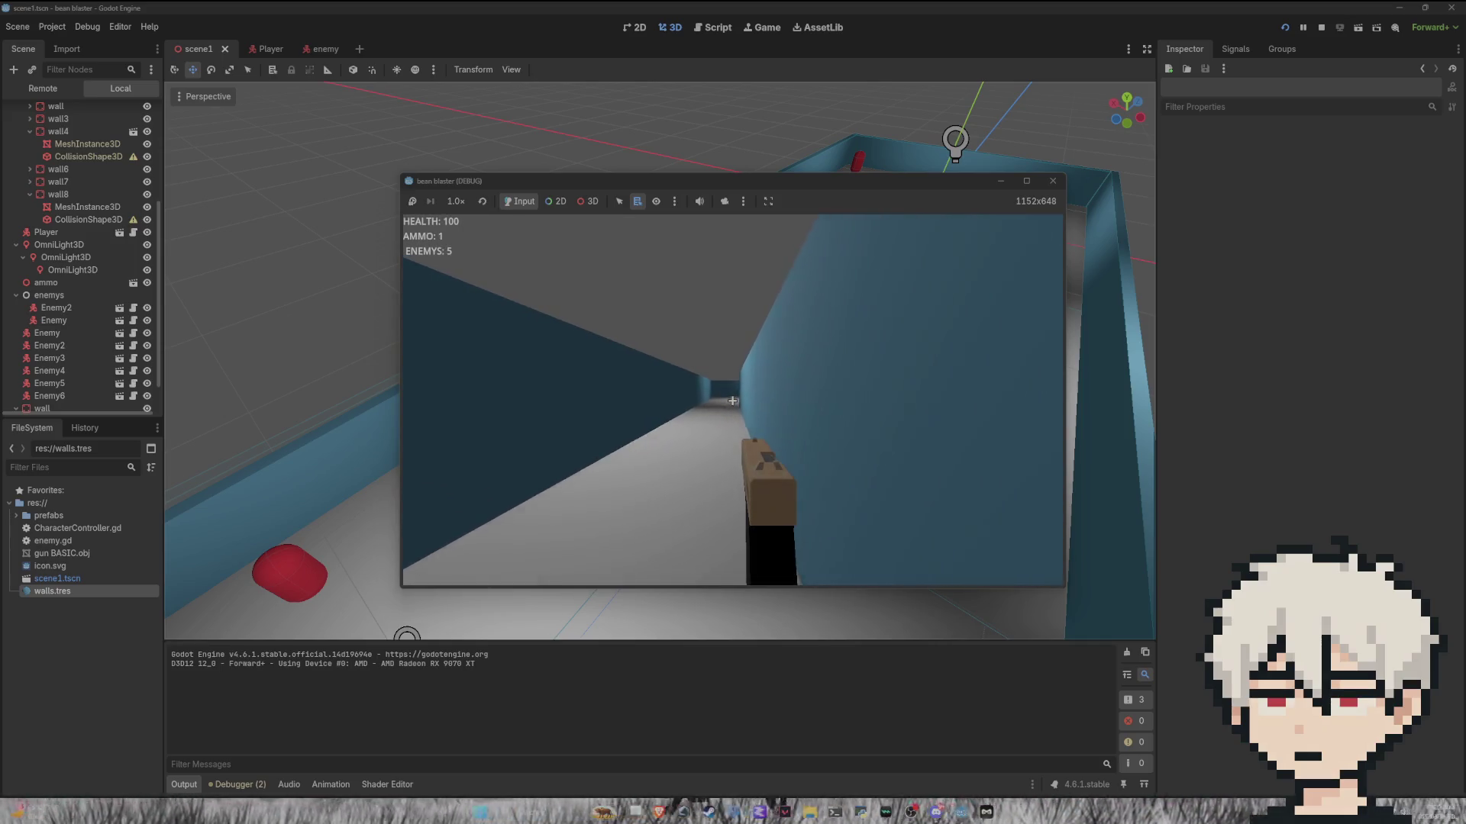
key("w")
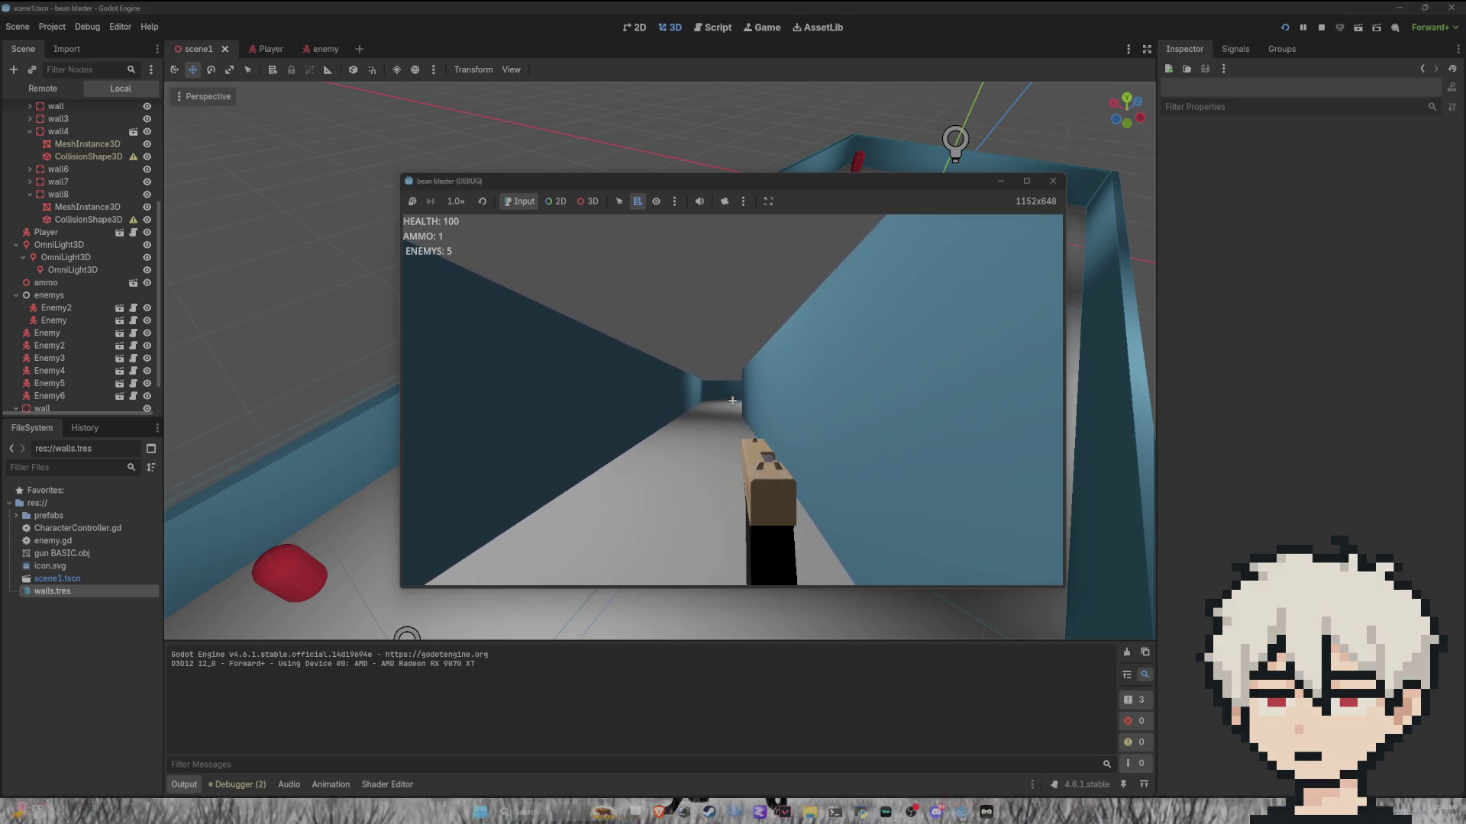
key("w")
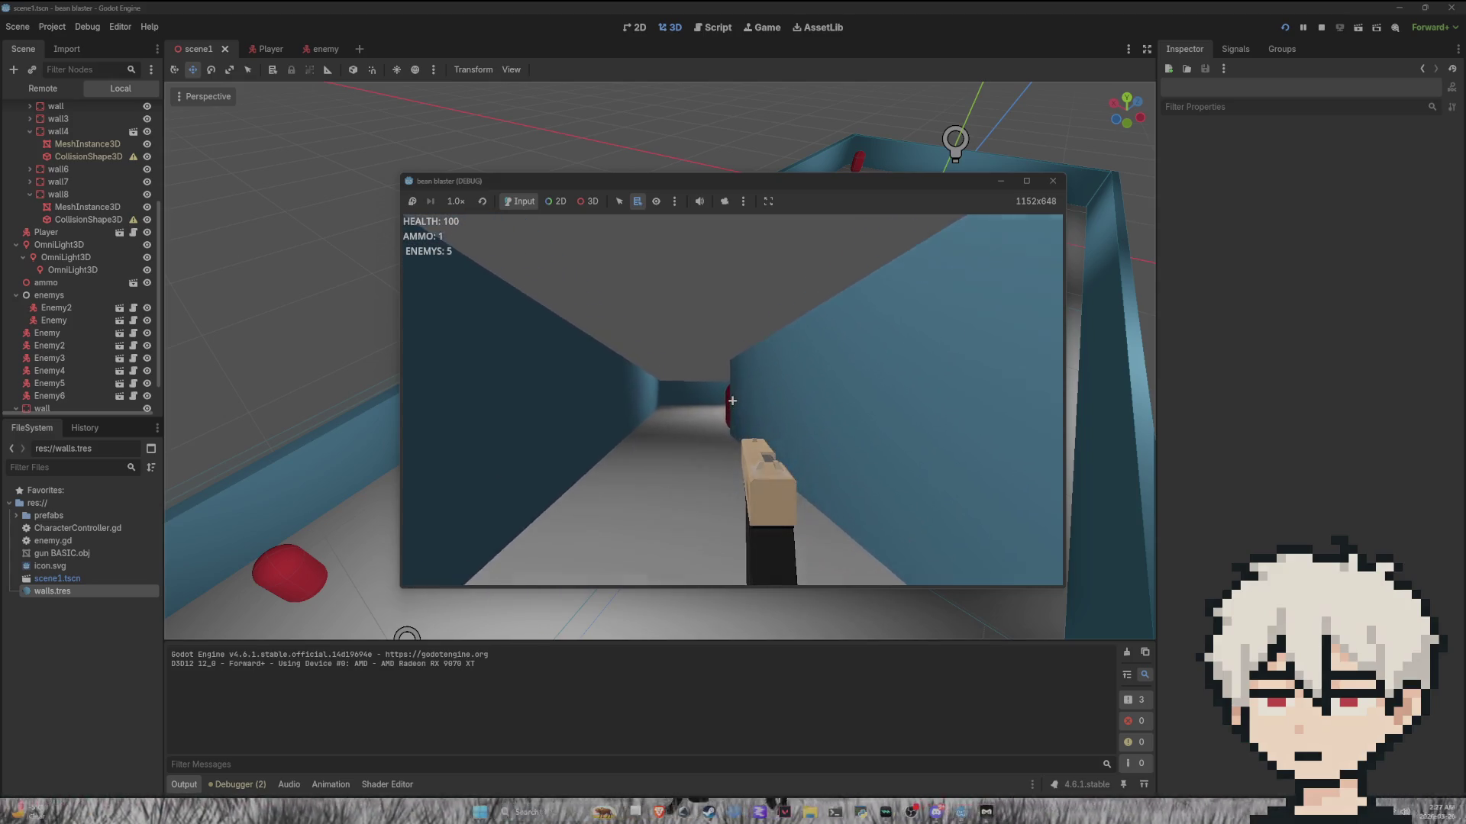
left_click(732, 401)
Step: Shoot the remaining red enemies until ENEMYS reaches 0, then stop the game
key("w")
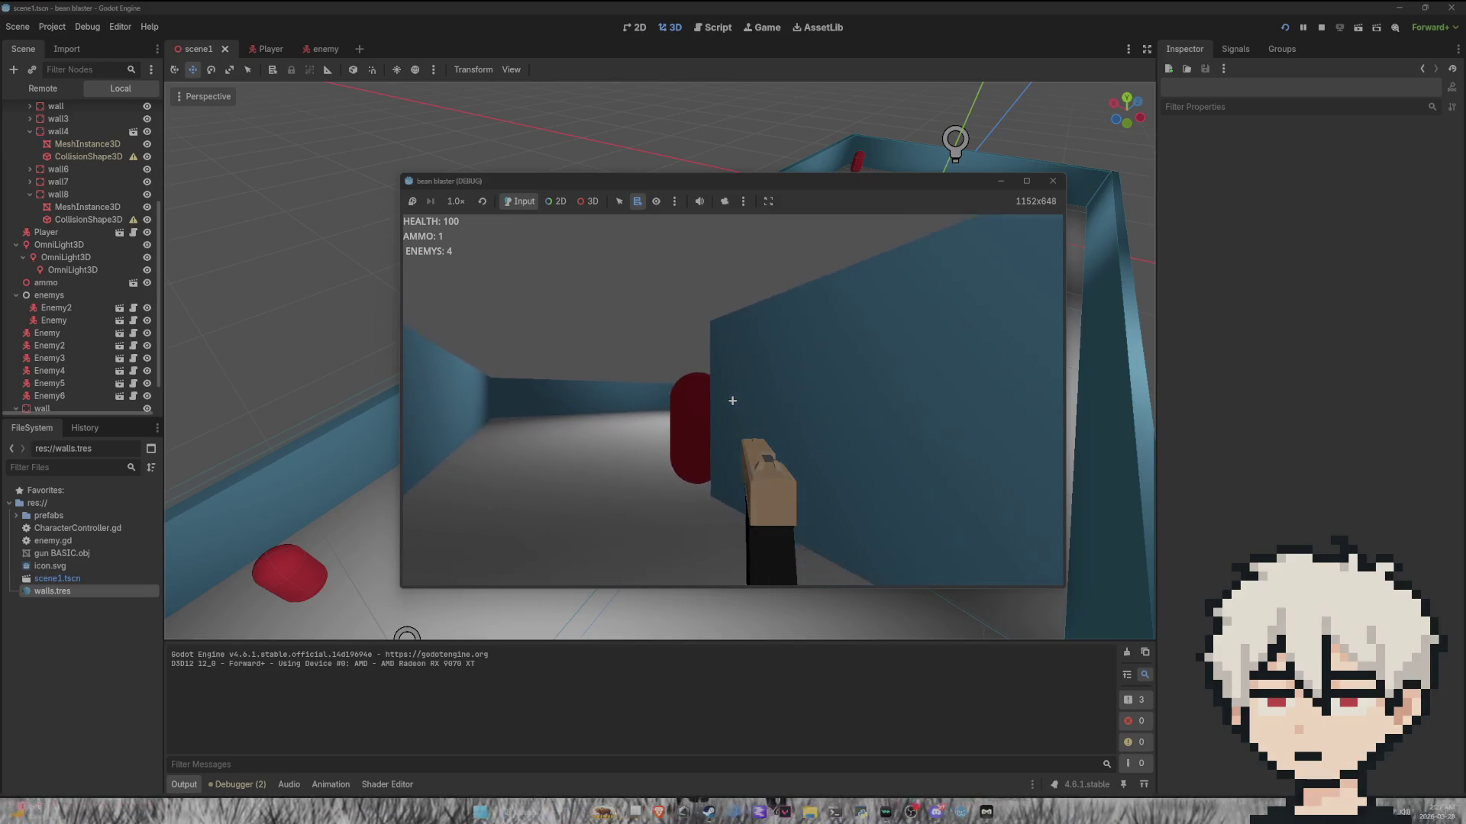
left_click(732, 401)
left_click(732, 401)
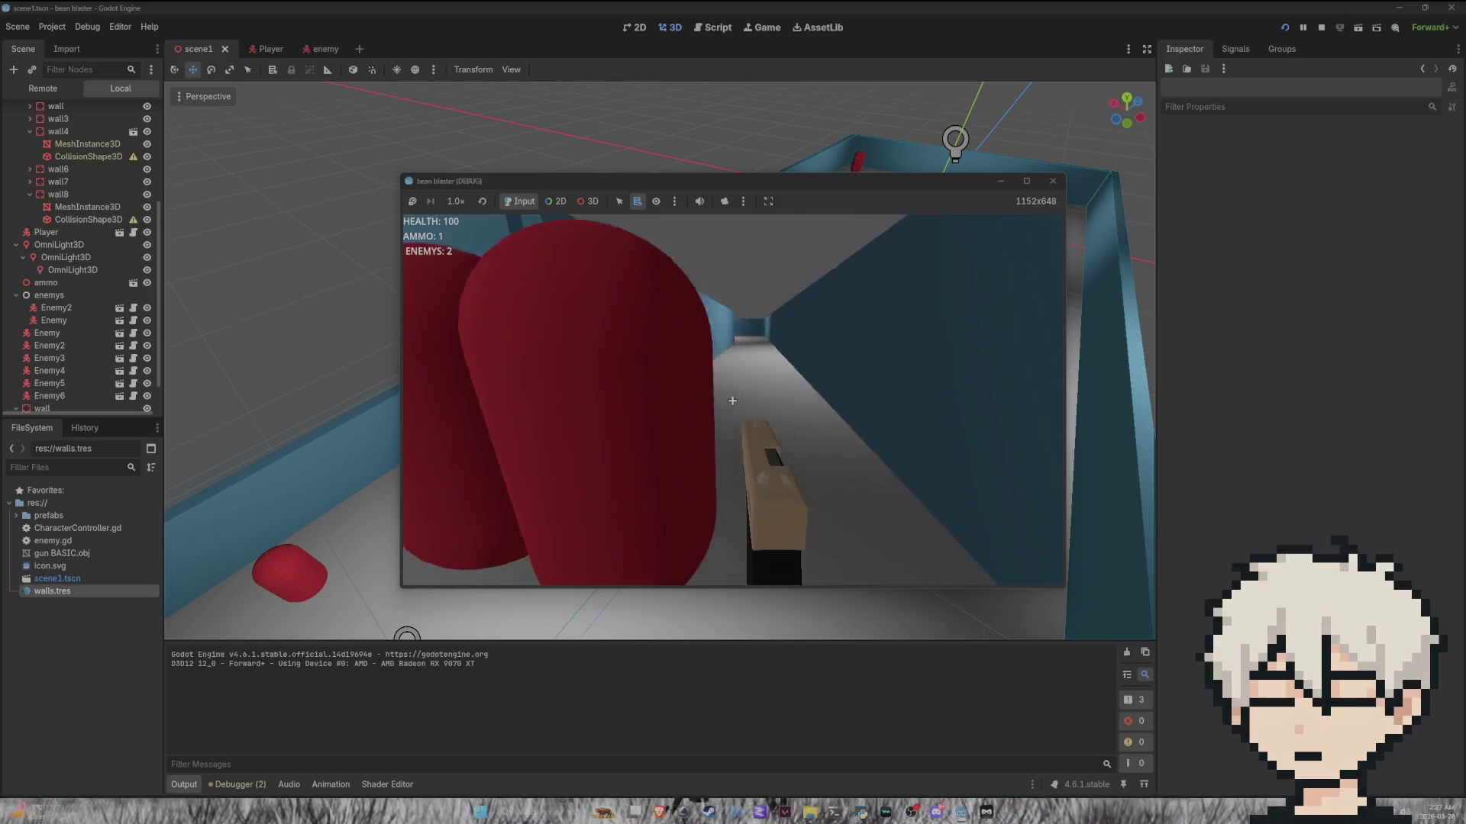
left_click(732, 401)
key("w")
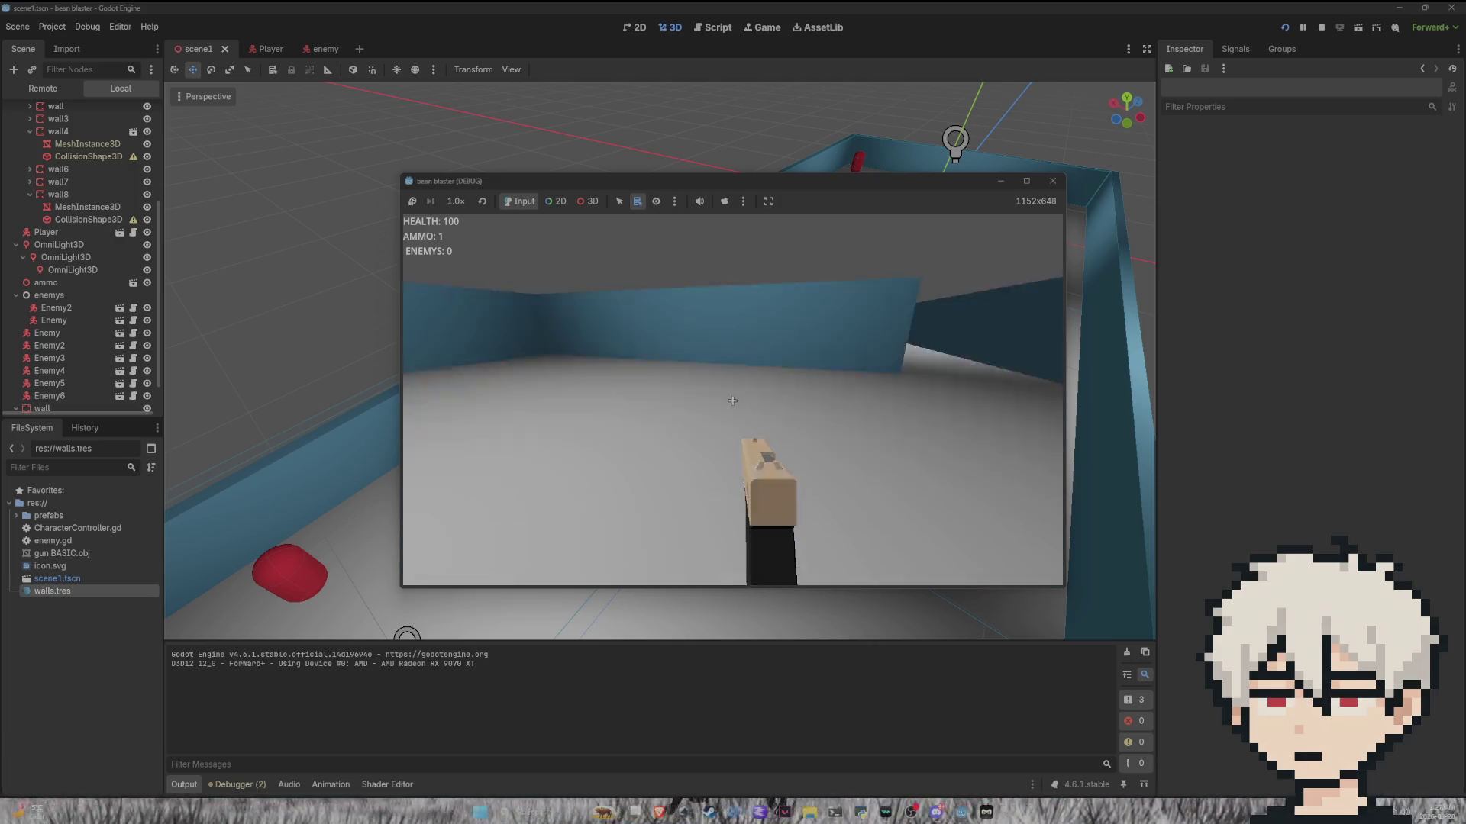
key("Escape")
left_click(747, 397)
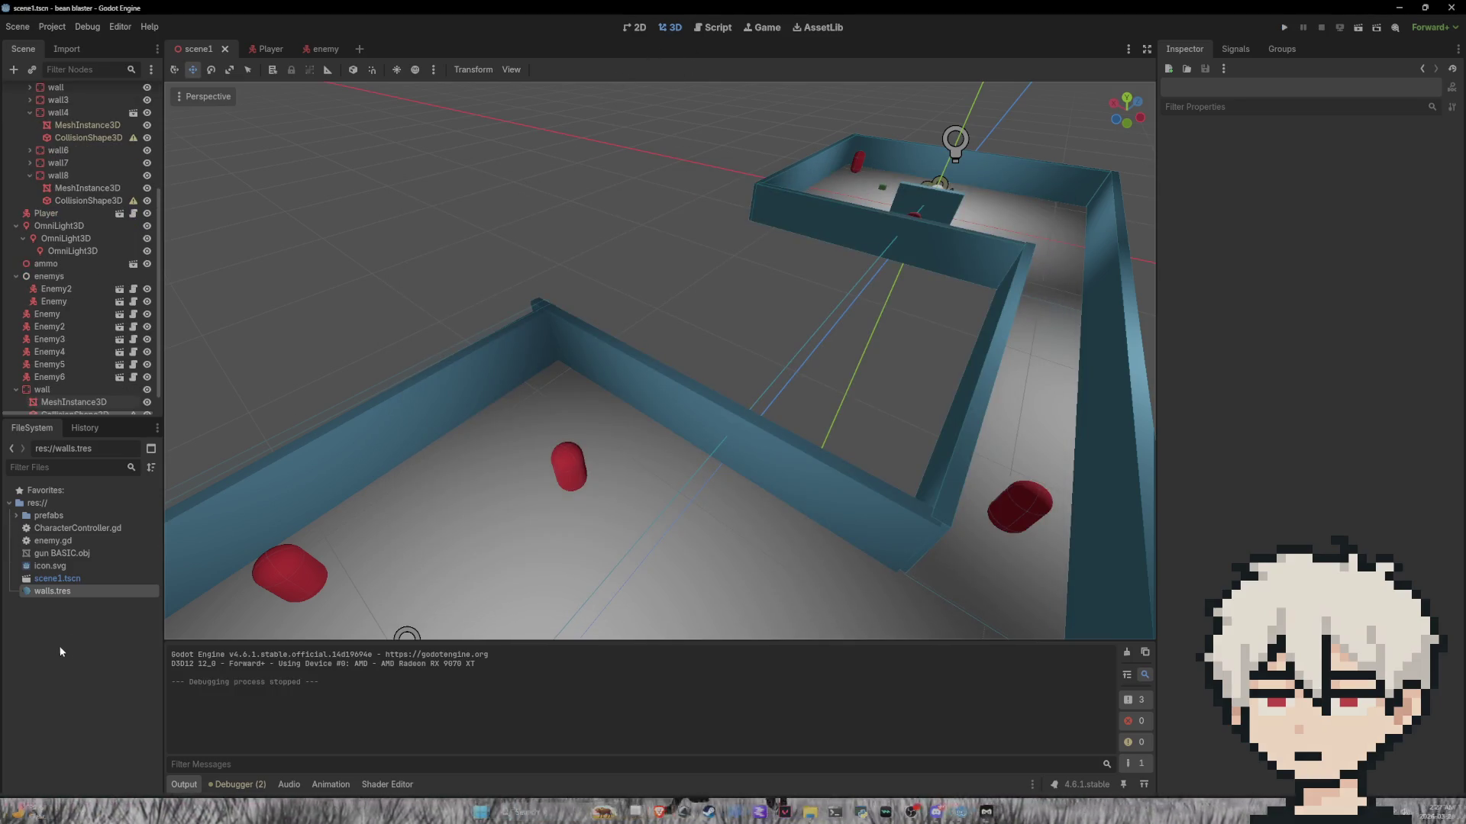
Step: Rename scene1.tscn to level_1.tscn from the FileSystem dock's context menu
right_click(76, 612)
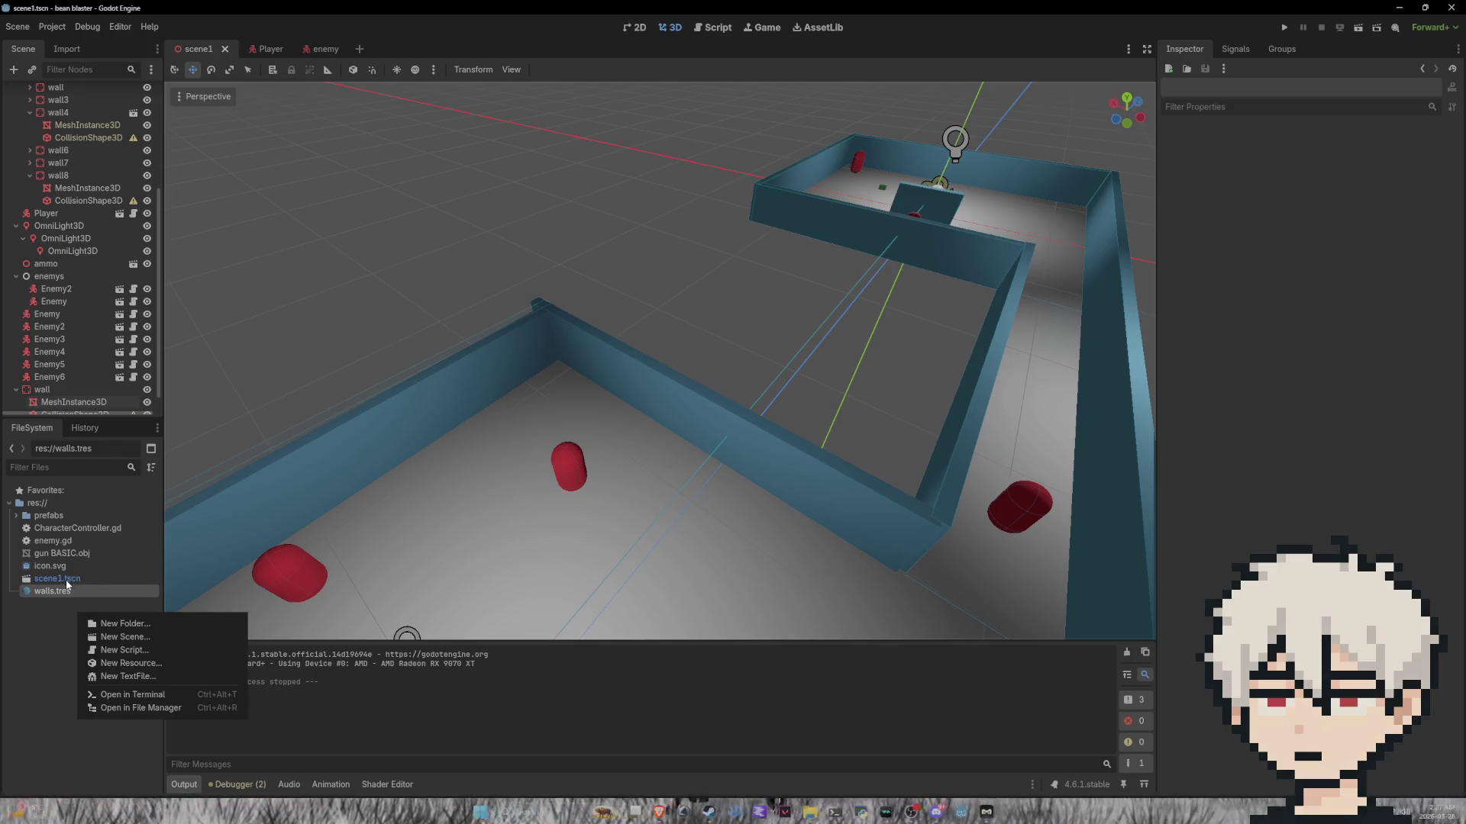
left_click(67, 582)
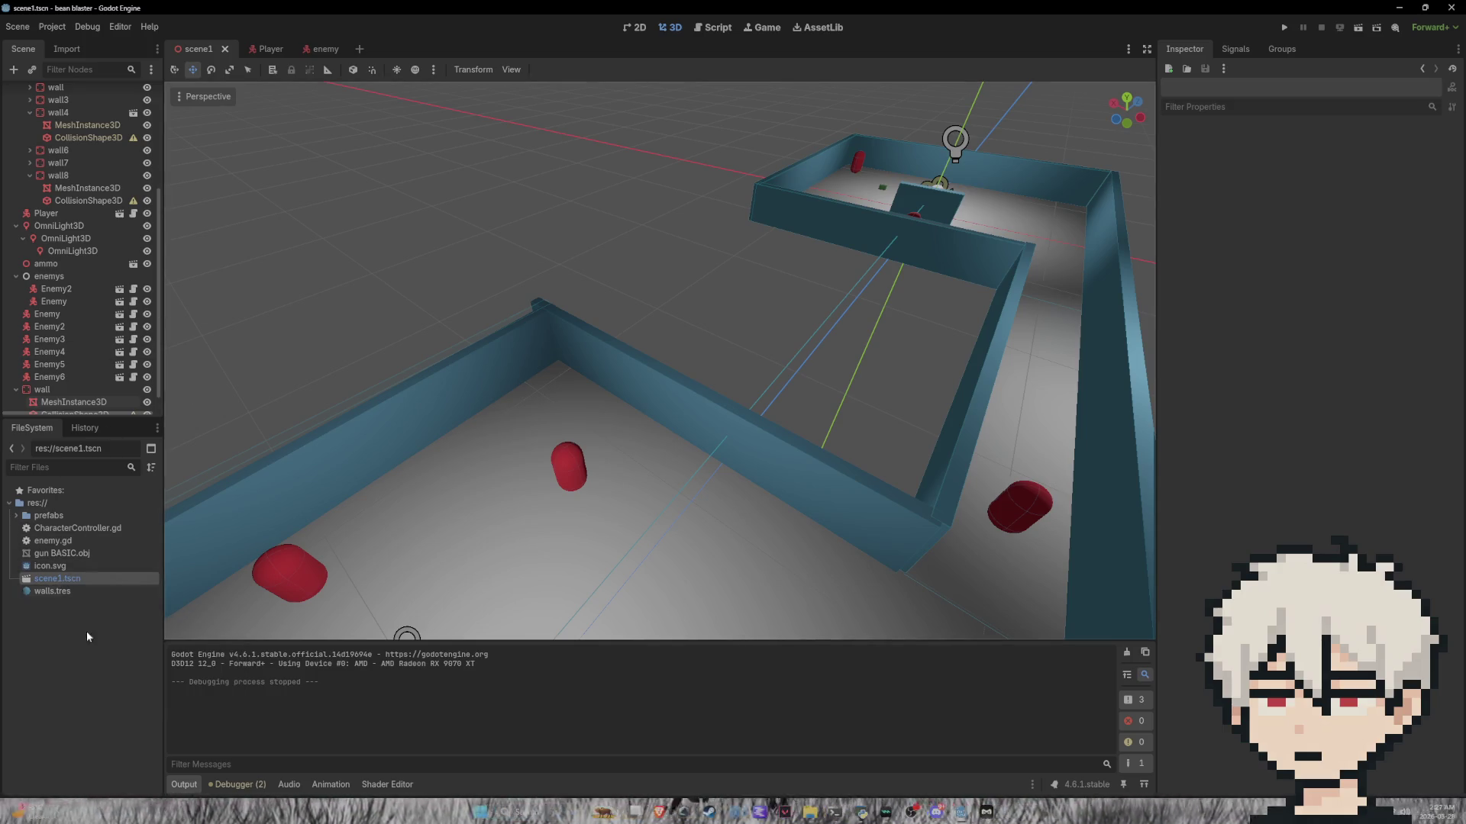
right_click(69, 581)
left_click(107, 688)
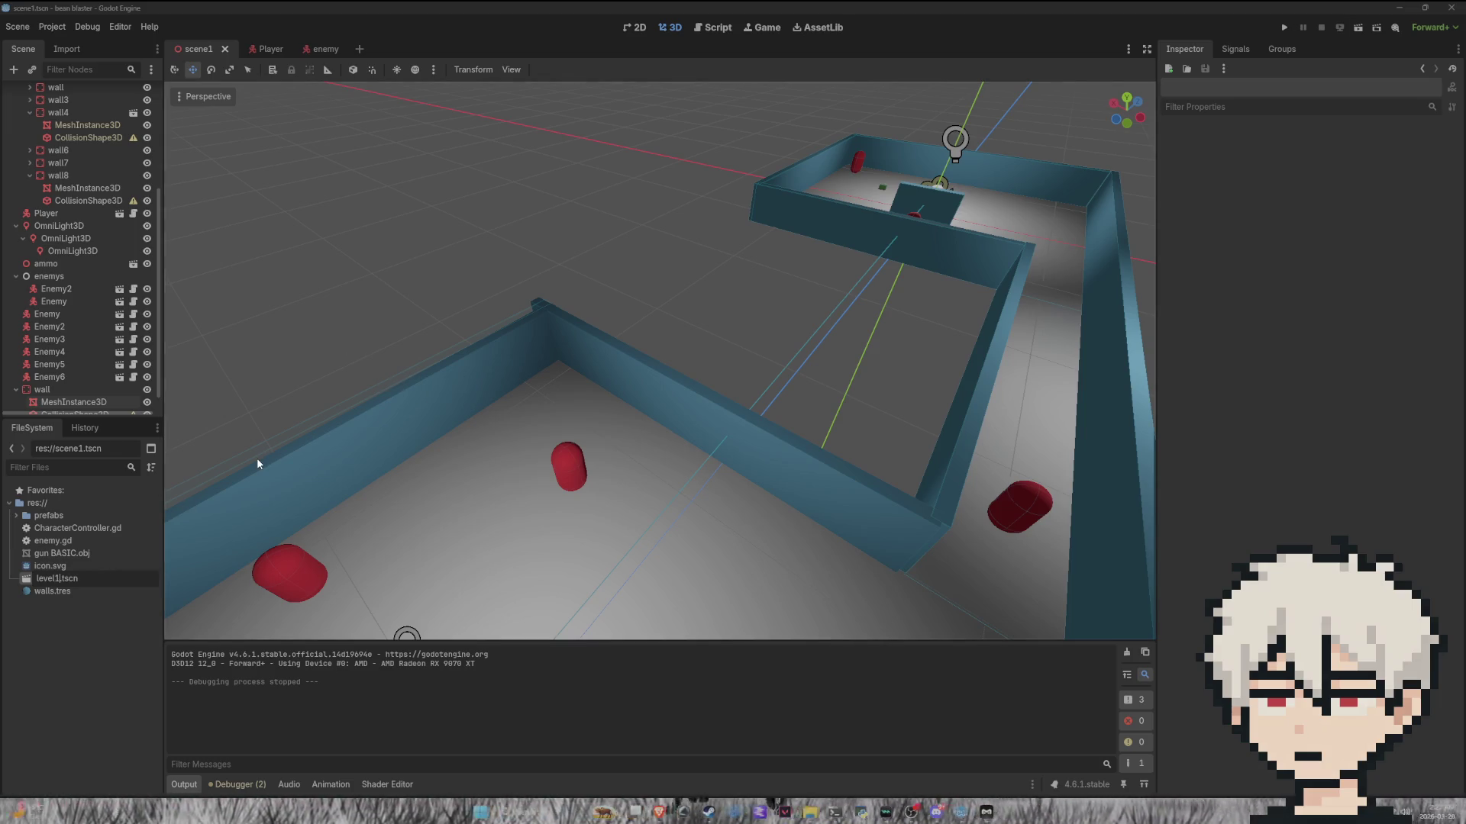
key("BackSpace")
type("_1")
key("Return")
scroll(794, 283, "up", 5)
scroll(794, 283, "down", 6)
left_click_drag(737, 252, 832, 276)
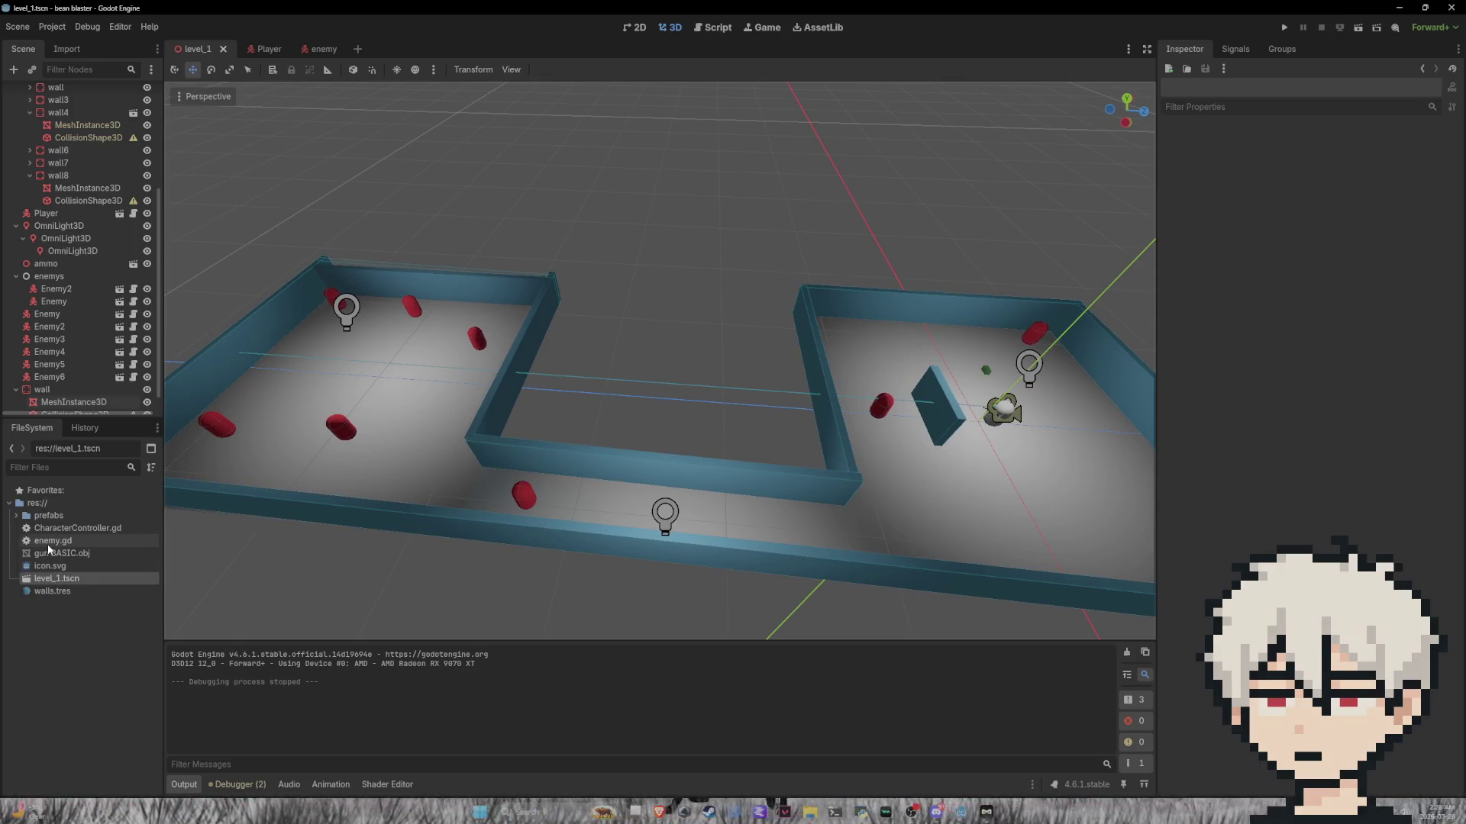
Step: Expand the prefabs folder, mistakenly drag the ammo script into the level, then back it out
left_click(17, 516)
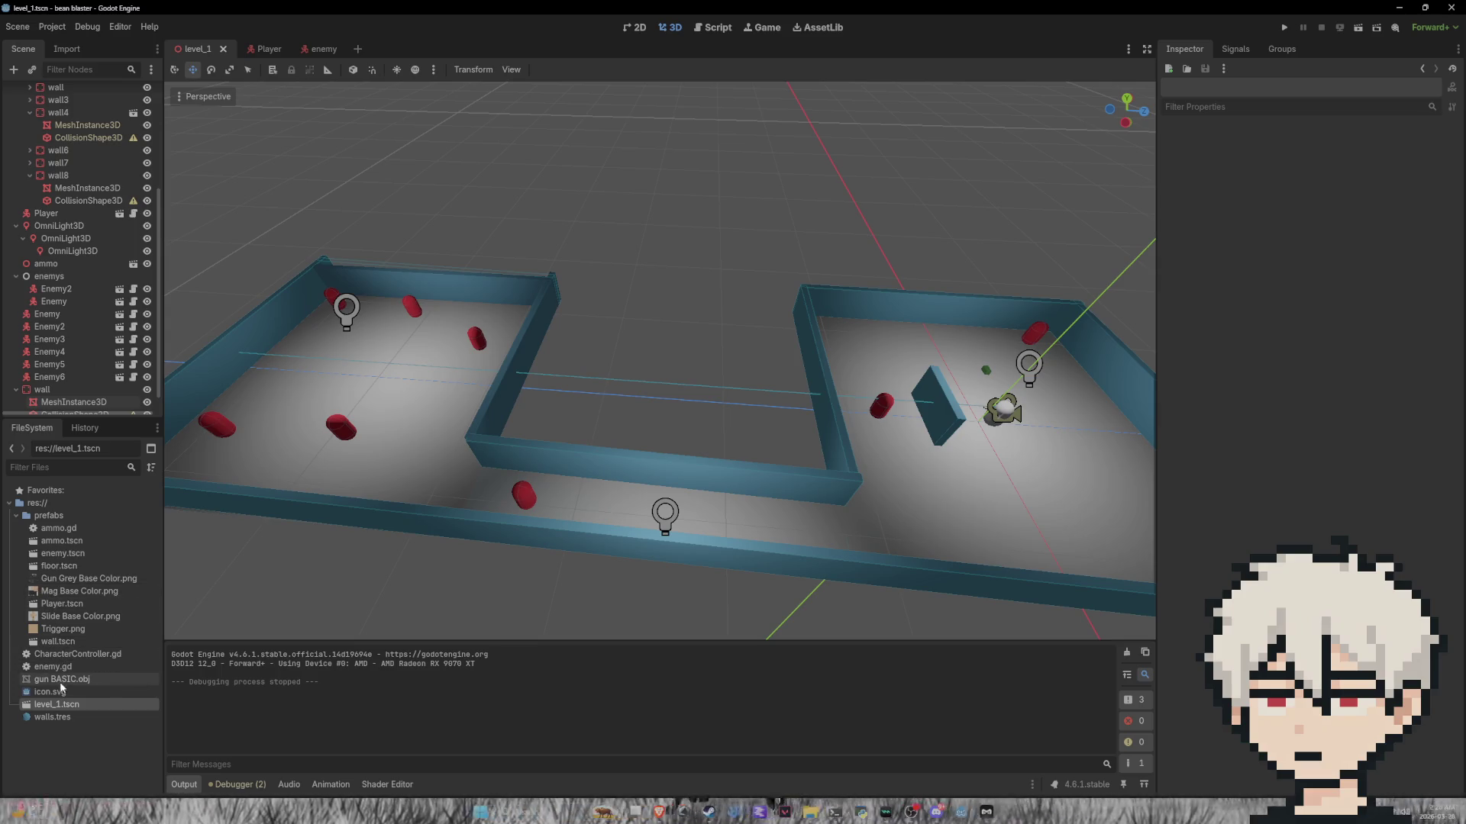
mouse_move(59, 529)
left_mouse_down()
mouse_move(327, 415)
mouse_move(315, 378)
left_mouse_up()
left_click_drag(864, 478, 68, 635)
left_click_drag(87, 533, 86, 528)
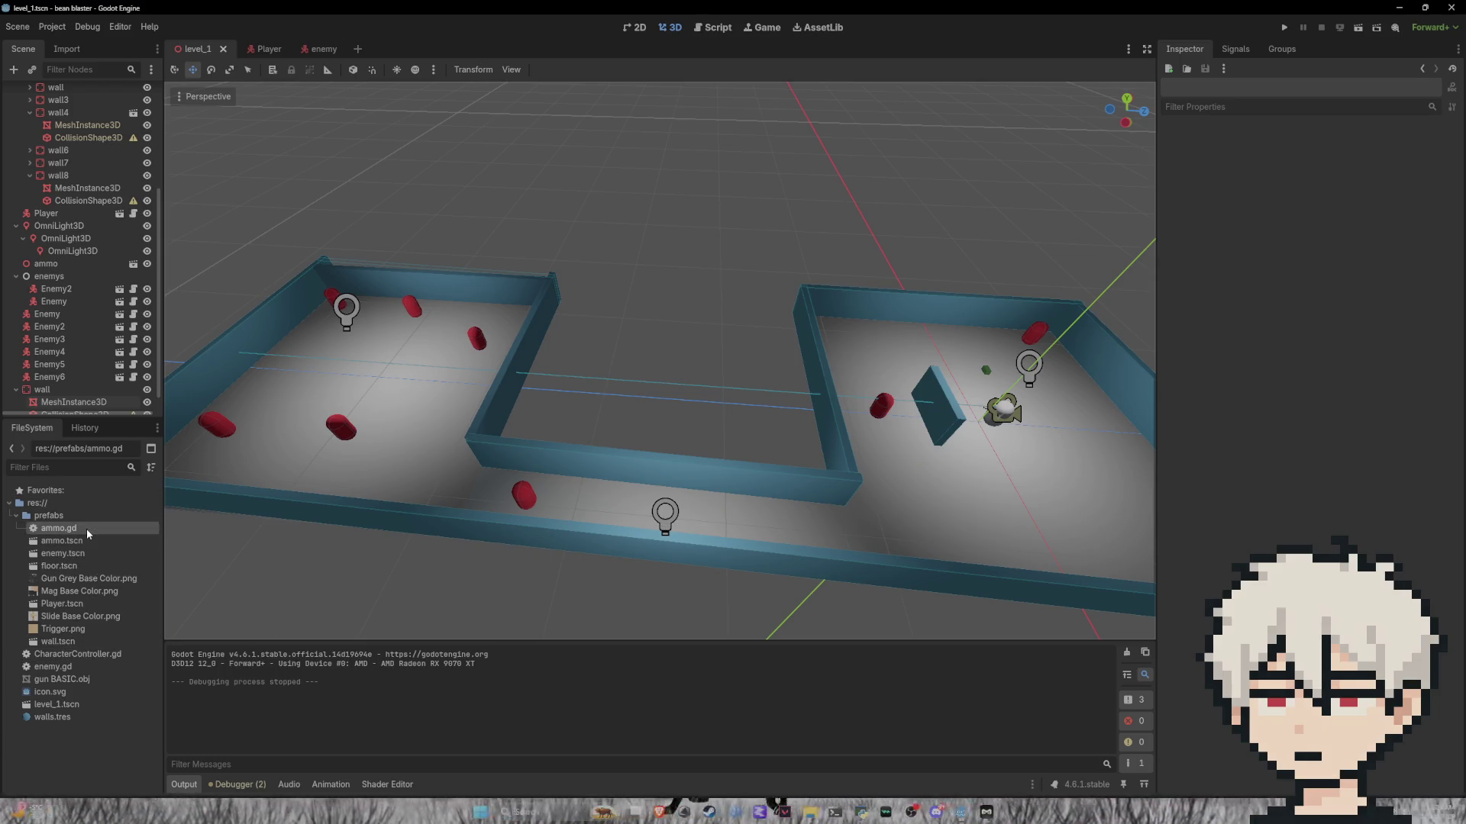
right_click(87, 529)
left_click(424, 616)
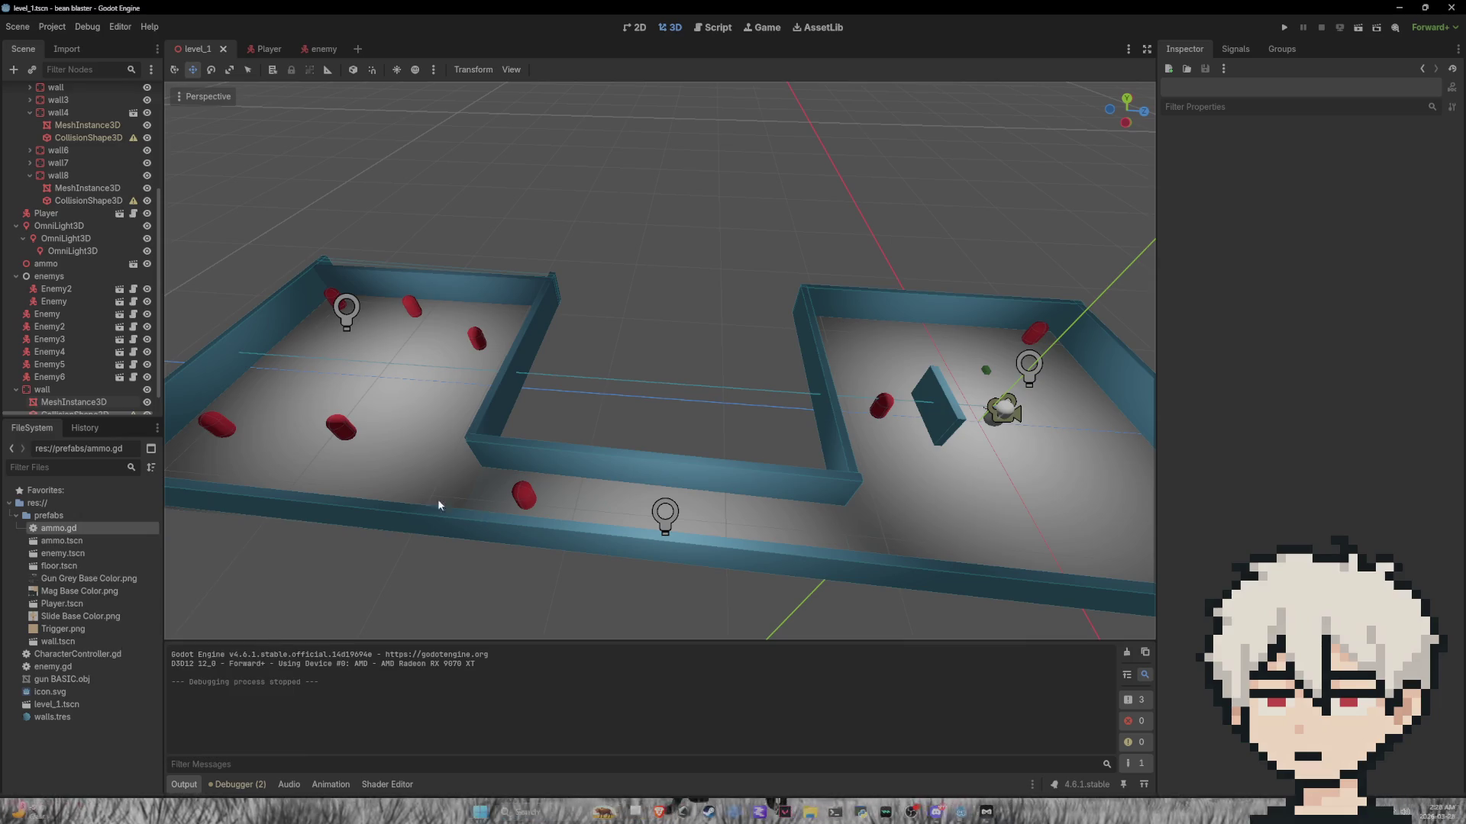
scroll(403, 465, "up", 5)
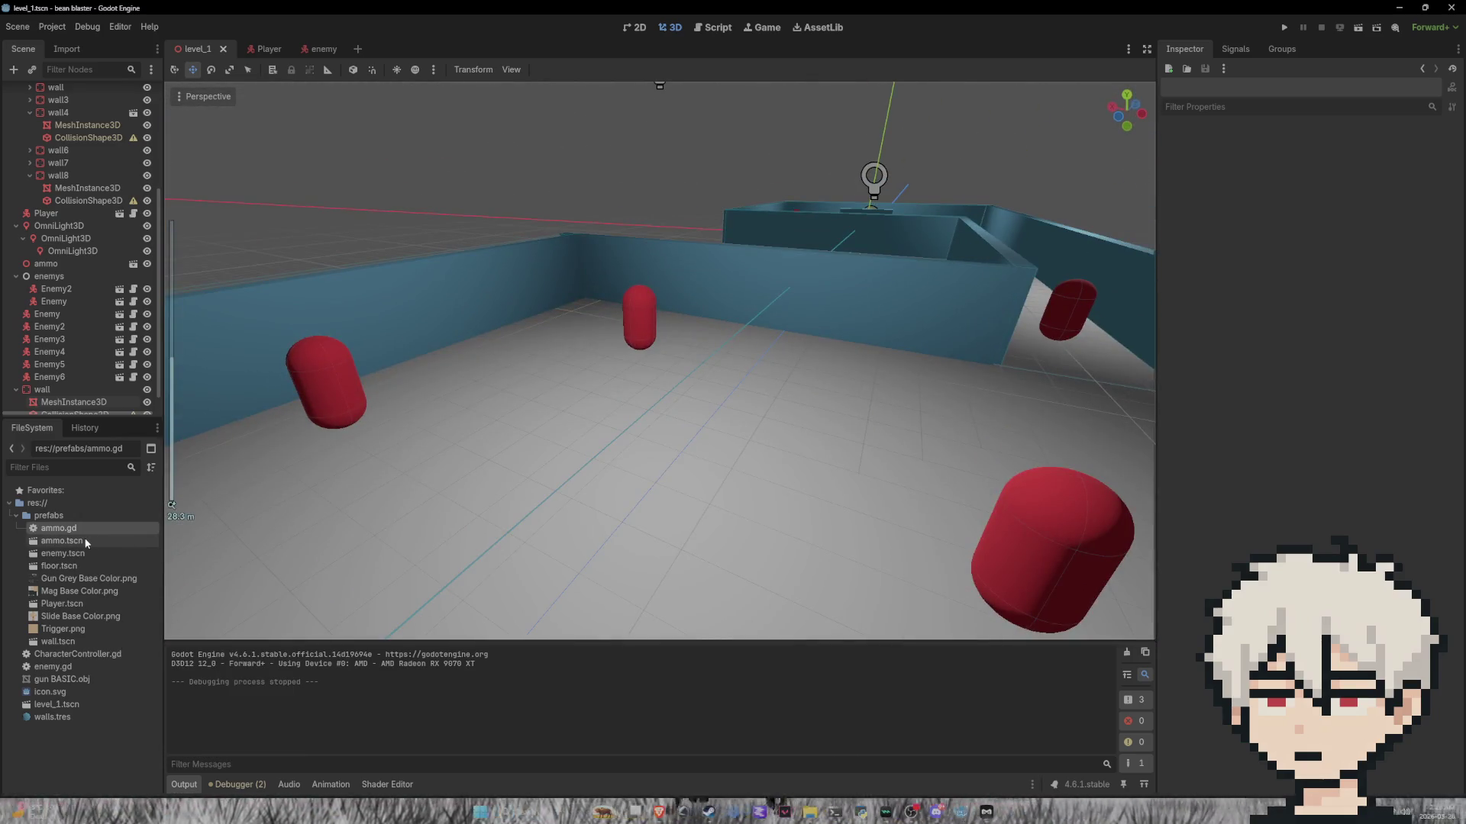
left_click(76, 754)
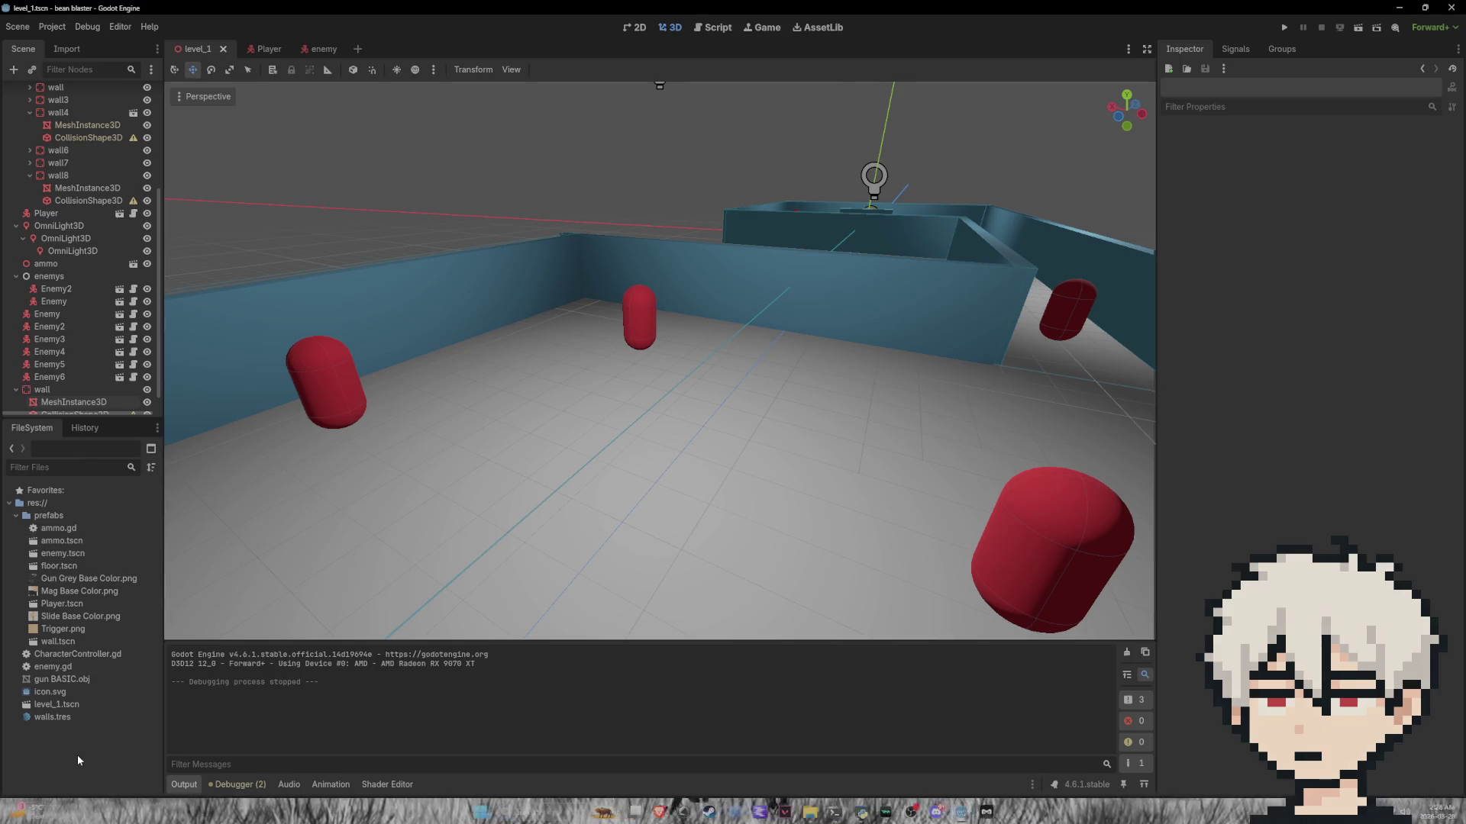
Step: Instance ammo.tscn onto the level floor and drop a new wall into the level
mouse_move(65, 545)
left_mouse_down()
mouse_move(547, 525)
mouse_move(806, 372)
mouse_move(617, 491)
mouse_move(547, 578)
left_mouse_up()
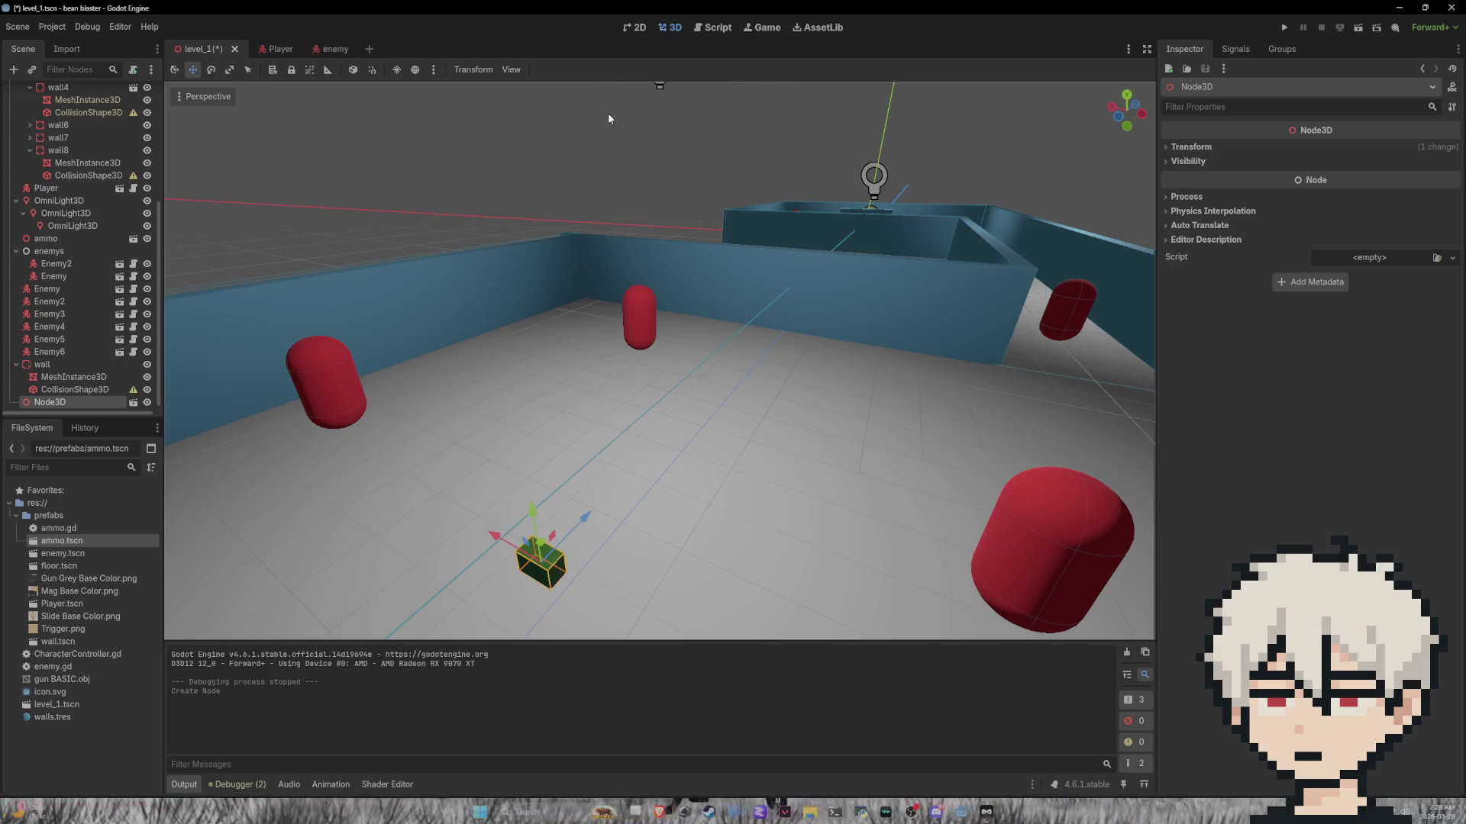
left_click_drag(616, 296, 900, 298)
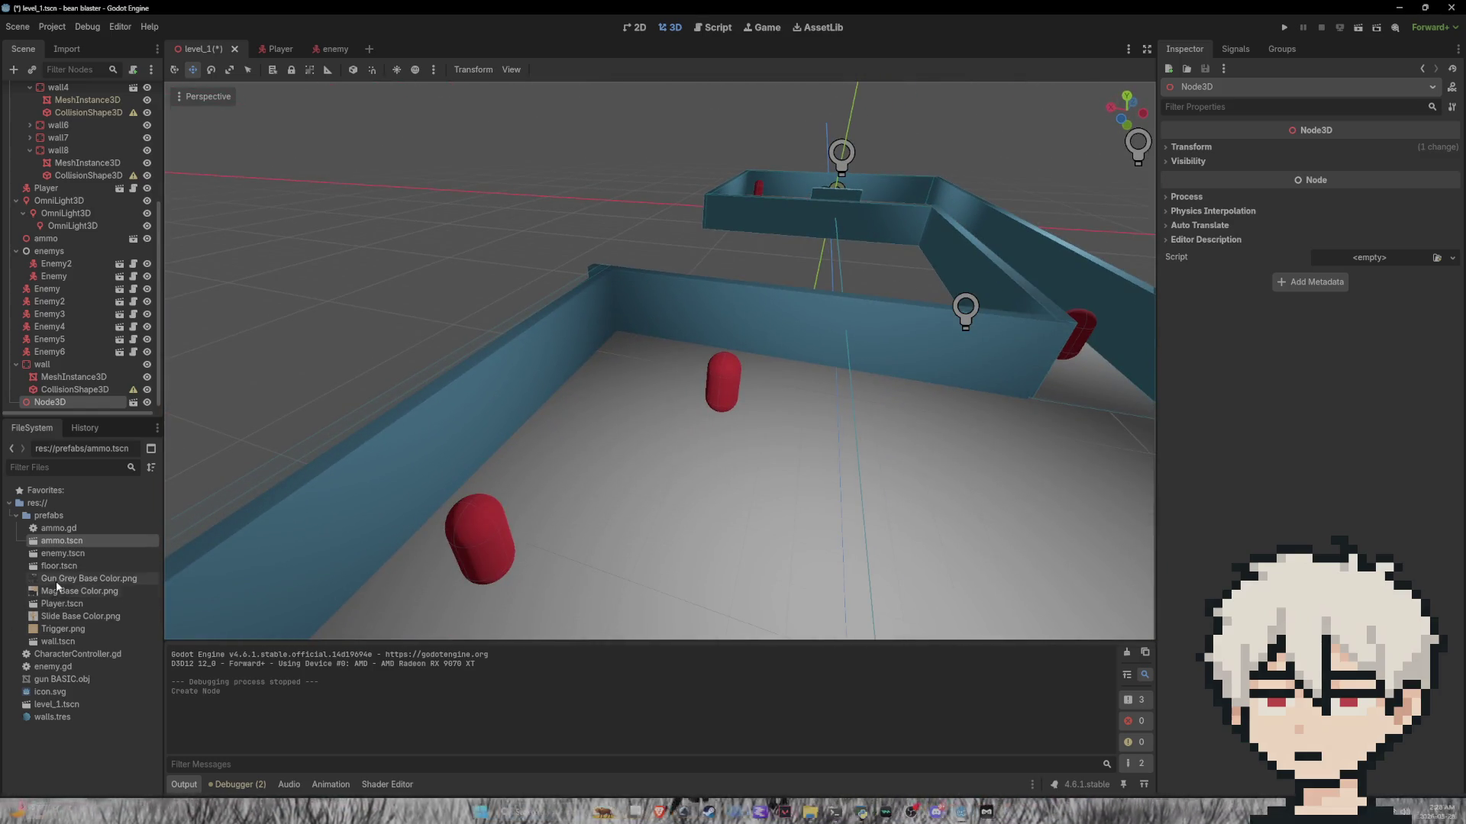
mouse_move(57, 641)
left_mouse_down()
mouse_move(791, 520)
mouse_move(820, 538)
left_mouse_up()
Step: Try dropping the blue walls.tres material onto the grey slab wall, then select that wall
left_click(61, 722)
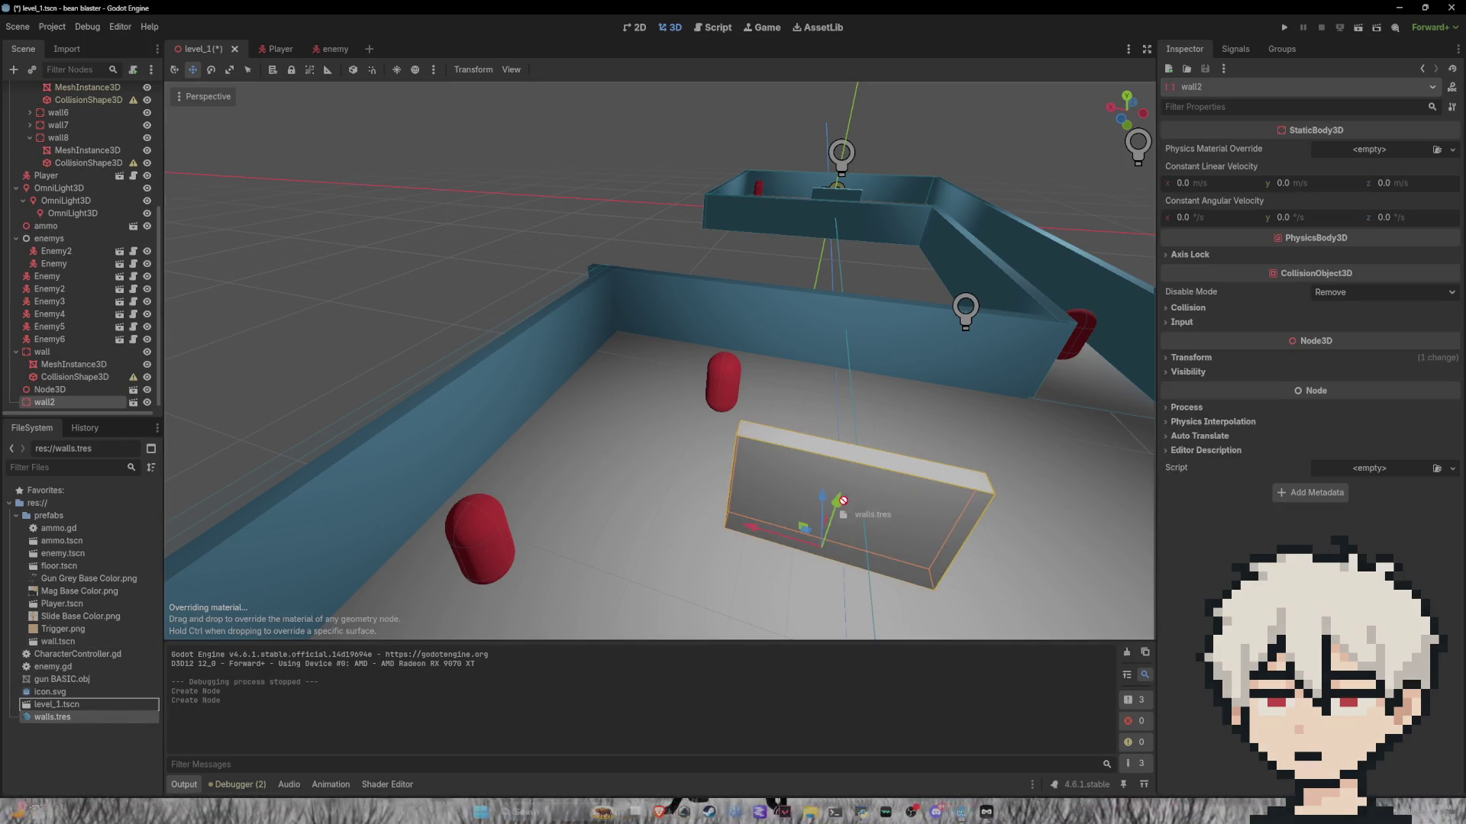
scroll(566, 493, "down", 5)
scroll(592, 489, "up", 6)
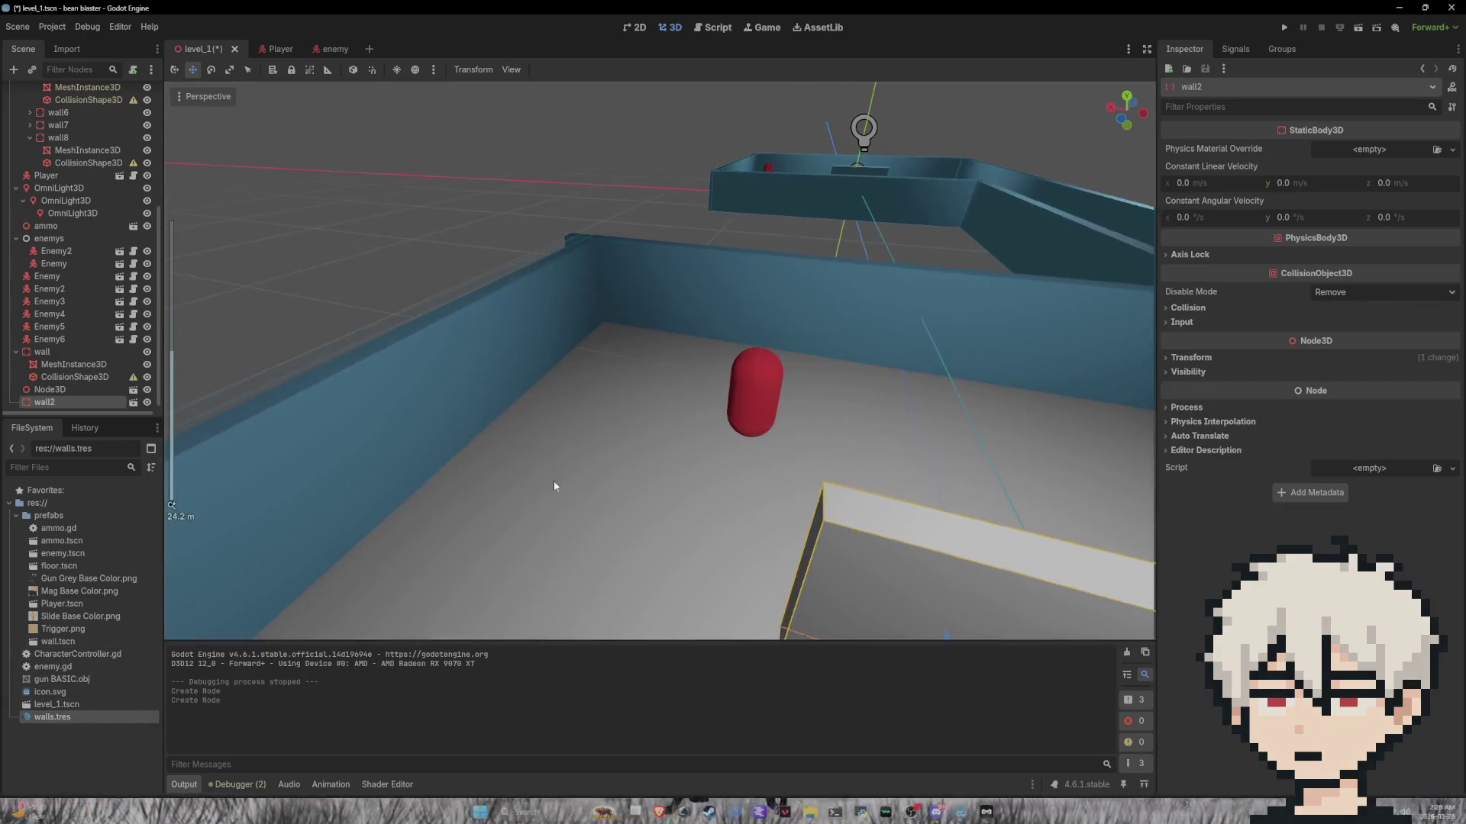
scroll(398, 345, "down", 3)
left_click(414, 288)
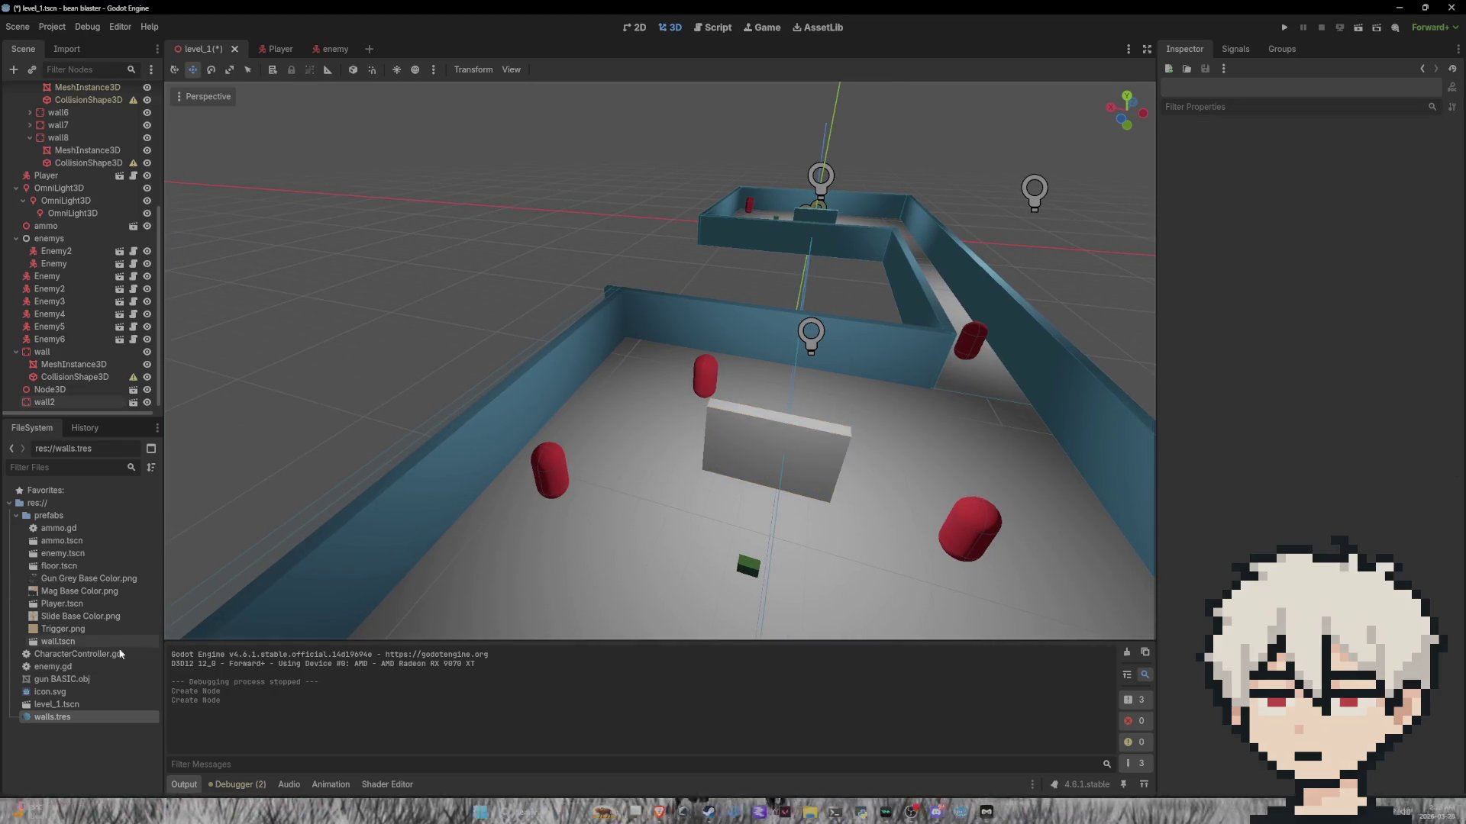
mouse_move(52, 717)
left_mouse_down()
mouse_move(870, 461)
mouse_move(756, 435)
mouse_move(777, 441)
left_mouse_up()
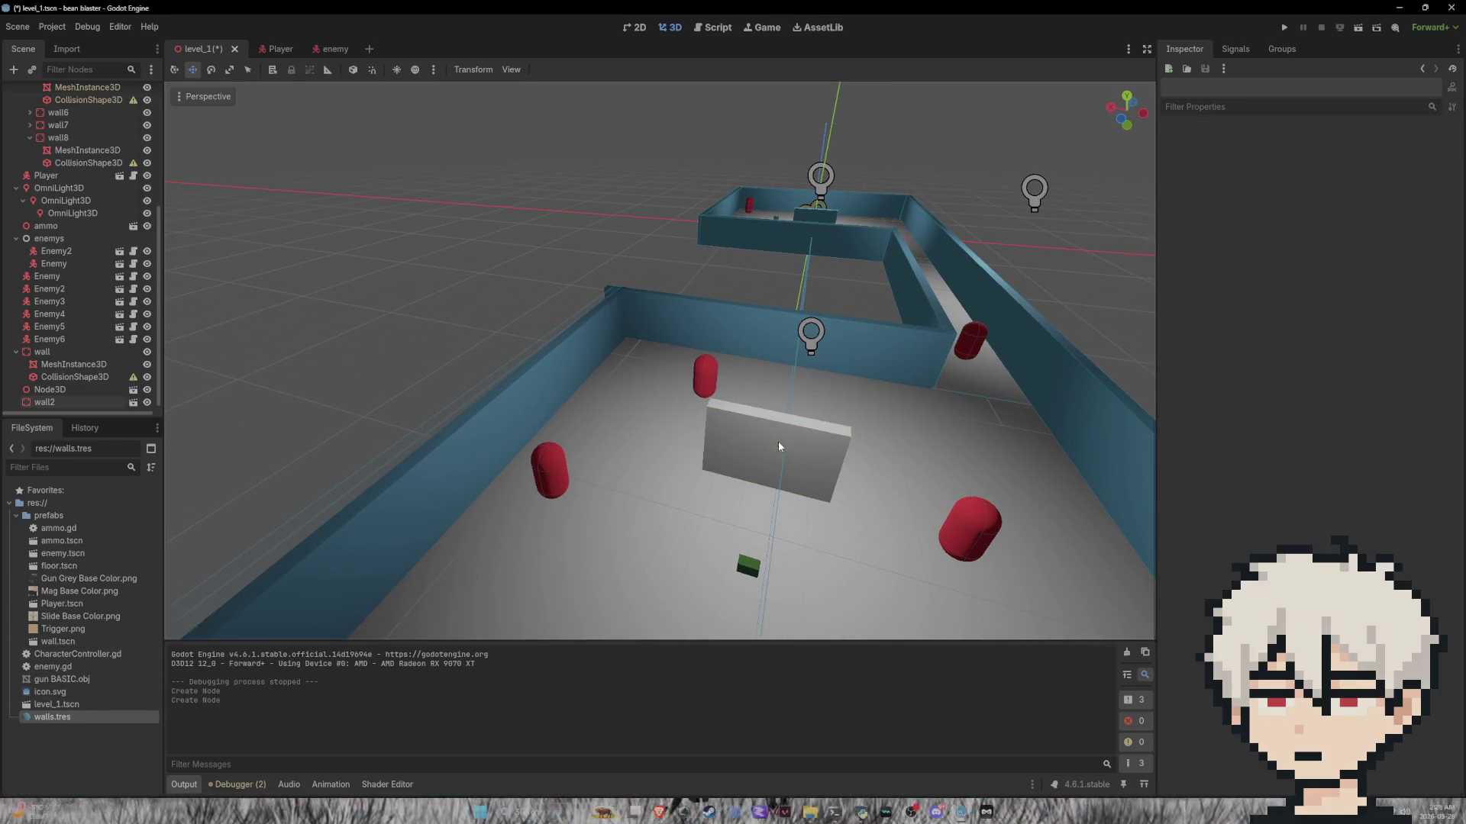
scroll(794, 443, "up", 5)
scroll(876, 434, "down", 4)
left_click(853, 425)
scroll(853, 425, "down", 4)
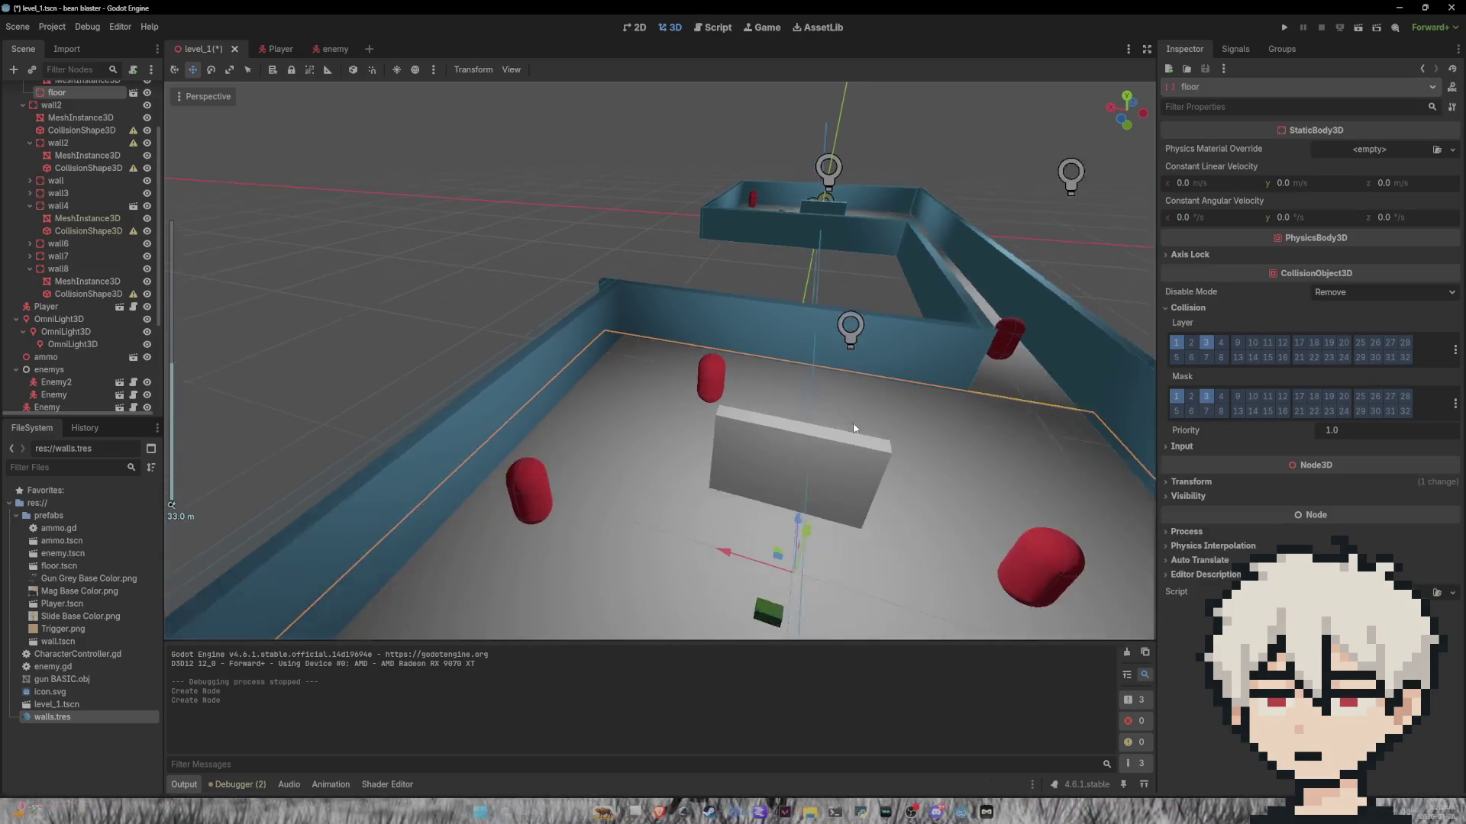
left_click(615, 359)
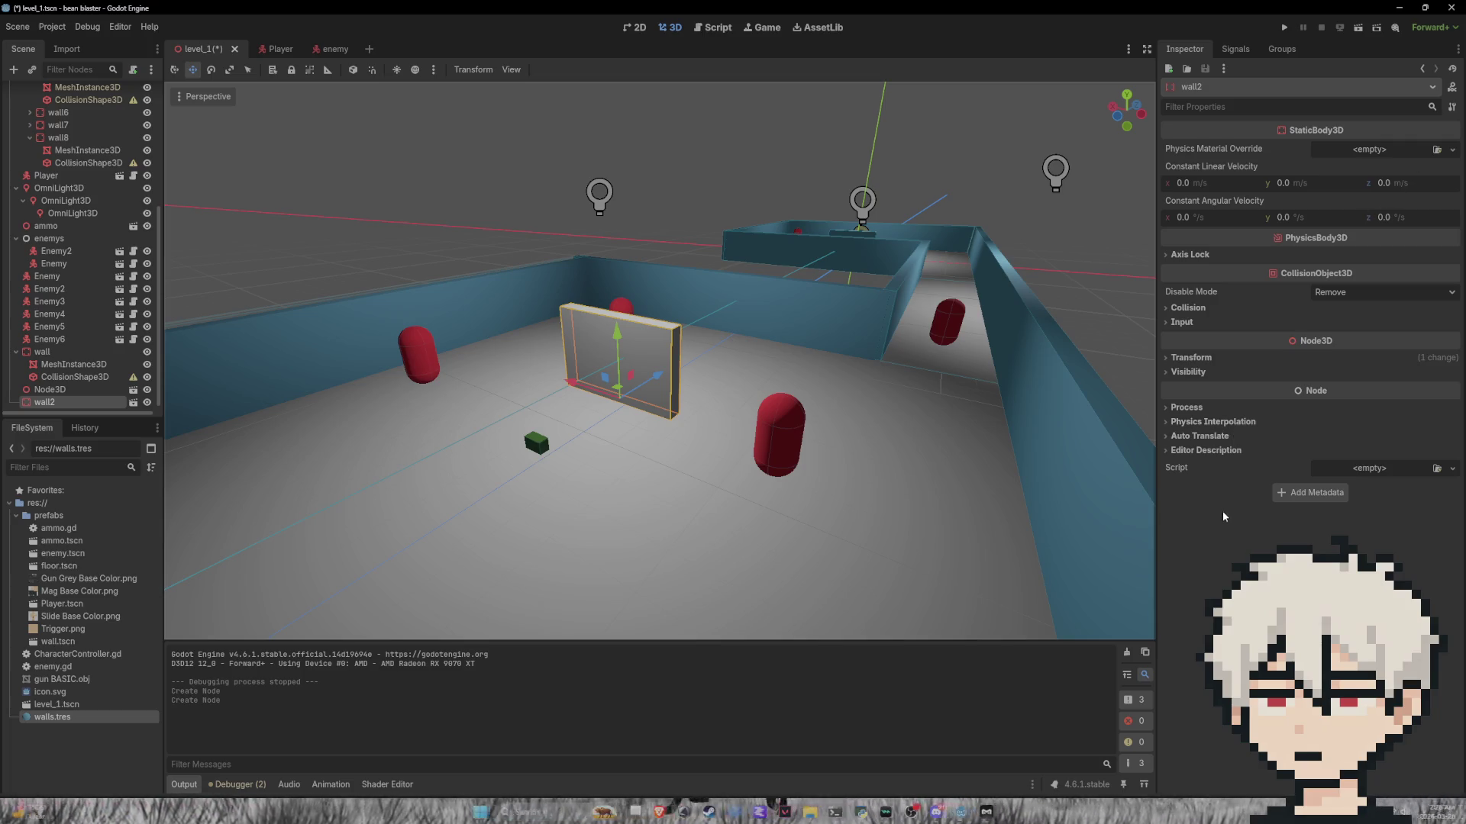
scroll(46, 386, "down", 1)
Step: Make wall2 local, apply walls.tres to it, save level_1, and move it into the level walls
right_click(56, 396)
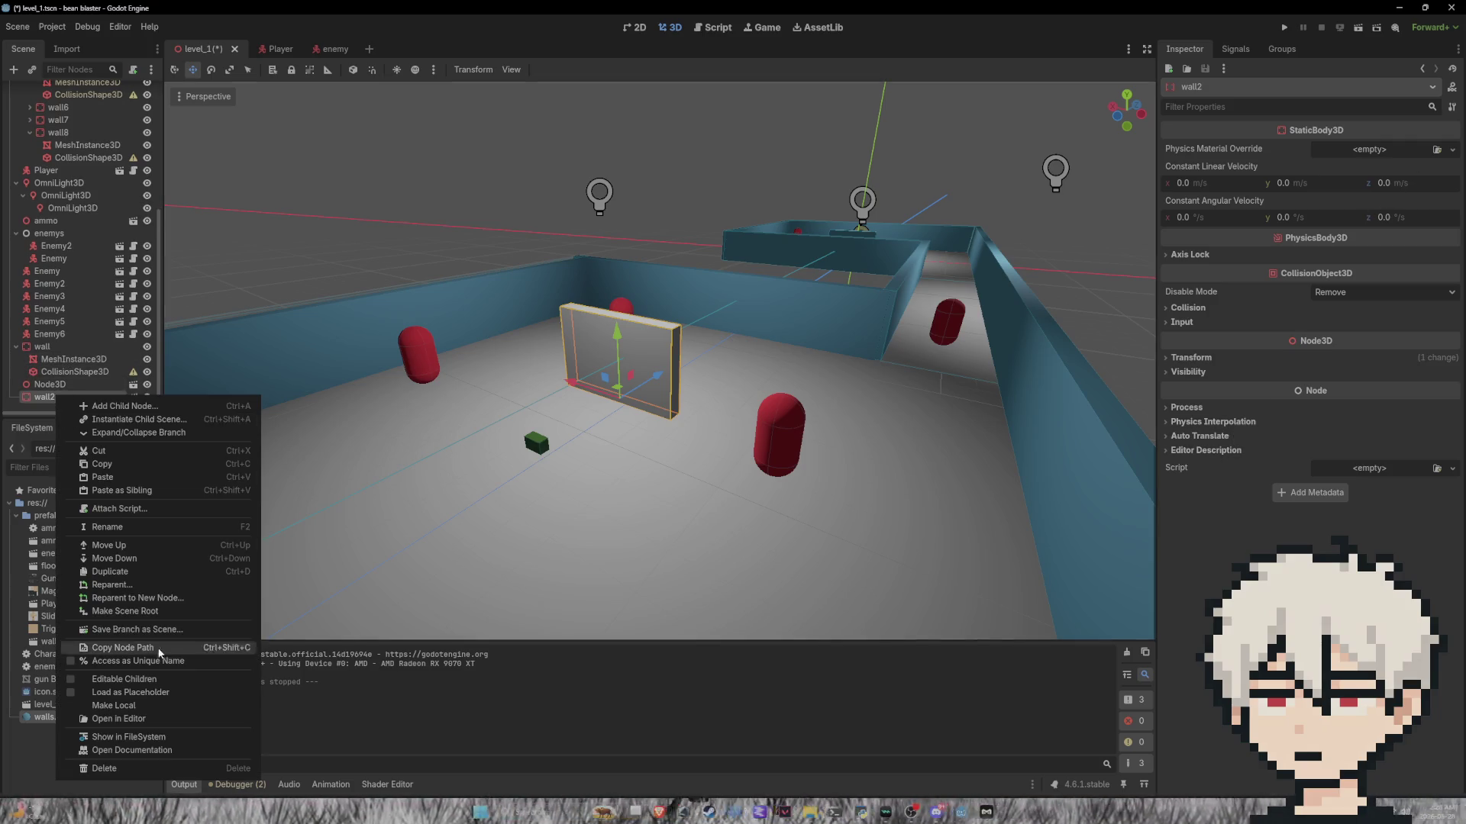
left_click(145, 719)
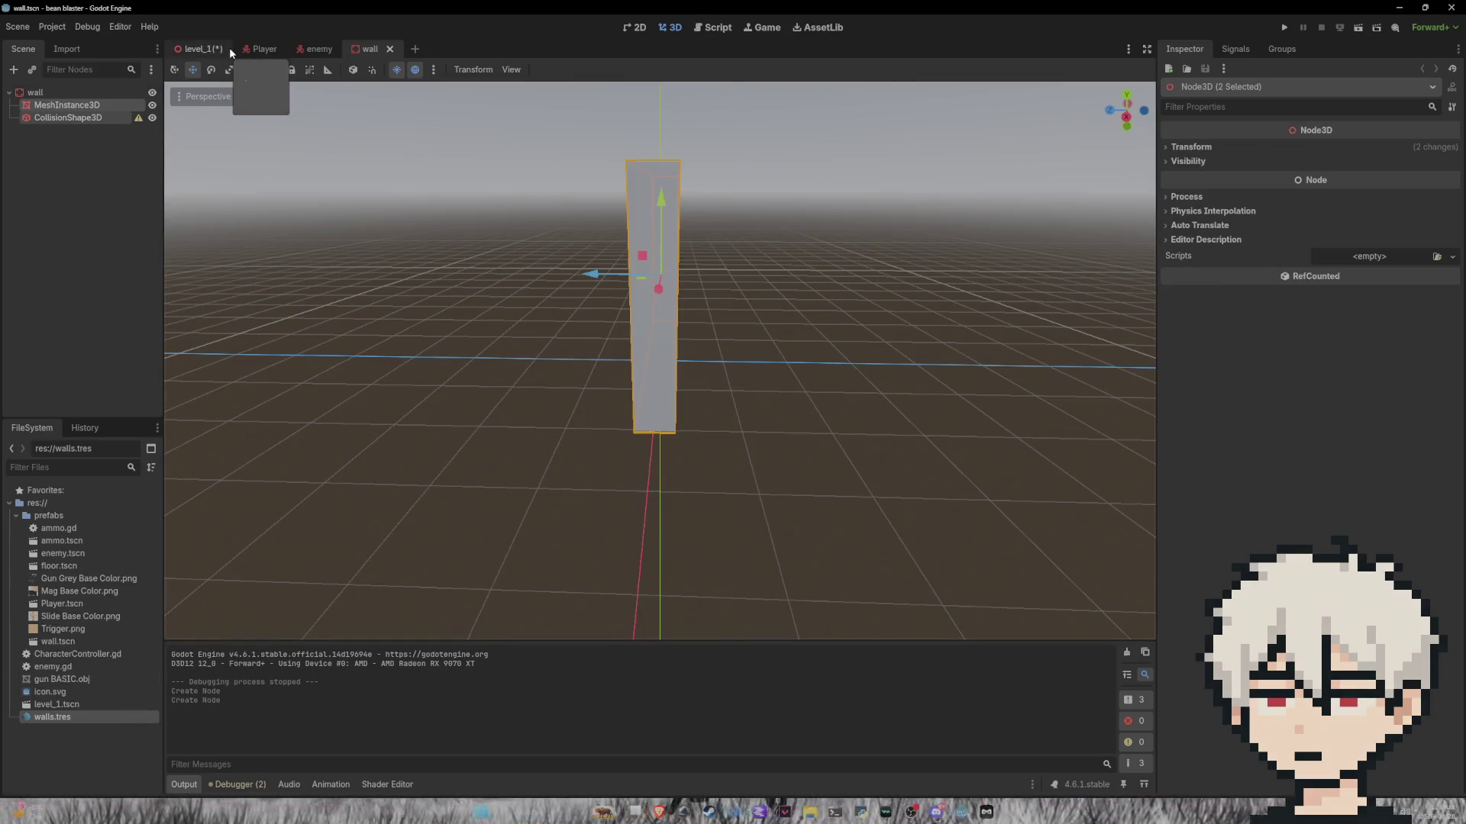
left_click(213, 49)
right_click(83, 399)
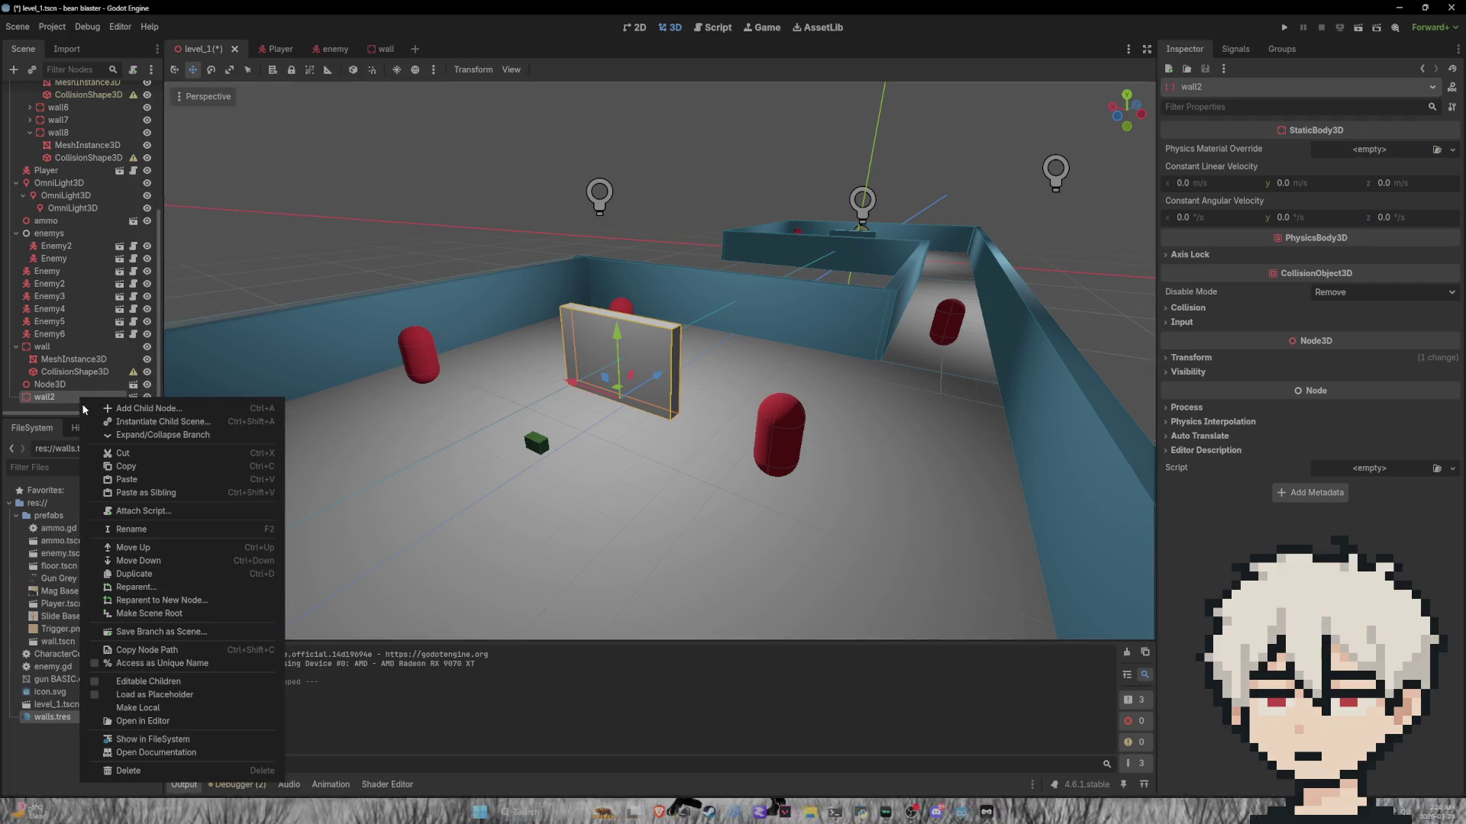
left_click(137, 707)
mouse_move(52, 717)
left_mouse_down()
mouse_move(570, 490)
mouse_move(615, 359)
left_mouse_up()
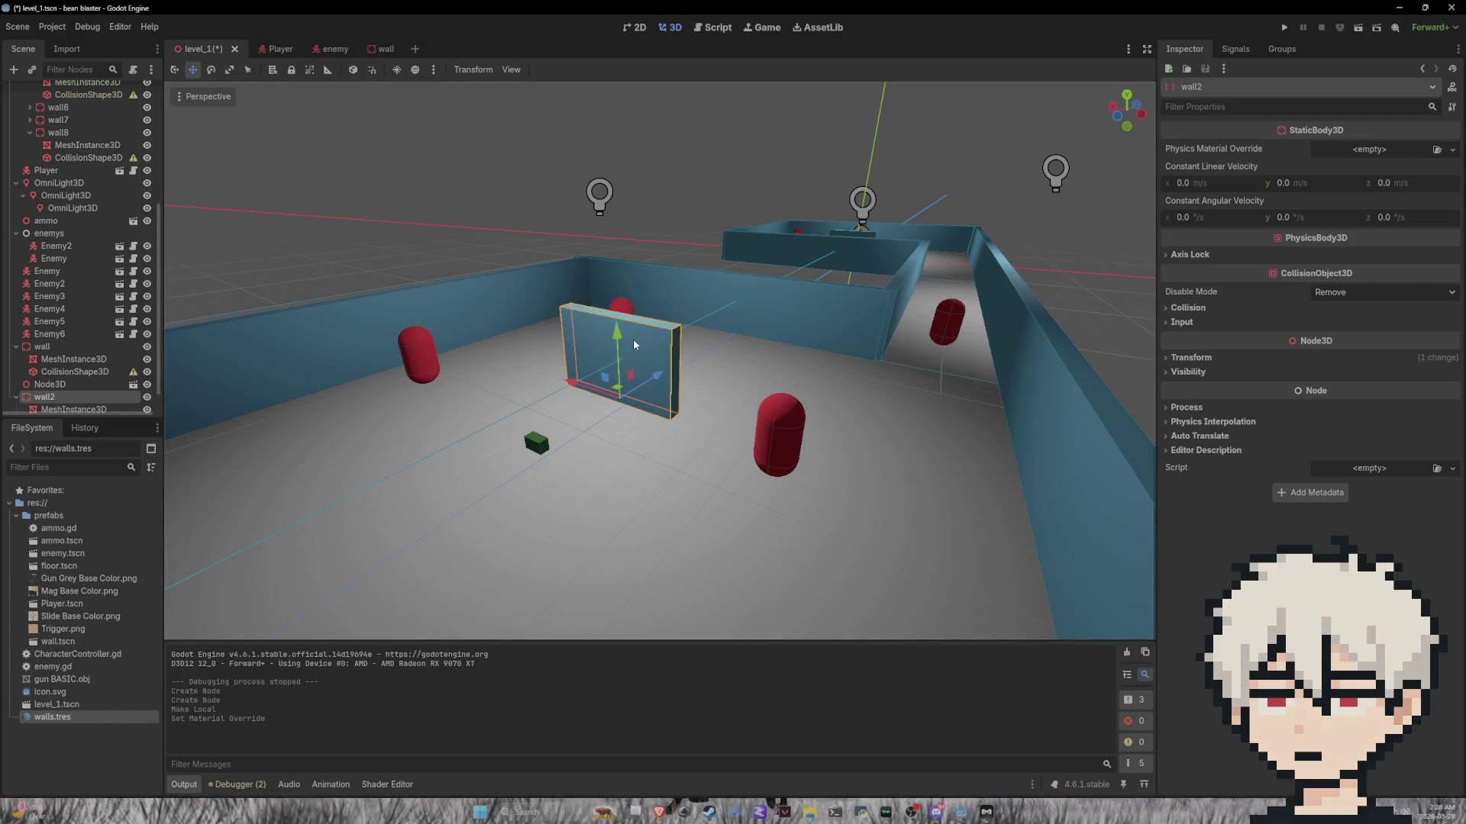
left_click(714, 145)
key("ctrl+s")
left_click(44, 397)
mouse_move(44, 397)
left_mouse_down()
mouse_move(87, 107)
mouse_move(54, 147)
mouse_move(69, 262)
mouse_move(61, 134)
mouse_move(60, 184)
left_mouse_up()
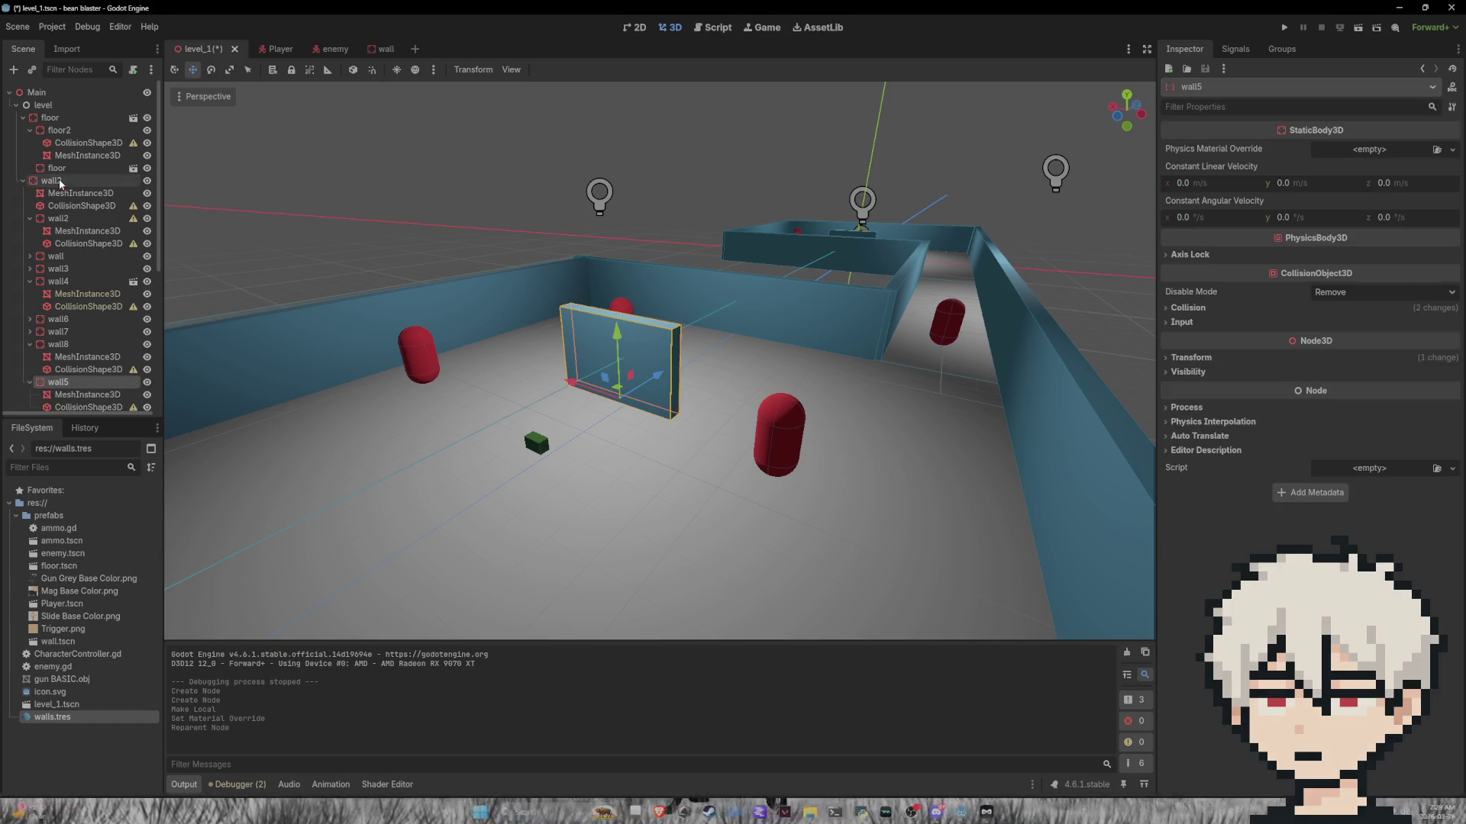
Step: Collapse the wall5, wall8, wall4, wall2, floor2, floor, OmniLight3D and enemys nodes in the Scene tree
scroll(61, 267, "down", 4)
left_click(30, 224)
left_click(30, 186)
left_click(30, 122)
scroll(30, 122, "up", 3)
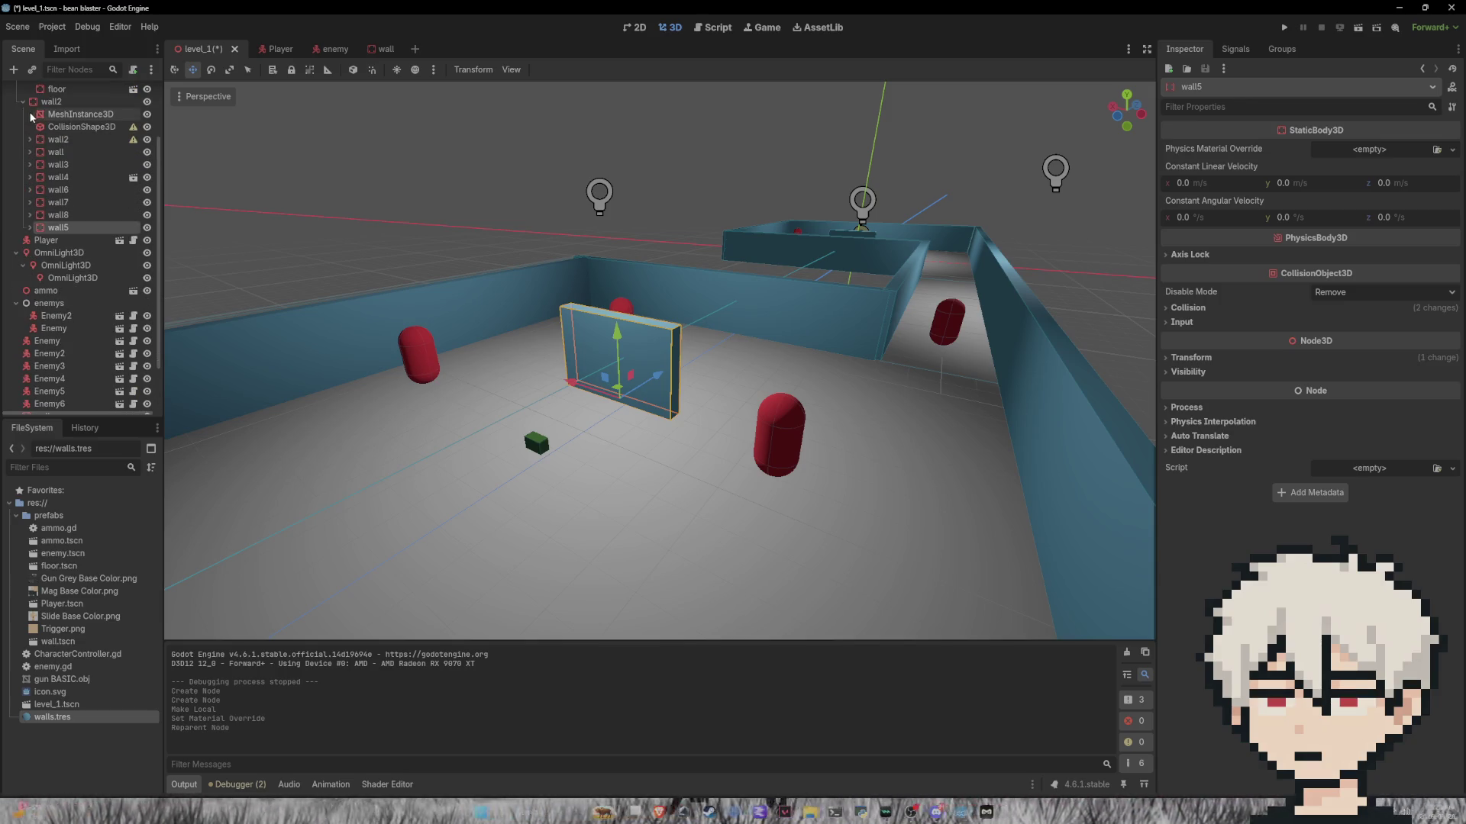
left_click(23, 102)
left_click(31, 122)
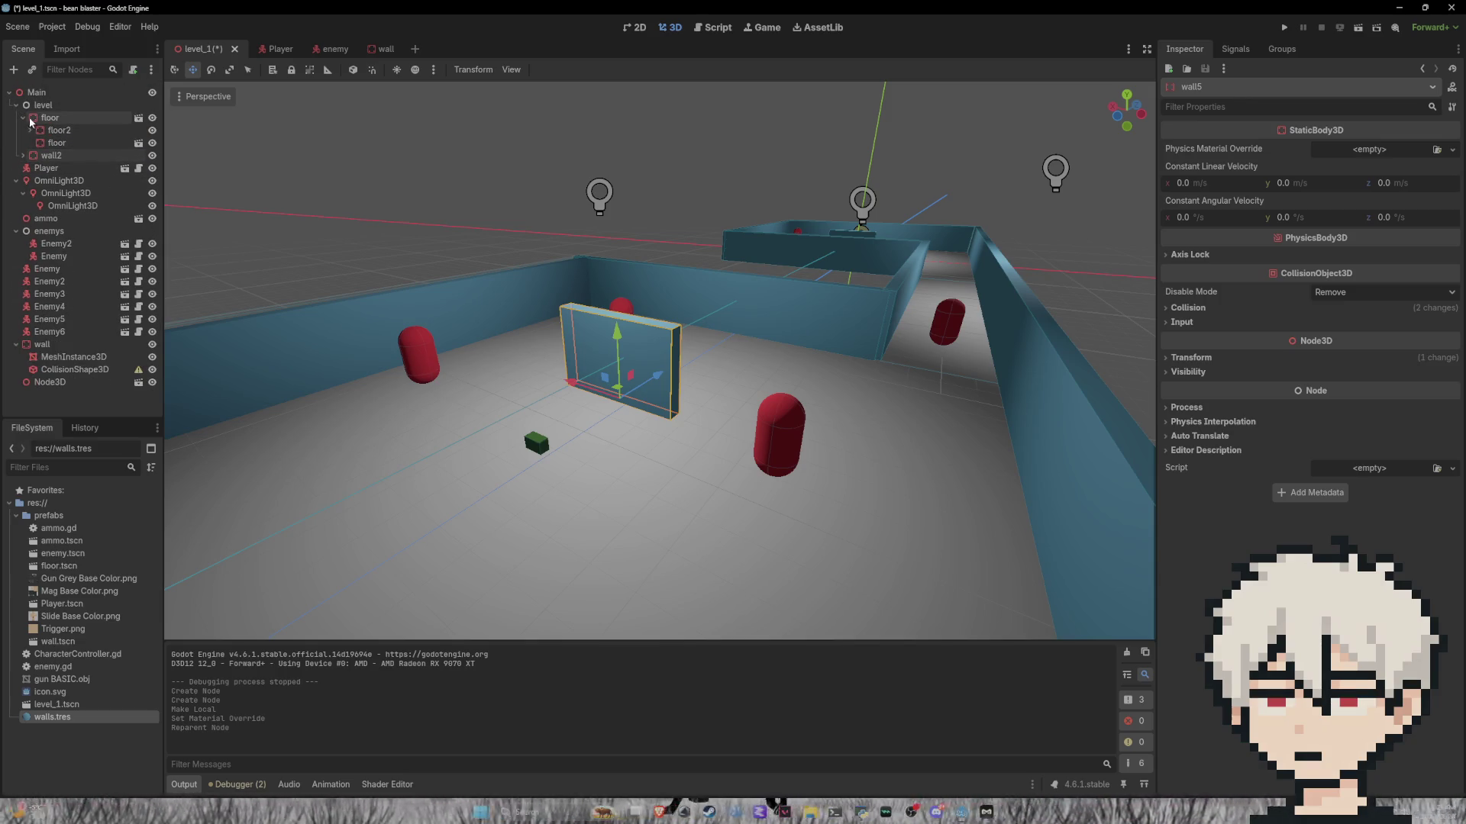
left_click(23, 117)
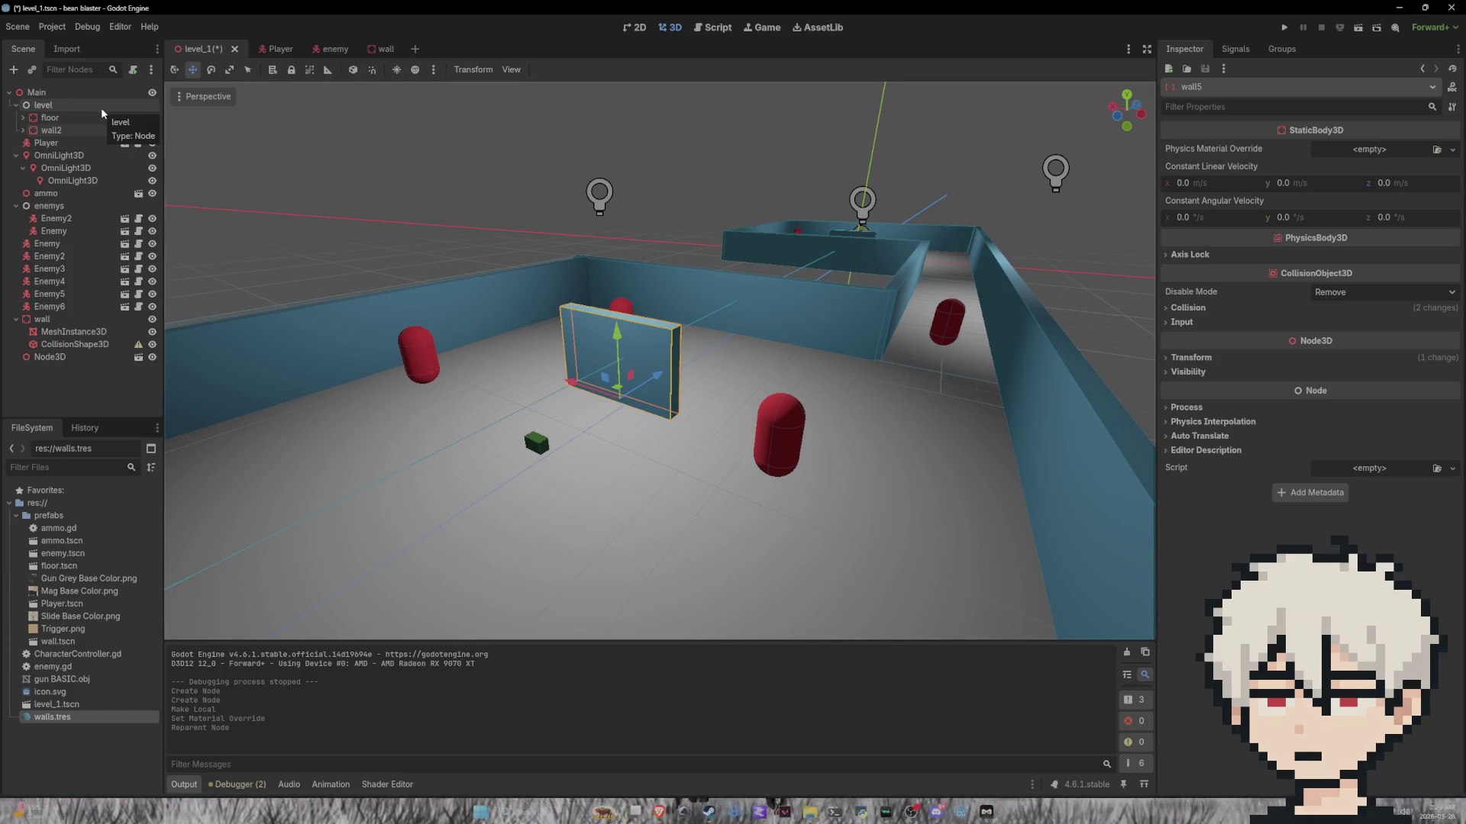
left_click(16, 155)
left_click(16, 180)
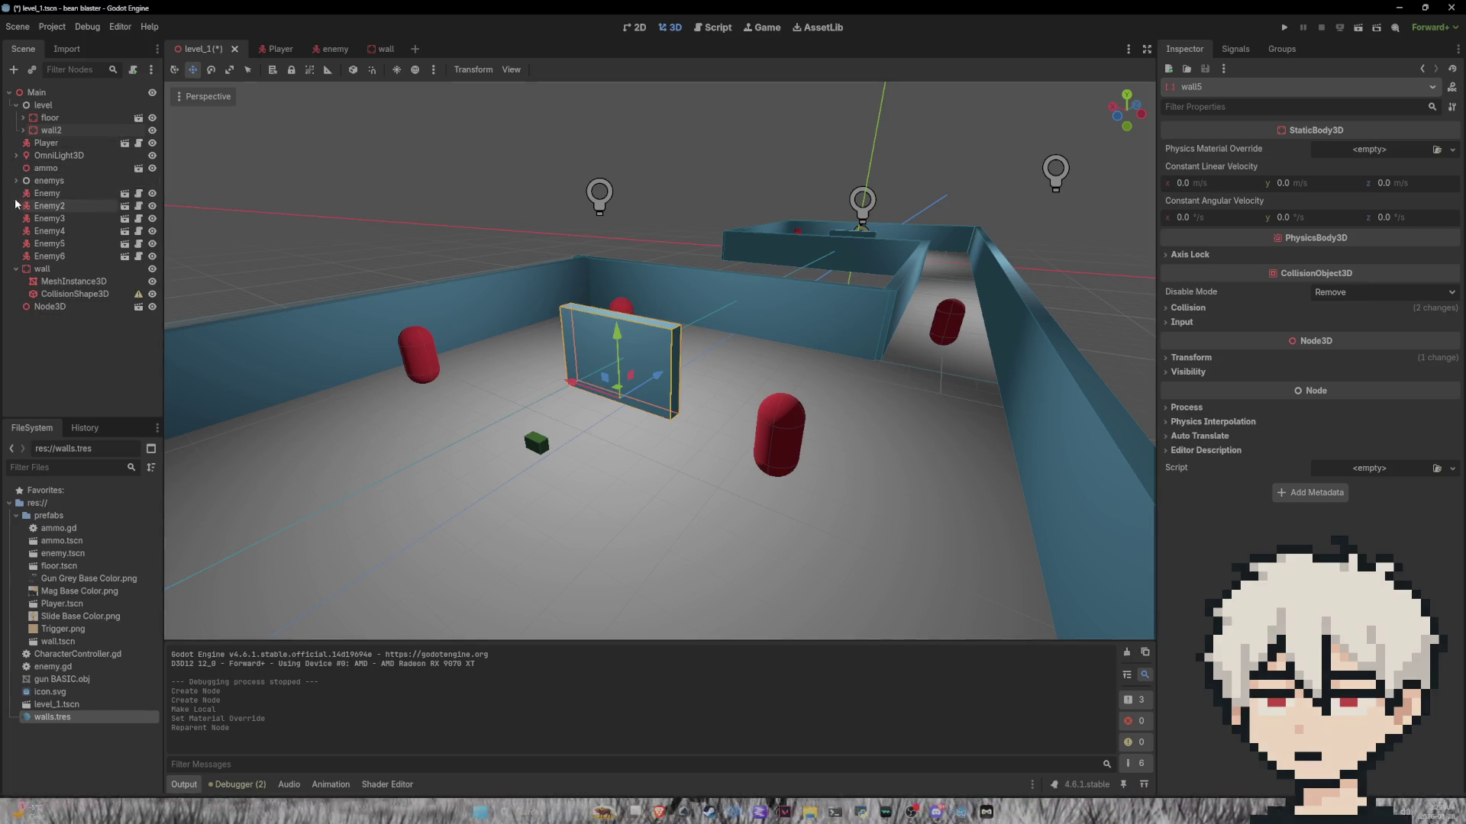
Step: Move the six loose enemies, Enemy through Enemy6, under the enemys group
left_click(16, 180)
left_click(46, 218)
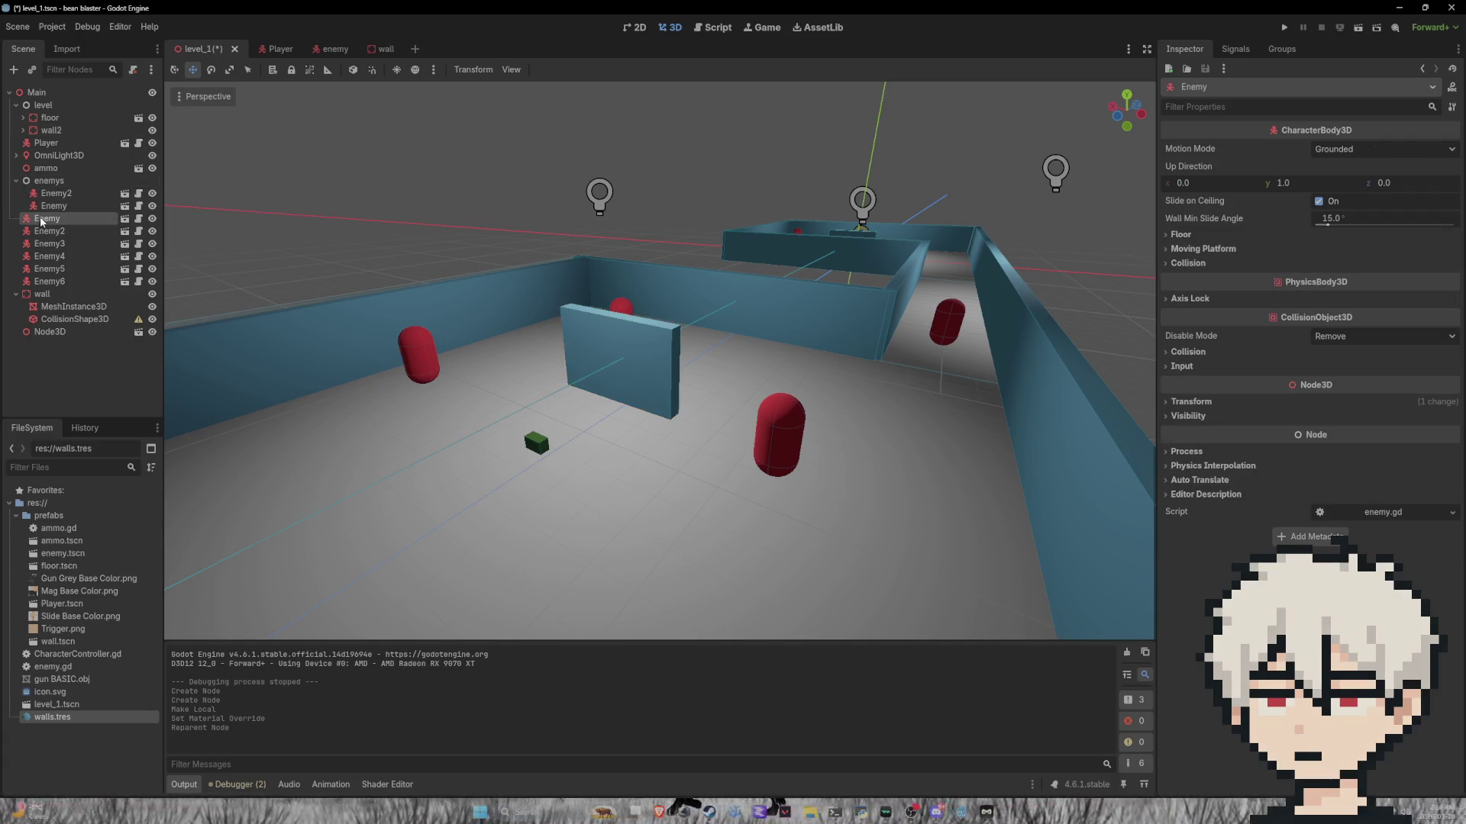
left_click(63, 282, "shift")
mouse_move(67, 219)
left_mouse_down()
mouse_move(46, 191)
mouse_move(67, 189)
mouse_move(47, 131)
left_mouse_up()
left_click(16, 180)
Step: Regroup the loose wall node, collapse wall9 and wall2, and expand the floor group
left_click(32, 305)
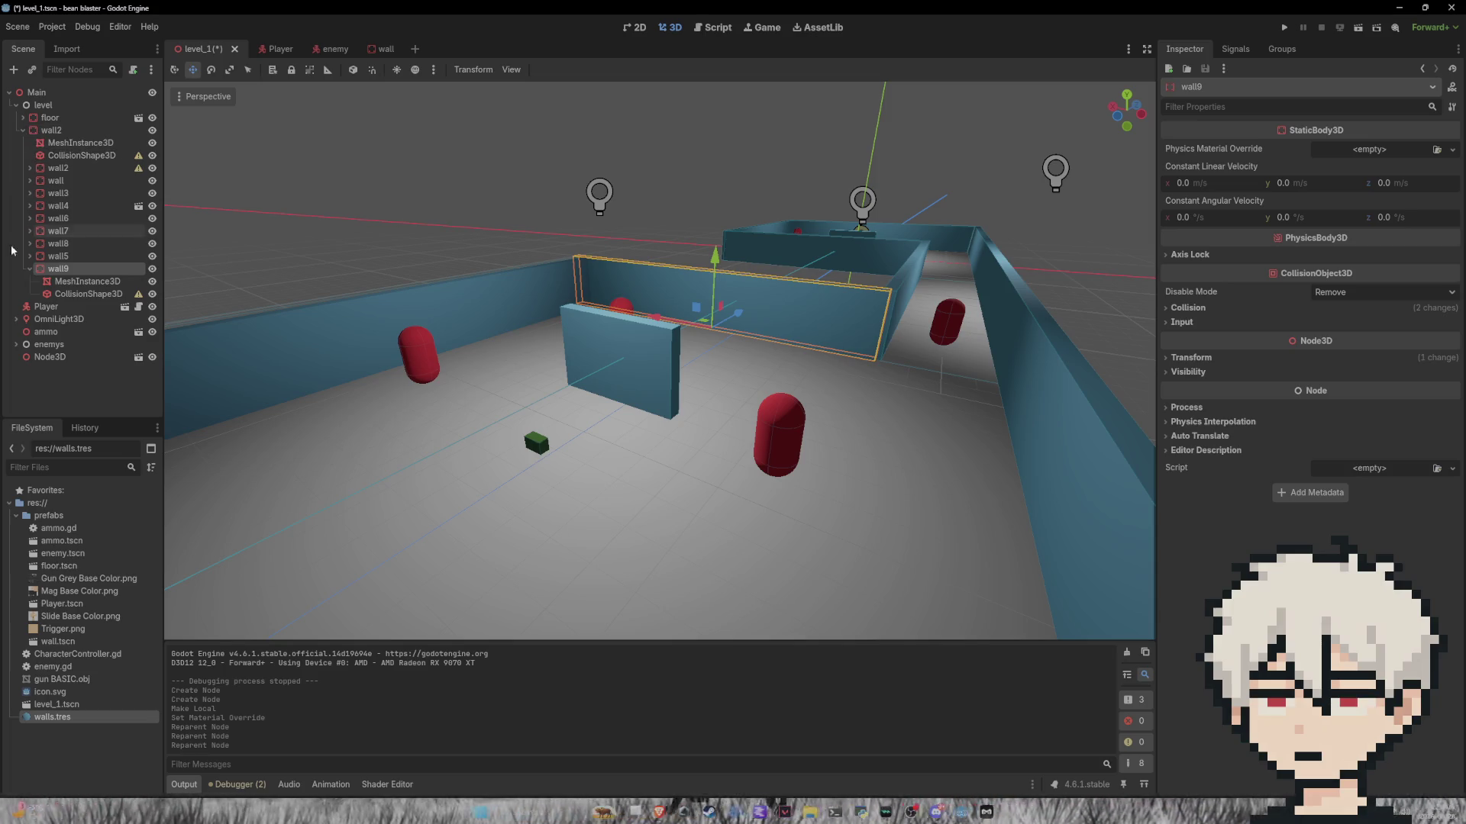
left_click(30, 268)
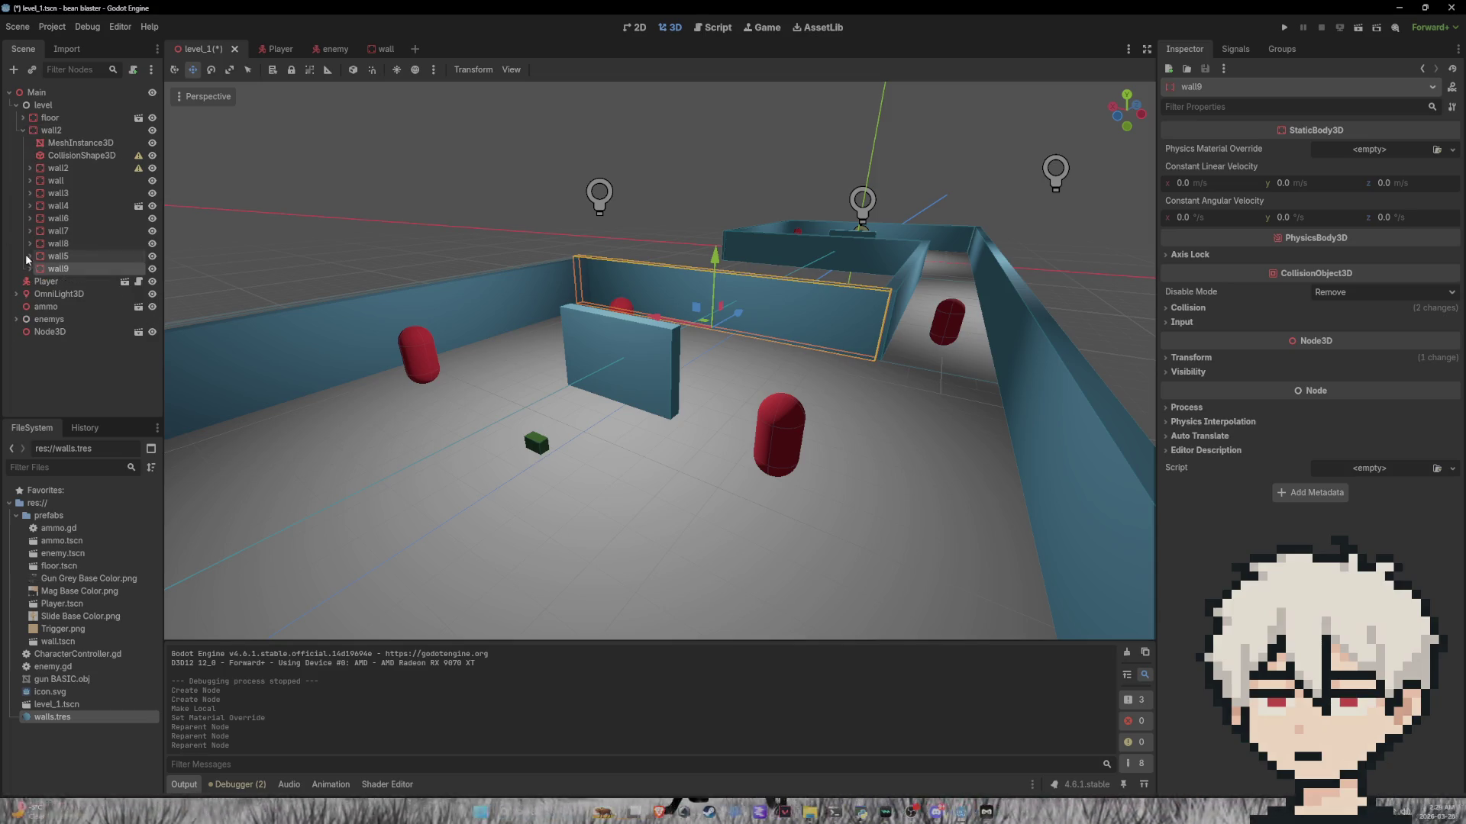
left_click(24, 131)
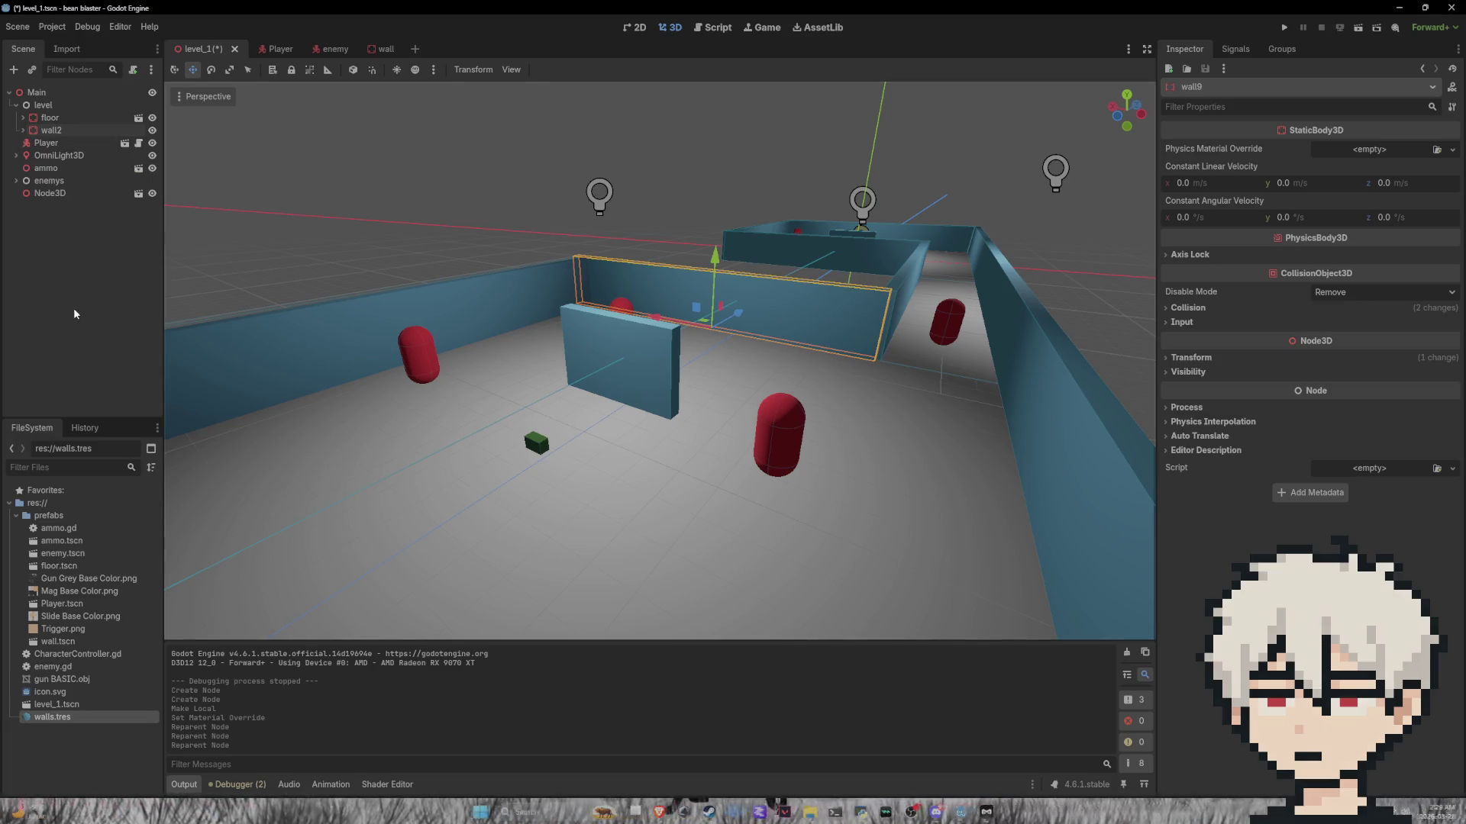
left_click(38, 298)
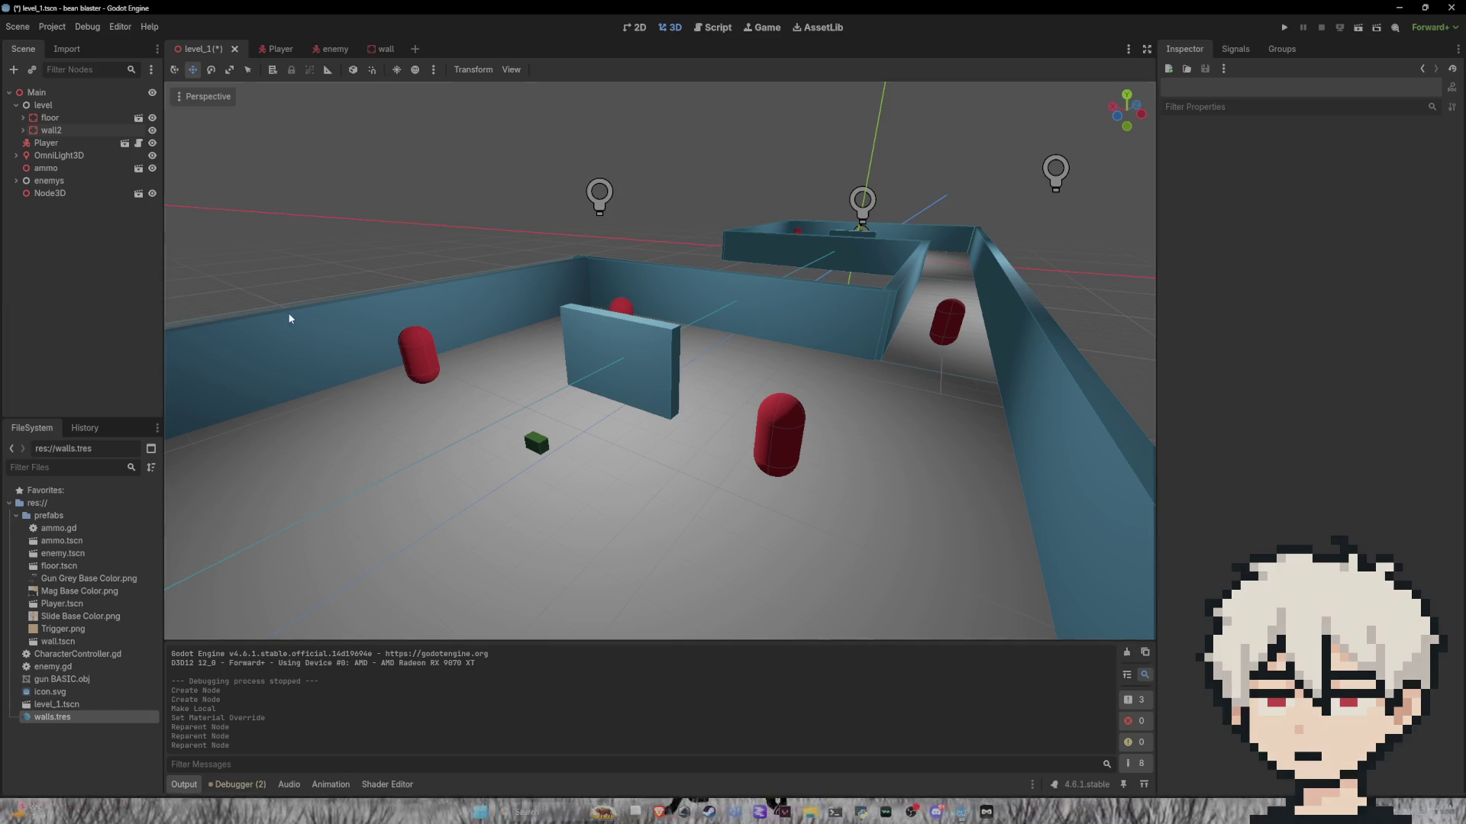
left_click(24, 118)
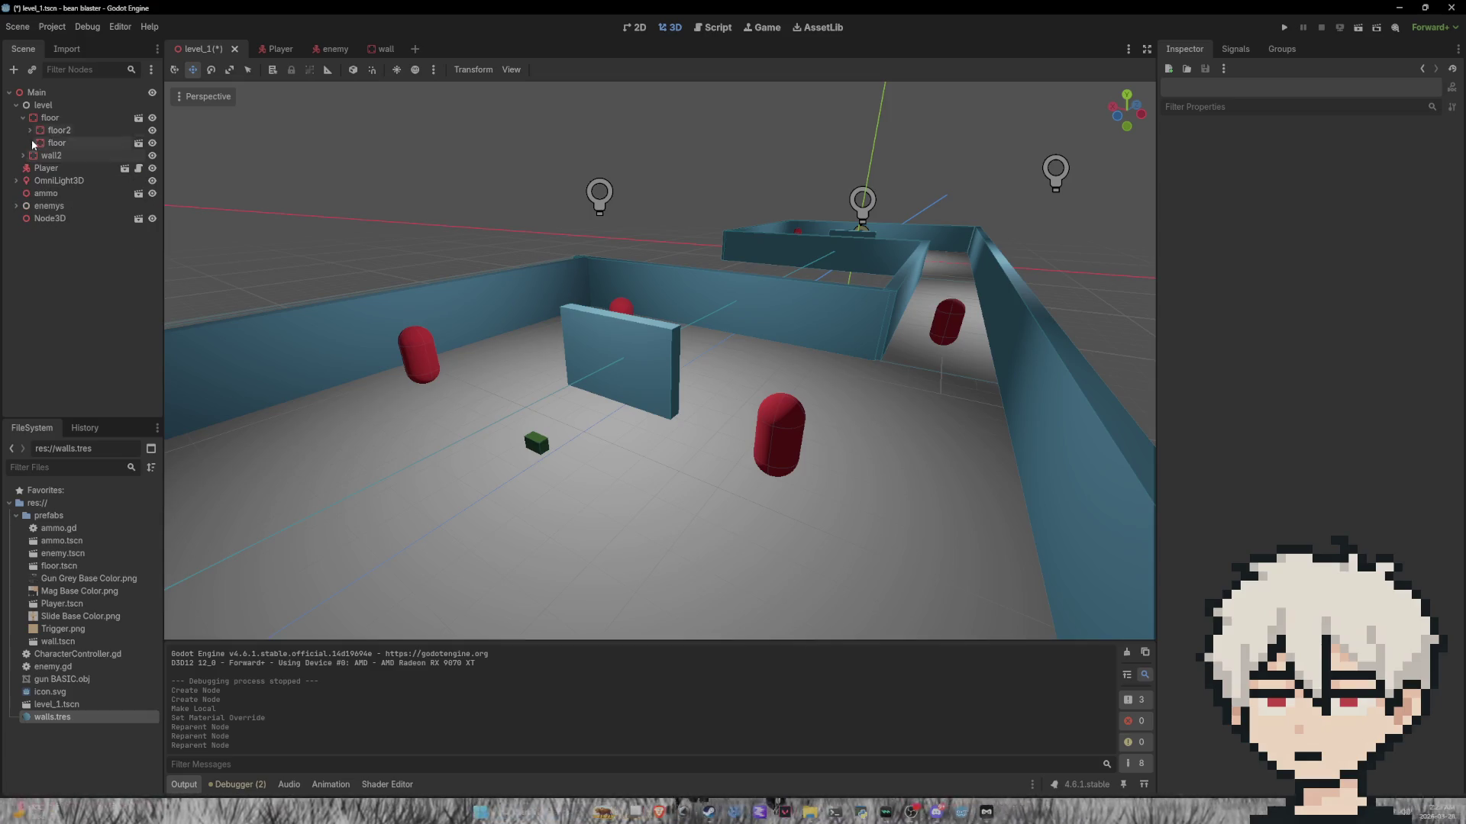
Step: Rename the second ammo pickup's Node3D to ammo2
left_click_drag(611, 366, 801, 362)
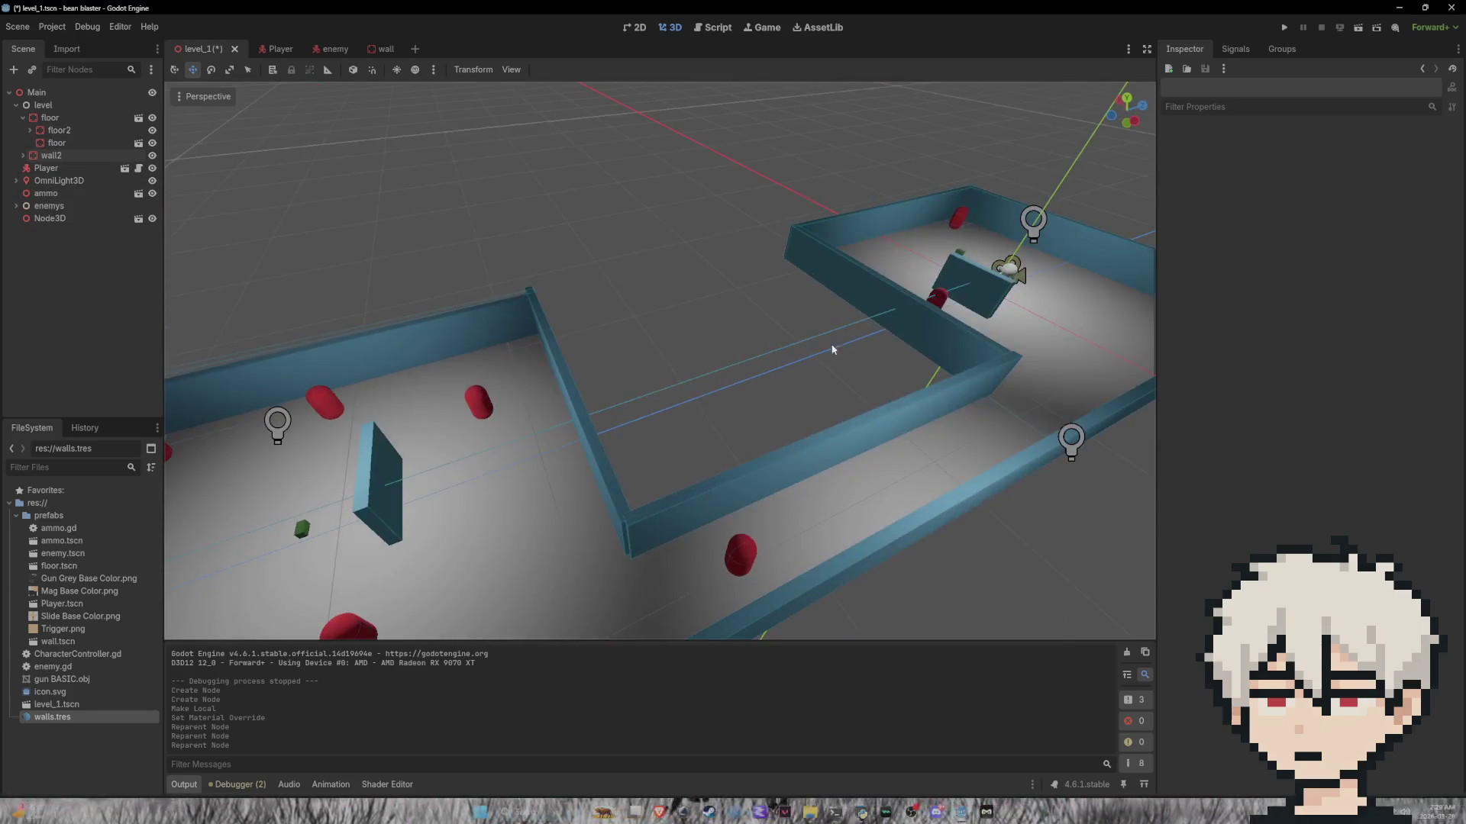
left_click(957, 257)
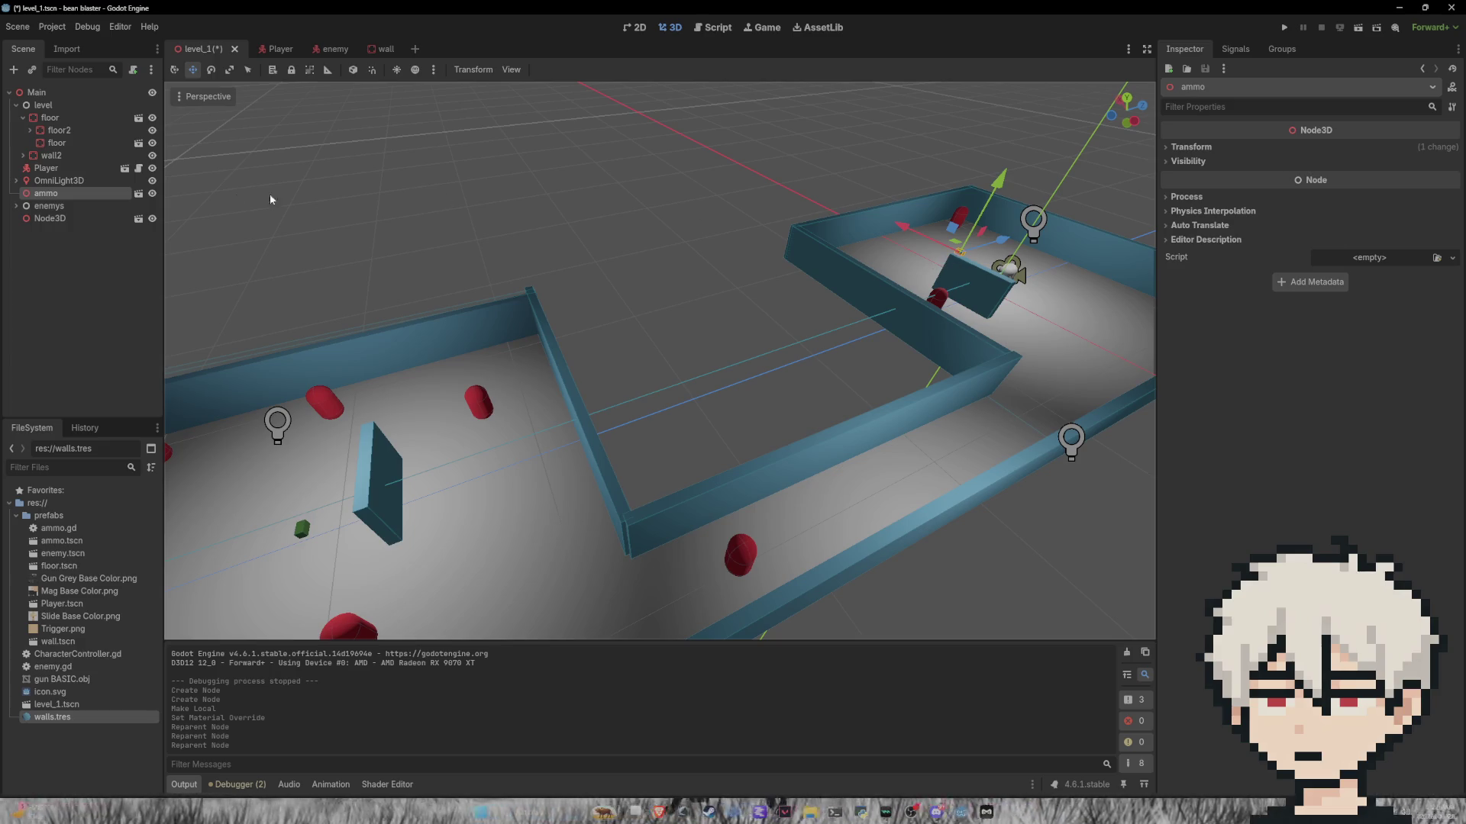
left_click(303, 530)
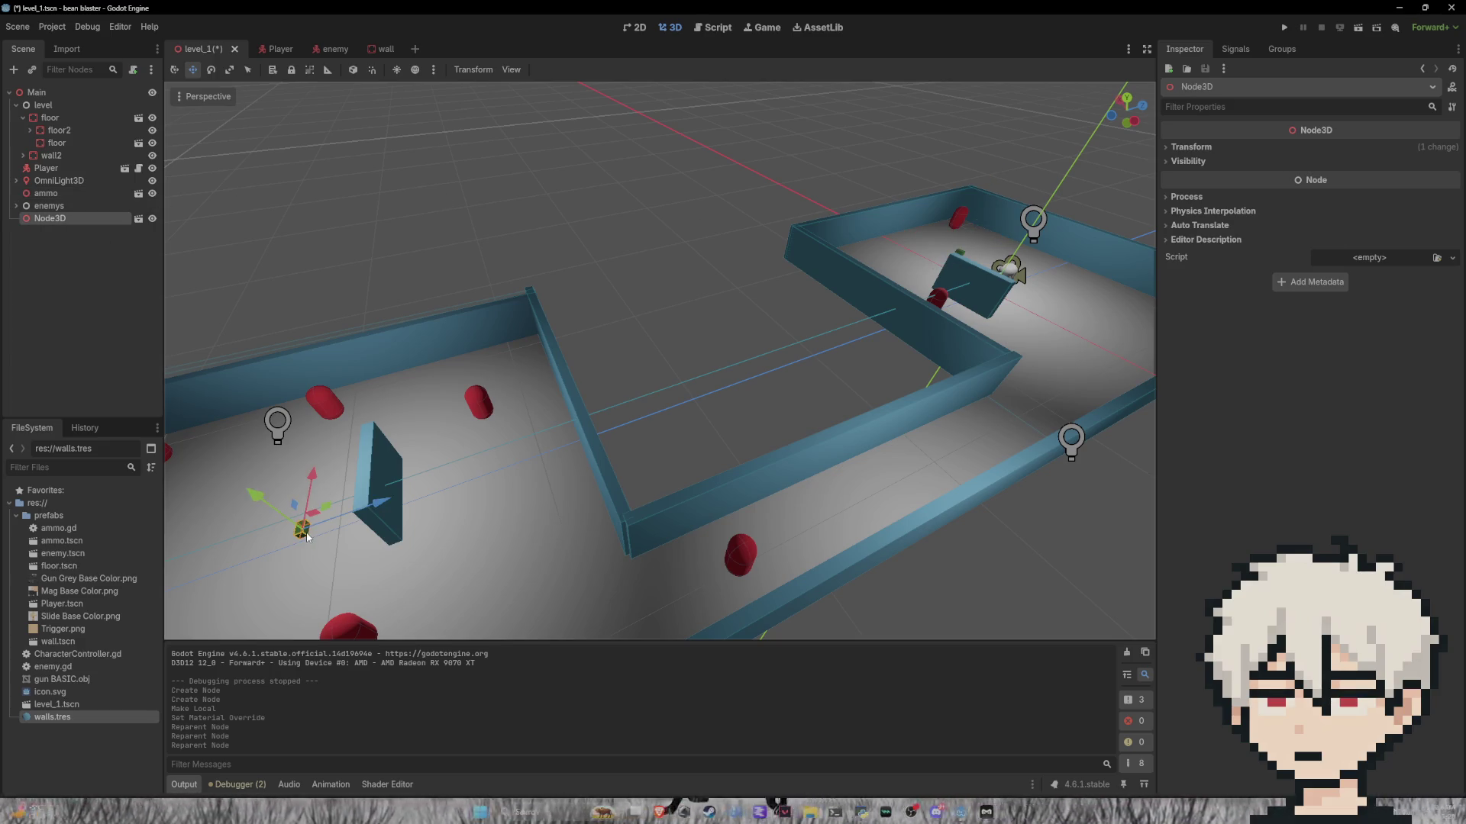
double_click(79, 217)
type("ammo2")
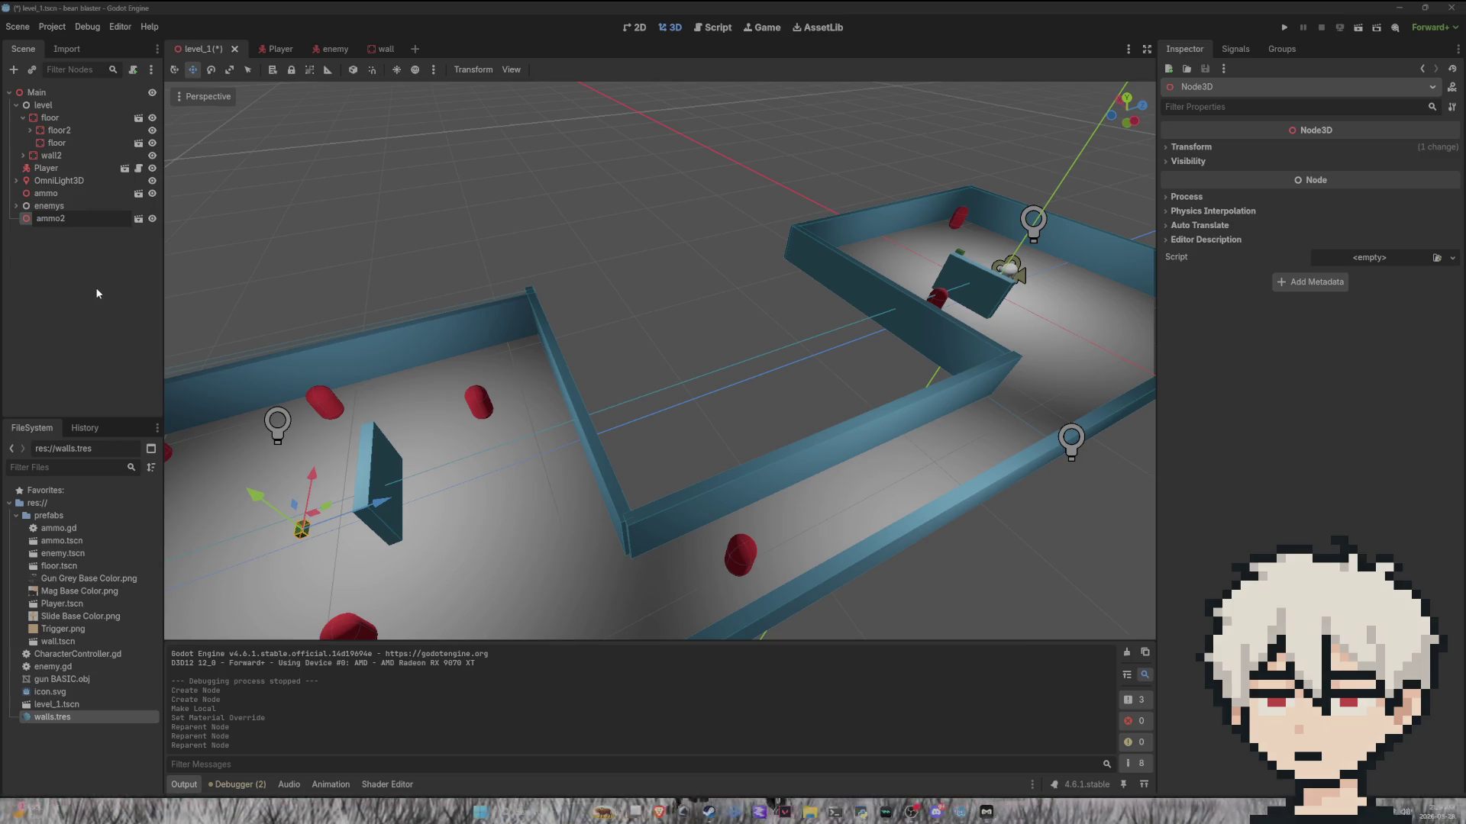
key("Return")
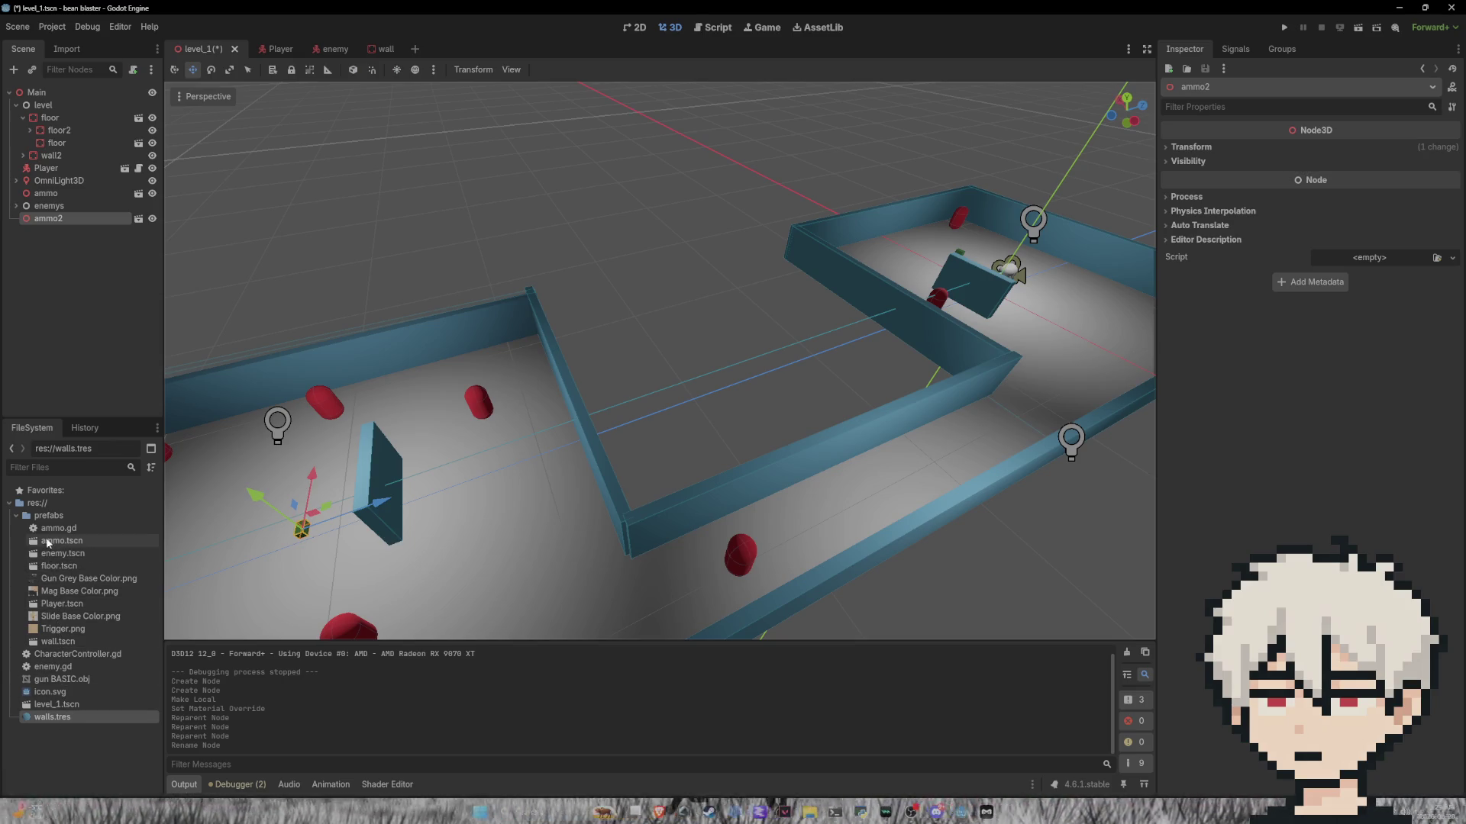
Step: Rename the ammo.tscn root node to ammo, save the prefab, and return to level_1
double_click(47, 541)
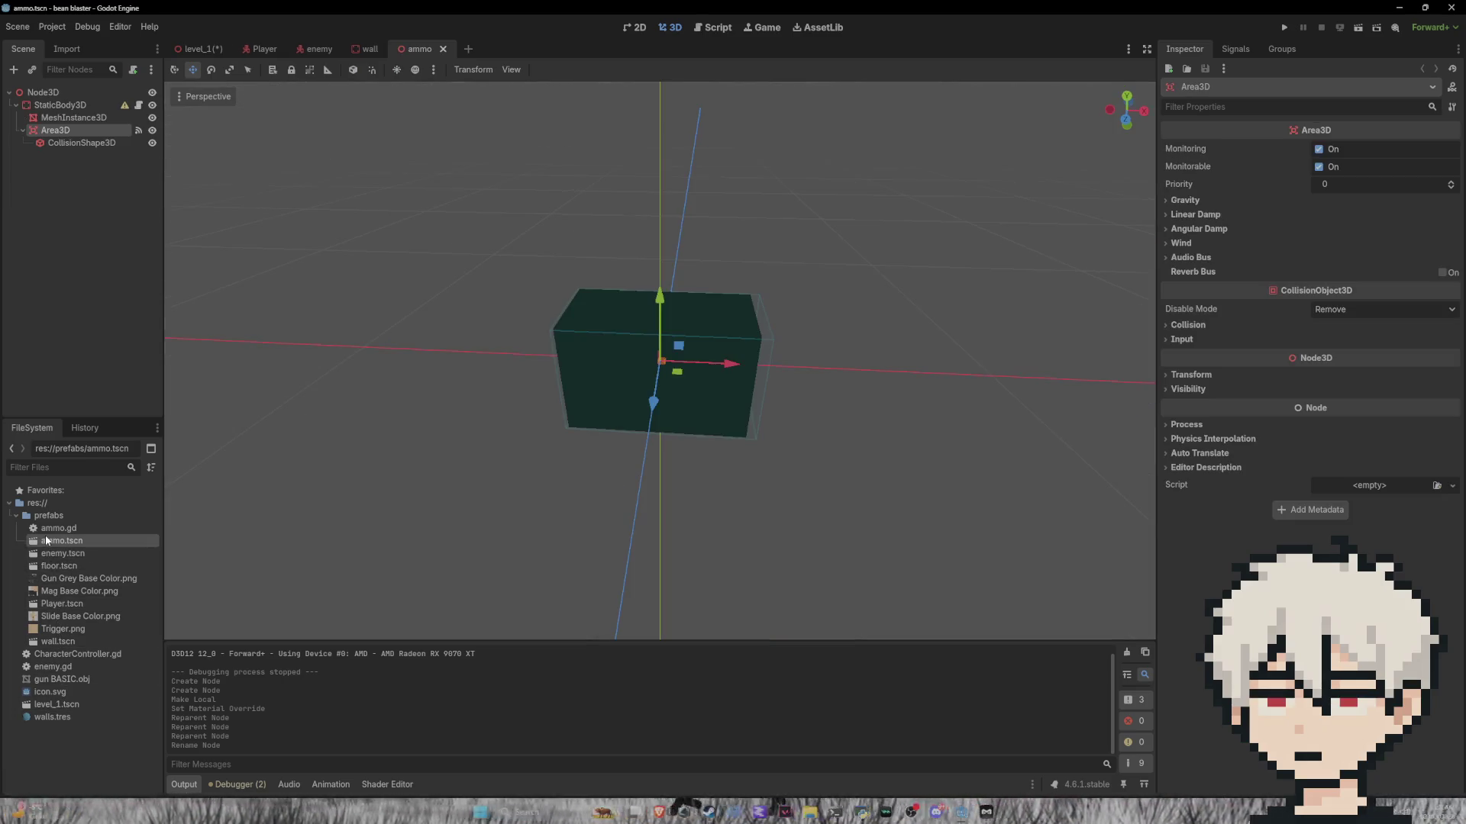
double_click(59, 91)
type("ammo")
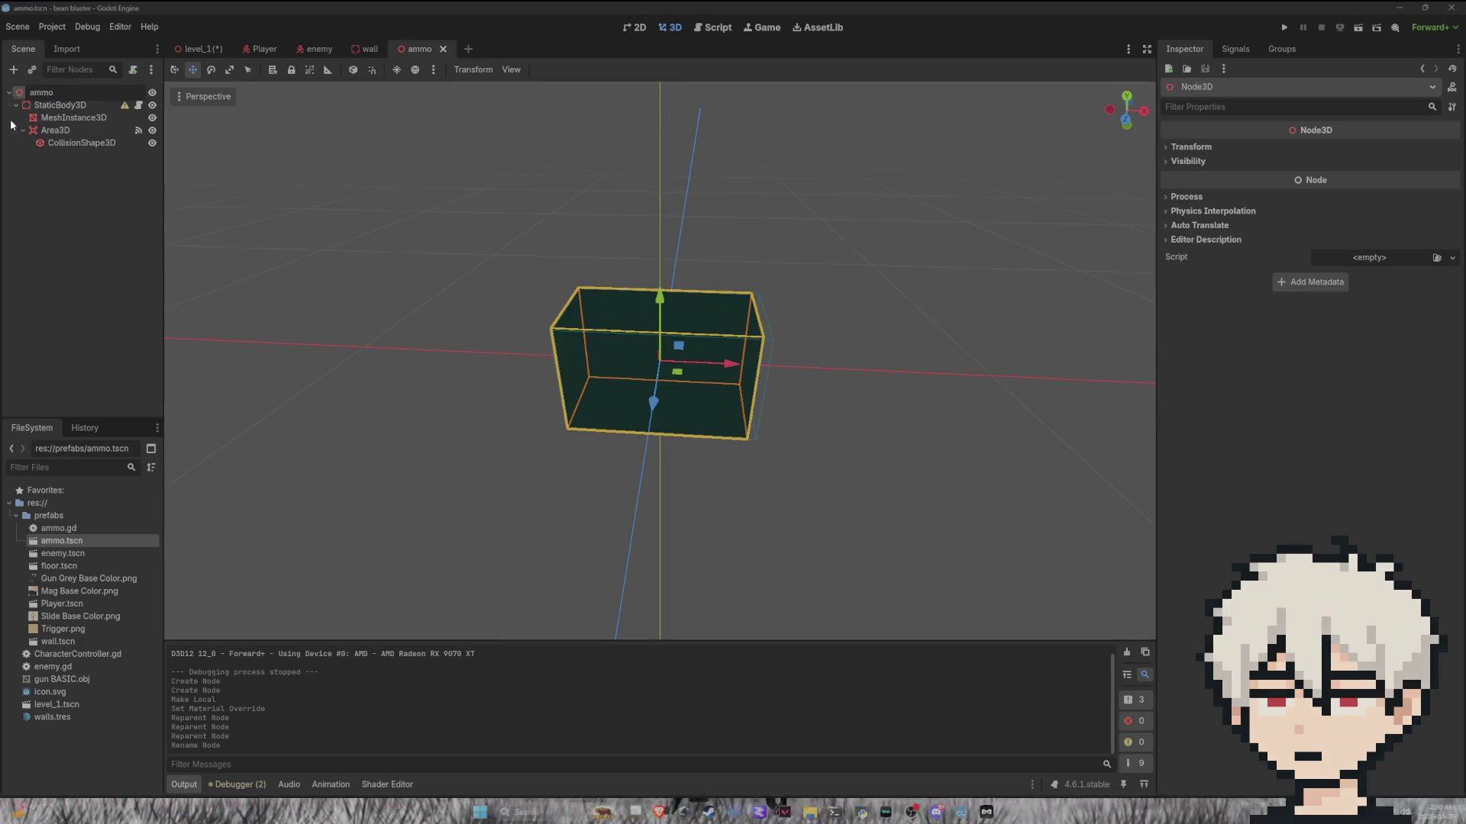
key("Return")
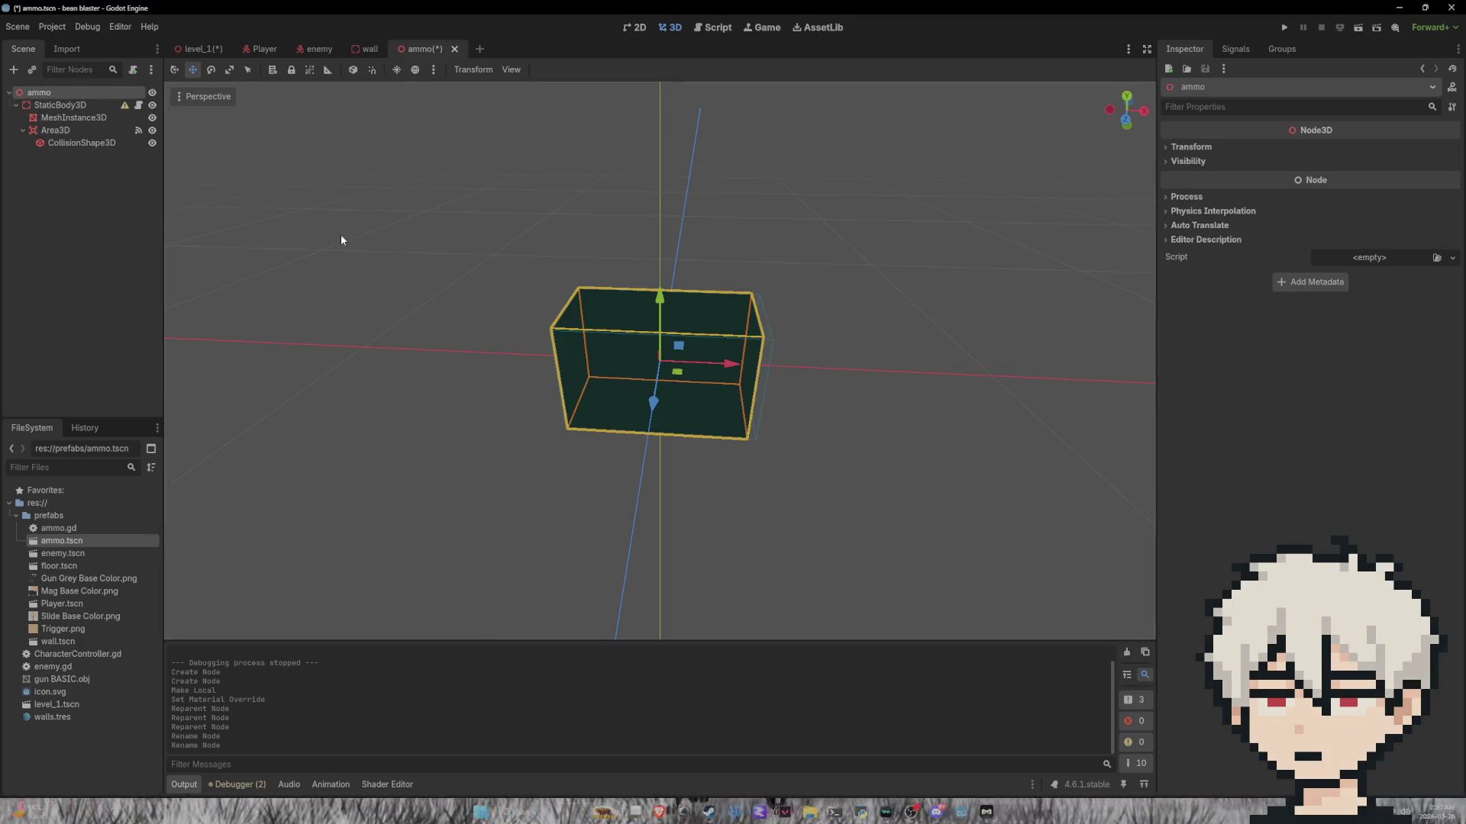
left_click(509, 218)
key("ctrl+s")
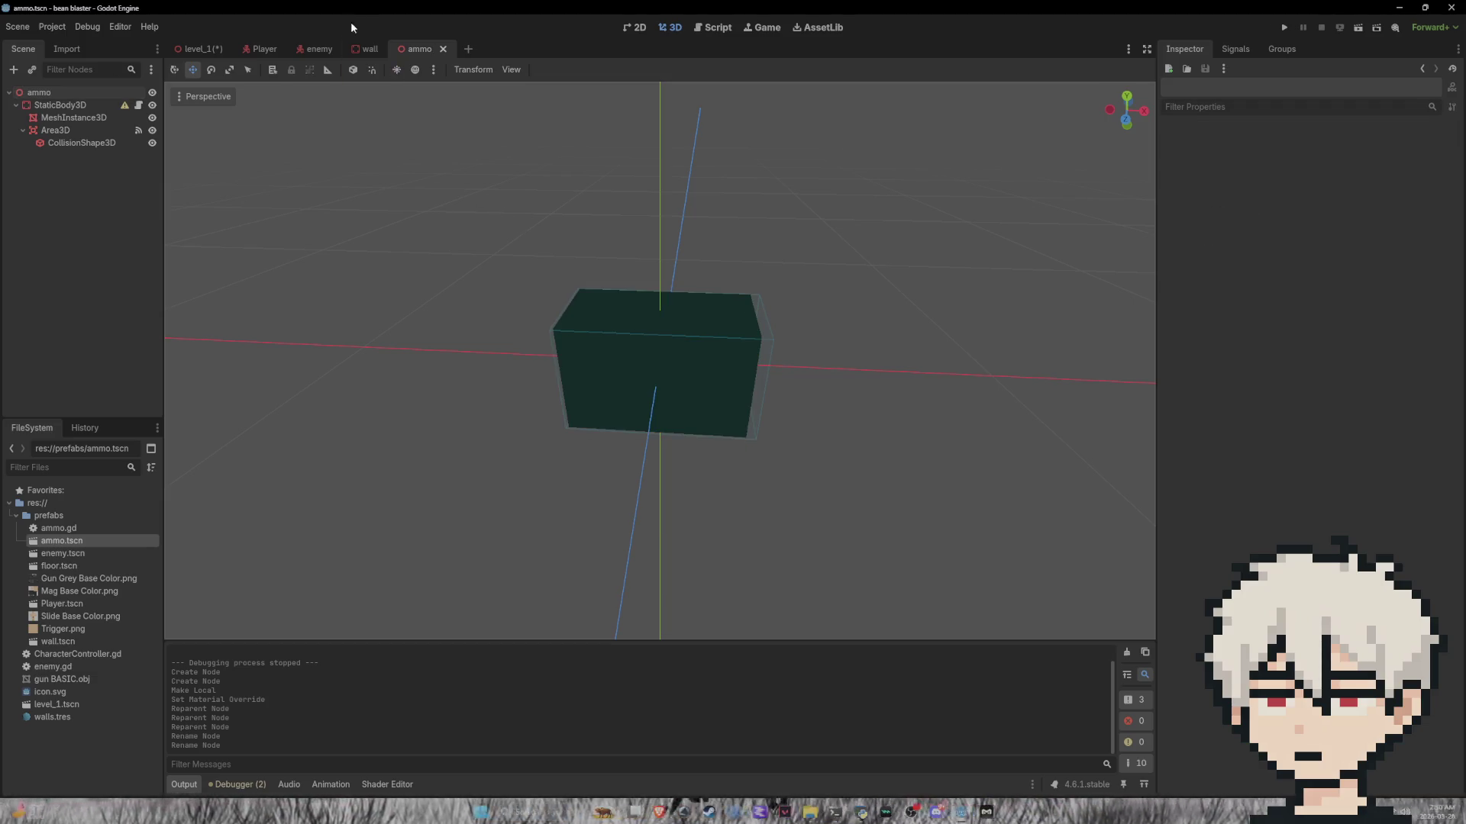
left_click(195, 48)
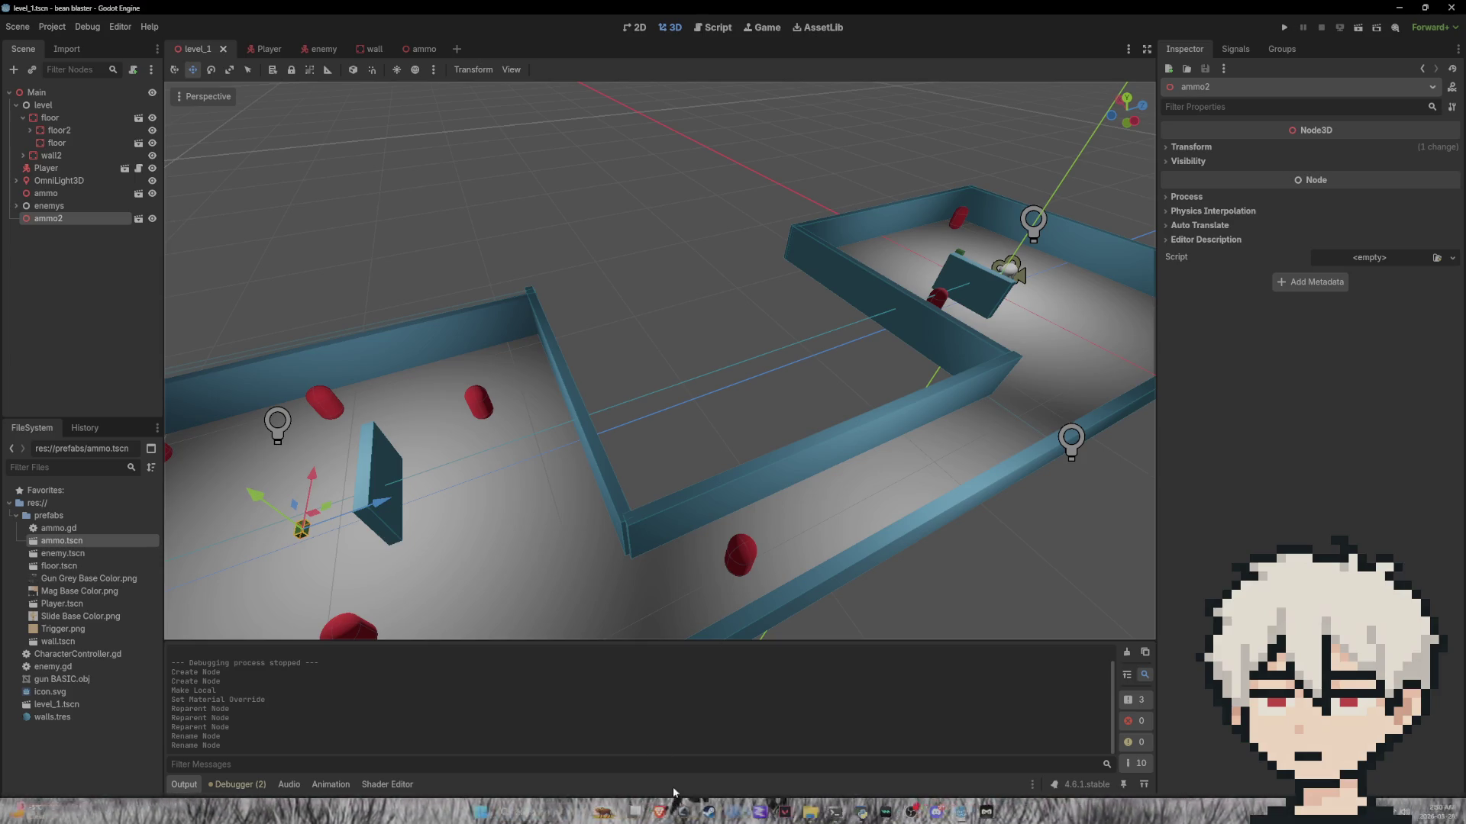
left_click(664, 817)
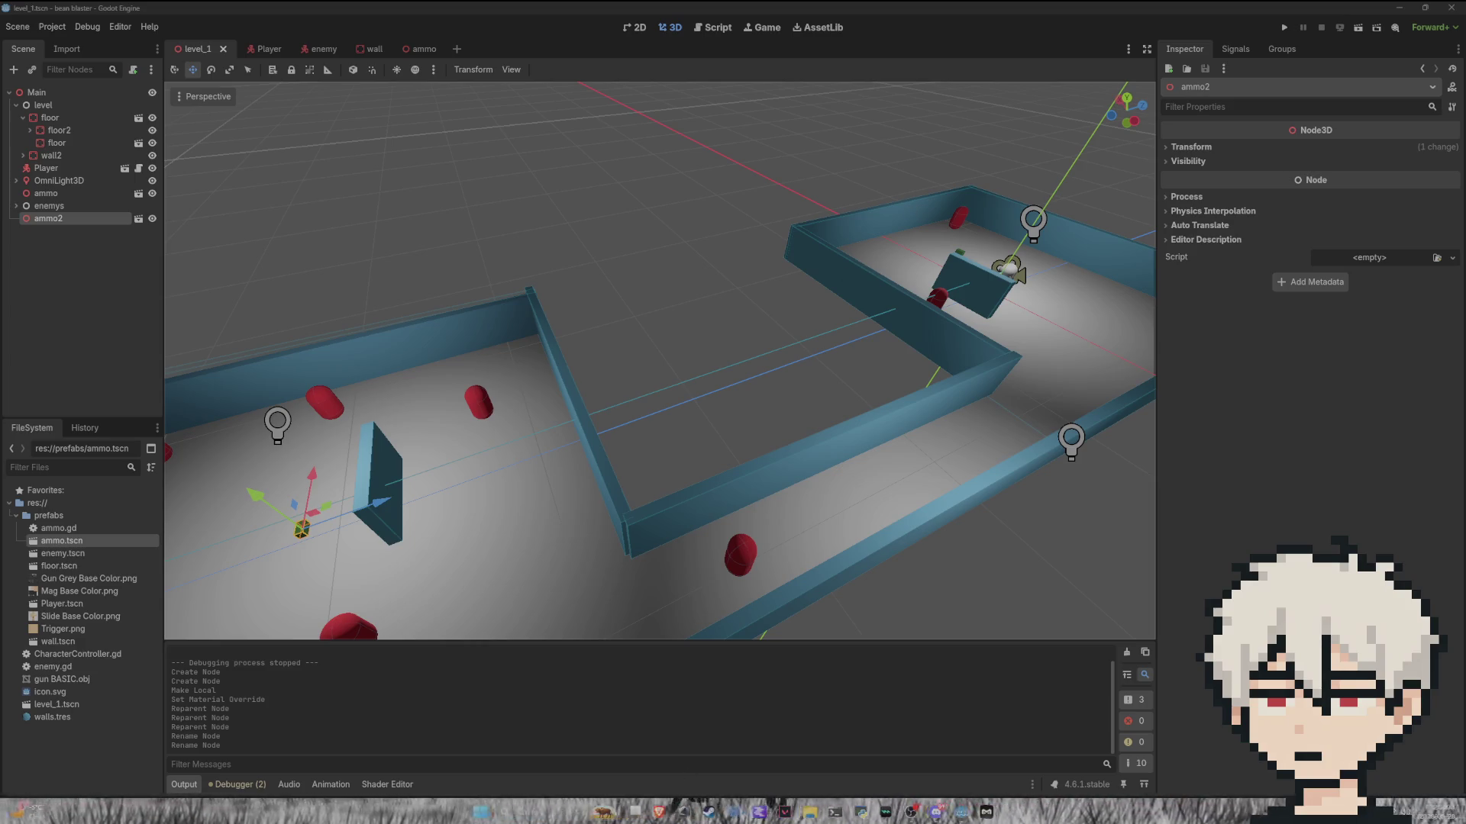
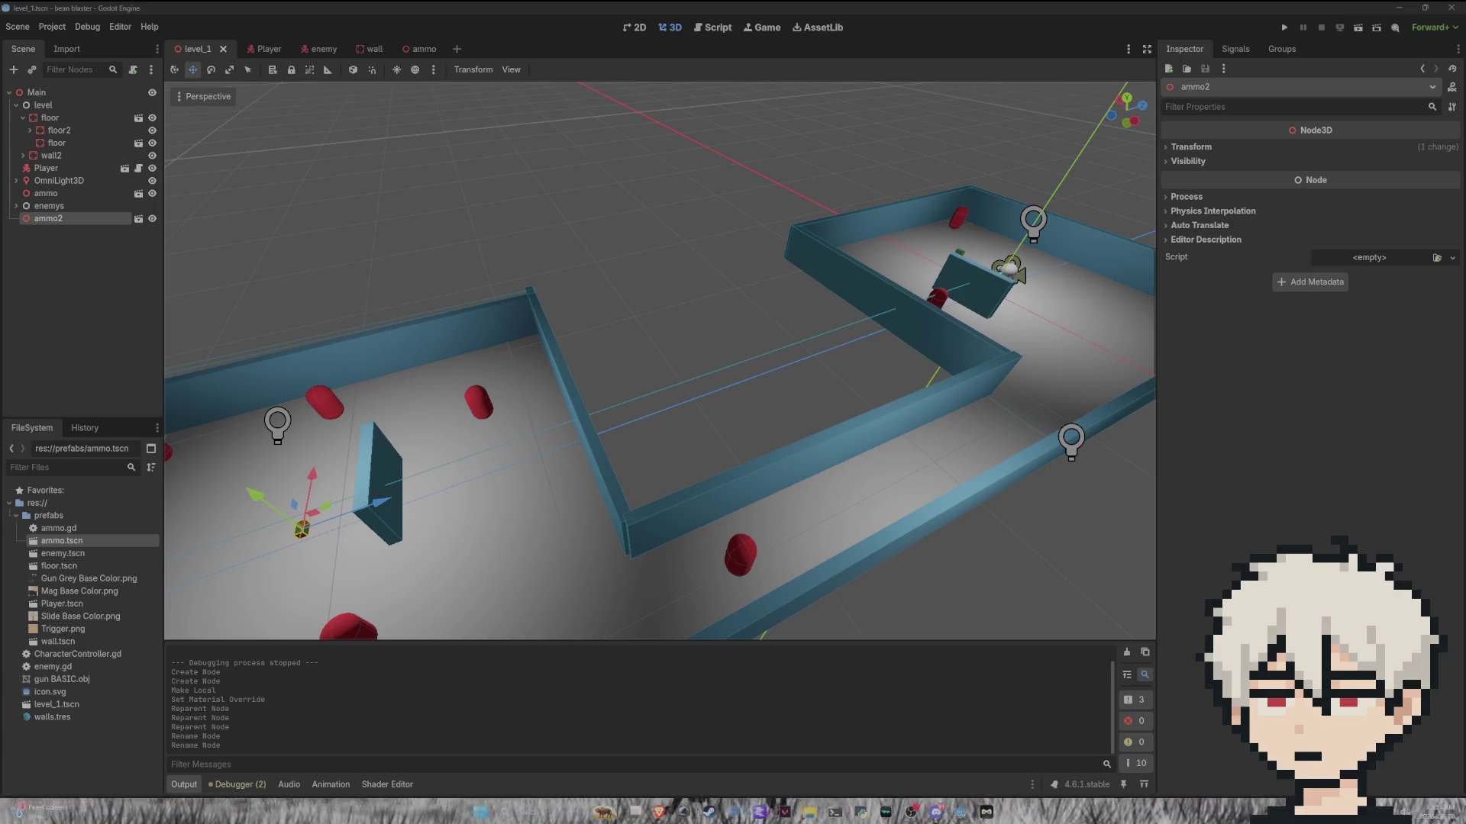
Step: Select wall7's mesh and slide it sideways along the X axis
scroll(730, 337, "down", 5)
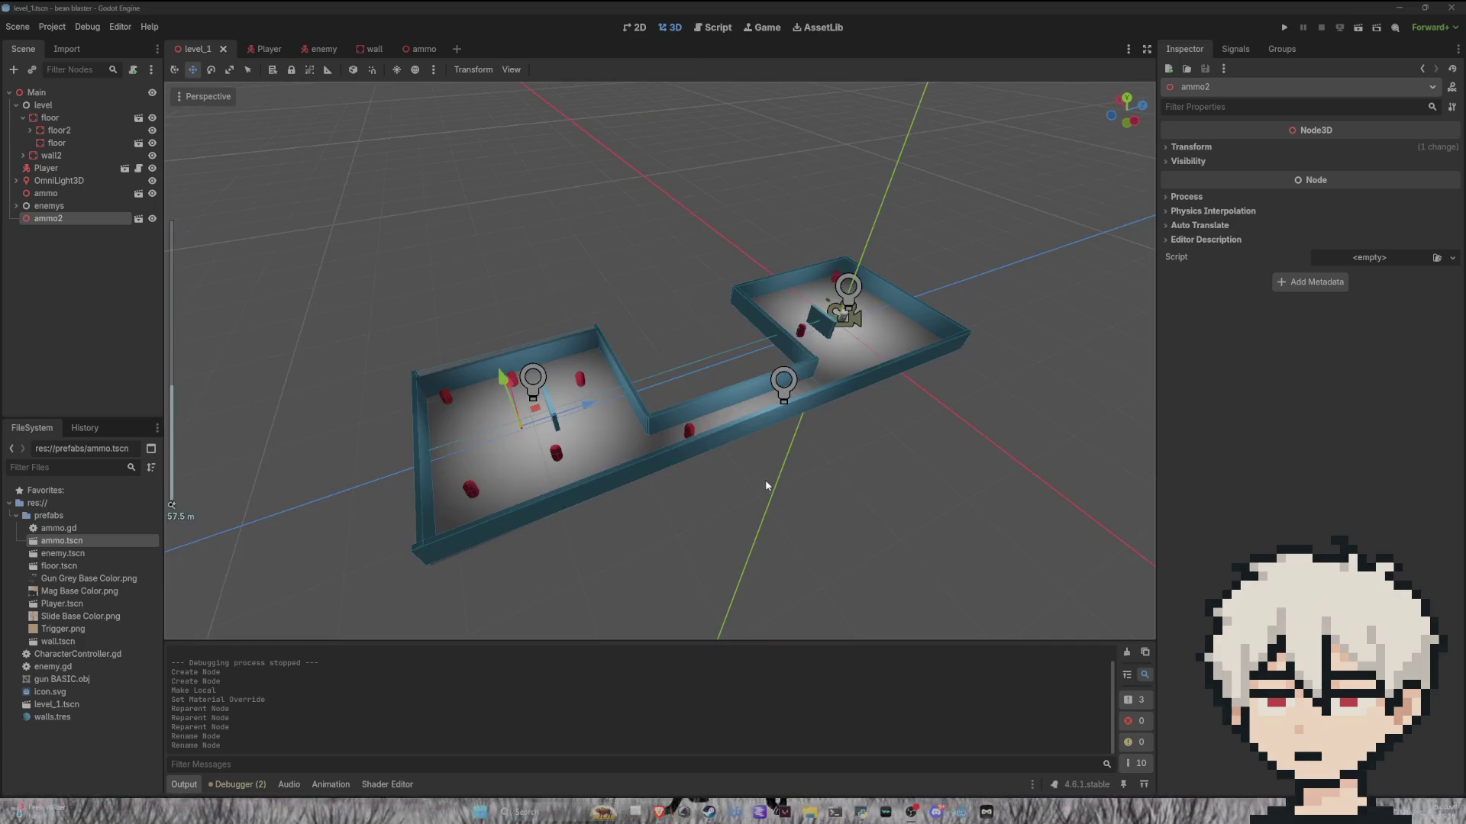
scroll(684, 425, "up", 8)
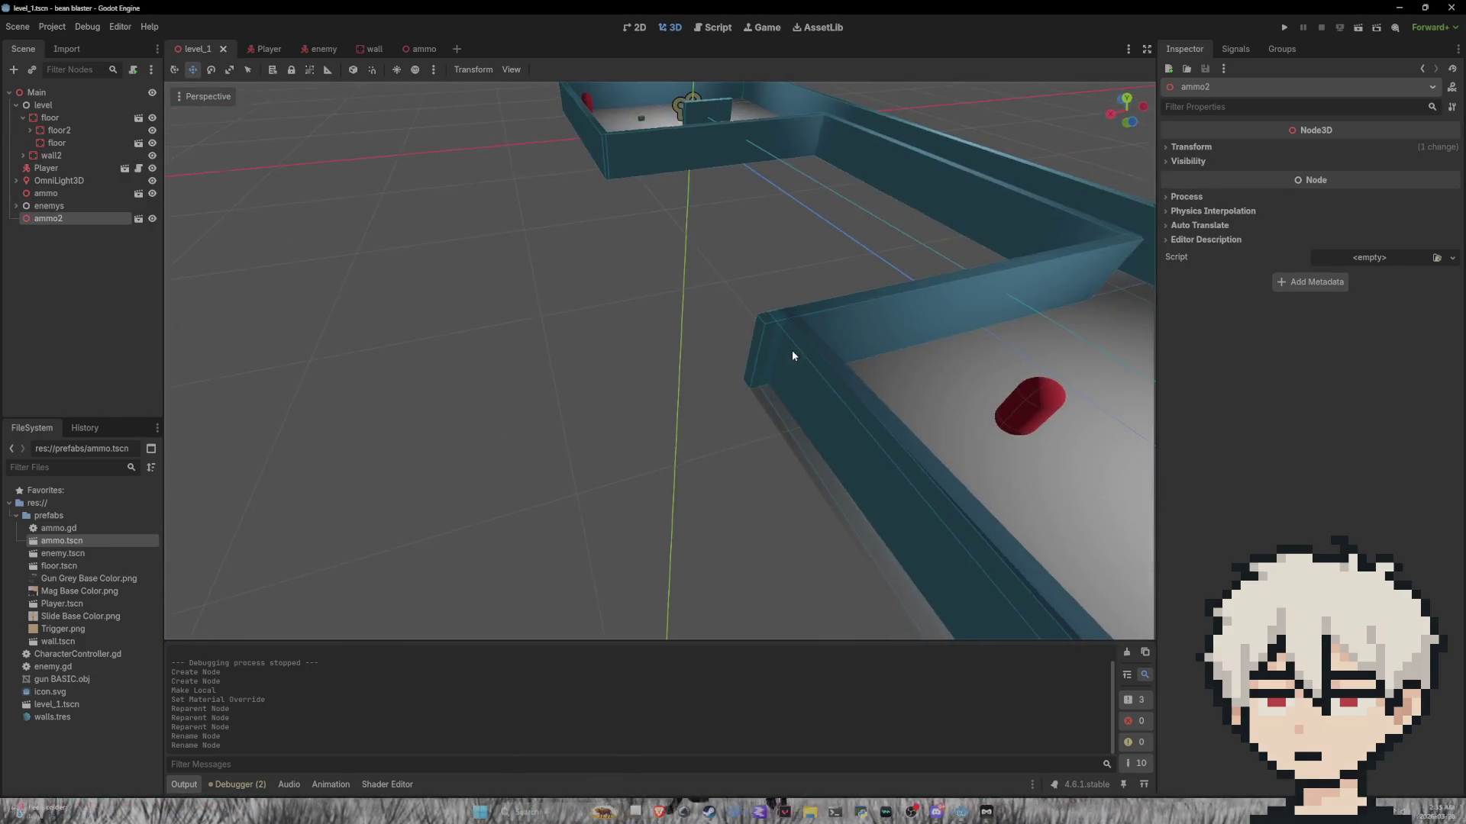
mouse_move(806, 358)
left_mouse_down()
mouse_move(769, 305)
mouse_move(702, 407)
left_mouse_up()
left_click(701, 409)
left_click(672, 421)
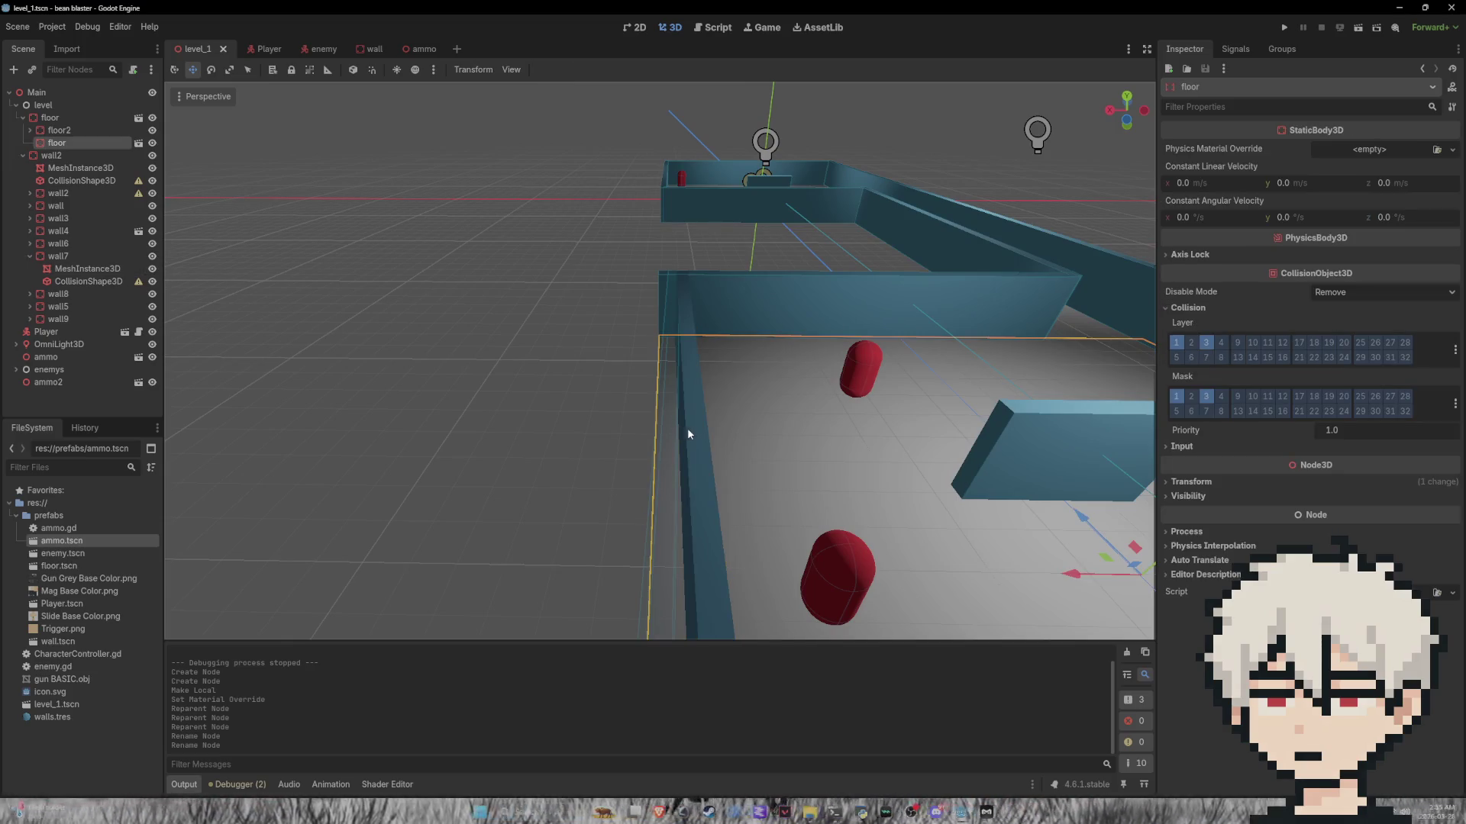
left_click(690, 425)
scroll(545, 342, "down", 5)
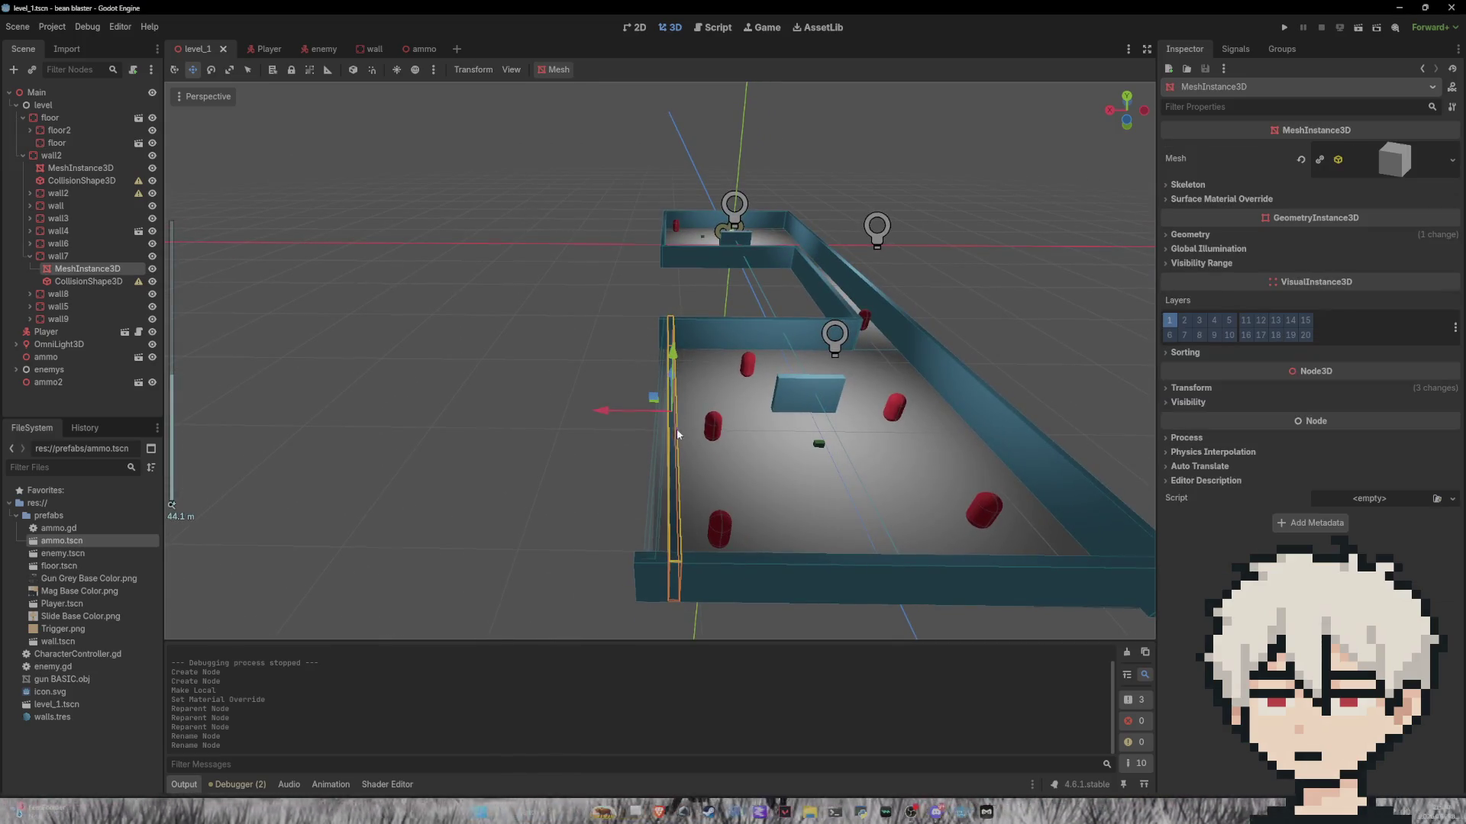
left_click_drag(616, 413, 589, 413)
left_click_drag(597, 414, 605, 417)
Step: Tilt wall7's CollisionShape3D about 1.3 degrees and save the level_1 scene
left_click(649, 540)
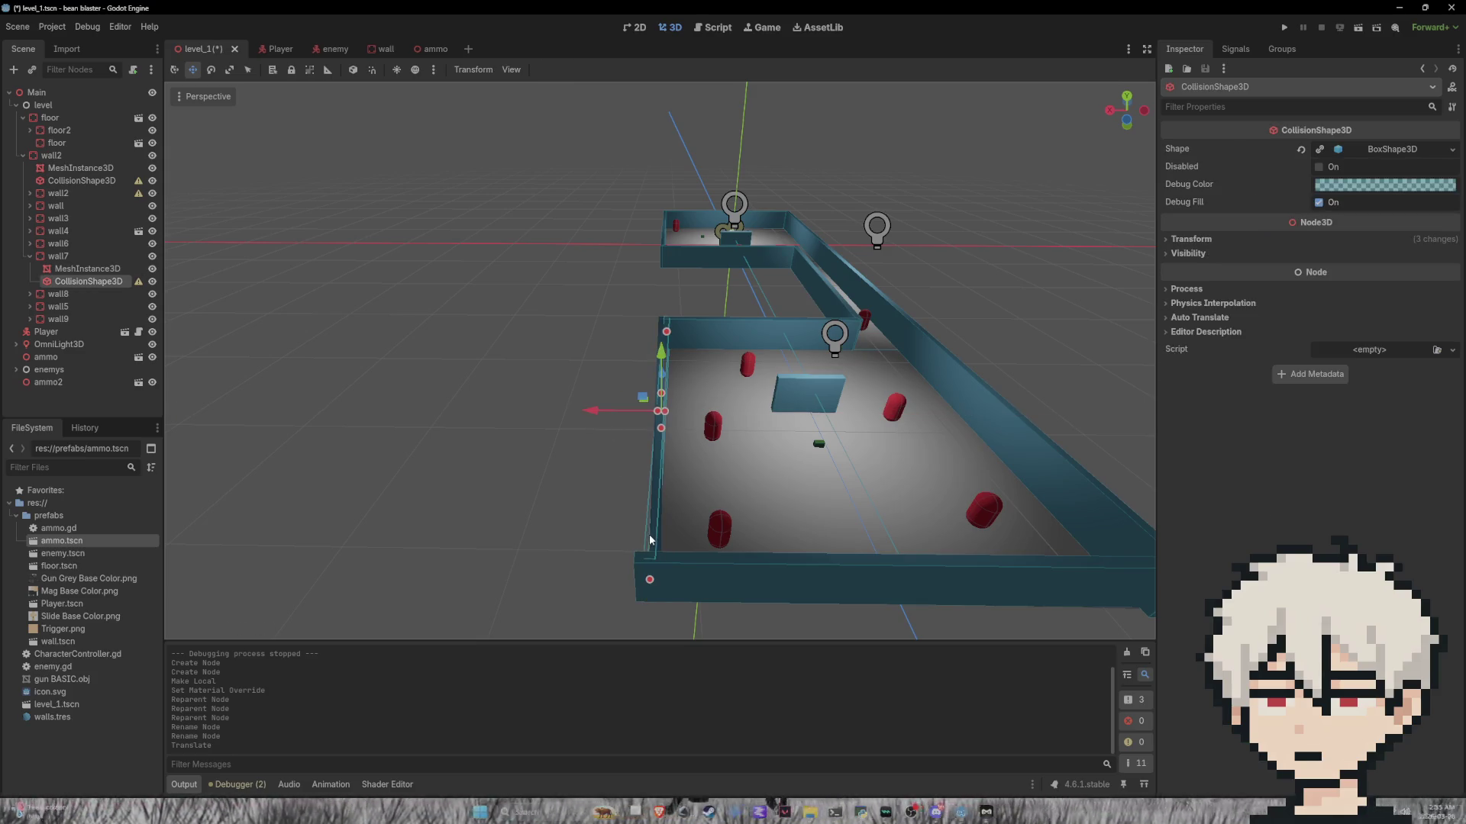
key("e")
left_click_drag(695, 438, 698, 439)
left_click(662, 365)
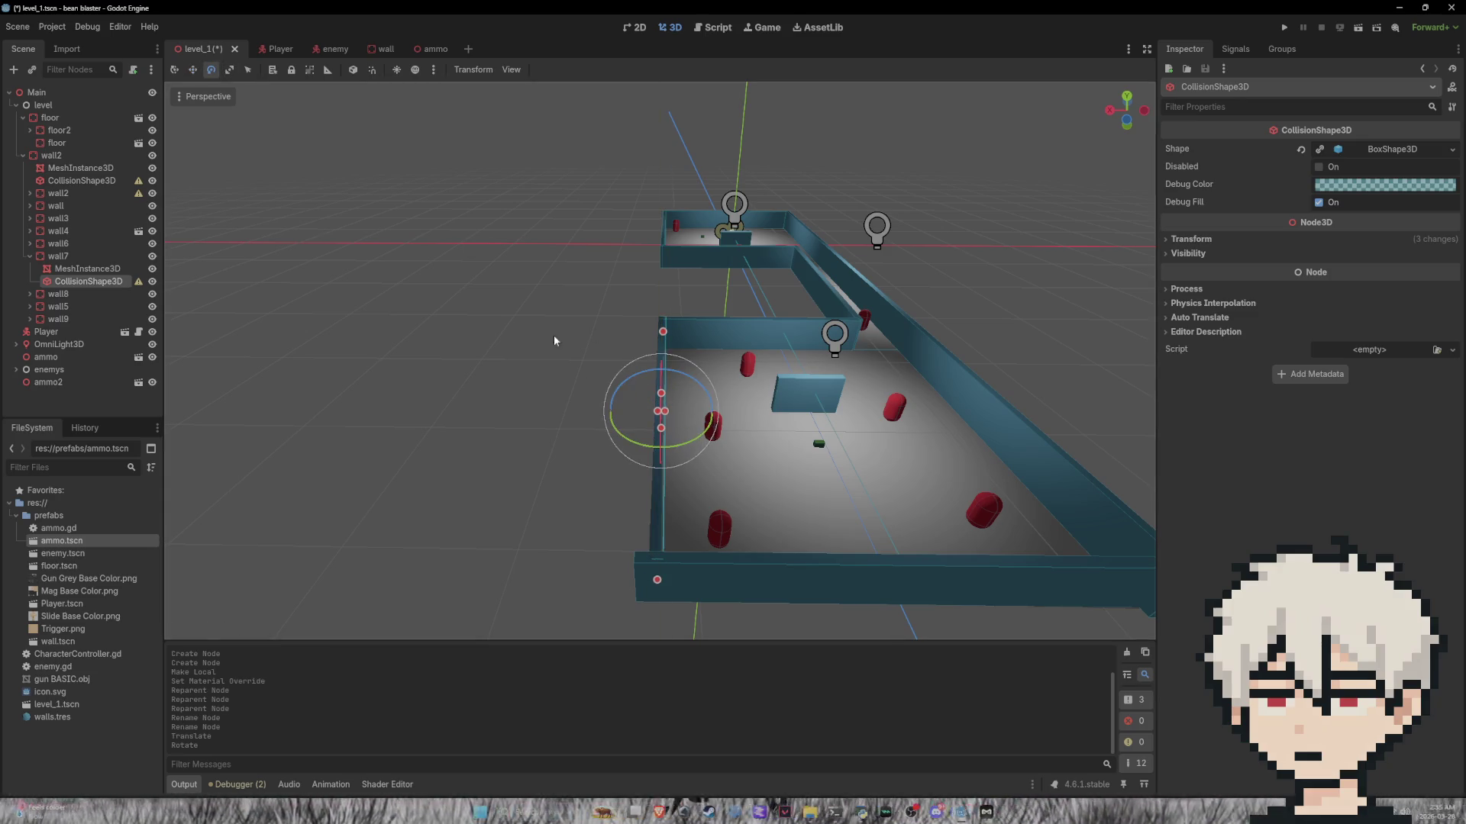
mouse_move(663, 369)
left_mouse_down()
mouse_move(528, 433)
mouse_move(528, 496)
mouse_move(565, 410)
mouse_move(689, 322)
left_mouse_up()
scroll(574, 421, "up", 3)
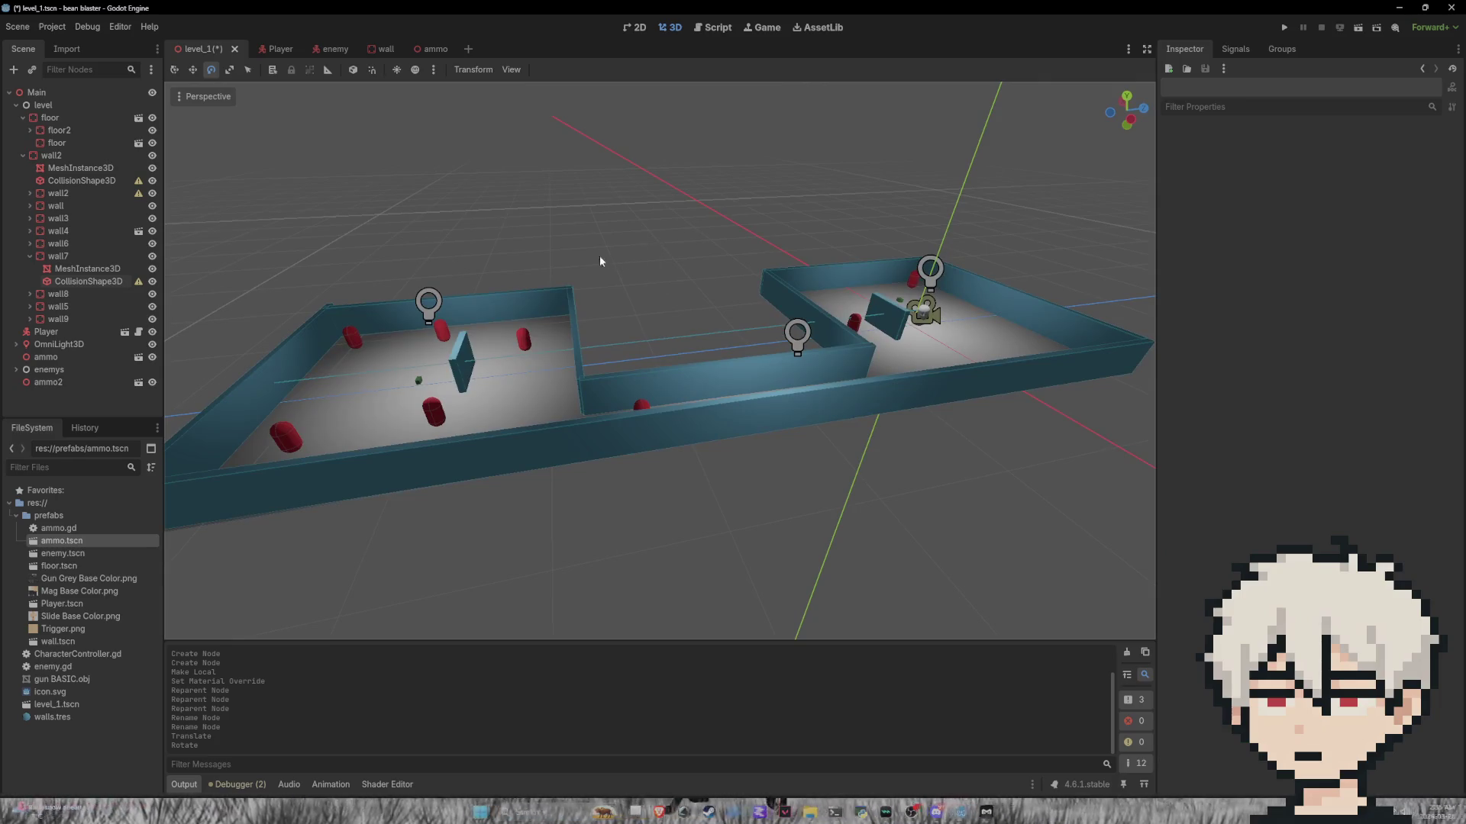
key("ctrl+s")
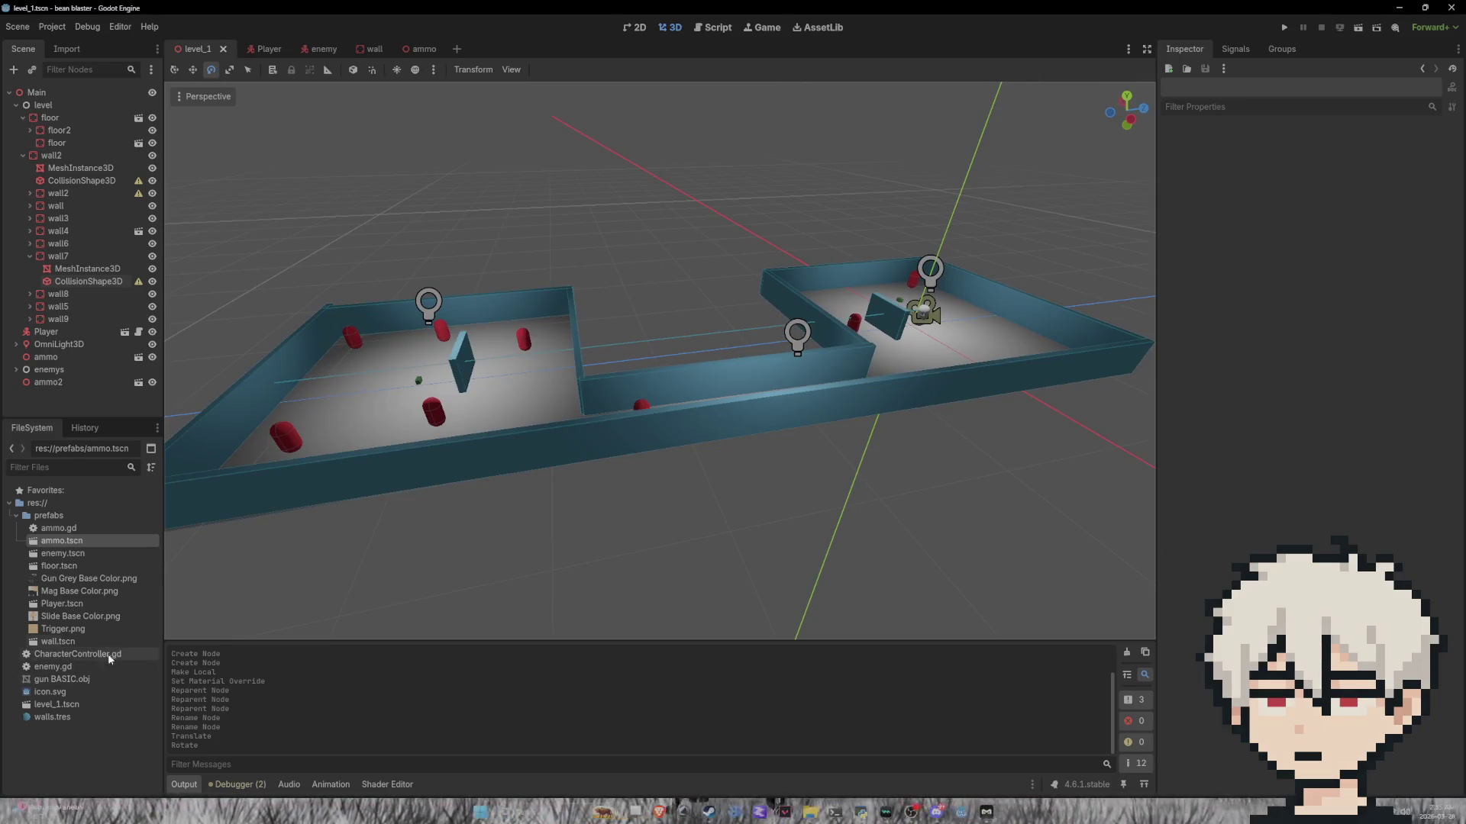
Step: Close the Player, enemy, wall and ammo scene tabs
left_click(16, 518)
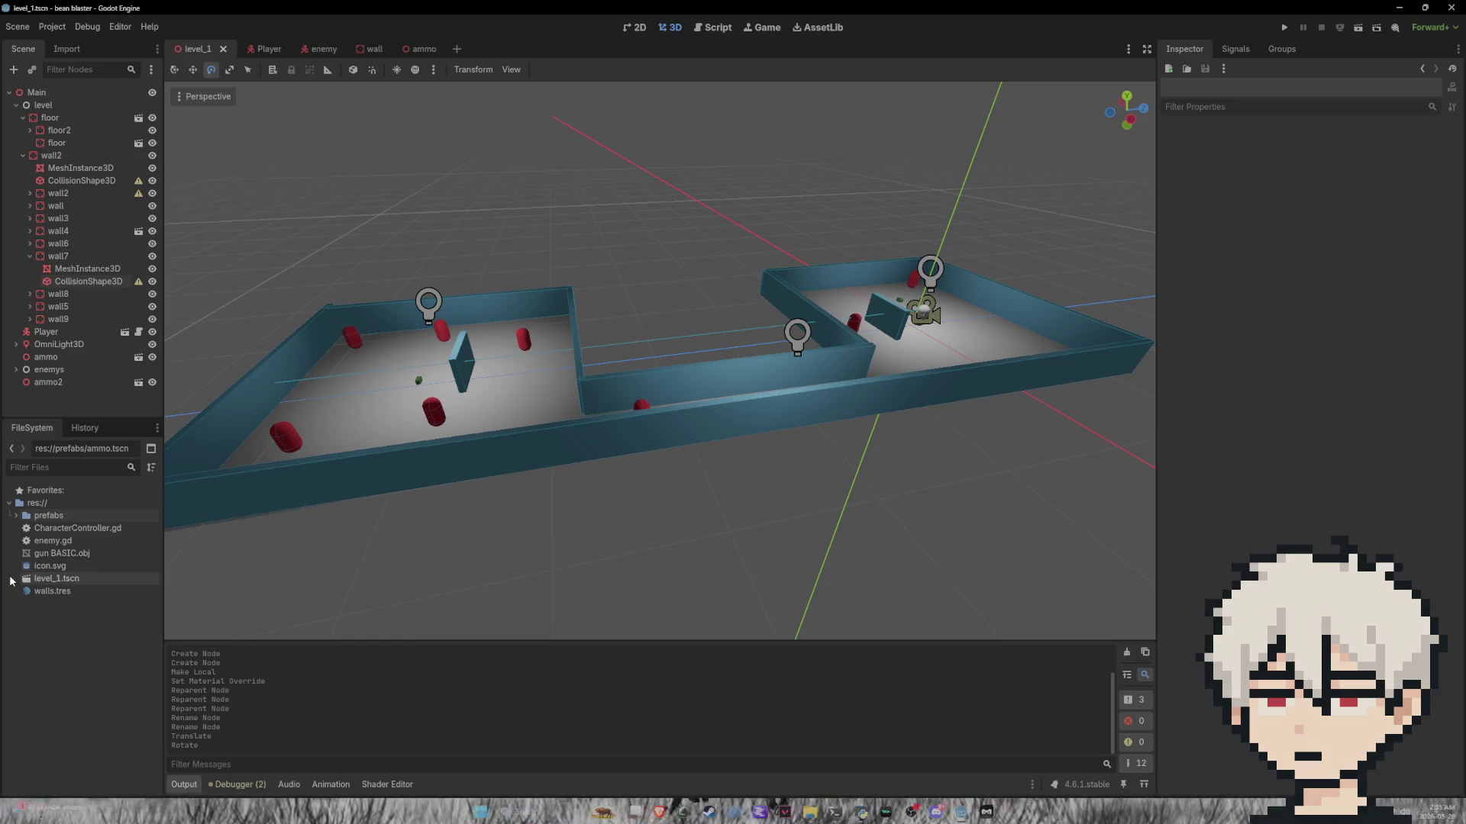
left_click(67, 643)
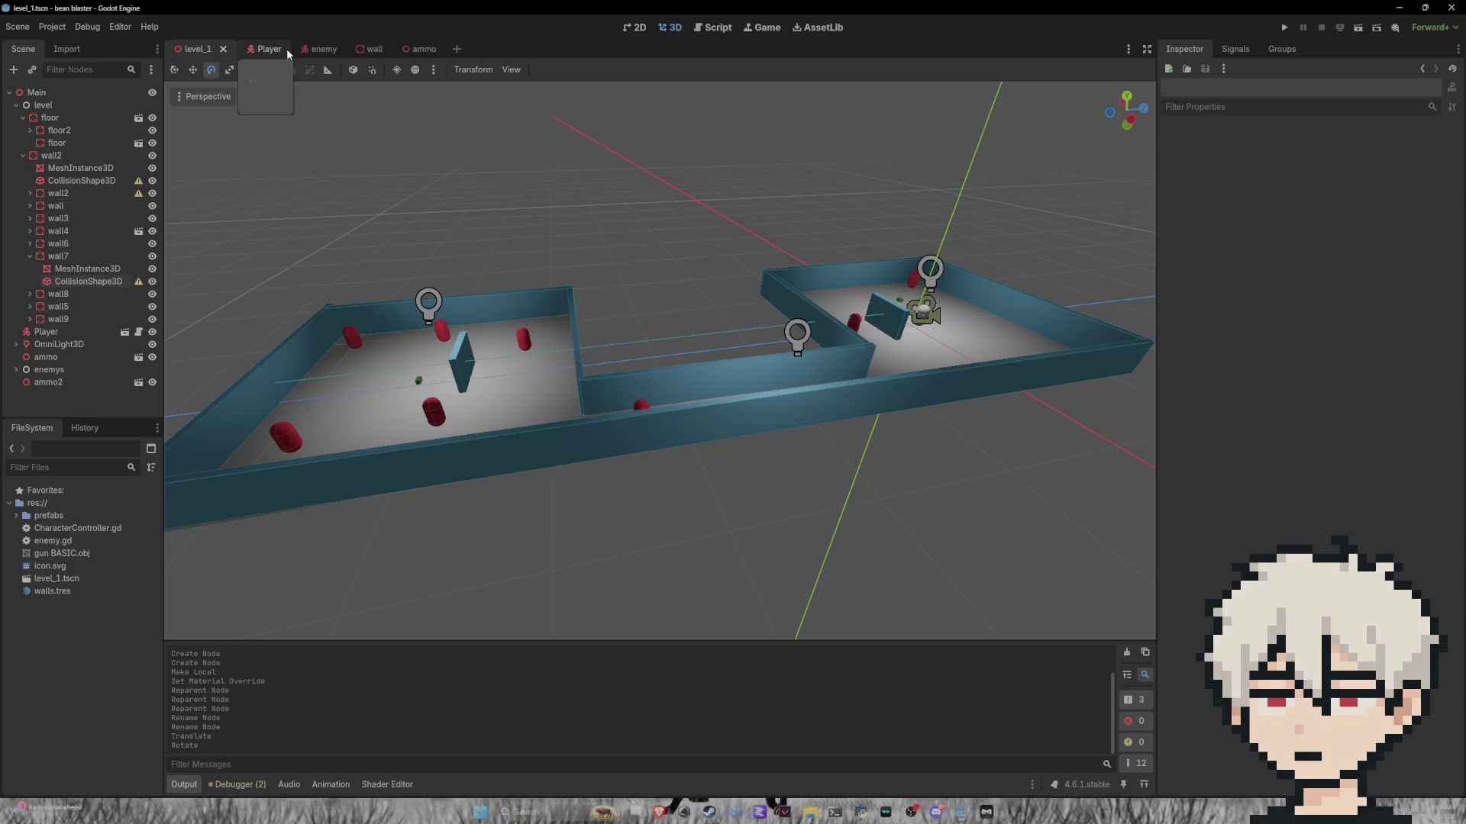
left_click(282, 49)
left_click(277, 49)
left_click(283, 49)
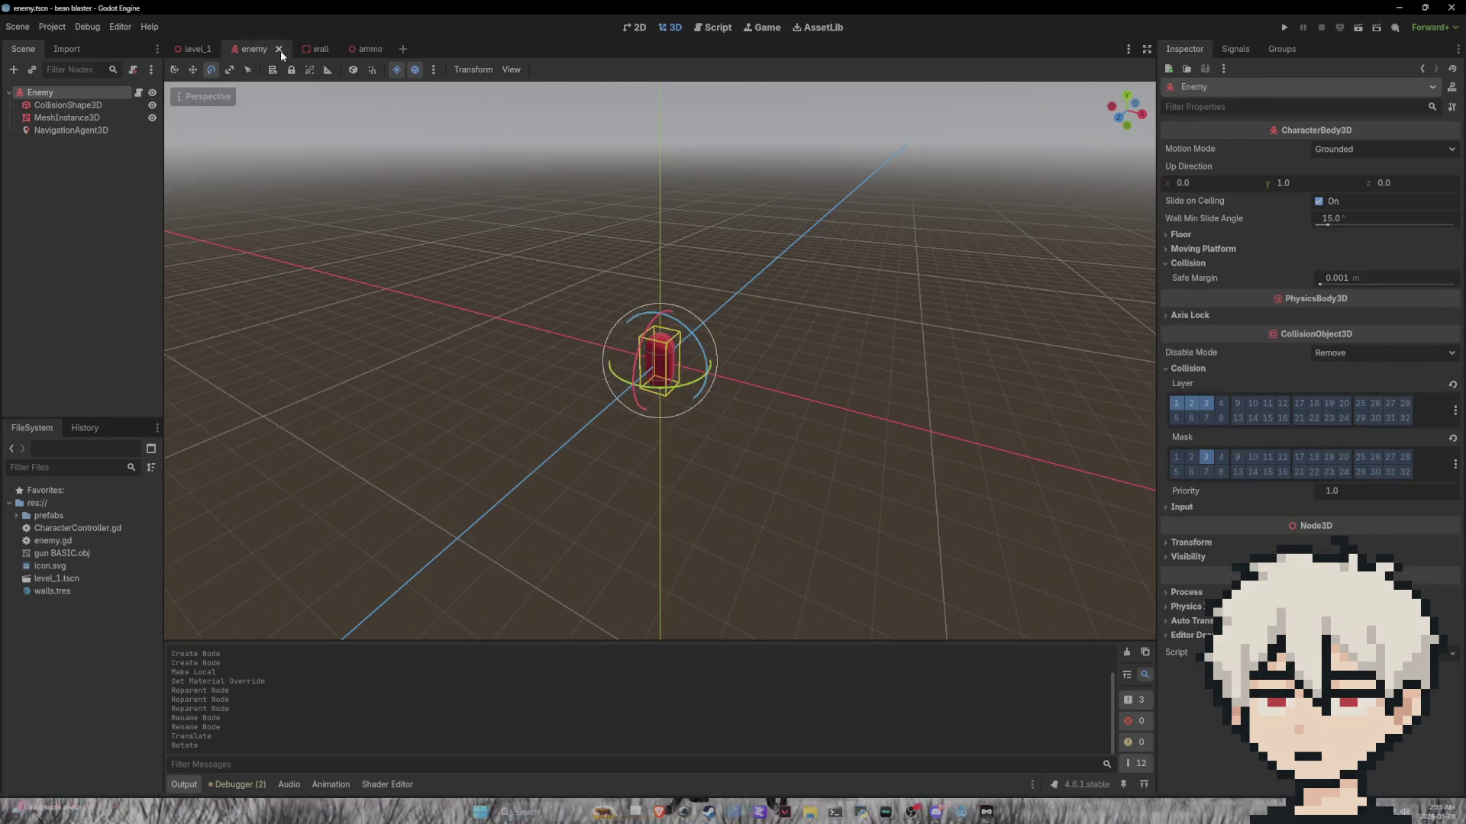
left_click(281, 50)
left_click(281, 48)
left_click(273, 47)
left_click(282, 47)
left_click(277, 49)
Step: Start a new User Interface scene with a Control root and pick Container as its child type
left_click(269, 48)
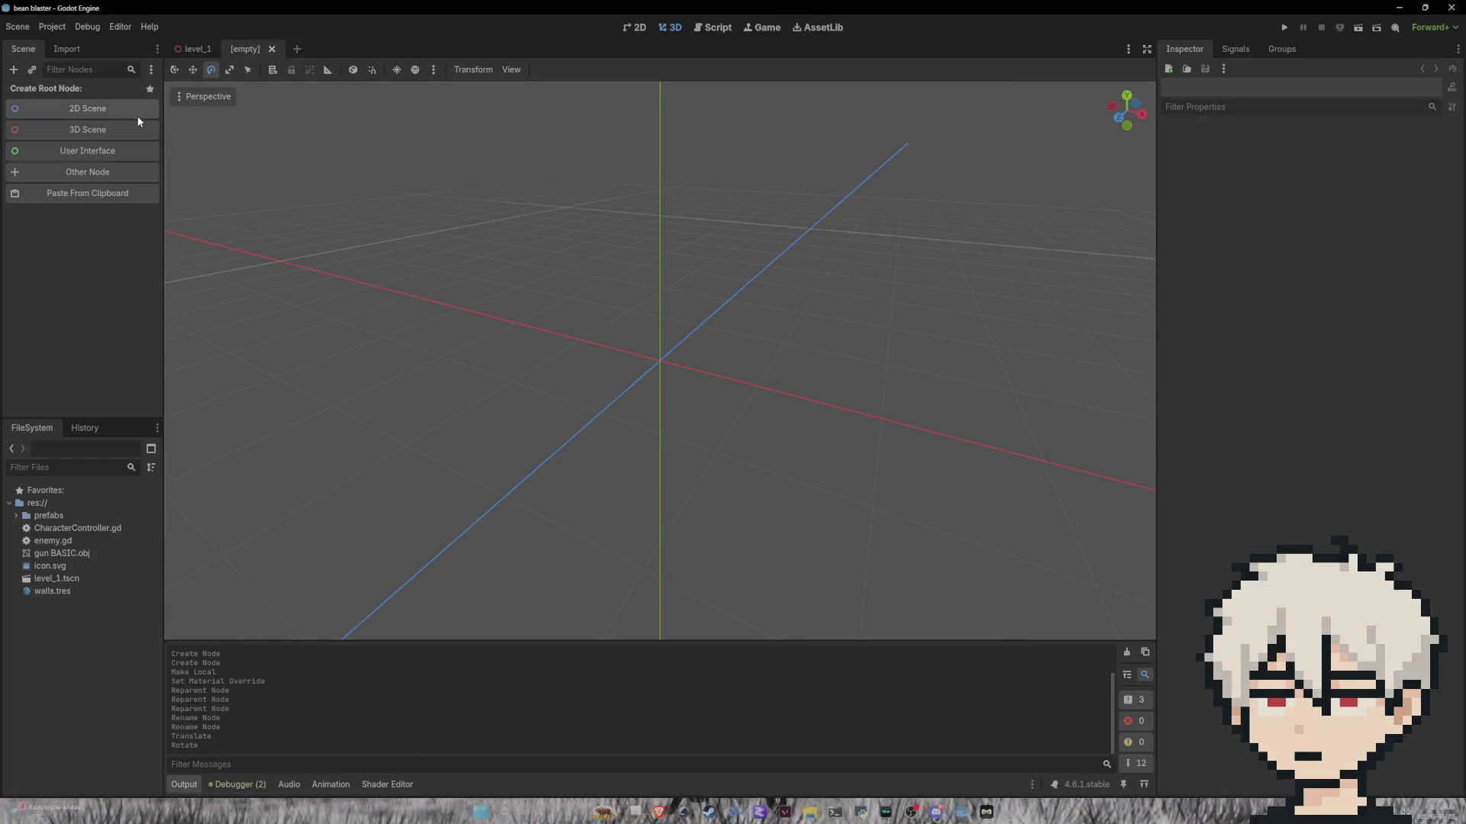
left_click(95, 152)
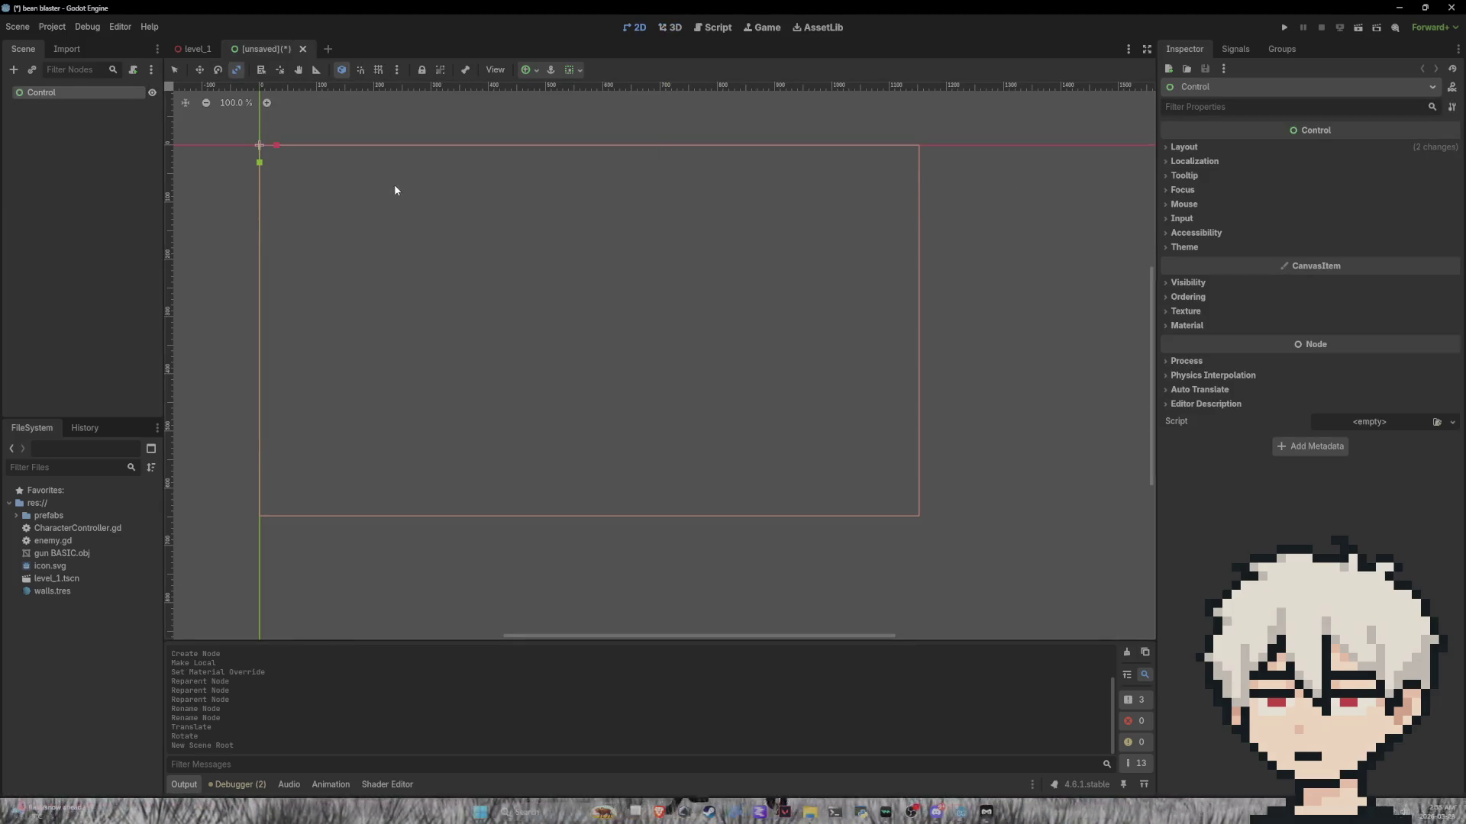
right_click(90, 93)
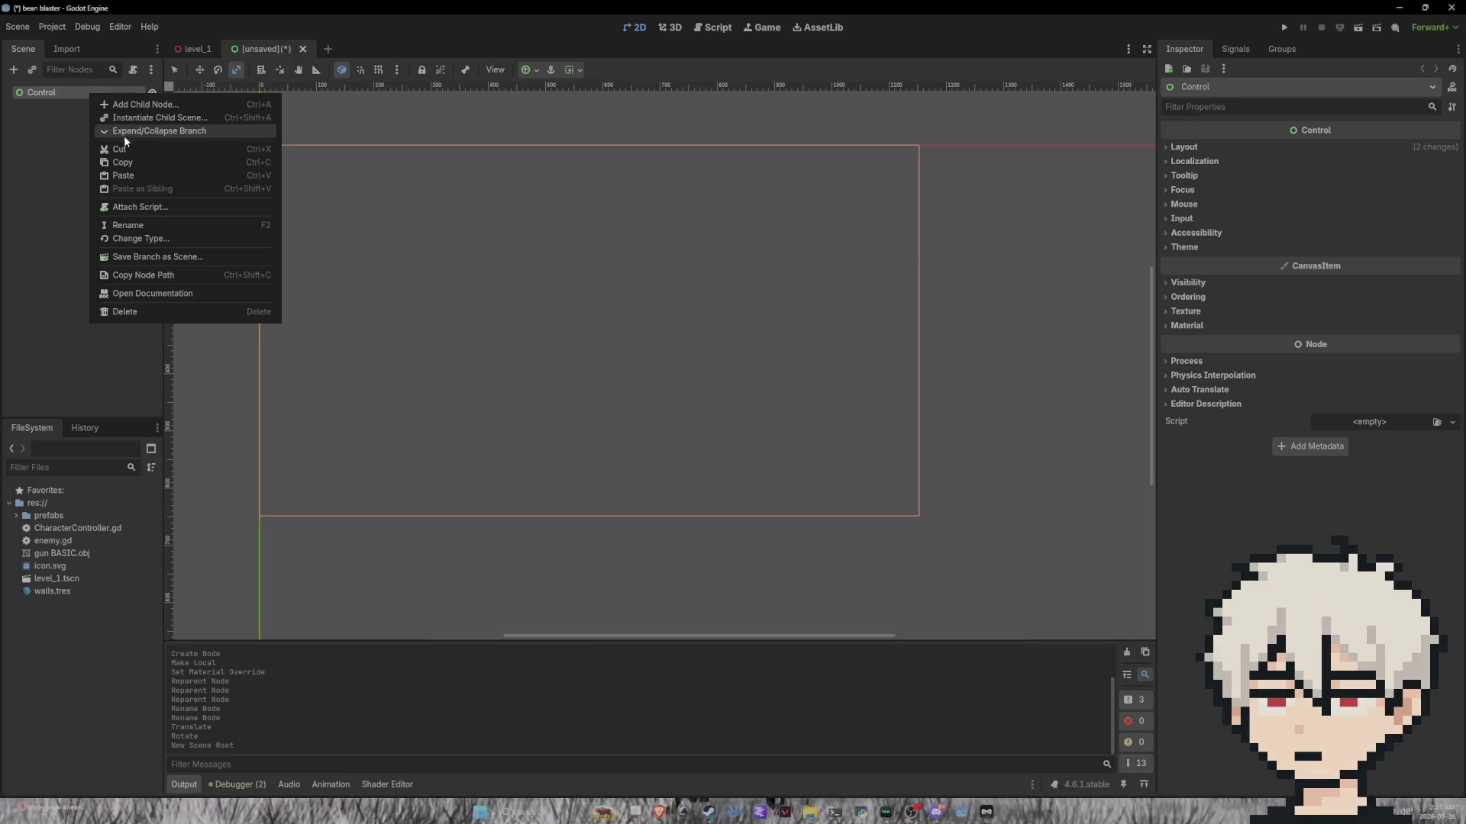
left_click(100, 104)
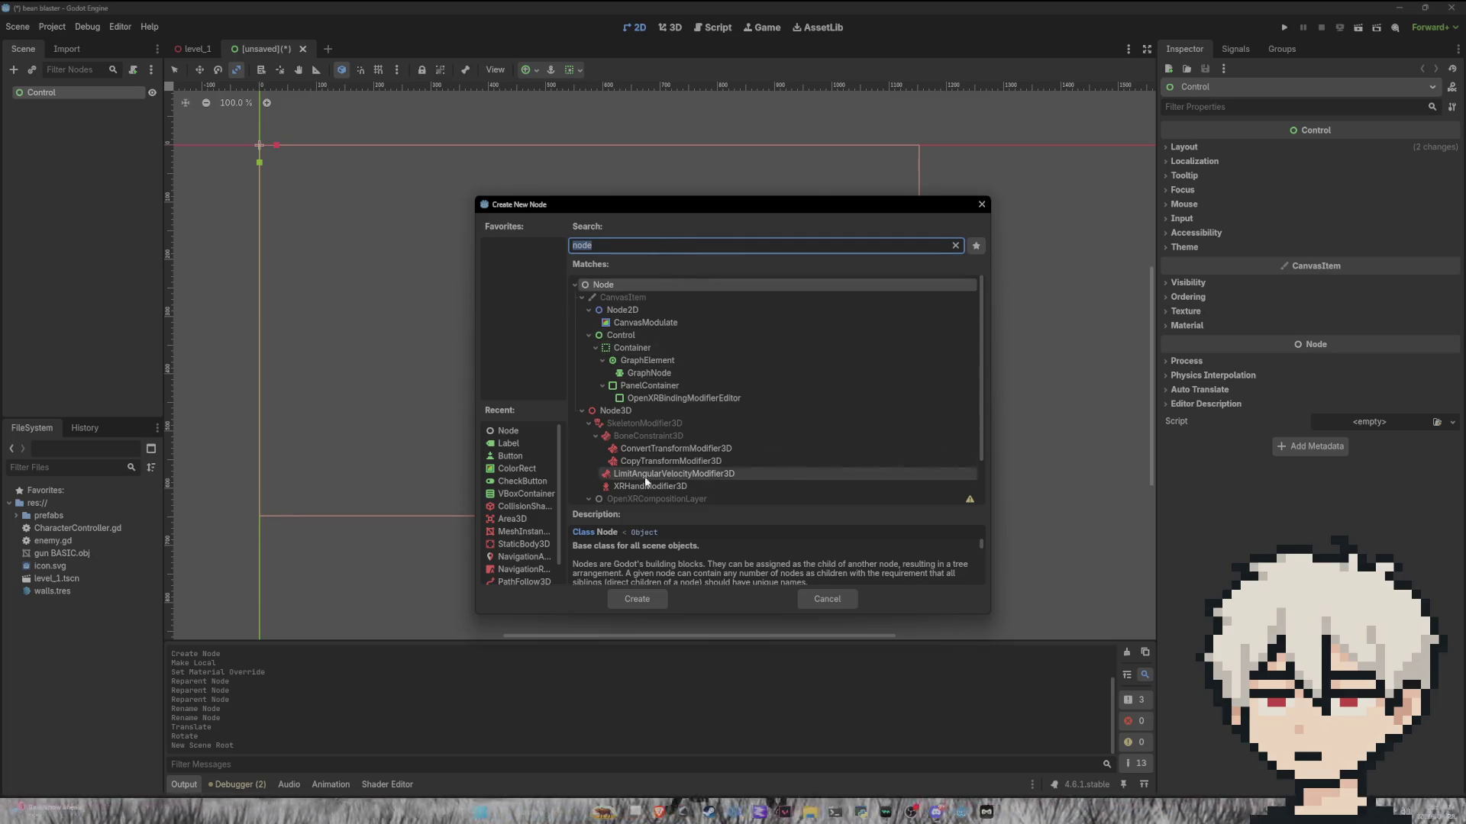
scroll(684, 301, "down", 2)
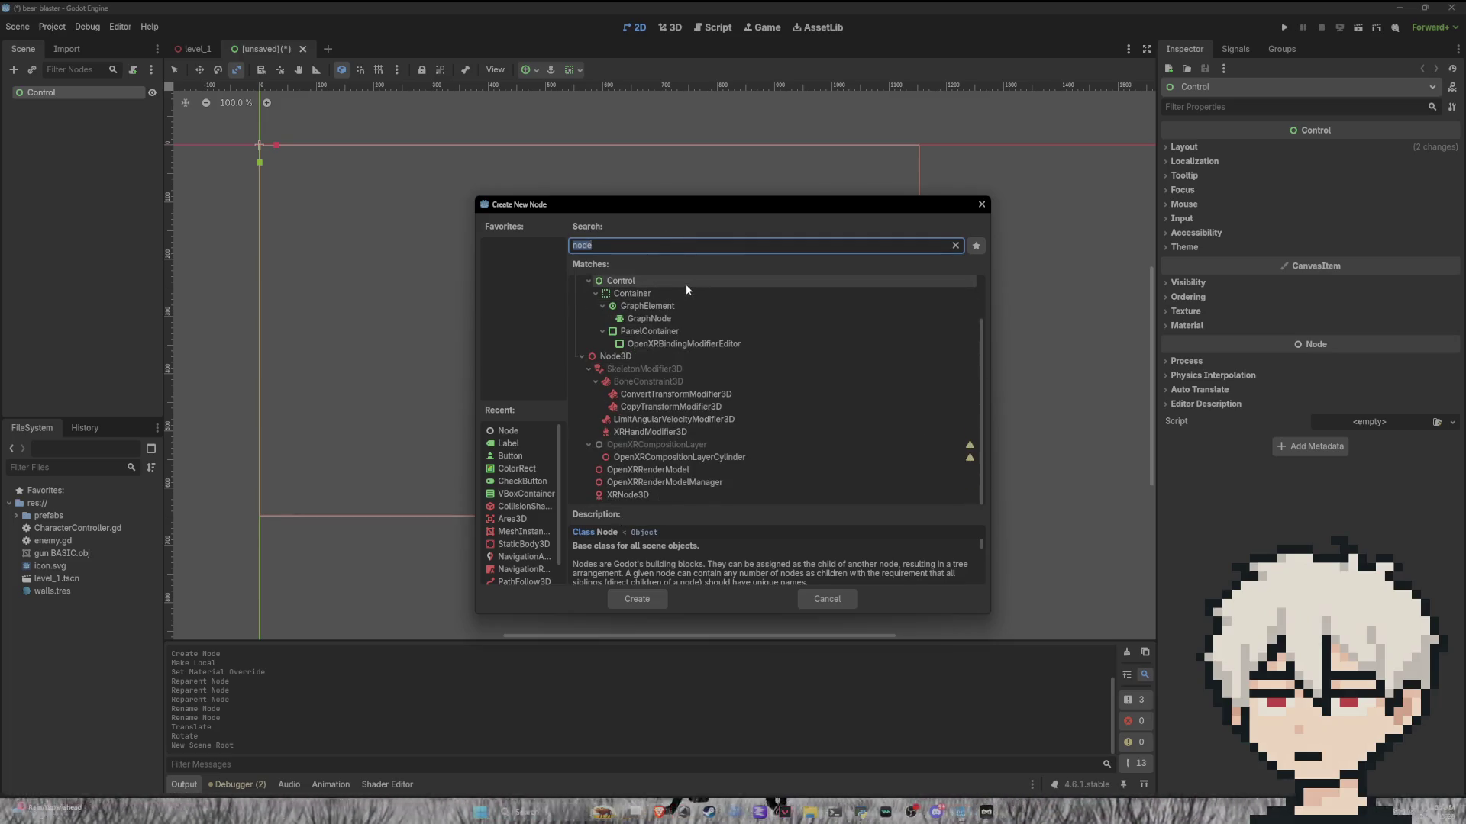
scroll(732, 392, "up", 2)
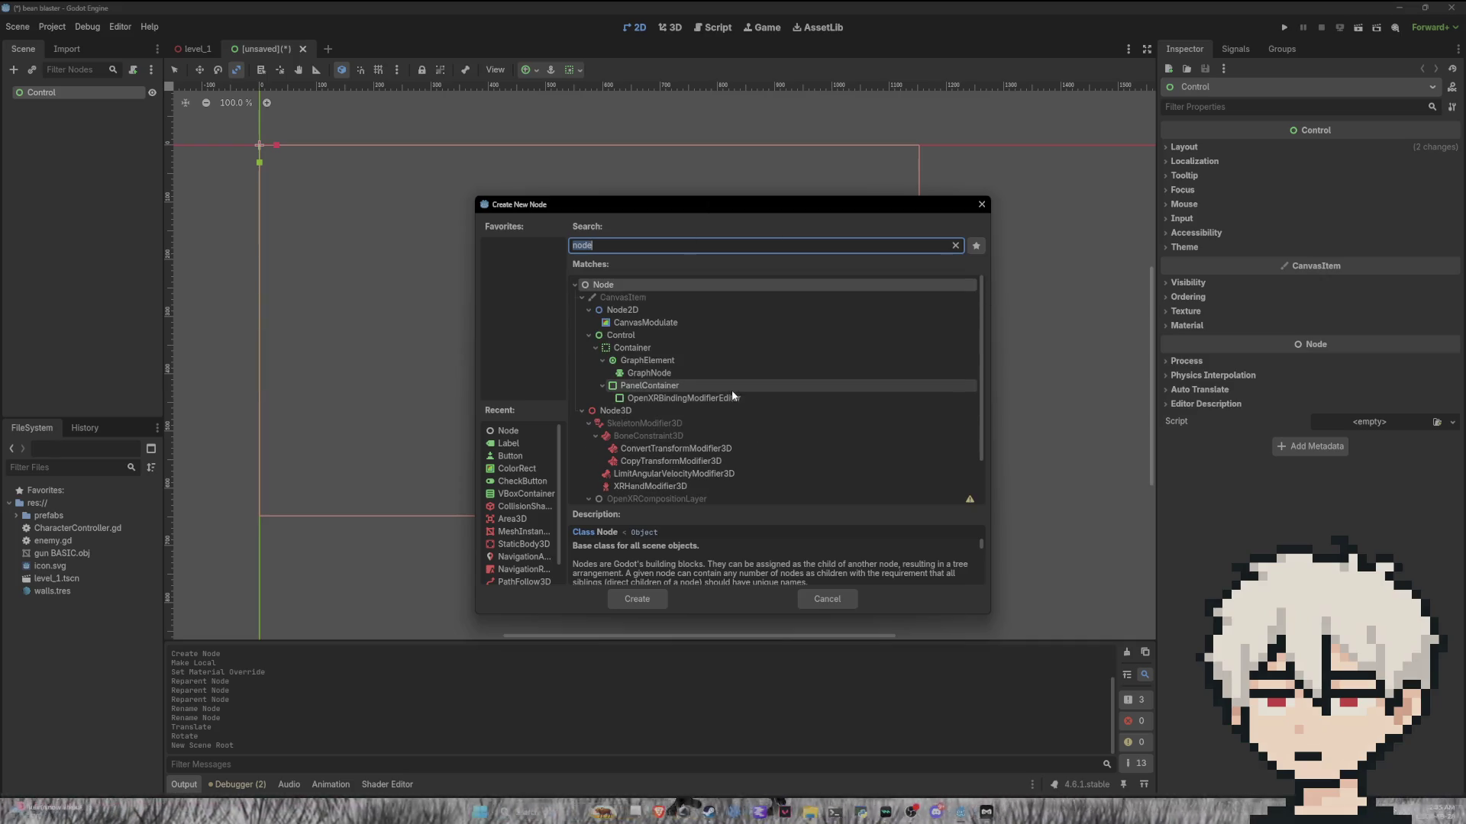
left_click(680, 347)
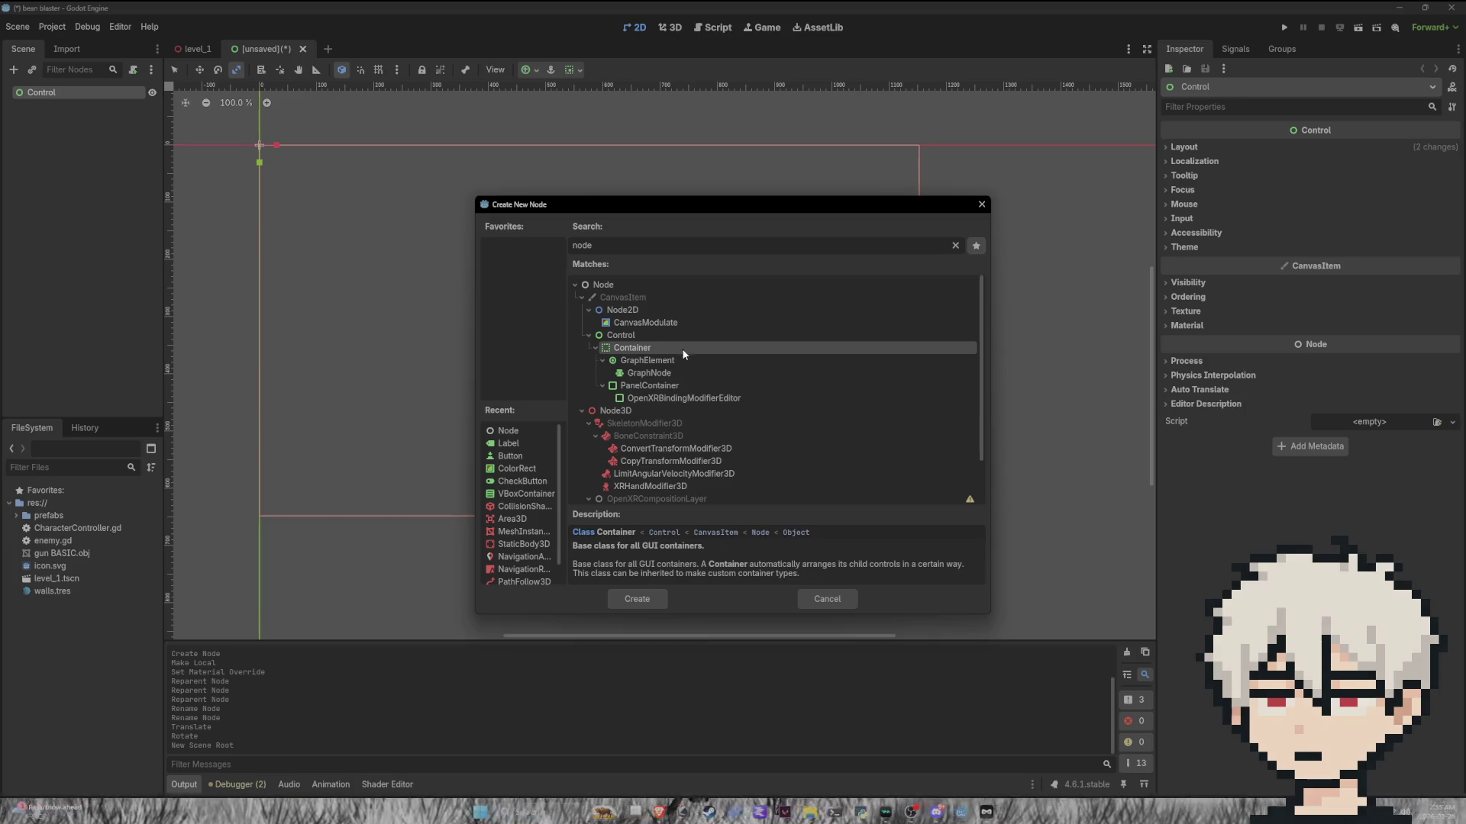
Step: Add the Container, centre it with an anchor preset, and stretch it into a wide box
left_click(653, 597)
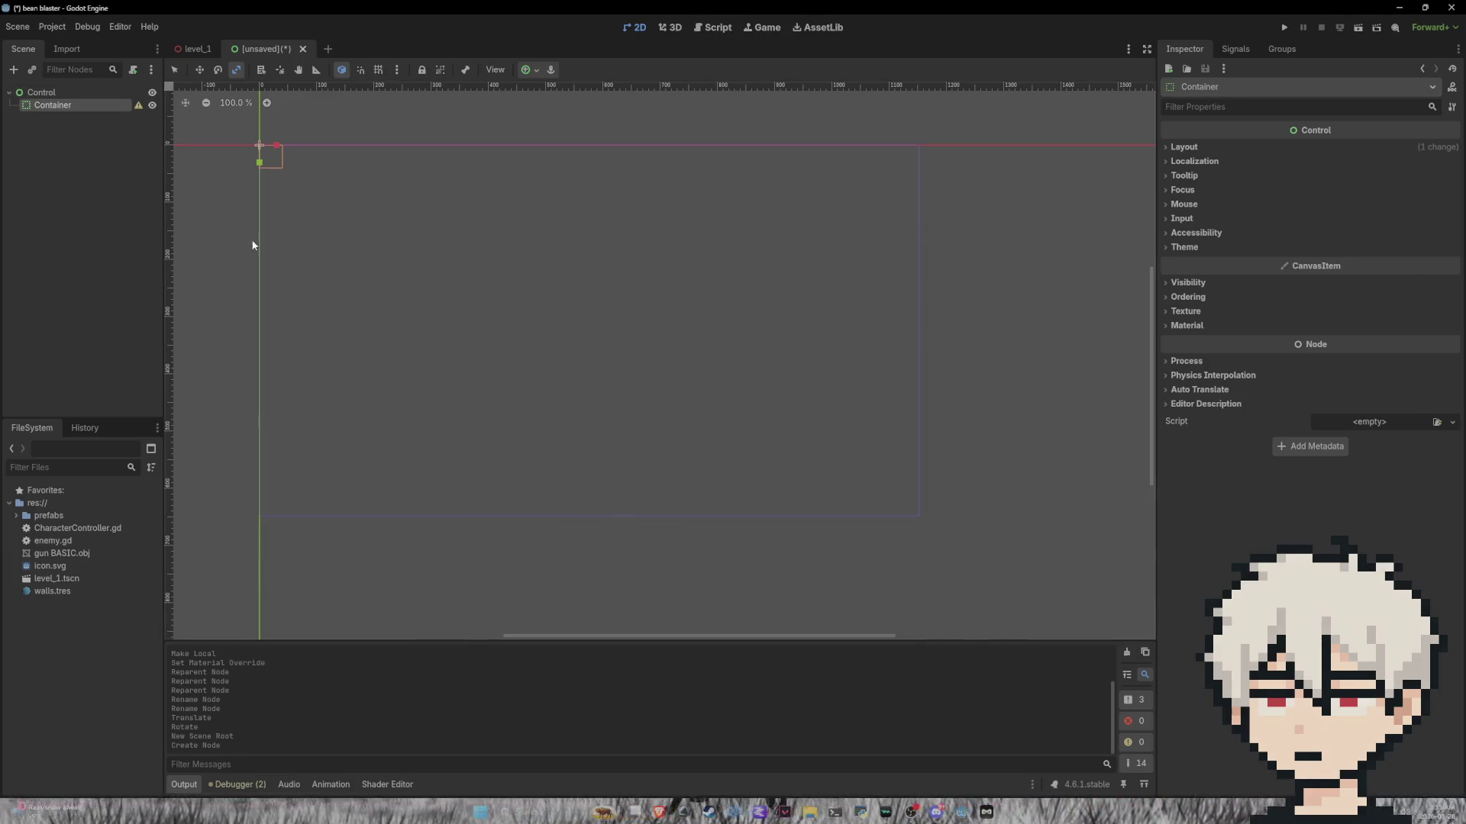
left_click(527, 70)
left_click(555, 142)
left_click(627, 326)
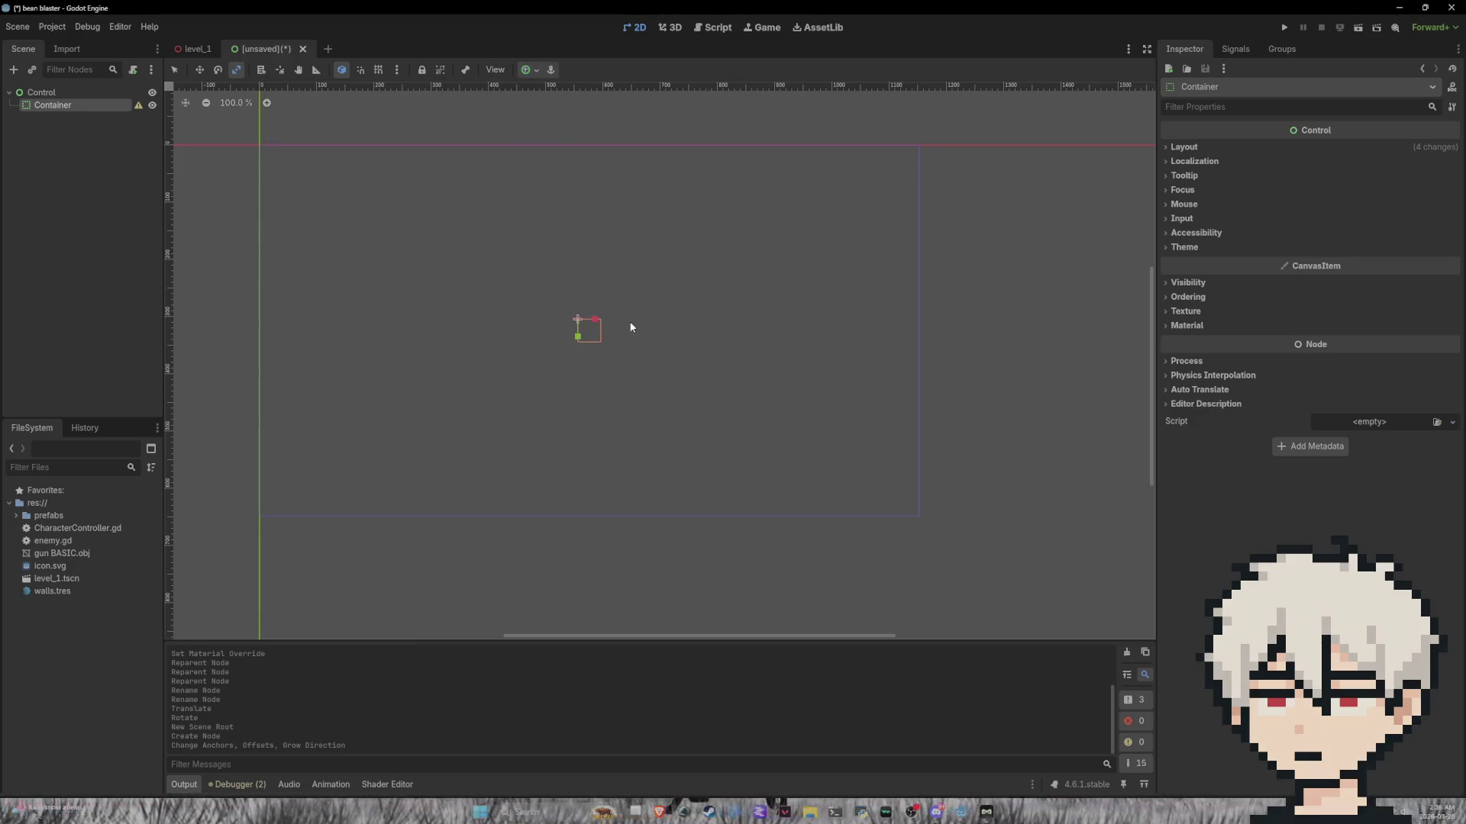
left_click_drag(596, 325, 727, 329)
left_click_drag(579, 341, 578, 343)
Step: Try centre and vertical-centre-wide anchor presets, then resize the Container with anchor-changing enabled
left_click(538, 73)
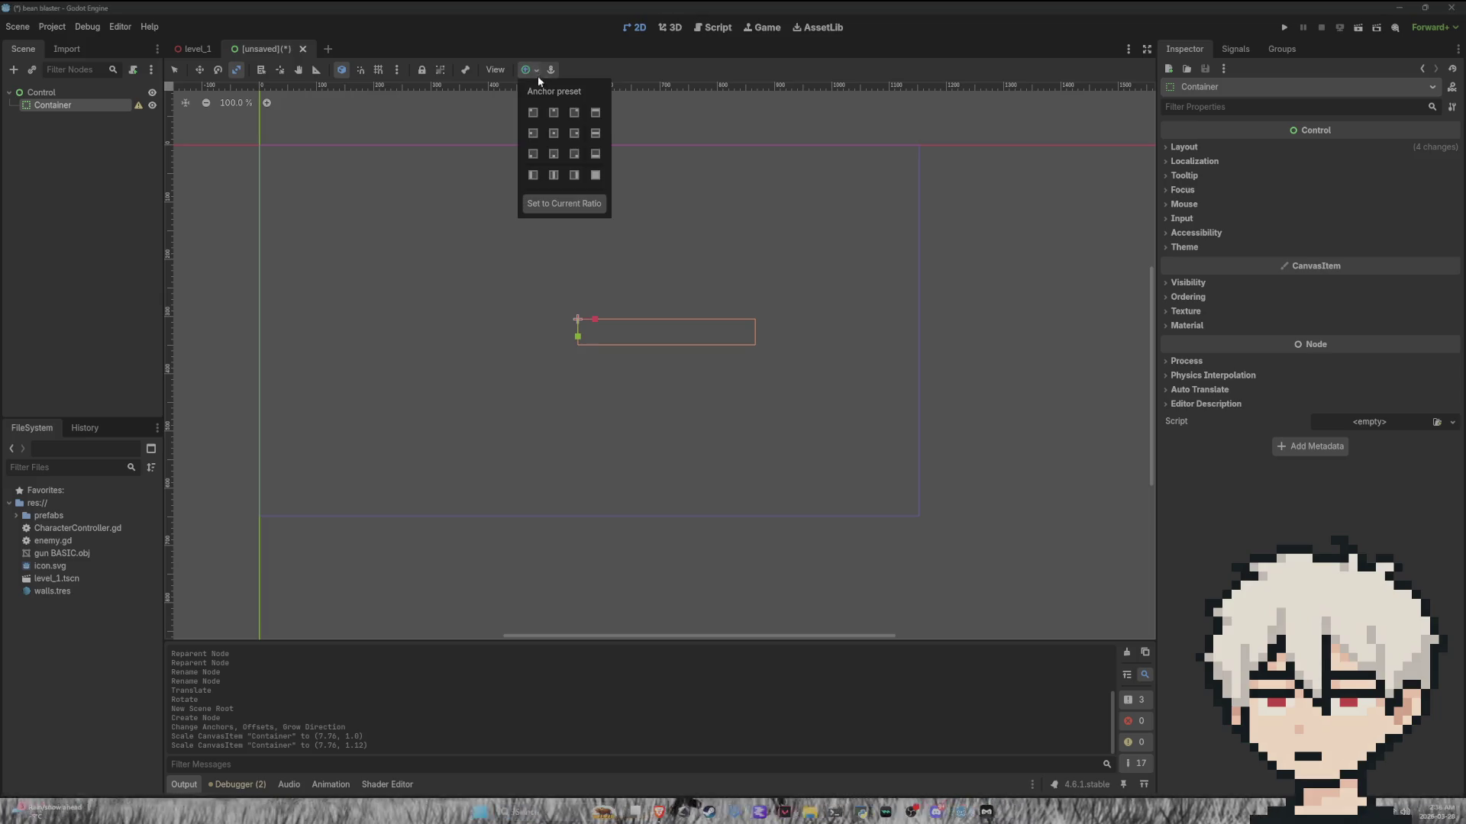
left_click(555, 133)
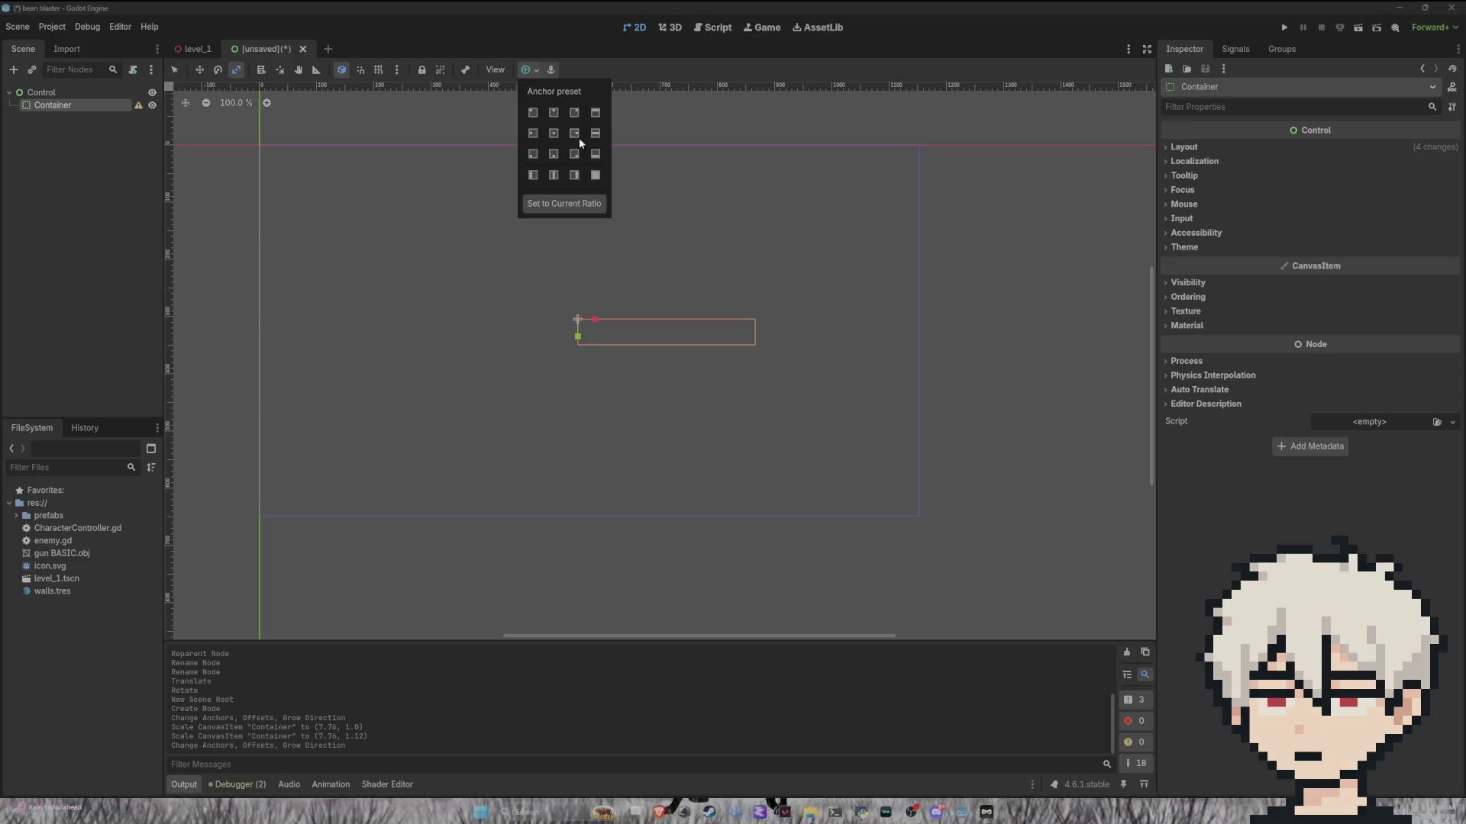
left_click(557, 173)
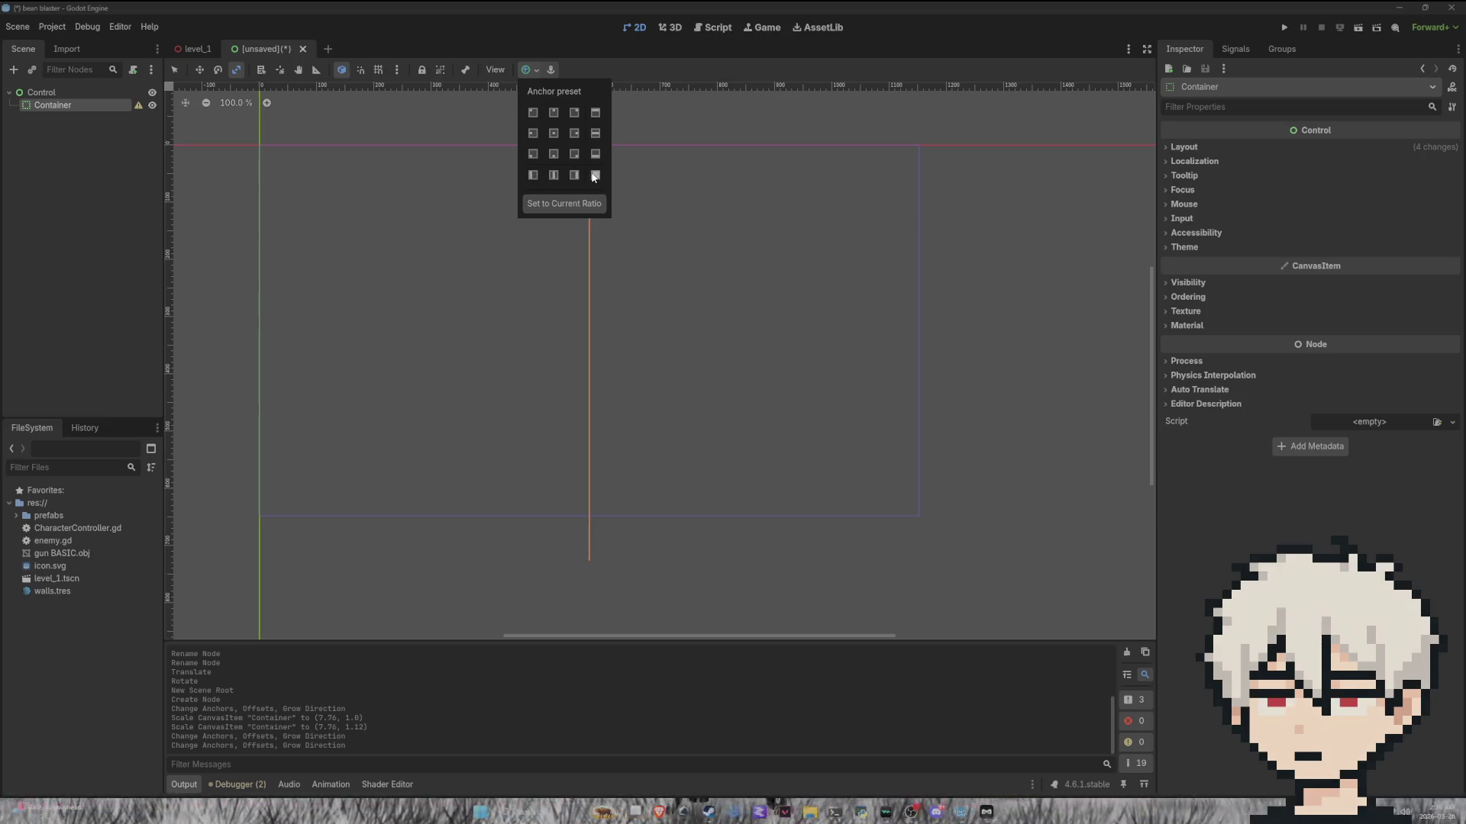
left_click(554, 135)
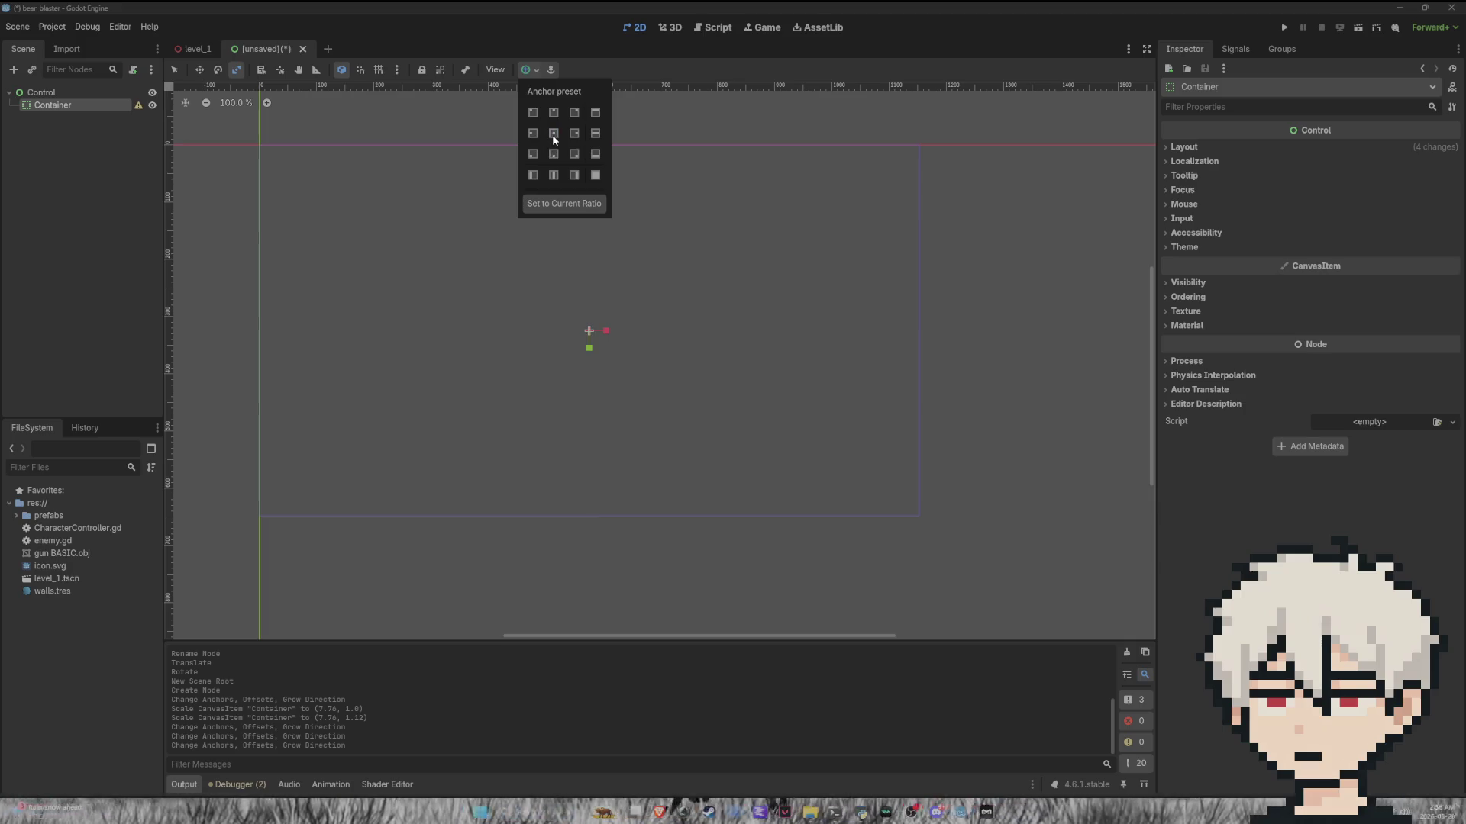
left_click(555, 178)
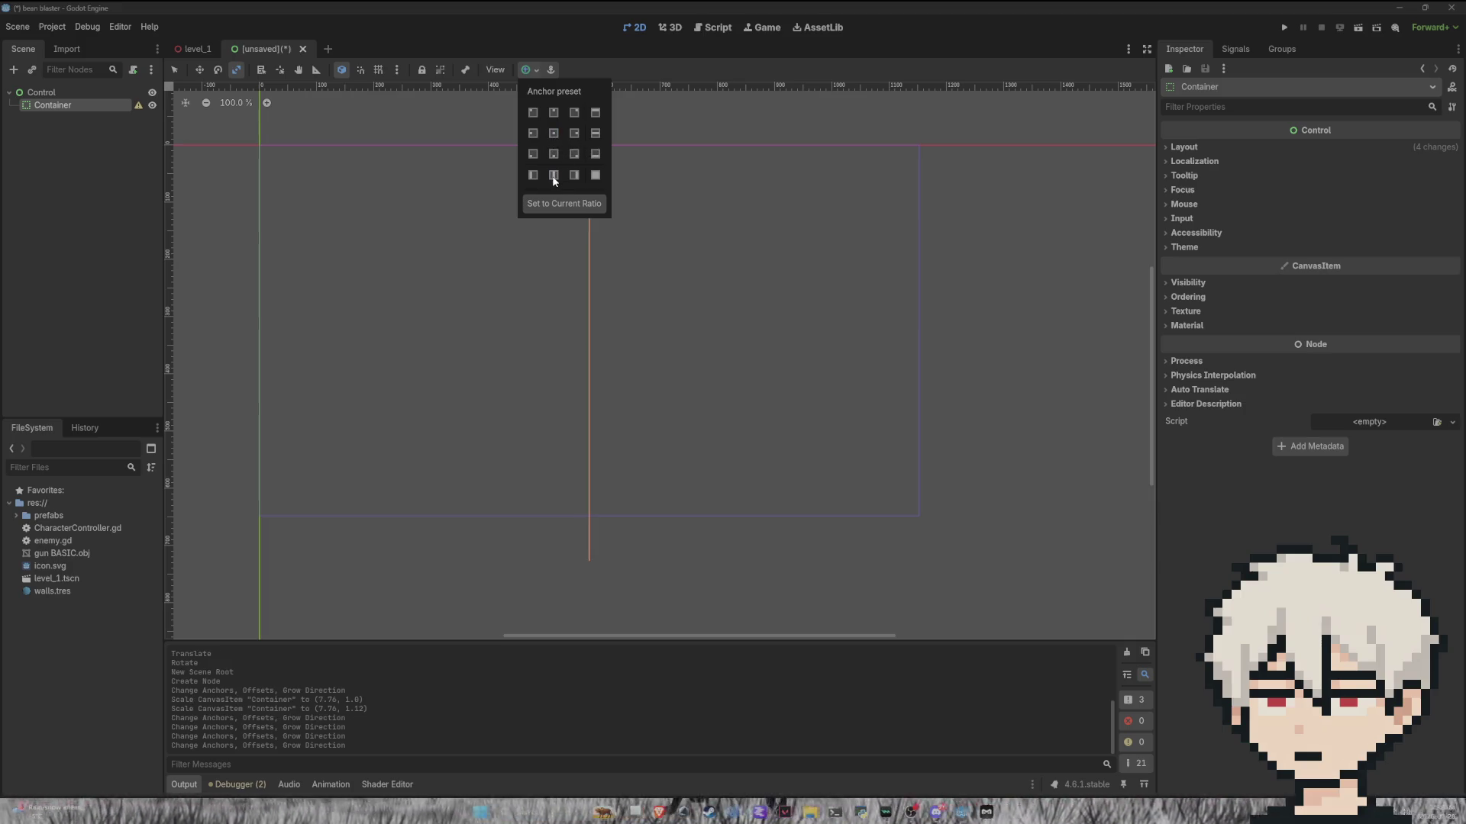
left_click(555, 72)
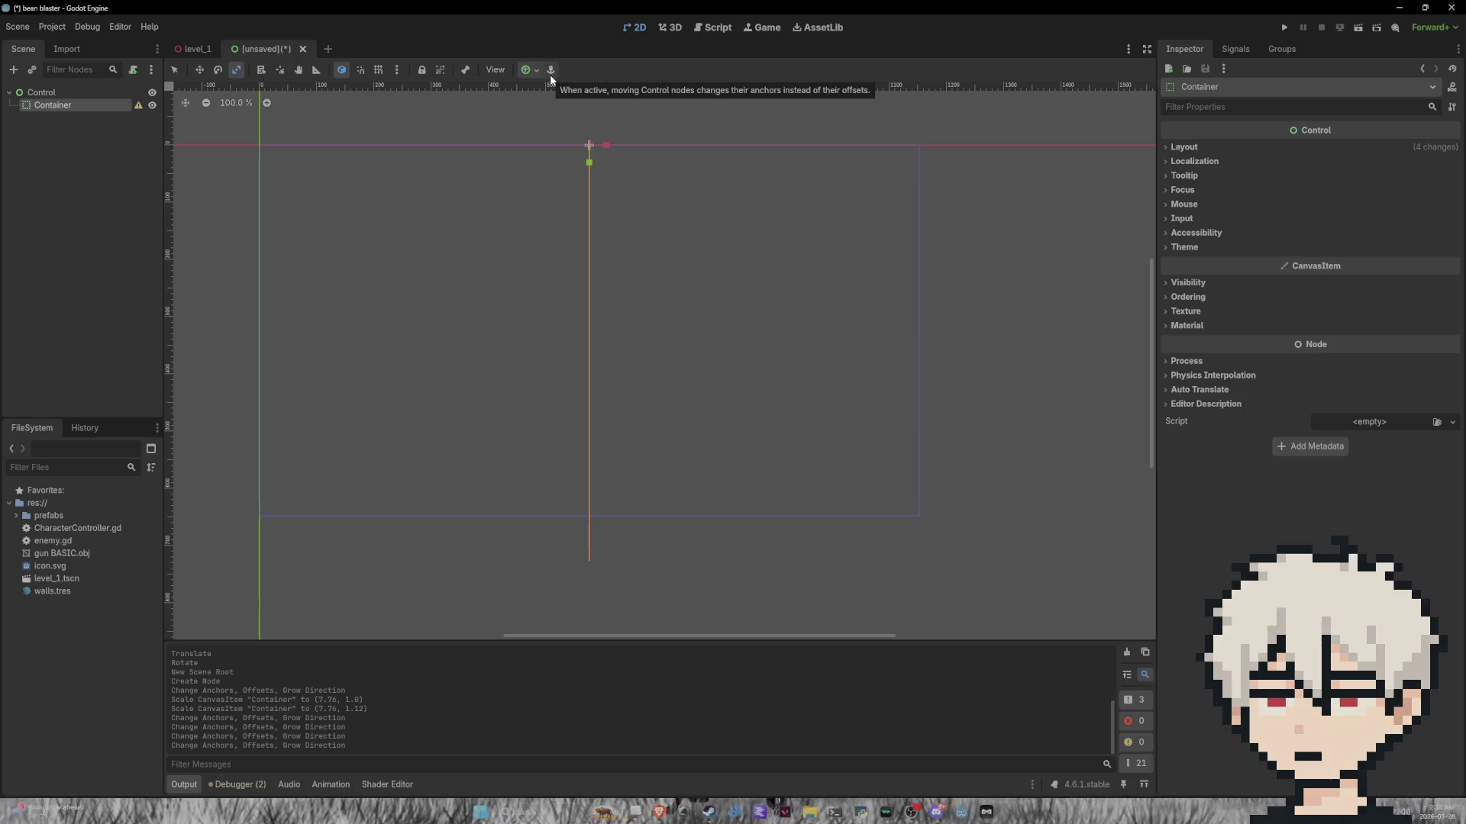
left_click(550, 75)
left_click_drag(602, 147, 670, 158)
key("ctrl+z")
key("ctrl+z")
key("ctrl+z")
key("ctrl+z")
key("ctrl+z")
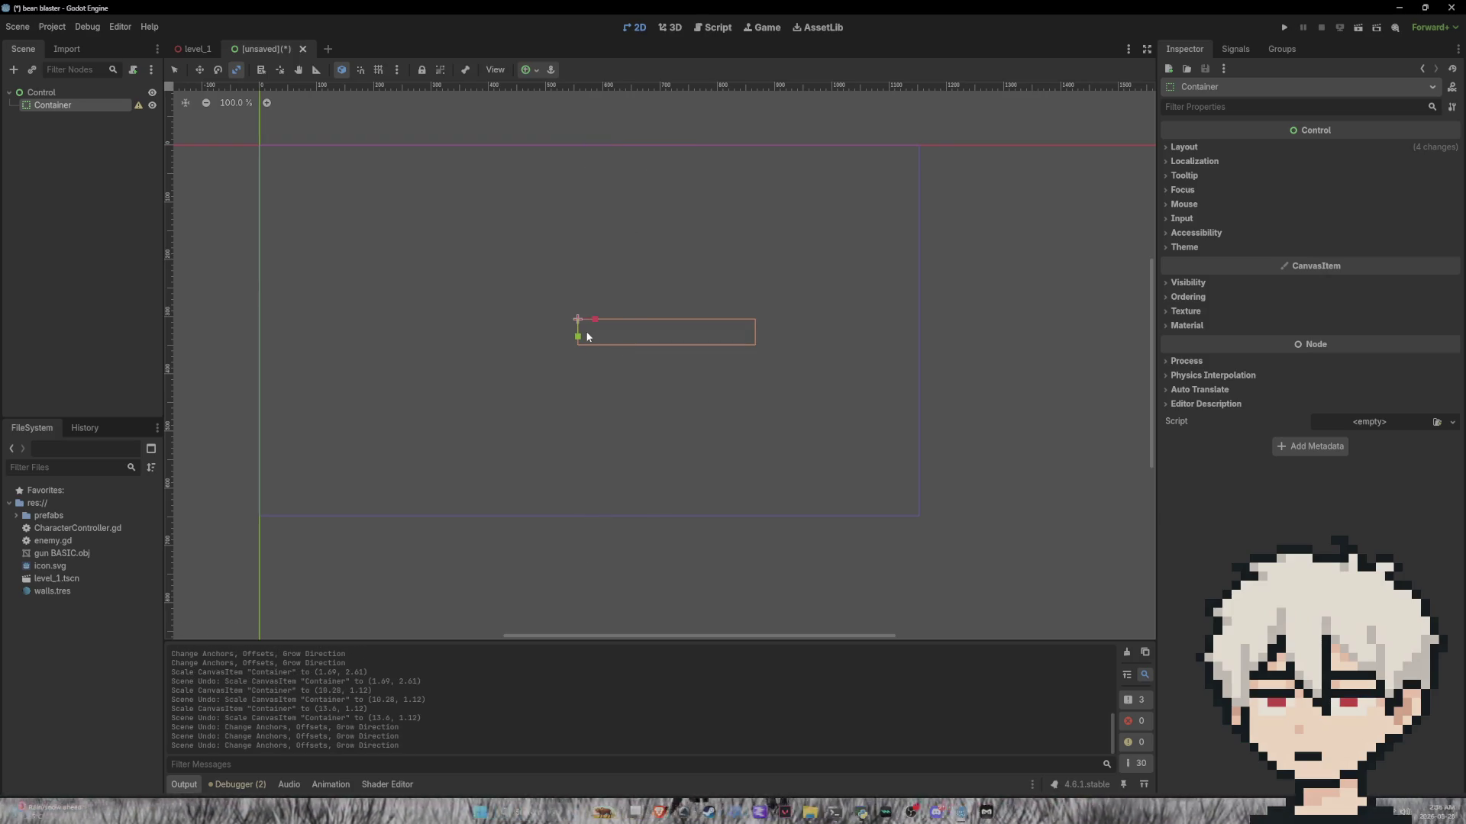
mouse_move(601, 326)
left_mouse_down()
mouse_move(579, 344)
mouse_move(589, 452)
left_mouse_up()
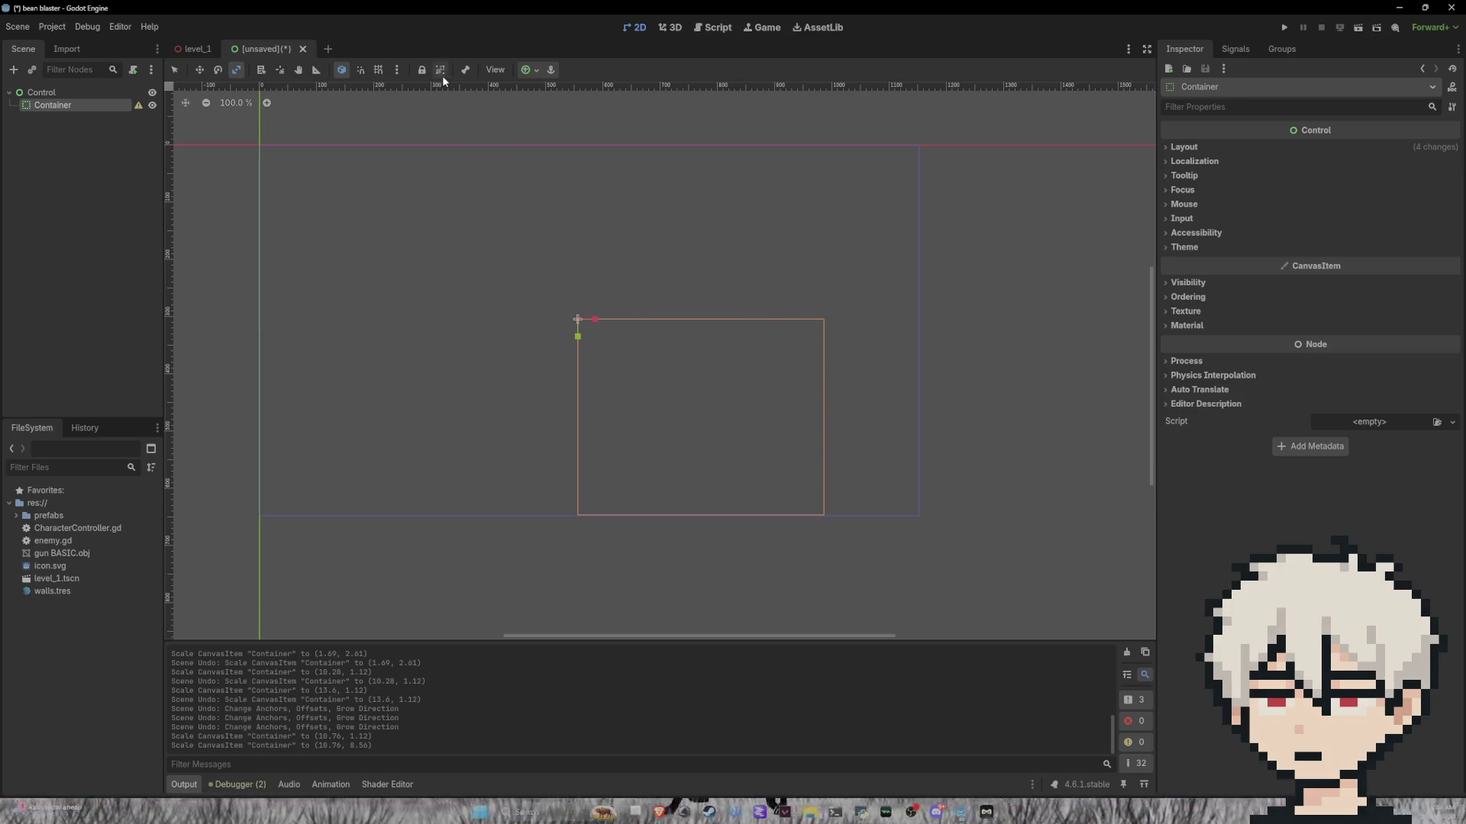
Step: Reapply the centre anchor preset and view the Container's node configuration warning
left_click(536, 74)
left_click(555, 135)
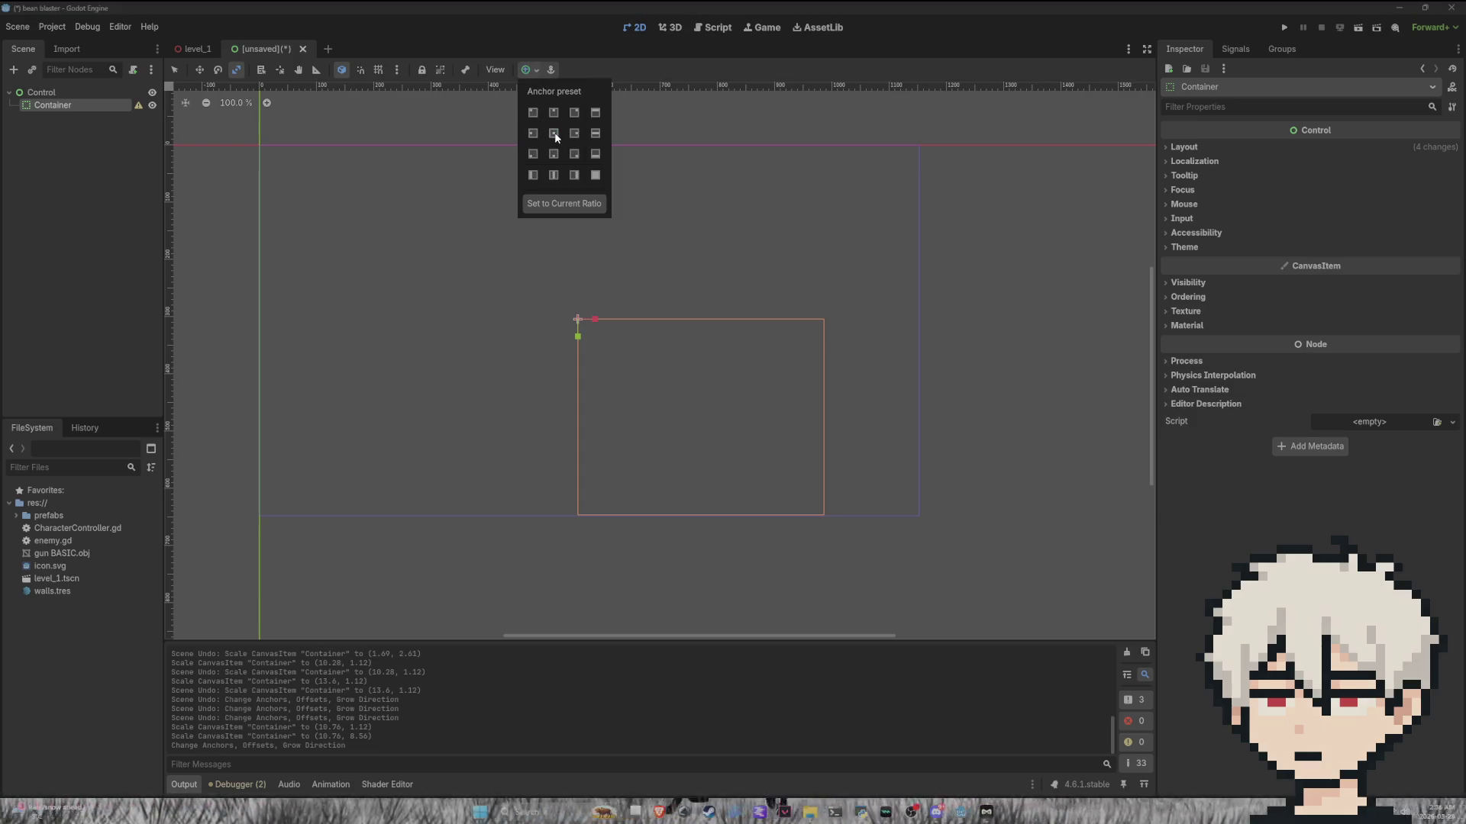
left_click(695, 252)
right_click(95, 105)
key("Escape")
left_click(138, 105)
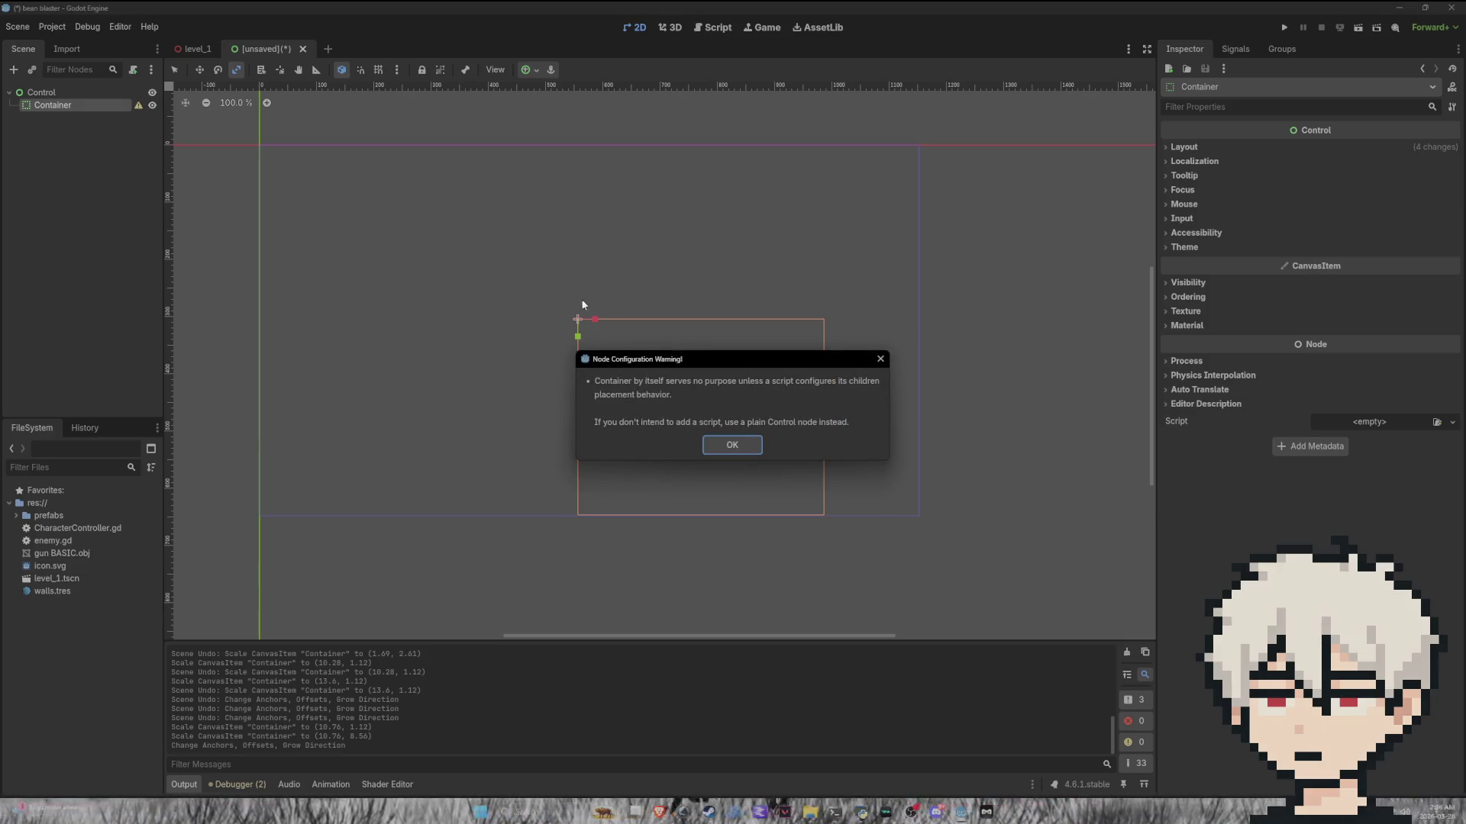
left_click(726, 446)
Step: Add a plain Node child under Container, then delete it
right_click(99, 107)
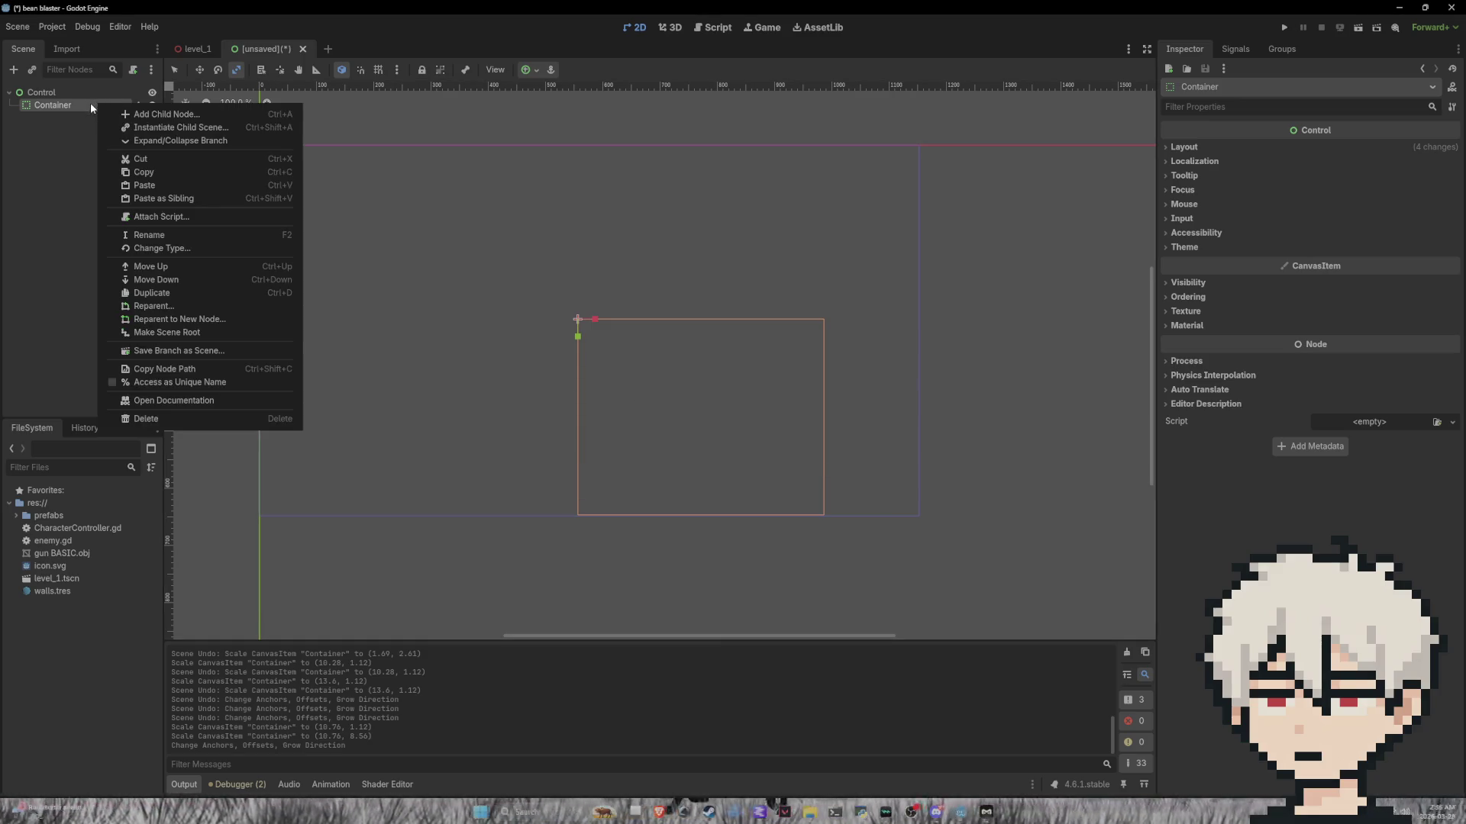
left_click(134, 110)
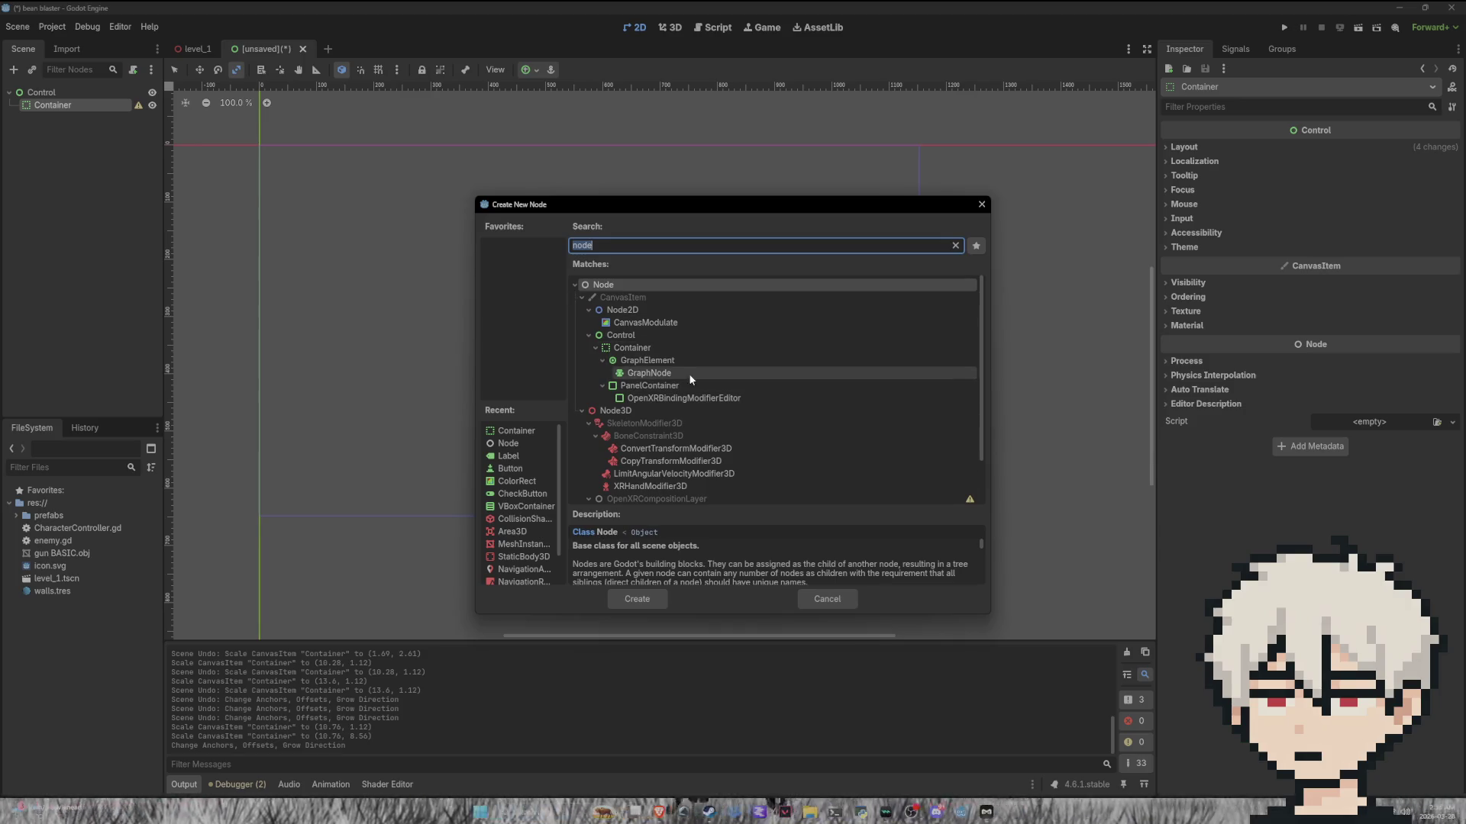
left_click(609, 336)
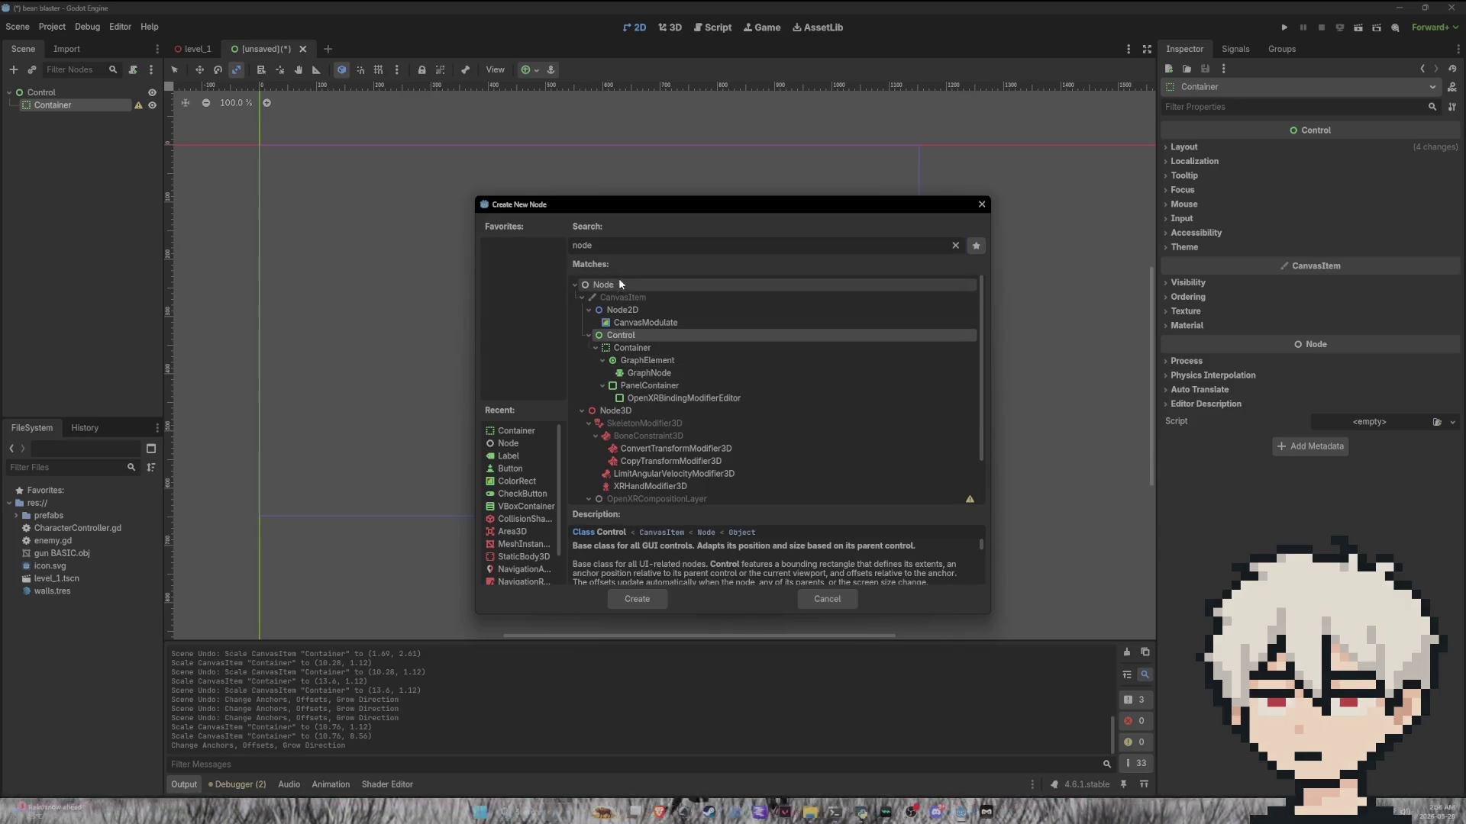
type("node")
key("Return")
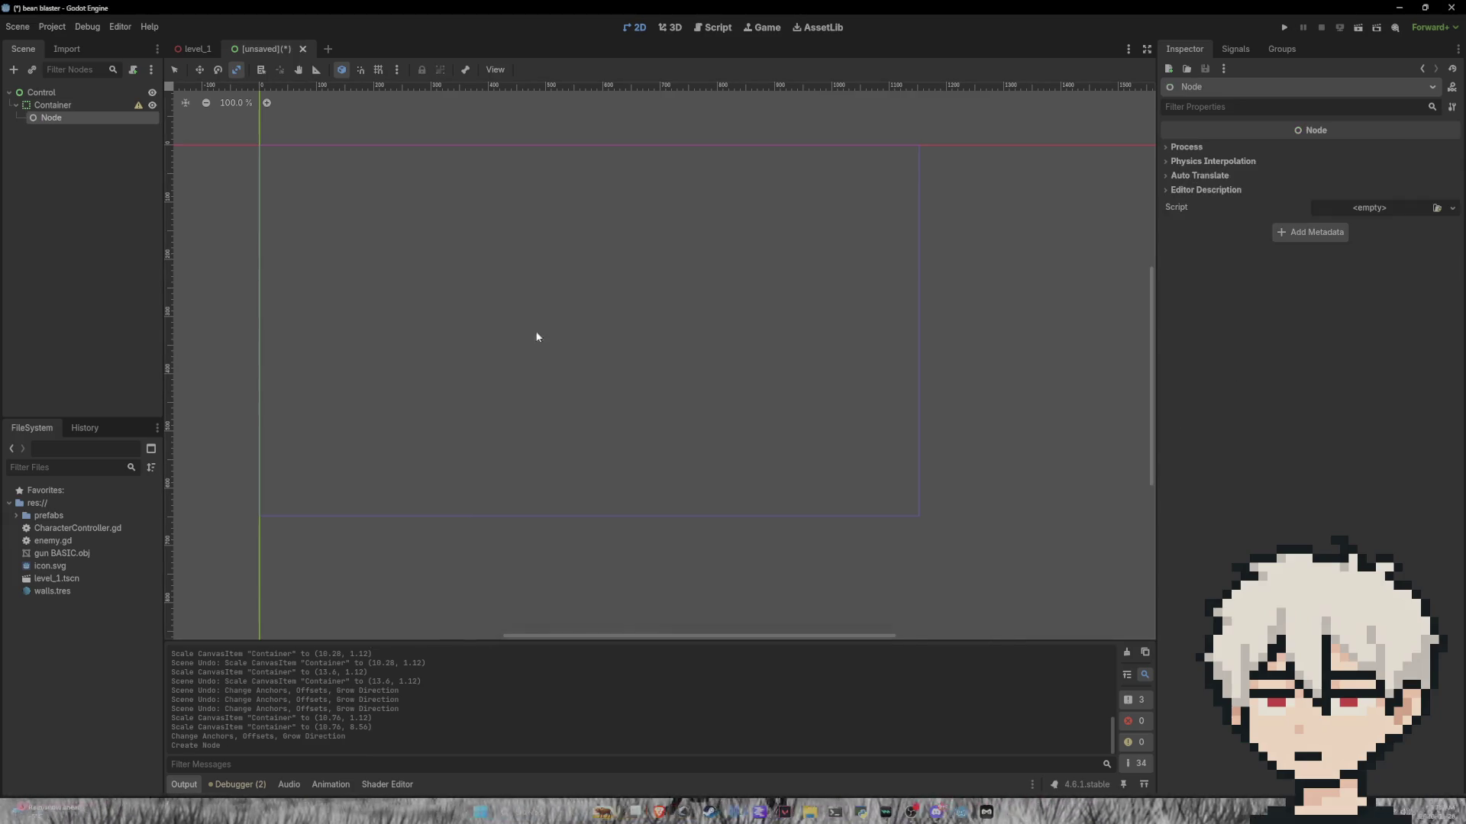
right_click(60, 118)
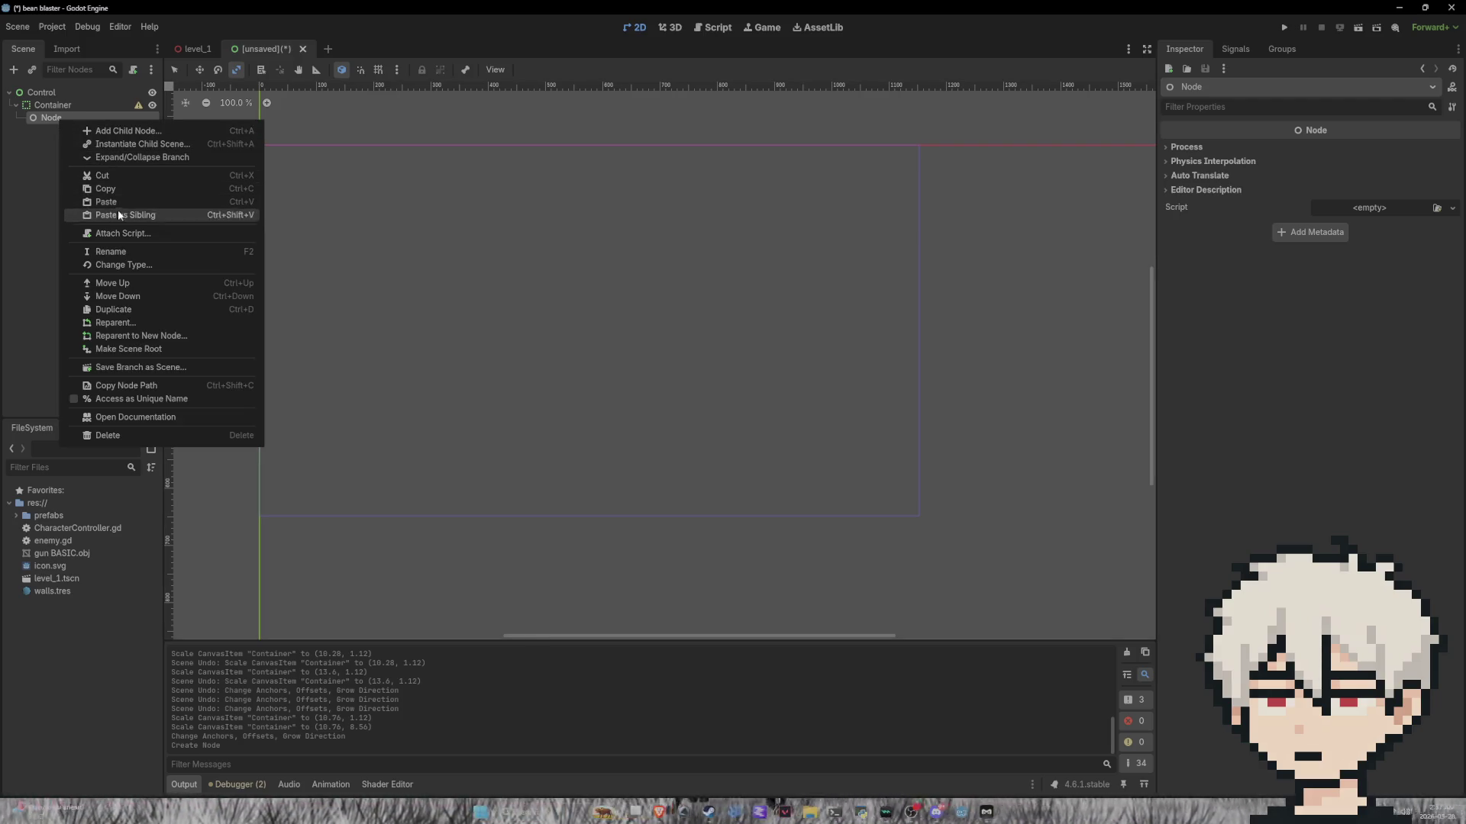
left_click(114, 435)
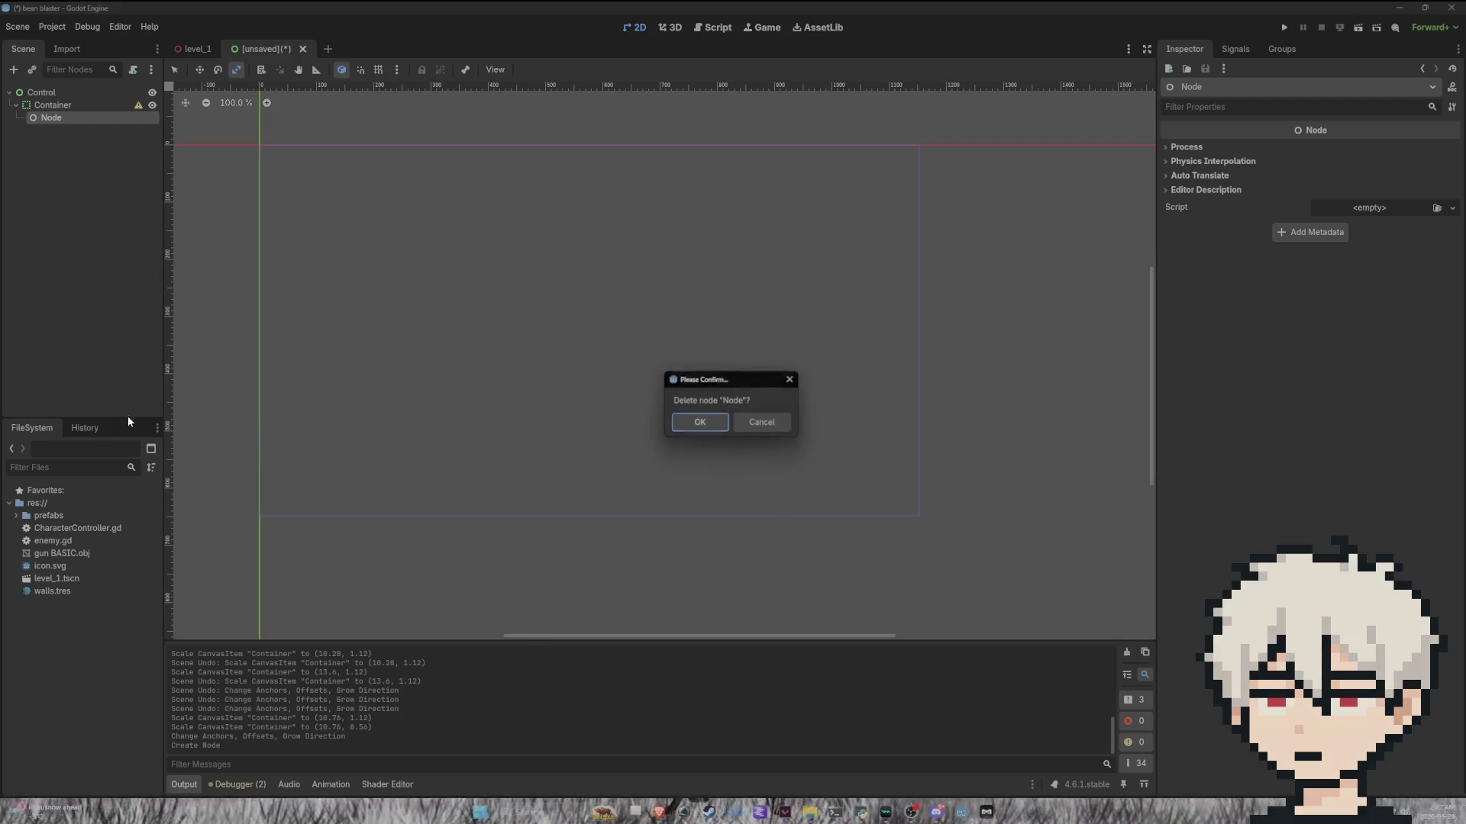
left_click(718, 427)
Step: Add a Label under Container with the text 'Bean blaster'
left_click(13, 70)
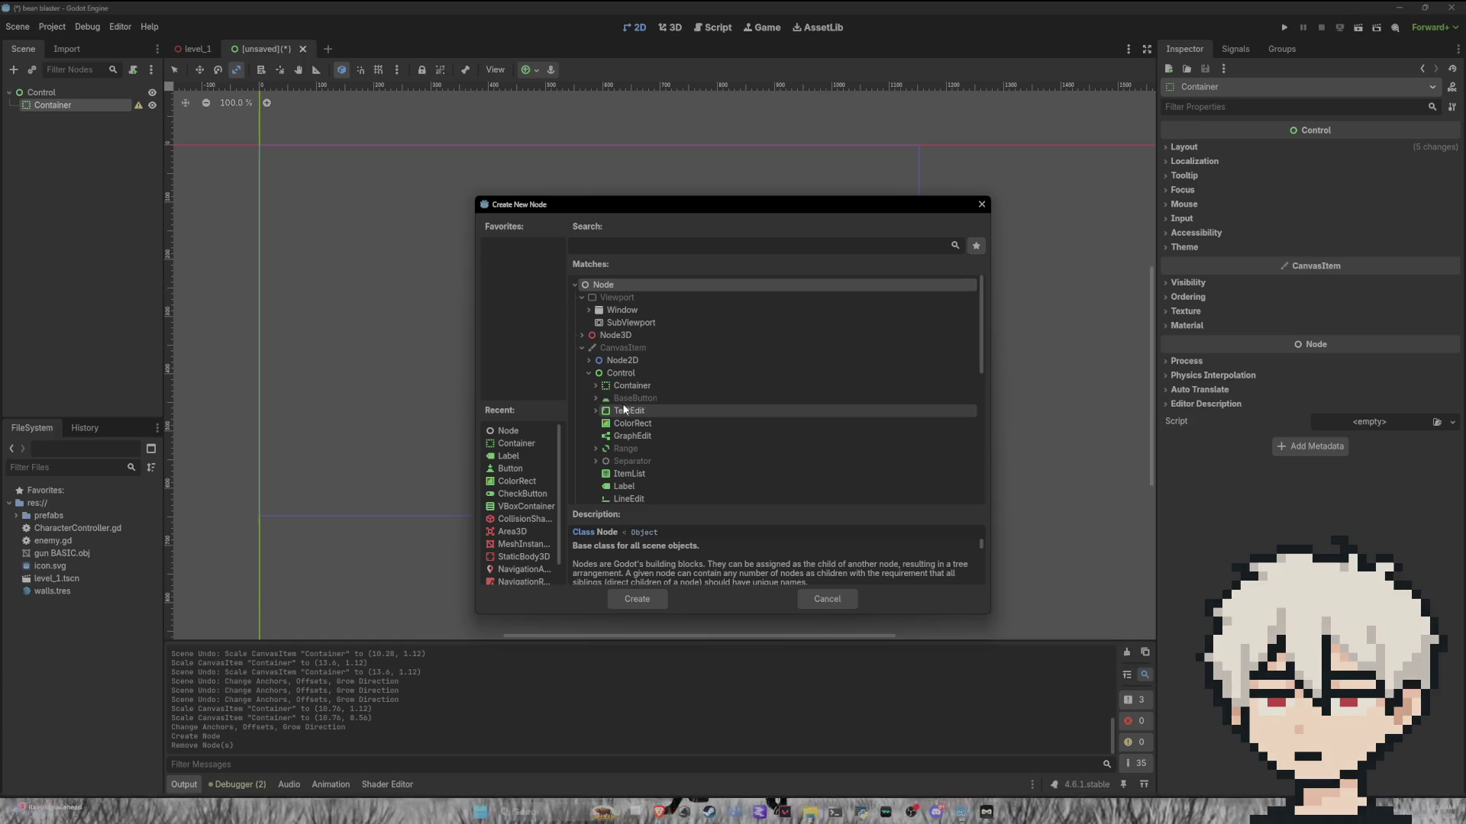
left_click(617, 398)
scroll(634, 438, "down", 3)
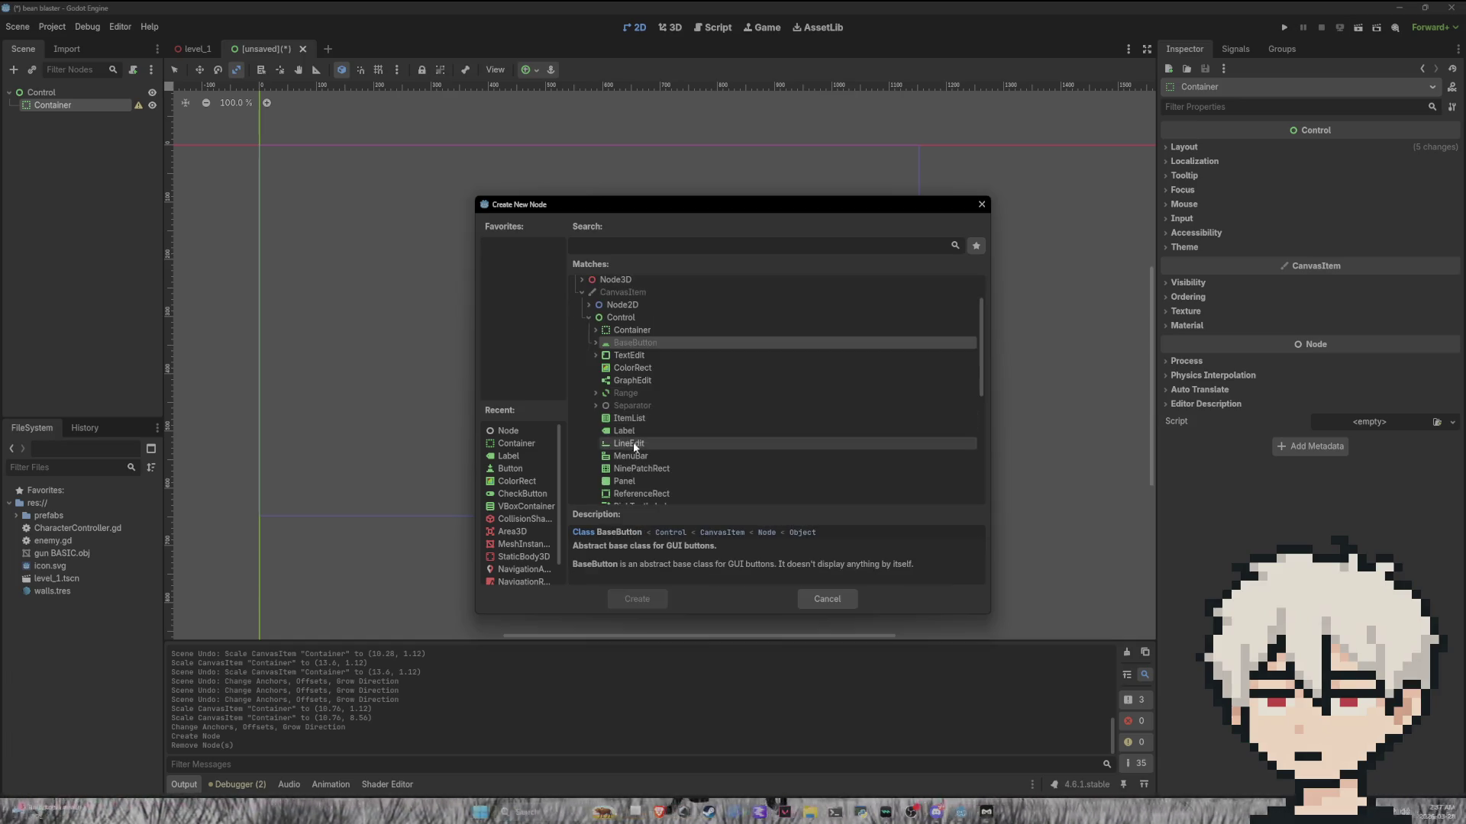
left_click(626, 431)
left_click(654, 595)
left_click(1335, 195)
type("Be")
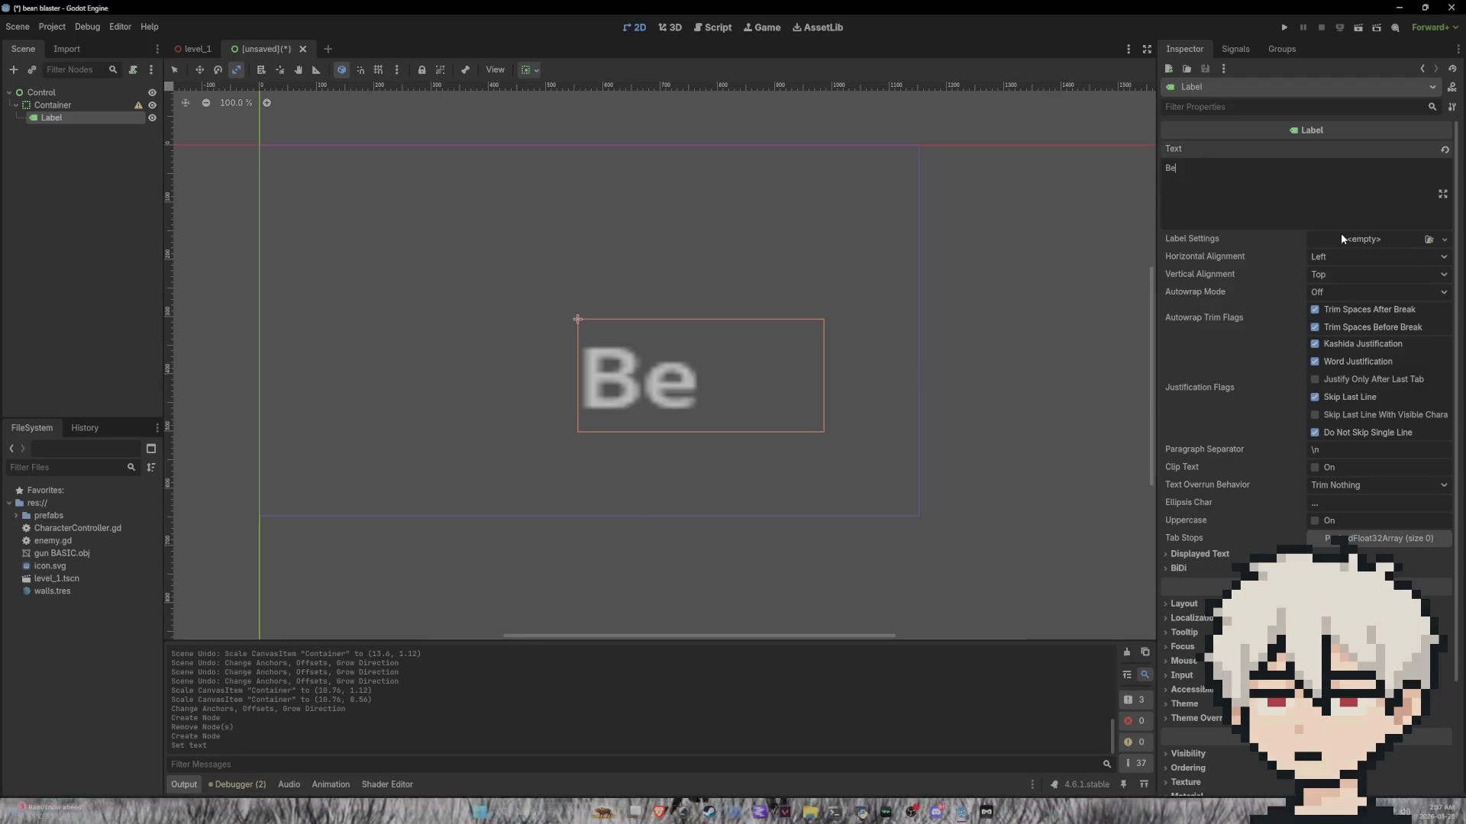
type("an blaster")
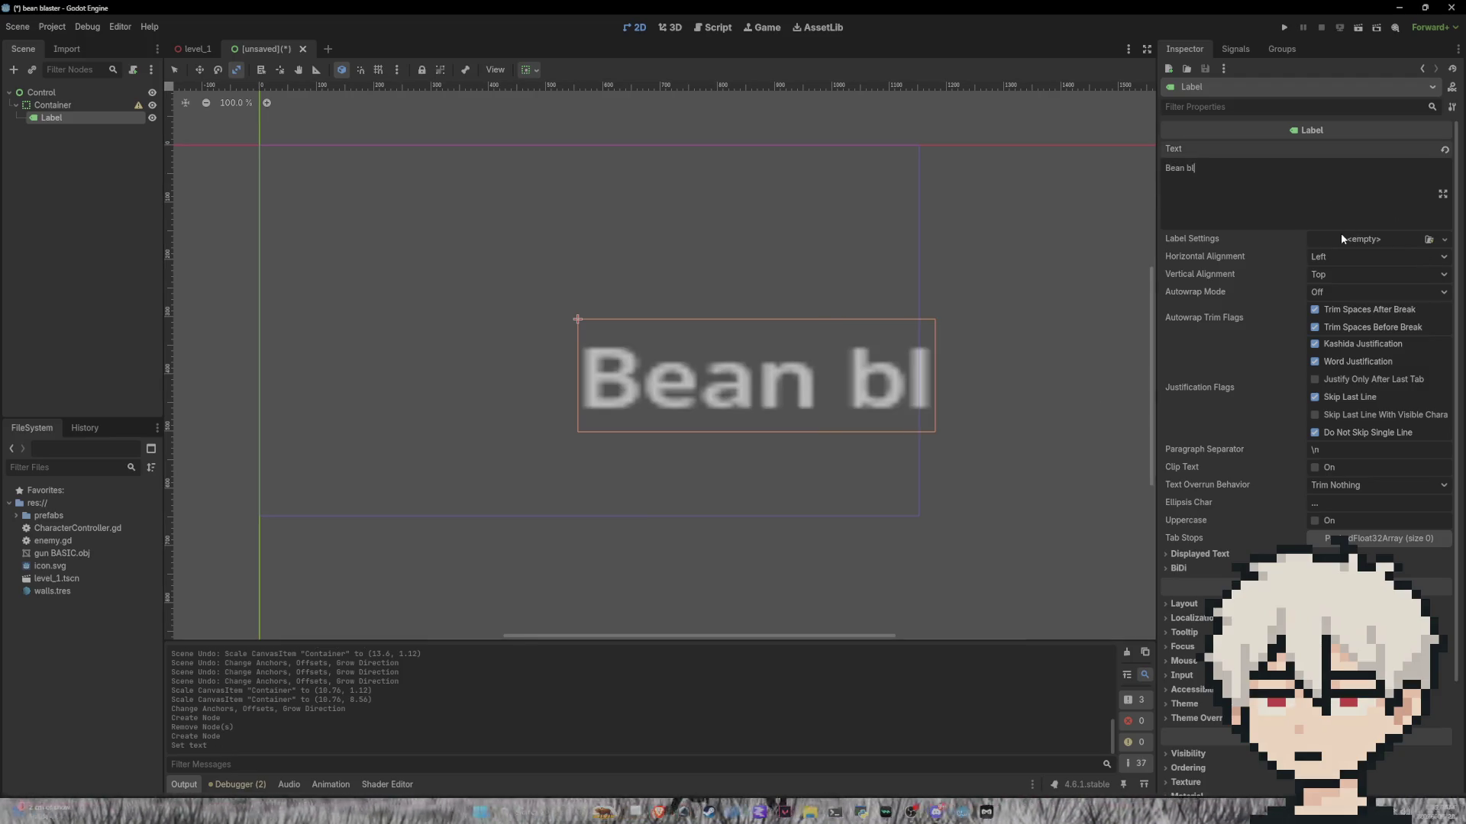
scroll(702, 366, "down", 4)
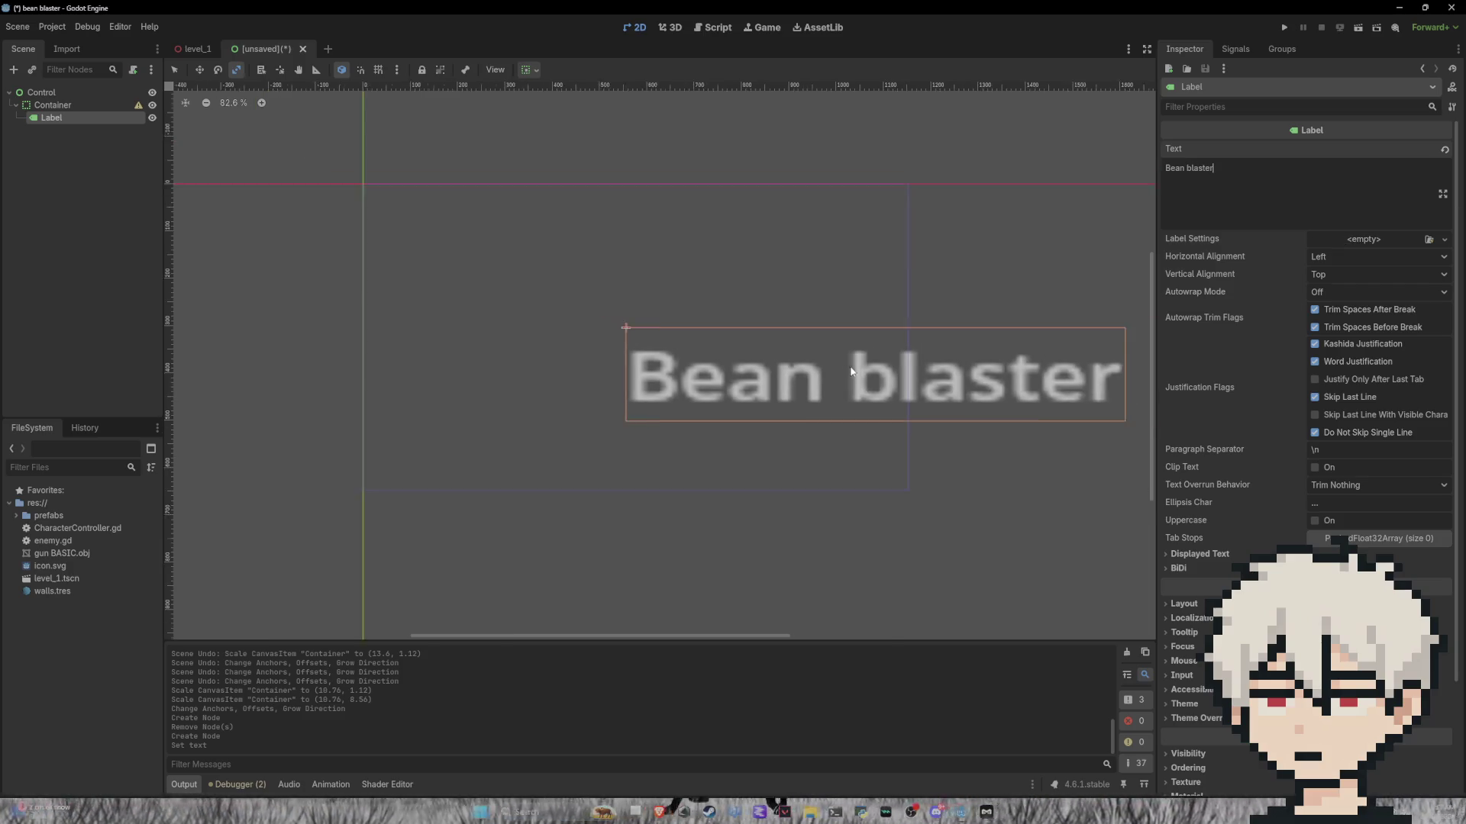
scroll(702, 365, "right", 2)
scroll(702, 366, "up", 1)
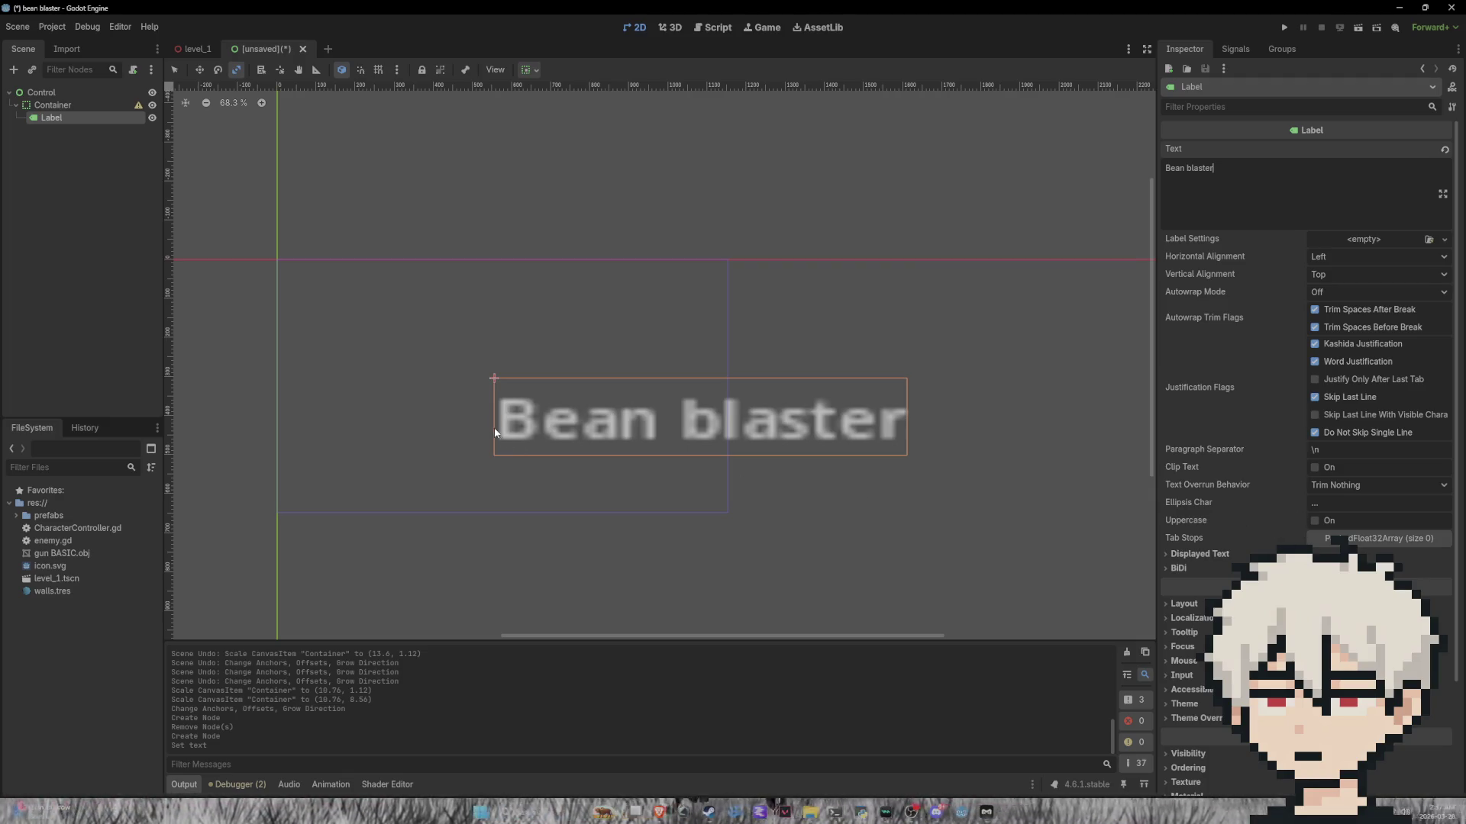
Step: Shrink the Container, then delete it along with its Bean blaster label
left_click(115, 104)
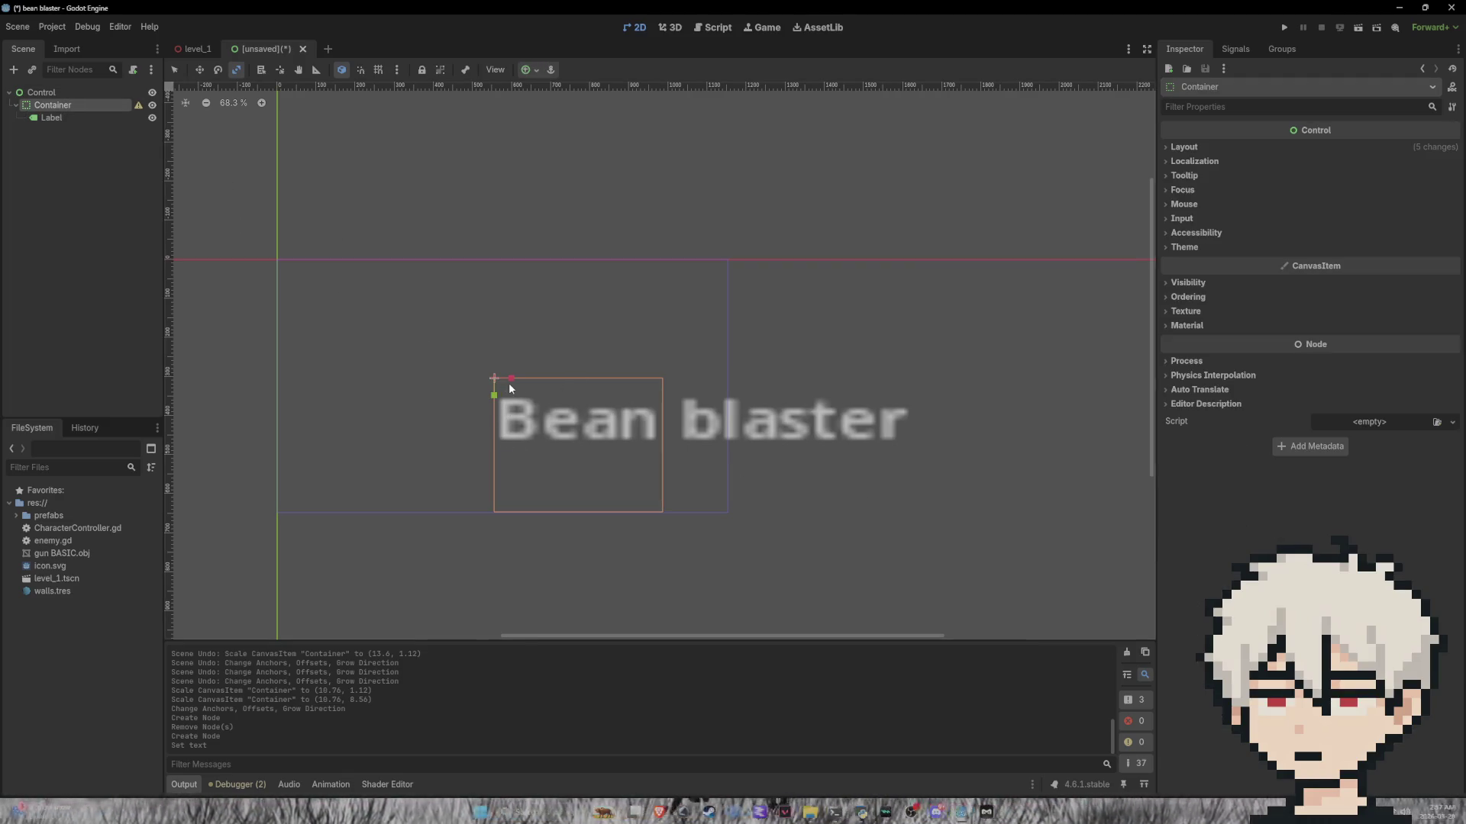
mouse_move(510, 380)
left_mouse_down()
mouse_move(422, 389)
mouse_move(483, 404)
left_mouse_up()
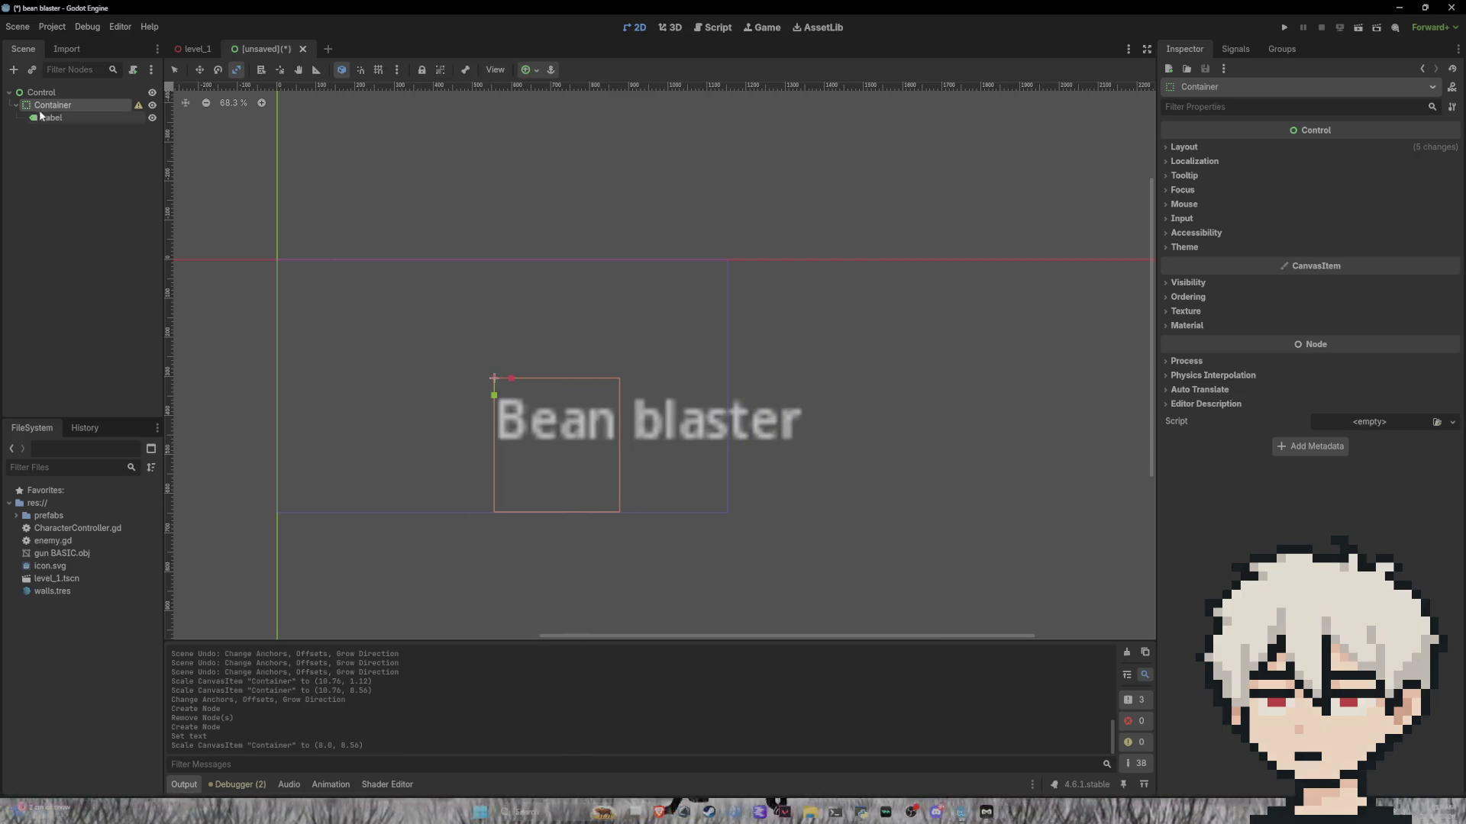
key("Delete")
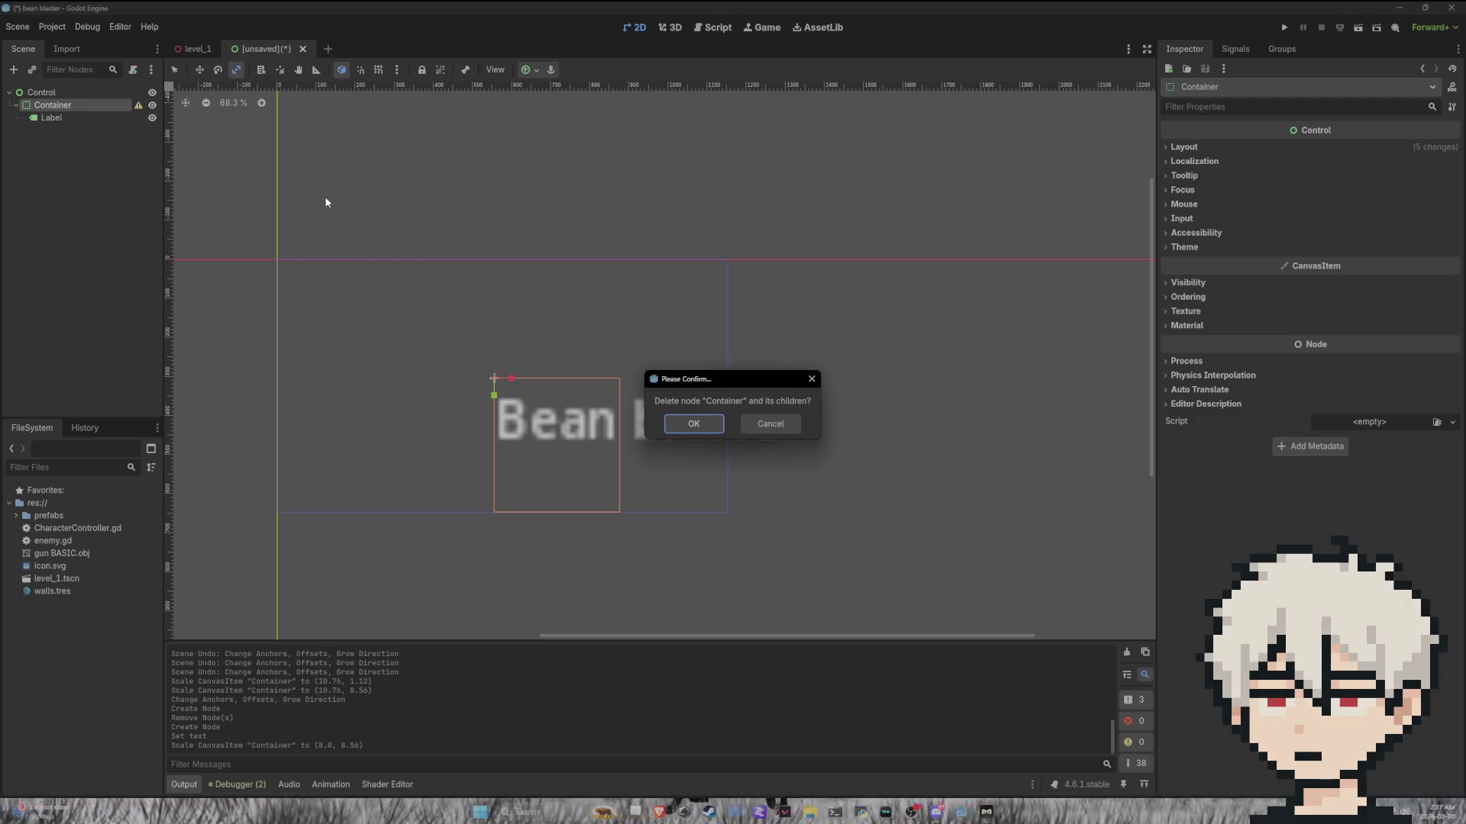
left_click(698, 425)
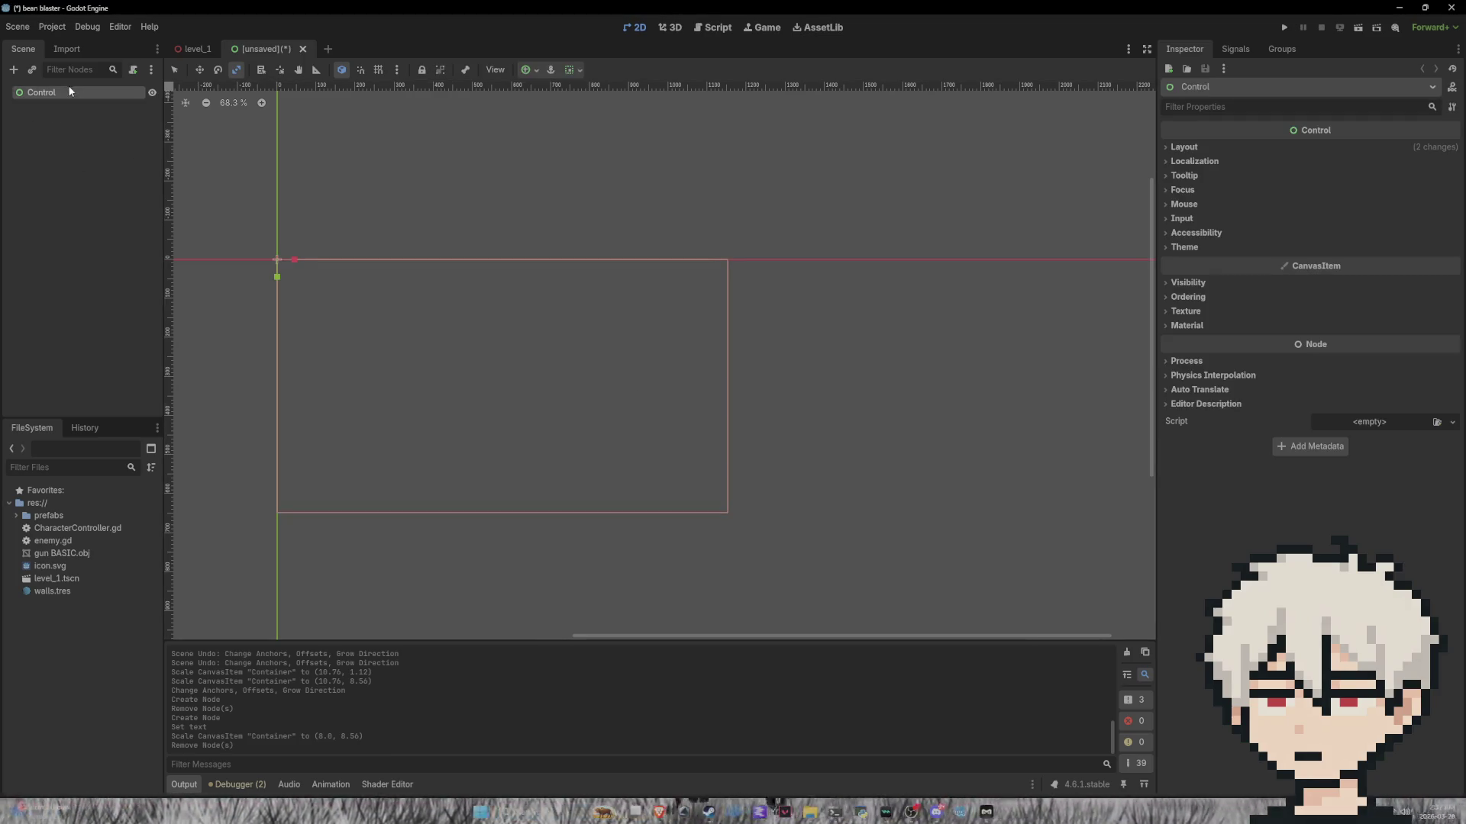
left_click(13, 70)
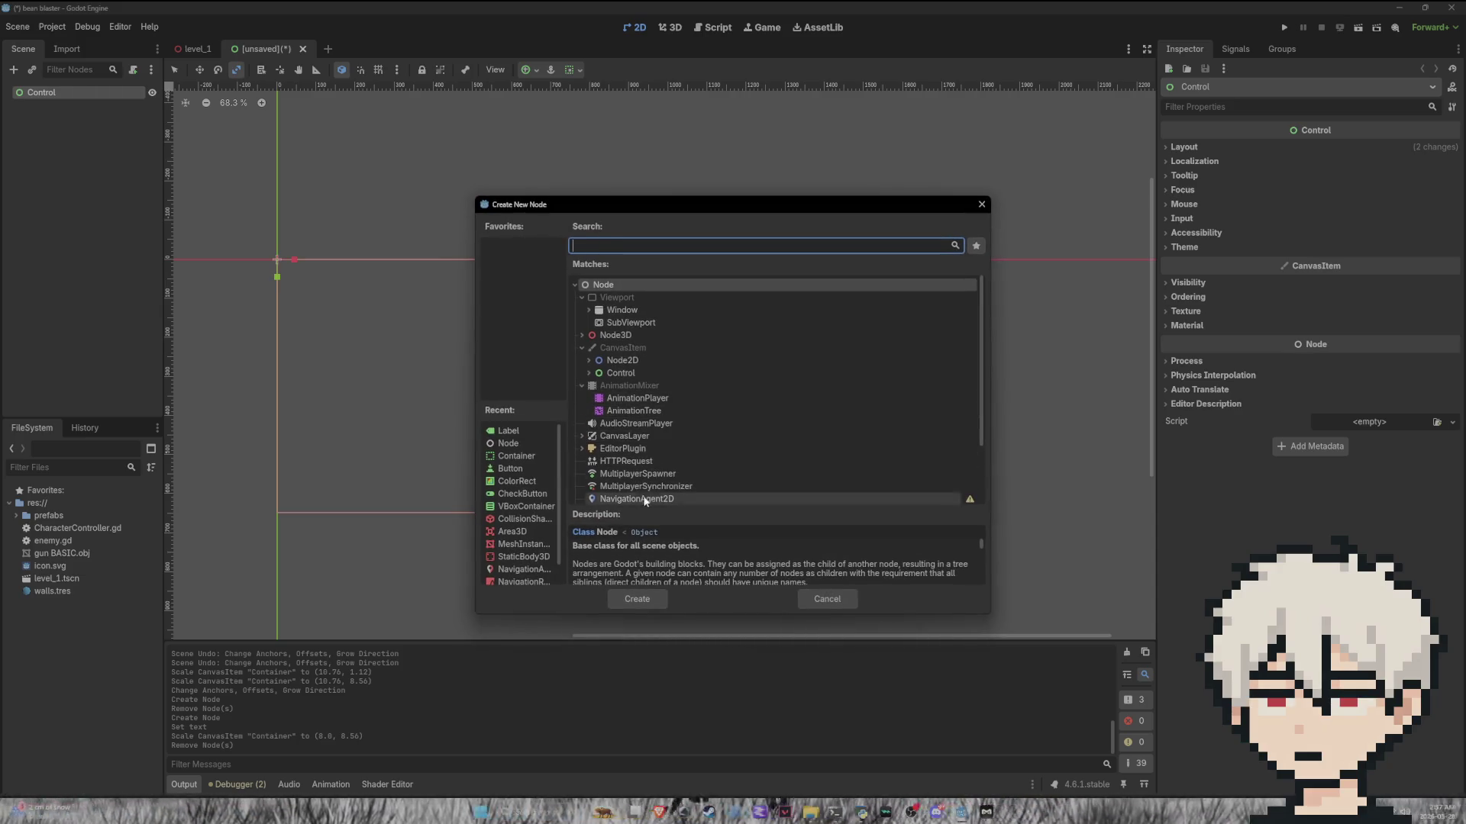
Step: Create a VBoxContainer under Control from Control > Container > BoxContainer
left_click(589, 372)
left_click(596, 385)
left_click(603, 410)
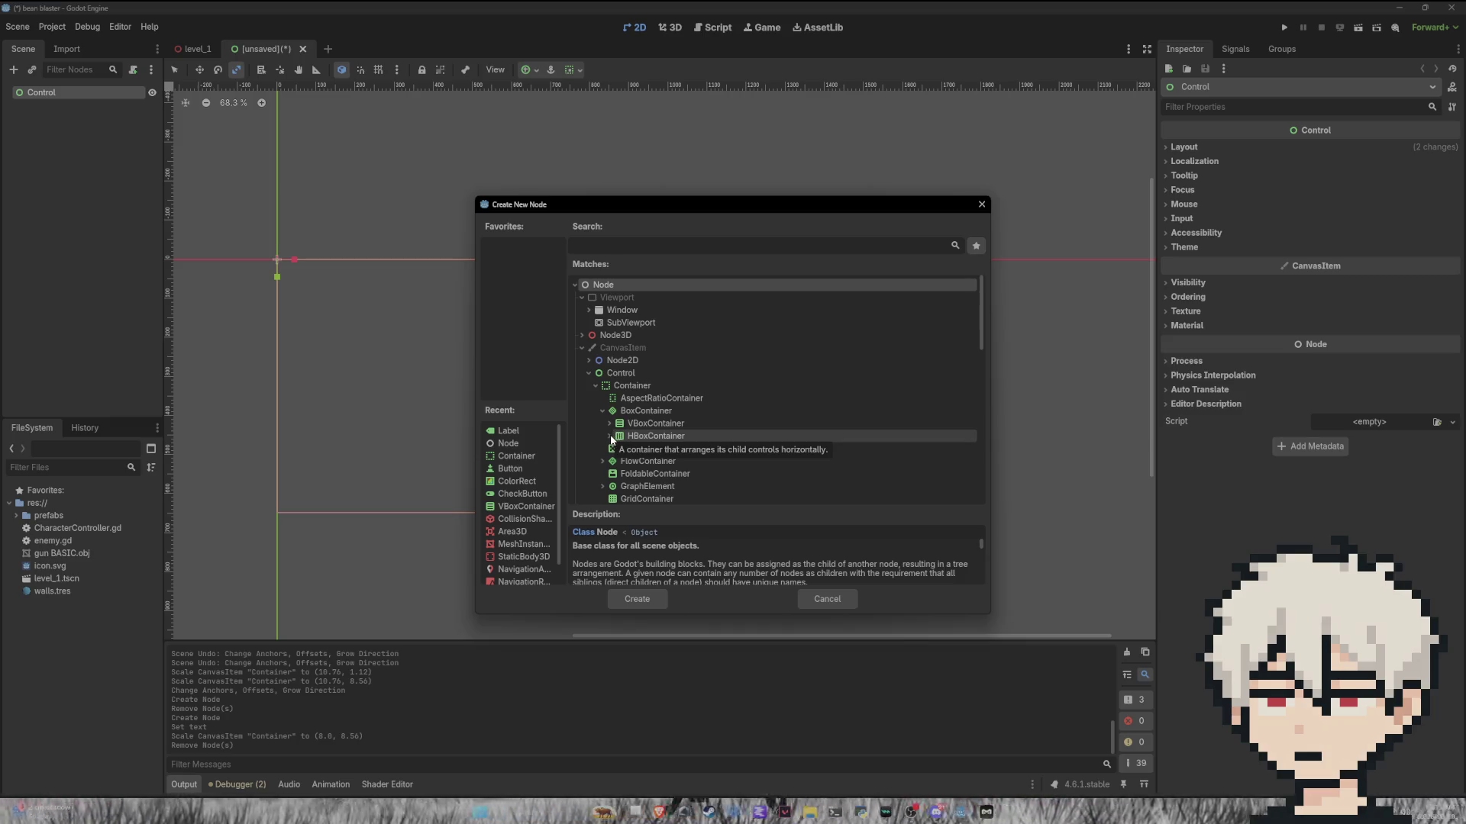
left_click(626, 424)
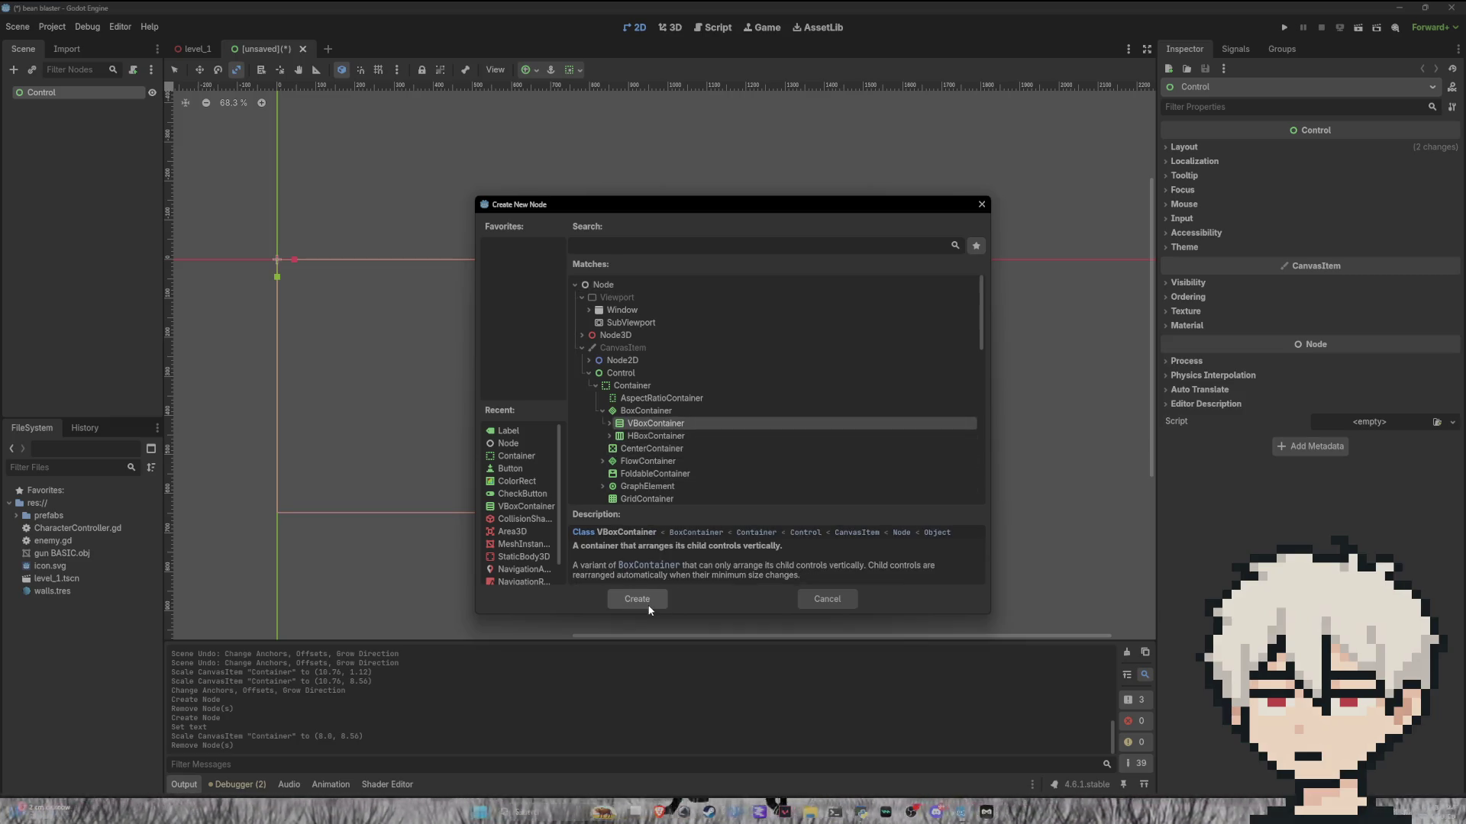
left_click(636, 598)
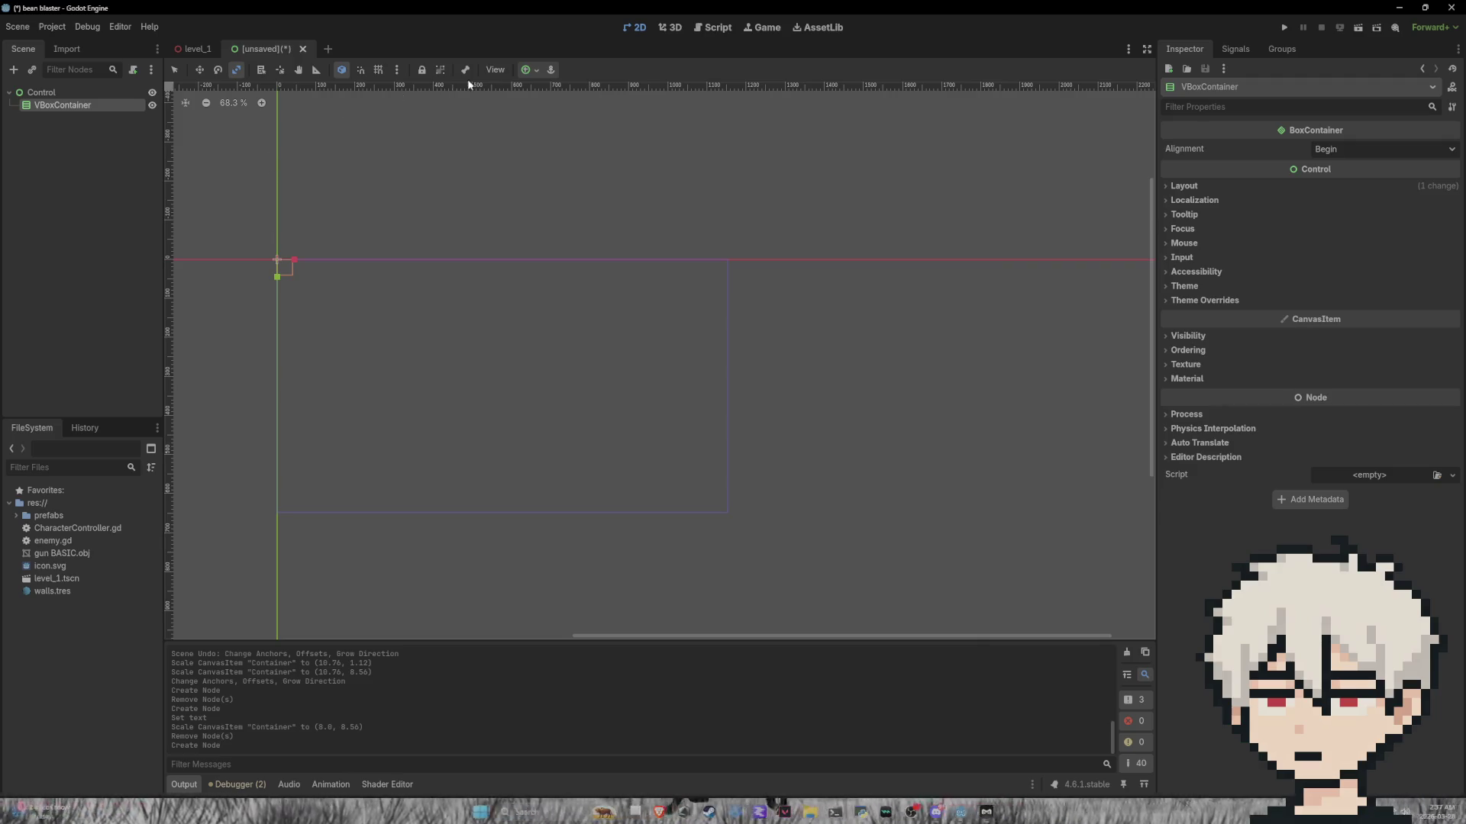
Step: Stretch the VBoxContainer and try centre and centre-column anchor presets, undoing them
left_click_drag(296, 260, 382, 268)
left_click(526, 70)
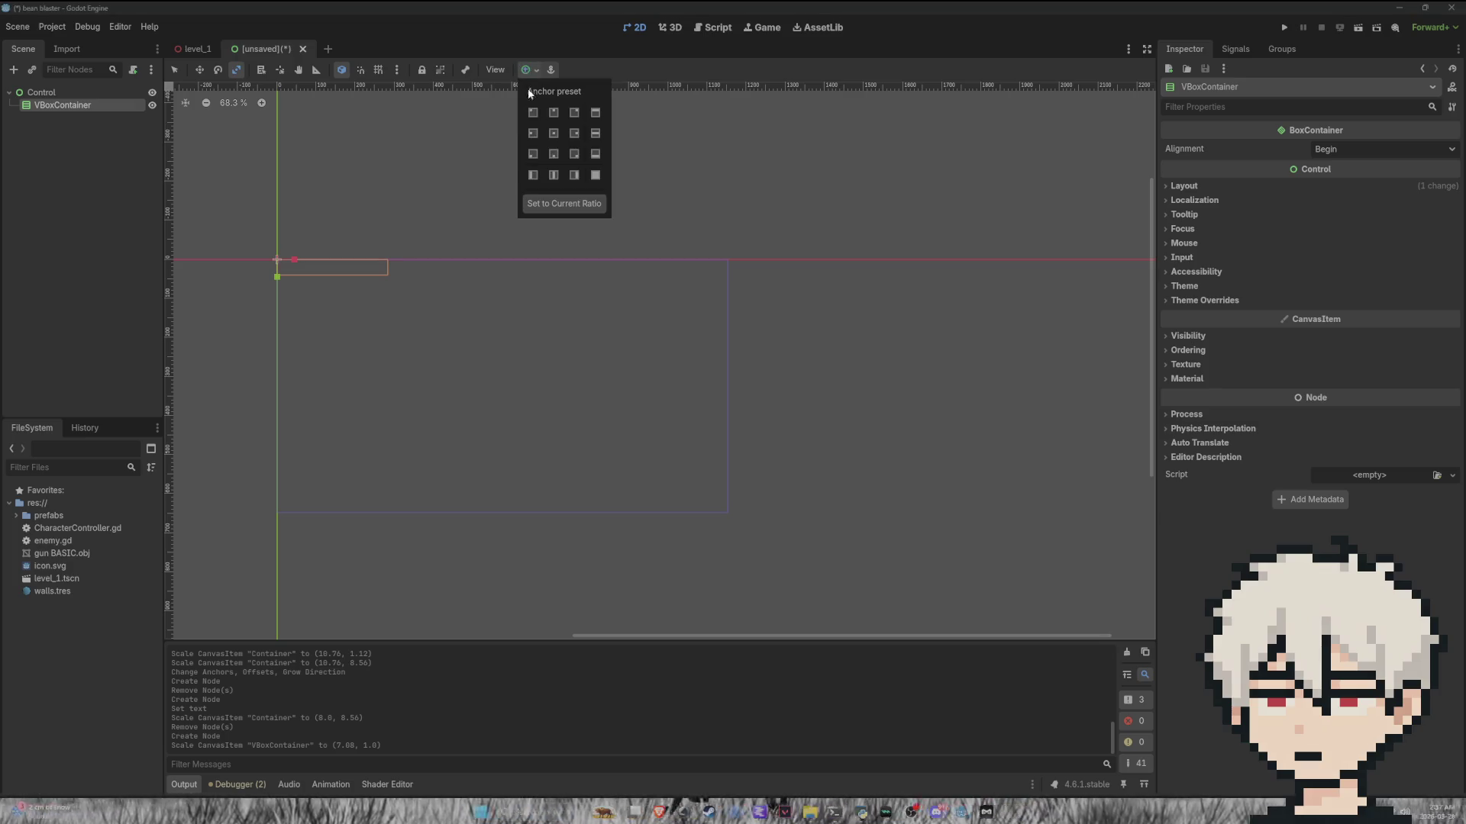
left_click(555, 134)
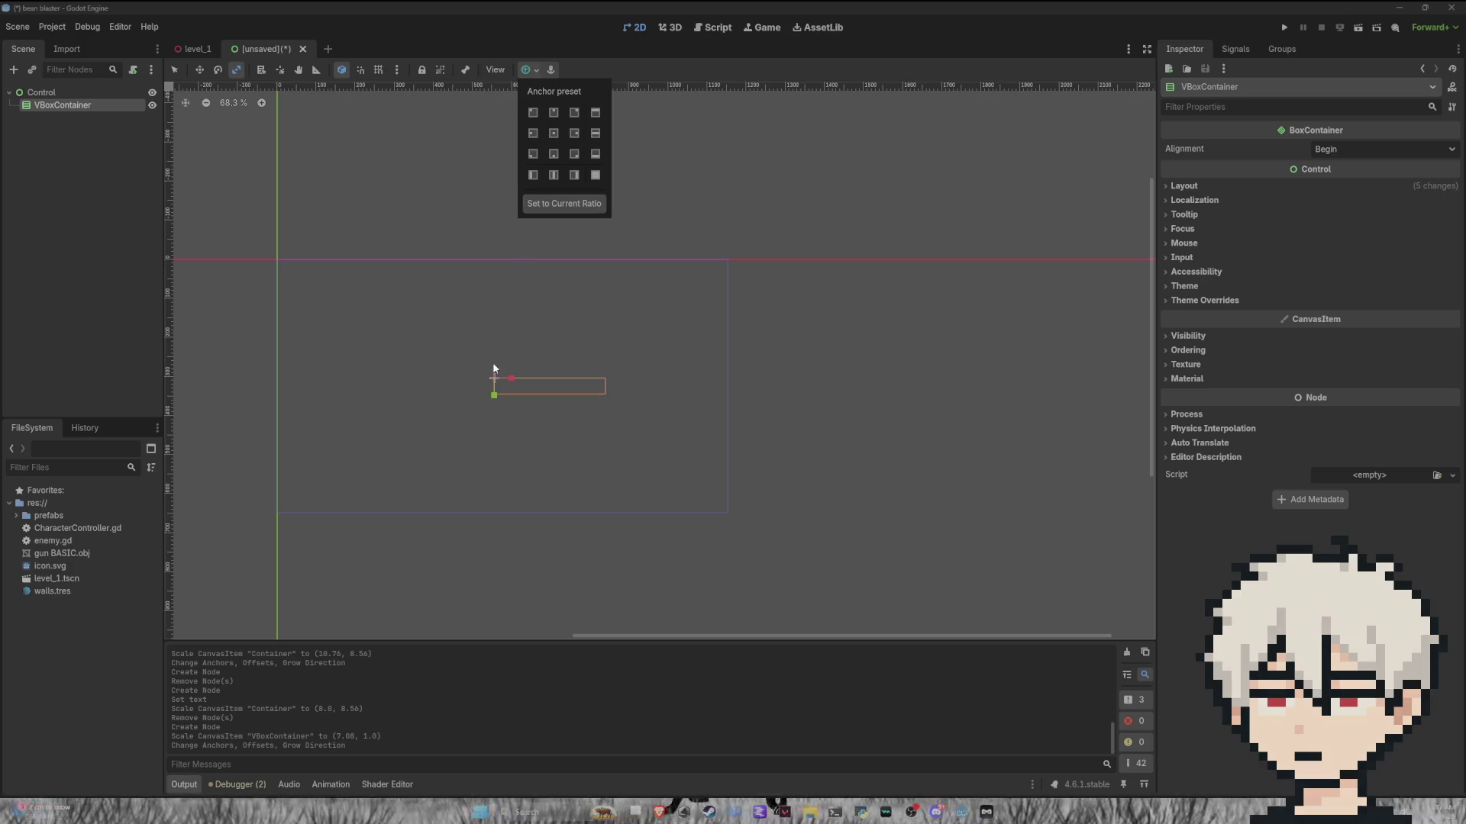
left_click(554, 175)
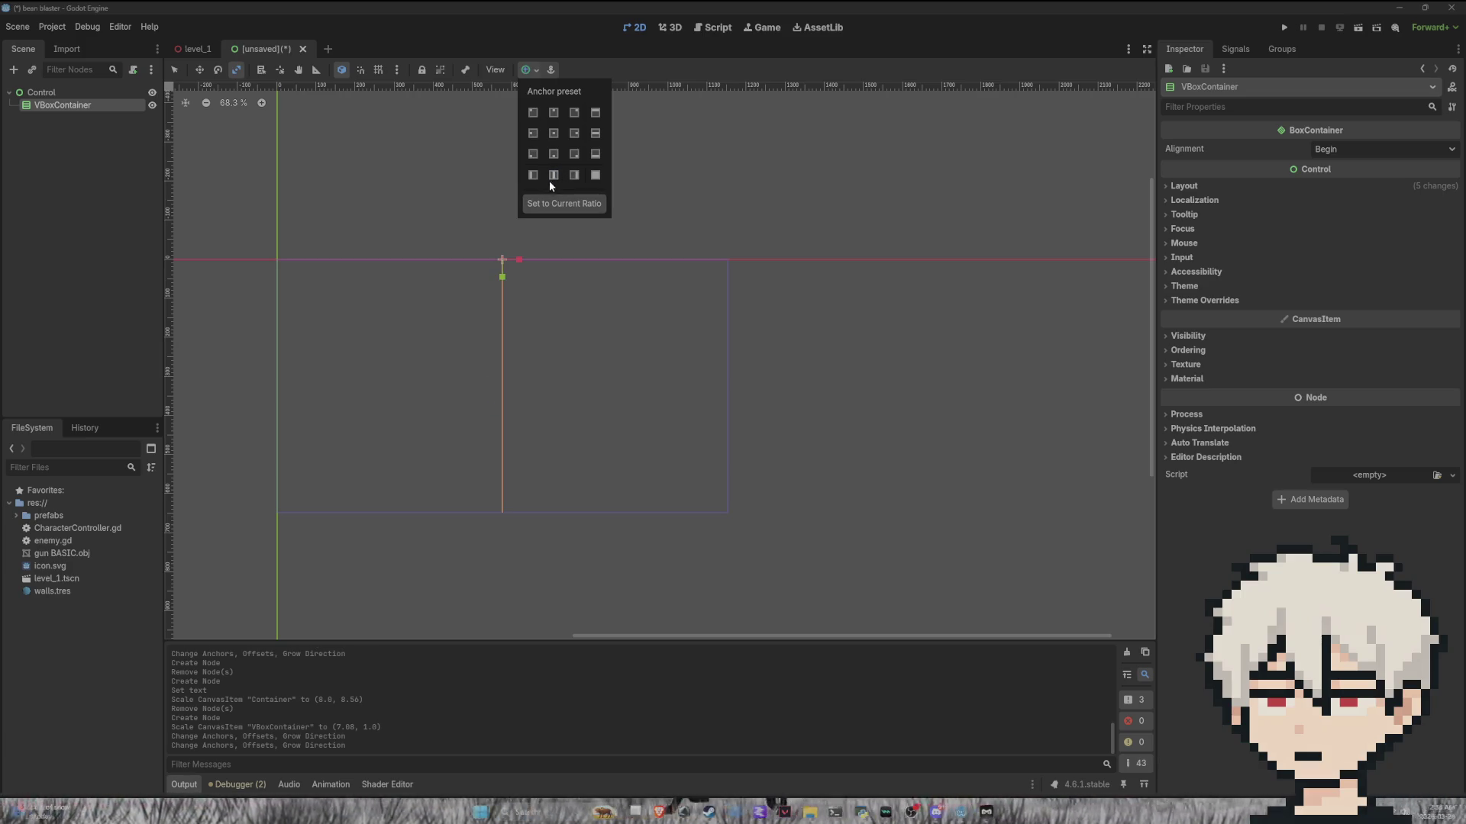
left_click(521, 262)
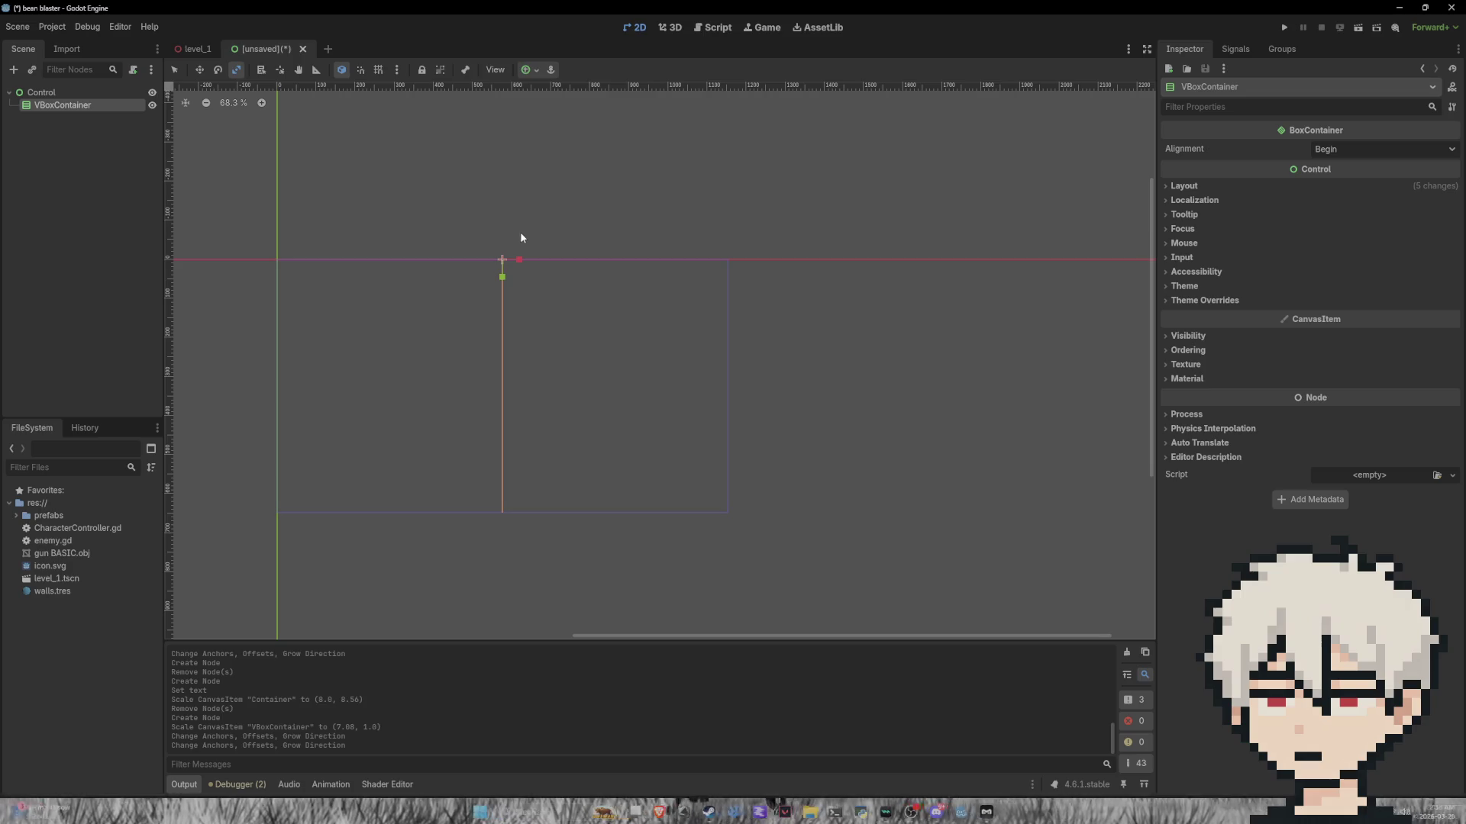
key("ctrl+z")
left_click_drag(495, 395, 506, 566)
key("ctrl+z")
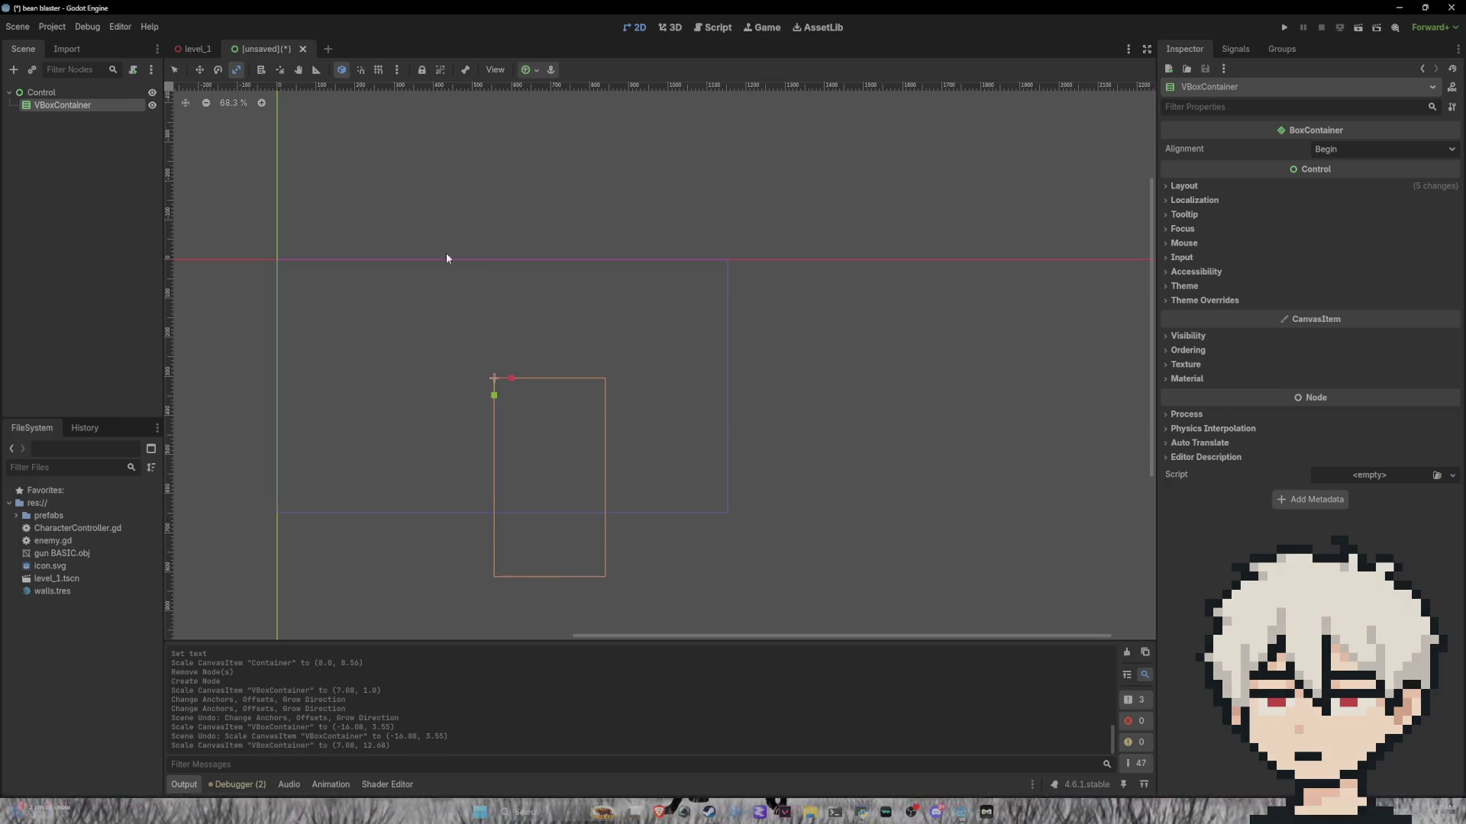
Step: Try bottom-centre, top-centre, keep-ratio and centre anchor presets, then undo the last
left_click(535, 70)
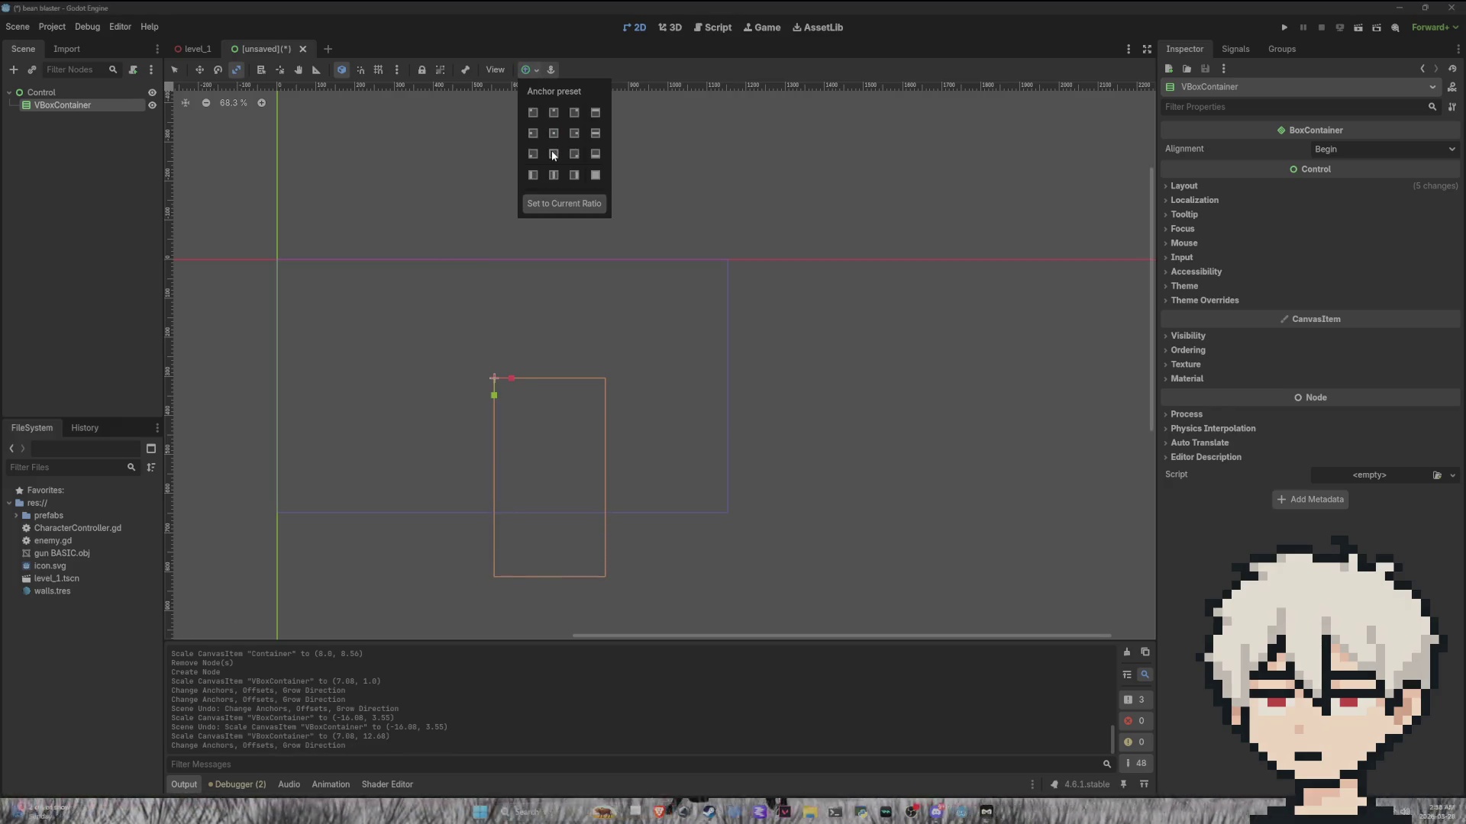
left_click(554, 154)
left_click(554, 113)
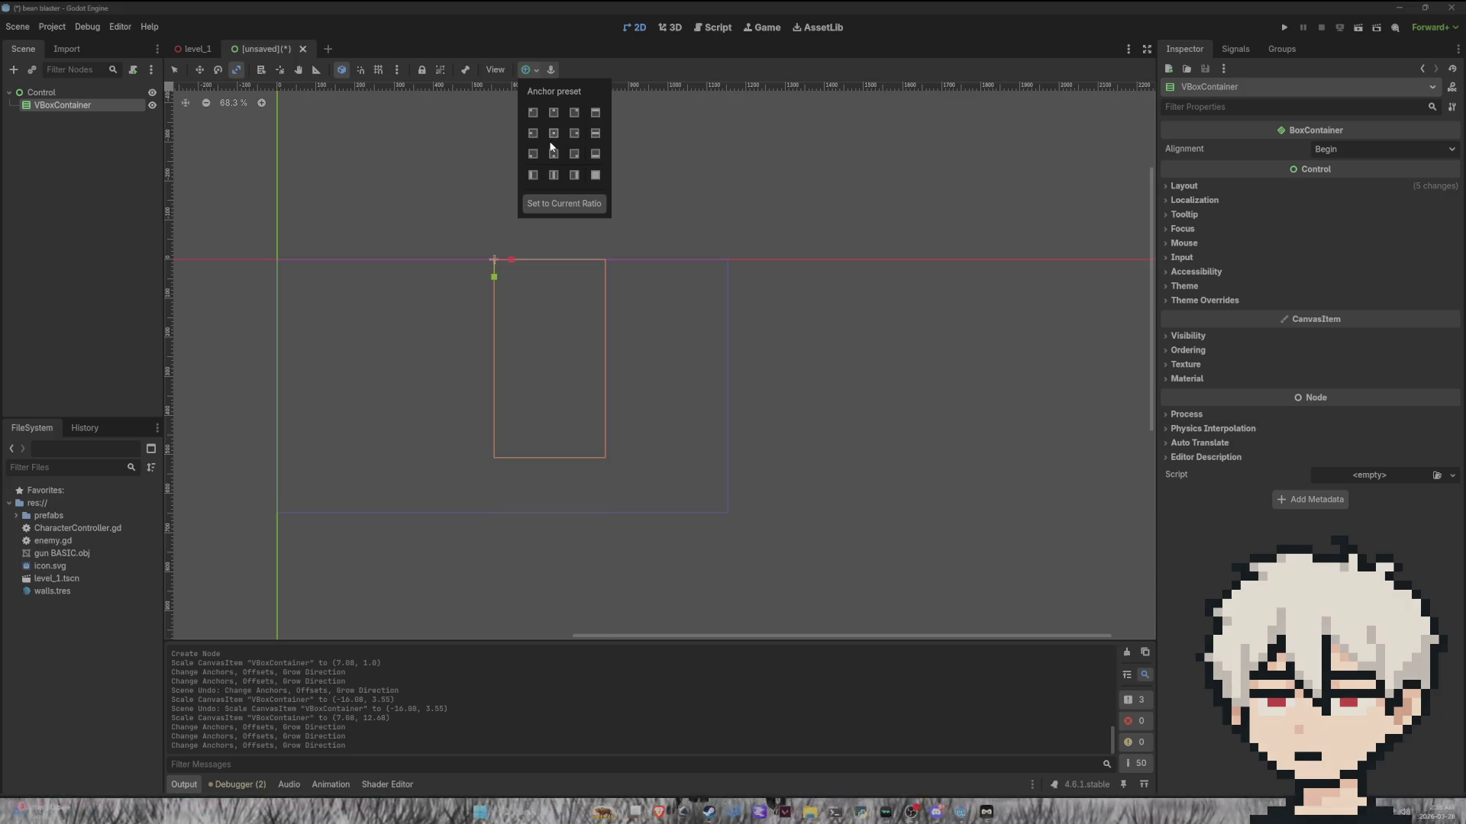
left_click(576, 203)
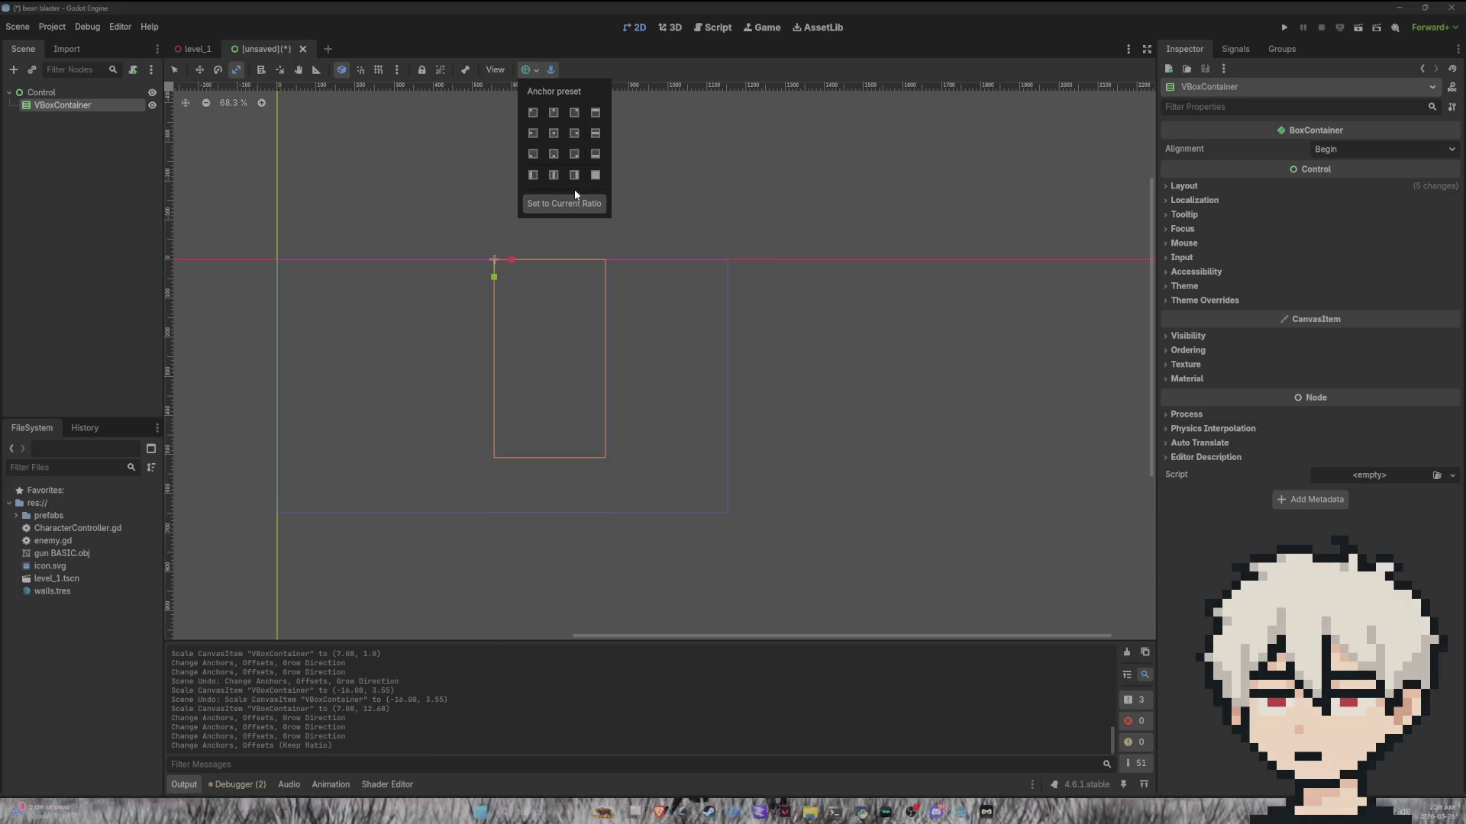
left_click(554, 134)
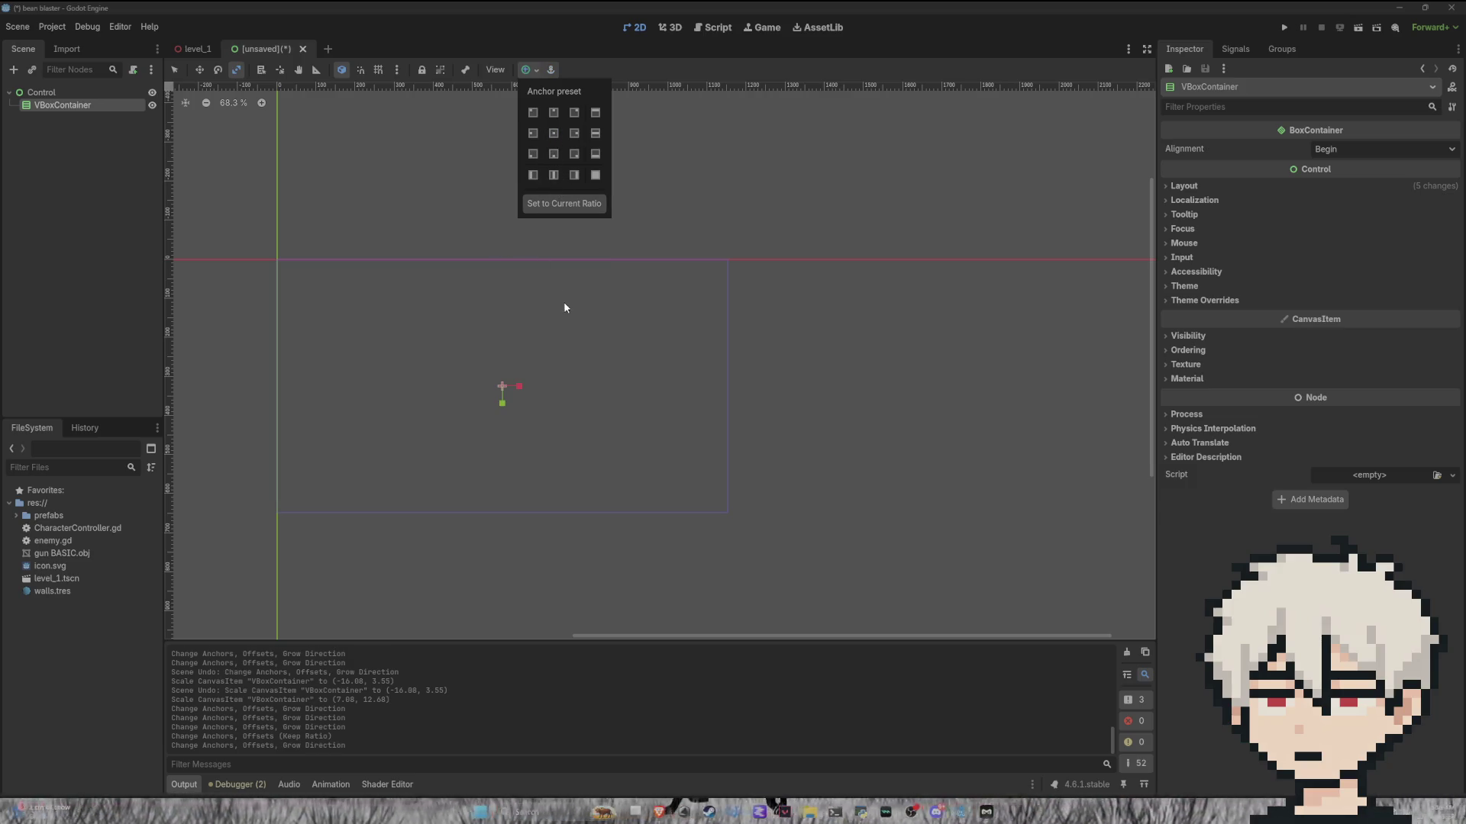
left_click(623, 223)
key("ctrl+z")
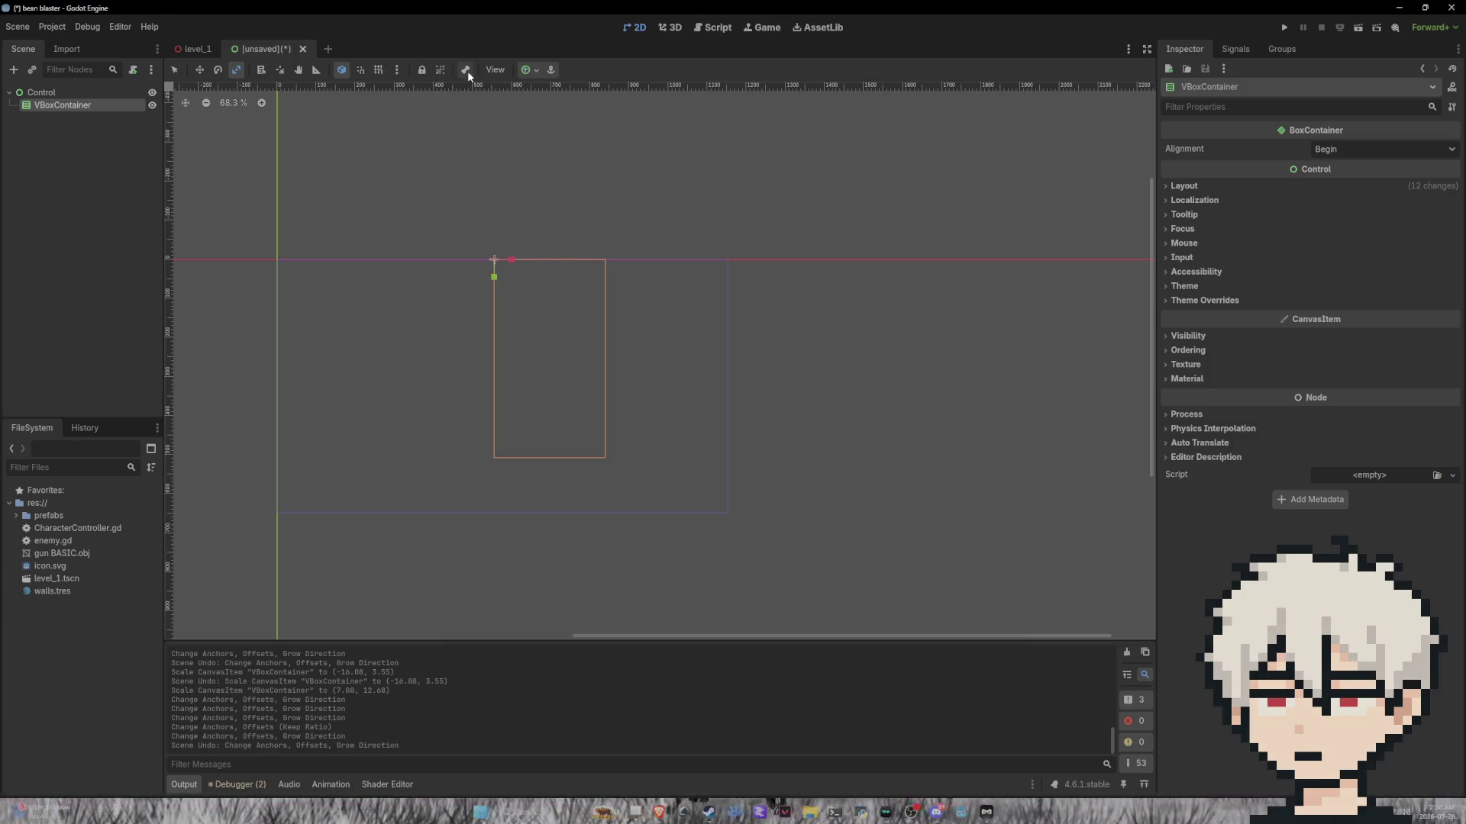
Step: Try top-centre and centre anchor presets again, undoing each change
left_click(551, 72)
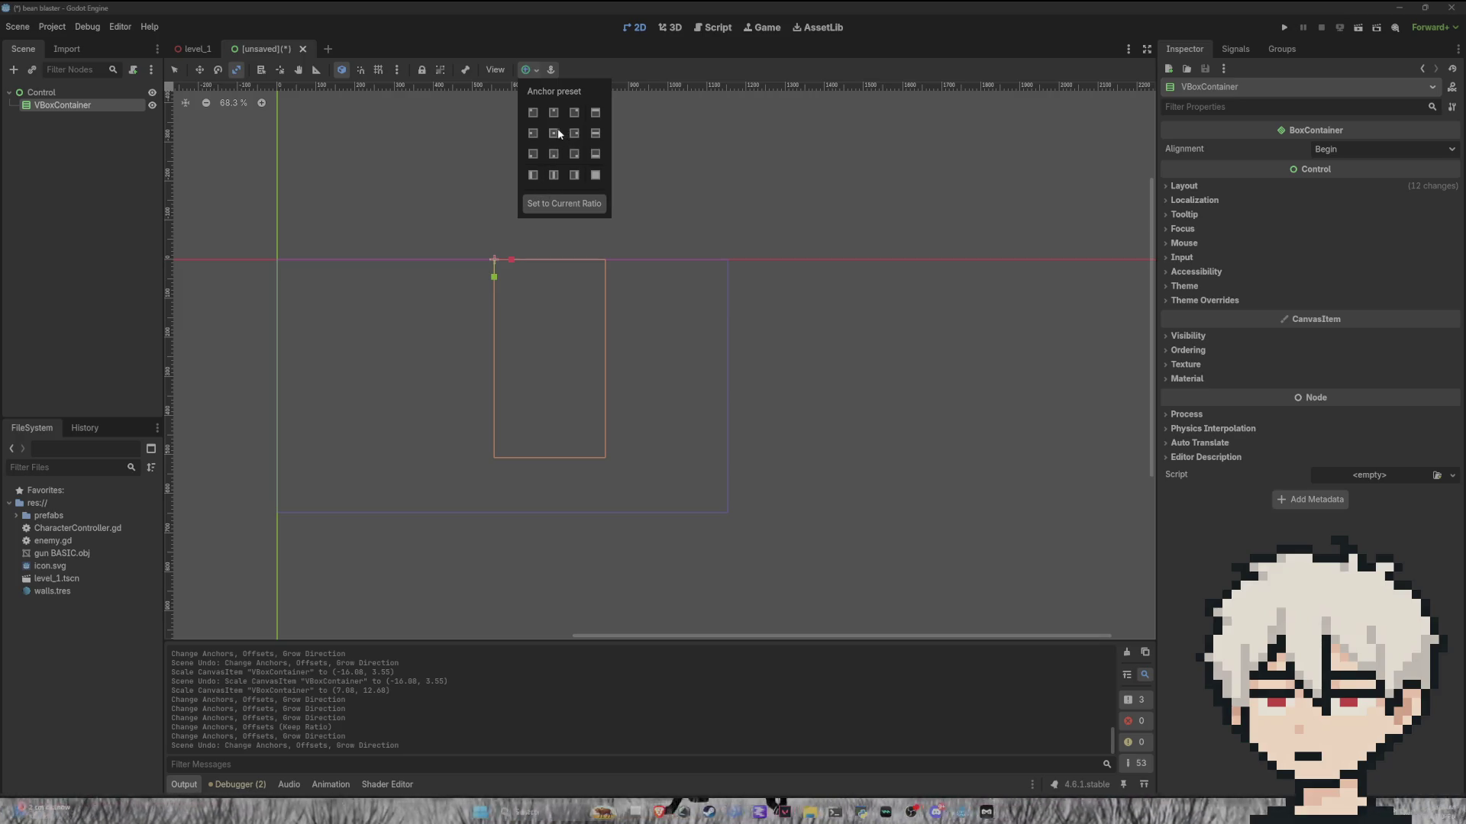
left_click(555, 114)
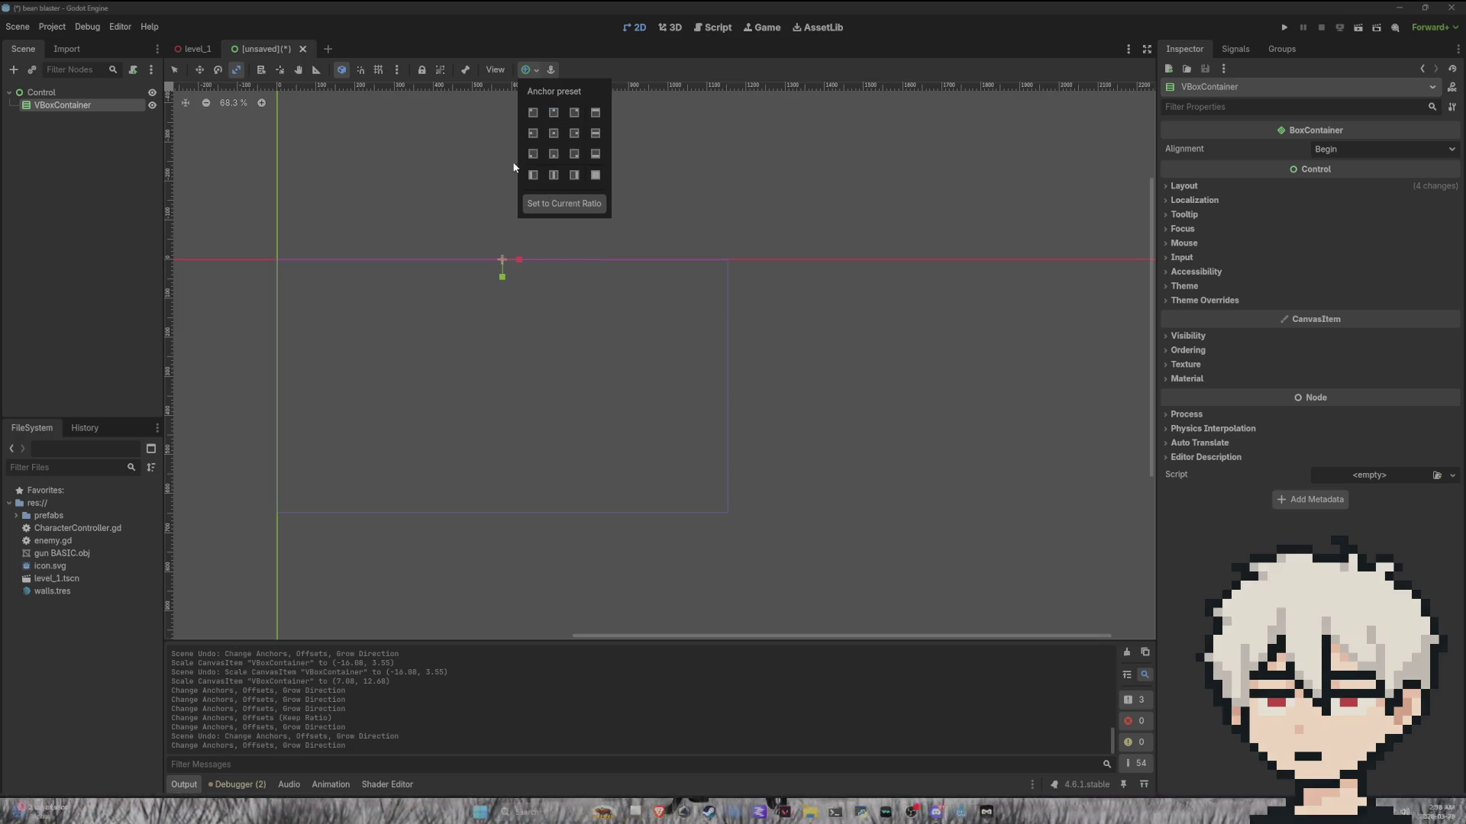
left_click(527, 74)
left_click(526, 75)
left_click(566, 202)
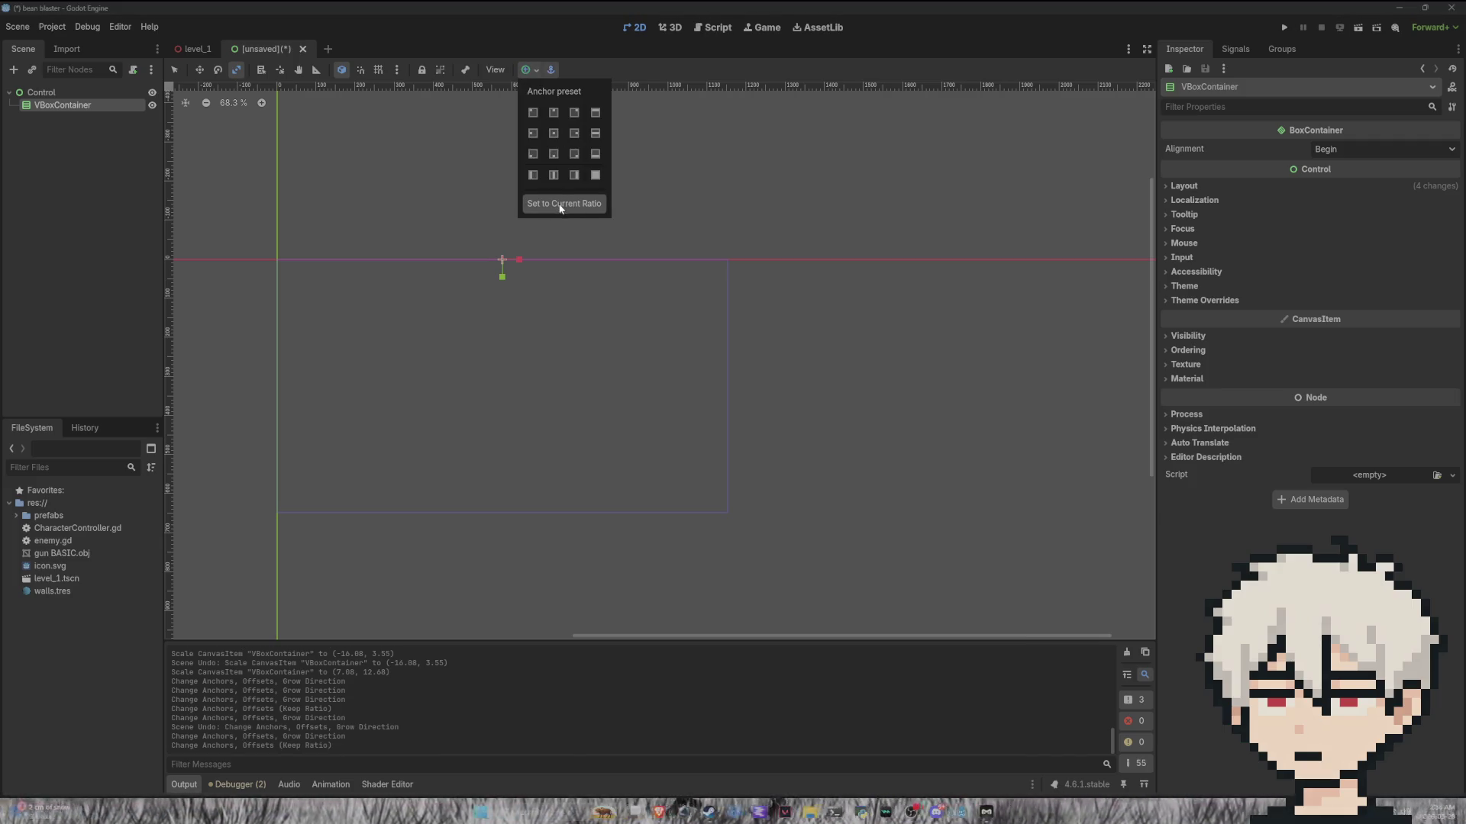
left_click(486, 222)
key("ctrl+z")
key("ctrl+z")
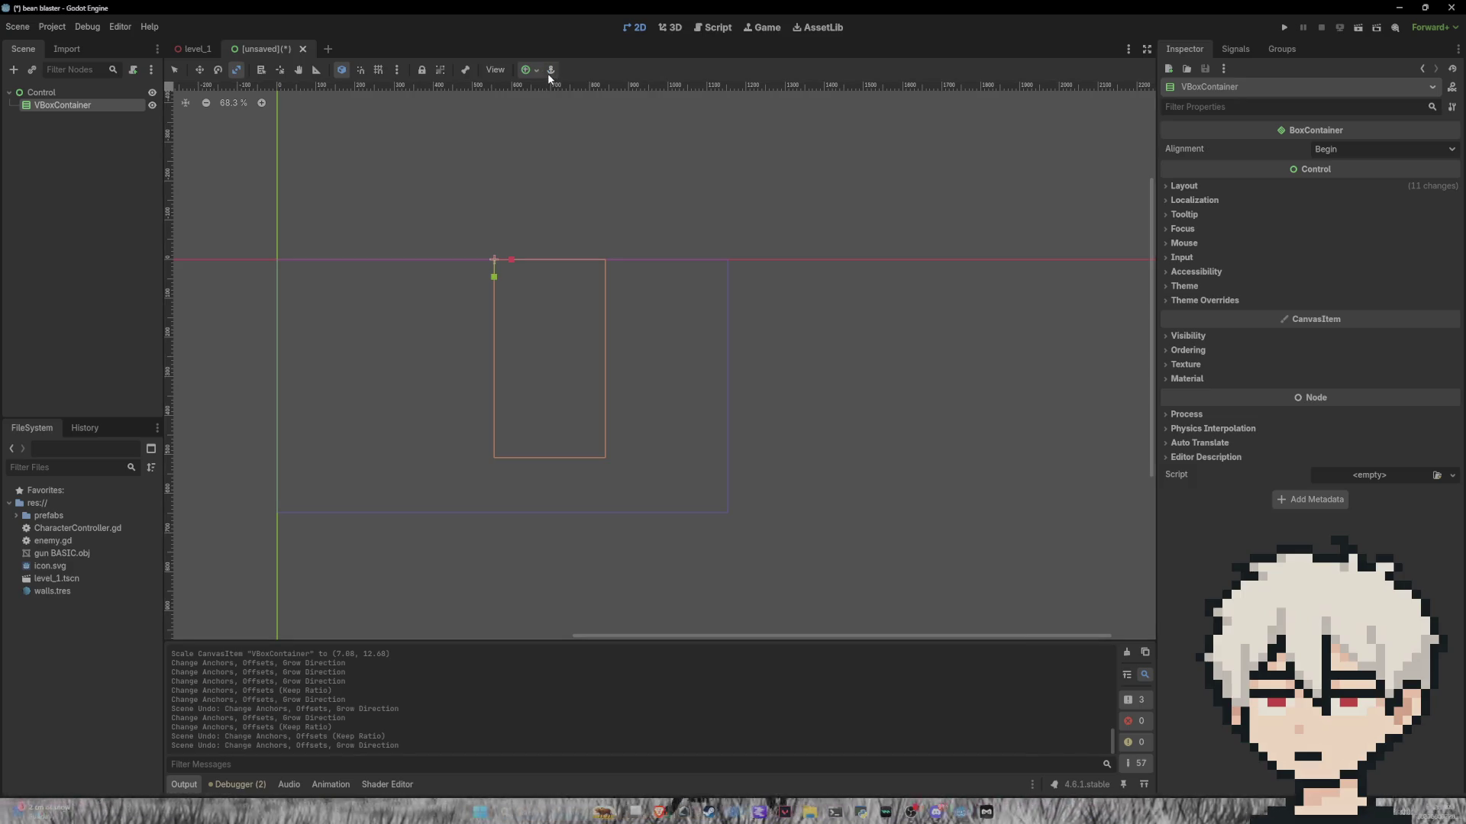
left_click(531, 75)
left_click(555, 136)
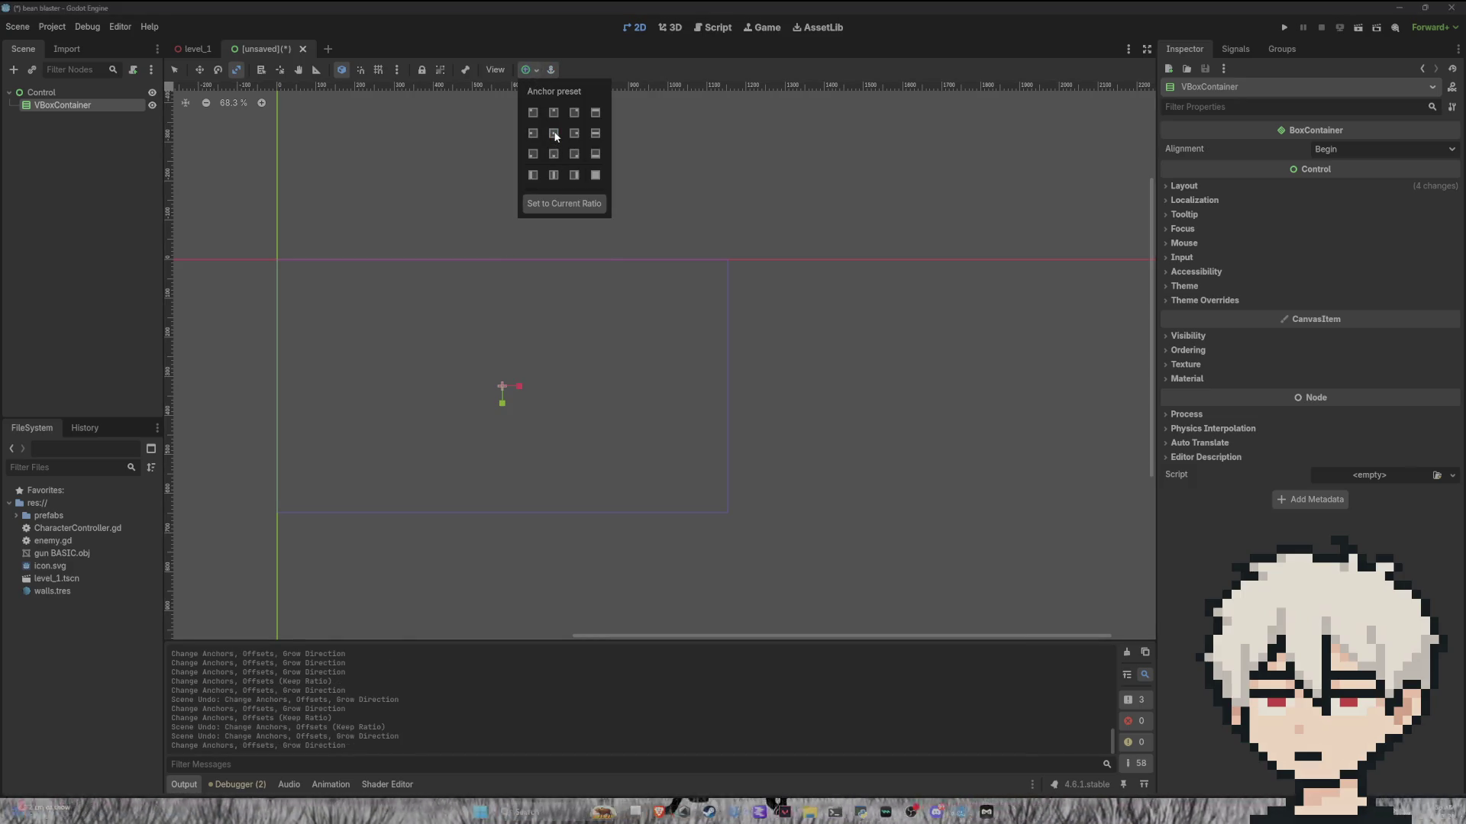
left_click(569, 76)
key("ctrl+z")
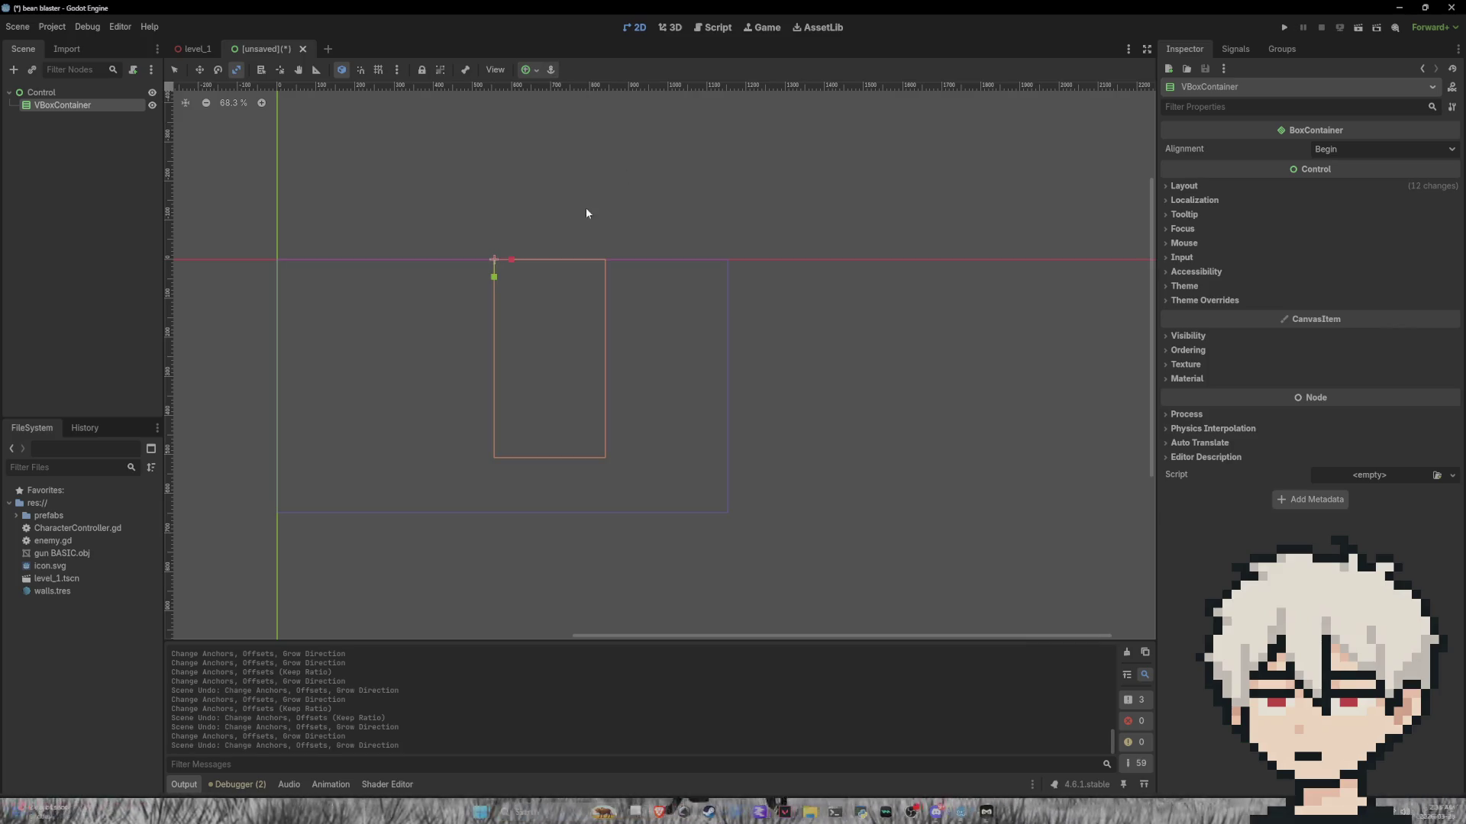
Step: Move the container about 89 px left and centre-anchor it, then undo back to the Bean blaster Container
left_click(279, 70)
left_click(199, 70)
mouse_move(502, 259)
left_mouse_down()
mouse_move(471, 256)
mouse_move(470, 299)
left_mouse_up()
left_click(529, 69)
left_click(553, 134)
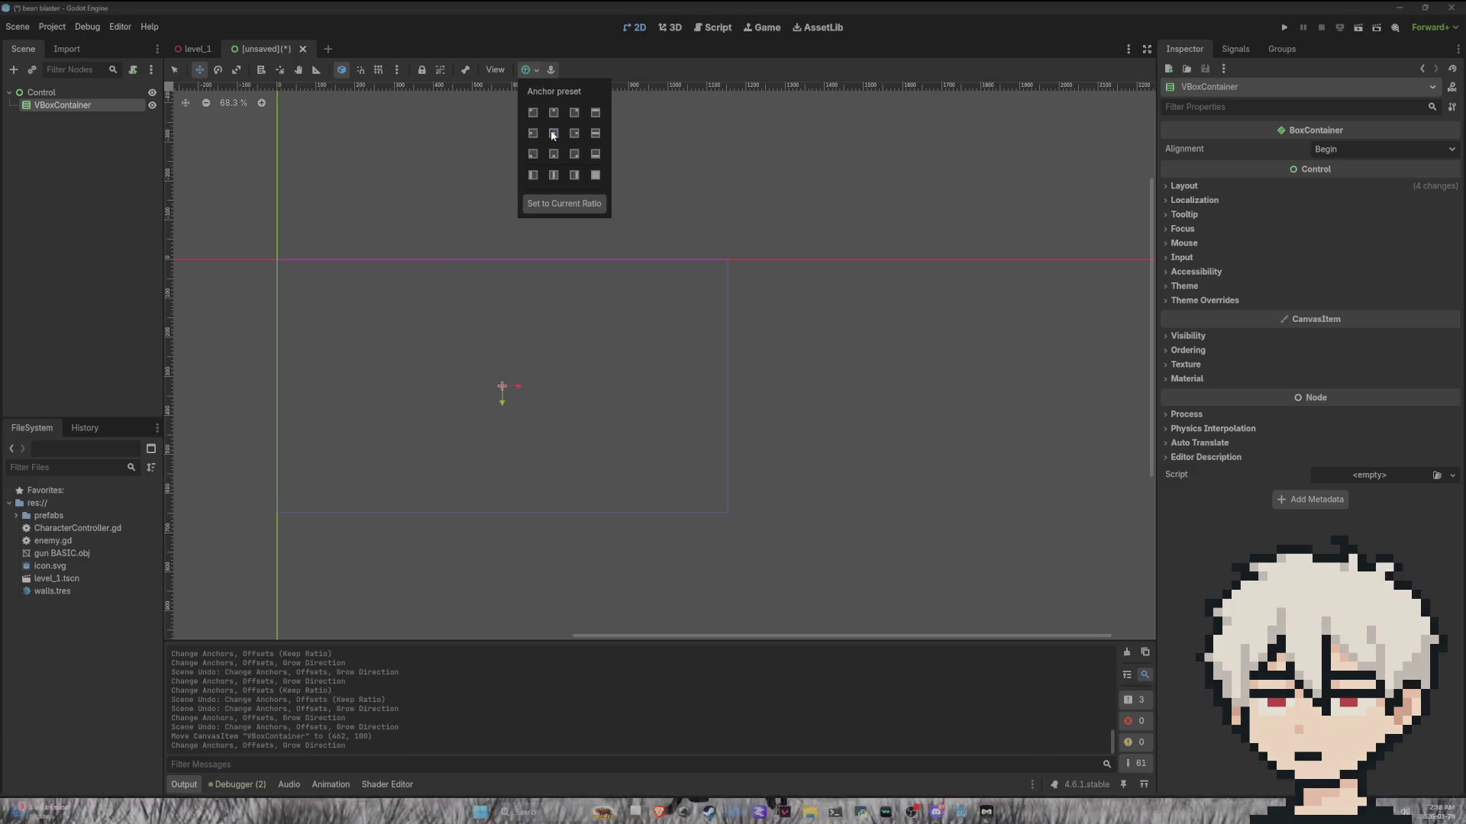
left_click(451, 419)
key("ctrl+z")
key("ctrl+z")
key("ctrl+z")
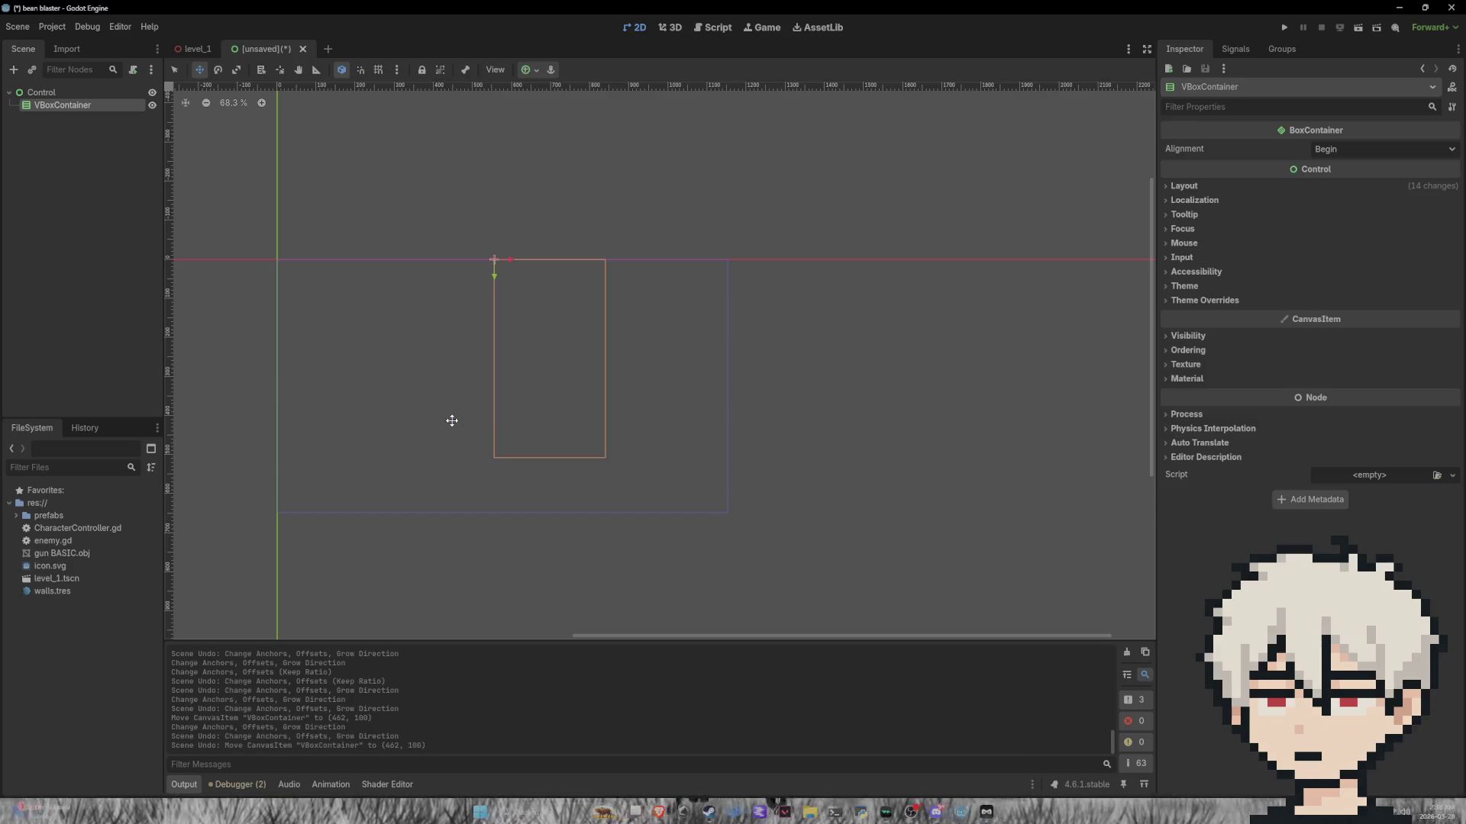
key("ctrl+z")
key("ctrl+z")
key("ctrl+z")
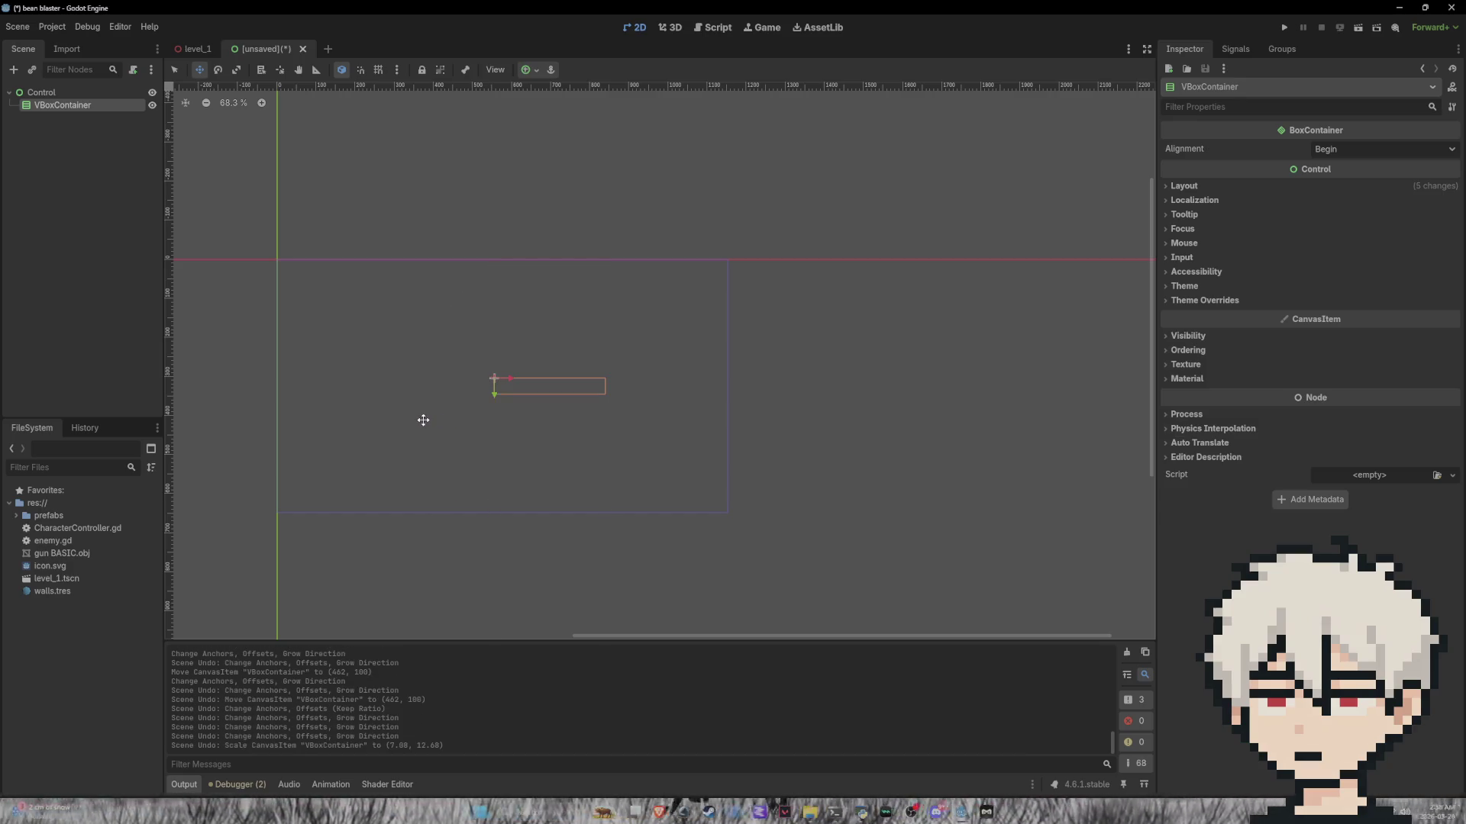
key("ctrl+z")
key("ctrl+z")
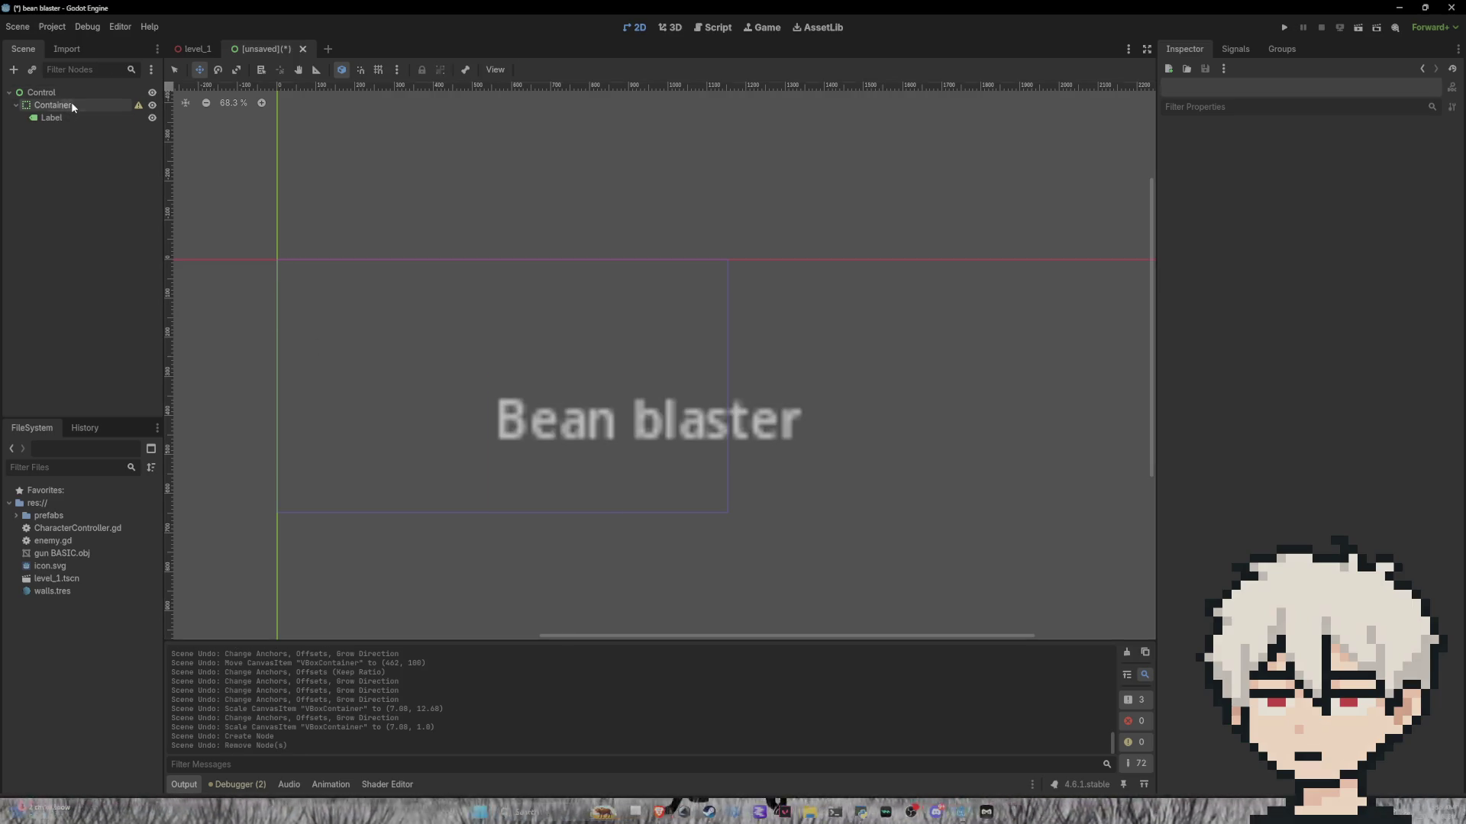
Step: Delete the Container and its Bean blaster Label
left_click(68, 105)
key("Delete")
left_click(694, 424)
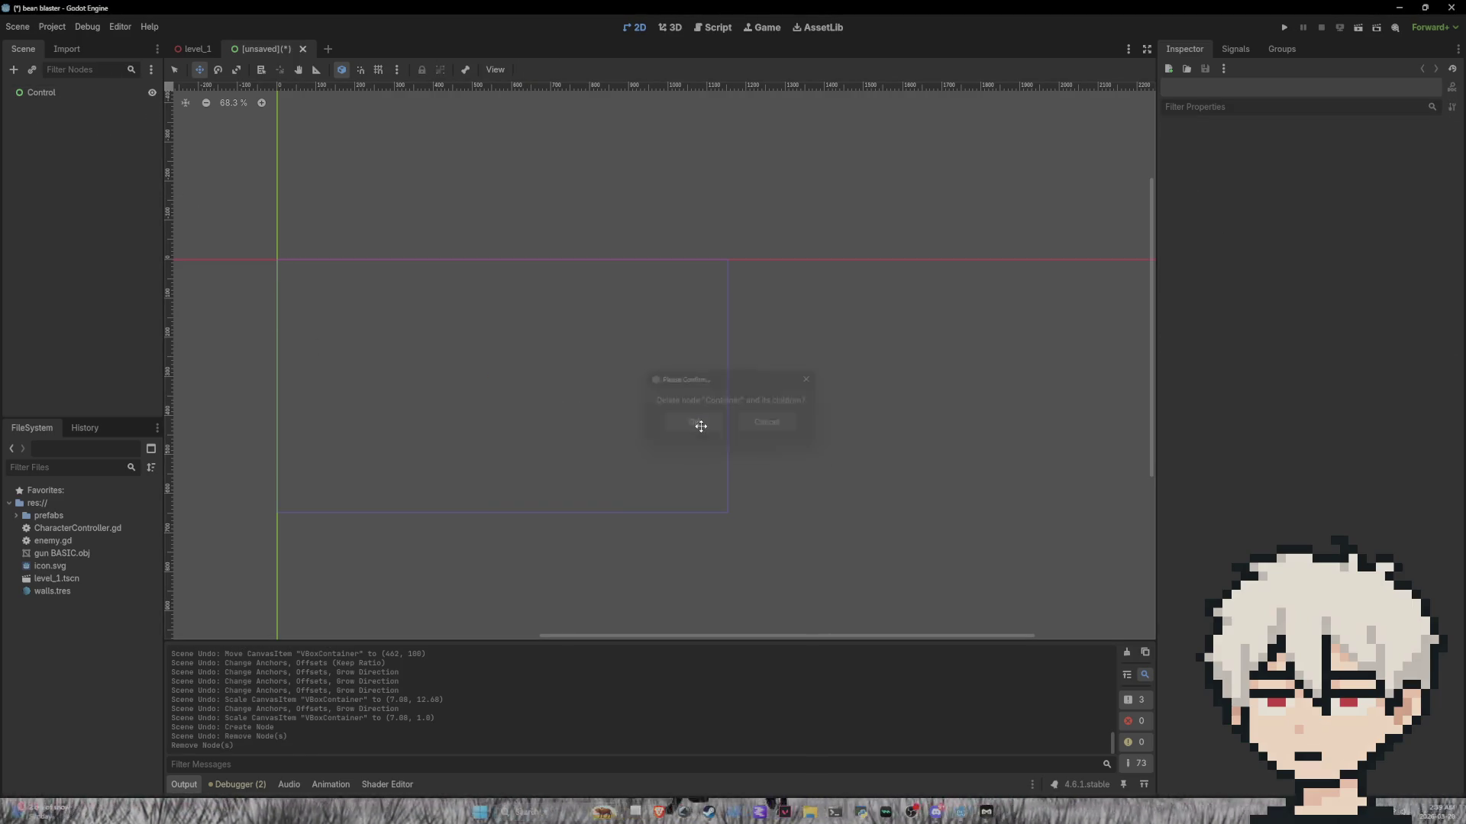
Step: Create a VBoxContainer under the Control root from Control > Container > BoxContainer
left_click(13, 70)
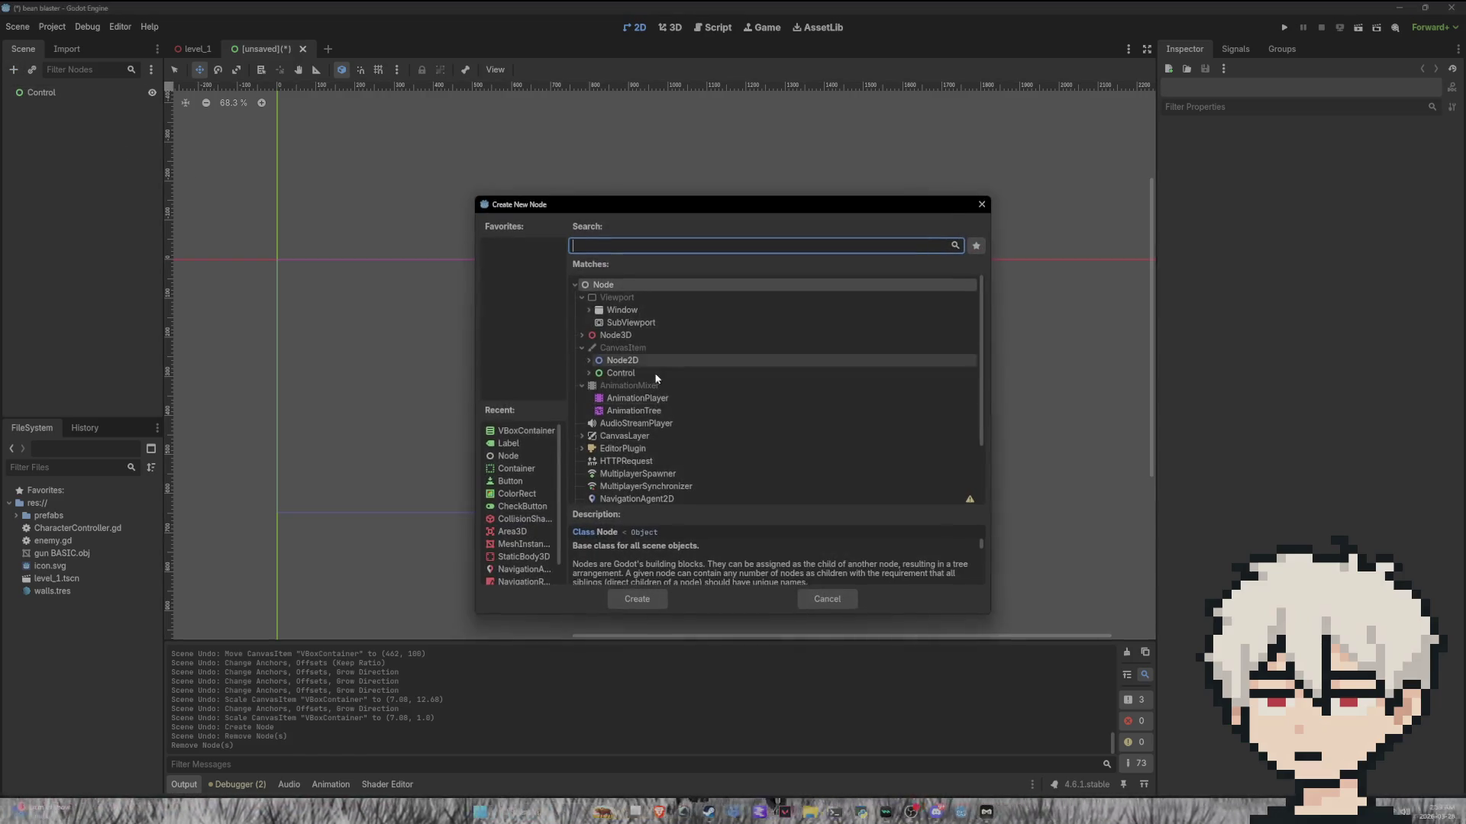
left_click(589, 373)
left_click(596, 386)
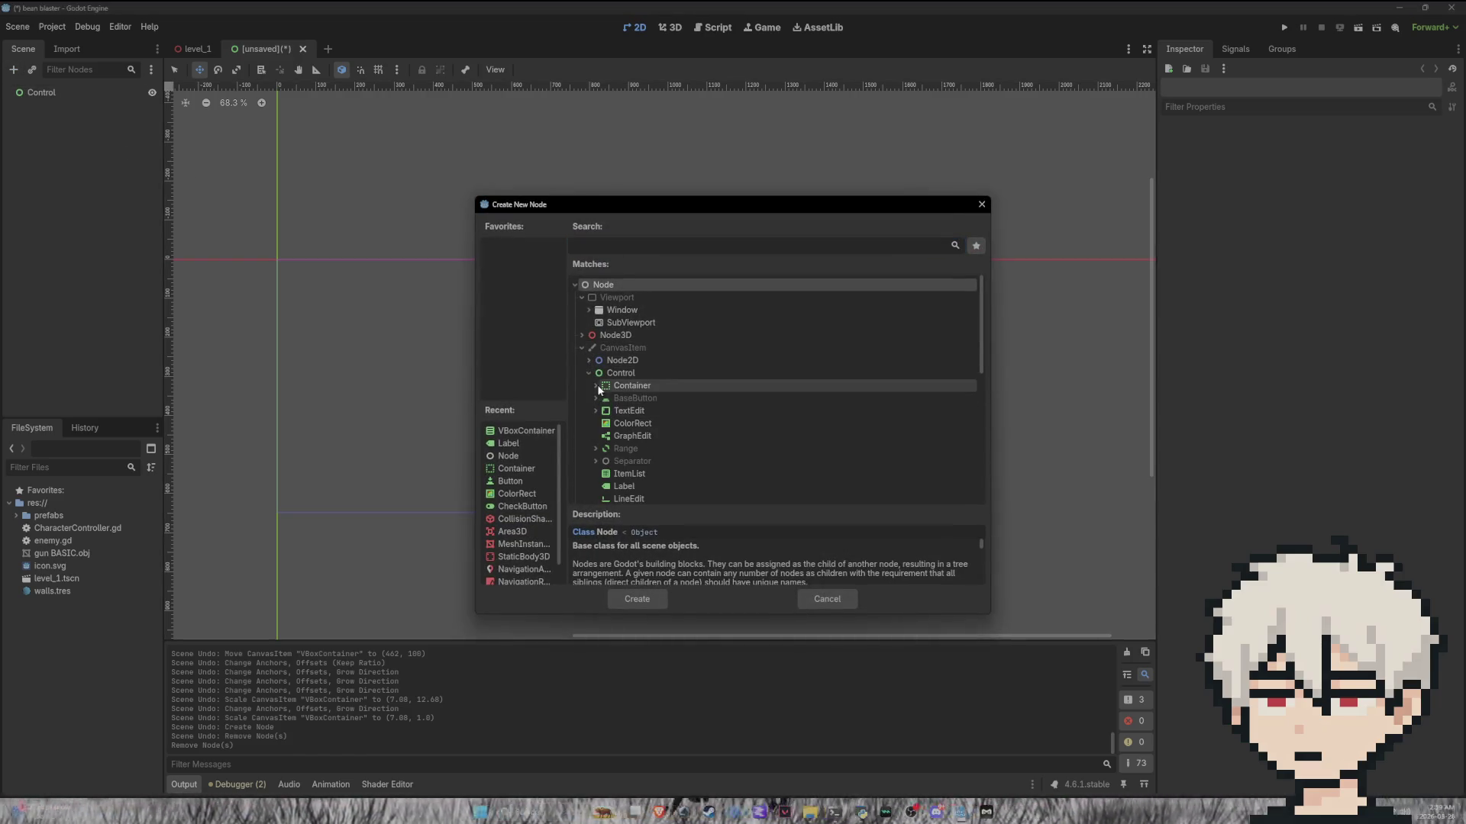
left_click(602, 410)
left_click(625, 423)
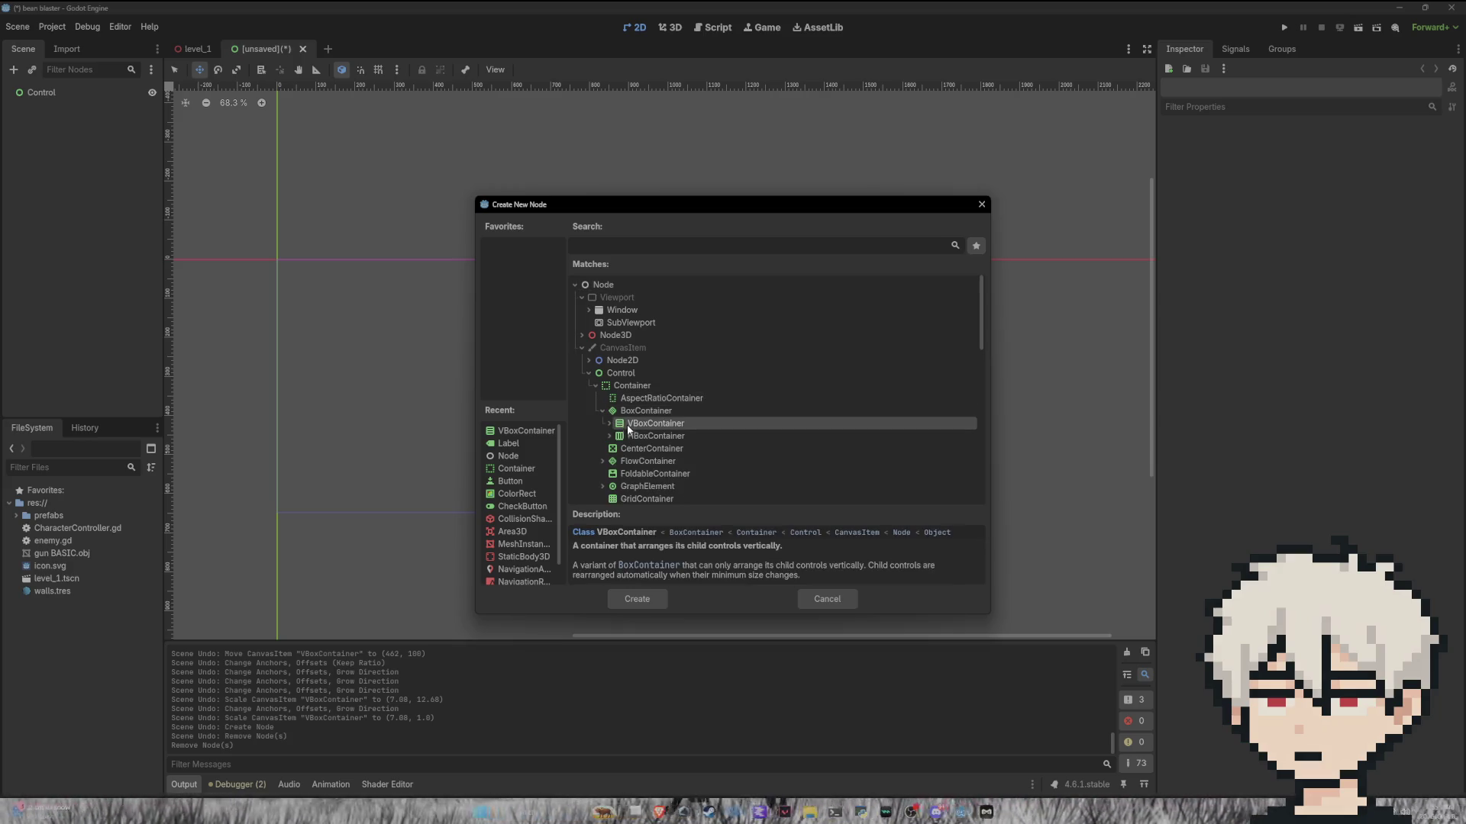
left_click(608, 424)
left_click(640, 598)
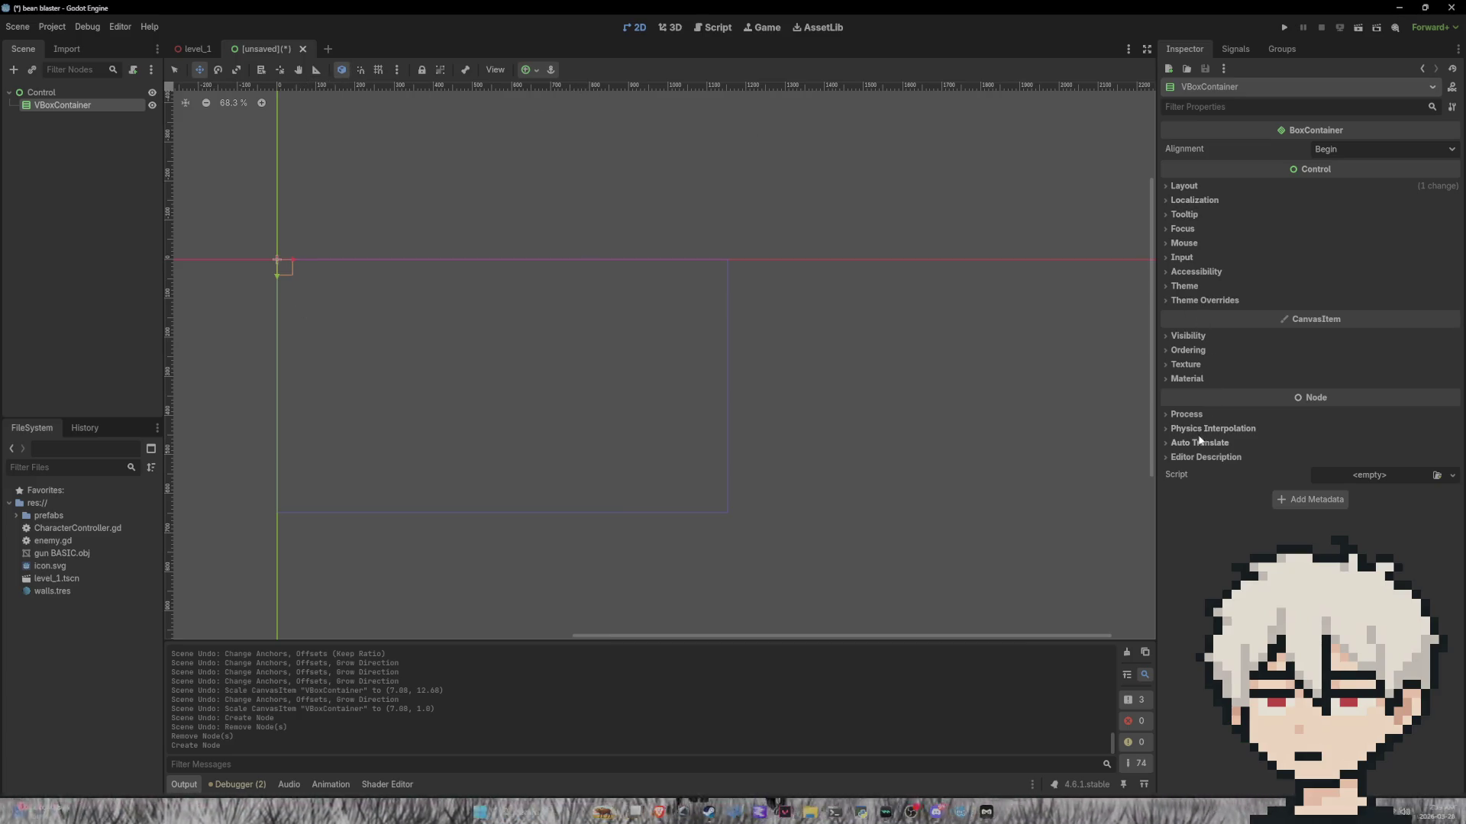
left_click(13, 70)
Step: Create a Button under VBoxContainer and set its text to 'start'
left_click(589, 373)
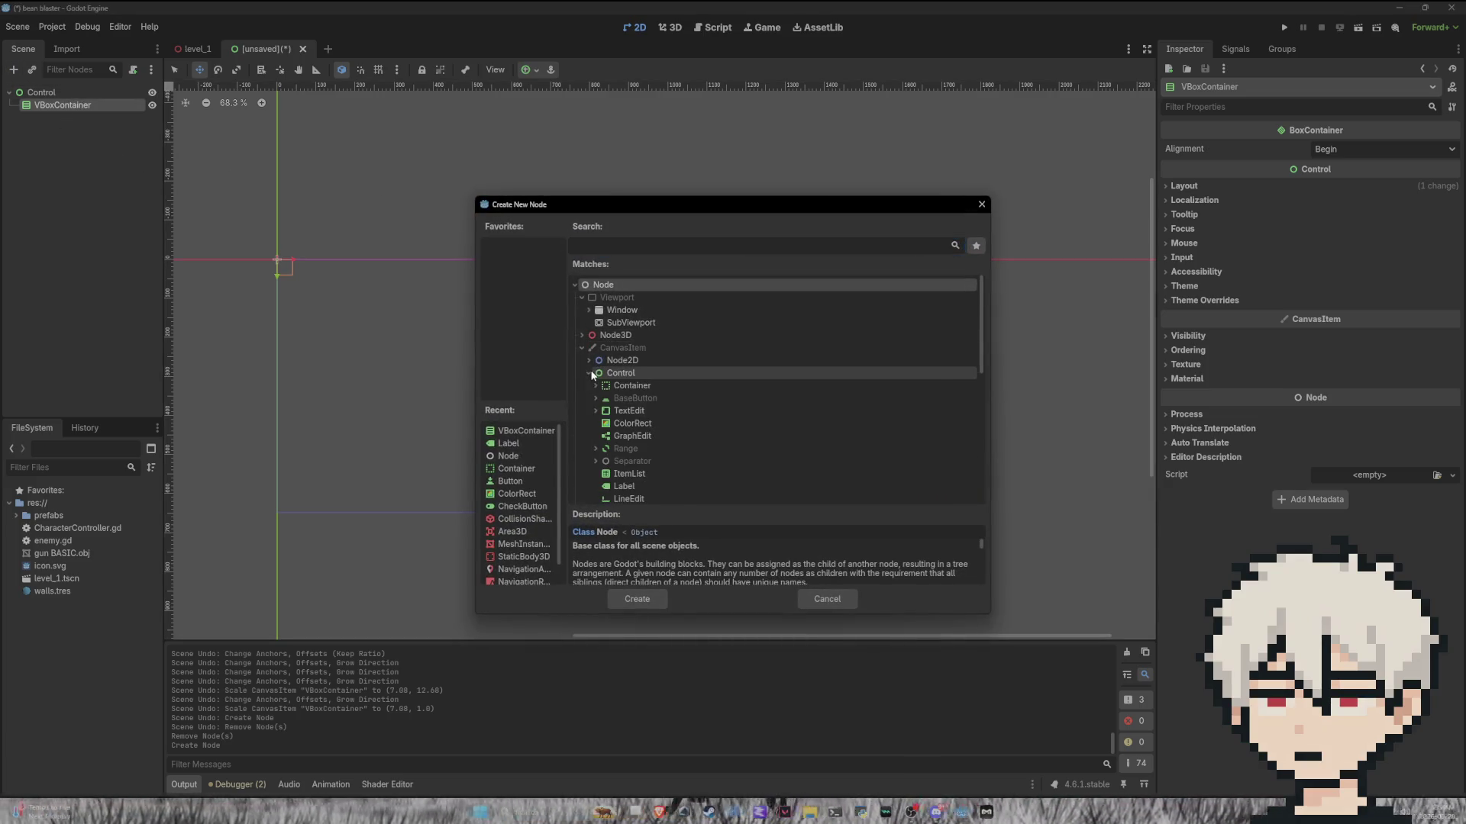
left_click(596, 399)
left_click(617, 413)
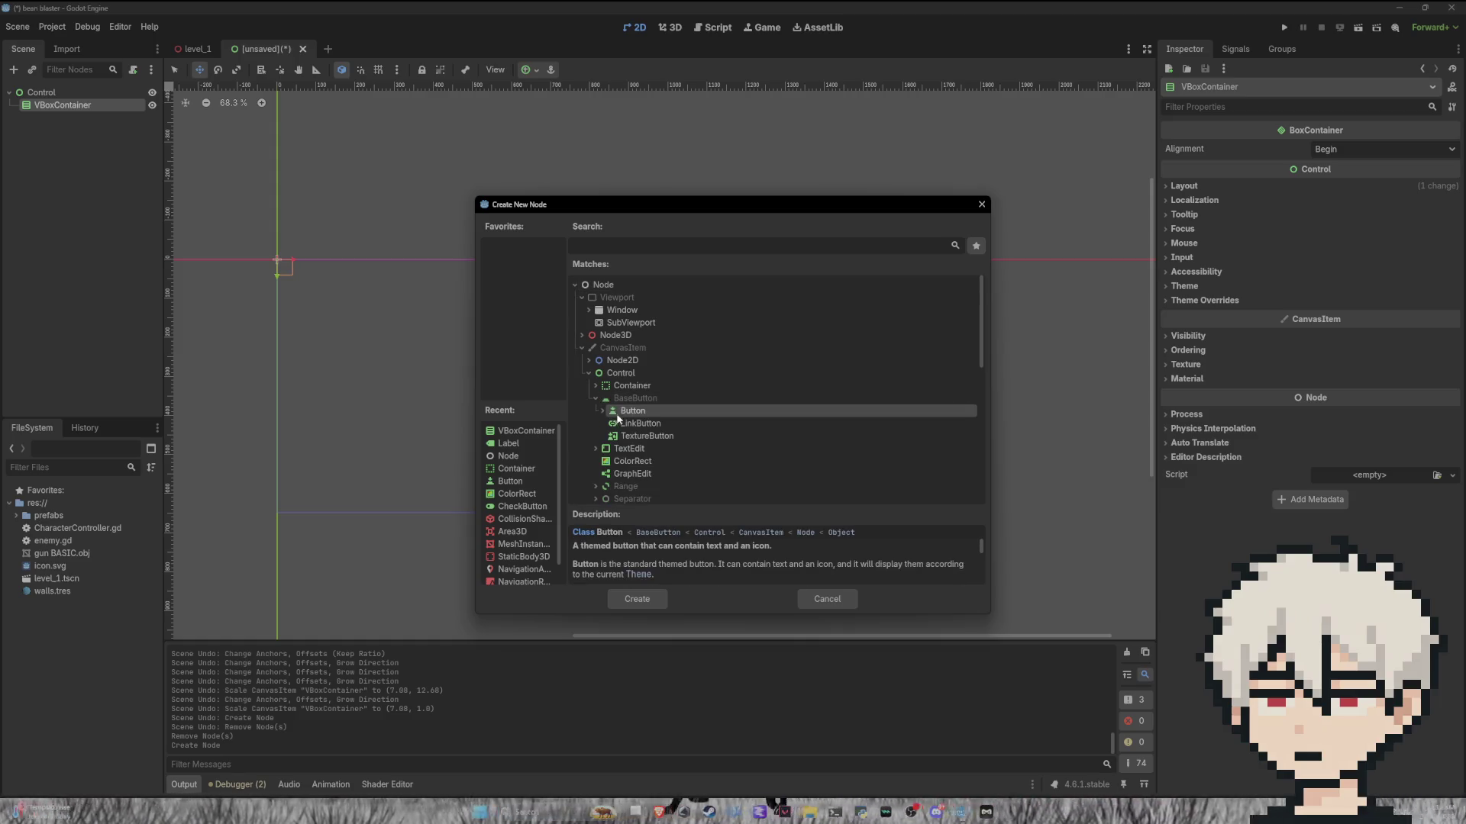
left_click(646, 599)
left_click(1242, 182)
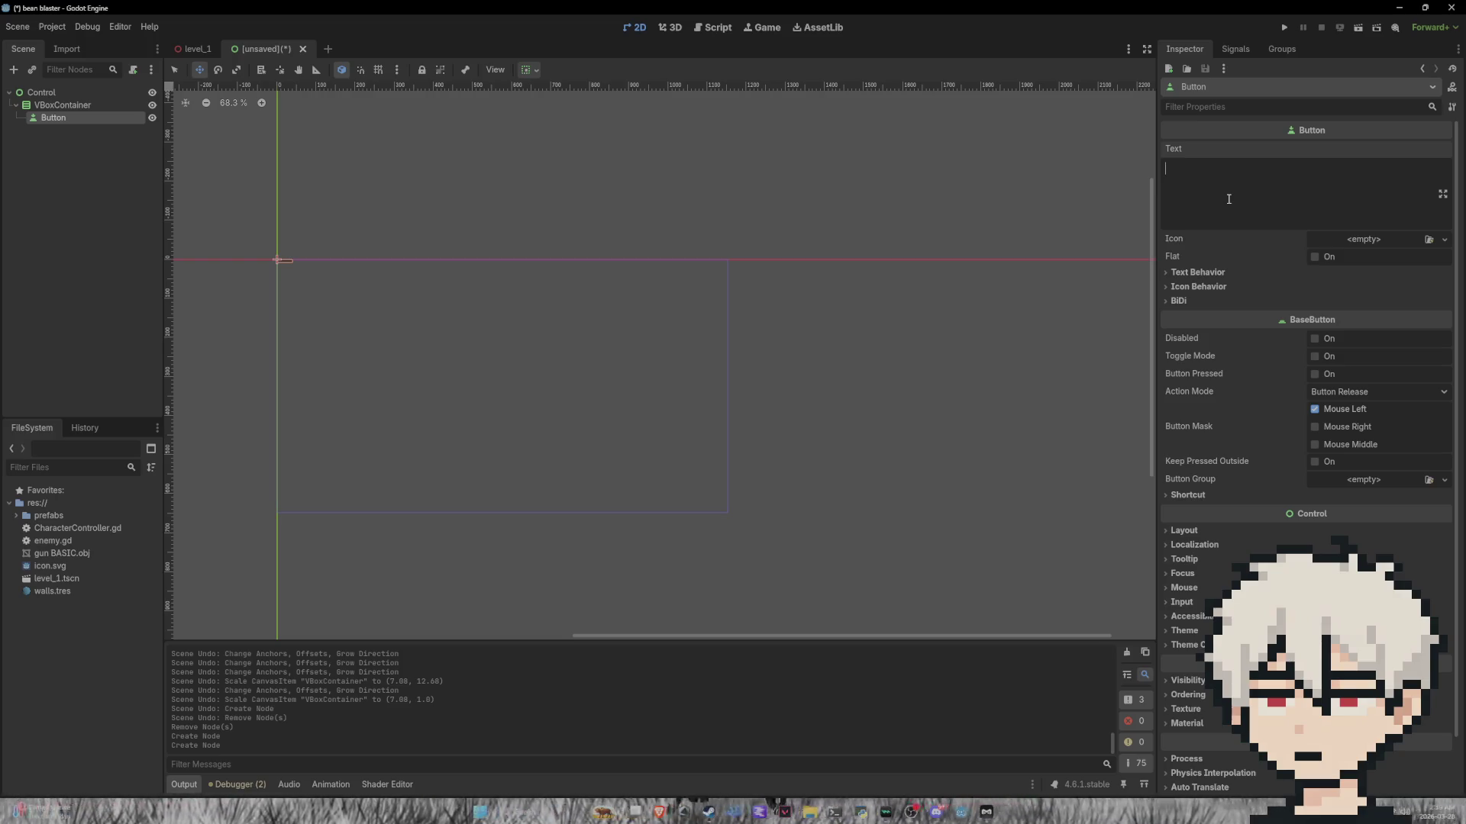
type("start")
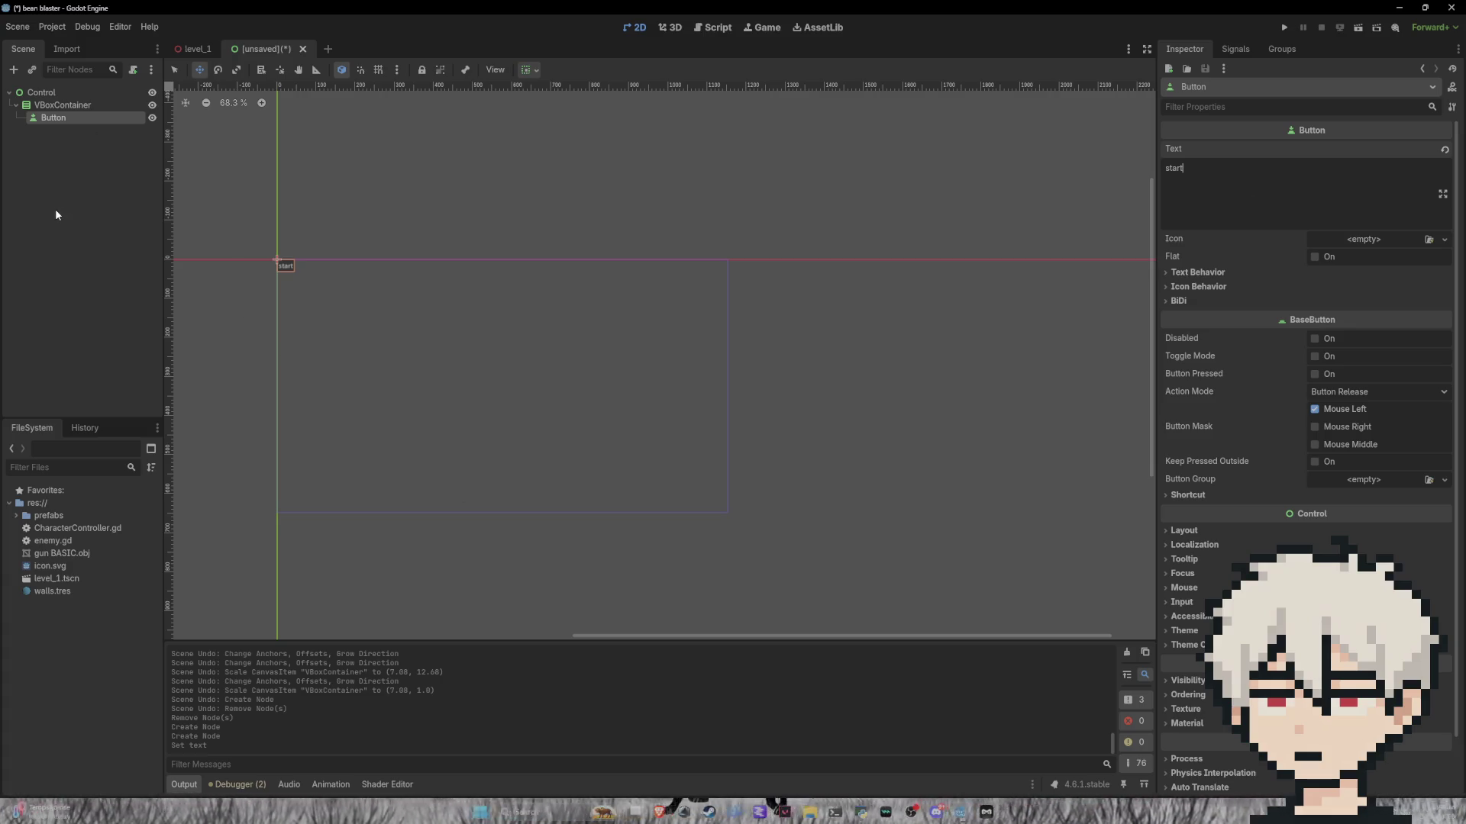
key("Return")
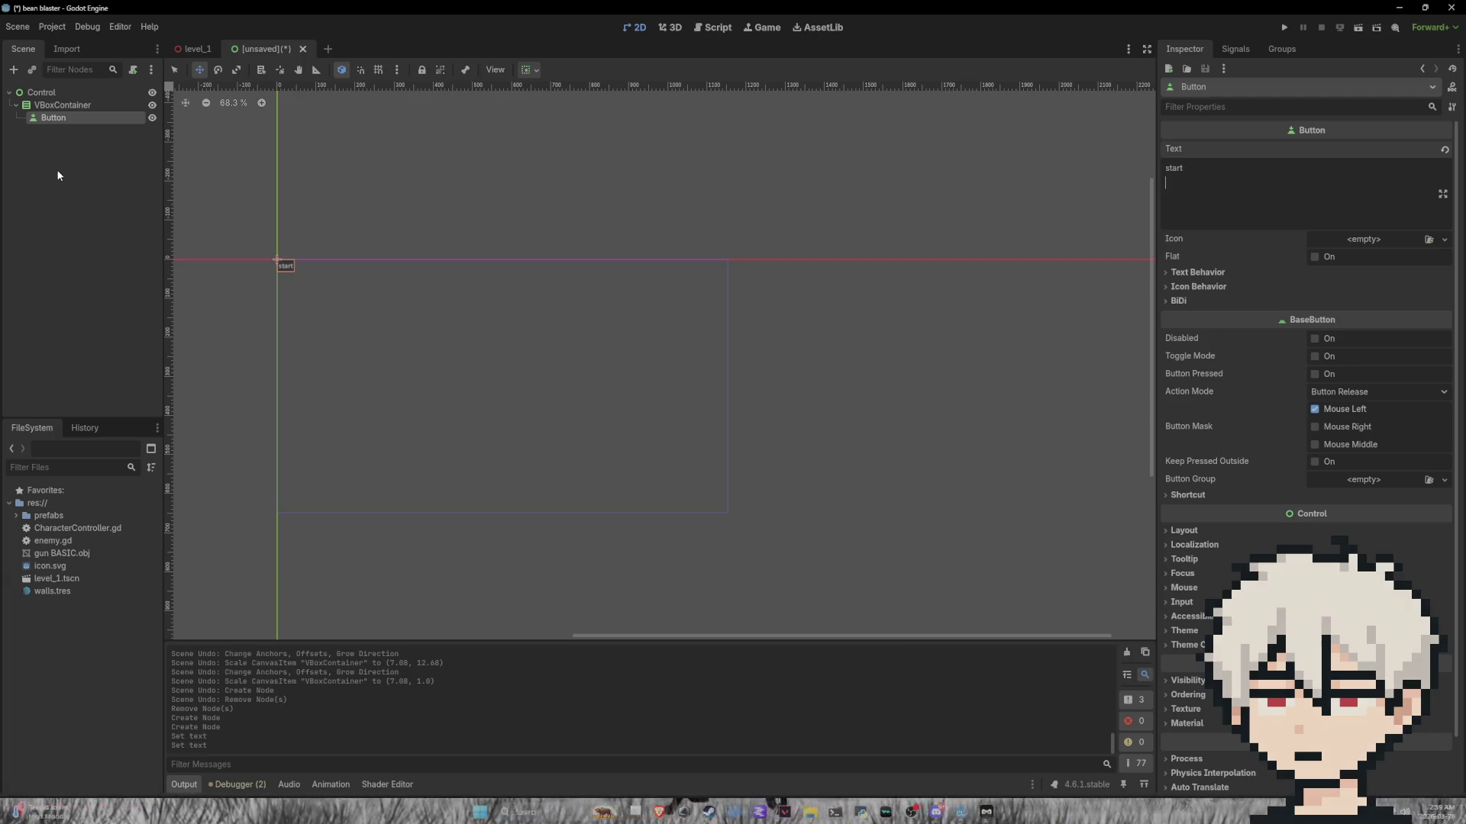
left_click(62, 104)
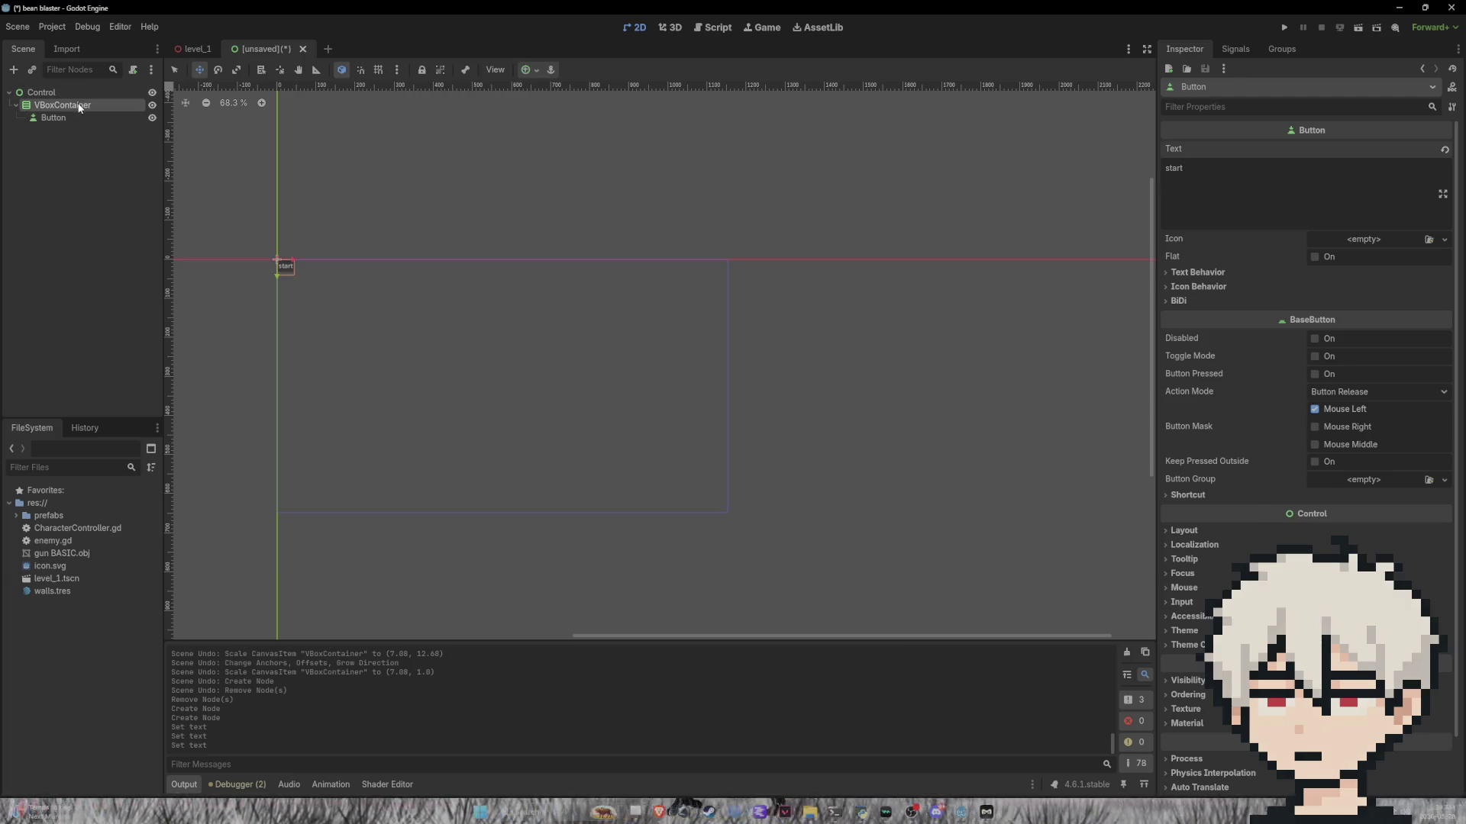
Step: Apply the Center anchor preset to the container, then undo a trial horizontal stretch
left_click(533, 71)
left_click(554, 133)
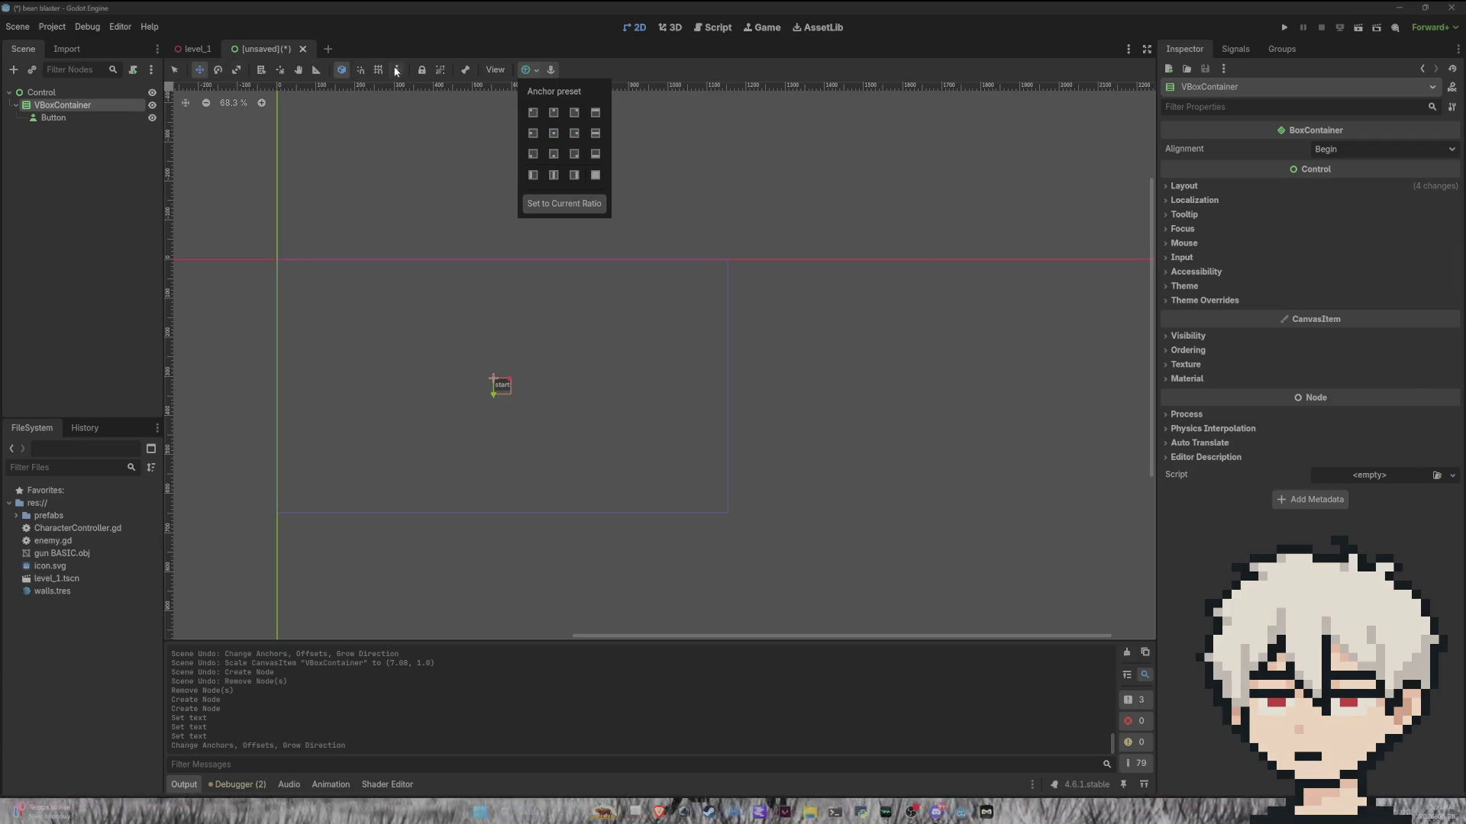
key("Escape")
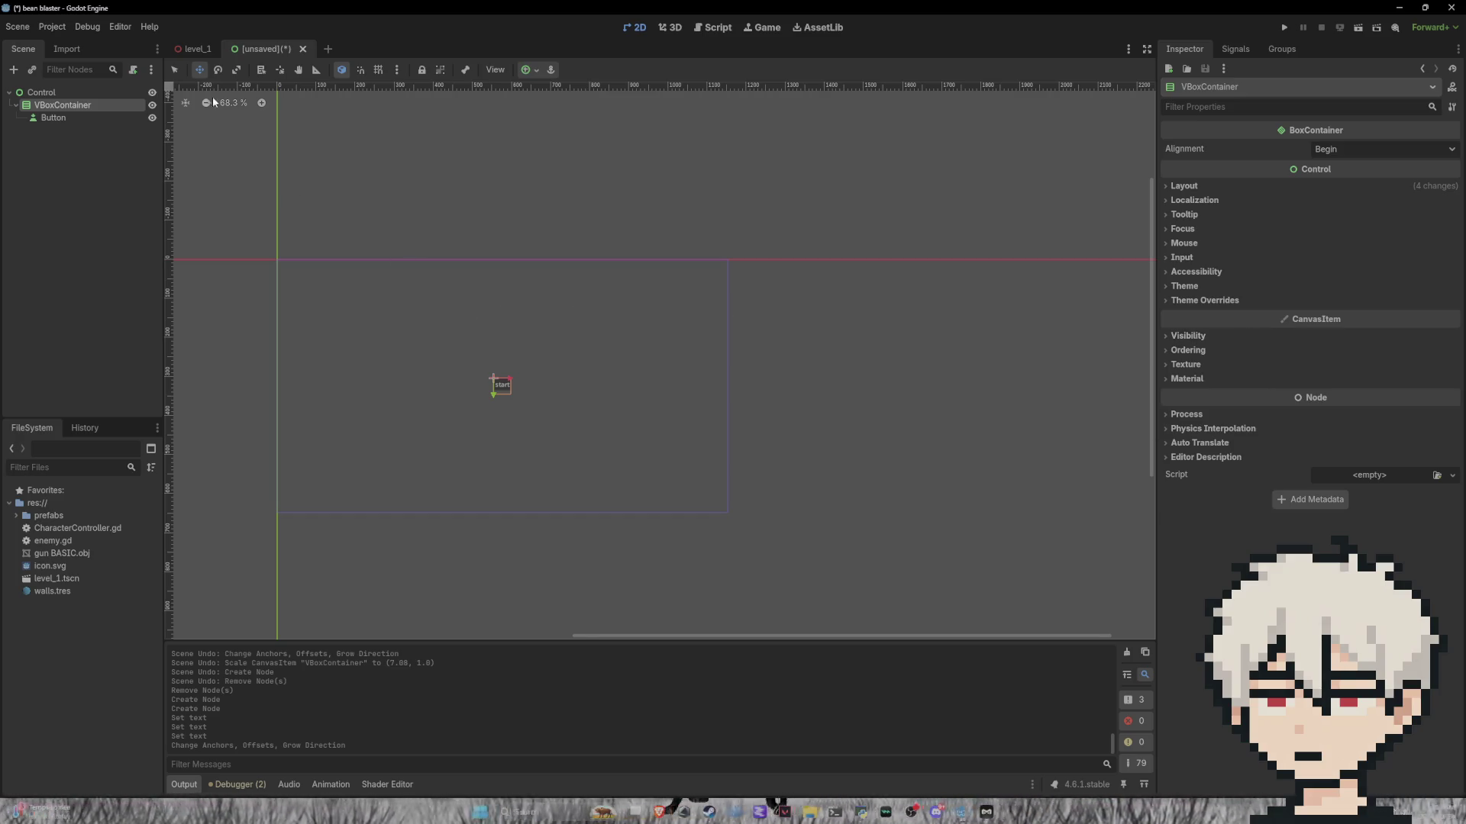
left_click_drag(532, 410, 553, 404)
key("ctrl+z")
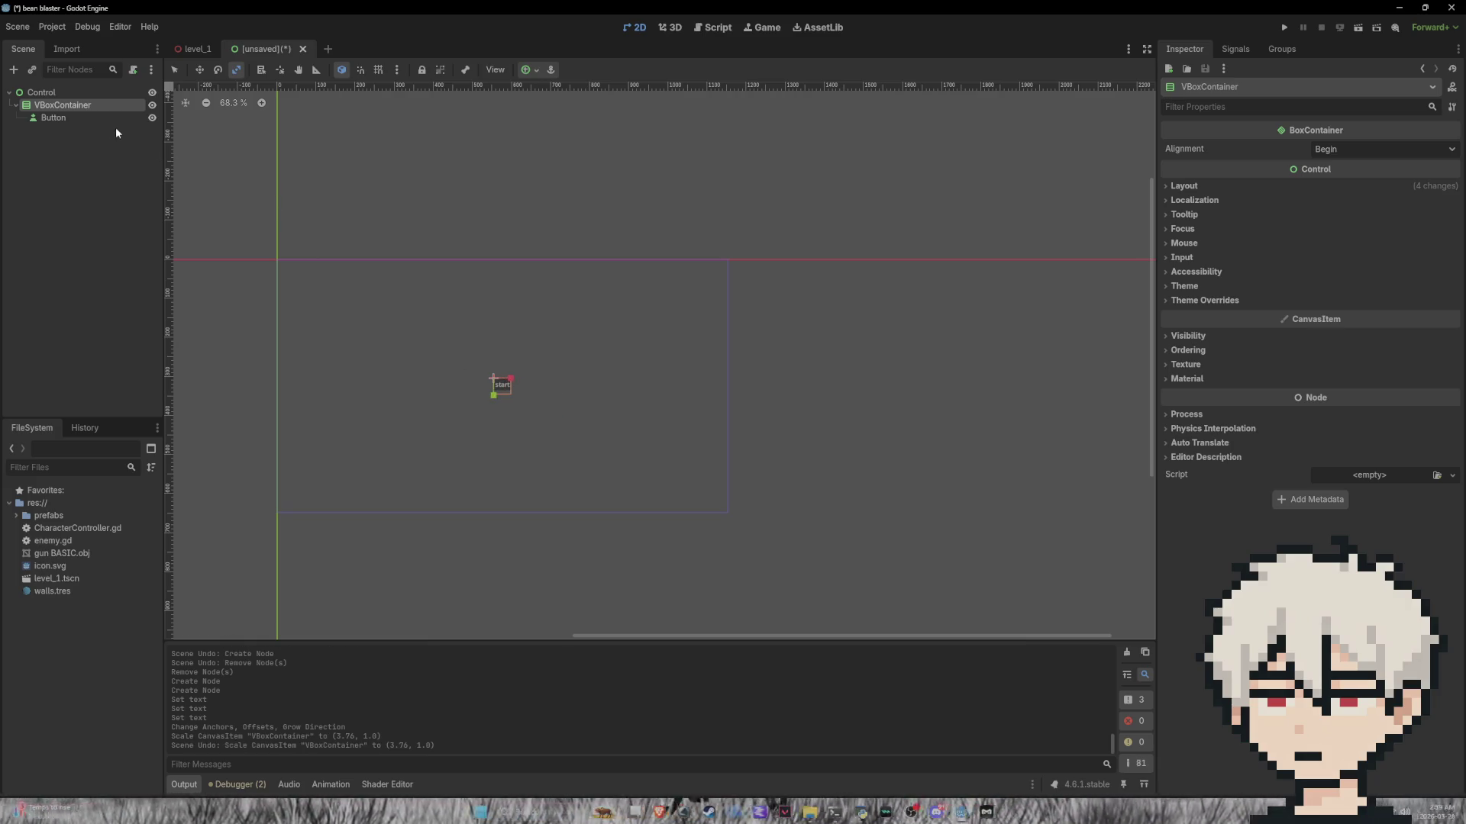
Step: Reselect VBoxContainer in select mode and enlarge it up and to the right
left_click(76, 116)
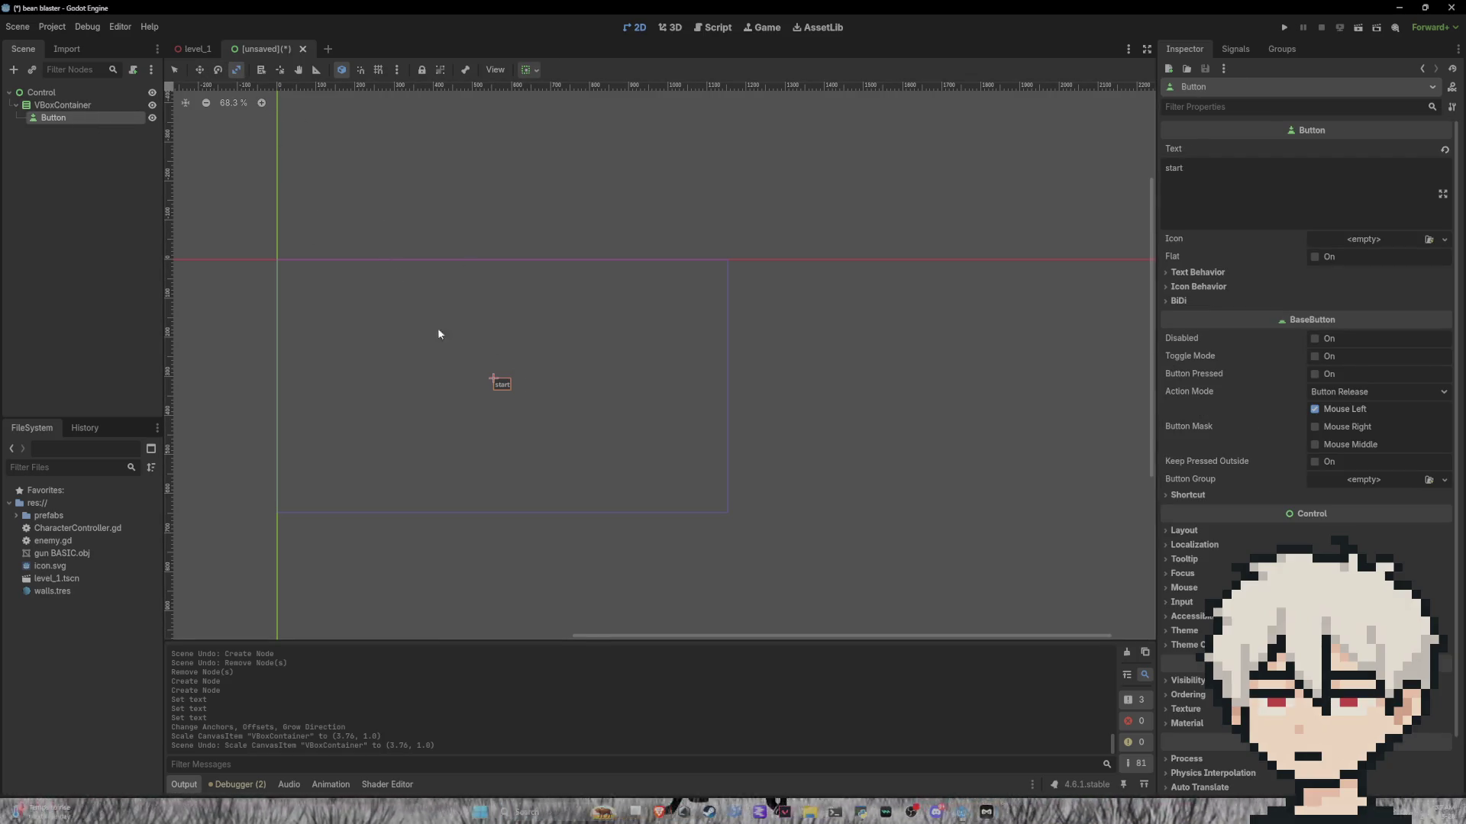
scroll(484, 370, "up", 3)
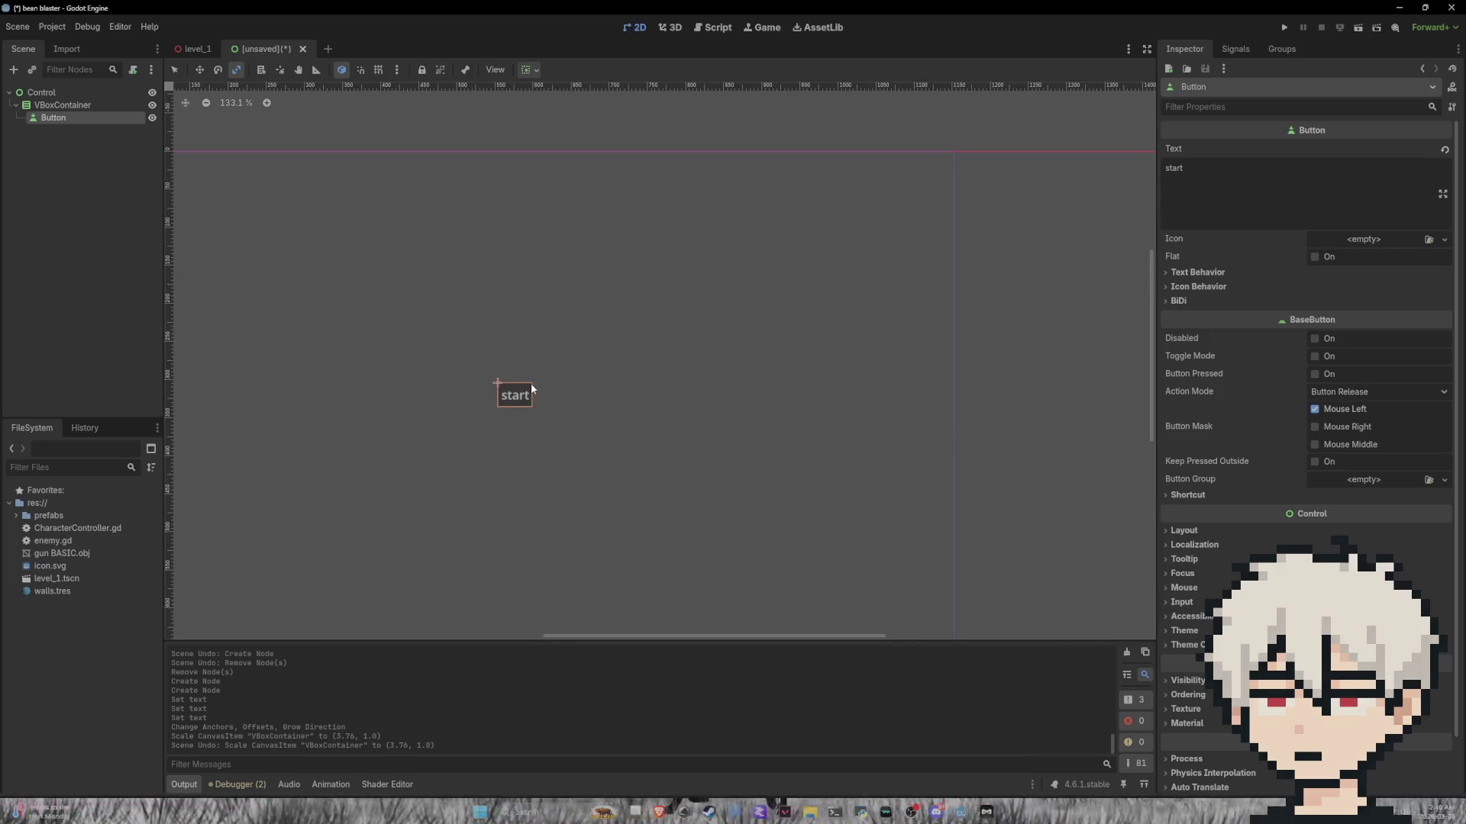
double_click(64, 104)
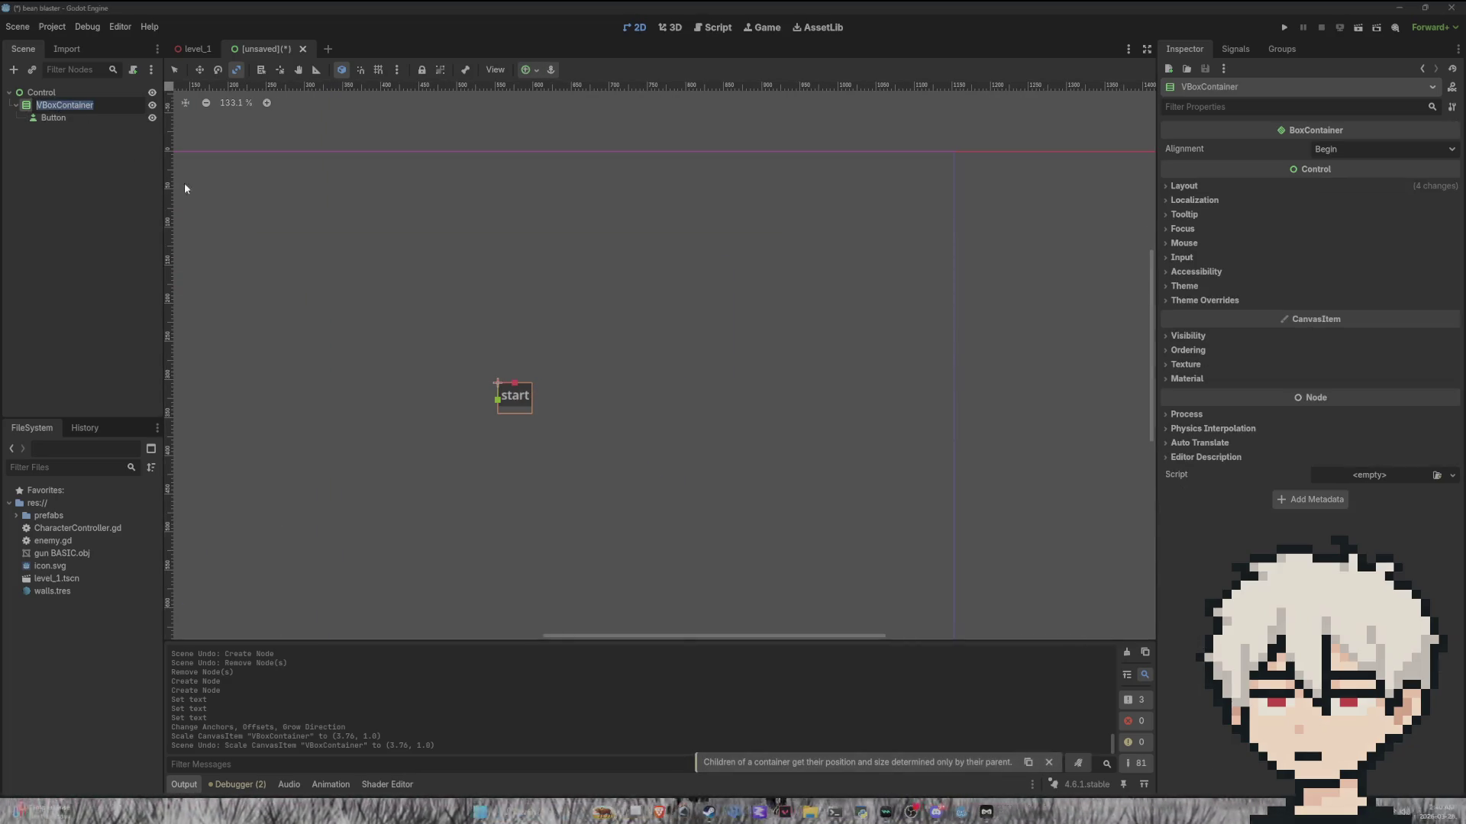
key("Return")
left_click(198, 71)
key("q")
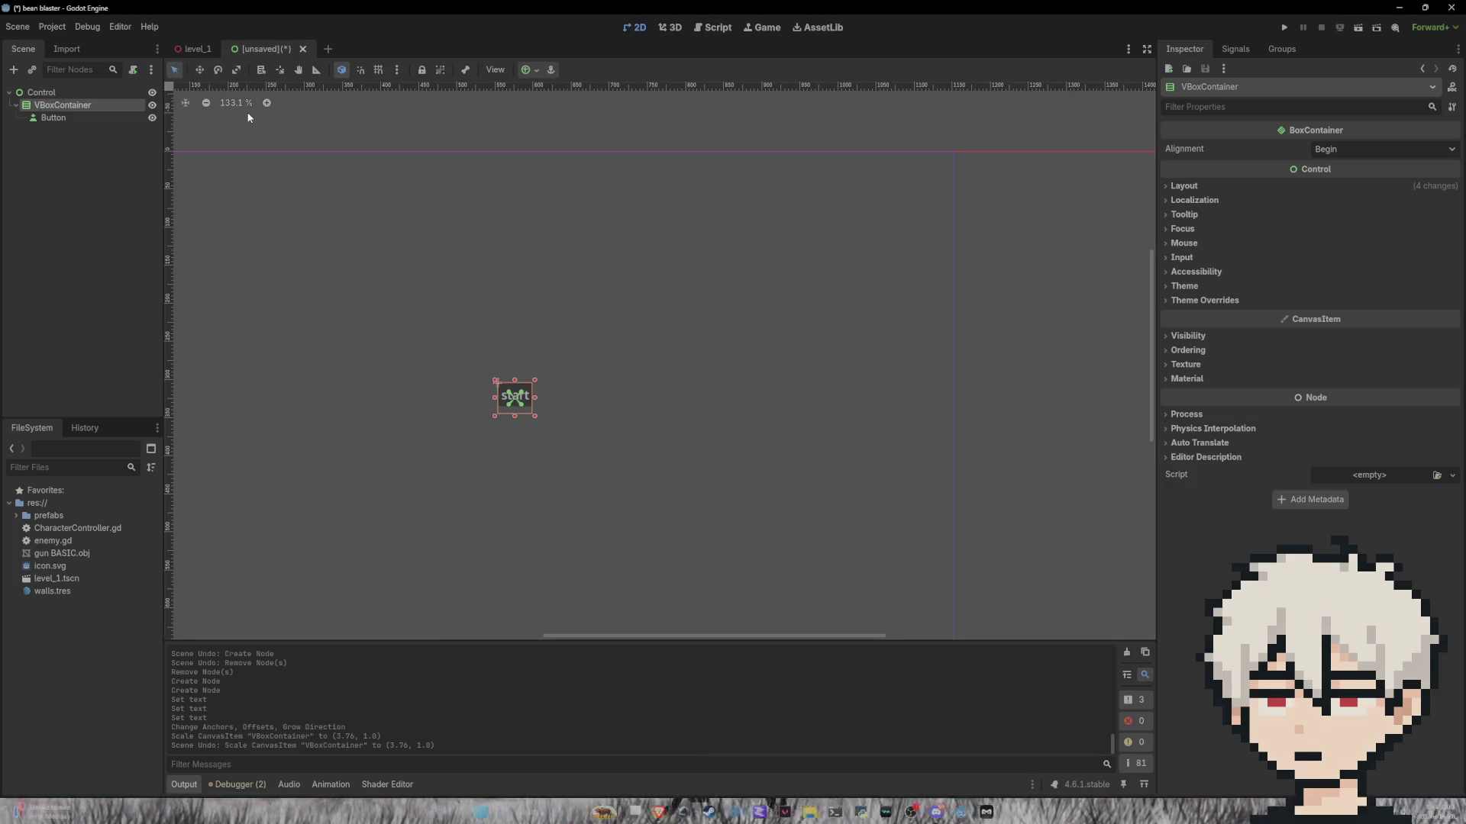
mouse_move(535, 380)
left_mouse_down()
mouse_move(607, 325)
mouse_move(660, 311)
left_mouse_up()
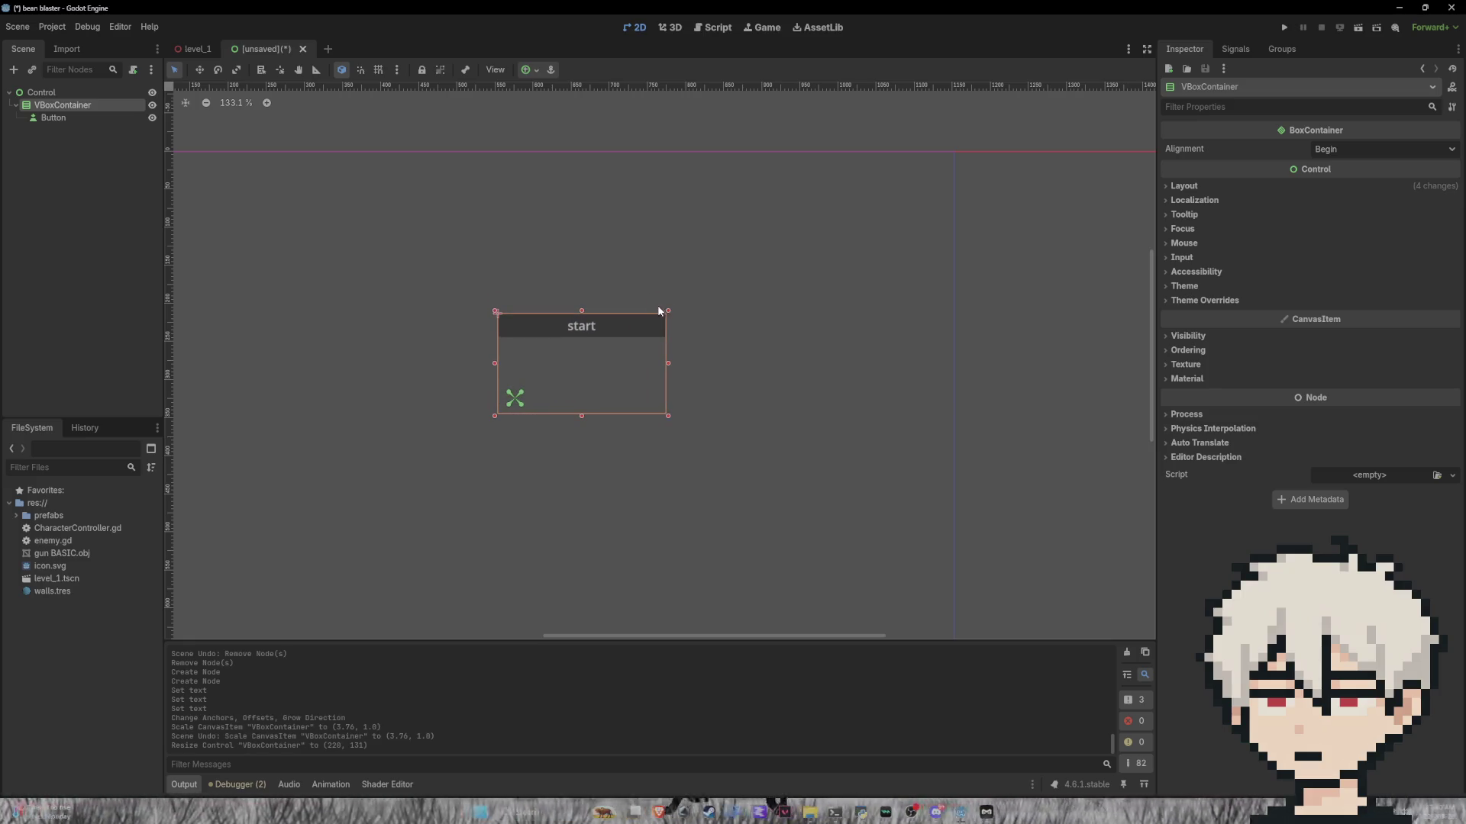
Step: Re-centre the container, widen it to 350 pixels, and centre it again
left_click(528, 70)
left_click(554, 134)
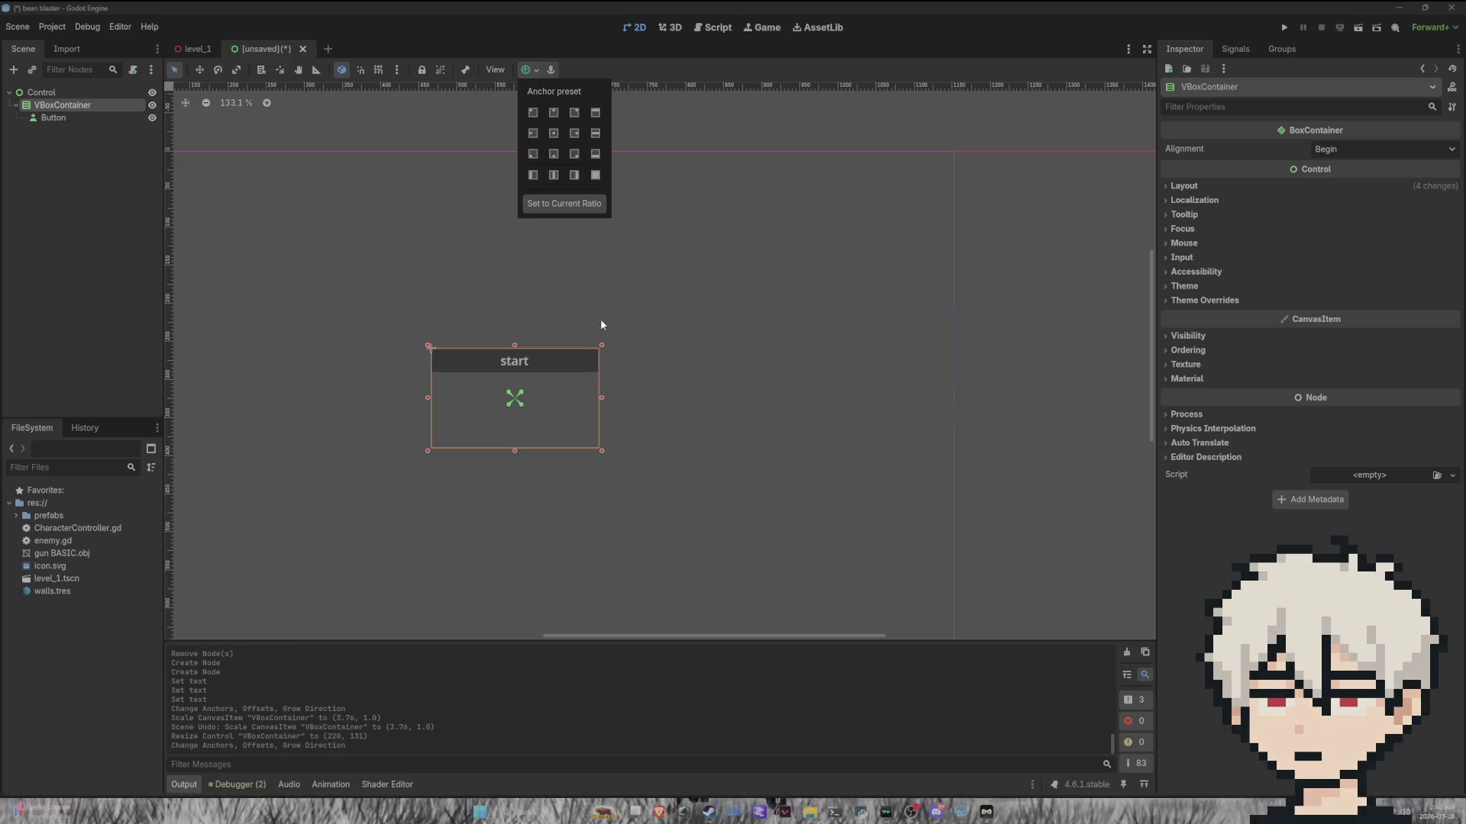
left_click(601, 398)
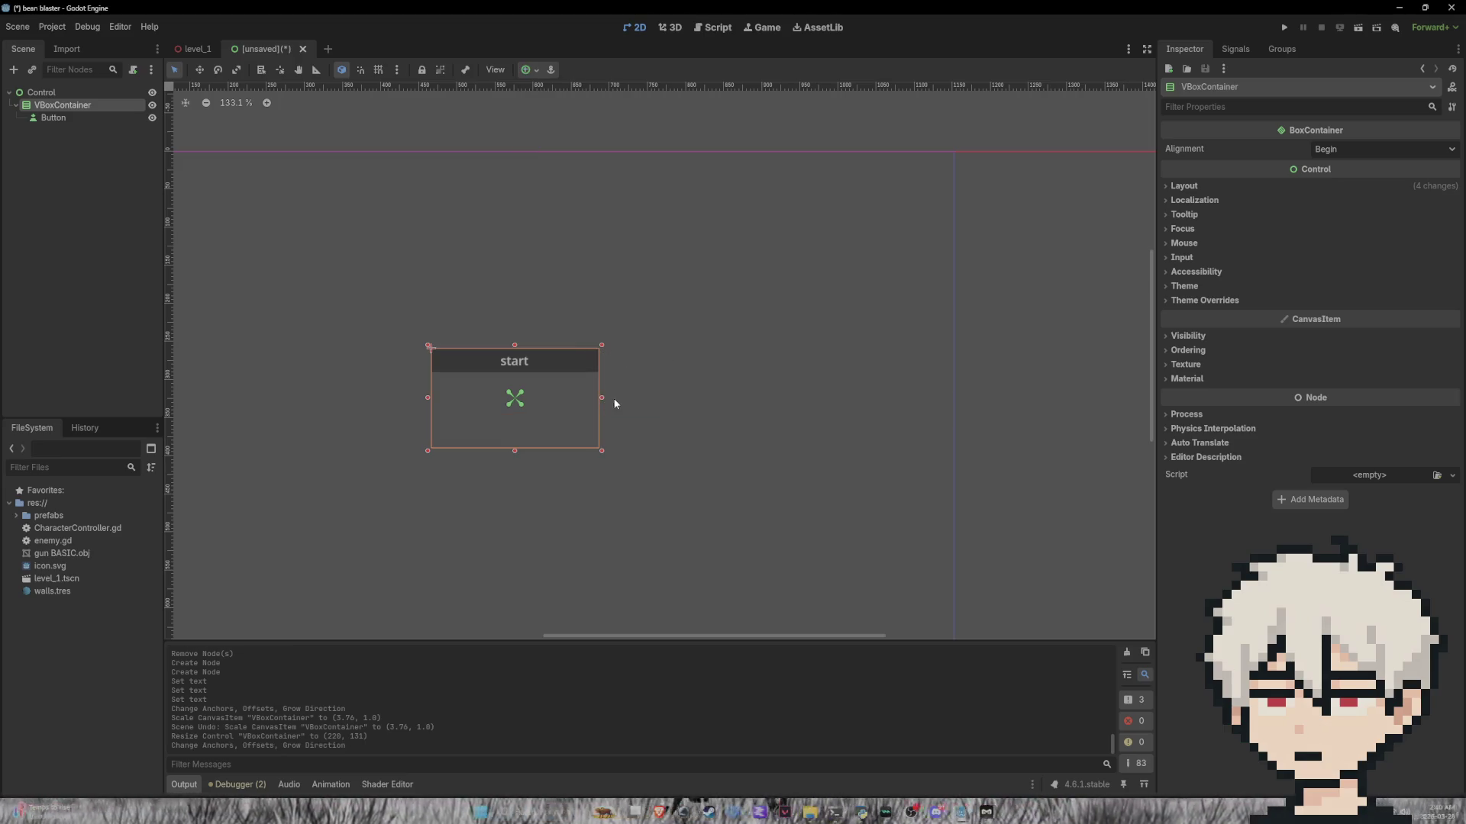
left_click_drag(602, 396, 700, 397)
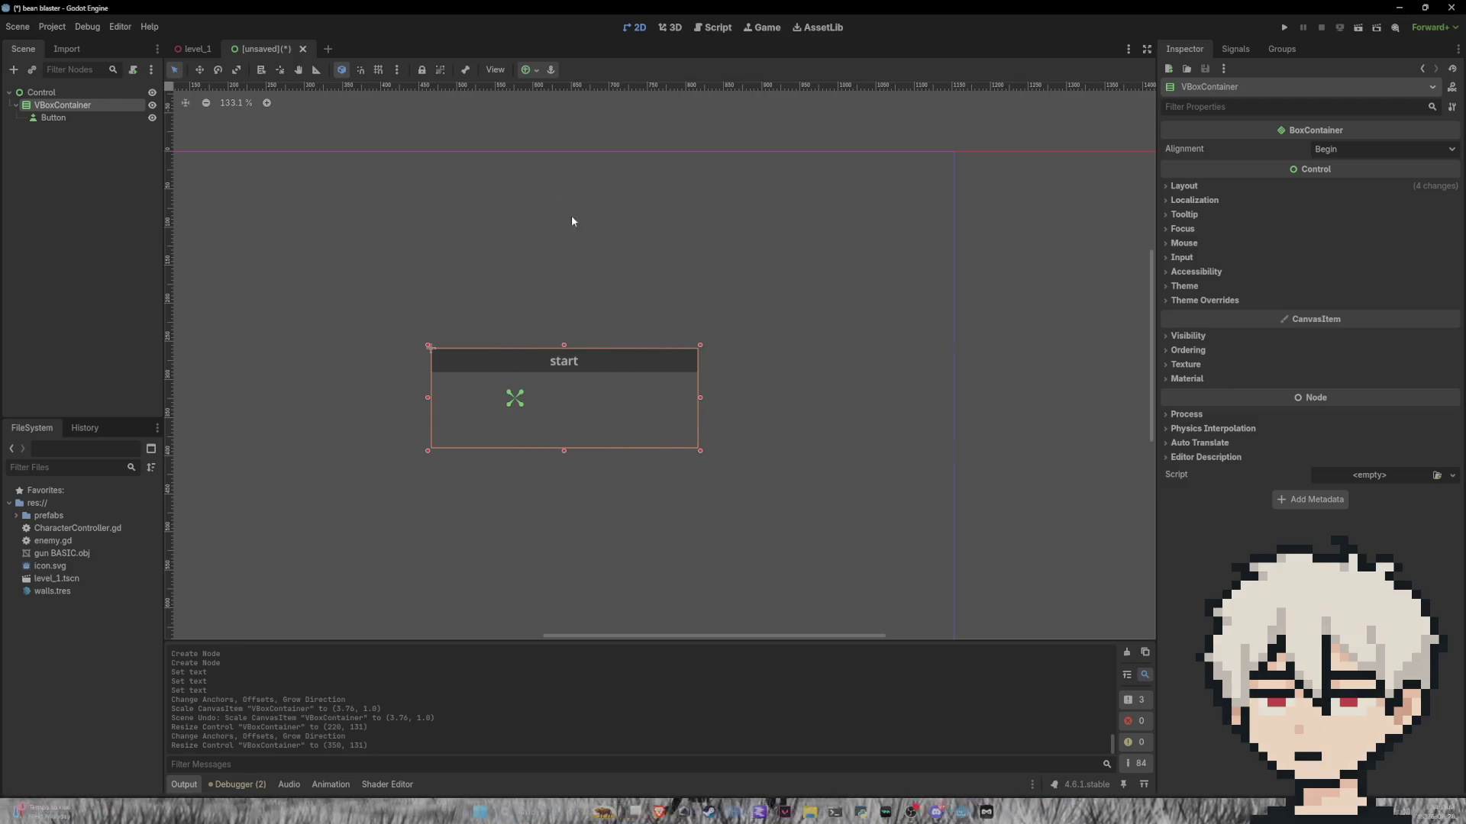
left_click(528, 70)
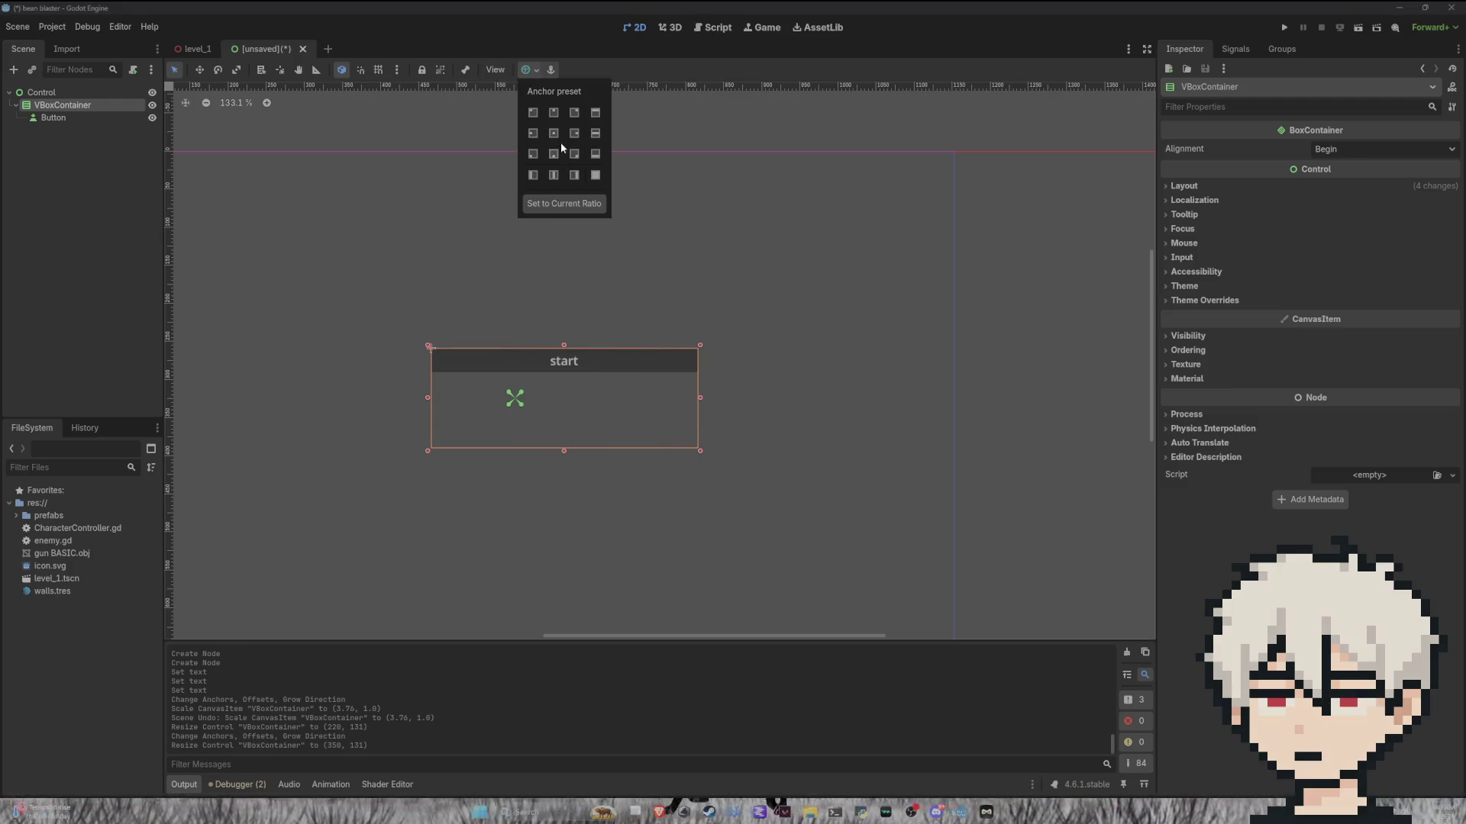
left_click(554, 133)
scroll(550, 306, "down", 4)
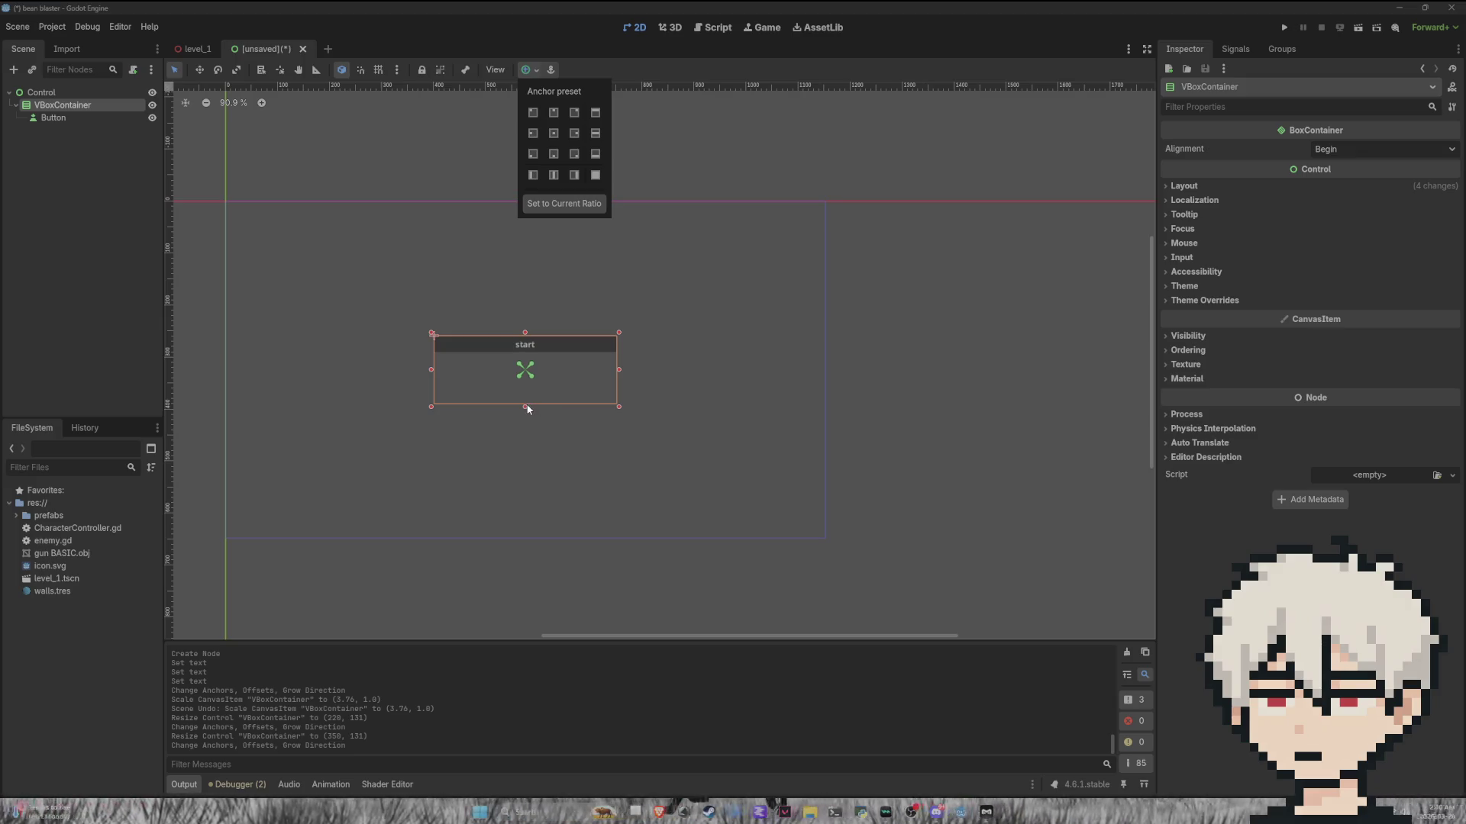
left_click(528, 410)
Step: Make the container taller, to about 266 pixels, and re-centre it on the canvas
left_click_drag(528, 405, 525, 477)
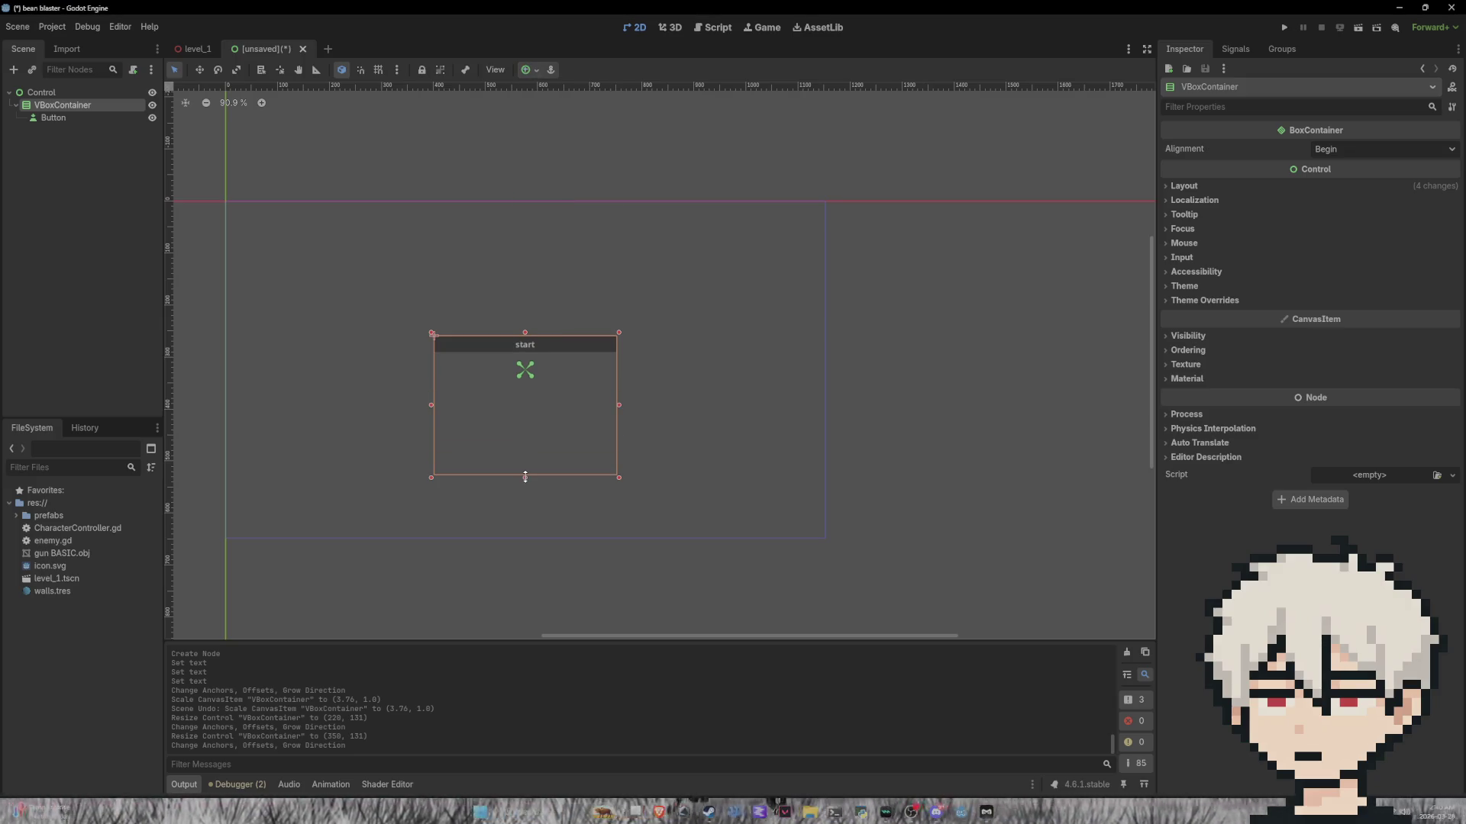
left_click(532, 74)
left_click(552, 134)
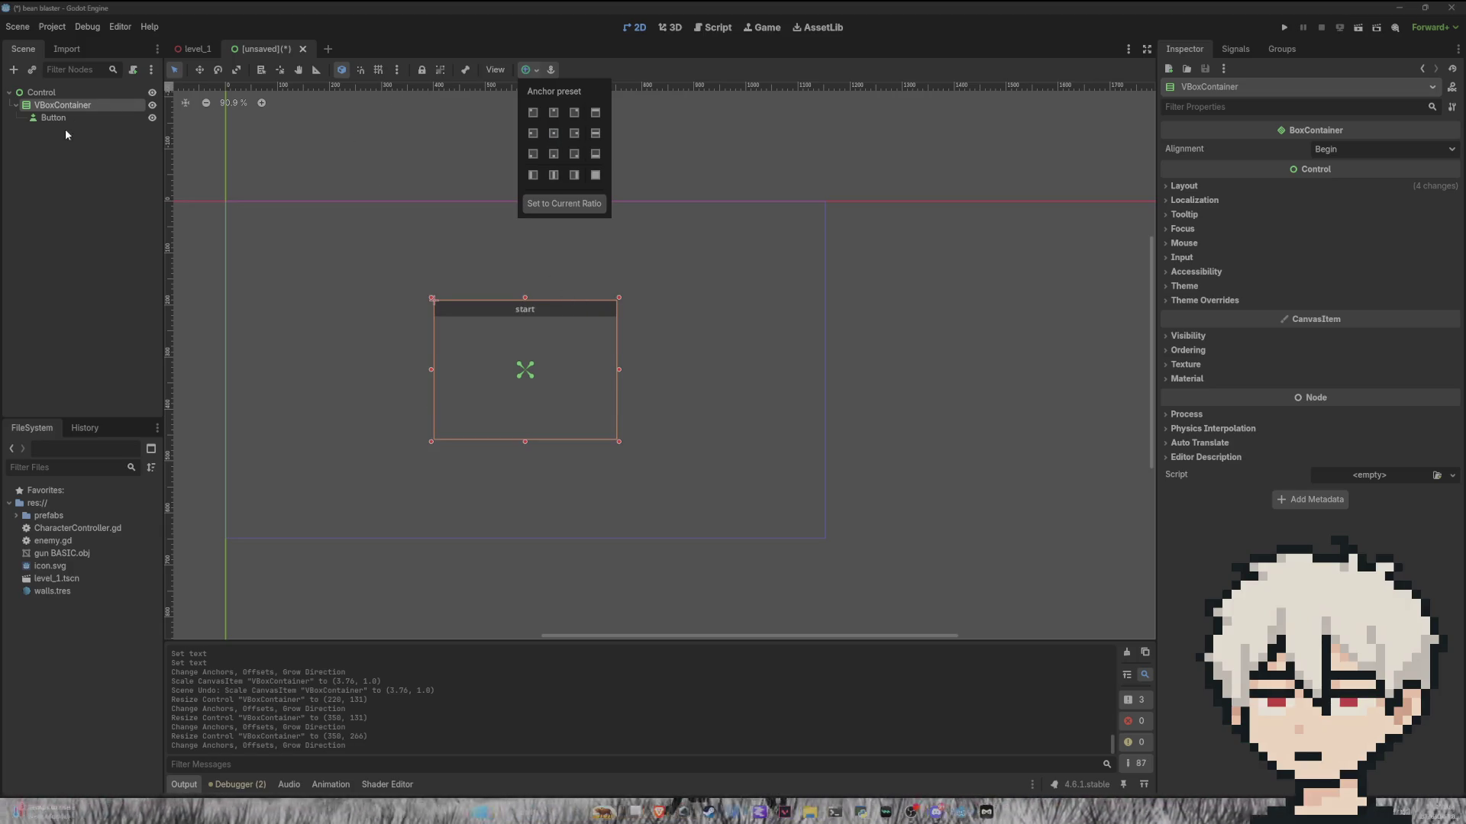
left_click(77, 104)
right_click(77, 104)
Step: Add a Button child node inside the VBoxContainer
left_click(145, 116)
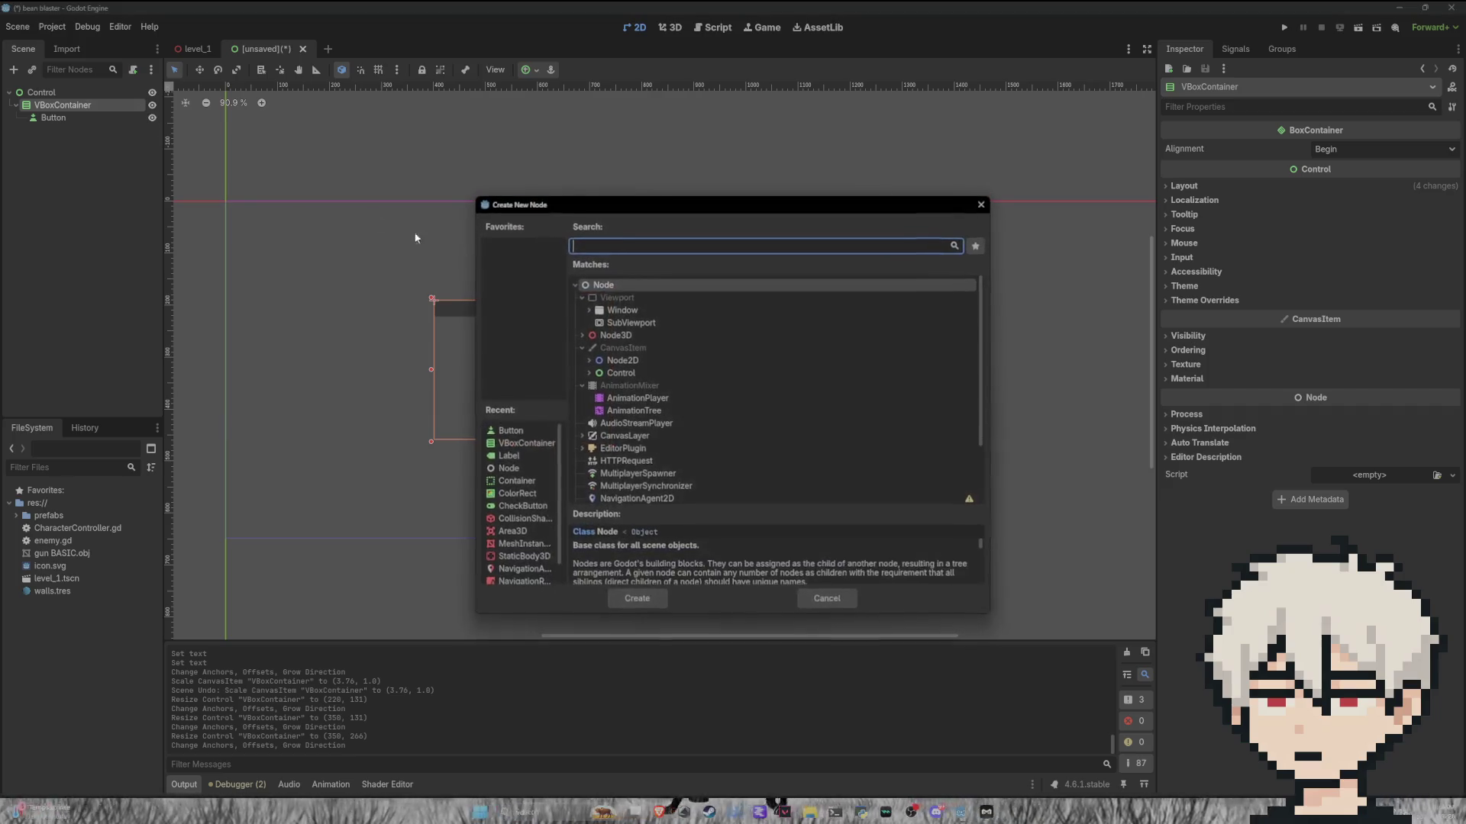
left_click(589, 372)
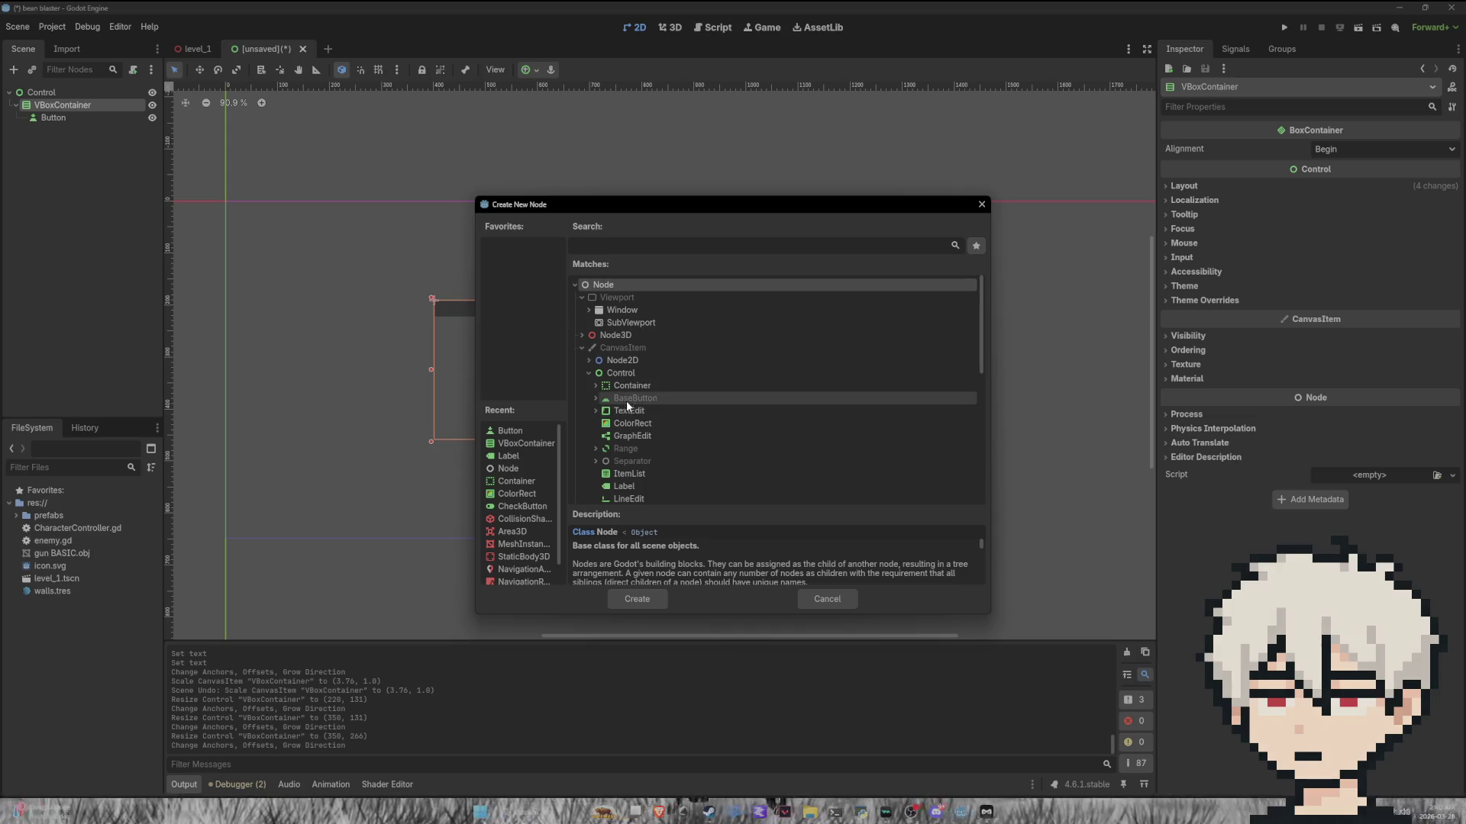
left_click(595, 397)
left_click(633, 411)
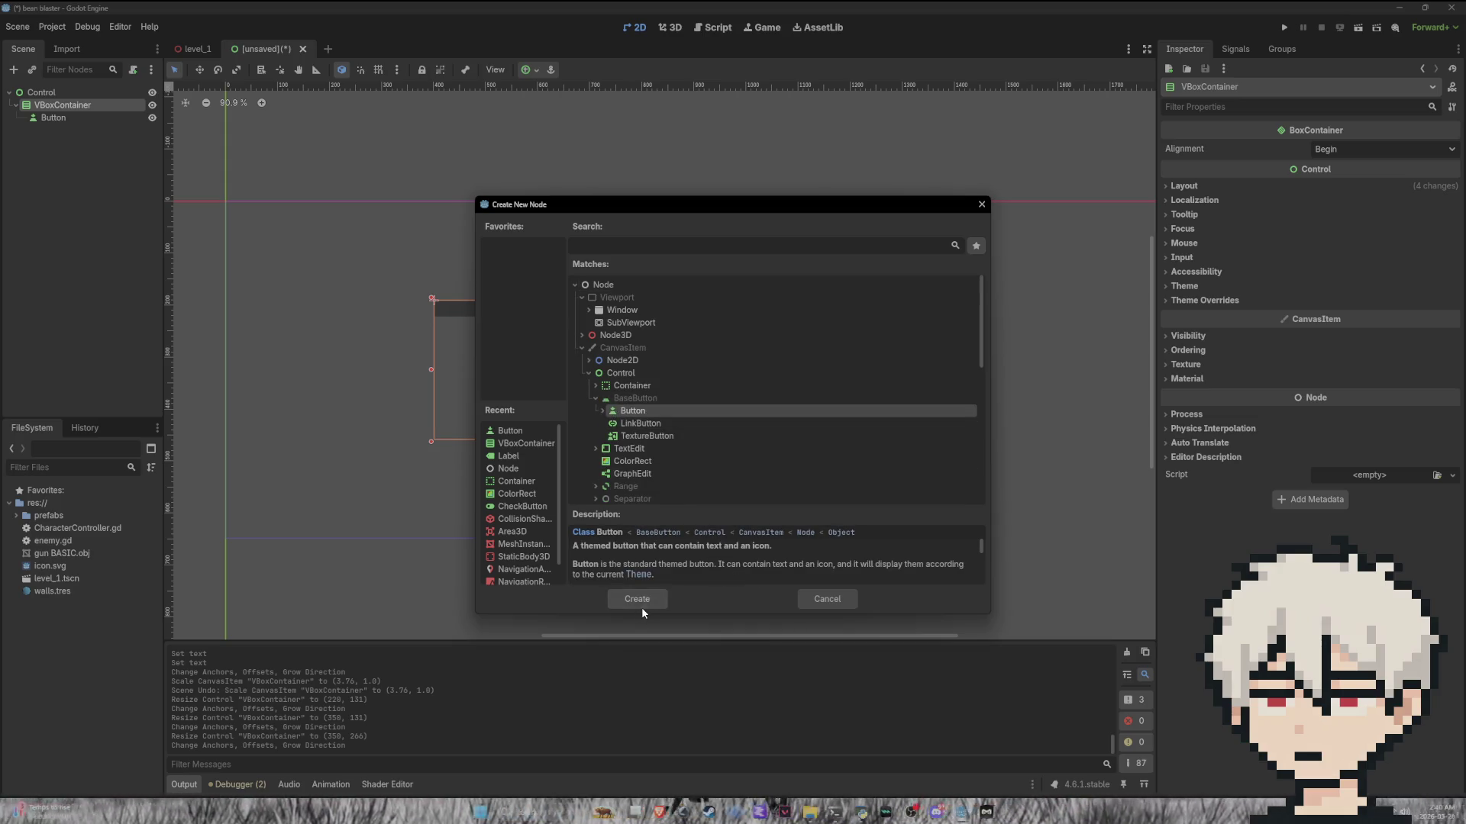
left_click(641, 607)
Step: Set the new button's Text to 'quit' and bring up Save Scene As
left_click(1325, 190)
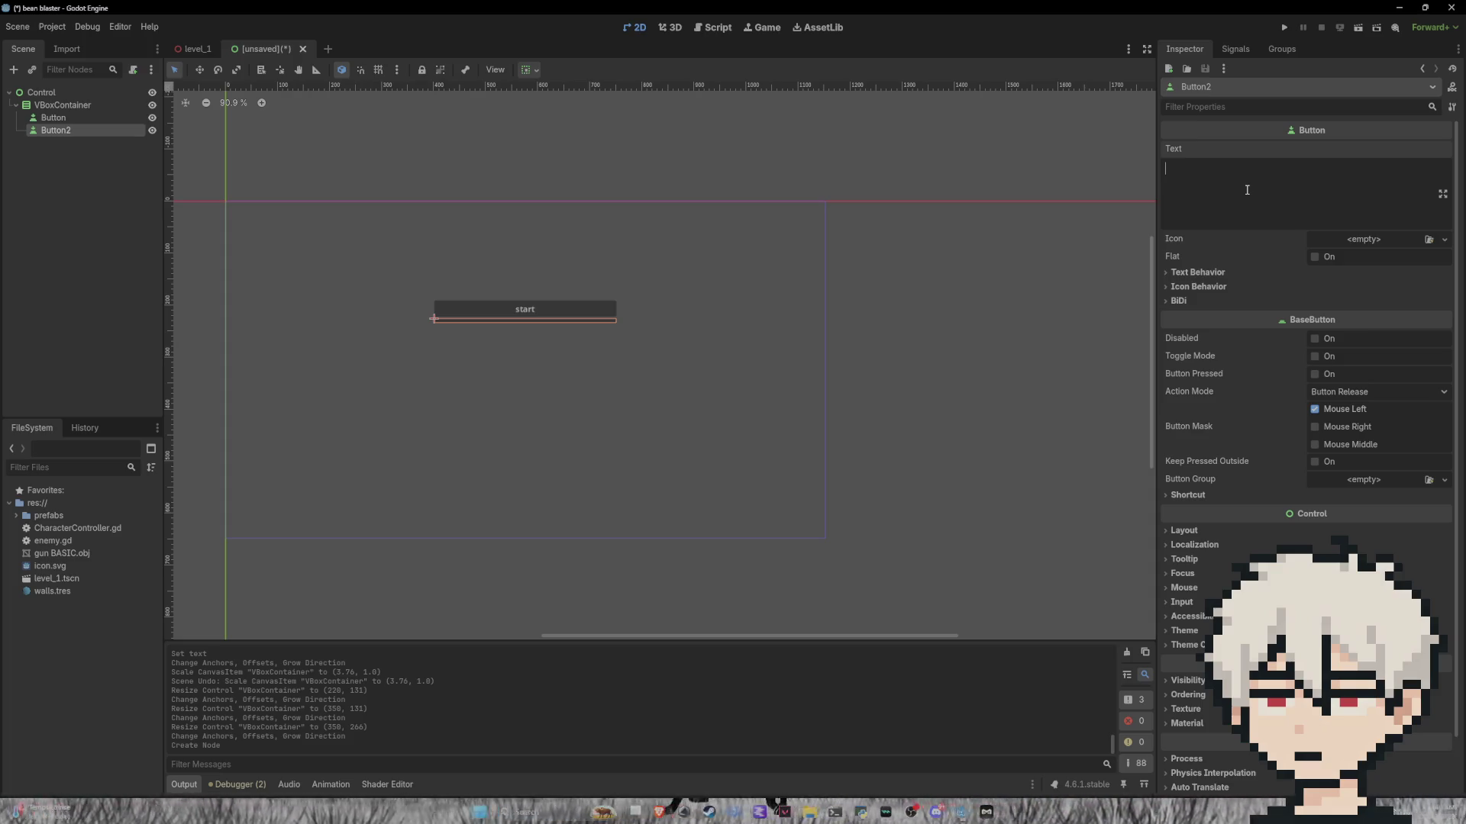
type("credit")
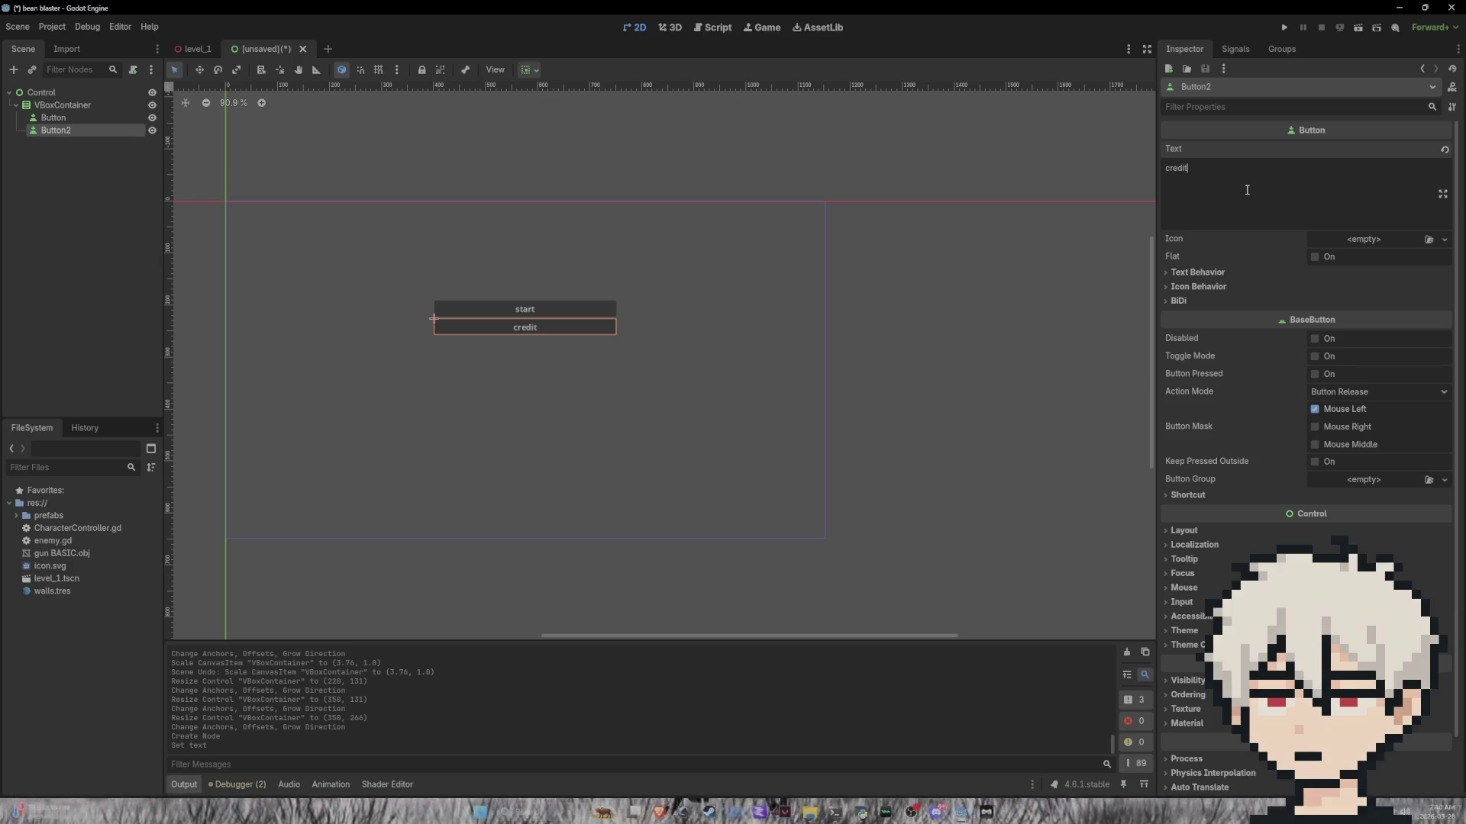
key("BackSpace")
key("BackSpace")
key("BackSpace")
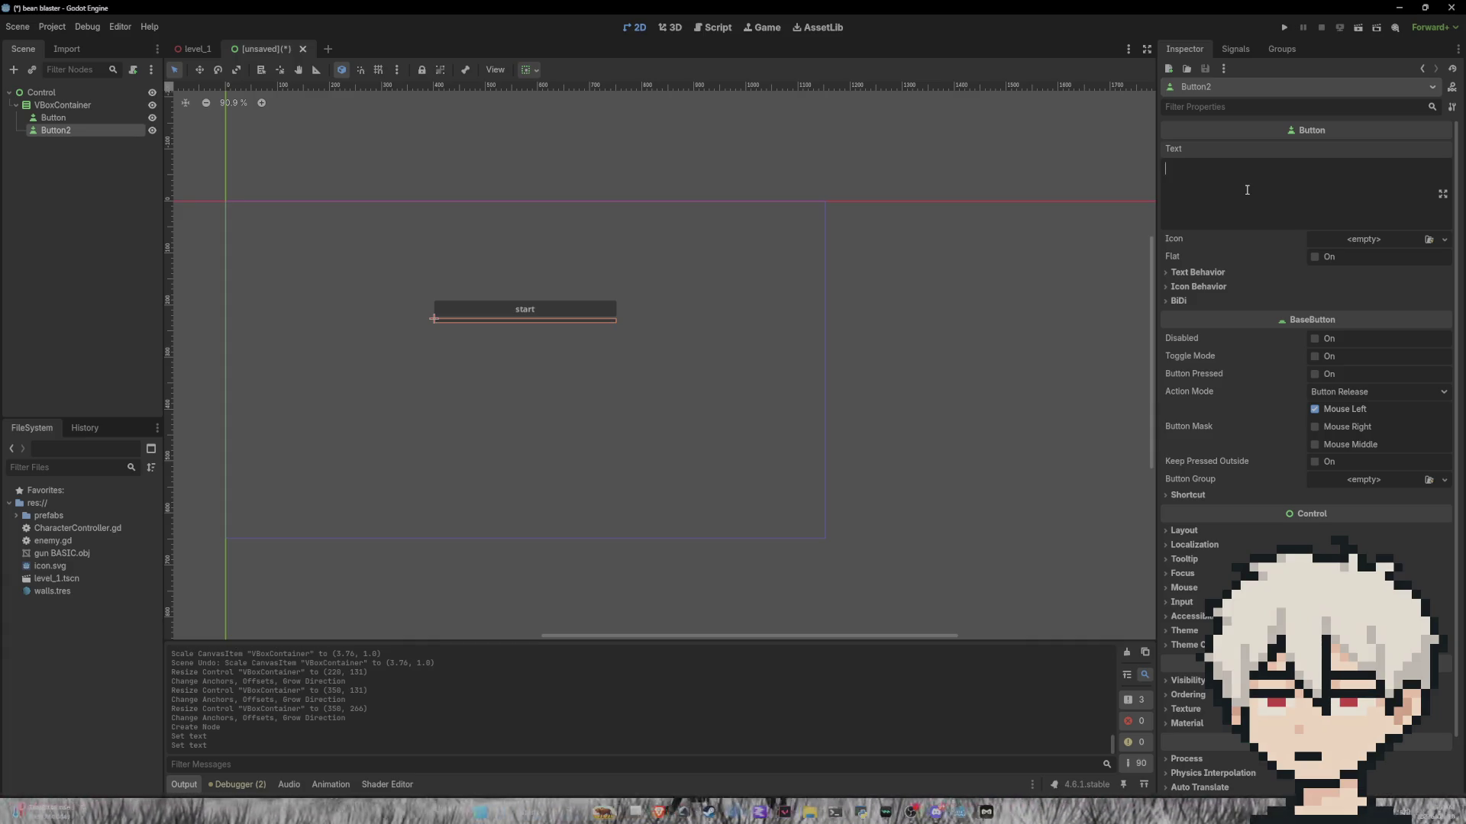
type("quit")
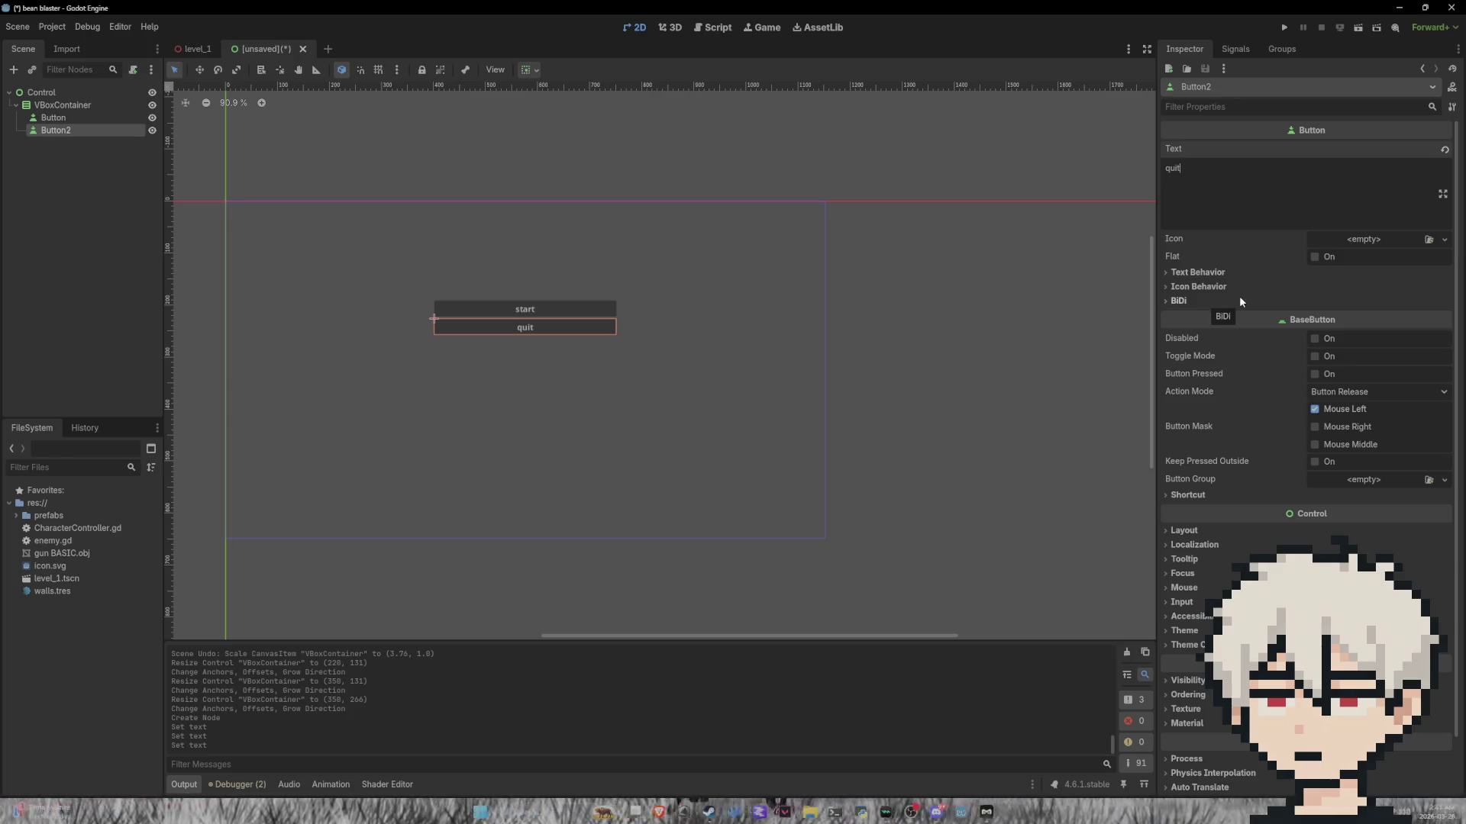
mouse_move(1253, 237)
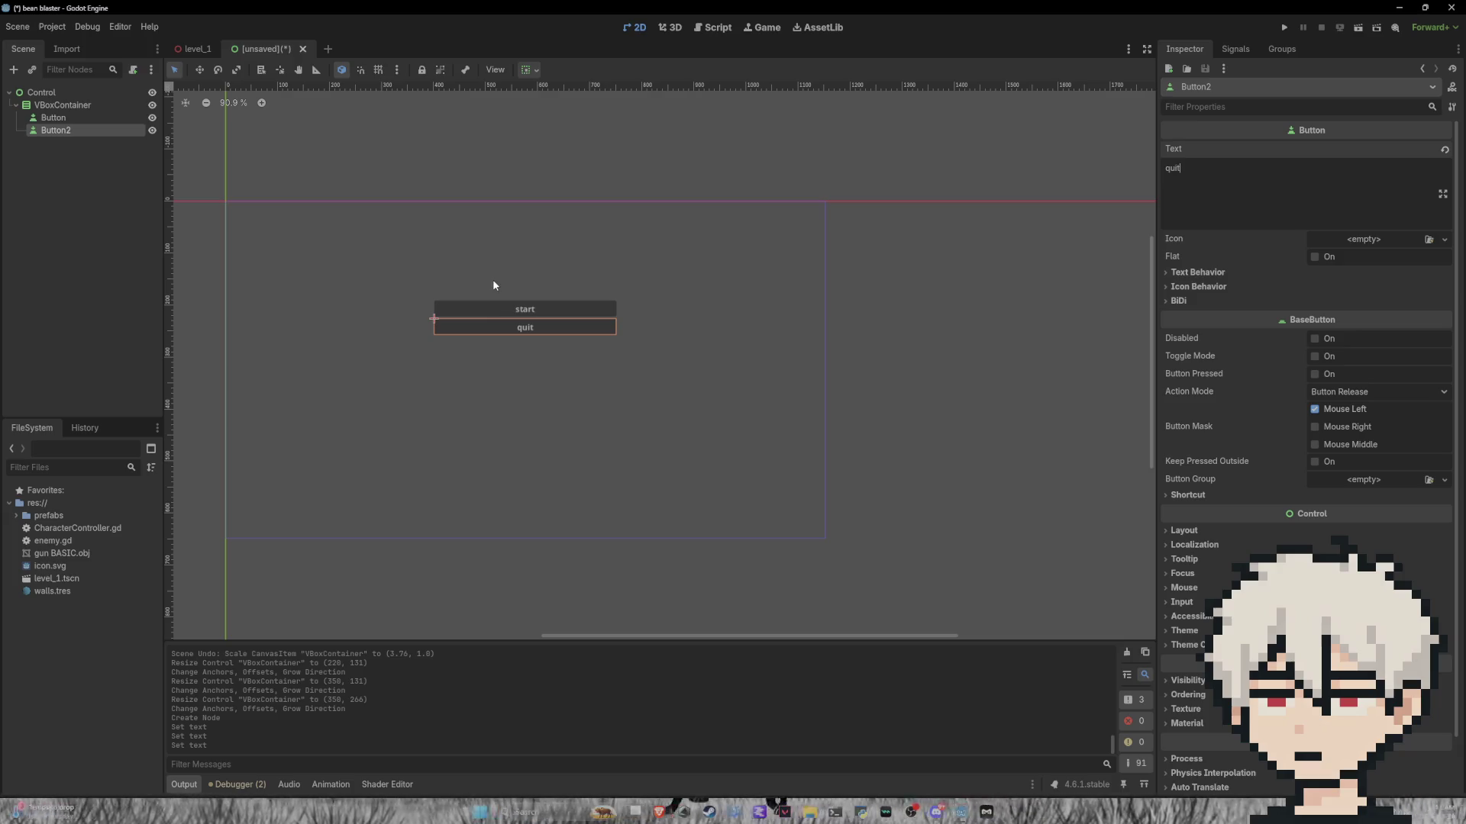
key("ctrl+s")
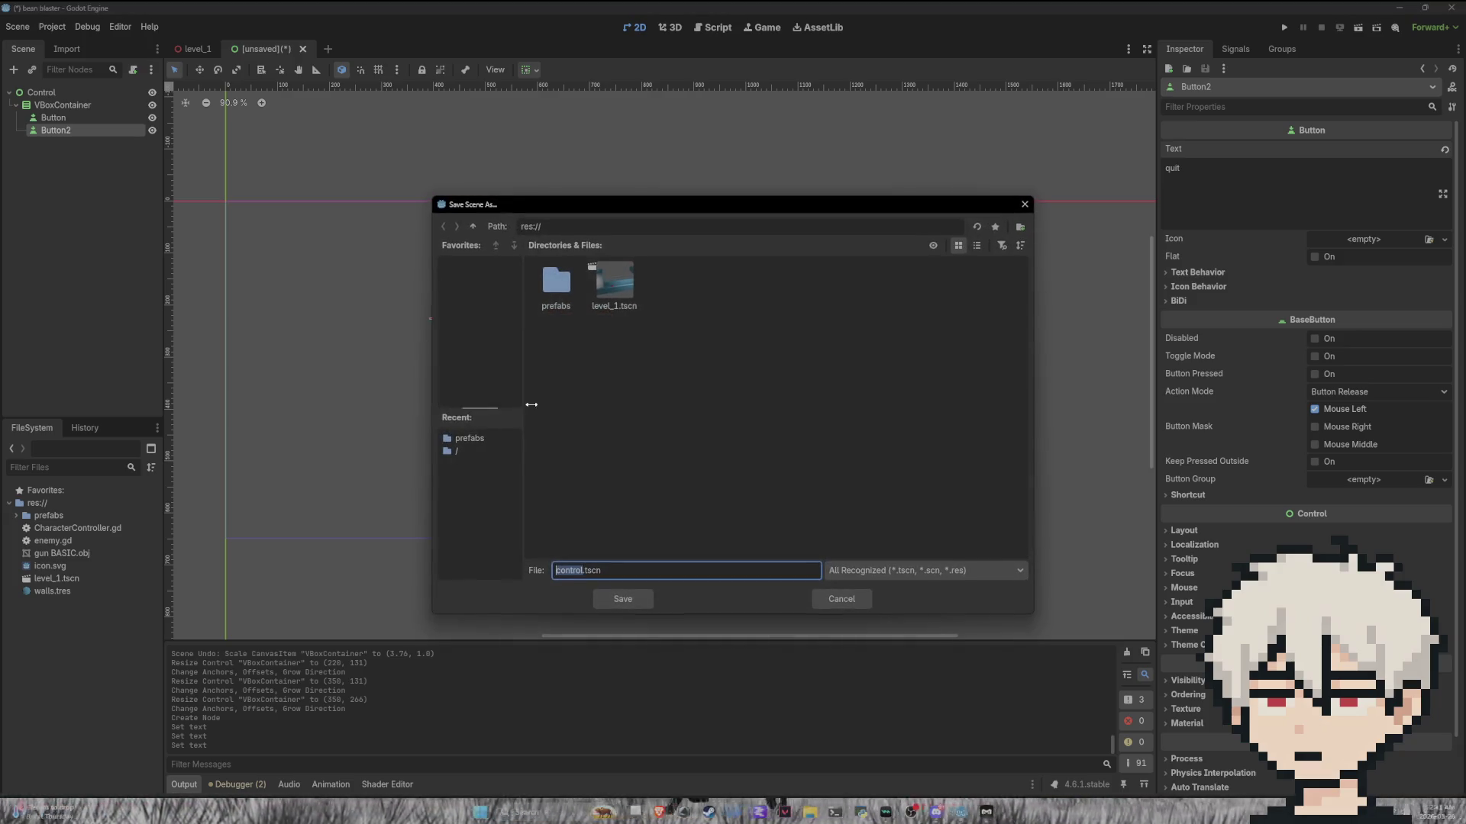
Step: Dismiss the save dialog and set the VBoxContainer's Alignment to Center
left_click(1026, 203)
scroll(465, 245, "down", 2)
scroll(481, 229, "up", 3)
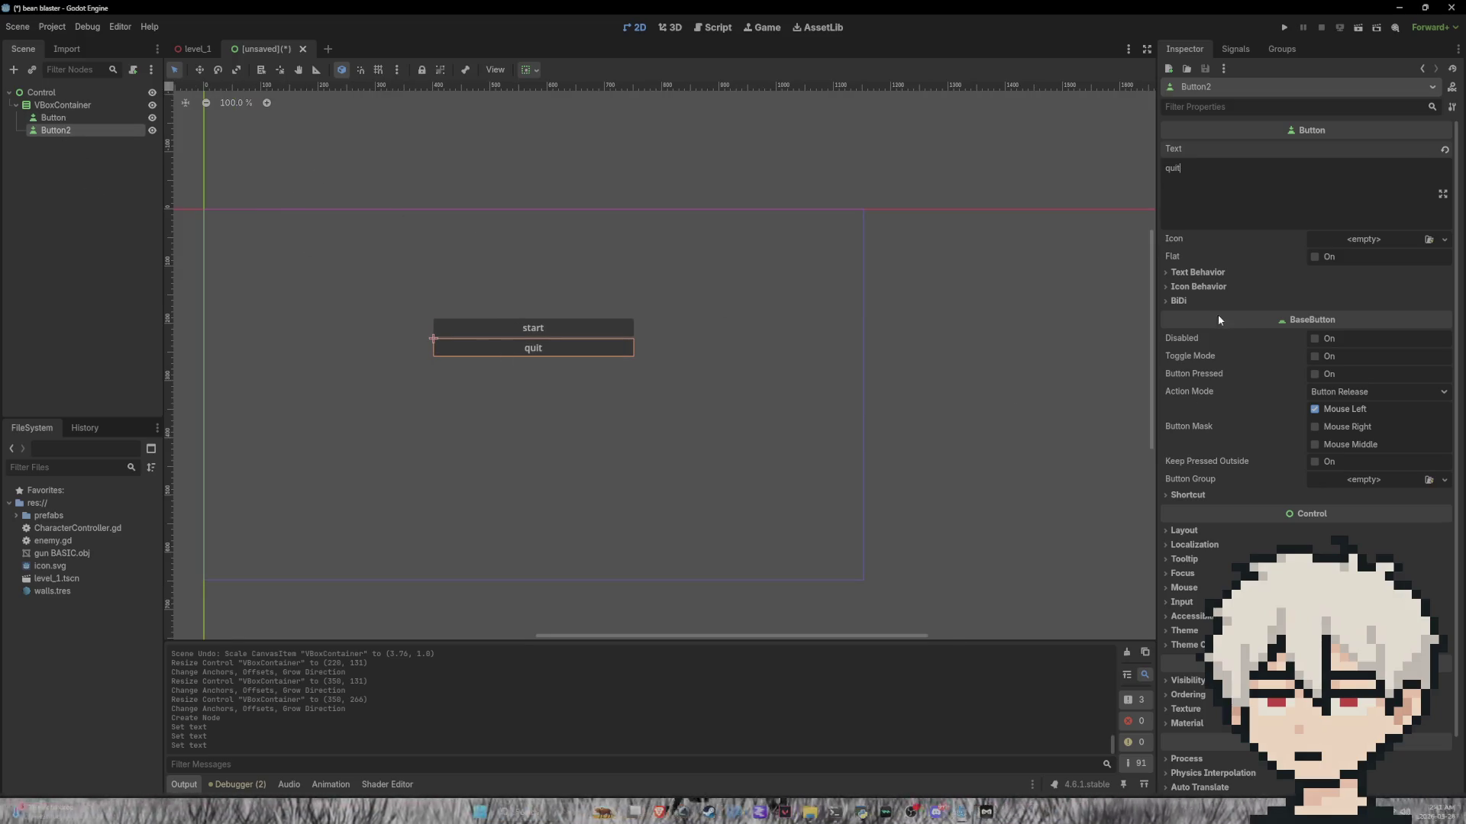
left_click(63, 104)
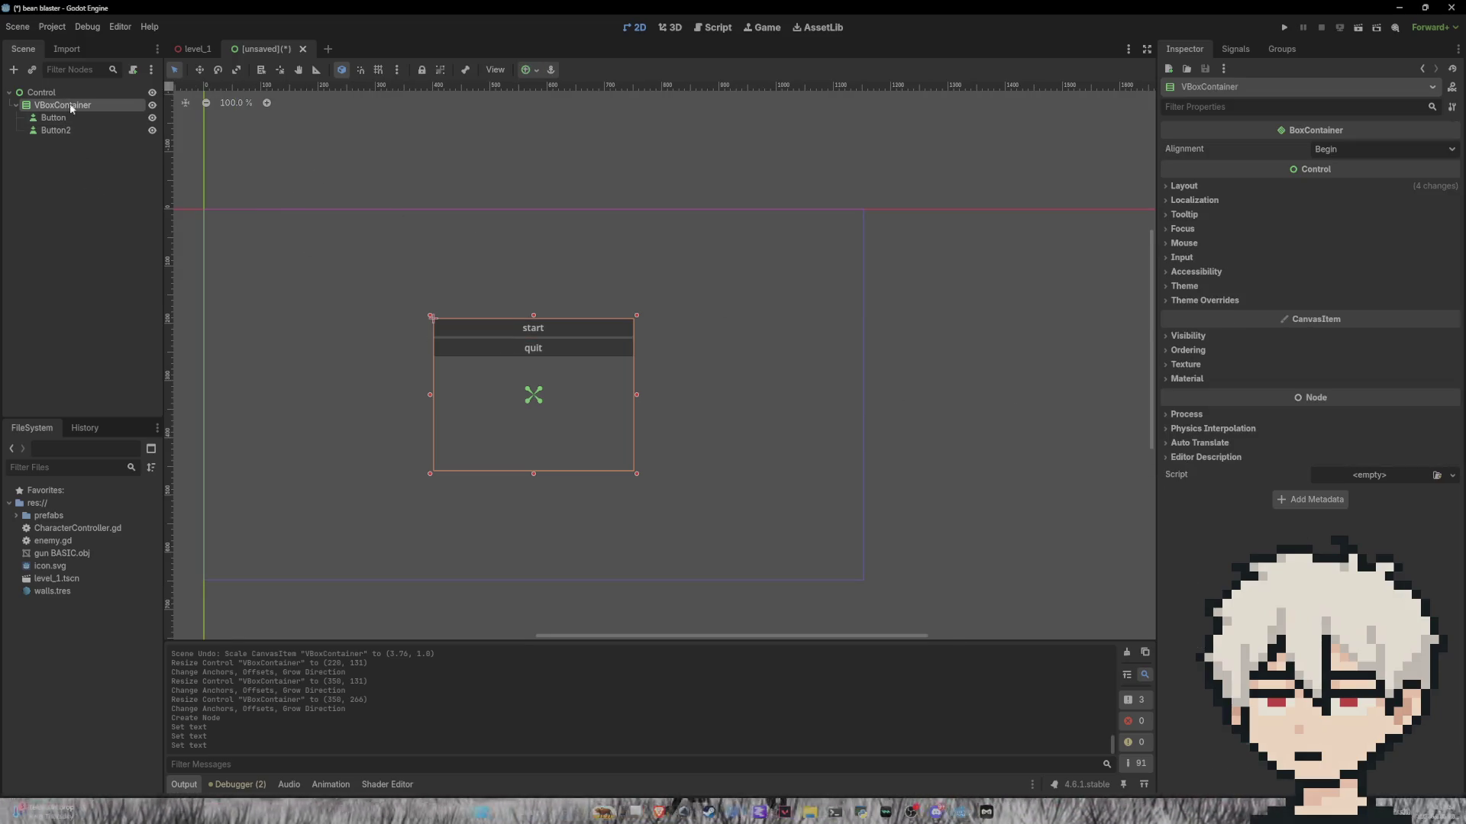
left_click(1184, 186)
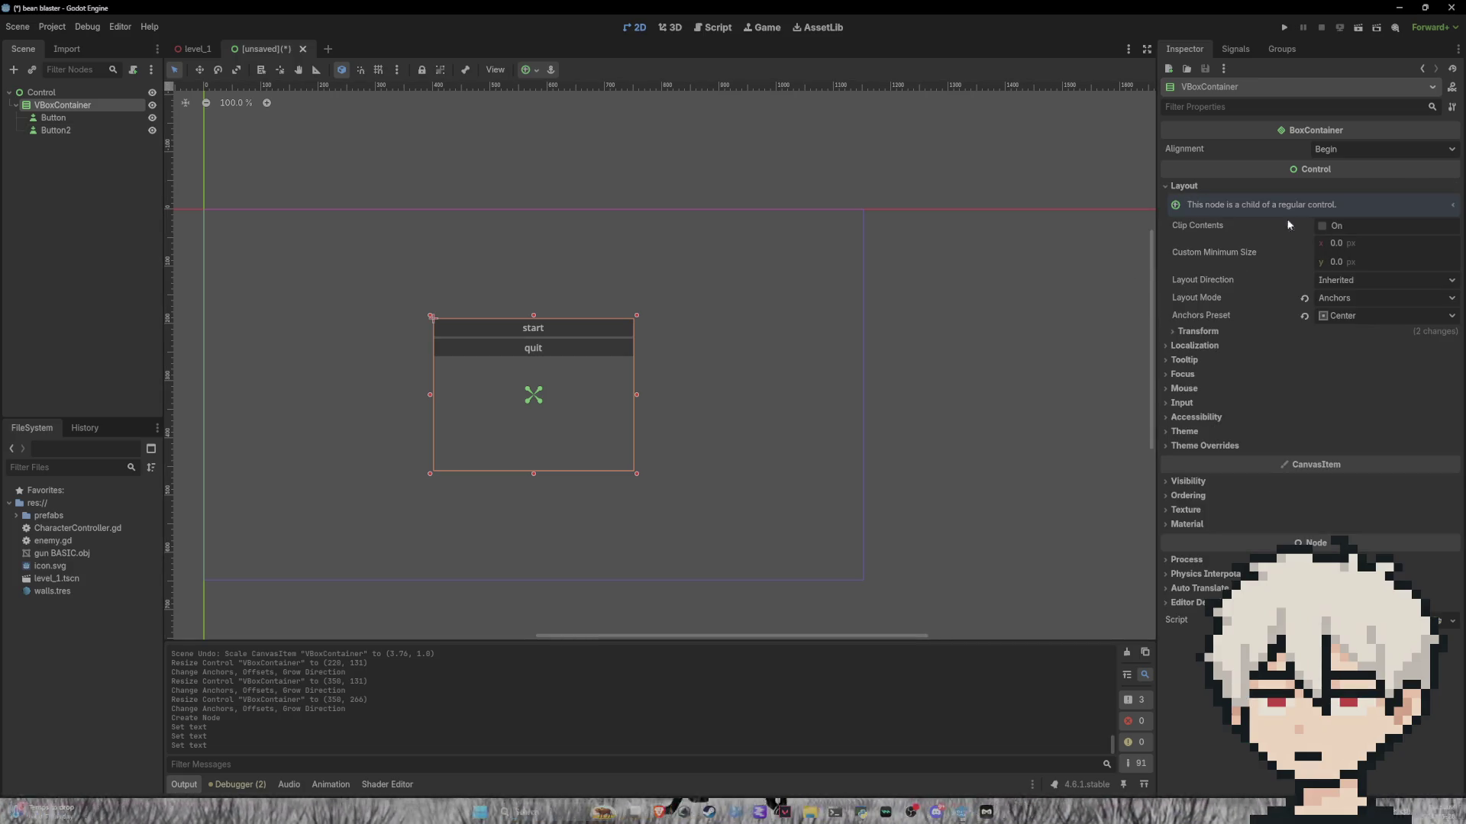
left_click(1204, 187)
left_click(1354, 150)
left_click(1334, 181)
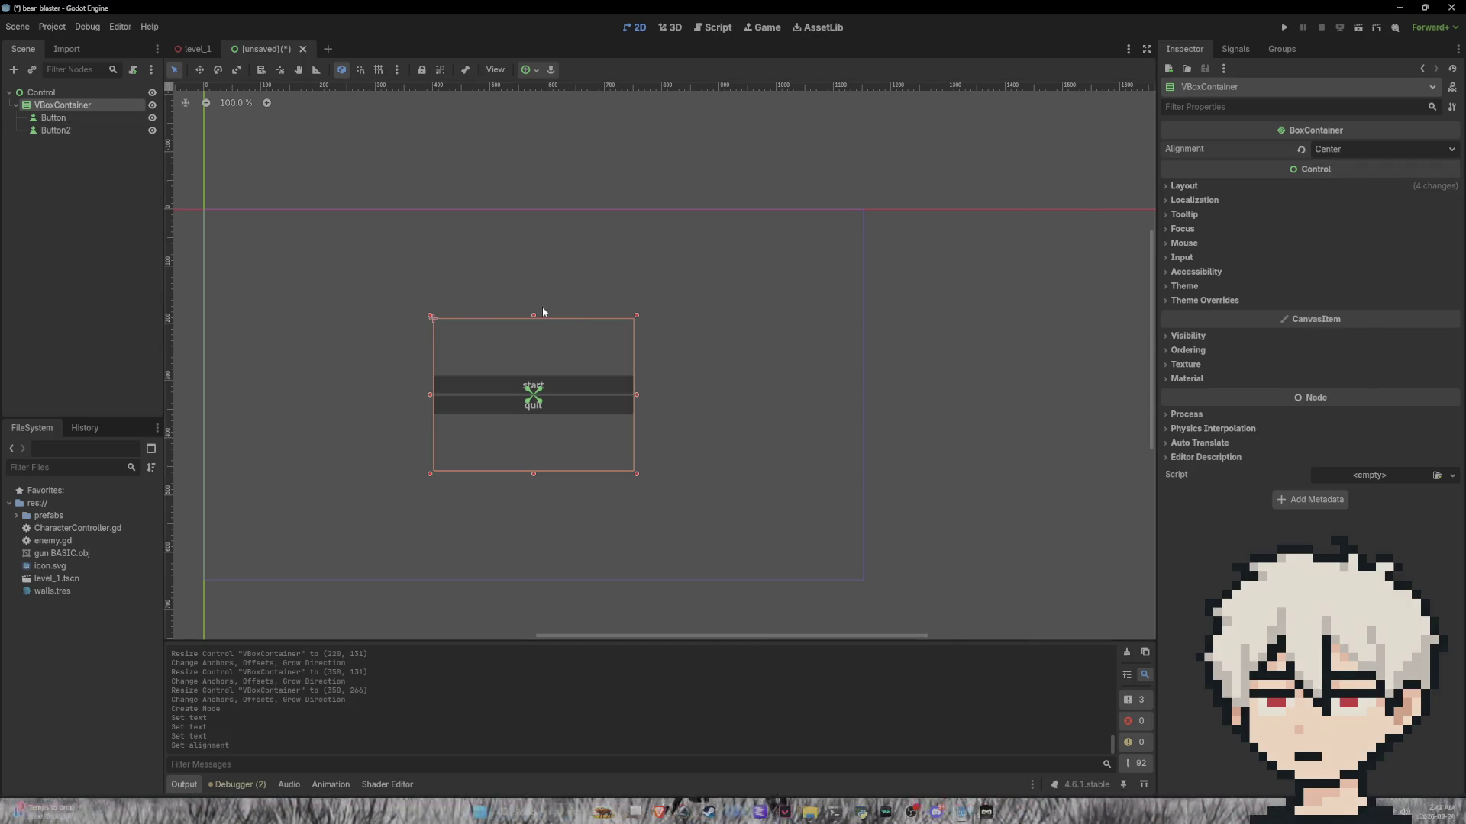
Step: Extend the container upward to 350×457 and re-centre it on the canvas
left_click_drag(534, 316, 534, 206)
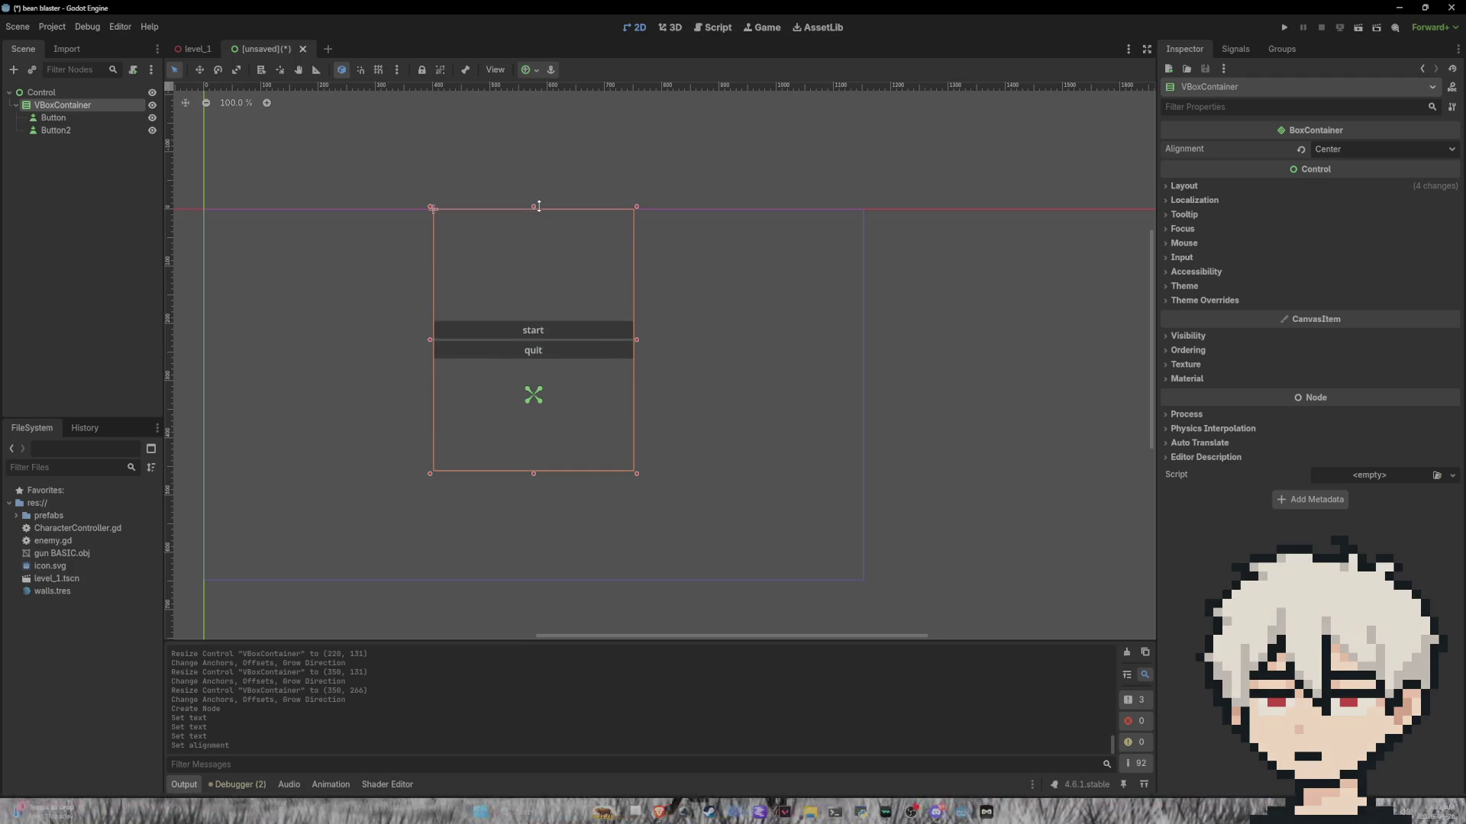
left_click(531, 70)
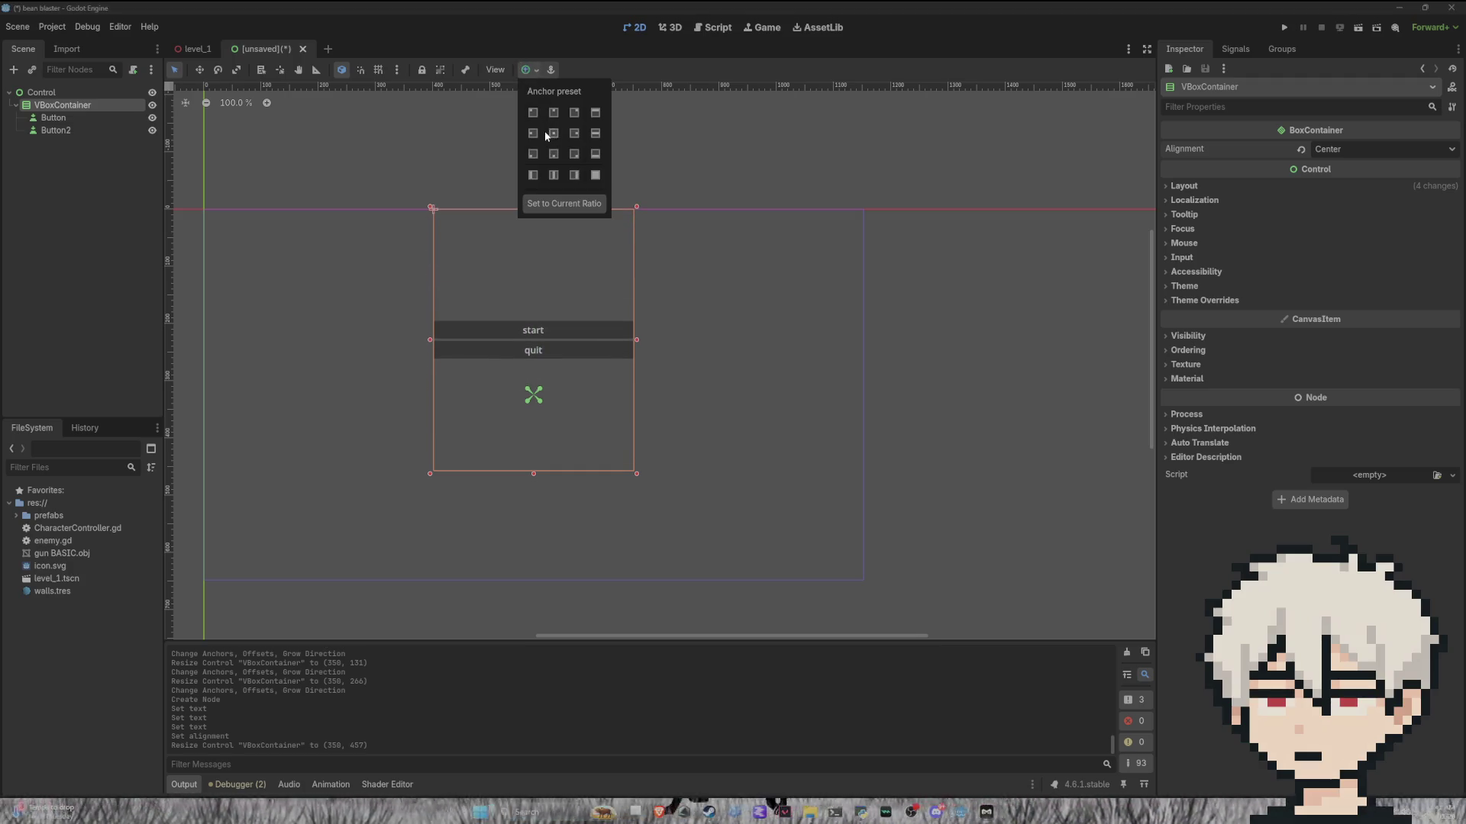
left_click(554, 135)
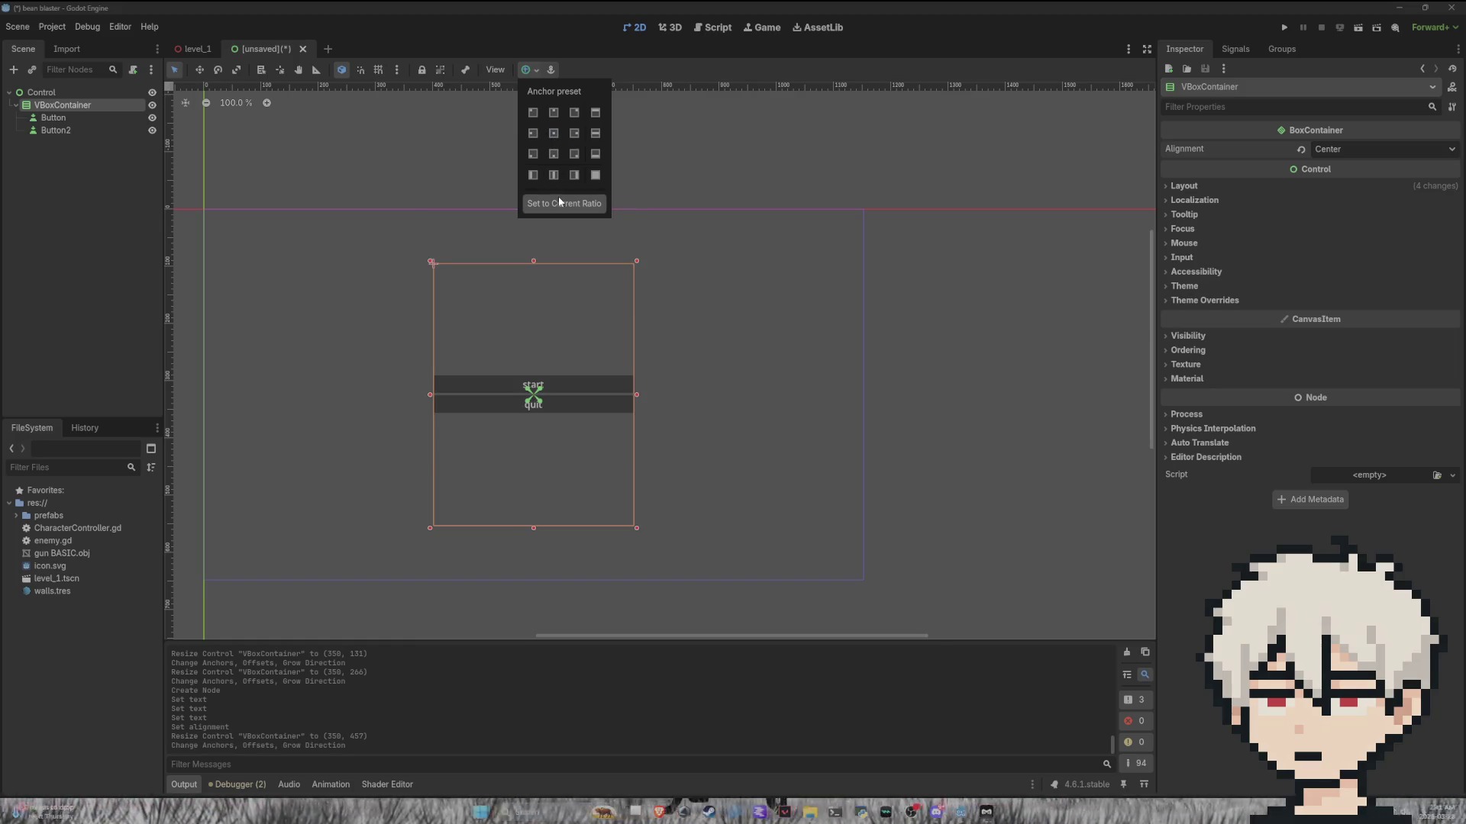
left_click(73, 159)
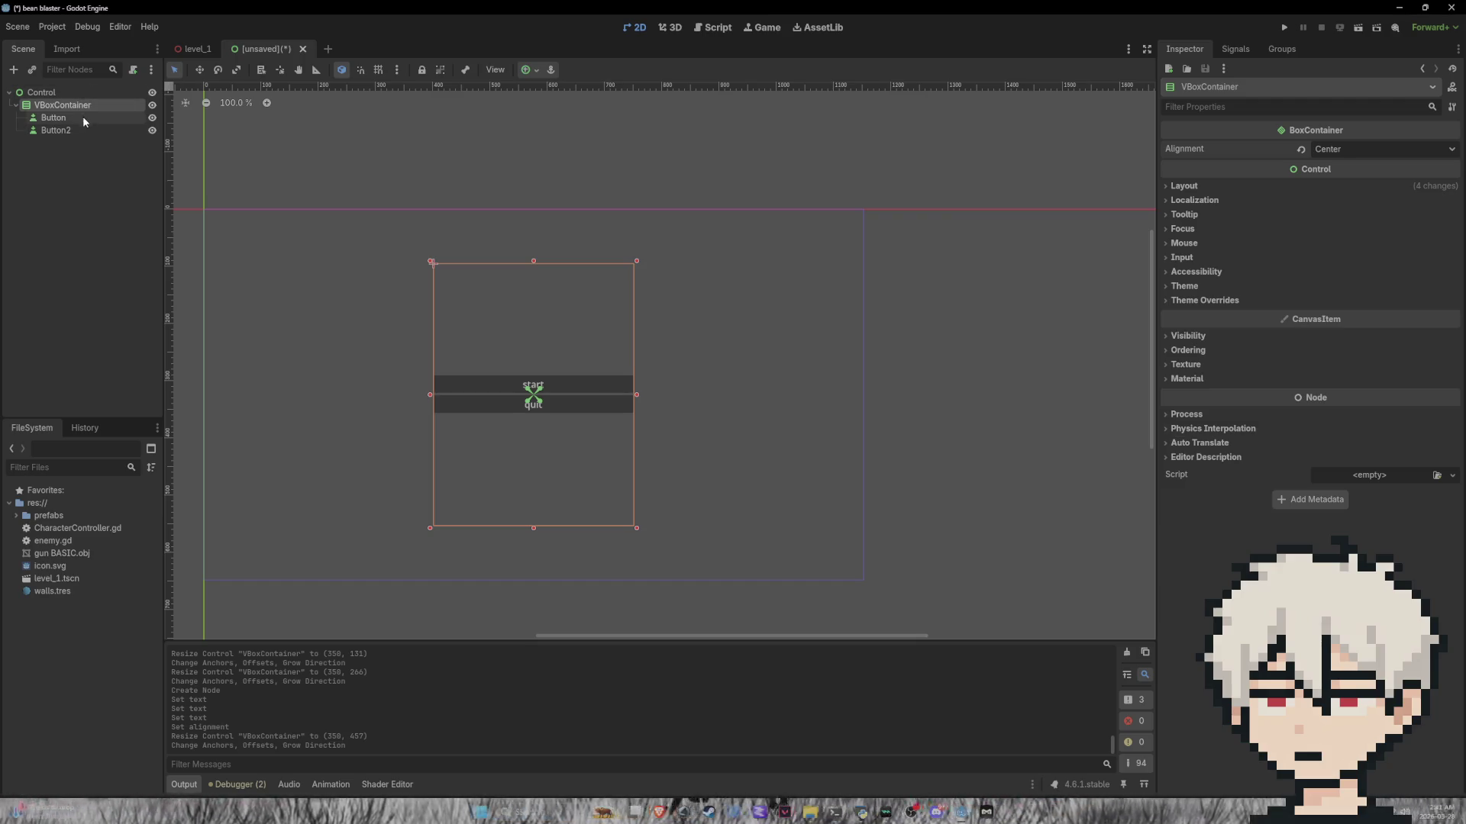
left_click(73, 91)
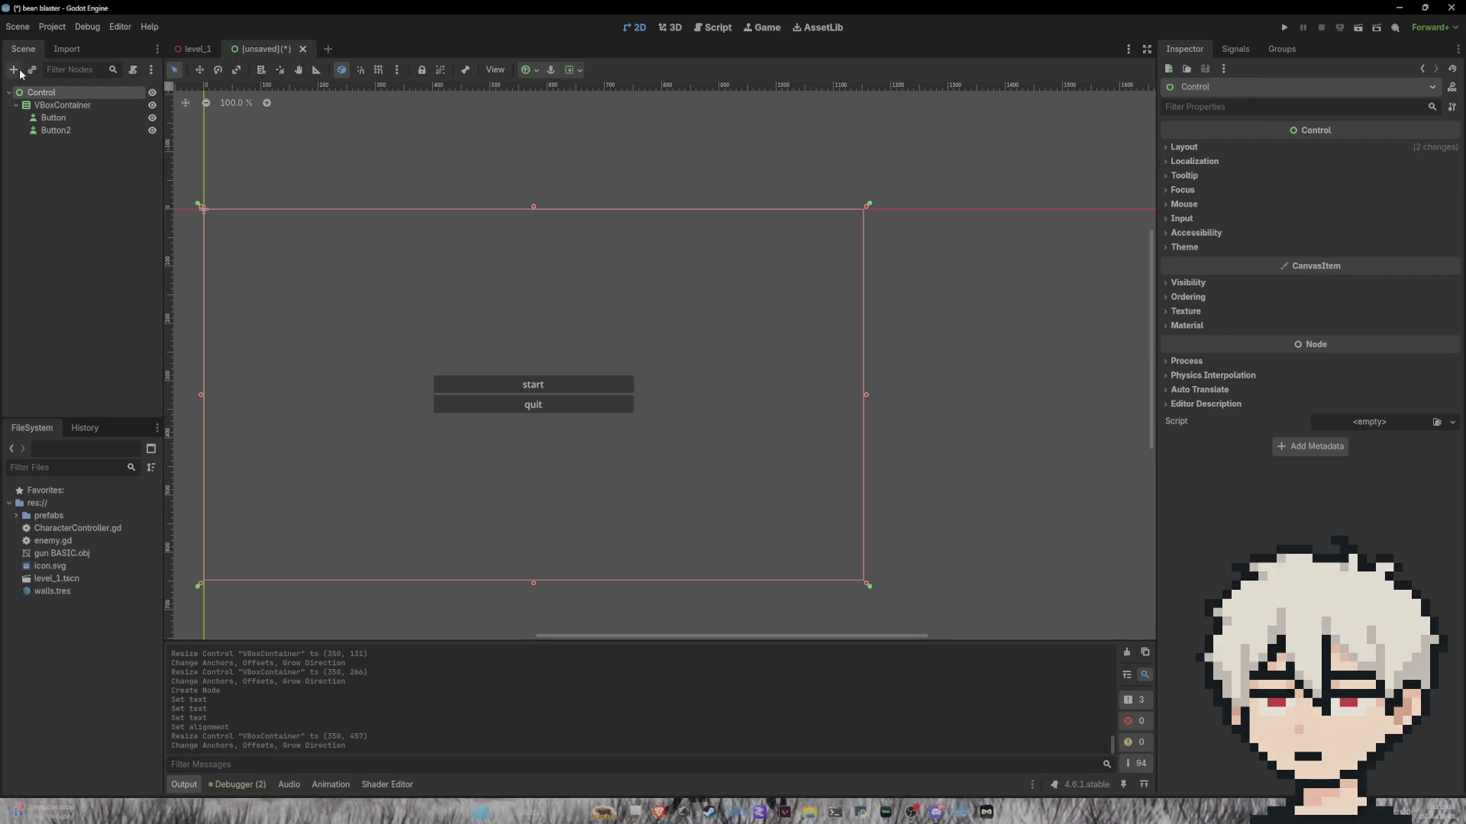
Step: Add a Label node as a child of the root Control
left_click(14, 69)
left_click(632, 372)
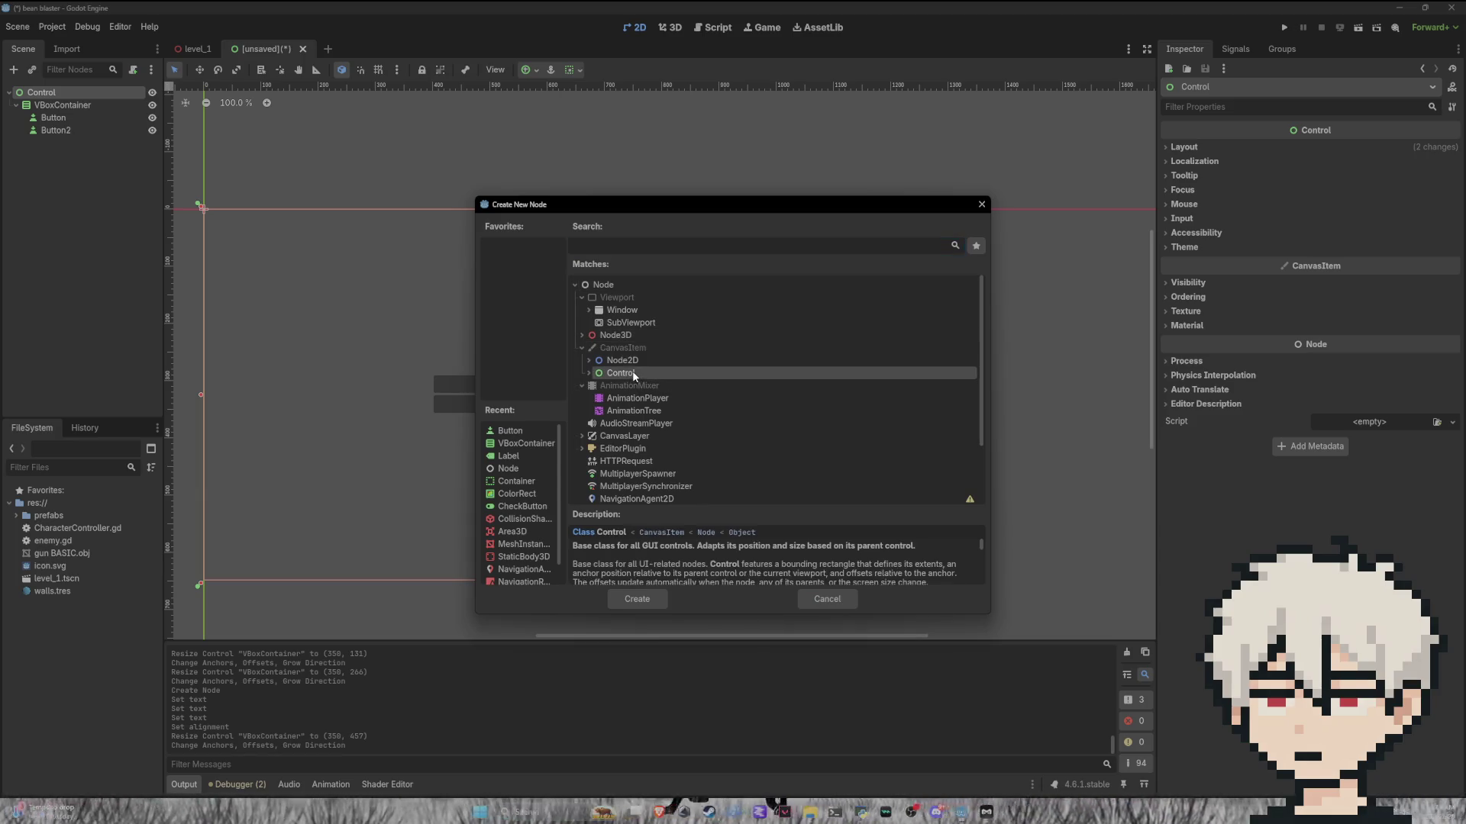
left_click(589, 373)
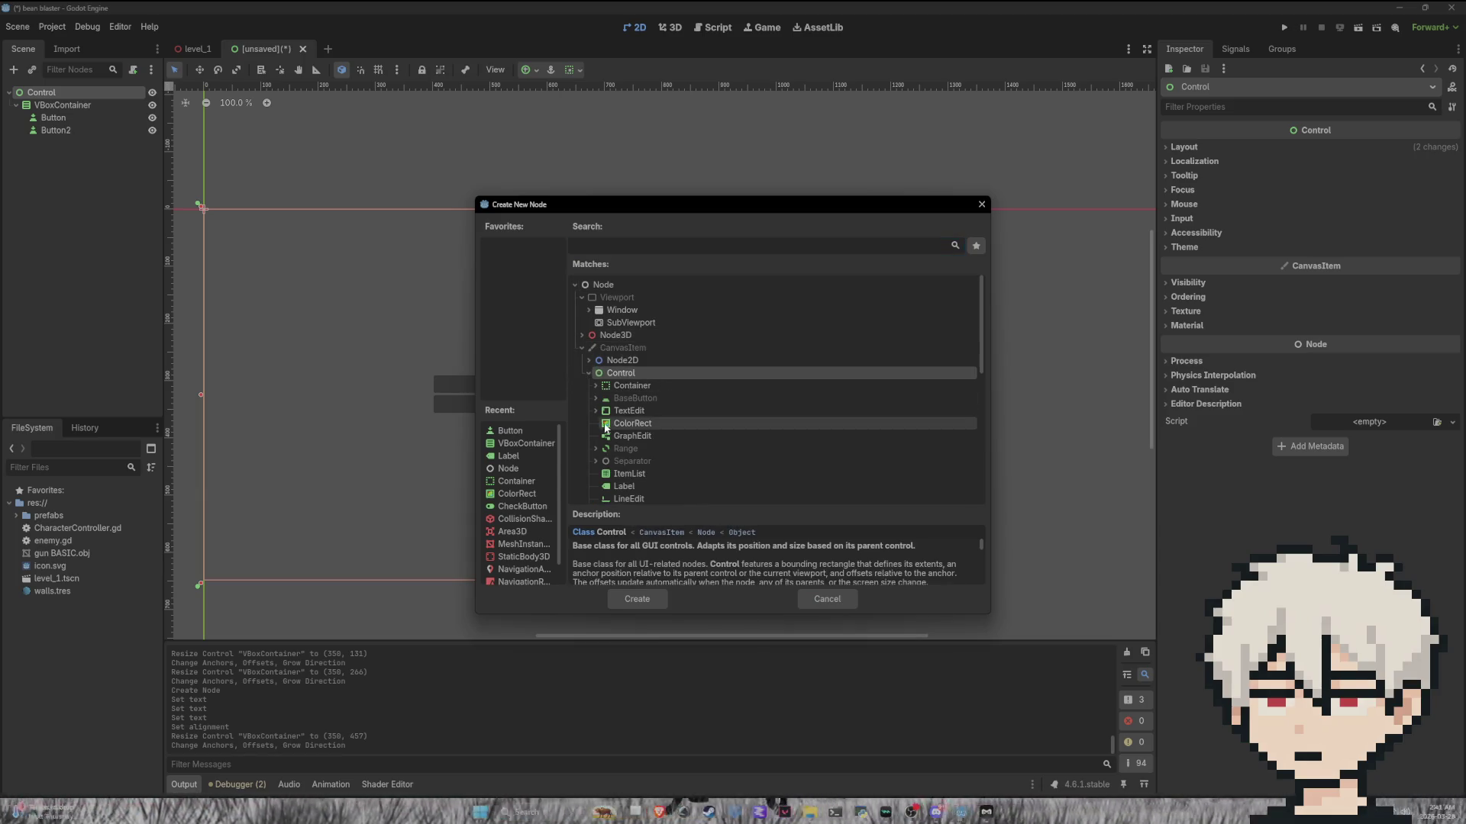
scroll(624, 430, "down", 2)
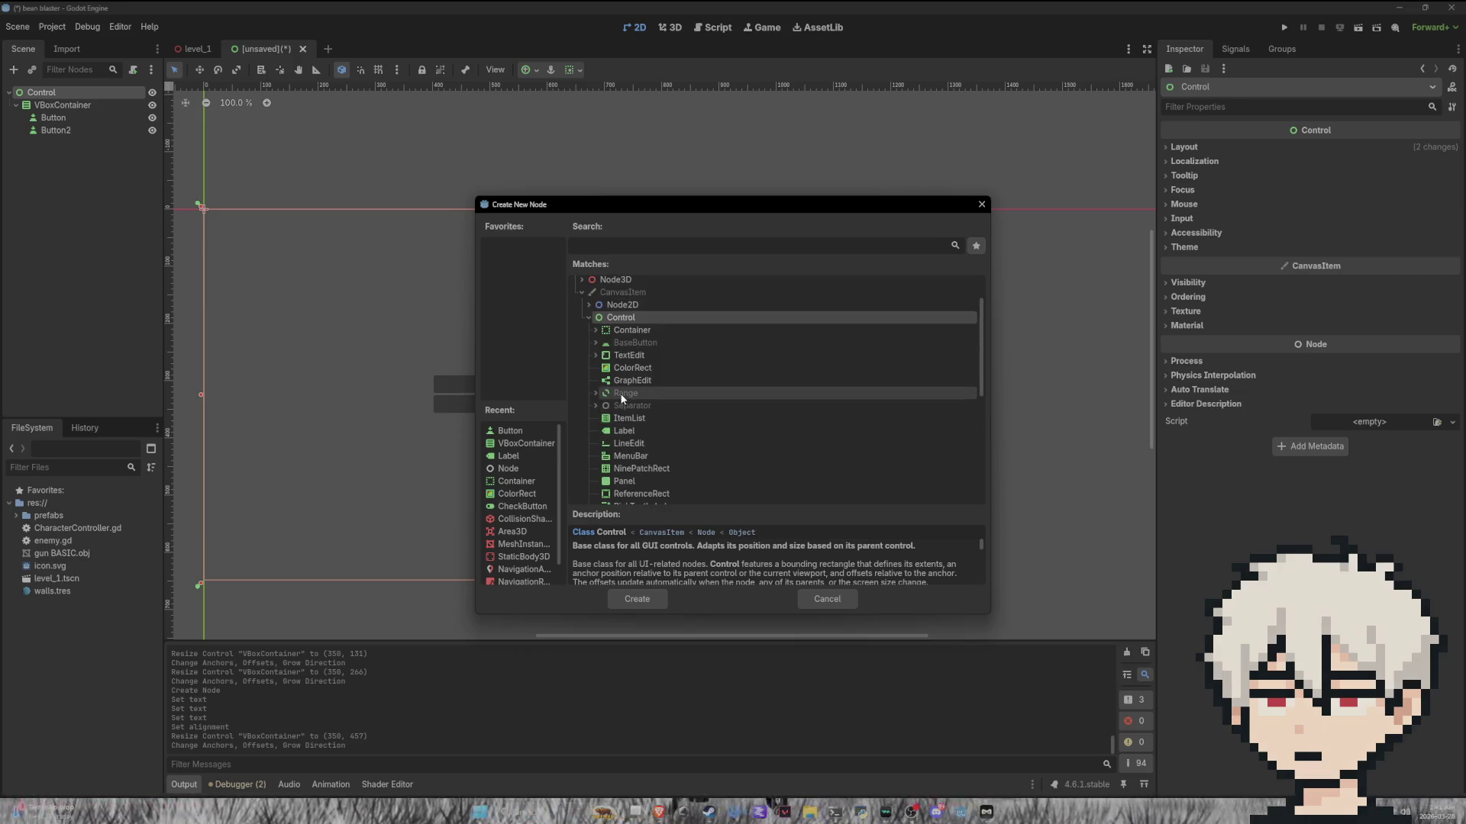
scroll(616, 397, "down", 1)
scroll(663, 407, "down", 1)
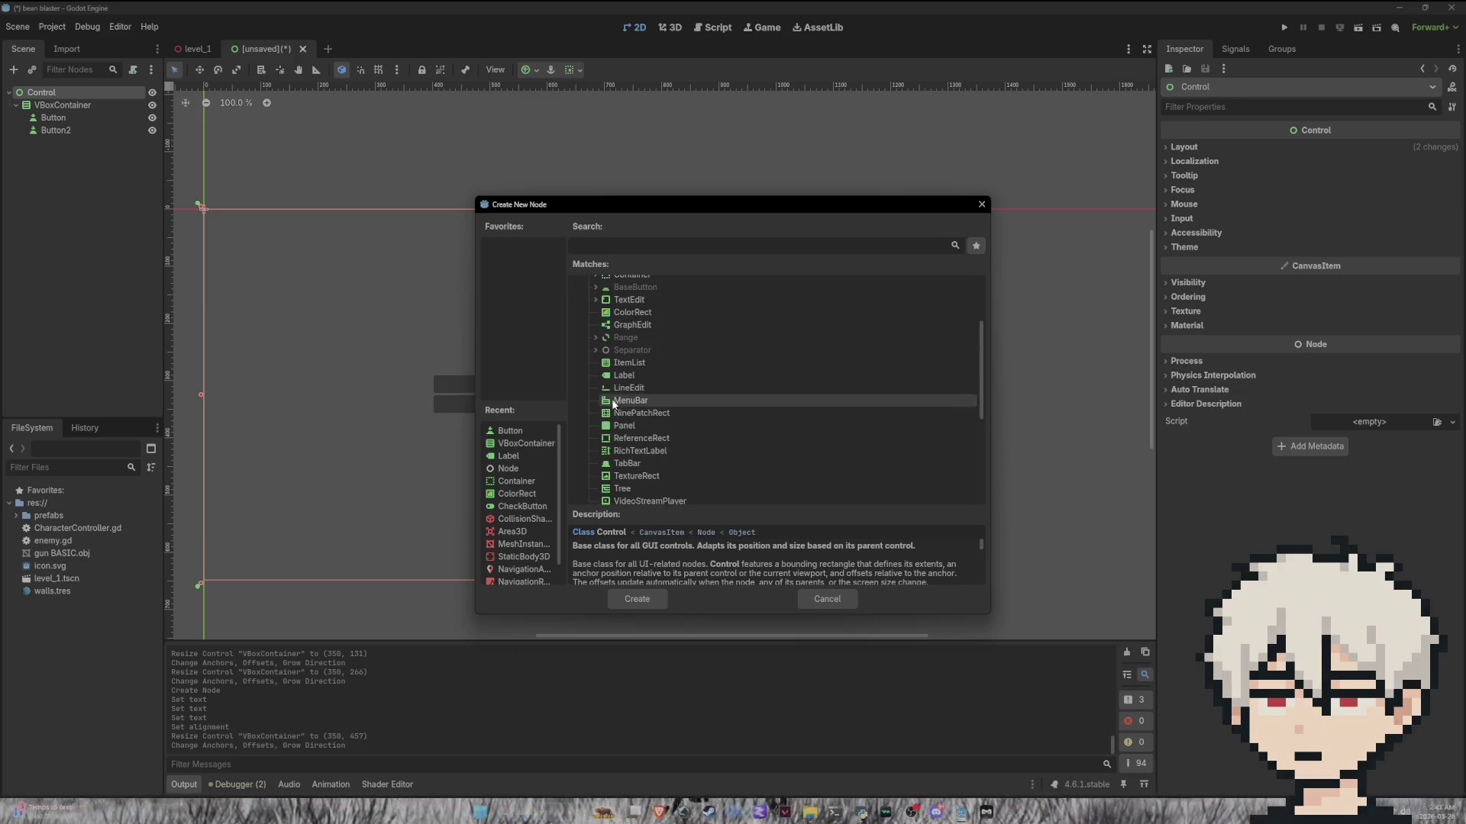
left_click(626, 376)
left_click(647, 599)
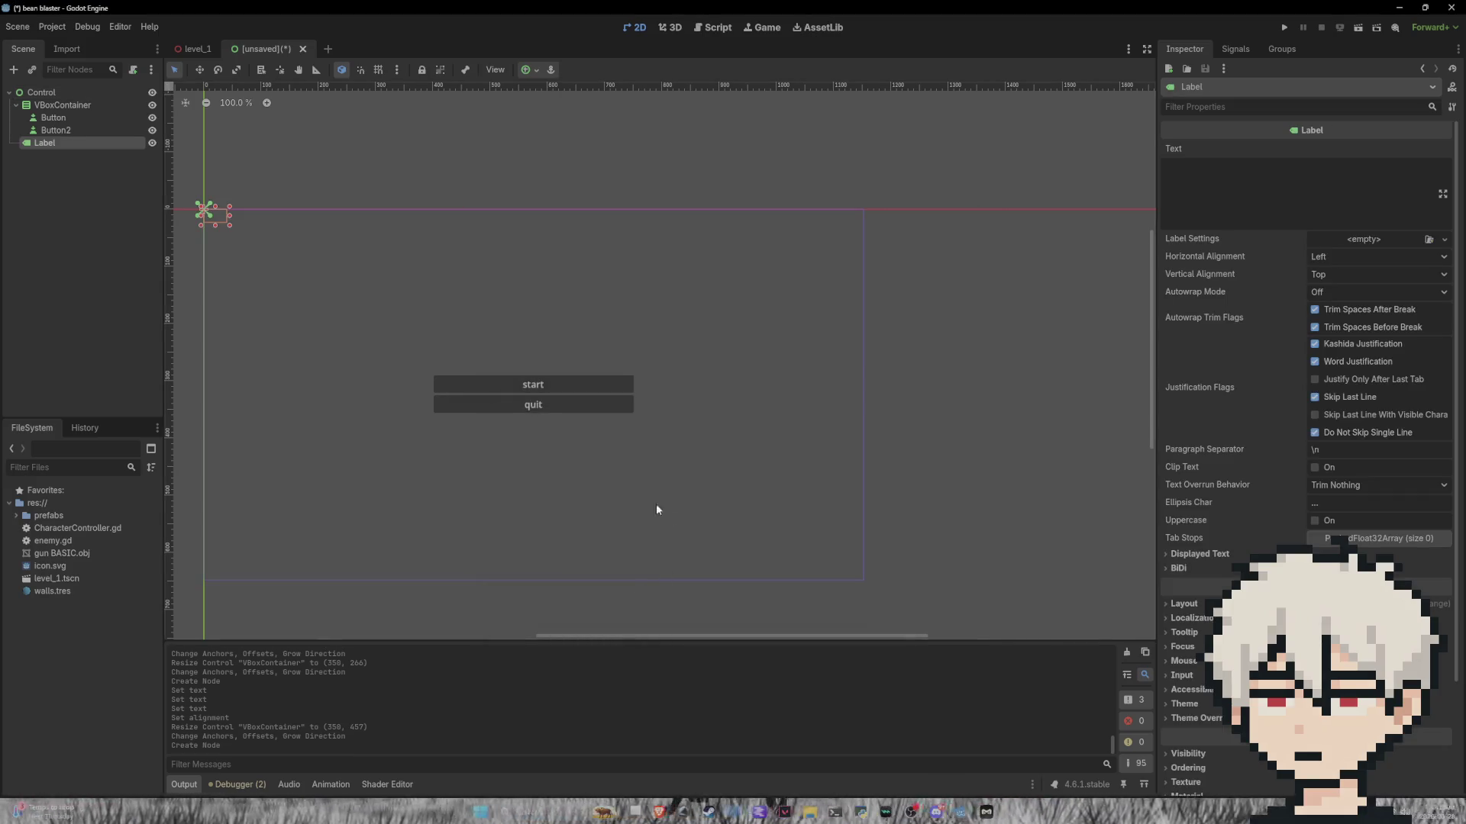
Step: Set the label text to 'Zombie Bean Blaster' with '(ZBB)' on a second line
left_click(1263, 179)
type("B")
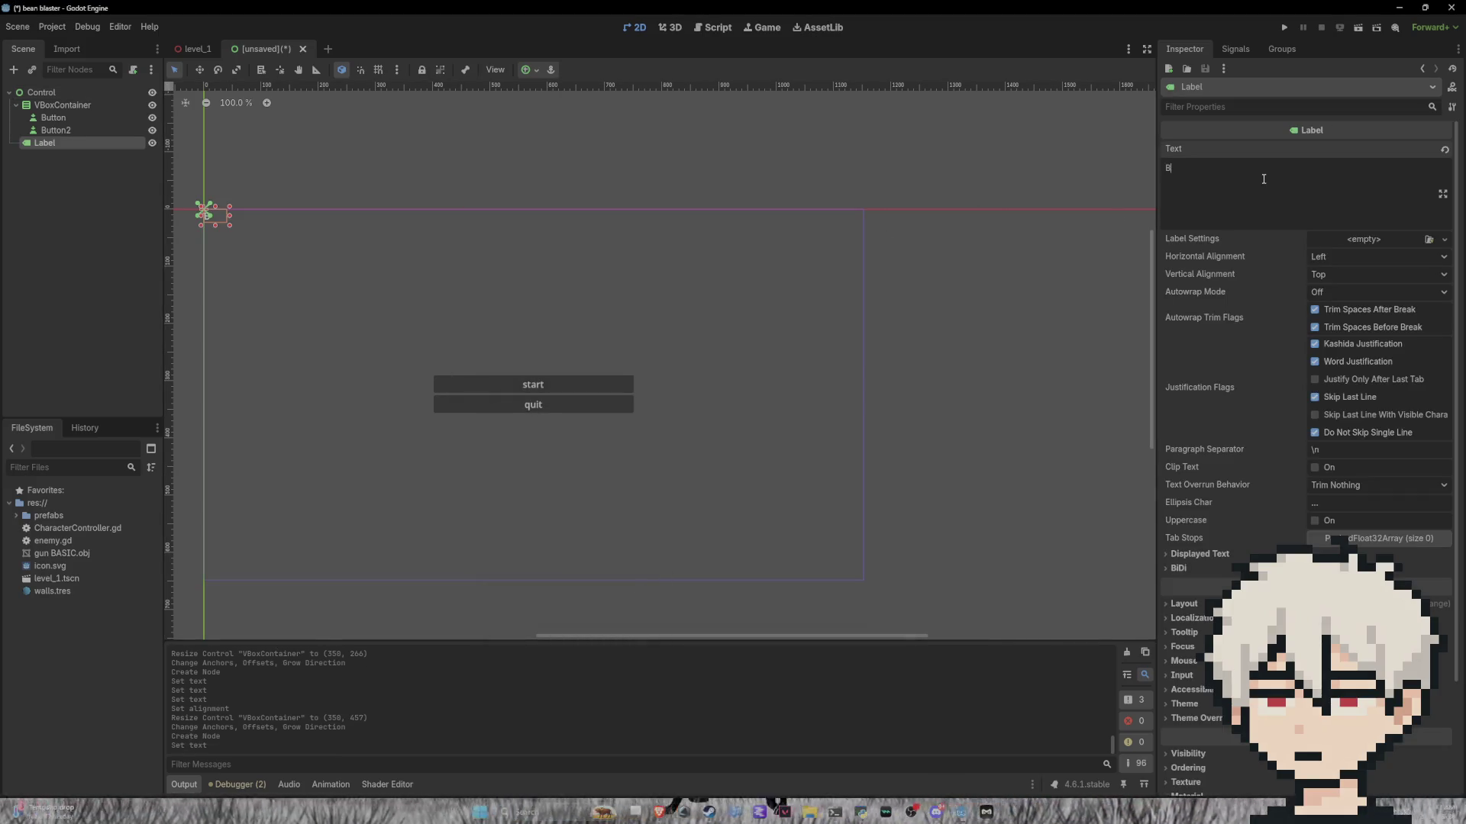
type(" ast")
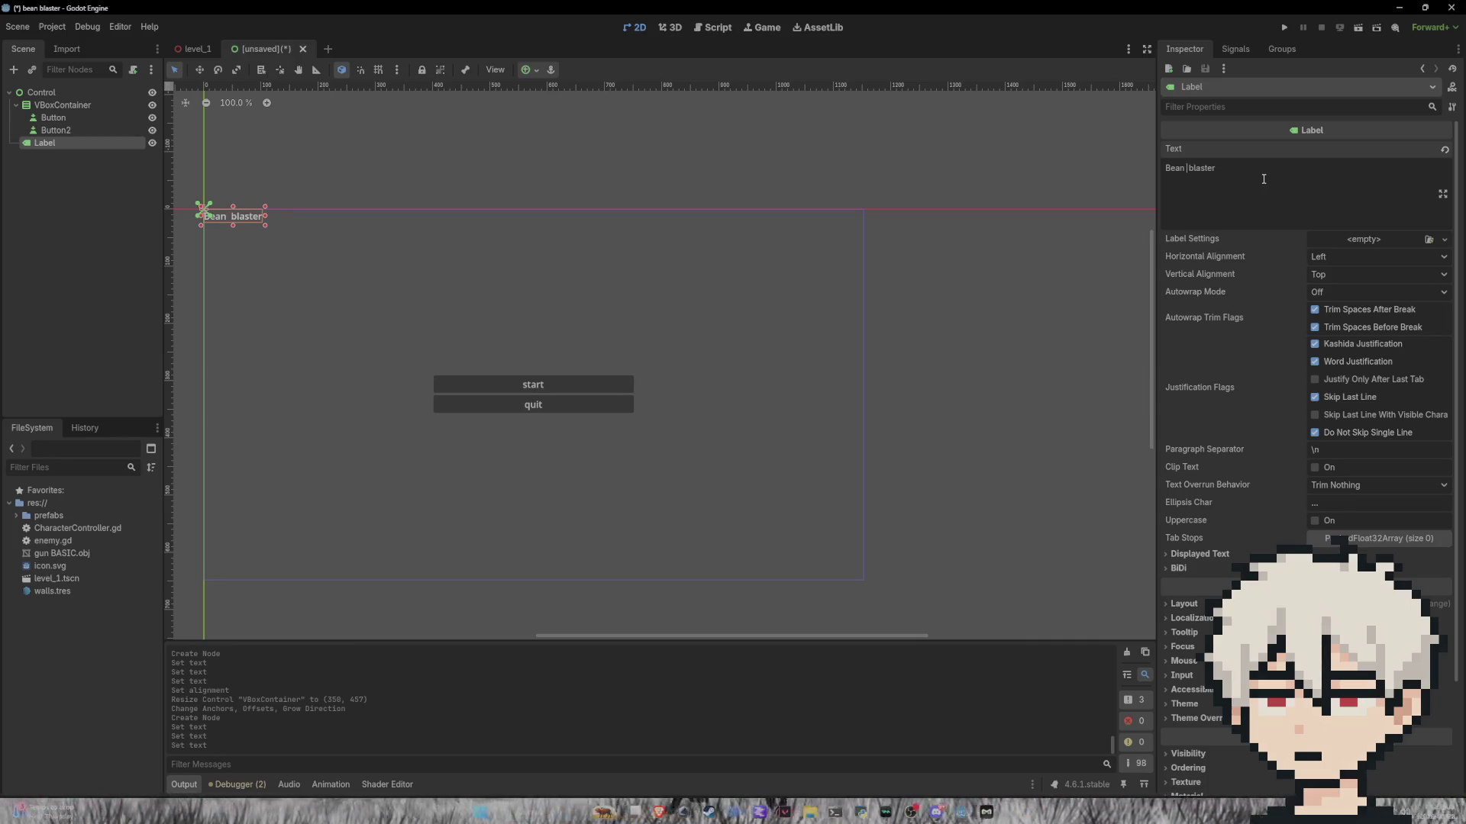
key("BackSpace")
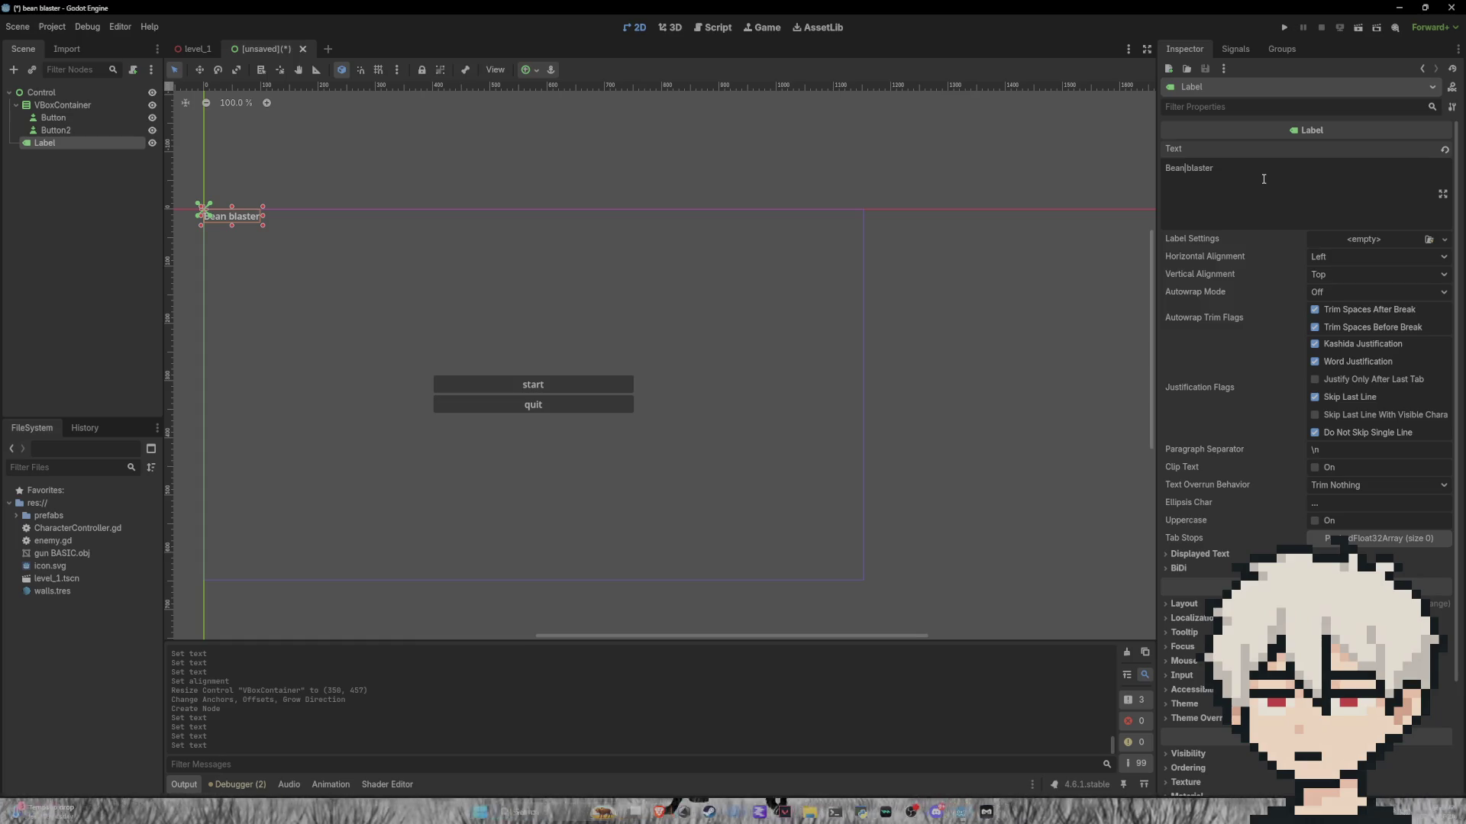
key("Delete")
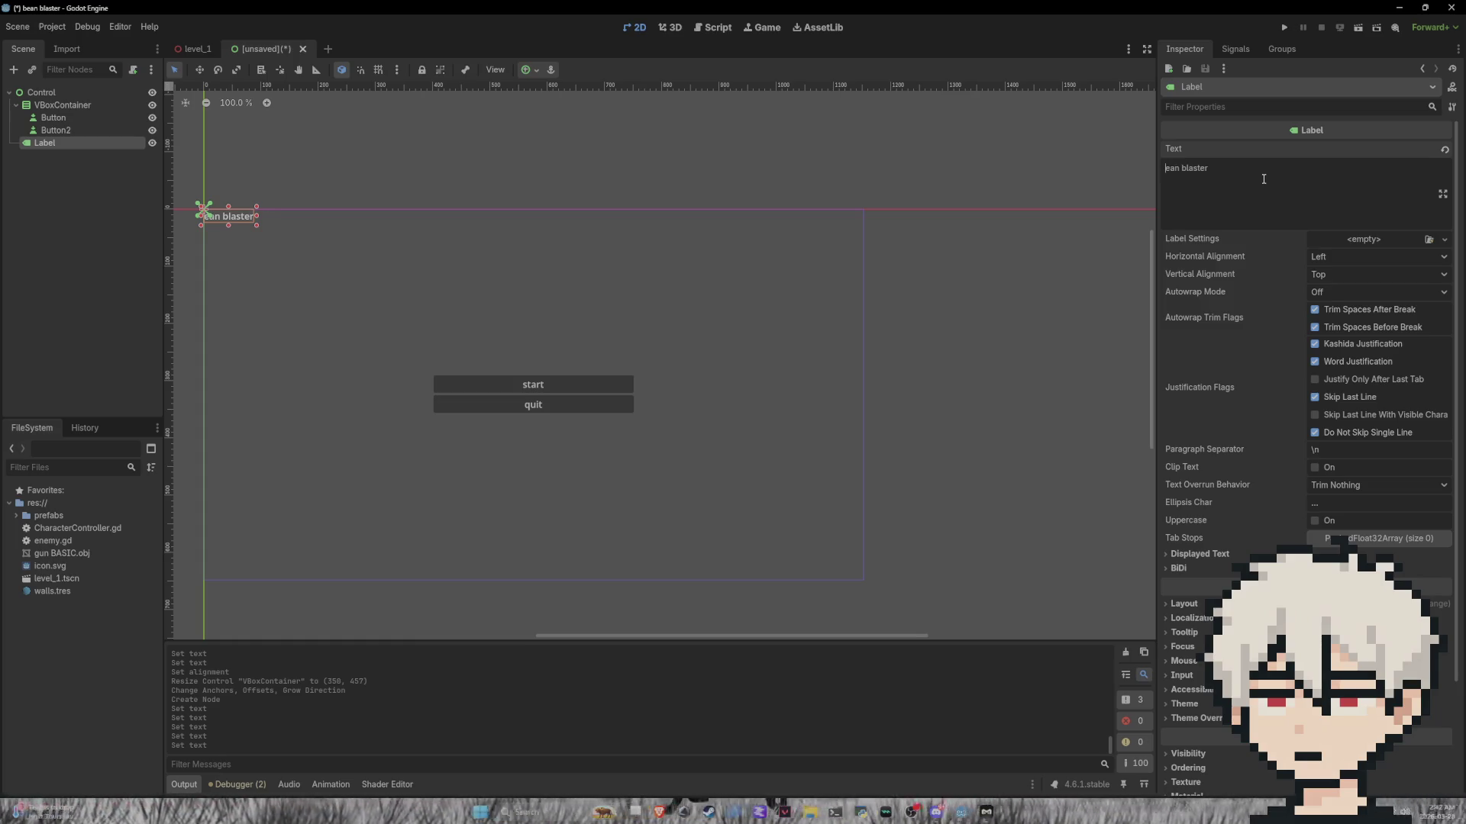
type("b")
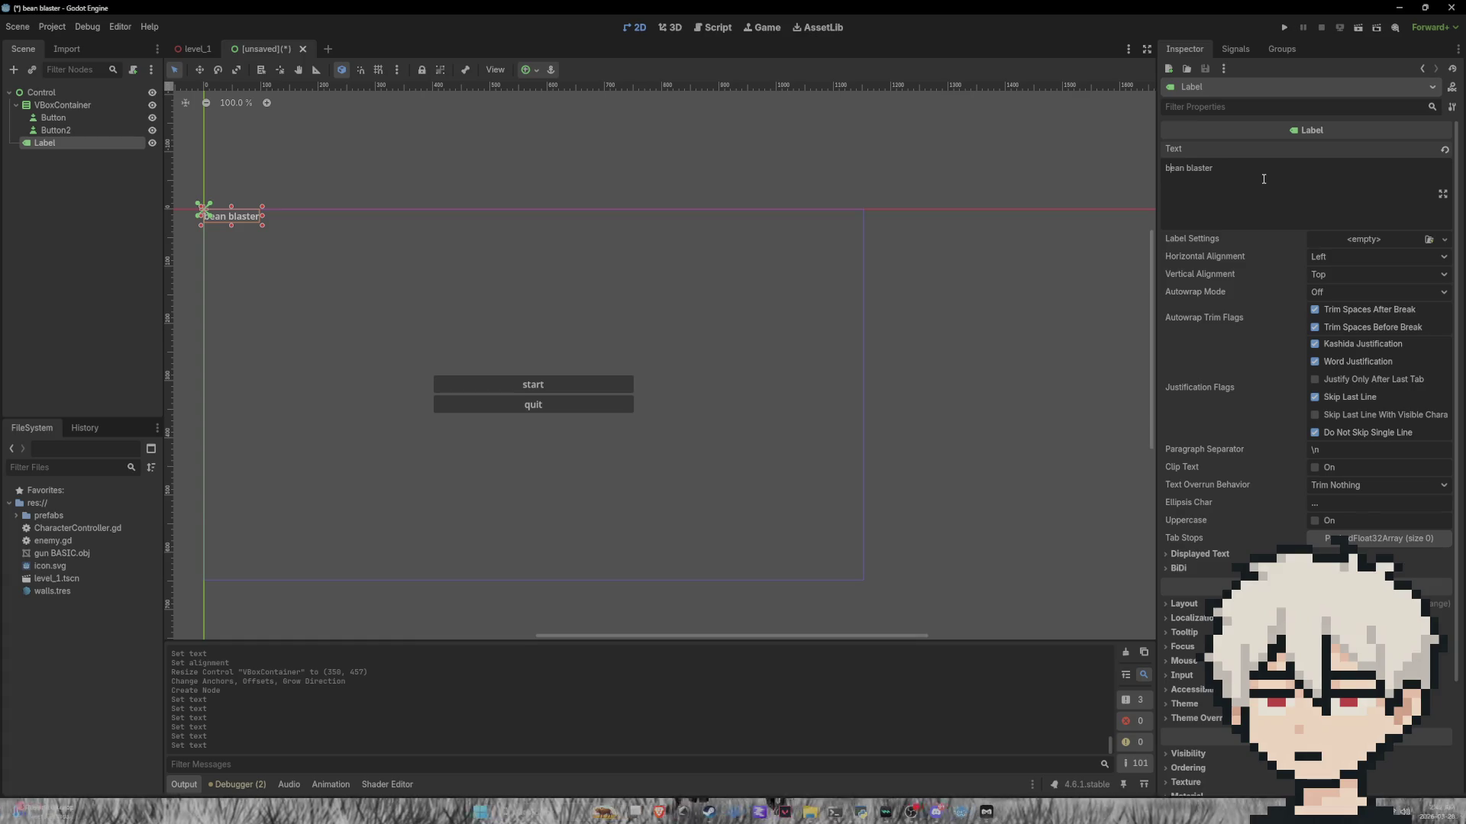
key("super")
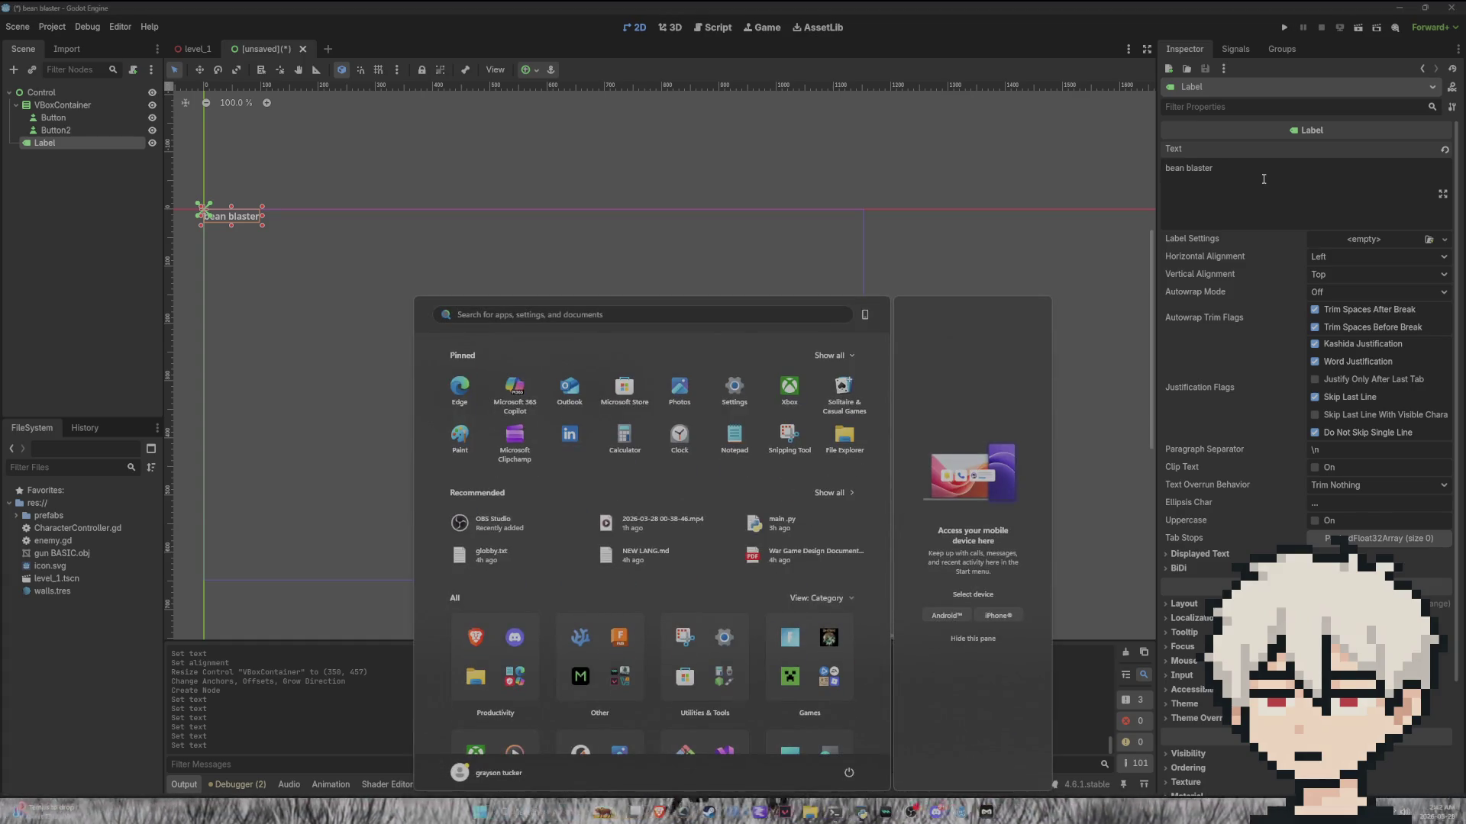
key("super")
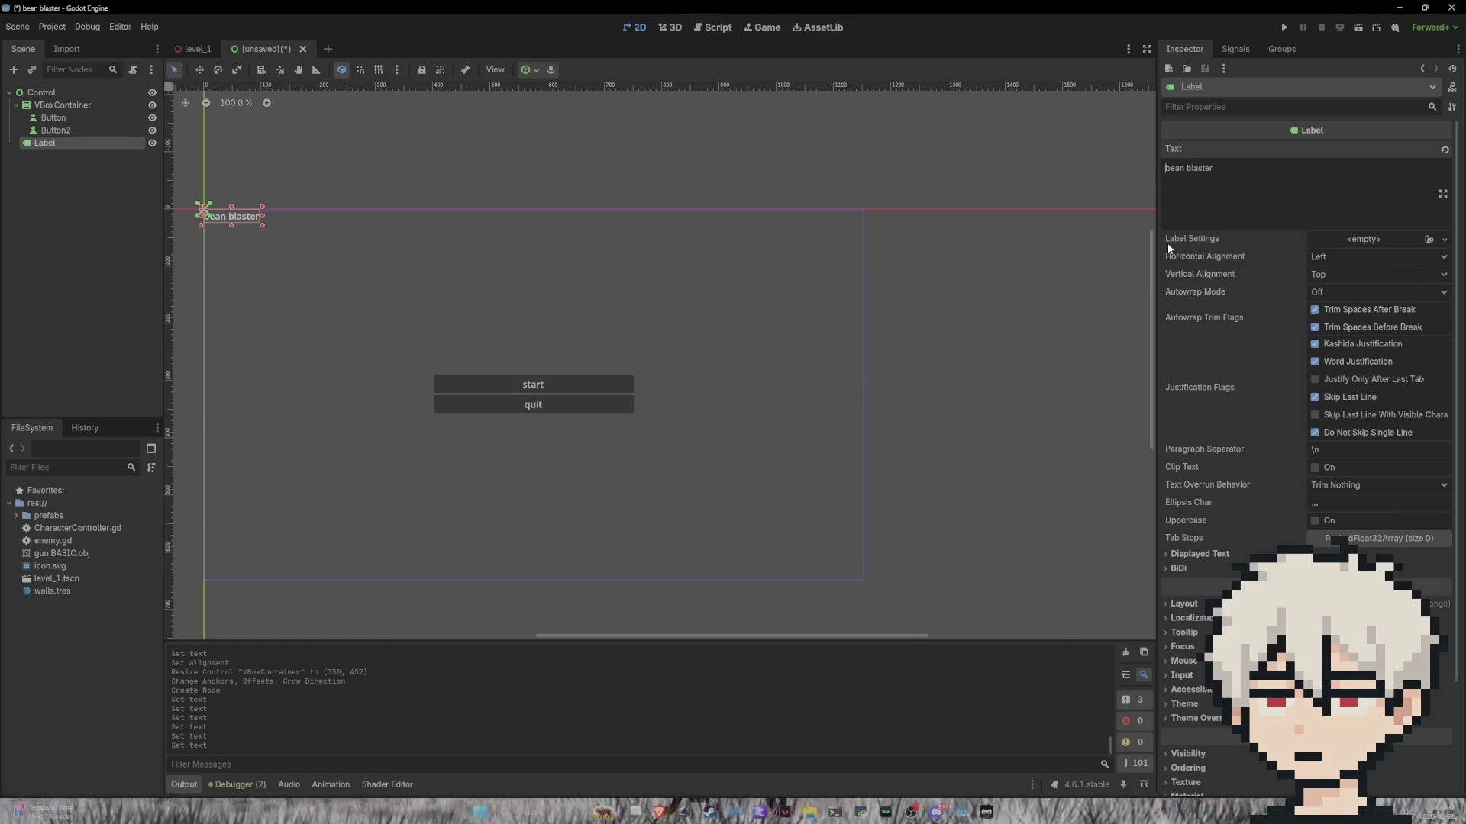
type("Zombie")
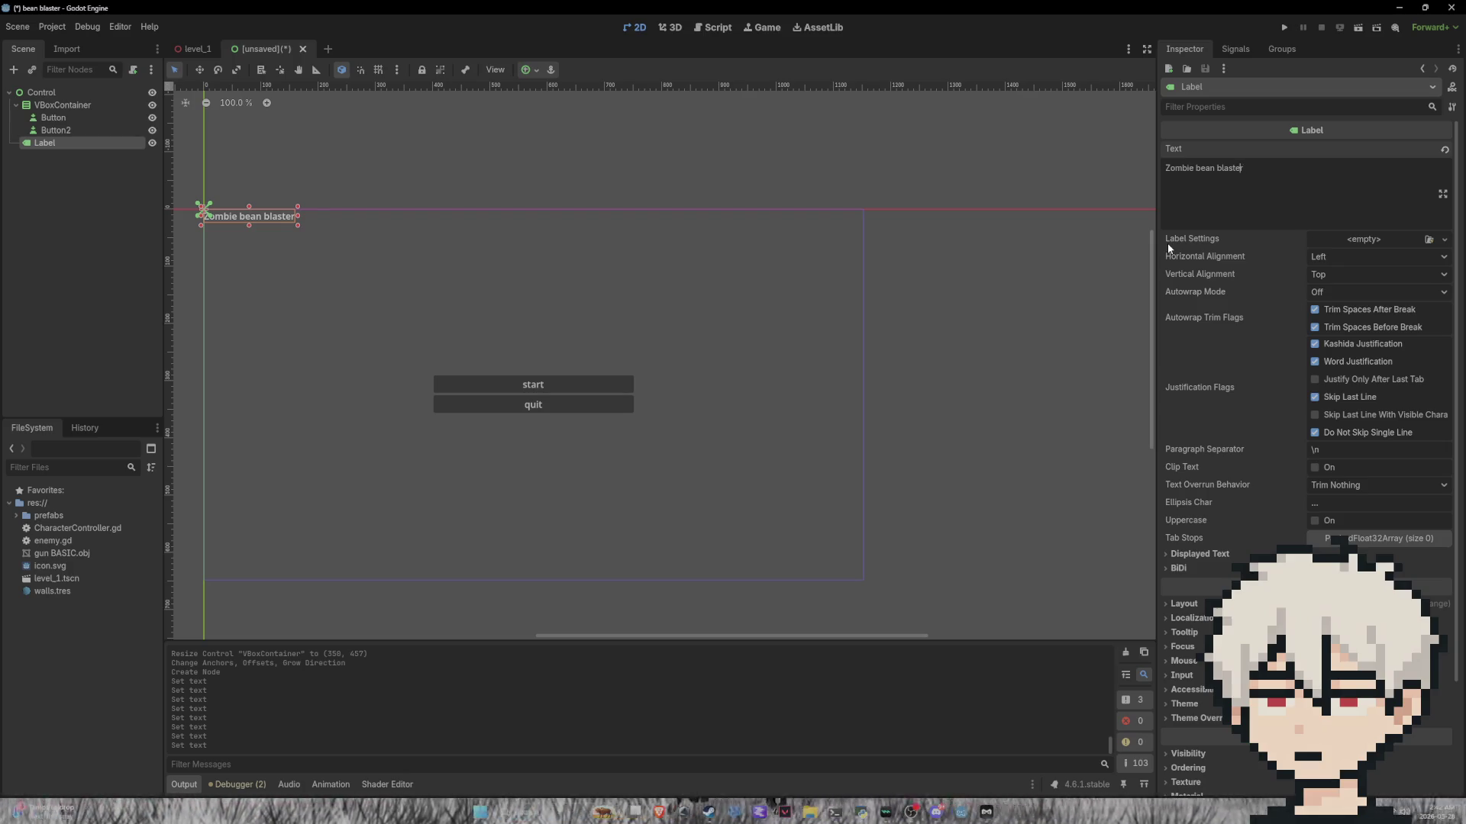
key("BackSpace")
type("B")
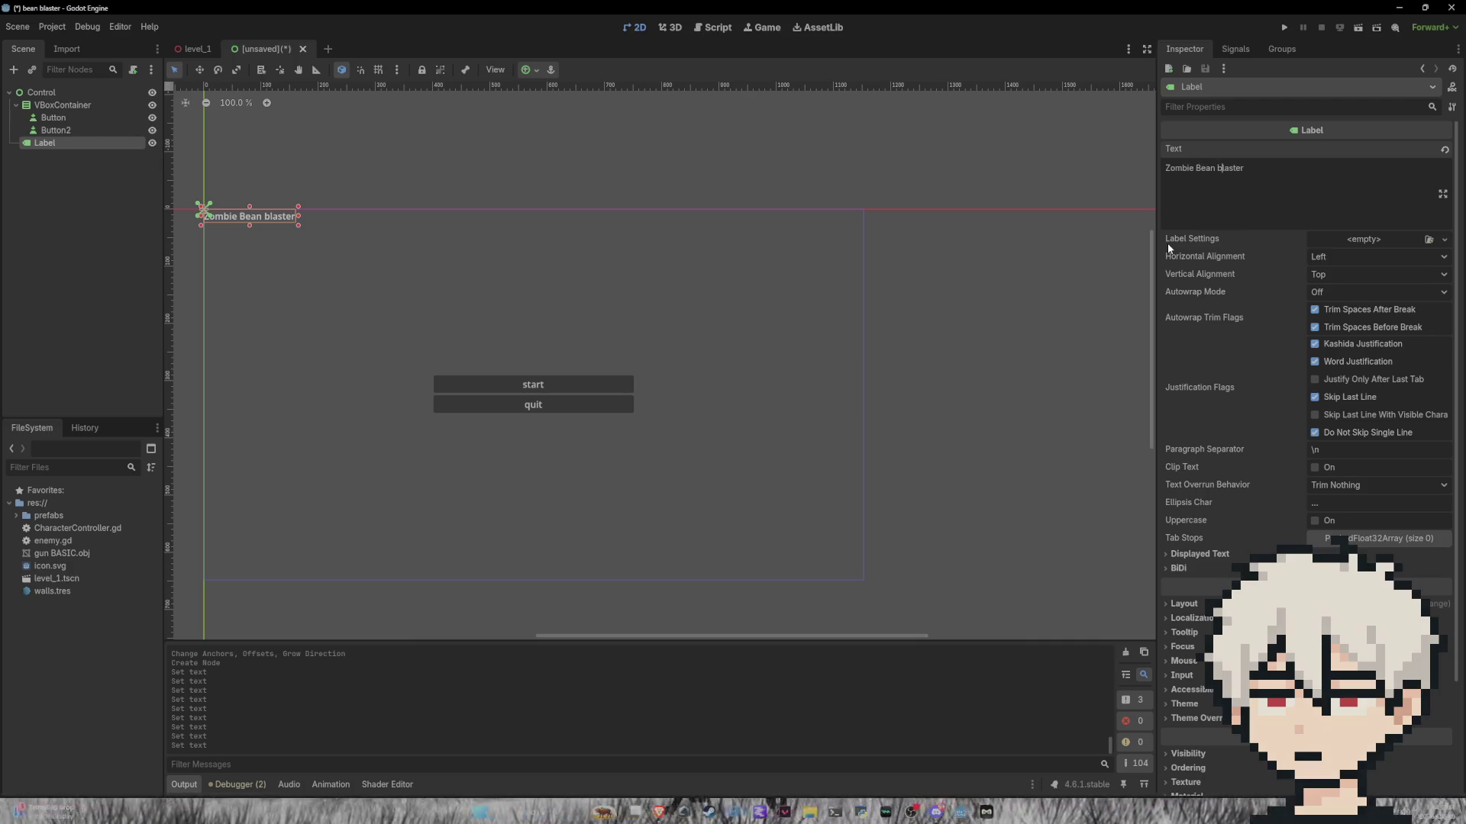
key("BackSpace")
type("Bea")
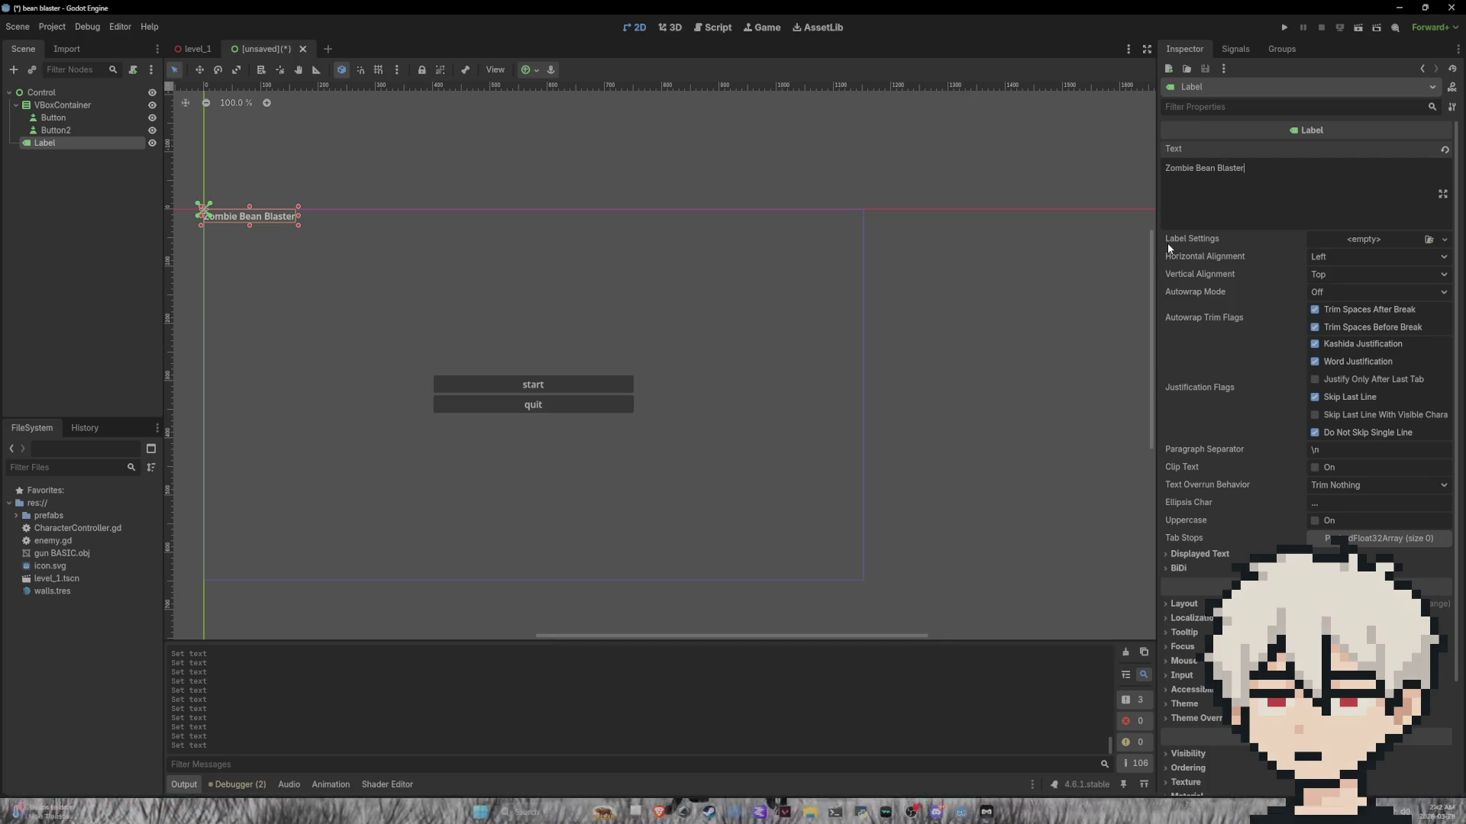
type("n")
key("BackSpace")
key("BackSpace")
key("Return")
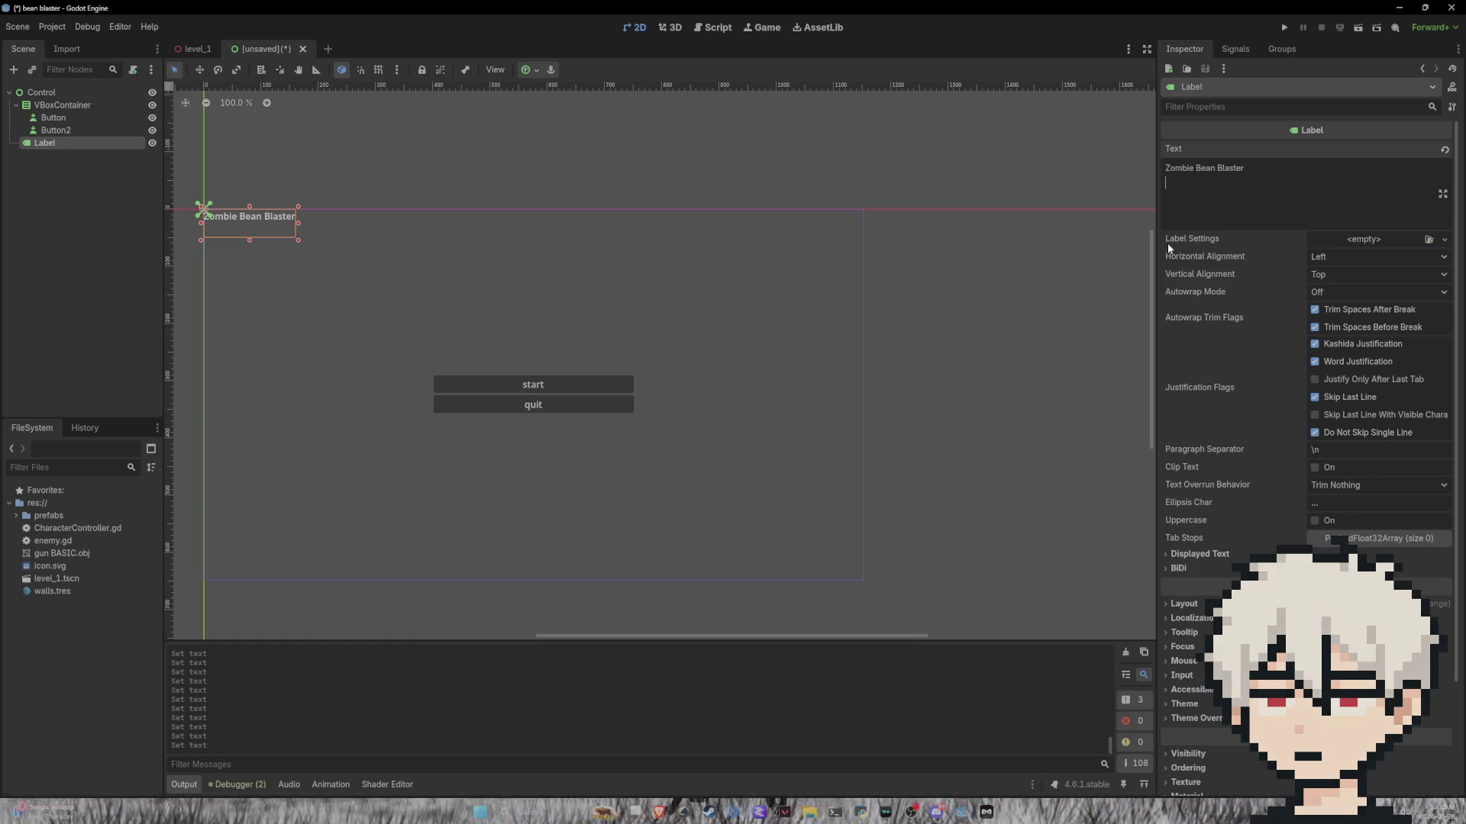
type("(ZBB)")
left_click(1373, 256)
Step: Center the title text horizontally and vertically and enlarge its font size override
left_click(1364, 282)
left_click(1366, 277)
left_click(1352, 301)
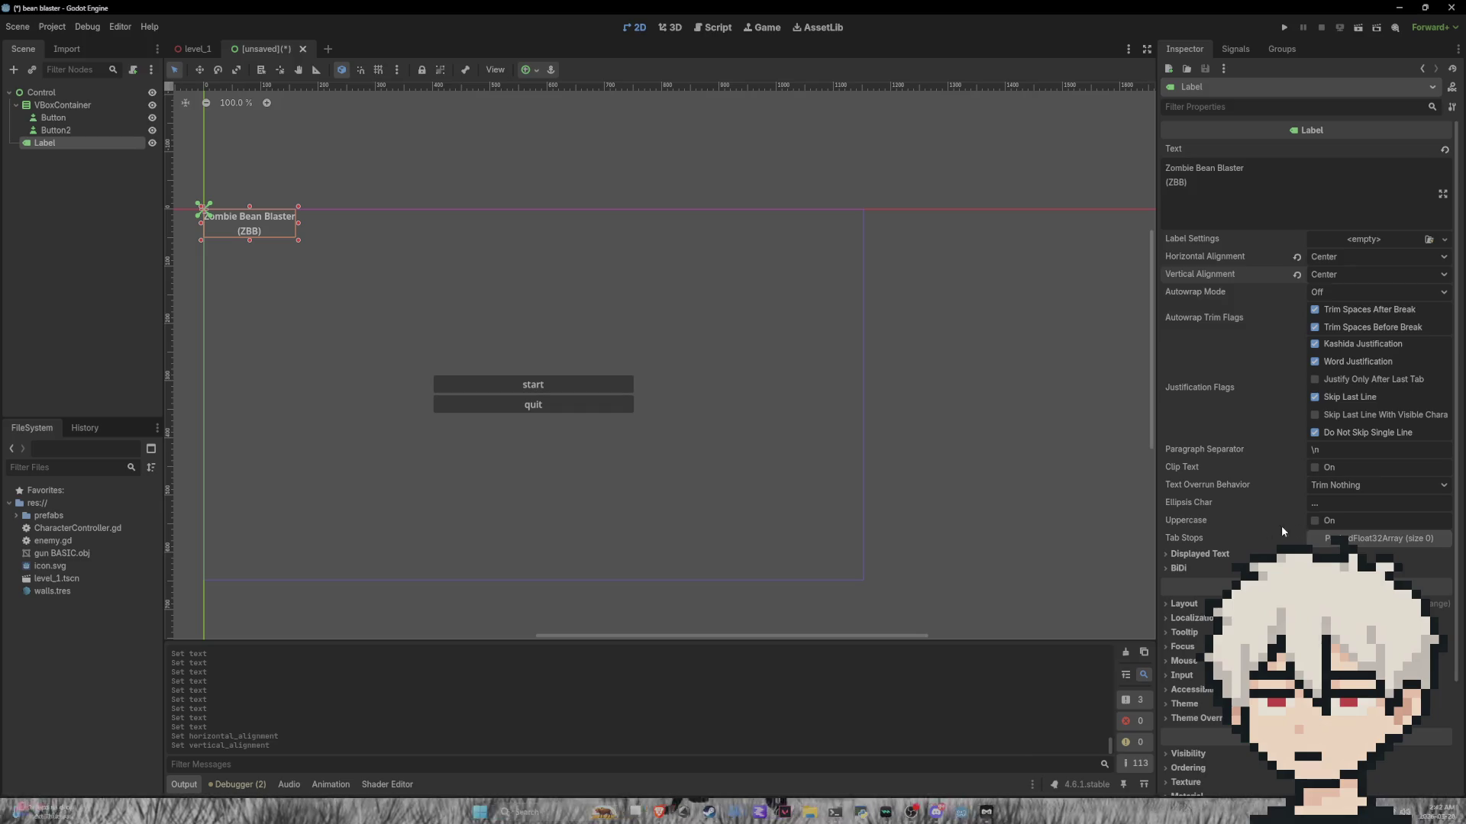
scroll(1184, 680, "down", 2)
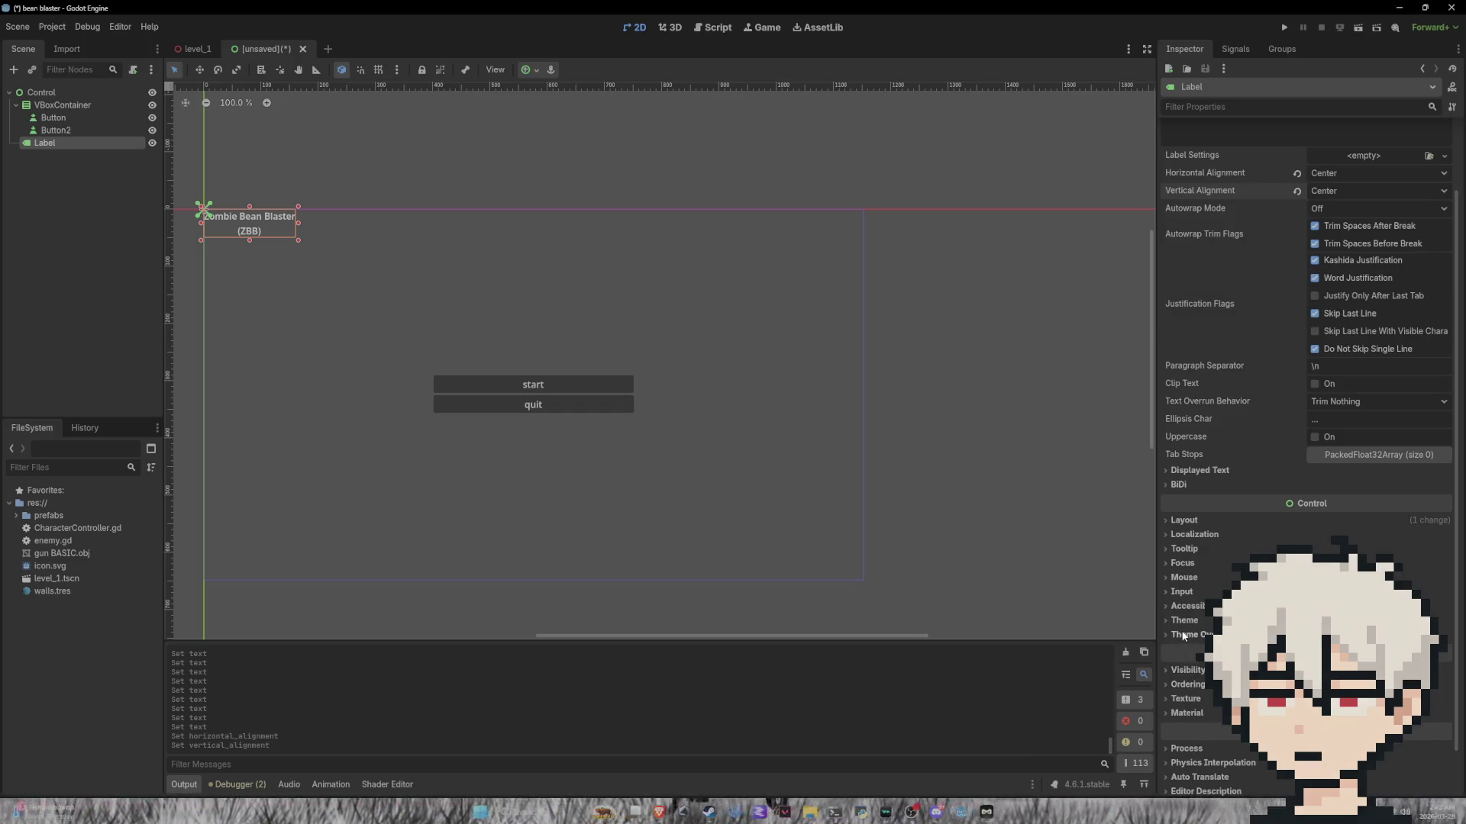
left_click(1202, 635)
left_click(1188, 691)
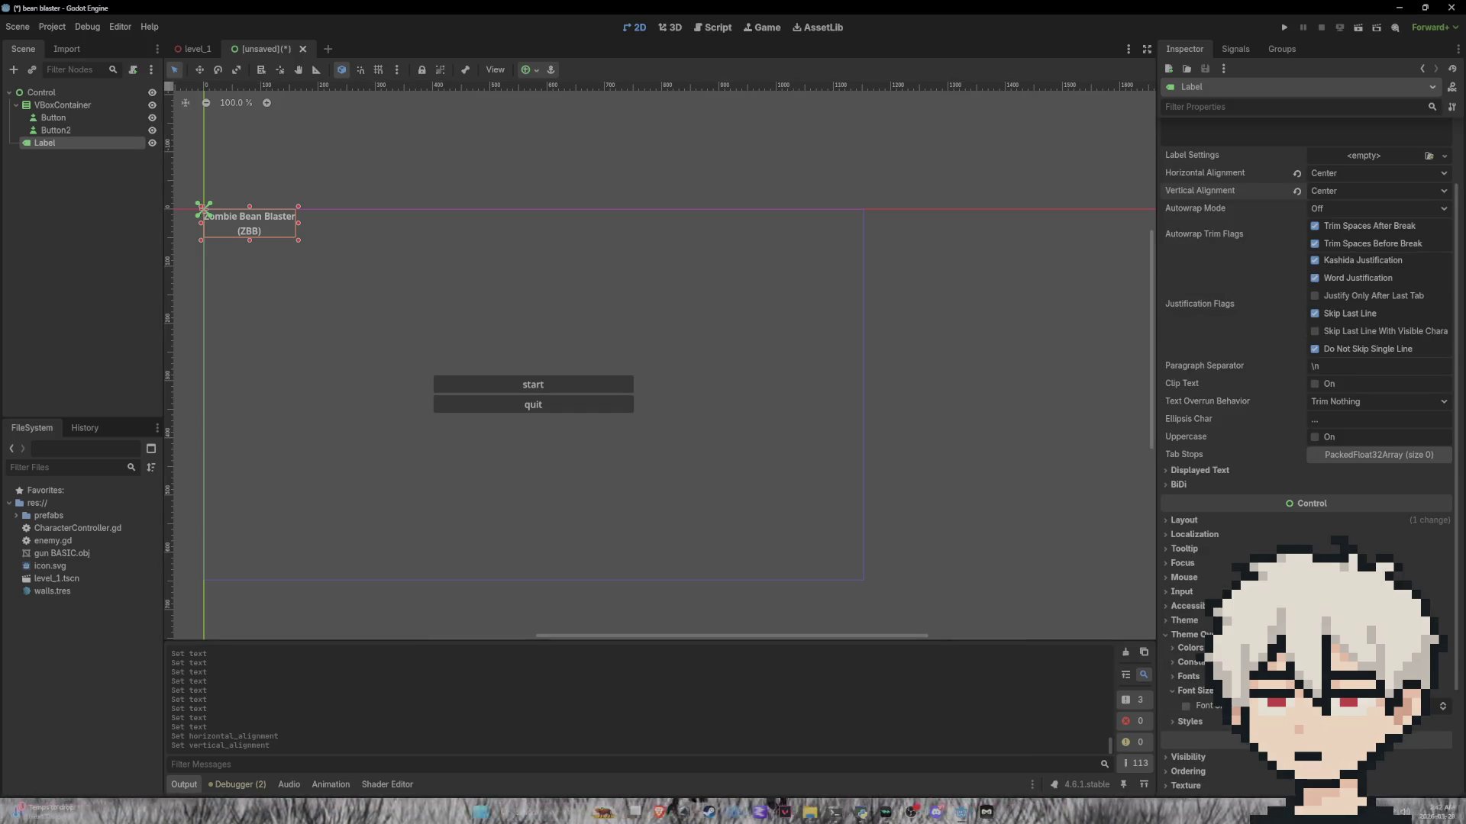
left_click_drag(1438, 707, 1445, 706)
Step: Create a new SystemFont resource in the label's font override
left_click(1188, 676)
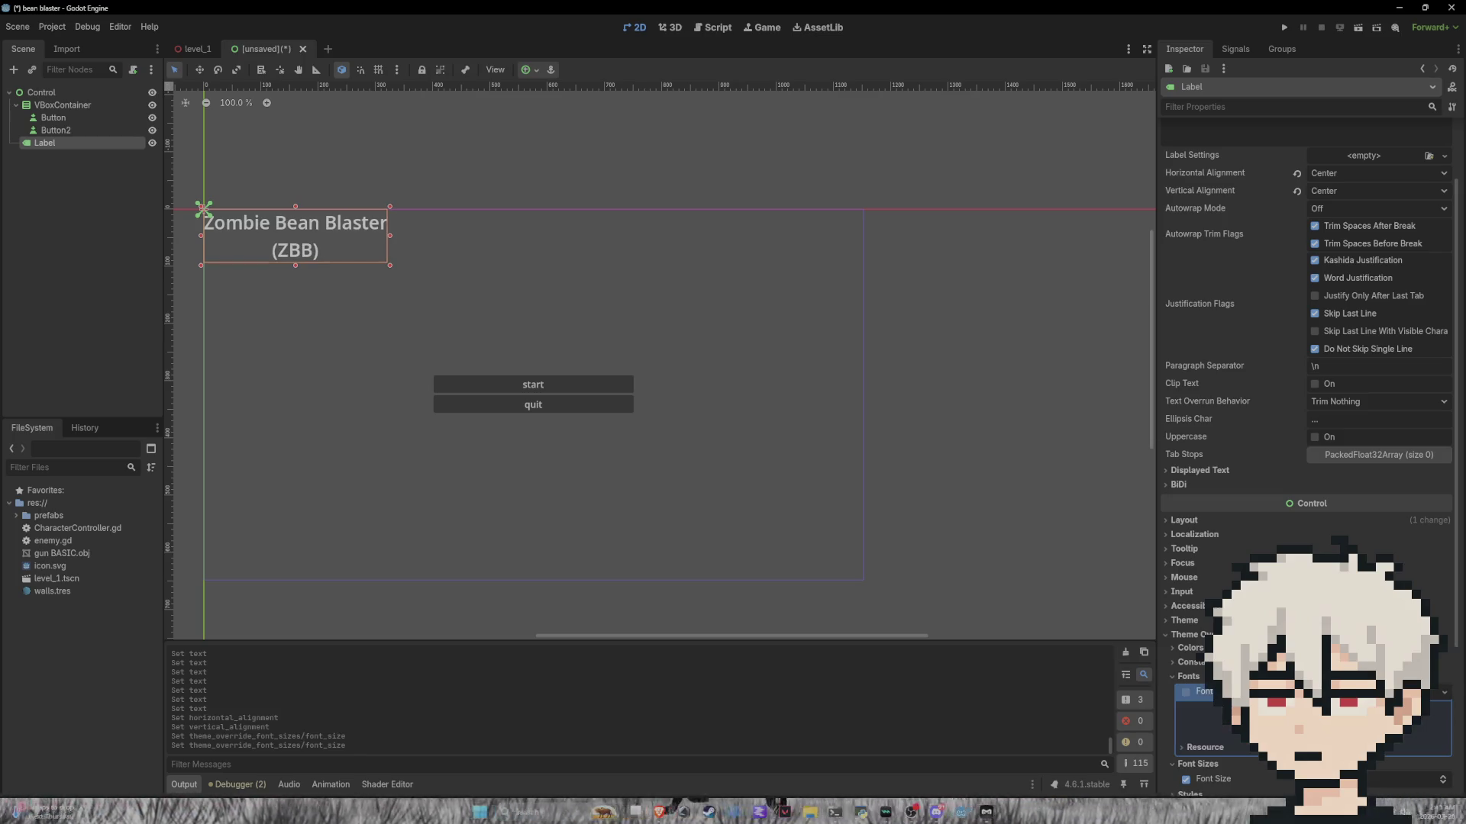
left_click(1204, 747)
scroll(1305, 535, "down", 5)
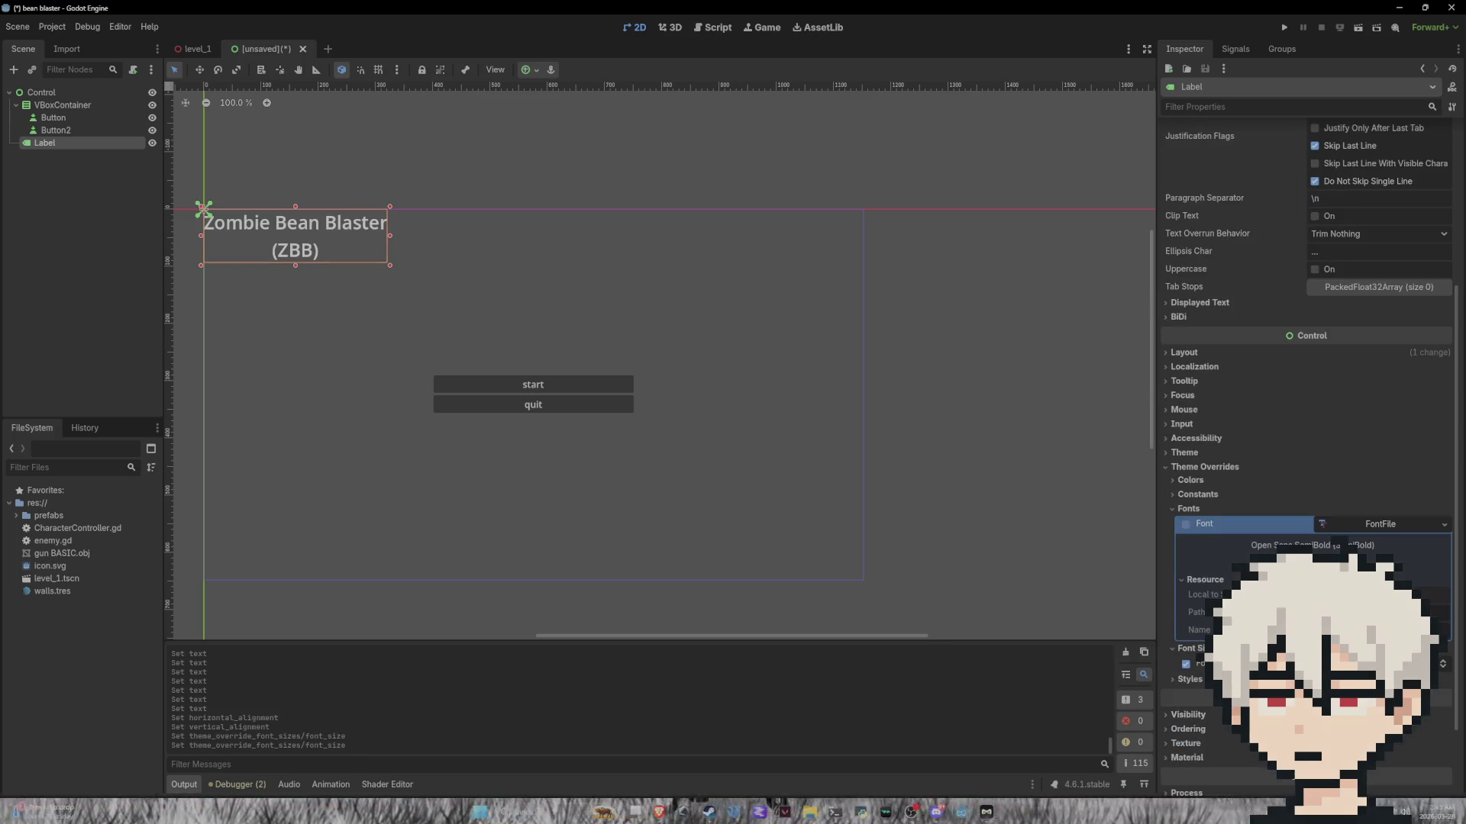
left_click(1400, 527)
left_click(1444, 536)
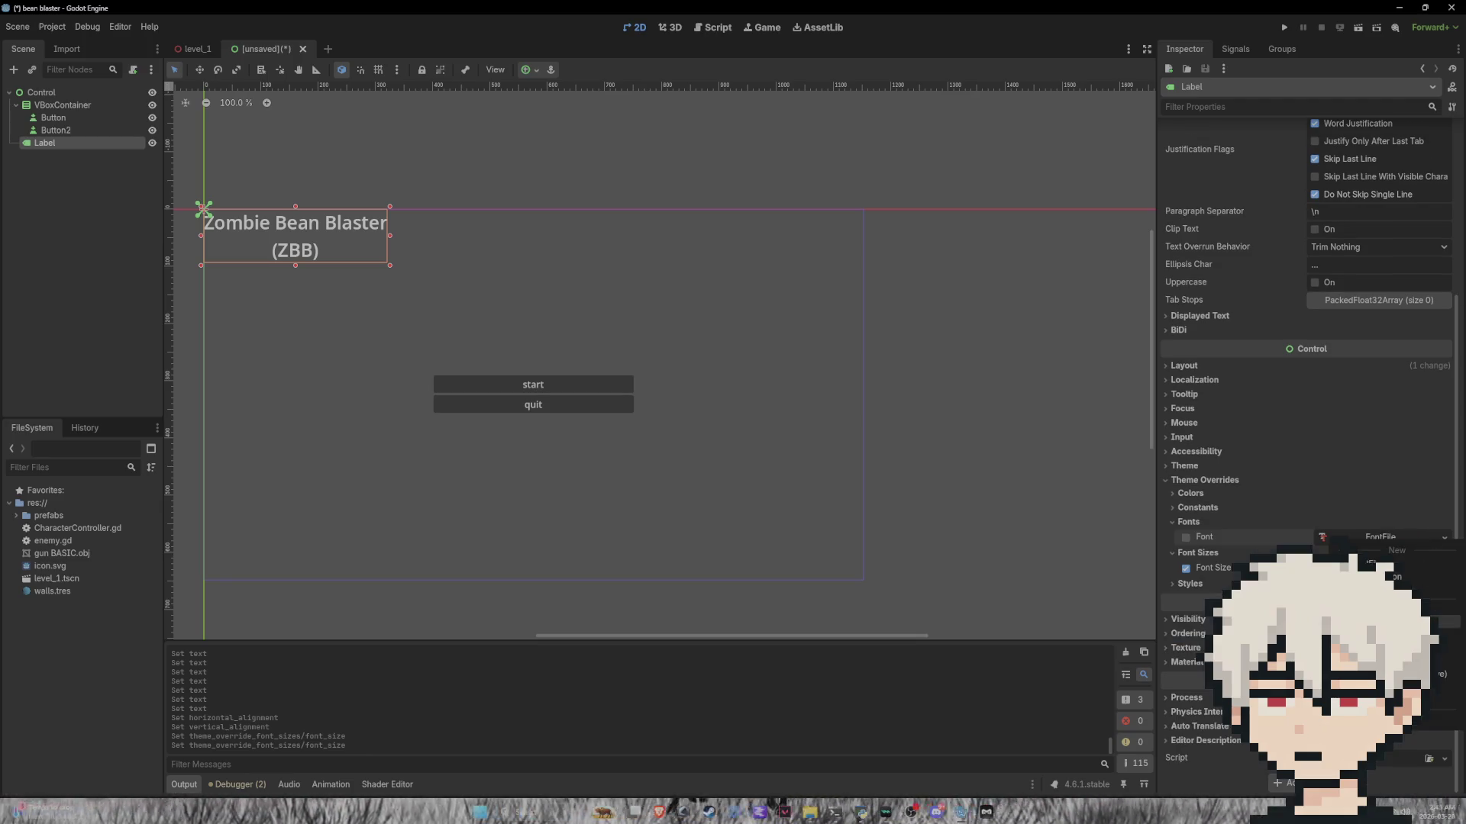
left_click(1397, 591)
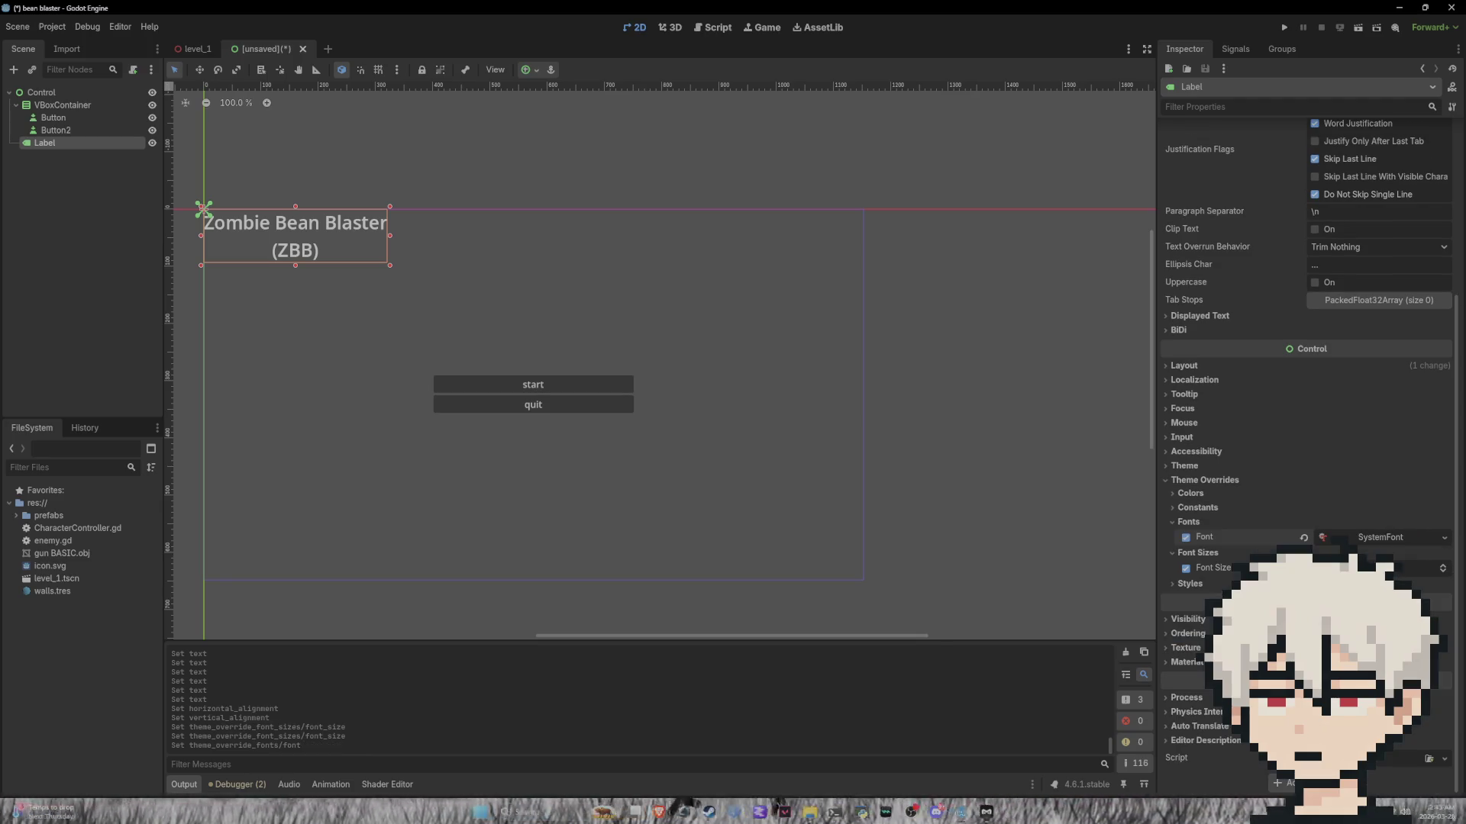
left_click(1409, 538)
left_click(1432, 595)
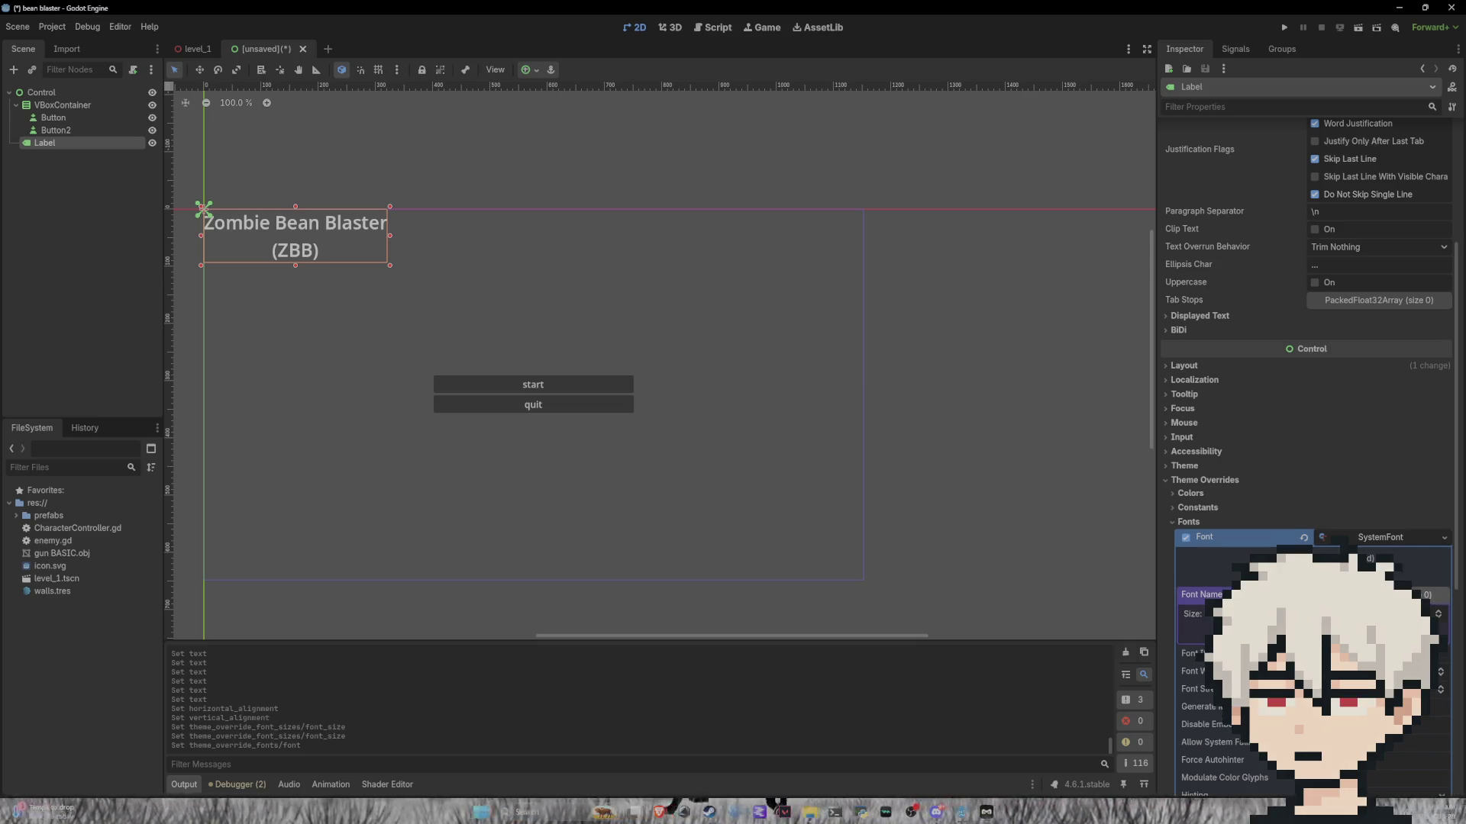
left_click(1298, 633)
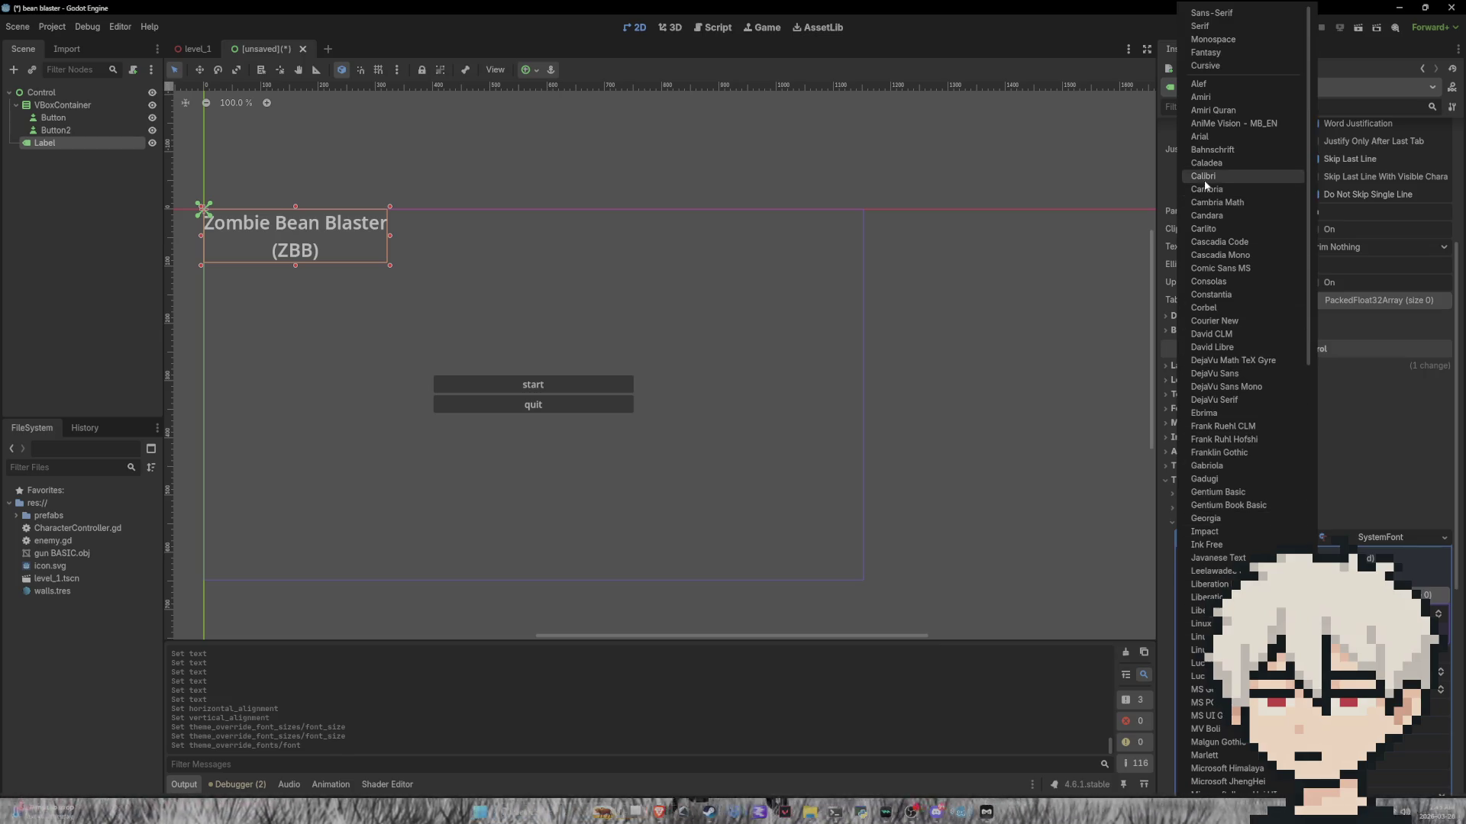
Step: Set the SystemFont's font name to ROG Fonts and start saving the scene
left_click(1217, 54)
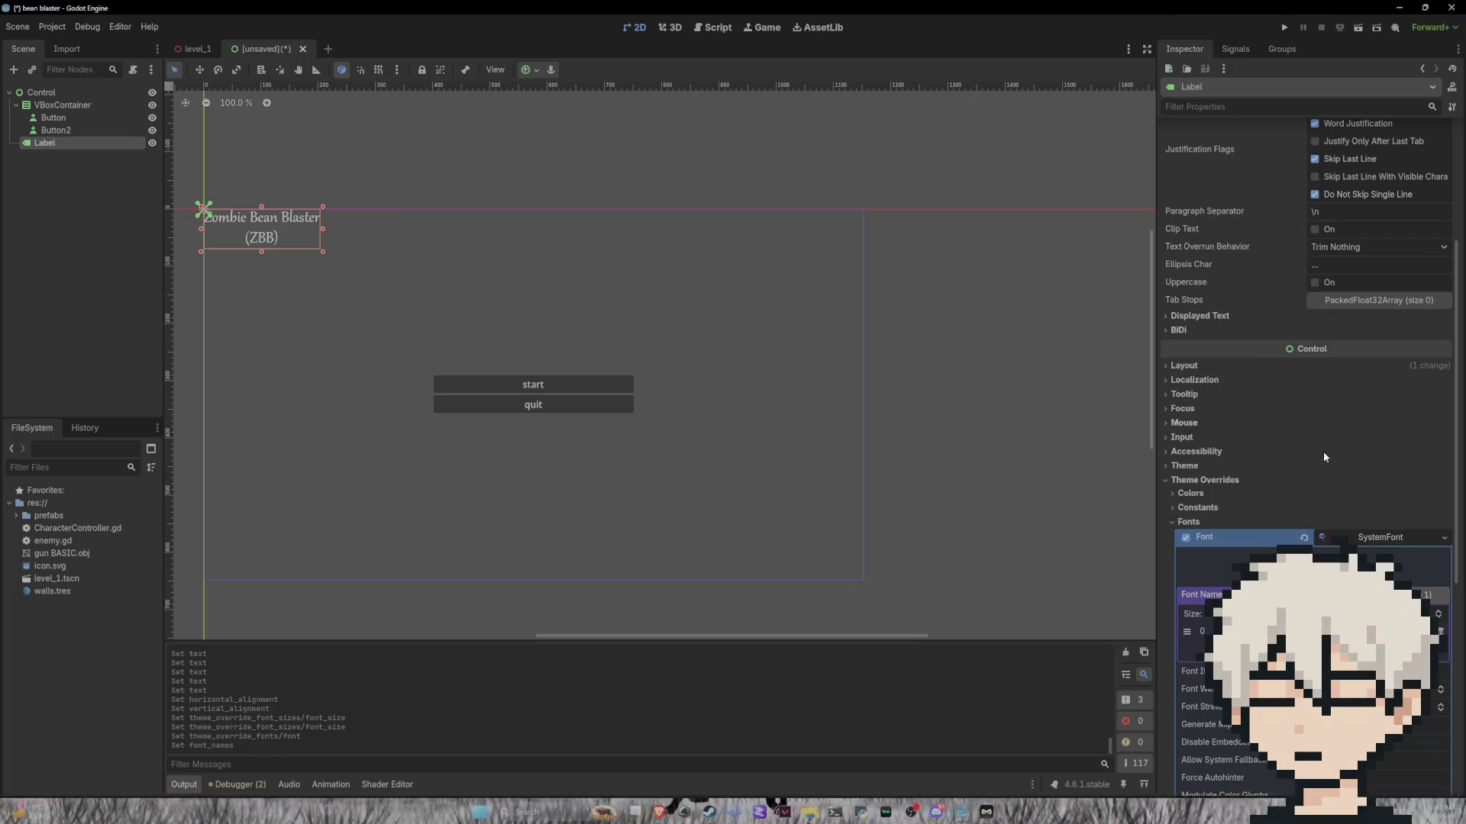
left_click(1441, 631)
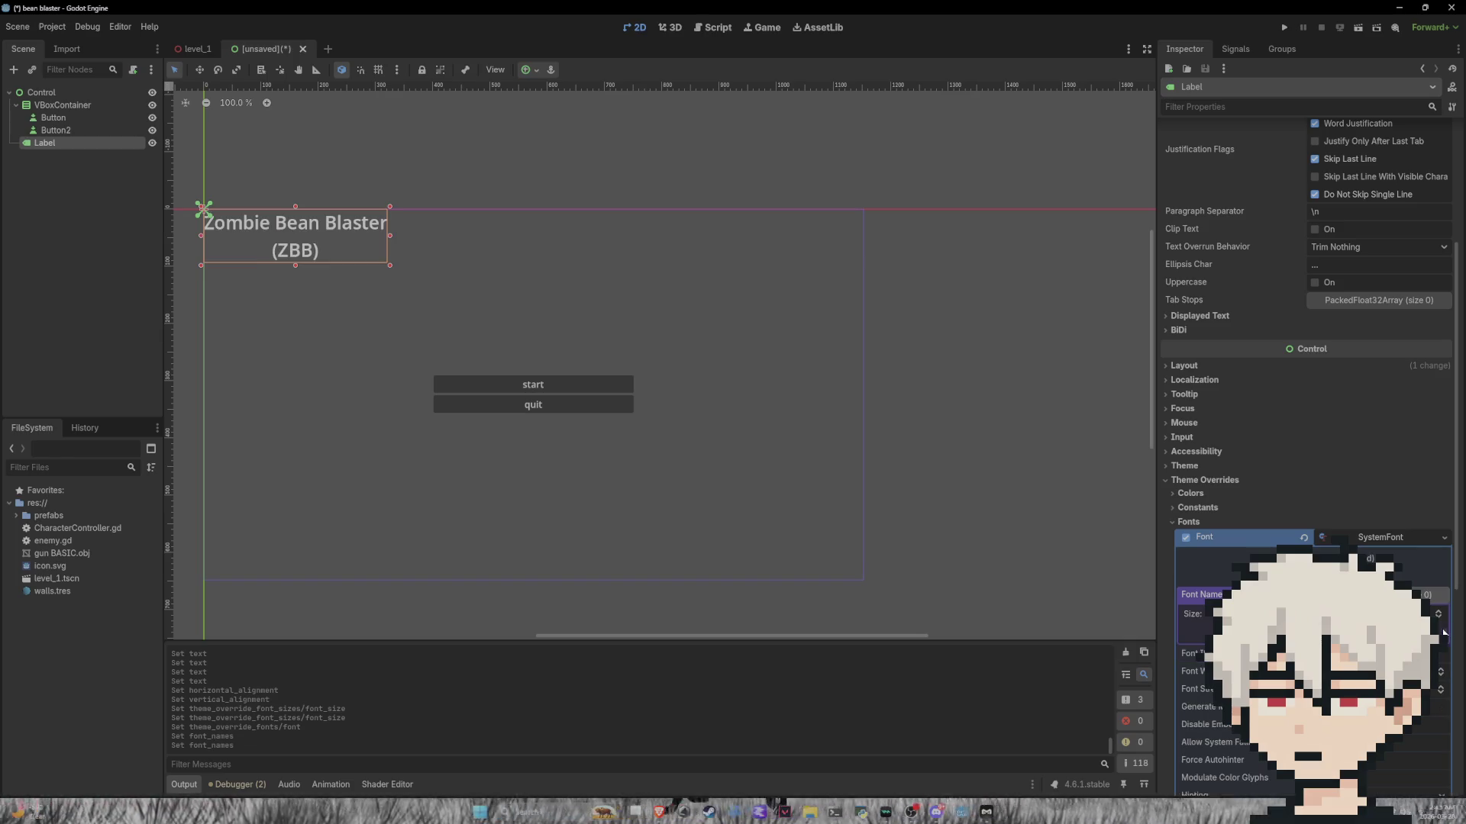
left_click(1230, 53)
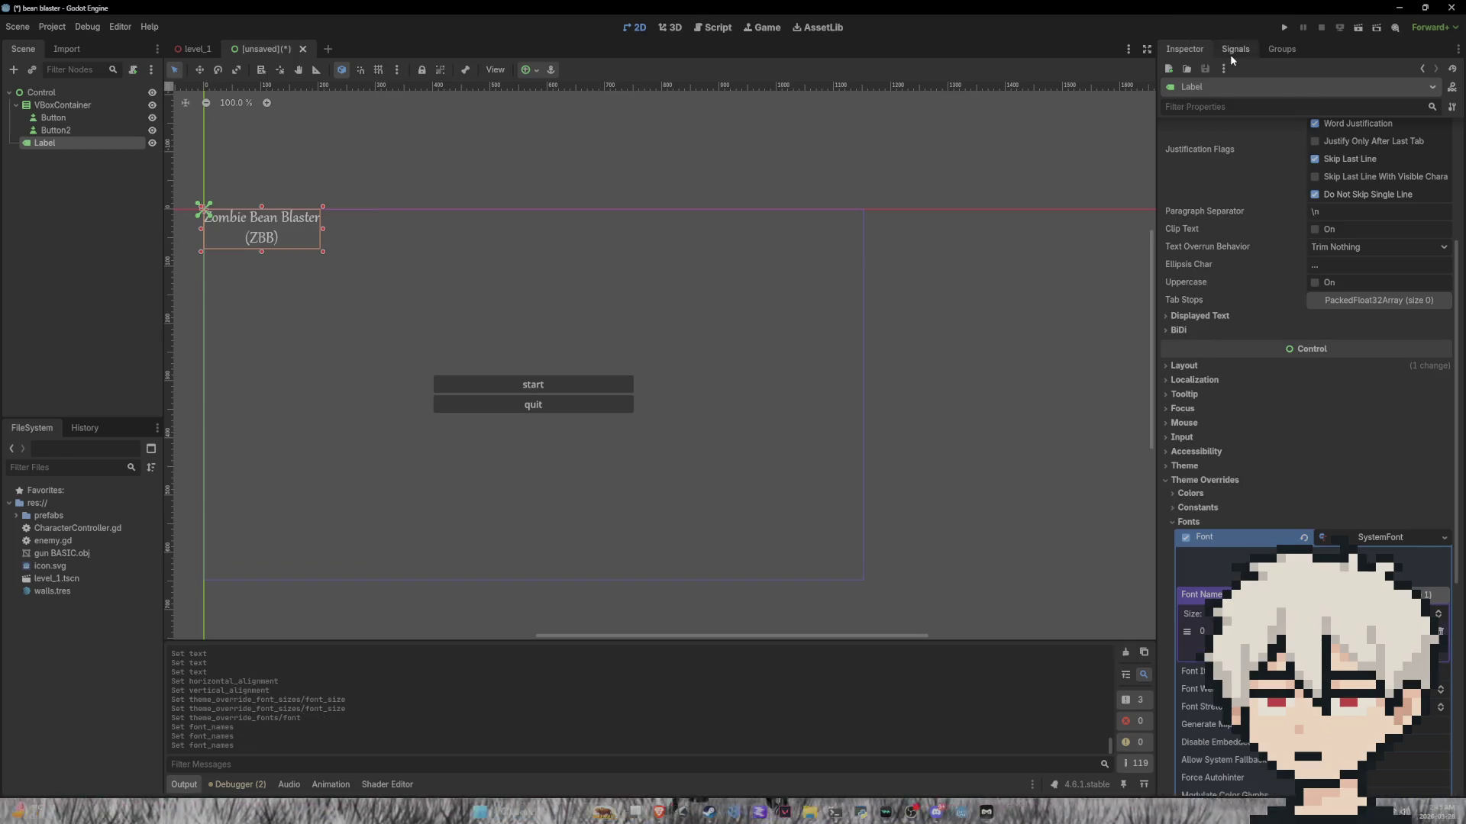
left_click(1441, 631)
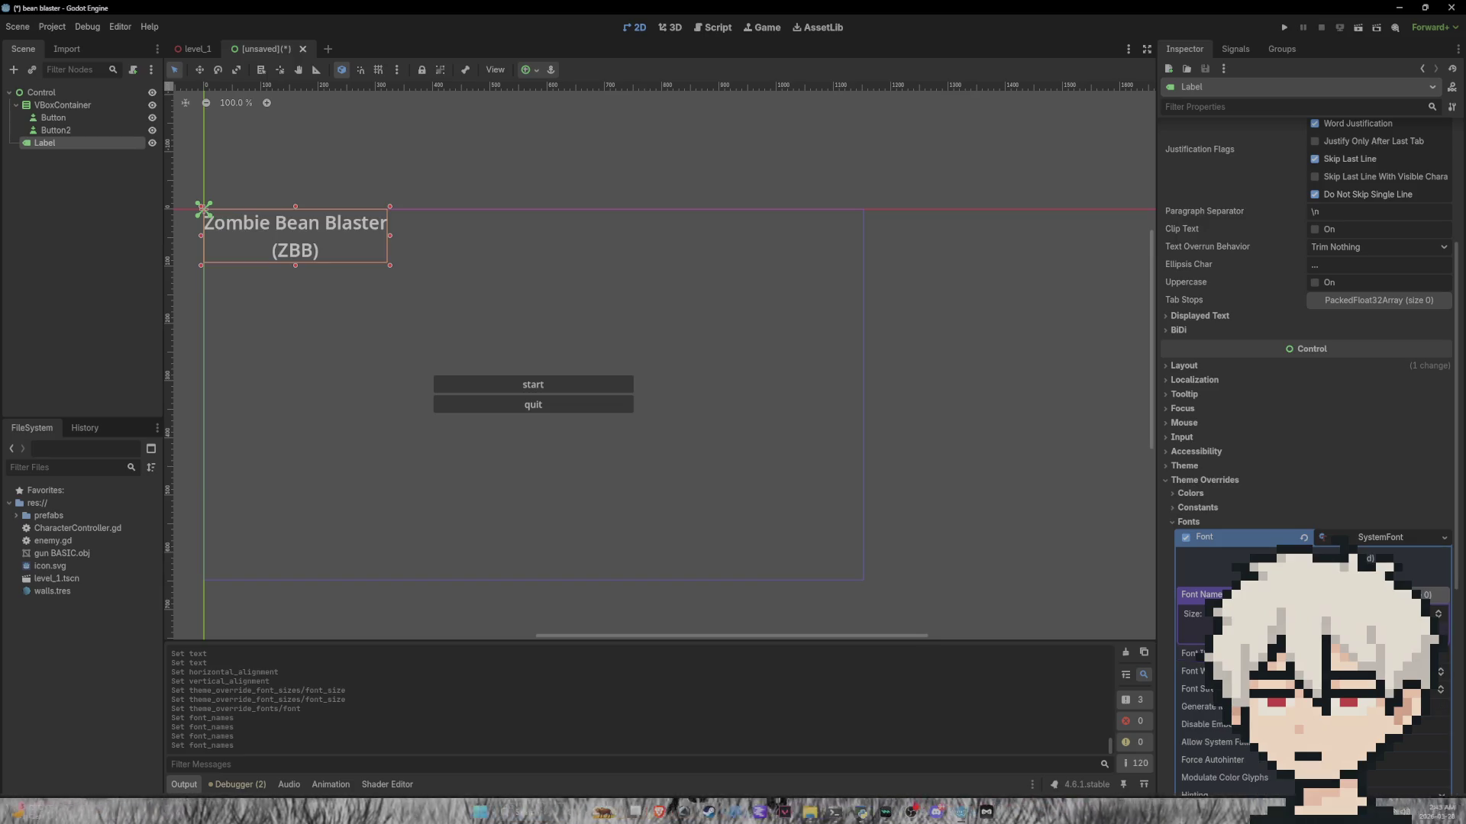
left_click(1313, 631)
scroll(1223, 459, "down", 10)
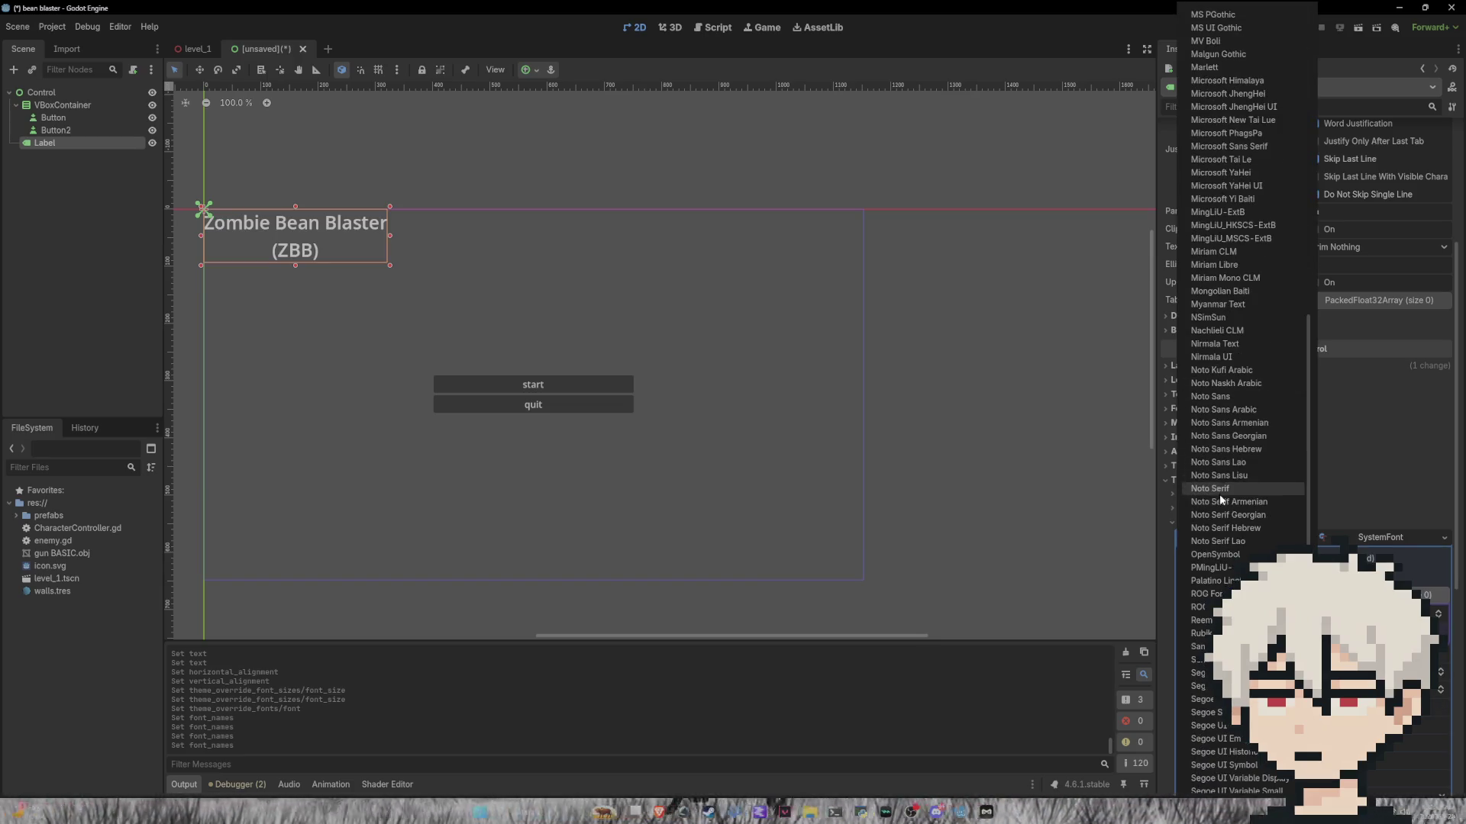
left_click(1209, 594)
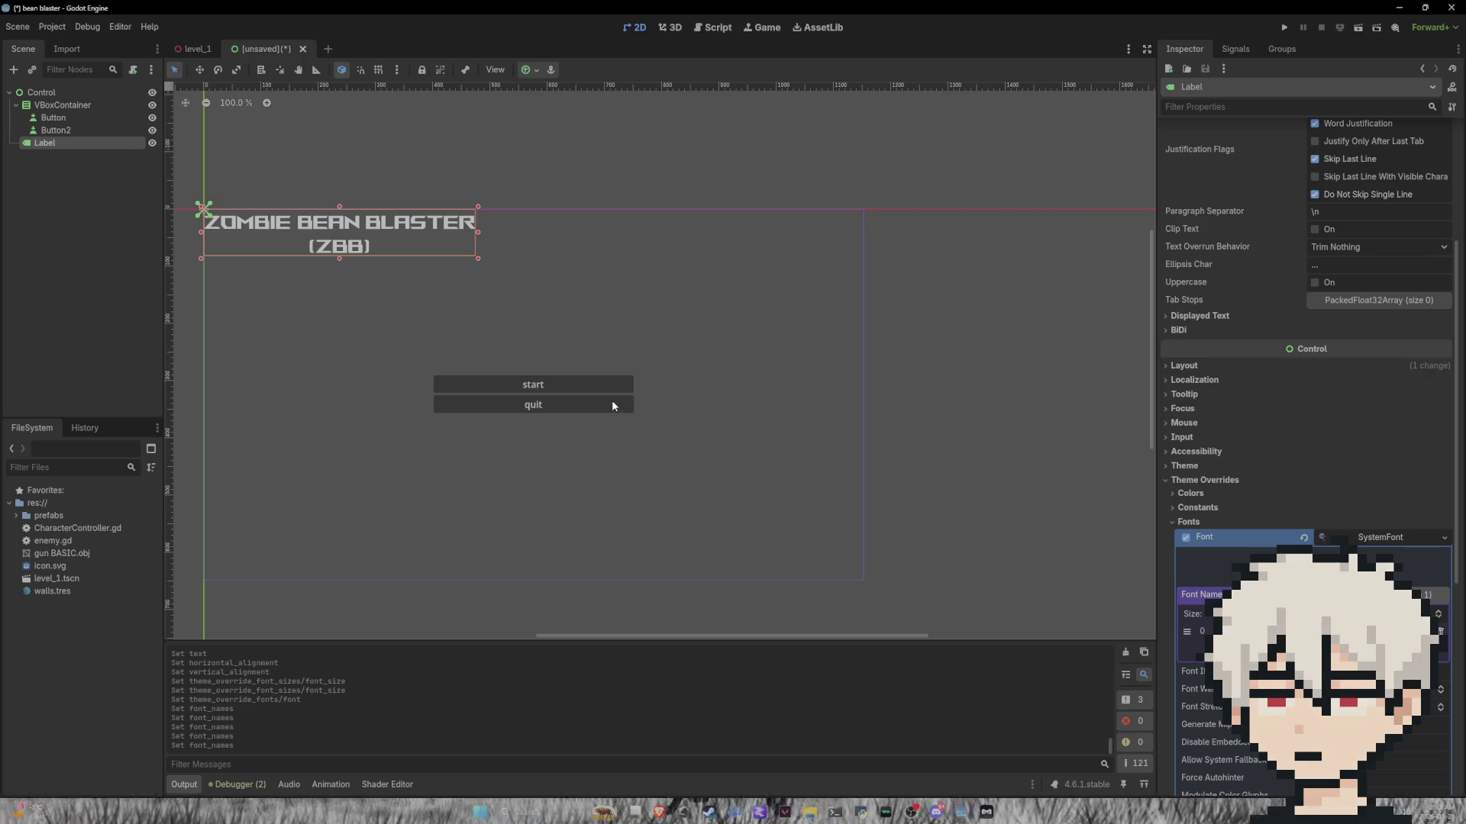
key("ctrl+s")
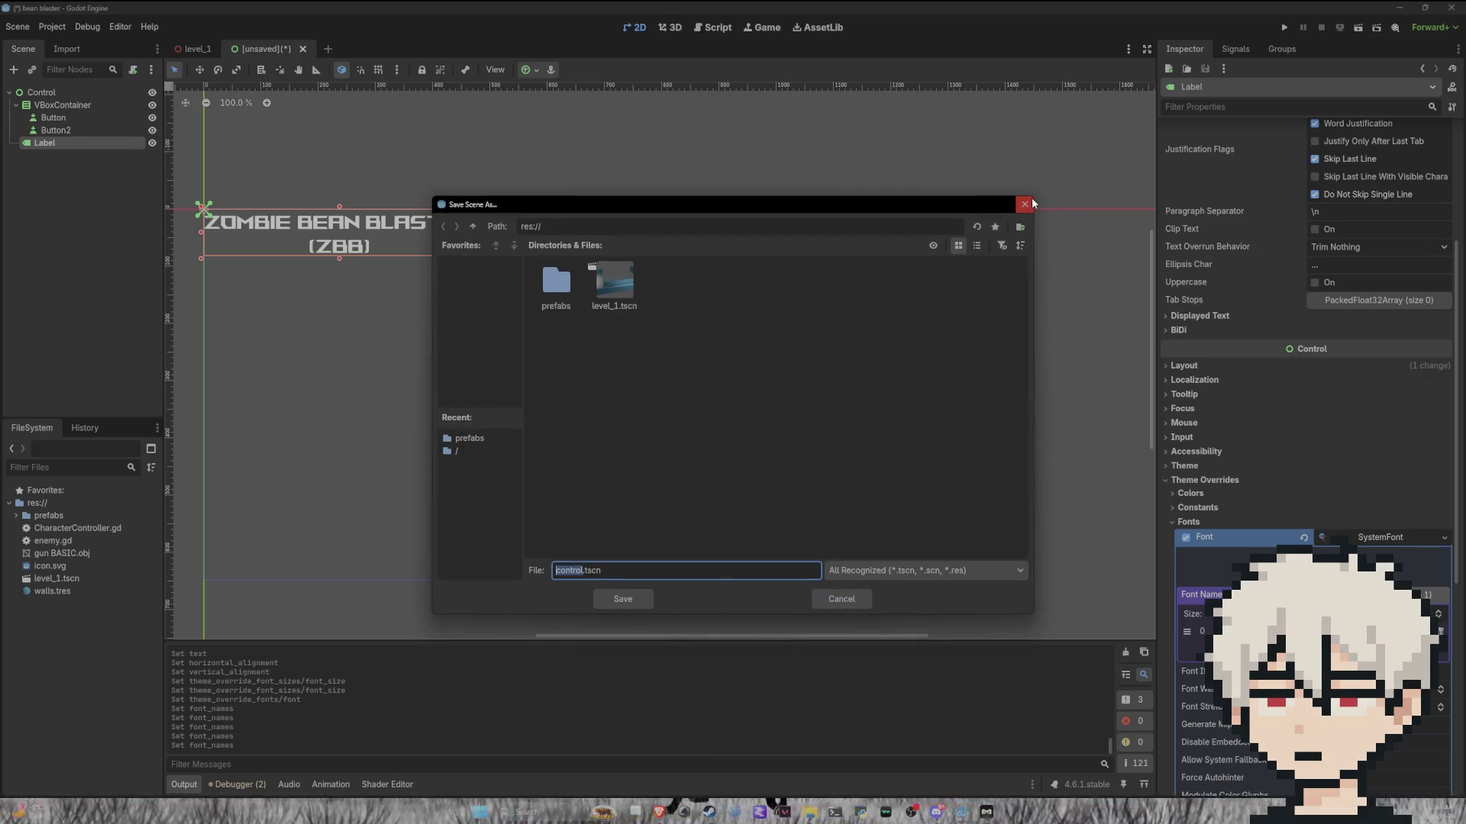
Step: Close the save dialog and collapse the label's font overrides
left_click(1024, 204)
scroll(1274, 313, "up", 3)
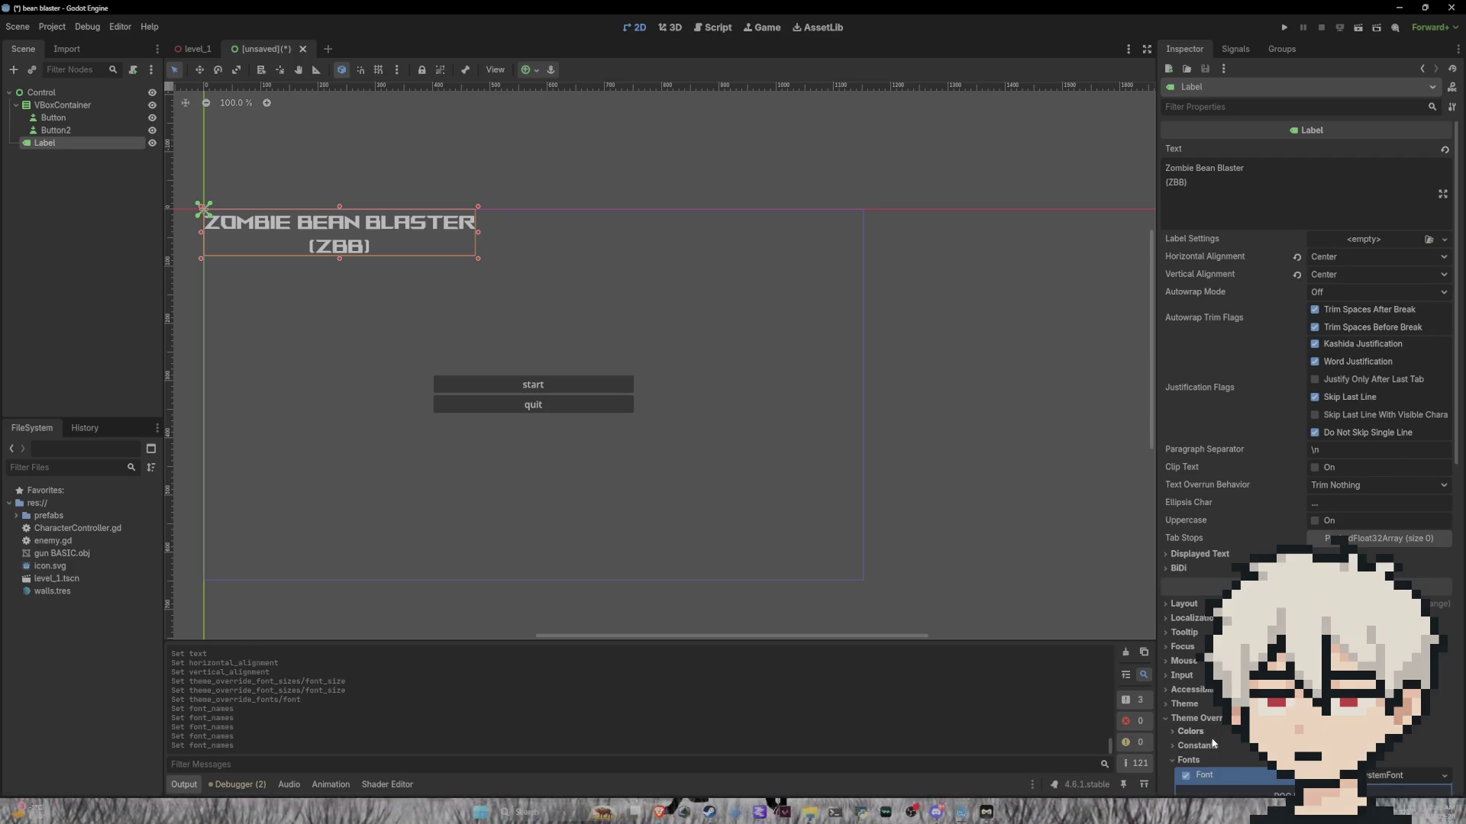
scroll(1426, 467, "down", 10)
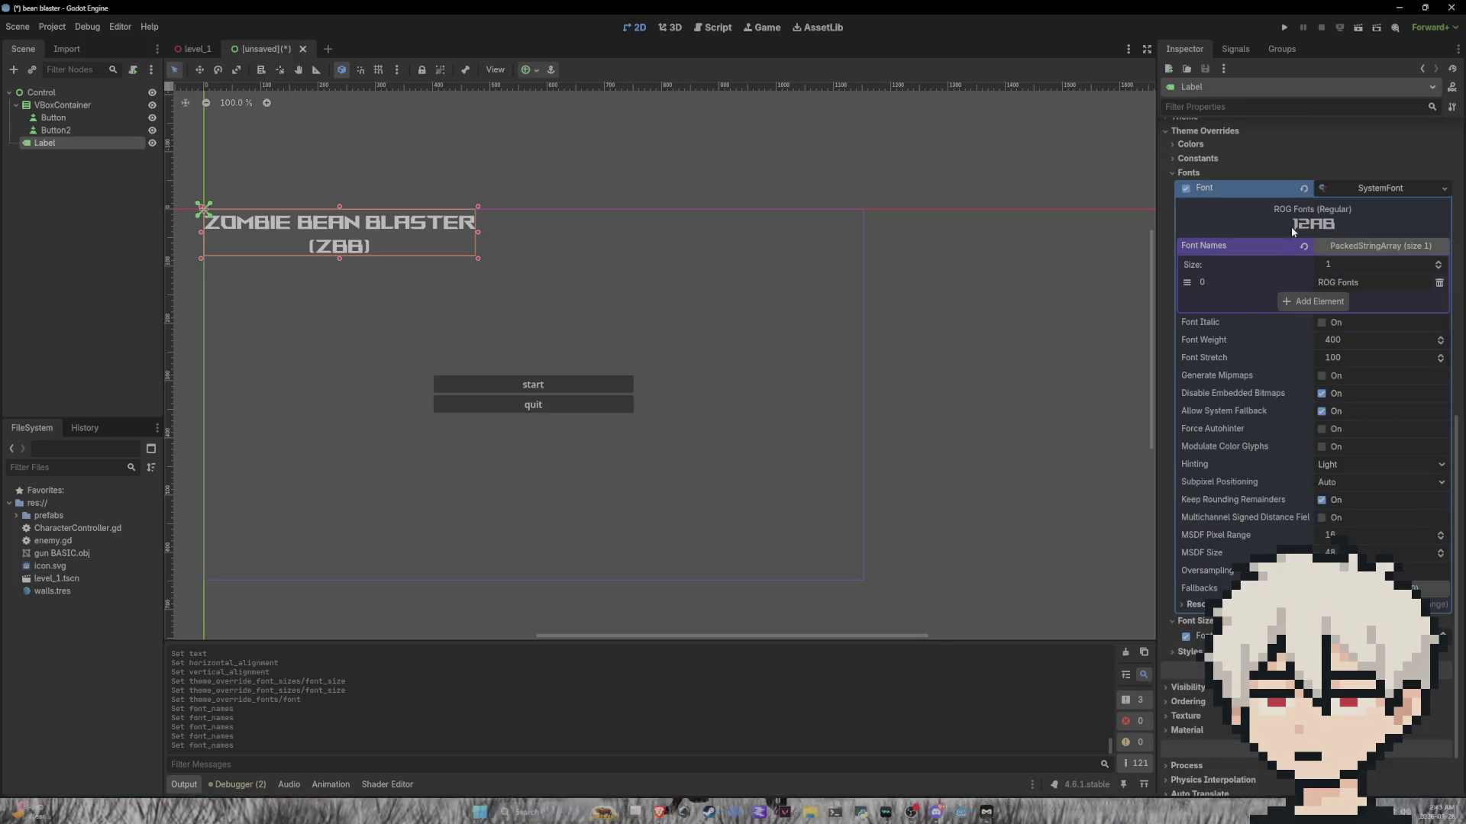
left_click(1191, 171)
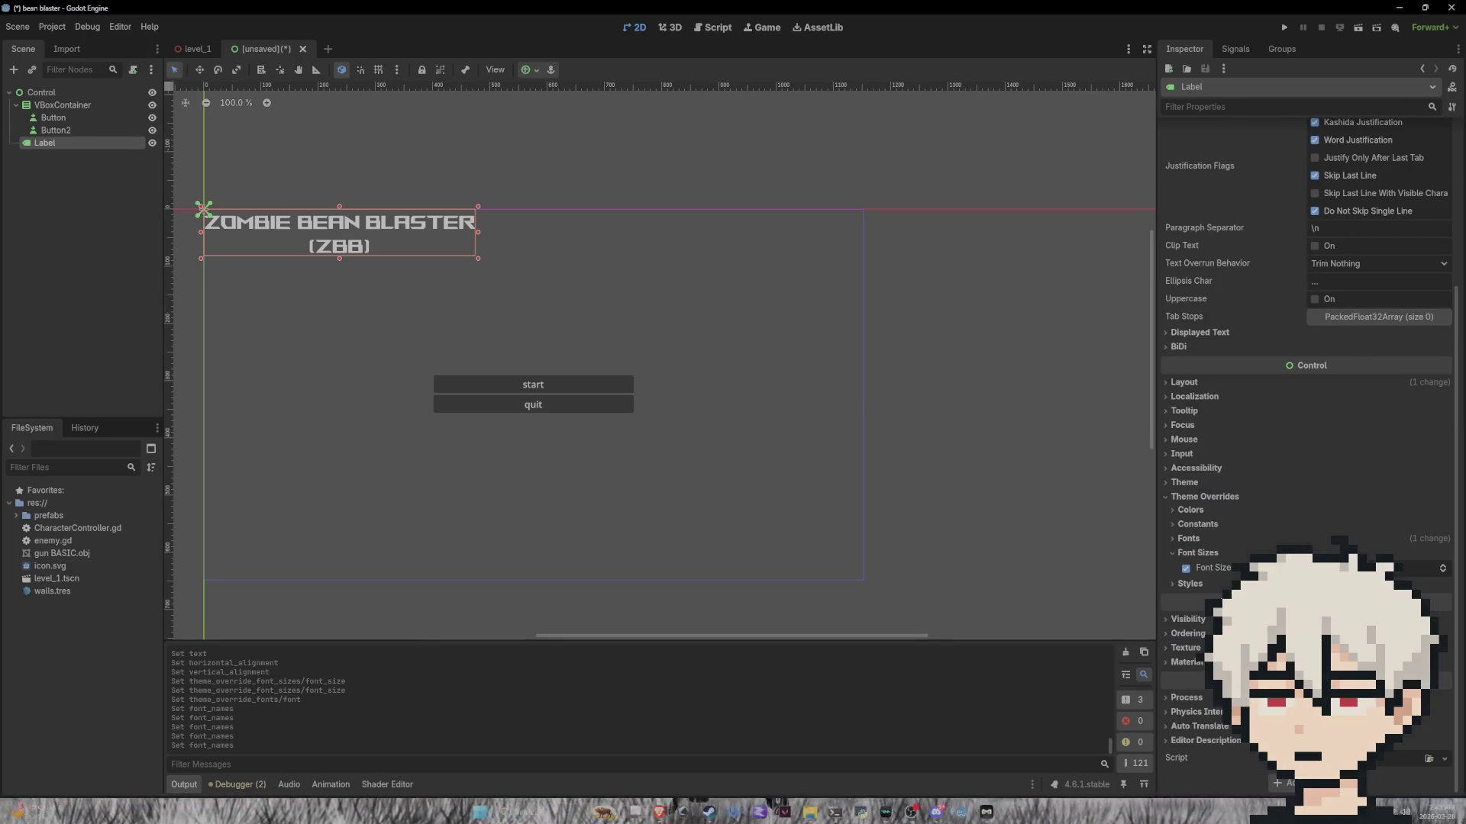
left_click(1180, 552)
scroll(1211, 458, "up", 3)
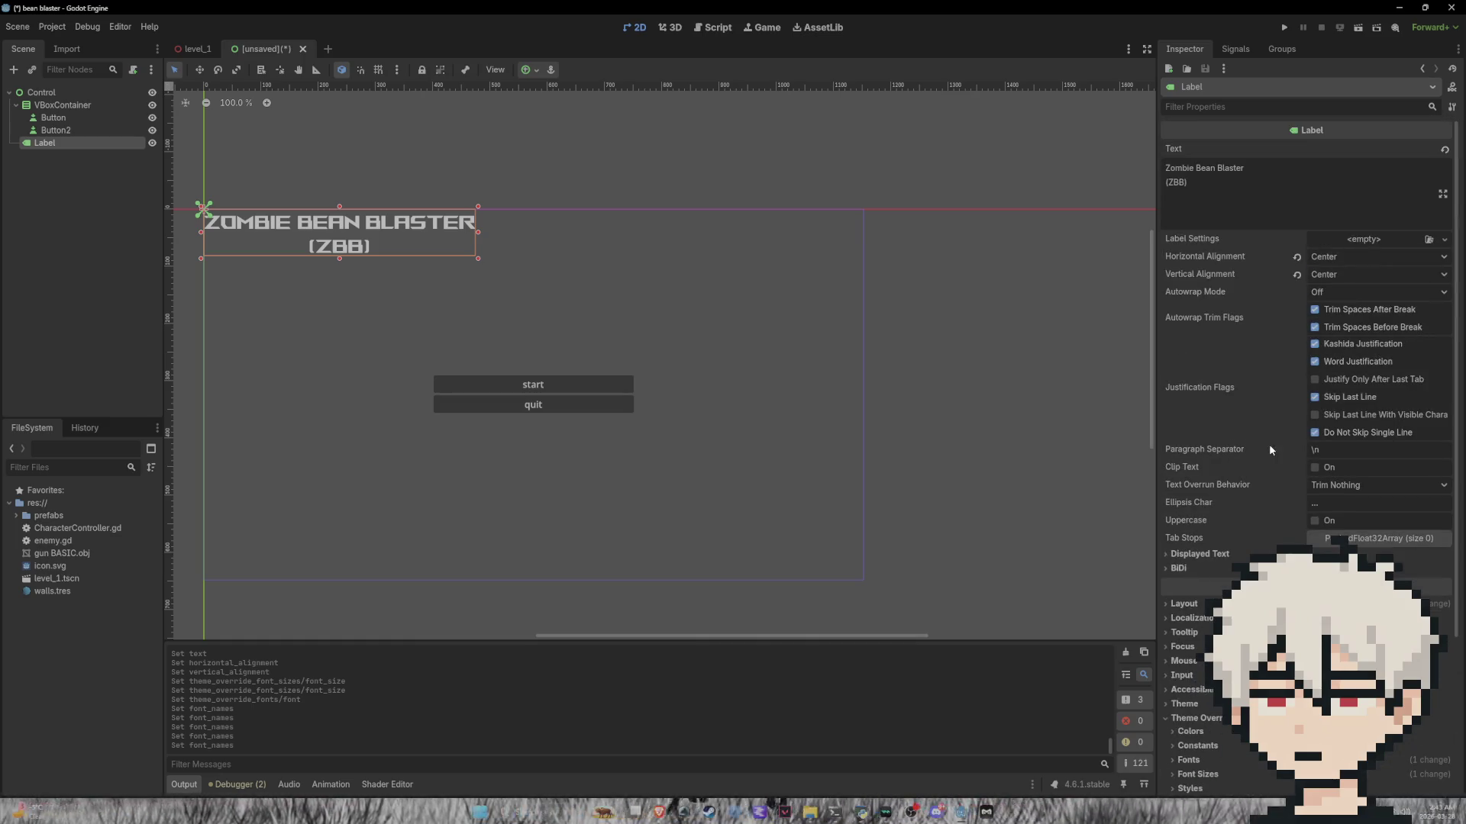
Step: Anchor the title to Center Top and move it down just above the buttons
left_click(533, 70)
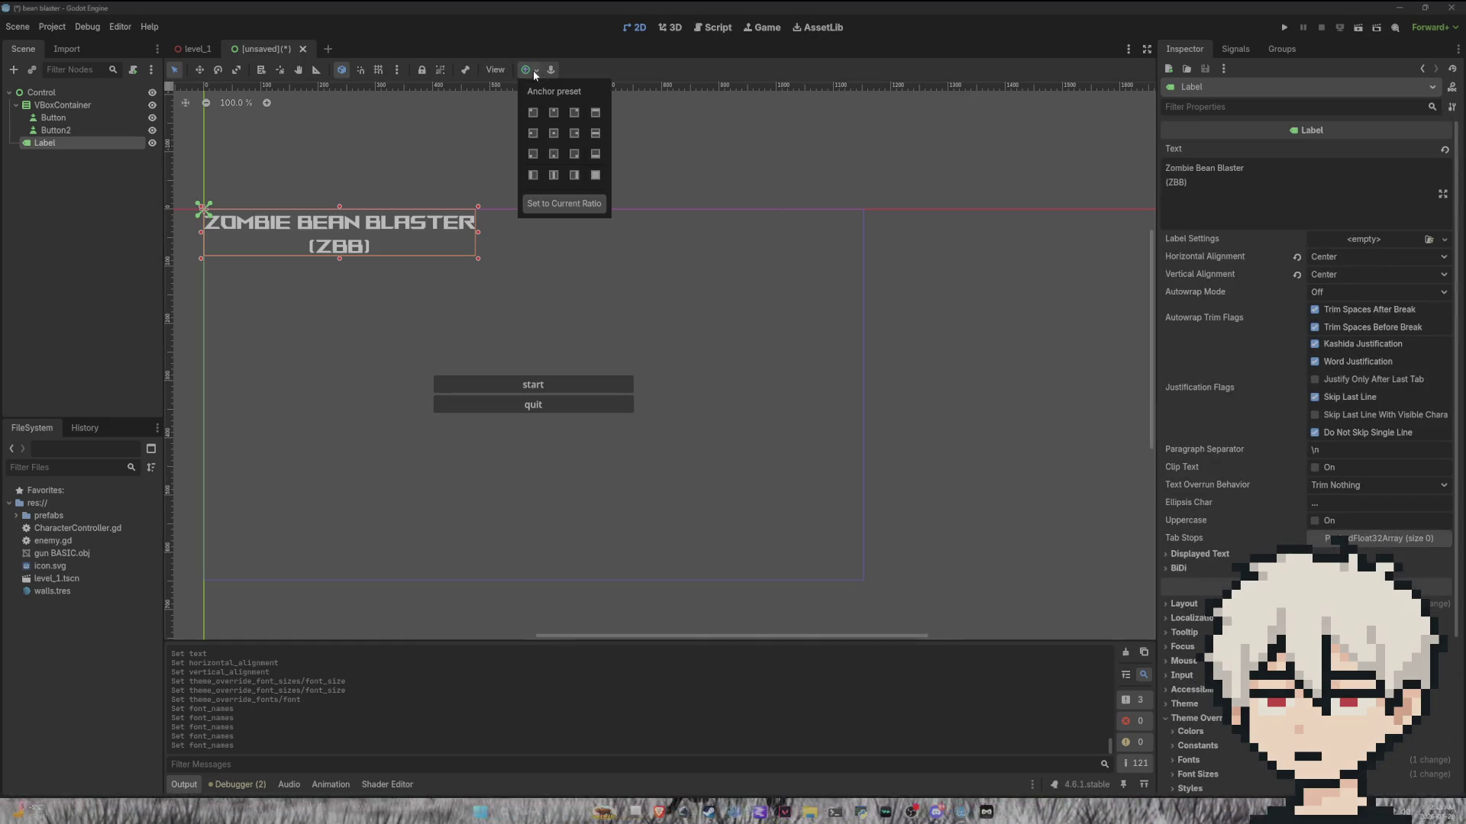
left_click(555, 114)
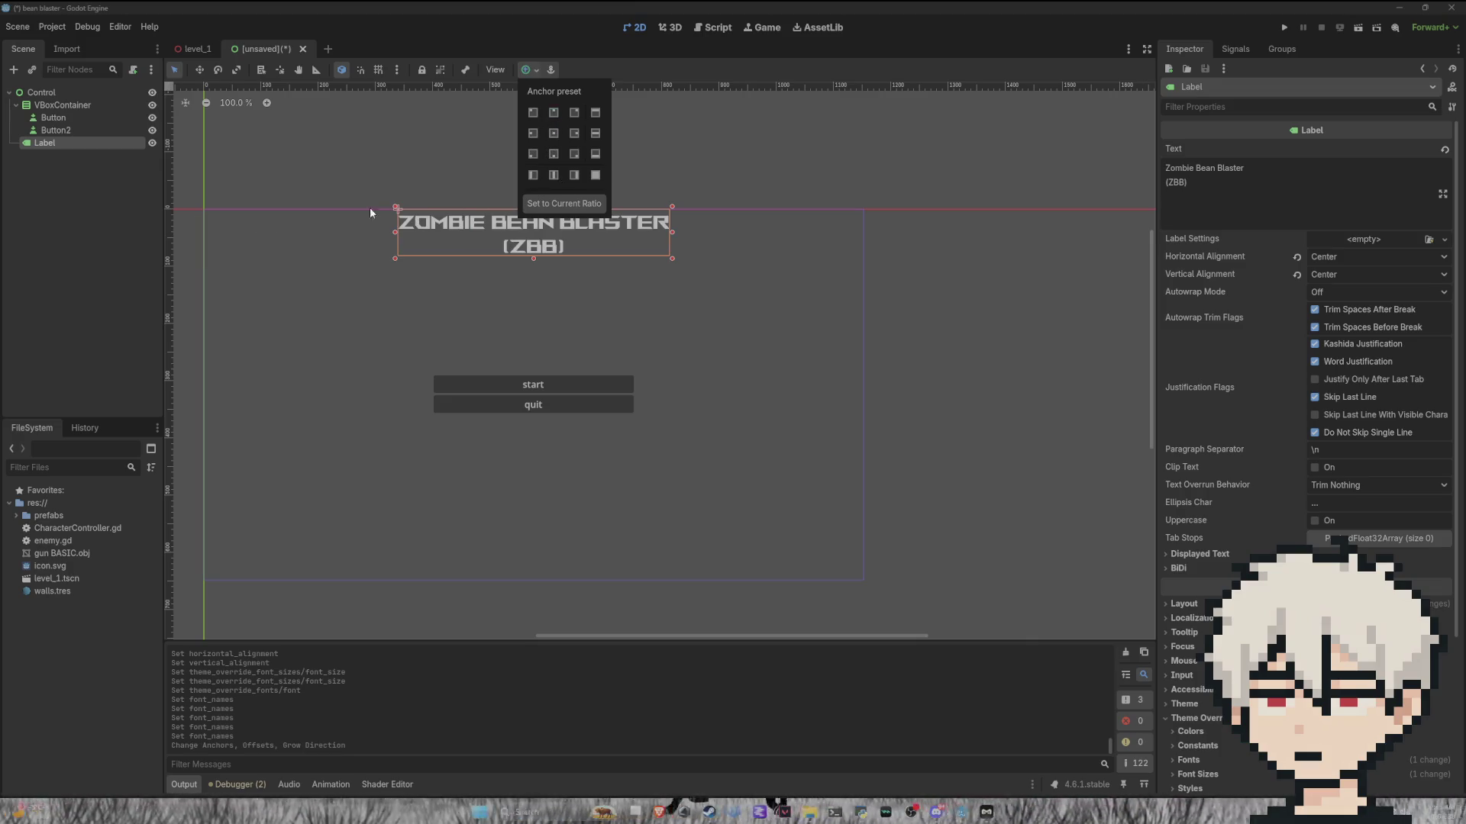
left_click(470, 180)
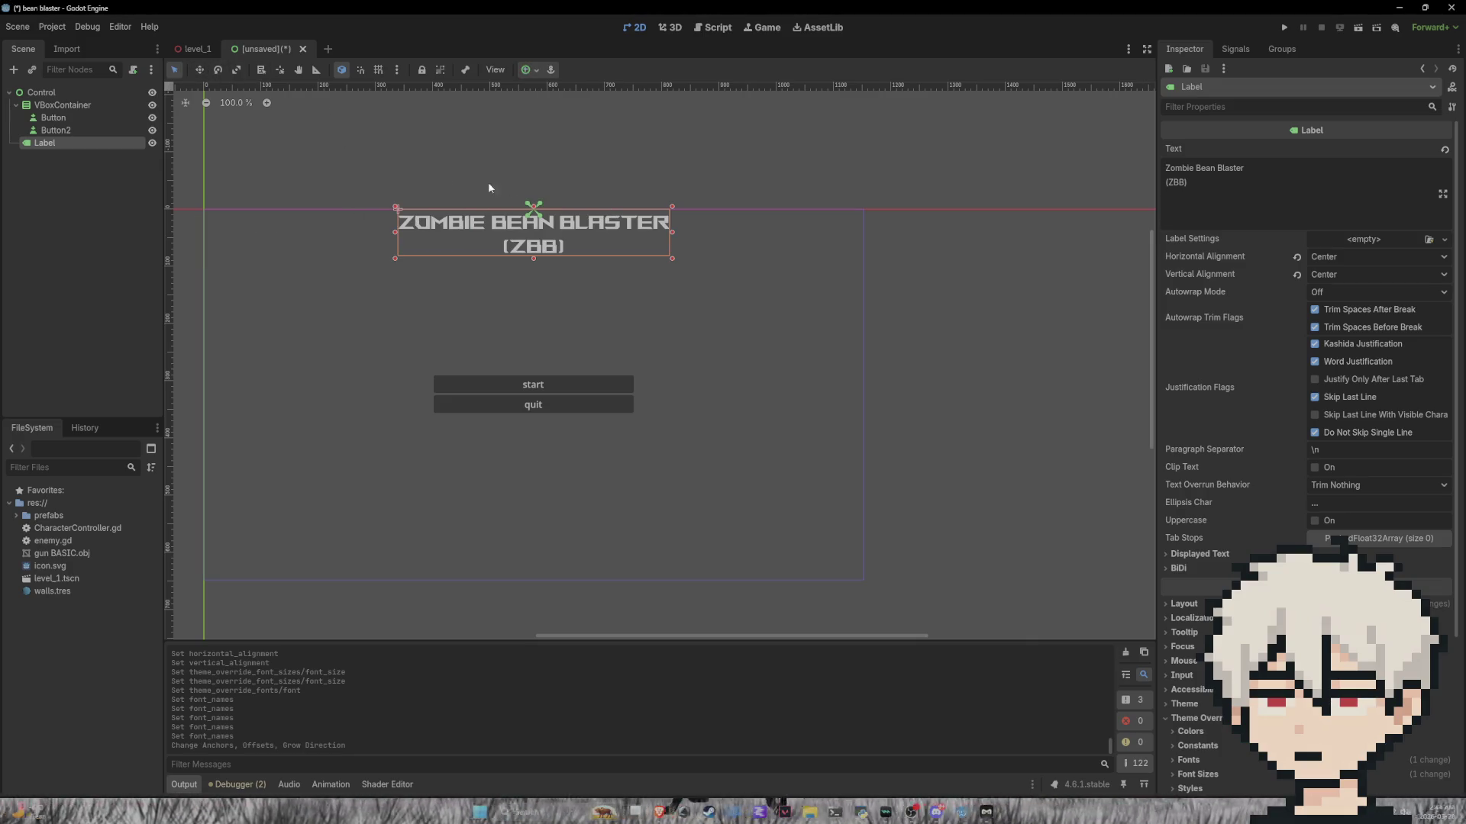
left_click(202, 68)
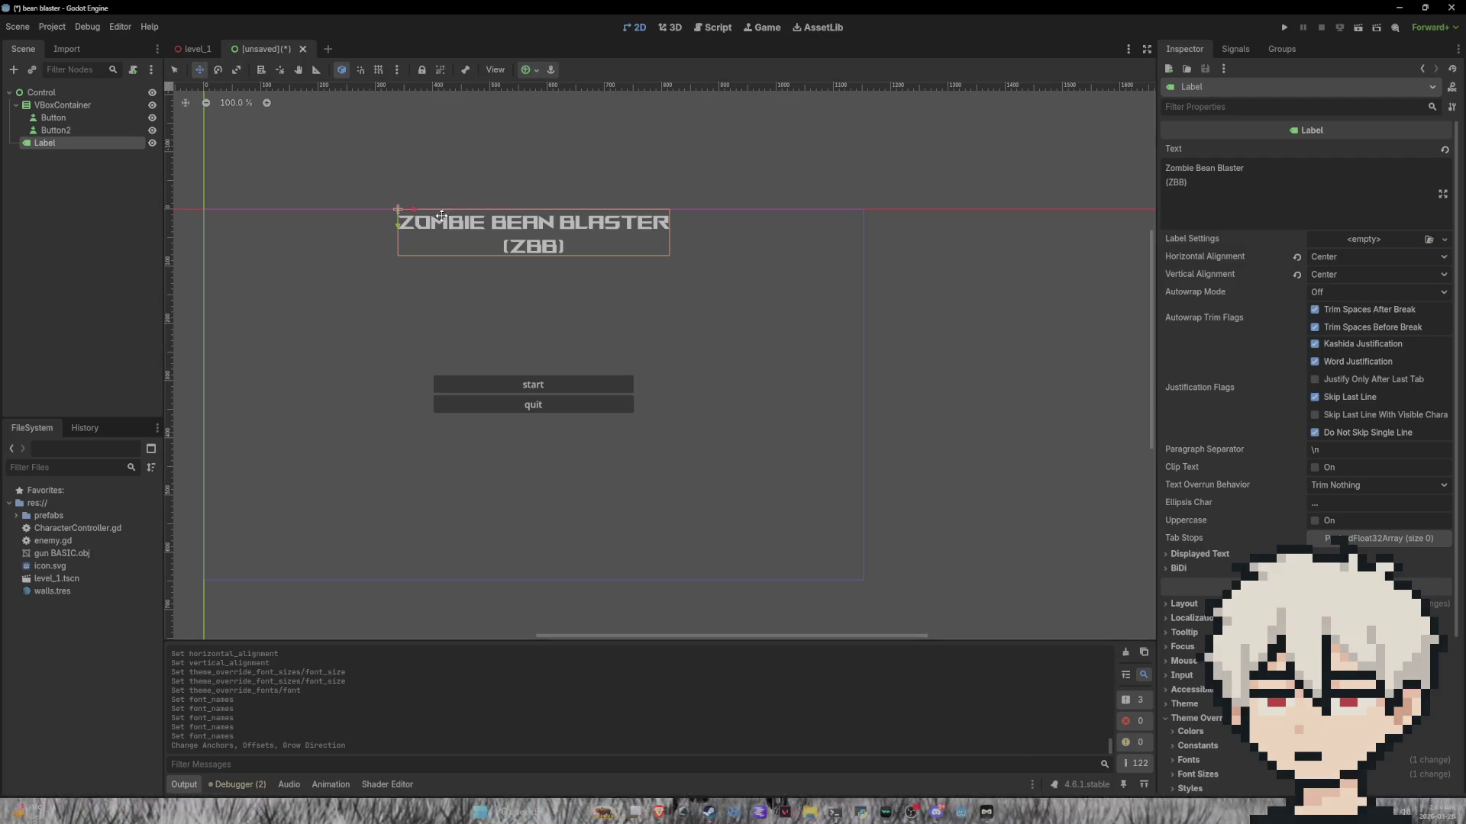
left_click_drag(396, 226, 391, 316)
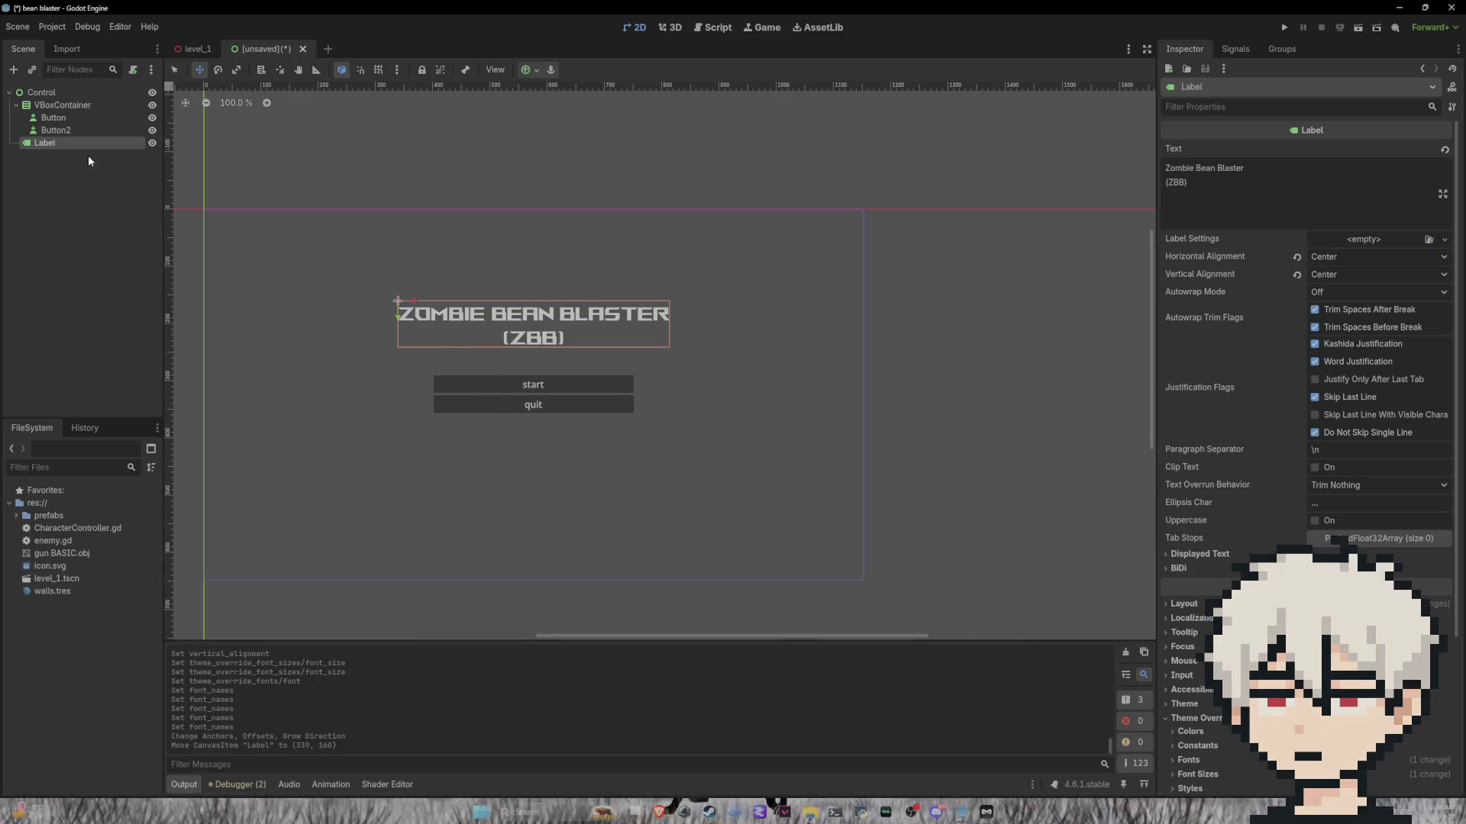
left_click(67, 95)
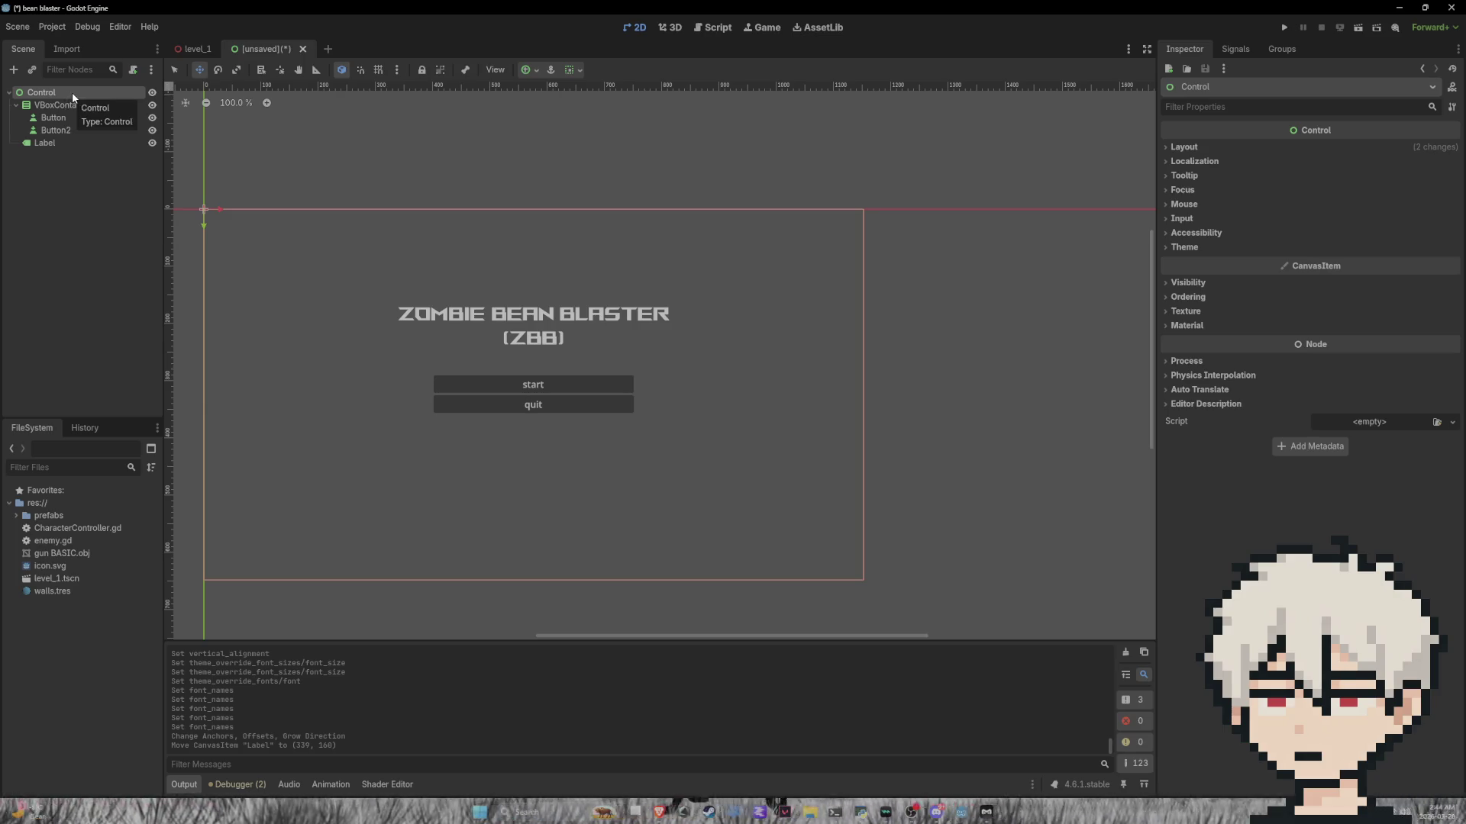
right_click(72, 93)
left_click(125, 106)
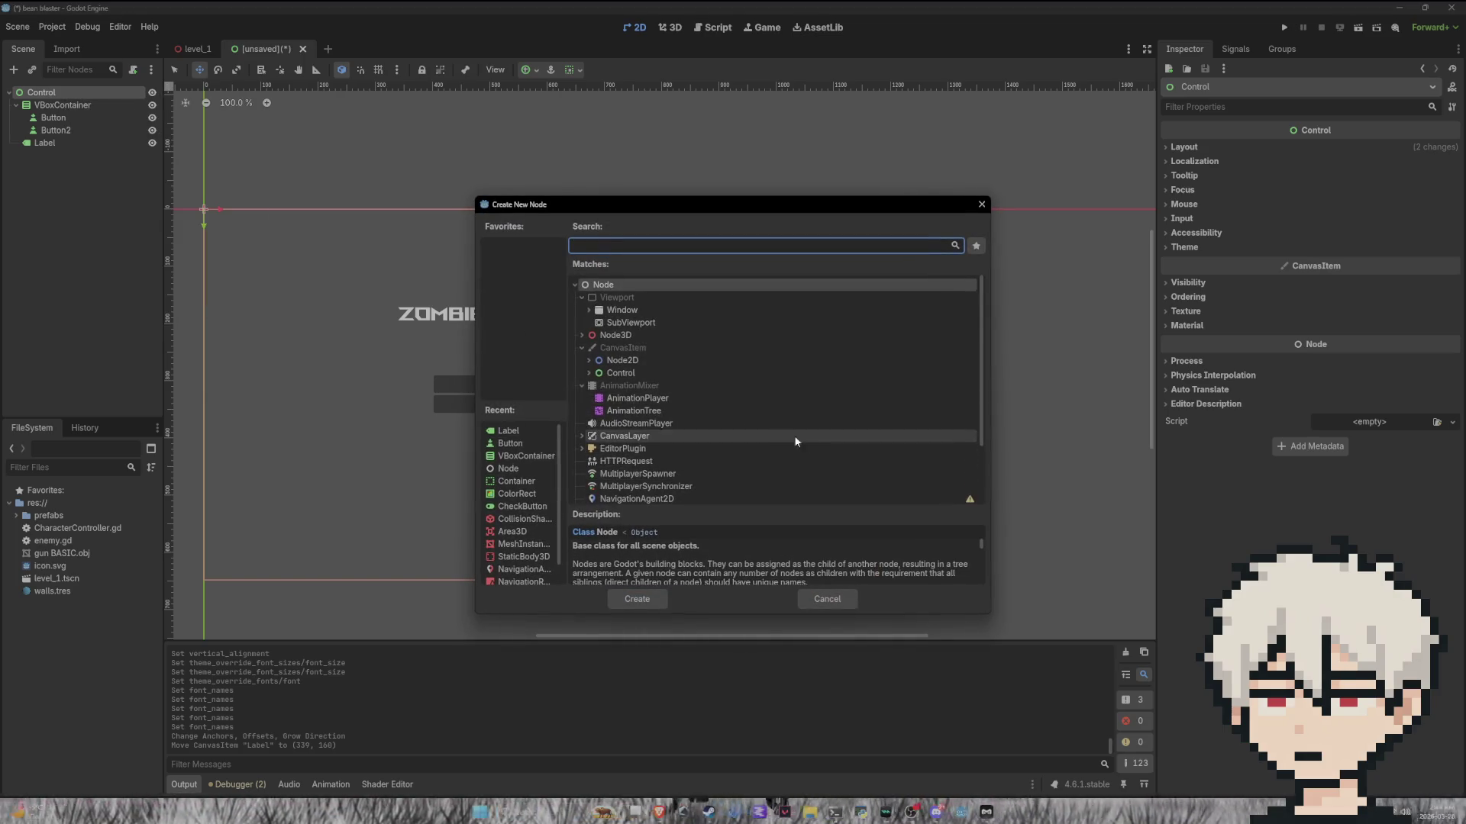
left_click(618, 312)
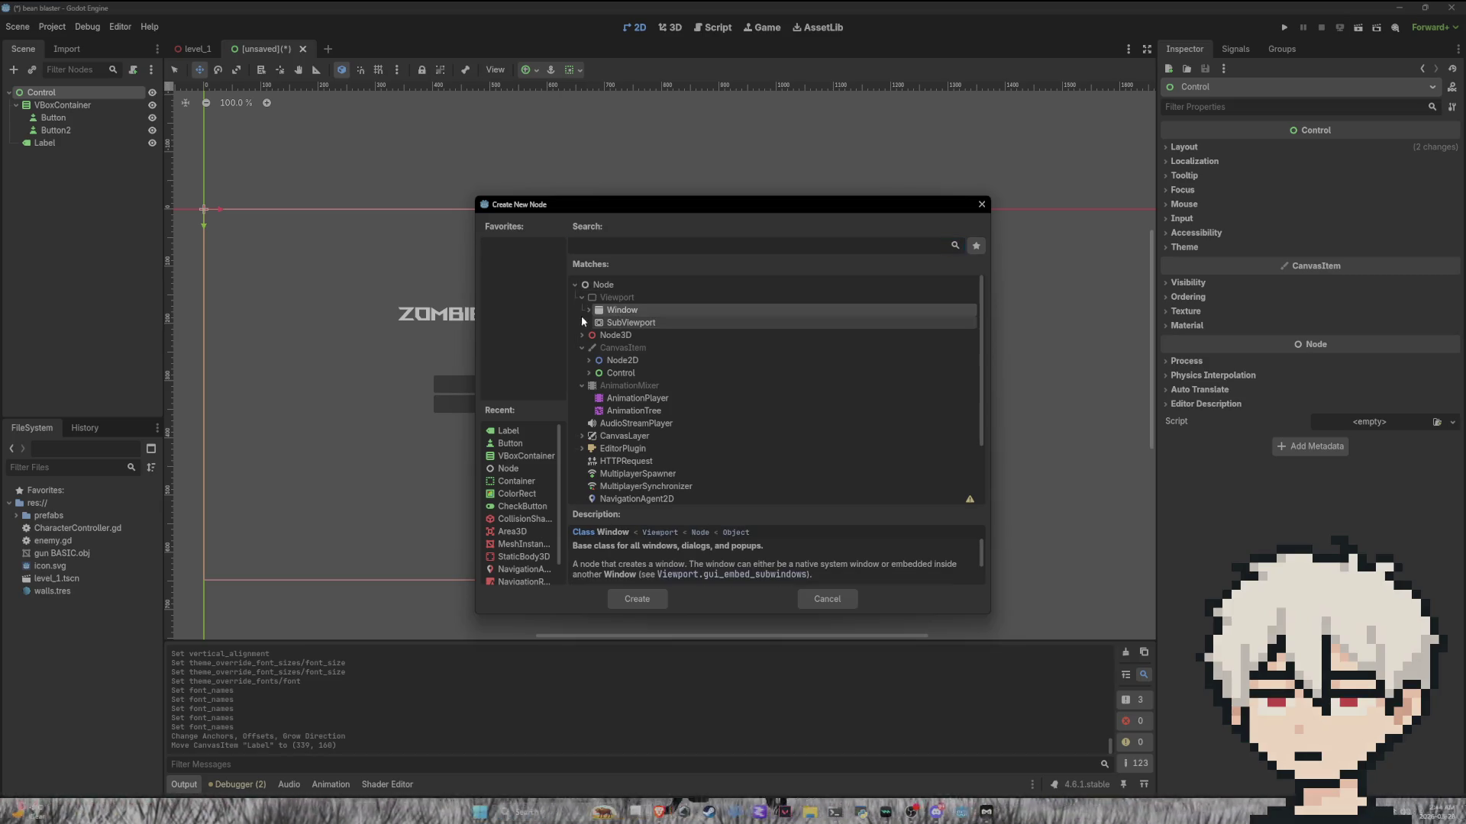
left_click(589, 310)
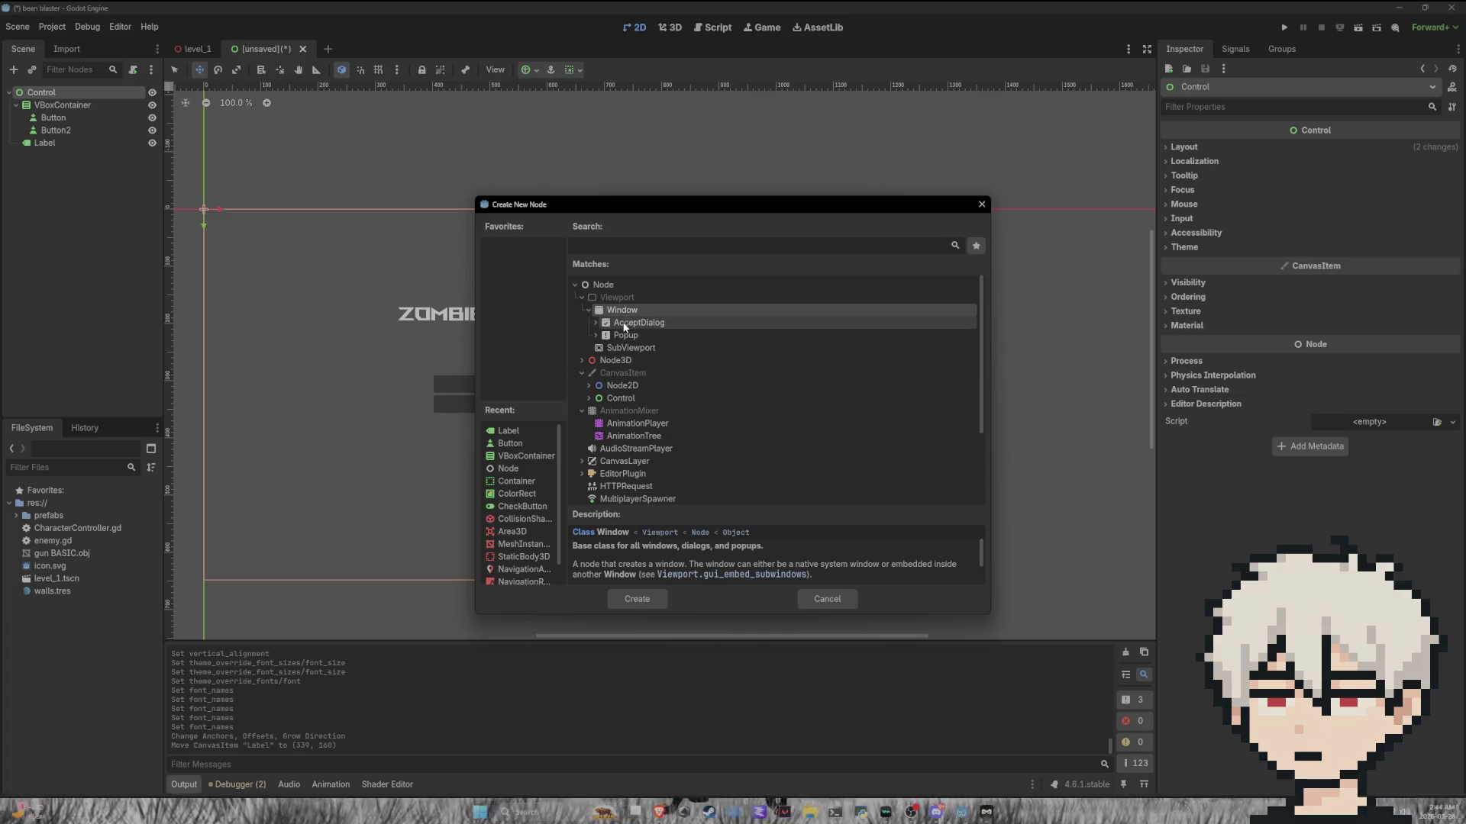
left_click(588, 311)
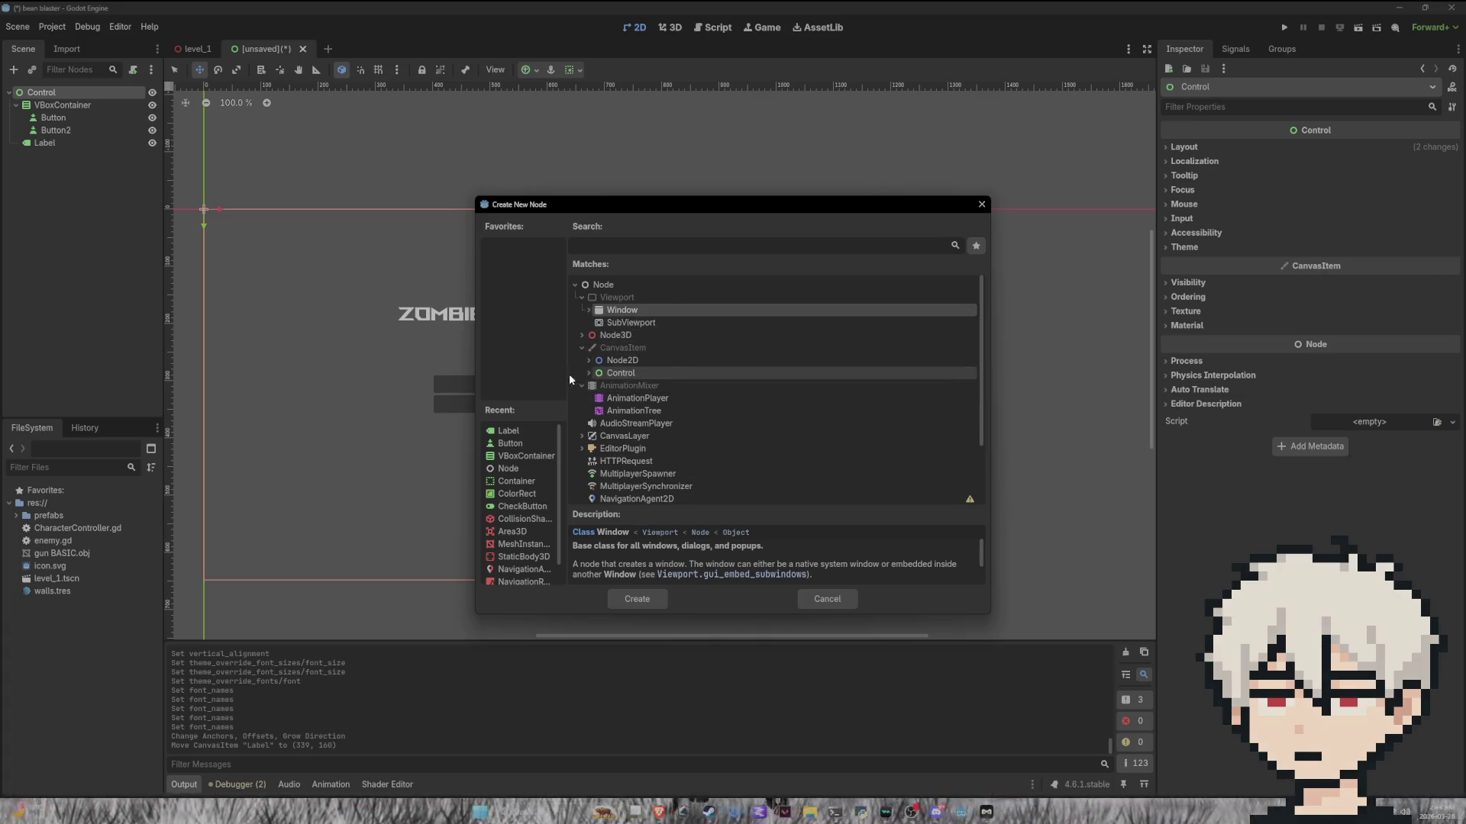
scroll(615, 332, "down", 3)
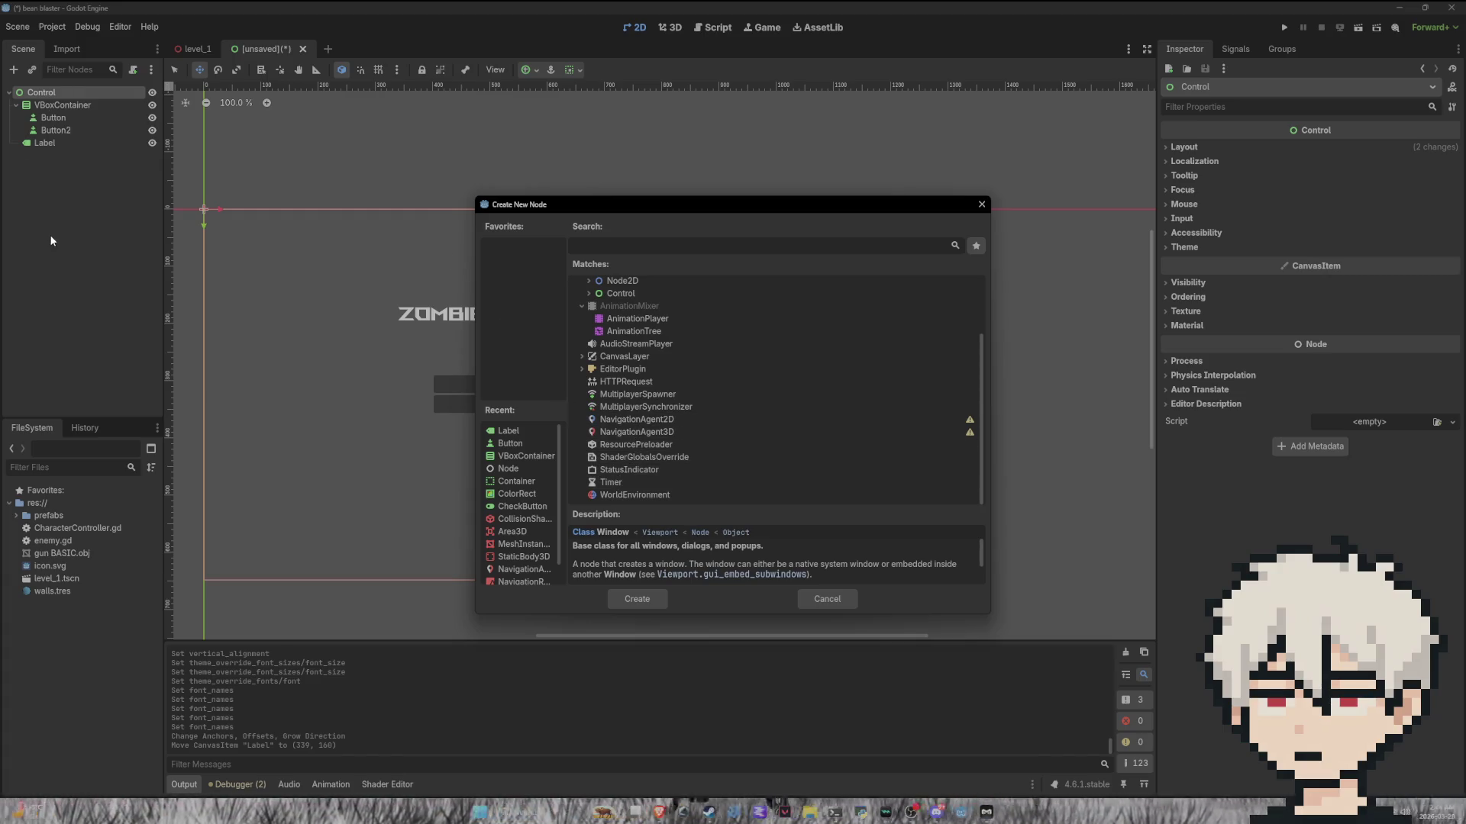
scroll(663, 362, "up", 3)
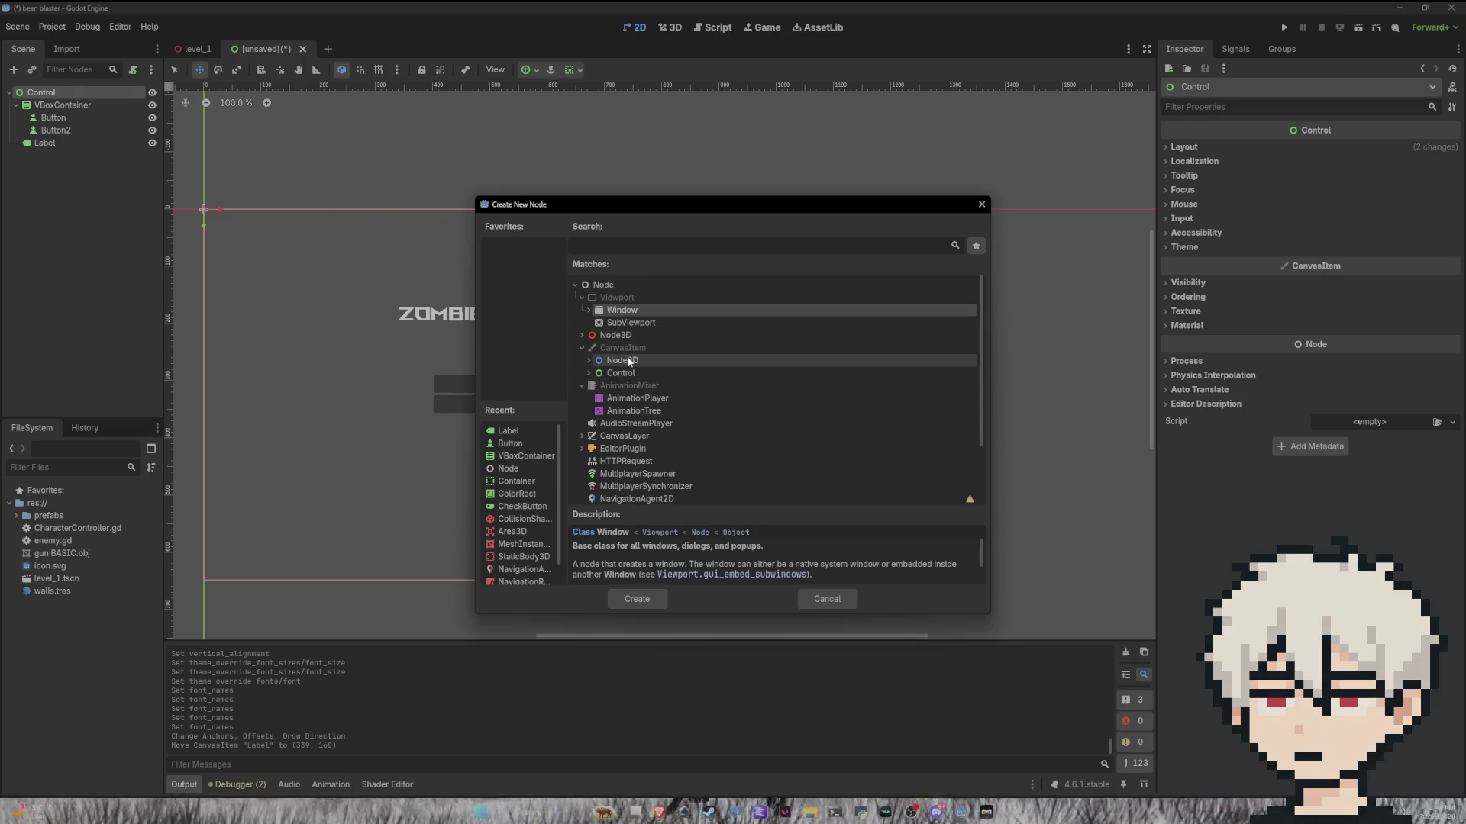
left_click(980, 203)
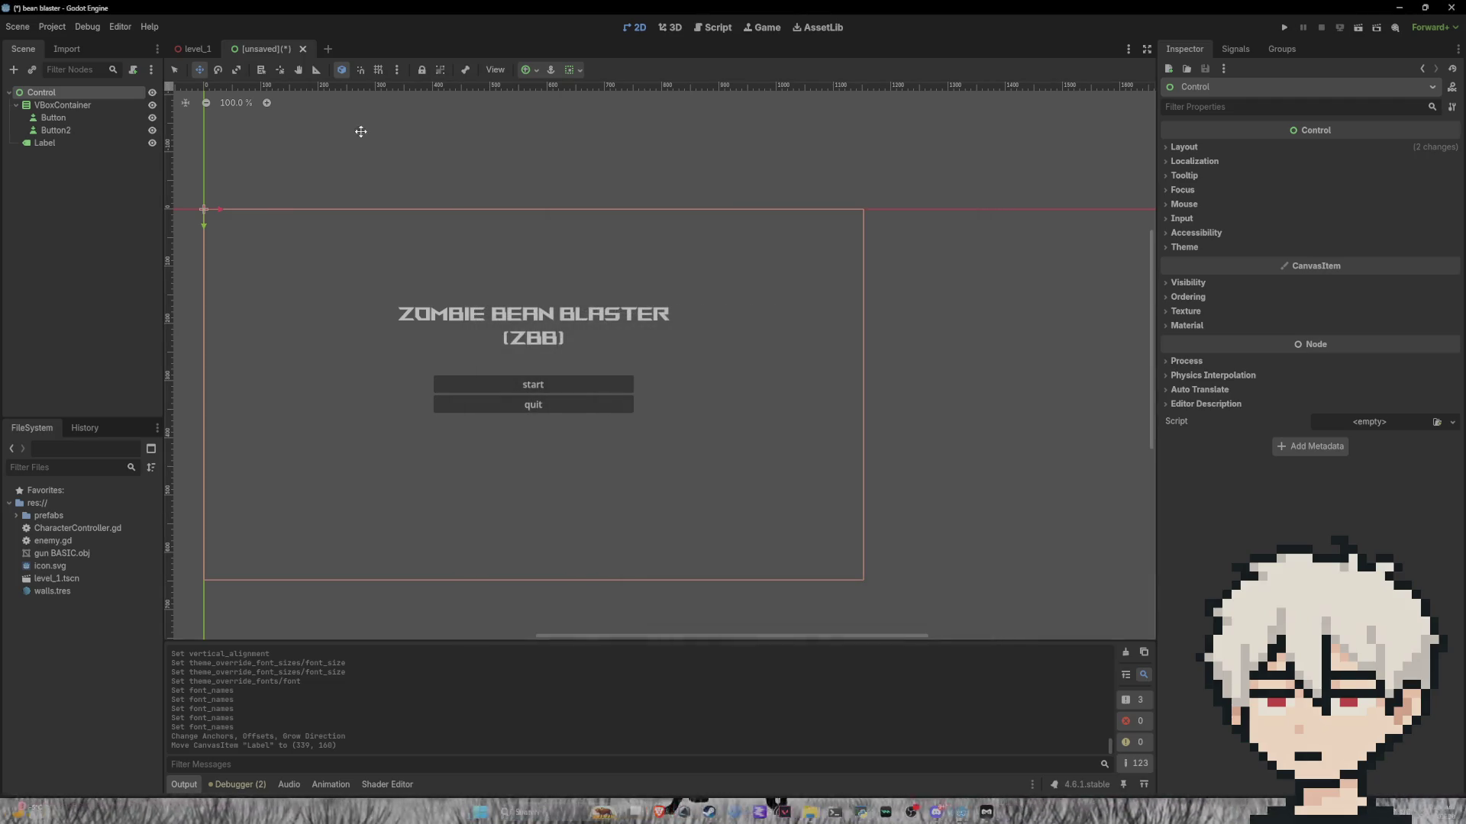
Step: Attach a new script res://menu.gd, extending Control, to the root node
left_click(91, 104)
left_click(89, 90)
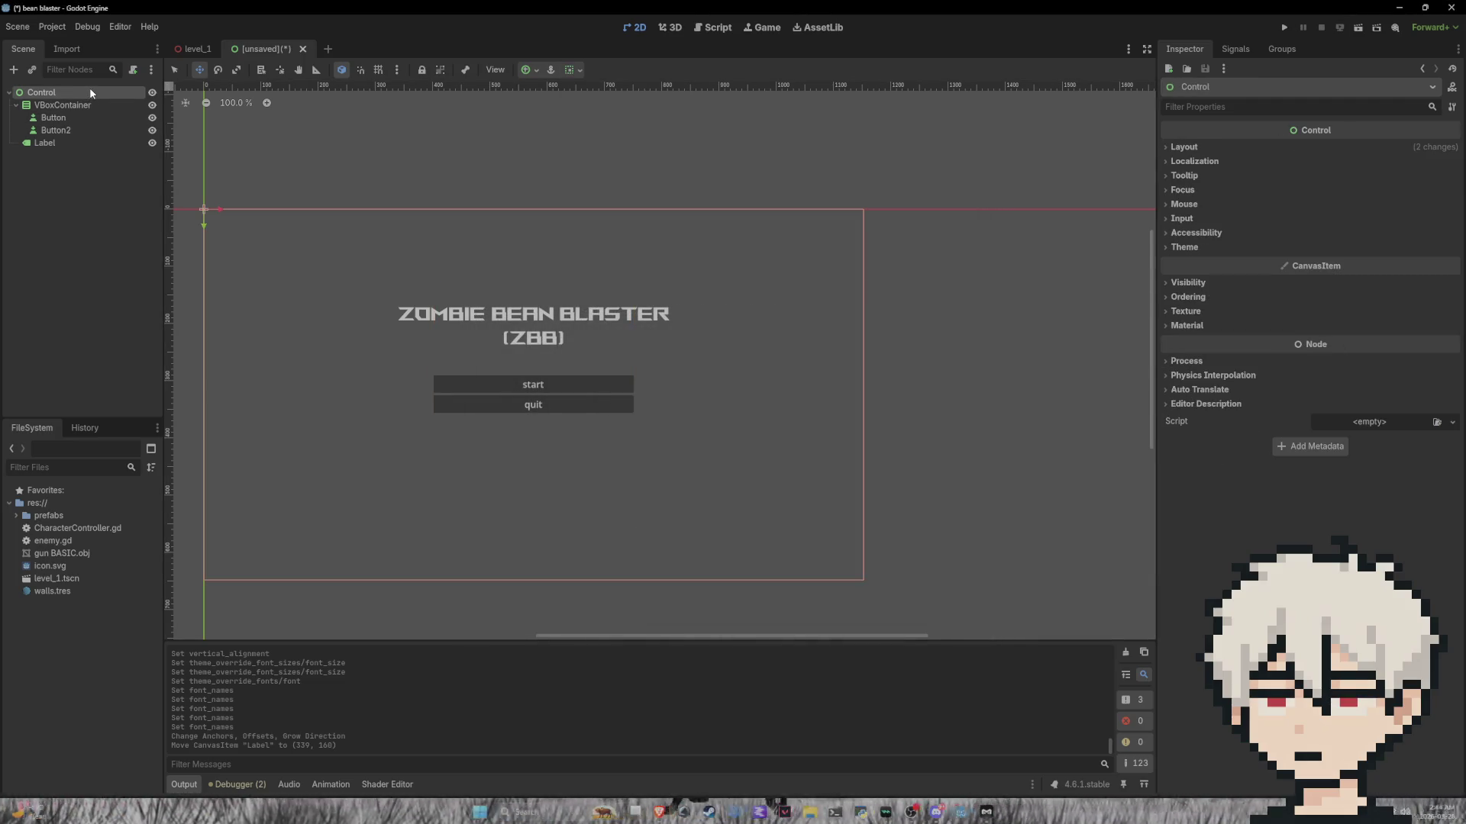
left_click(1450, 424)
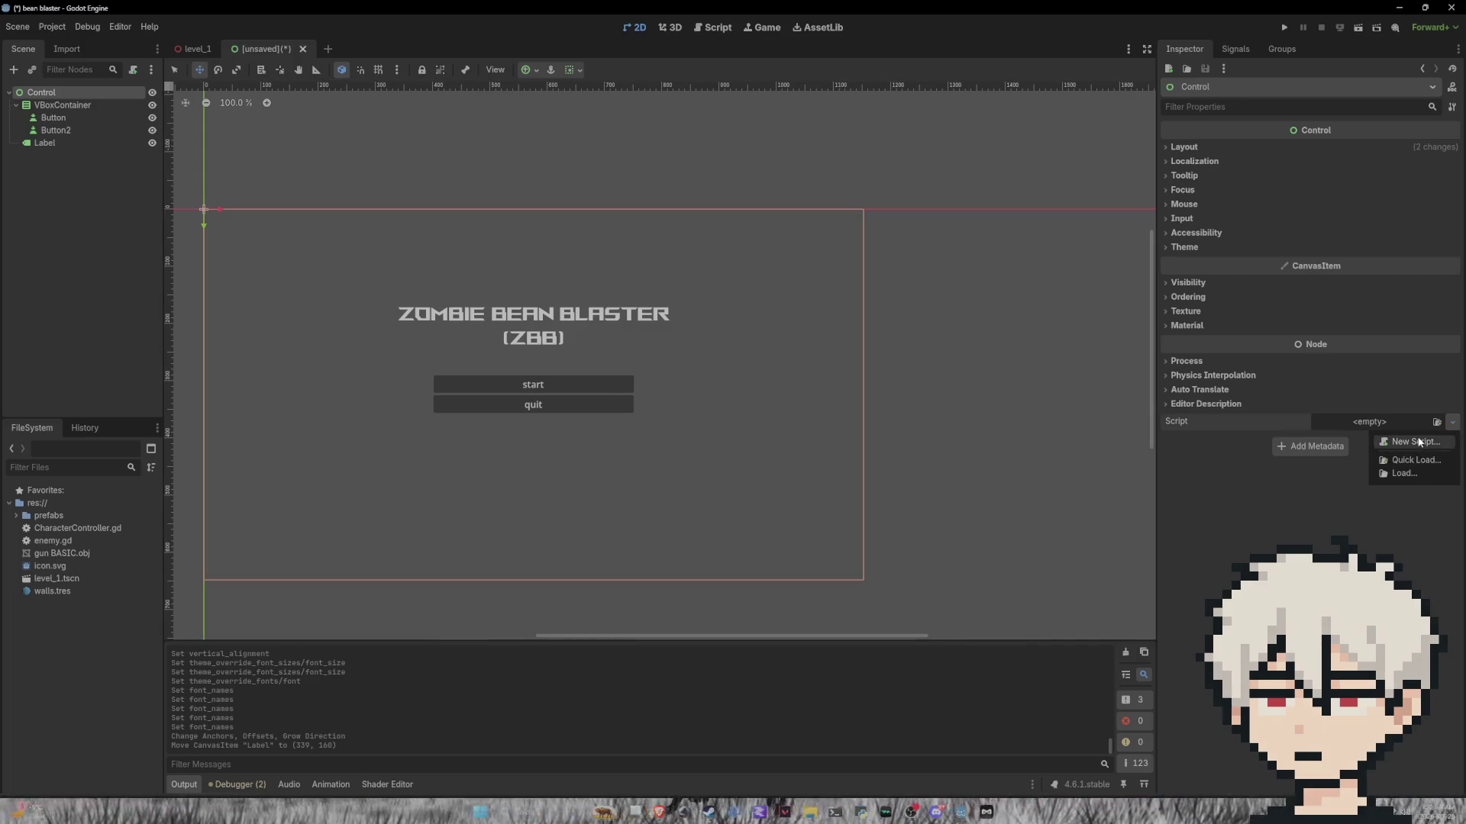
left_click(1420, 442)
type("menu.gd")
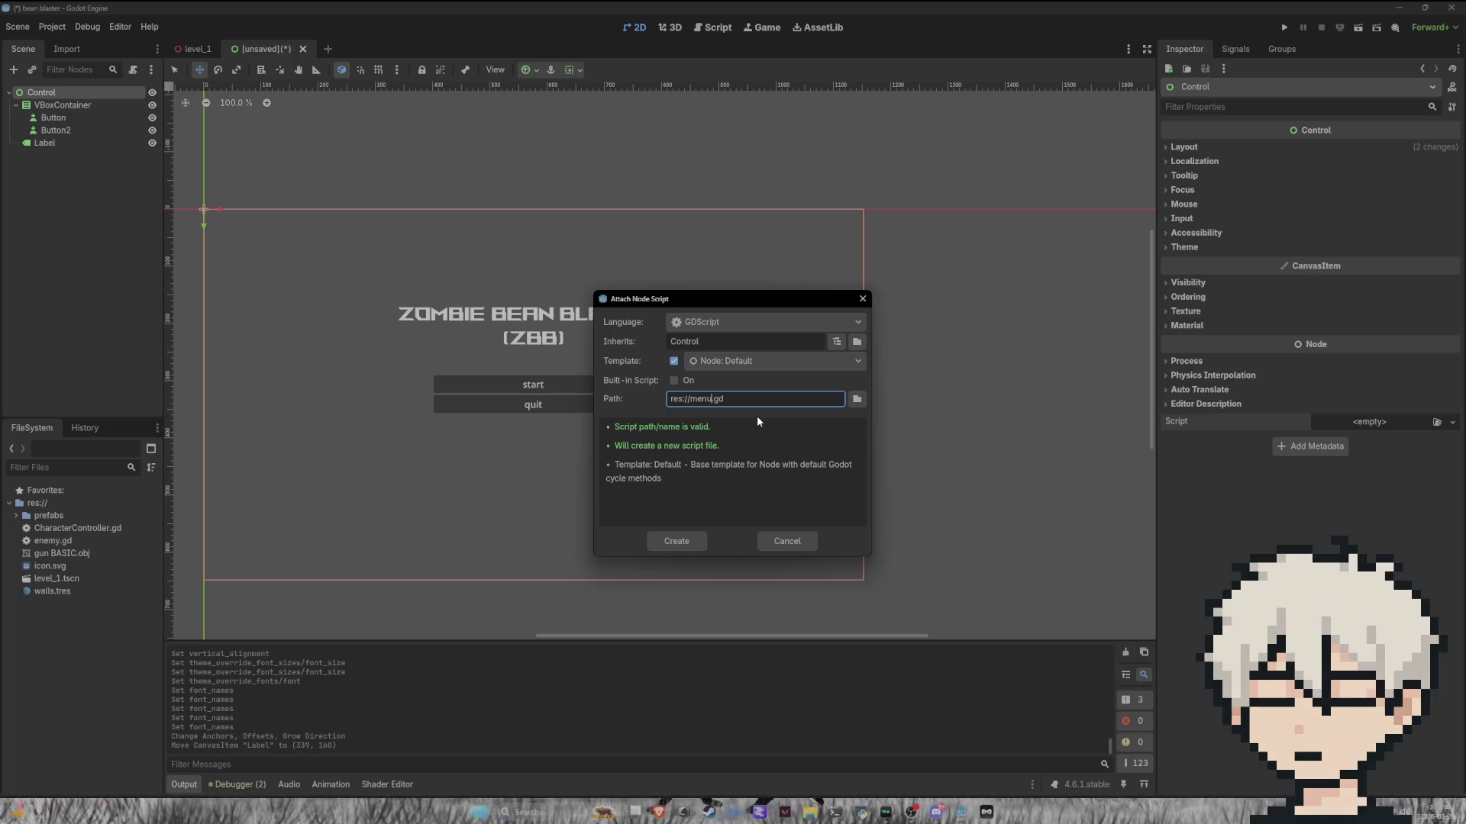
key("Return")
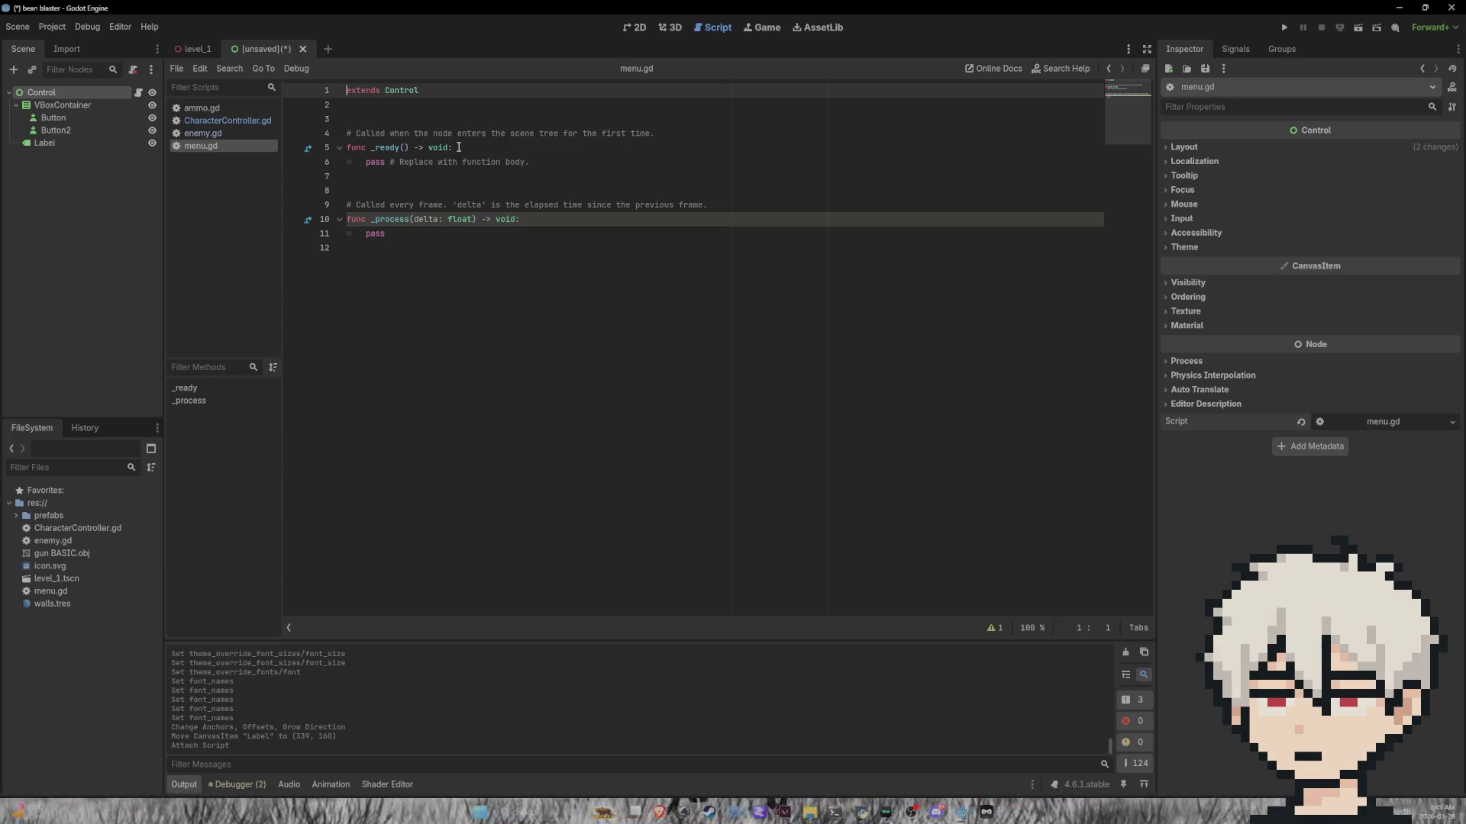
Step: Rename Button, Button2 and Label to start, quit and name
left_click(118, 120)
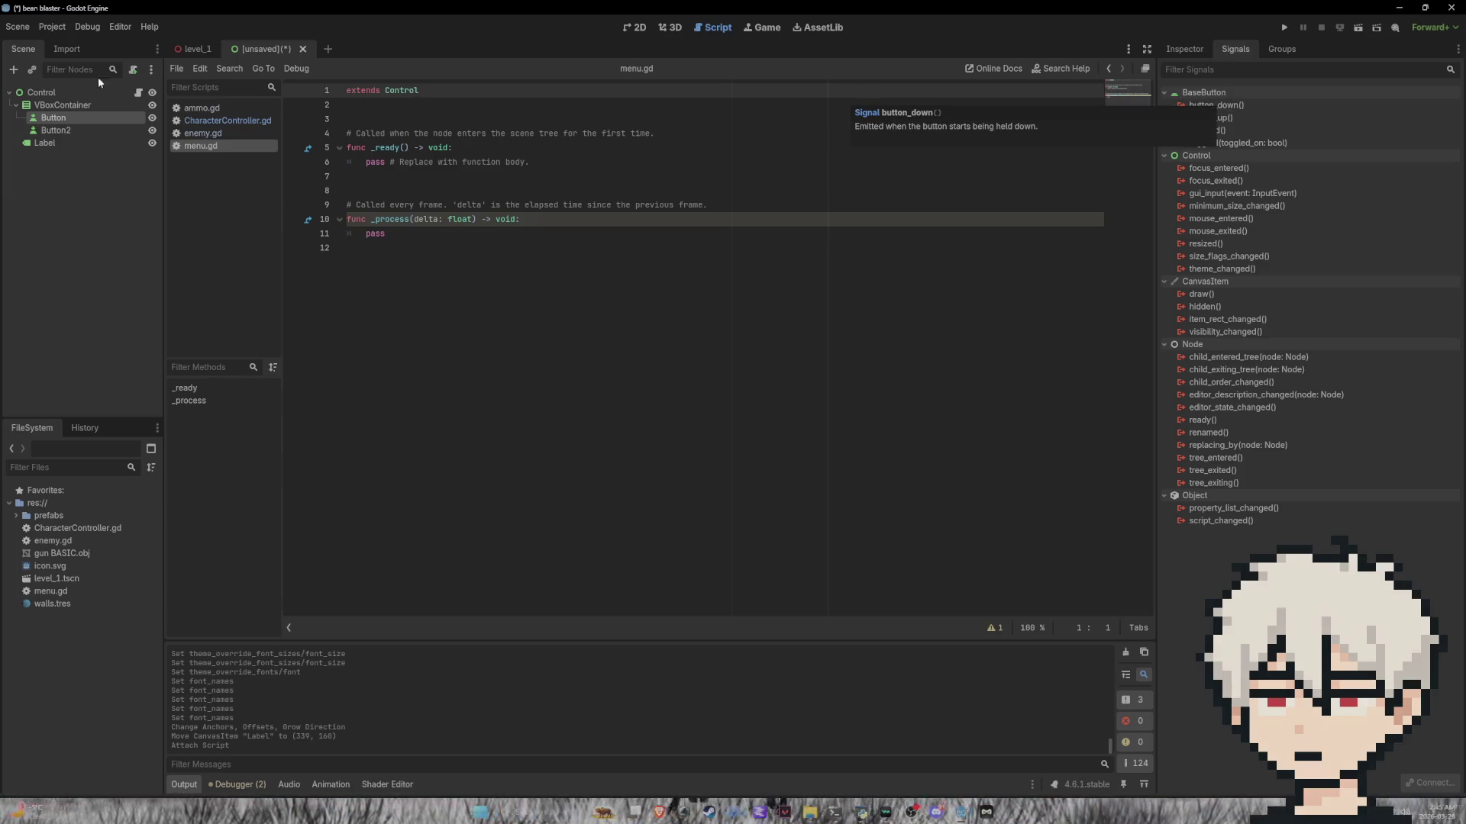
double_click(78, 117)
type("start")
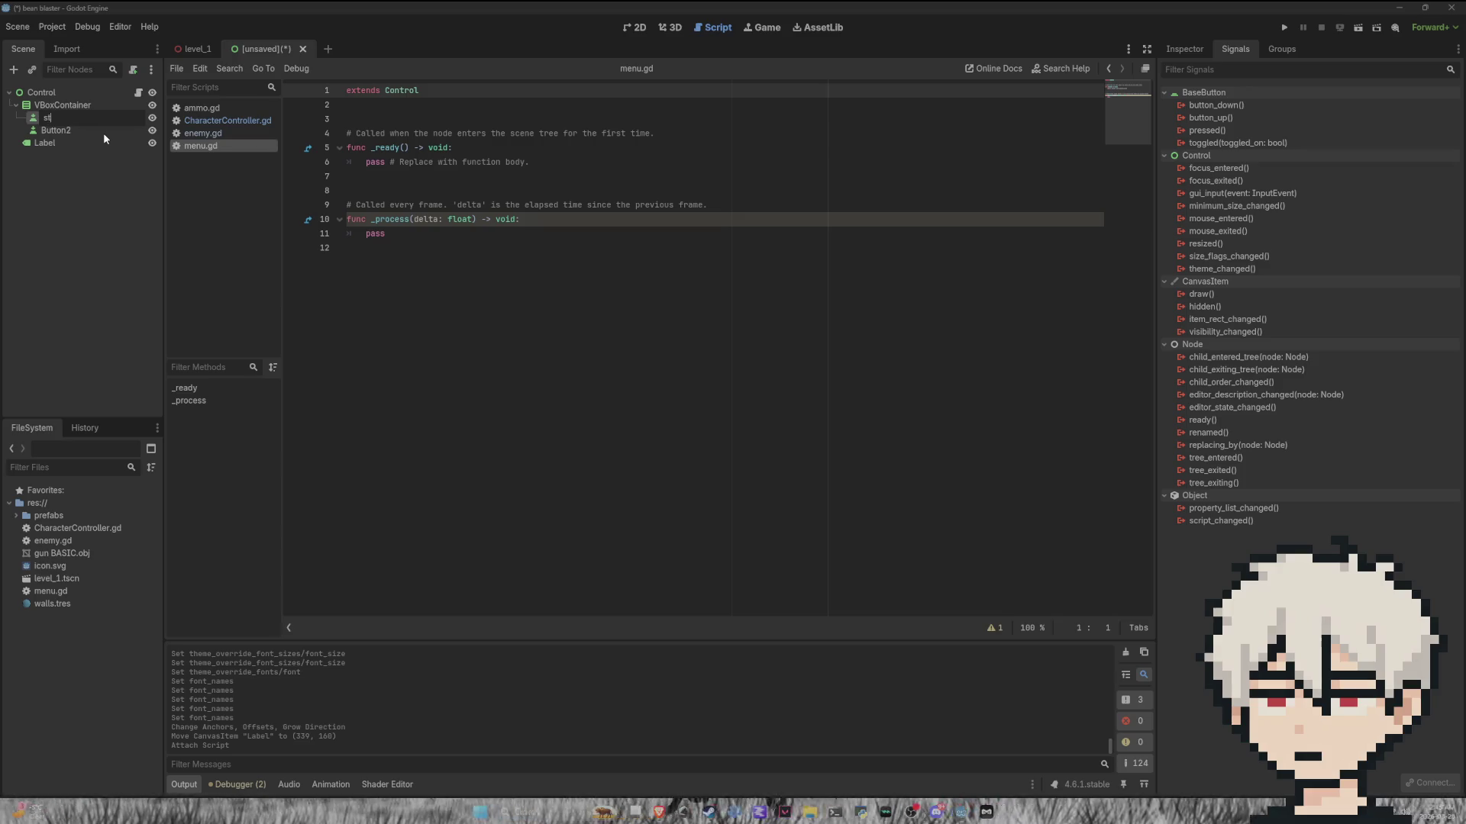
double_click(81, 131)
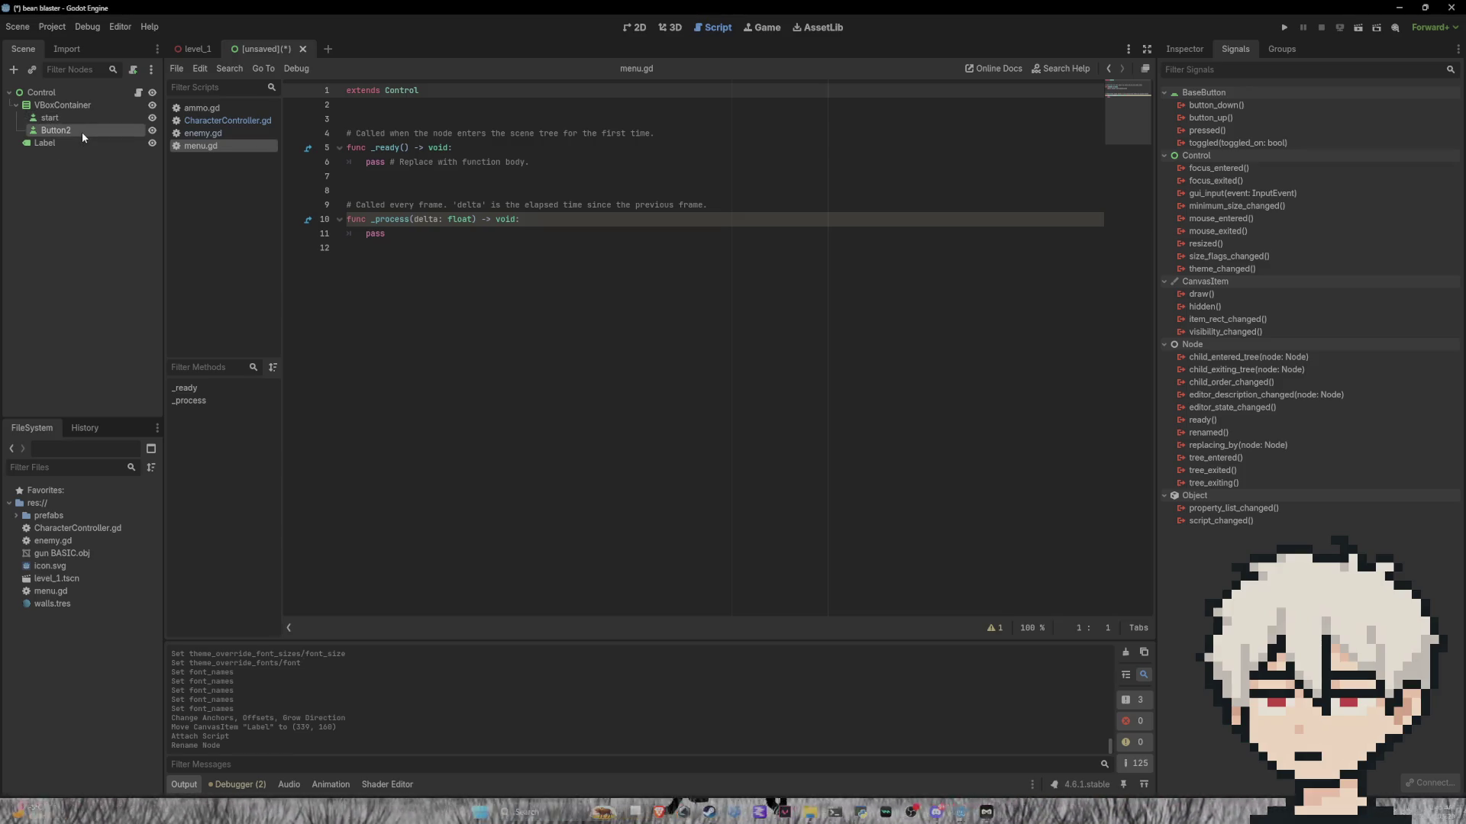
type("auit")
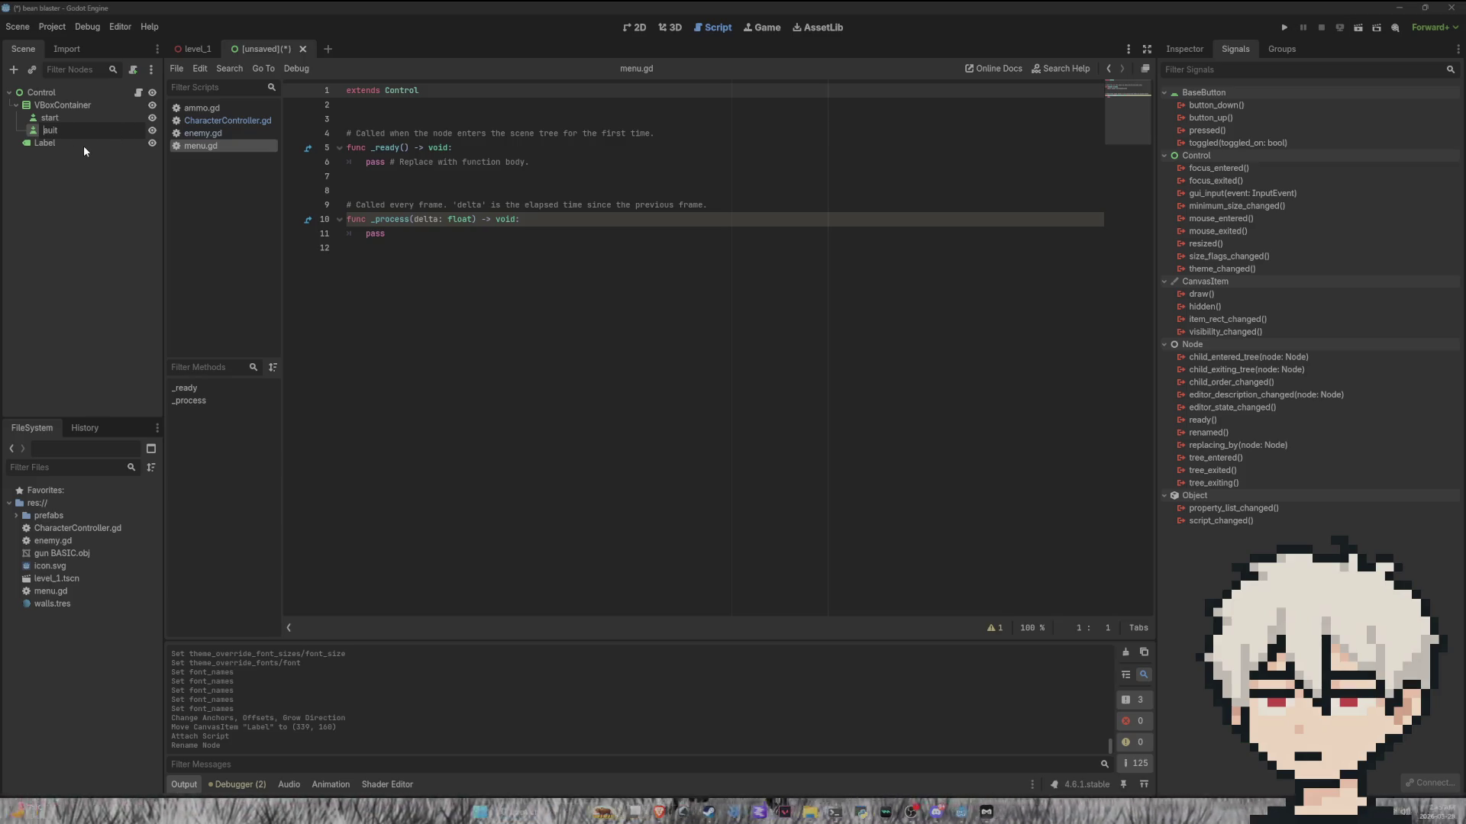
double_click(68, 145)
type("name")
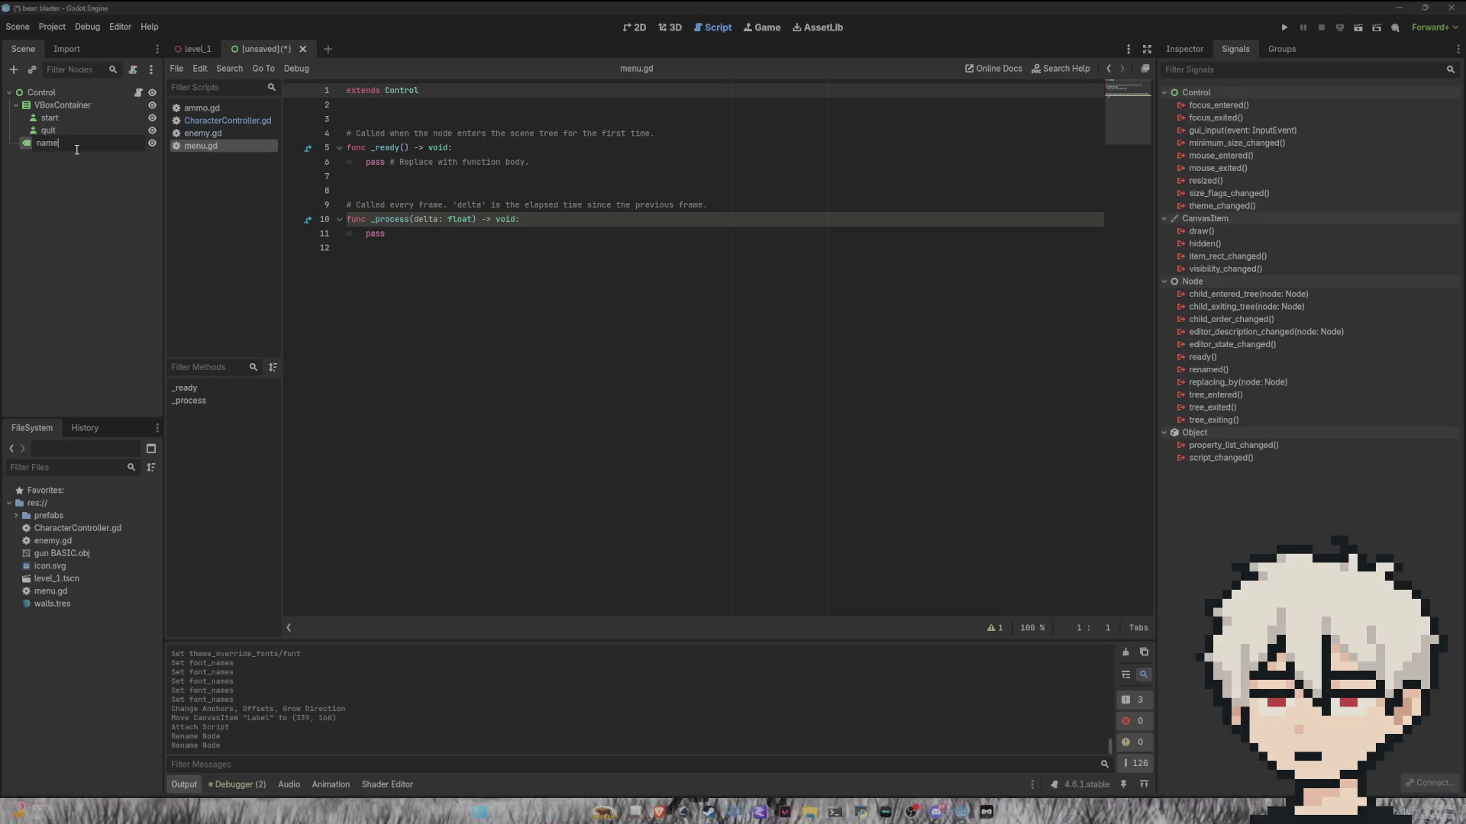
key("Return")
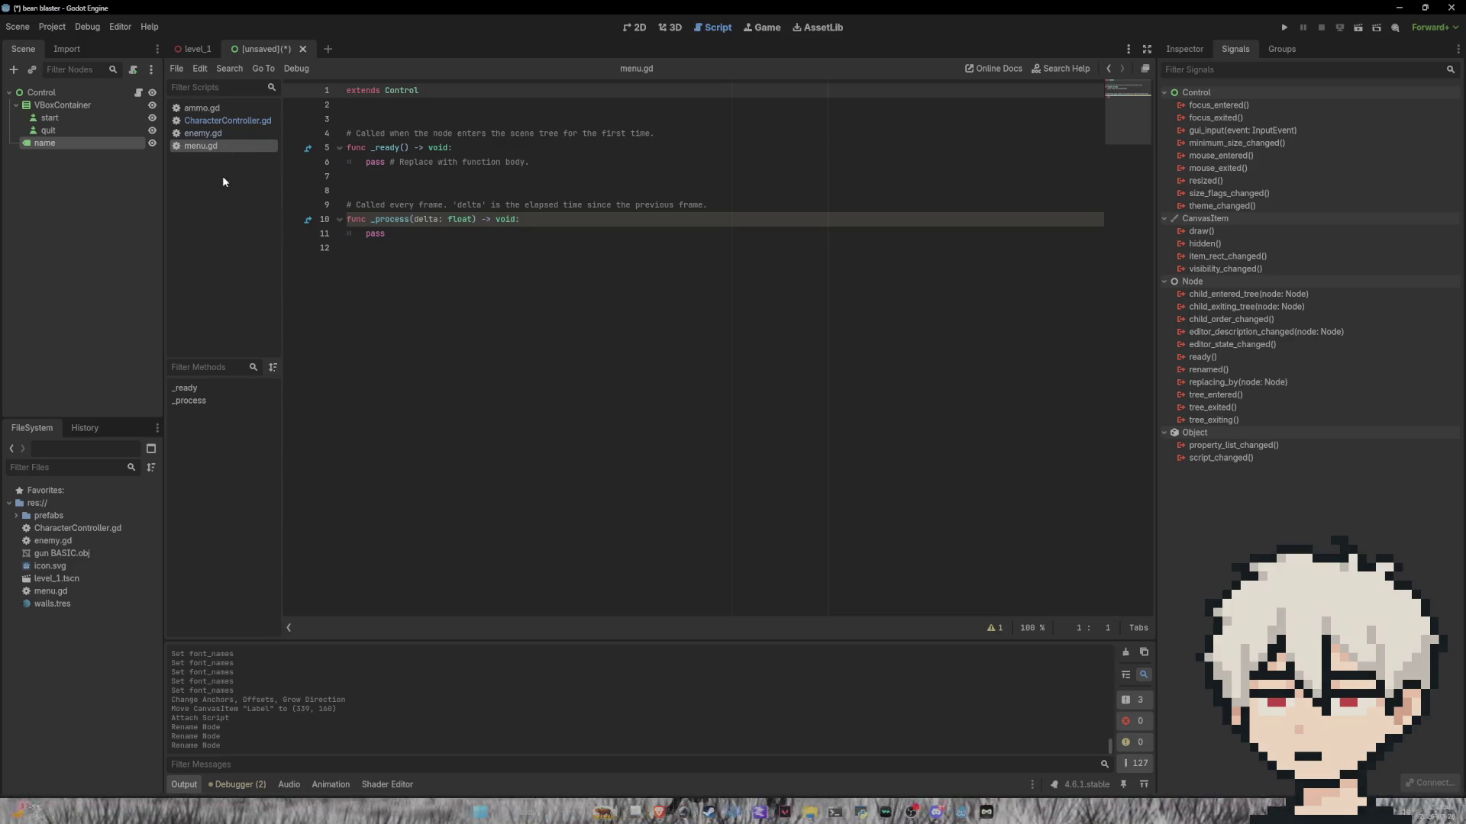
left_click(71, 116)
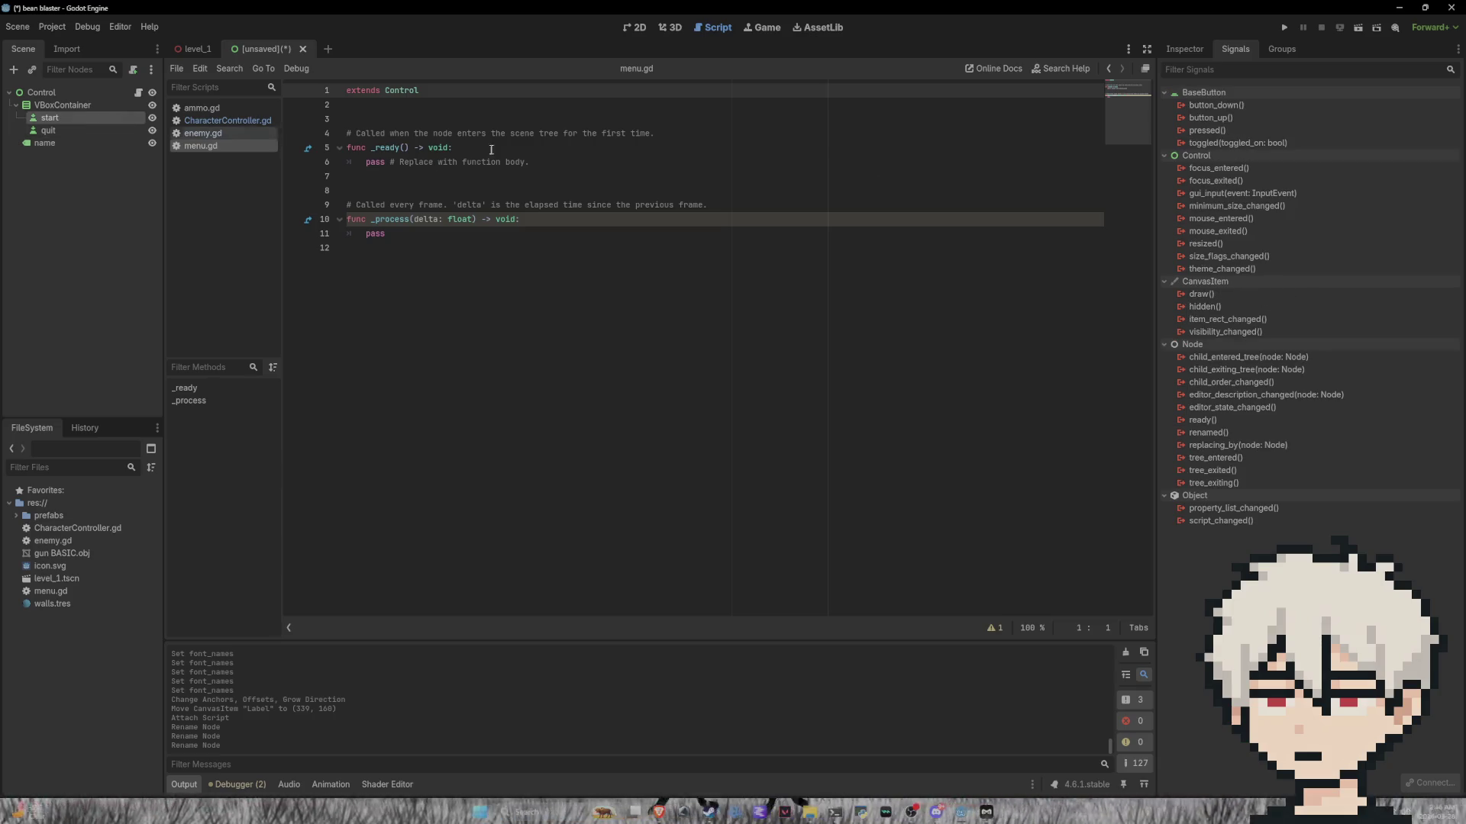
Step: Connect start's pressed signal to _on_start_pressed and replace pass with get_tree()
double_click(1222, 130)
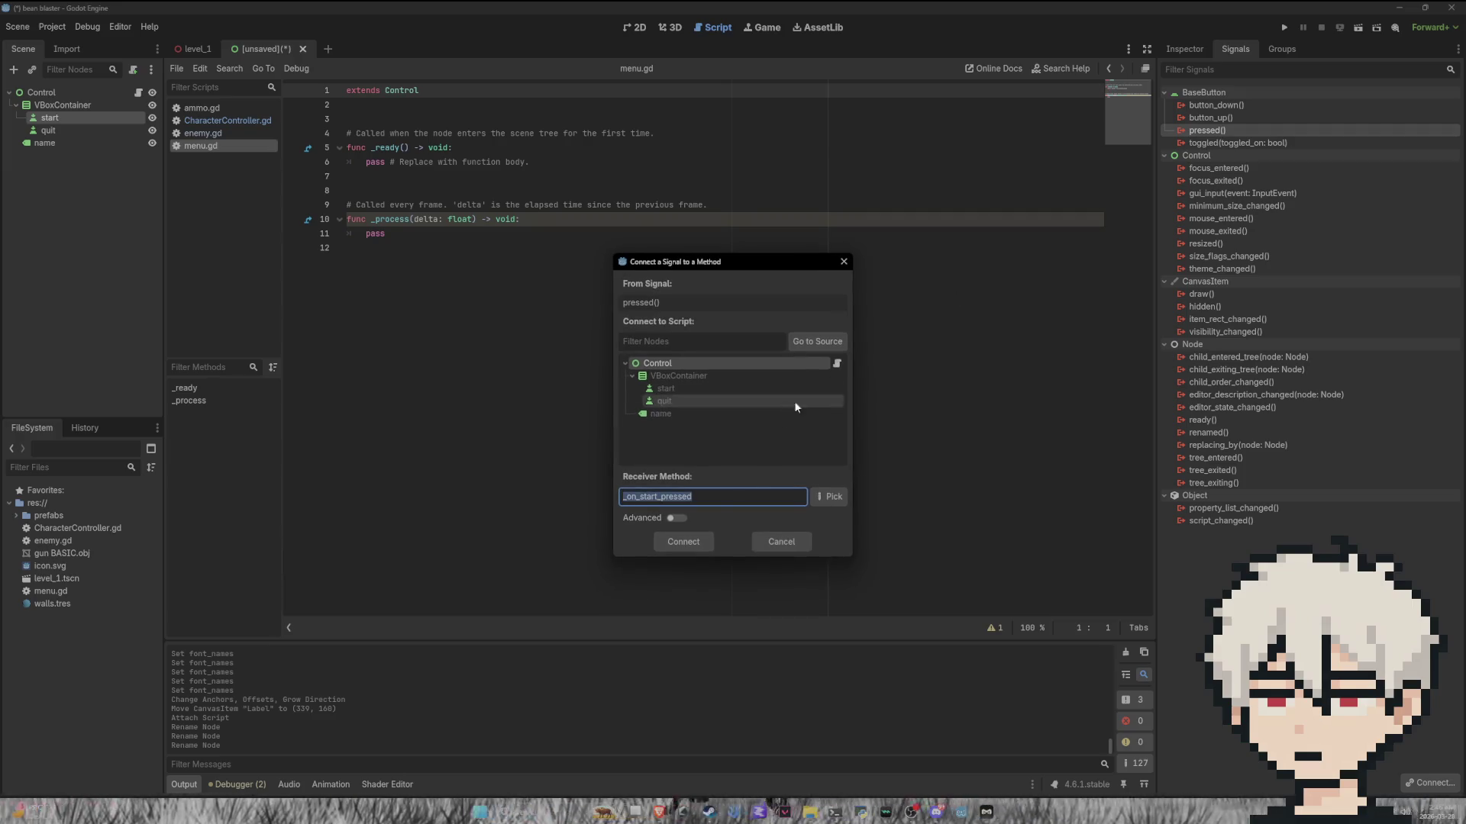
left_click(683, 544)
left_click_drag(531, 290, 361, 290)
type("get")
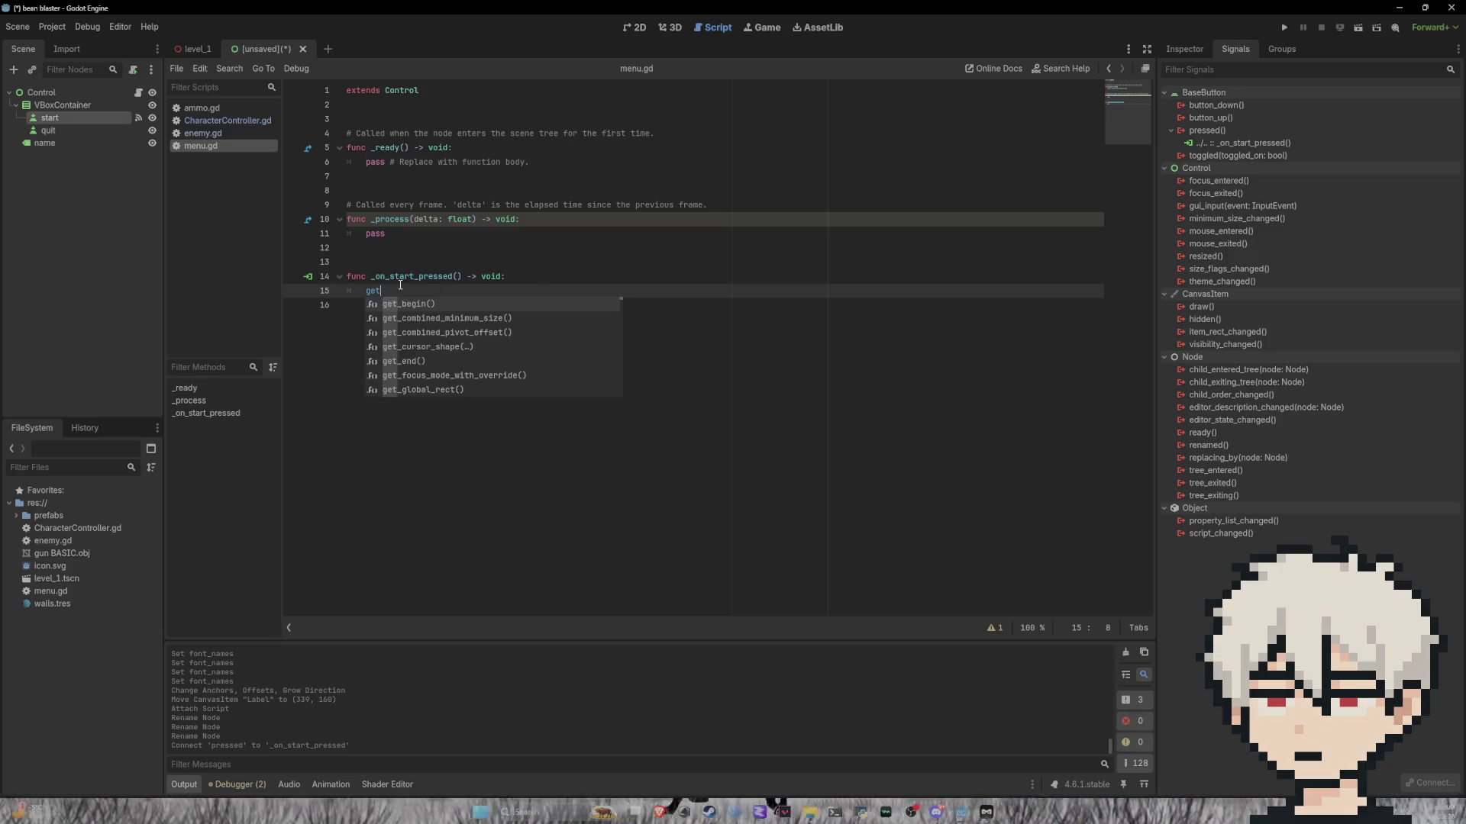
type("_tree")
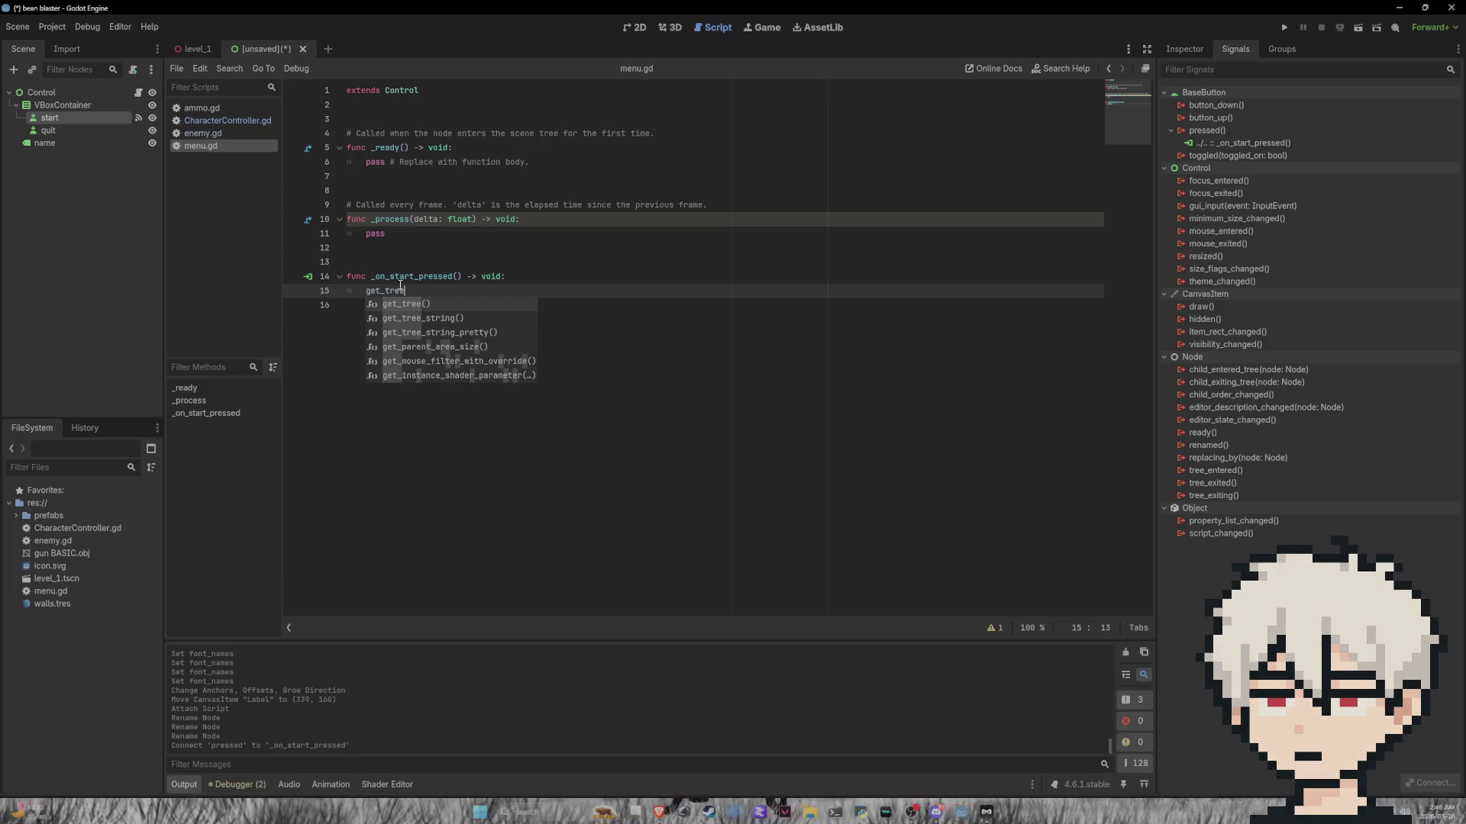
key("Return")
Step: Complete the line as get_tree().change_scene_to_file("res://level_1.tscn") and tidy trailing lines
type(".")
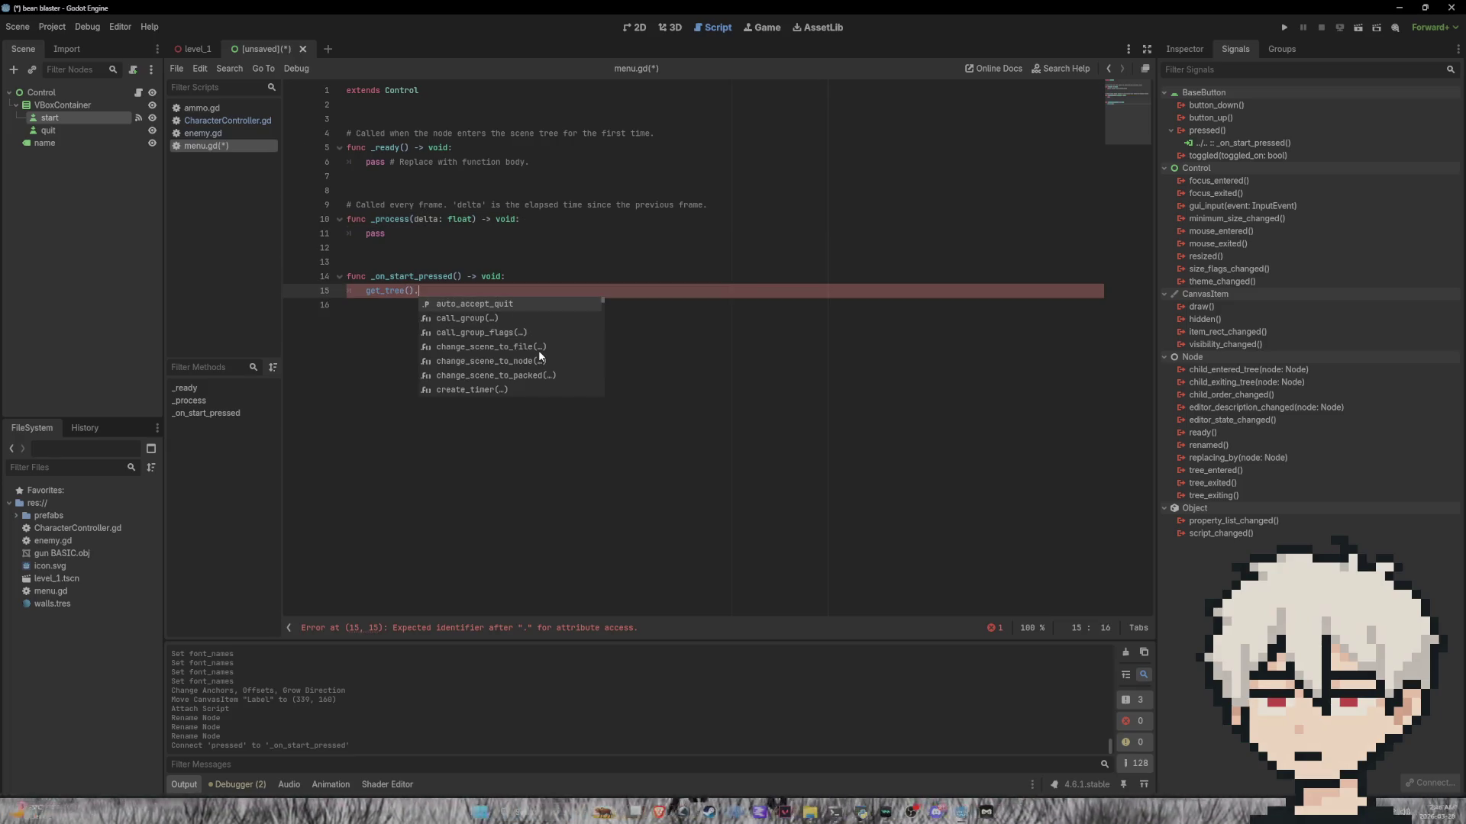
type("sce")
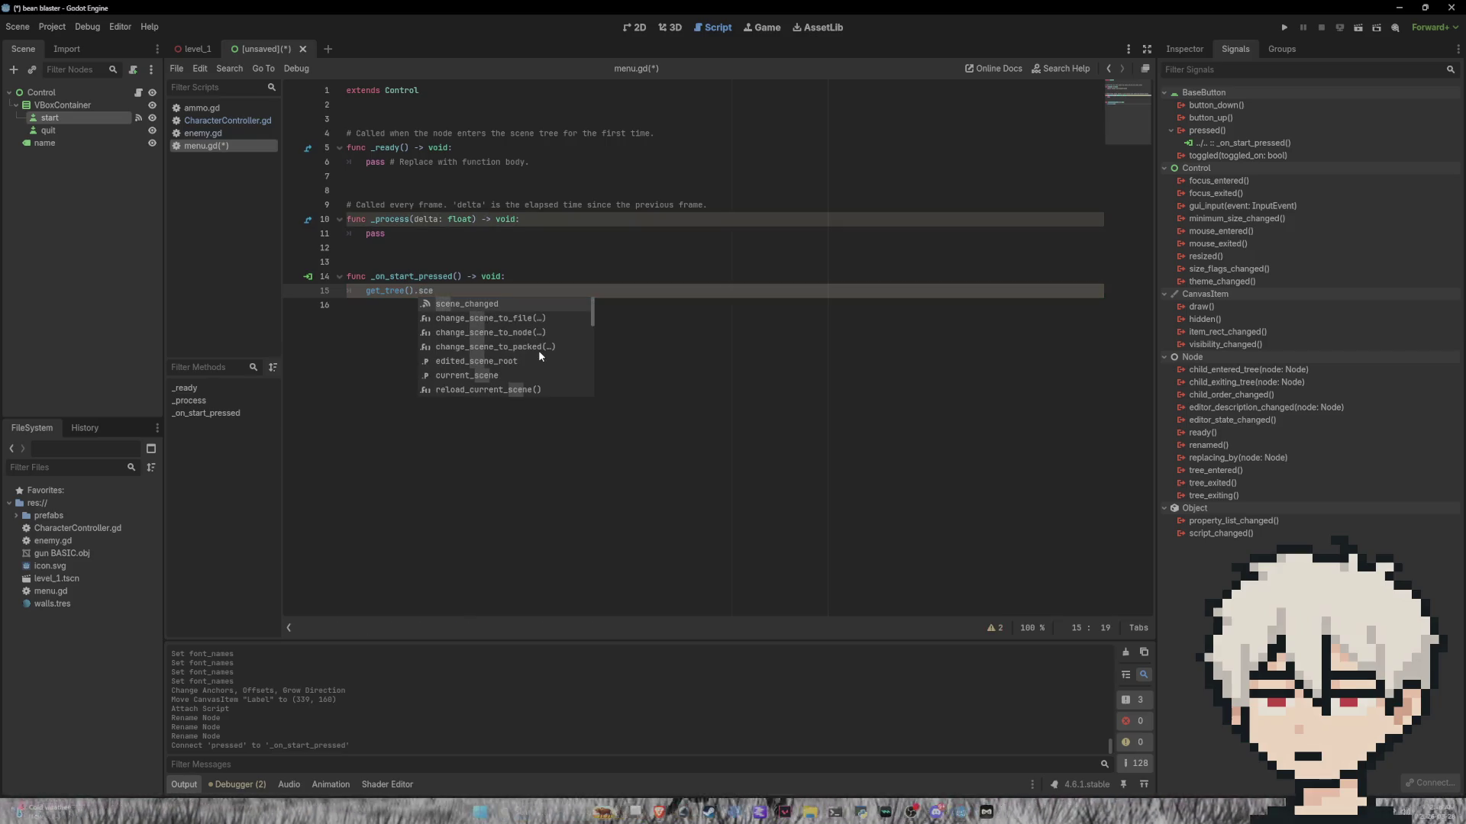
key("Down")
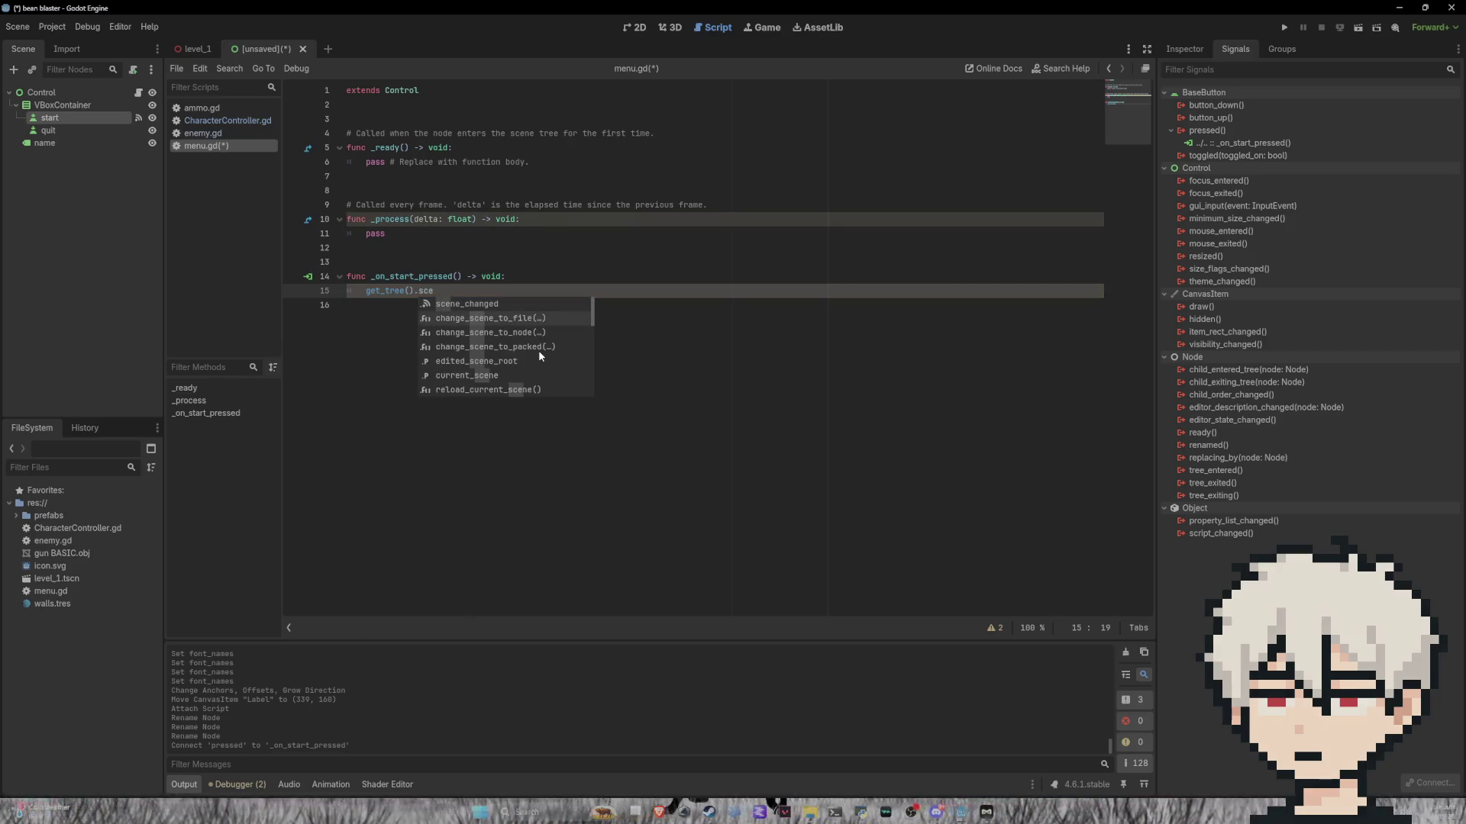
key("Return")
key("Return")
type(")")
key("Return")
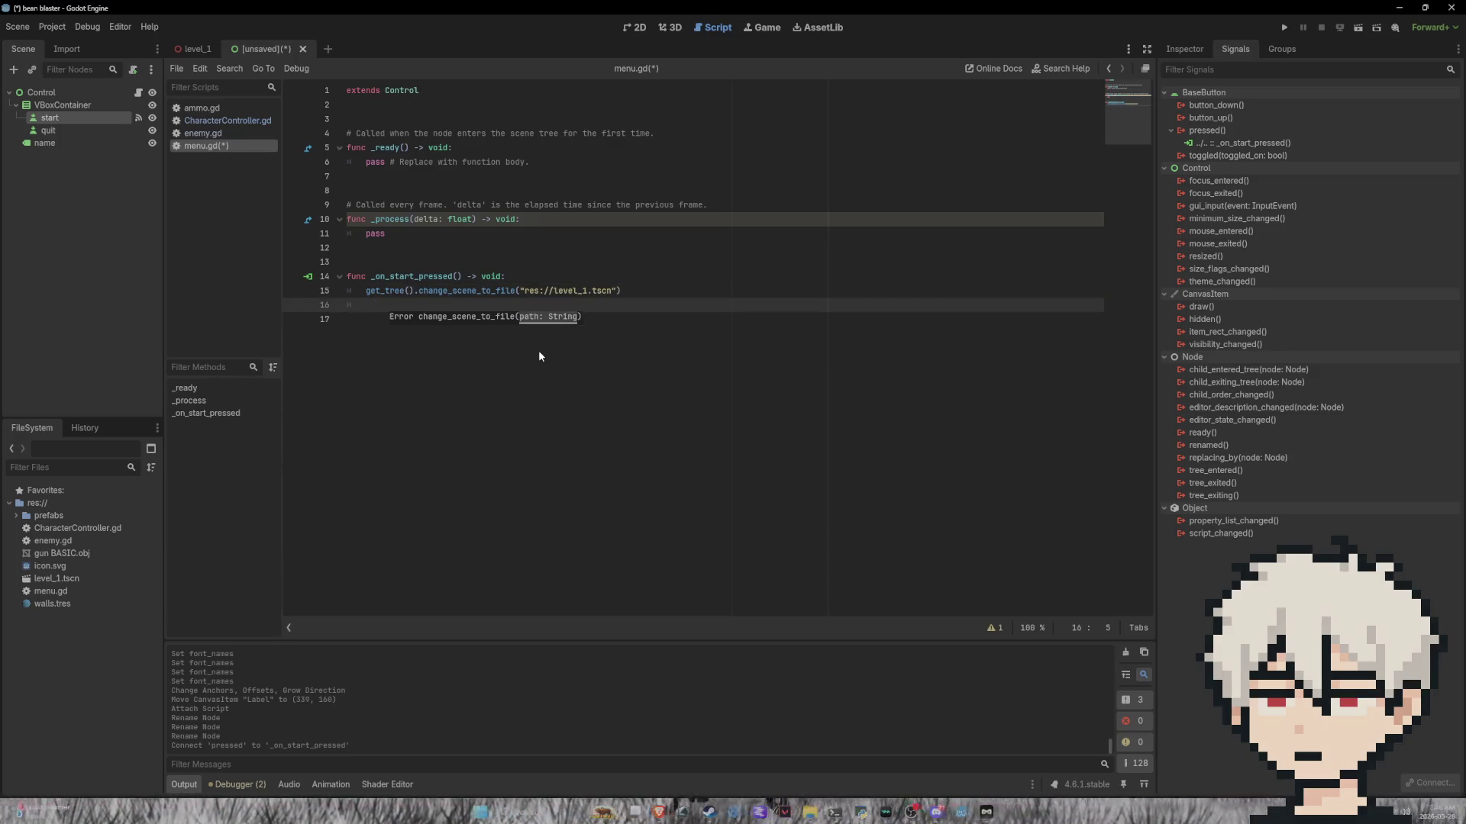
key("Left")
key("Left")
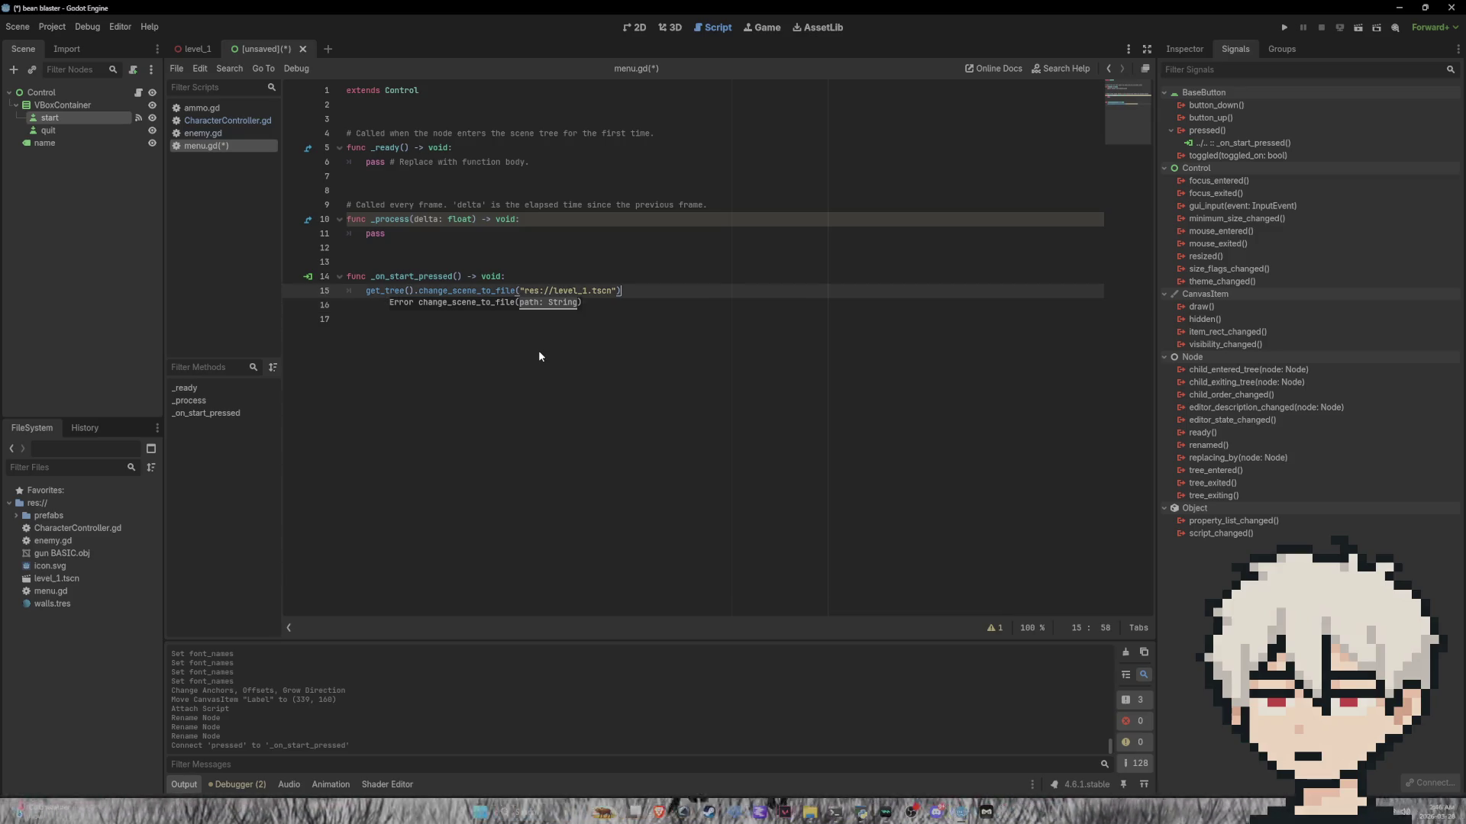
key("Down")
key("Down")
key("BackSpace")
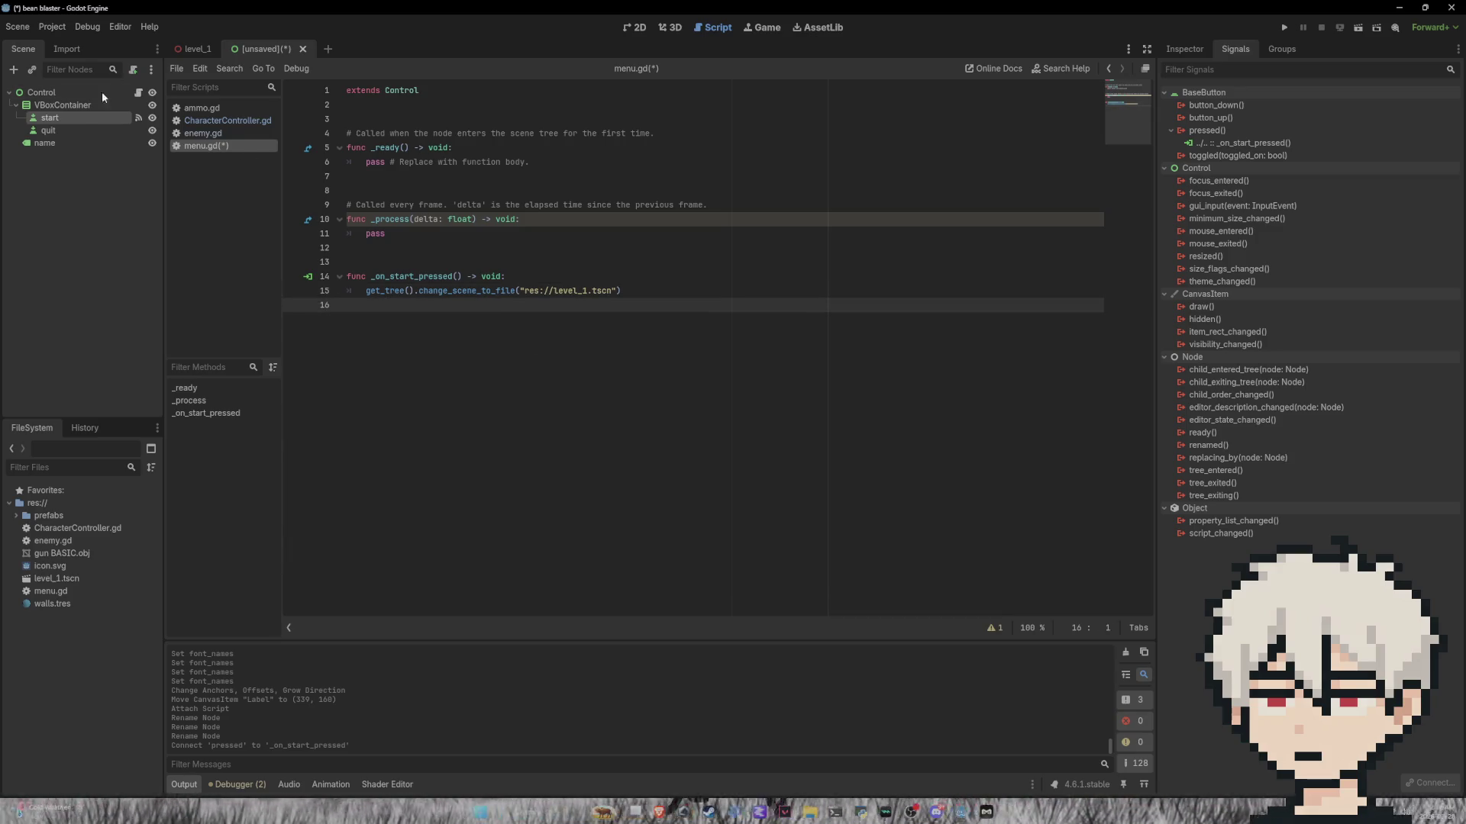
left_click(93, 129)
double_click(1206, 130)
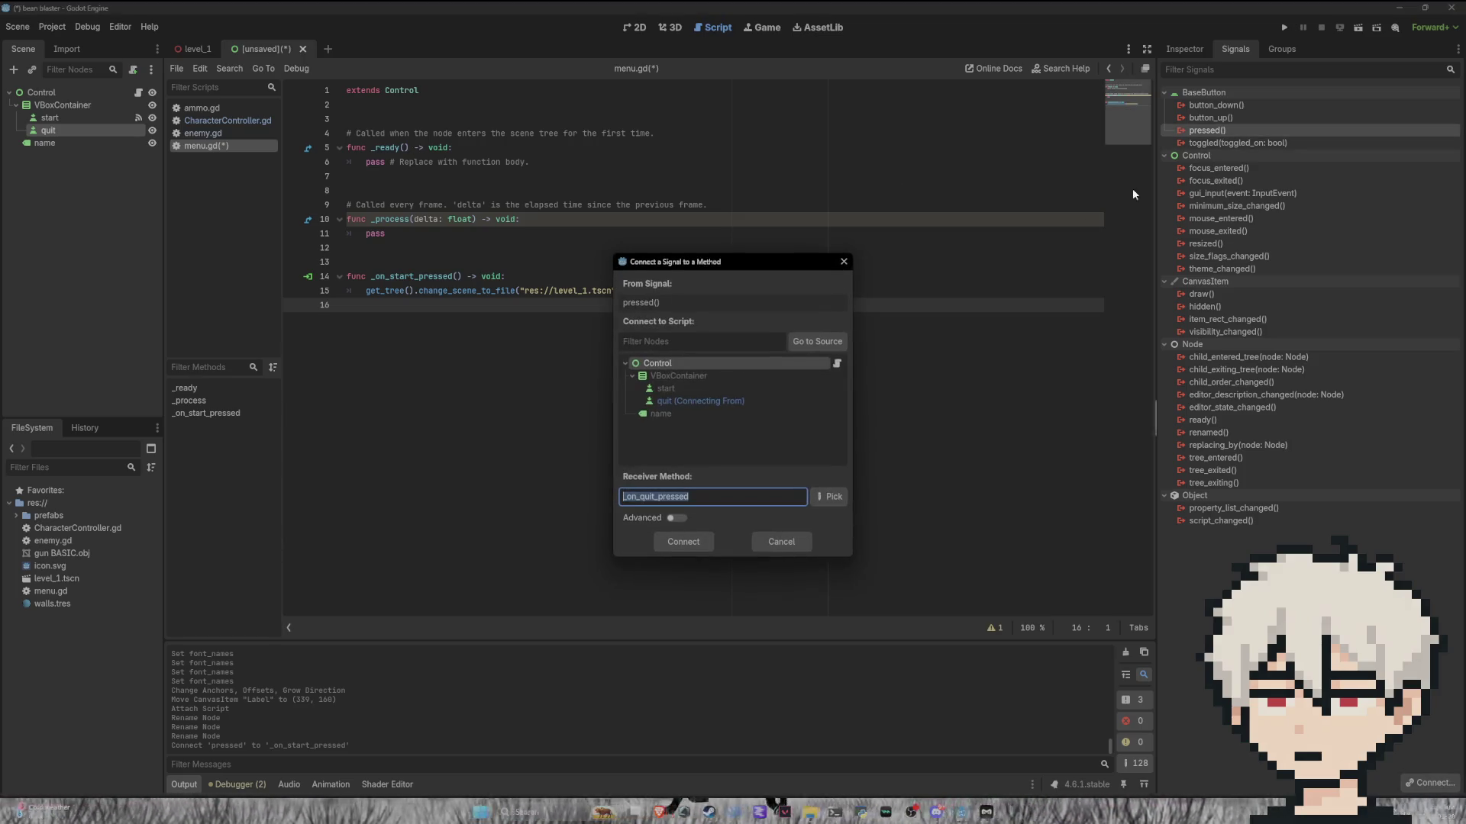
Step: Connect the quit button to _on_quit_pressed and make it call get_tree().quit()
left_click(694, 546)
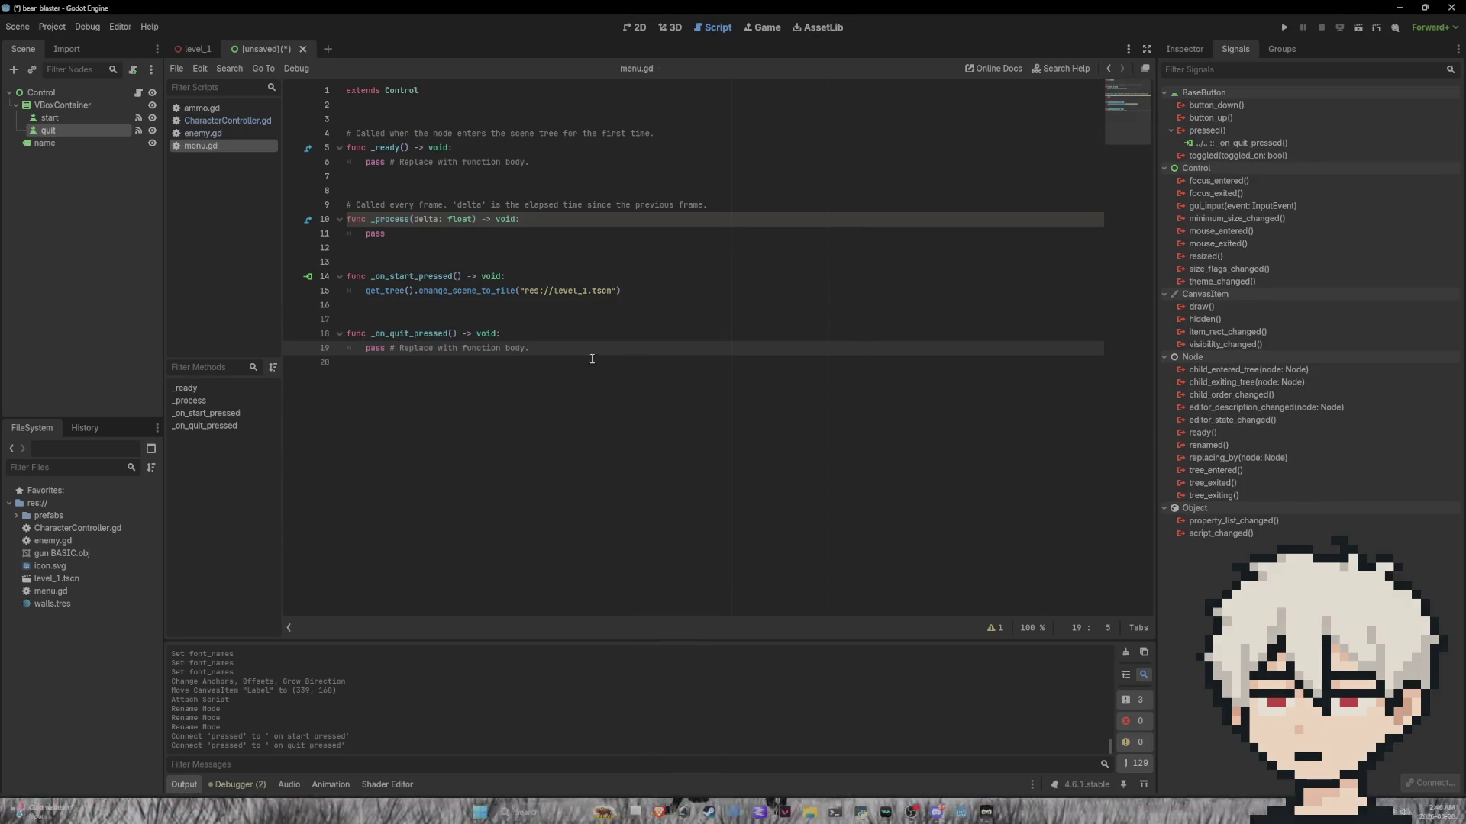
key("shift+End")
type("ge")
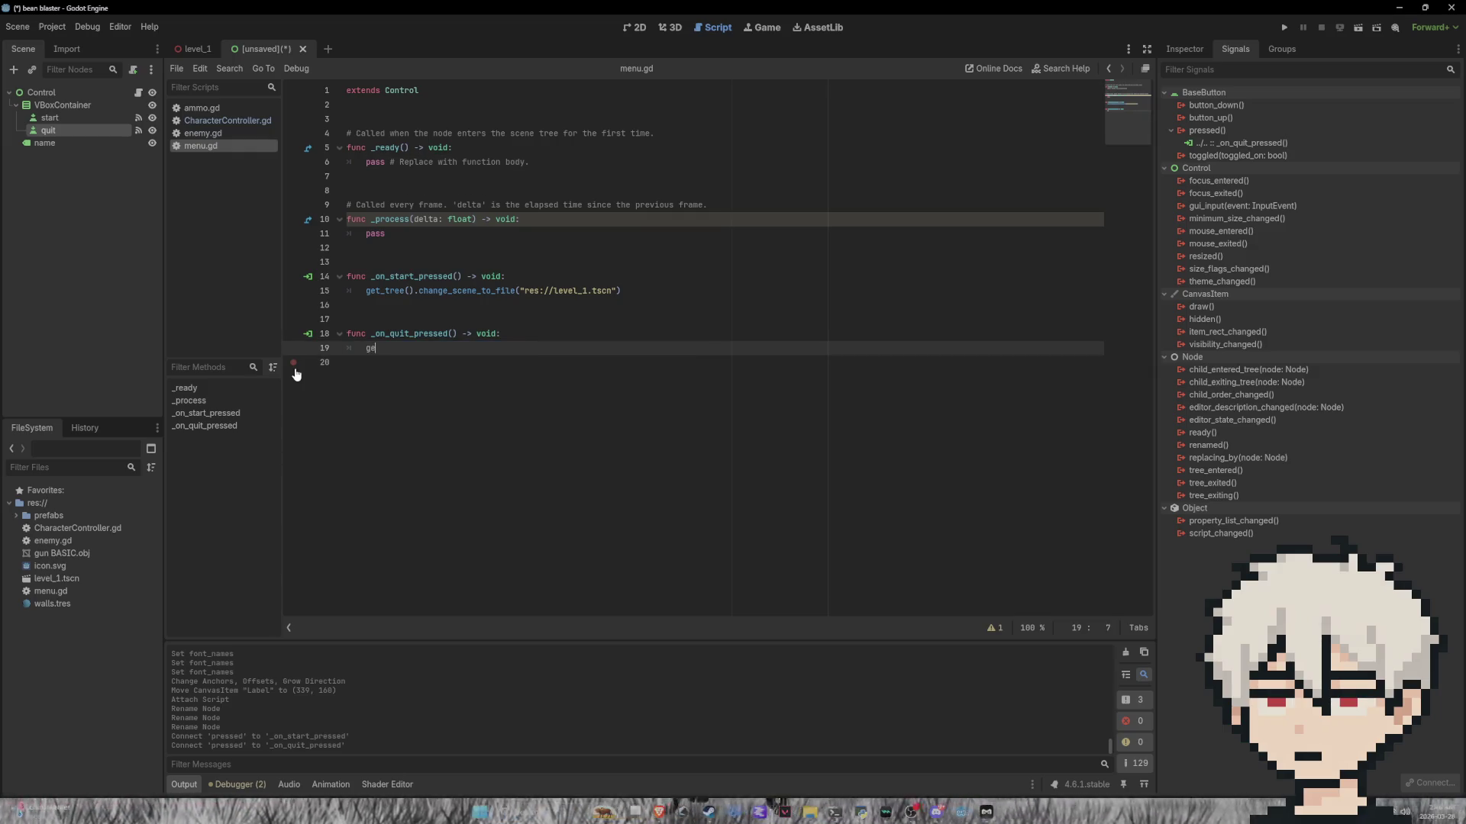
type("t_tree")
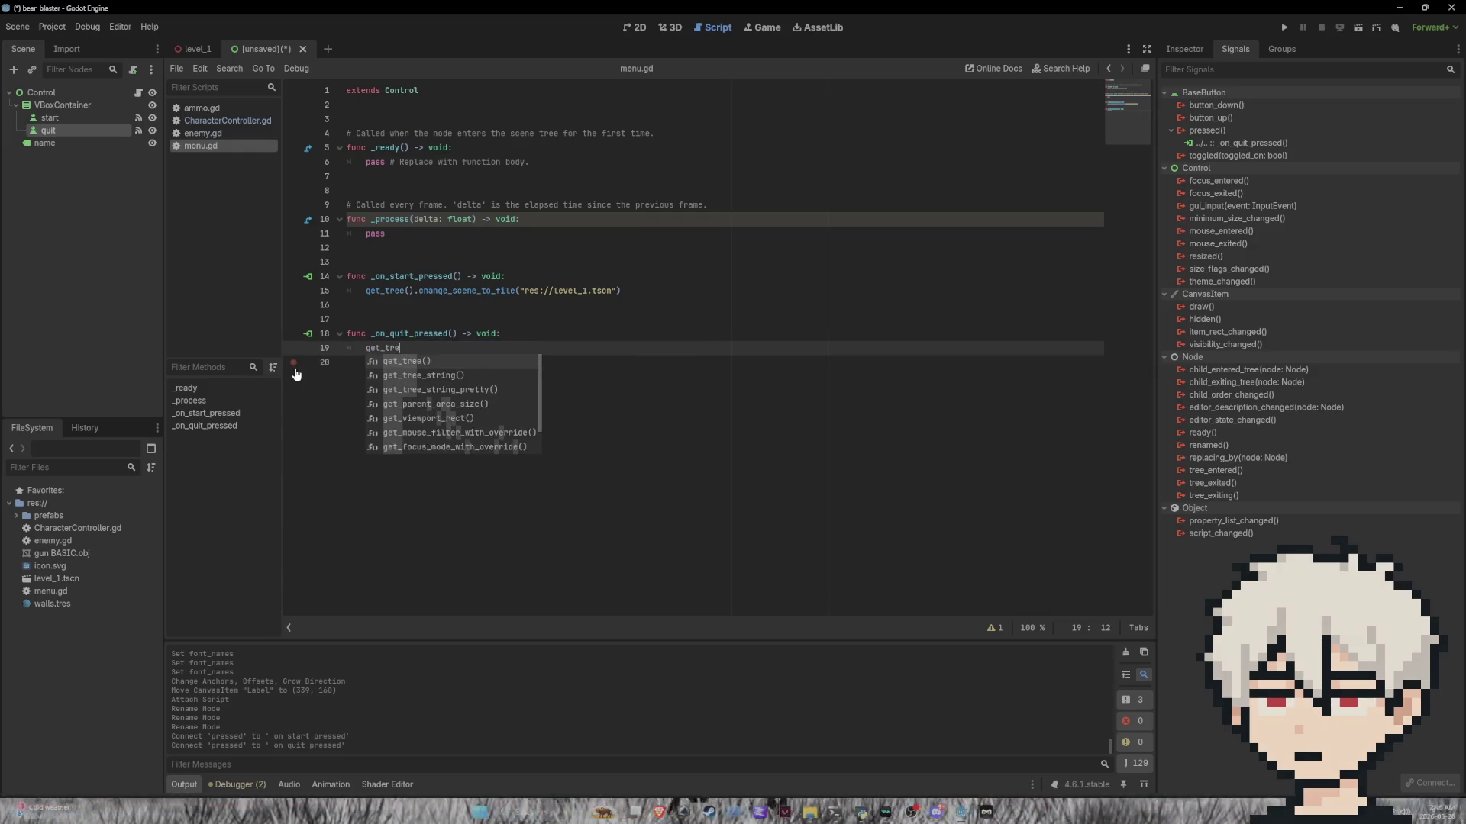
type("().qui")
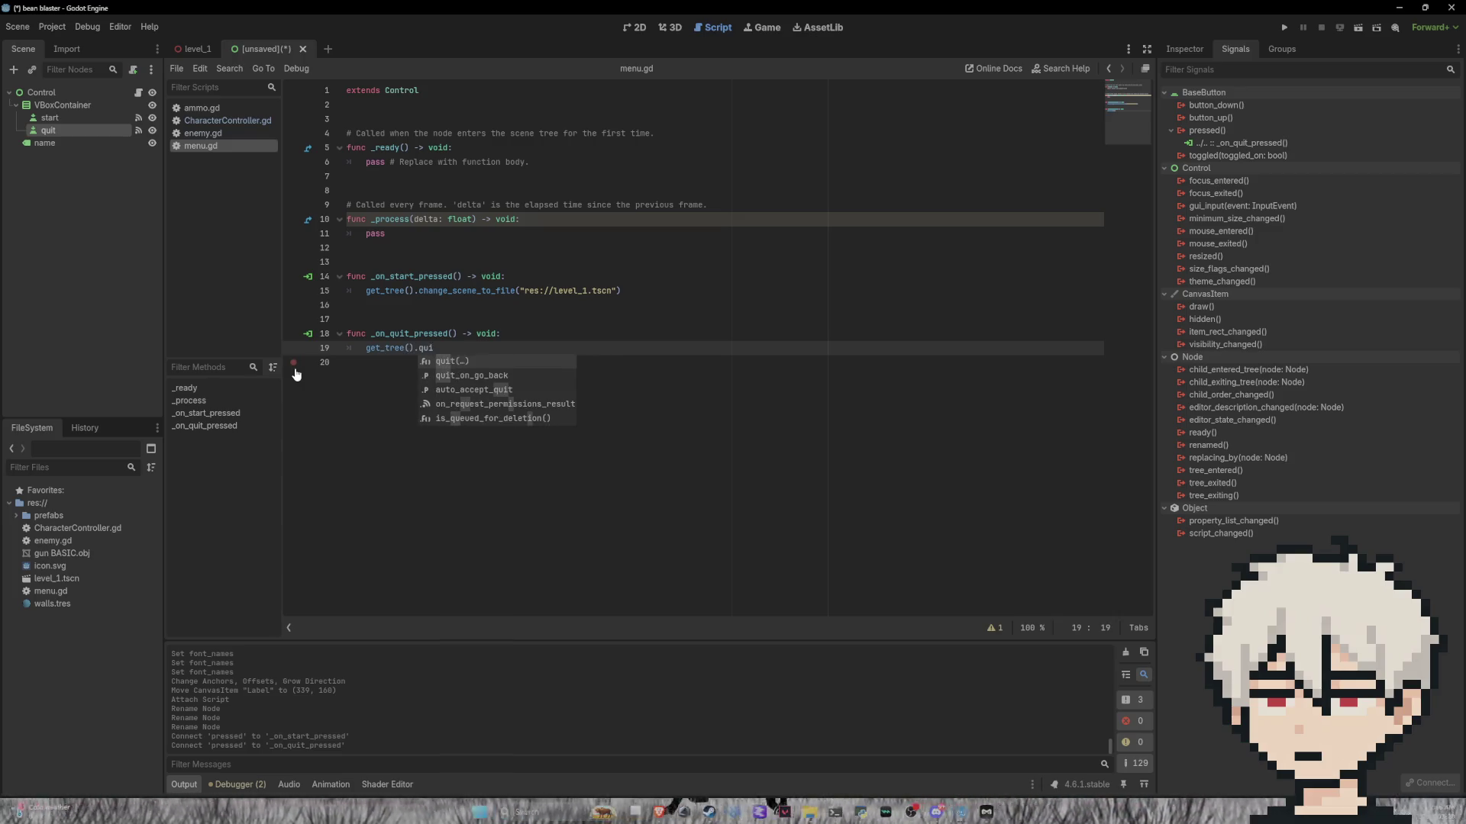
key("Return")
left_click(384, 364)
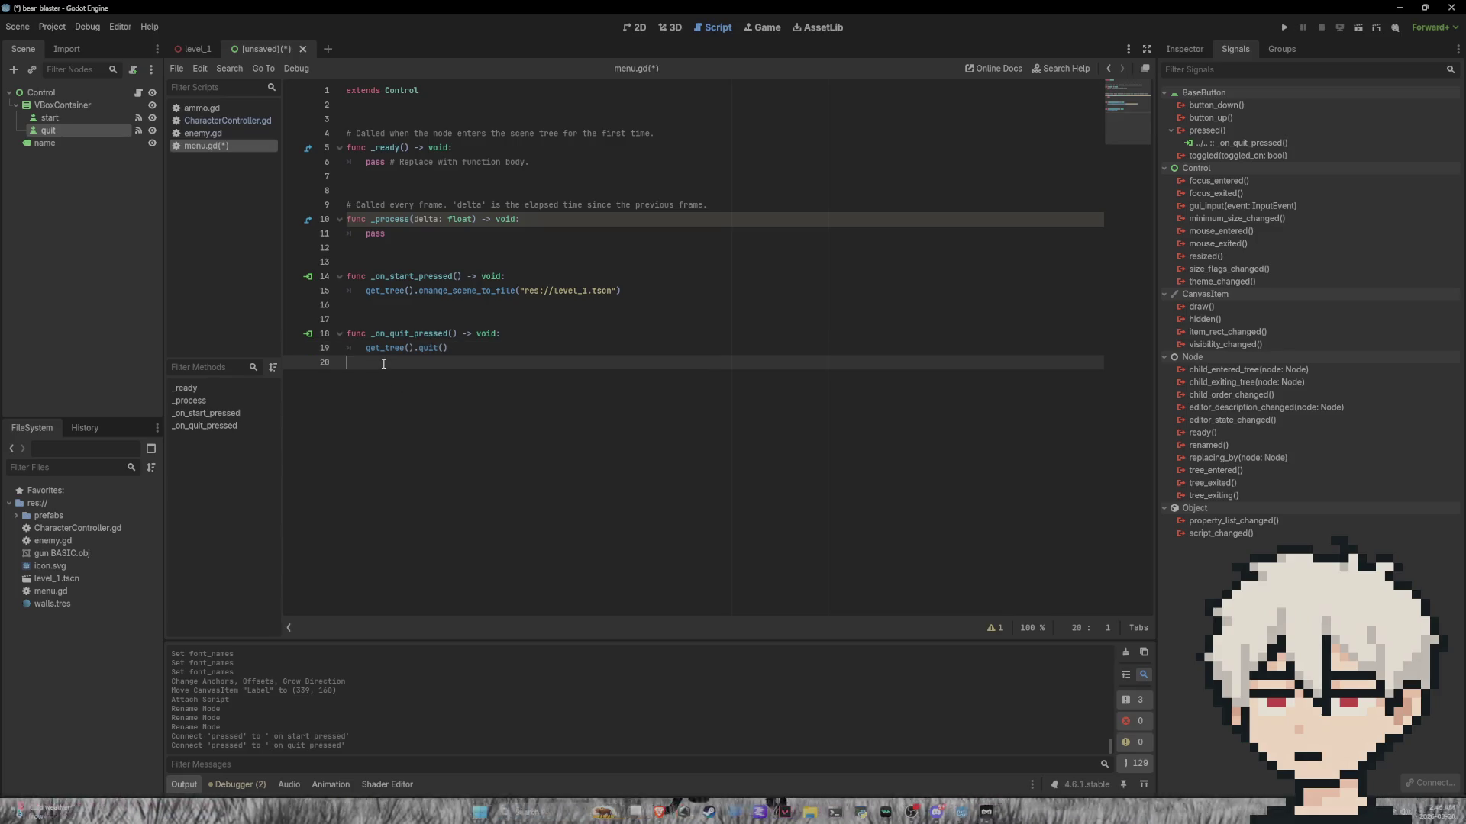
key("Return")
Step: Select the name label and quit button nodes in the scene tree, then clear the selection
left_click(82, 142)
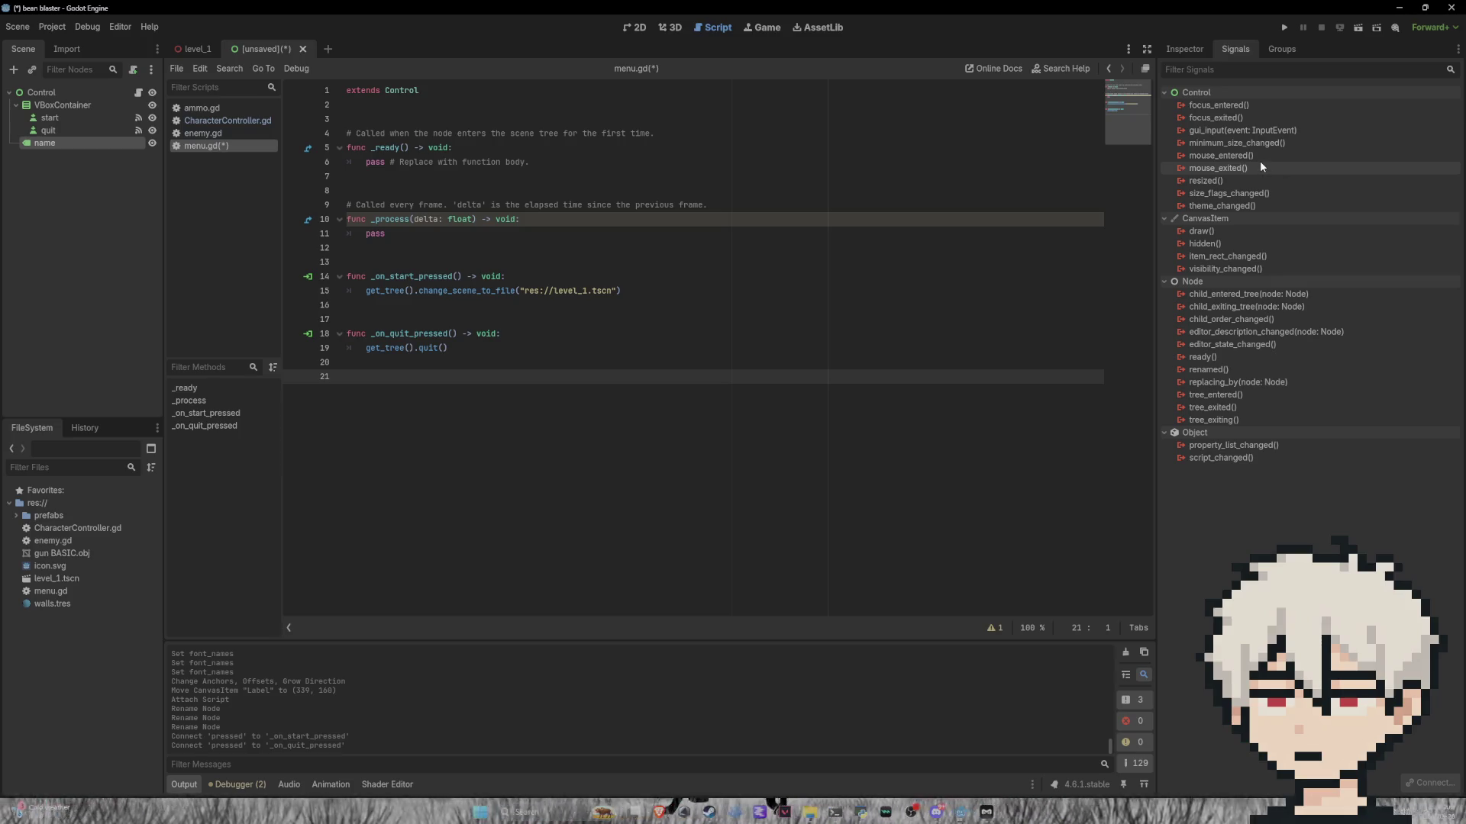
mouse_move(1257, 151)
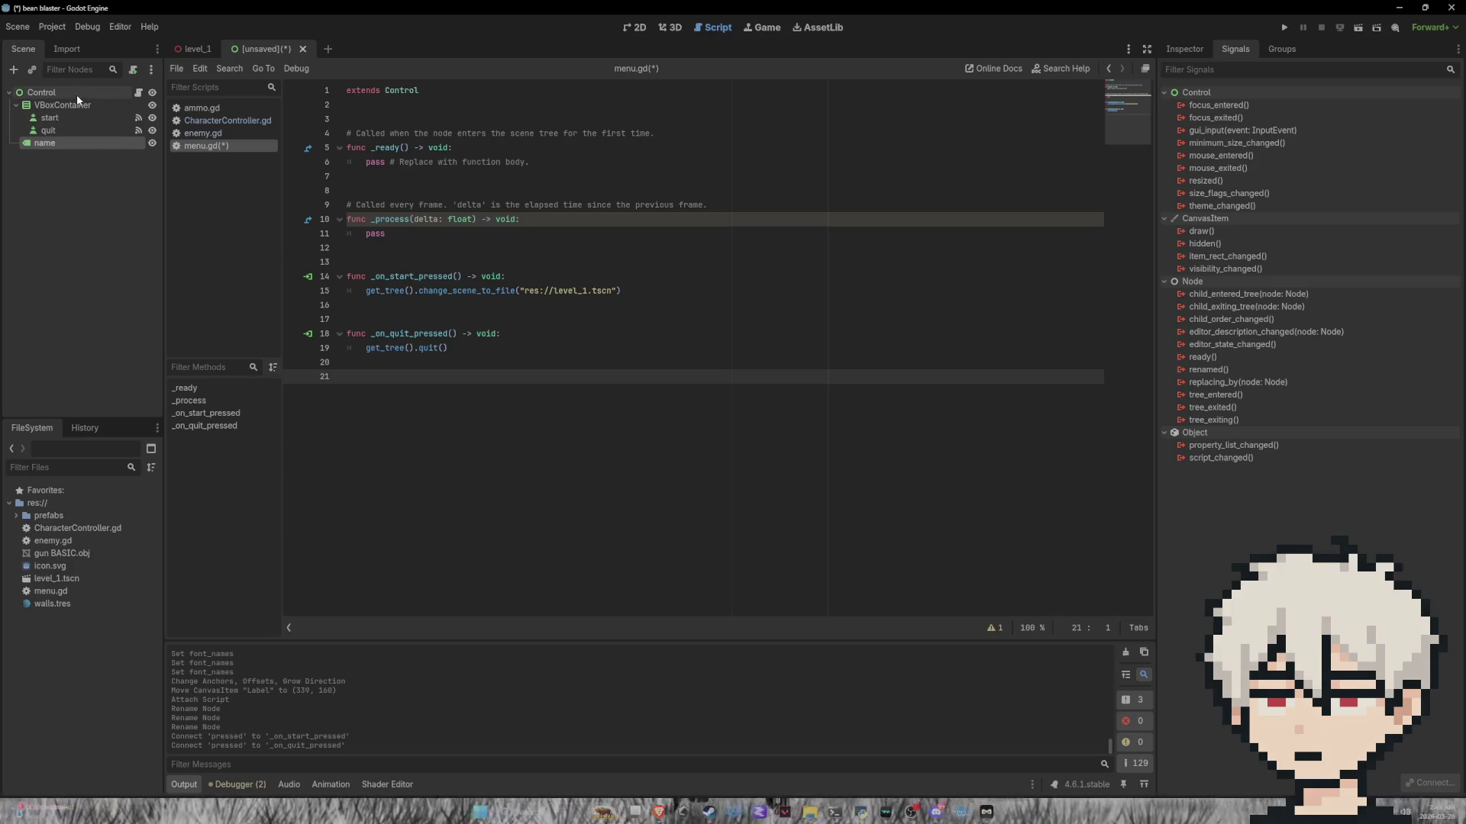
left_click(71, 129)
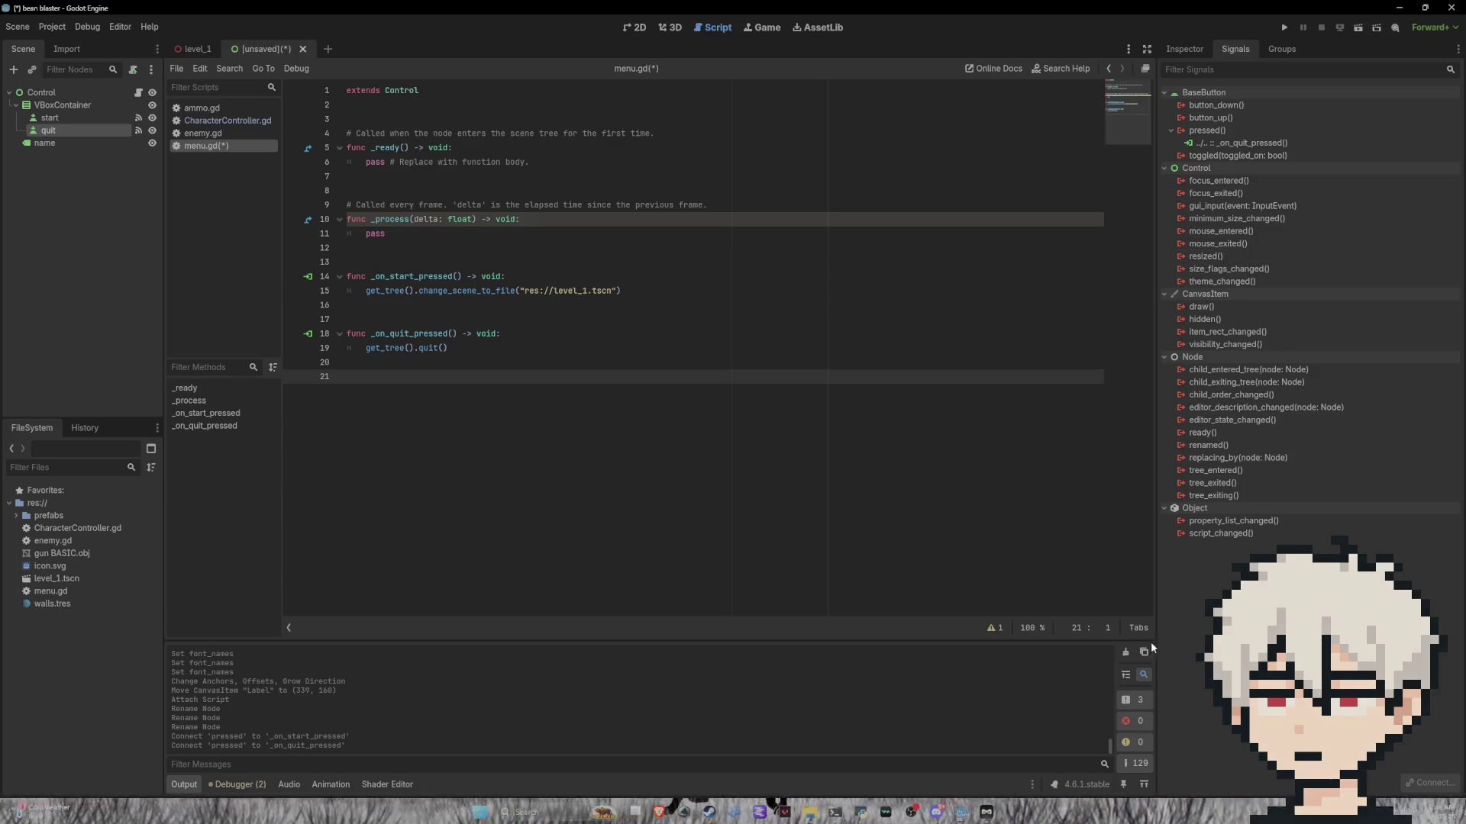
left_click(58, 168)
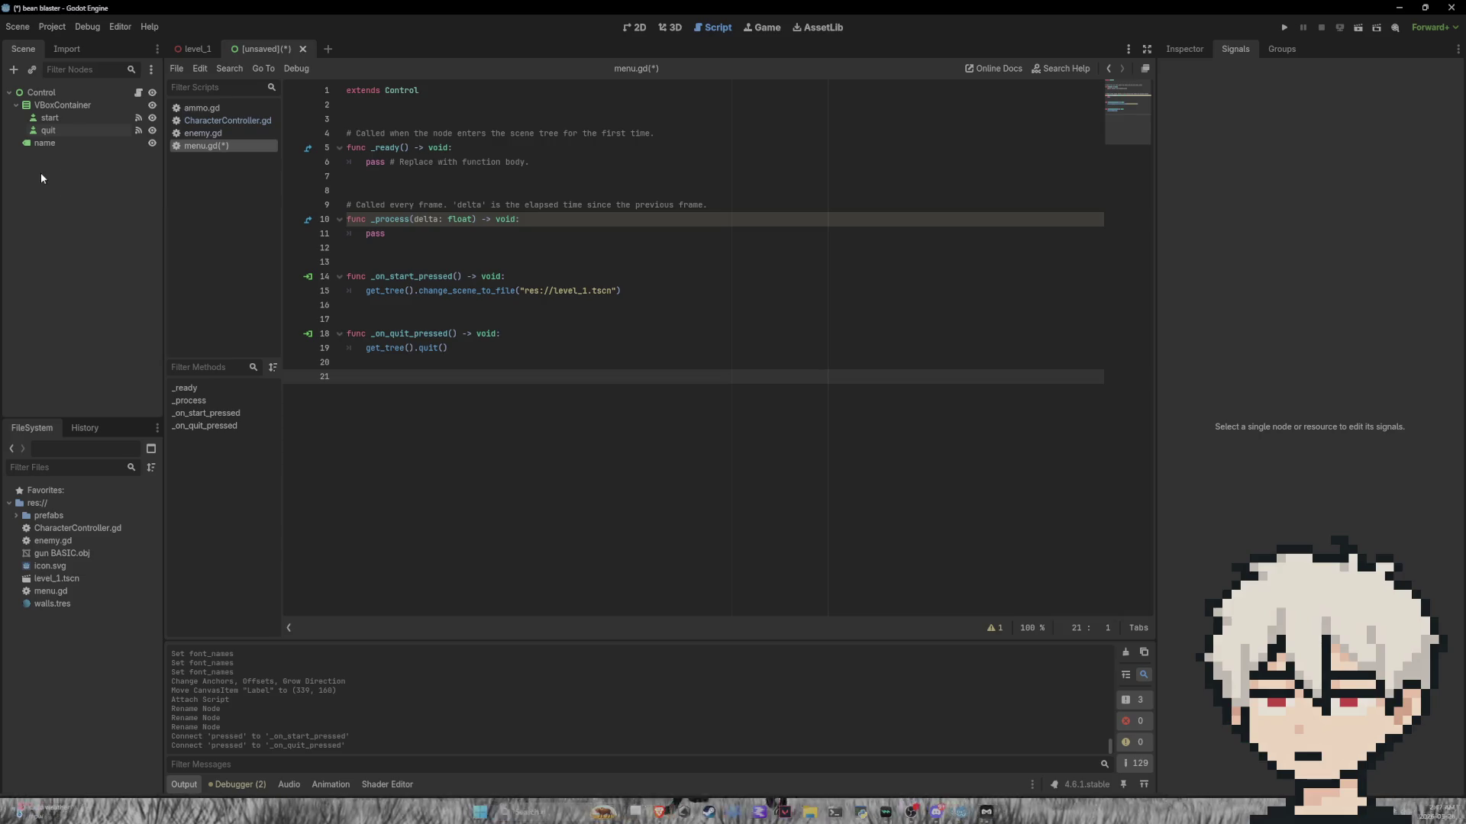
Step: Add a Timer child node under the Control root
right_click(31, 86)
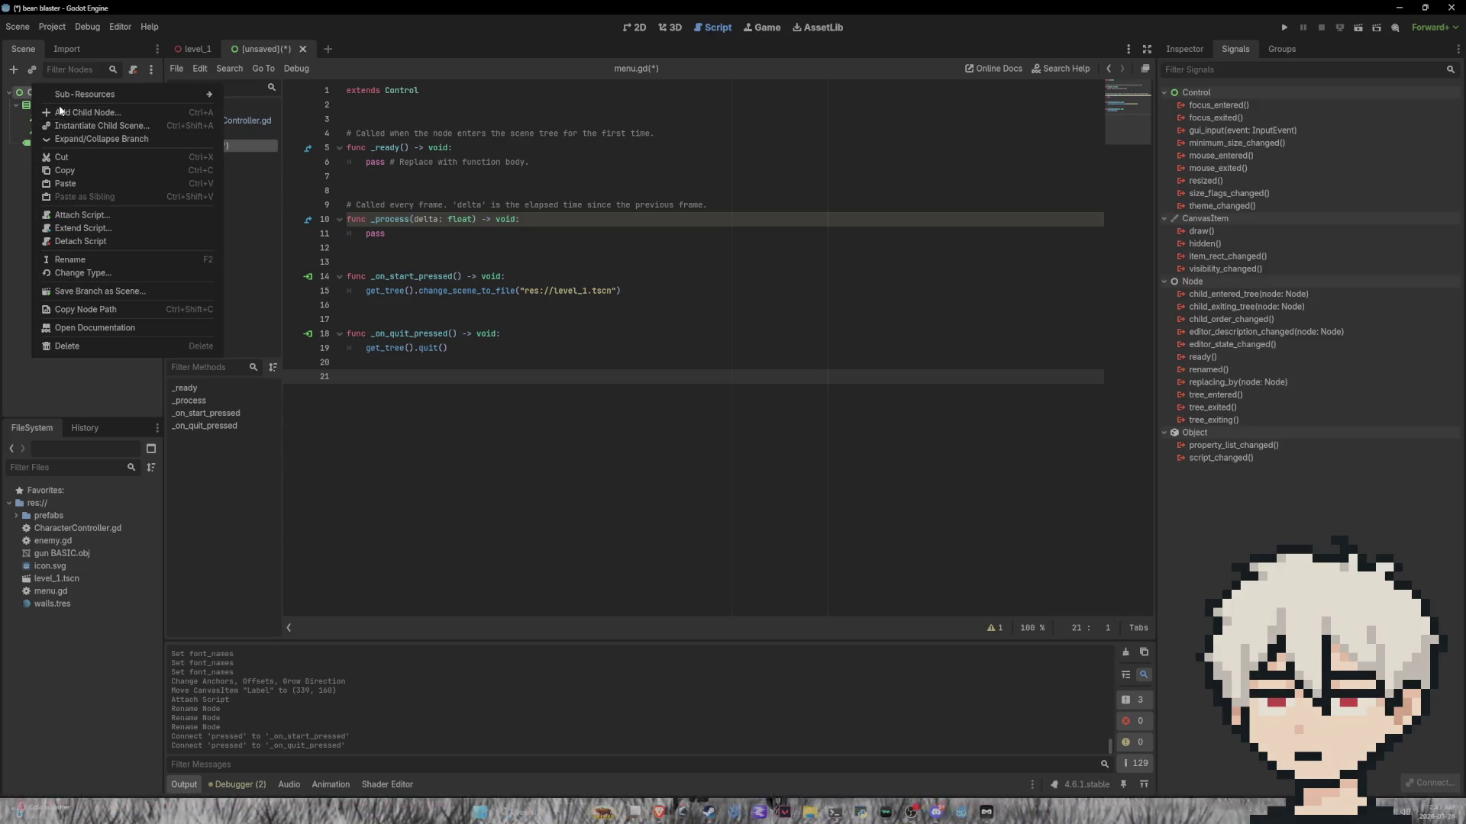
left_click(71, 113)
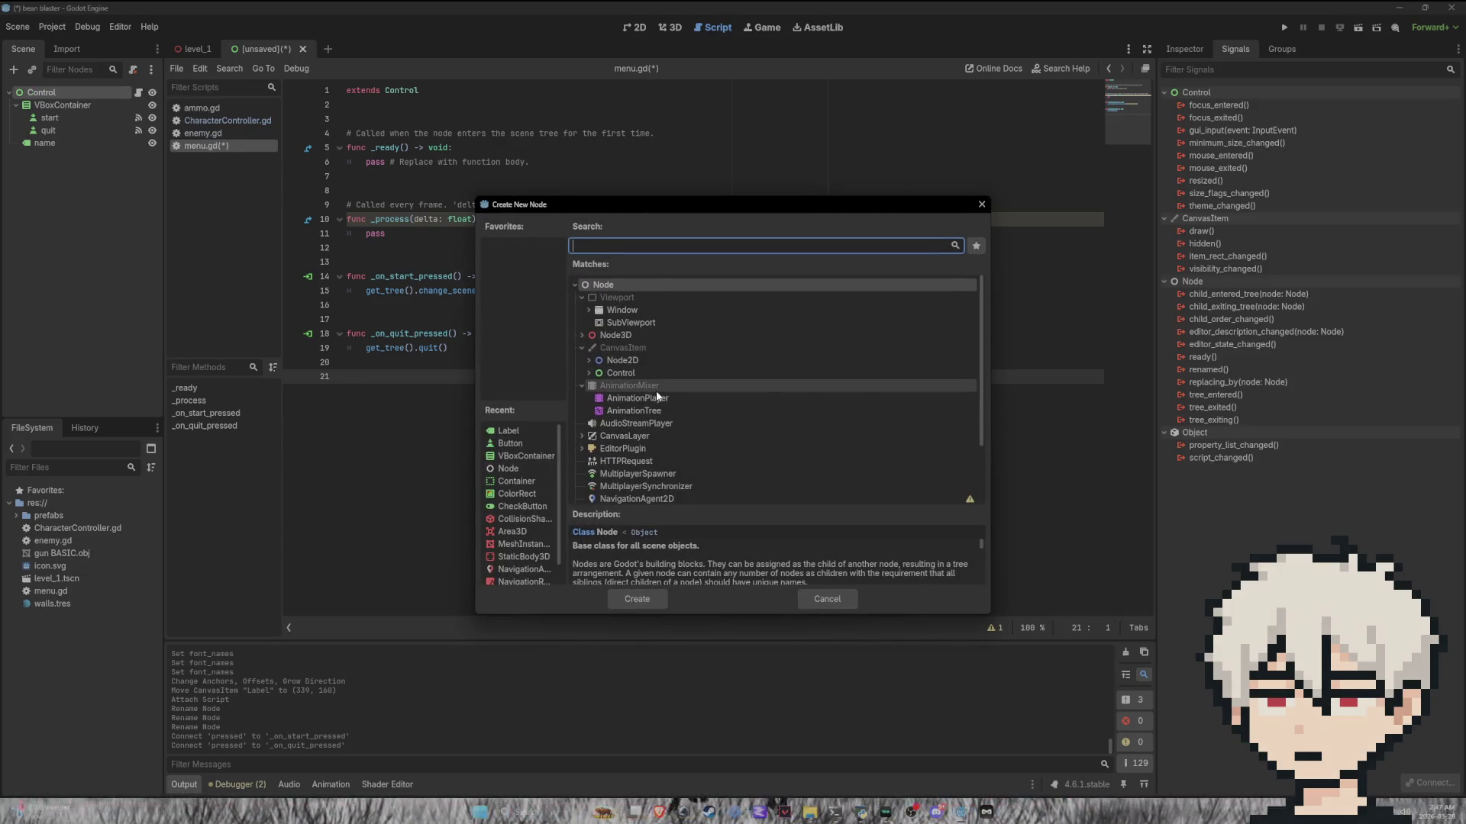
type("timer")
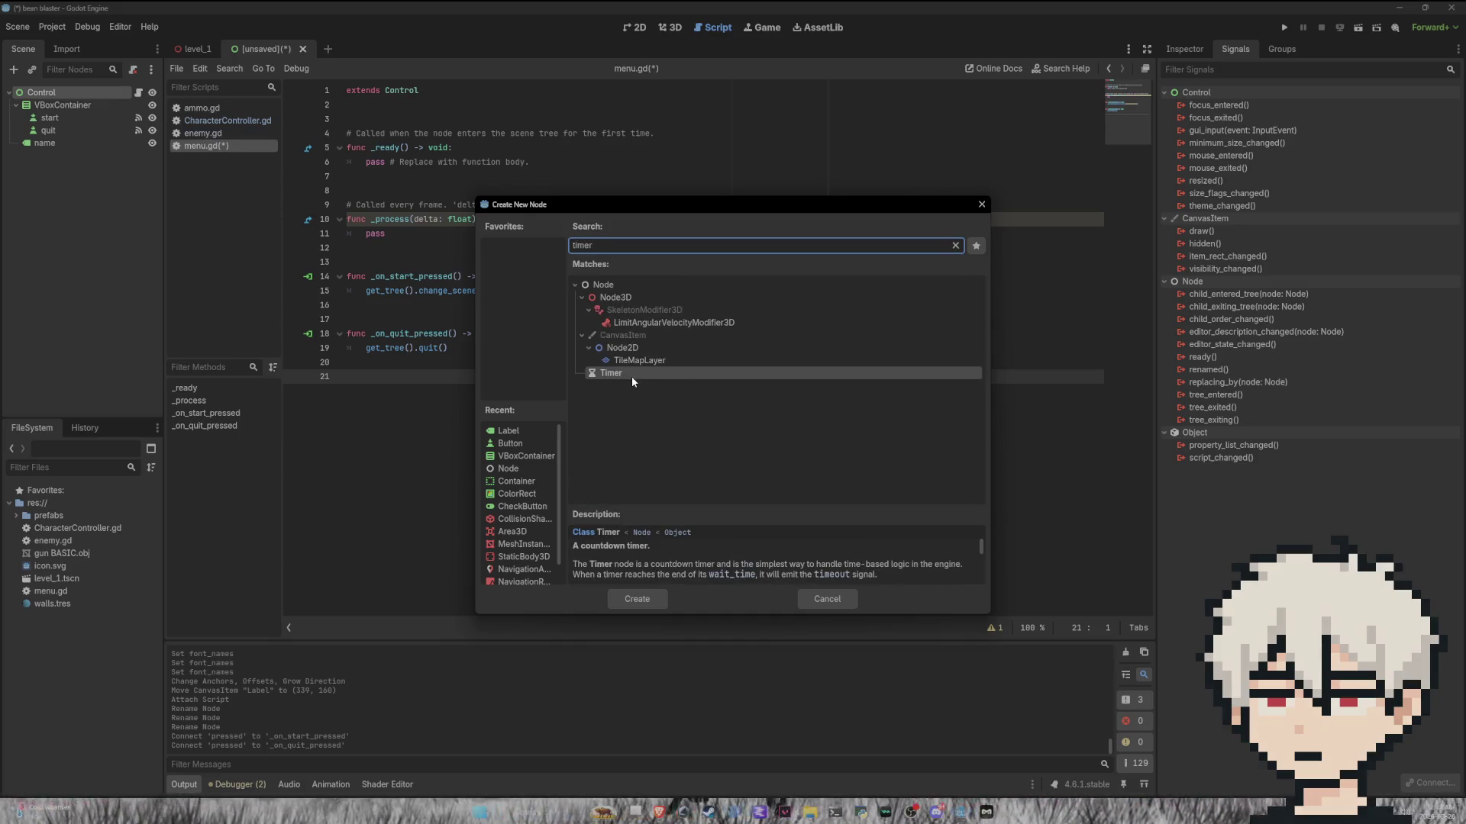
left_click(649, 595)
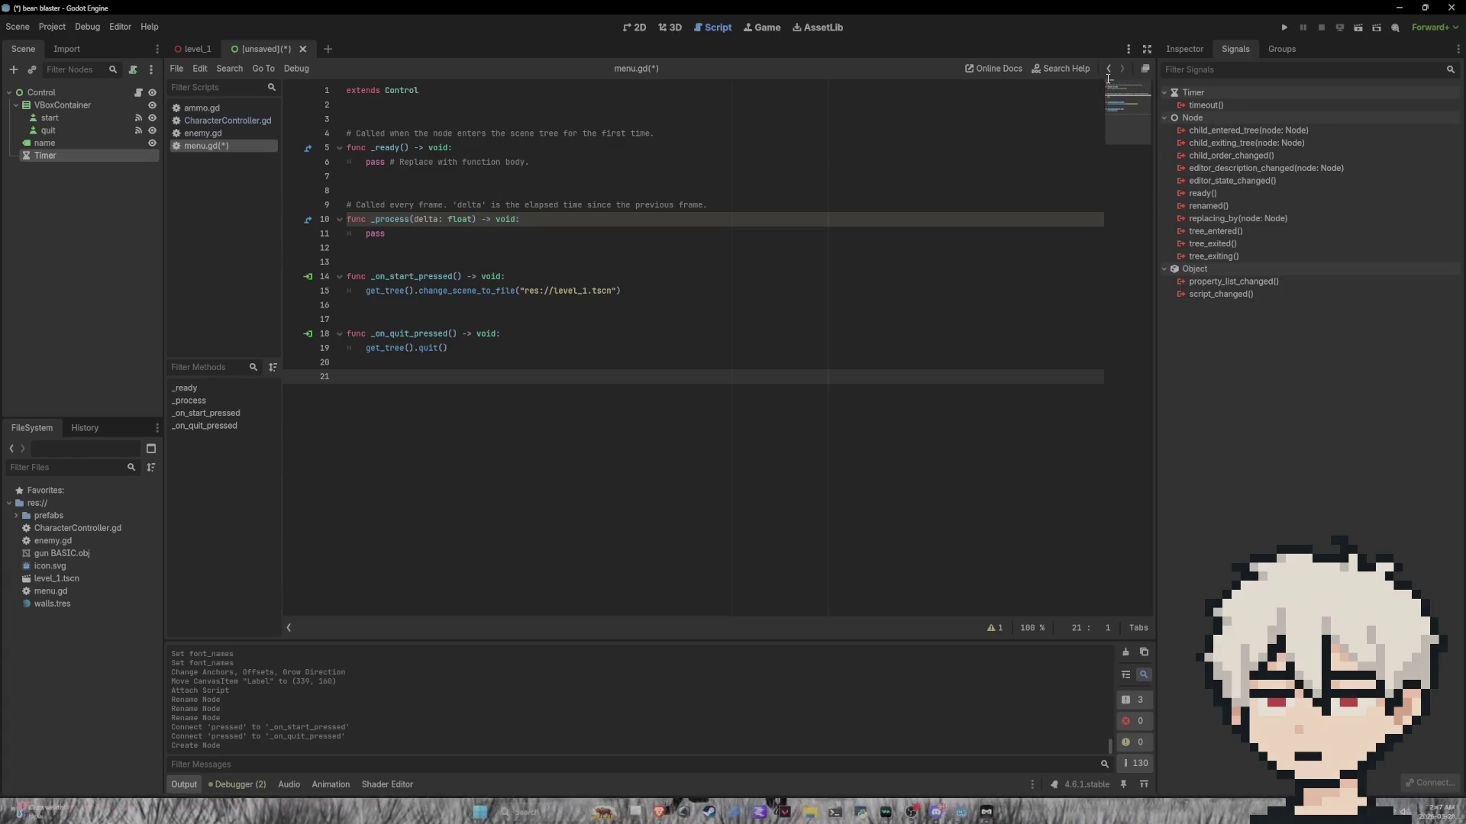
Step: Review the Timer's Inspector settings, keeping Process Callback at Idle
left_click(1203, 48)
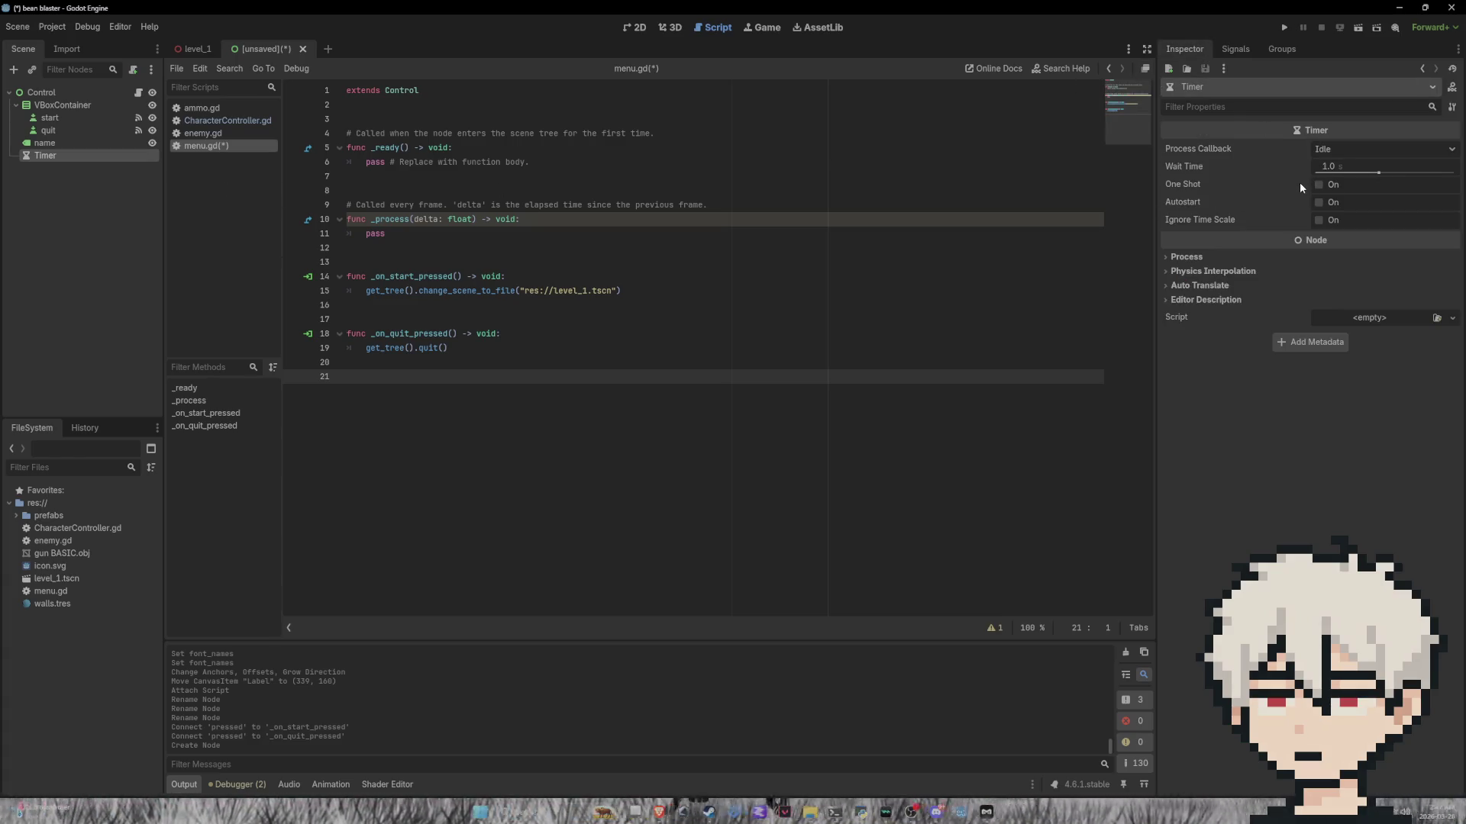
left_click(1375, 149)
left_click(1374, 276)
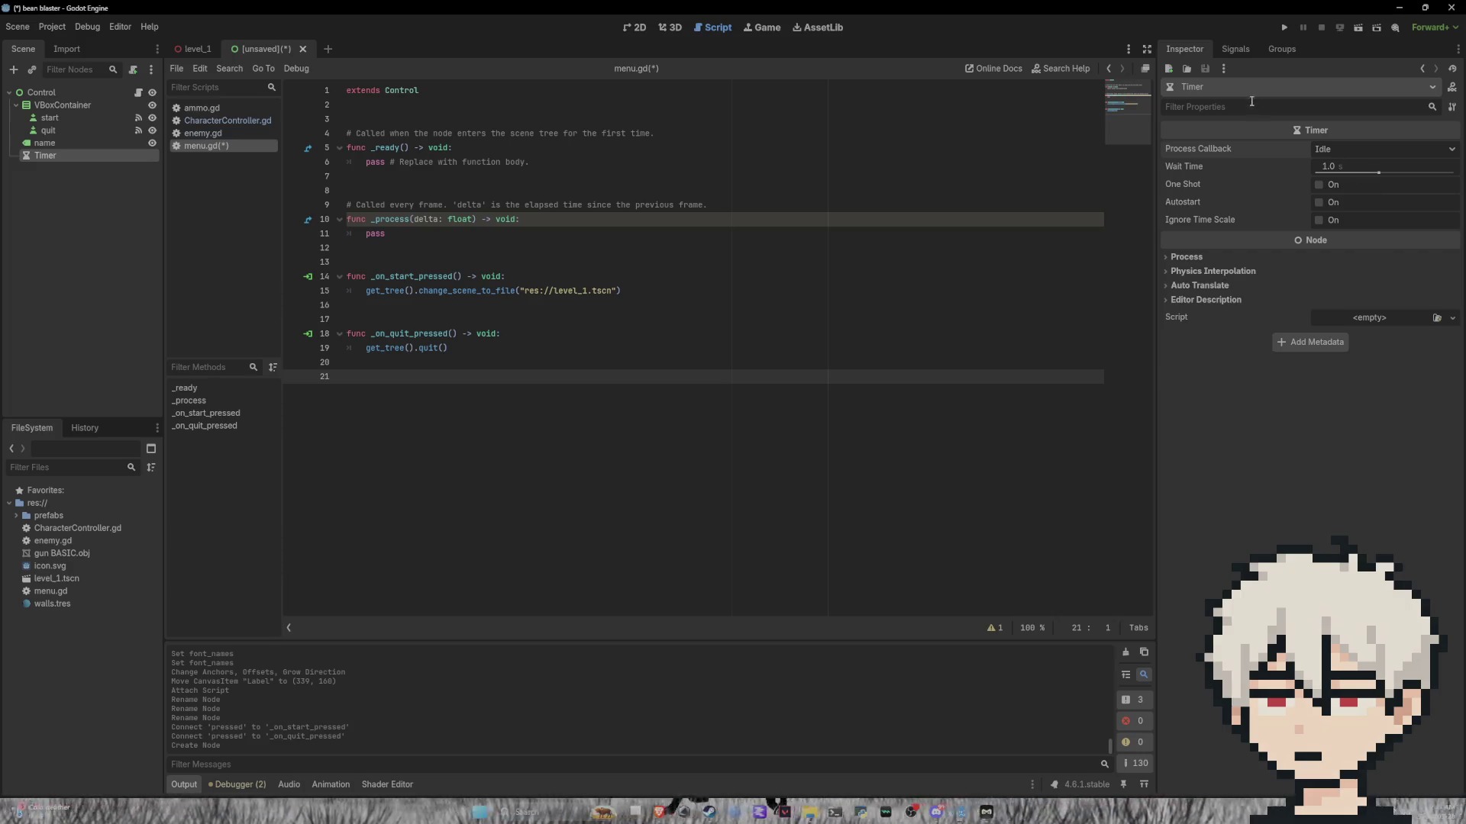
left_click(1235, 49)
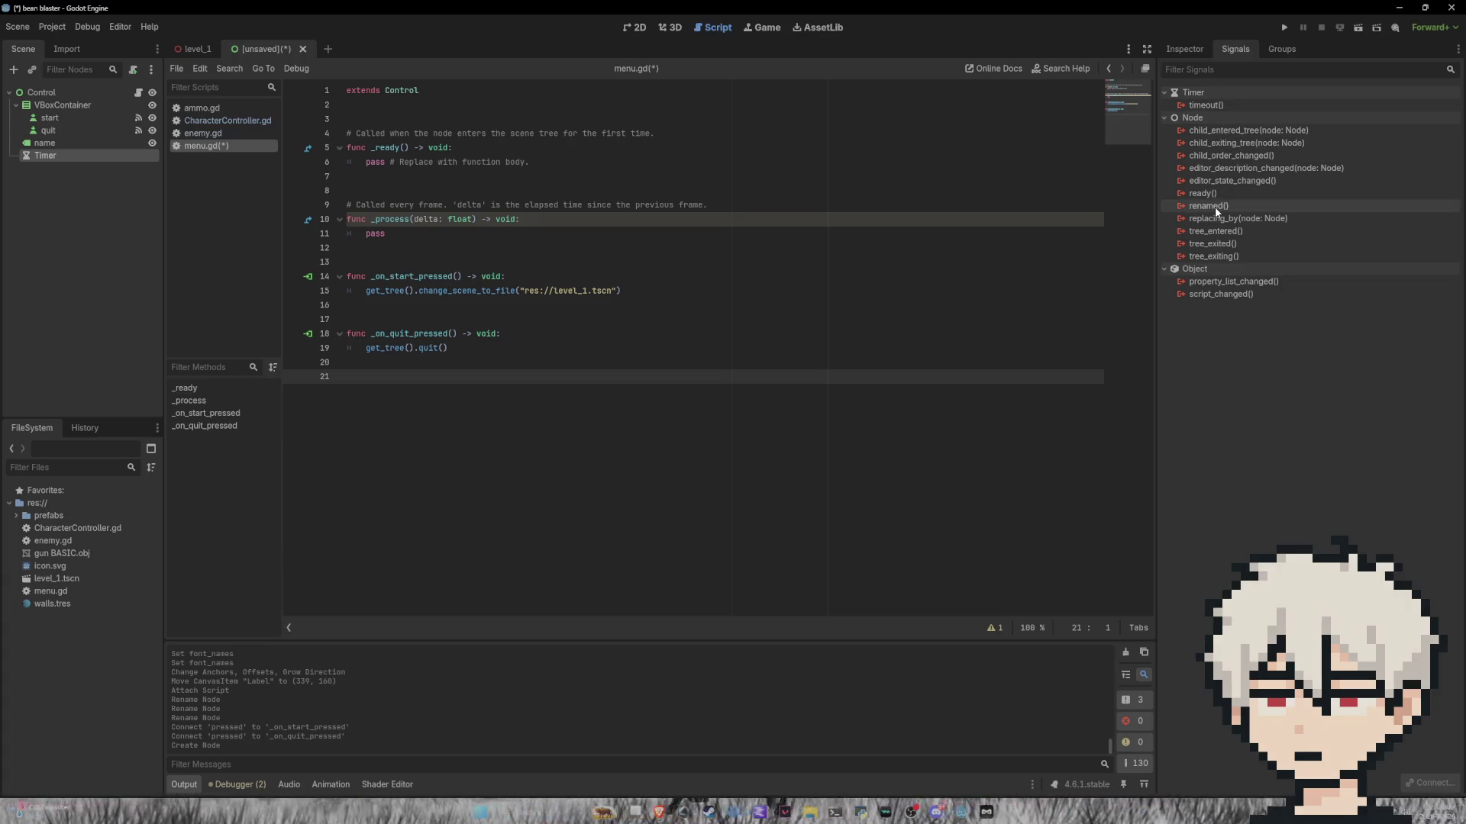
Step: Connect the Timer's timeout to _on_timer_timeout, replacing pass with print("go"), then start saving
double_click(1203, 105)
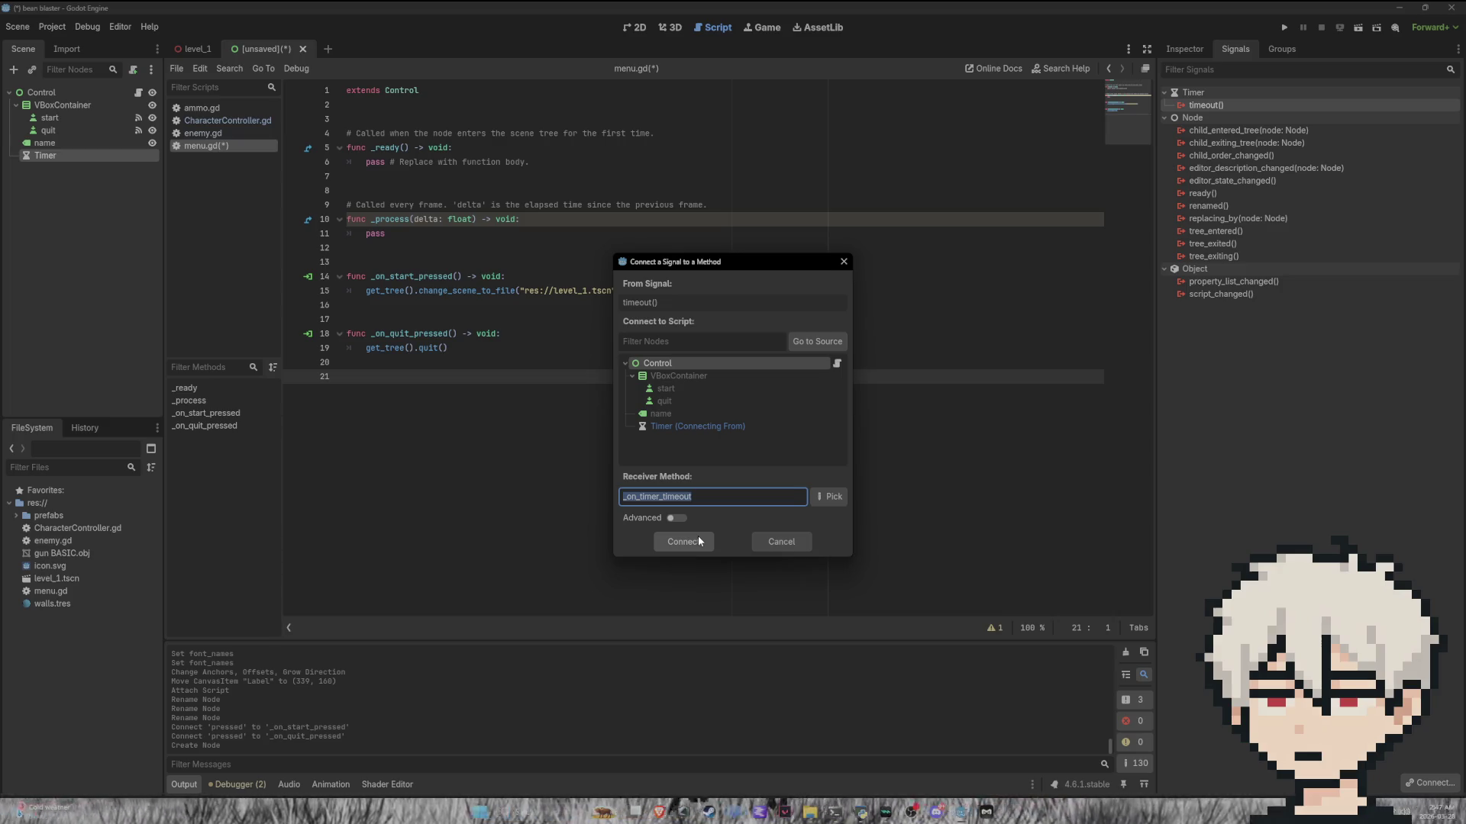
left_click(699, 541)
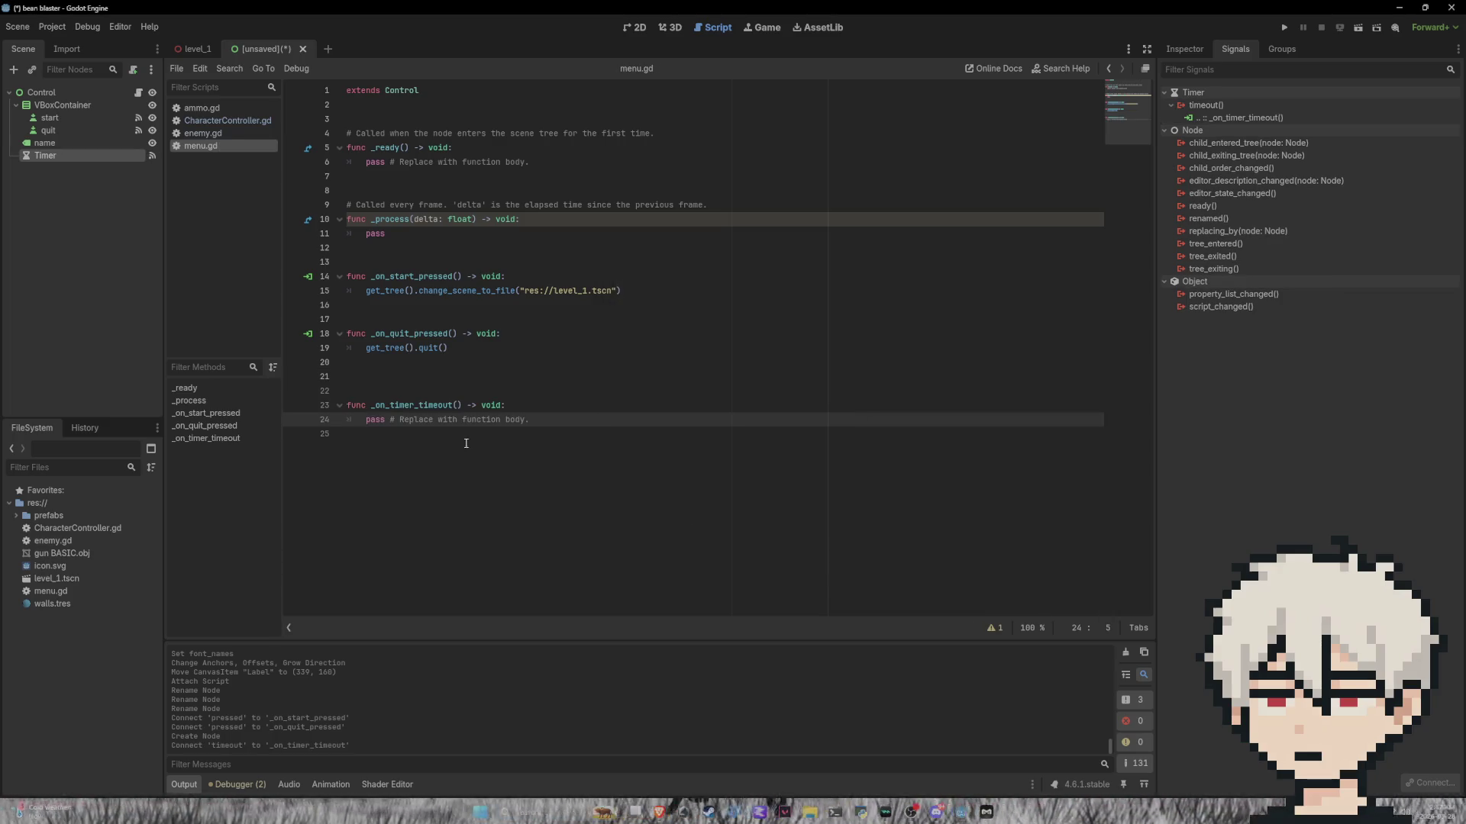
mouse_move(535, 419)
left_mouse_down()
mouse_move(347, 419)
mouse_move(365, 417)
left_mouse_up()
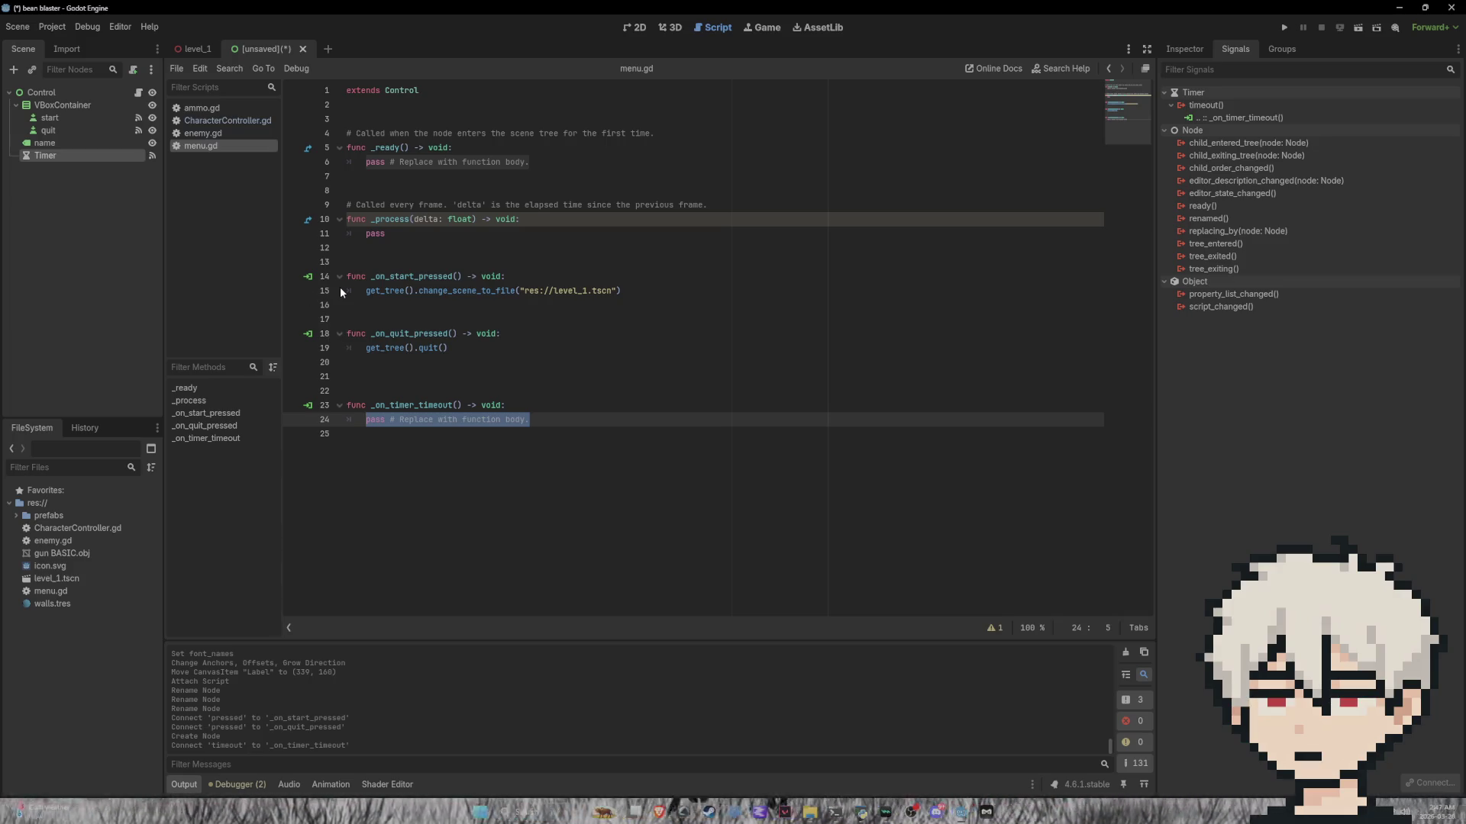
type("print(")
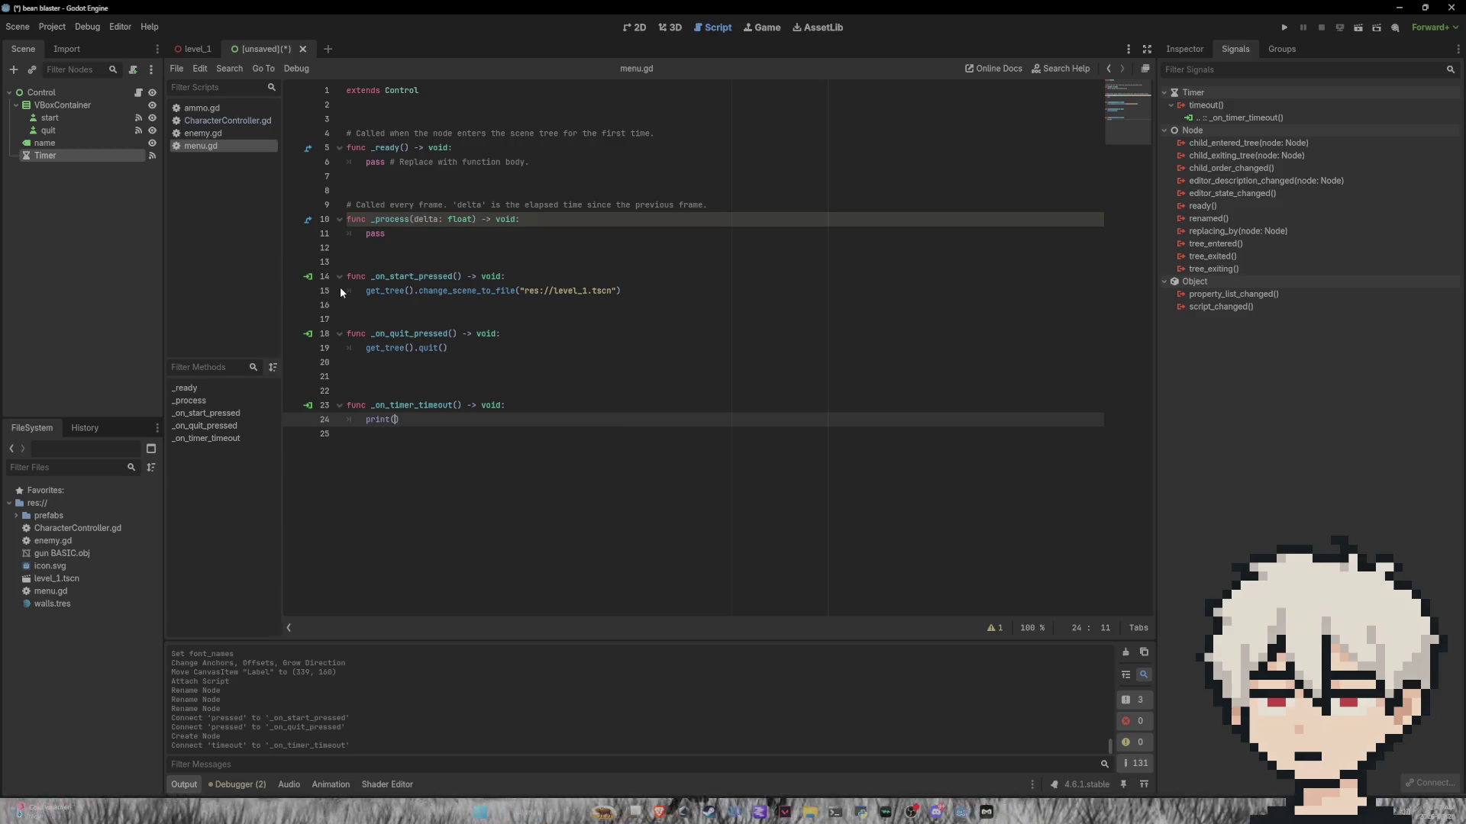
type("\"go")
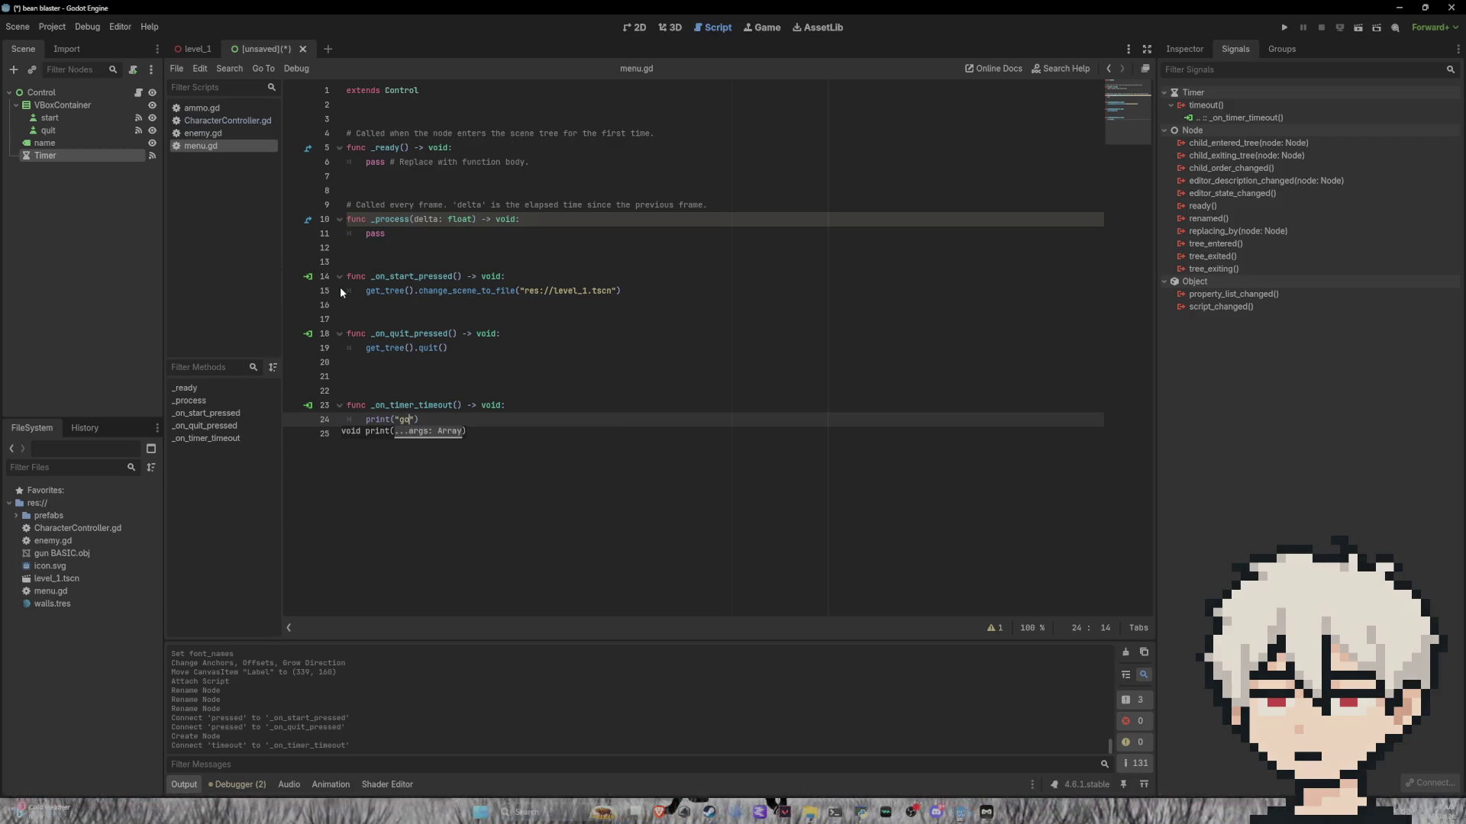
key("ctrl+s")
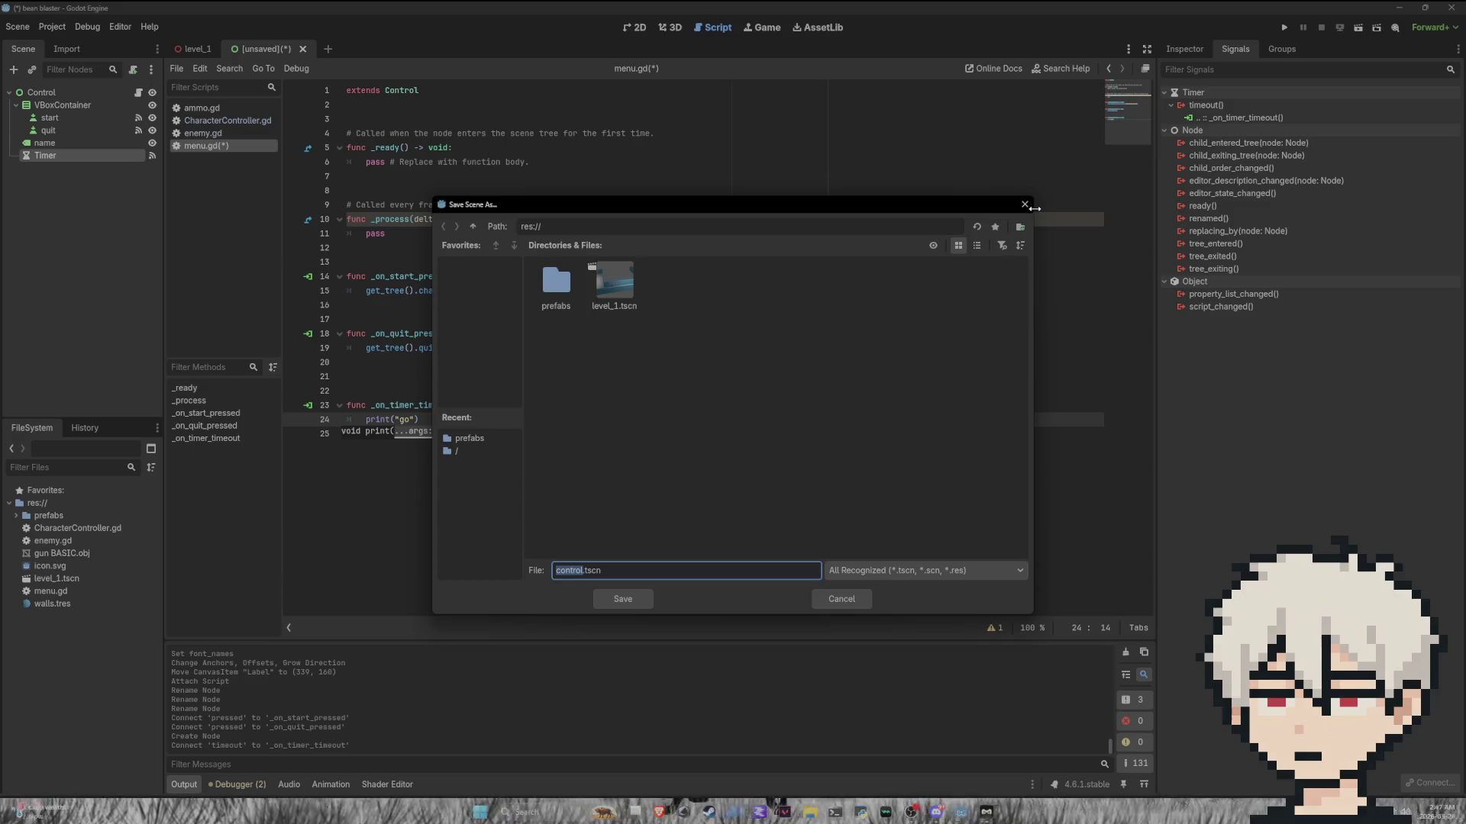
Step: Save the scene as menu.tscn and set it as the project's main scene
left_click(1024, 204)
left_click(910, 517)
key("ctrl+s")
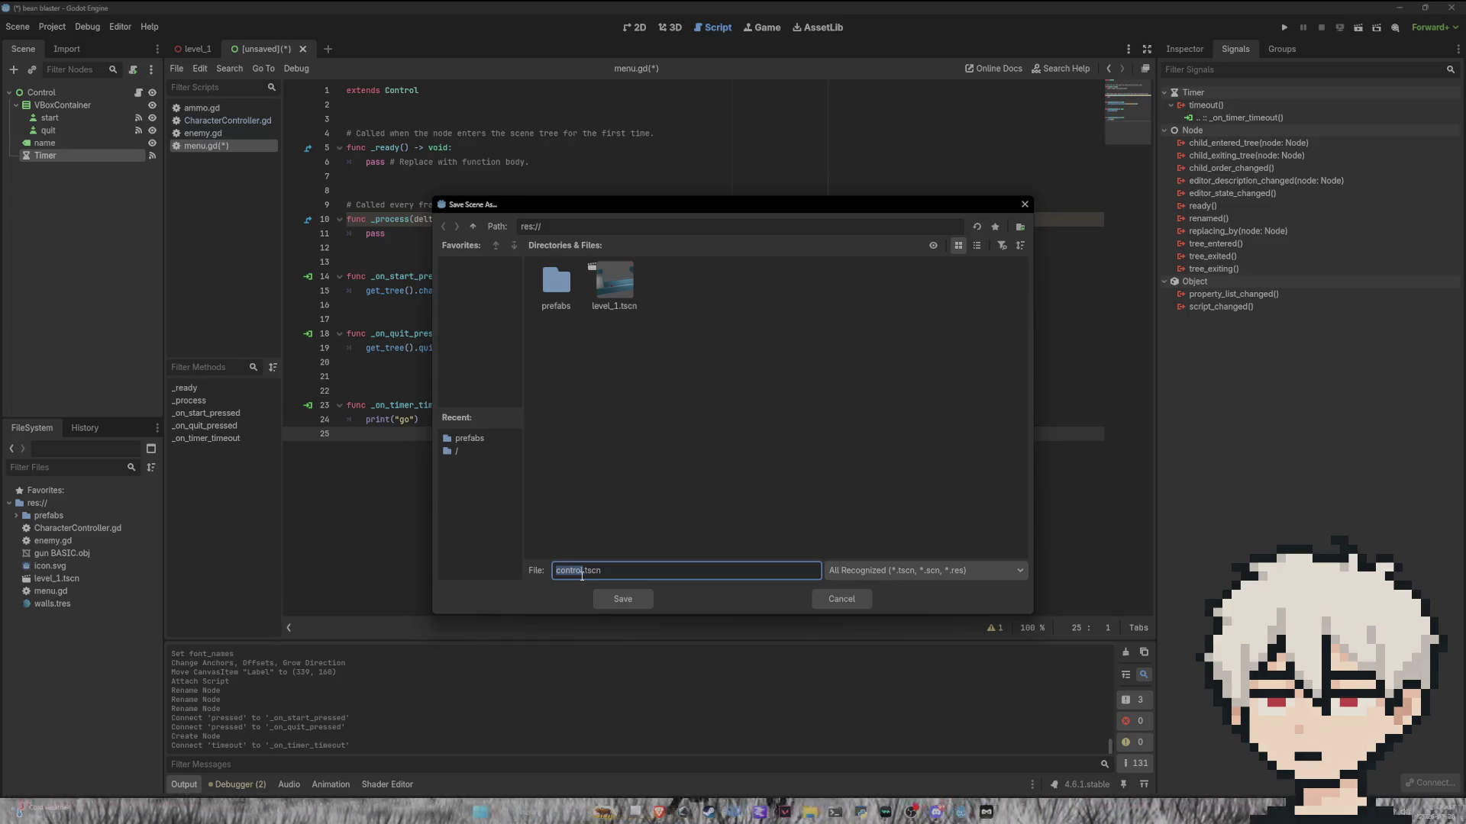
type("me")
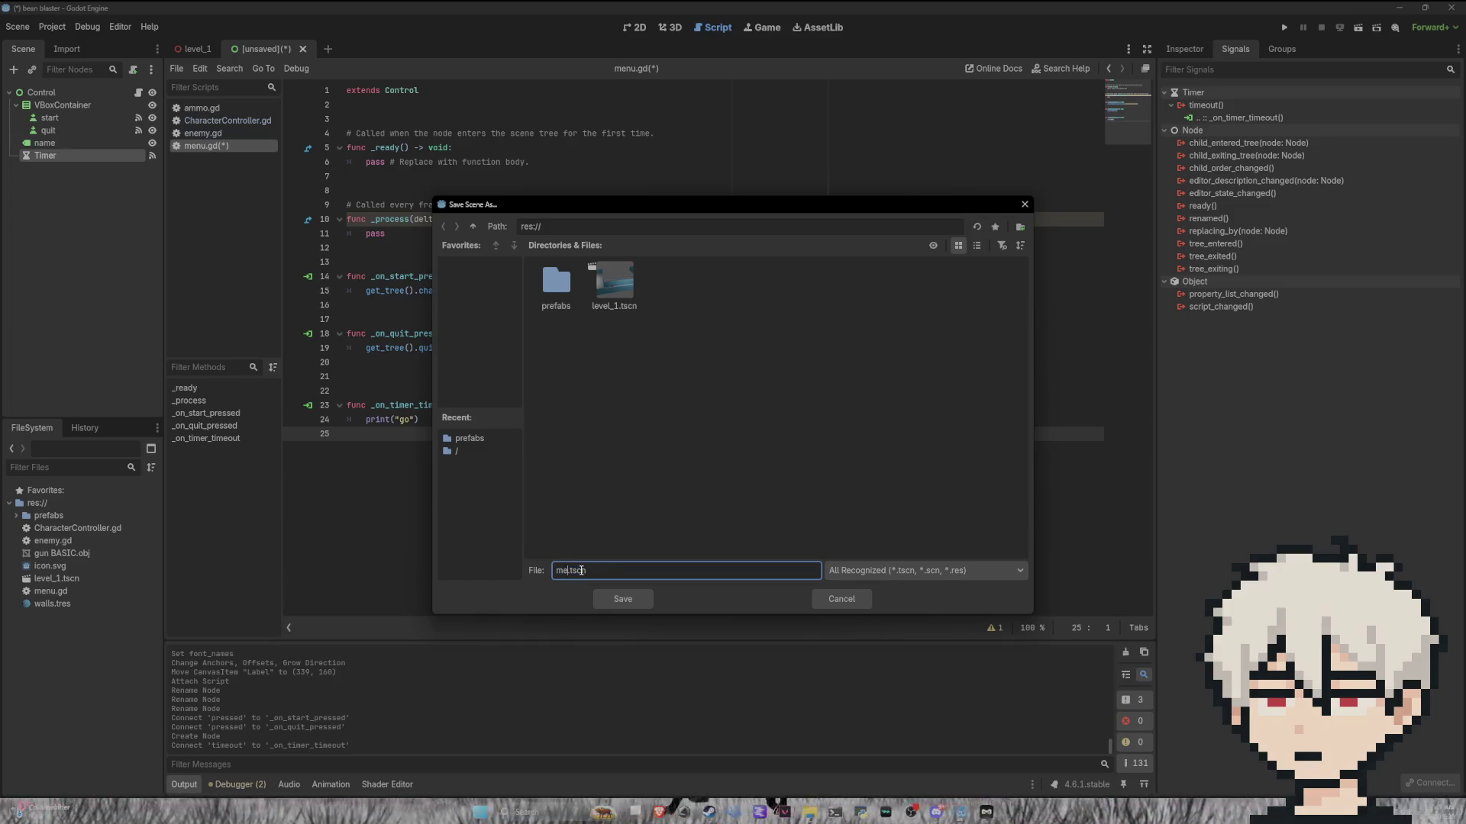
type("nu")
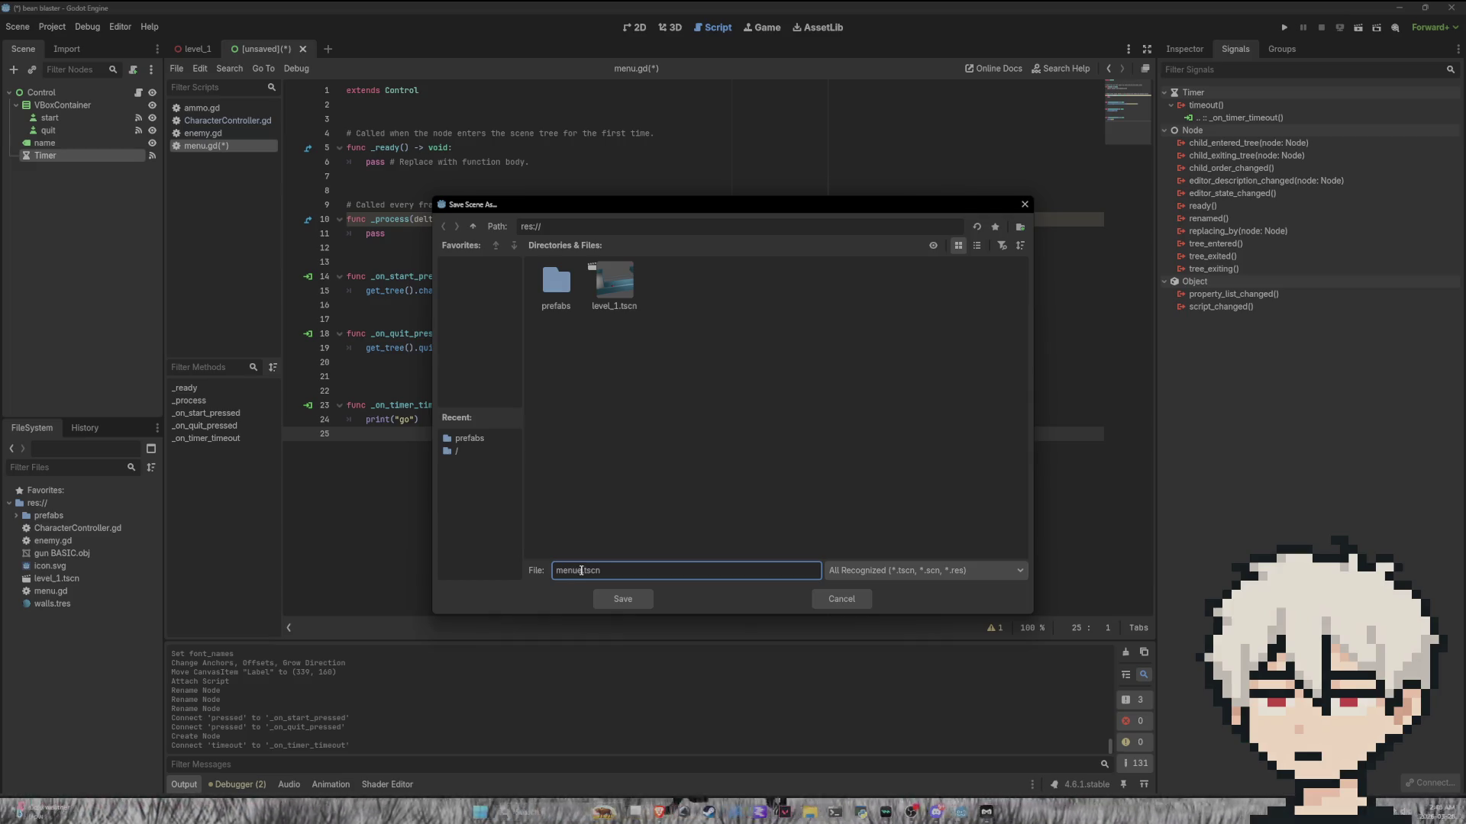
left_click(595, 600)
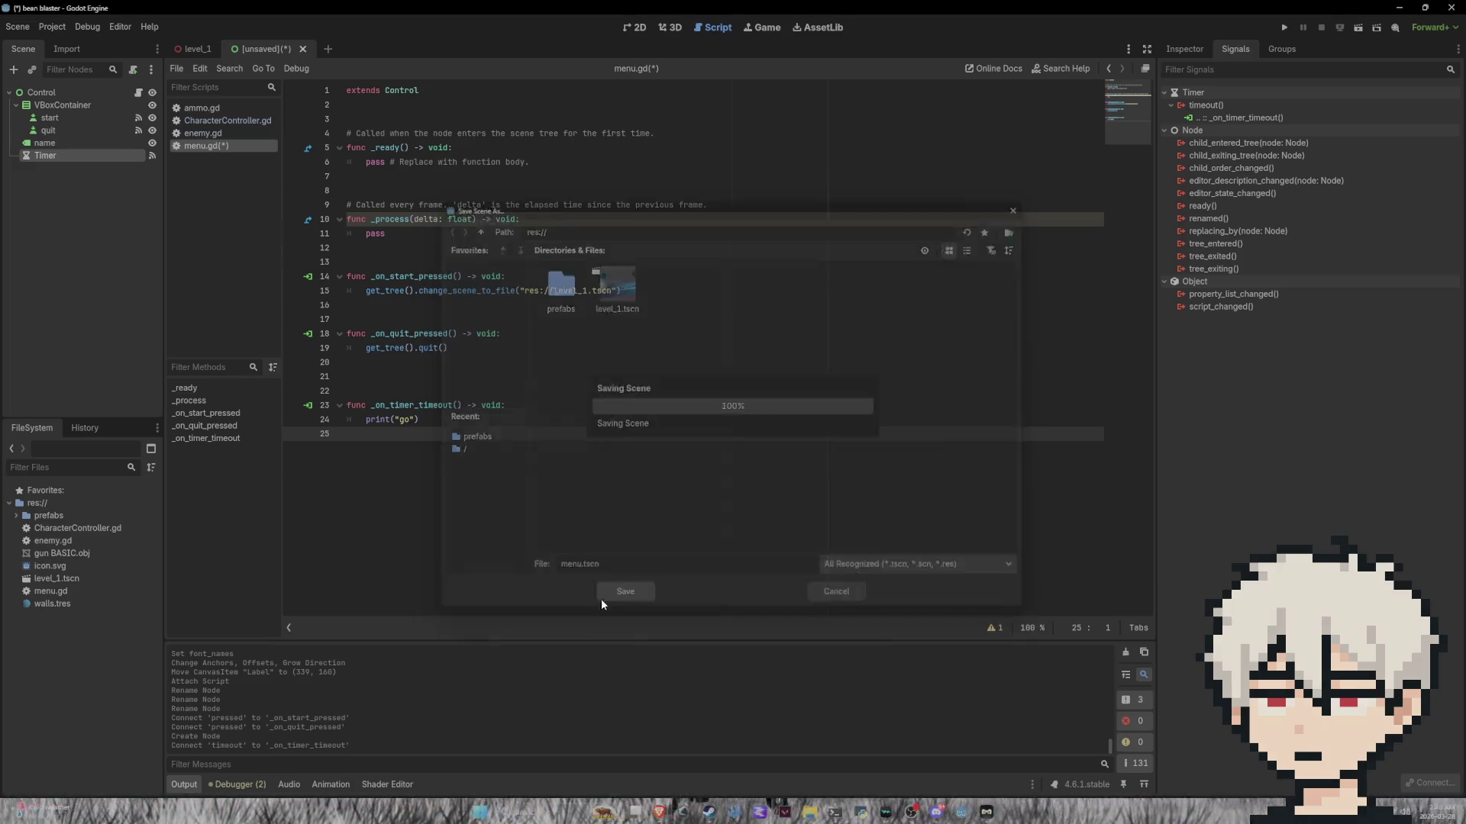
right_click(64, 607)
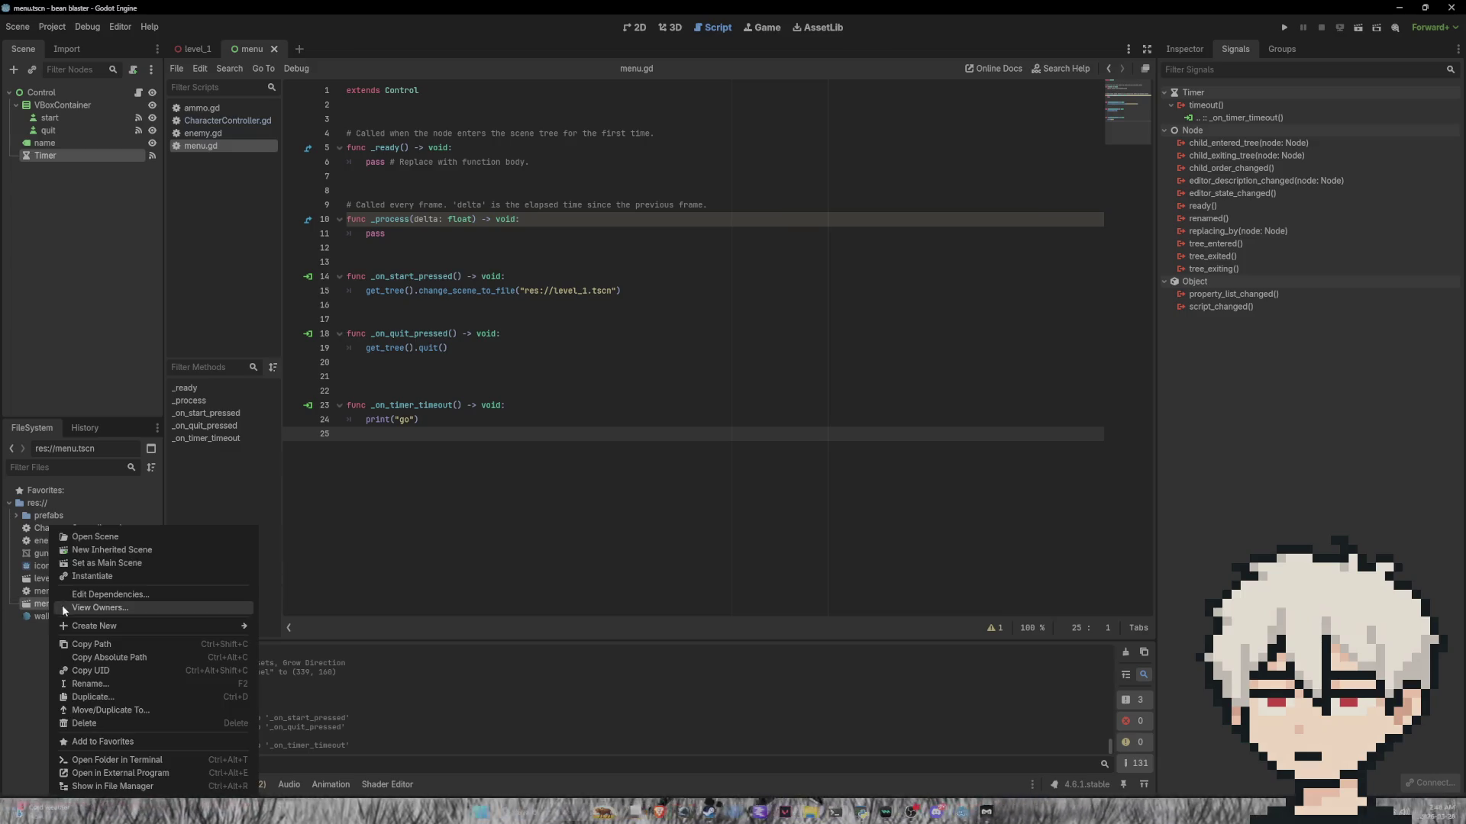
left_click(99, 562)
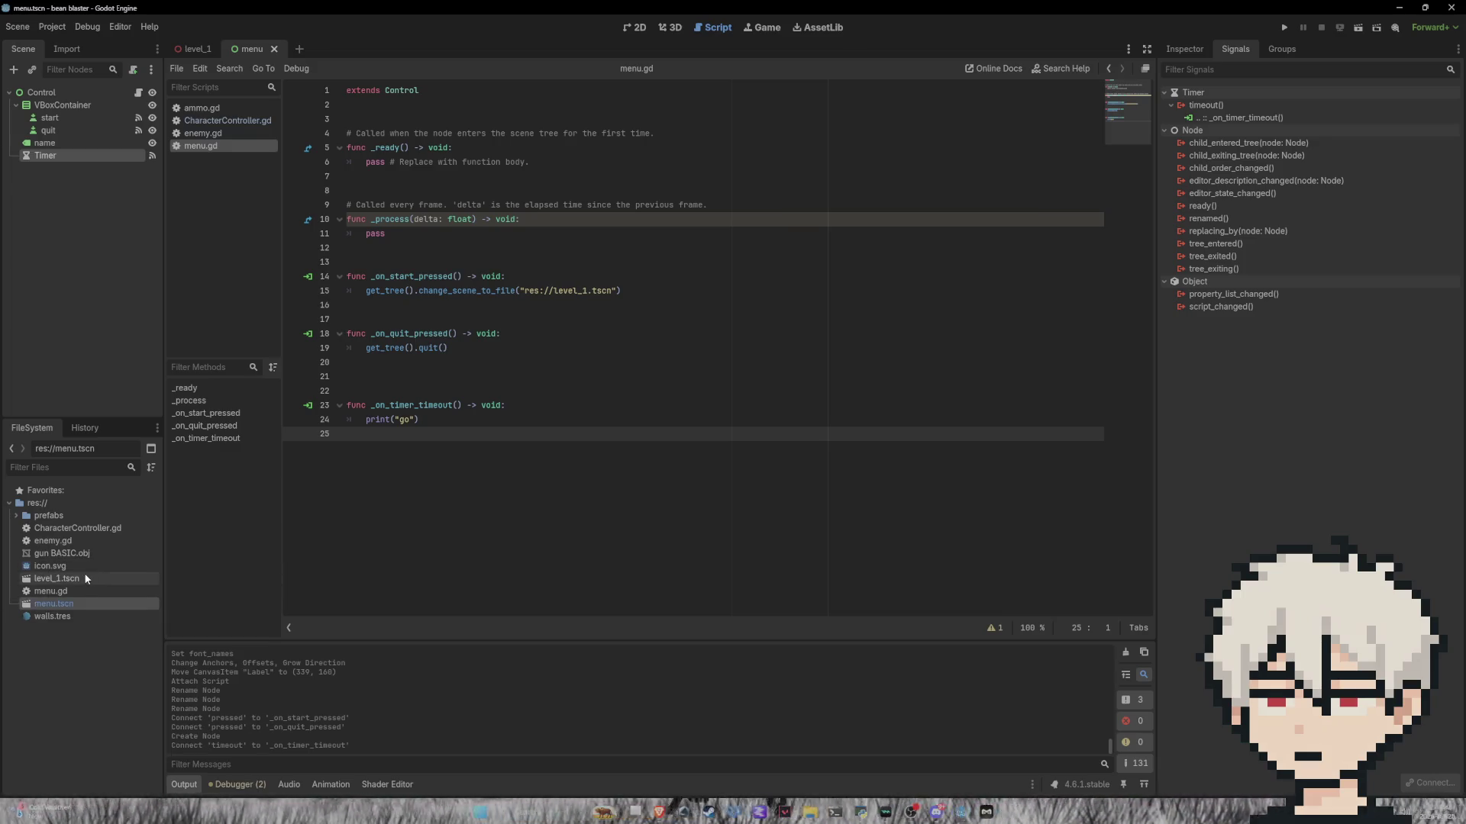
Step: Run the project to test the menu, then check the Timer's Process Callback choices
left_click(1284, 28)
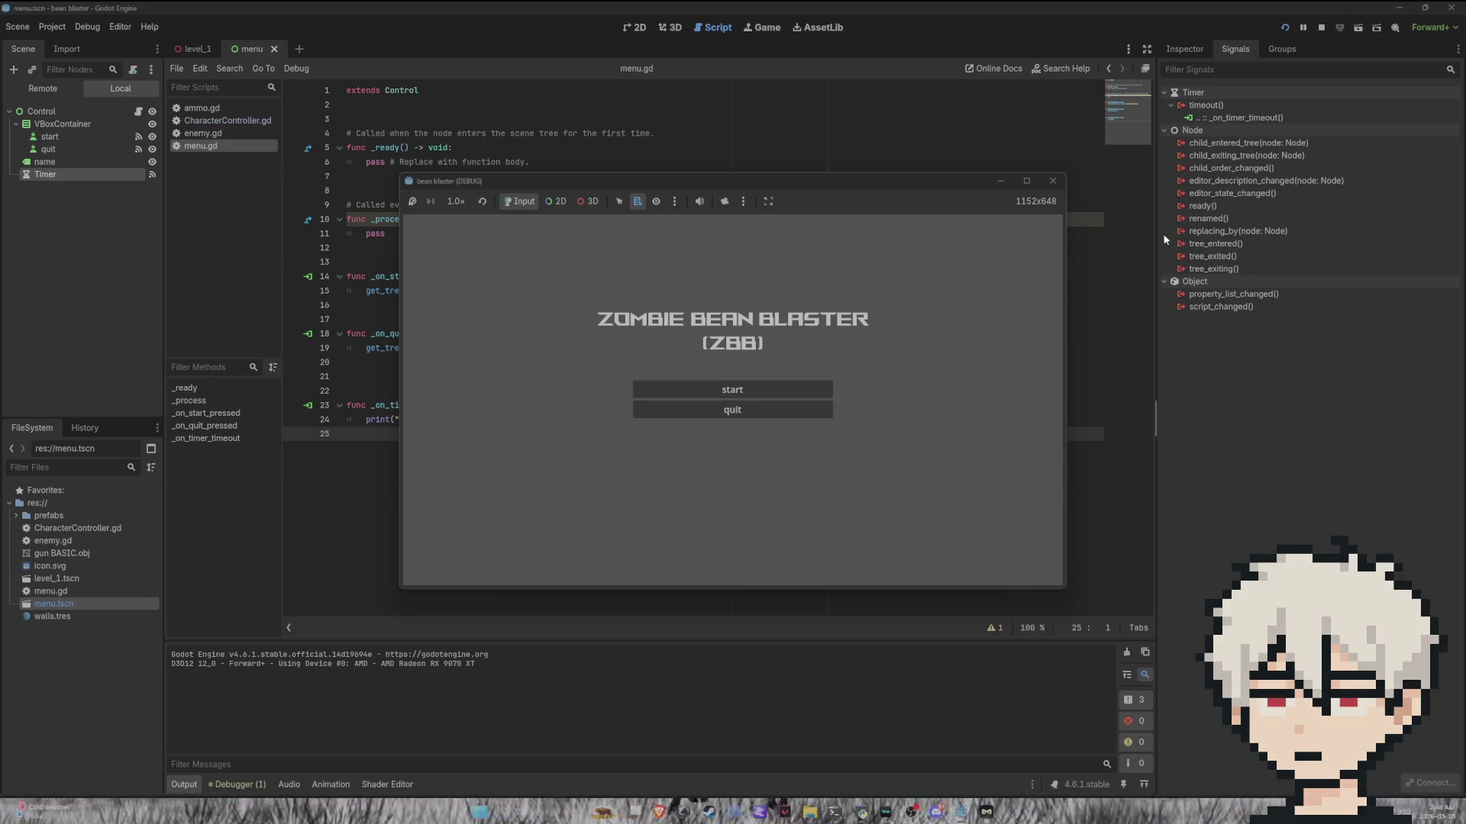
left_click(1187, 48)
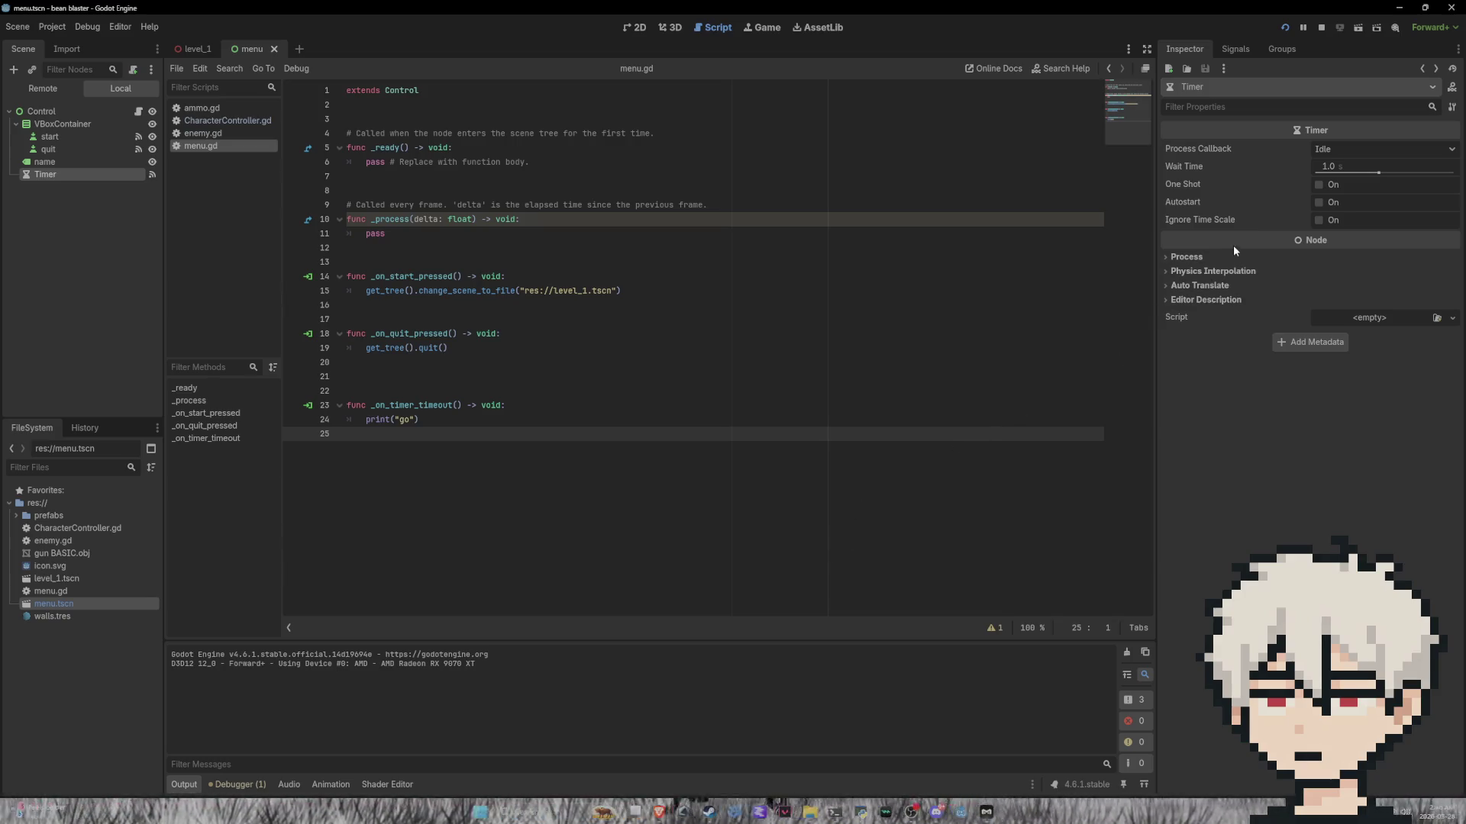
left_click(1325, 145)
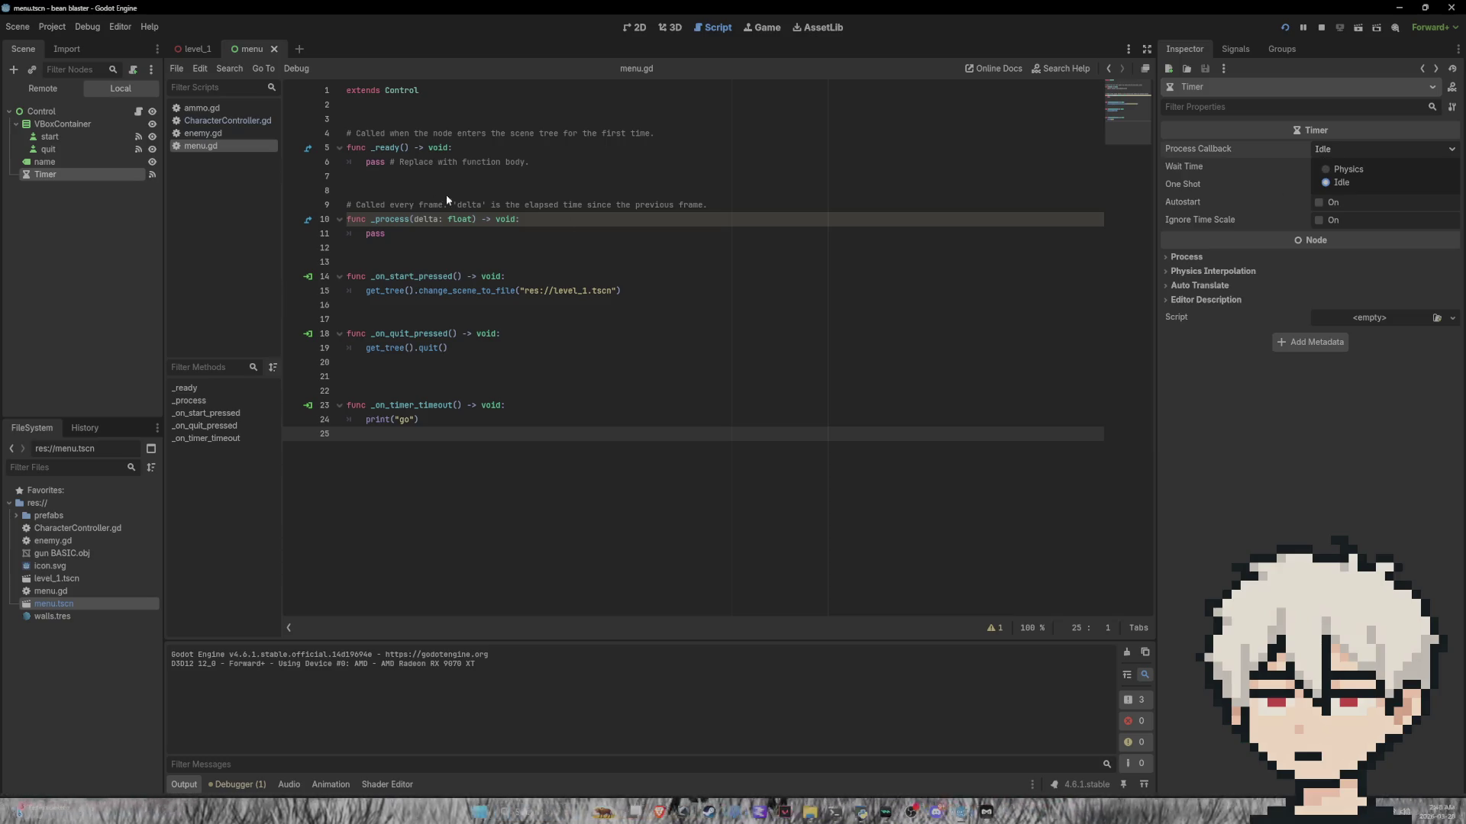
left_click(987, 811)
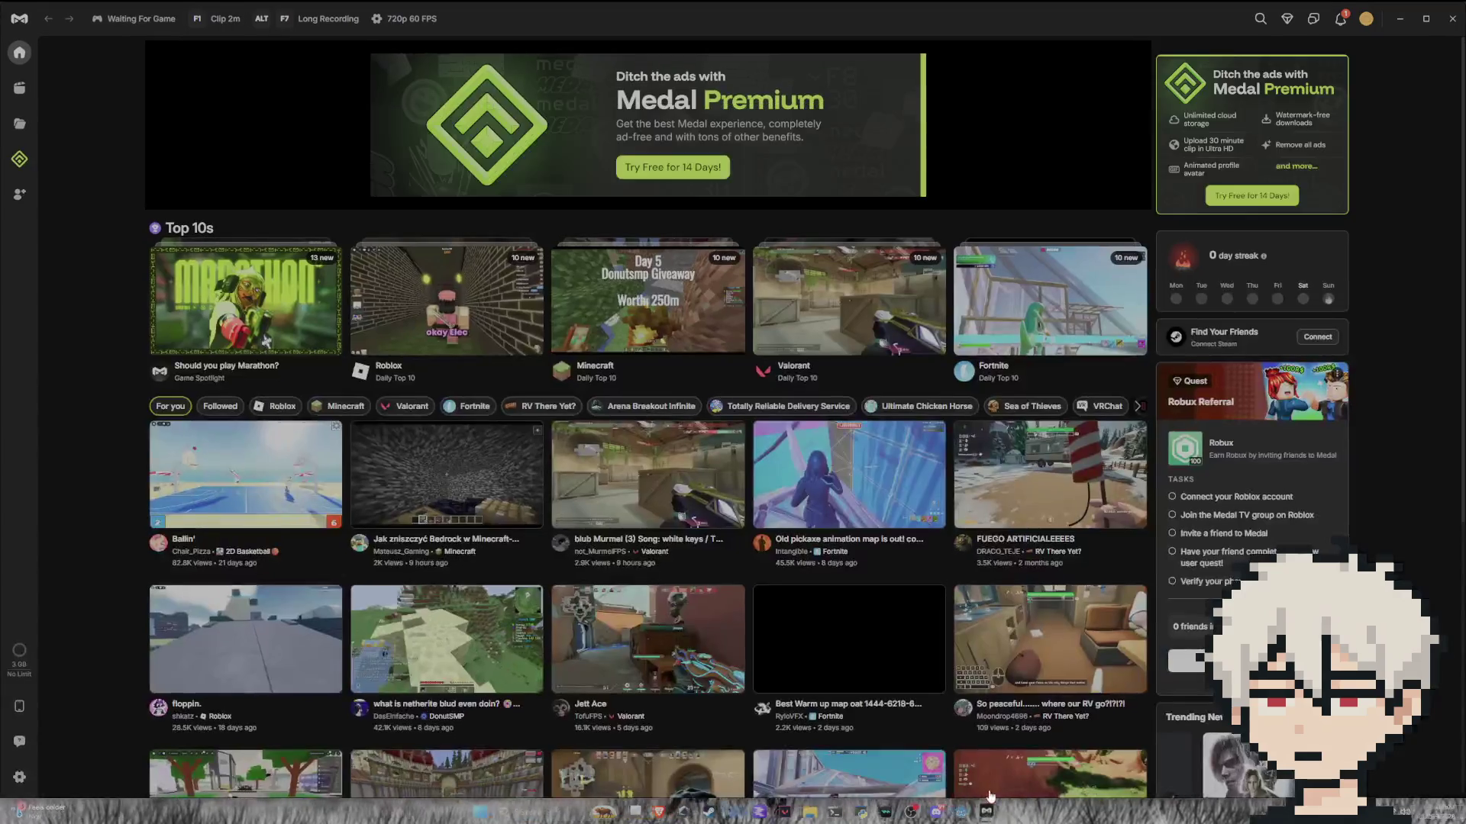
left_click(986, 811)
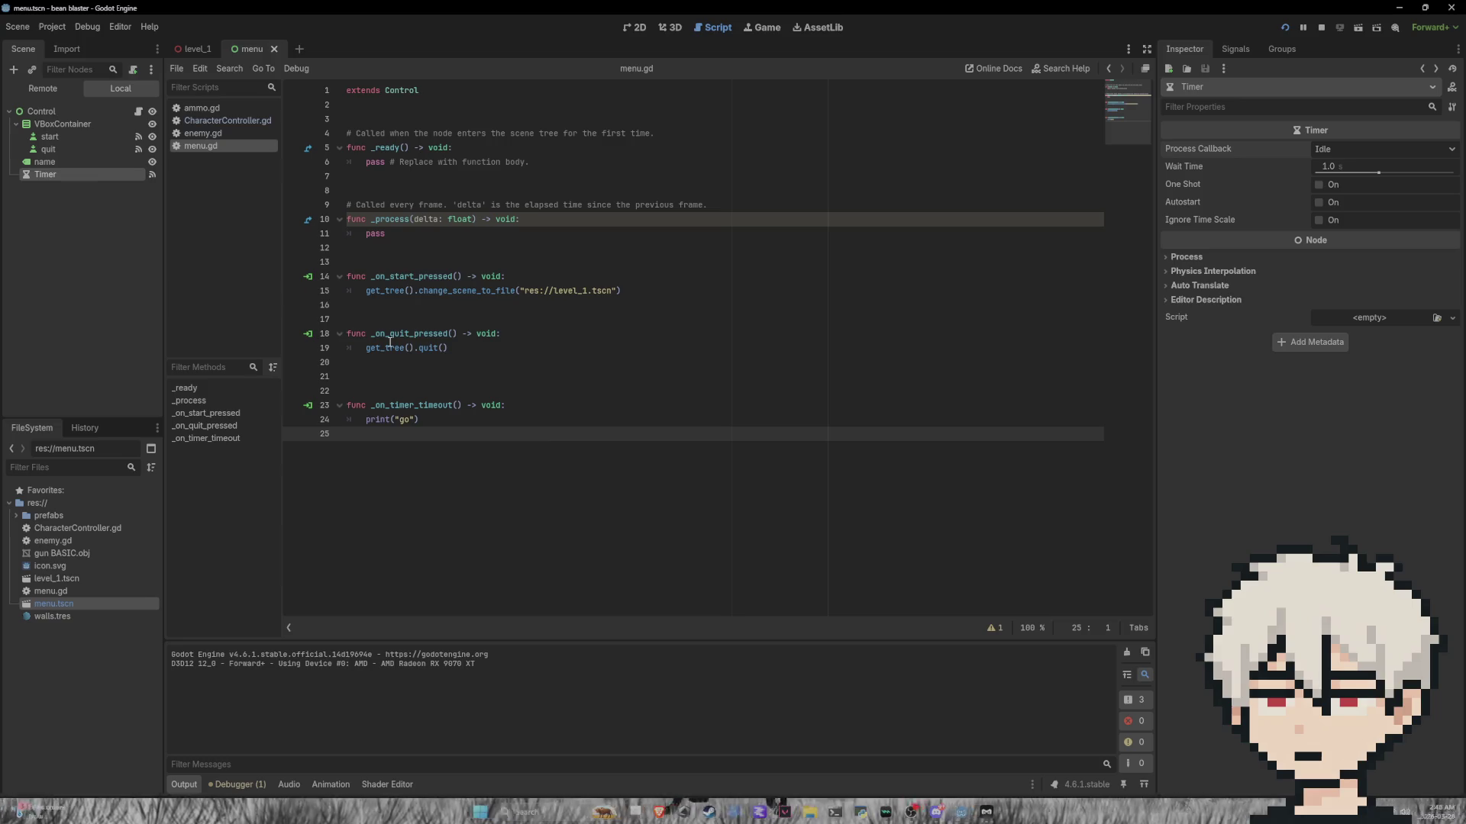
Step: Stop the running game and show the Timer node's signals
left_click(1320, 28)
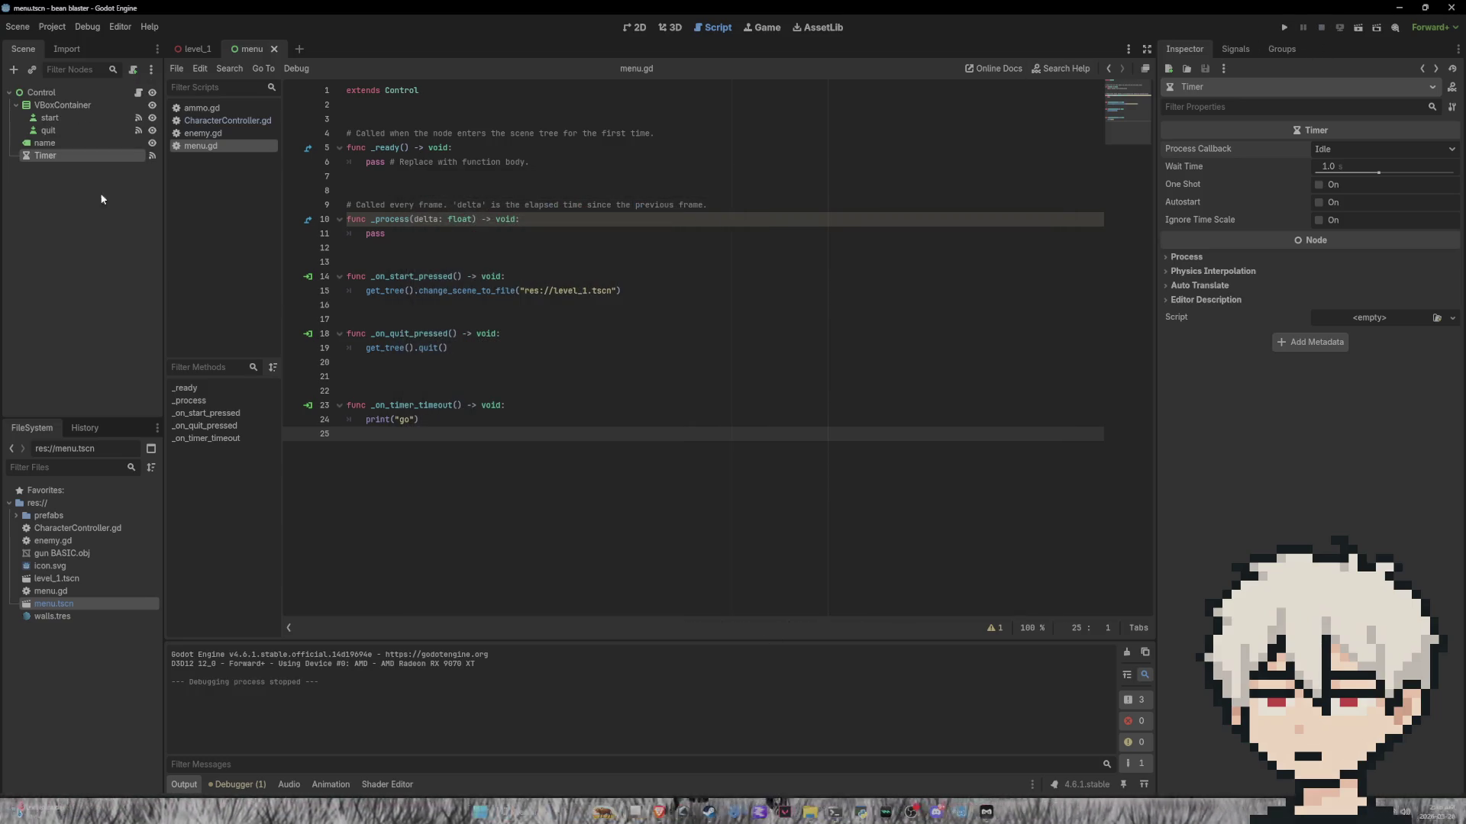
right_click(61, 156)
left_click(18, 173)
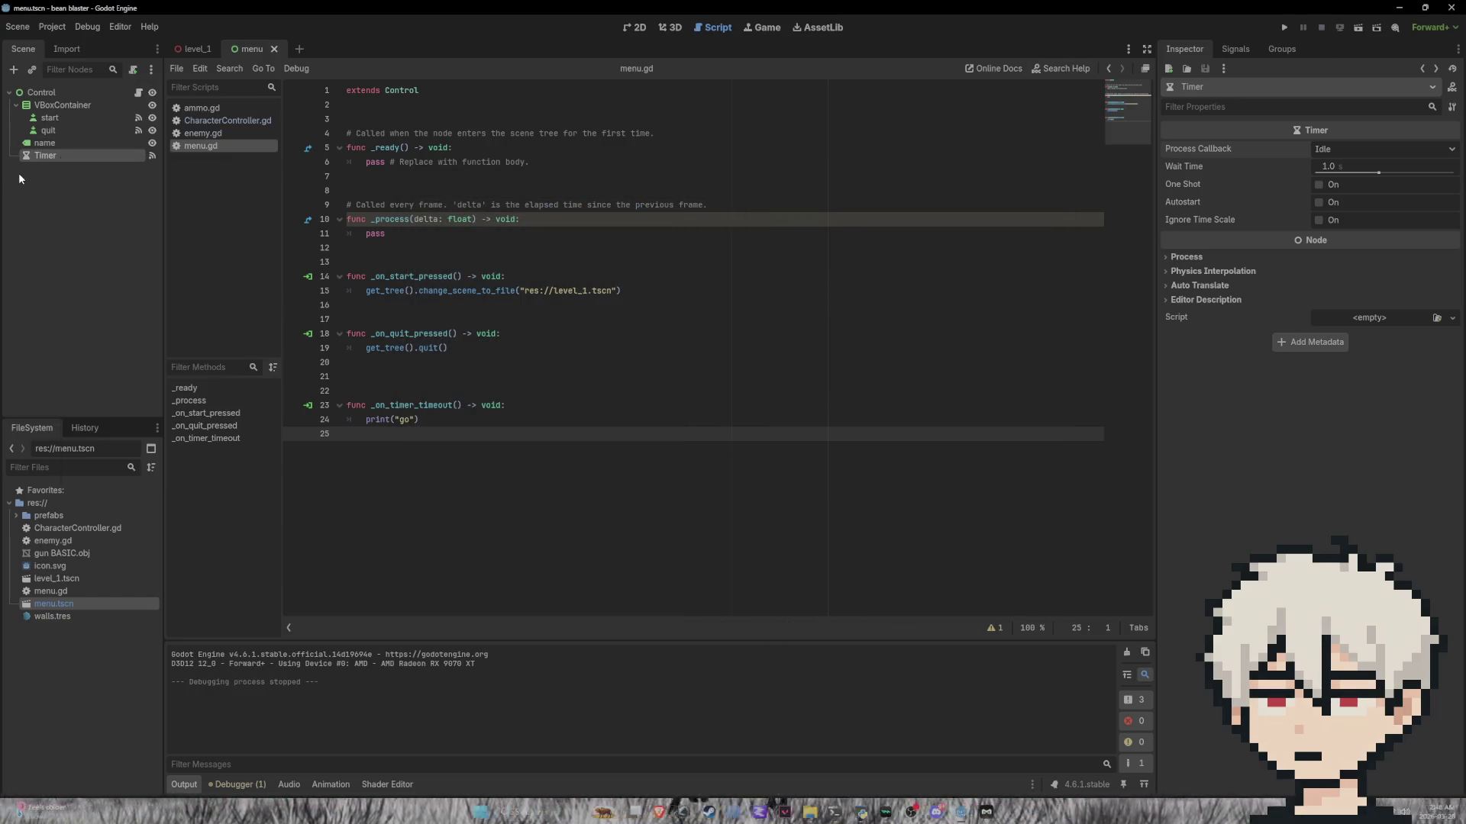
left_click(1237, 49)
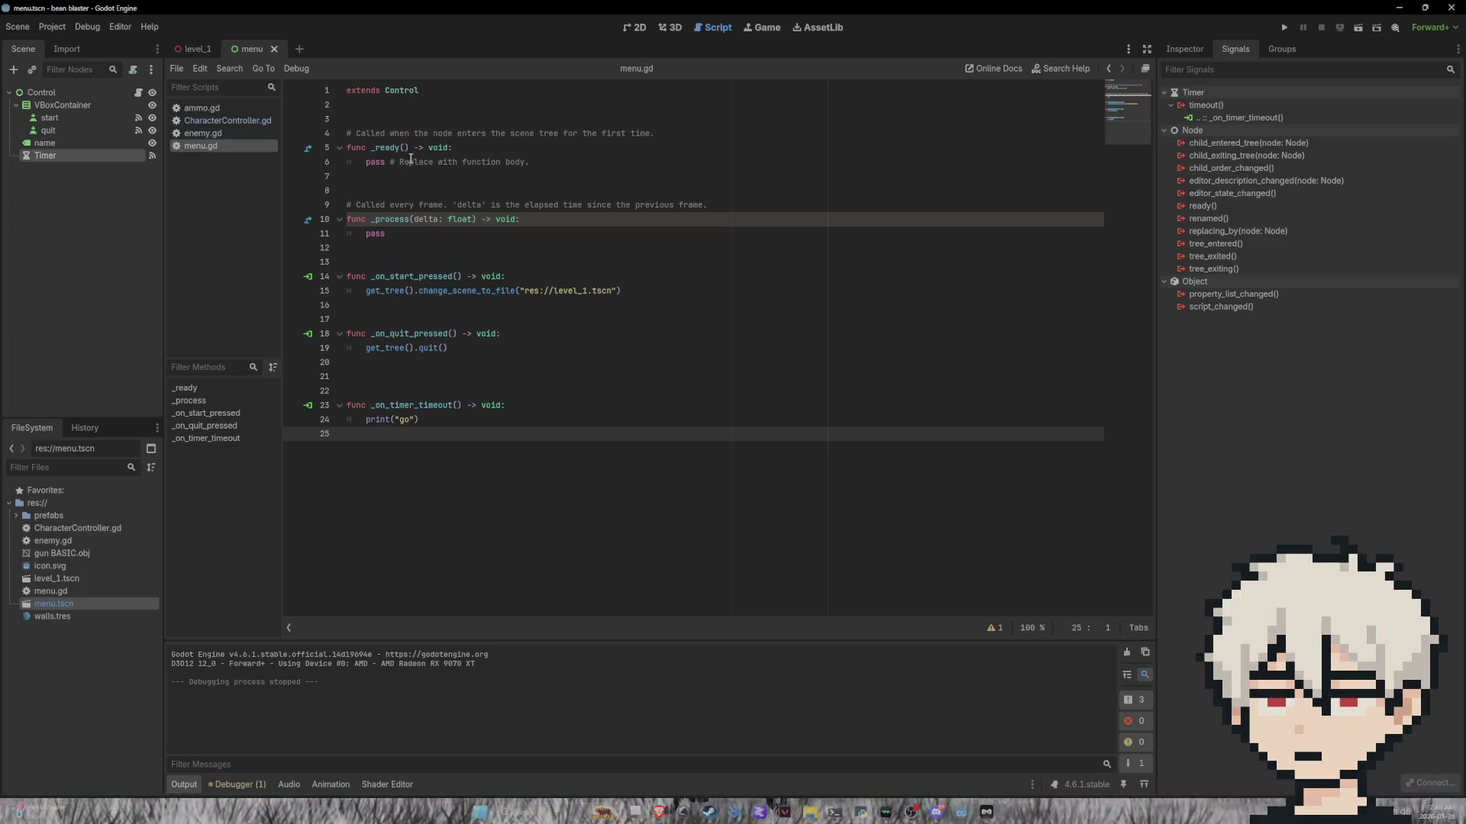
Step: Replace _ready's pass with get_node("Timer").start_timer(), save, and run the game
left_click_drag(531, 162, 371, 161)
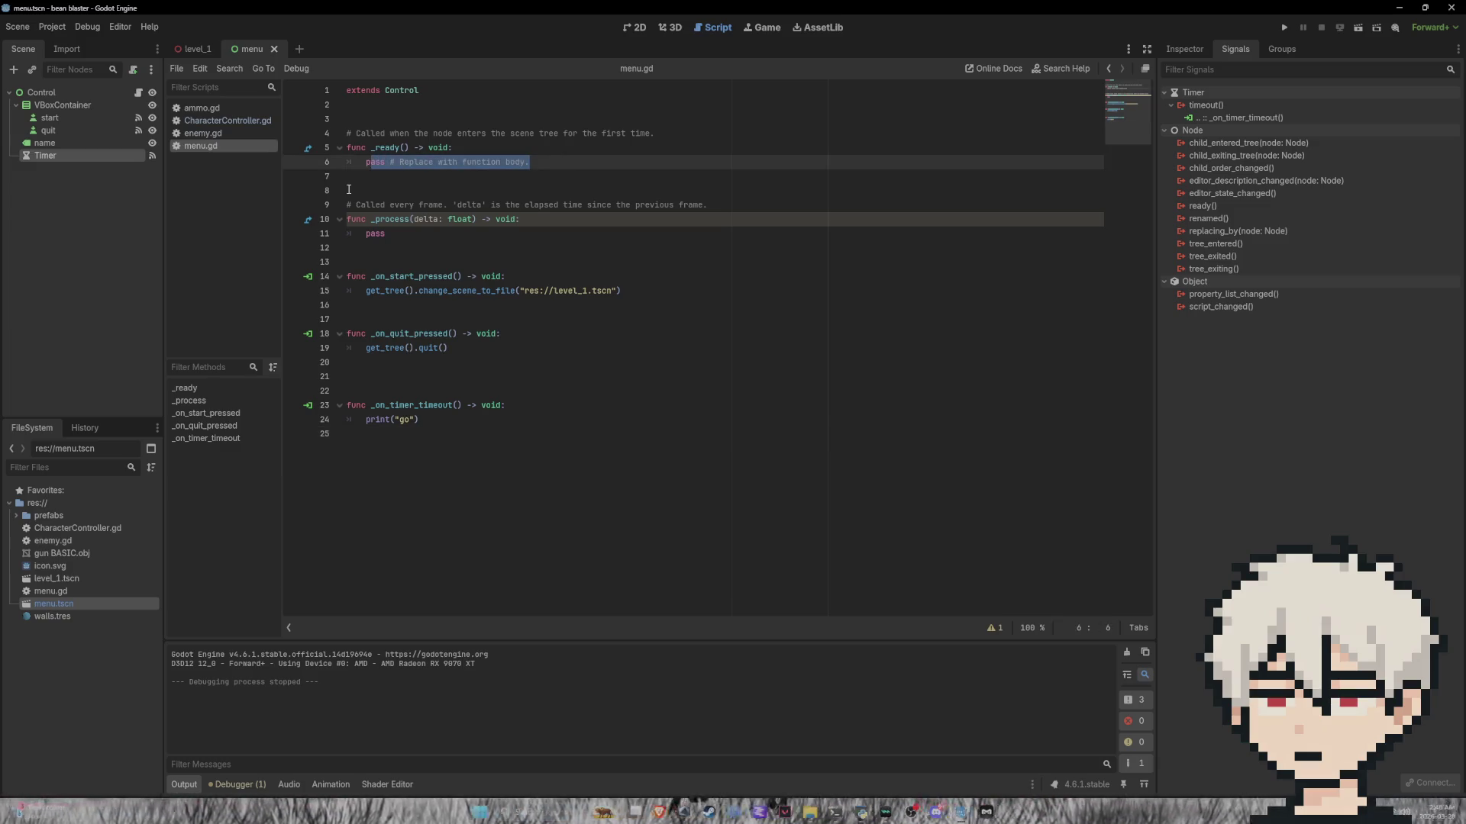
key("BackSpace")
type("et")
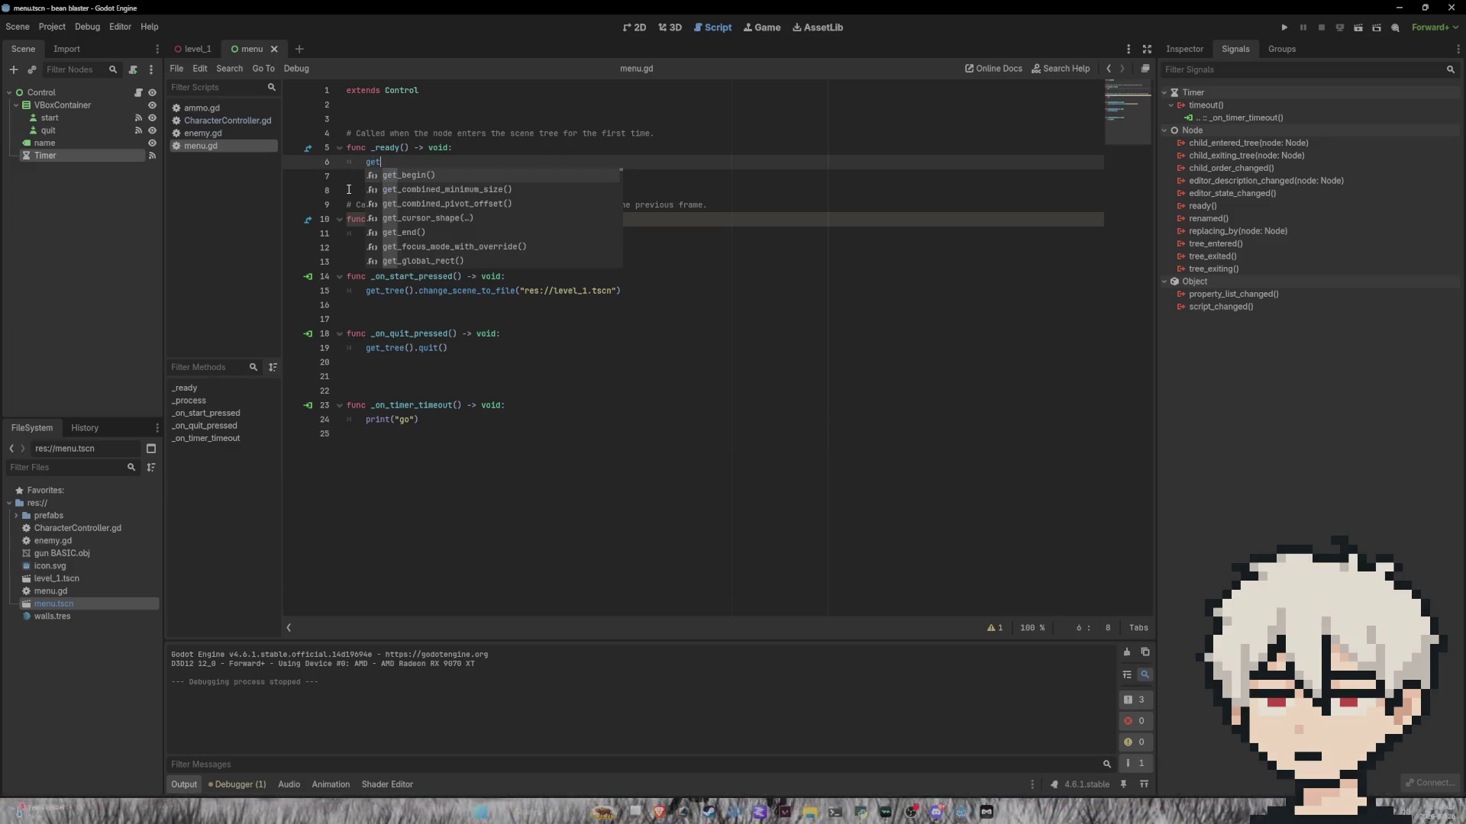
type("_node")
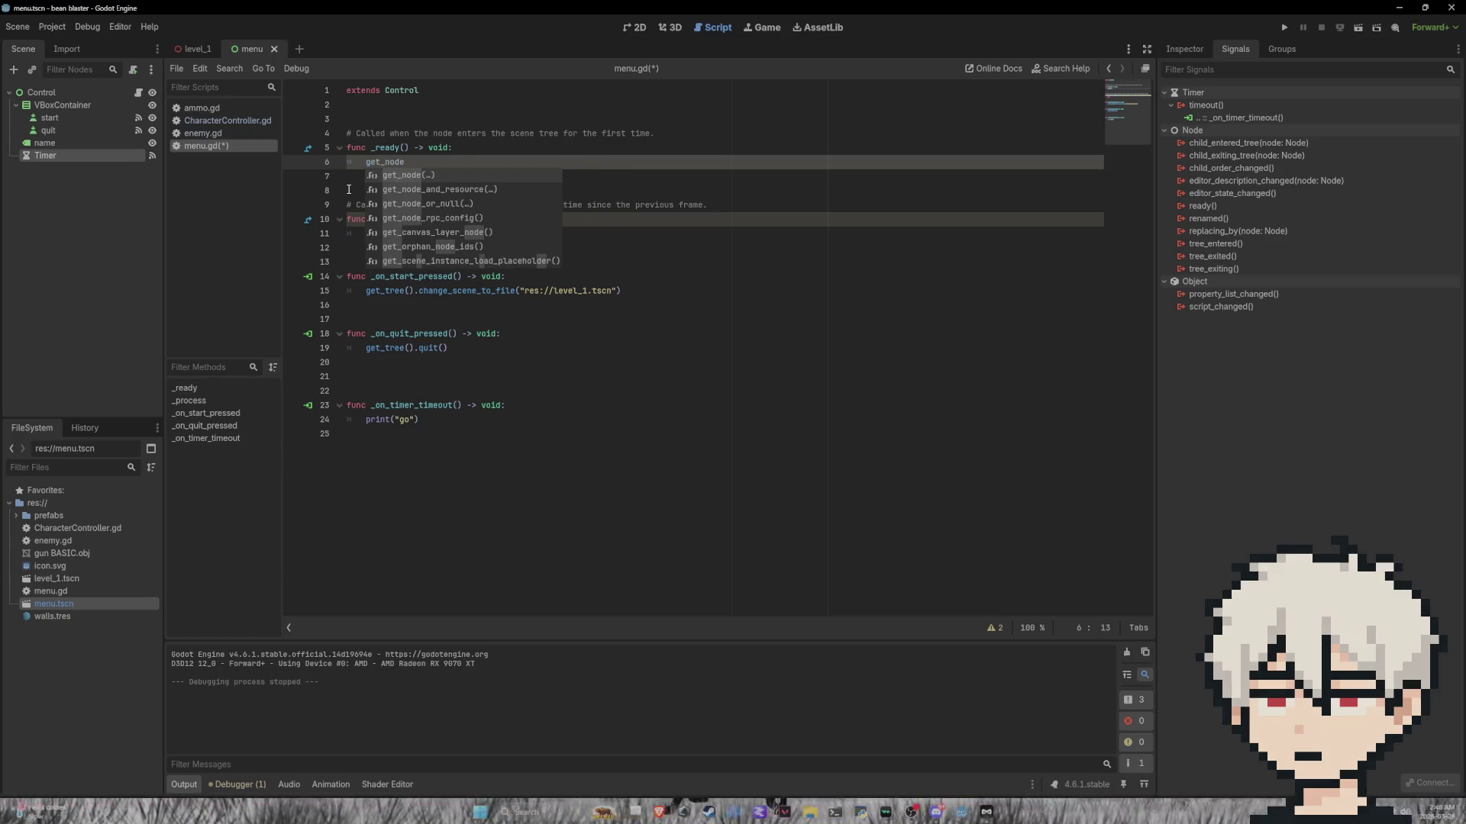
key("Return")
key("Down")
key("Down")
key("Down")
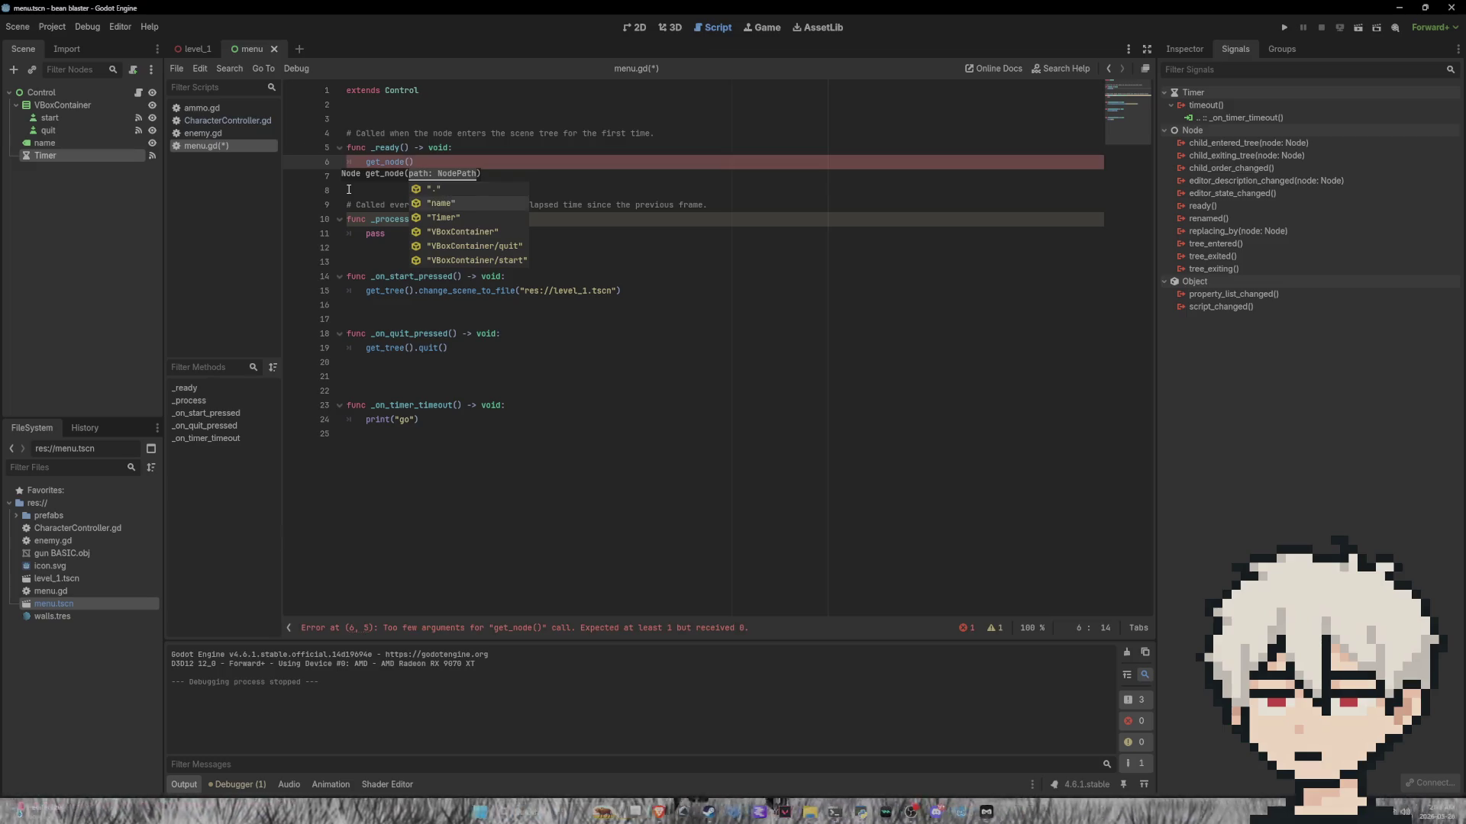
key("Up")
key("Return")
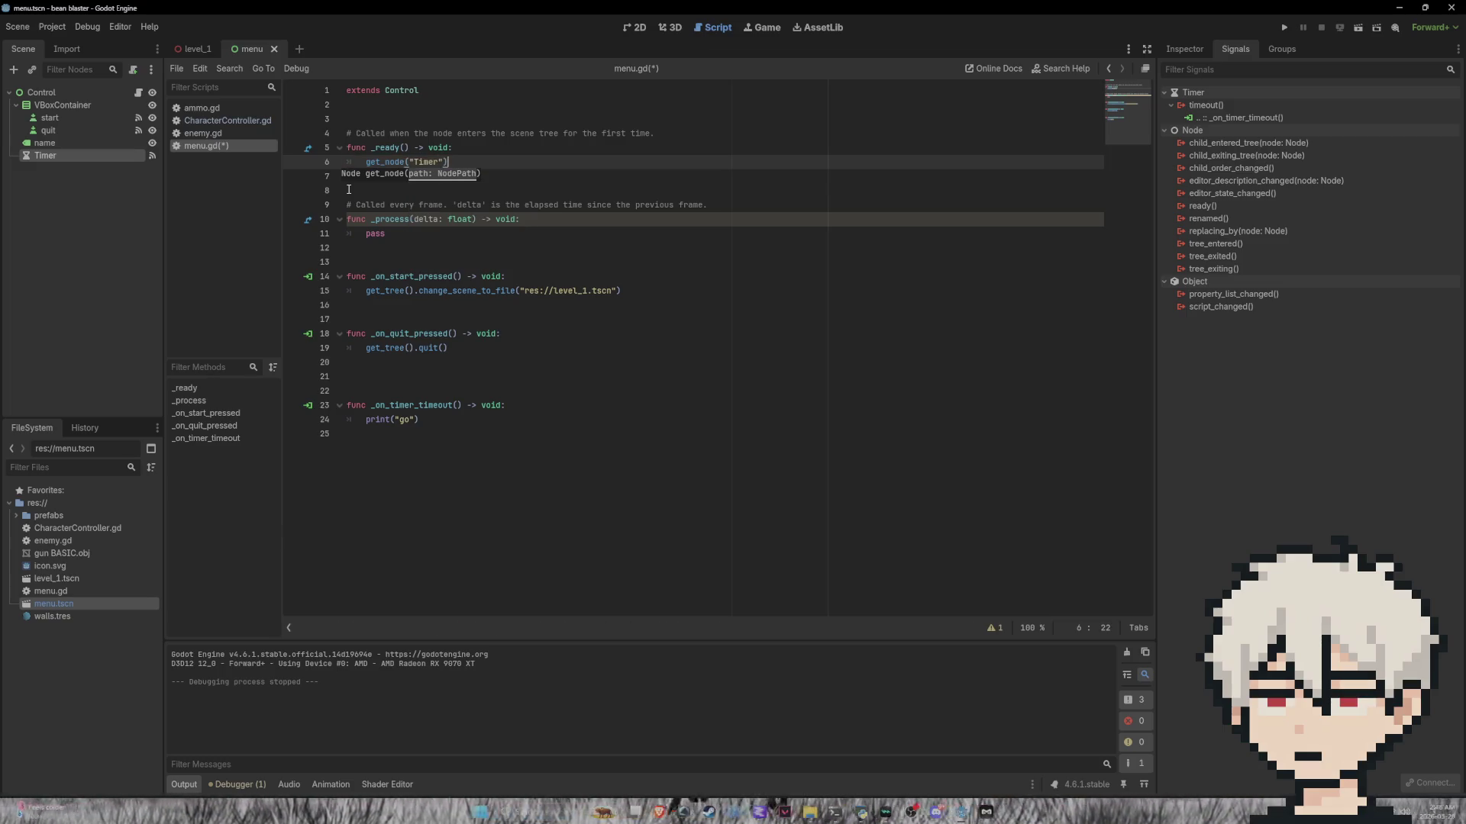
type(".start")
key("BackSpace")
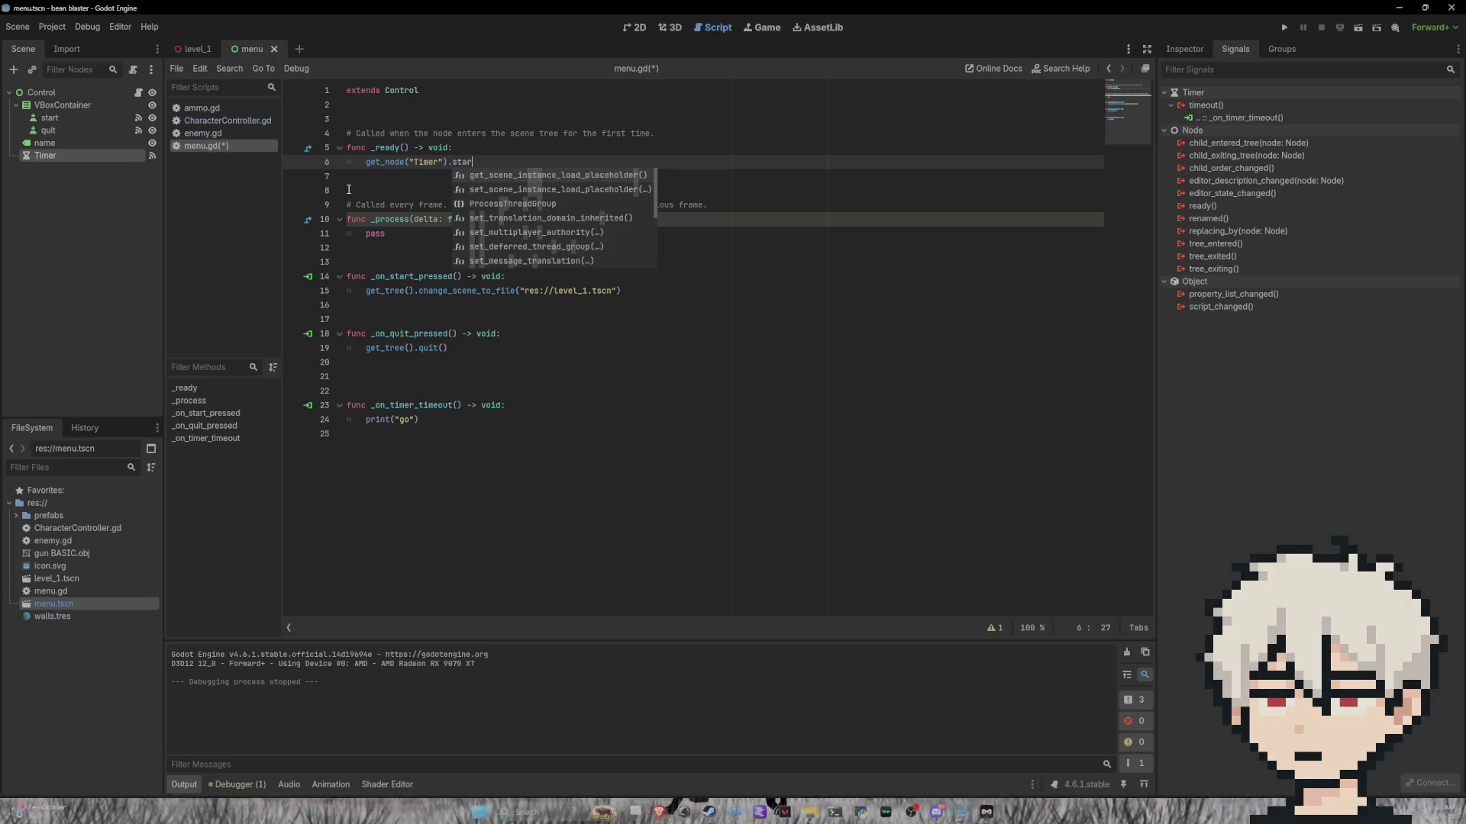
type("t")
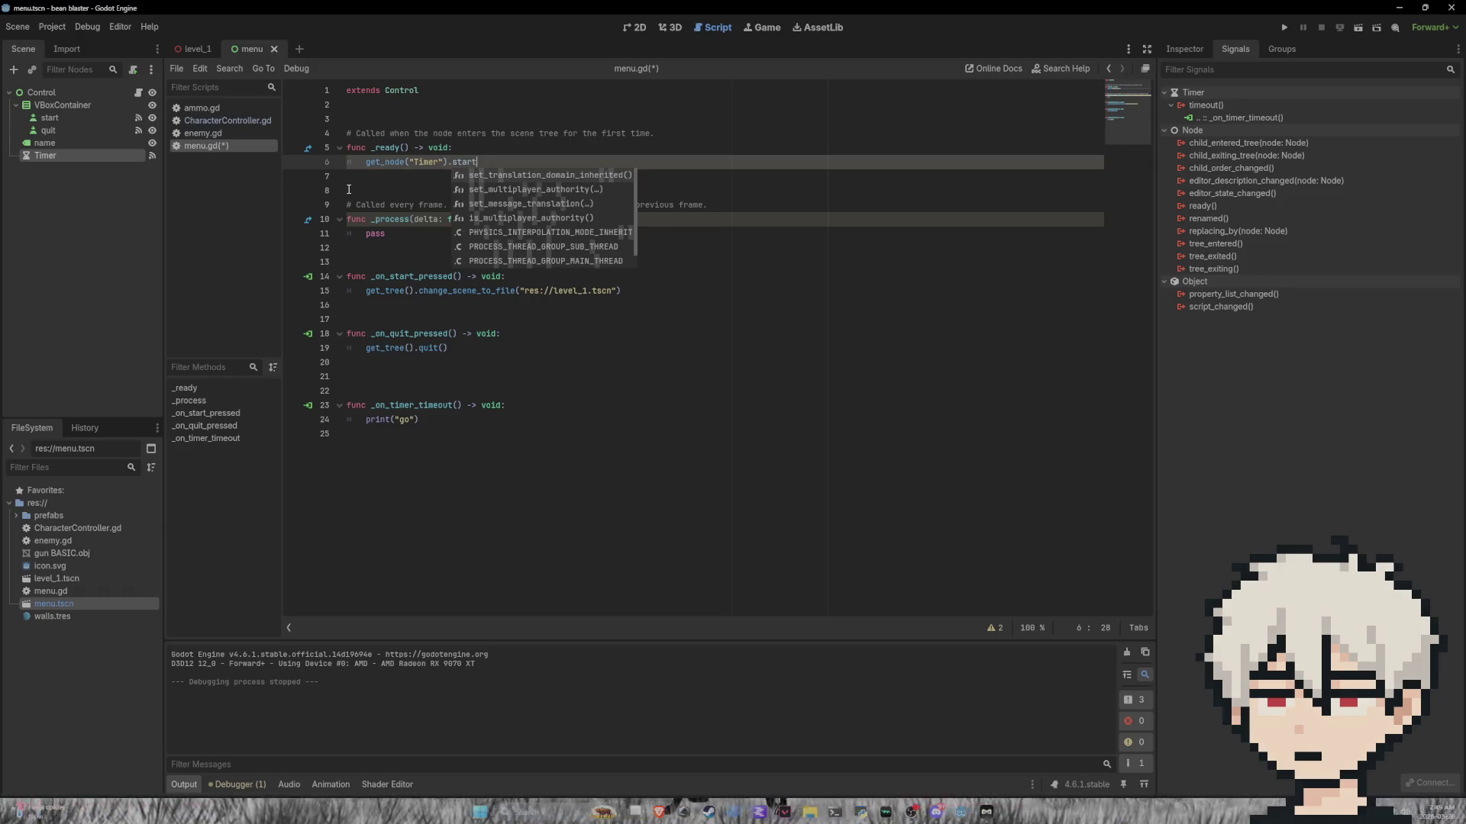
type("_node")
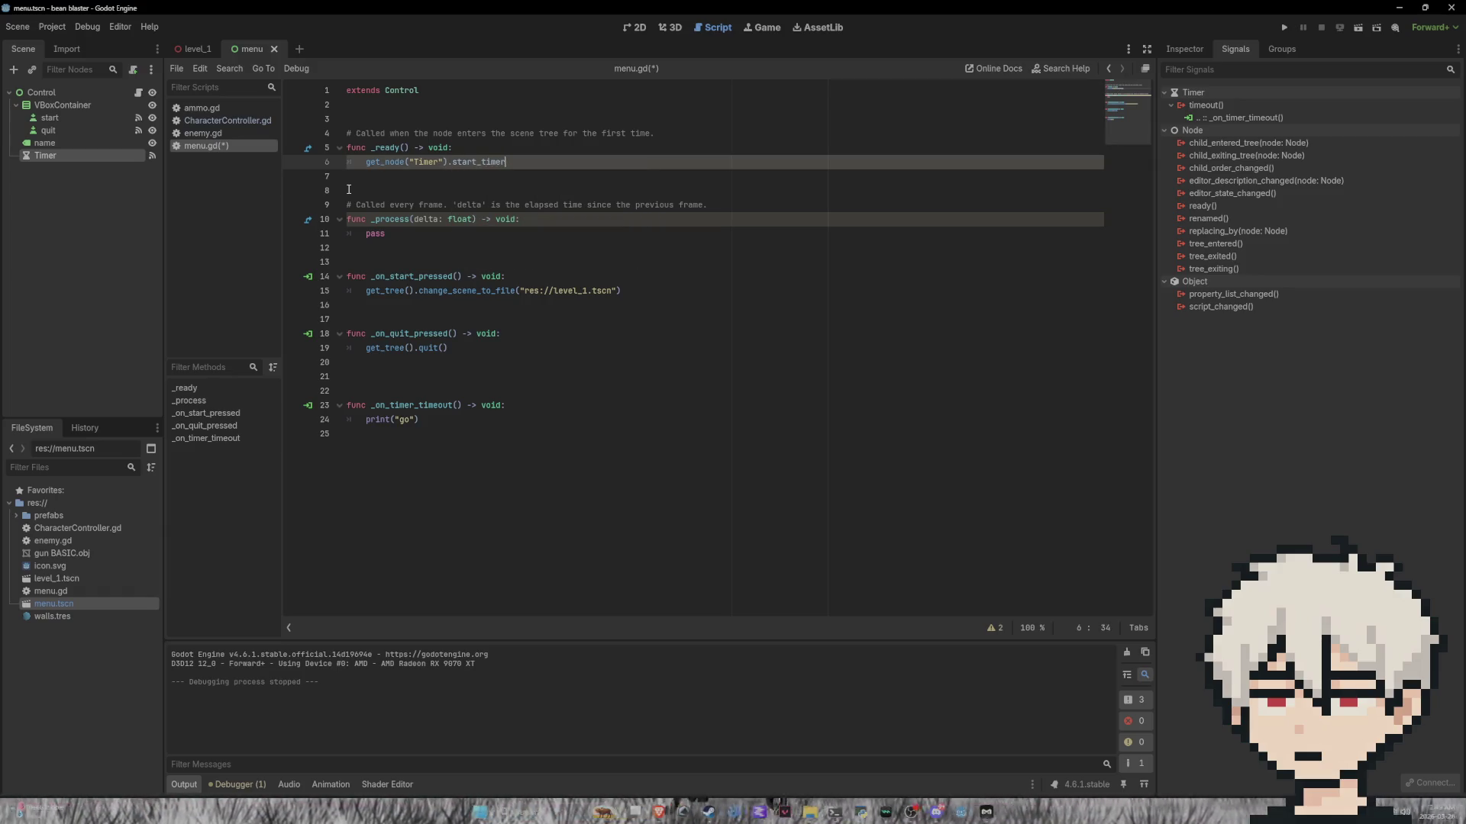
type("(")
key("ctrl+s")
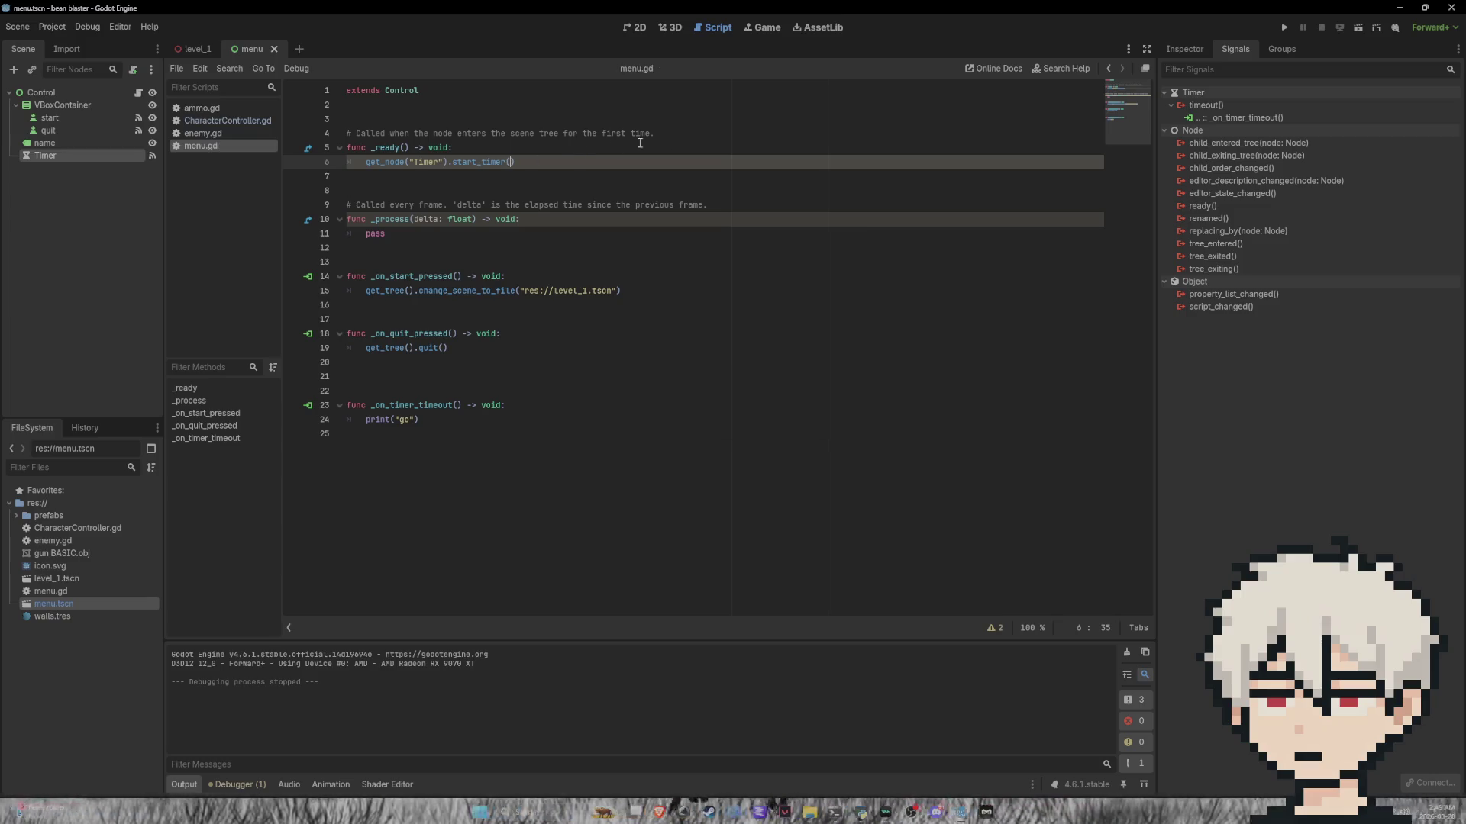
left_click(1281, 30)
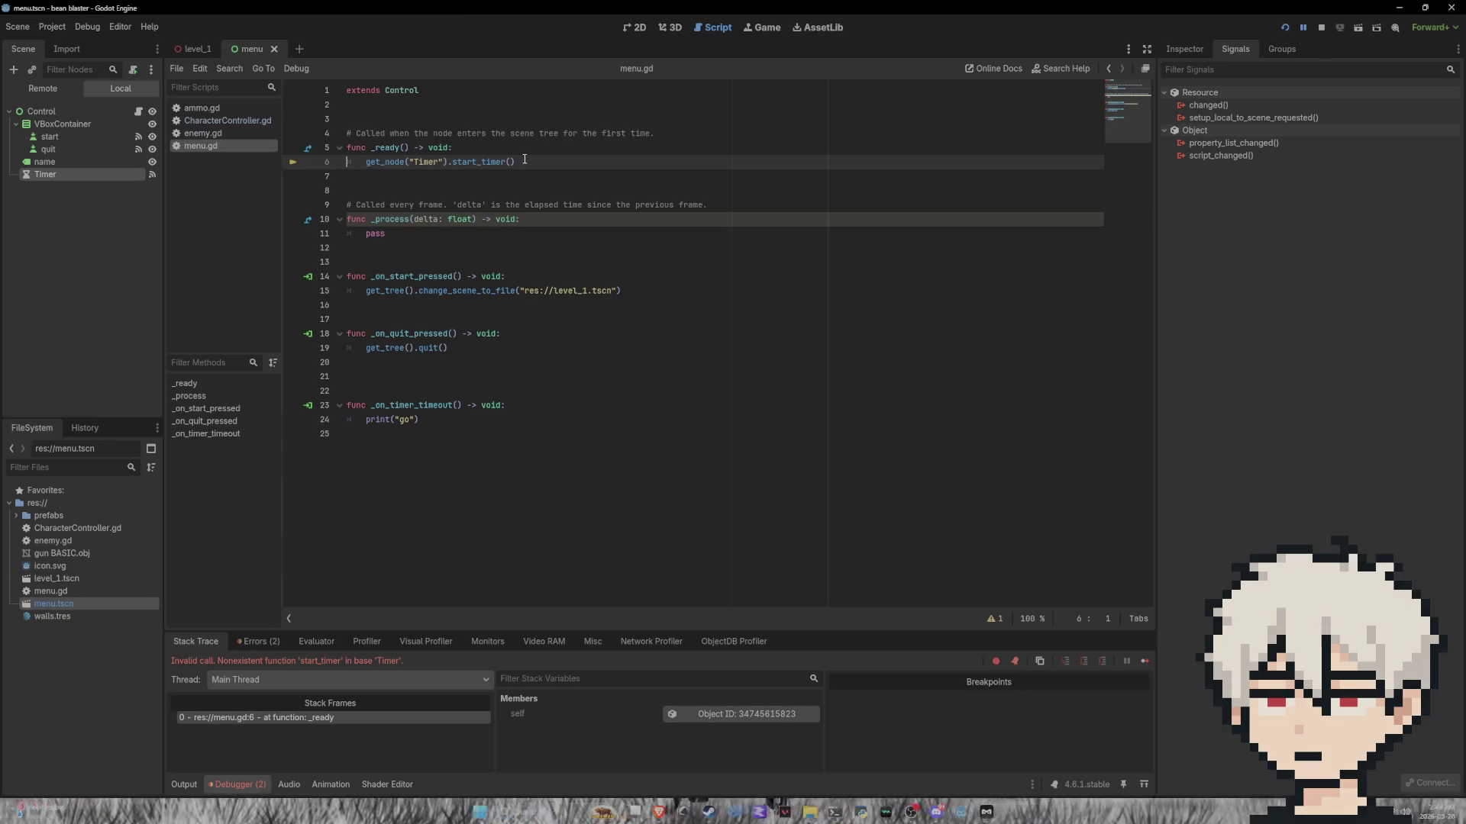
Step: Delete .start_timer() from line 6 and open the Timer class documentation
left_click_drag(525, 159, 448, 162)
key("BackSpace")
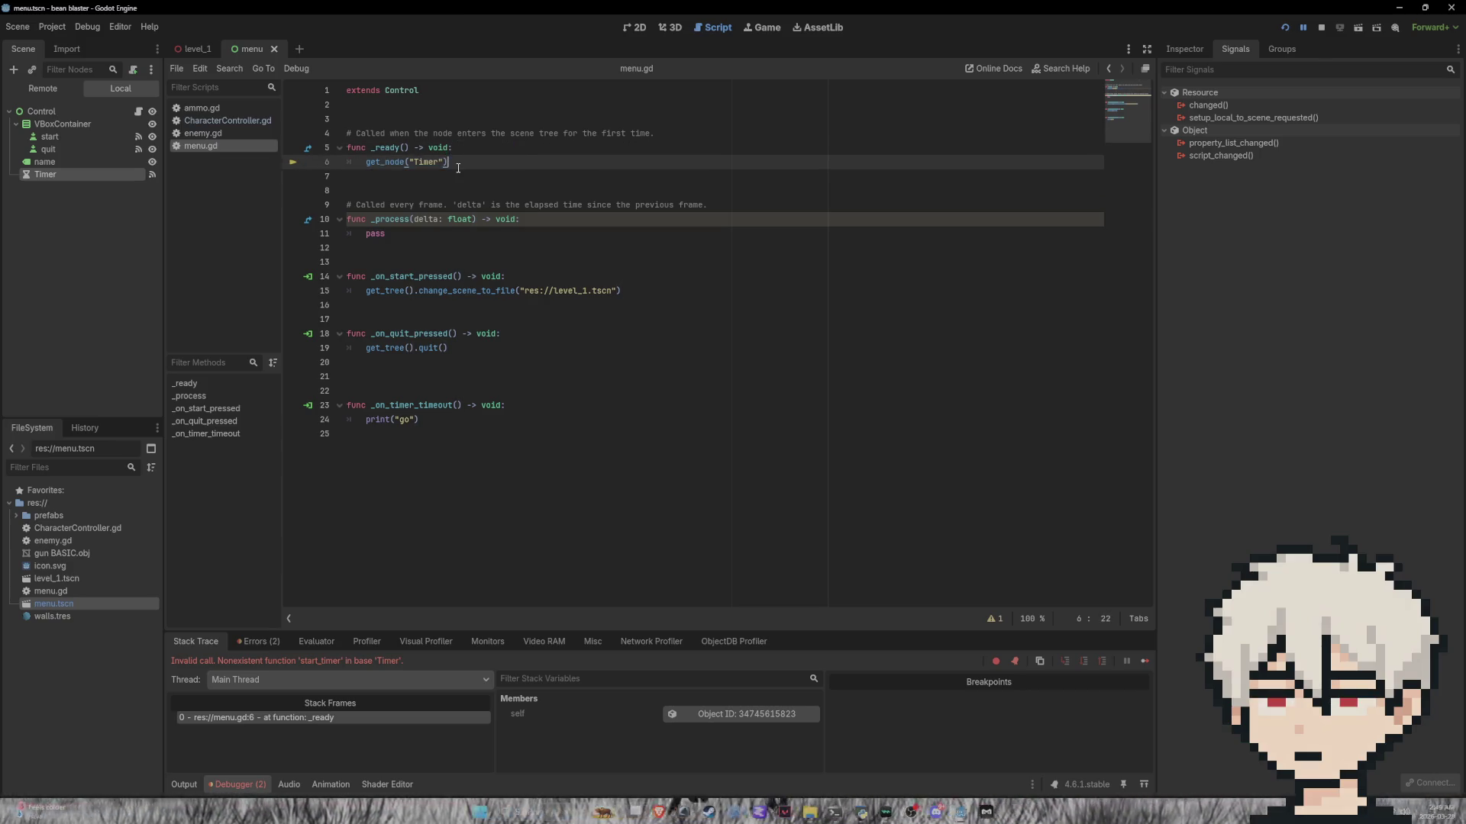
right_click(67, 173)
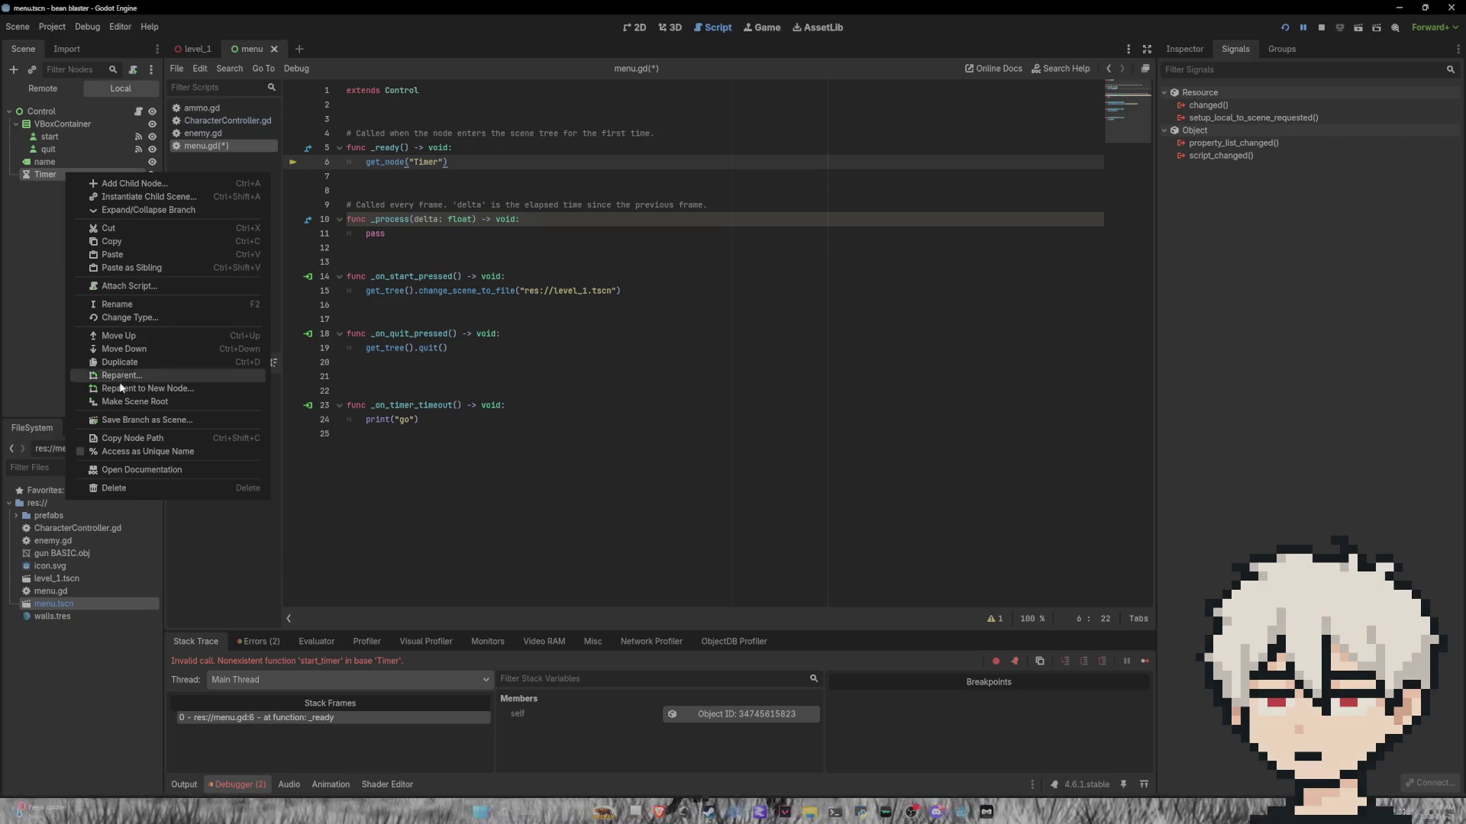
left_click(162, 471)
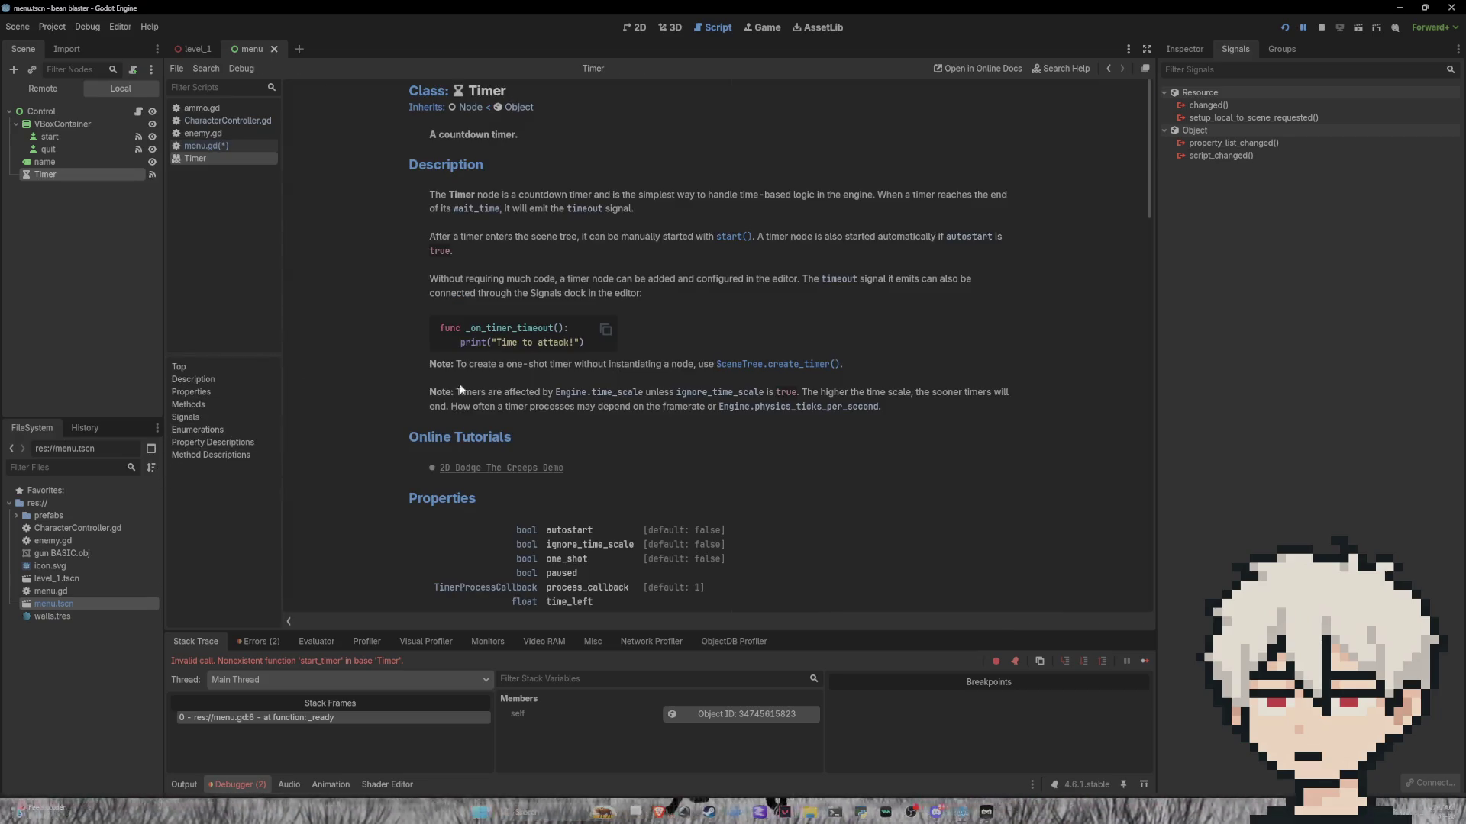
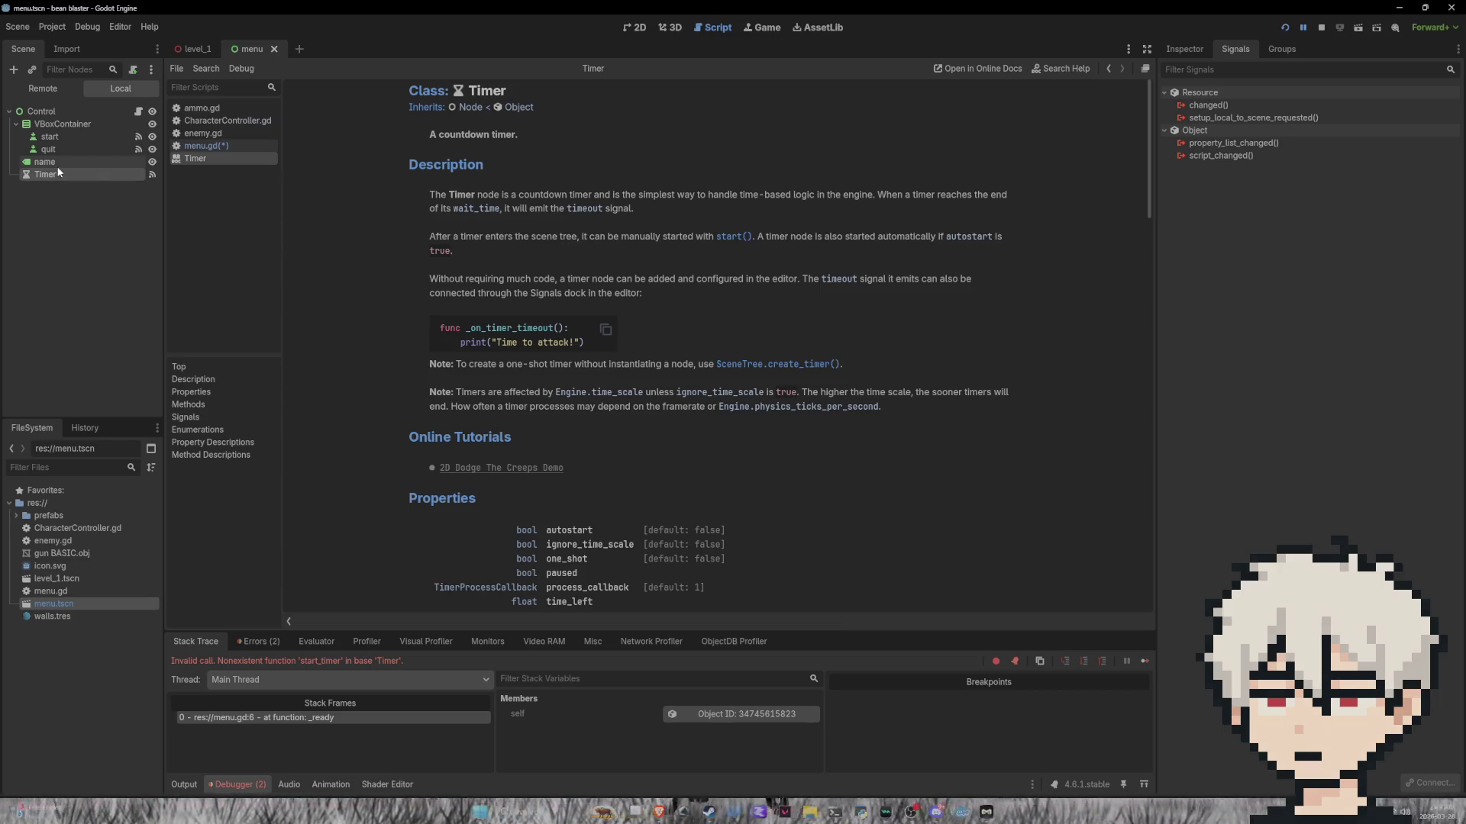
Step: Return from the level_1 scene and Timer docs to the menu scene on the 2D canvas
left_click(195, 48)
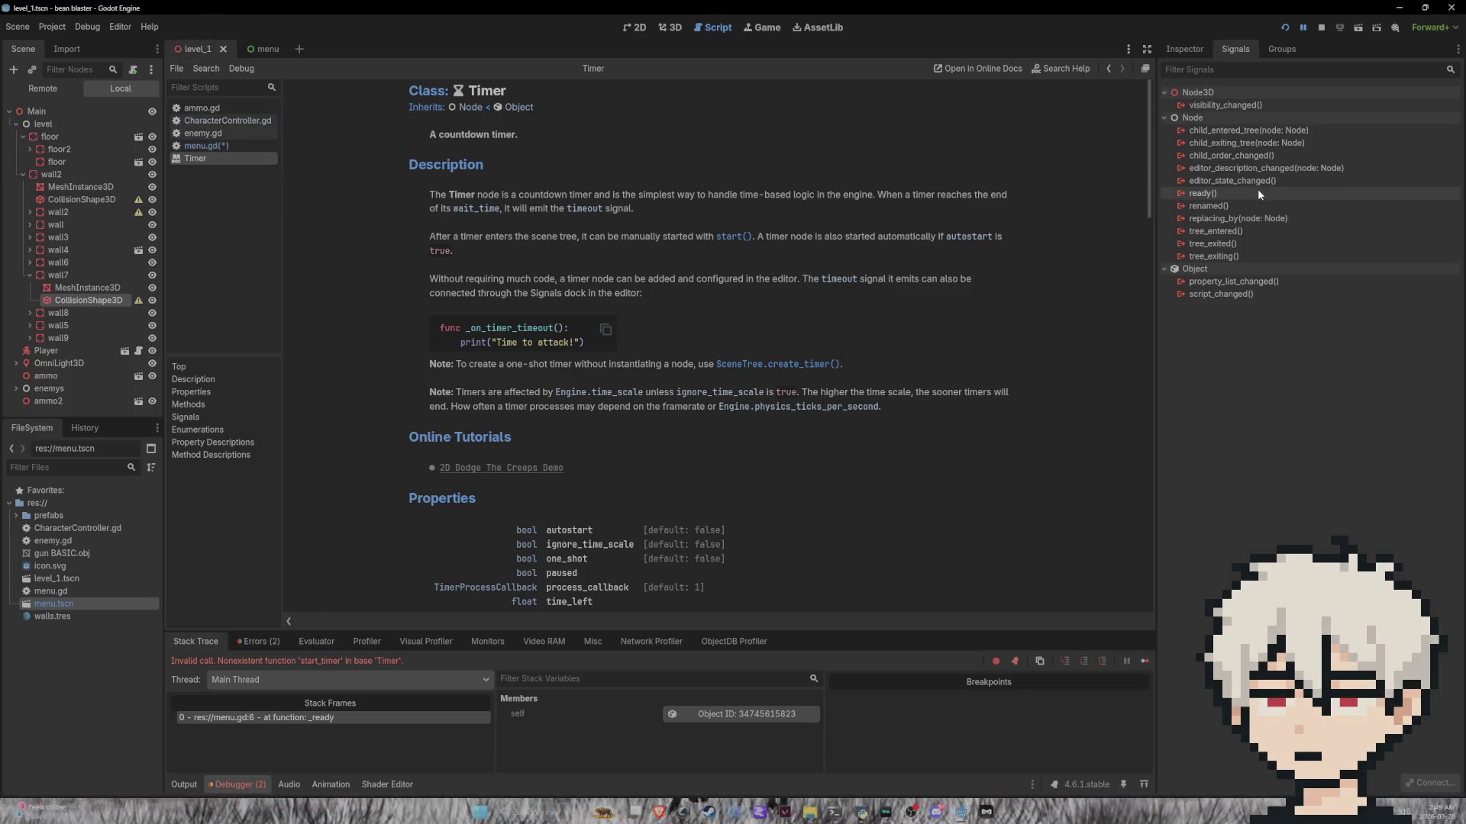
left_click(264, 50)
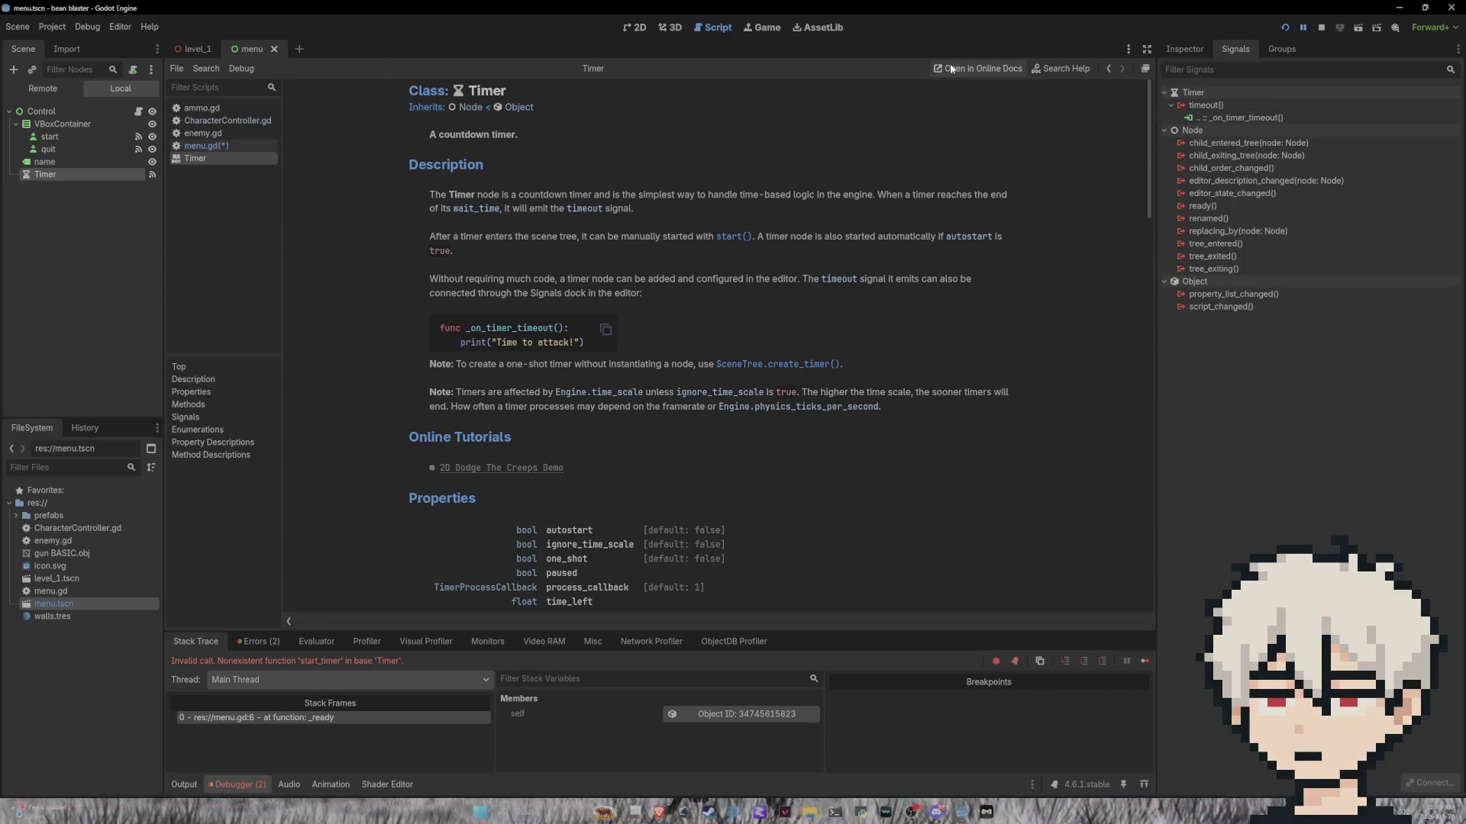
left_click(673, 31)
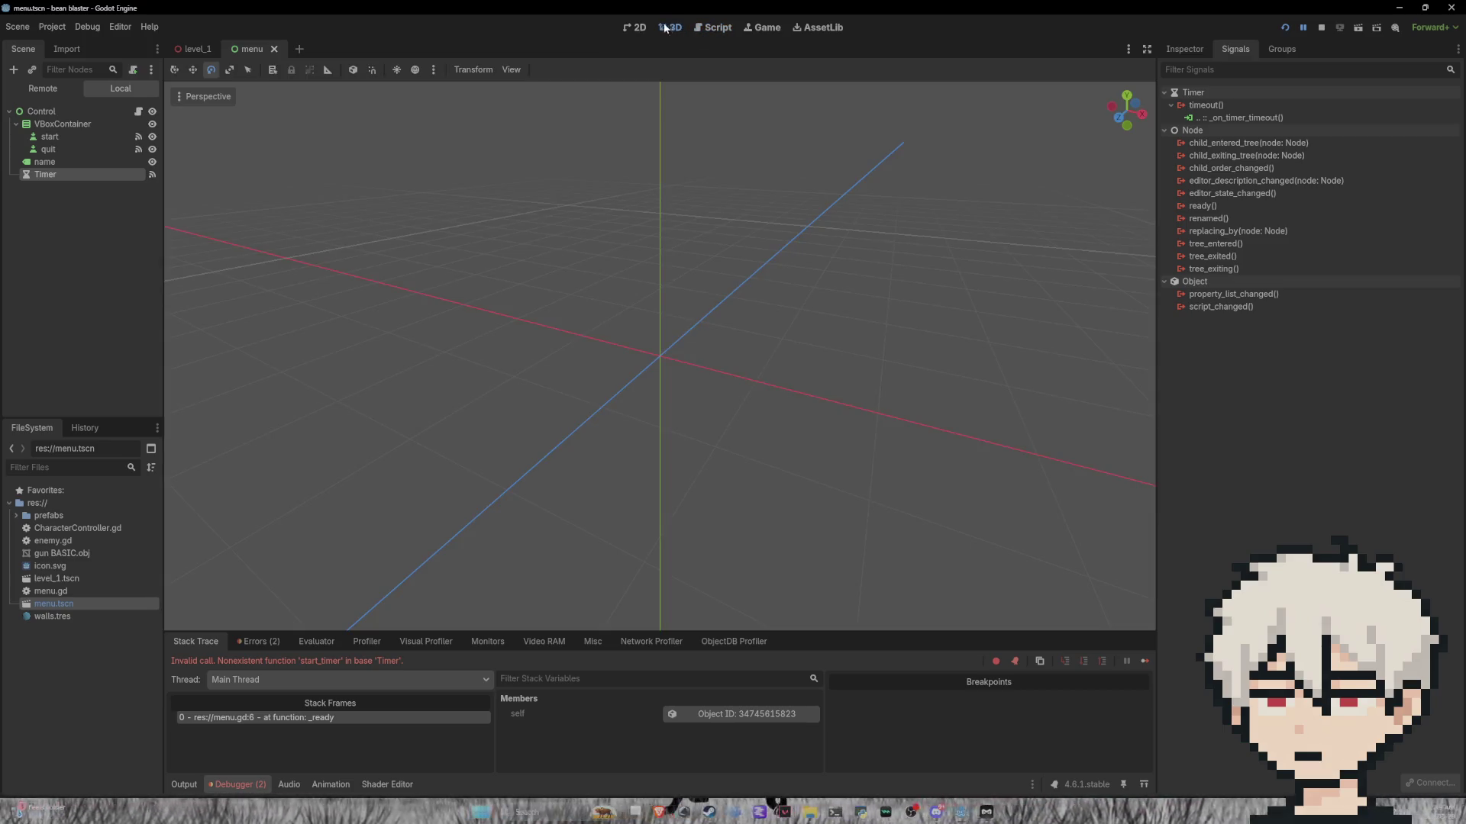
left_click(639, 28)
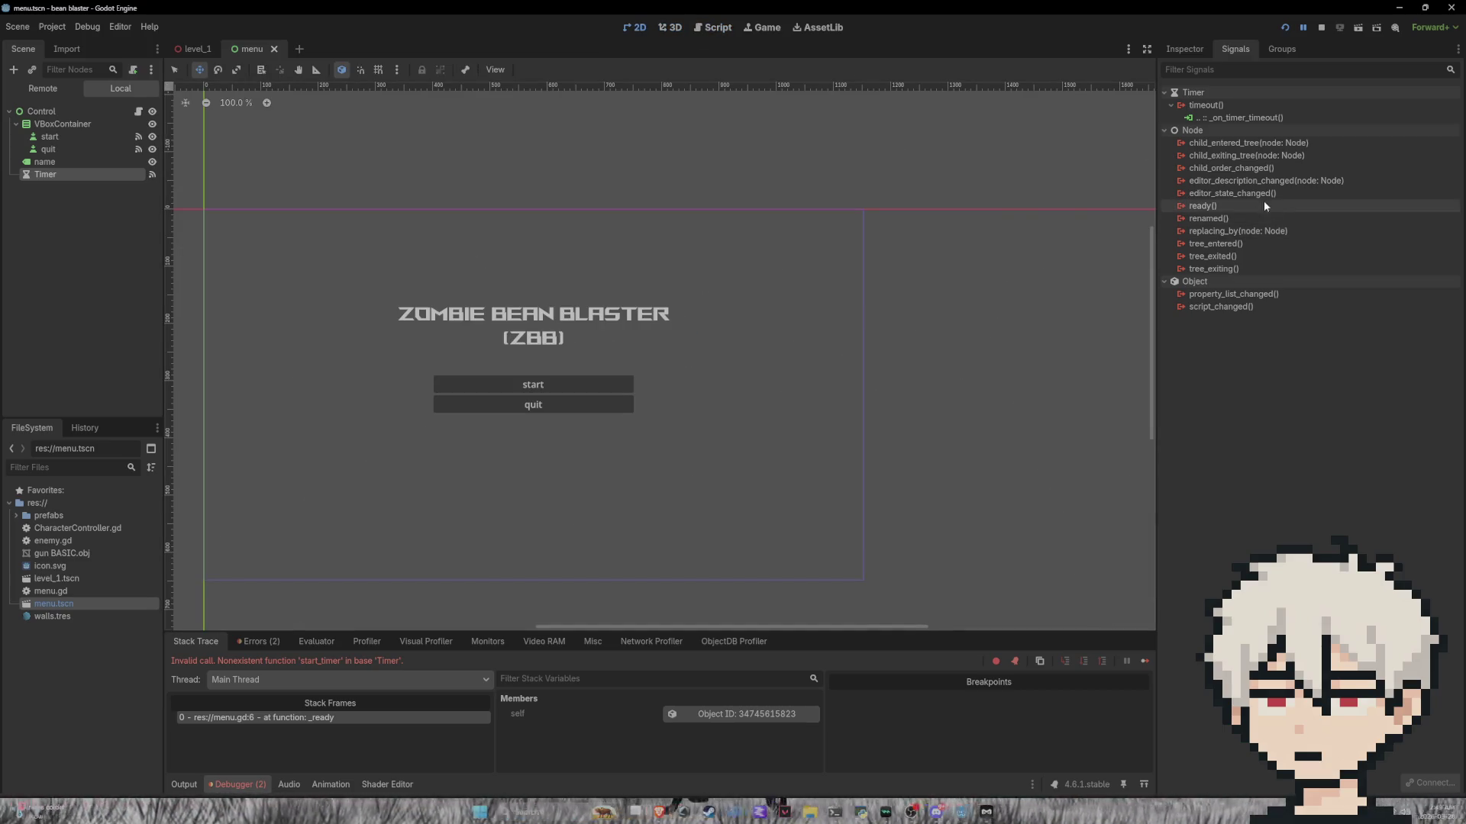
Step: Enable Autostart on the Timer, set its Wait Time to 3, and save menu.tscn
left_click(1184, 49)
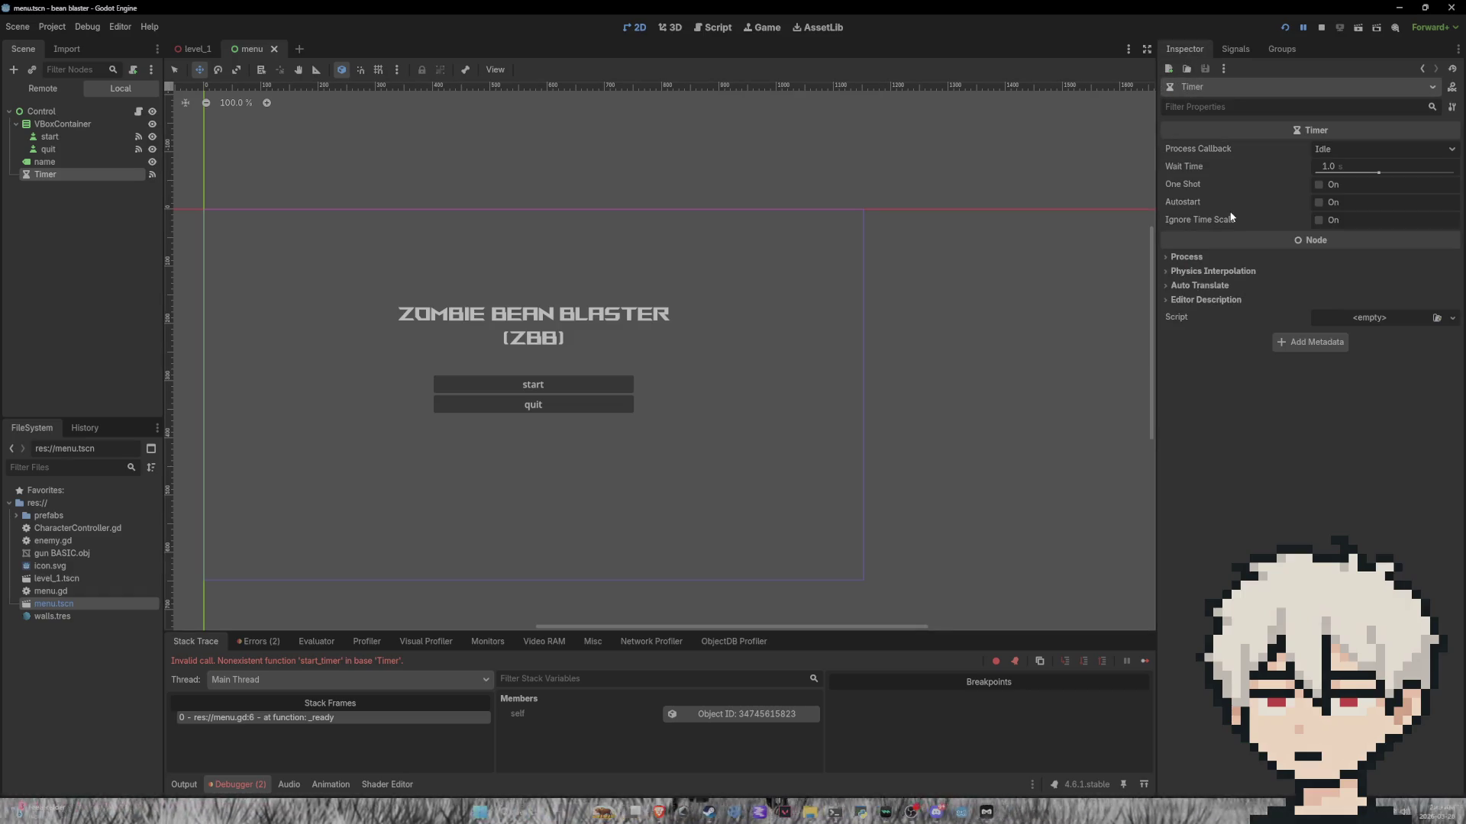
left_click(1318, 202)
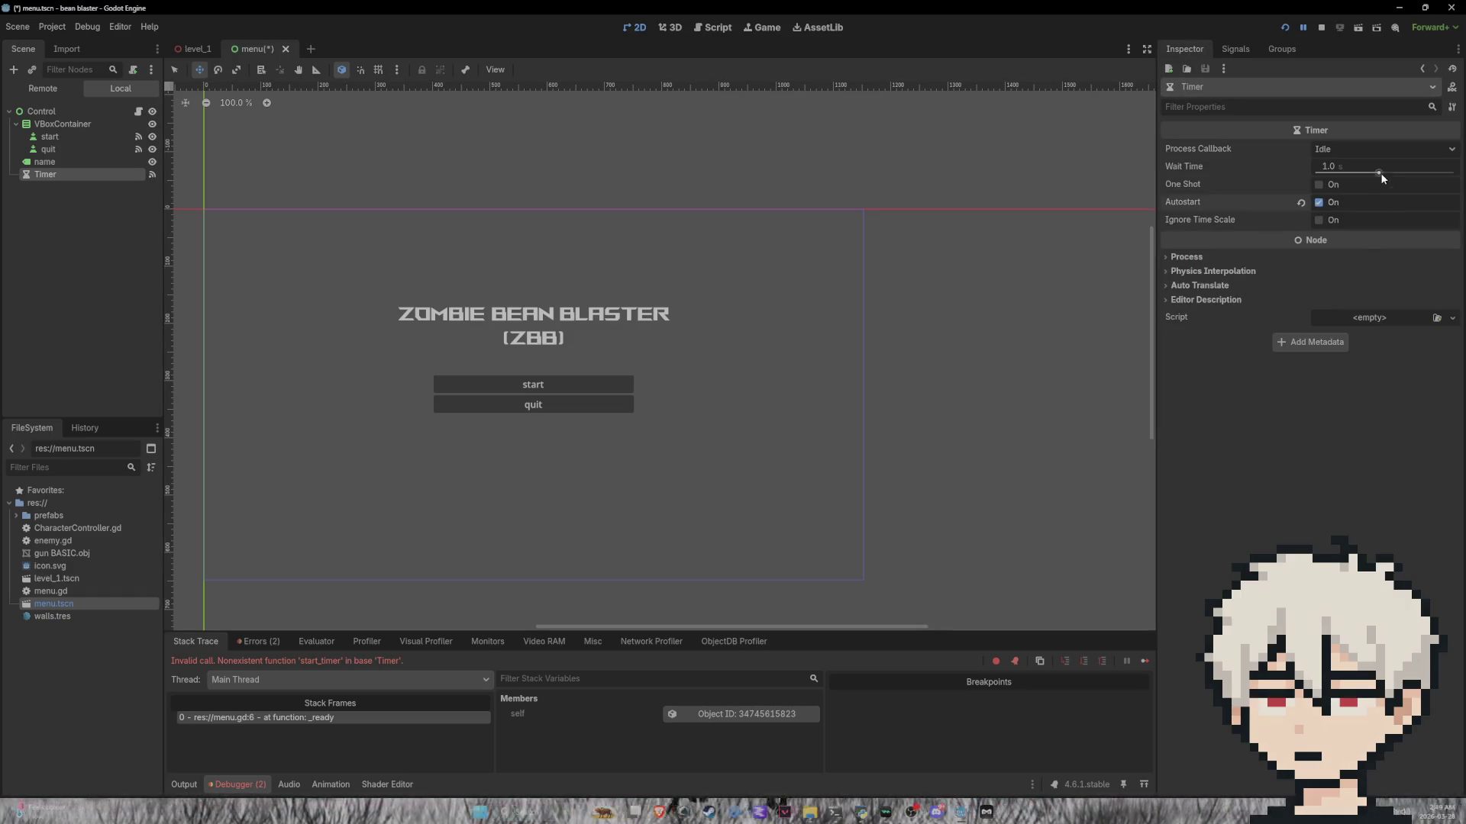
left_click_drag(1379, 172, 1397, 172)
left_click(1334, 173)
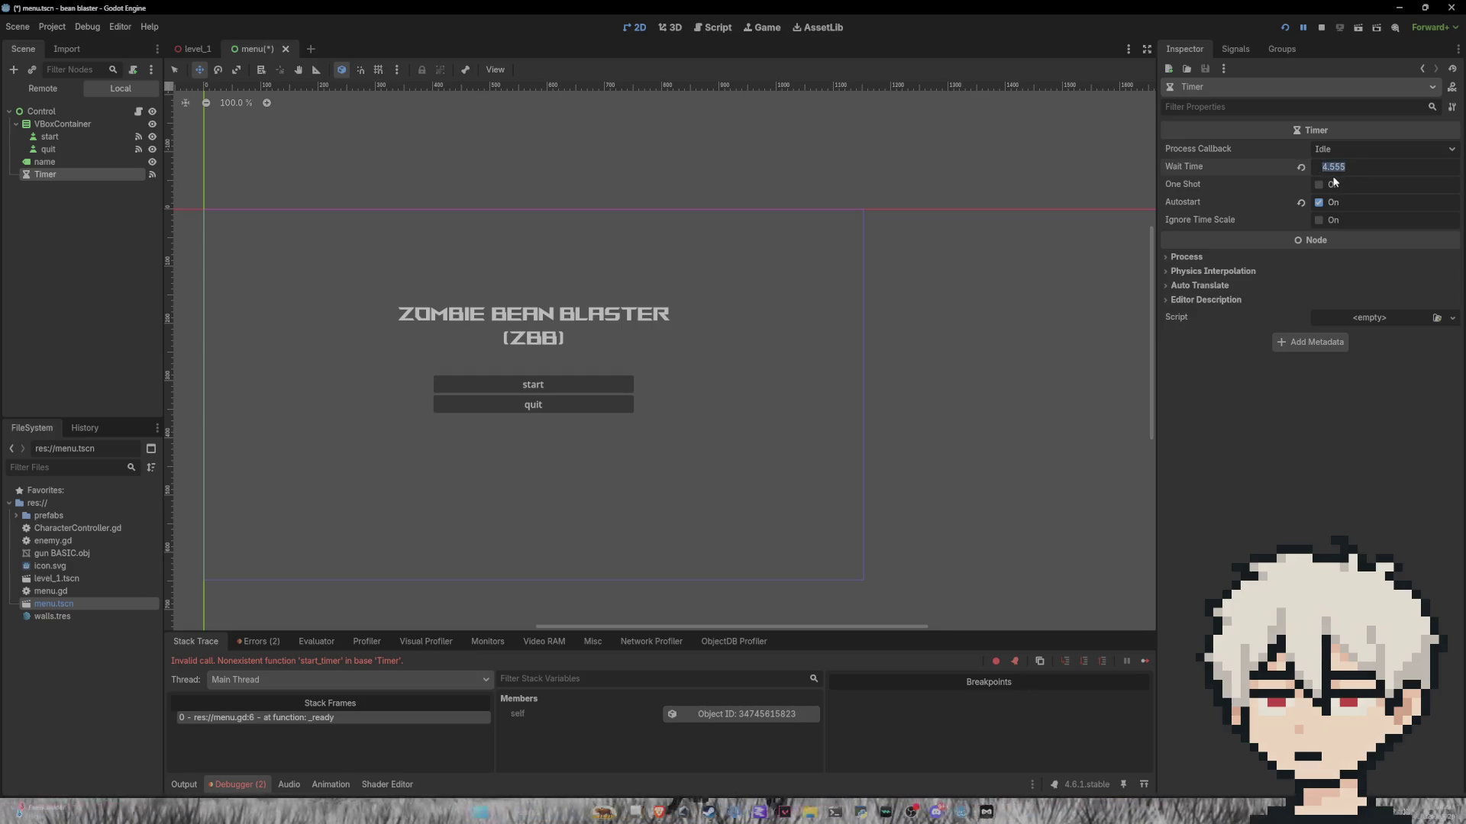
type("3")
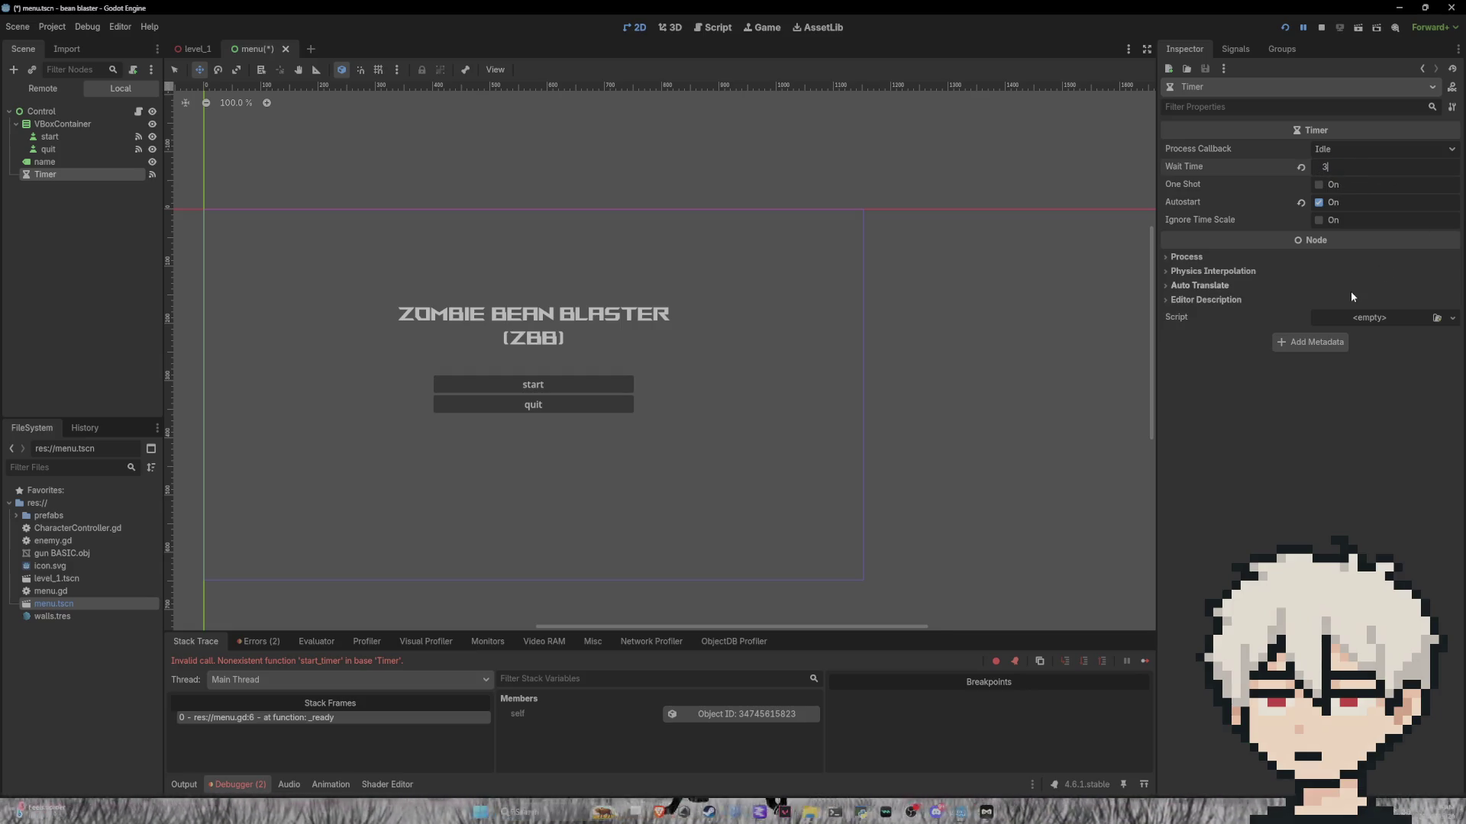
key("ctrl+s")
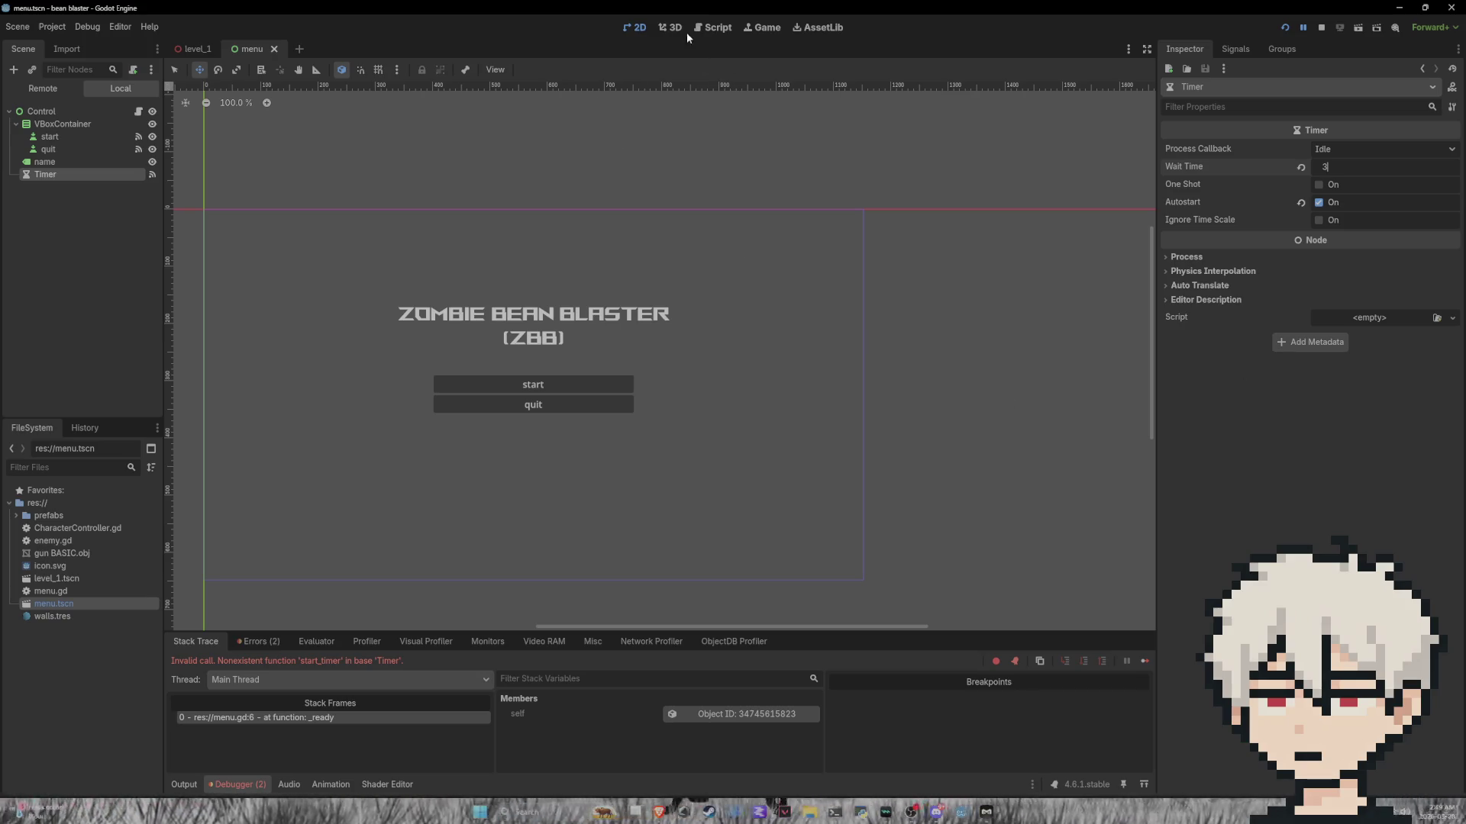
left_click(1286, 29)
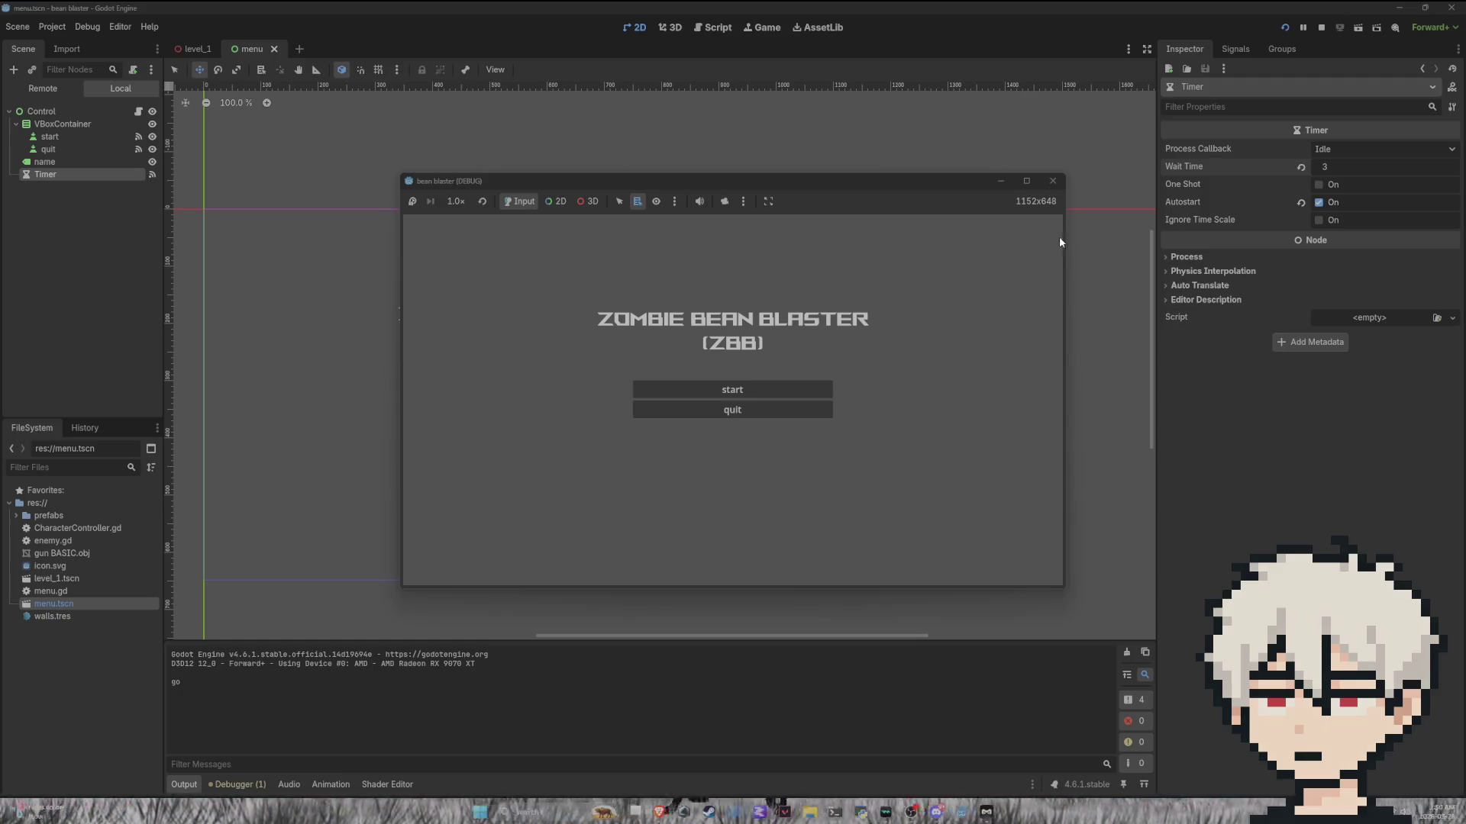
left_click(1052, 181)
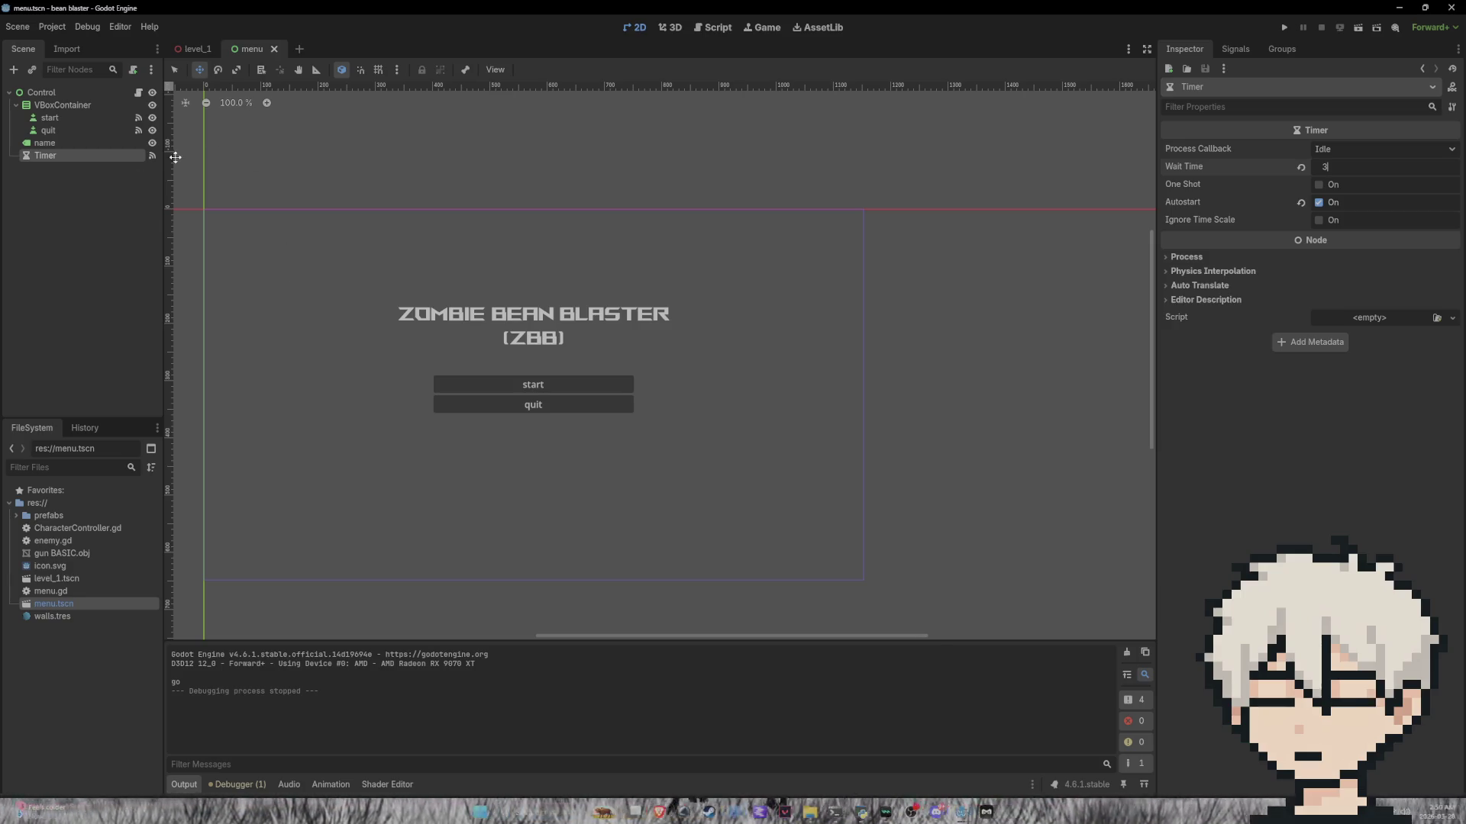
Step: Create a Window node as a child of the root Control
right_click(74, 200)
left_click(70, 185)
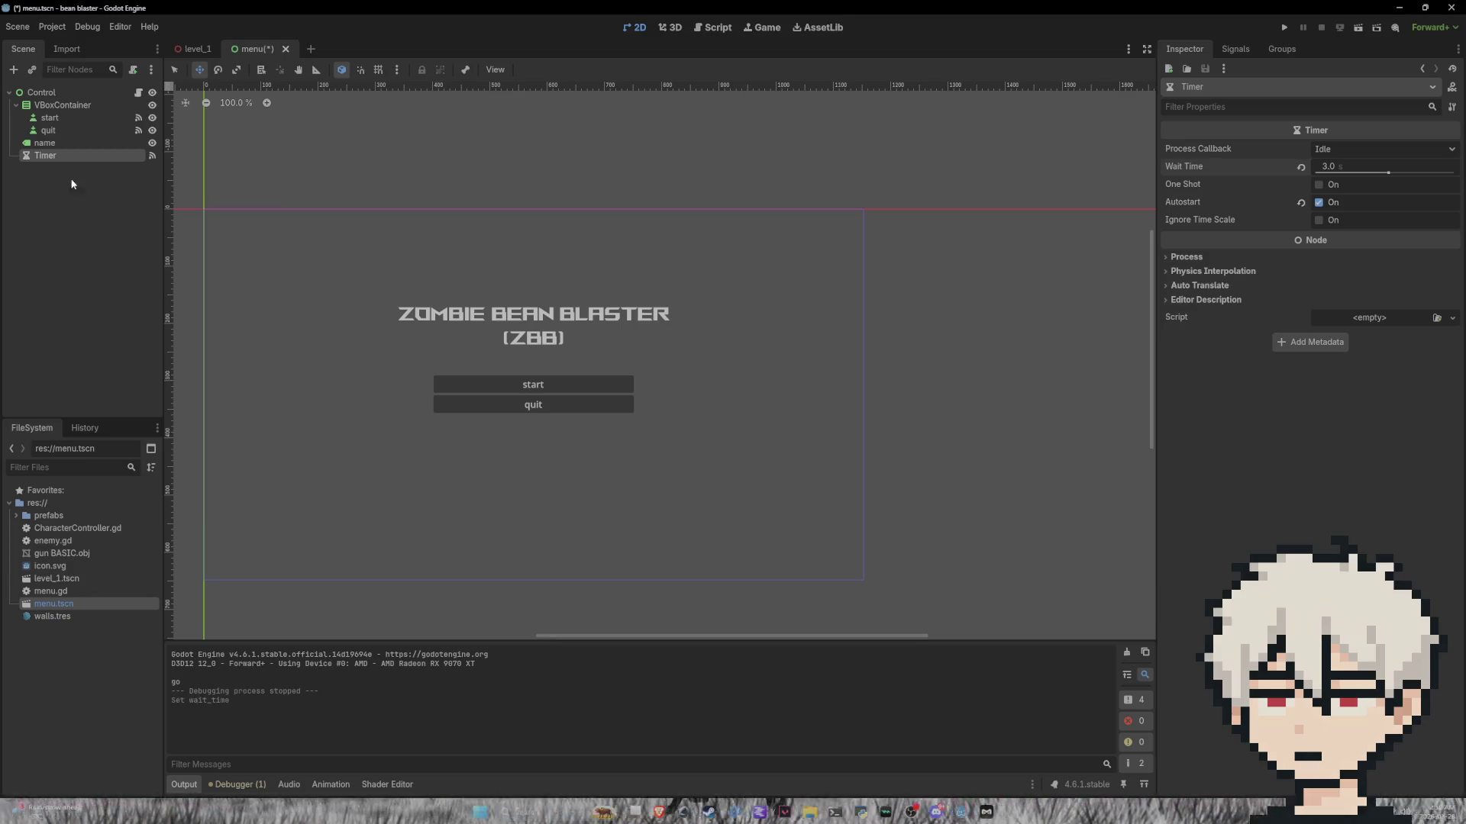
right_click(64, 91)
left_click(93, 121)
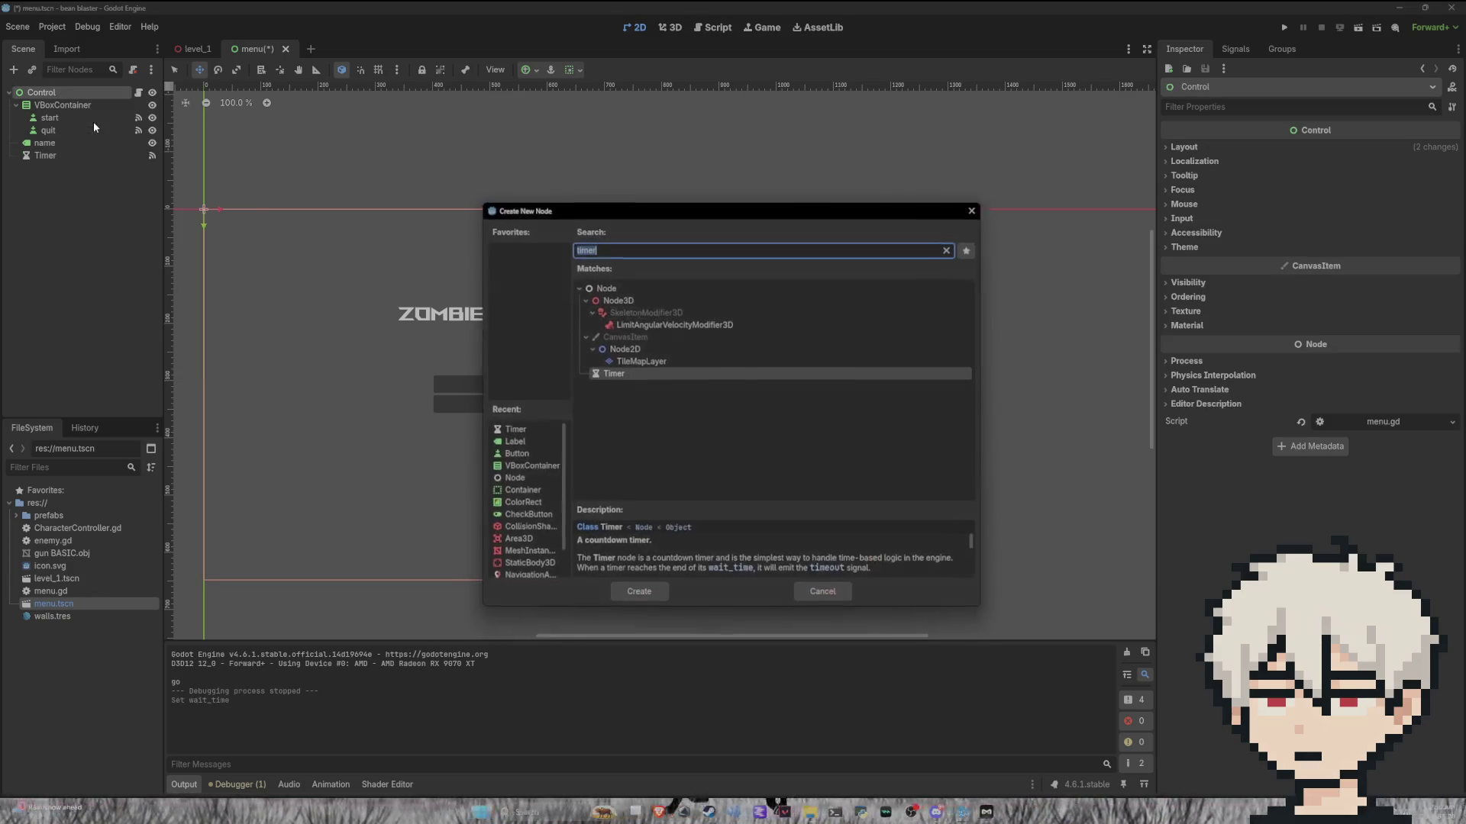
key("BackSpace")
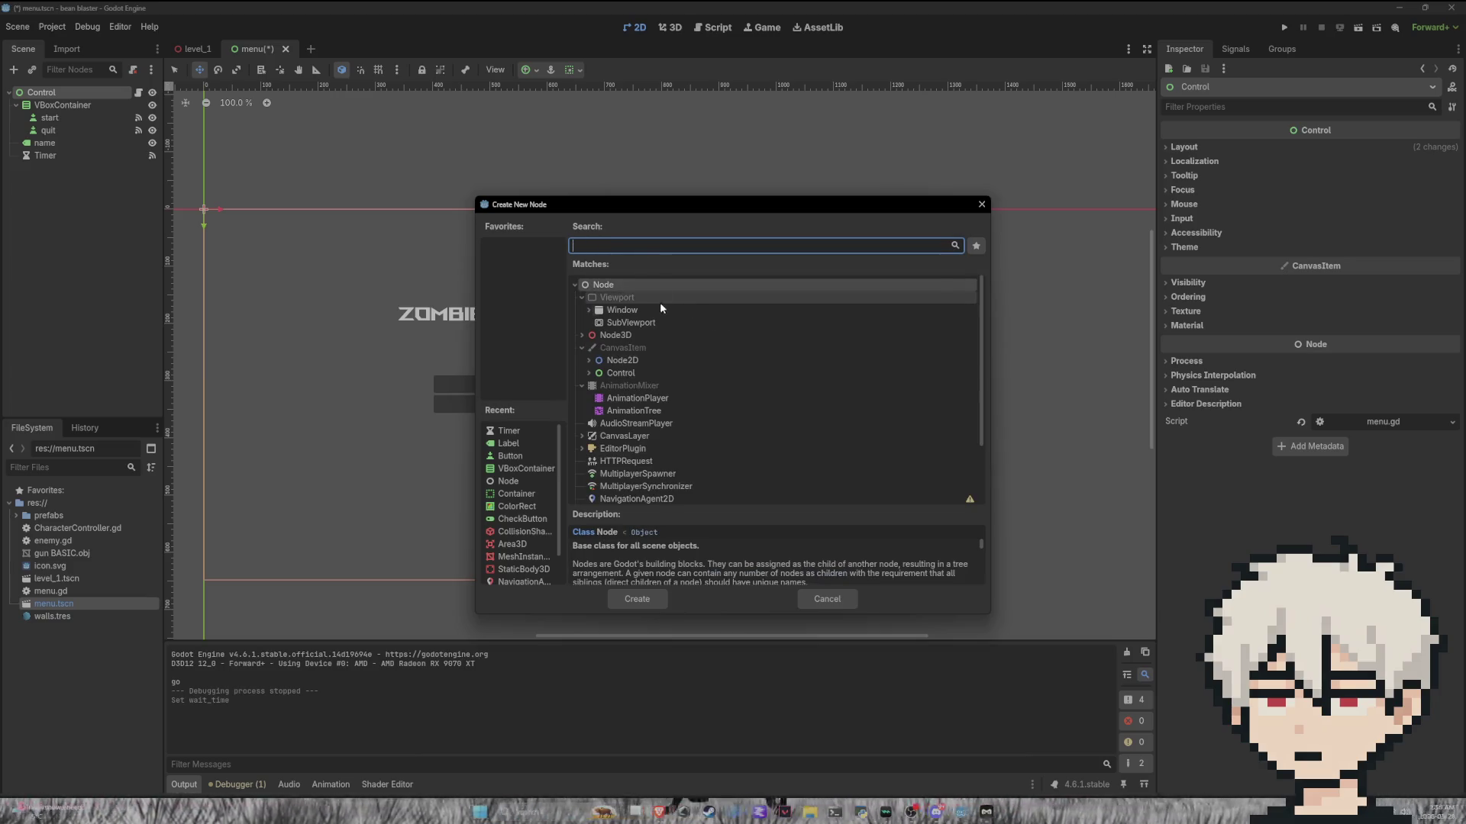
left_click(658, 309)
left_click(635, 599)
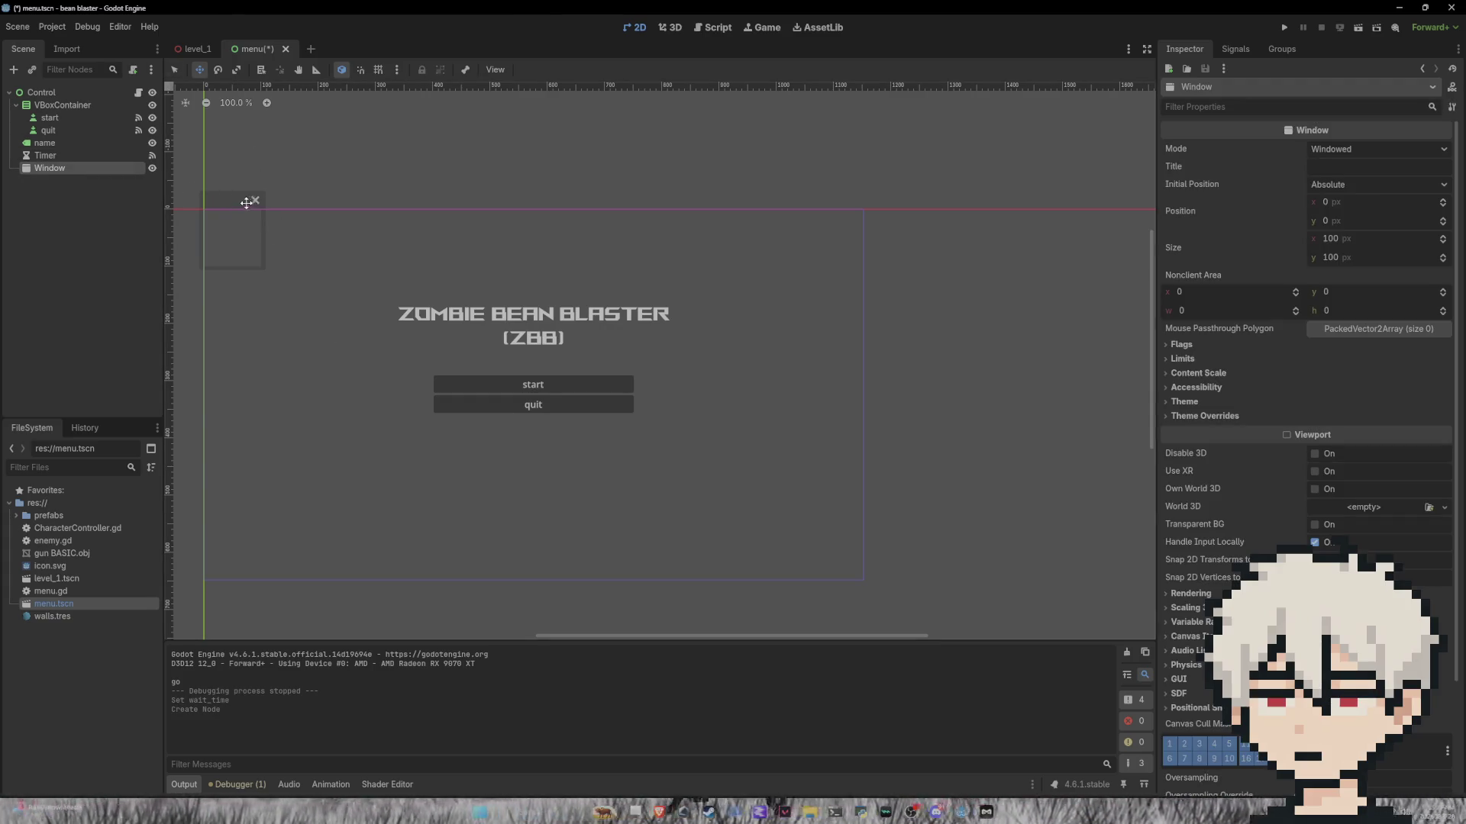
Step: Review the Window's Mode and Viewport settings, keeping Windowed mode and default Own World 3D
left_click(242, 196)
left_click(81, 166)
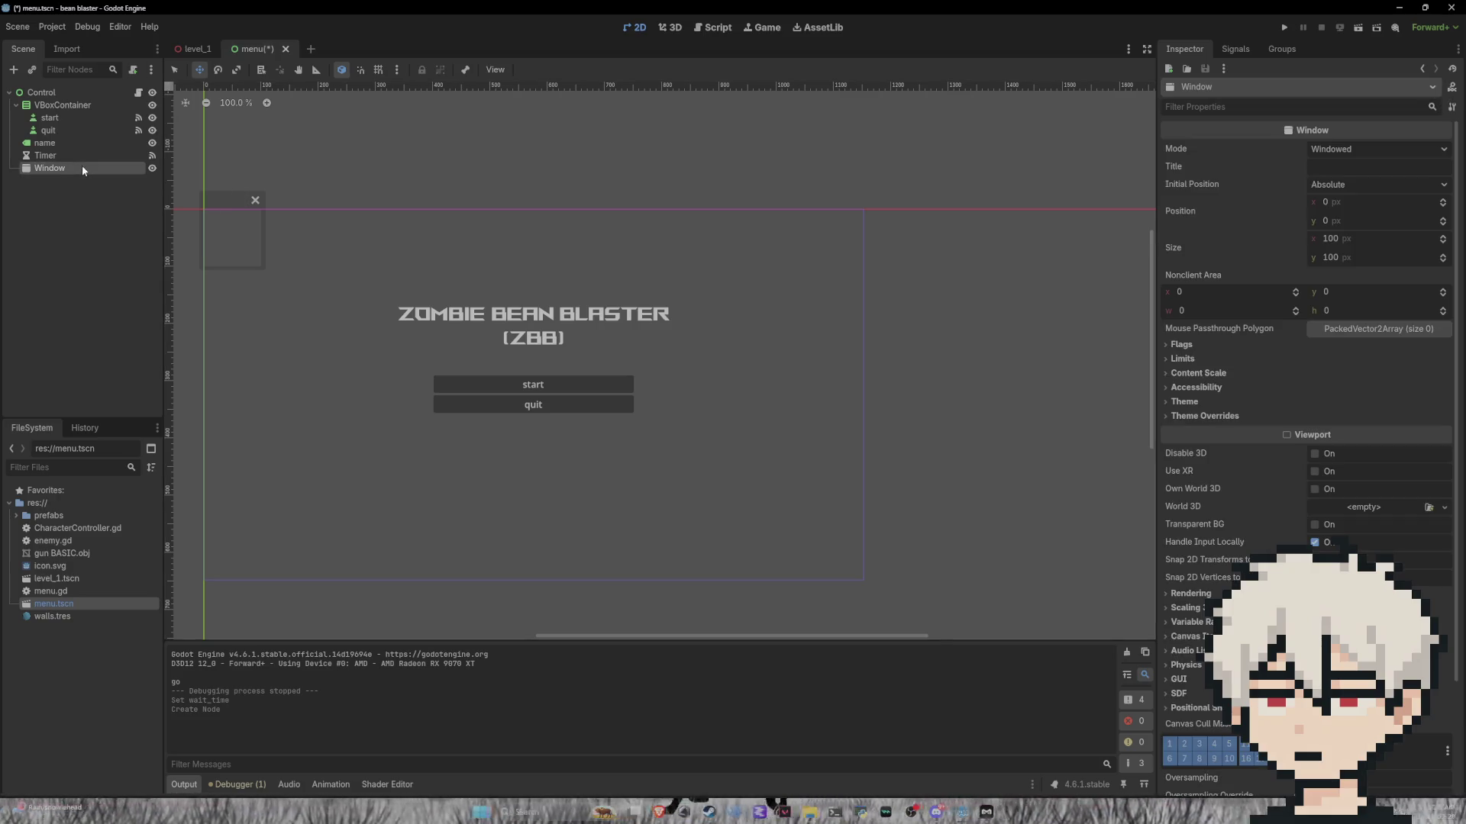
left_click(1357, 150)
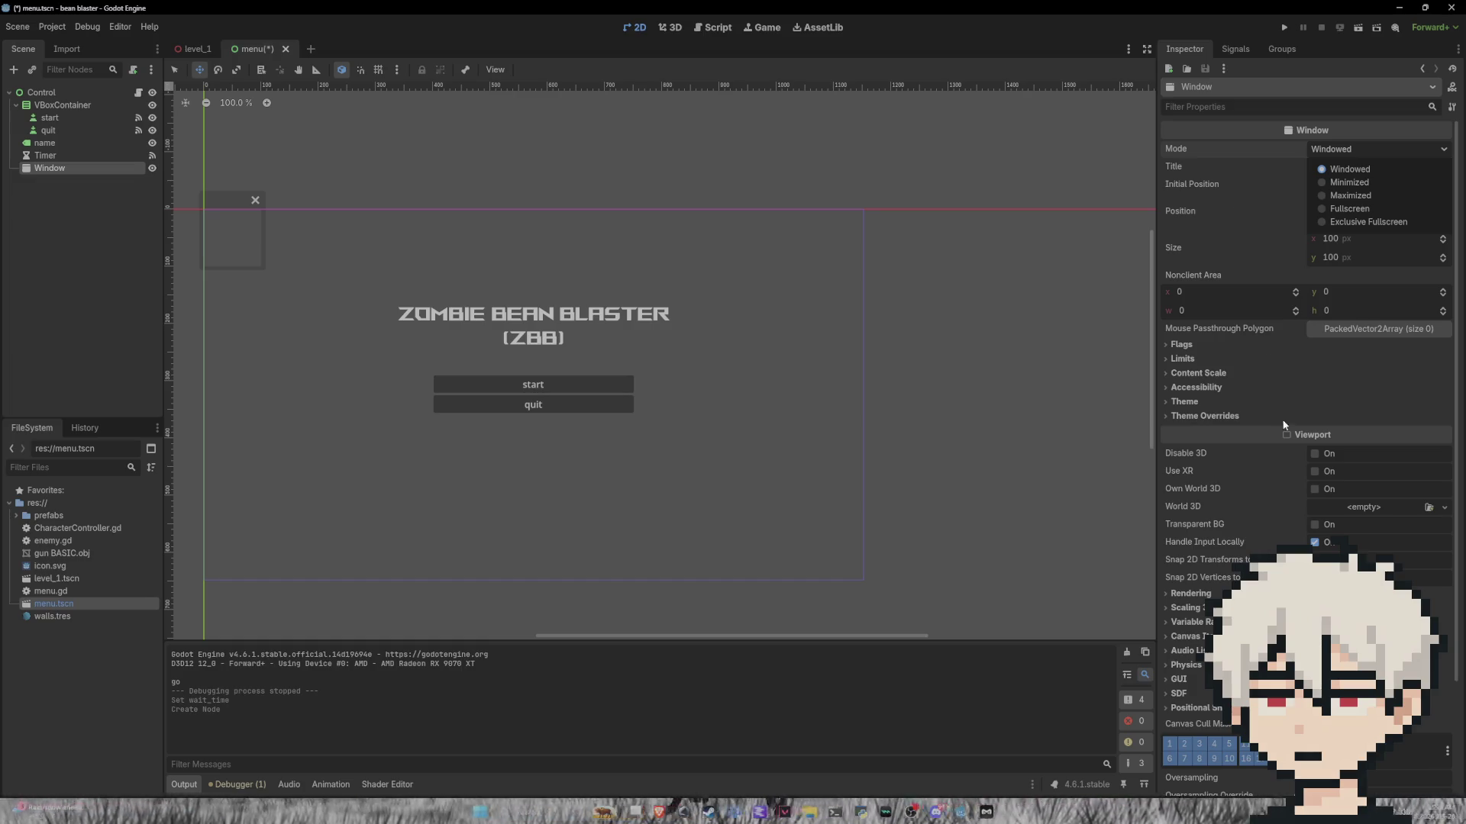
left_click(1246, 477)
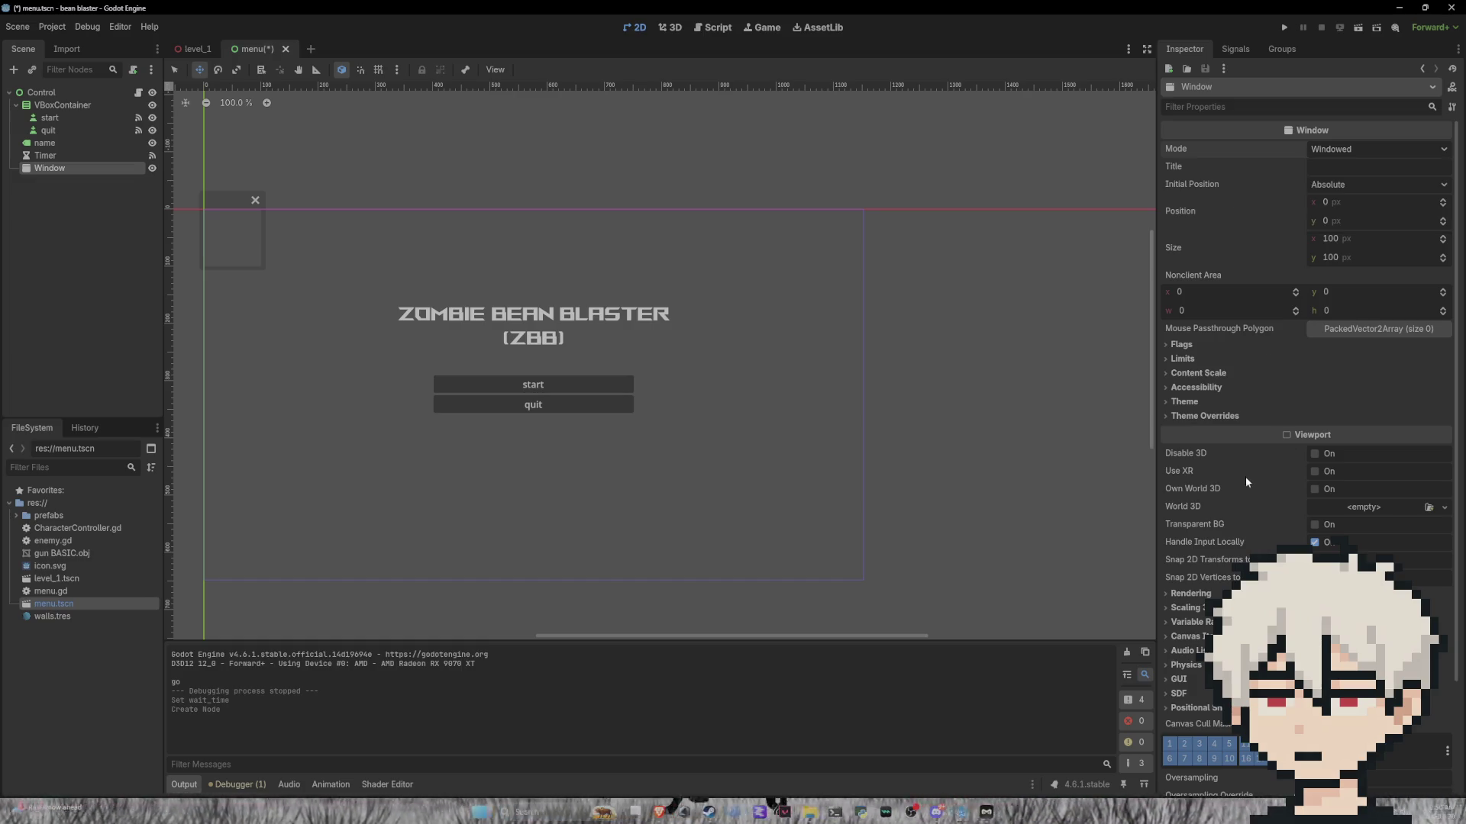
left_click(1314, 490)
left_click(1314, 489)
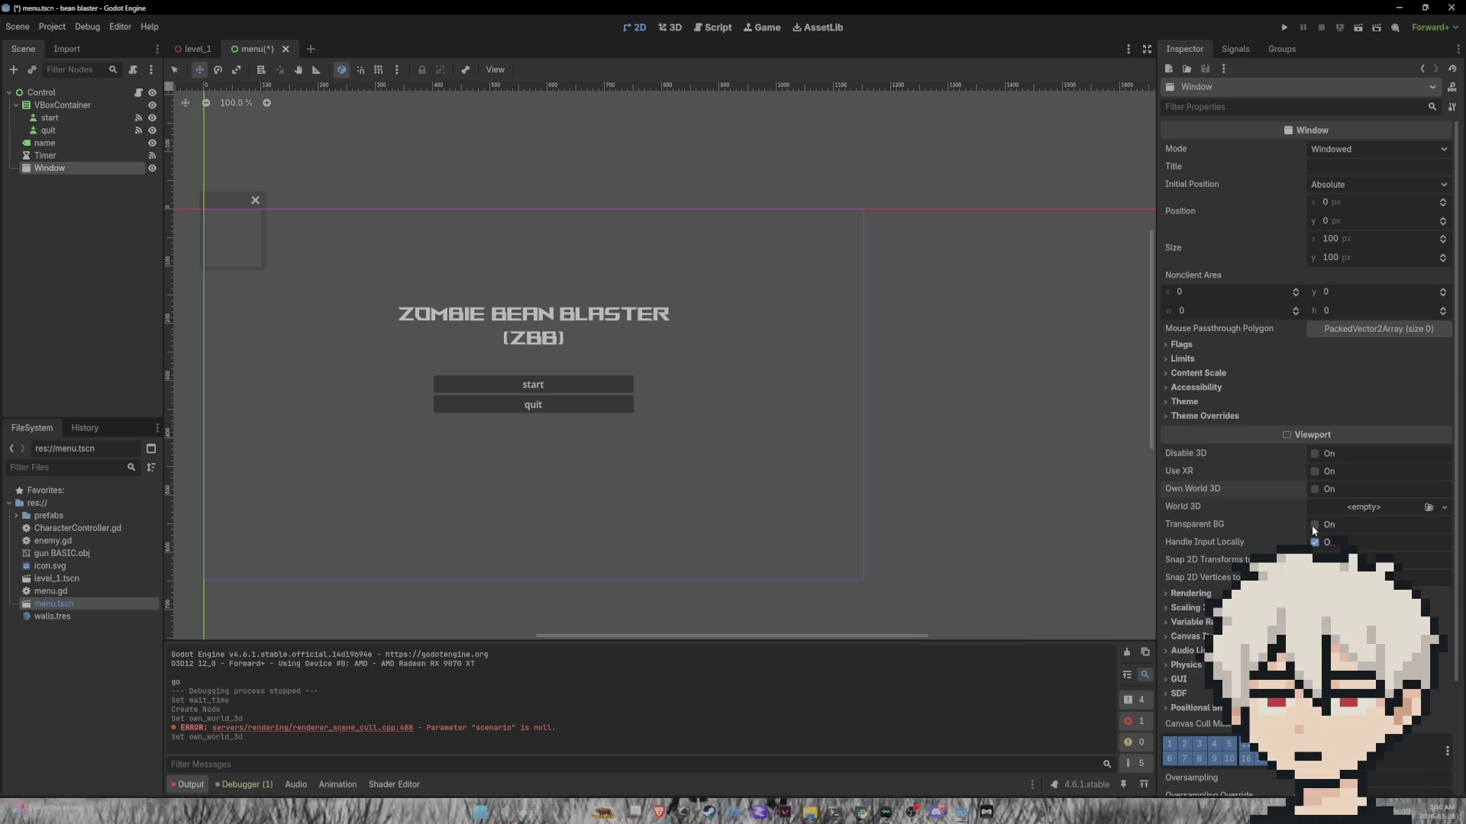
scroll(1312, 524, "down", 3)
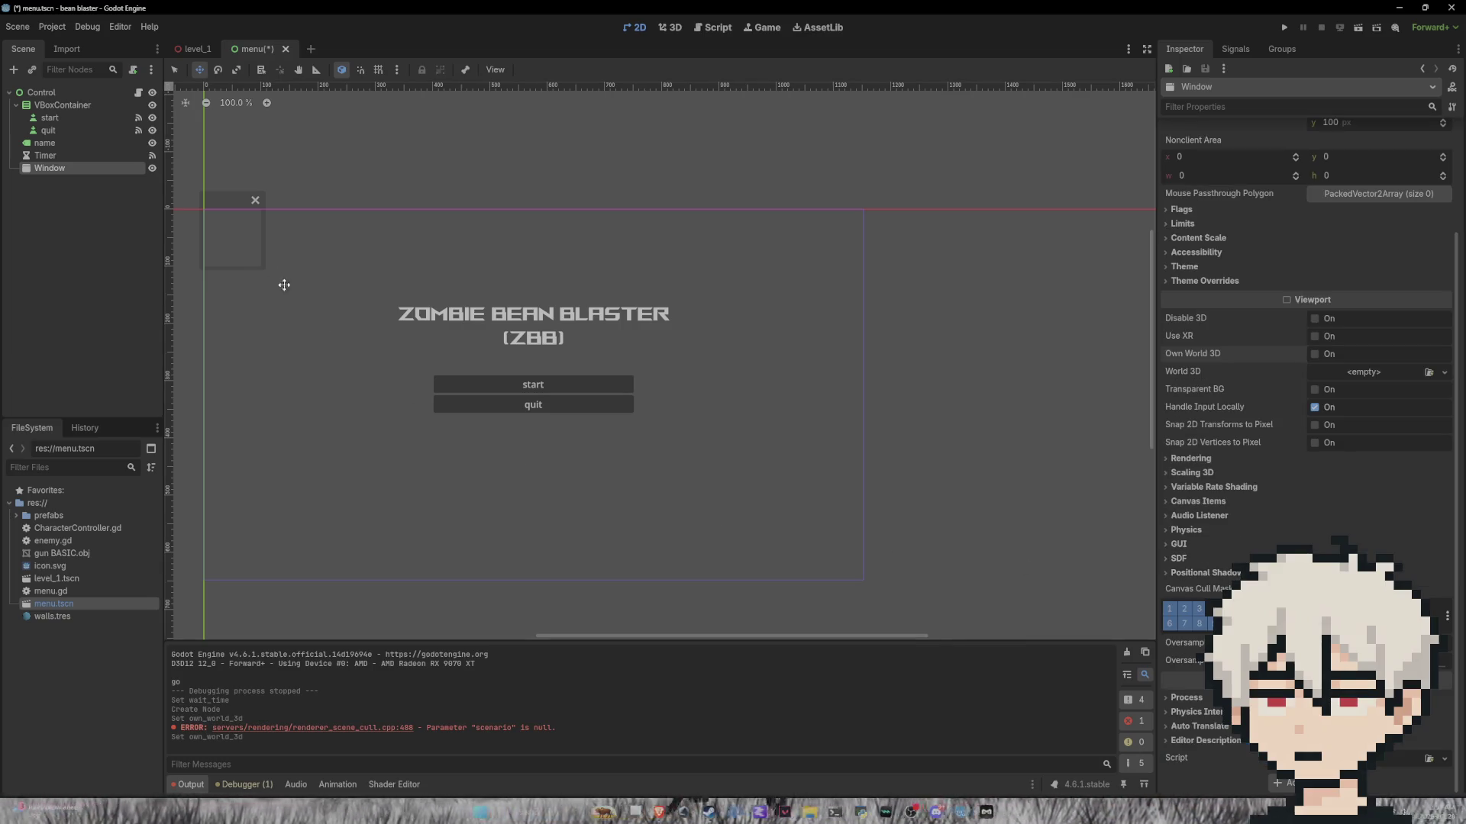
left_click(234, 229)
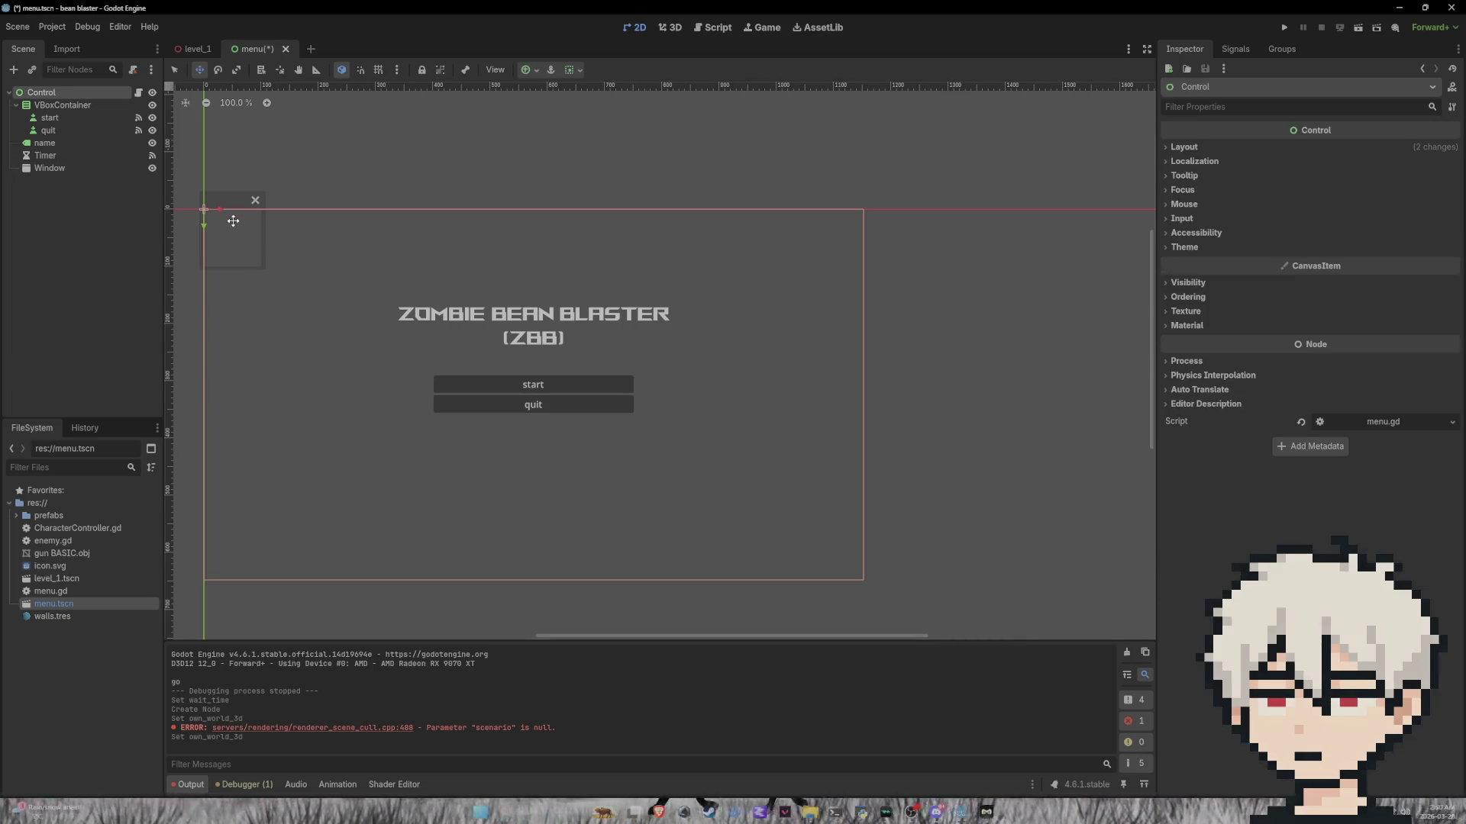
left_click(86, 168)
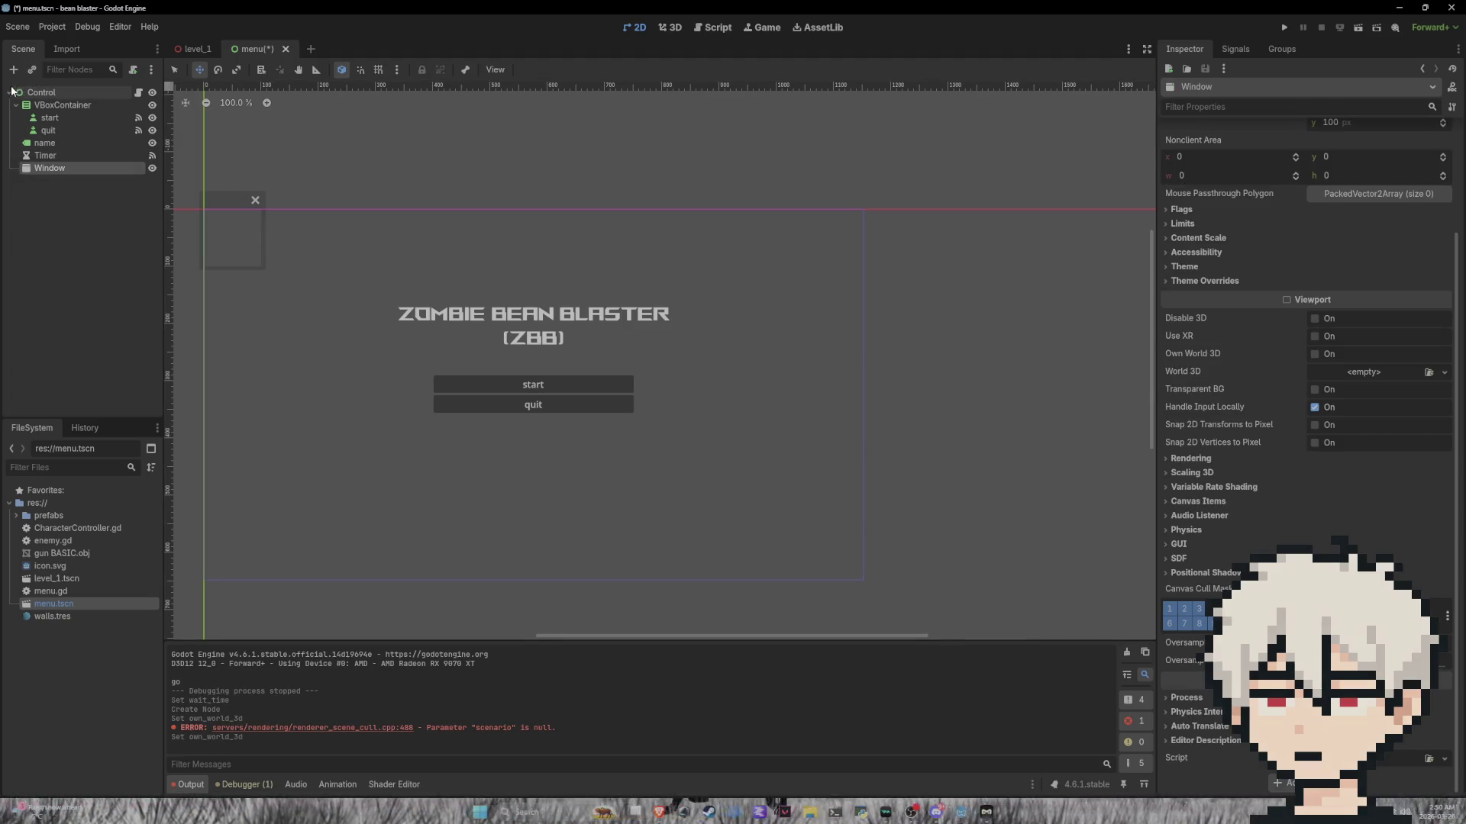
left_click(13, 70)
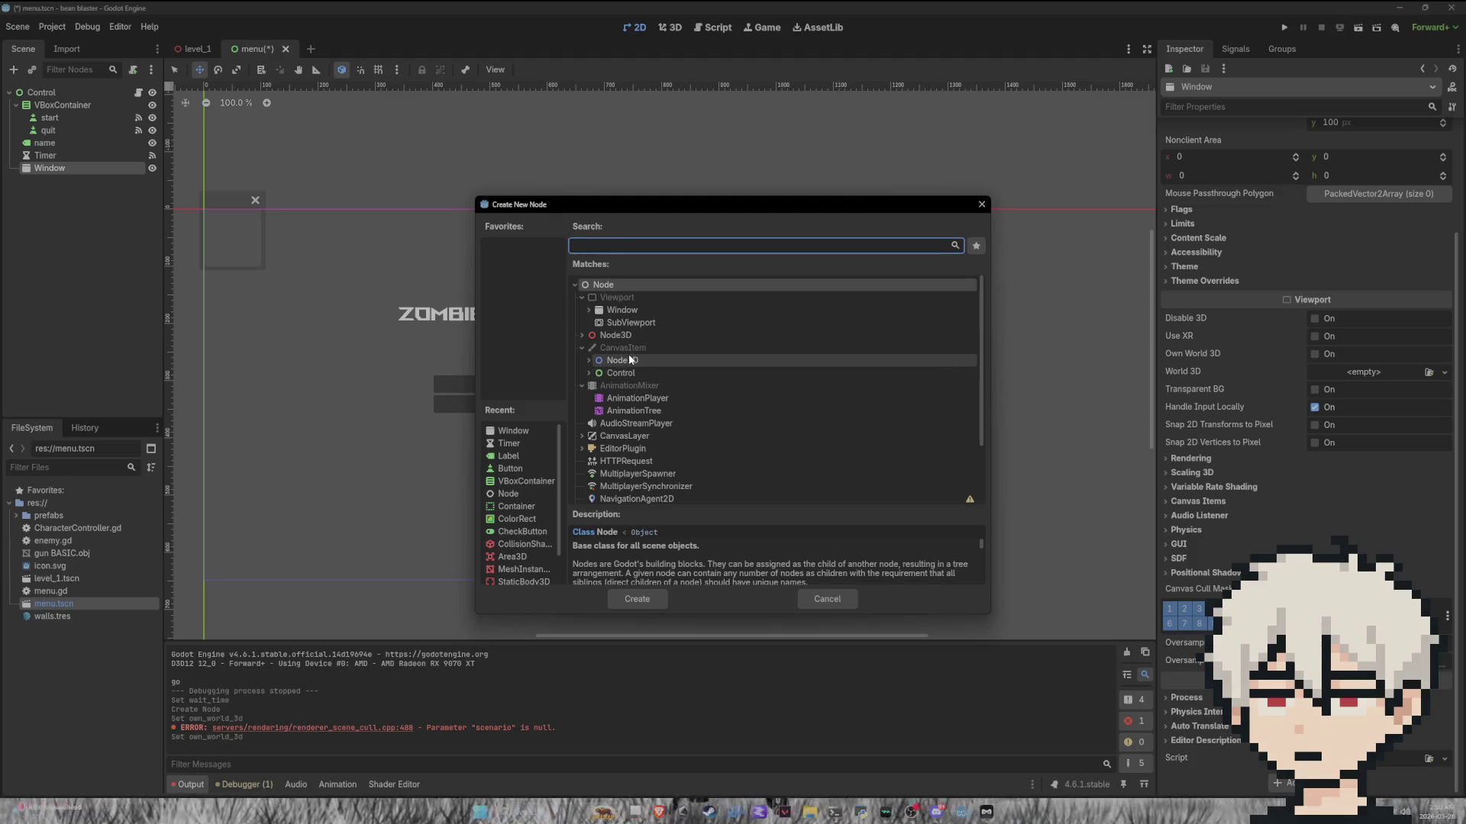
left_click(582, 335)
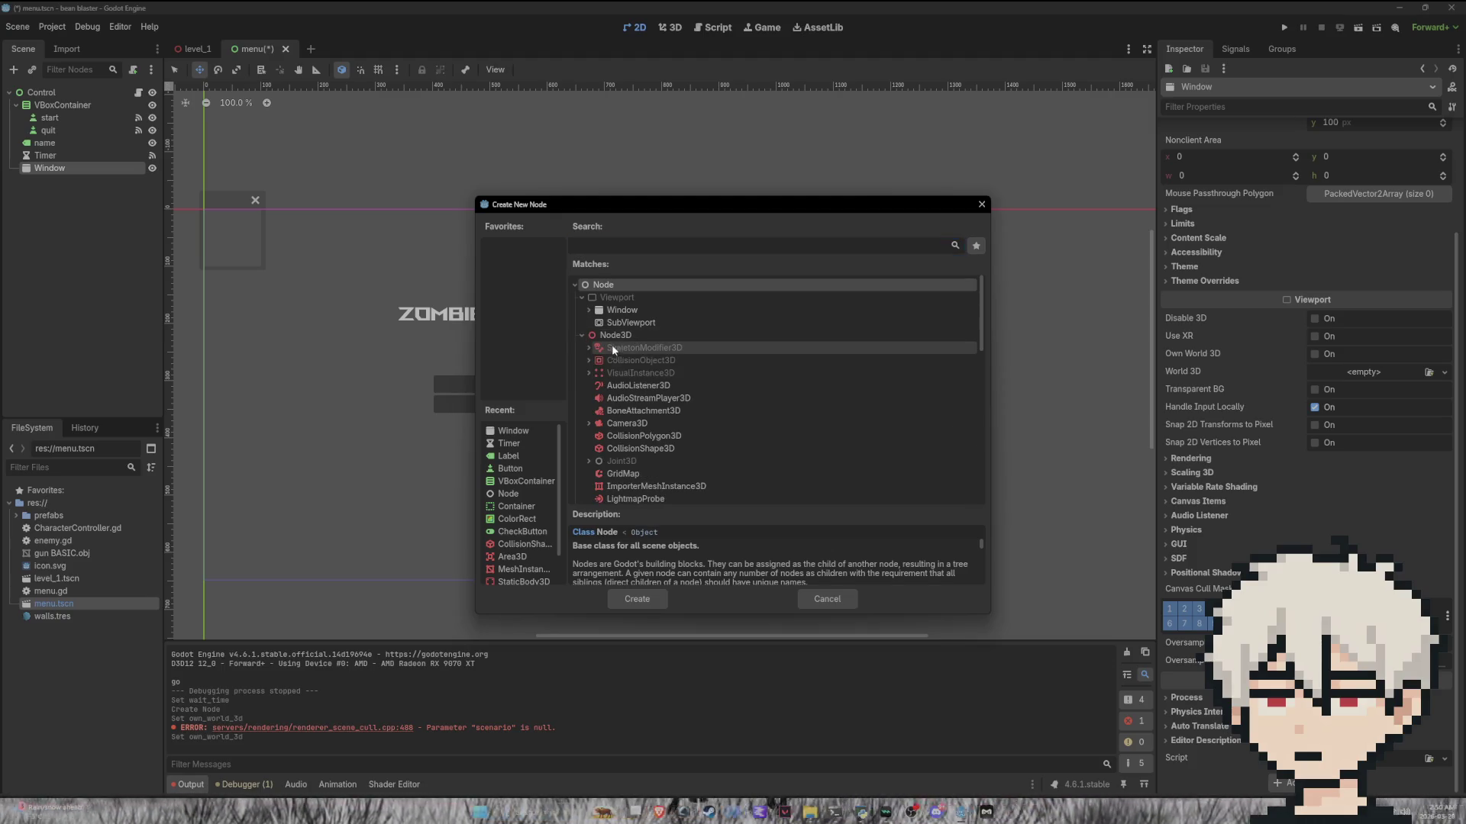
left_click(603, 337)
left_click(582, 335)
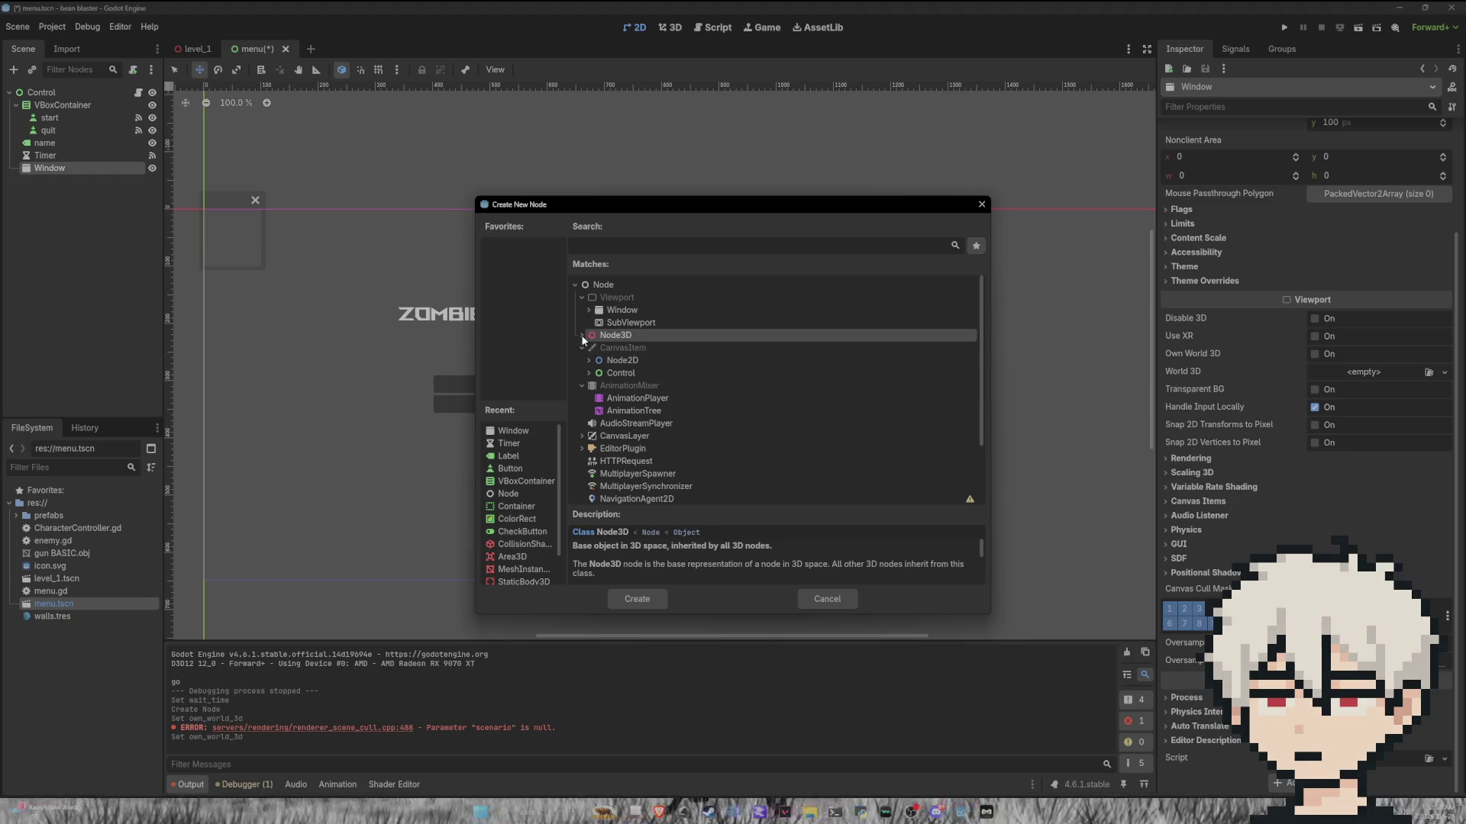
left_click(622, 360)
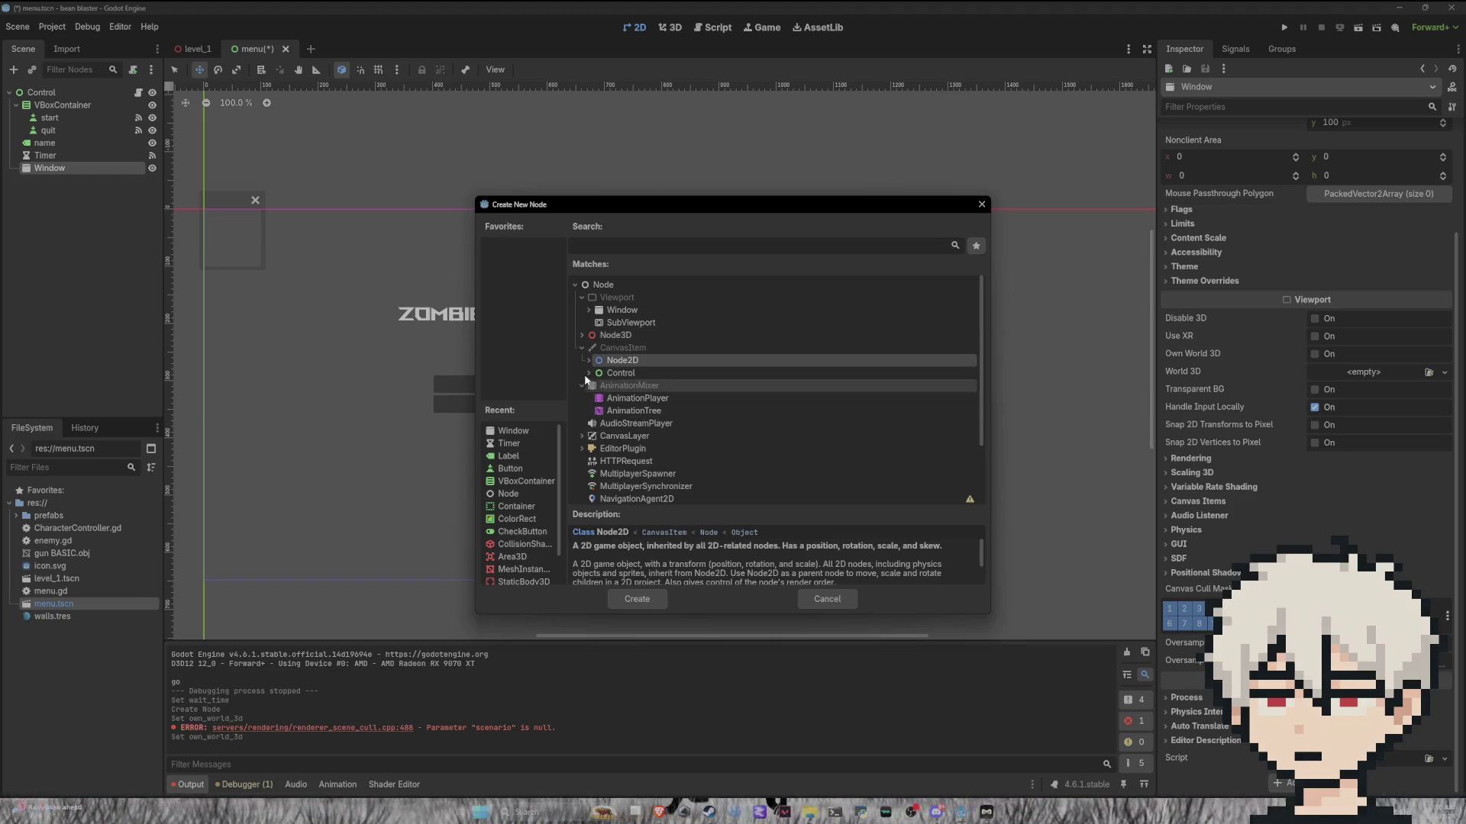
left_click(599, 374)
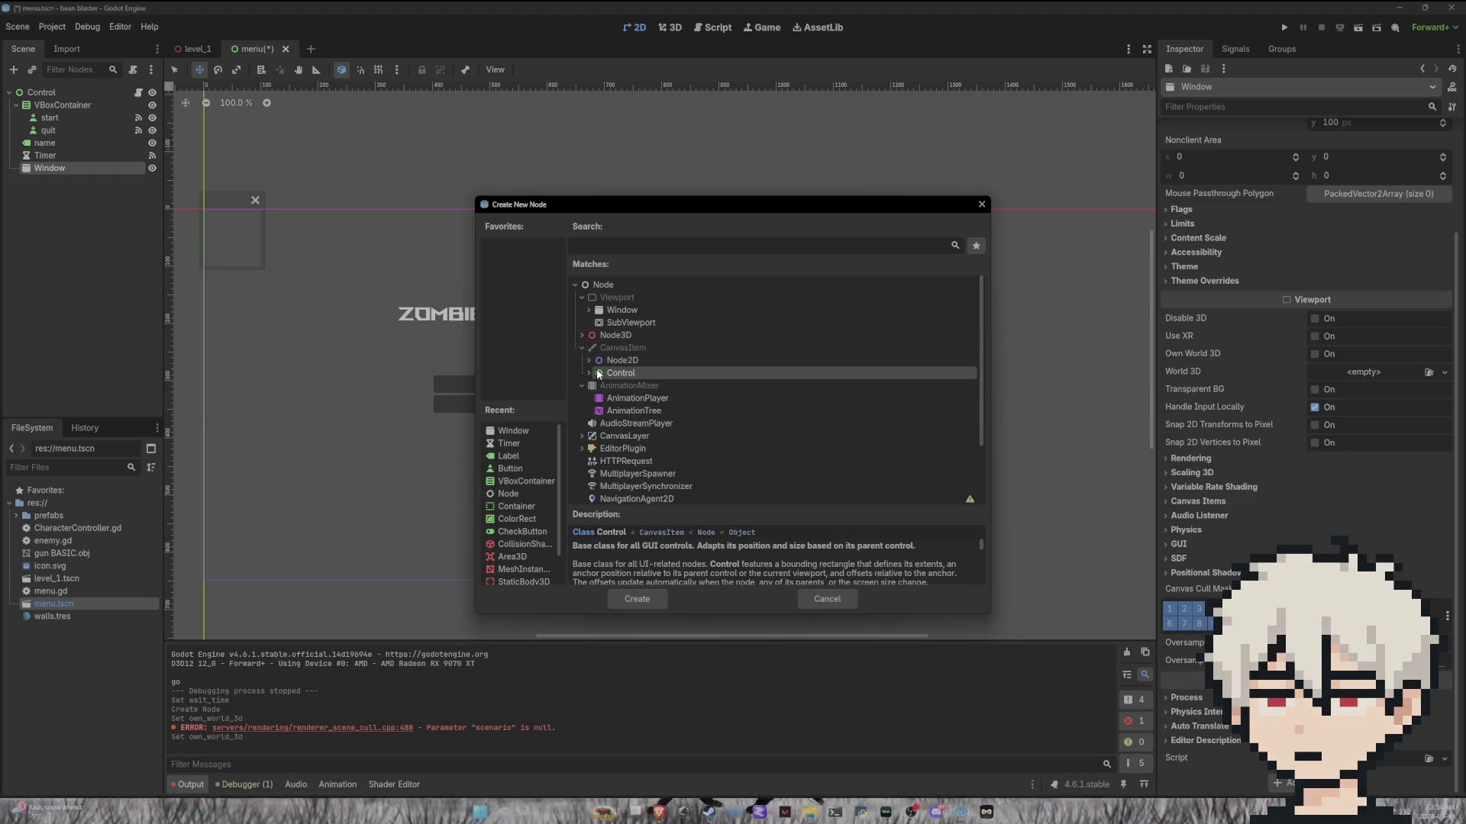
left_click(637, 599)
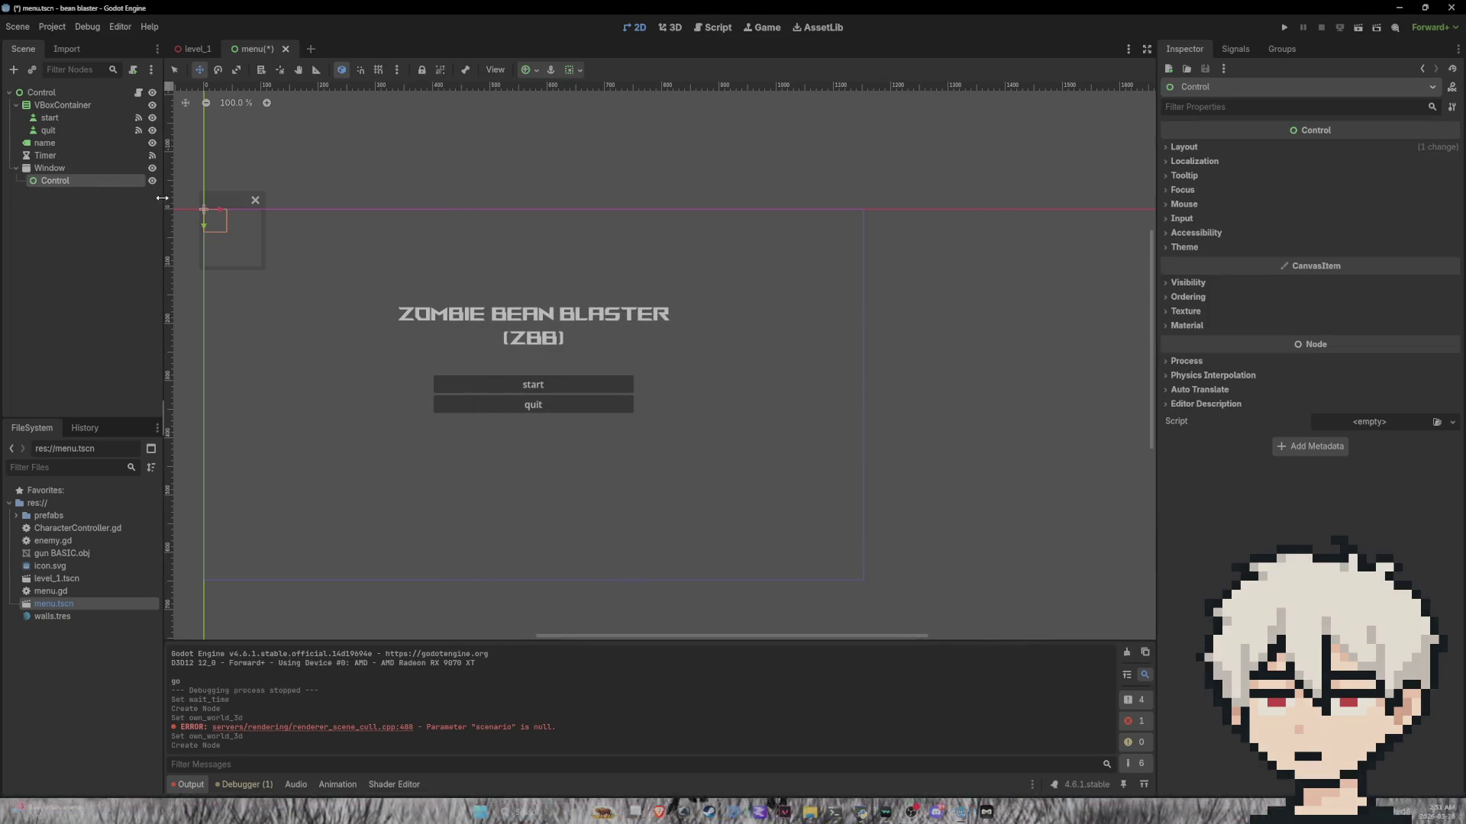
key("Delete")
left_click(699, 425)
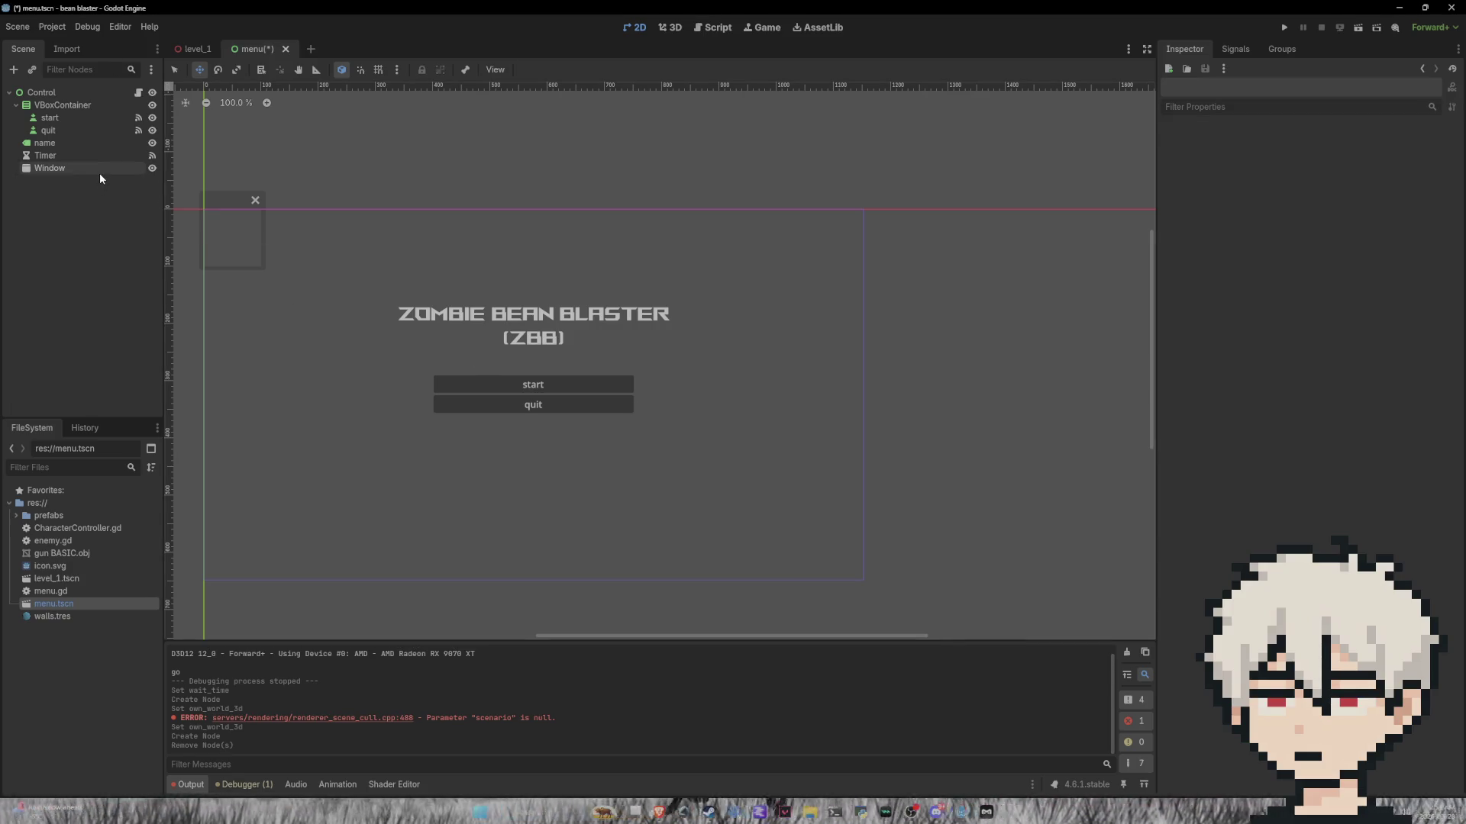
right_click(101, 168)
Step: Set the Window's Size to 250 × 250 px in the Inspector
left_click(58, 152)
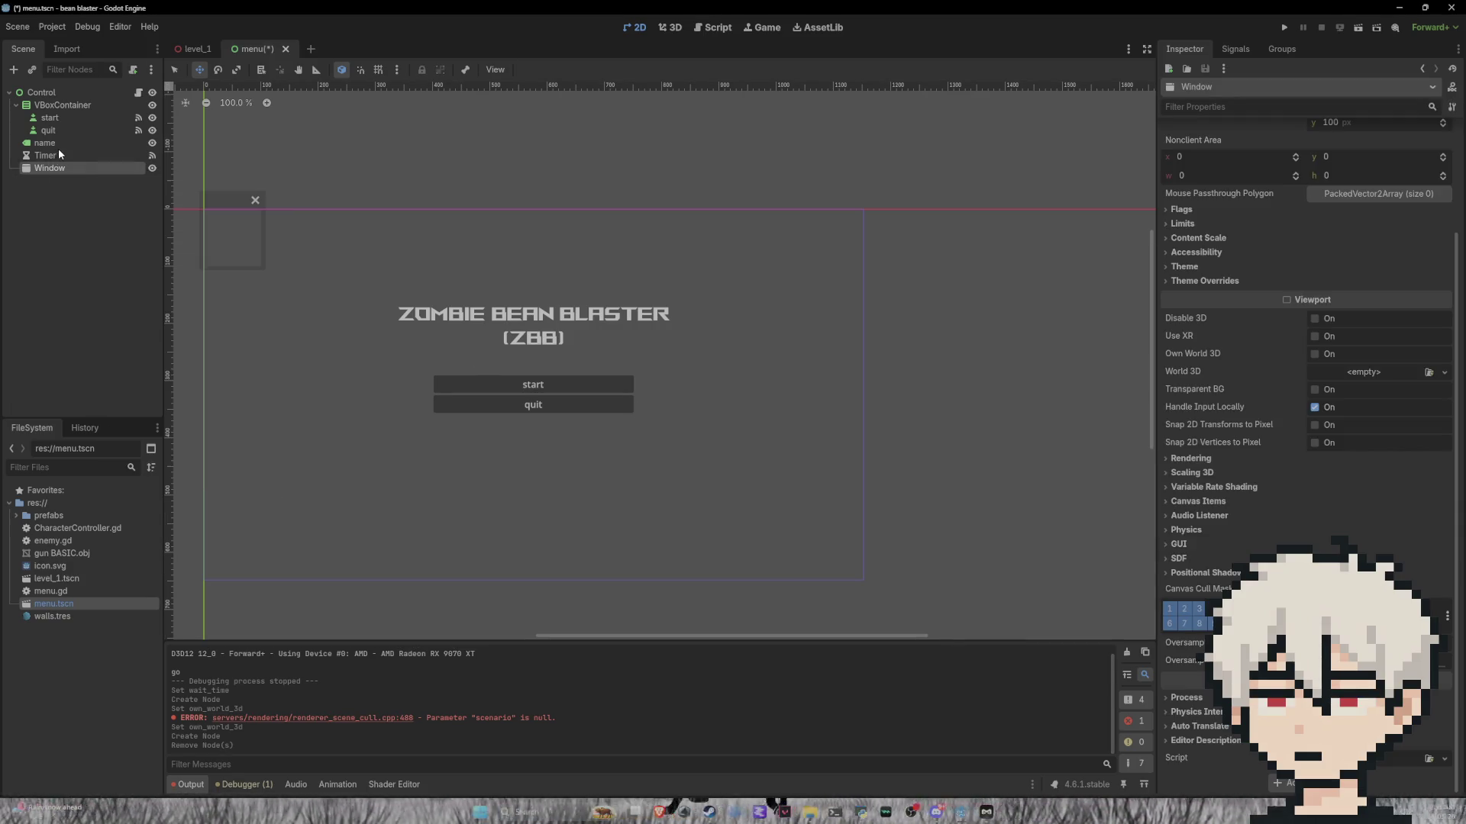
scroll(1367, 252, "up", 3)
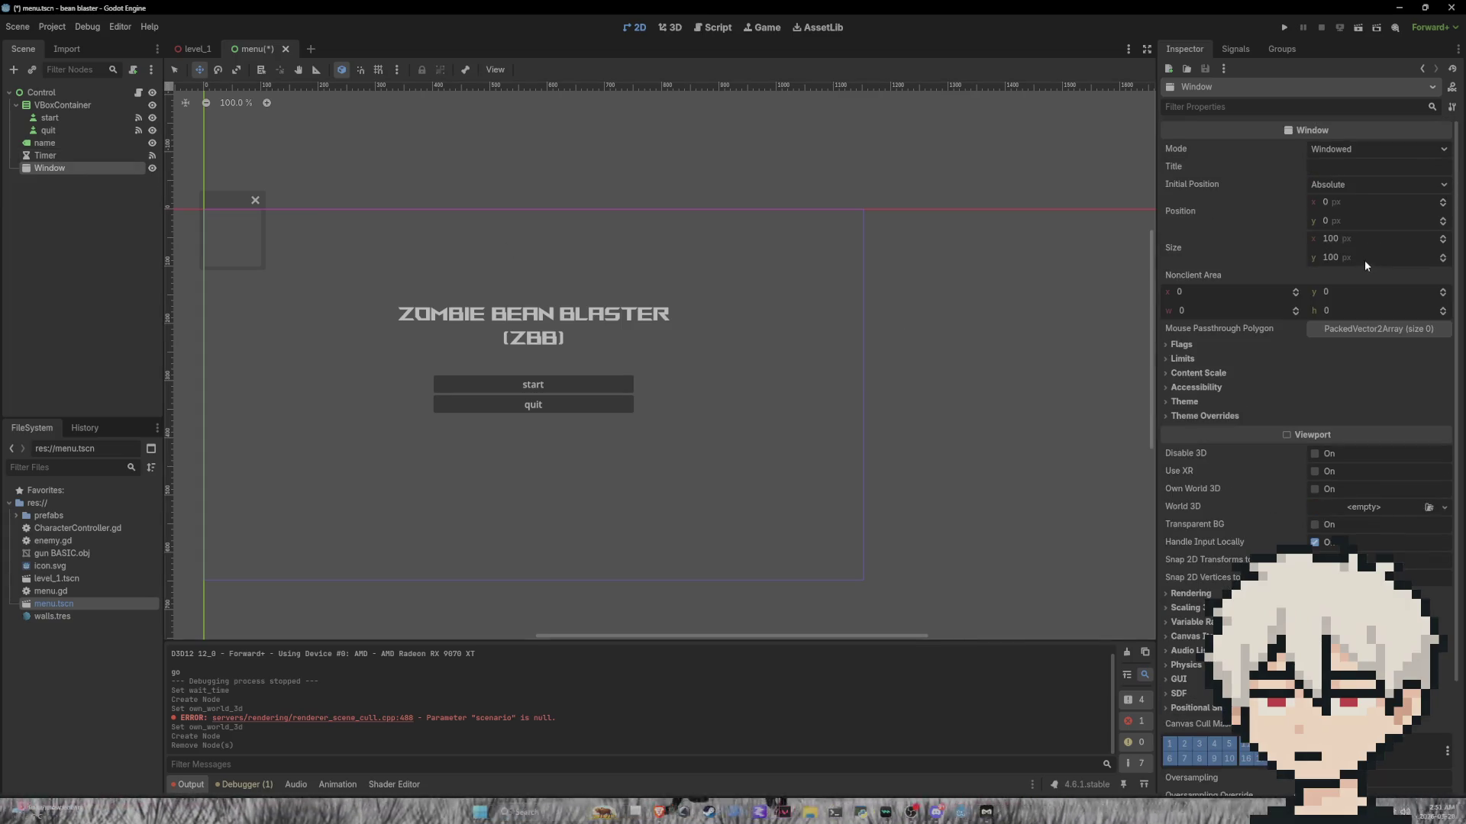
left_click(1346, 234)
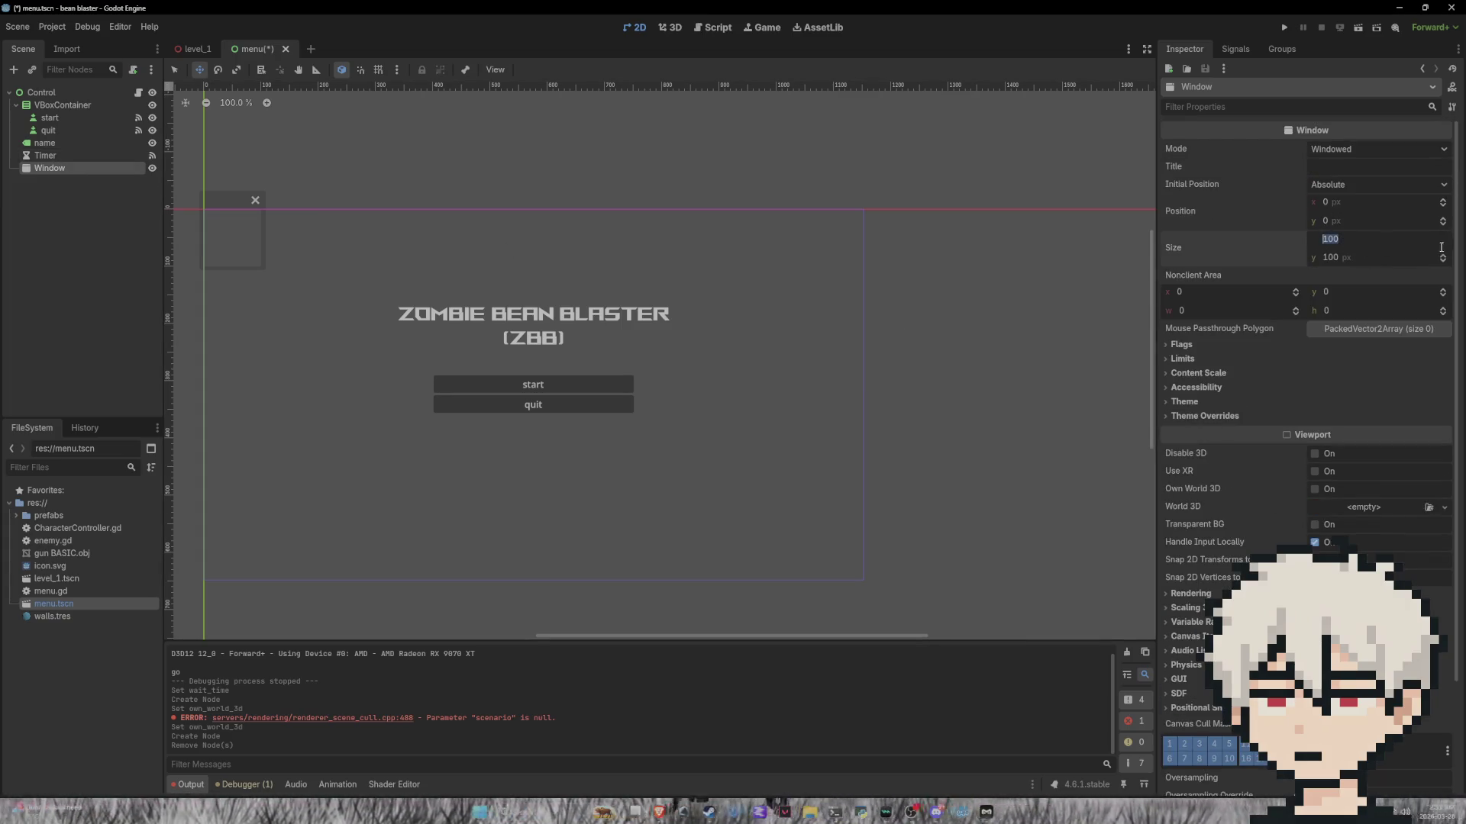
type("250")
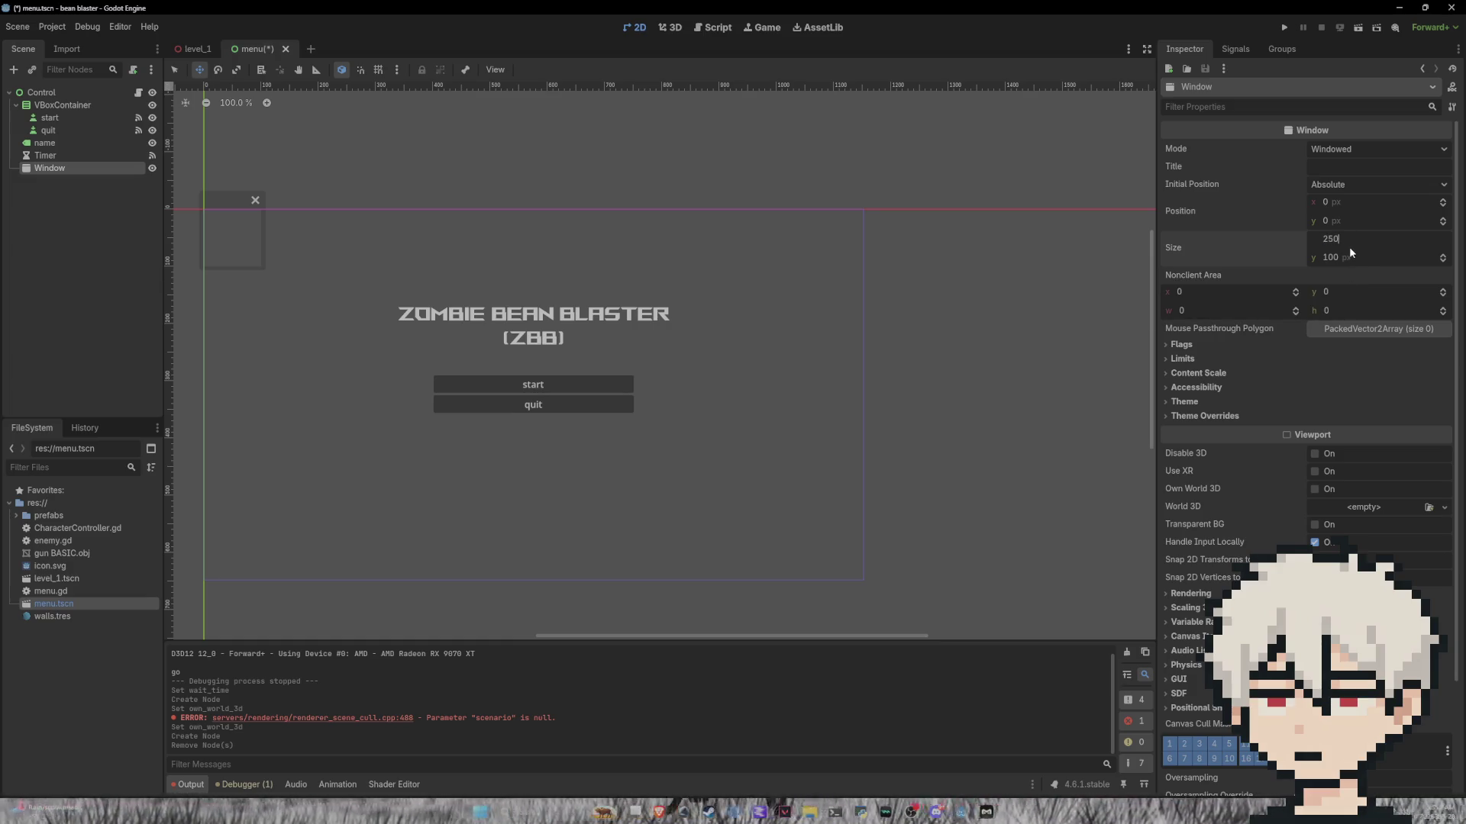
left_click(1336, 257)
type("250")
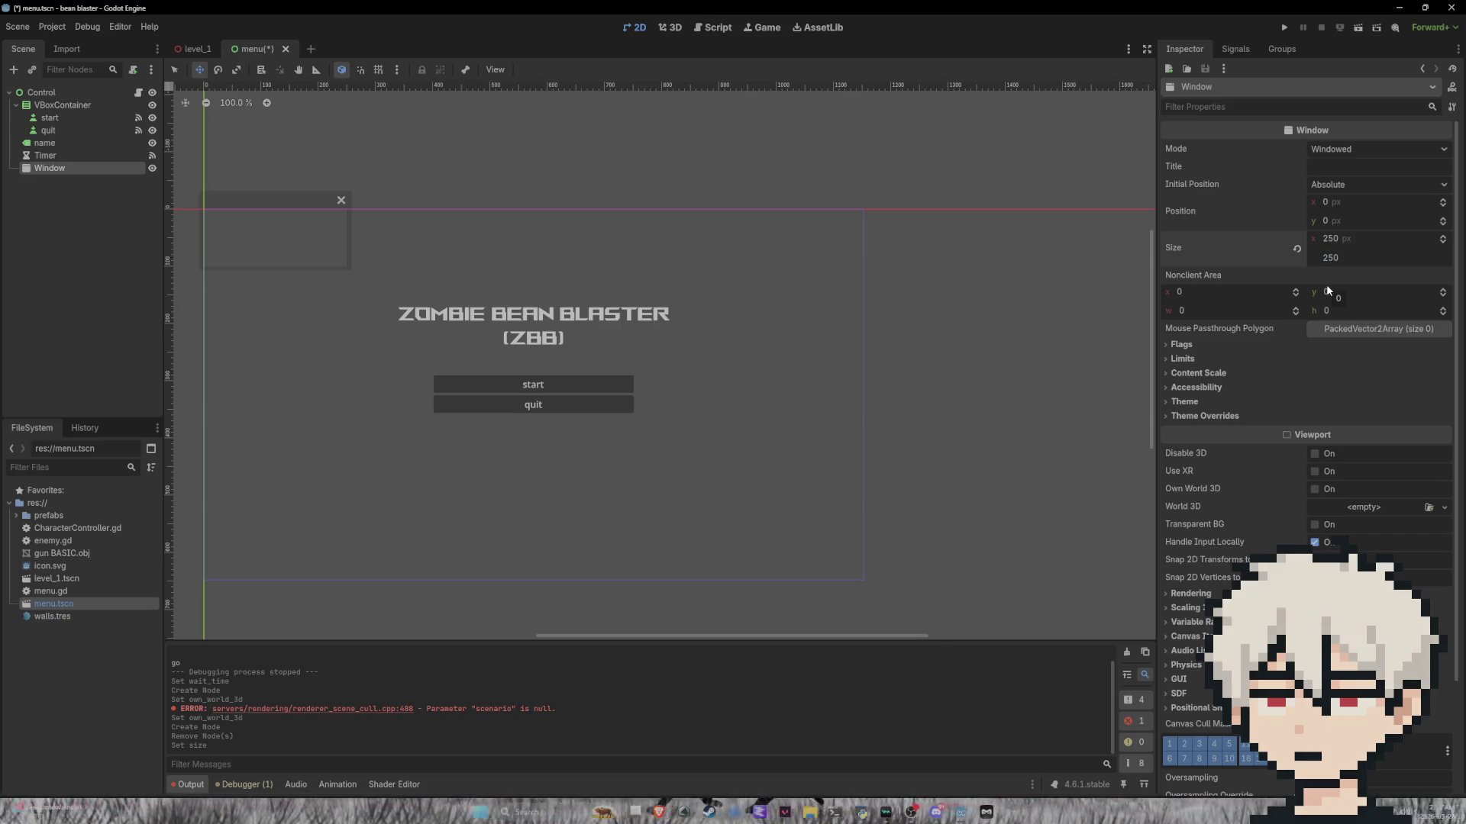
key("Return")
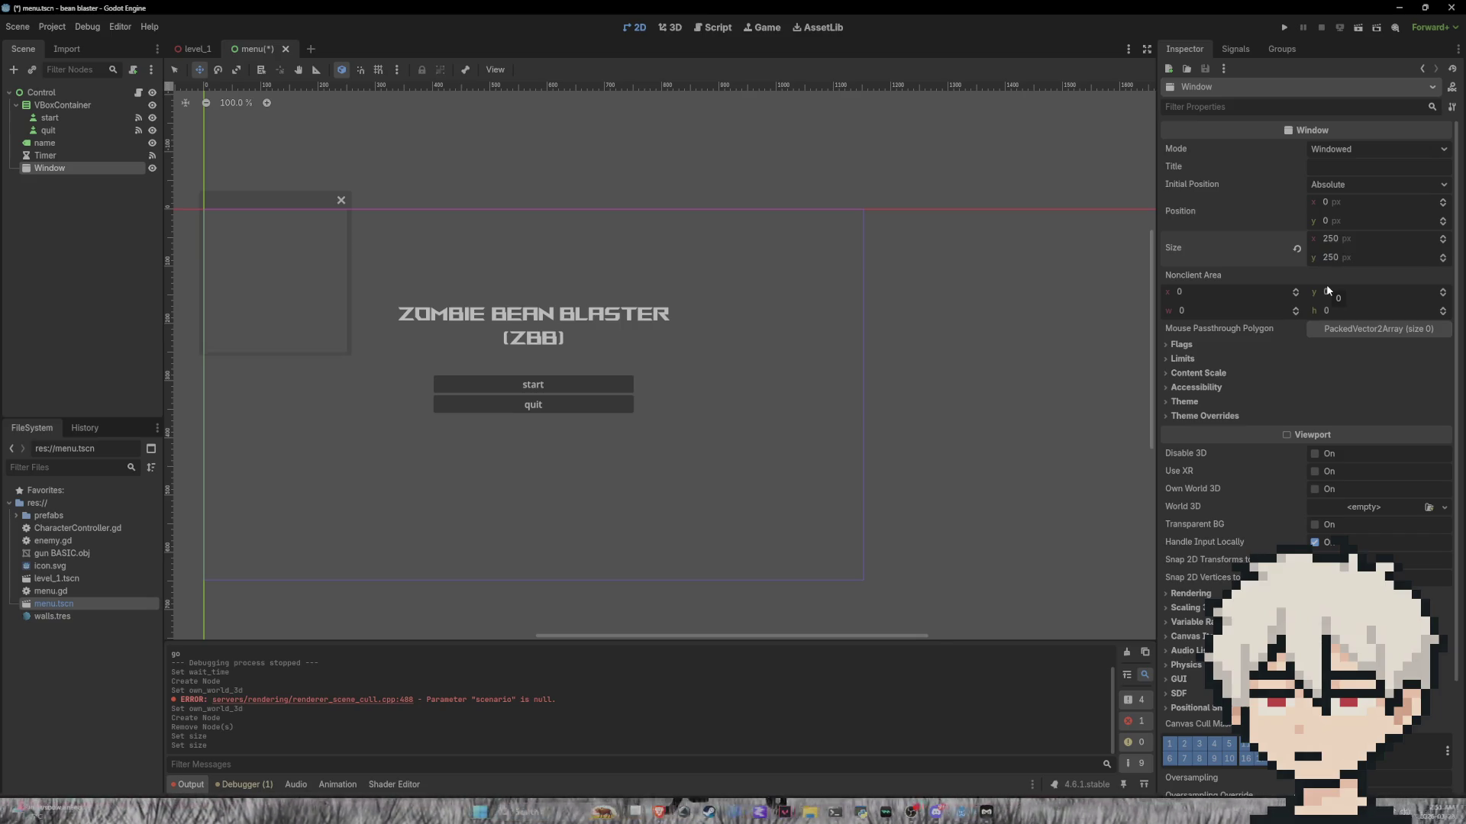
Step: Start adding a CanvasLayer child under the Window
right_click(80, 172)
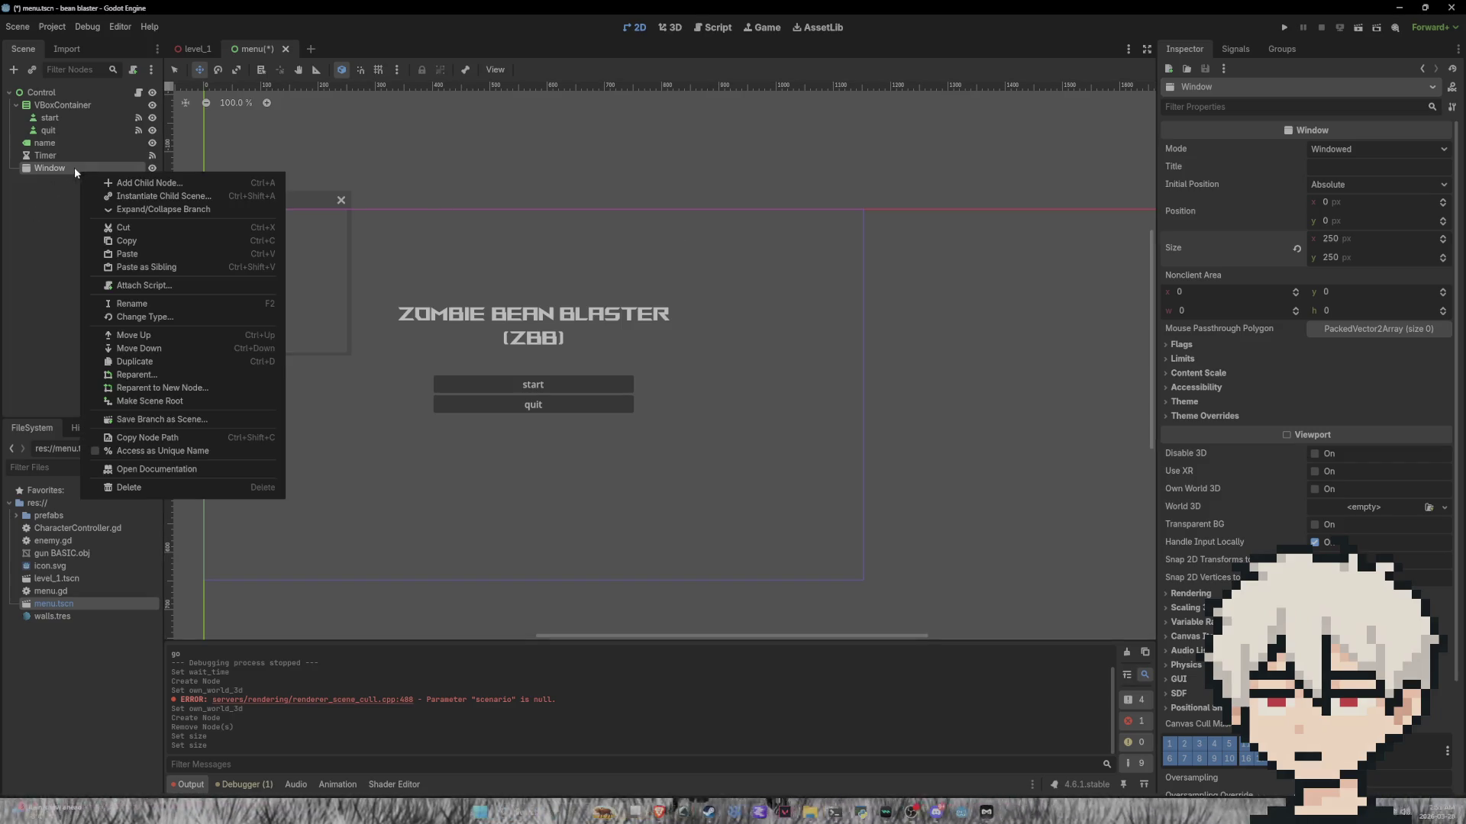
left_click(95, 183)
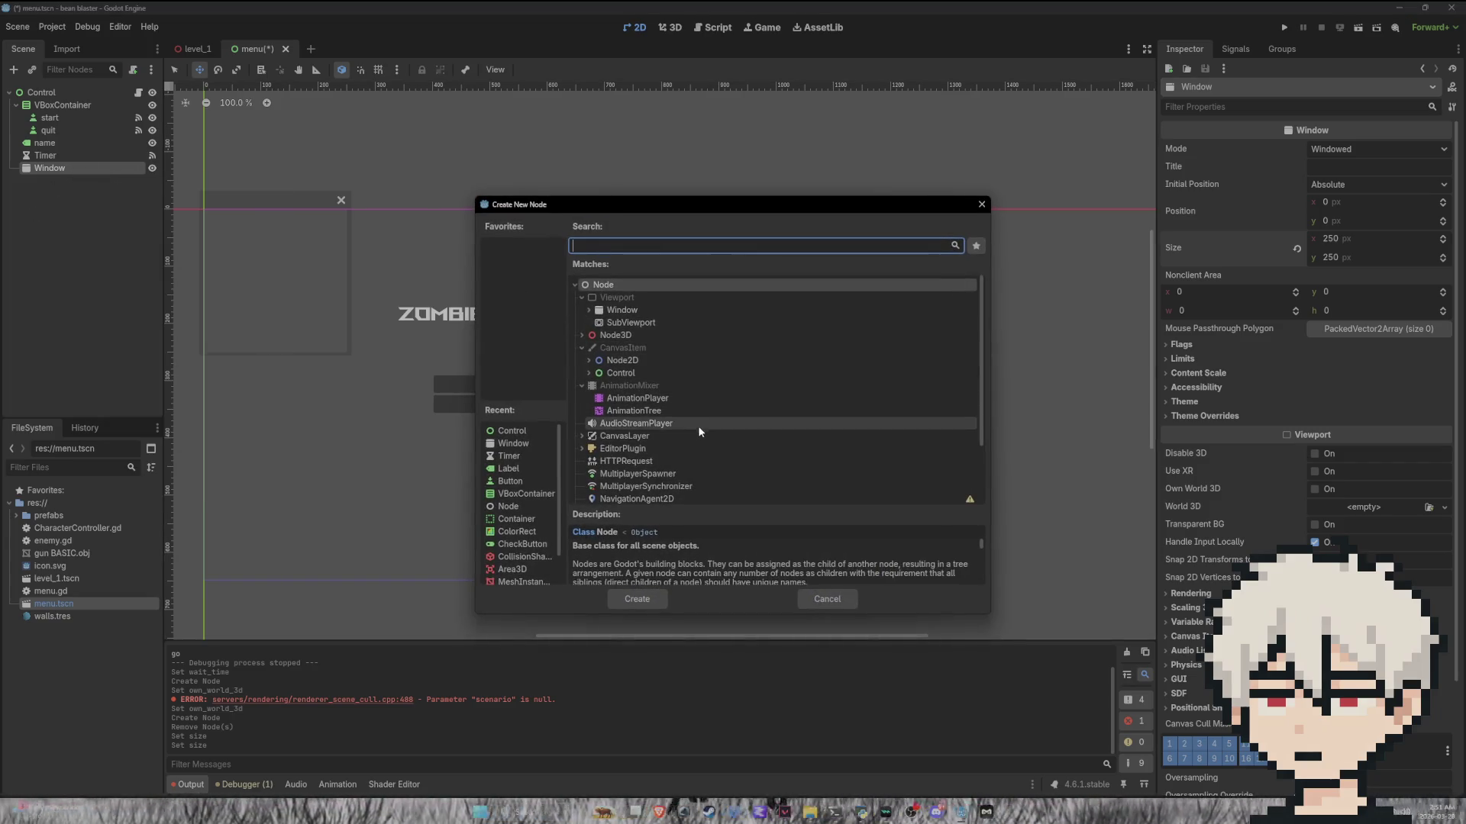
left_click(669, 437)
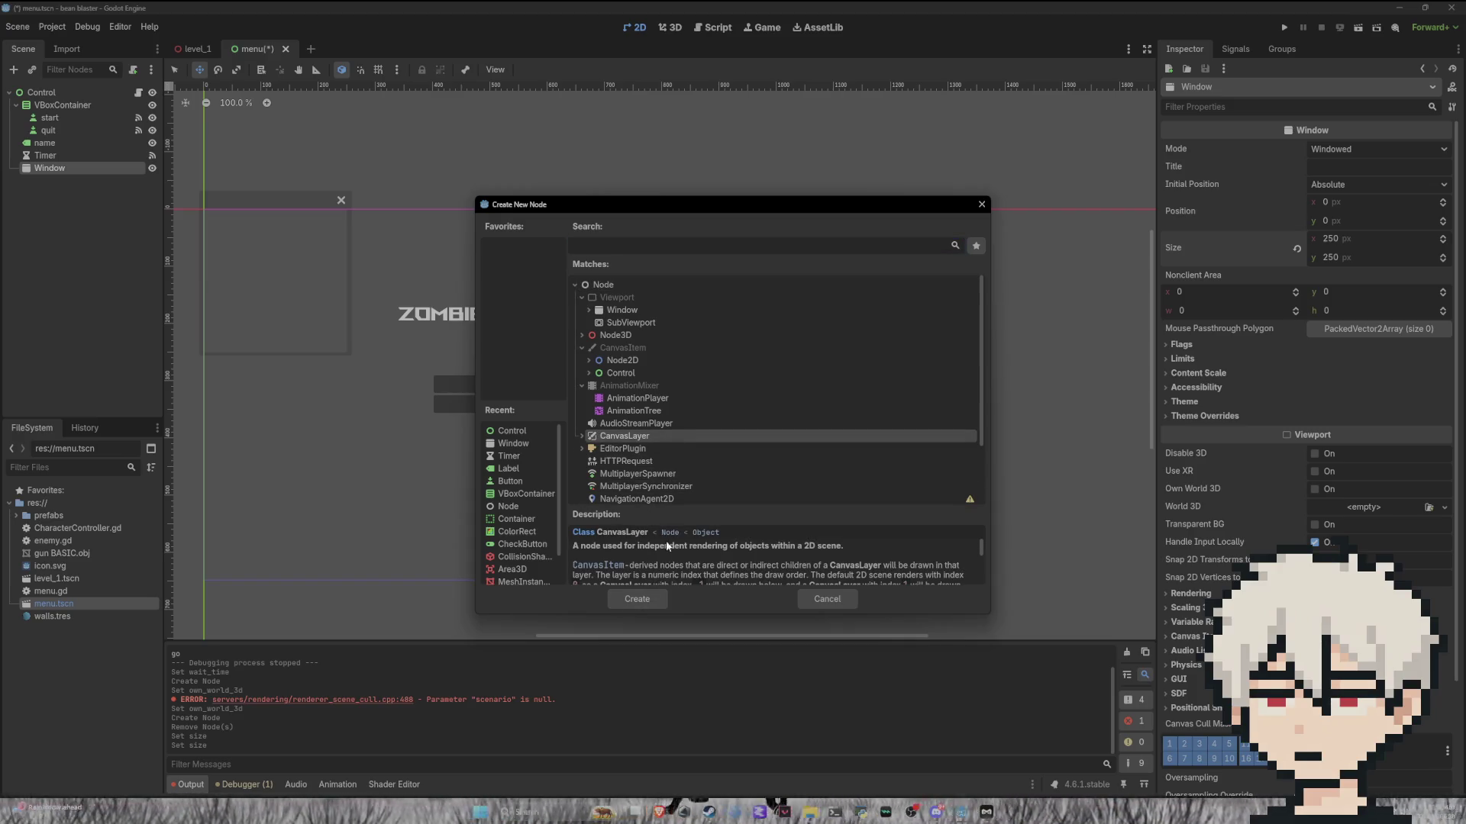
Step: Create the CanvasLayer under Window, then add a Label node beneath the CanvasLayer
left_click(638, 599)
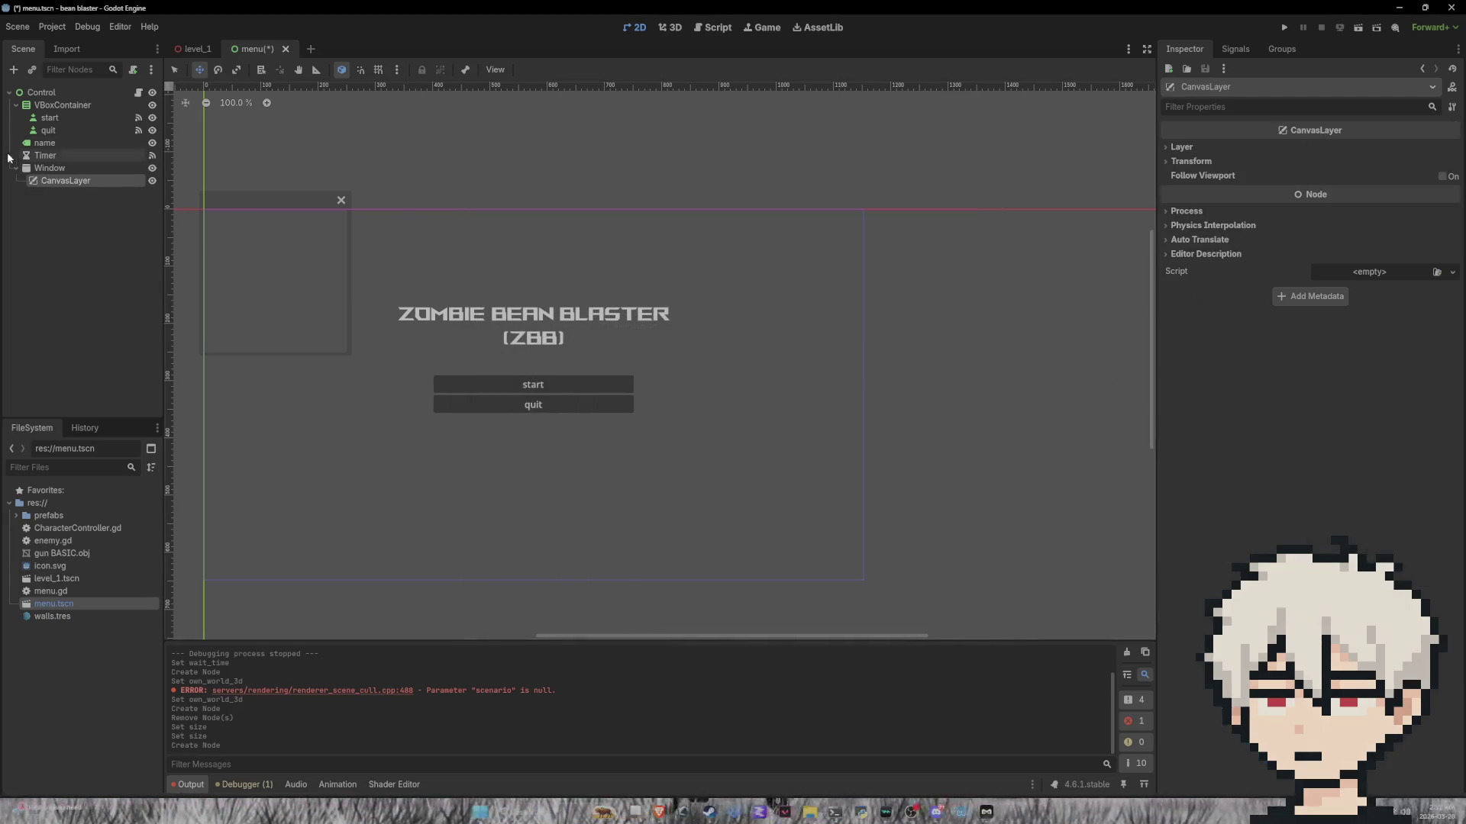
right_click(52, 181)
left_click(77, 192)
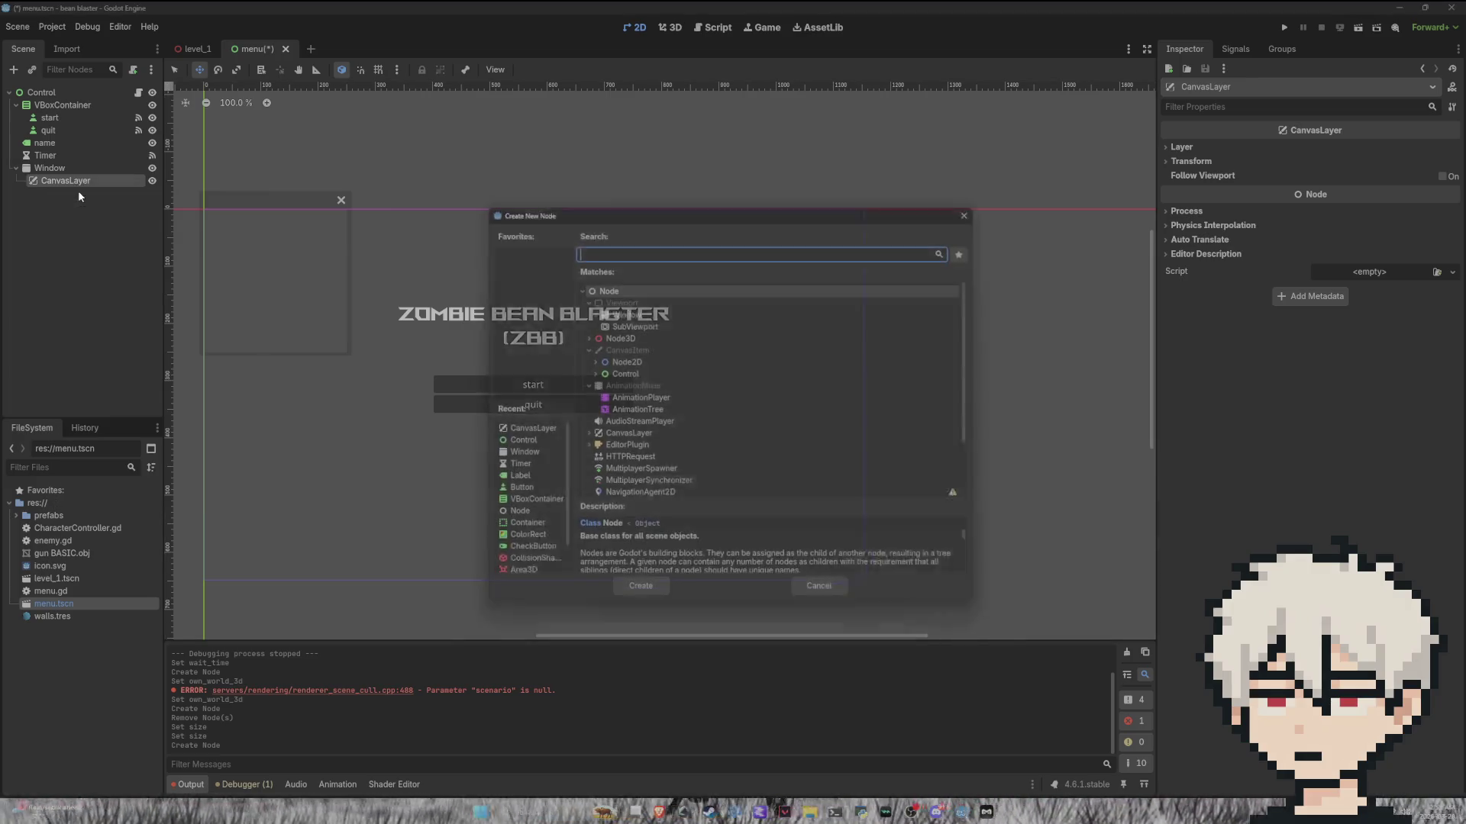
left_click(589, 372)
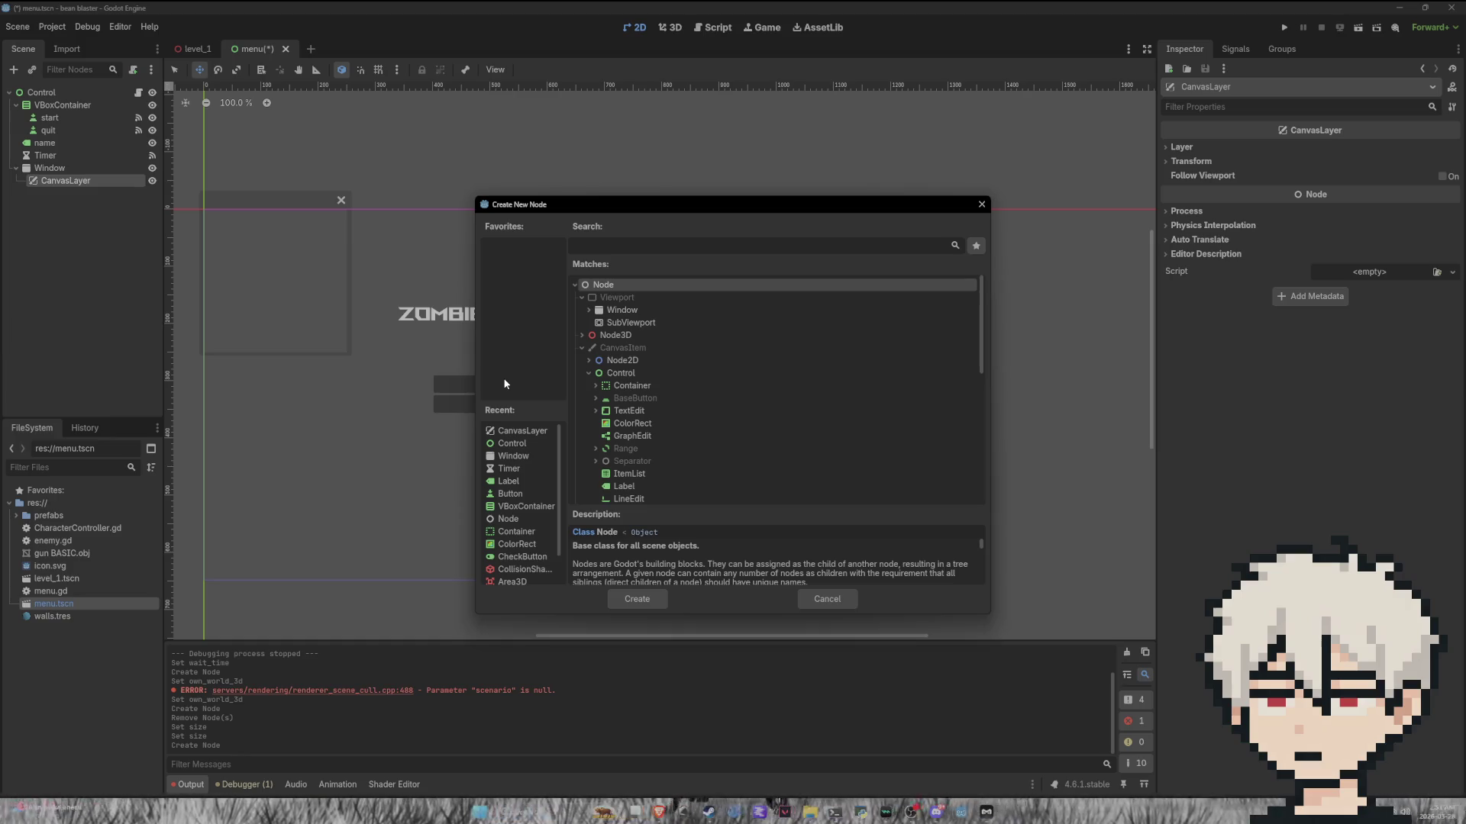
scroll(666, 455, "down", 1)
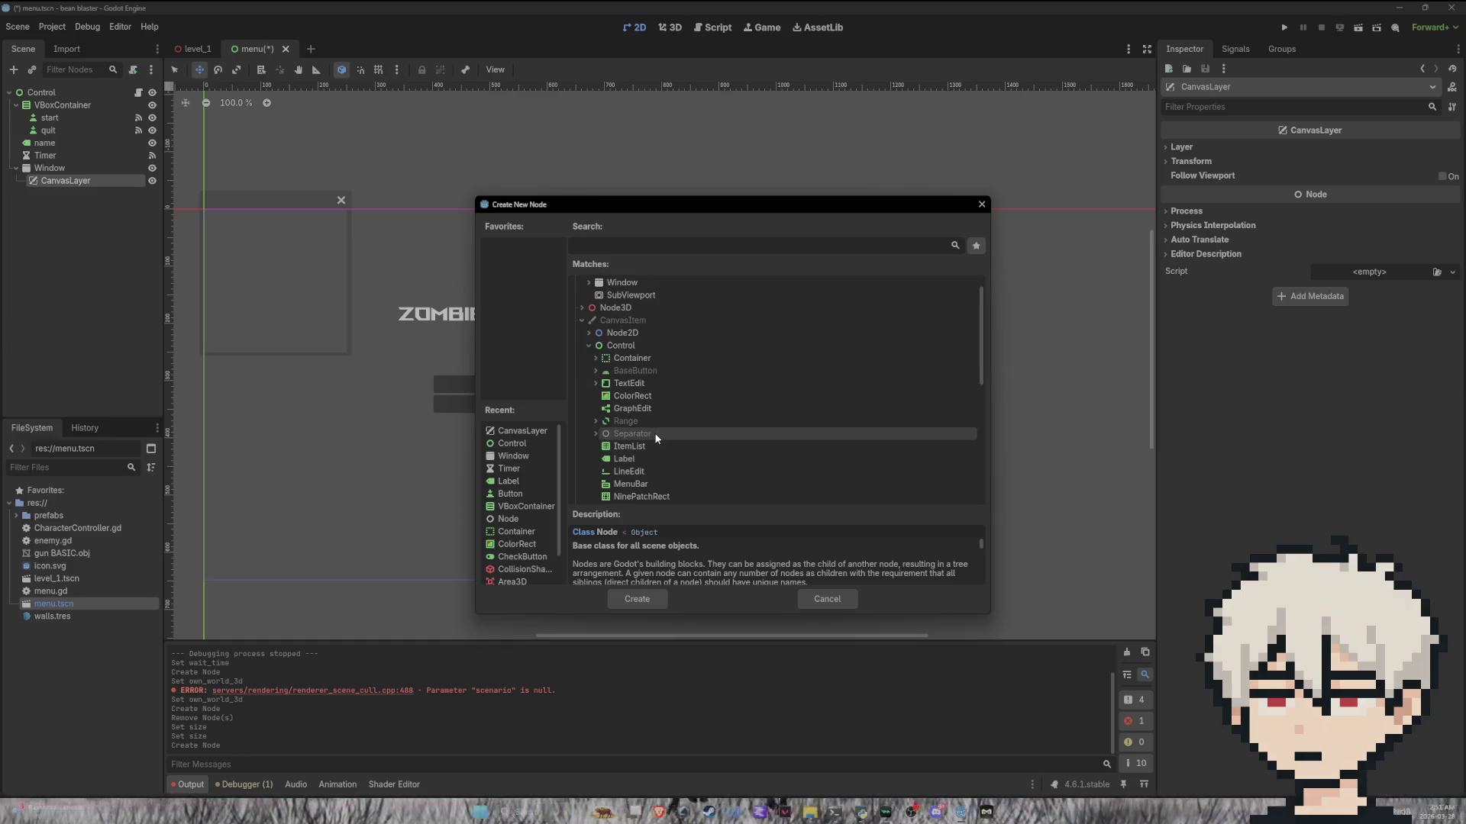
left_click(633, 458)
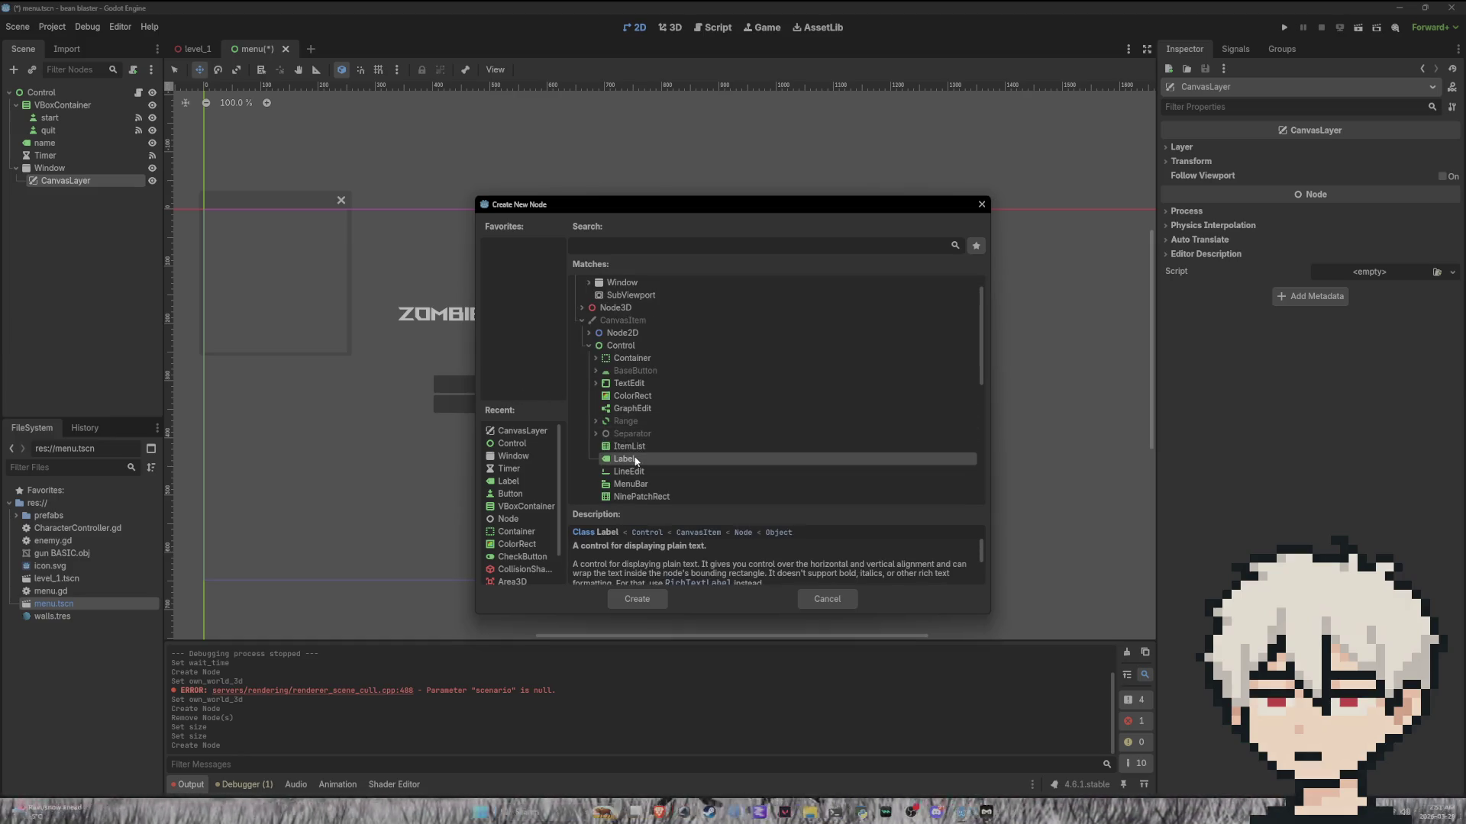
left_click(618, 599)
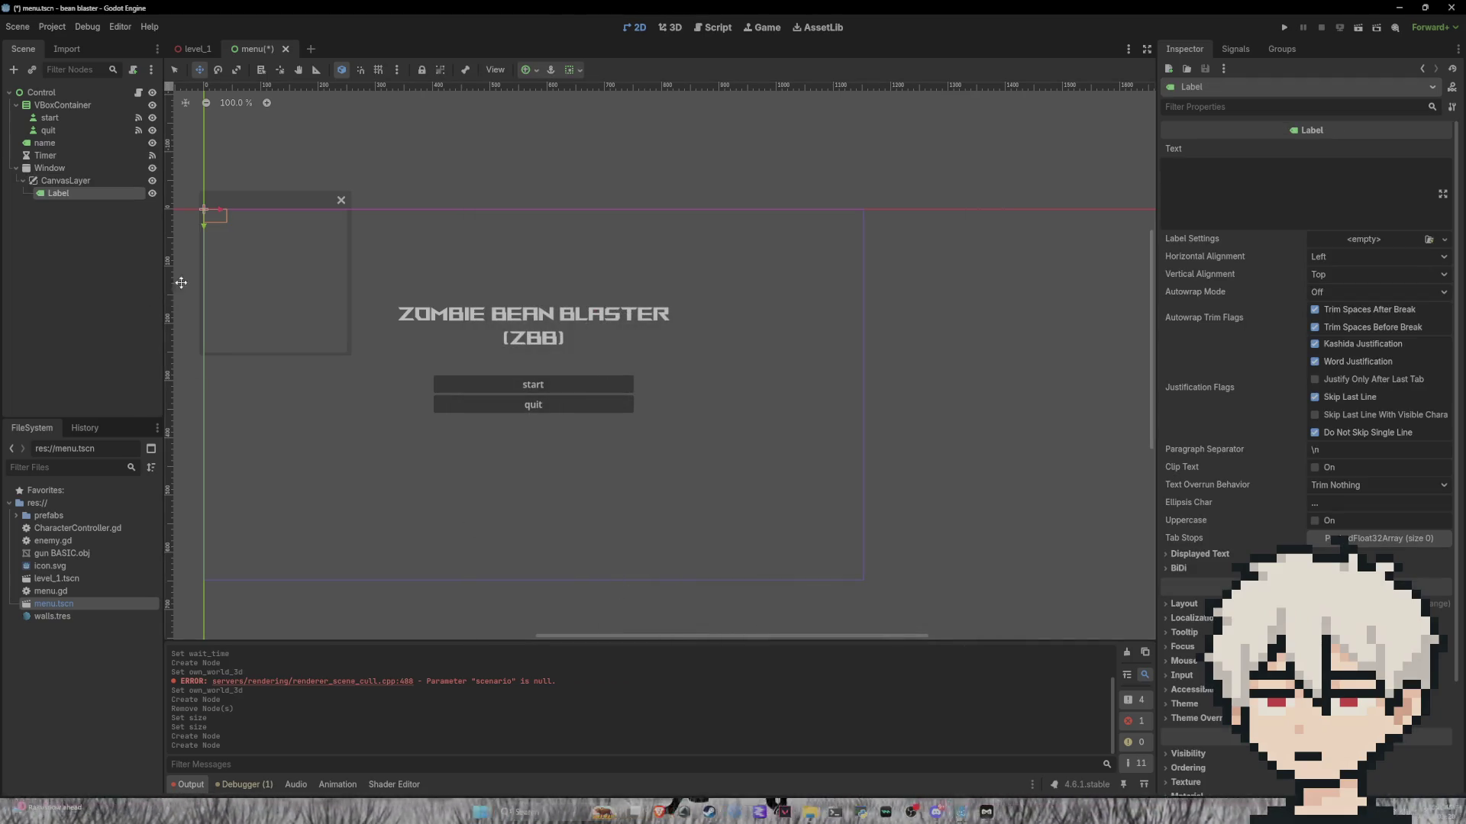
left_click(1229, 175)
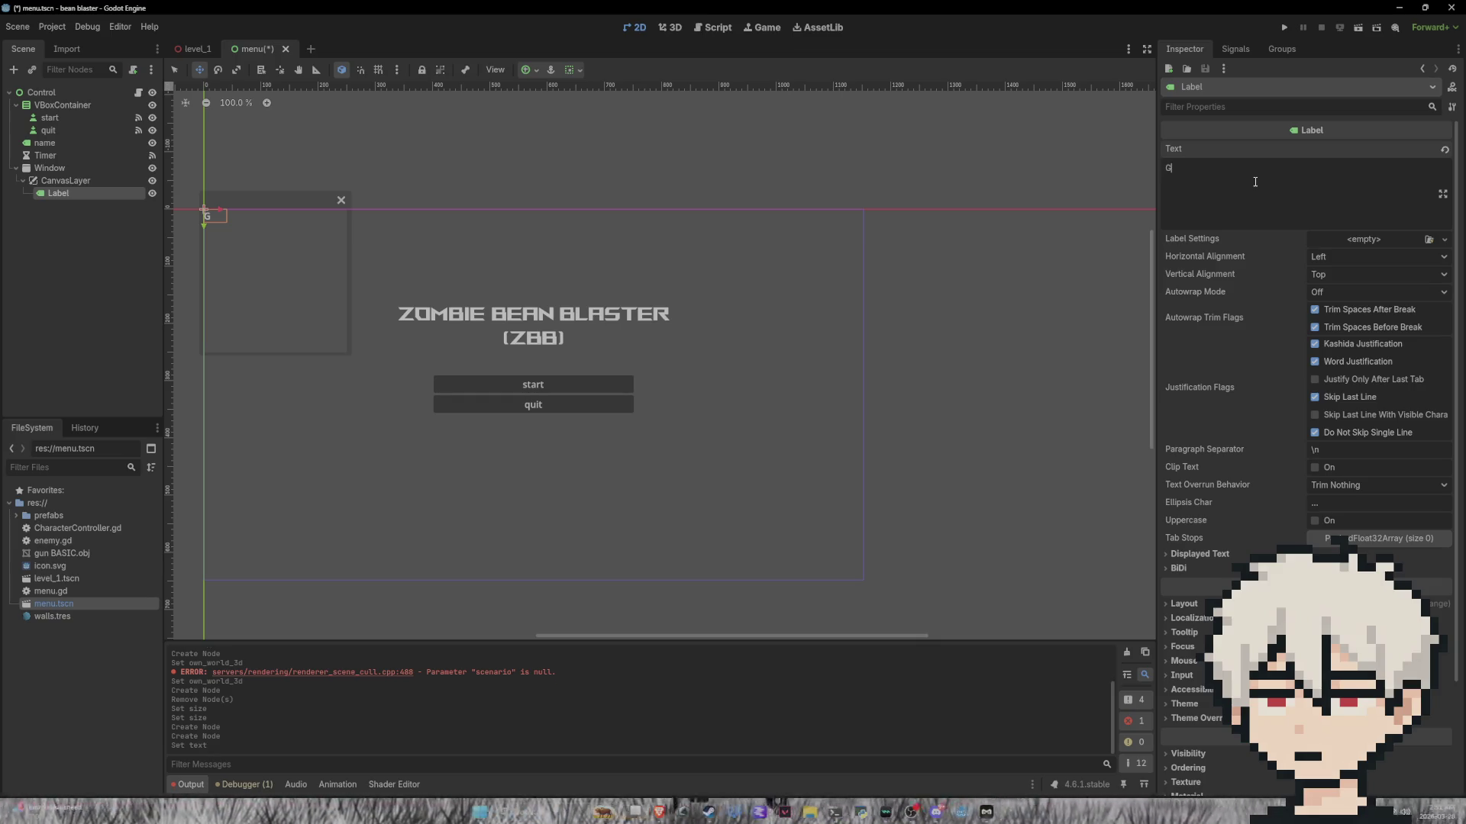
Step: Set the Label text to one 'Game made by' line with the creator's handle, positioned at (20, 10)
type("ame")
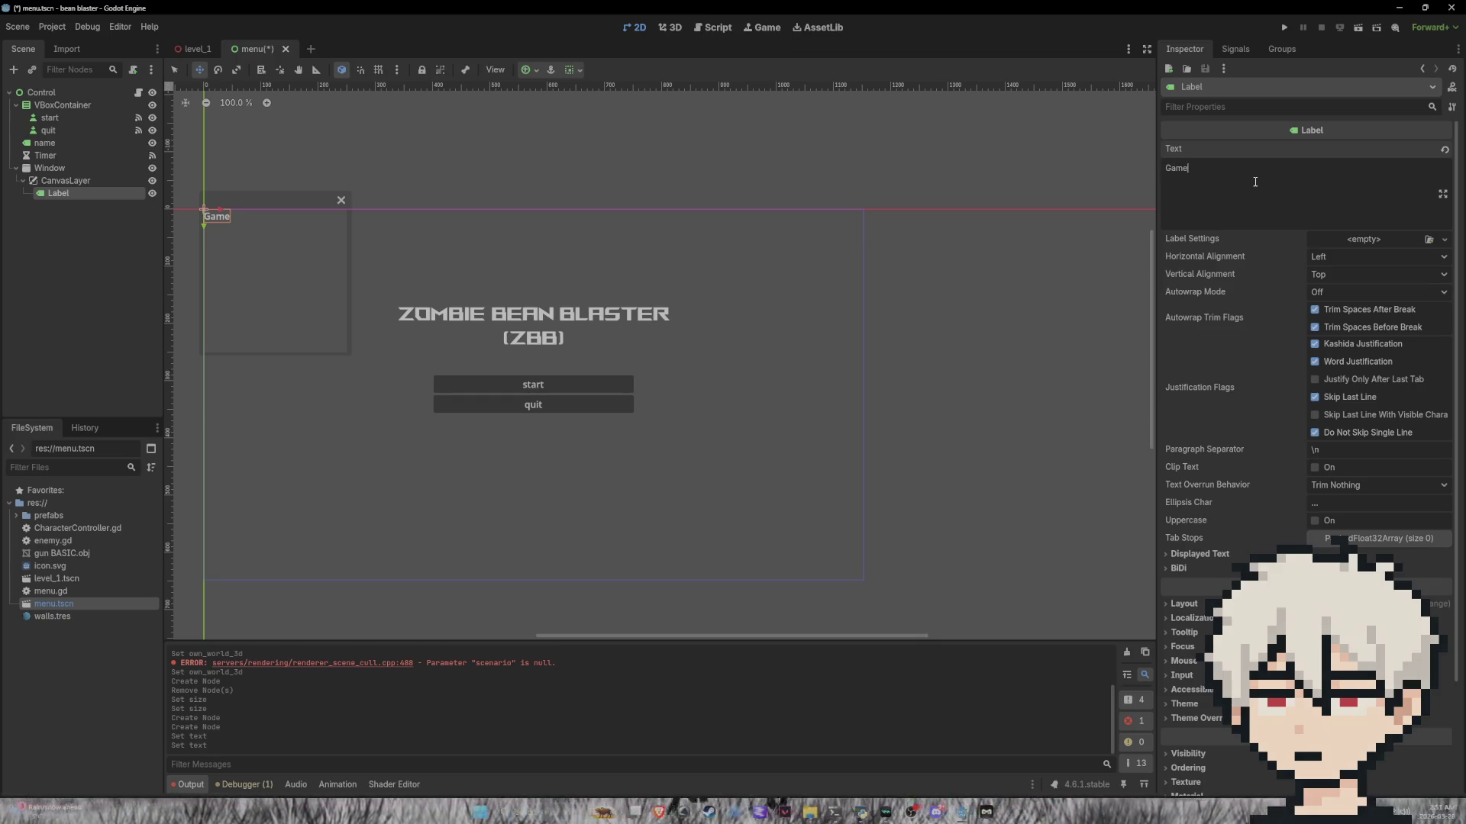
type(" made by voidsh4de")
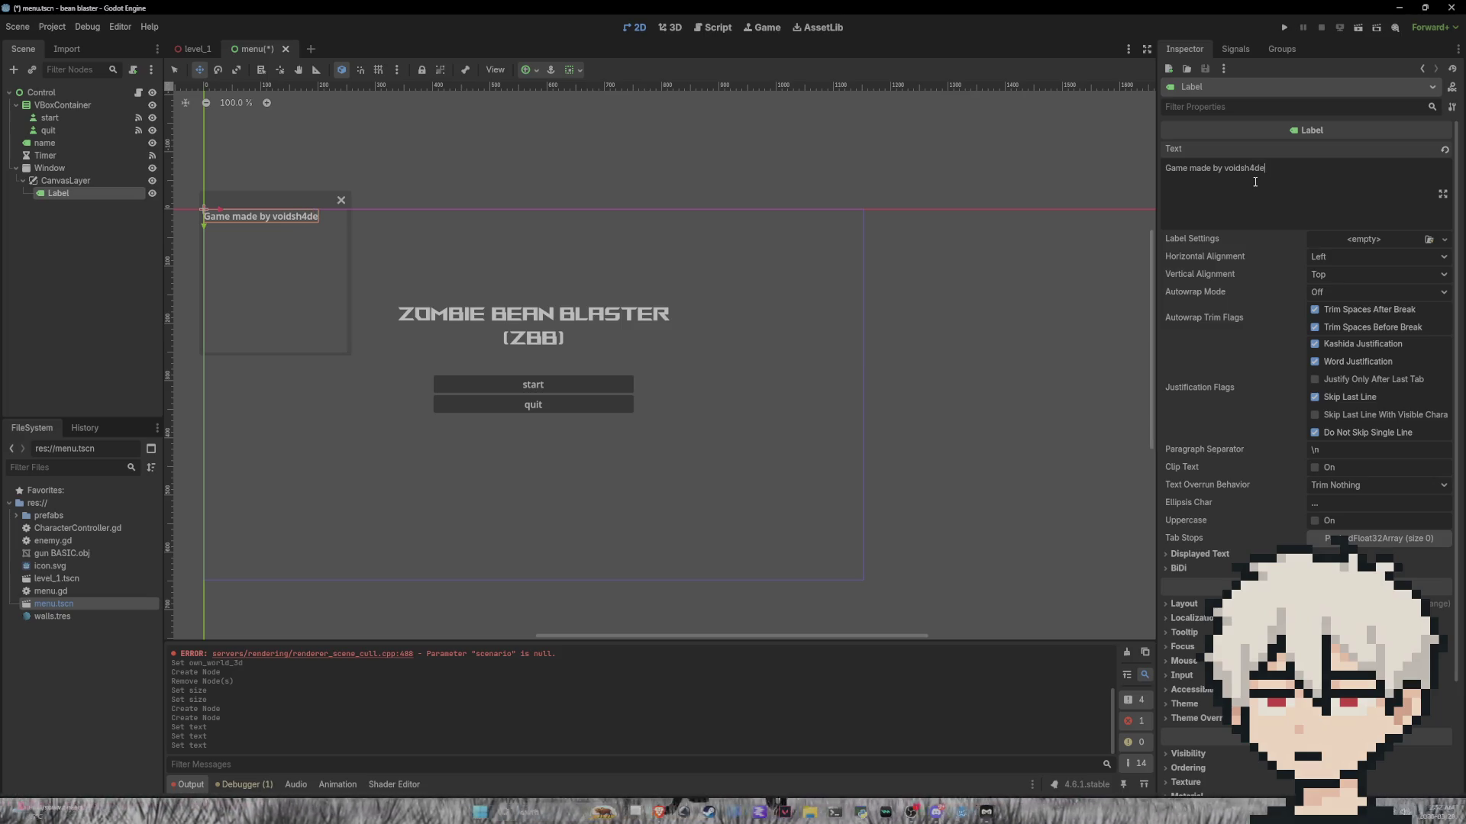
key("Return")
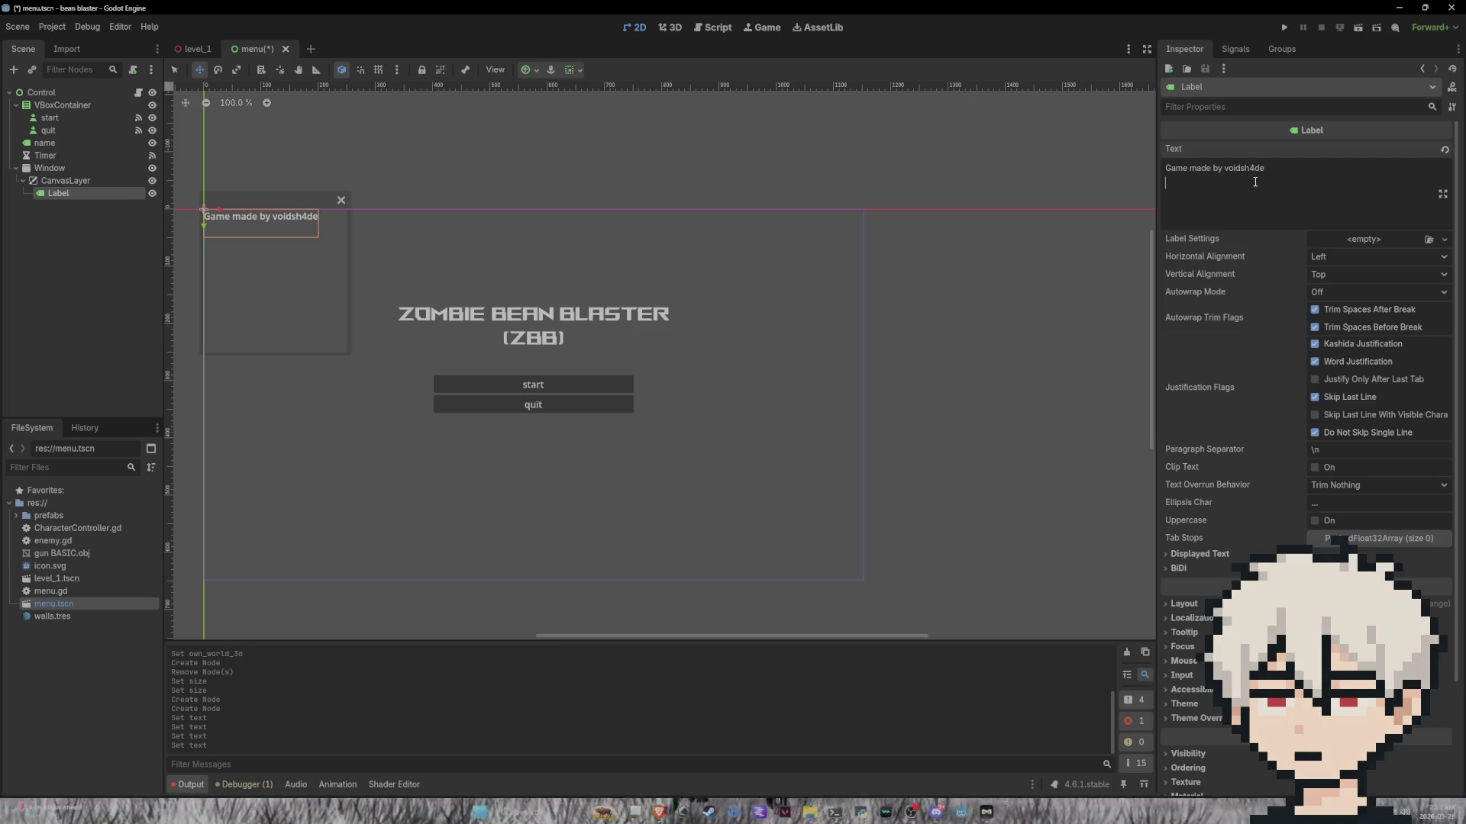
type("links")
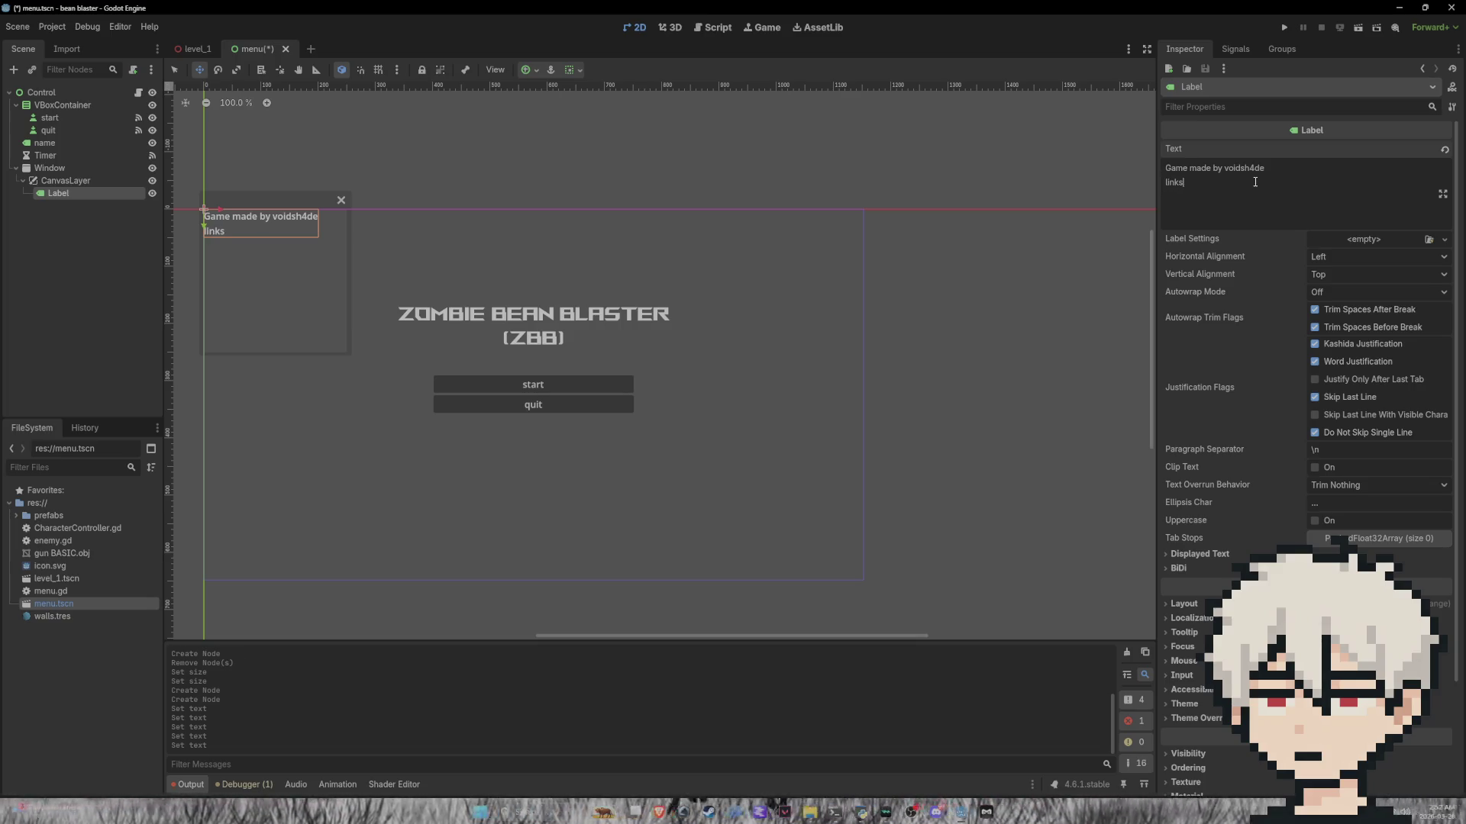
type(":")
key("Return")
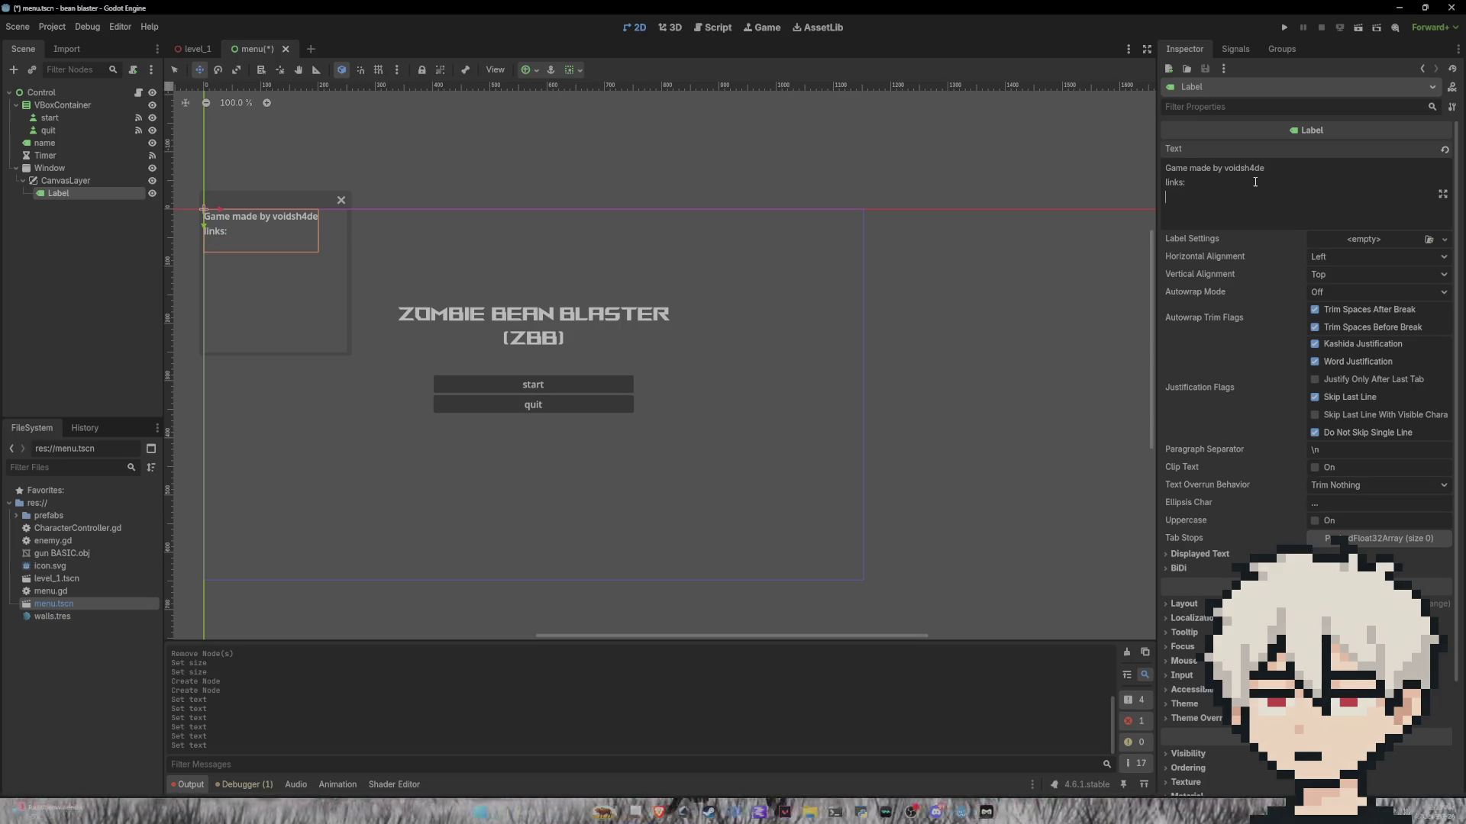
key("Tab")
type("vo")
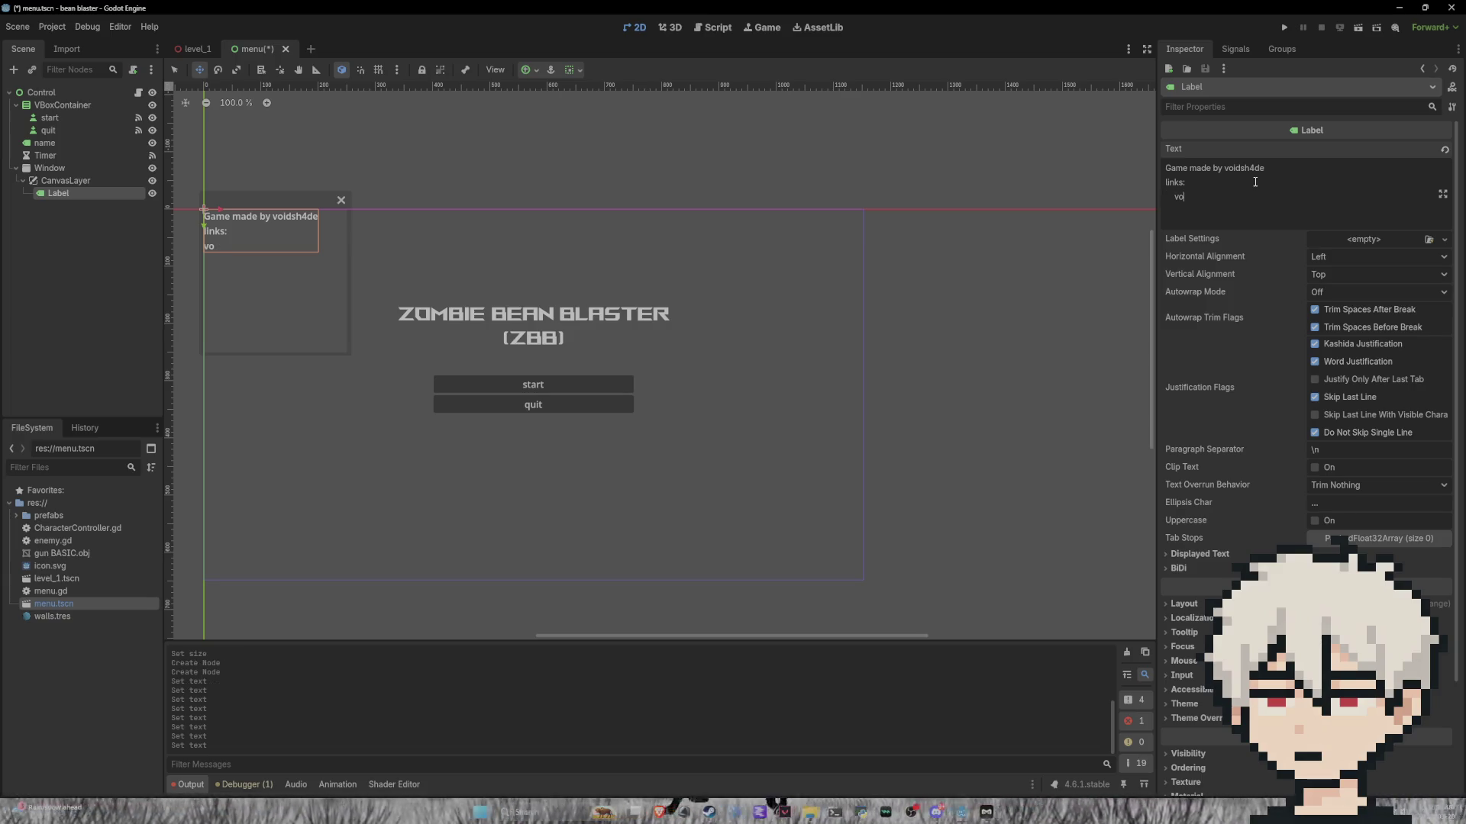
type("idsh4de.xyz")
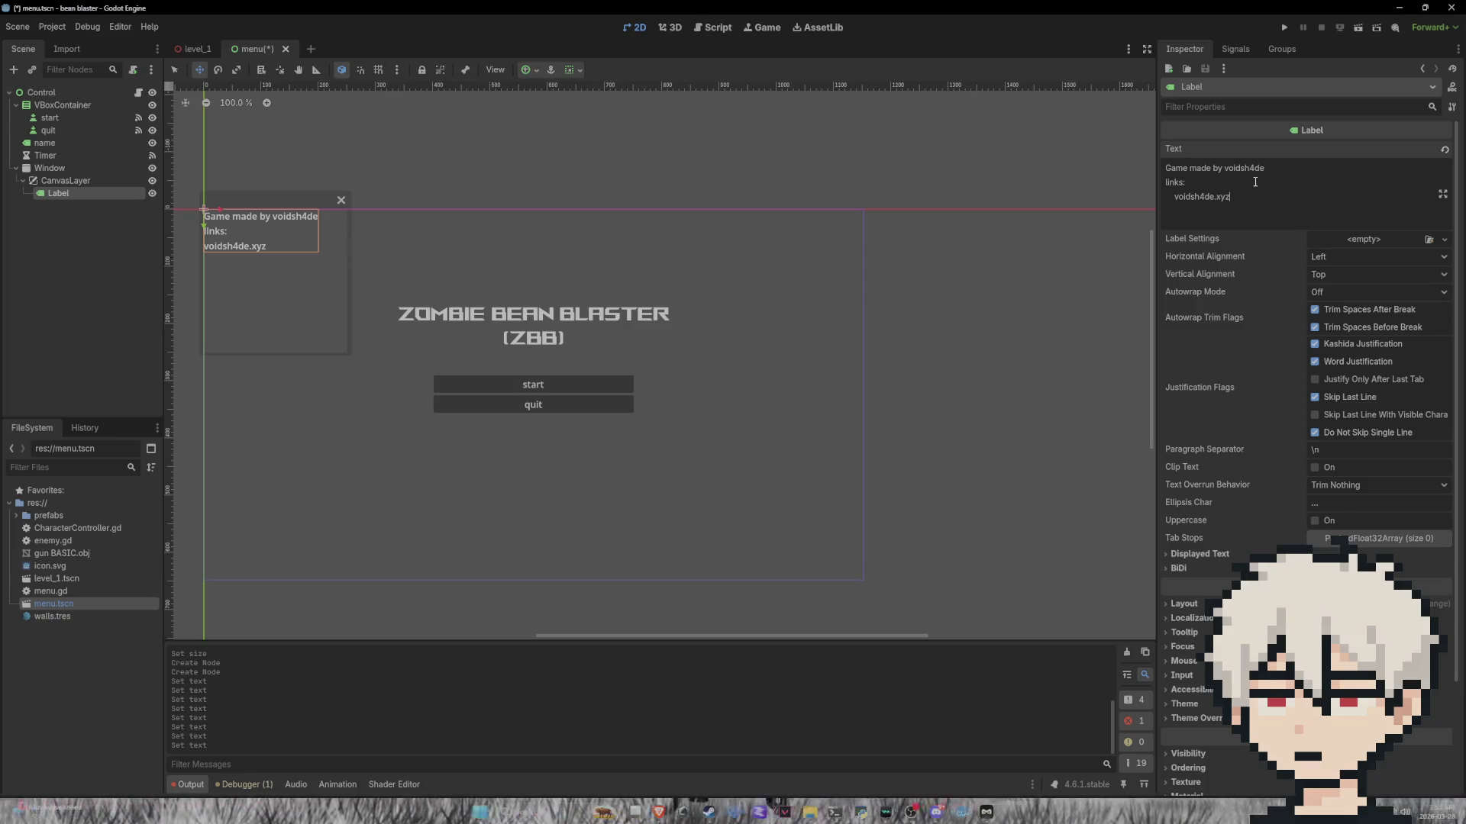
left_click_drag(1246, 197, 1175, 202)
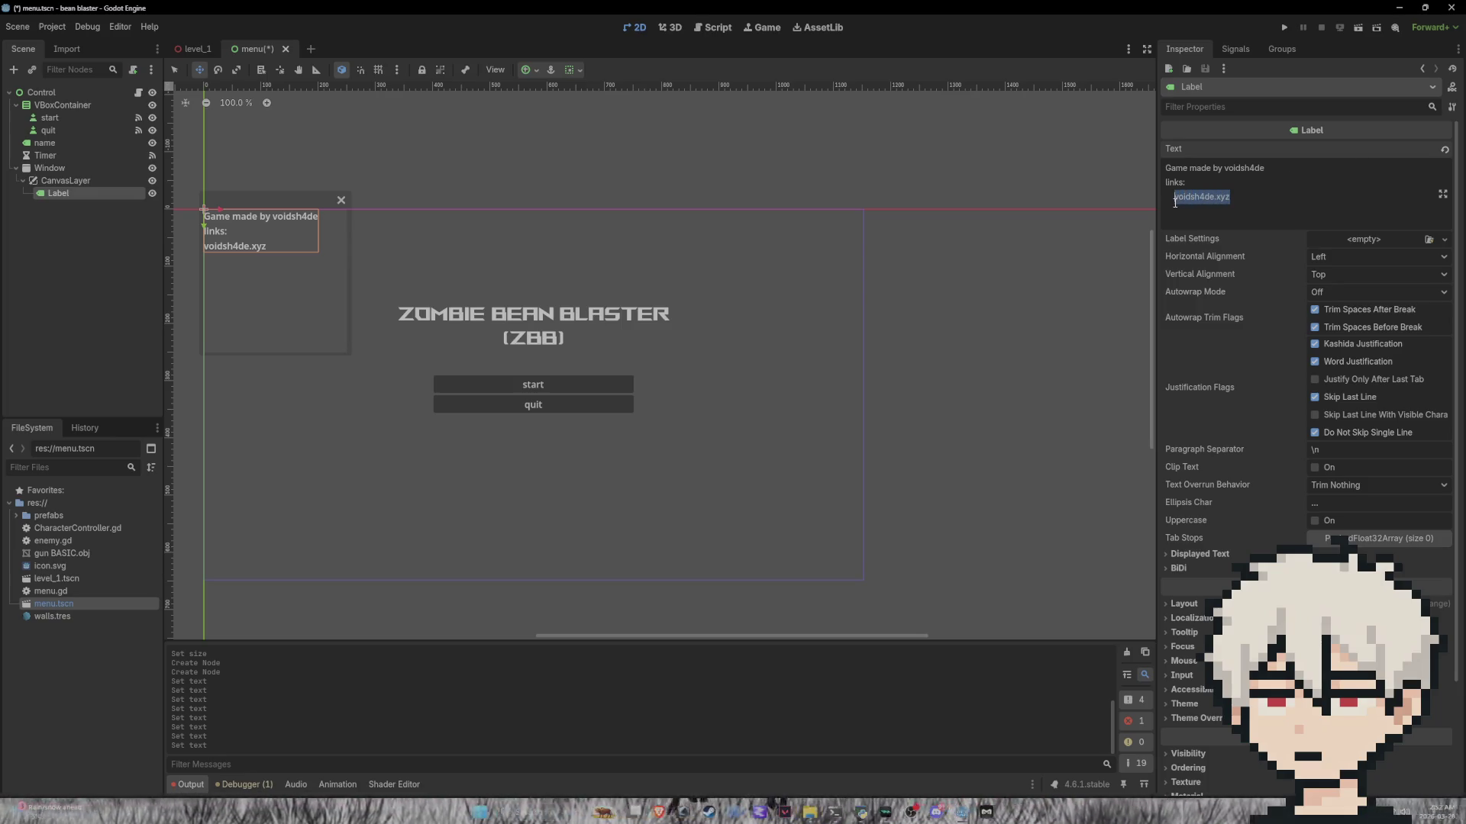
key("BackSpace")
key("BackSpace")
key("BackSpace")
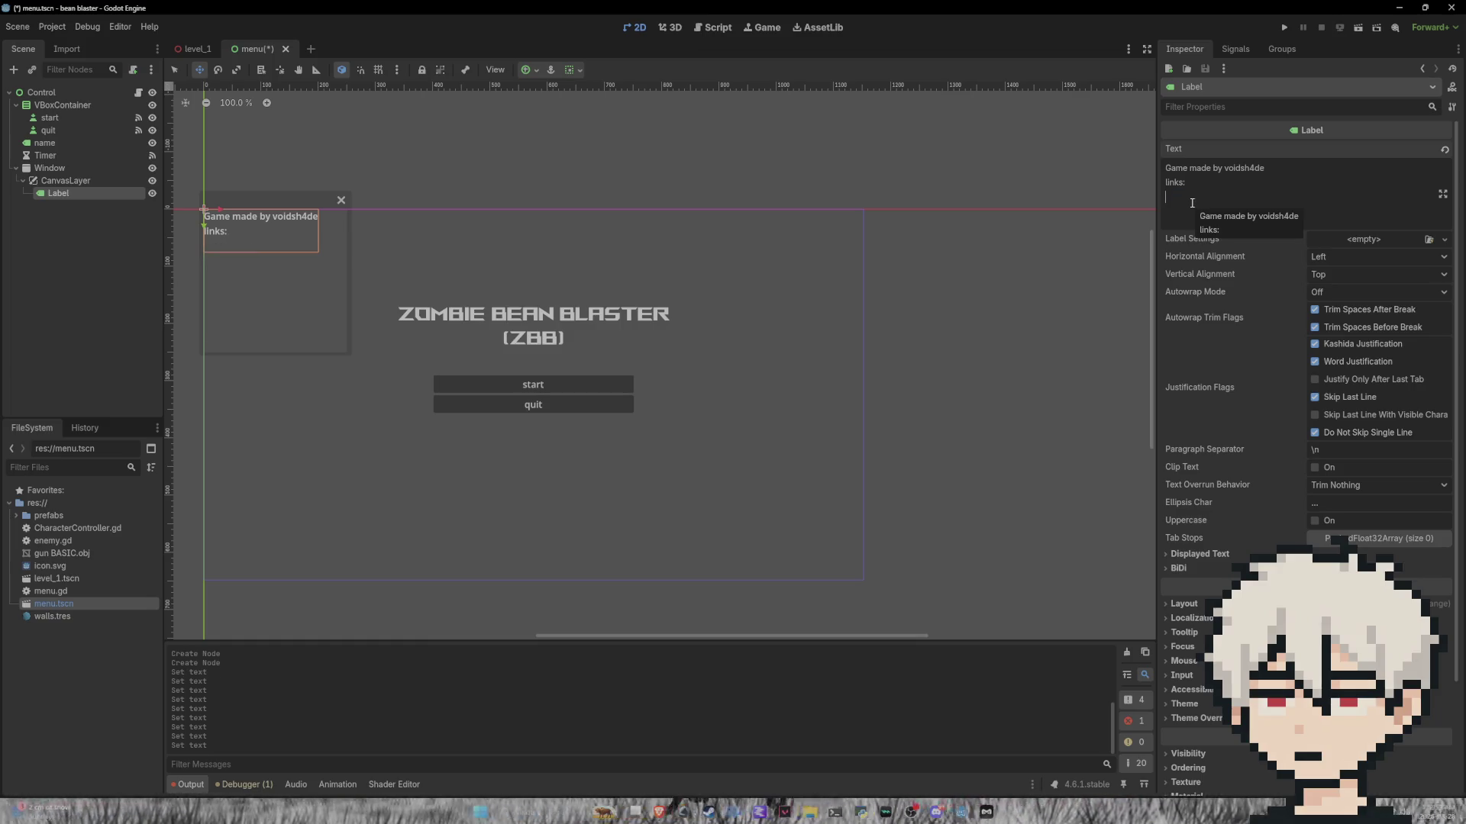
key("BackSpace")
key("BackSpace")
key("BackSpace")
key("BackSpace")
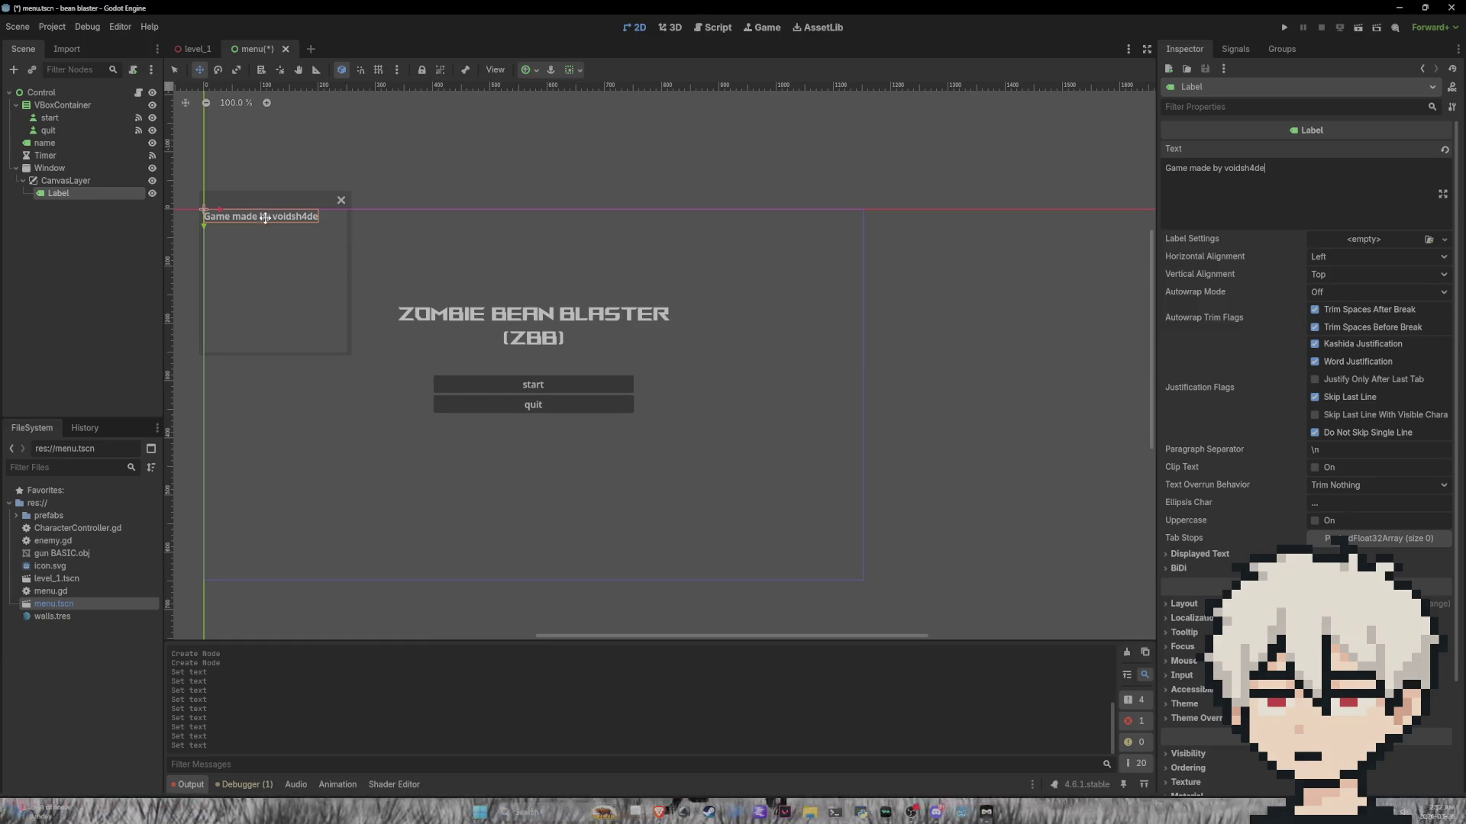
mouse_move(264, 219)
left_mouse_down()
mouse_move(277, 242)
mouse_move(277, 224)
left_mouse_up()
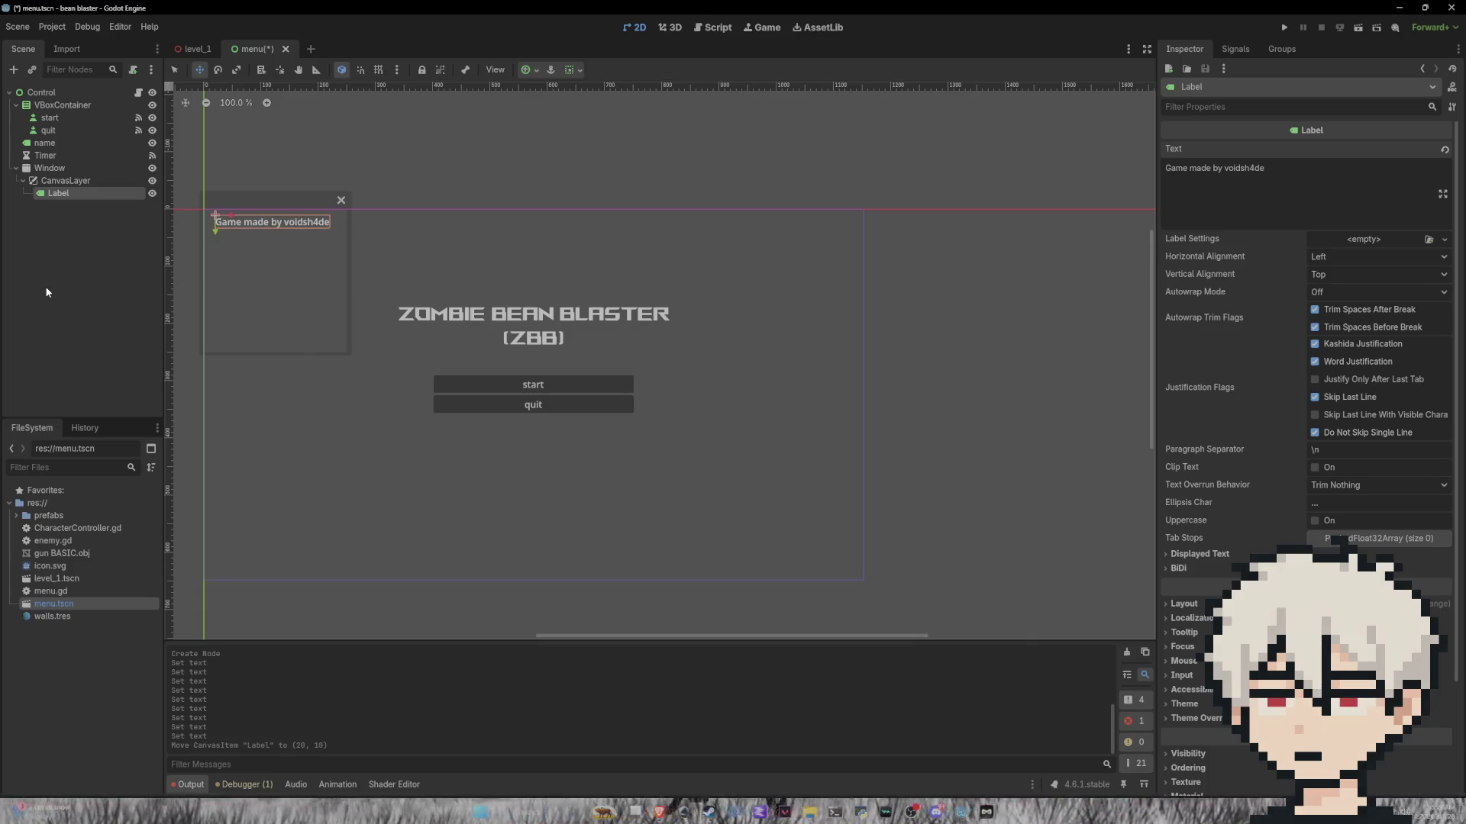
left_click(47, 287)
Step: Add a LinkButton child under the CanvasLayer
right_click(85, 181)
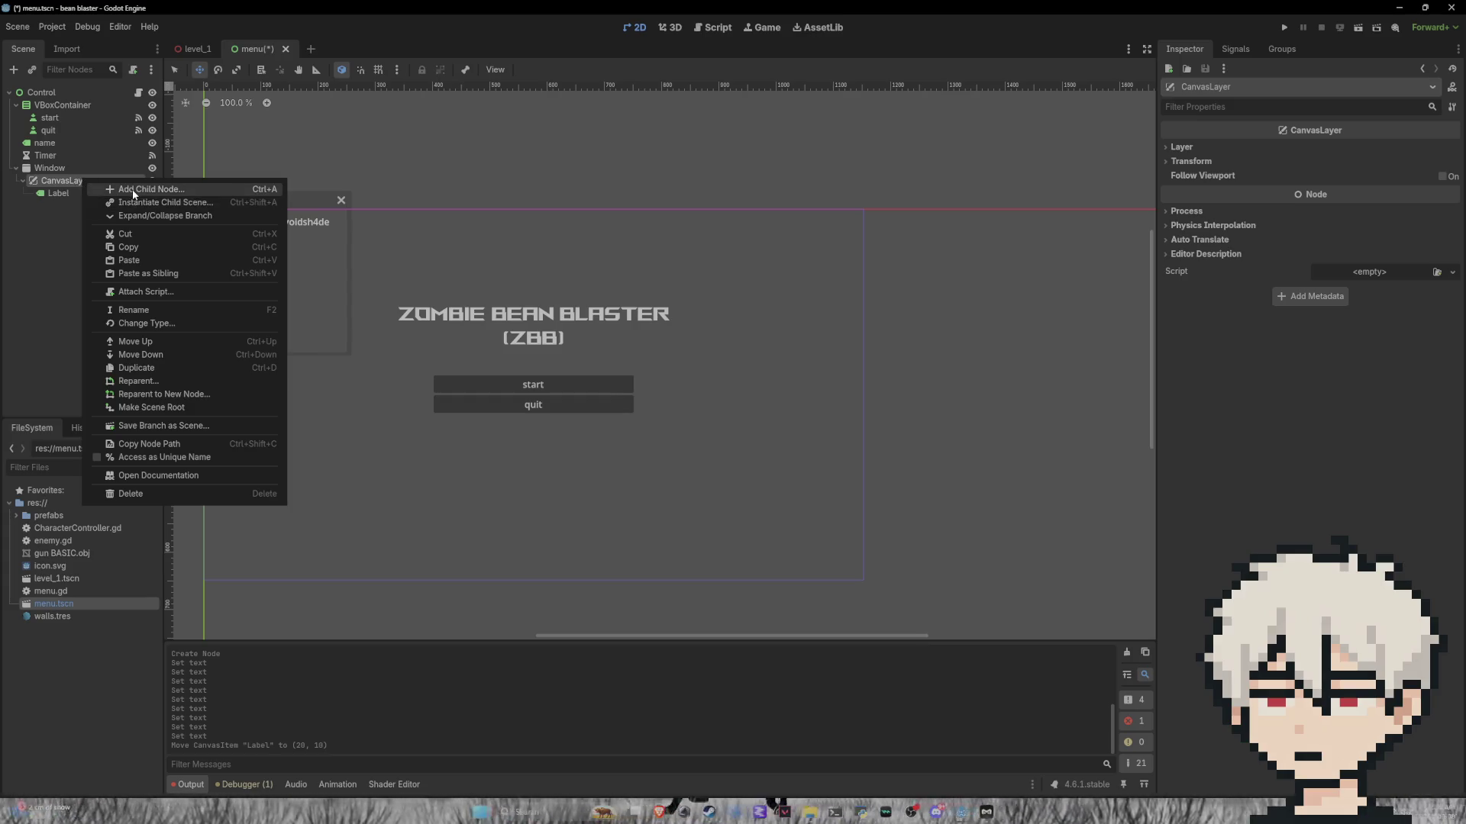
left_click(115, 192)
left_click(588, 373)
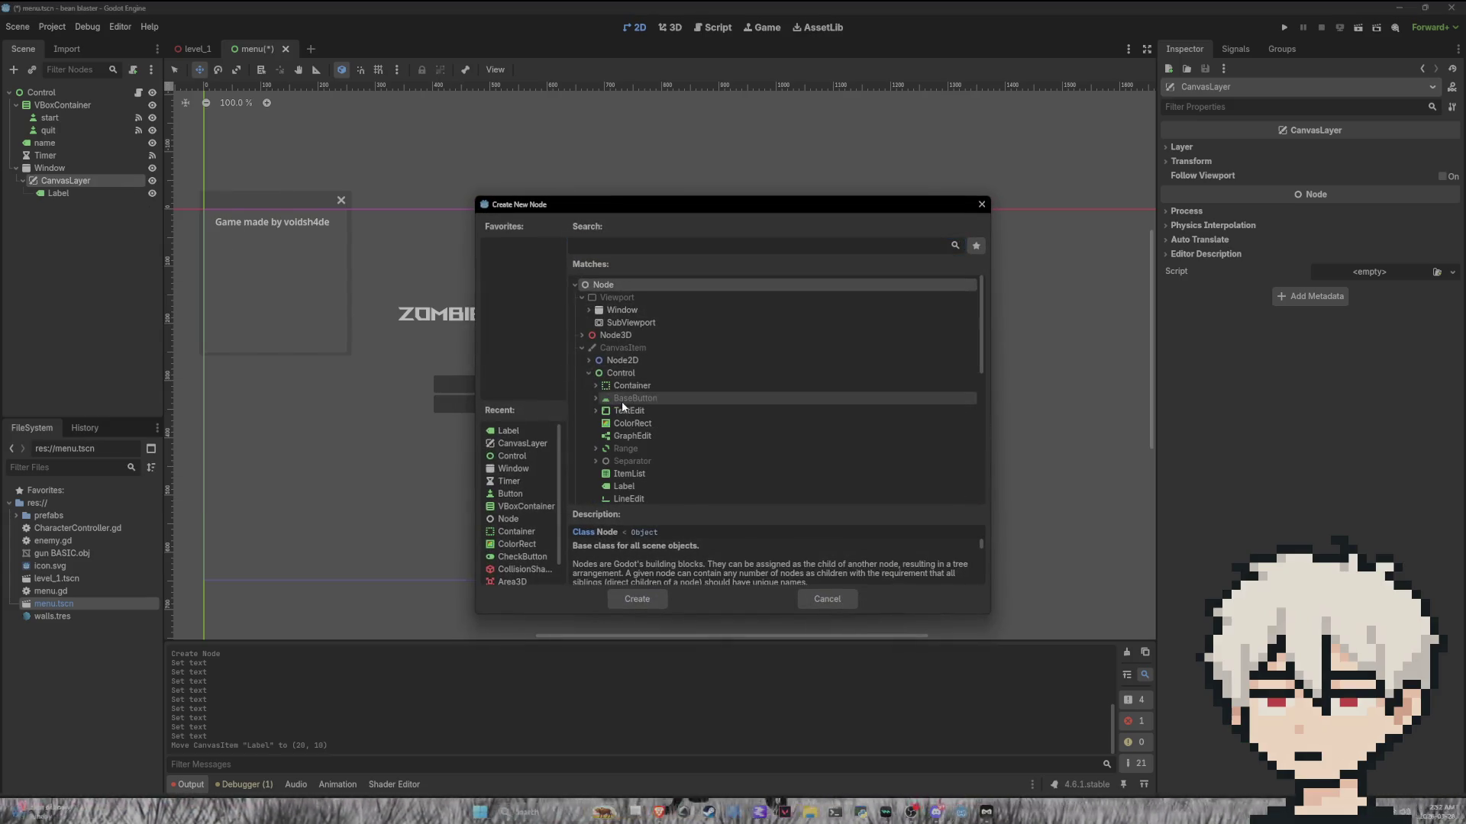
left_click(596, 398)
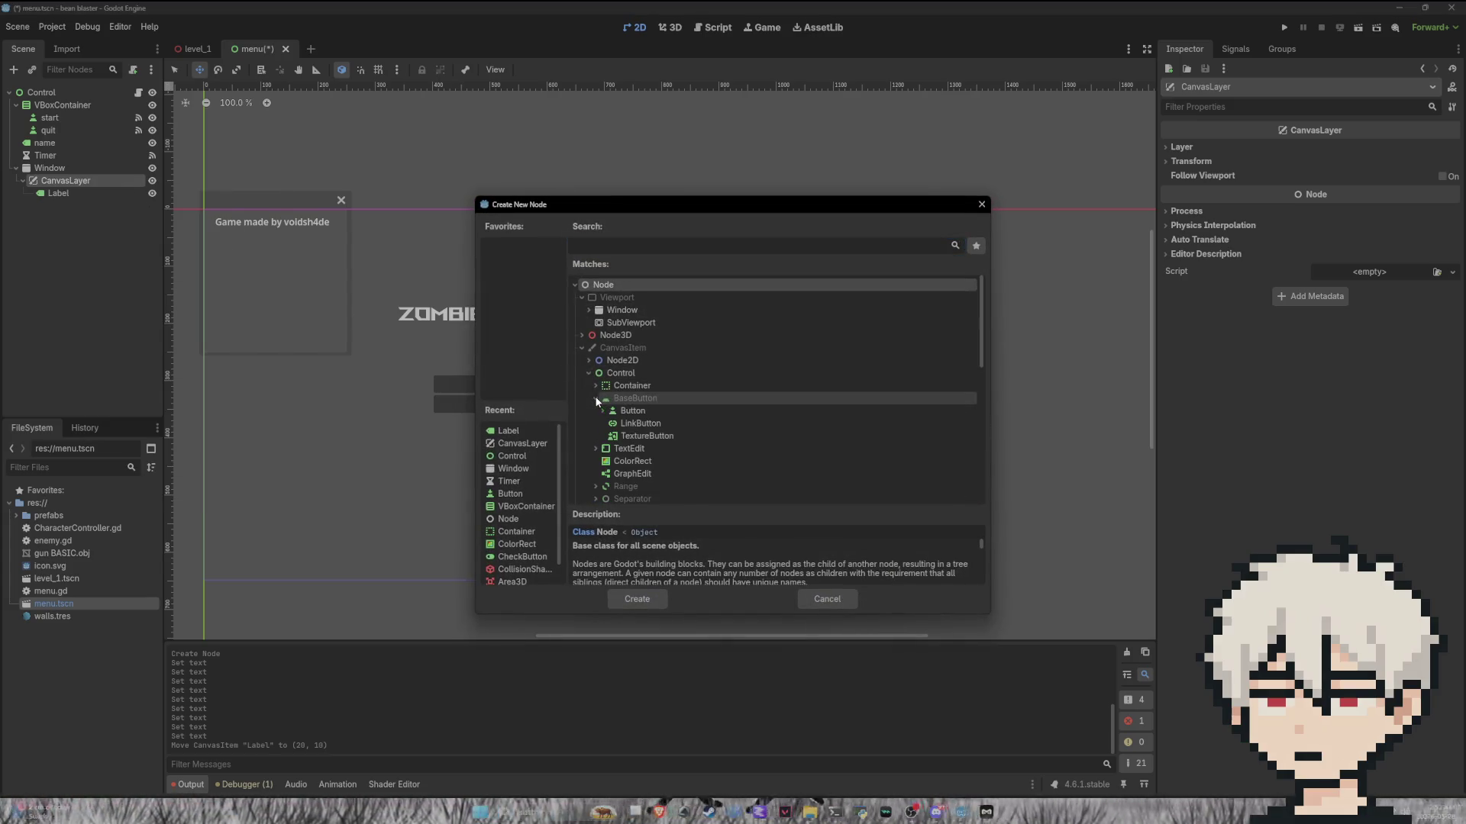
left_click(638, 423)
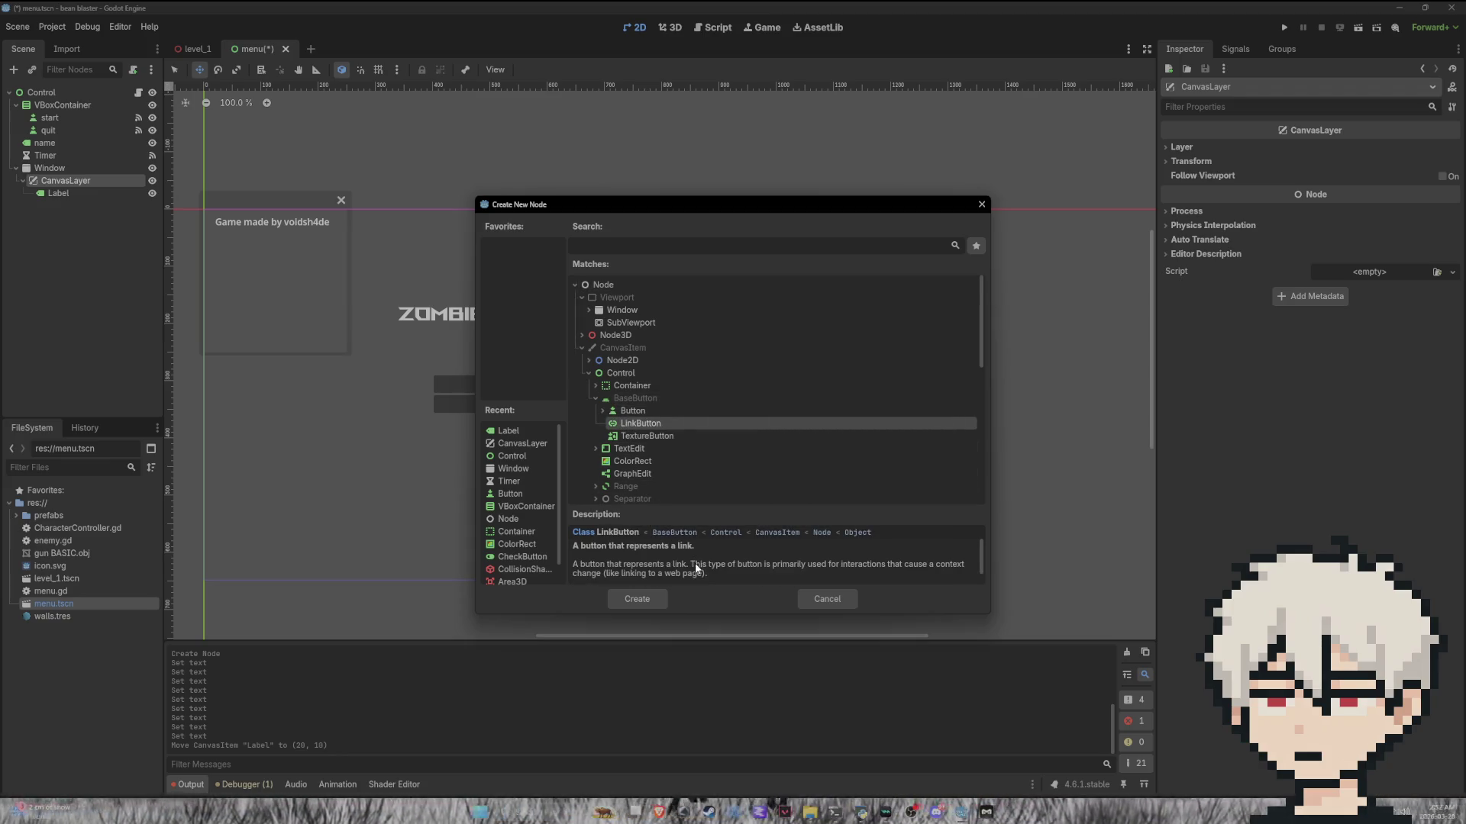
left_click(658, 597)
Step: Give the link text 'See more' and the creator's website URI, placed at (81, 34) below the Label
left_click(1355, 148)
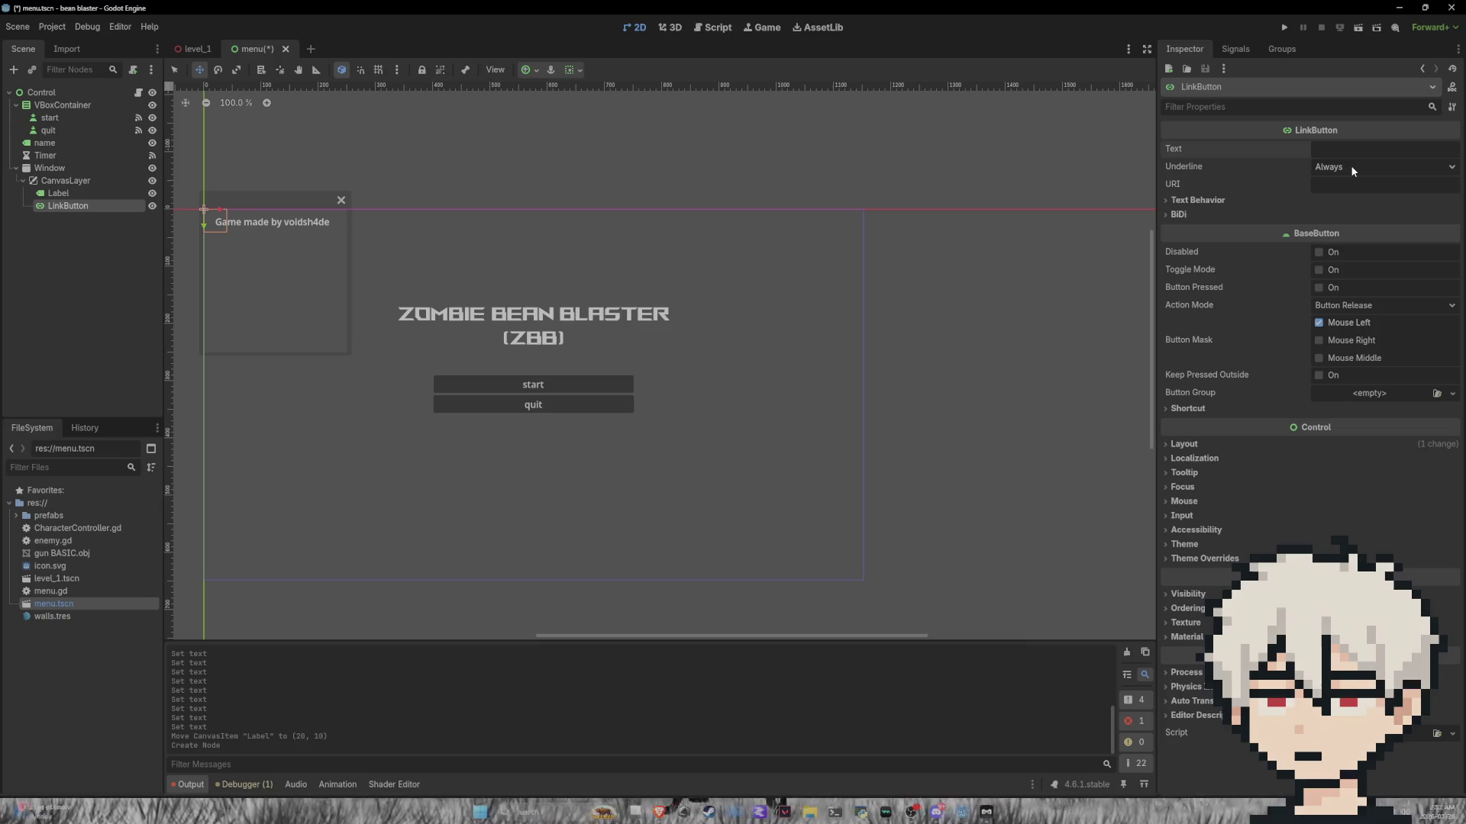
type("See")
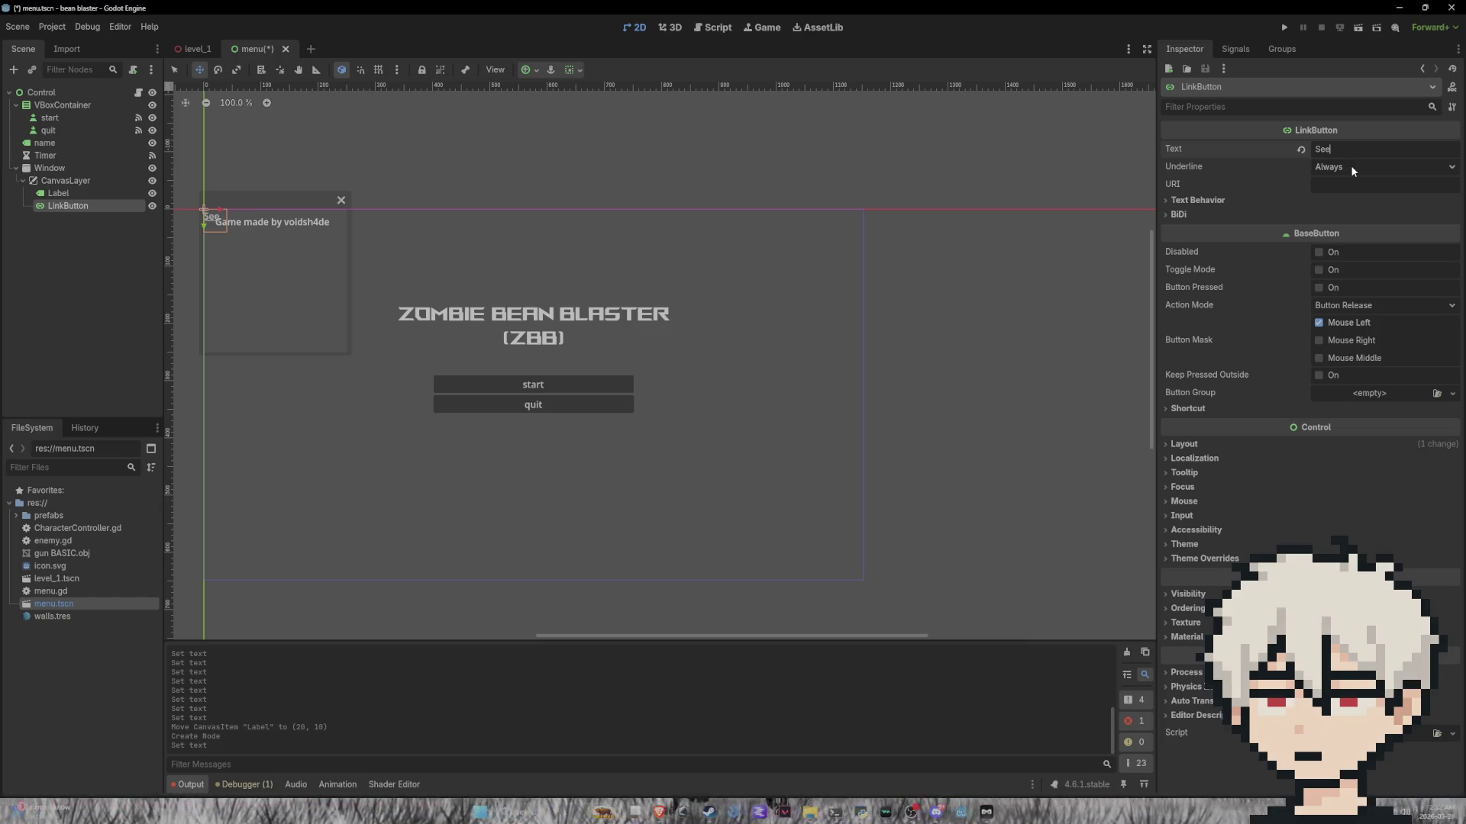
type(" more")
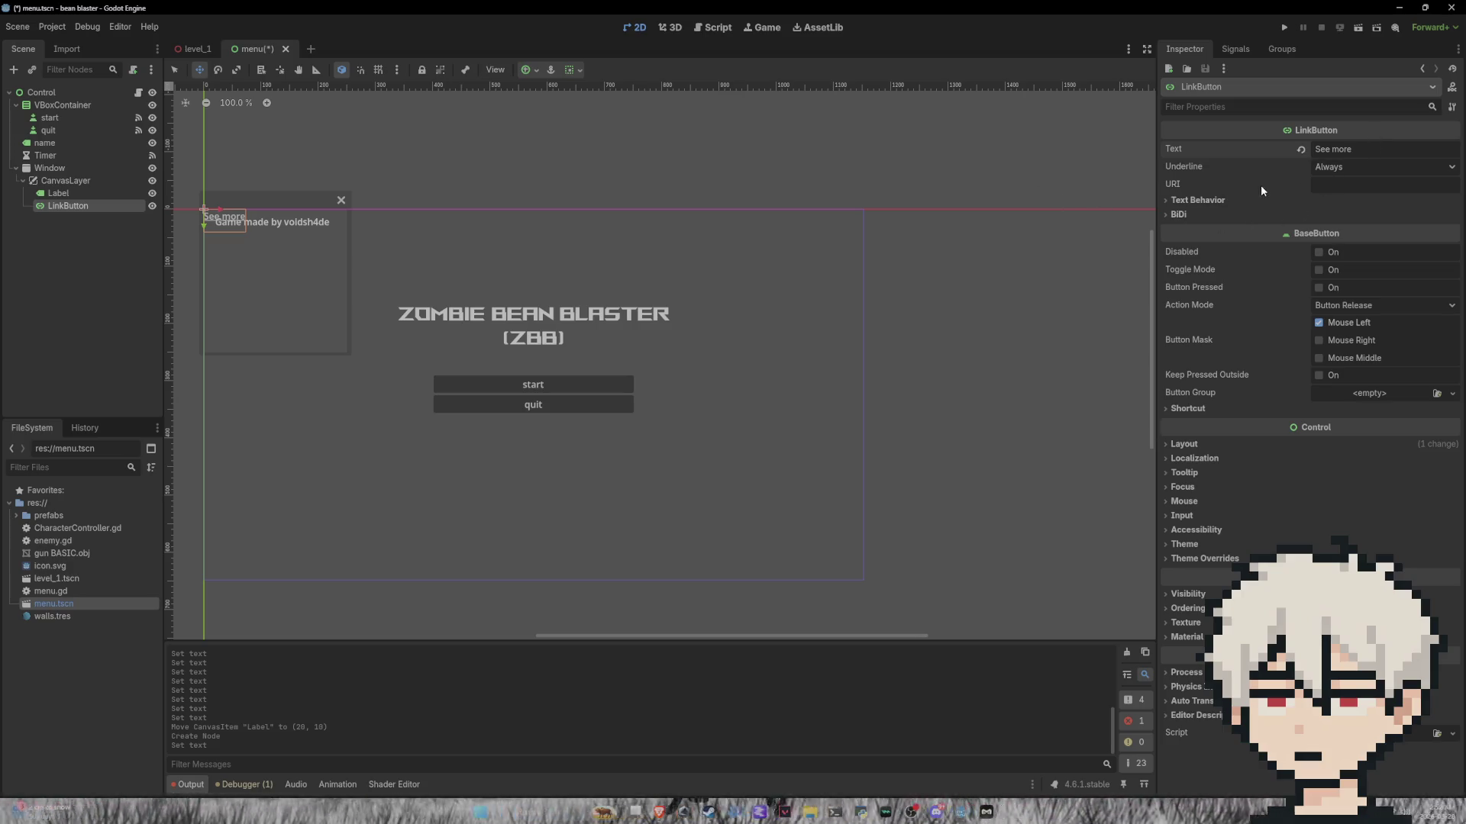
type("voidsh4de.")
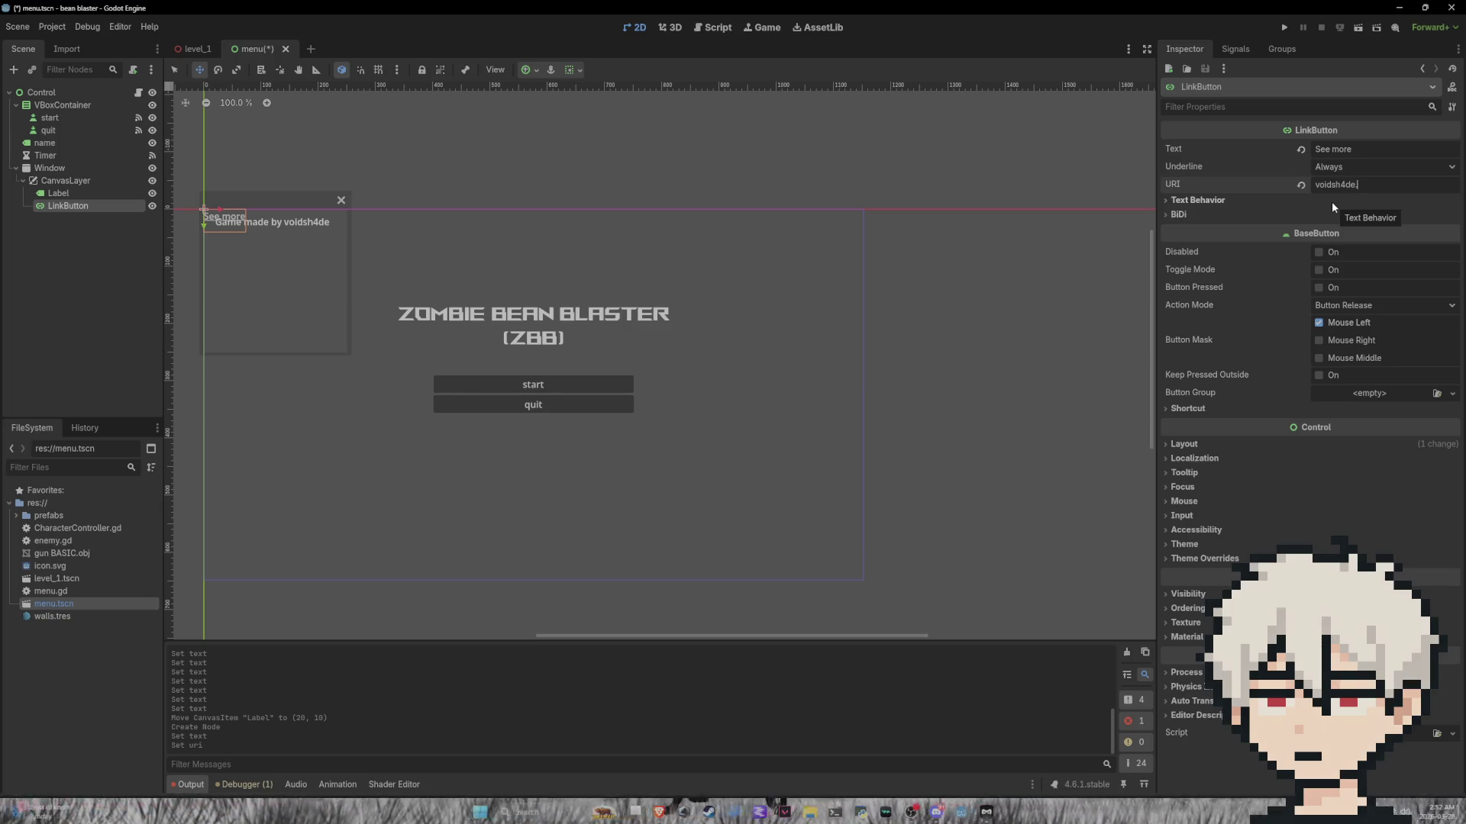
type("xyz")
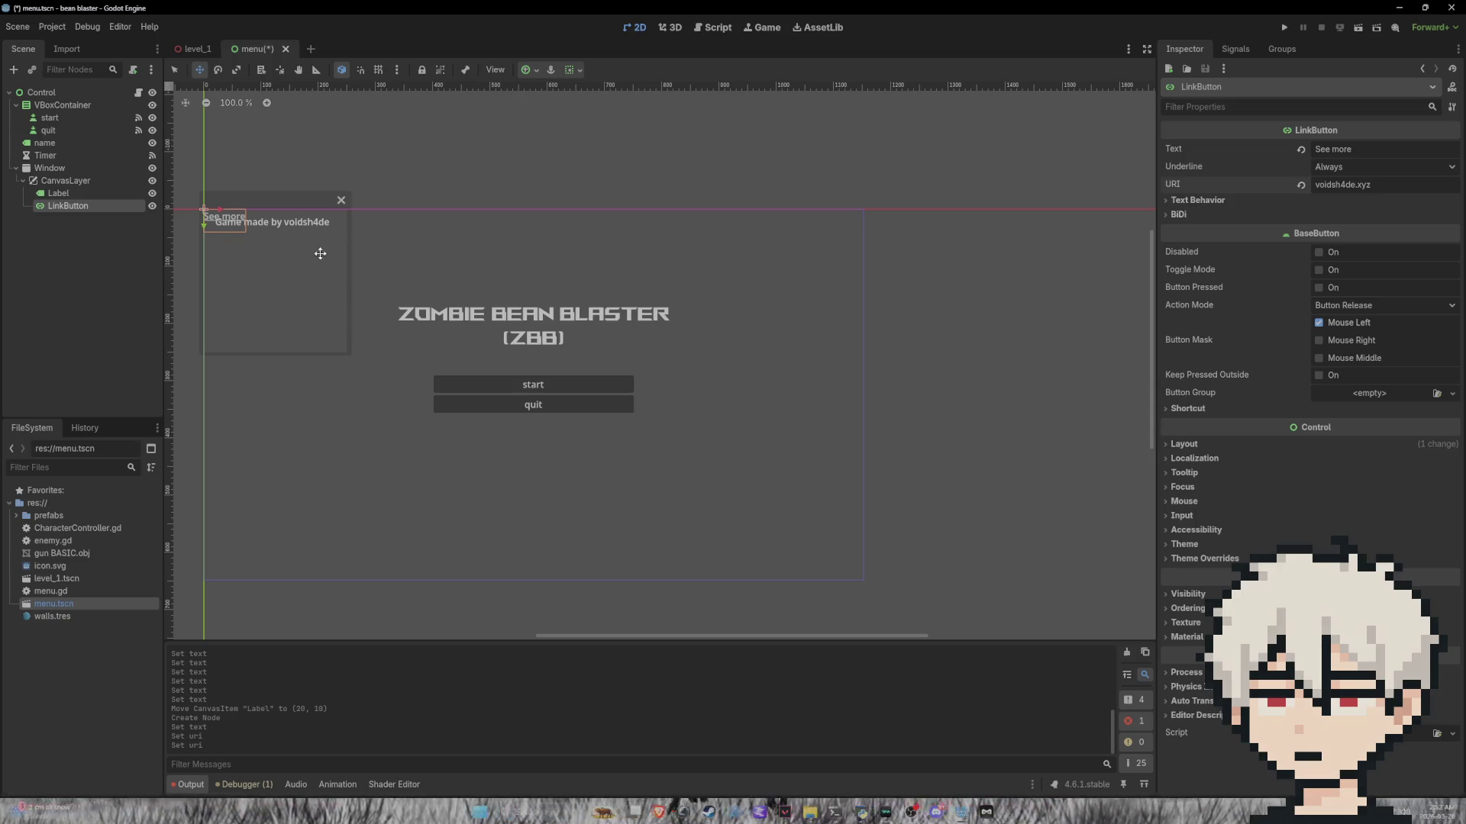
mouse_move(232, 220)
left_mouse_down()
mouse_move(277, 284)
mouse_move(277, 236)
left_mouse_up()
left_click(59, 193)
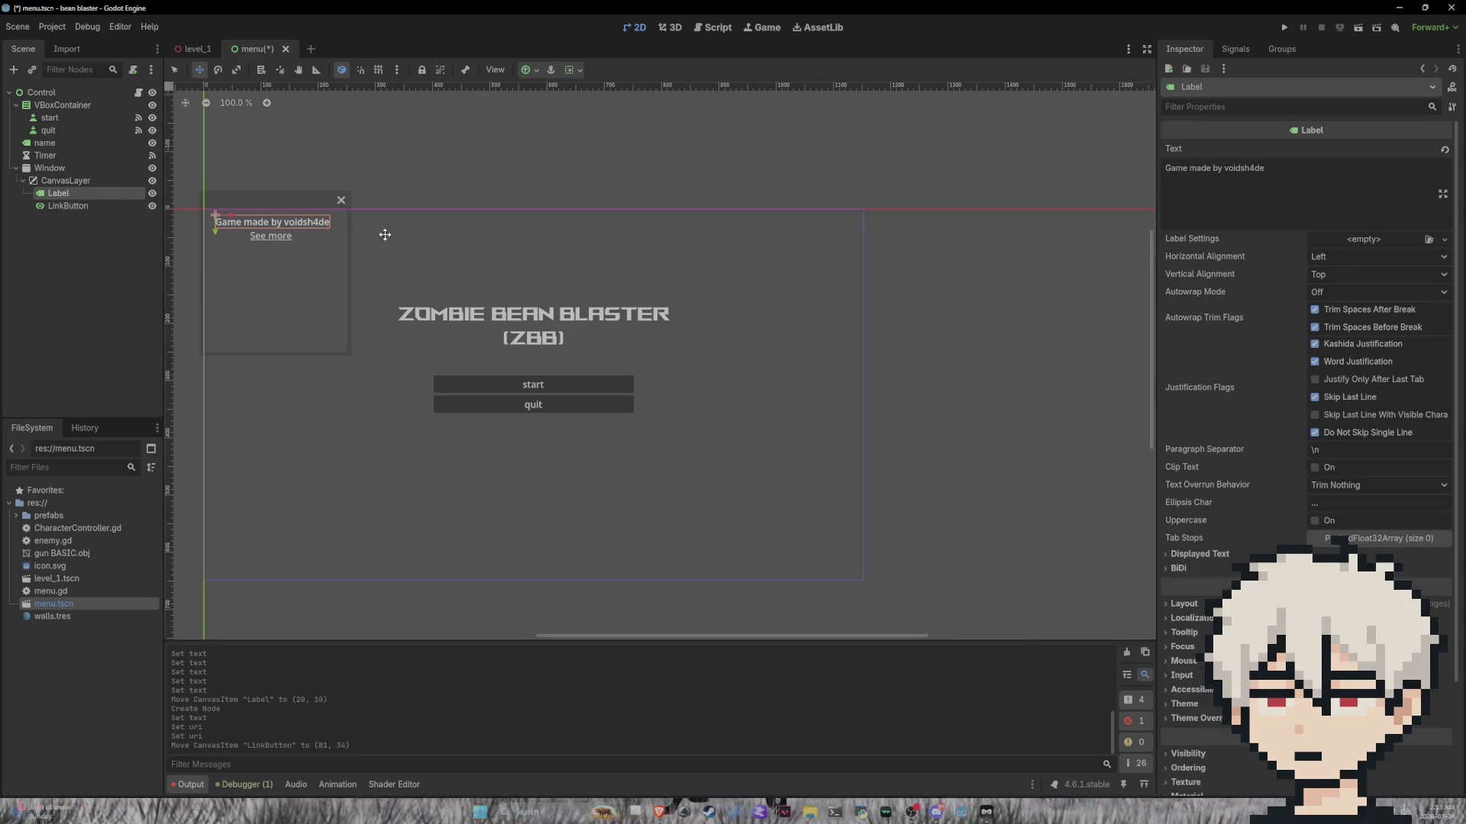
Step: Set the Window height to 100 (250 × 100 px) and nudge the See more link slightly lower
left_click(65, 180)
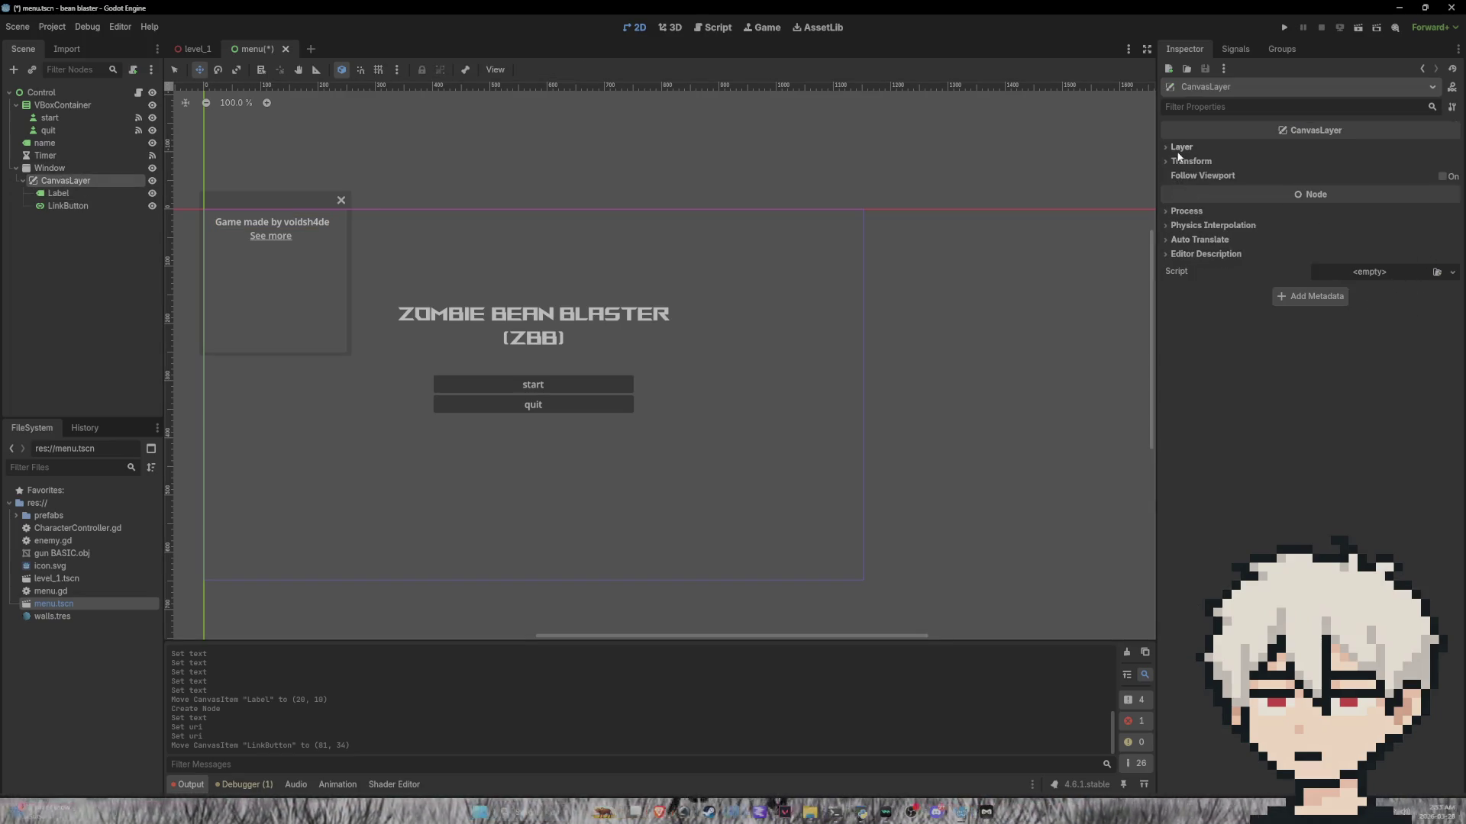
left_click(61, 169)
left_click(1353, 256)
type("100")
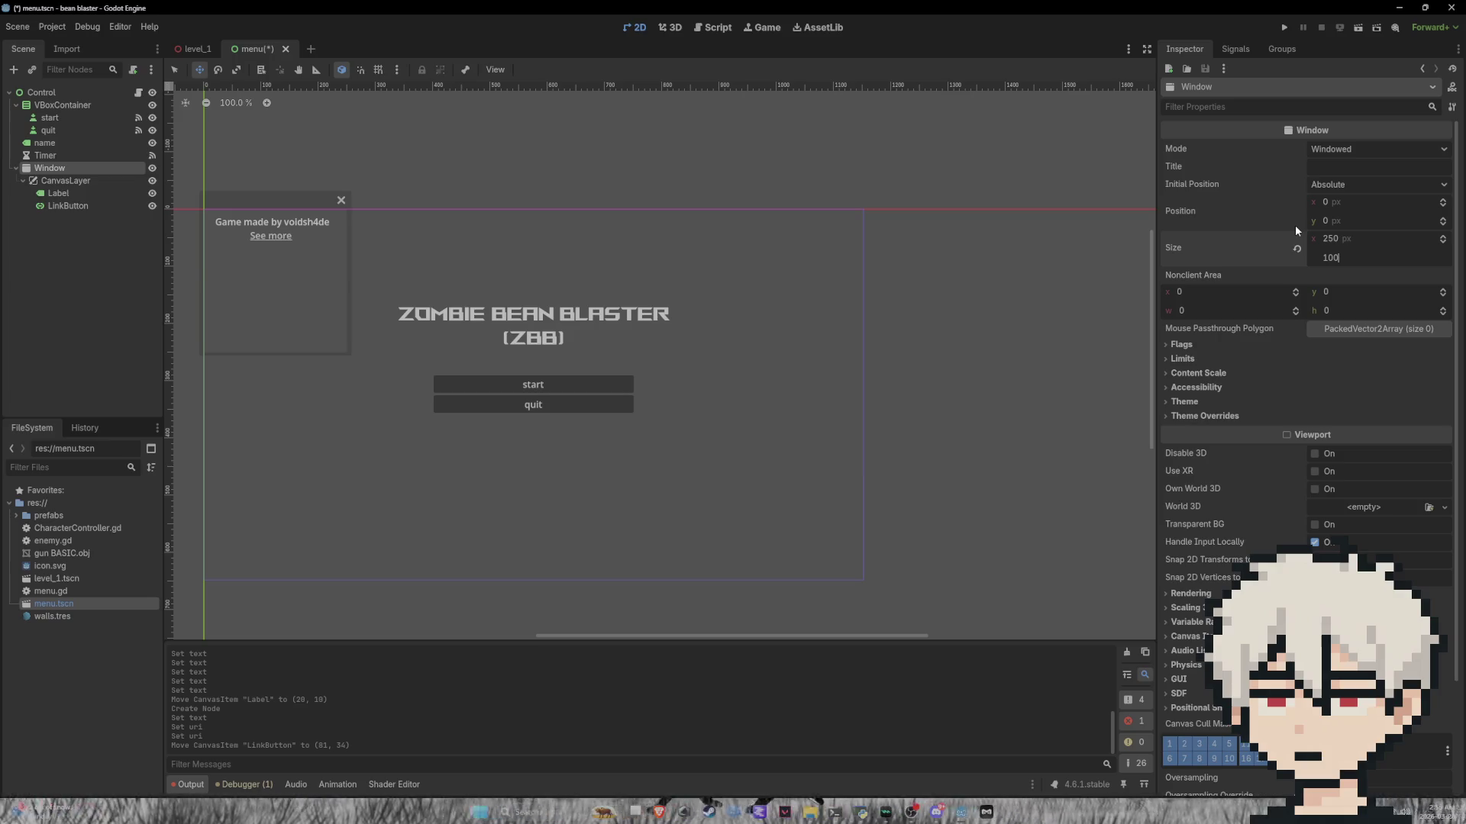
key("Return")
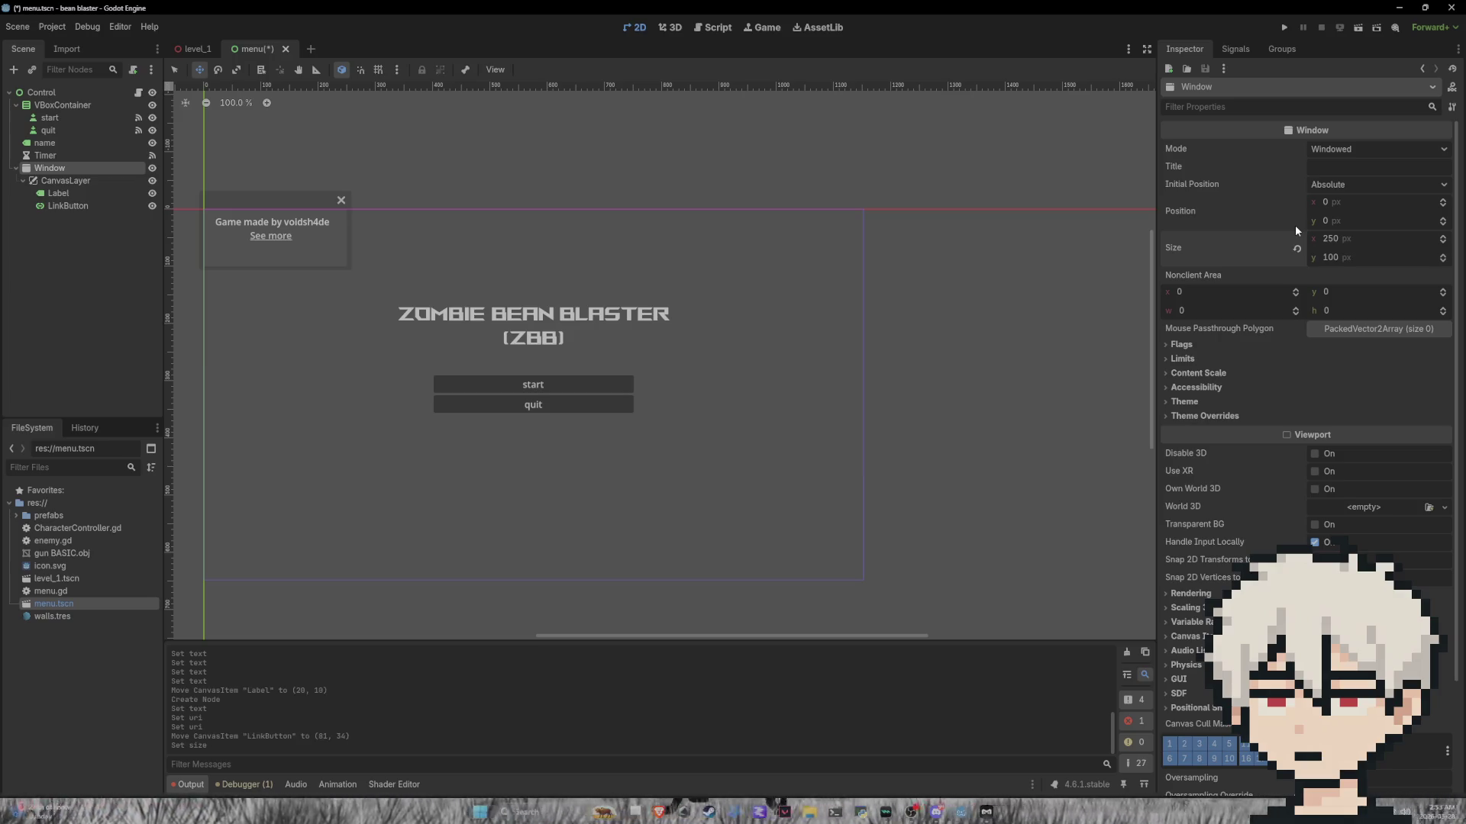
left_click_drag(272, 234, 273, 251)
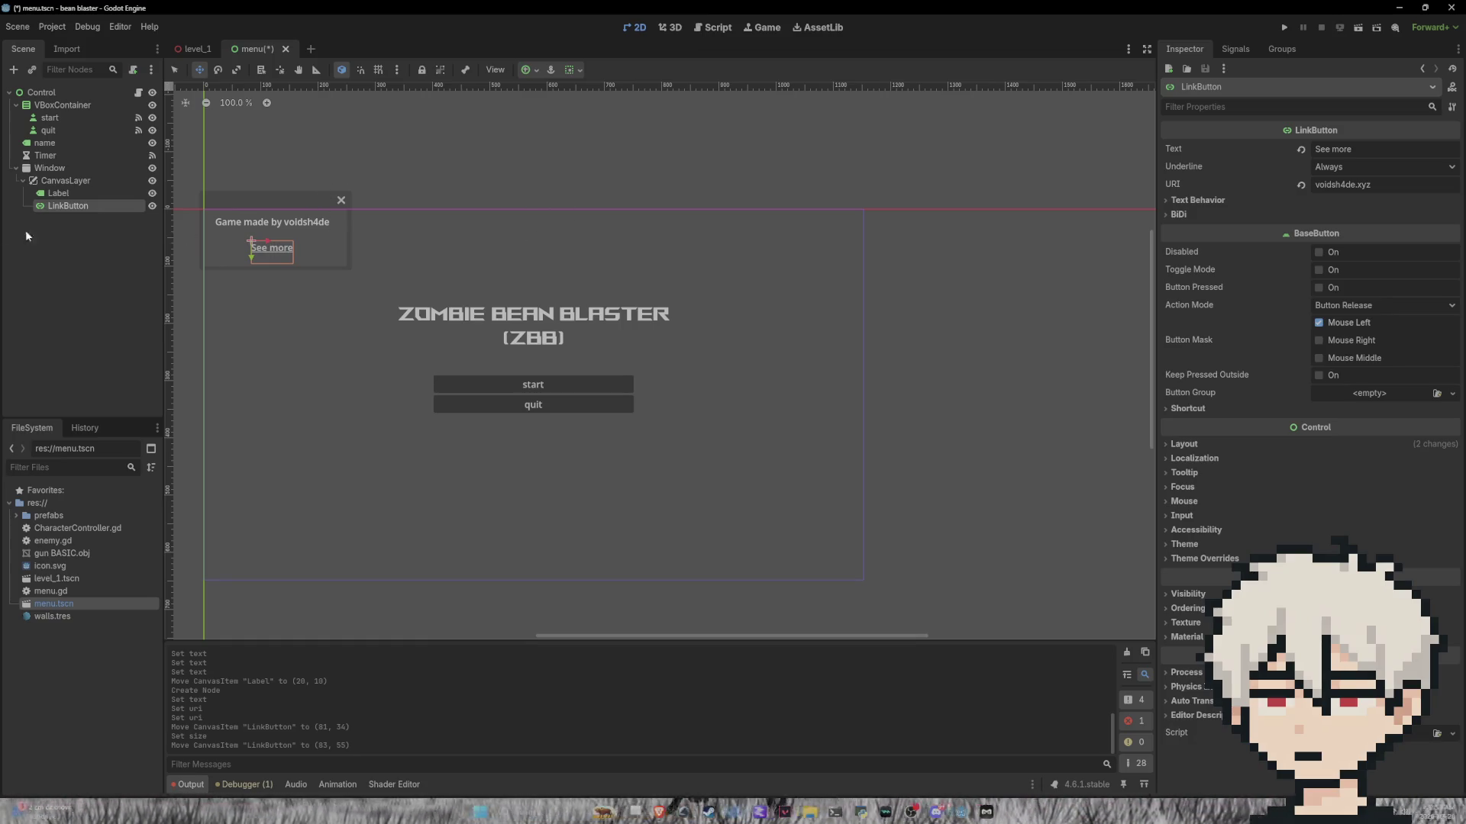
Step: Create a TextureRect under the CanvasLayer, choosing it over Panel in the Create New Node dialog
right_click(62, 181)
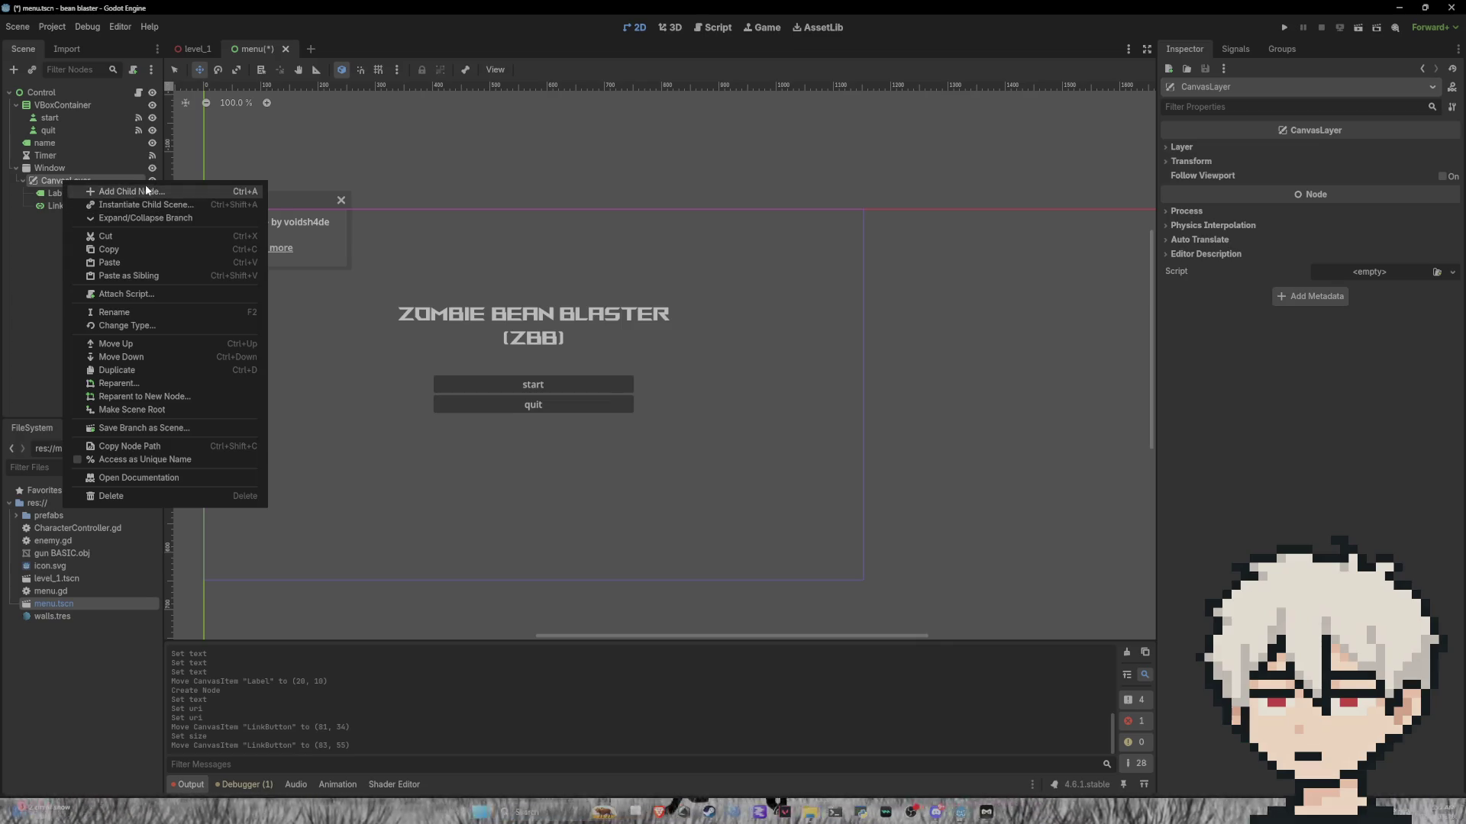
left_click(92, 191)
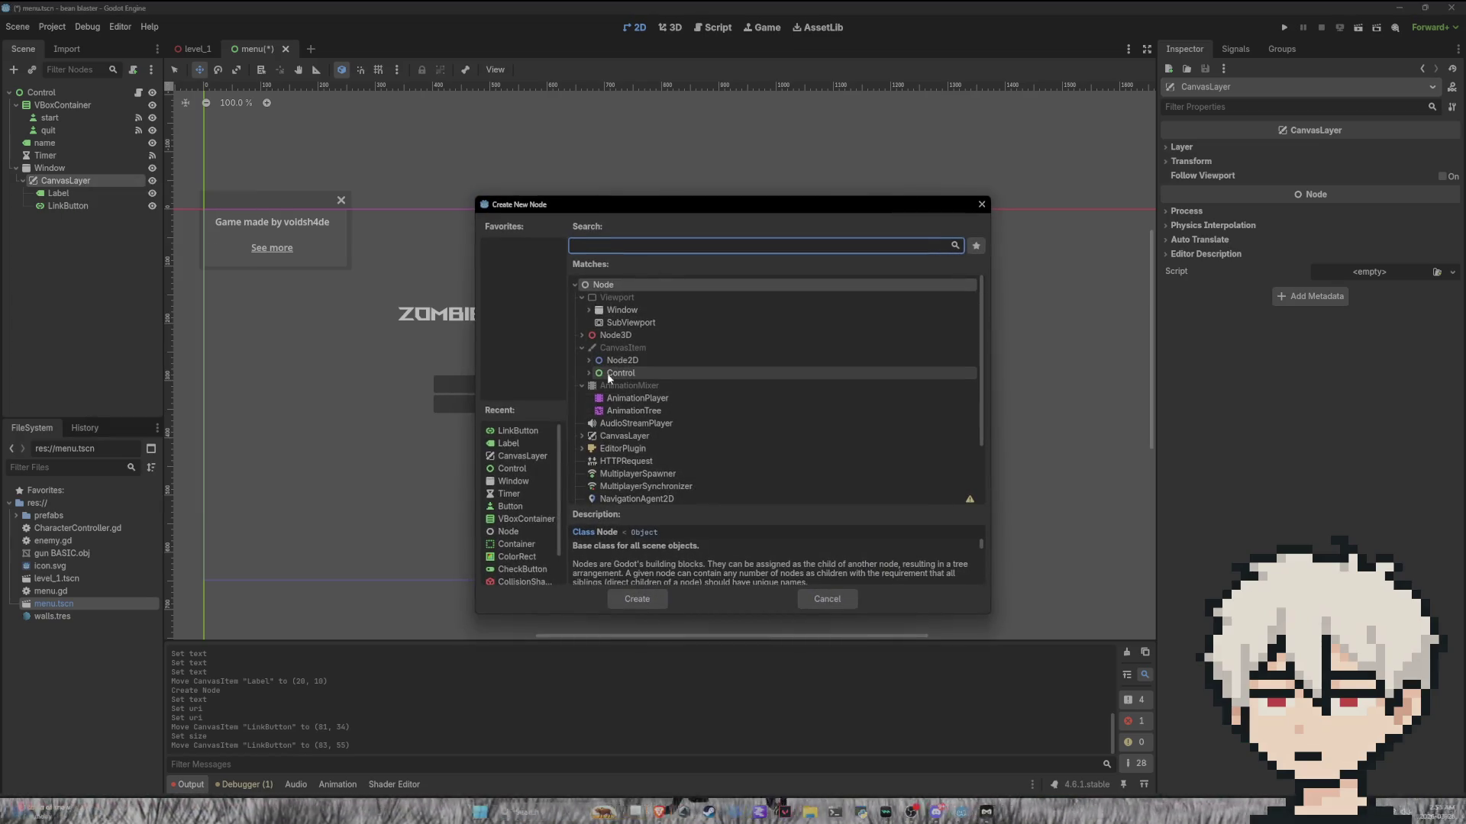
left_click(588, 372)
scroll(635, 375, "up", 1)
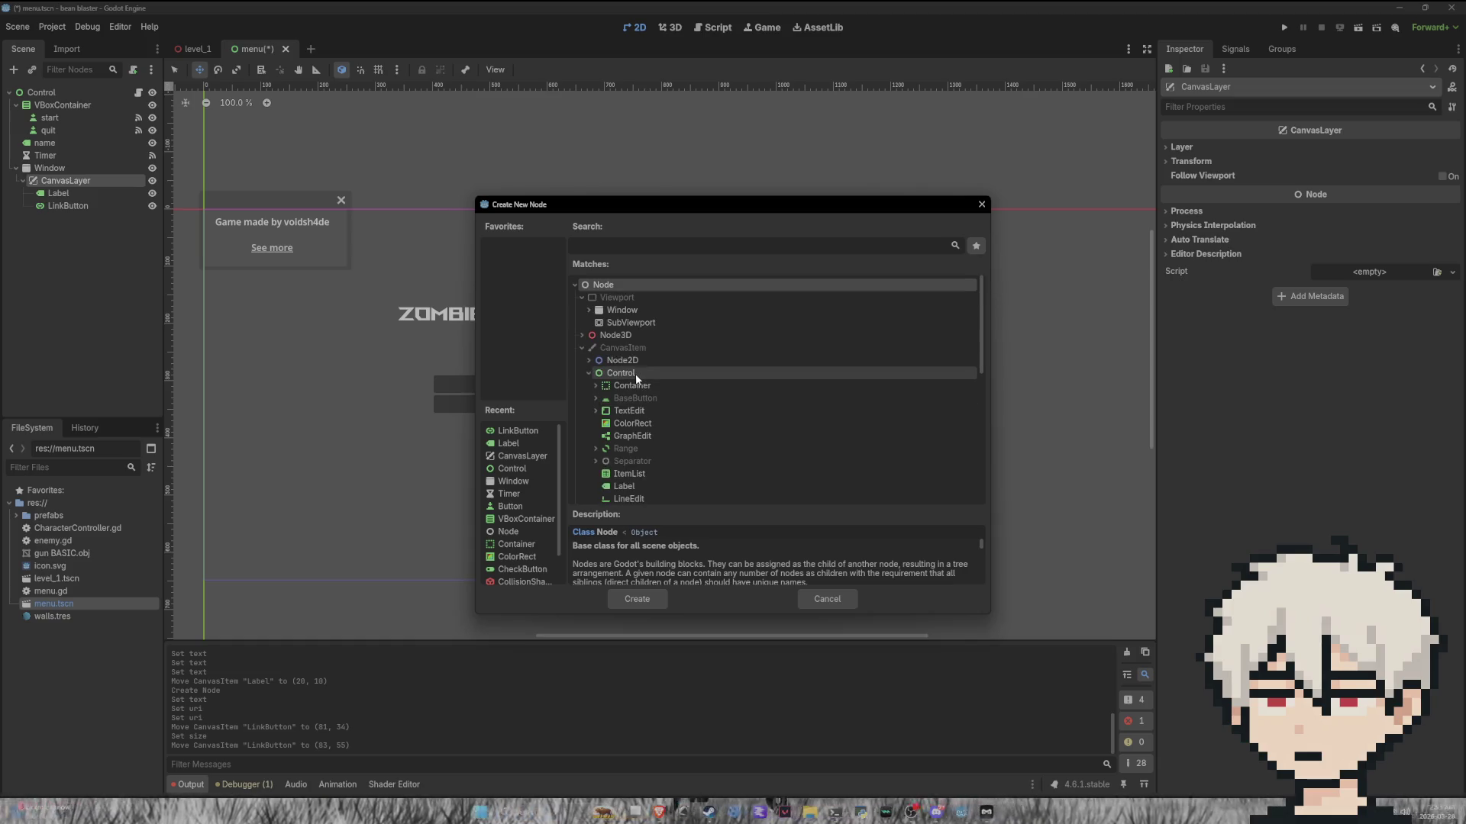
left_click(587, 310)
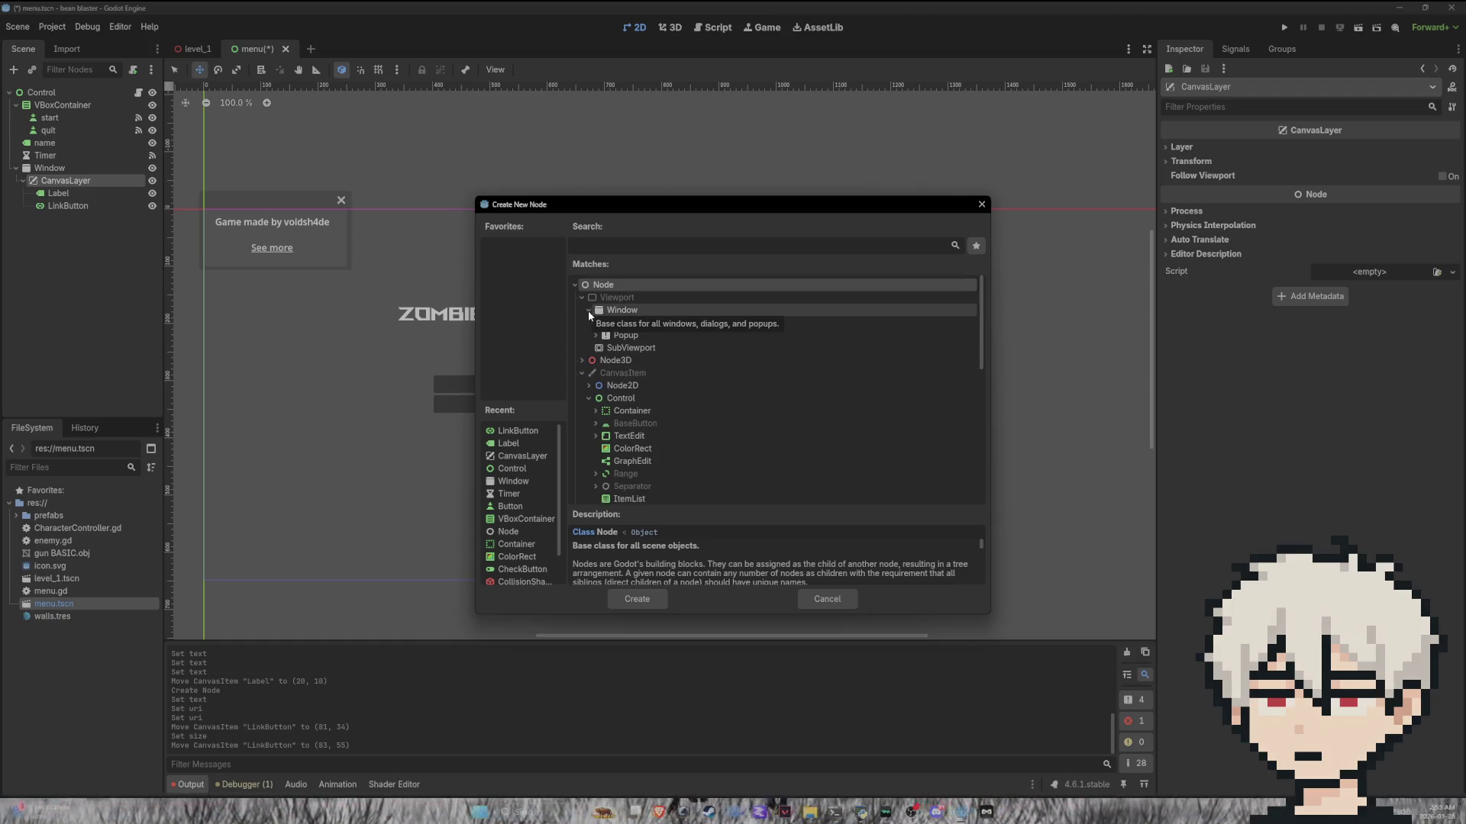
scroll(615, 403, "down", 3)
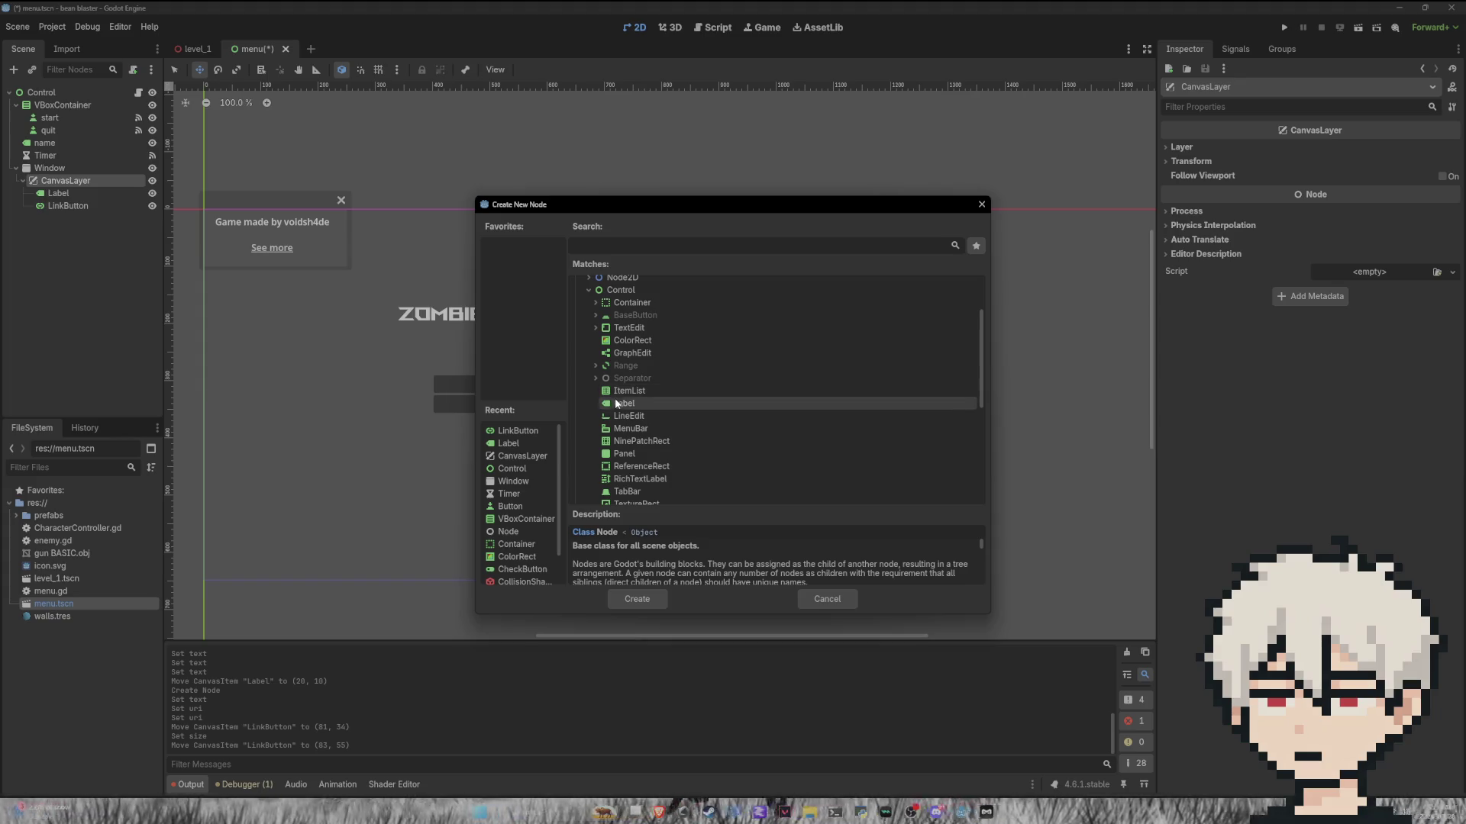
left_click(625, 455)
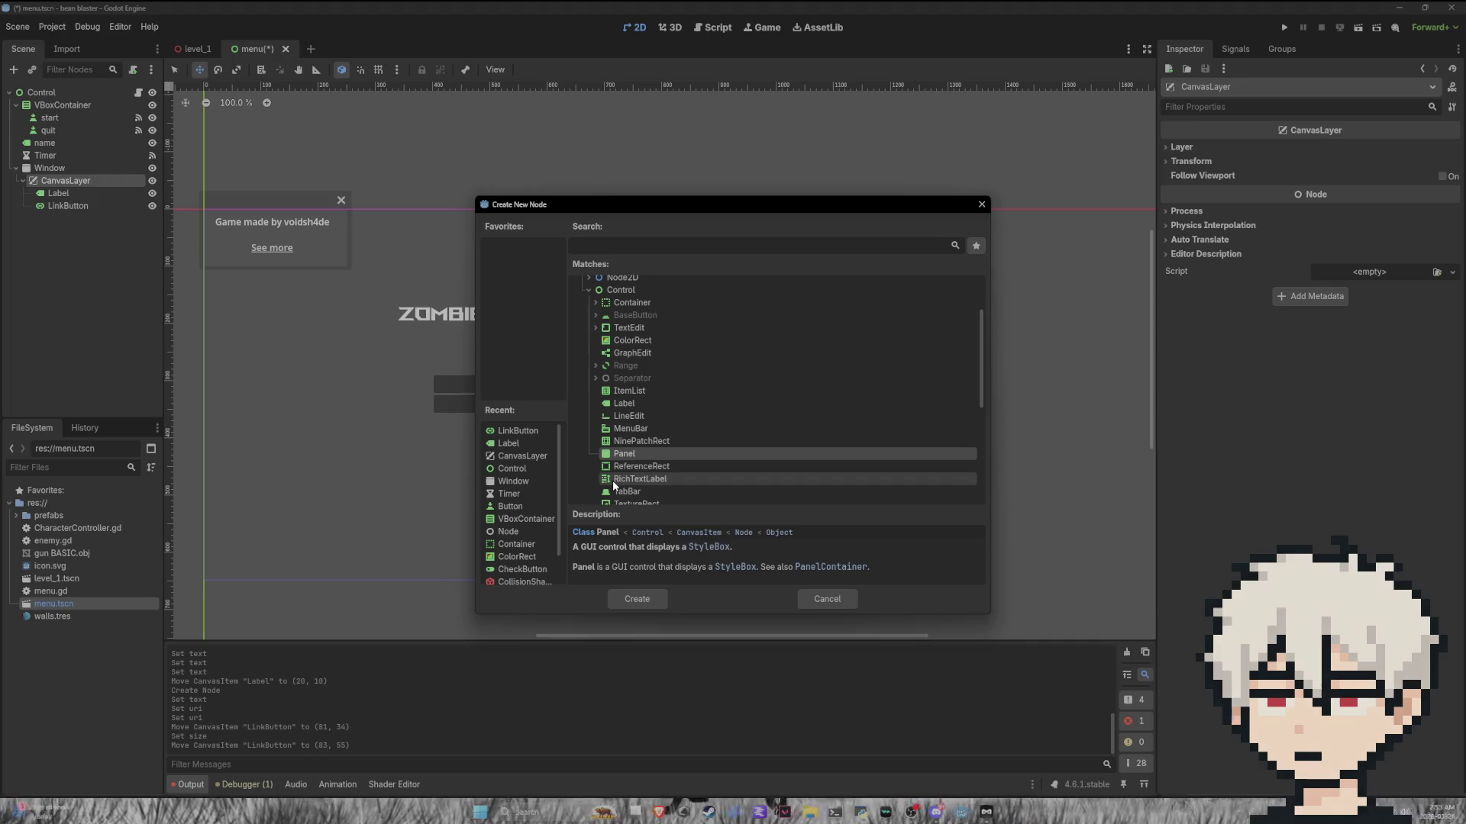
scroll(642, 481, "down", 2)
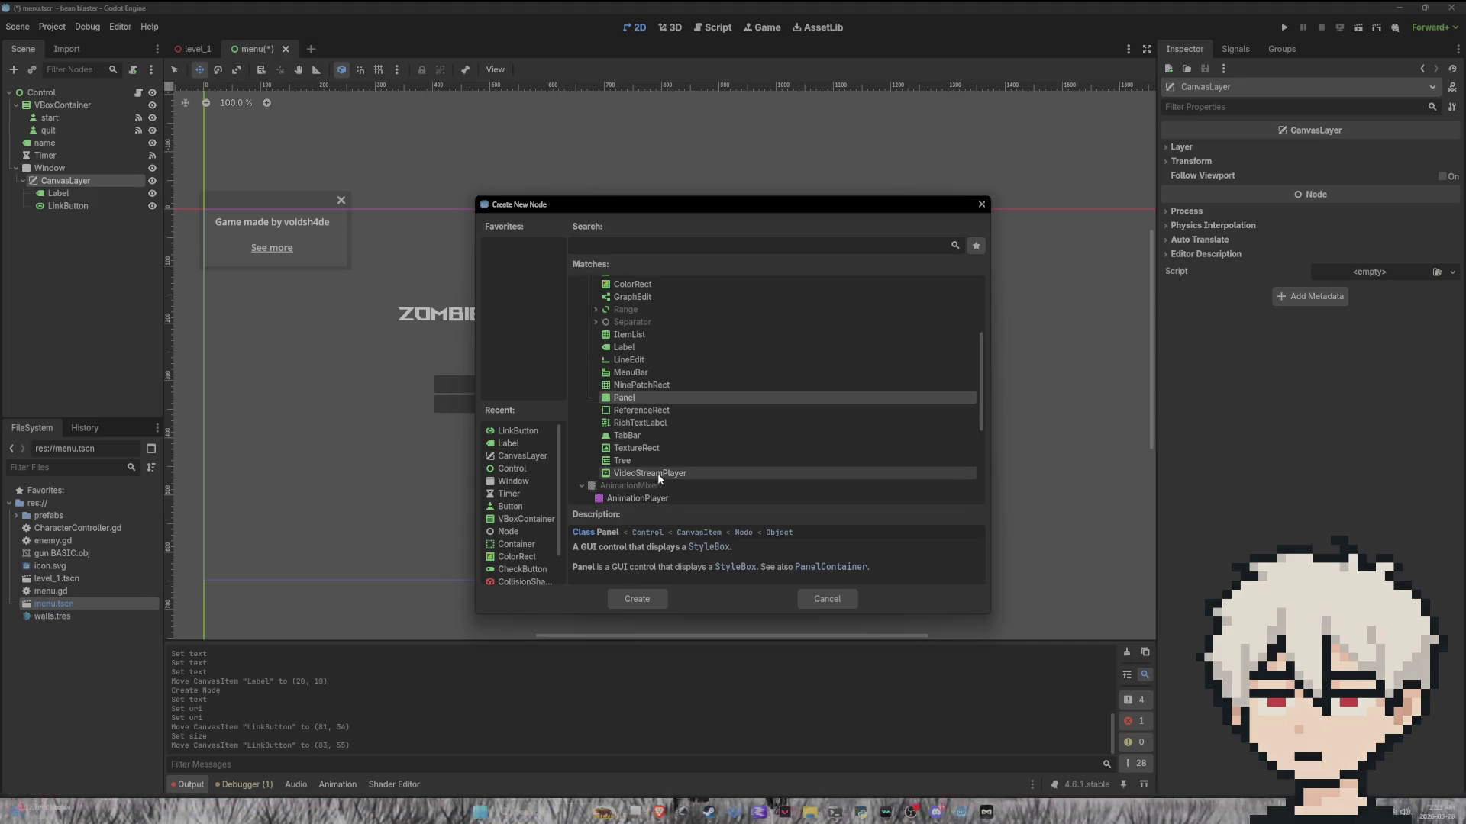
left_click(638, 455)
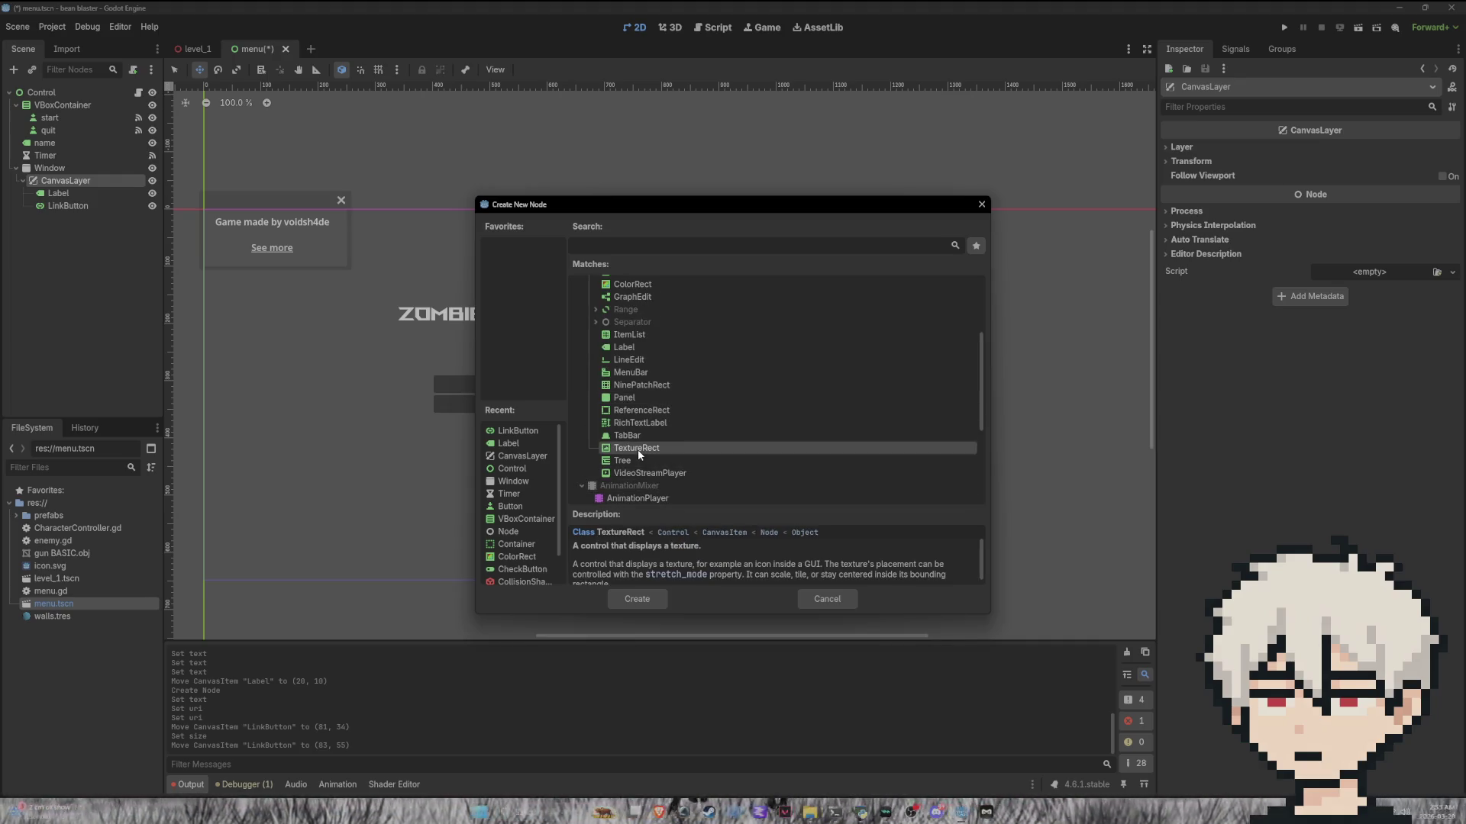
left_click(641, 600)
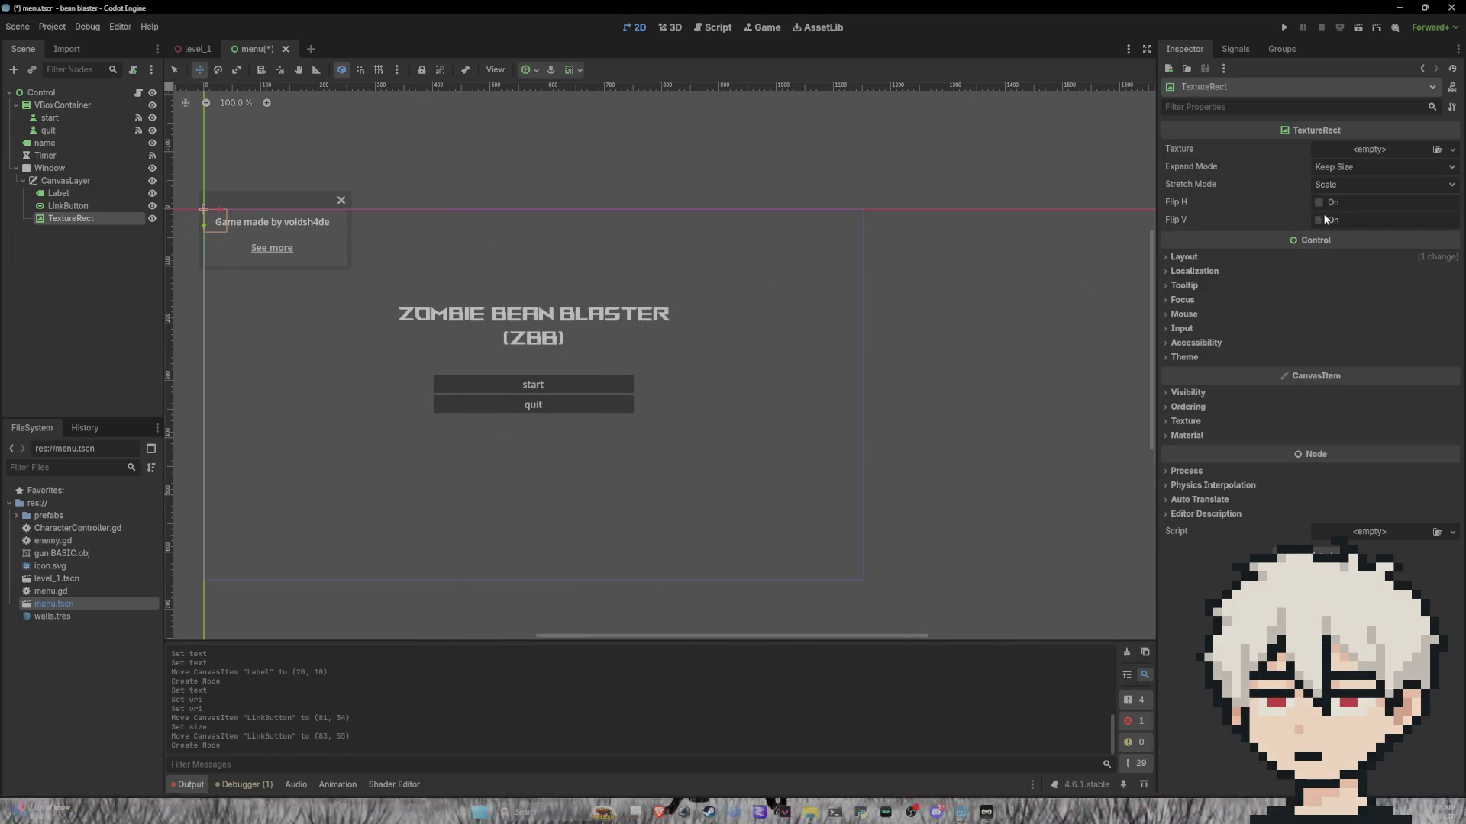
Step: Give the TextureRect a new CanvasItemMaterial, briefly trying another material type before switching back
left_click(1189, 435)
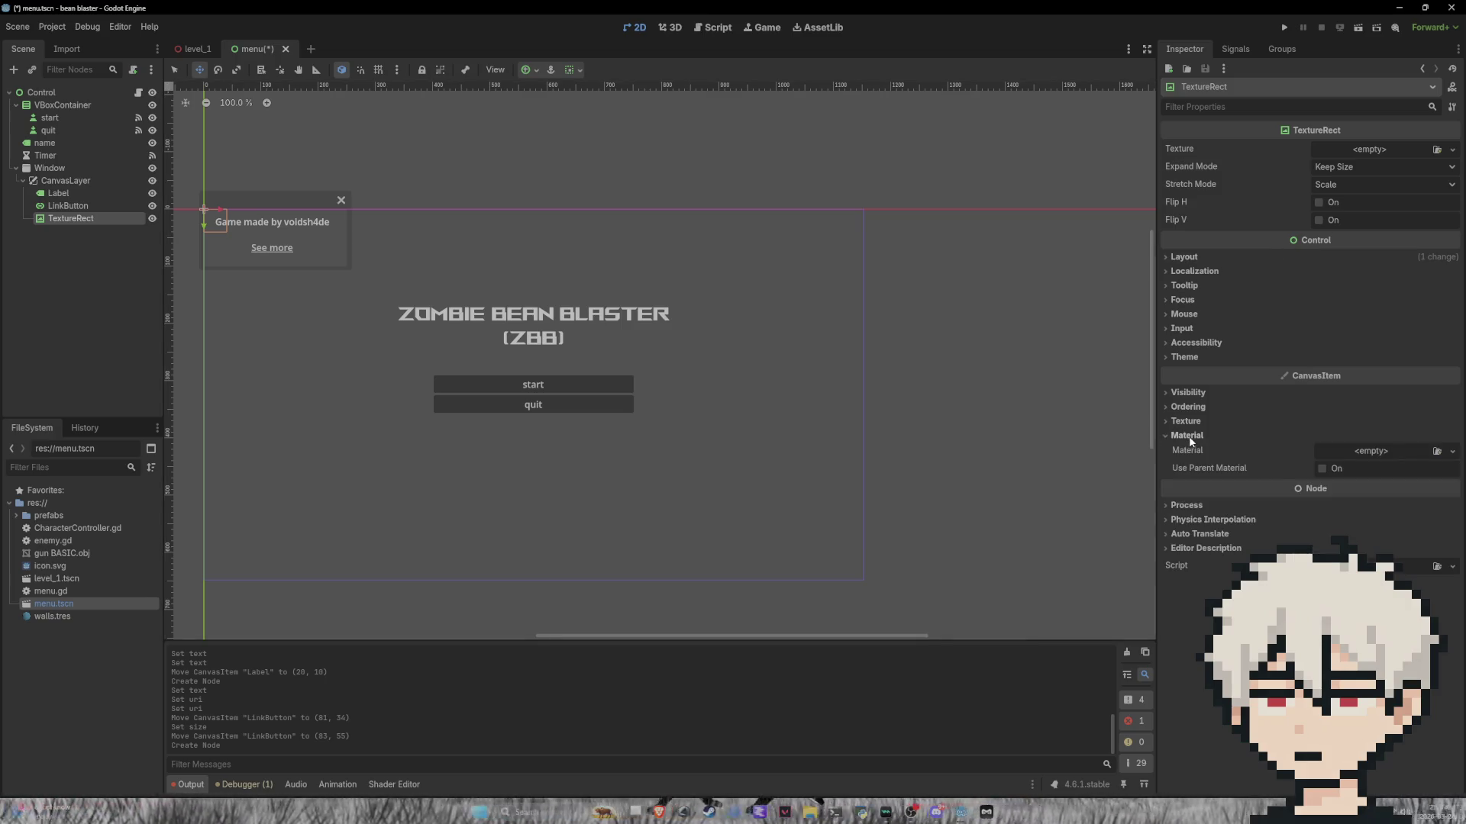
left_click(1452, 451)
left_click(1427, 483)
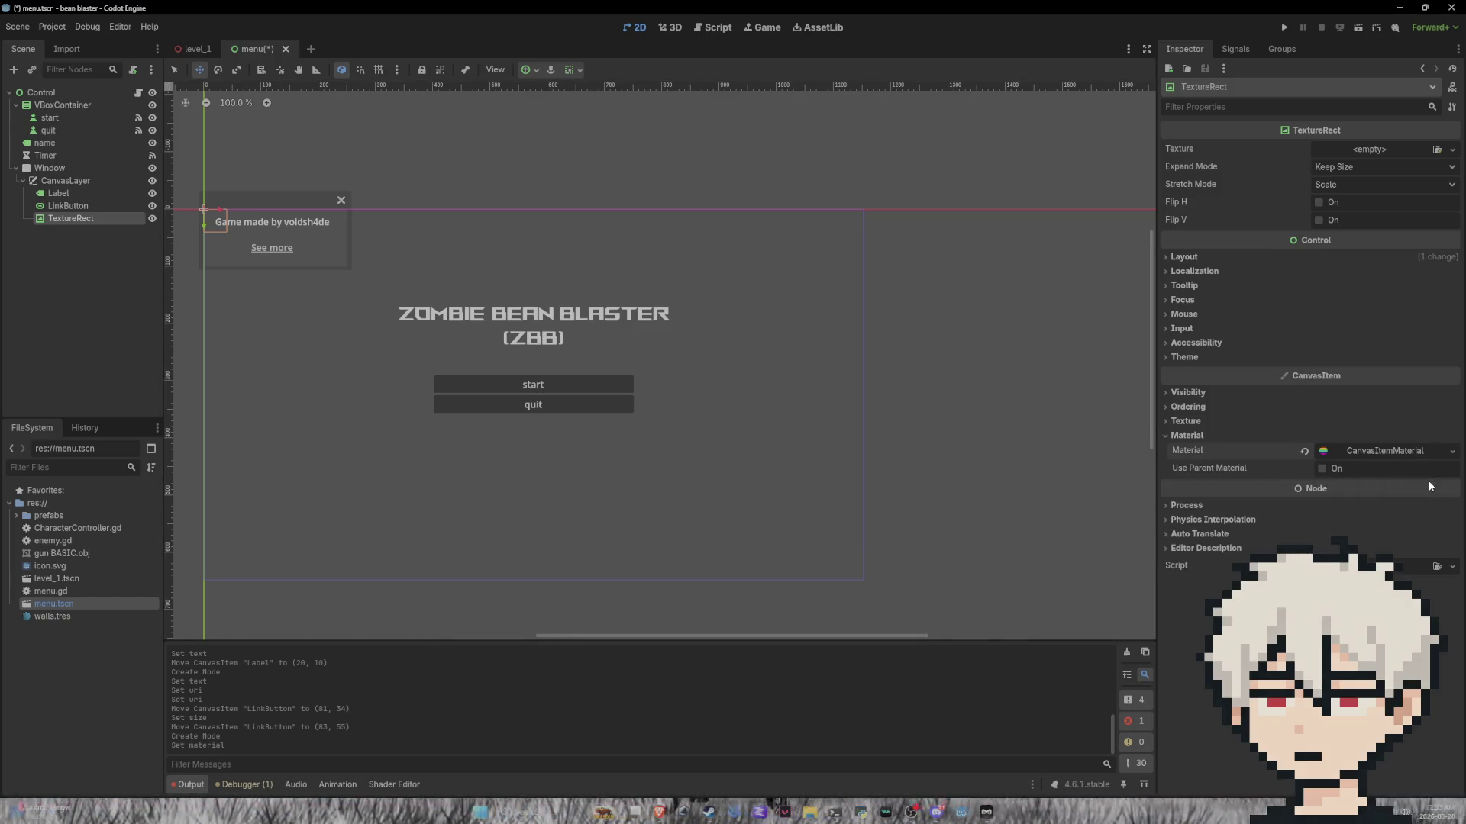
left_click(1441, 452)
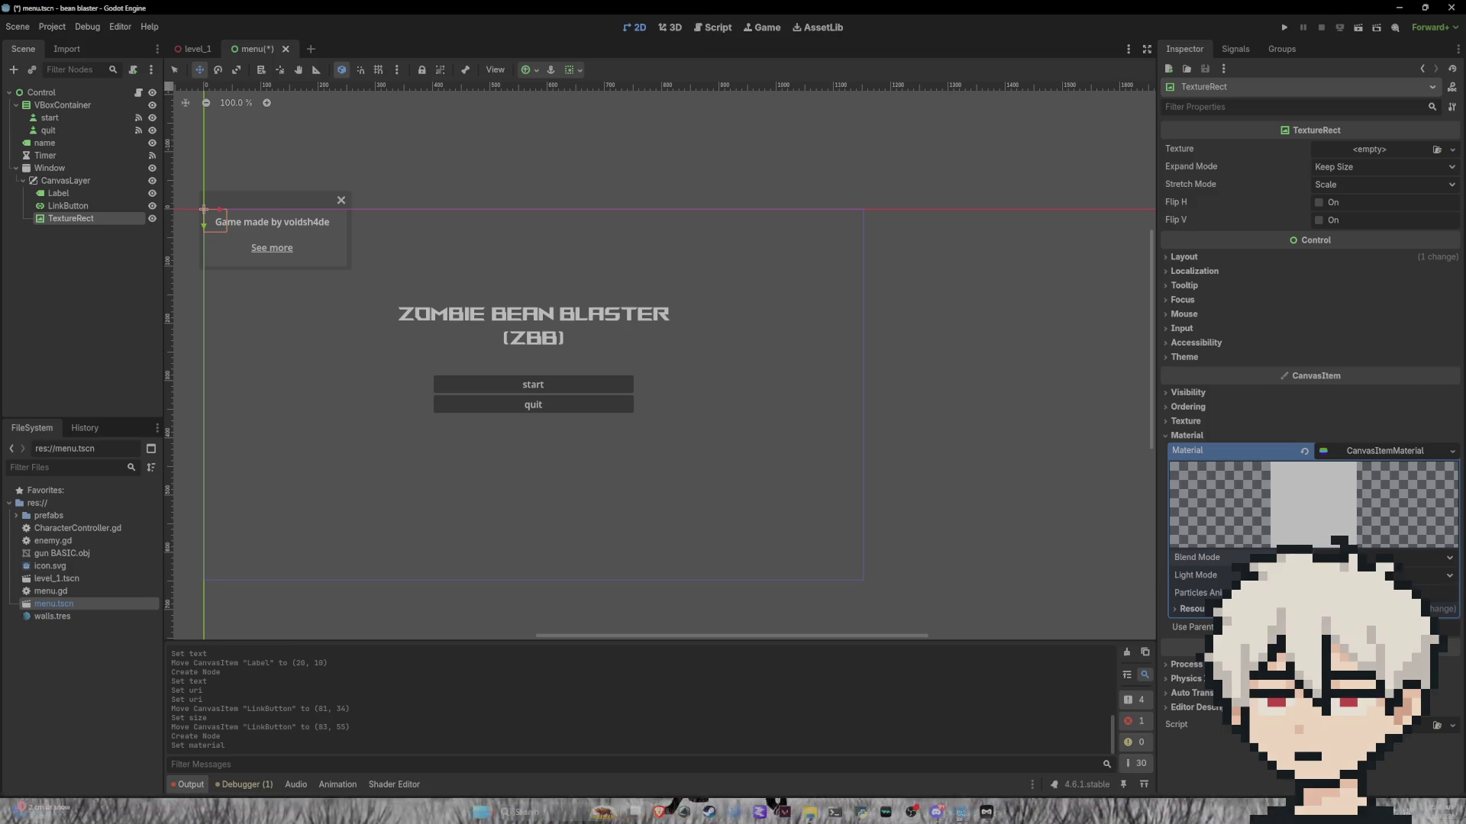
left_click(1192, 609)
left_click(1193, 609)
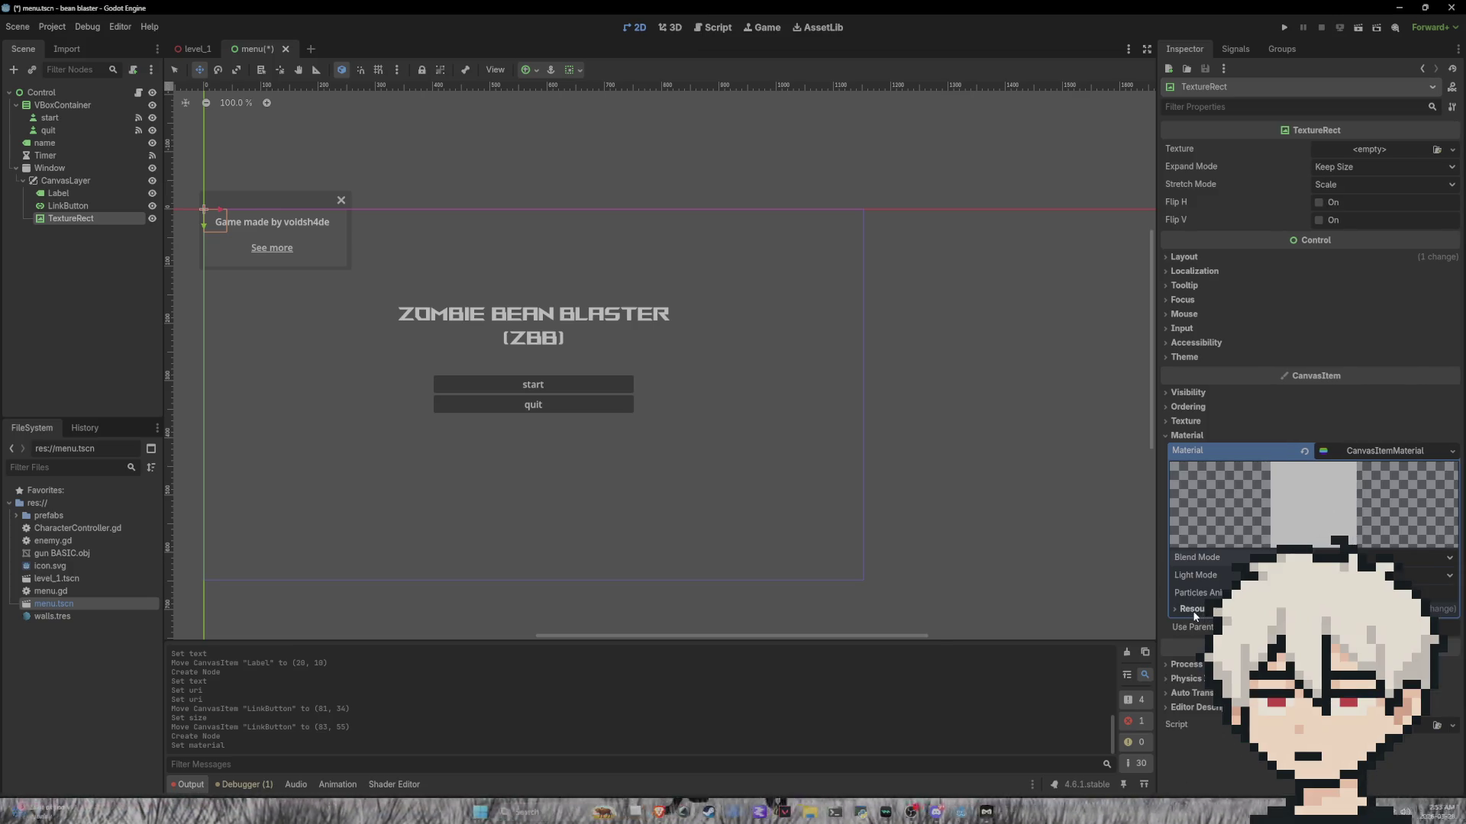
left_click(1393, 437)
left_click(1393, 435)
left_click(1421, 451)
left_click(1451, 451)
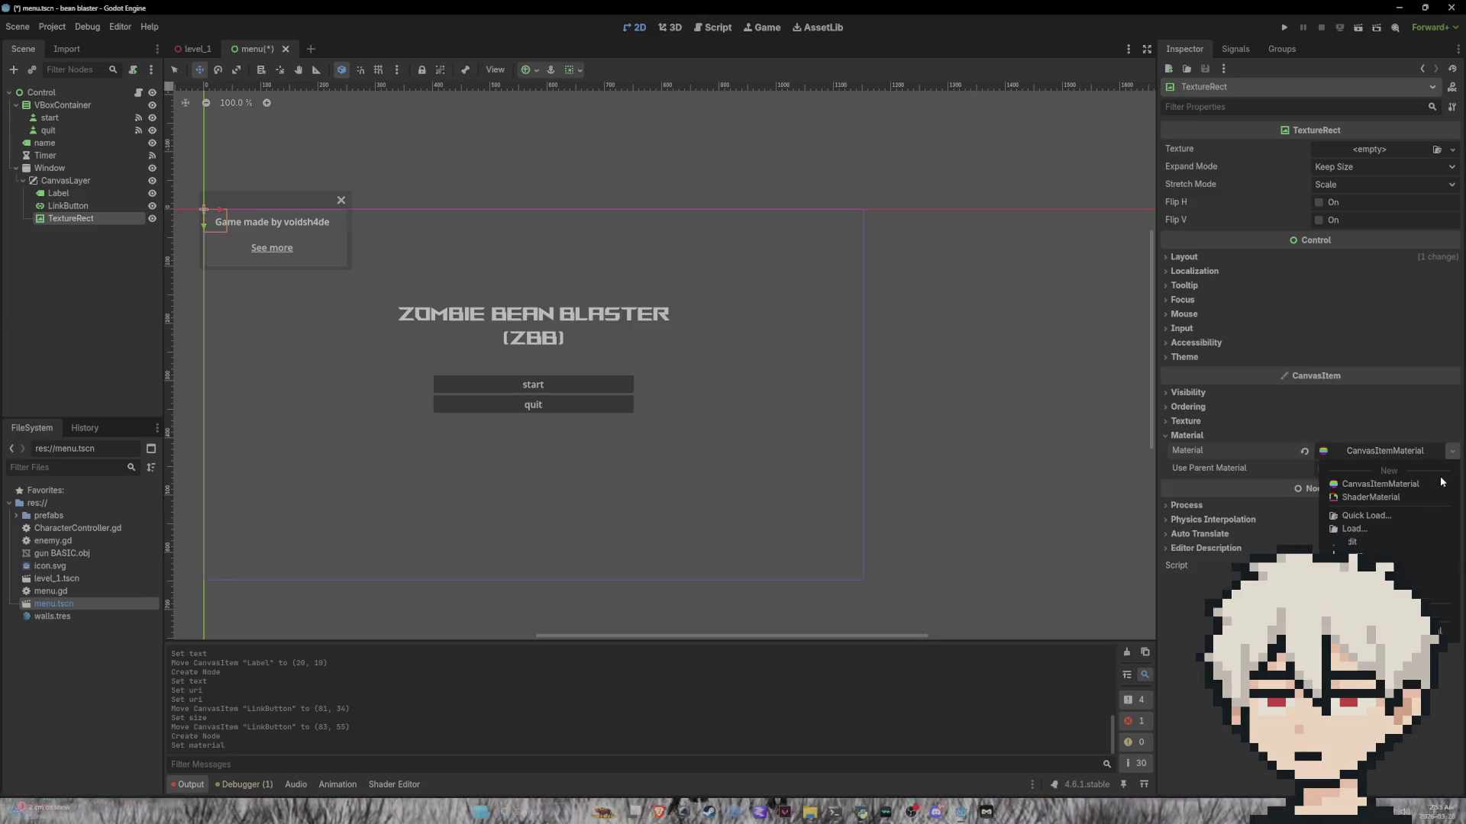
left_click(1414, 499)
left_click(1387, 460)
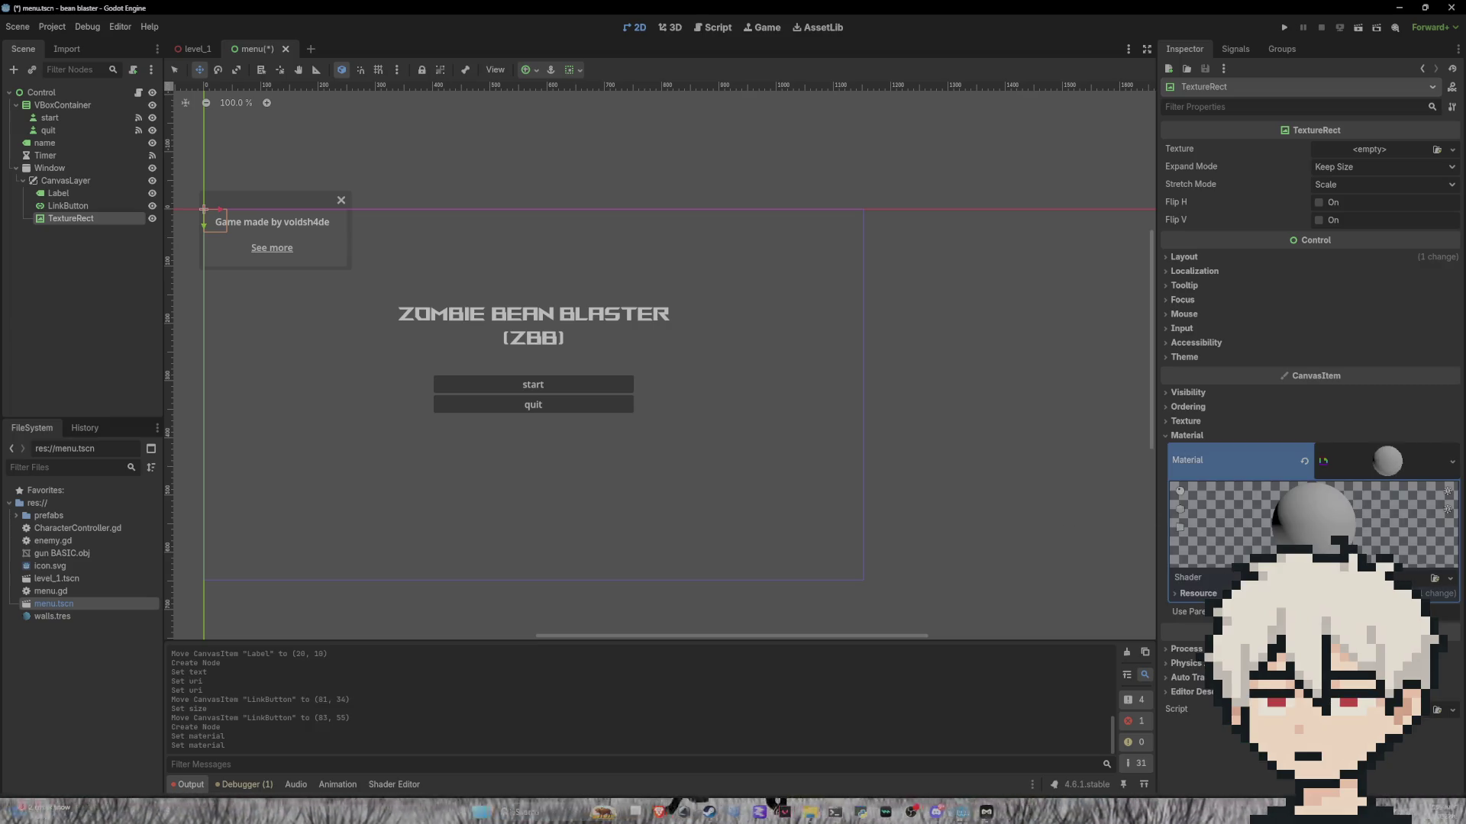
left_click(1195, 593)
left_click(1444, 461)
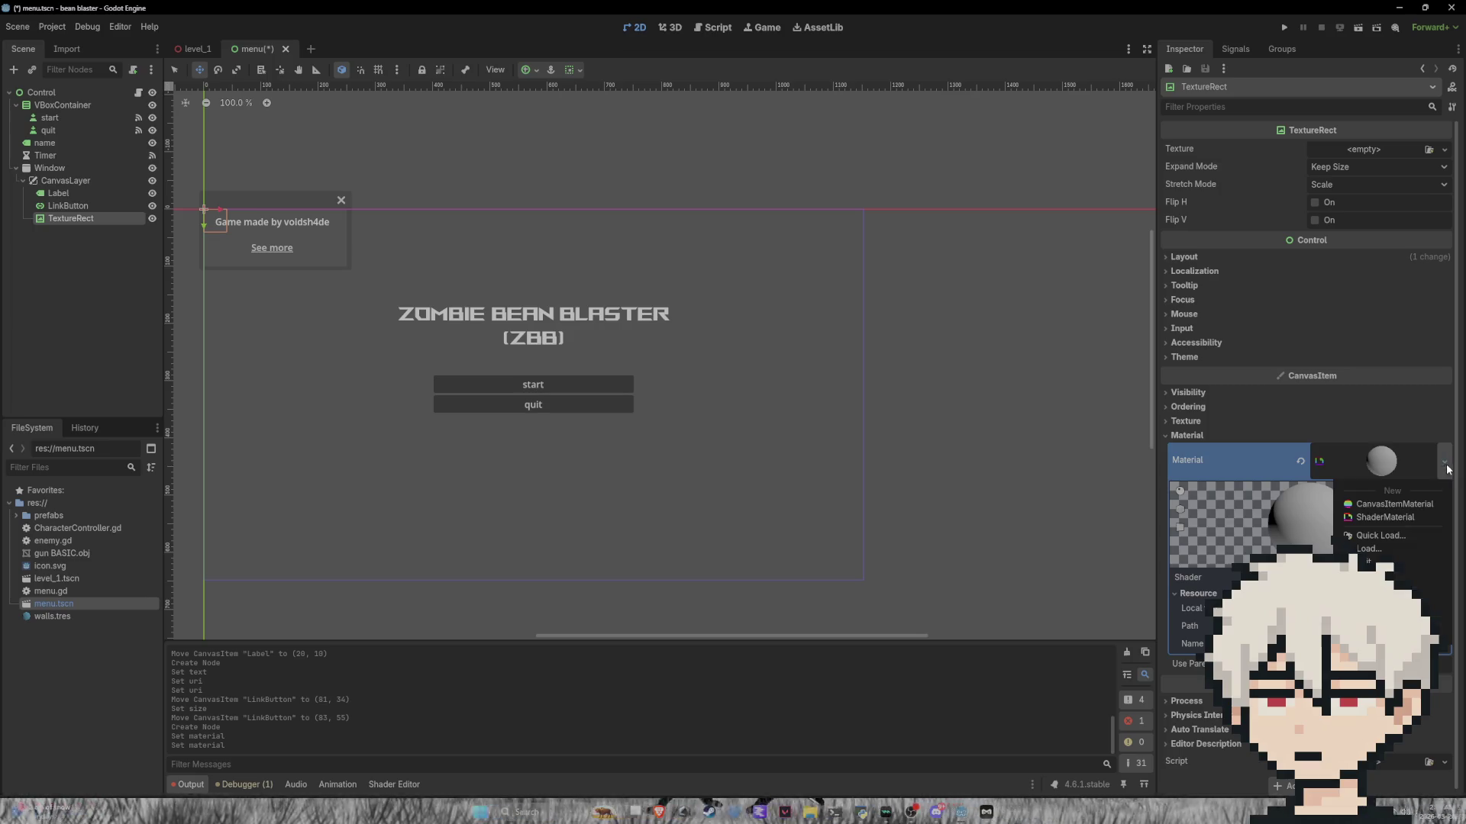
left_click(1394, 505)
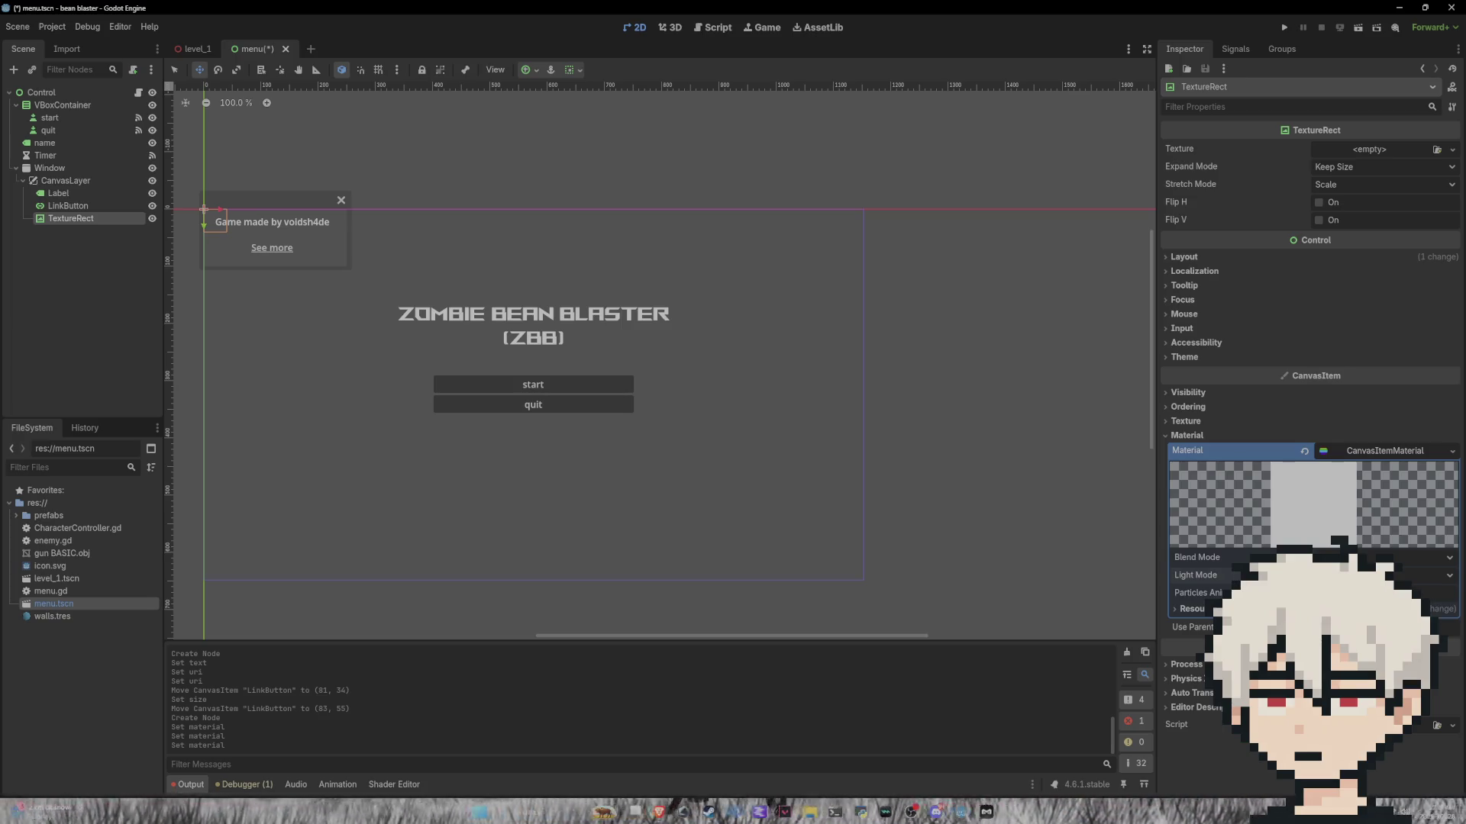
left_click(1191, 608)
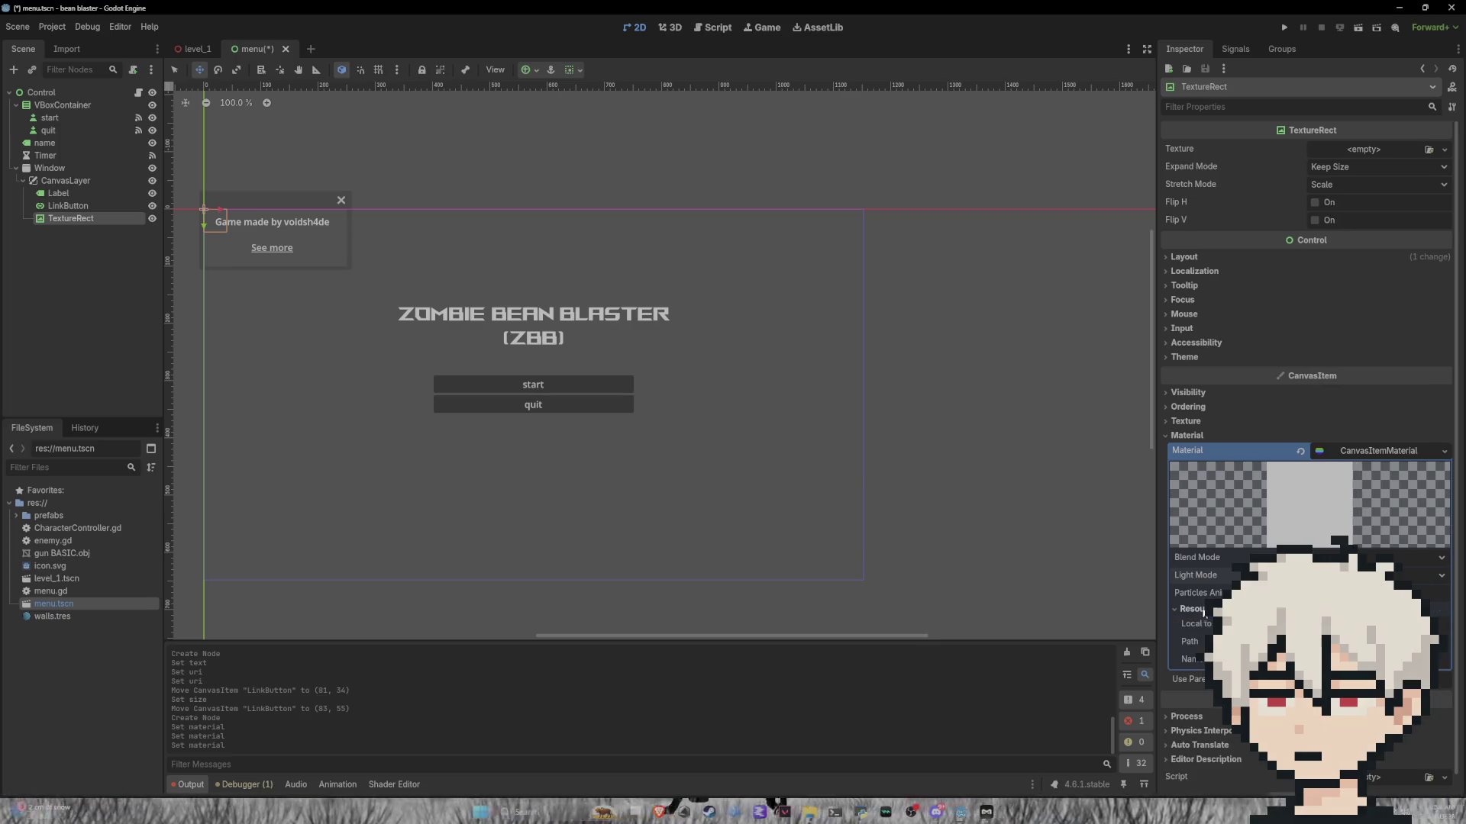
Step: Collapse the material settings and show the New resource list for the Texture property
left_click(1188, 393)
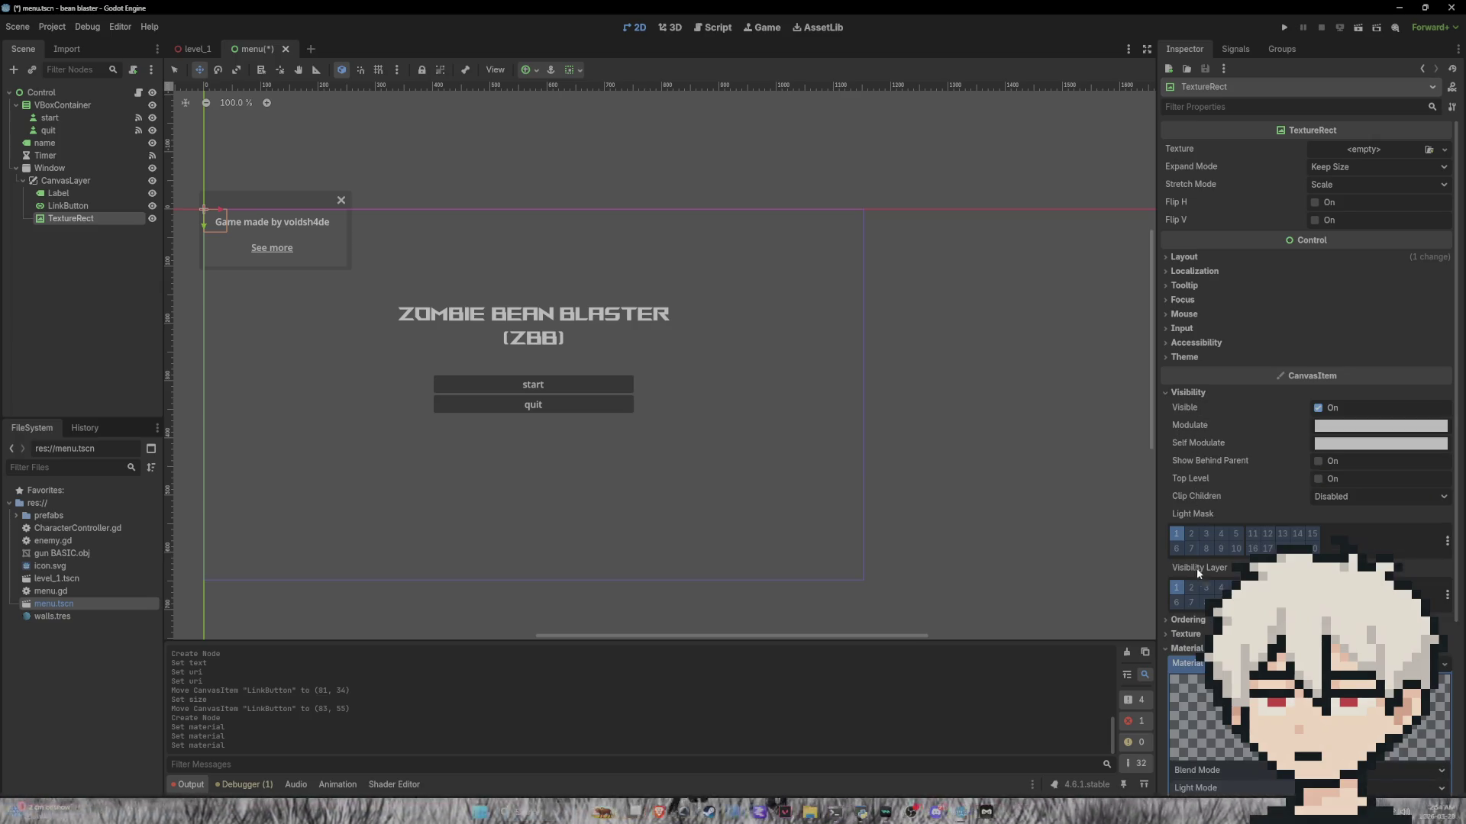
left_click(1188, 648)
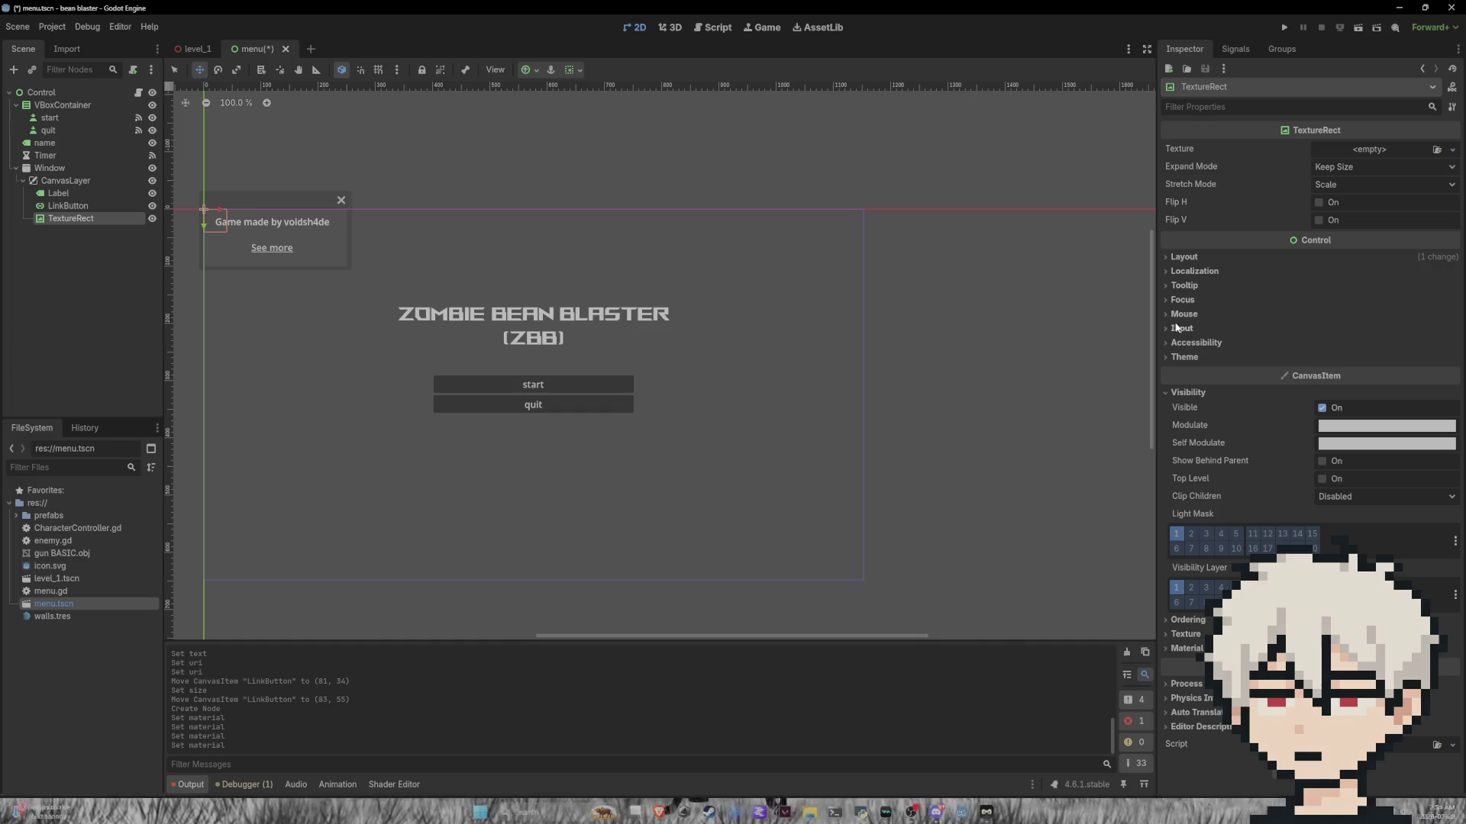
left_click(1418, 153)
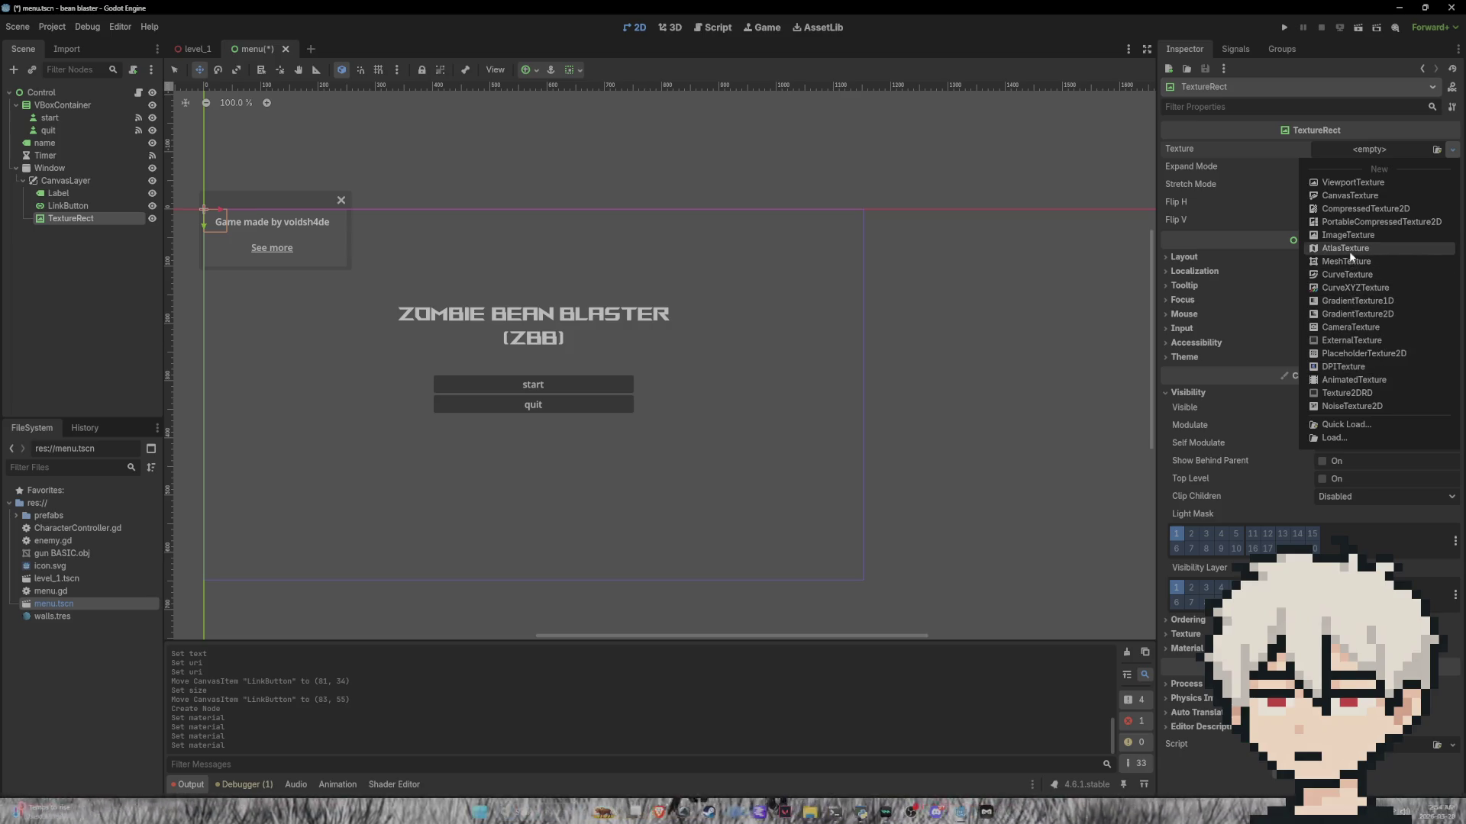
Step: Assign a new CanvasTexture and set its Specular color to blue 2682ff
left_click(1348, 195)
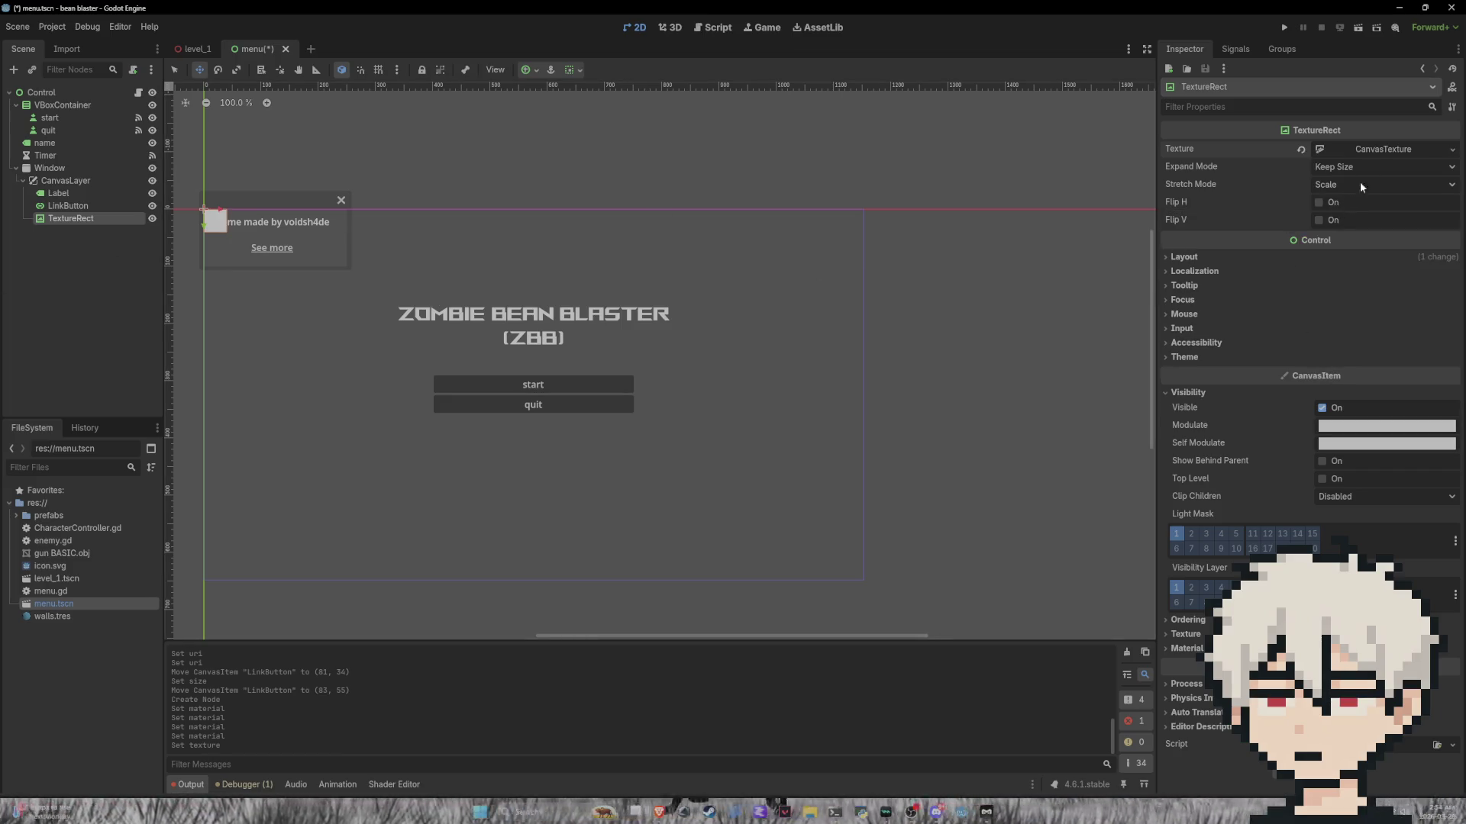
left_click(1414, 149)
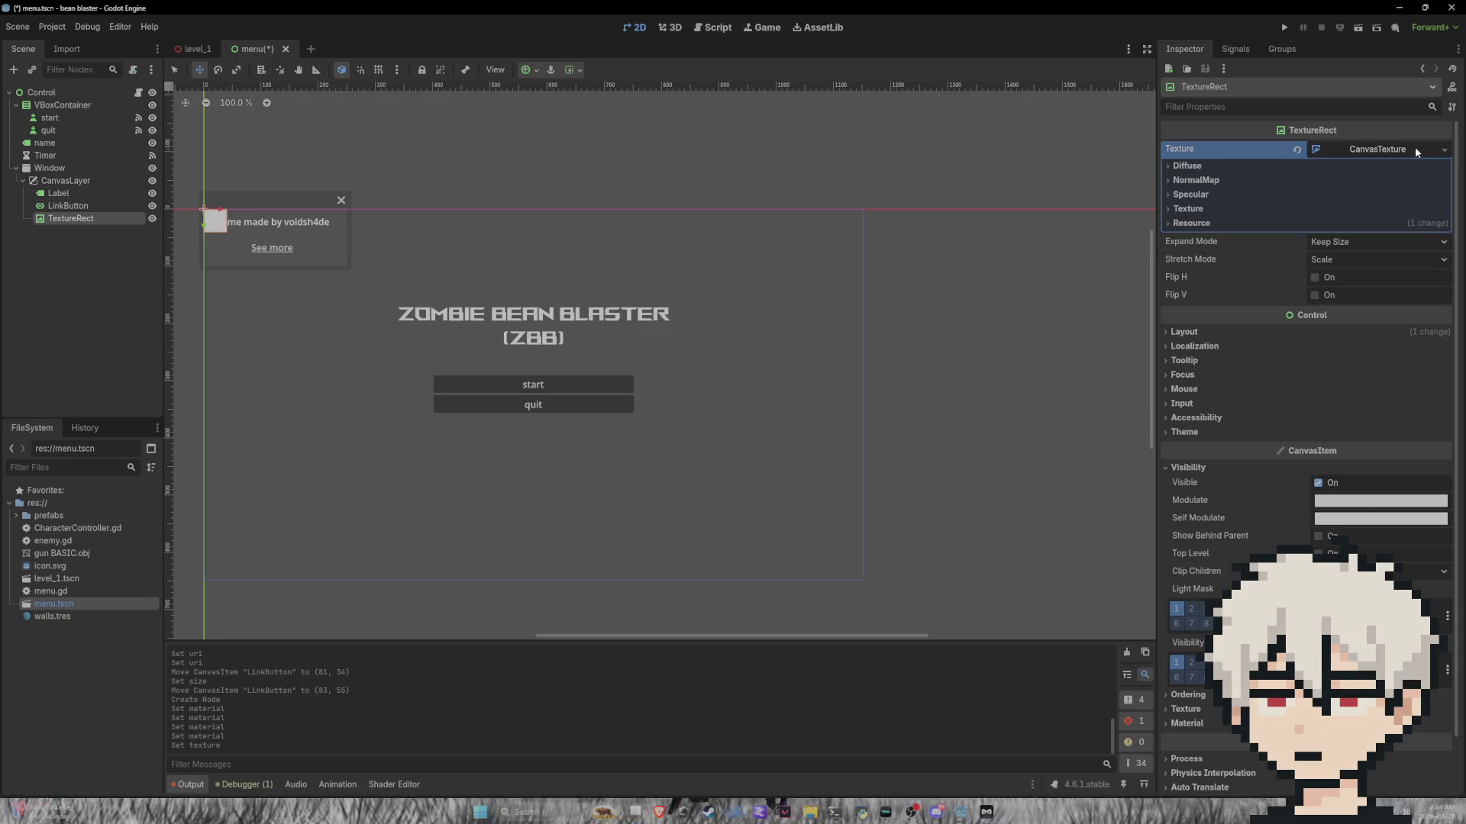
left_click(1210, 223)
left_click(1210, 222)
left_click(1206, 209)
left_click(1203, 206)
left_click(1205, 194)
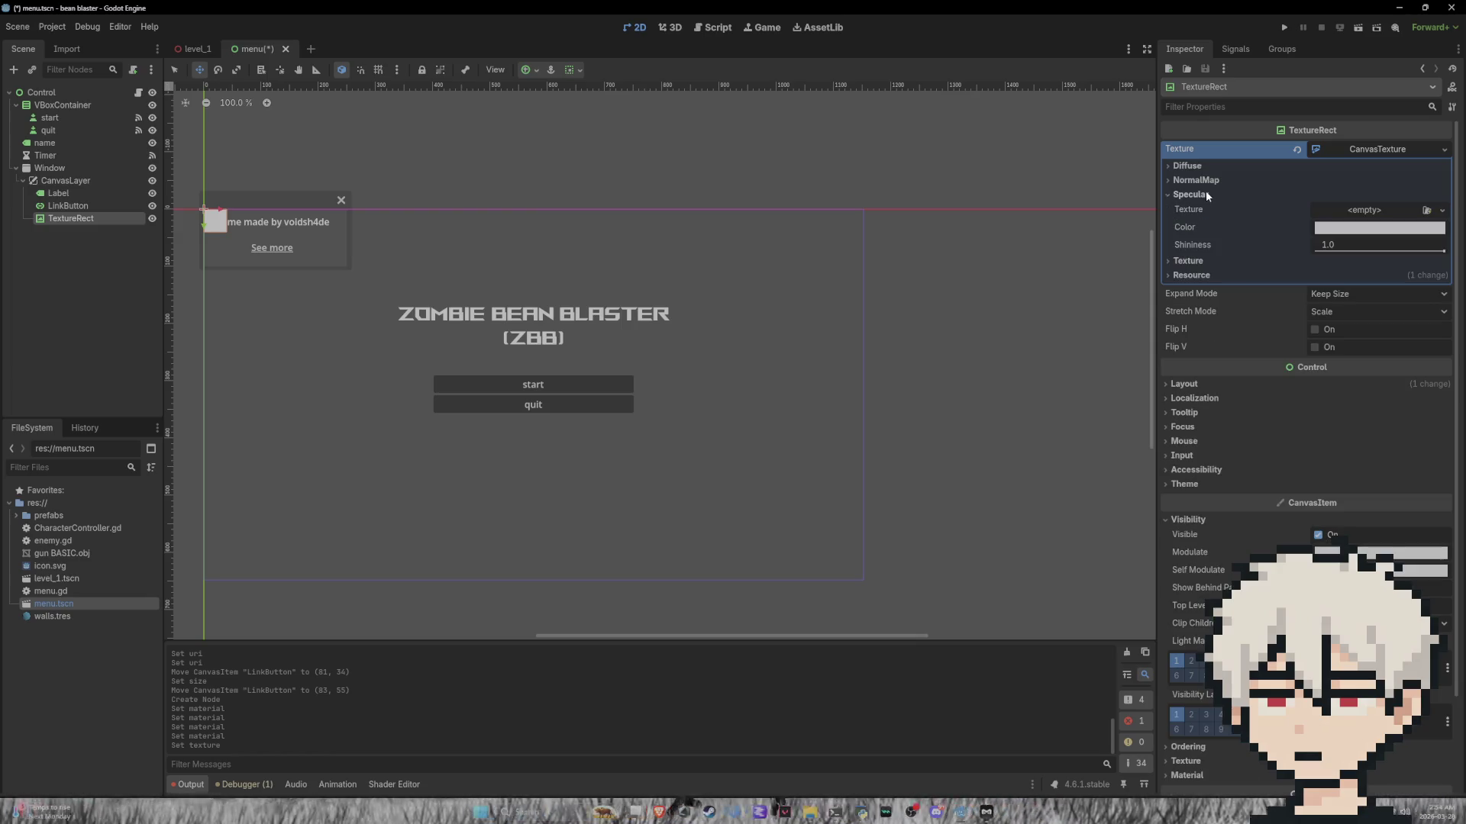
left_click(1315, 233)
left_click(1451, 308)
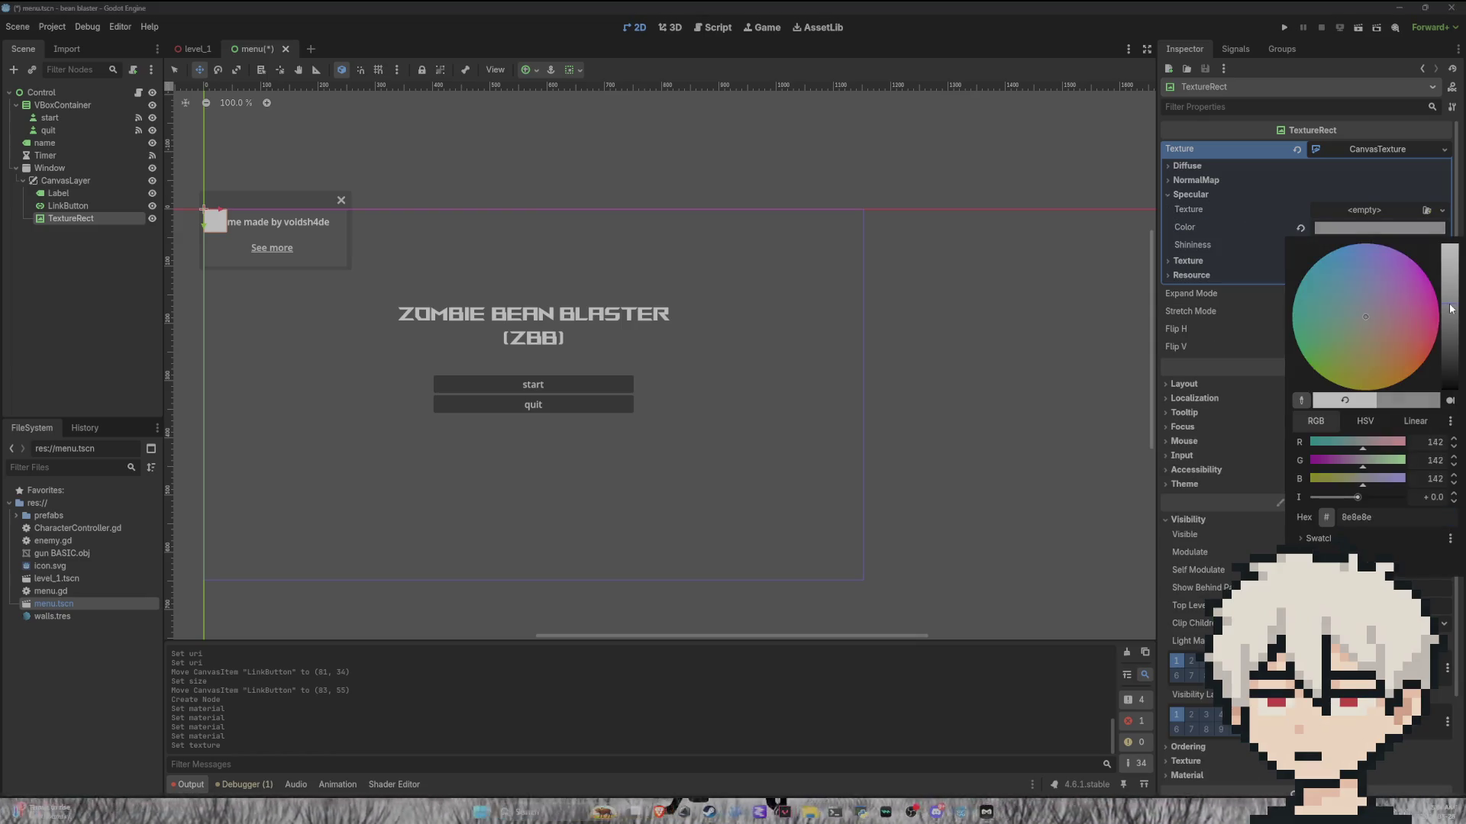
left_click(1351, 246)
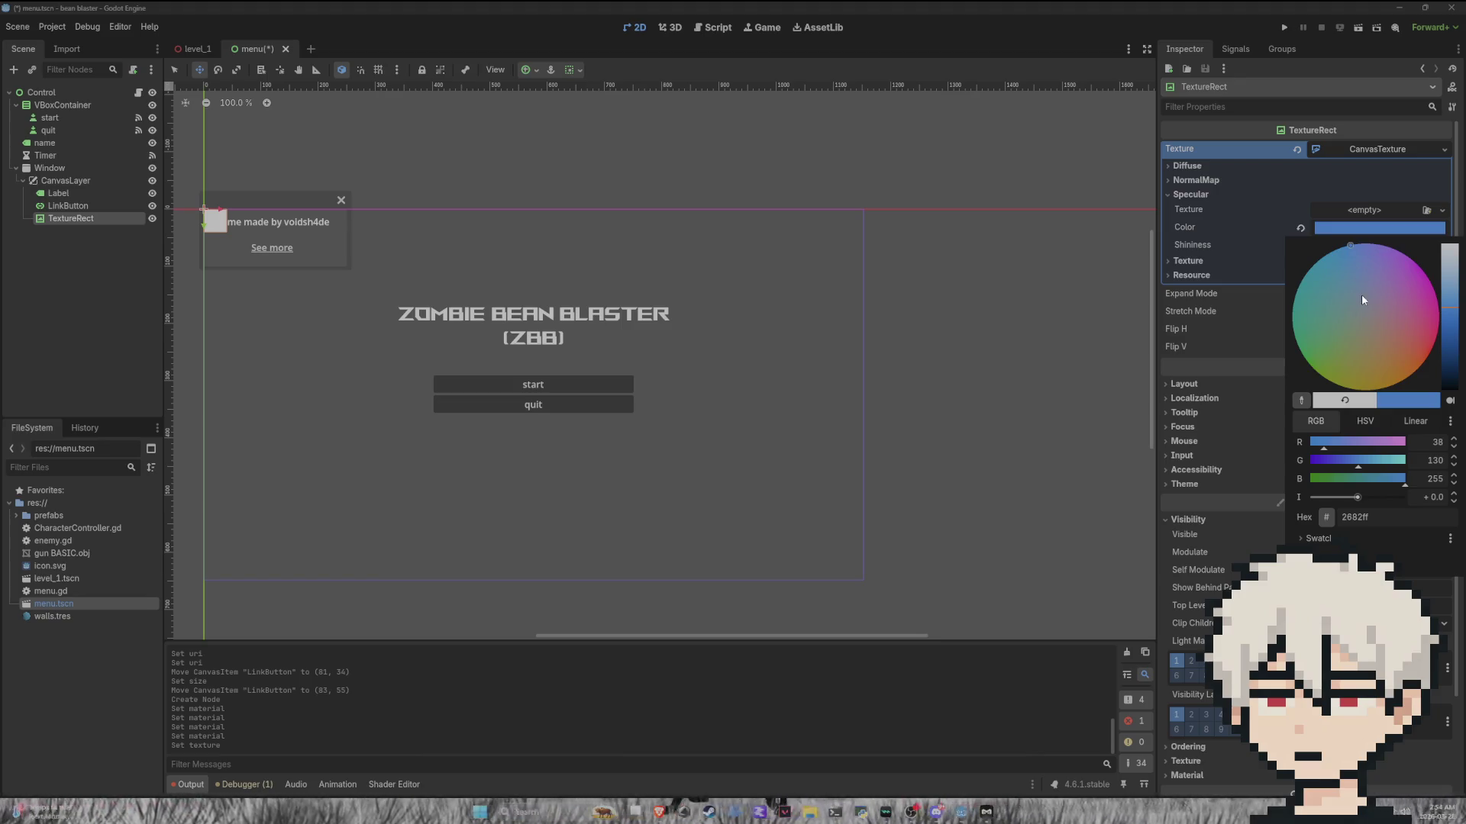
left_click(1272, 230)
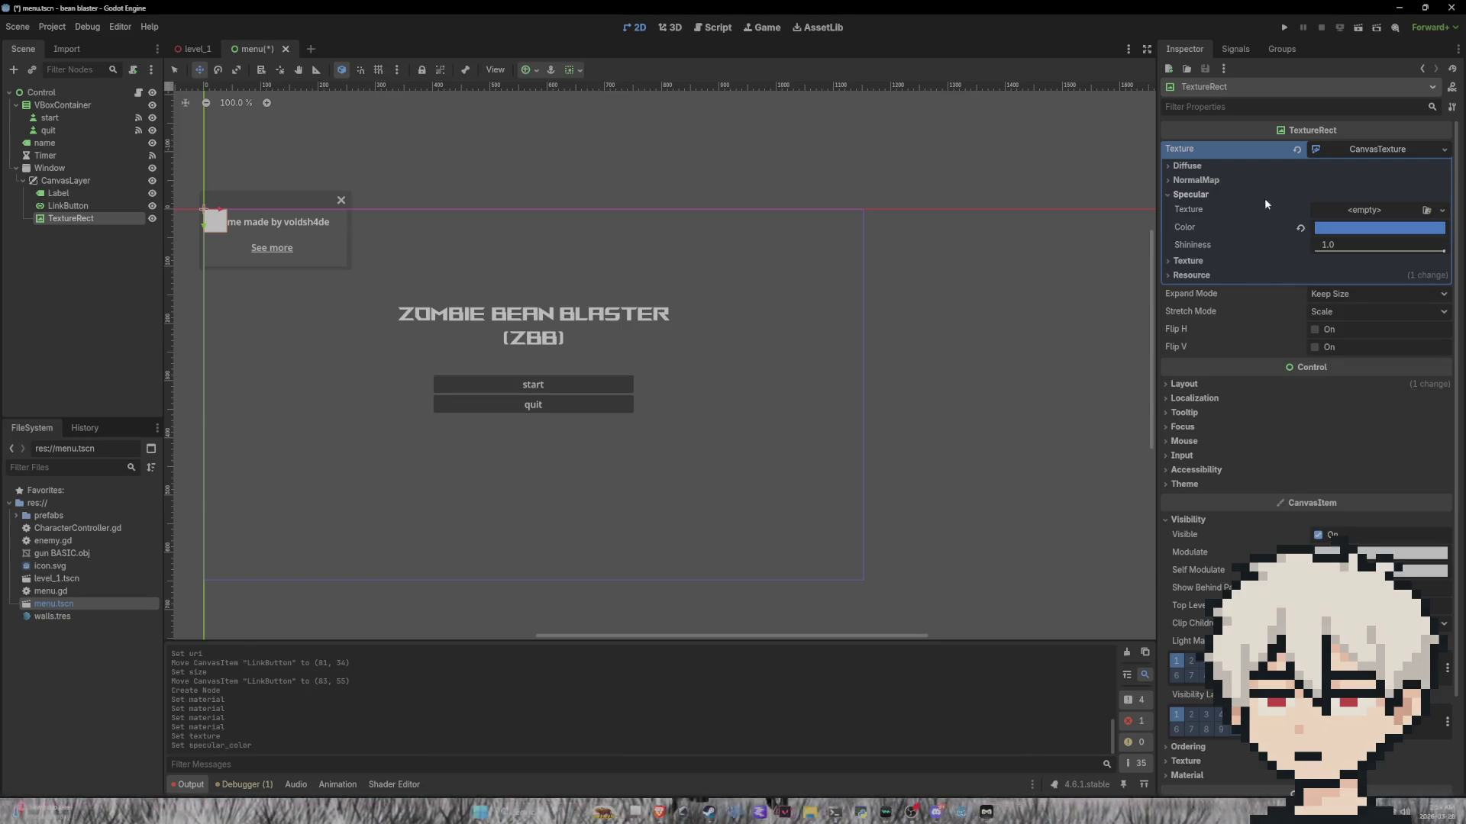
Step: Review the CanvasTexture's Diffuse, NormalMap and filter sections, keeping filter Inherit, then collapse it
left_click(1195, 180)
left_click(1191, 167)
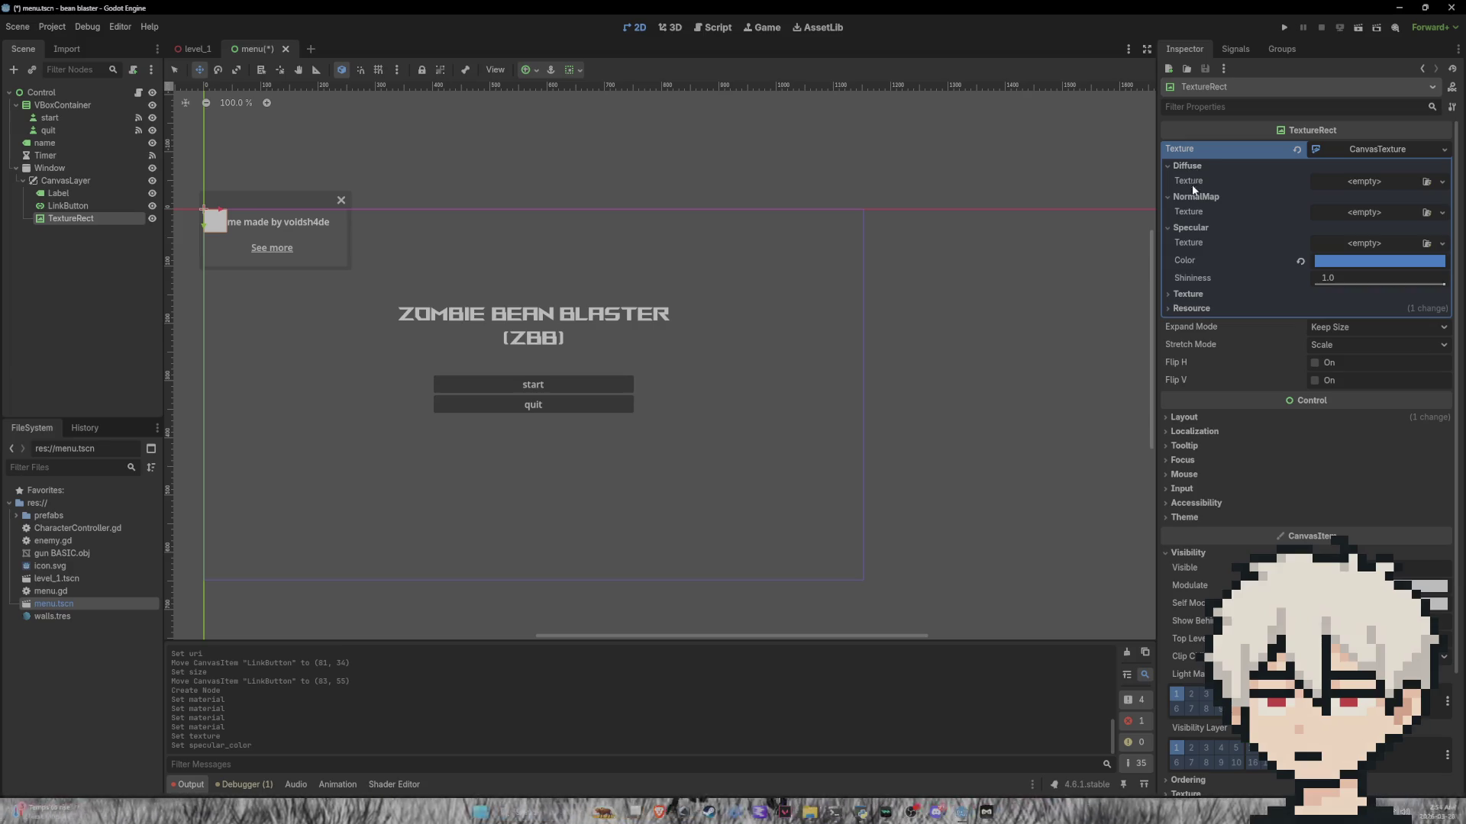
left_click(1195, 294)
left_click(1198, 342)
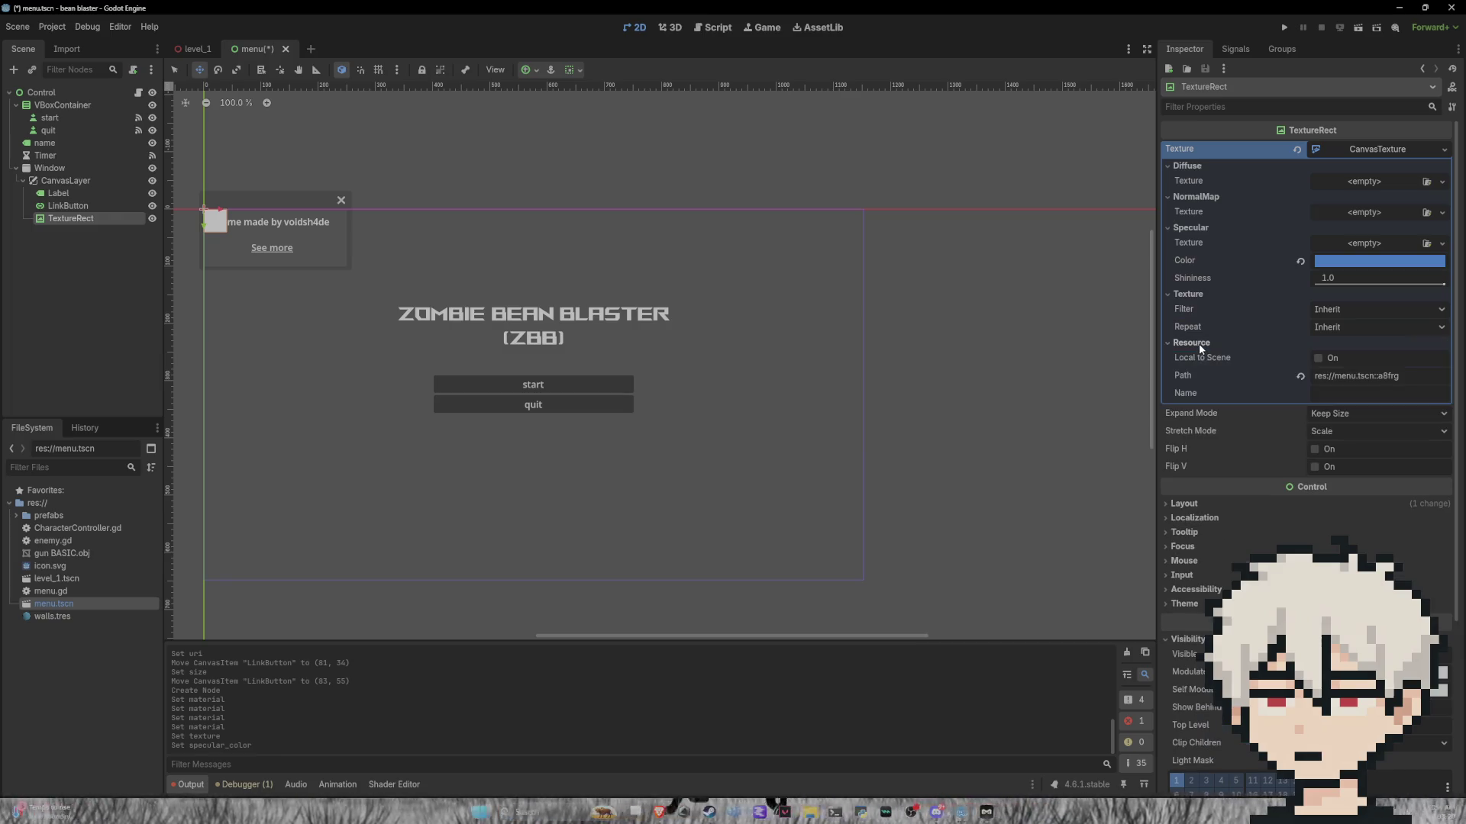
left_click(1327, 309)
left_click(1298, 287)
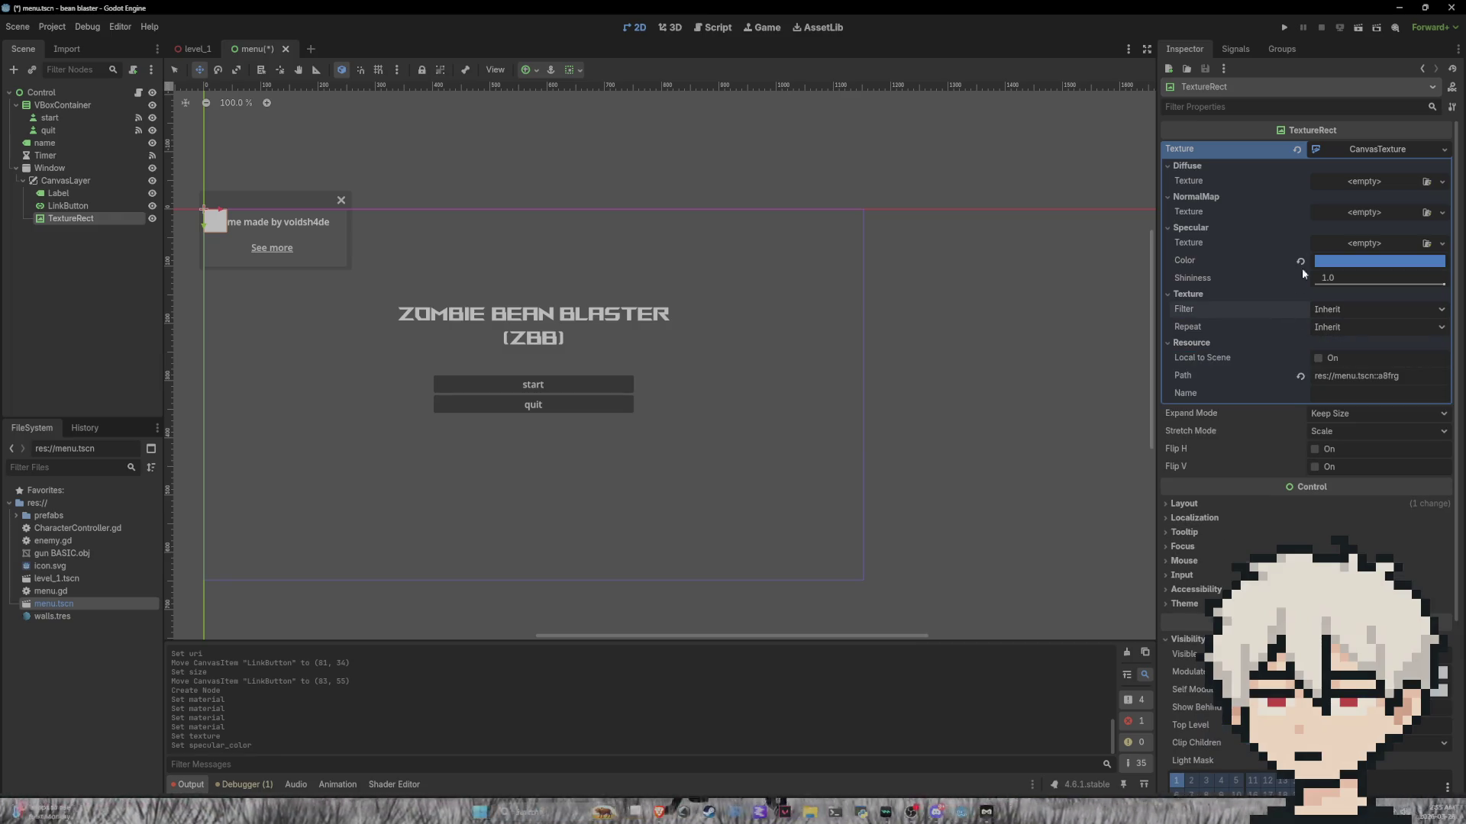
left_click(1382, 150)
left_click(1423, 150)
left_click(1343, 150)
left_click(1316, 152)
left_click(1367, 151)
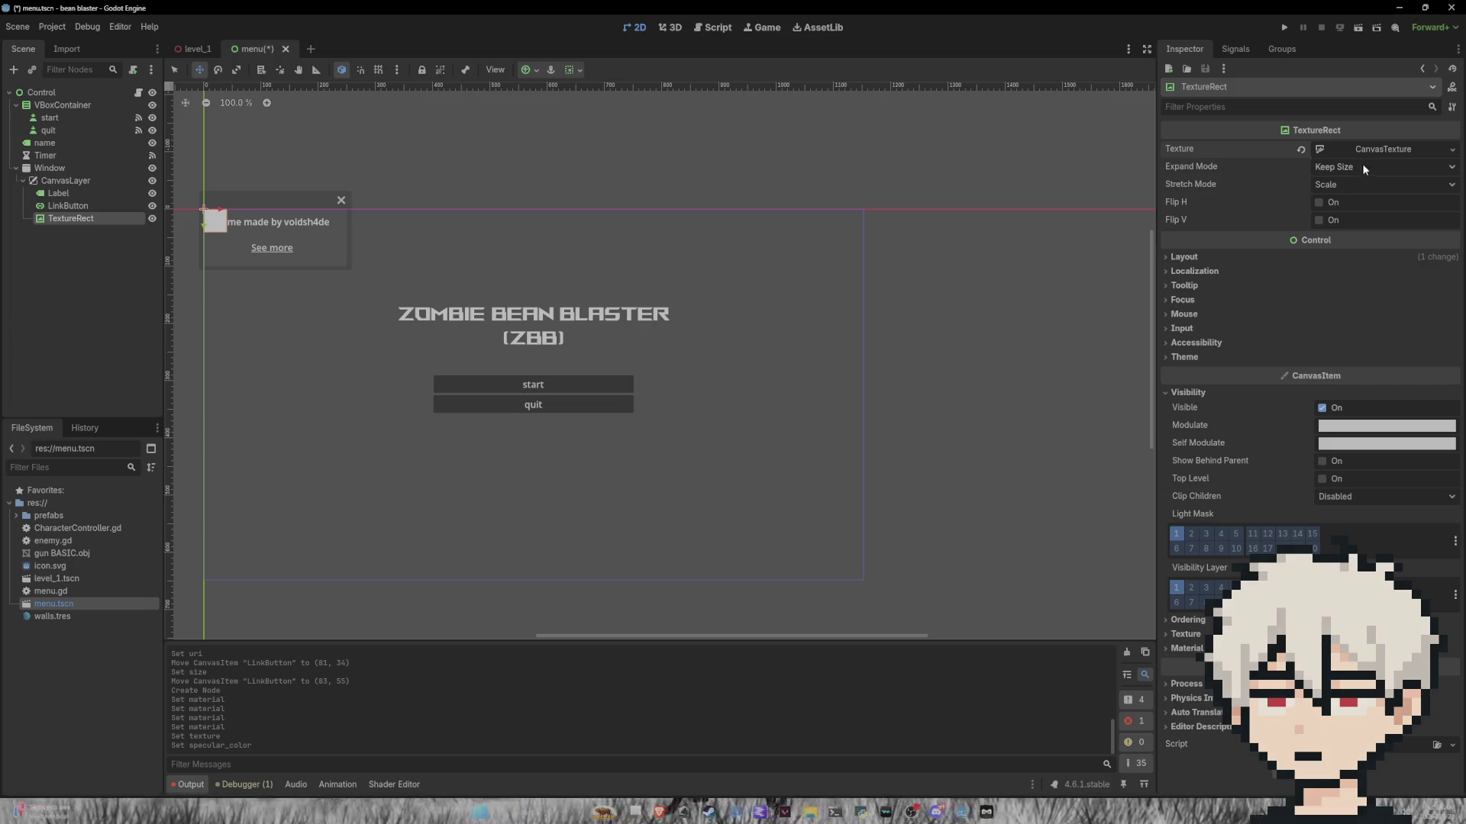
Step: Replace the TextureRect's texture with a PortableCompressedTexture2D and inspect its properties
right_click(1400, 149)
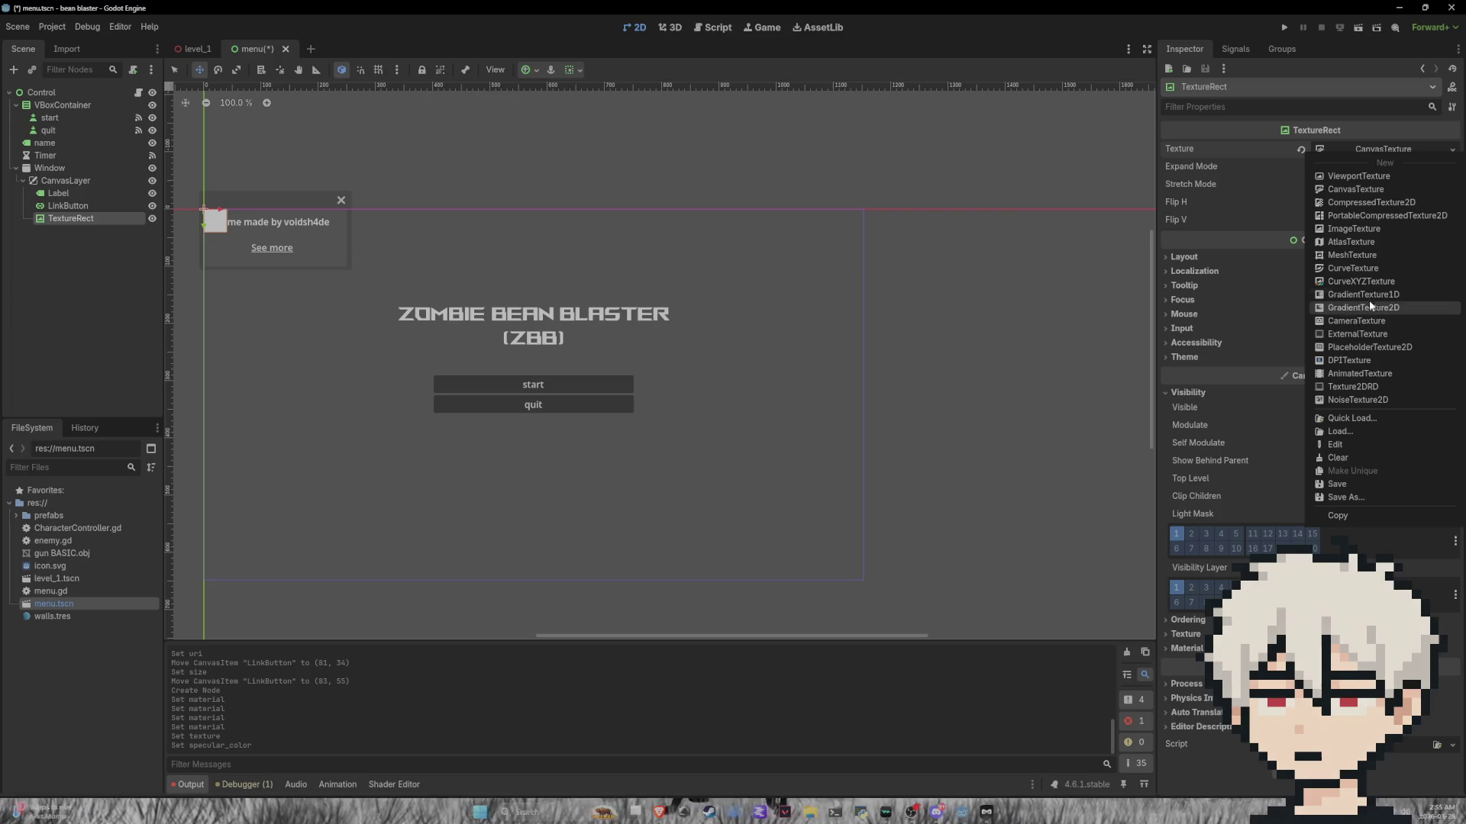
left_click(1342, 216)
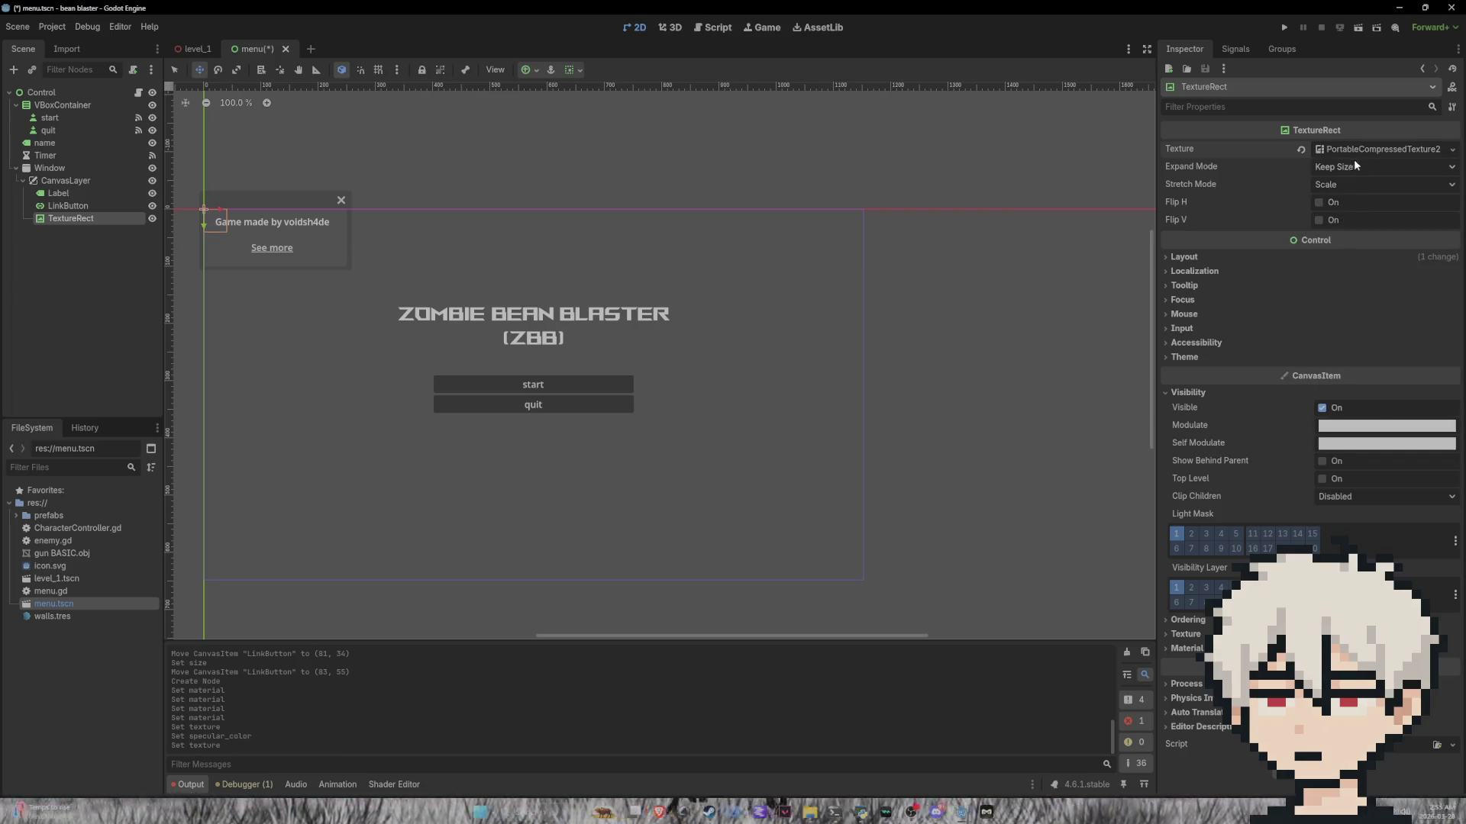
left_click(1355, 150)
left_click(1435, 150)
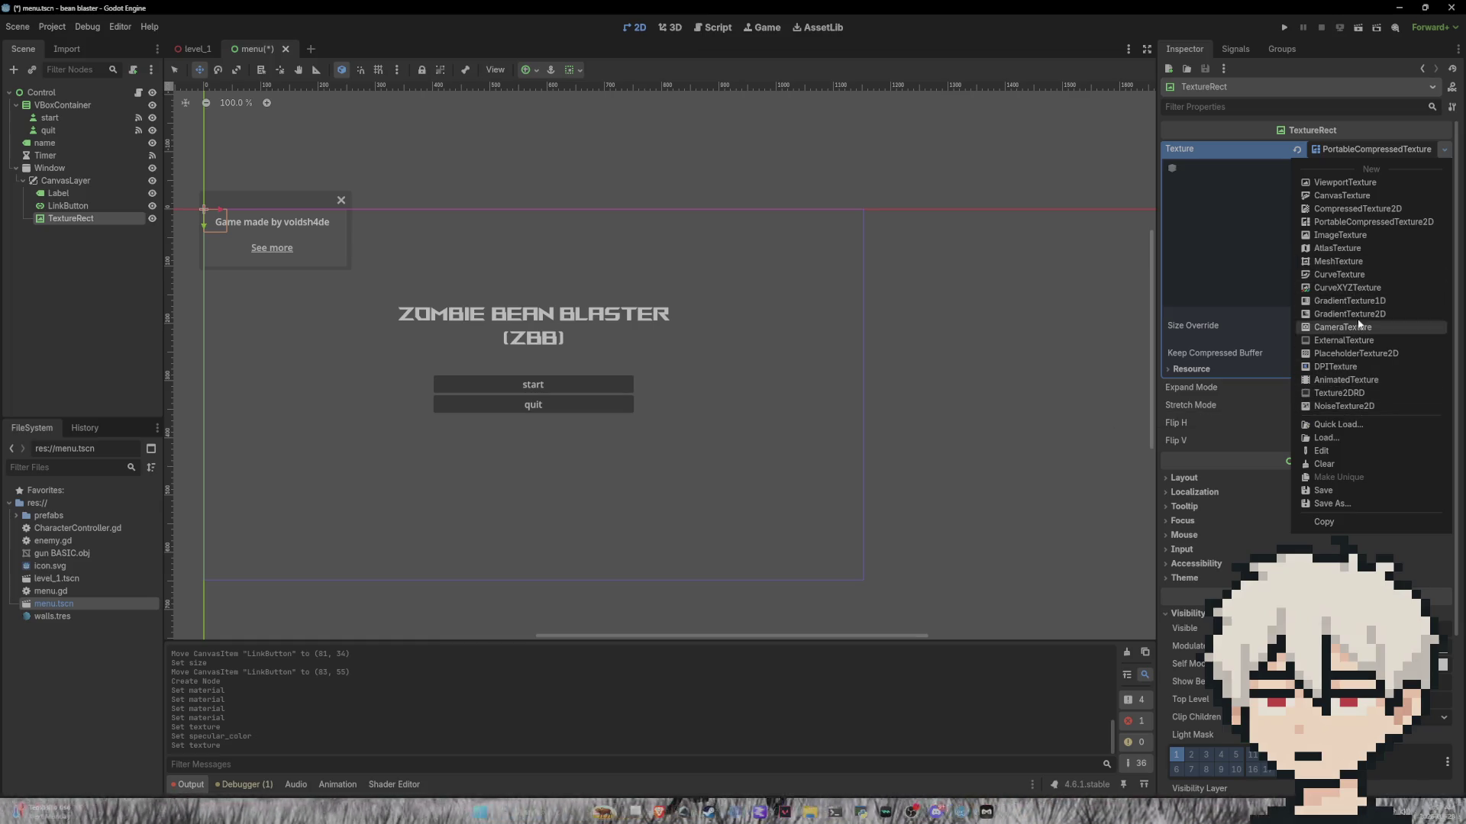
Step: Switch to a ViewportTexture, set Window as its viewport path, then clear it again
left_click(1327, 186)
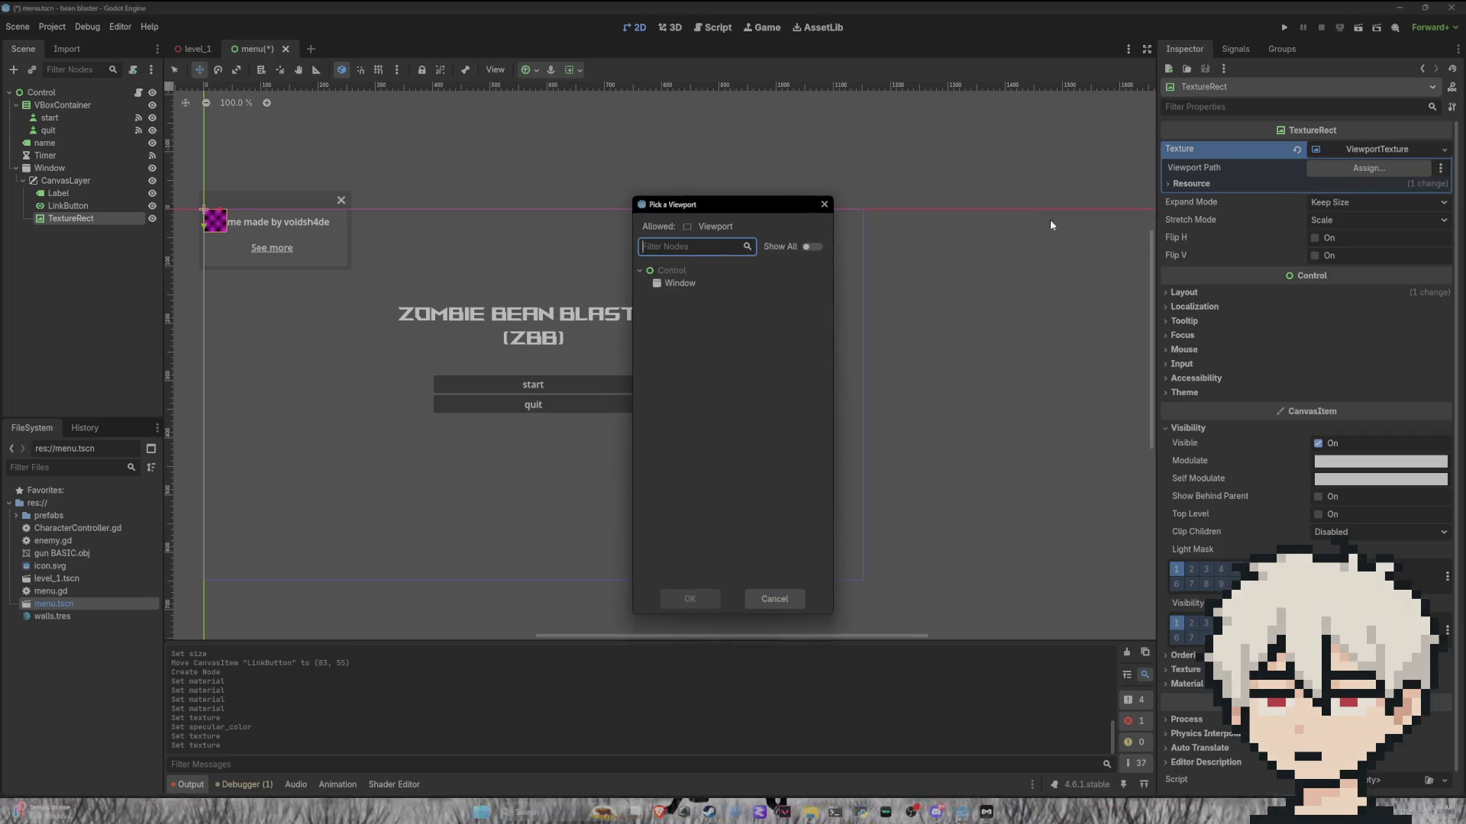
left_click(678, 284)
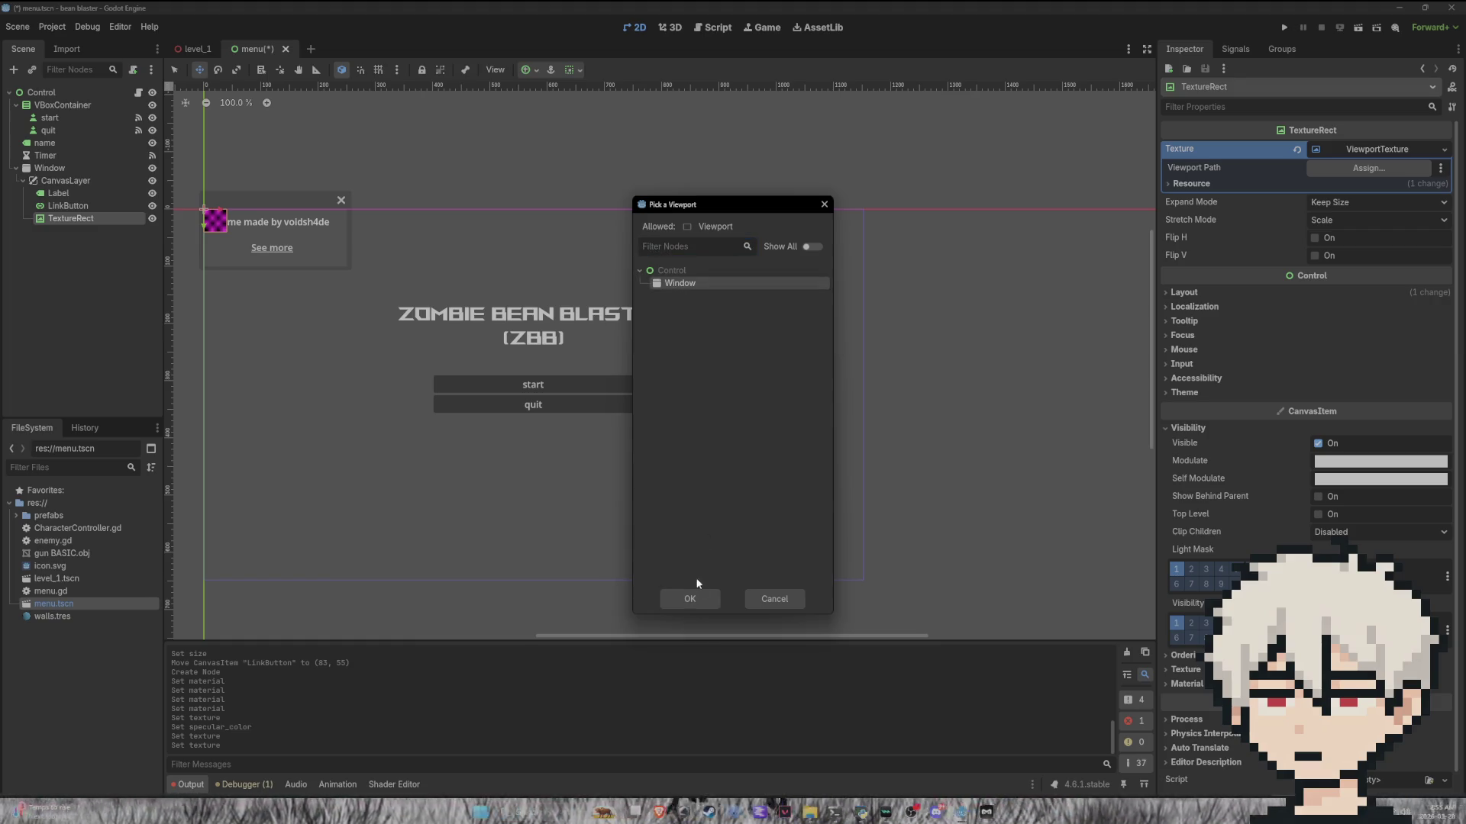
left_click(691, 598)
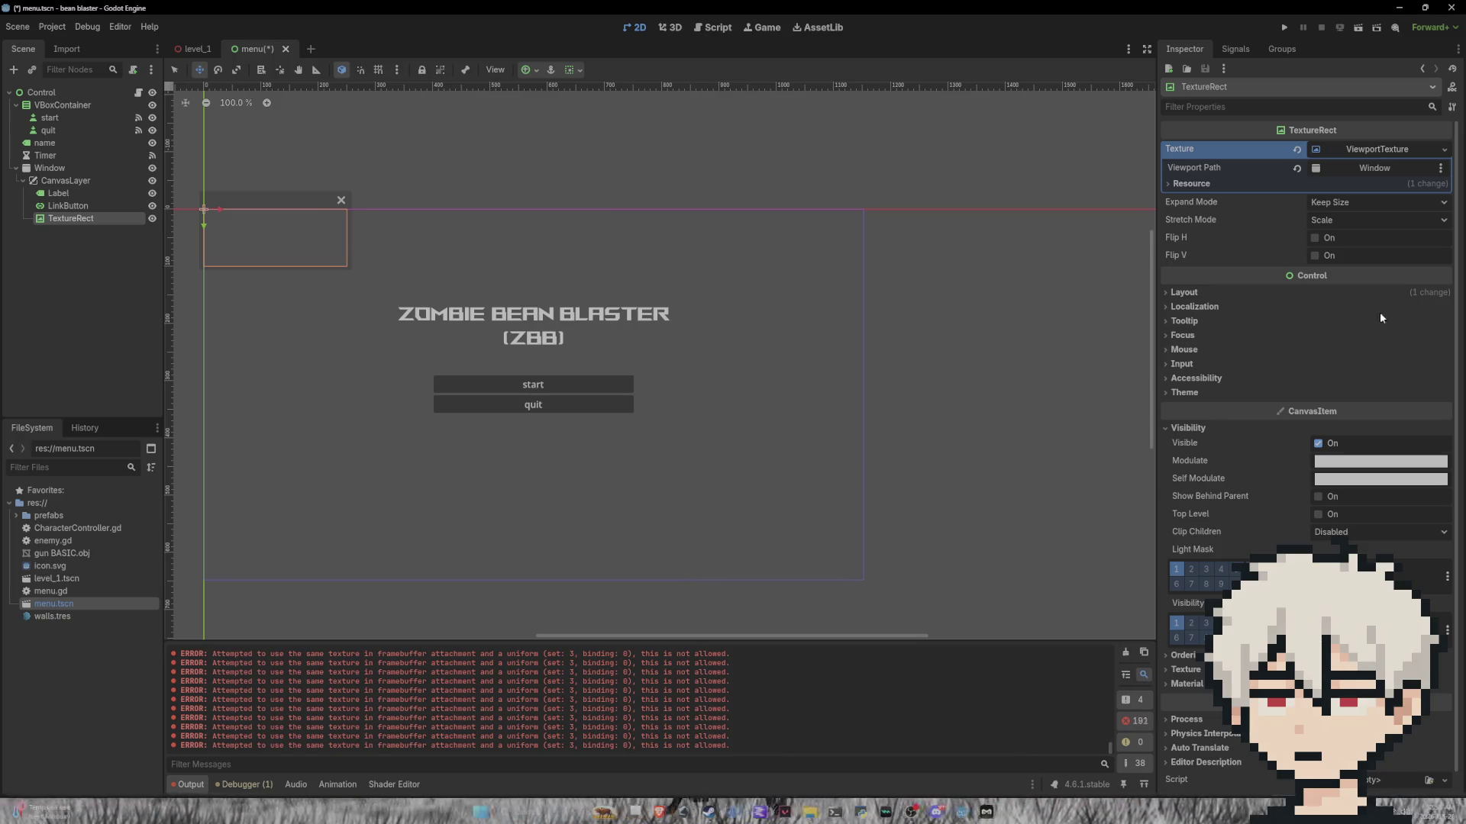
left_click(1298, 169)
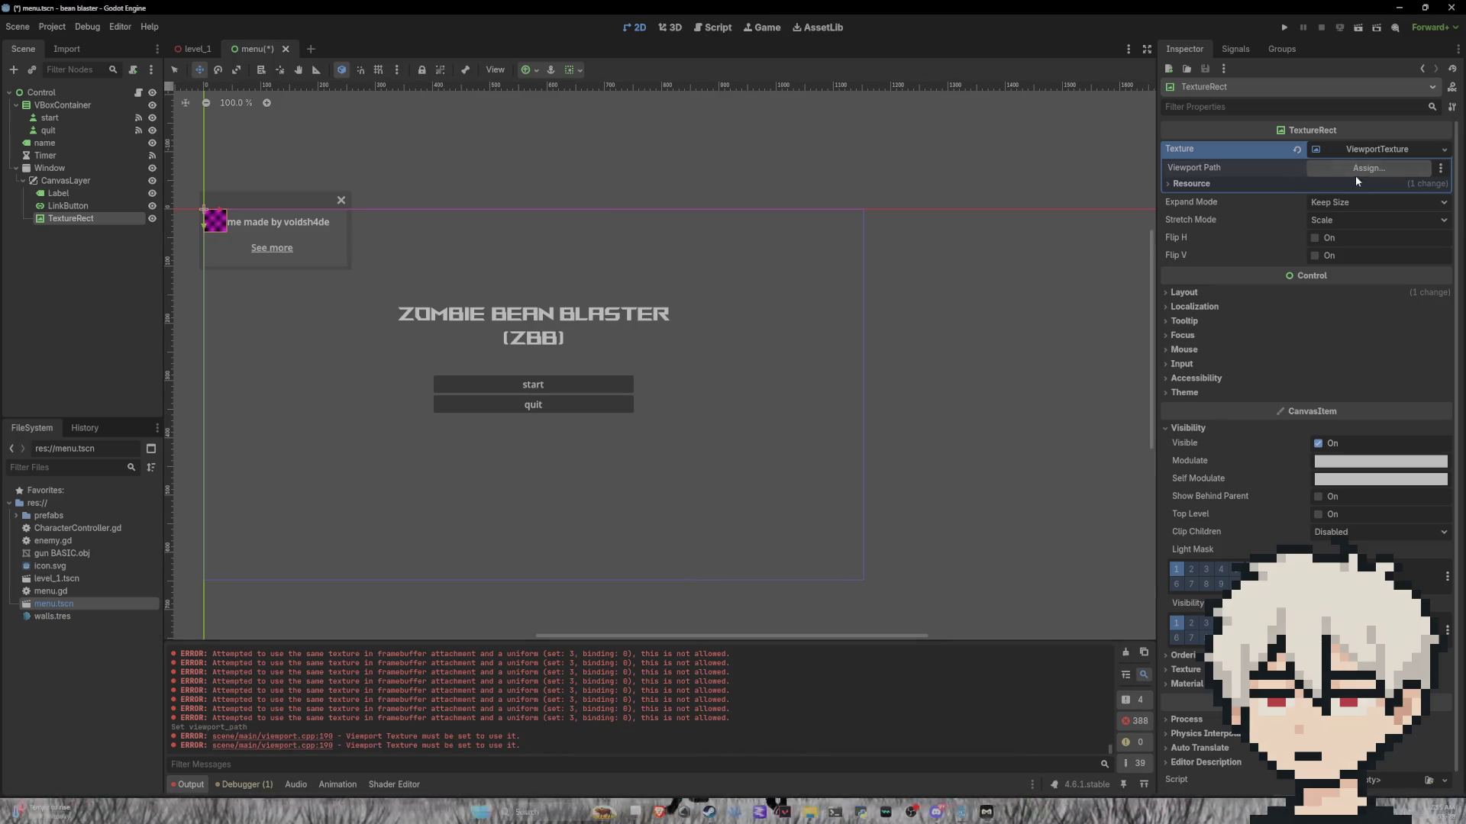
left_click(1354, 171)
double_click(688, 271)
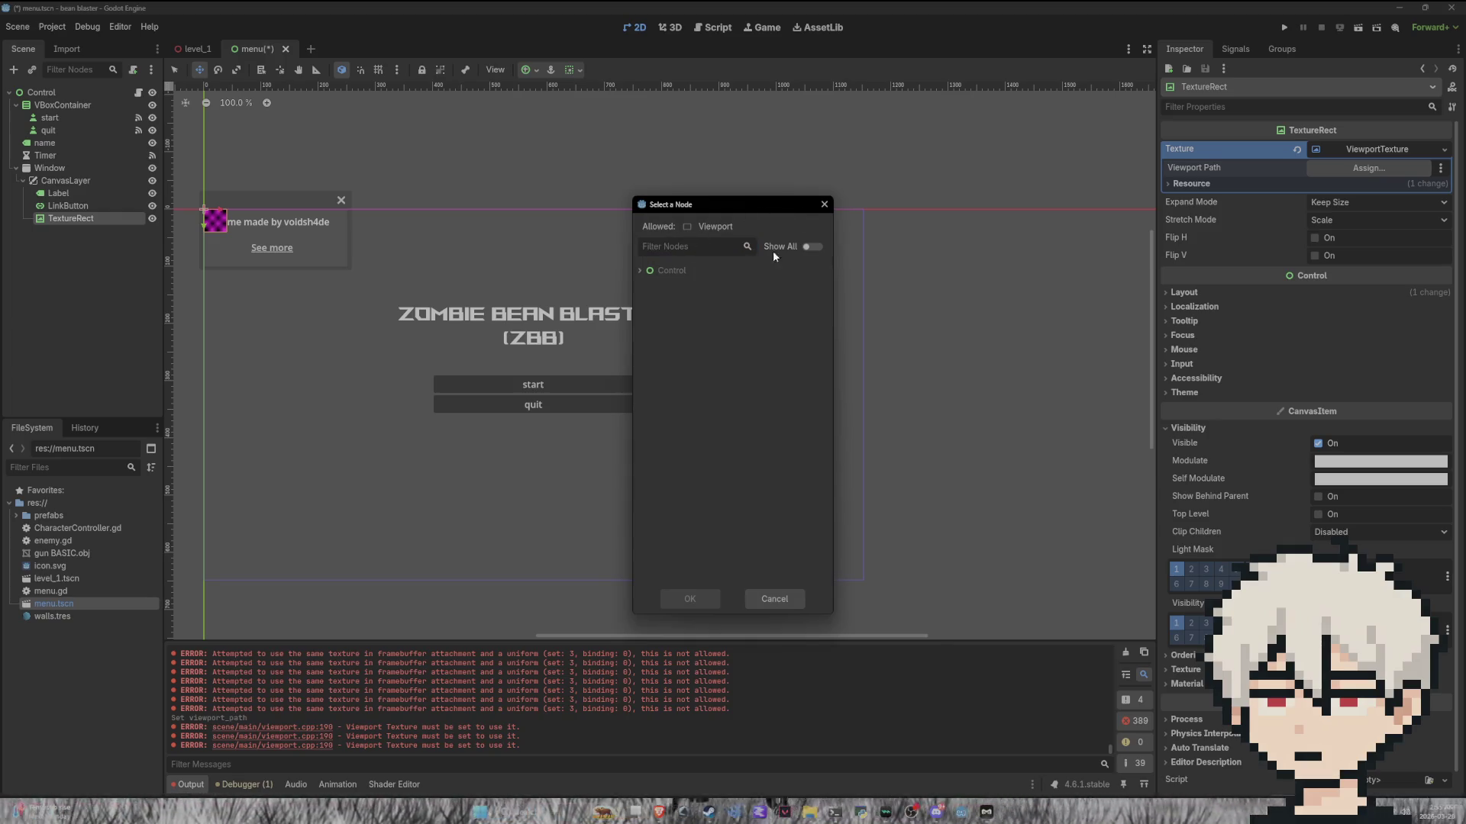
left_click(824, 204)
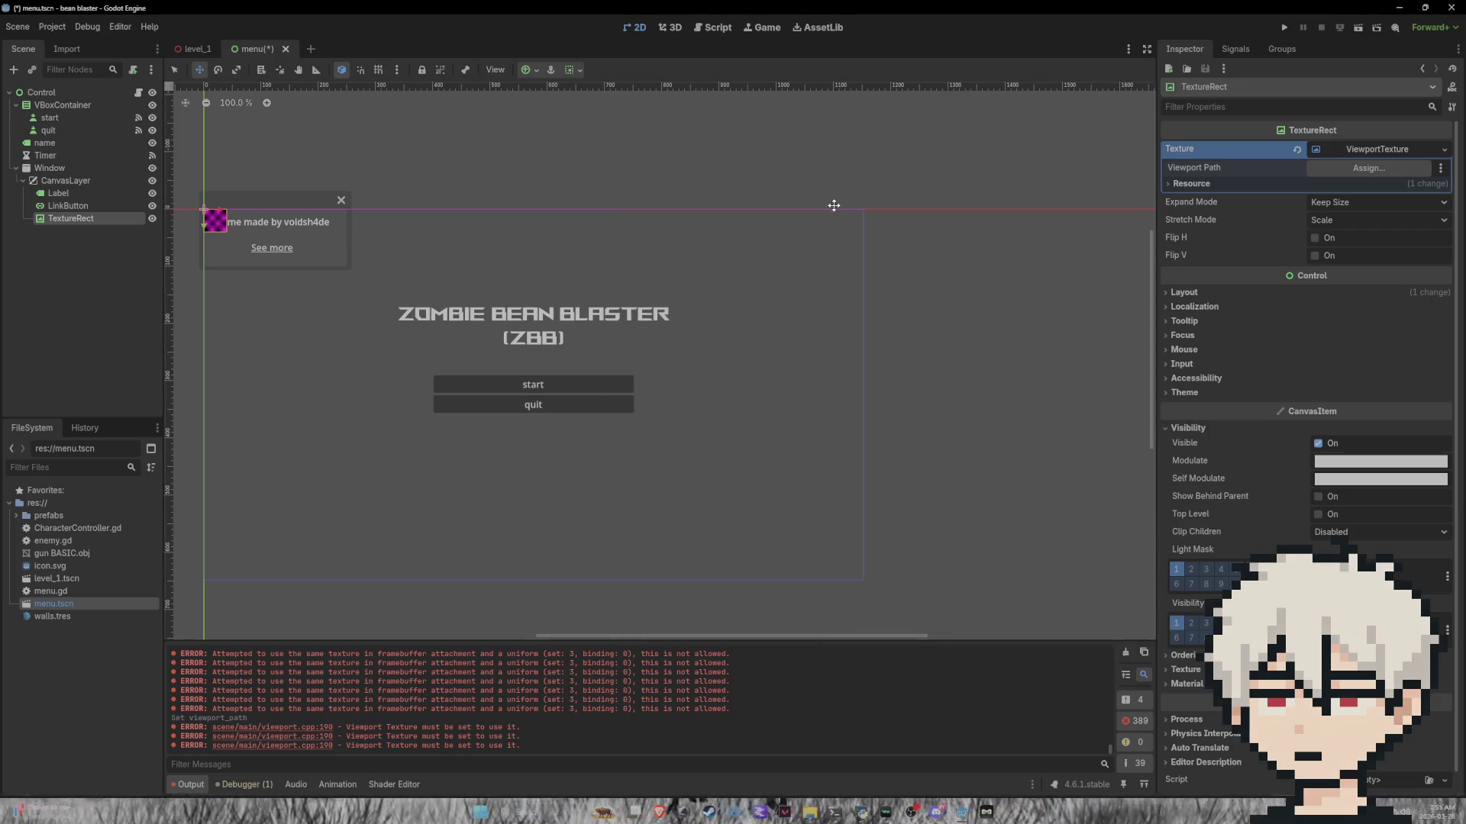
left_click(1443, 150)
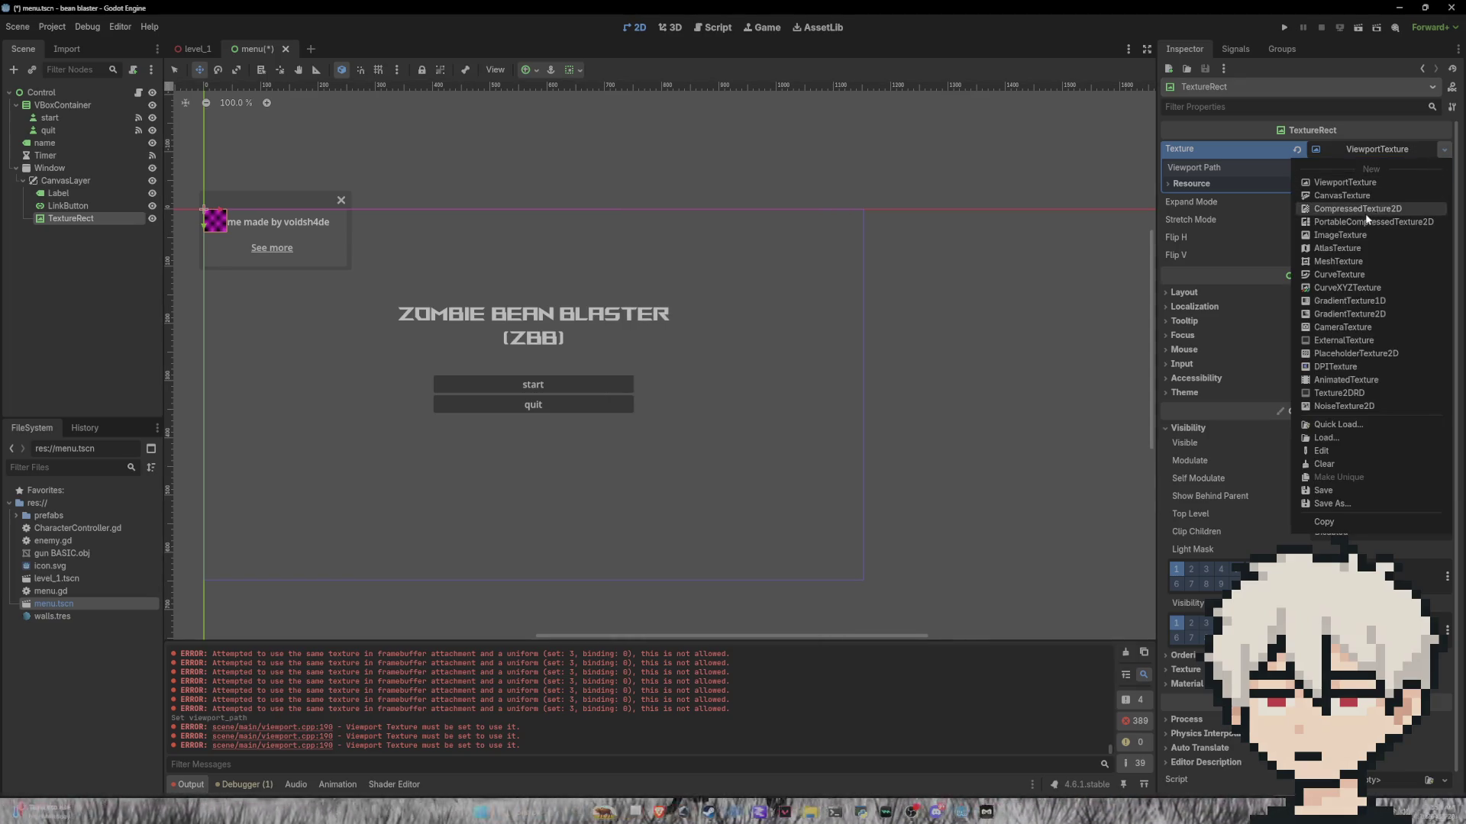
Step: Use a PlaceholderTexture2D resized to 252×102, moved above Label as the magenta background
left_click(1345, 355)
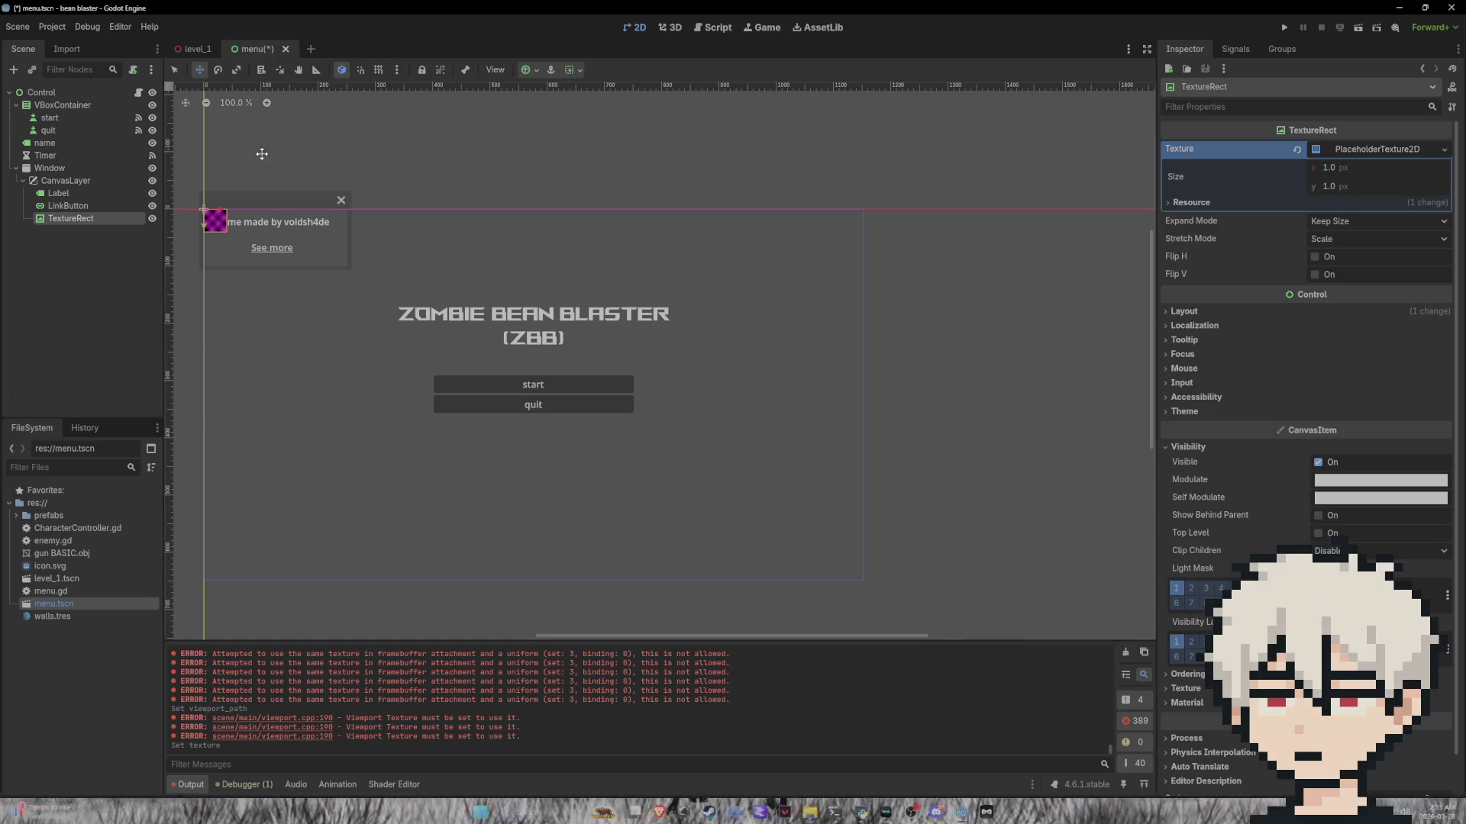
left_click_drag(225, 214, 286, 208)
key("ctrl+z")
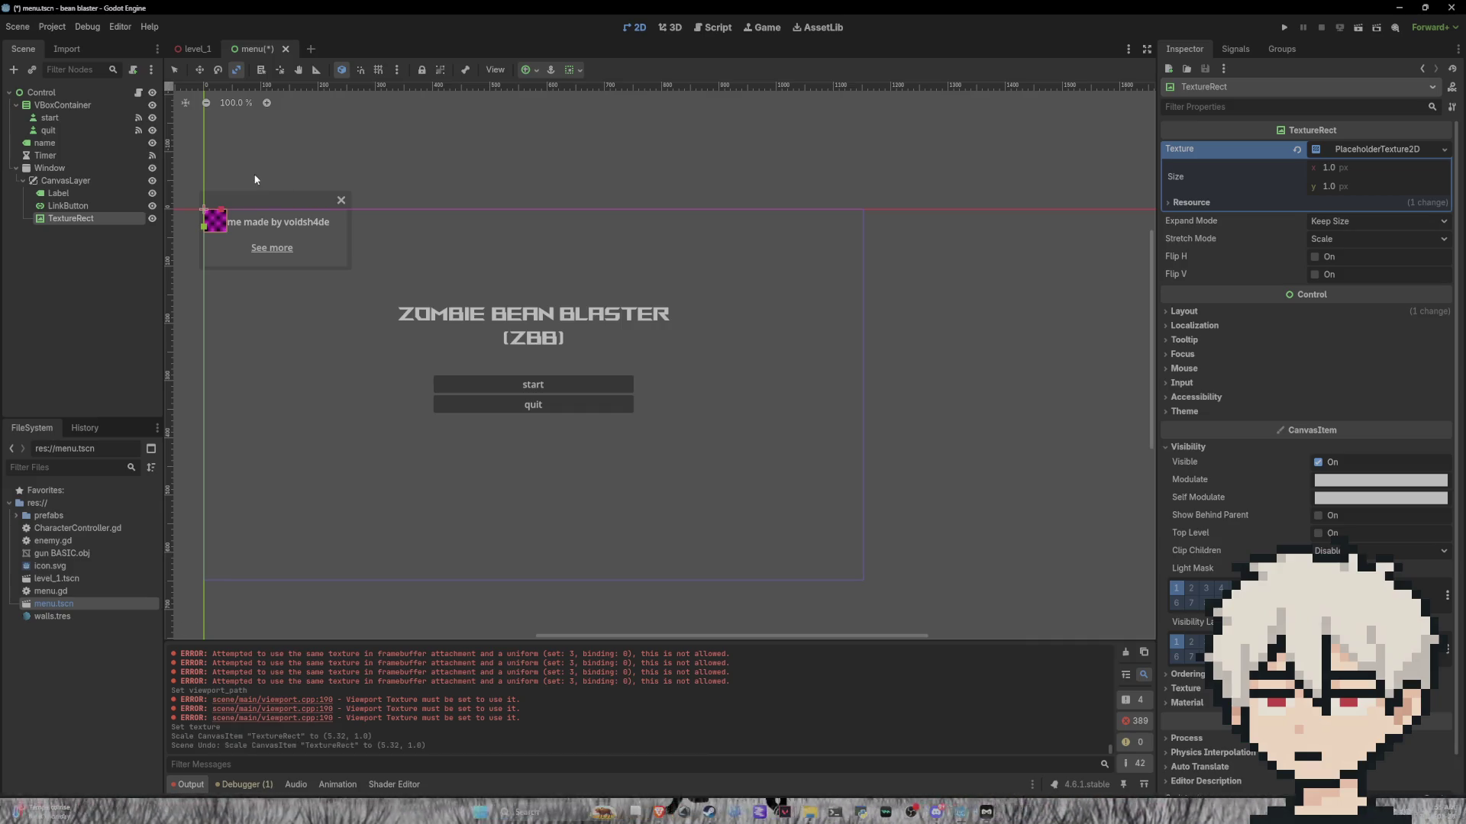
left_click(200, 69)
left_click(174, 69)
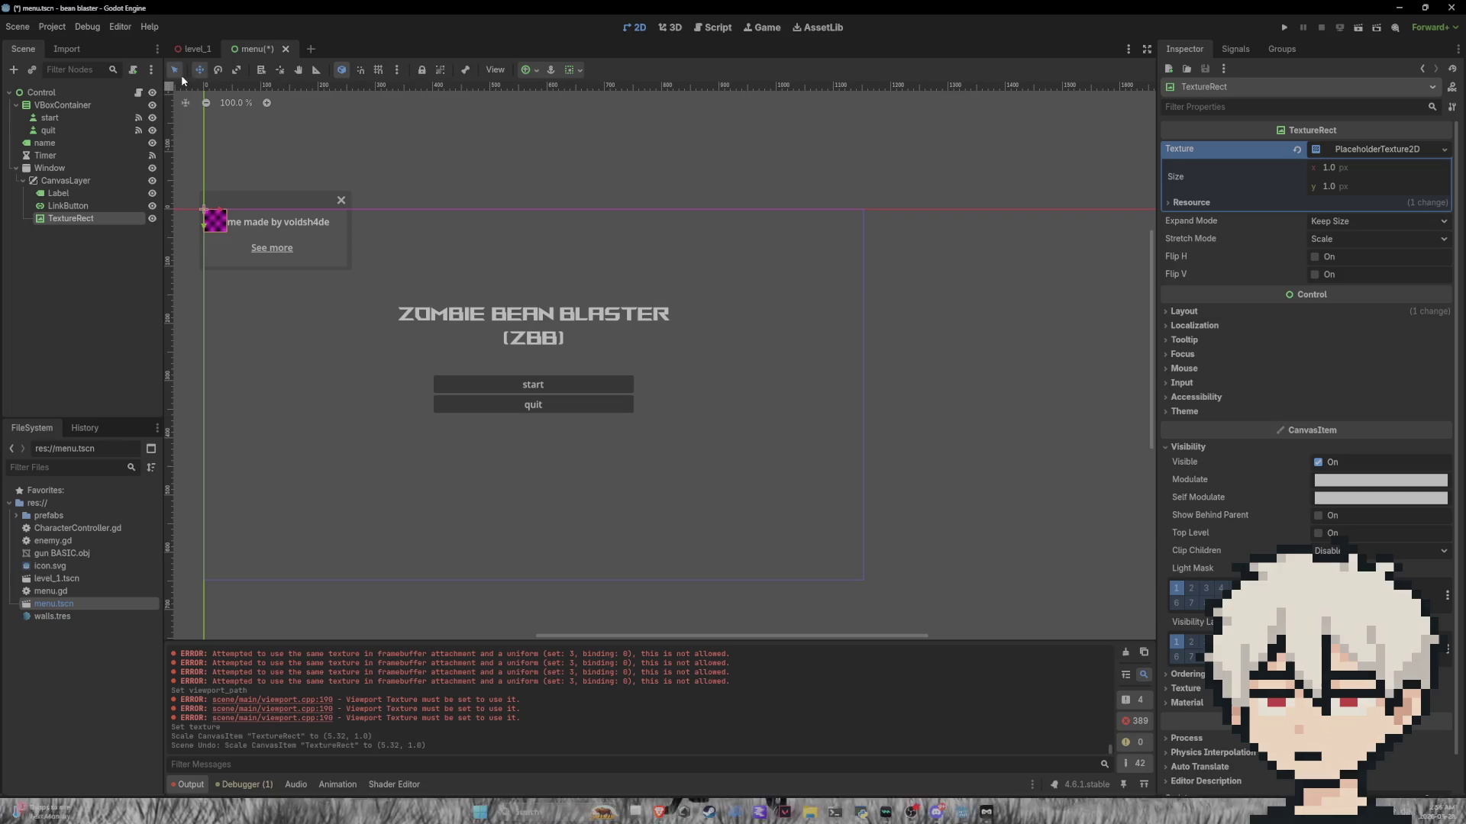
mouse_move(228, 223)
left_mouse_down()
mouse_move(348, 224)
mouse_move(276, 273)
left_mouse_up()
left_click_drag(68, 218, 76, 188)
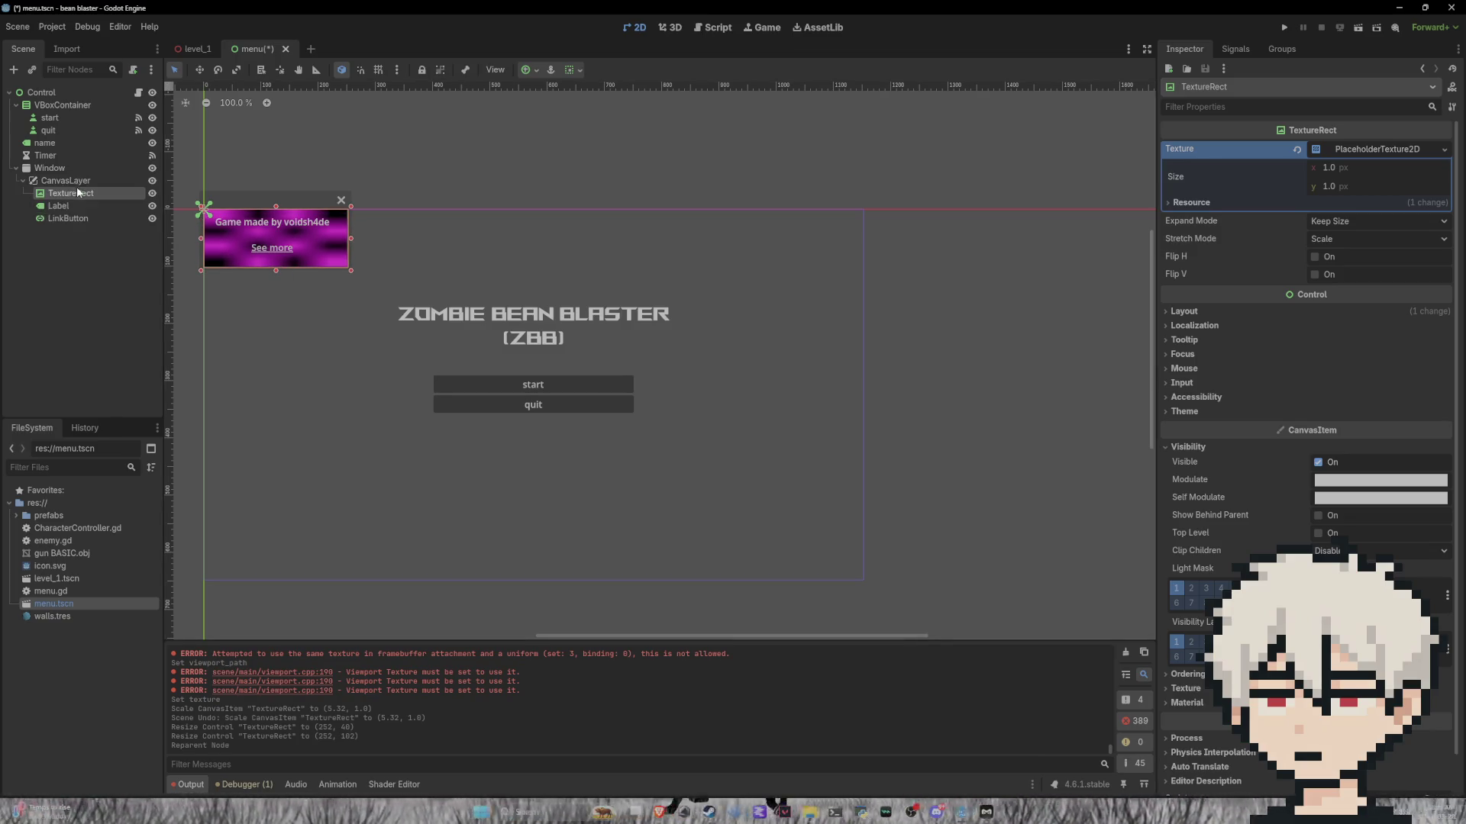
left_click(399, 158)
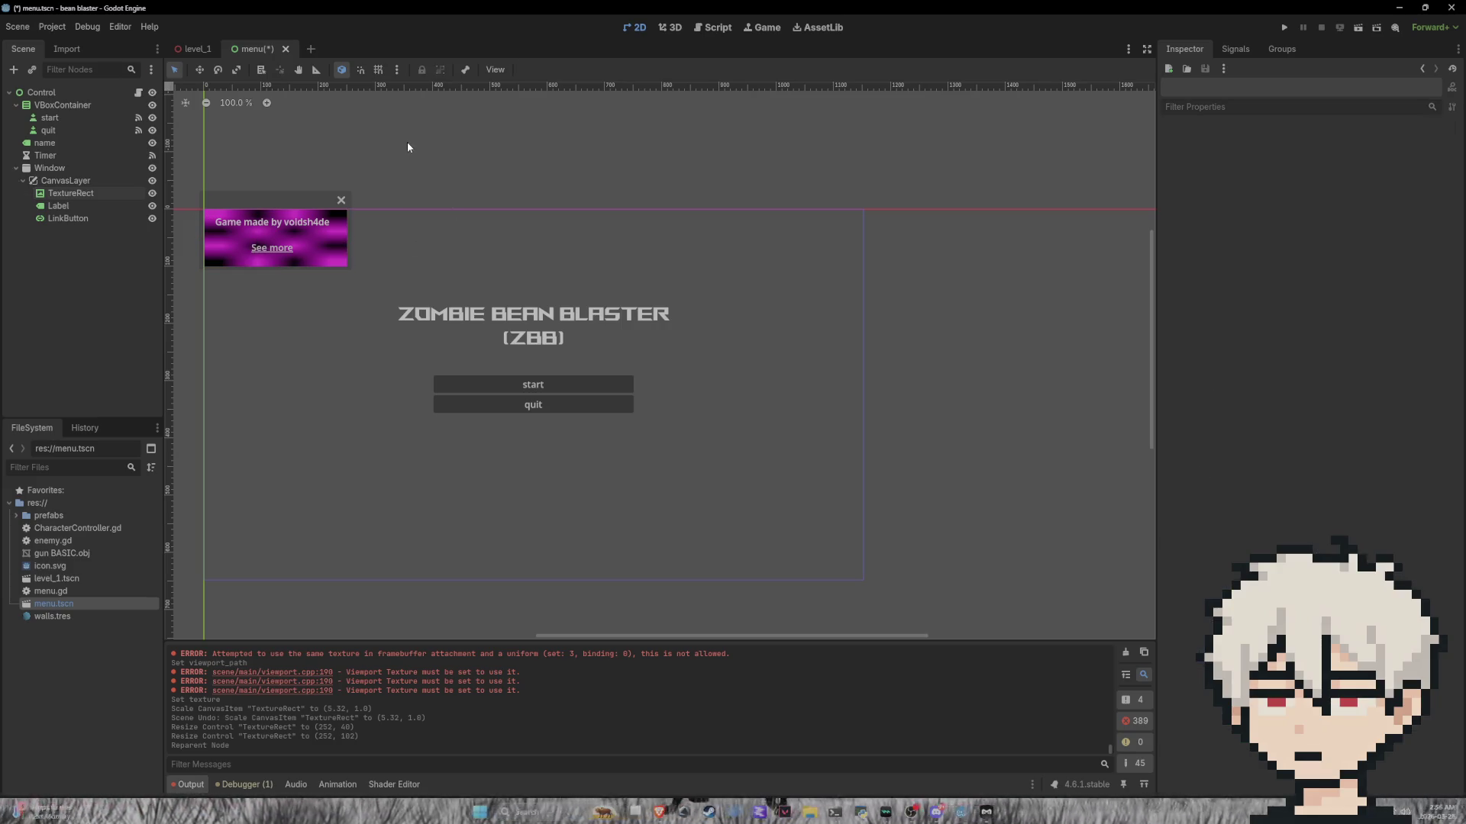